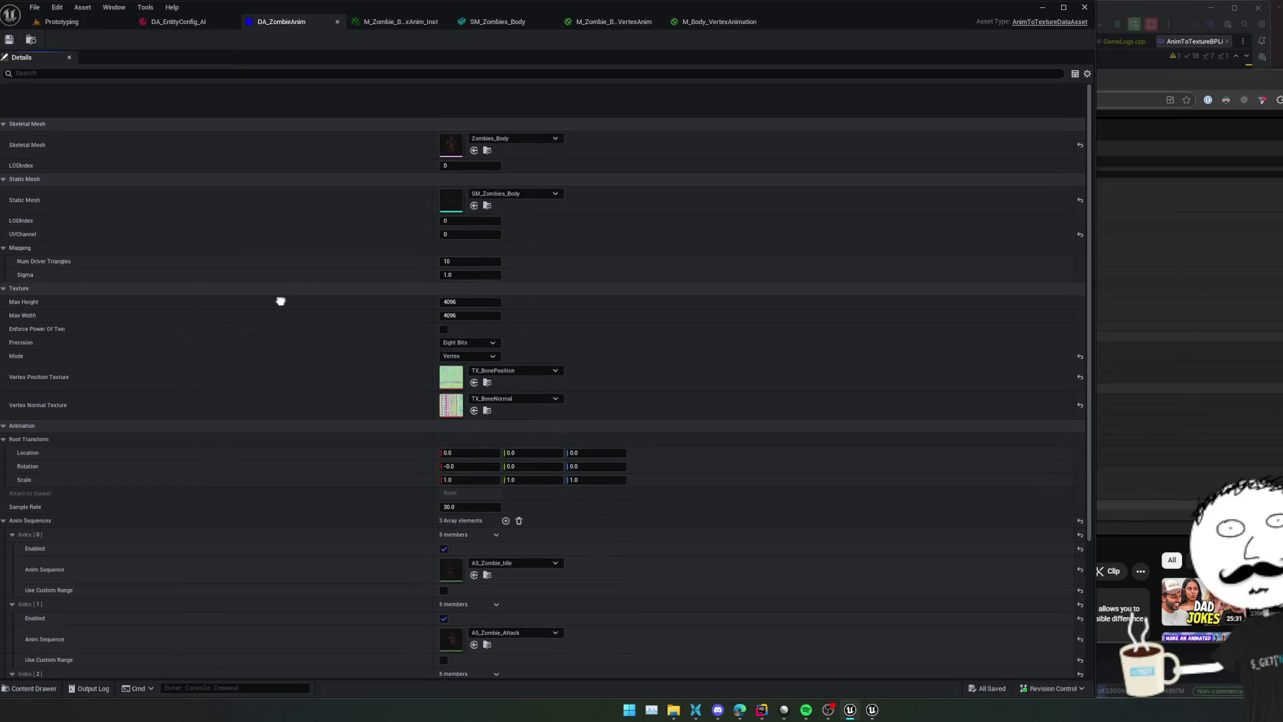
Disable the Run and Attack sequences in DA_ZombieAnim, keeping only AS_Zombie_Idle enabled
{"action": "scroll", "coordinate": [672, 278], "scroll_direction": "down", "scroll_amount": 1}
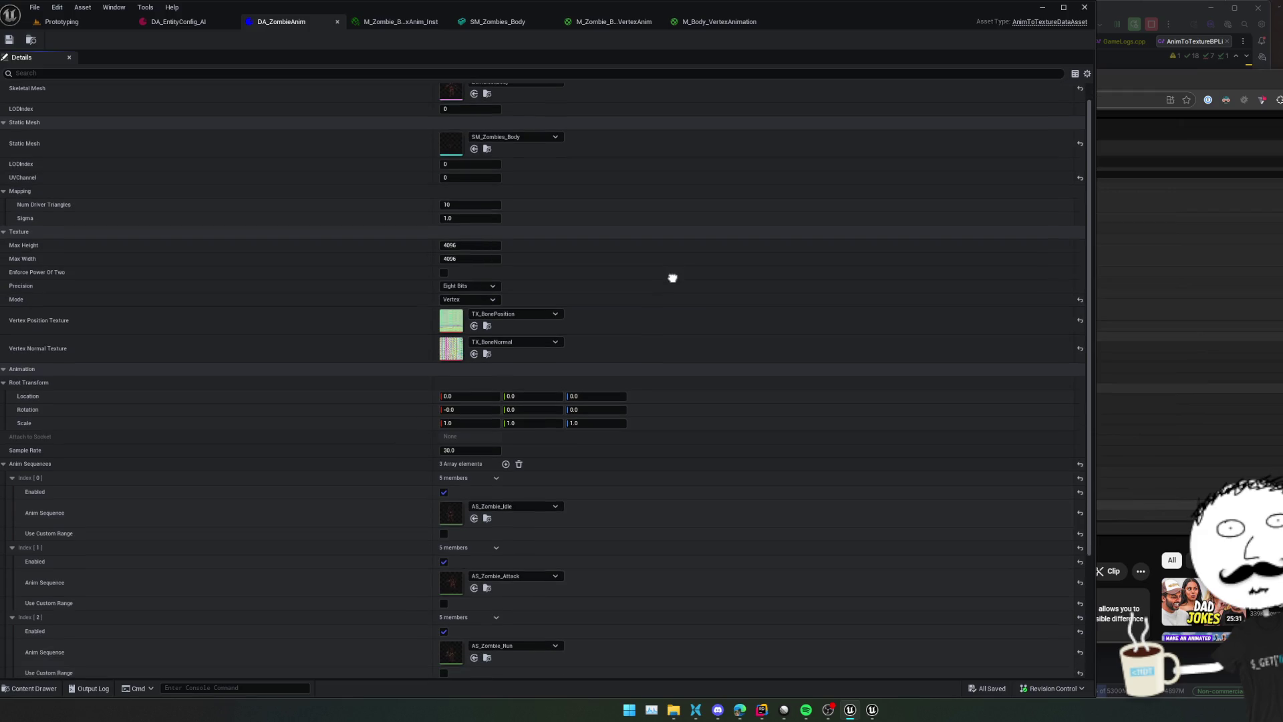
{"action": "scroll", "coordinate": [672, 278], "scroll_direction": "down", "scroll_amount": 6}
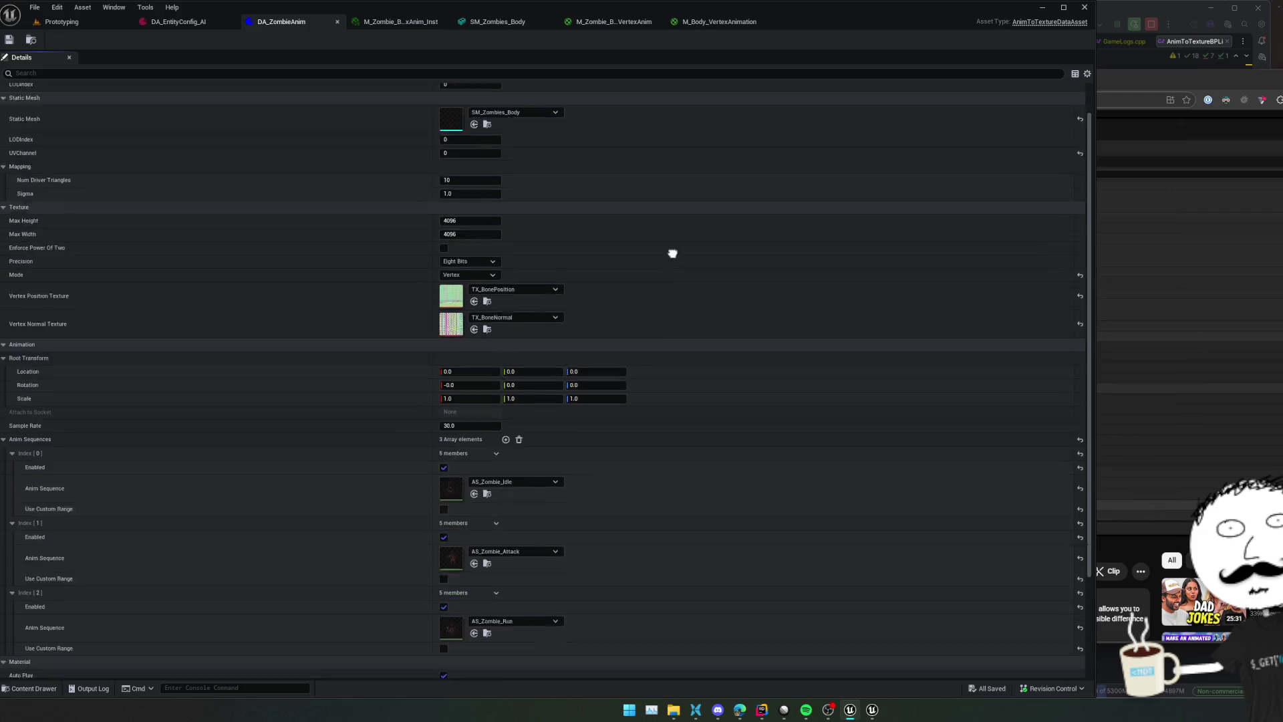
{"action": "left_click", "coordinate": [444, 494]}
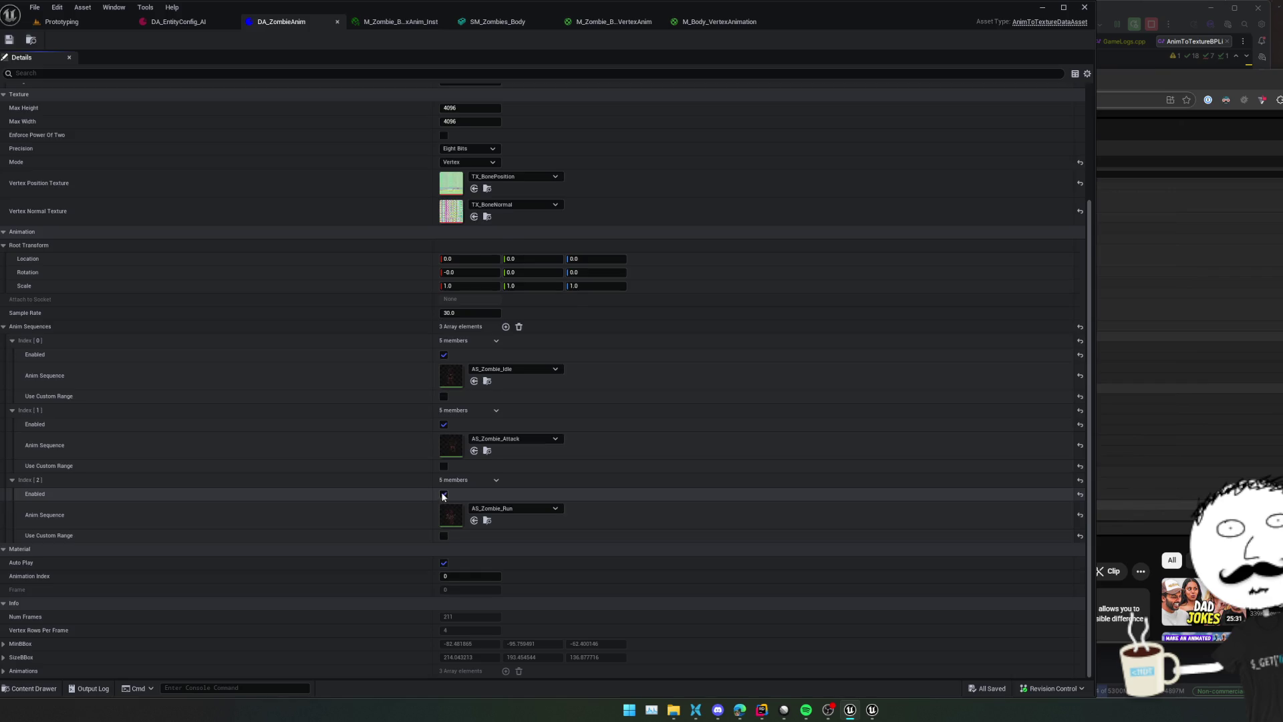
{"action": "left_click", "coordinate": [444, 397]}
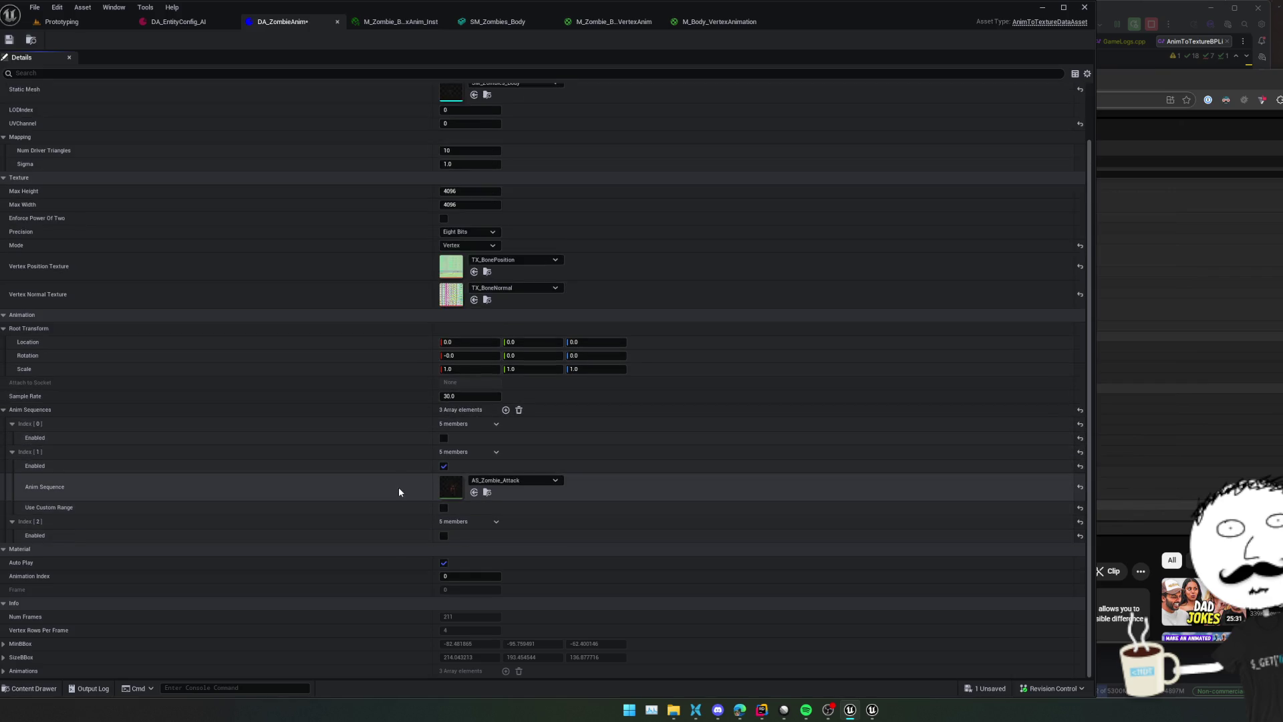
{"action": "left_click", "coordinate": [444, 466]}
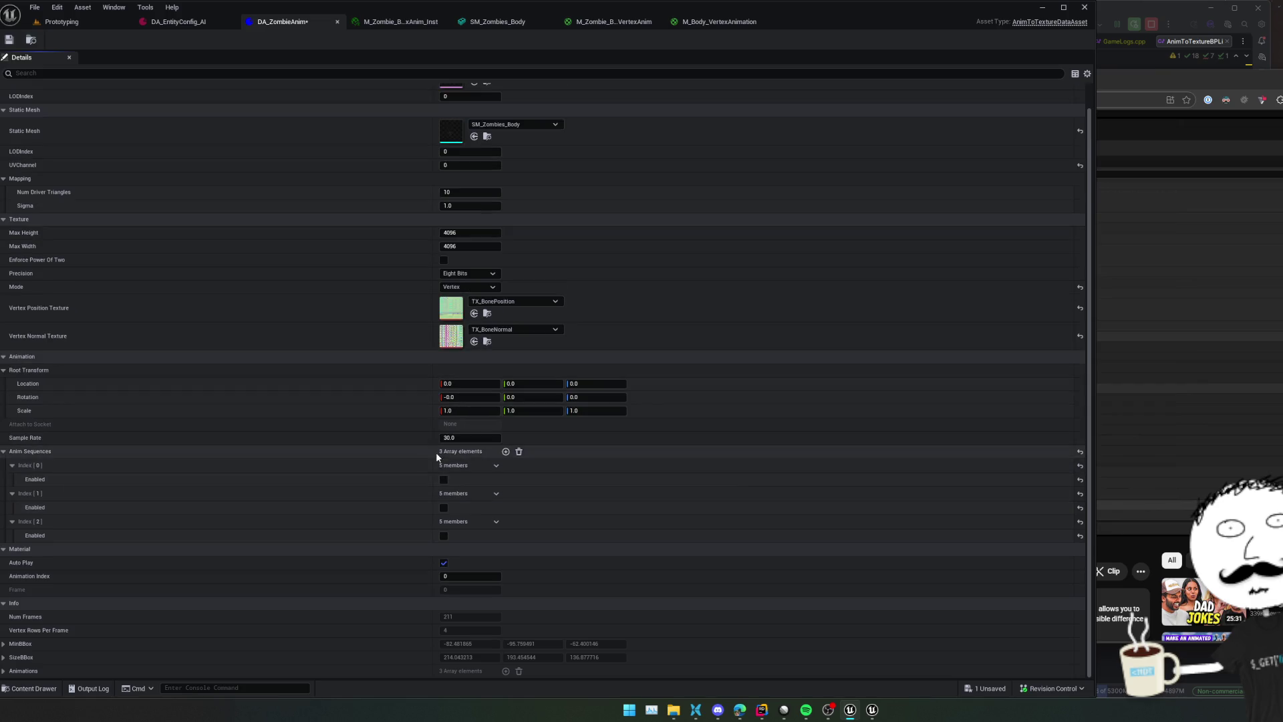
{"action": "left_click", "coordinate": [444, 480]}
Save DA_ZombieAnim and switch back to the Prototyping level
{"action": "left_click", "coordinate": [10, 40]}
{"action": "left_click", "coordinate": [69, 24]}
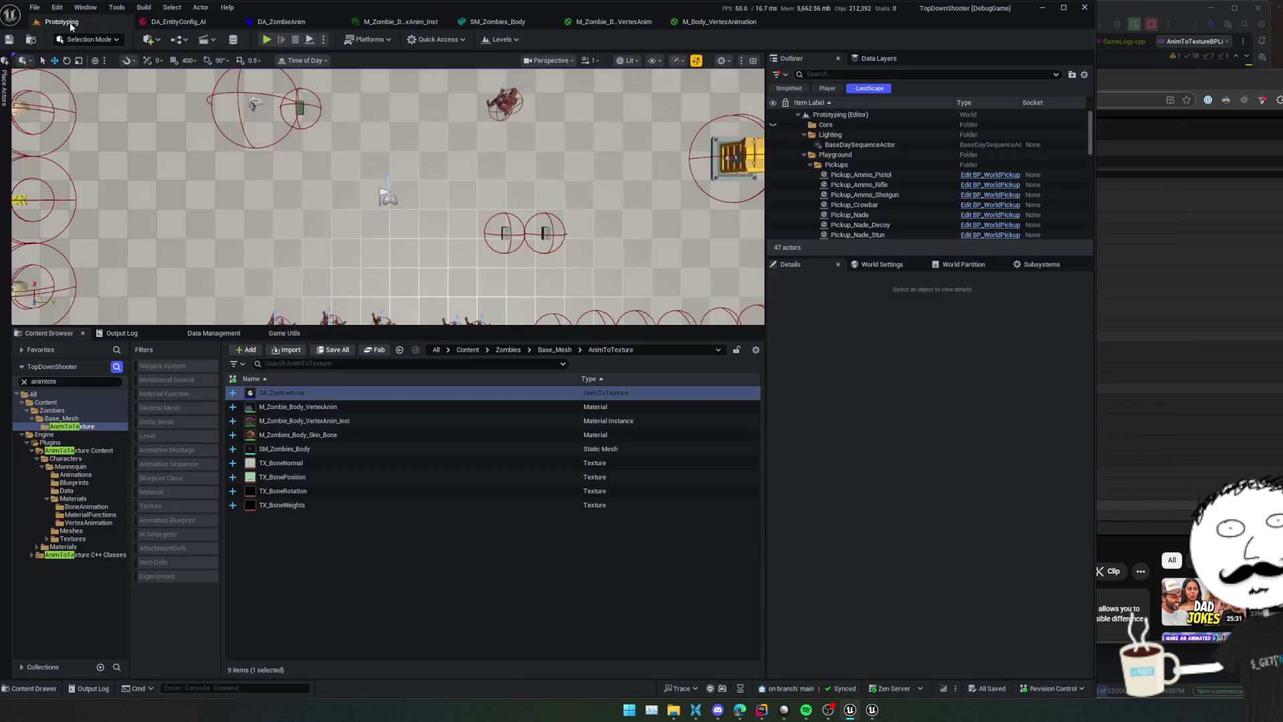
Bake DA_ZombieAnim with Run Animation To Texture and view M_Zombie_Body_VertexAnim_Inst
{"action": "right_click", "coordinate": [298, 394]}
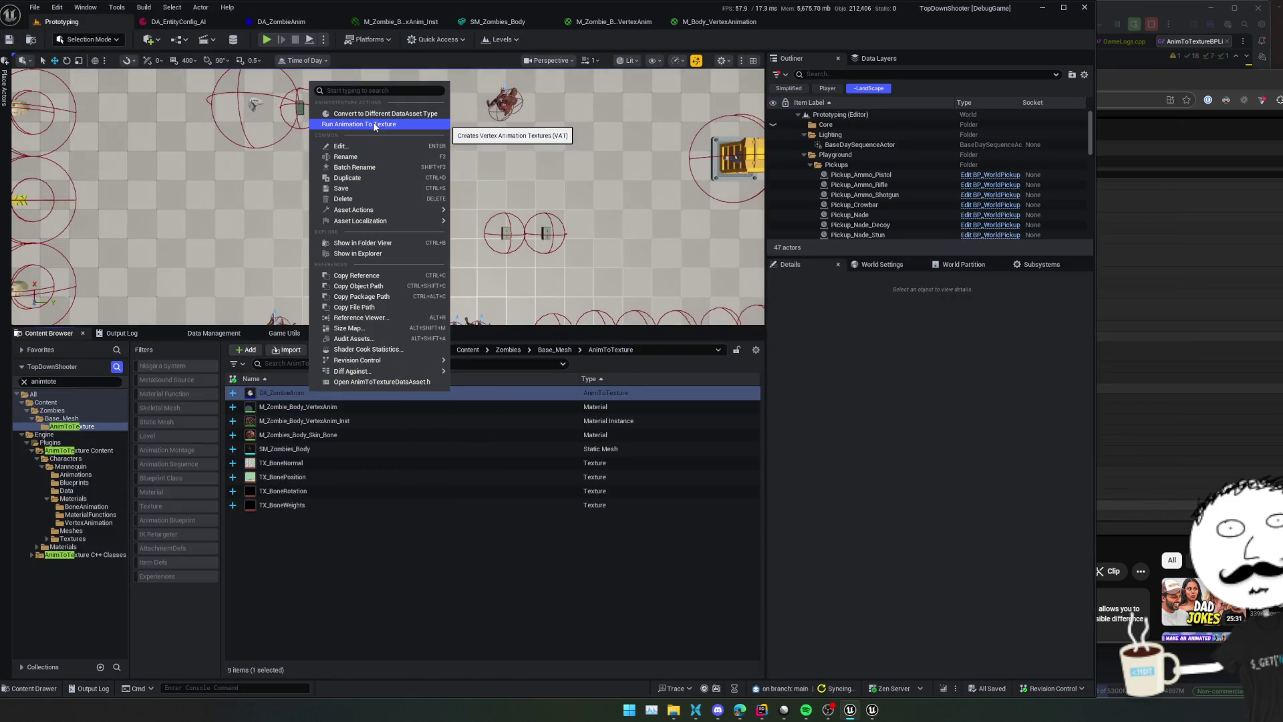
{"action": "left_click", "coordinate": [374, 125]}
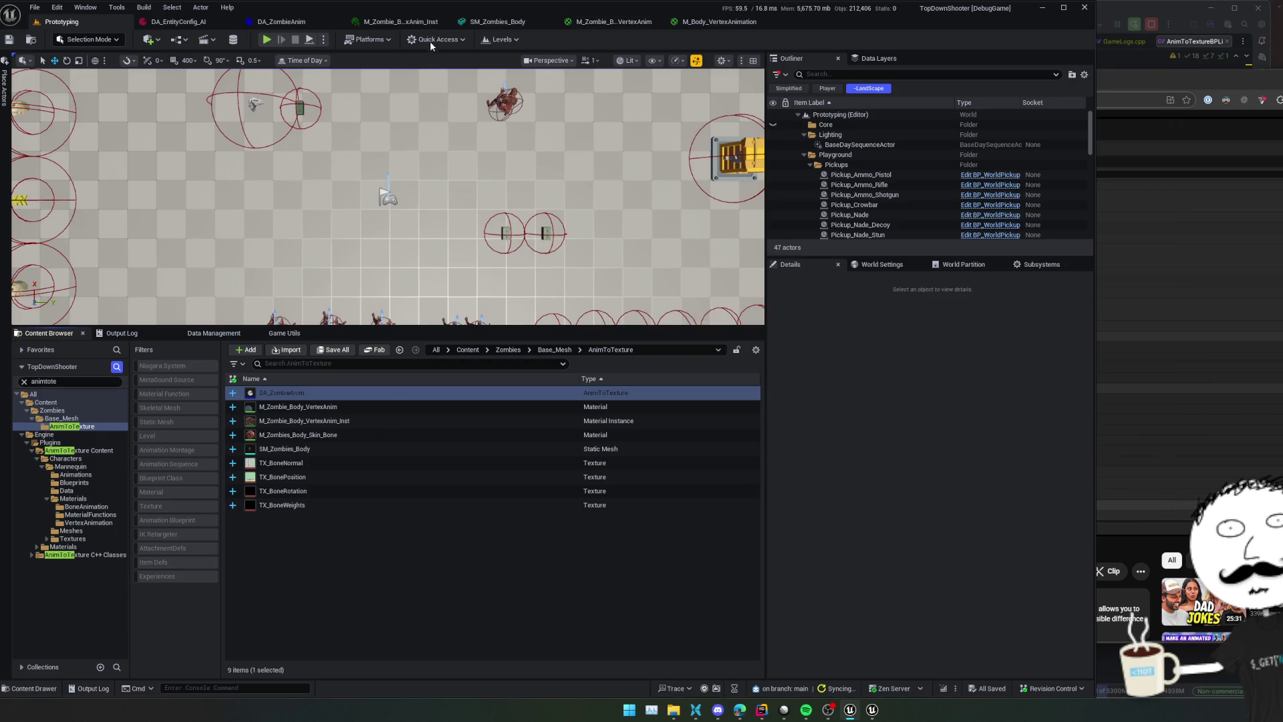
{"action": "left_click", "coordinate": [396, 22]}
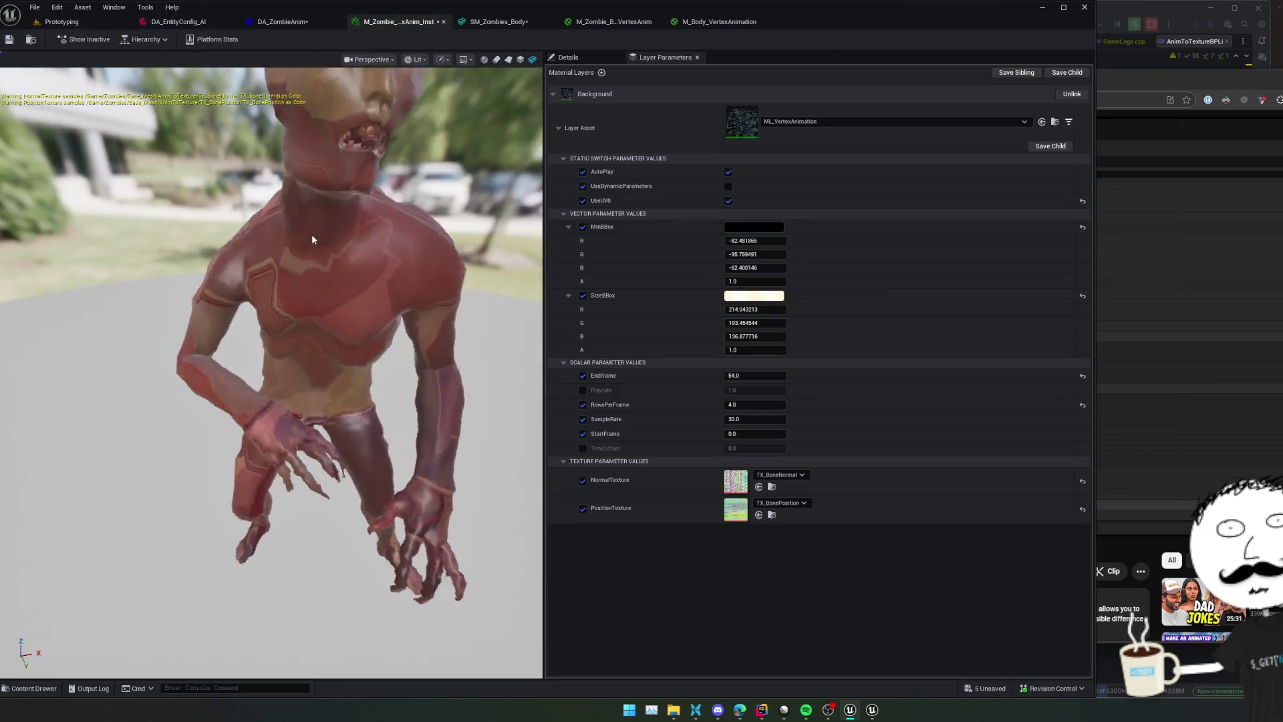
Save M_Zombie_Body_VertexAnim_Inst and open its parent material M_Zombie_Body_VertexAnim from Details
{"action": "mouse_move", "coordinate": [308, 326]}
{"action": "left_mouse_down"}
{"action": "mouse_move", "coordinate": [214, 254]}
{"action": "mouse_move", "coordinate": [154, 174]}
{"action": "left_mouse_up"}
{"action": "key", "text": "ctrl+s"}
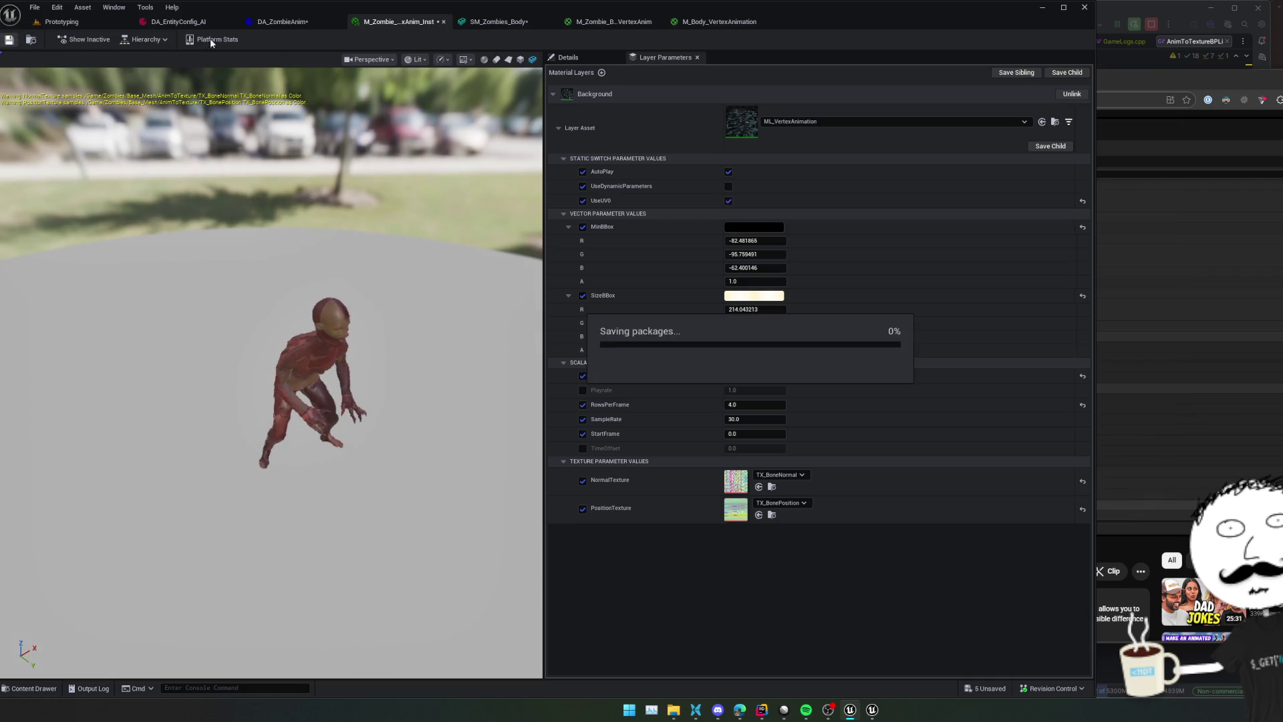
{"action": "left_click", "coordinate": [569, 57]}
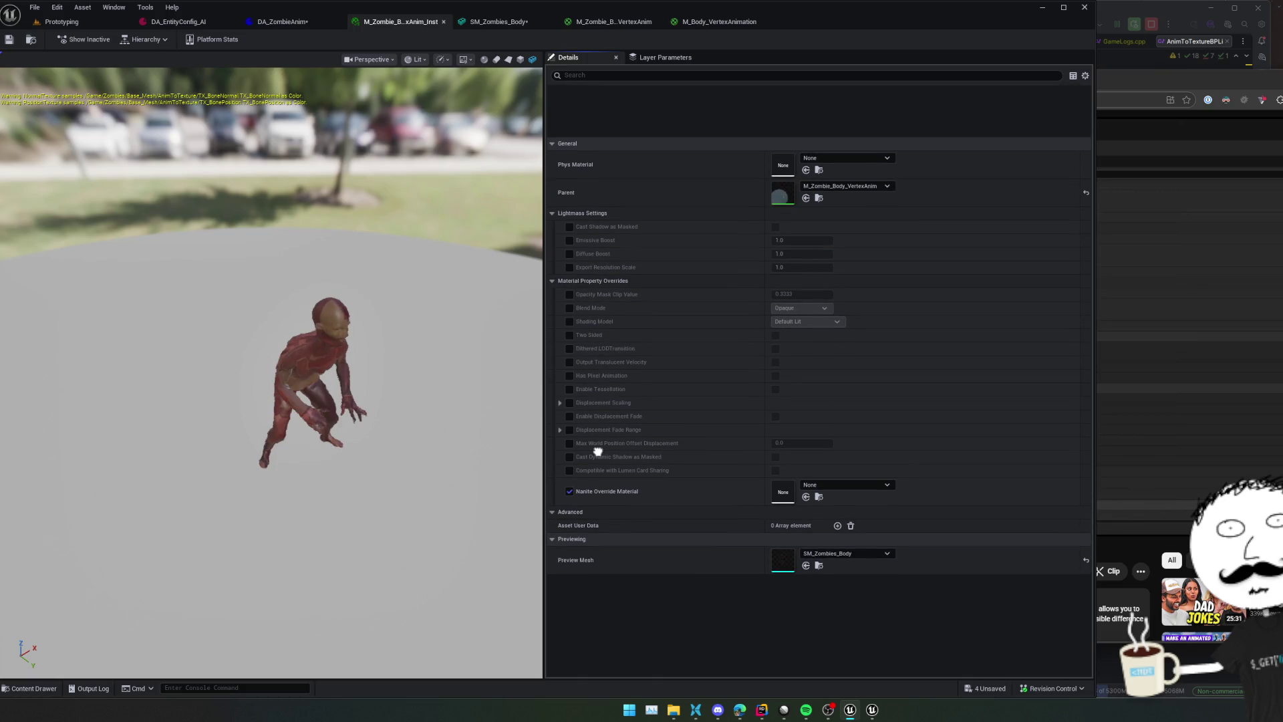
{"action": "double_click", "coordinate": [781, 141]}
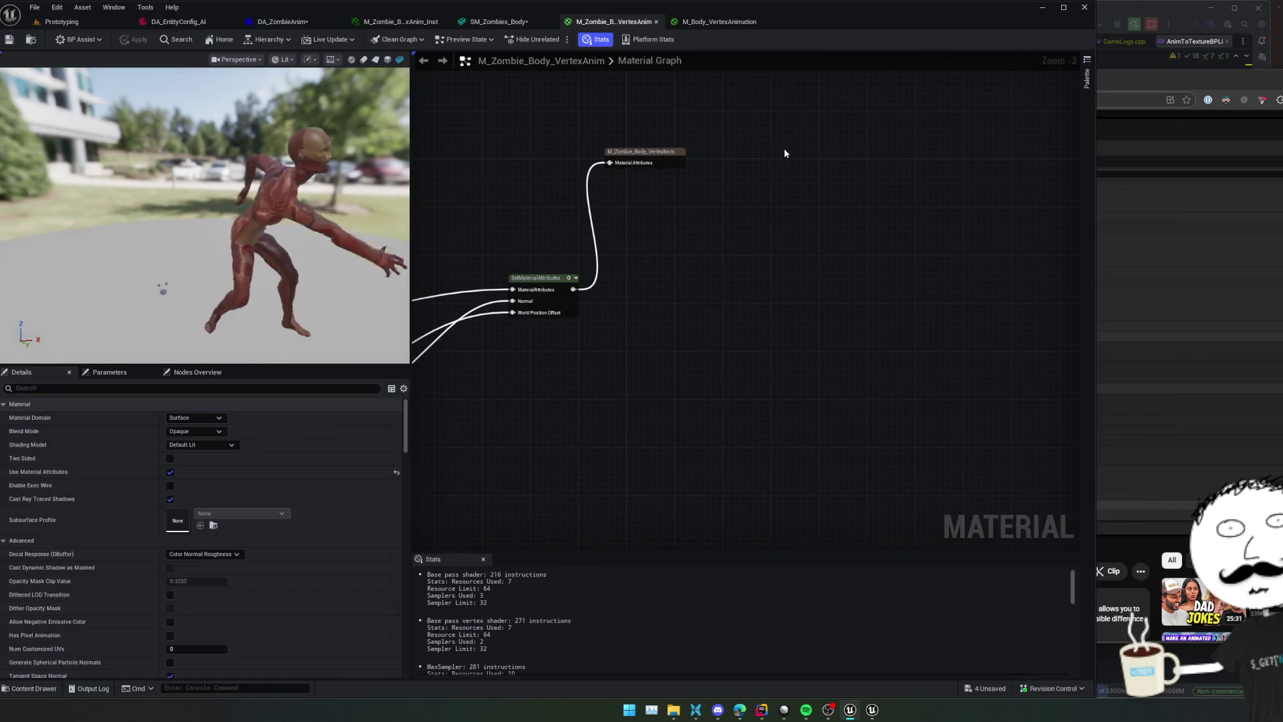
Set the skin texture sample to UV channel 1 and apply the material
{"action": "mouse_move", "coordinate": [699, 206]}
{"action": "left_mouse_down"}
{"action": "mouse_move", "coordinate": [828, 310]}
{"action": "mouse_move", "coordinate": [1000, 367]}
{"action": "left_mouse_up"}
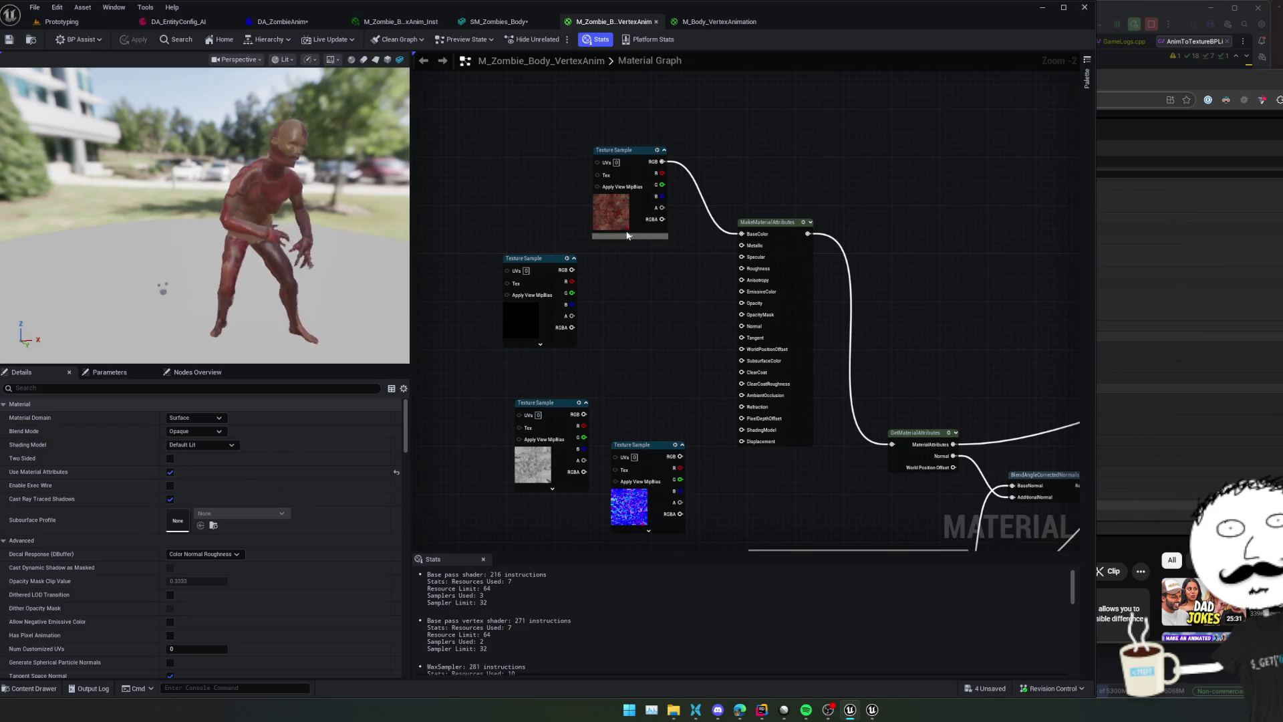
{"action": "scroll", "coordinate": [608, 228], "scroll_direction": "up", "scroll_amount": 2}
{"action": "type", "text": "1"}
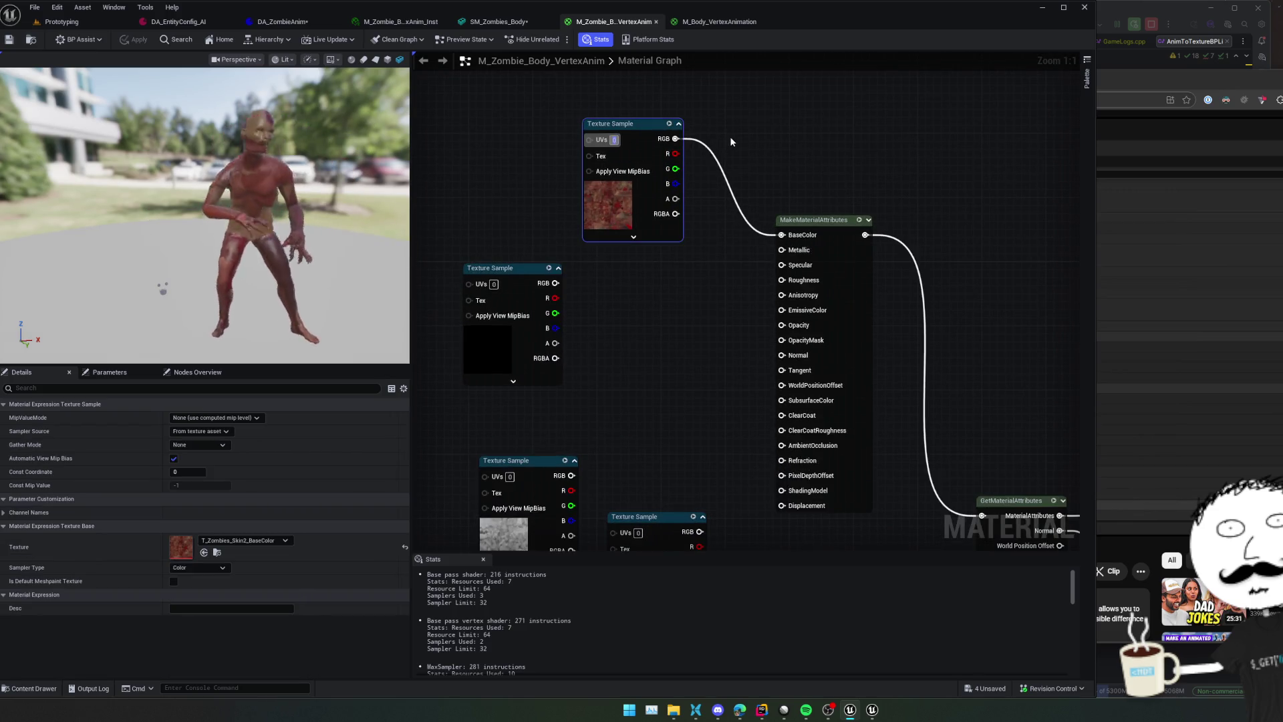
{"action": "left_click", "coordinate": [720, 143]}
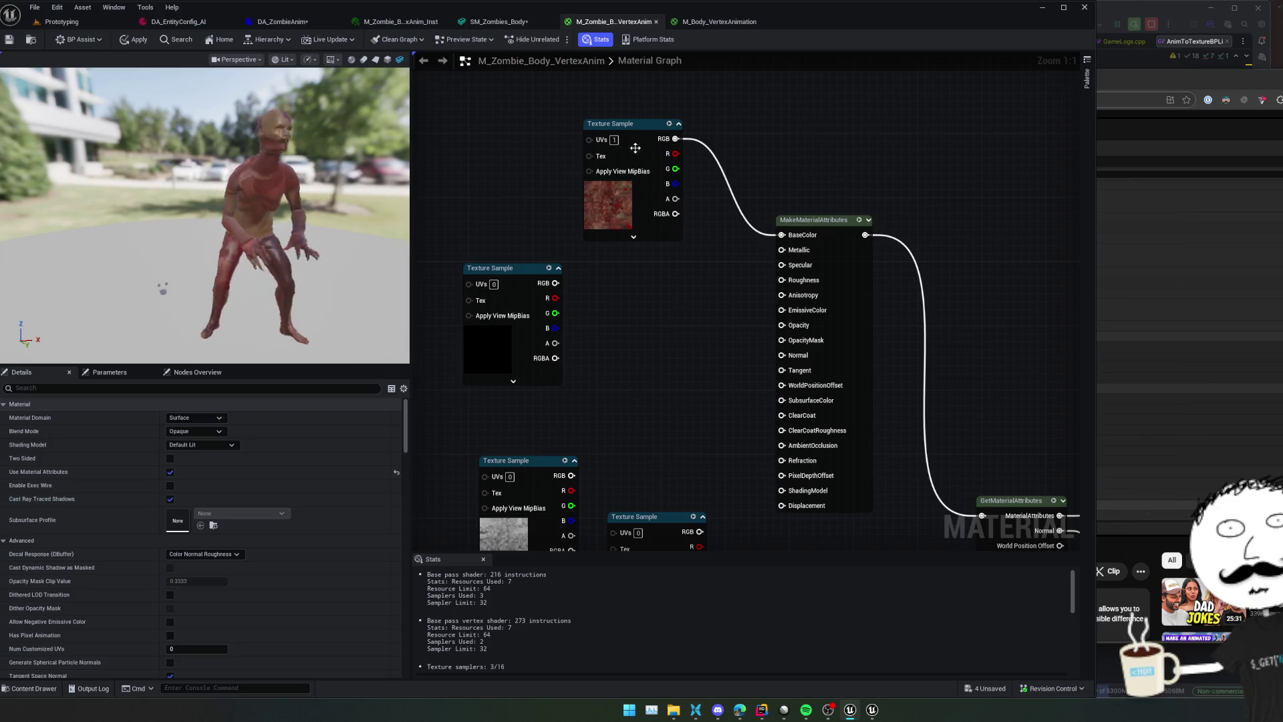
{"action": "left_click", "coordinate": [131, 43]}
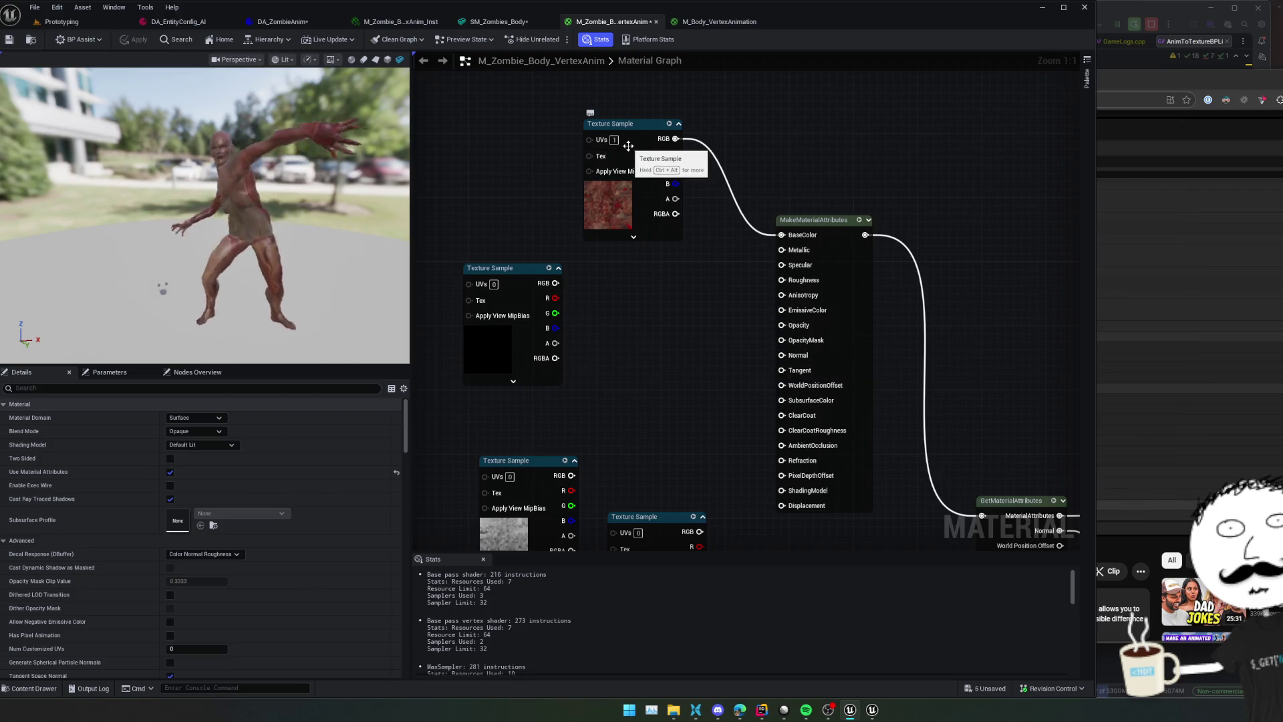
Switch the skin texture sample to UV channel 2 and apply again
{"action": "left_click", "coordinate": [612, 144]}
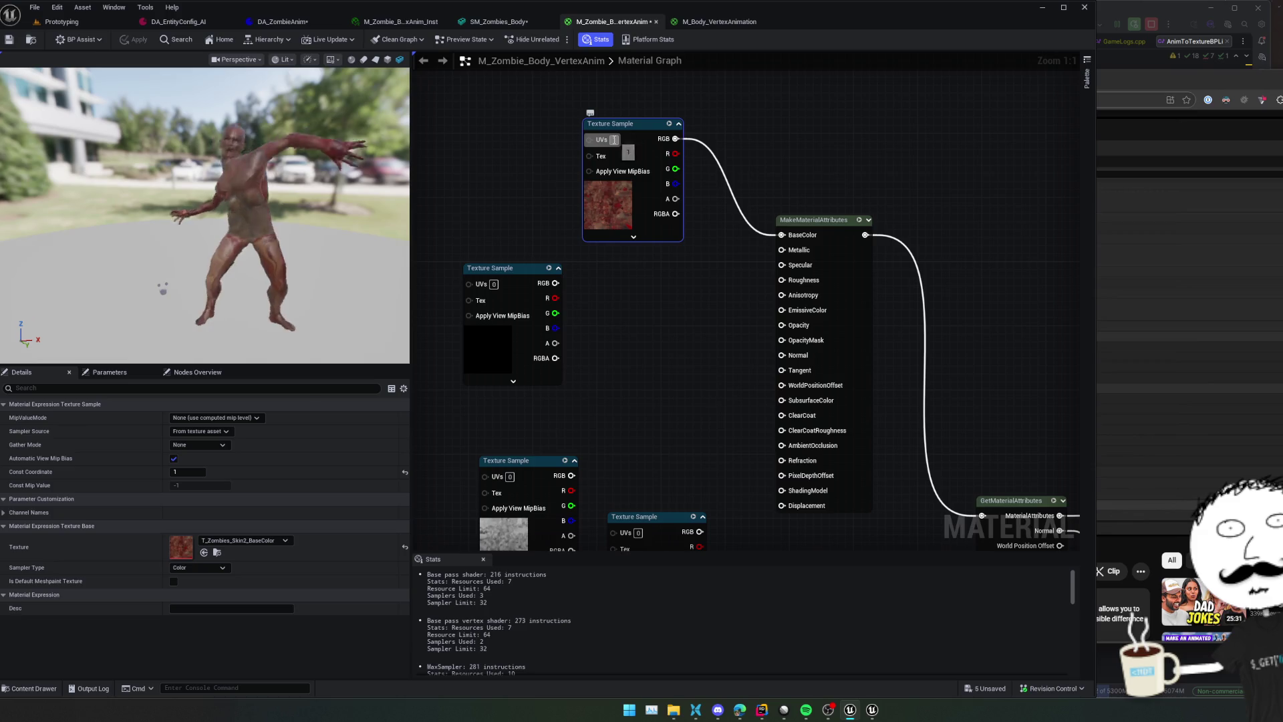
{"action": "type", "text": "2"}
{"action": "left_click", "coordinate": [699, 134]}
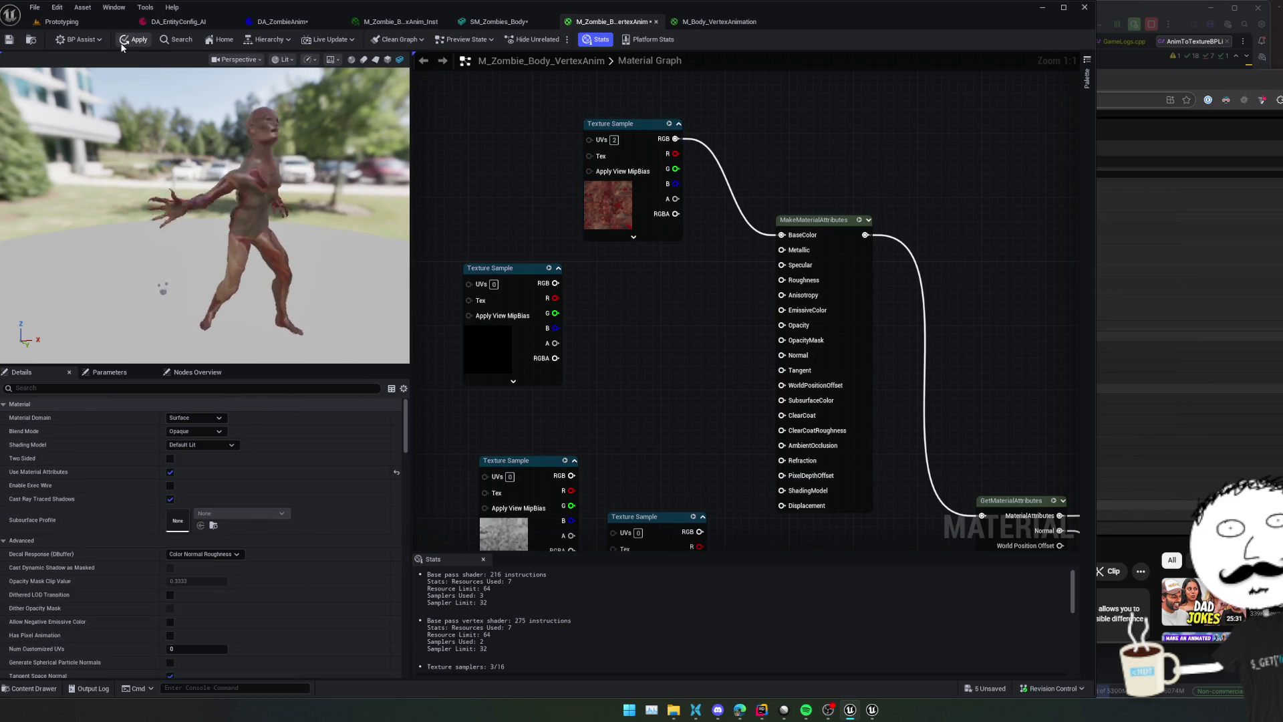
{"action": "left_click", "coordinate": [121, 45]}
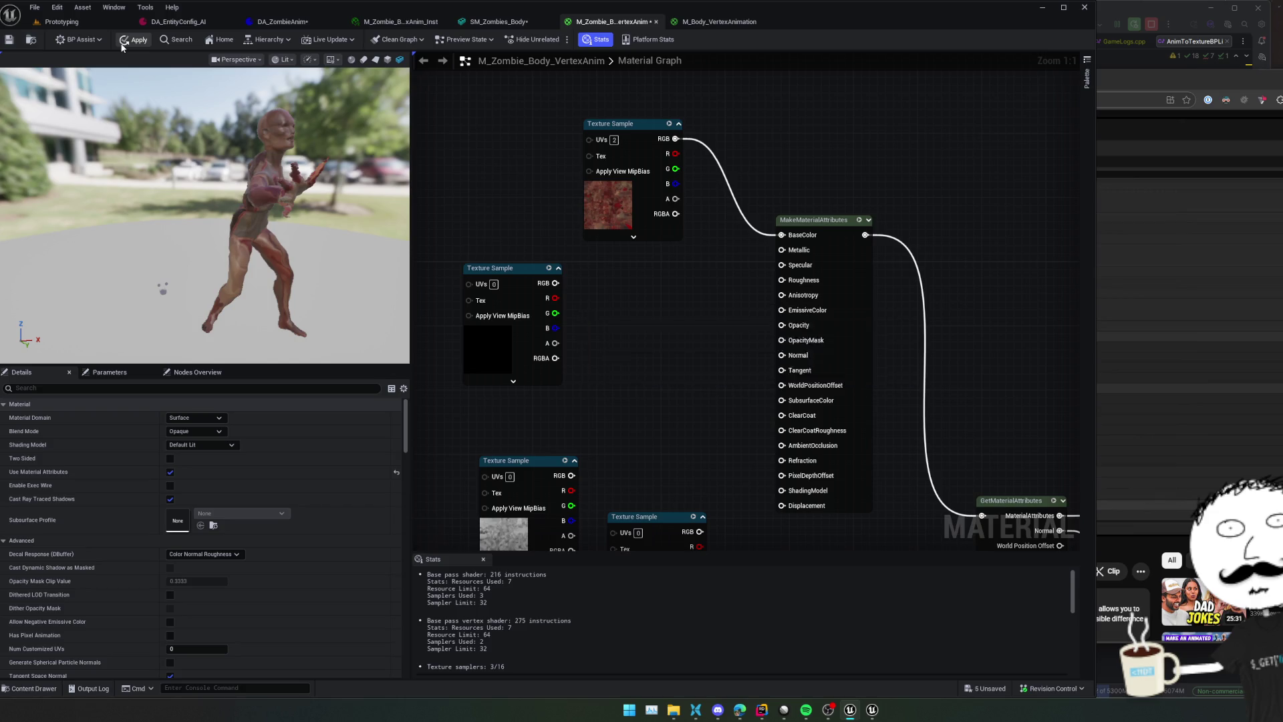
Reset the UV channel to 0, save all, break the BaseColor link, and apply
{"action": "left_click", "coordinate": [614, 140]}
{"action": "type", "text": "0"}
{"action": "key", "text": "ctrl+shift+s"}
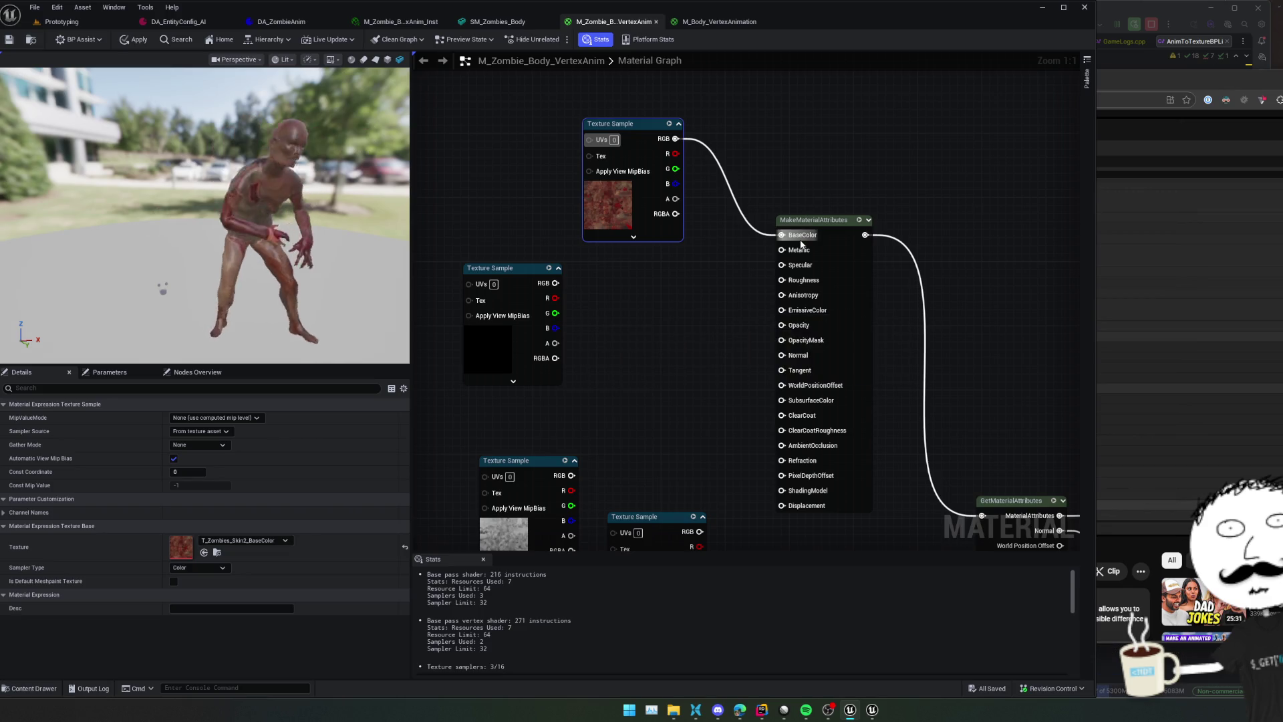
{"action": "left_click", "coordinate": [782, 235], "text": "alt"}
{"action": "left_click", "coordinate": [133, 40]}
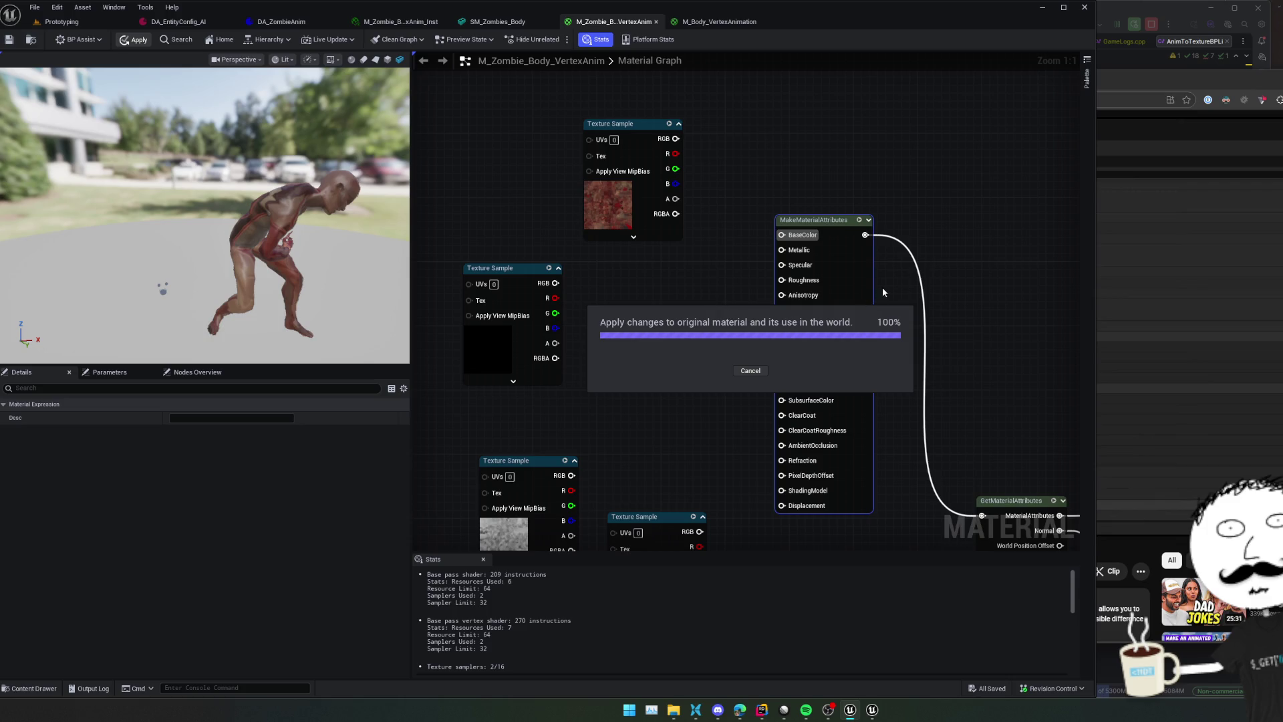
Pan and zoom over the attribute blending and Texture Sample nodes, then return to Prototyping
{"action": "left_click_drag", "start_coordinate": [942, 329], "coordinate": [717, 232]}
{"action": "scroll", "coordinate": [836, 278], "scroll_direction": "down", "scroll_amount": 1}
{"action": "left_click_drag", "start_coordinate": [836, 278], "coordinate": [610, 218]}
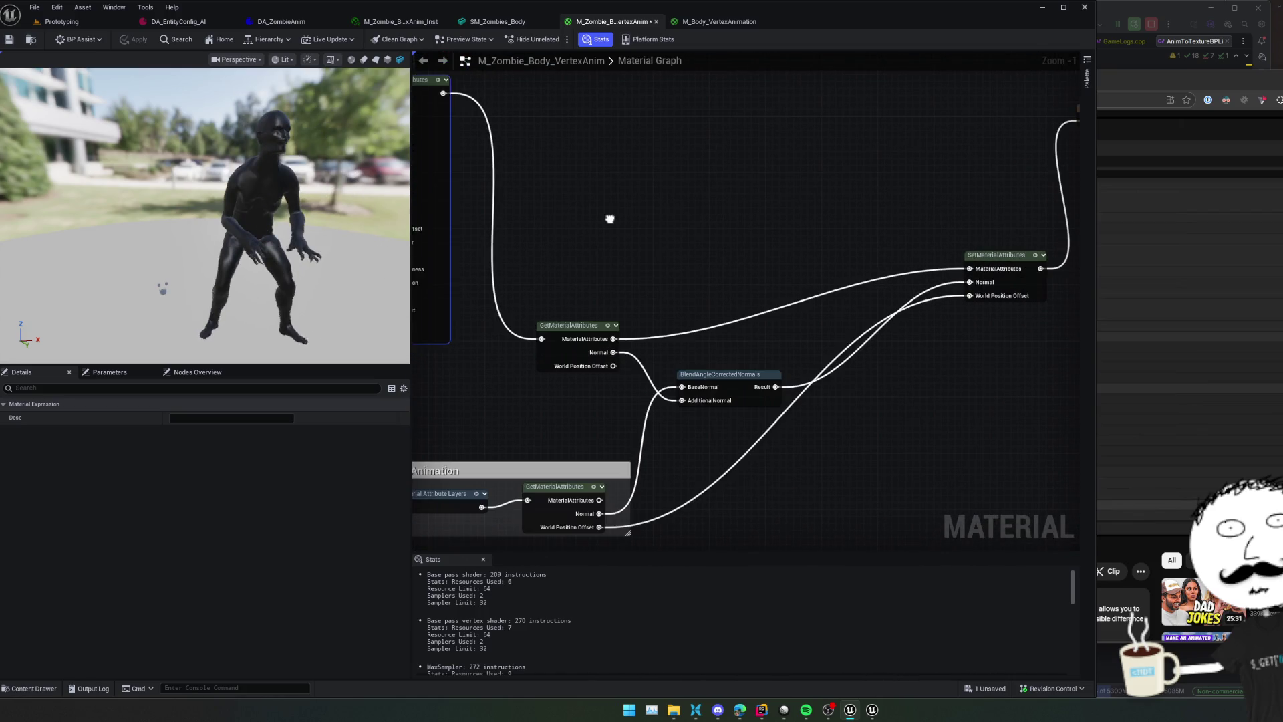
{"action": "mouse_move", "coordinate": [647, 230]}
{"action": "left_mouse_down"}
{"action": "mouse_move", "coordinate": [757, 144]}
{"action": "mouse_move", "coordinate": [750, 215]}
{"action": "mouse_move", "coordinate": [584, 235]}
{"action": "mouse_move", "coordinate": [601, 240]}
{"action": "mouse_move", "coordinate": [599, 260]}
{"action": "mouse_move", "coordinate": [768, 303]}
{"action": "left_mouse_up"}
{"action": "scroll", "coordinate": [599, 259], "scroll_direction": "down", "scroll_amount": 1}
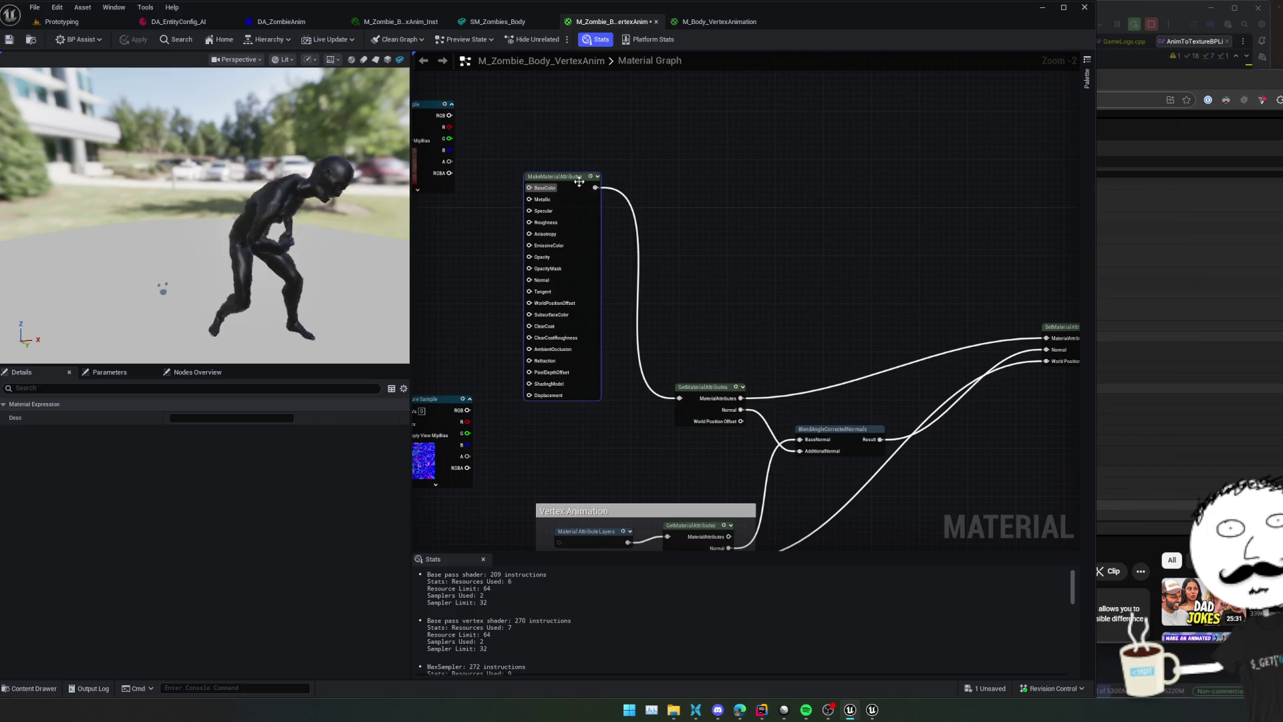
{"action": "left_click_drag", "start_coordinate": [487, 241], "coordinate": [519, 257]}
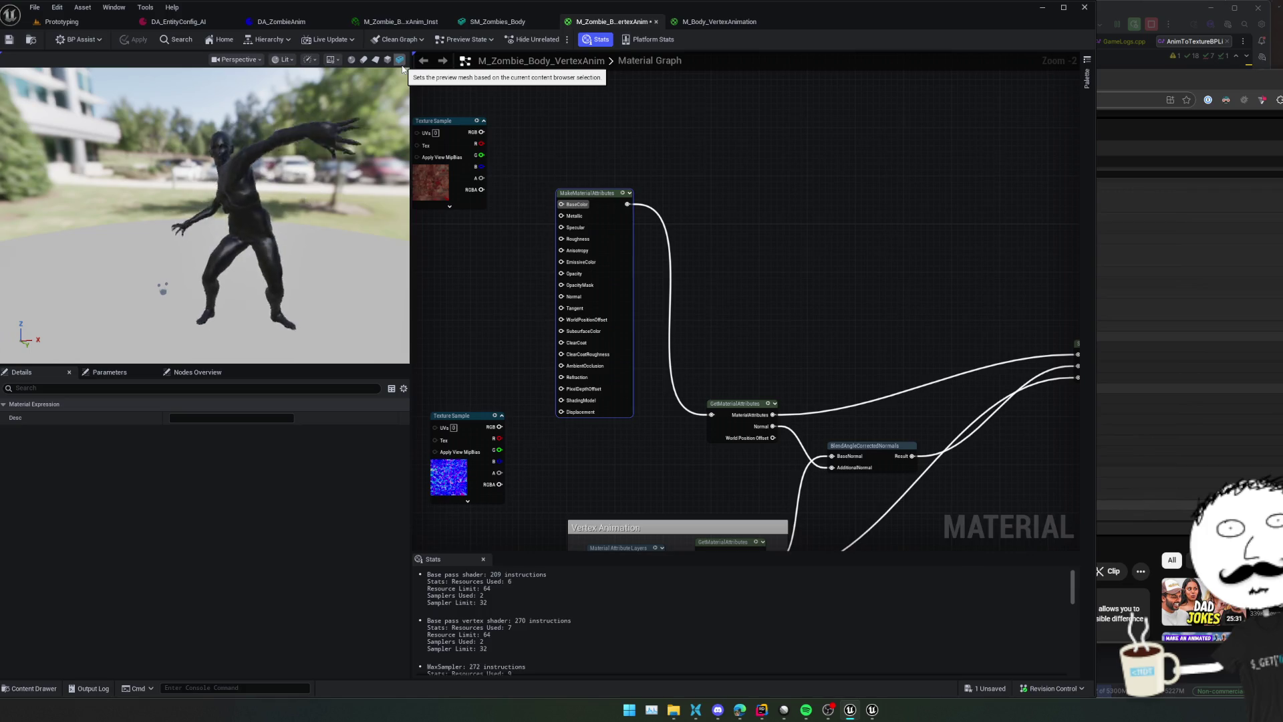
{"action": "left_click", "coordinate": [97, 24]}
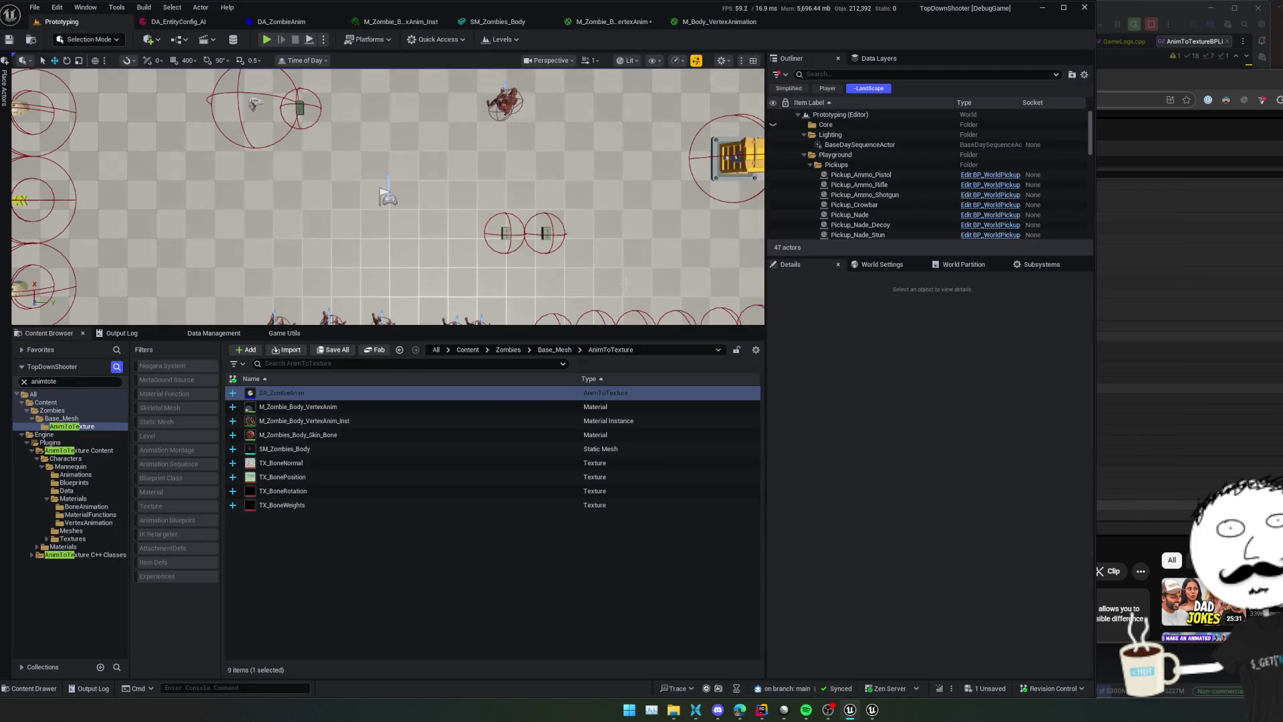
Seek the YouTube tutorial from about 4:47 to 5:51 and open its playback settings
{"action": "left_click", "coordinate": [1149, 545]}
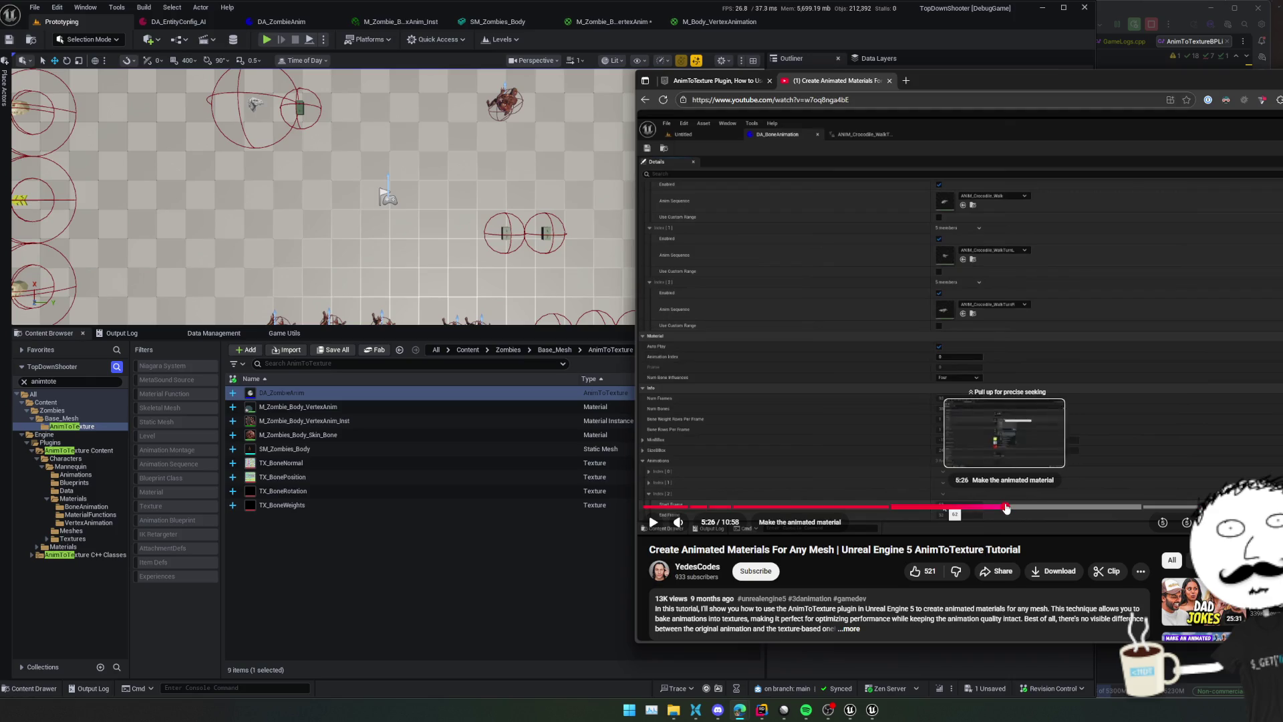
{"action": "mouse_move", "coordinate": [975, 508]}
{"action": "left_mouse_down"}
{"action": "mouse_move", "coordinate": [909, 511]}
{"action": "mouse_move", "coordinate": [1063, 506]}
{"action": "left_mouse_up"}
{"action": "left_click", "coordinate": [1037, 510]}
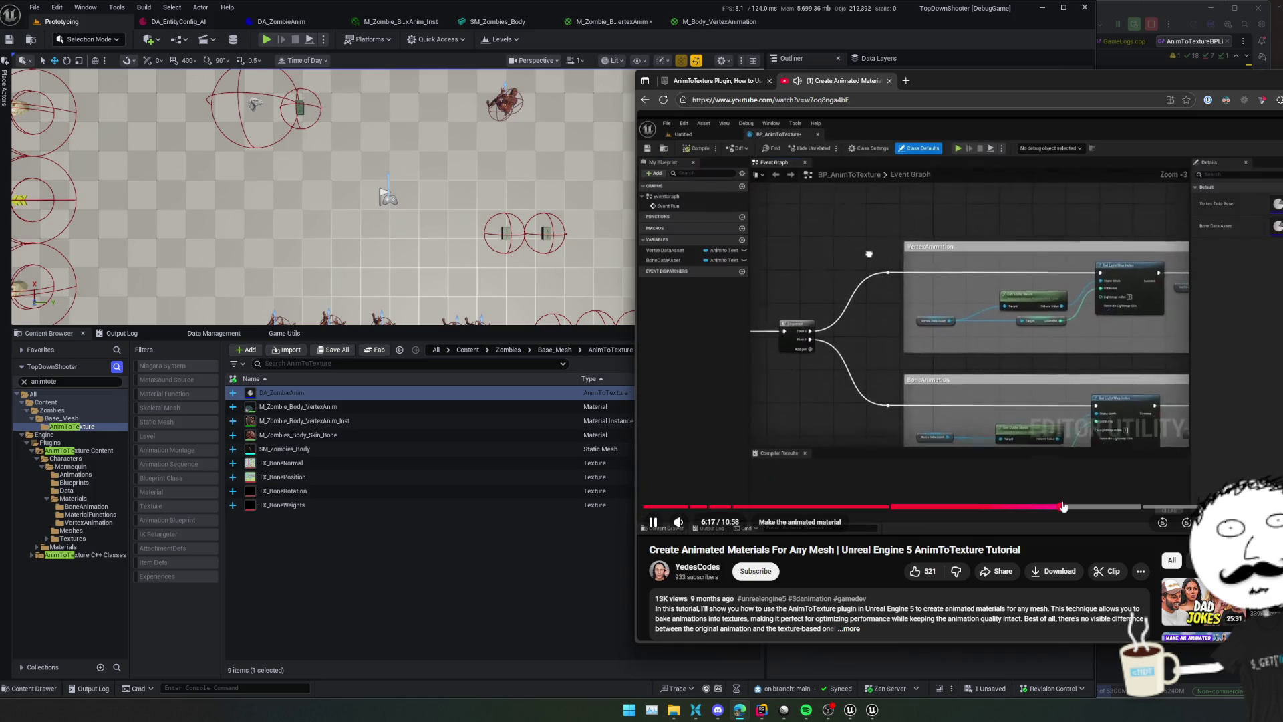
{"action": "left_click", "coordinate": [1211, 522]}
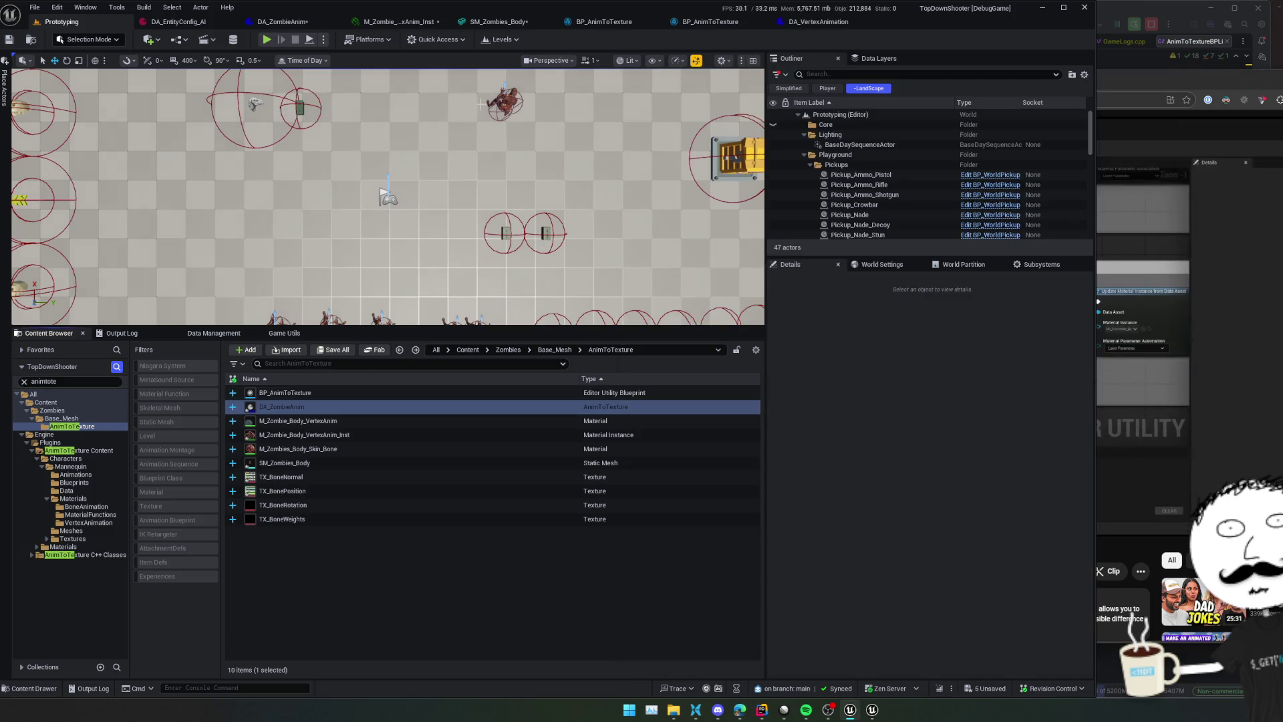
Save all assets, review DA_VertexAnimation's Details, then bring up the BP_AnimToTexture event graph
{"action": "left_click", "coordinate": [374, 24]}
{"action": "key", "text": "ctrl+shift+s"}
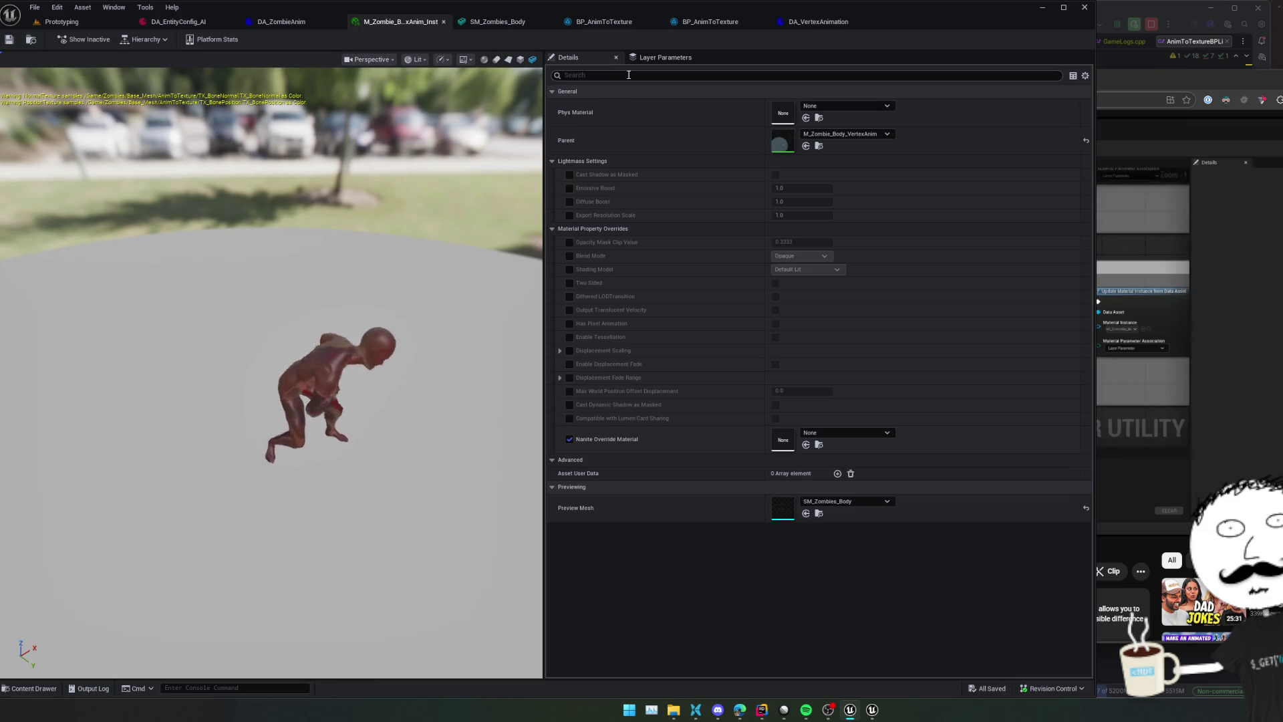
{"action": "left_click", "coordinate": [732, 24]}
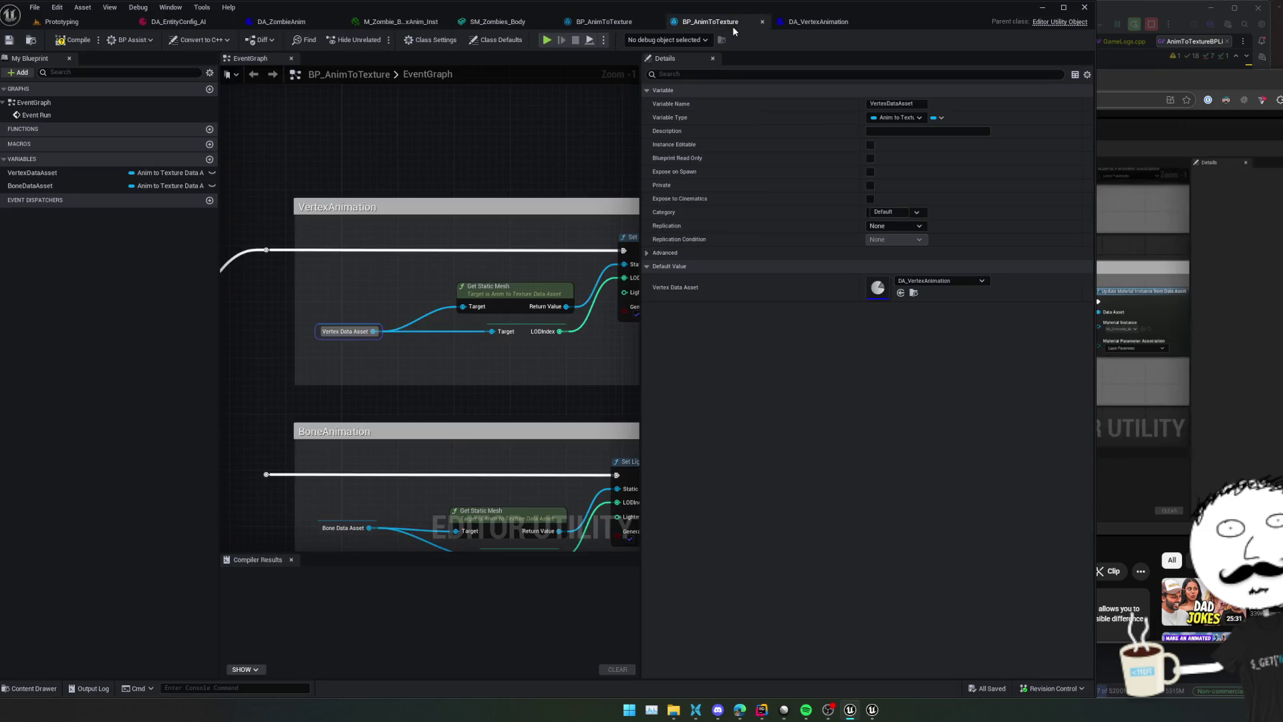
{"action": "left_click", "coordinate": [816, 22]}
{"action": "scroll", "coordinate": [633, 227], "scroll_direction": "down", "scroll_amount": 5}
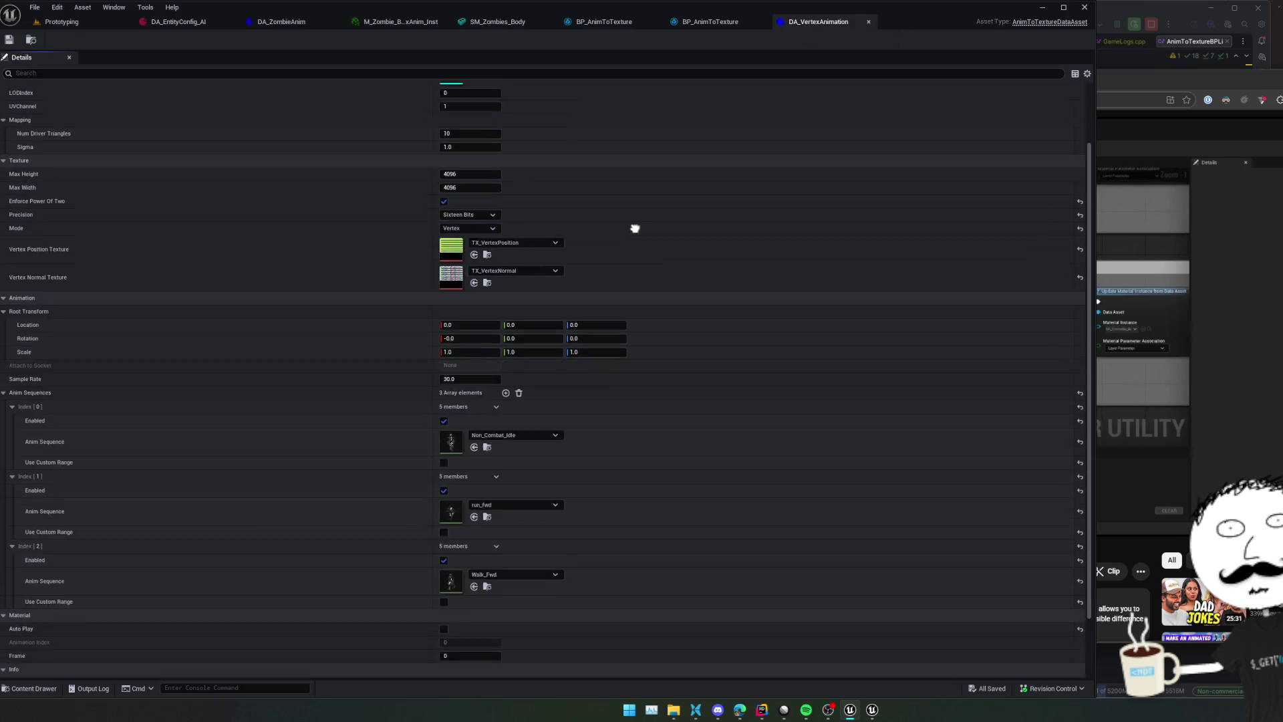
{"action": "scroll", "coordinate": [633, 123], "scroll_direction": "up", "scroll_amount": 1}
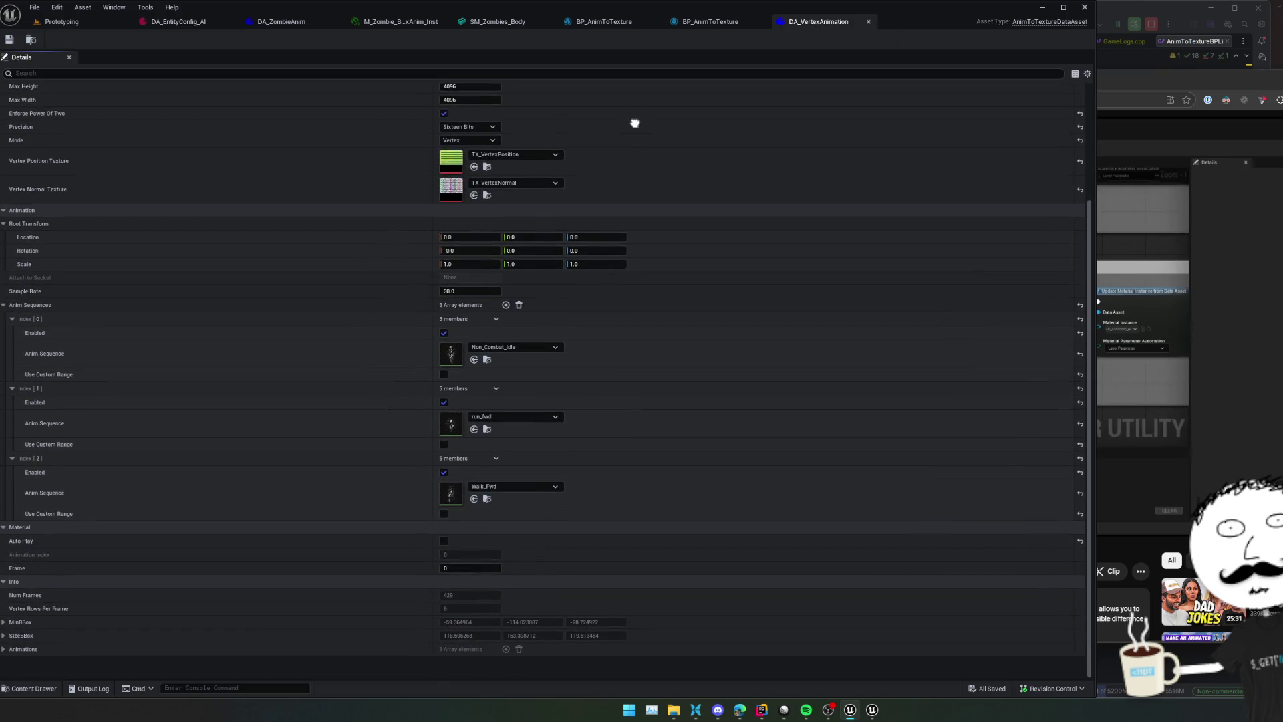
{"action": "mouse_move", "coordinate": [635, 122]}
{"action": "left_mouse_down"}
{"action": "mouse_move", "coordinate": [635, 390]}
{"action": "mouse_move", "coordinate": [653, 408]}
{"action": "left_mouse_up"}
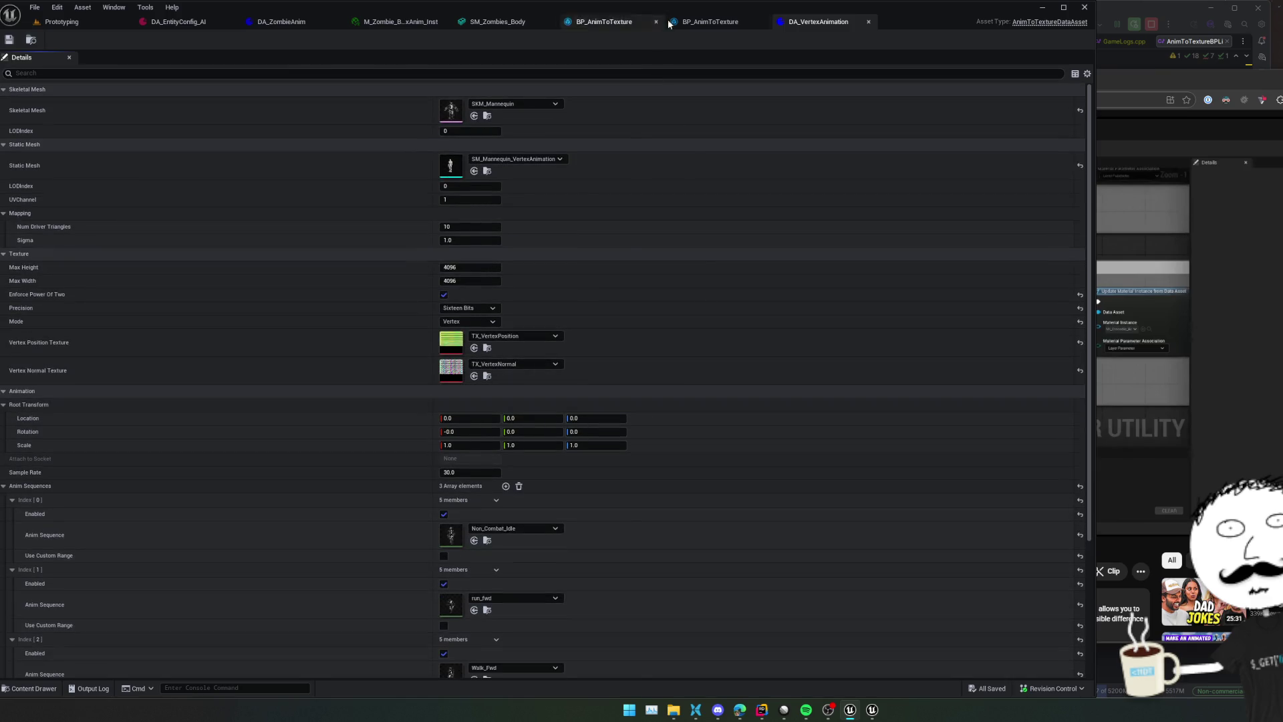
{"action": "left_click", "coordinate": [690, 23]}
Set BP_AnimToTexture's vertex data asset to DA_ZombieAnim
{"action": "left_click_drag", "start_coordinate": [507, 167], "coordinate": [477, 181]}
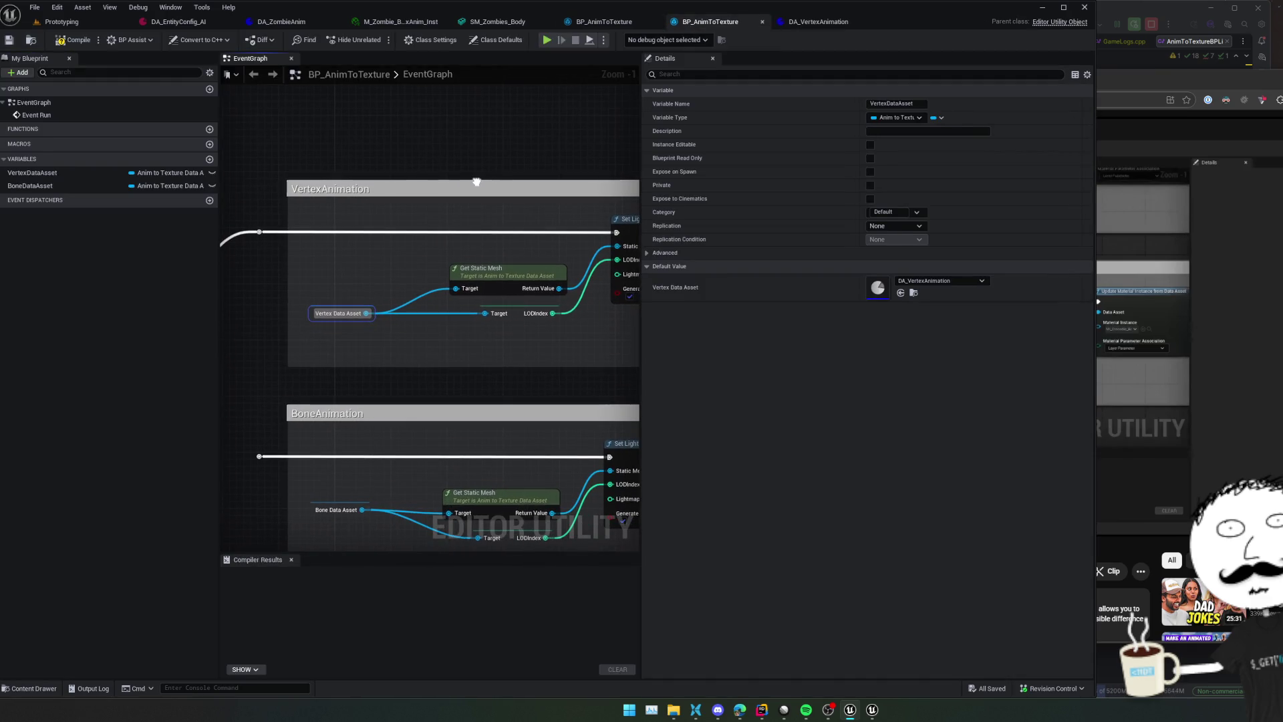
{"action": "left_click", "coordinate": [922, 281]}
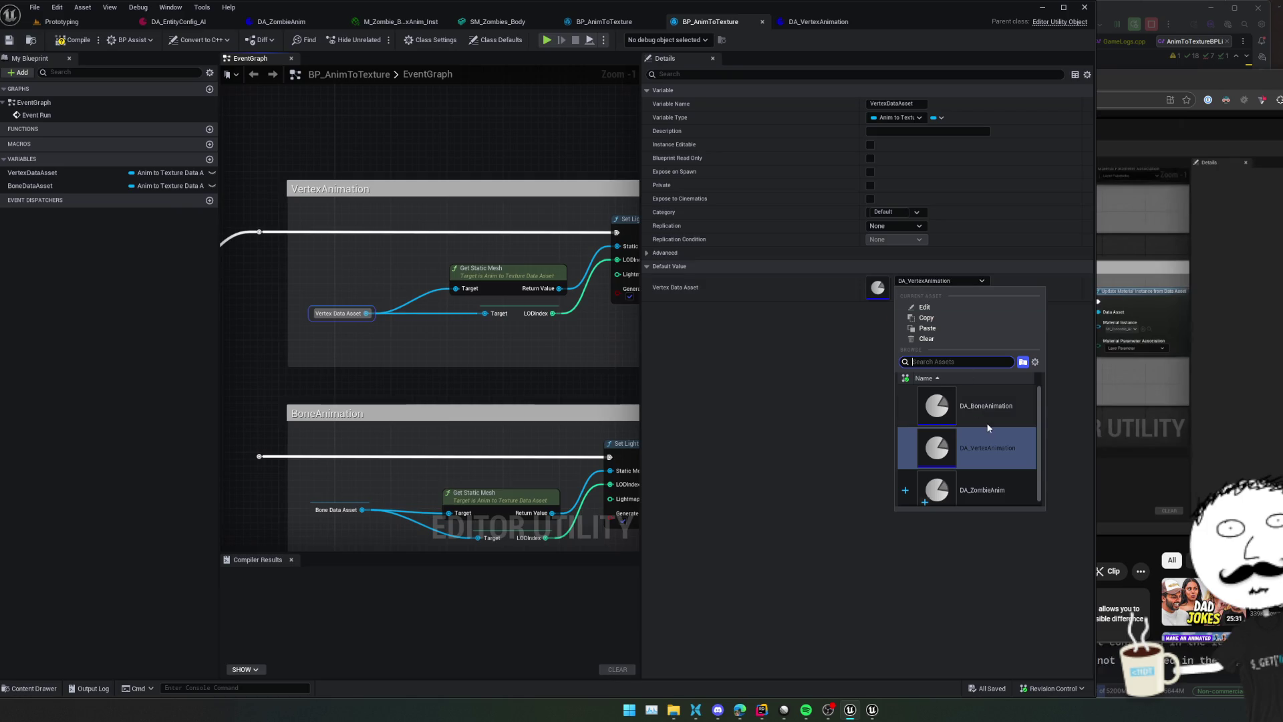
{"action": "left_click", "coordinate": [968, 492]}
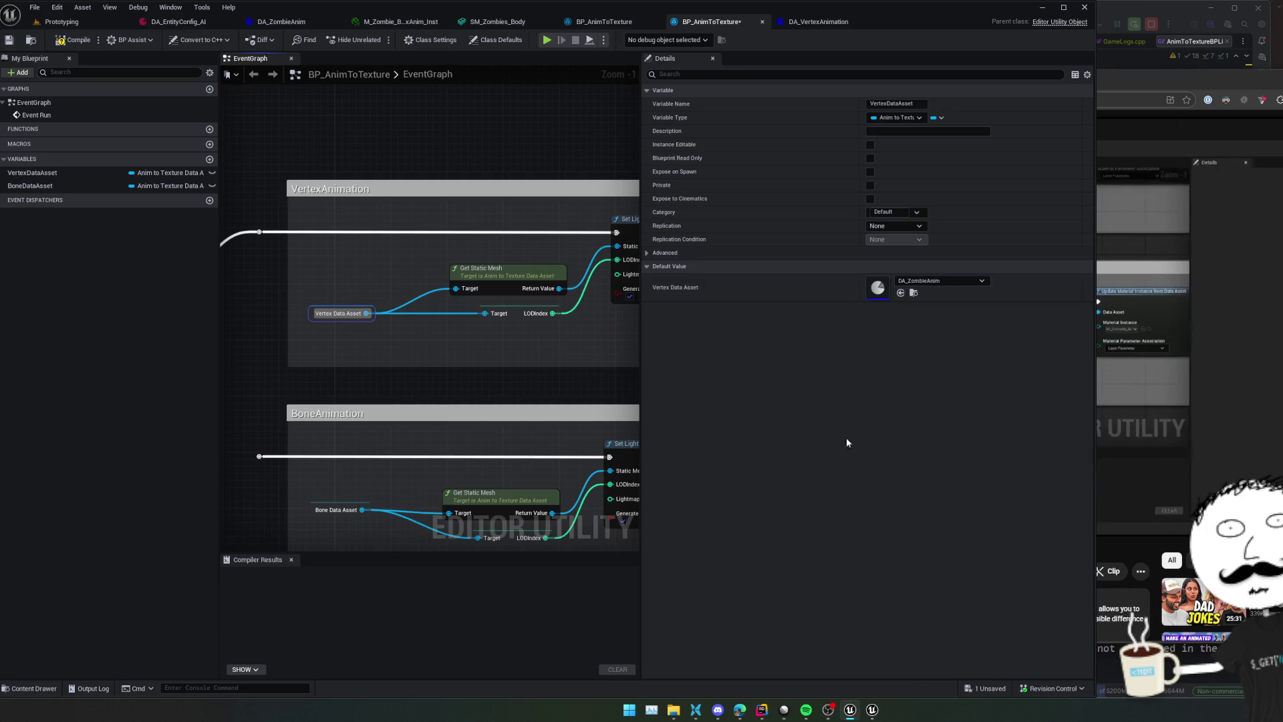
Pick M_Zombie_Body_VertexAnim_Inst on the Update Material Instance node and save the blueprint
{"action": "mouse_move", "coordinate": [522, 354]}
{"action": "left_mouse_down"}
{"action": "mouse_move", "coordinate": [453, 341]}
{"action": "mouse_move", "coordinate": [490, 318]}
{"action": "left_mouse_up"}
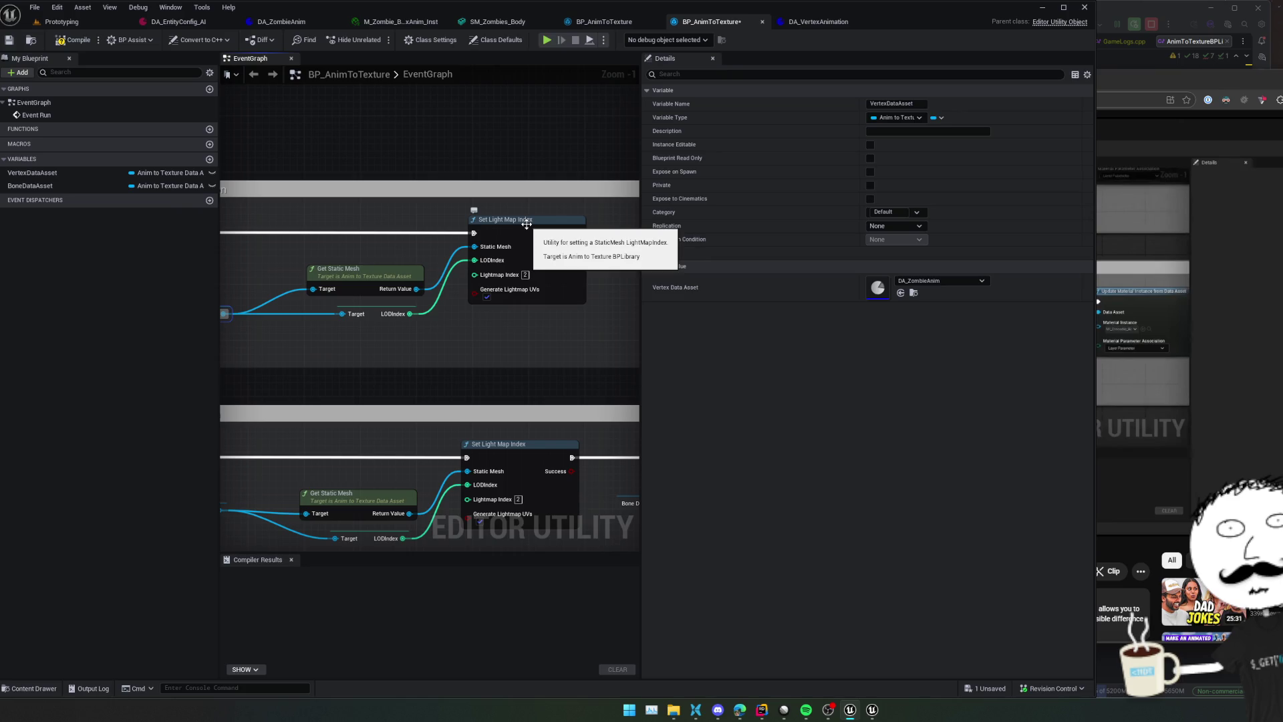
{"action": "scroll", "coordinate": [431, 321], "scroll_direction": "down", "scroll_amount": 1}
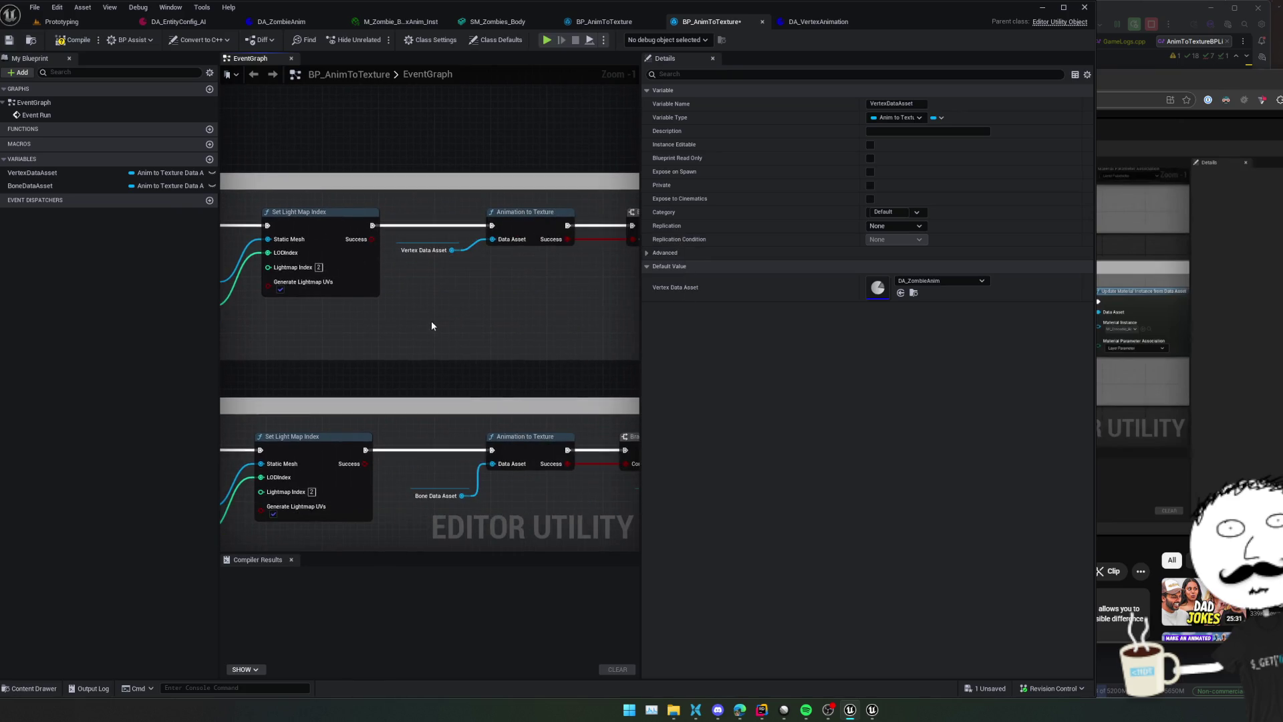
{"action": "mouse_move", "coordinate": [386, 286]}
{"action": "left_mouse_down"}
{"action": "mouse_move", "coordinate": [616, 279]}
{"action": "mouse_move", "coordinate": [373, 263]}
{"action": "left_mouse_up"}
{"action": "mouse_move", "coordinate": [484, 286]}
{"action": "left_mouse_down"}
{"action": "mouse_move", "coordinate": [222, 311]}
{"action": "mouse_move", "coordinate": [332, 326]}
{"action": "left_mouse_up"}
{"action": "scroll", "coordinate": [395, 295], "scroll_direction": "up", "scroll_amount": 2}
{"action": "scroll", "coordinate": [332, 306], "scroll_direction": "down", "scroll_amount": 1}
{"action": "left_click", "coordinate": [390, 304]}
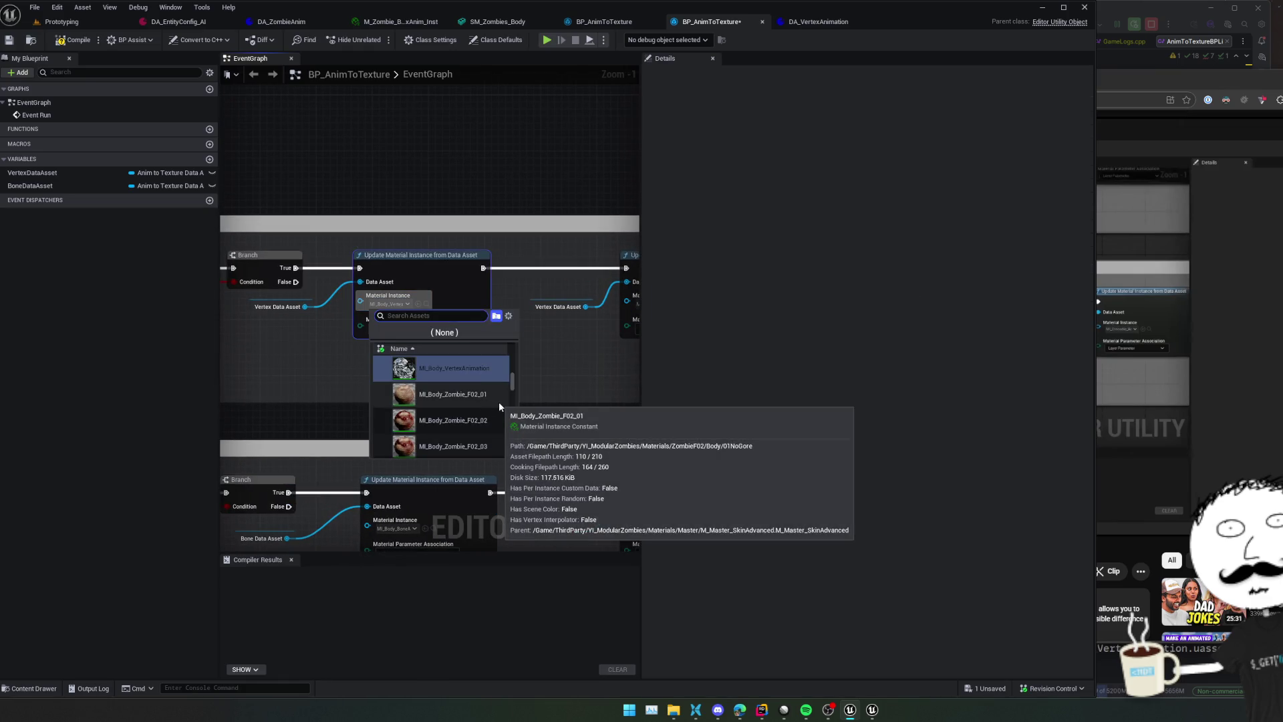
{"action": "scroll", "coordinate": [498, 402], "scroll_direction": "down", "scroll_amount": 2}
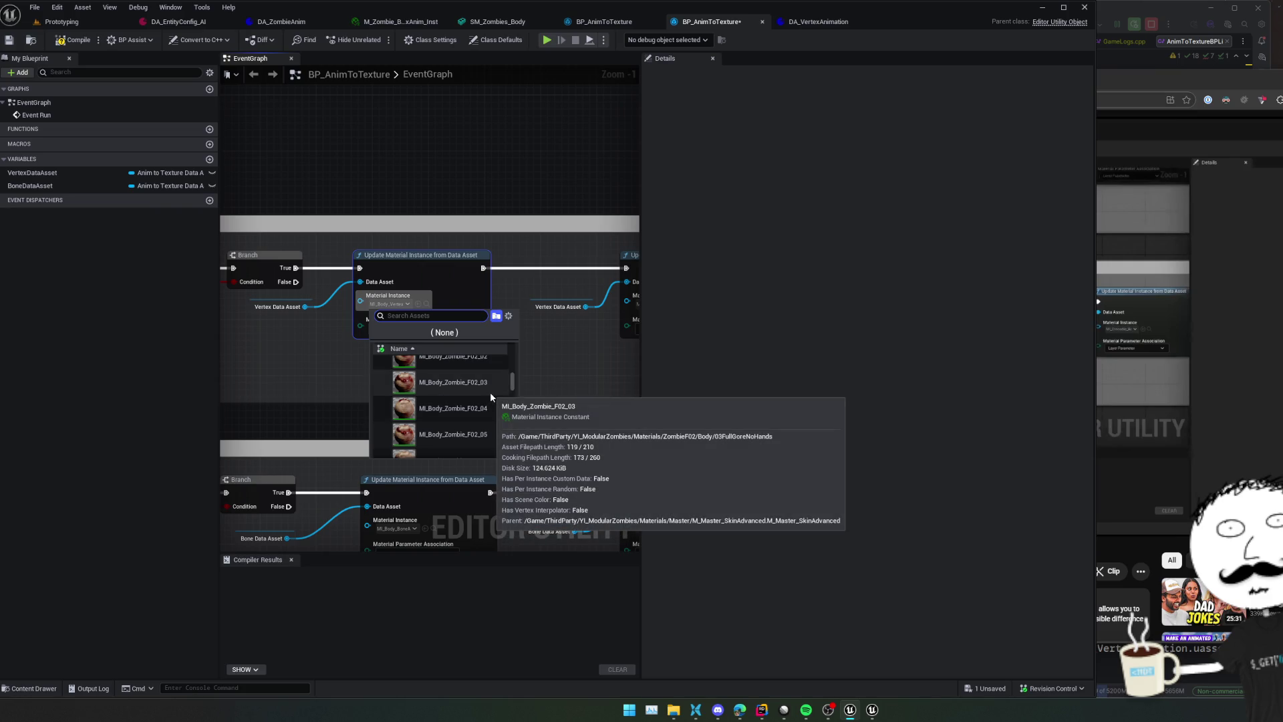
{"action": "type", "text": "M_Zombie"}
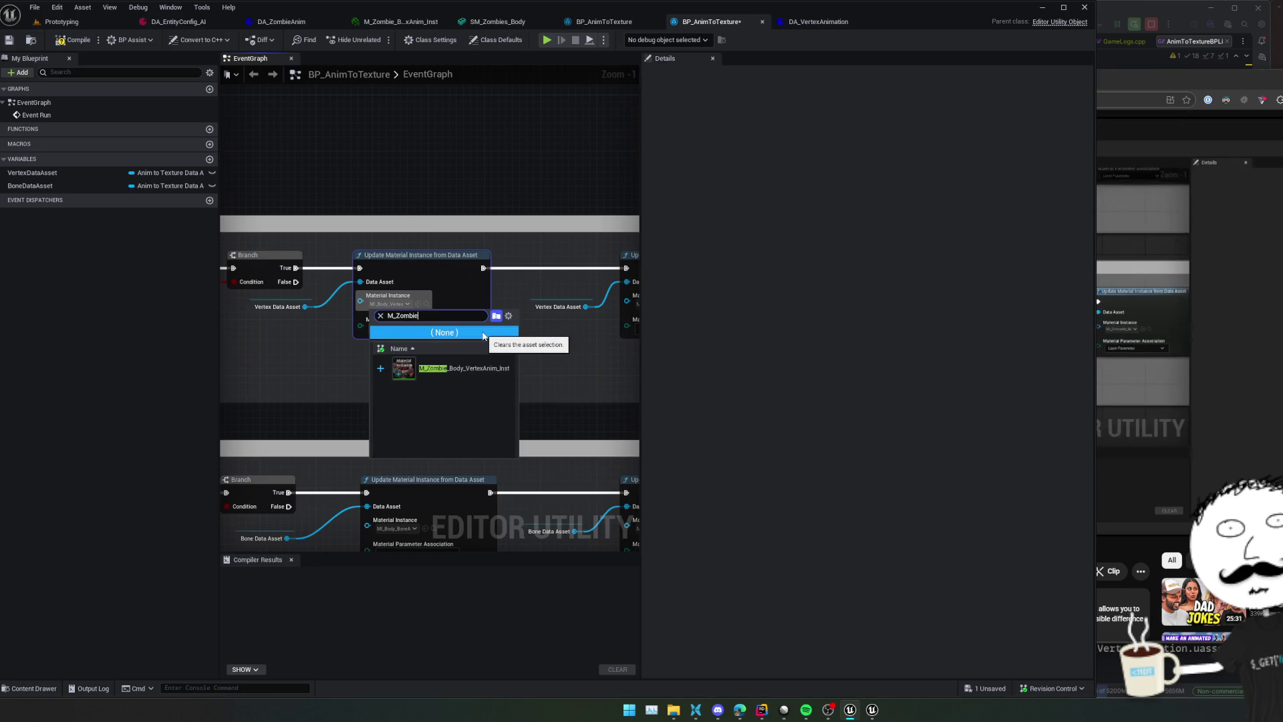
{"action": "left_click", "coordinate": [478, 369]}
{"action": "key", "text": "ctrl+s"}
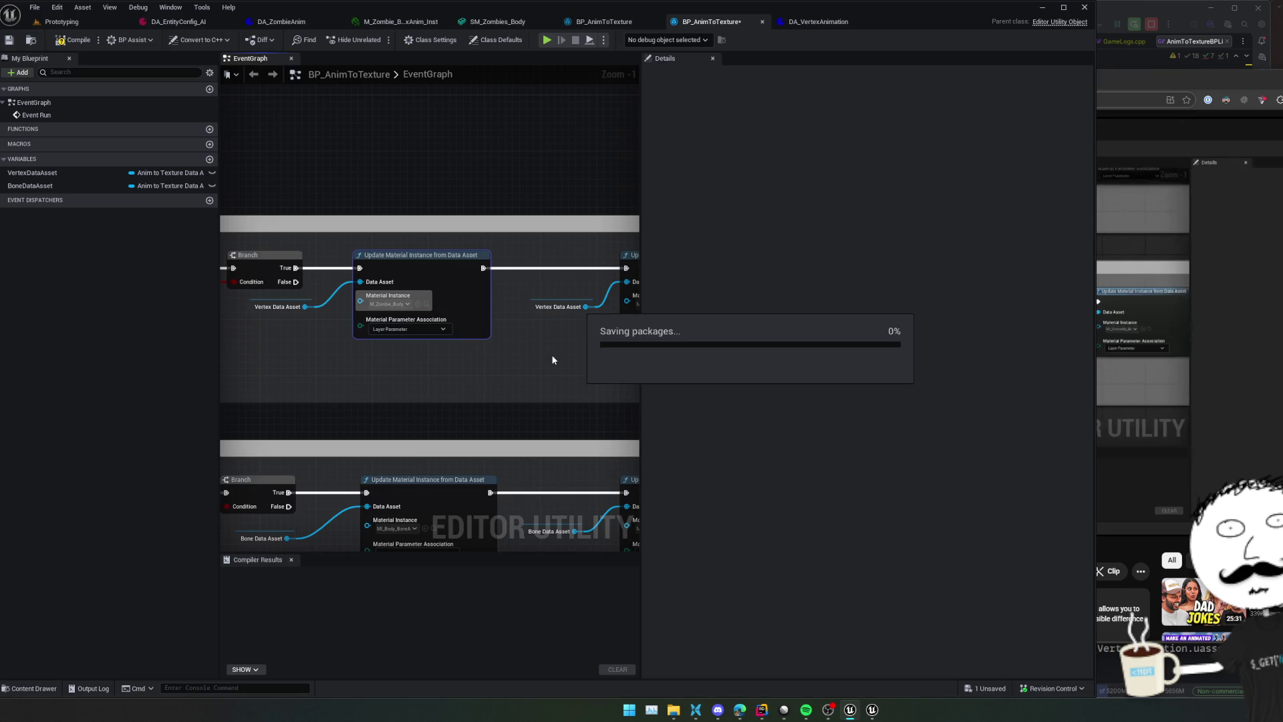
Check the material parameter options, then glance at the material instance and SM_Zombies_Body editors
{"action": "left_click", "coordinate": [391, 332]}
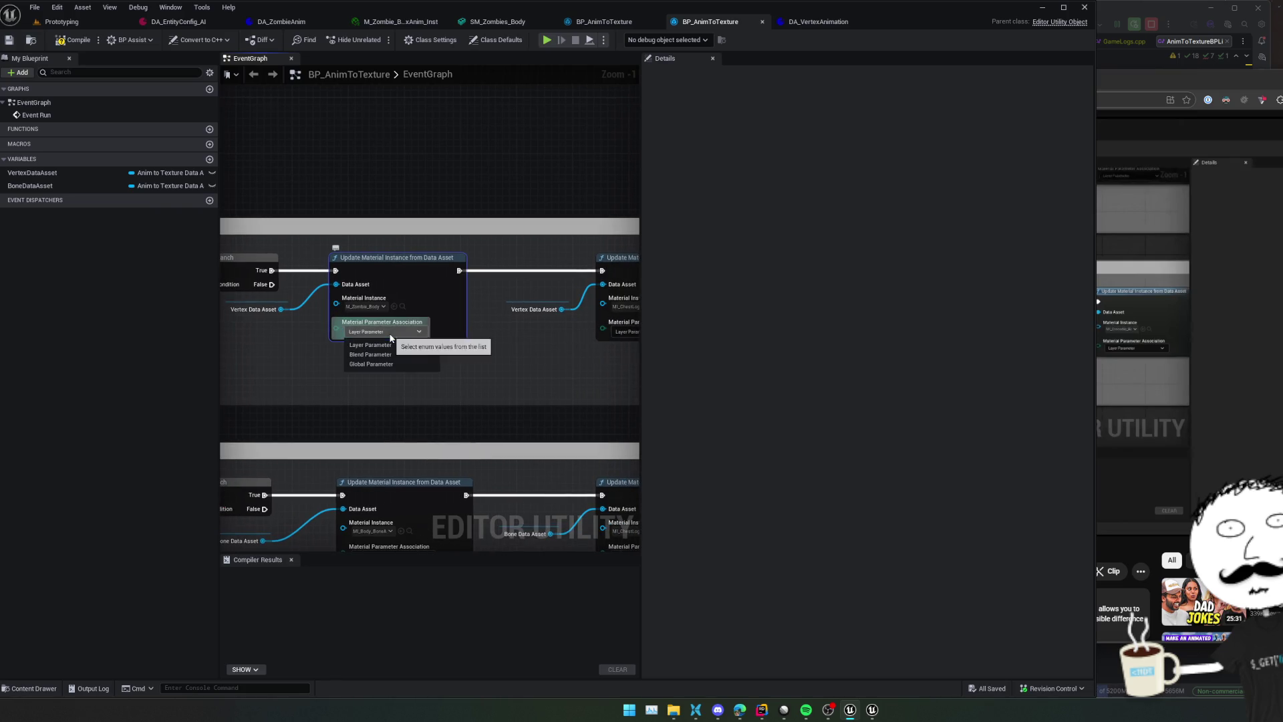
{"action": "mouse_move", "coordinate": [520, 360]}
{"action": "left_mouse_down"}
{"action": "mouse_move", "coordinate": [353, 352]}
{"action": "mouse_move", "coordinate": [401, 364]}
{"action": "left_mouse_up"}
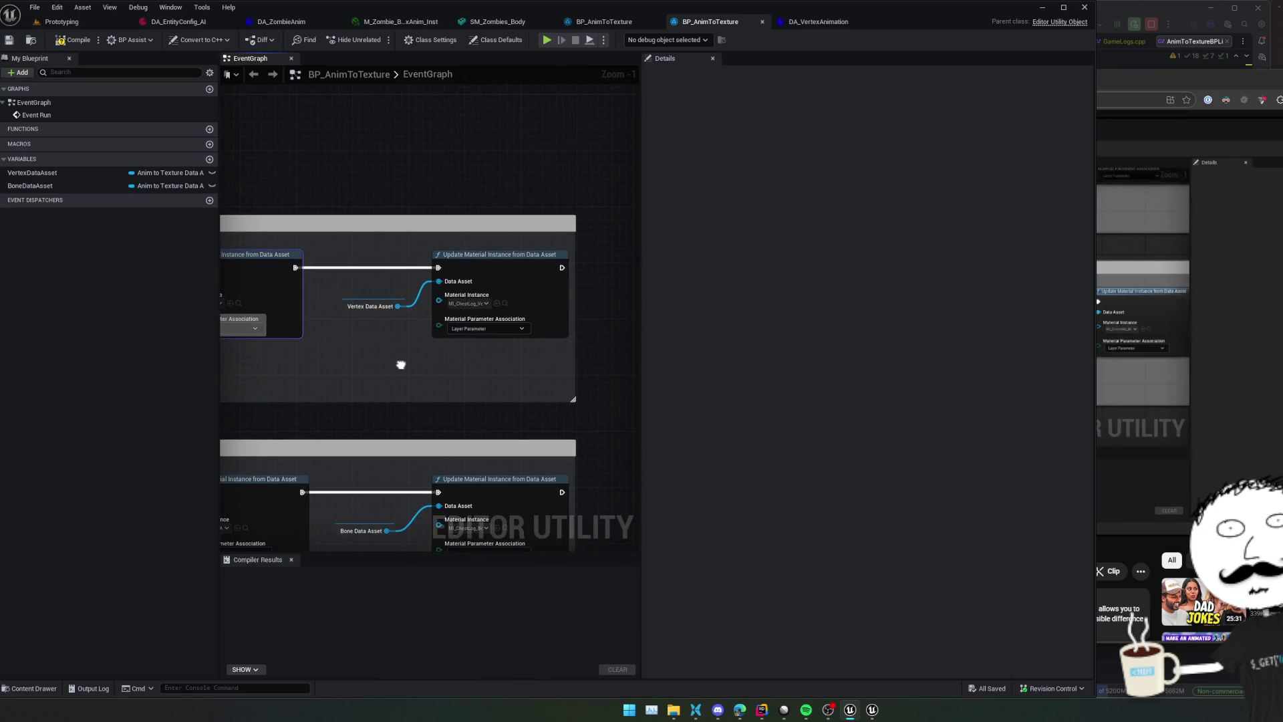
{"action": "left_click", "coordinate": [400, 22]}
{"action": "left_click", "coordinate": [484, 23]}
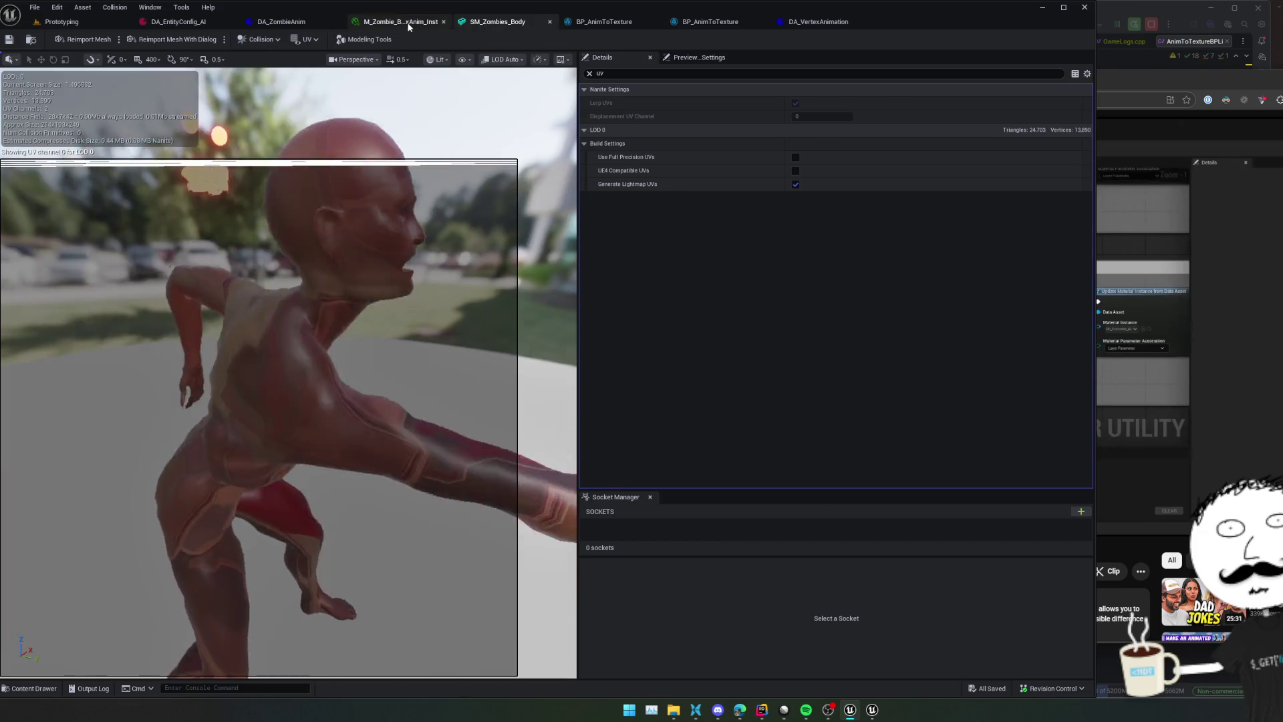
Return to Prototyping and open the SM_Zombies_Body static mesh
{"action": "left_click", "coordinate": [399, 22]}
{"action": "left_click", "coordinate": [62, 21]}
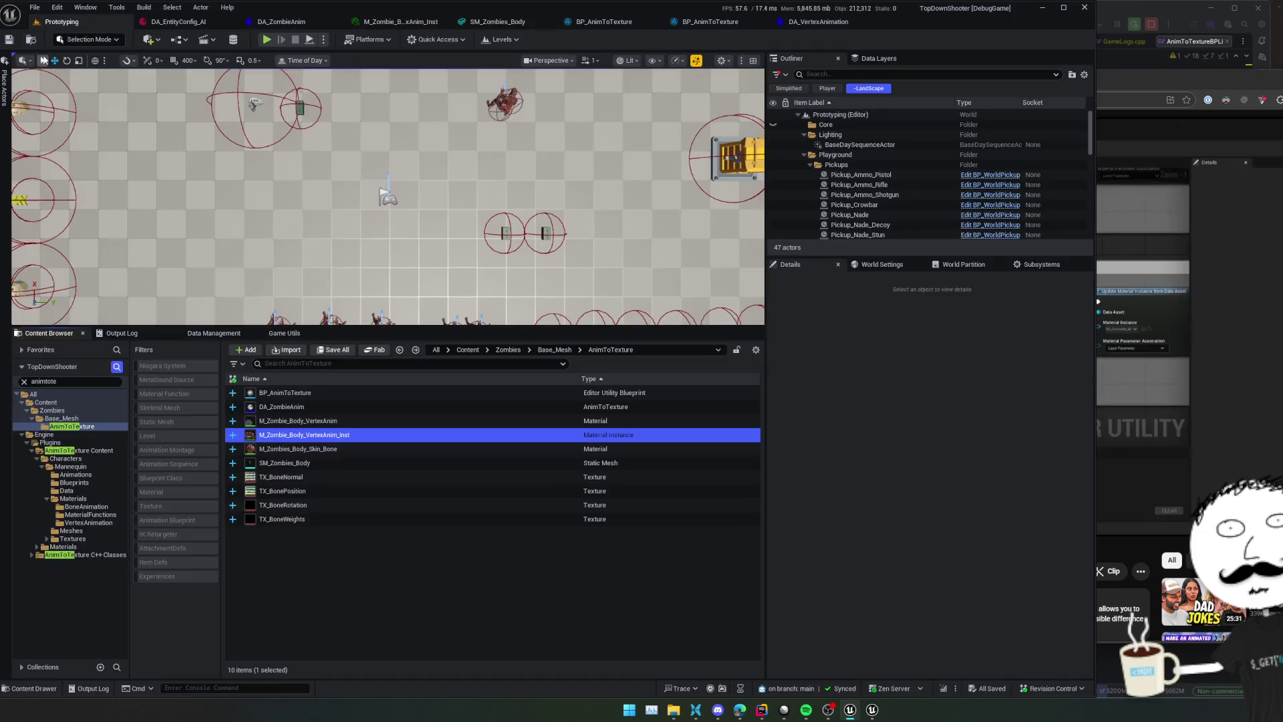
{"action": "left_click", "coordinate": [419, 449]}
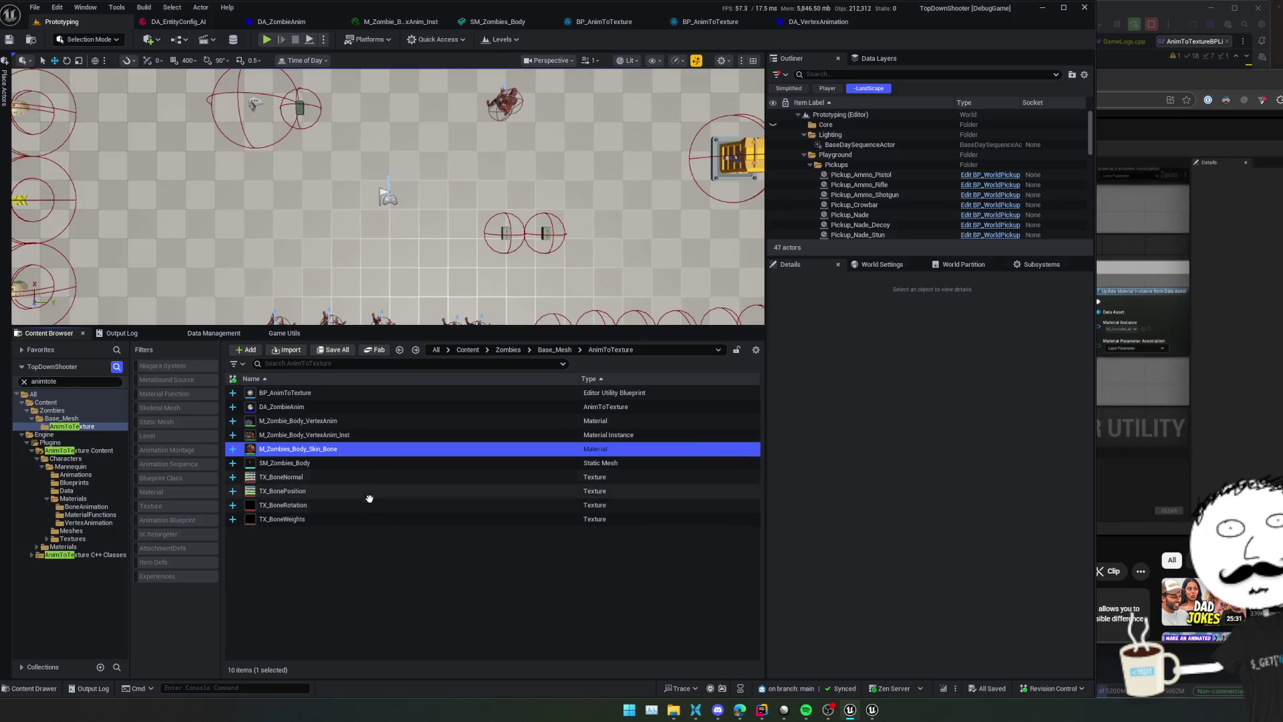
{"action": "double_click", "coordinate": [355, 463]}
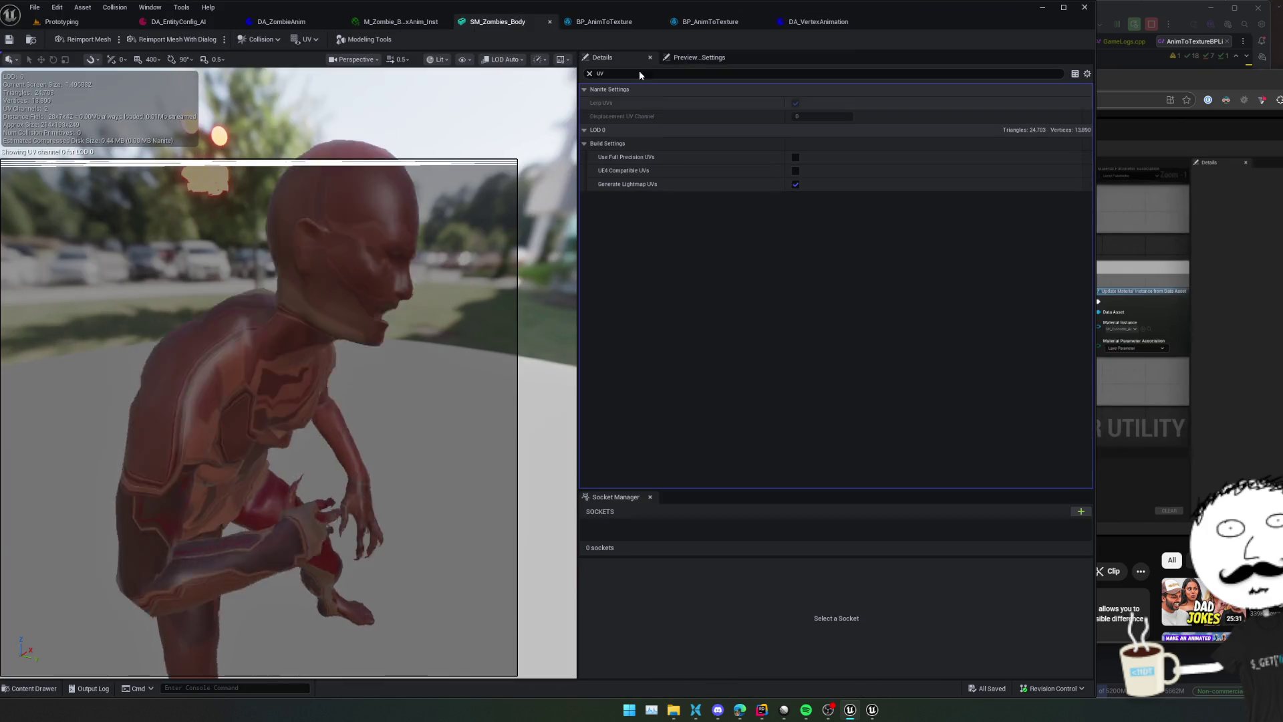
Clear the uv filter, view the jaw and eye material graph, and locate M_Zombies_Jaw_Eye
{"action": "left_click", "coordinate": [588, 75]}
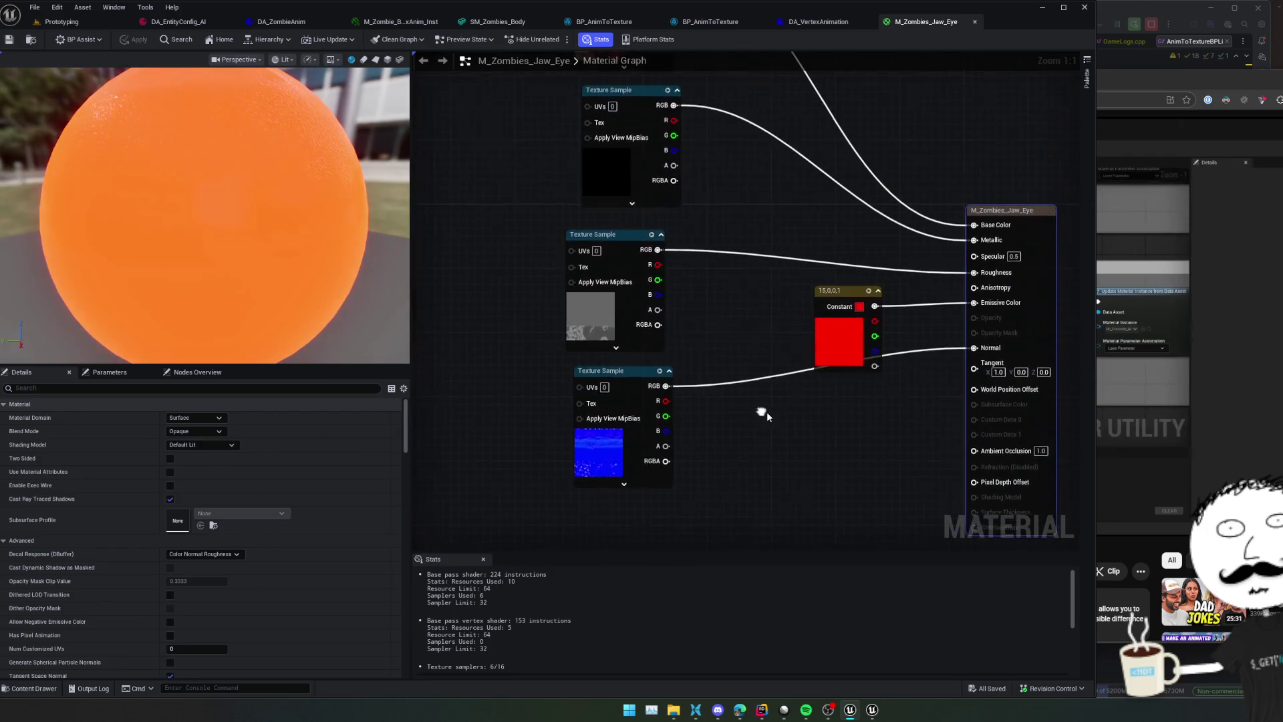
{"action": "scroll", "coordinate": [765, 409], "scroll_direction": "down", "scroll_amount": 1}
{"action": "left_click_drag", "start_coordinate": [765, 409], "coordinate": [638, 421]}
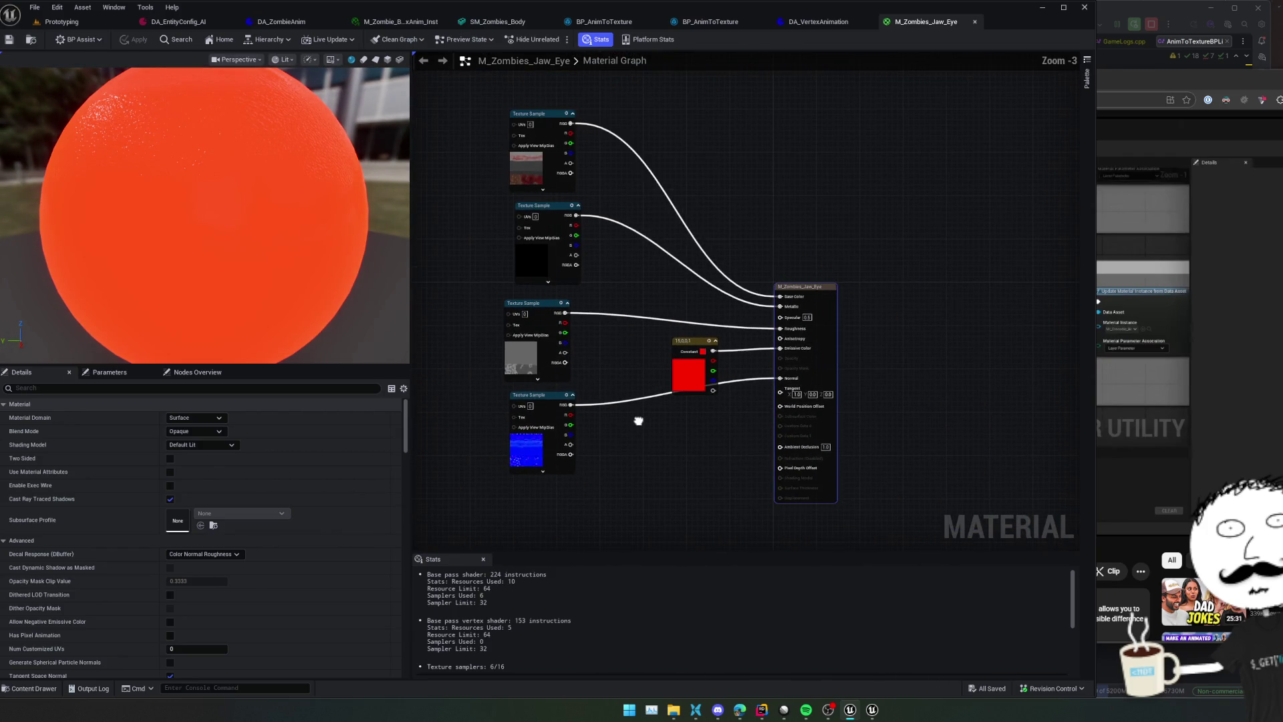
{"action": "left_click", "coordinate": [31, 39]}
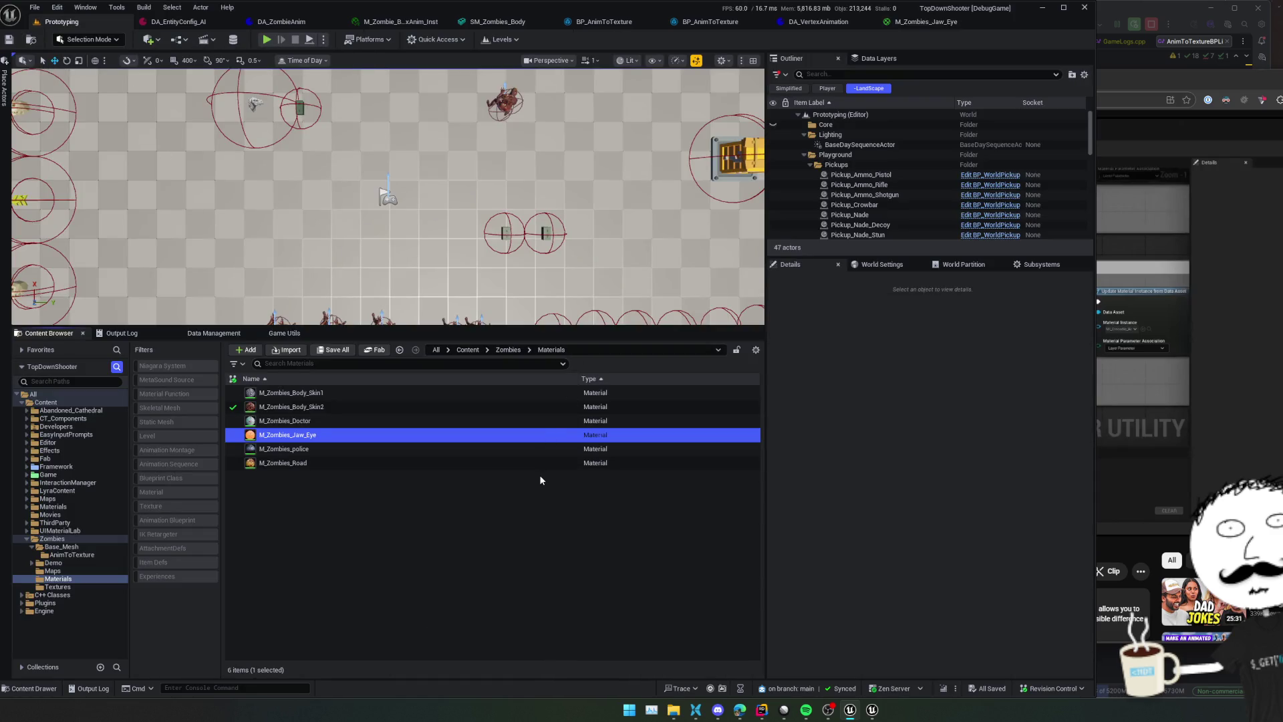
Paste M_Zombies_Jaw_Eye into AnimToTexture and rename it M_Zombies_Jaw_Eye_VertexAnim
{"action": "key", "text": "alt+Left"}
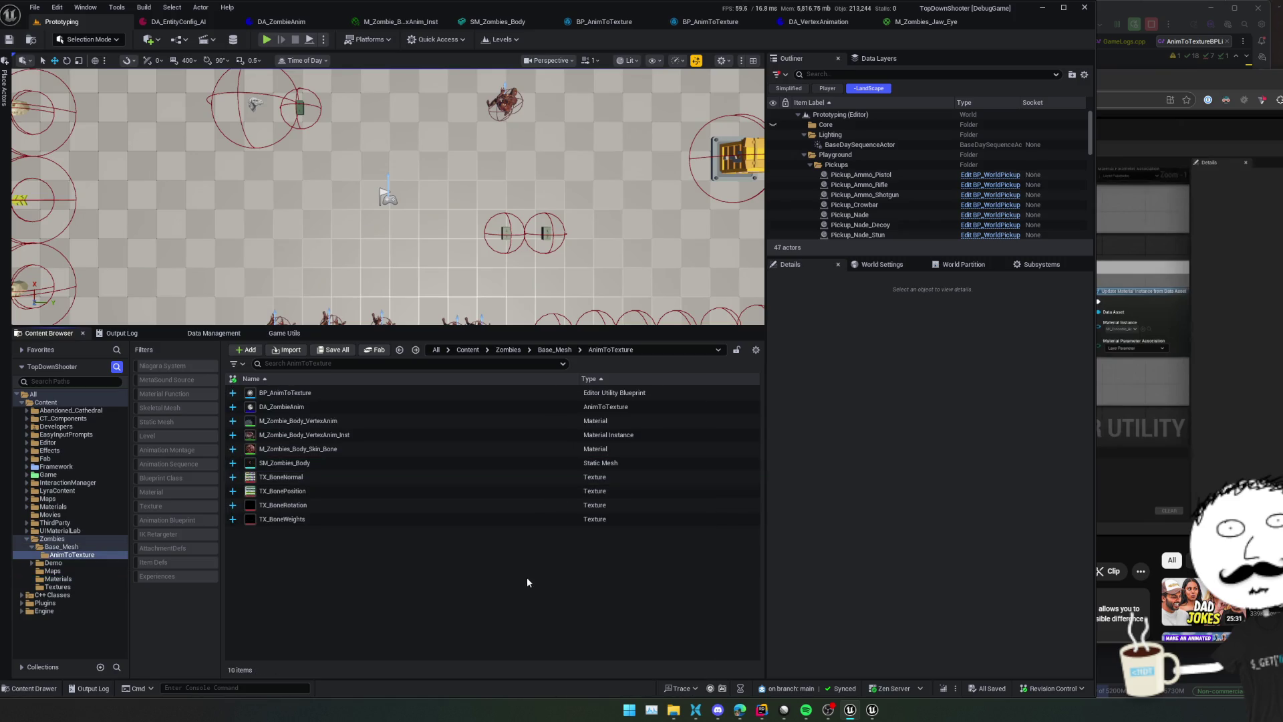
{"action": "key", "text": "ctrl+s"}
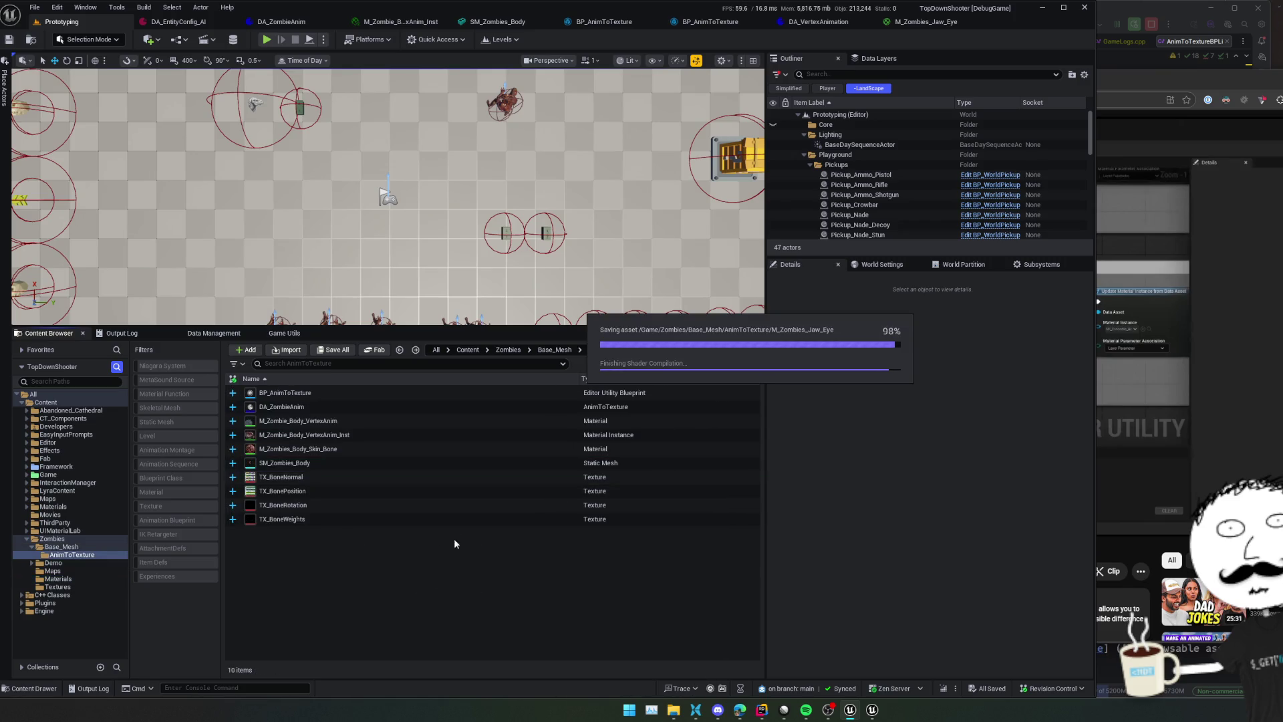
{"action": "left_click", "coordinate": [397, 535]}
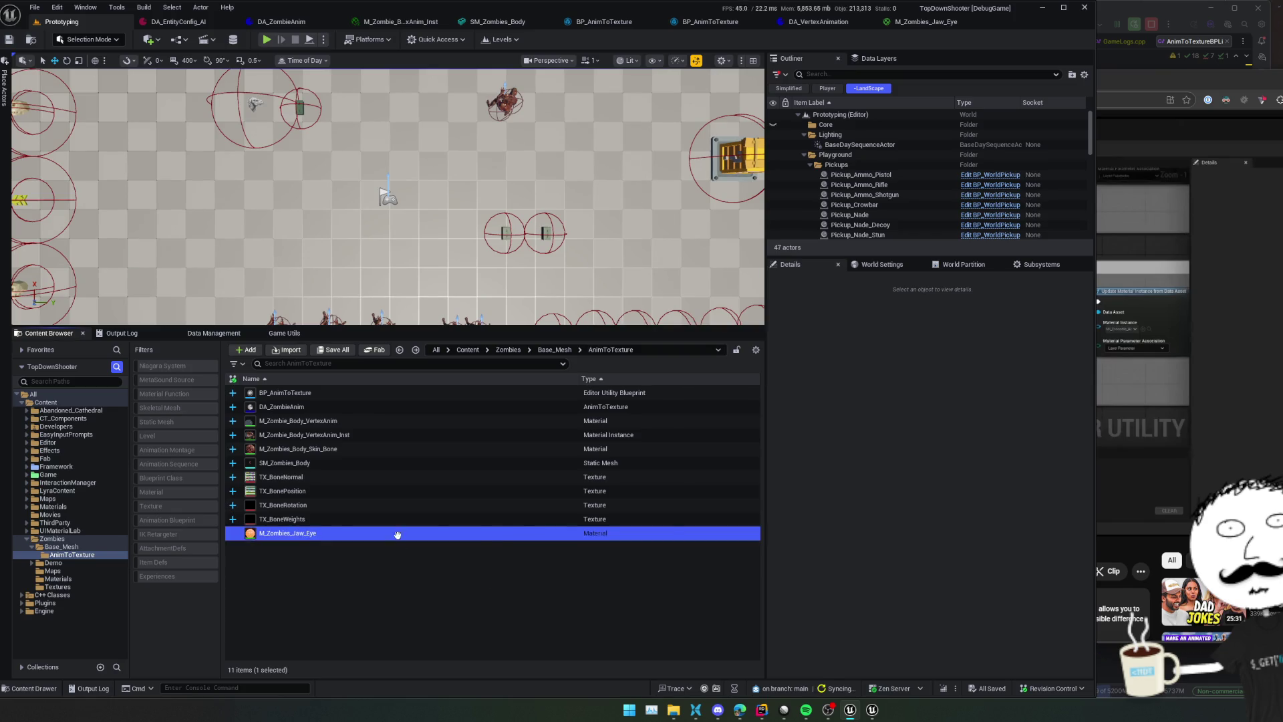
{"action": "left_click", "coordinate": [501, 535]}
{"action": "type", "text": "_VertexAnim"}
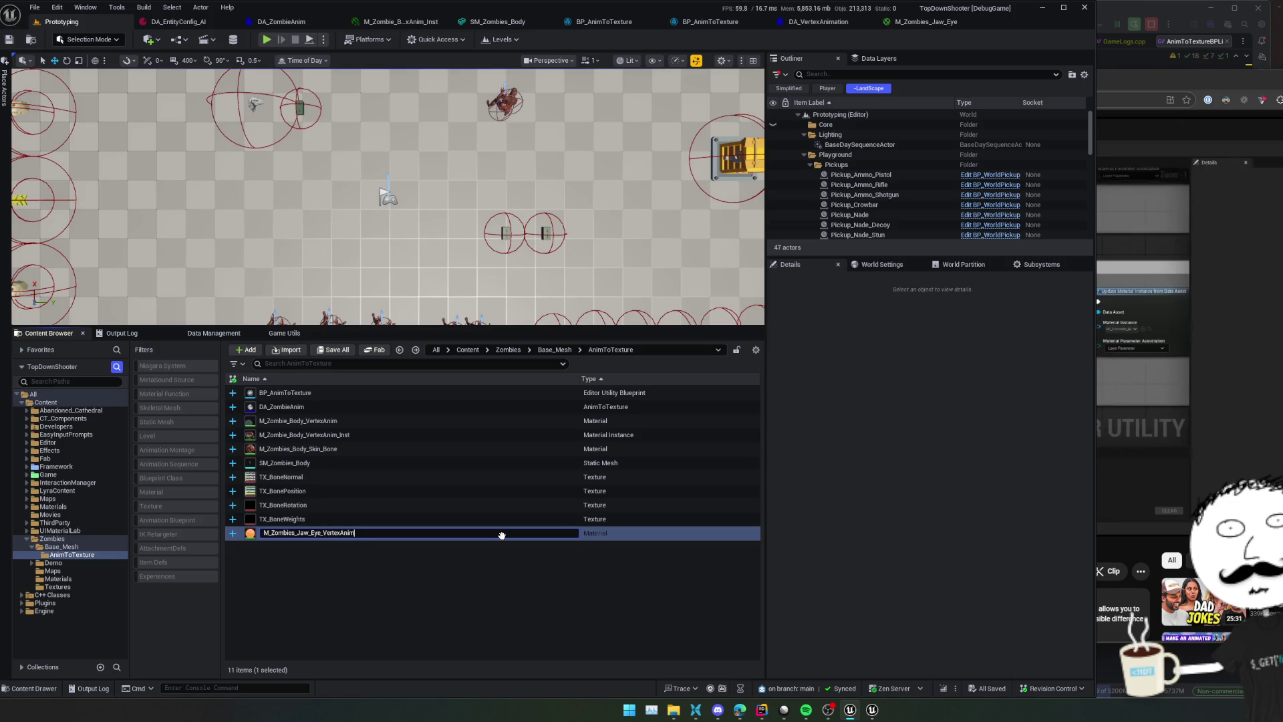
{"action": "key", "text": "Return"}
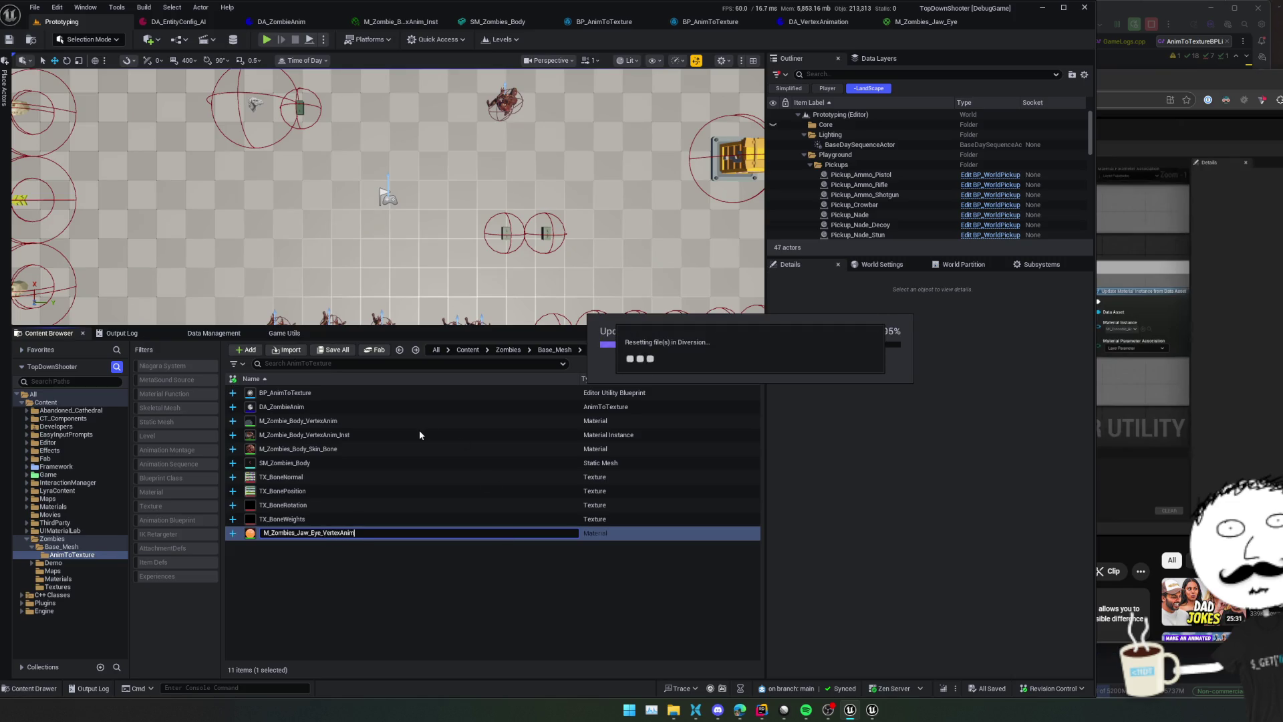
Open M_Zombies_Jaw_Eye_VertexAnim for editing, then view the original M_Zombies_Jaw_Eye material
{"action": "left_click", "coordinate": [354, 419]}
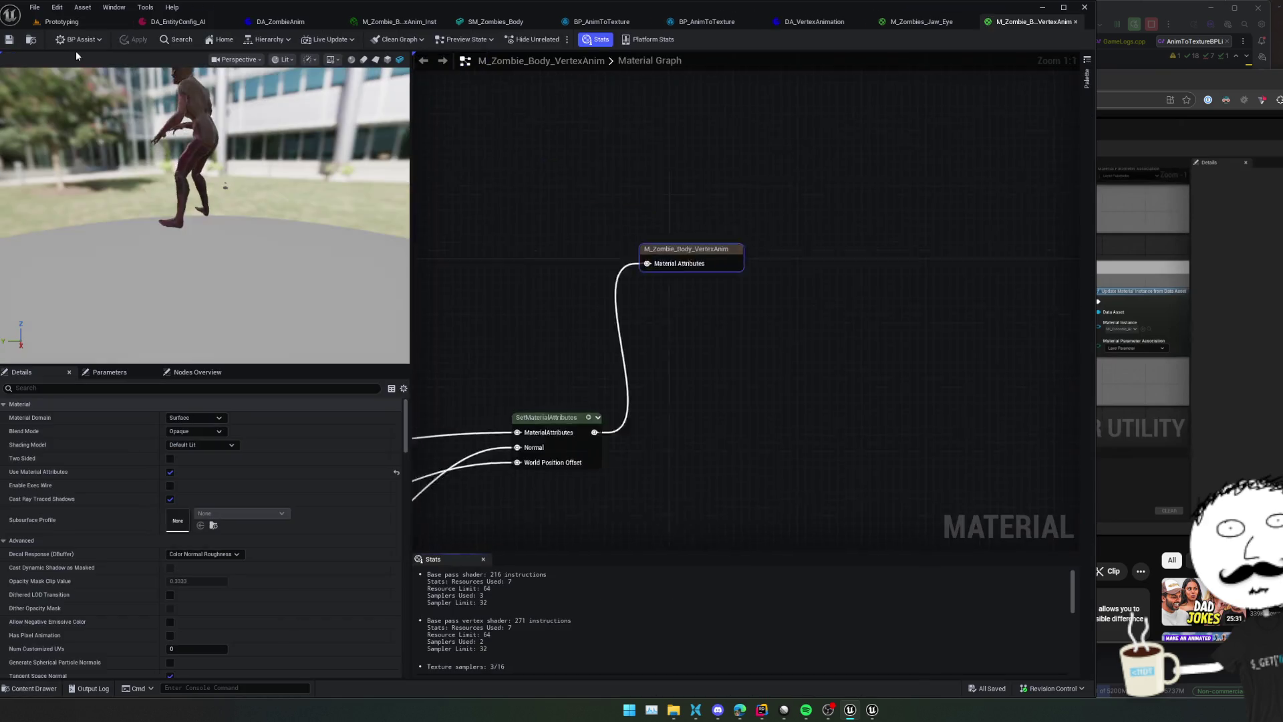
{"action": "left_click", "coordinate": [62, 21]}
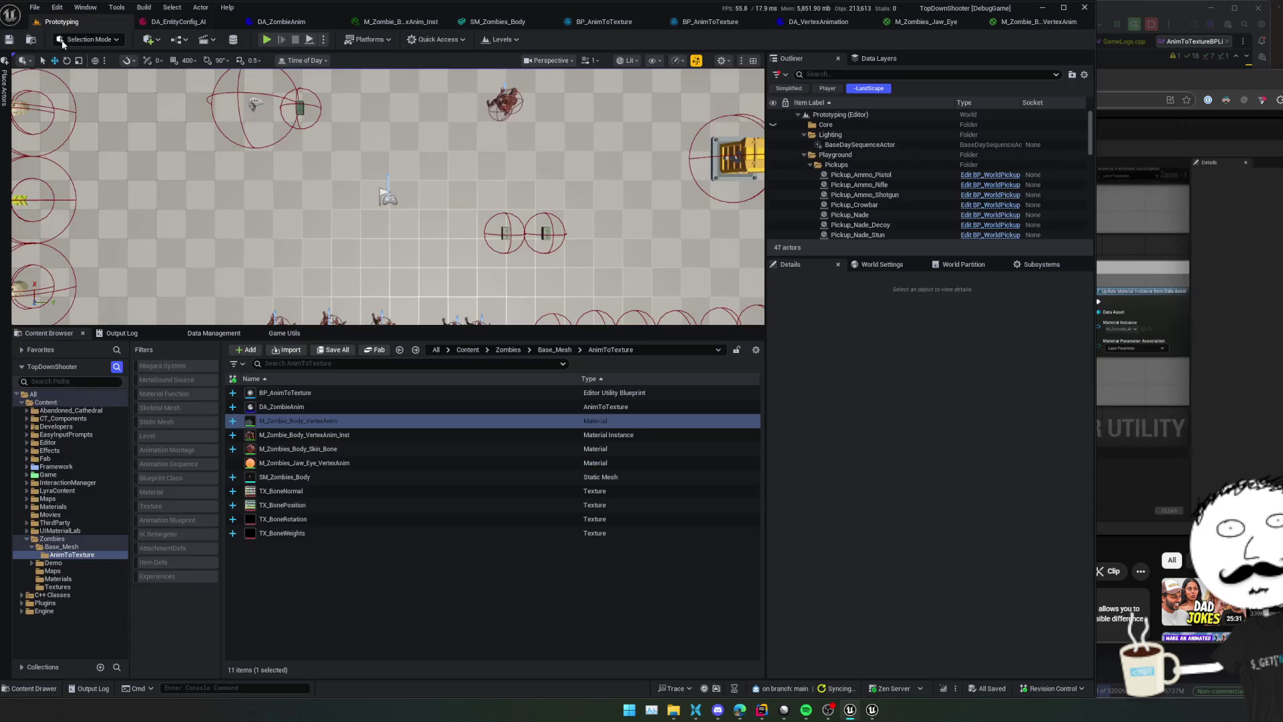
{"action": "left_click", "coordinate": [317, 464]}
{"action": "key", "text": "Return"}
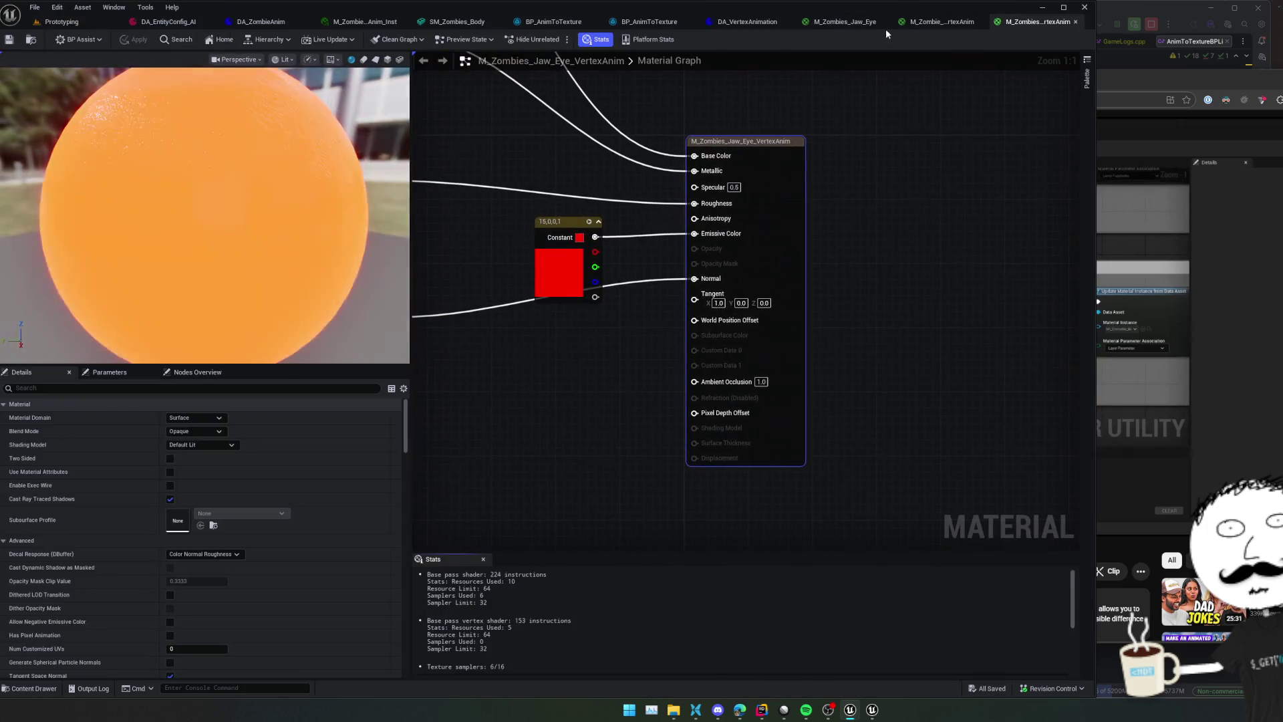
{"action": "left_click", "coordinate": [842, 22]}
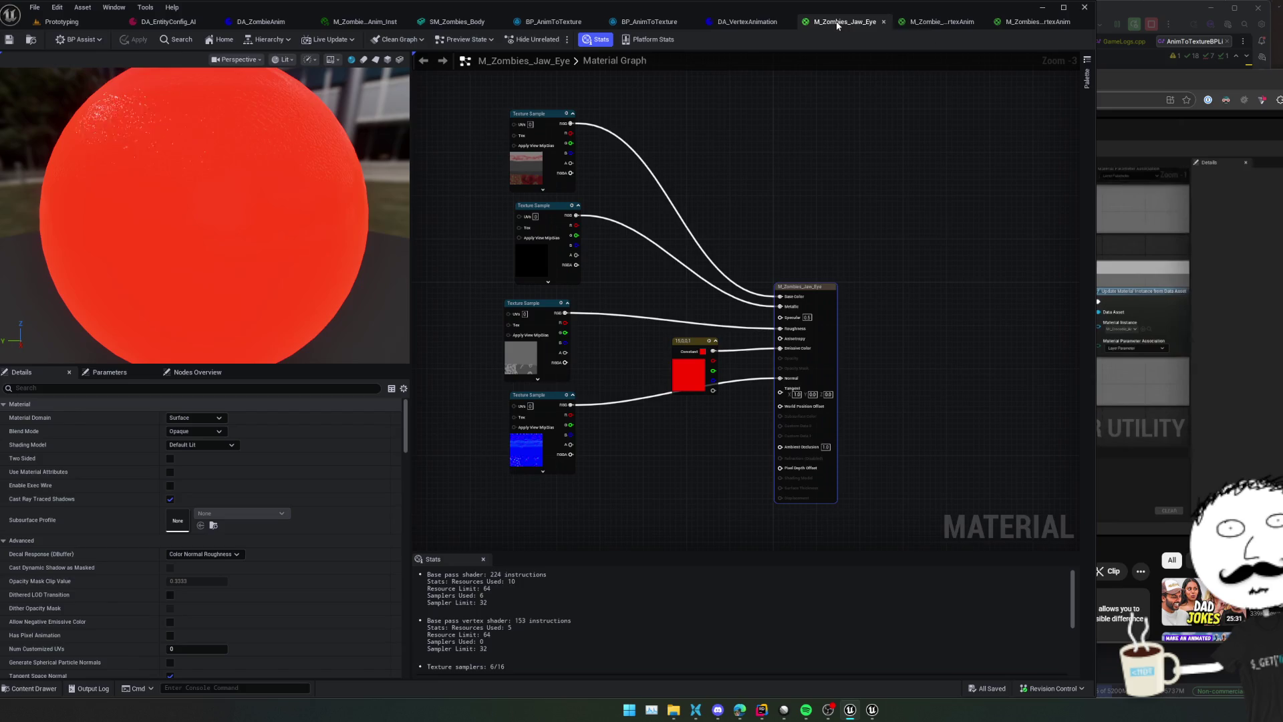
Close the original M_Zombies_Jaw_Eye material and switch to M_Zombies_Jaw_Eye_VertexAnim
{"action": "left_click", "coordinate": [883, 22]}
{"action": "scroll", "coordinate": [723, 233], "scroll_direction": "down", "scroll_amount": 5}
{"action": "left_click_drag", "start_coordinate": [671, 291], "coordinate": [663, 299]}
{"action": "left_click", "coordinate": [1029, 21]}
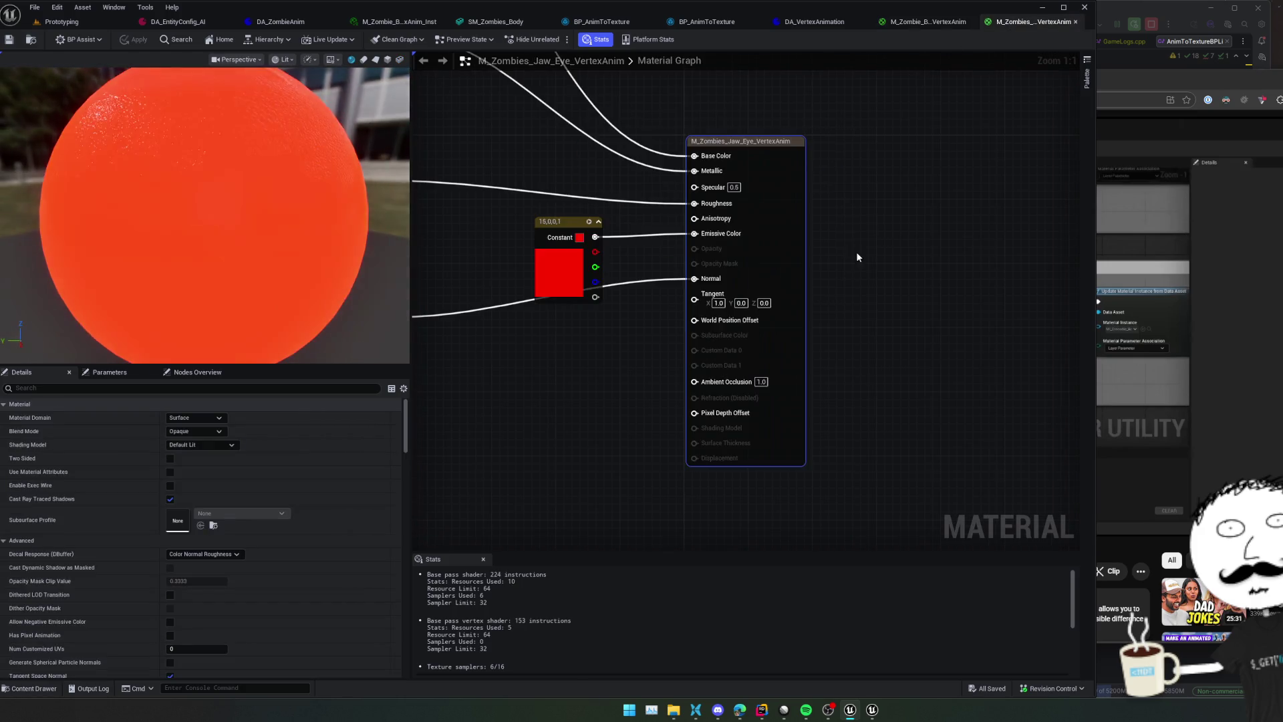
Enable Use Material Attributes and paste in the vertex animation node group
{"action": "scroll", "coordinate": [802, 294], "scroll_direction": "down", "scroll_amount": 5}
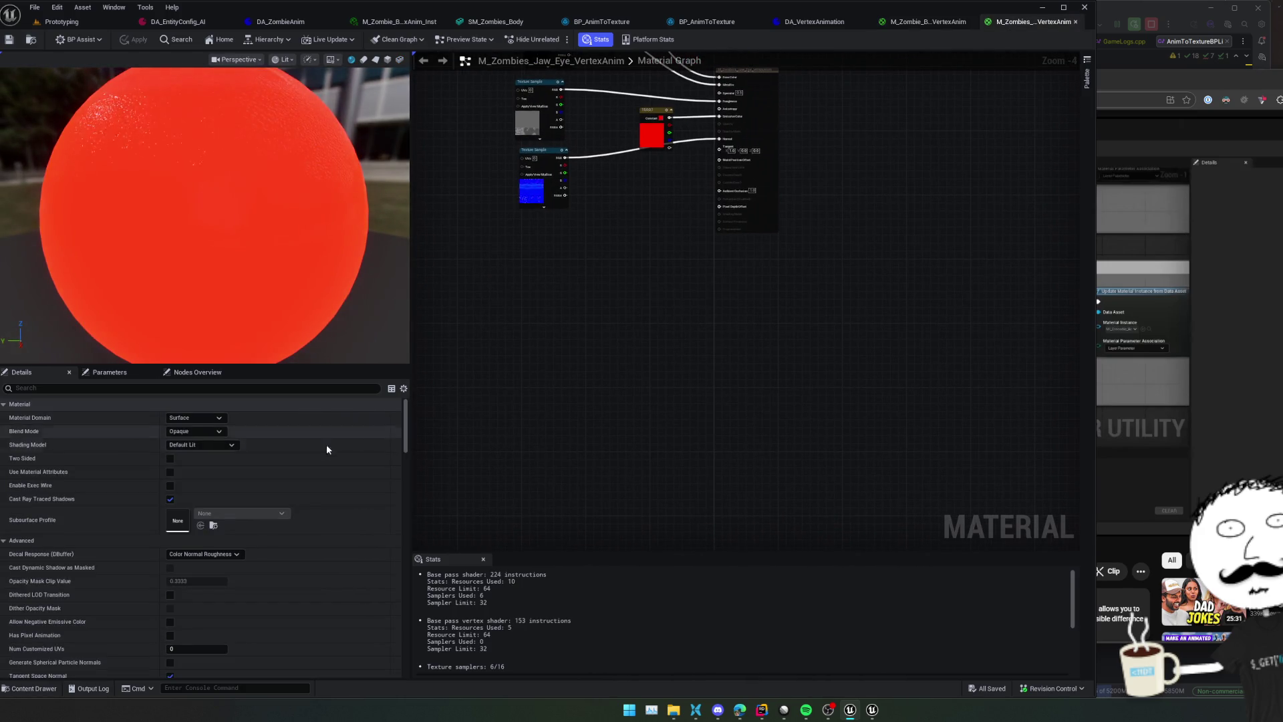
{"action": "left_click", "coordinate": [171, 473]}
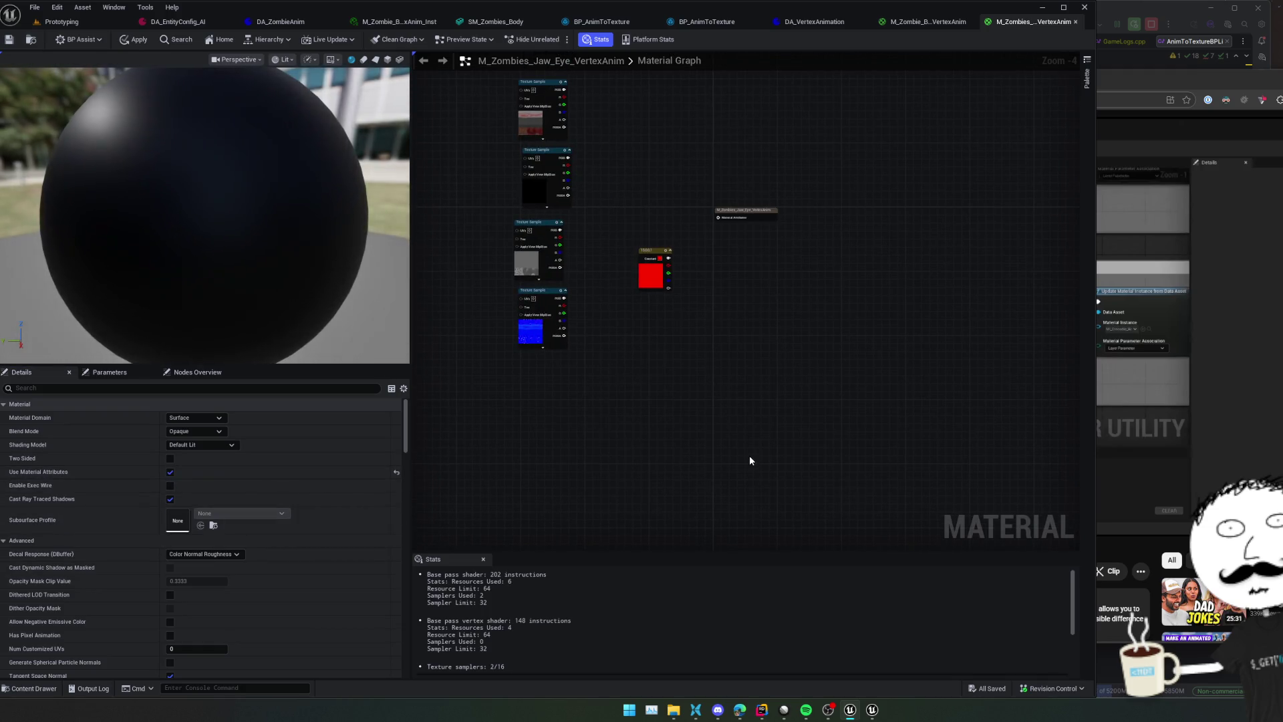
{"action": "key", "text": "ctrl+v"}
Wire the top texture's RGB output into Make Material Attributes, then return to the Prototyping level
{"action": "scroll", "coordinate": [635, 364], "scroll_direction": "up", "scroll_amount": 1}
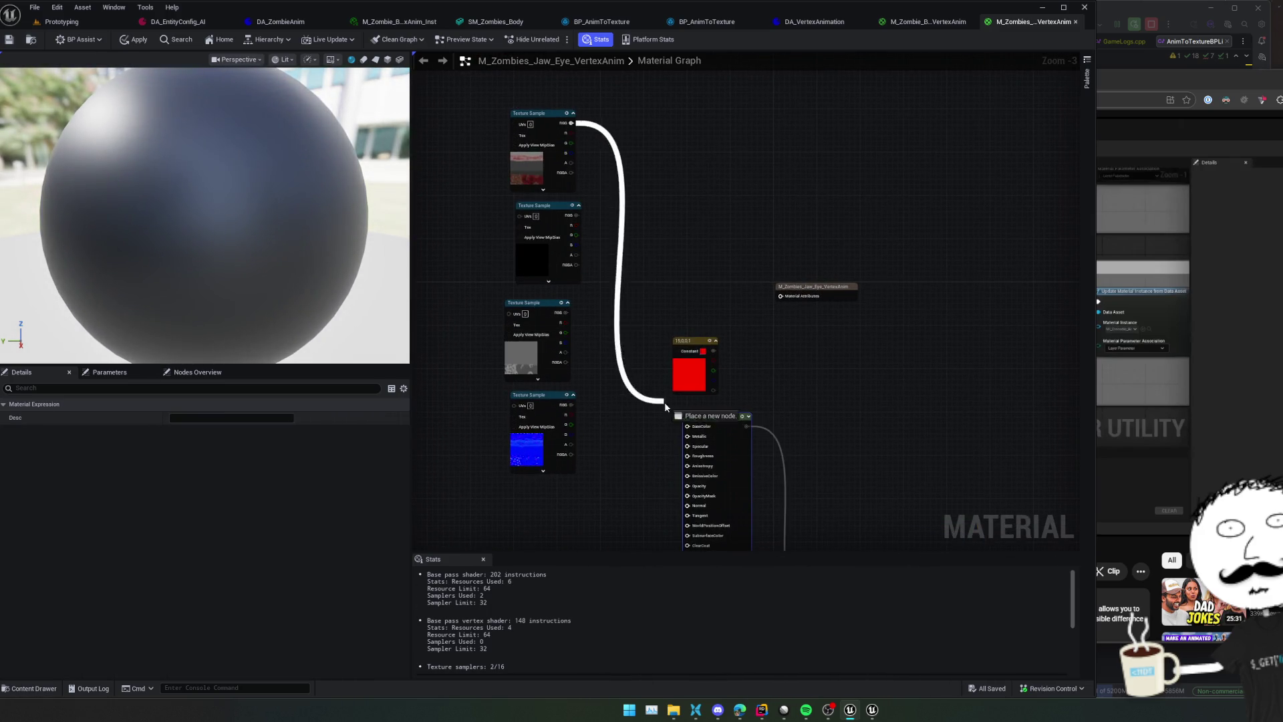
{"action": "mouse_move", "coordinate": [574, 214]}
{"action": "left_mouse_down"}
{"action": "mouse_move", "coordinate": [688, 597]}
{"action": "mouse_move", "coordinate": [695, 326]}
{"action": "left_mouse_up"}
{"action": "scroll", "coordinate": [692, 337], "scroll_direction": "up", "scroll_amount": 2}
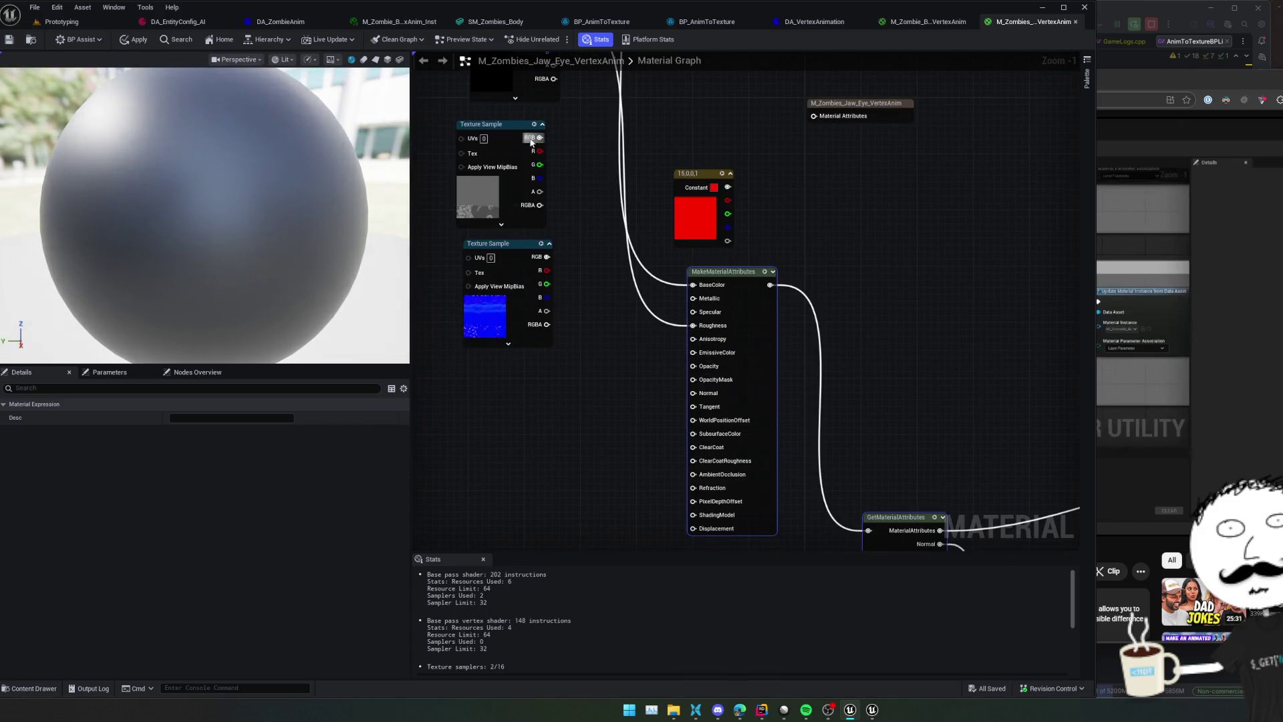
{"action": "left_click_drag", "start_coordinate": [537, 138], "coordinate": [543, 155]}
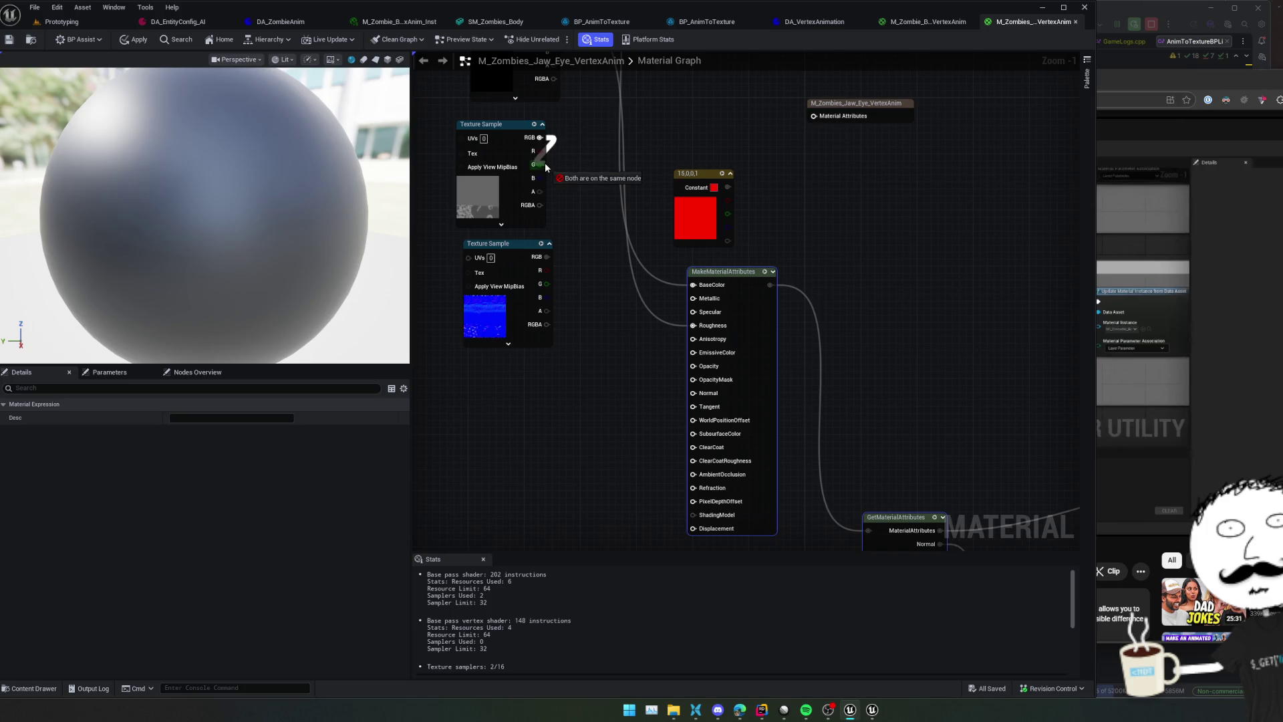
{"action": "left_click_drag", "start_coordinate": [614, 353], "coordinate": [616, 358]}
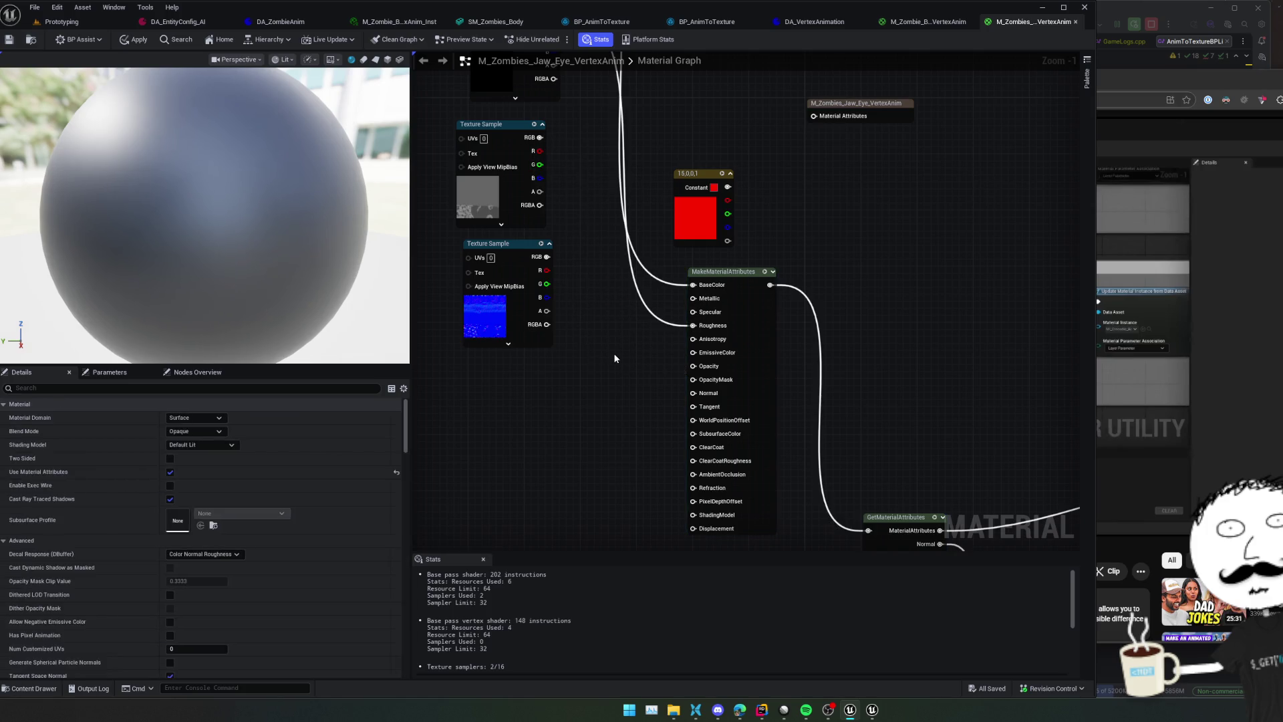
{"action": "left_click", "coordinate": [927, 20]}
{"action": "left_click", "coordinate": [62, 21]}
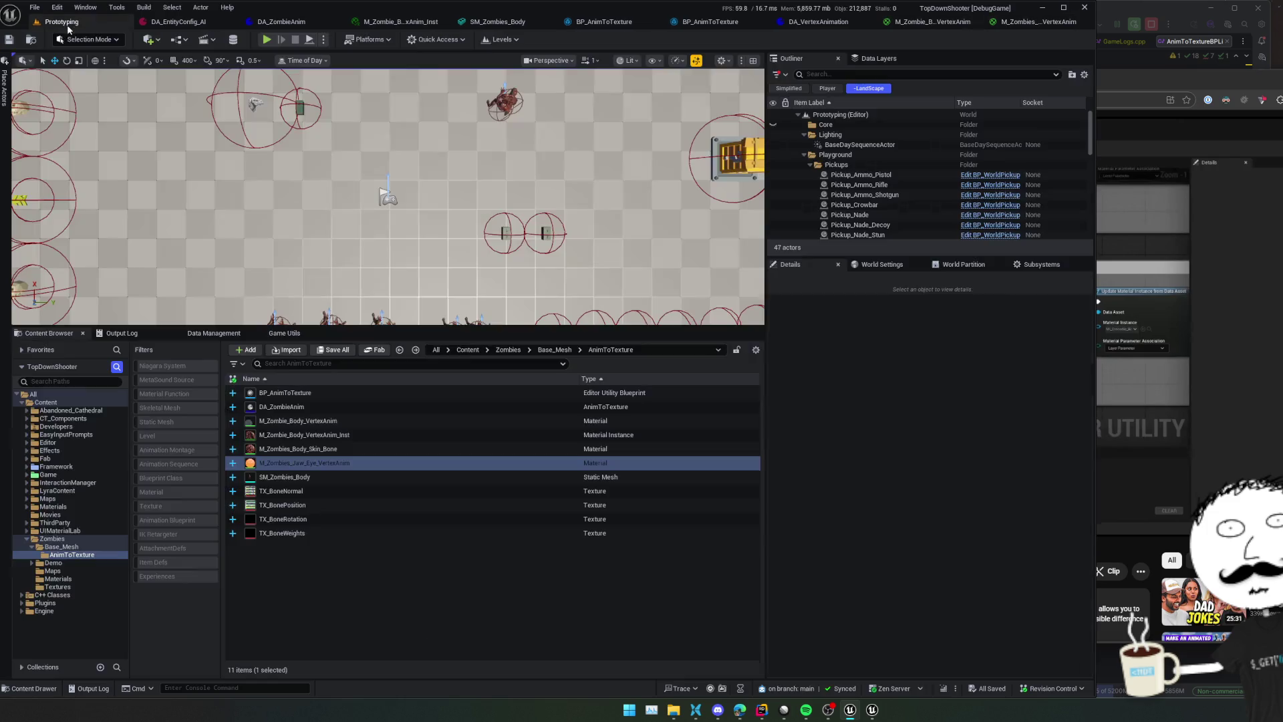
Open the original M_Zombies_Jaw_Eye from the Zombies Materials folder as a wiring reference
{"action": "key", "text": "alt+Left"}
{"action": "key", "text": "alt+Left"}
{"action": "key", "text": "alt+Left"}
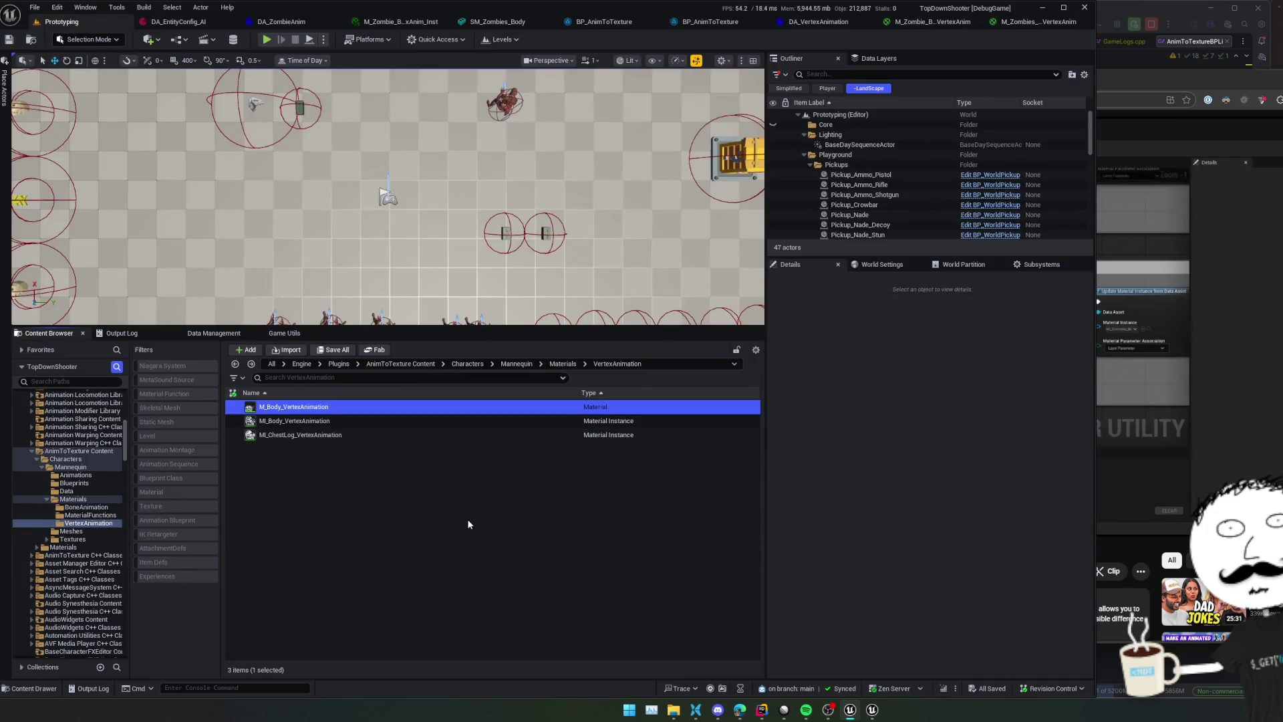
{"action": "mouse_move", "coordinate": [384, 466]}
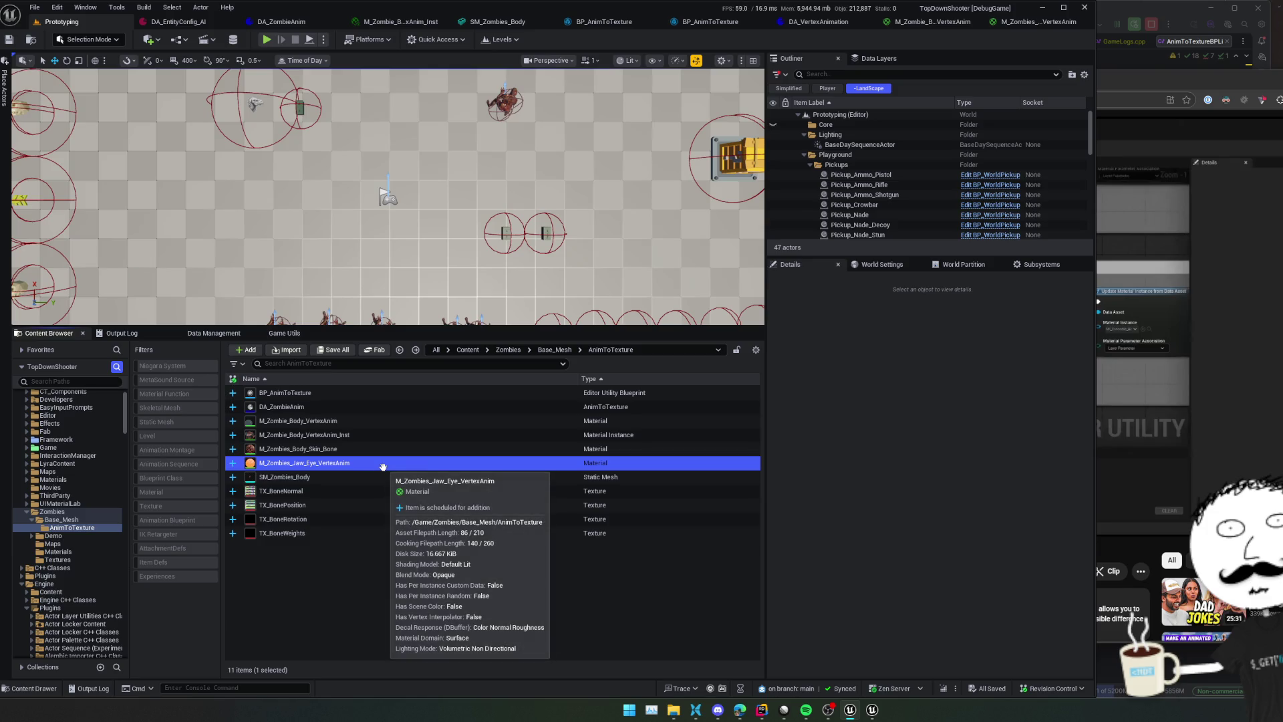
{"action": "left_click", "coordinate": [58, 551]}
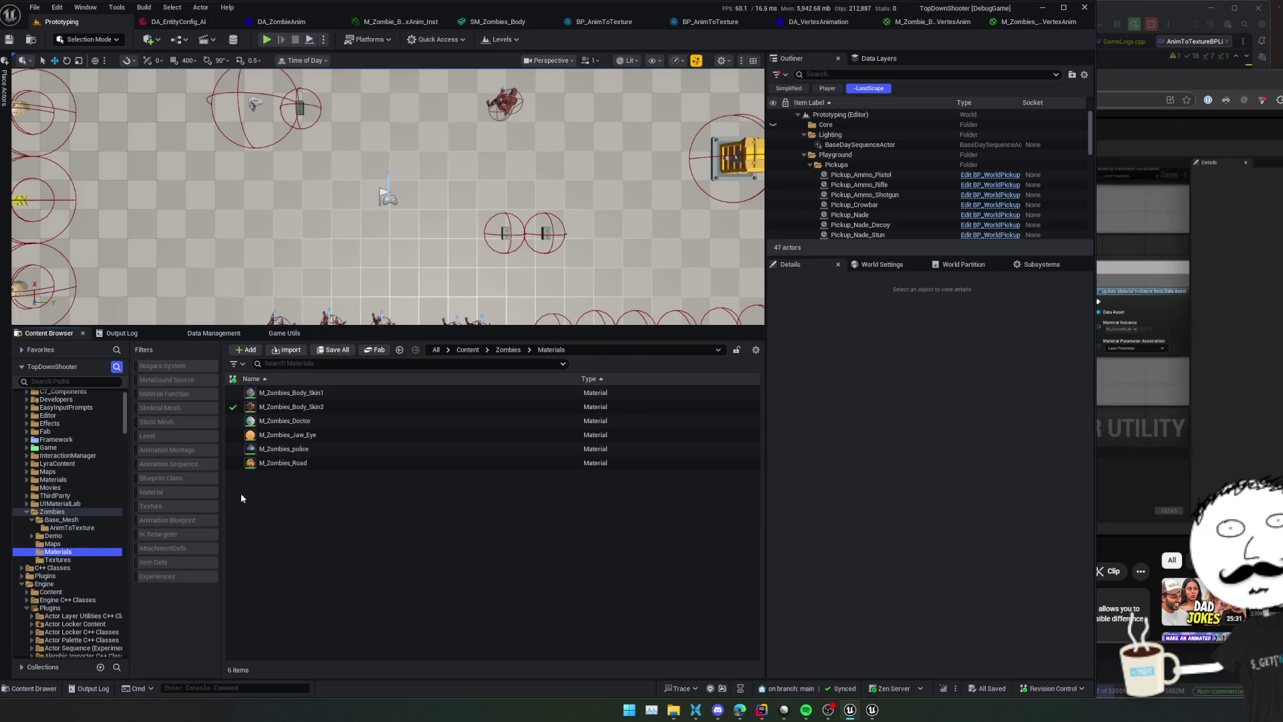
{"action": "left_click", "coordinate": [318, 435]}
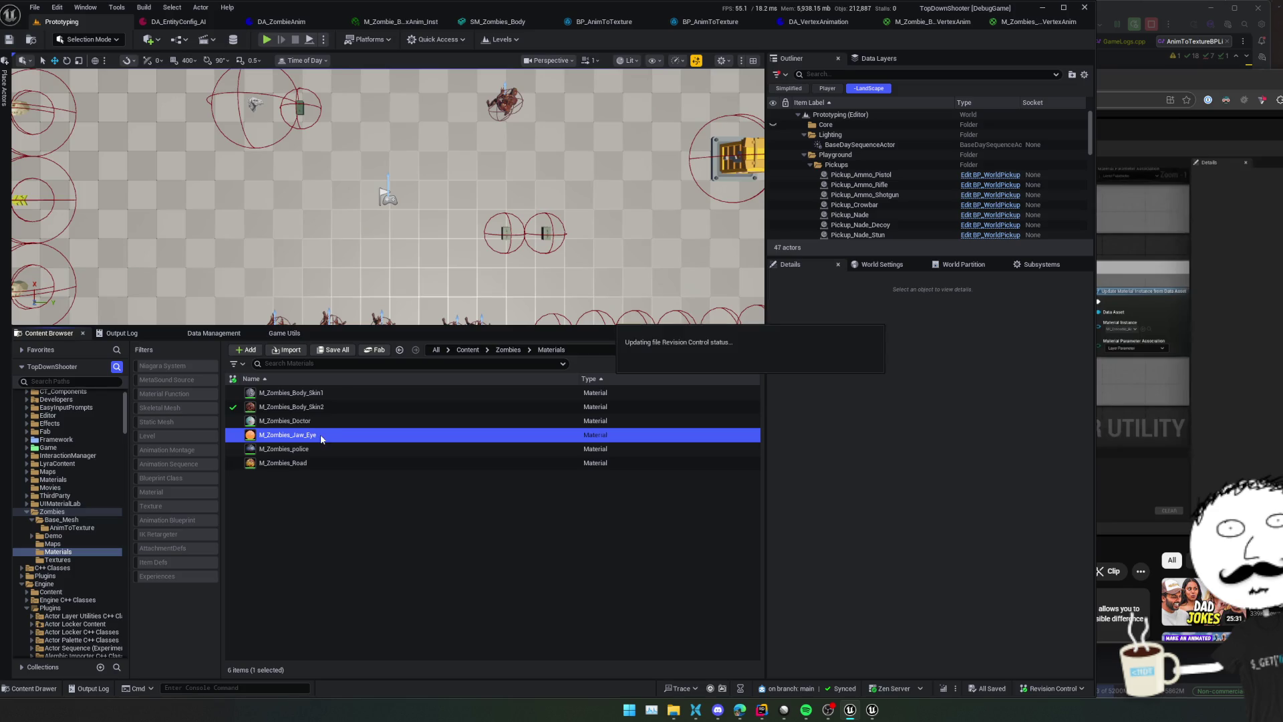
{"action": "double_click", "coordinate": [320, 434]}
{"action": "left_click_drag", "start_coordinate": [633, 408], "coordinate": [675, 444]}
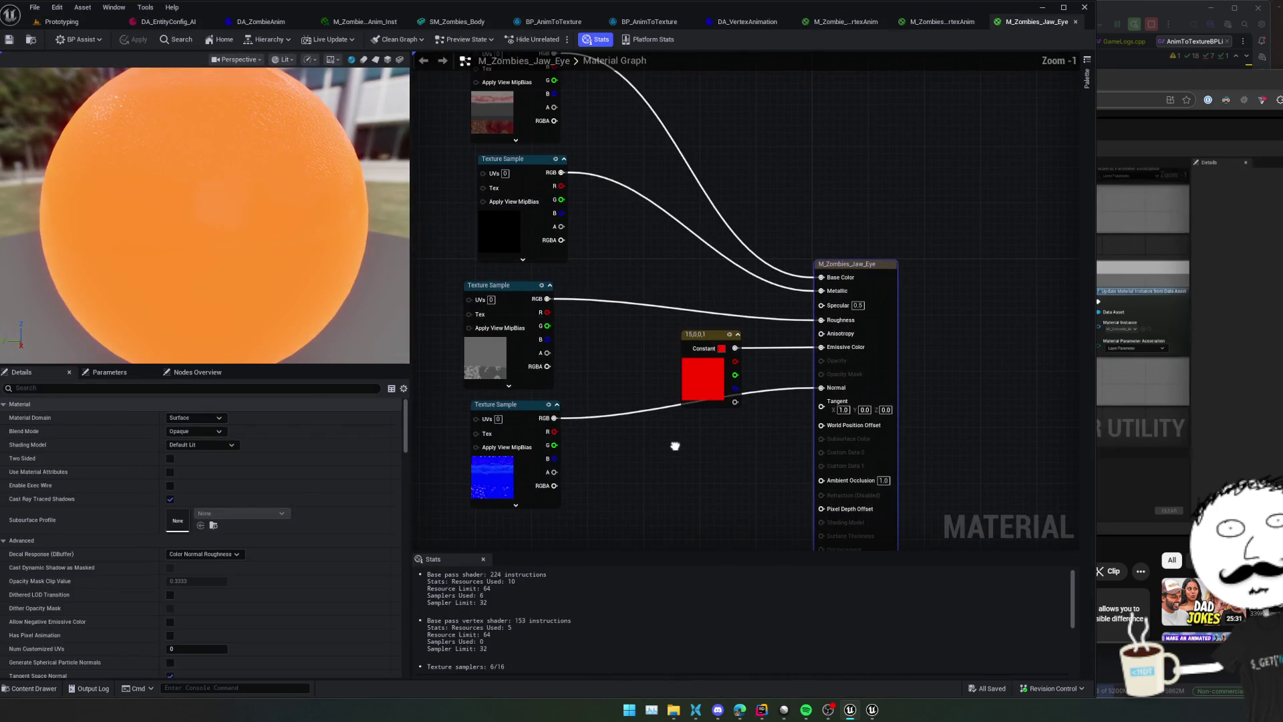
{"action": "left_click", "coordinate": [912, 24]}
Connect the roughness texture to Roughness, the normal map to Normal, and the red constant to EmissiveColor
{"action": "mouse_move", "coordinate": [656, 289]}
{"action": "left_mouse_down"}
{"action": "mouse_move", "coordinate": [653, 367]}
{"action": "mouse_move", "coordinate": [562, 269]}
{"action": "left_mouse_up"}
{"action": "left_click_drag", "start_coordinate": [536, 218], "coordinate": [536, 217]}
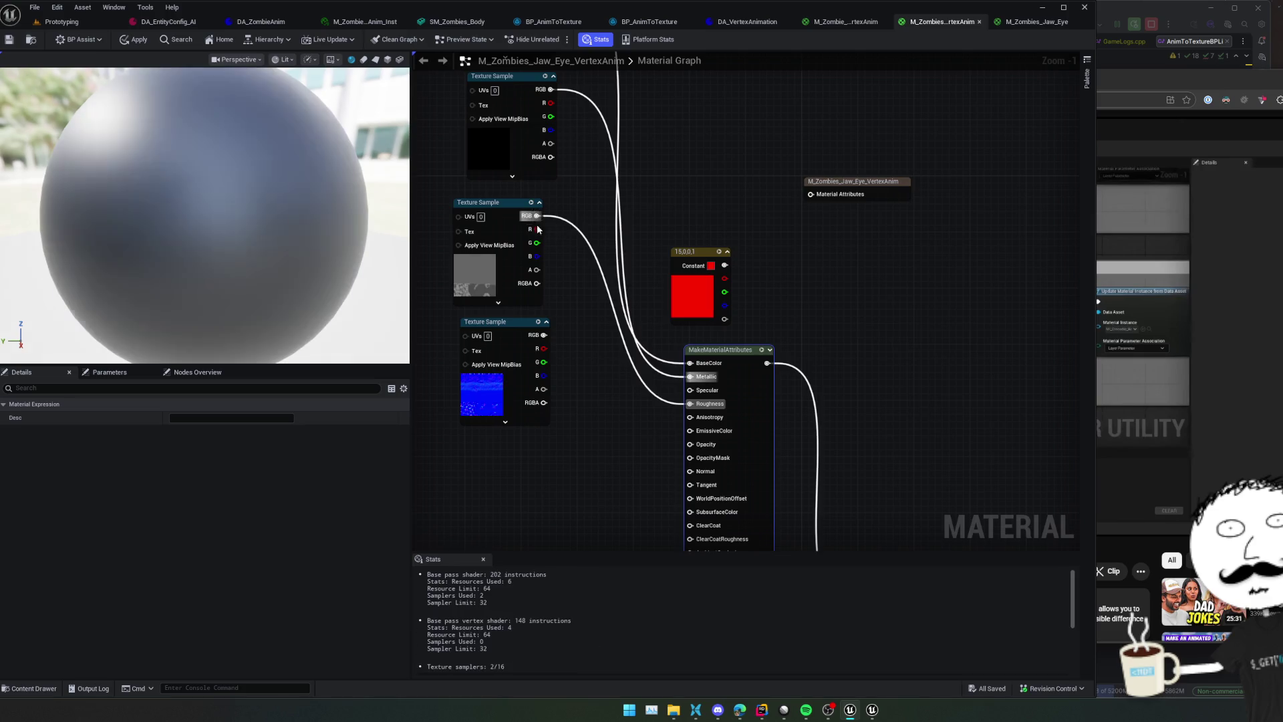
{"action": "left_click_drag", "start_coordinate": [544, 336], "coordinate": [546, 340]}
{"action": "left_click_drag", "start_coordinate": [707, 474], "coordinate": [707, 472]}
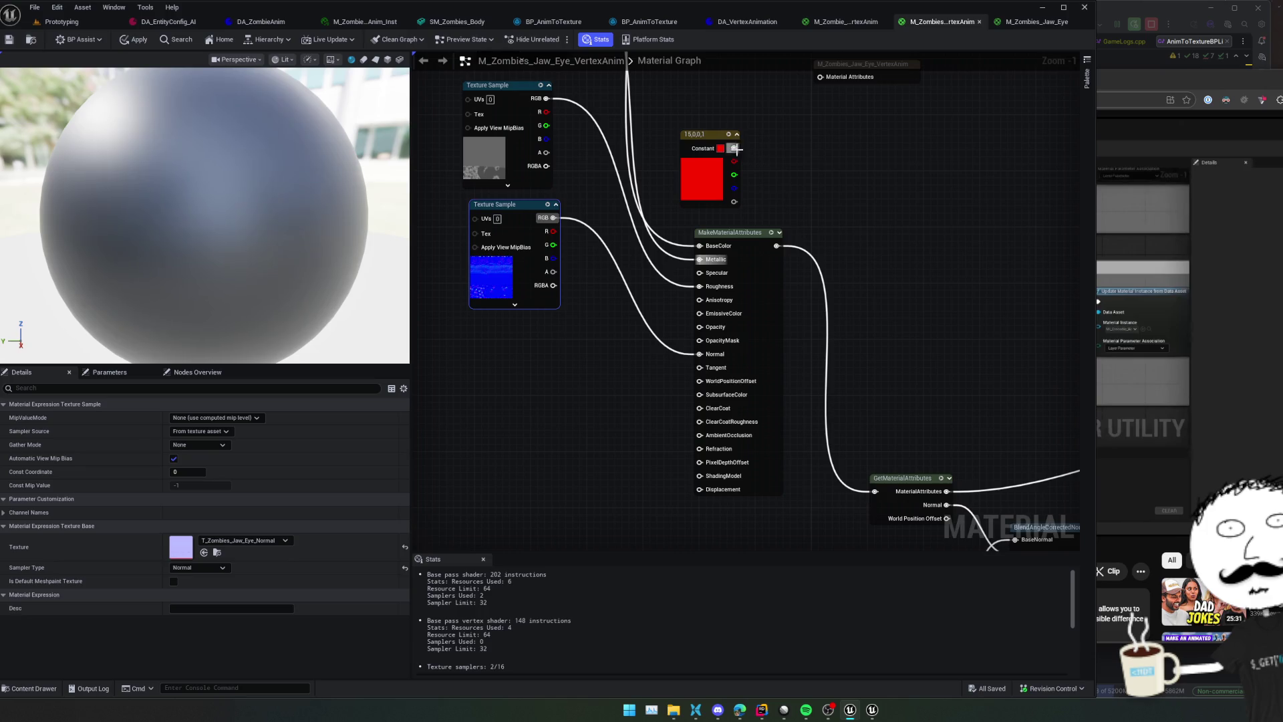
{"action": "left_click_drag", "start_coordinate": [730, 149], "coordinate": [699, 313]}
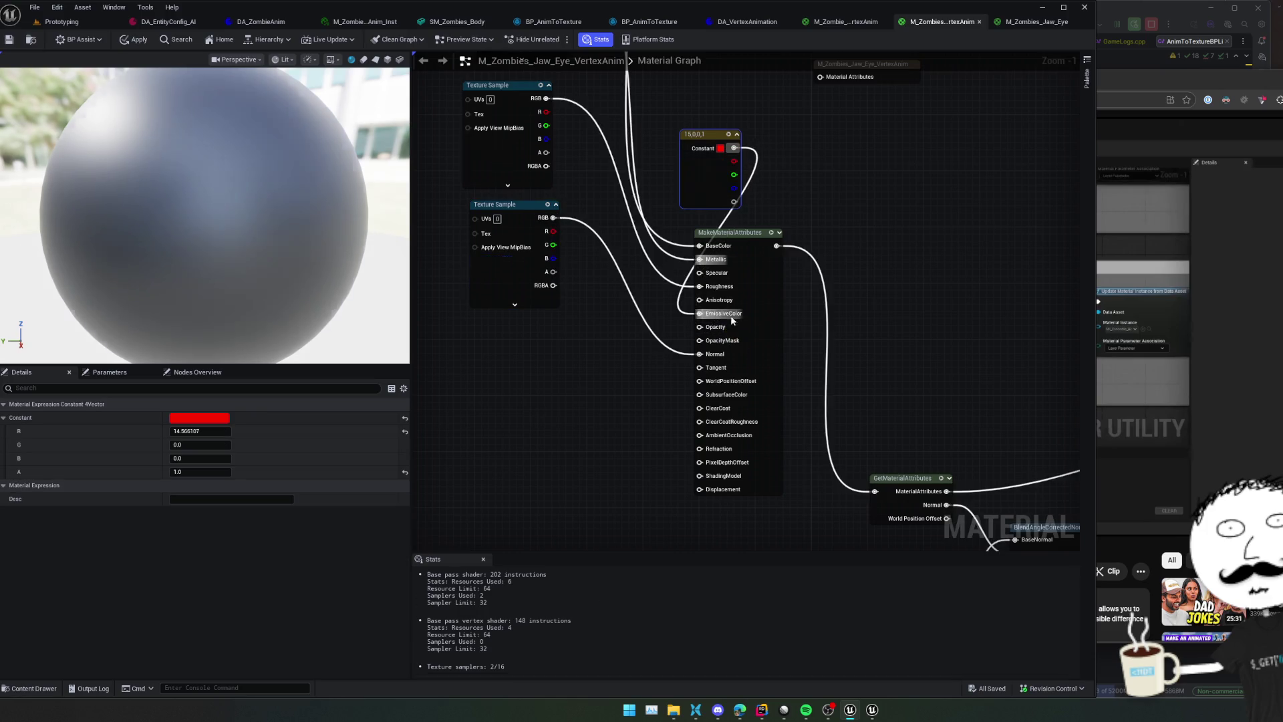
{"action": "scroll", "coordinate": [796, 266], "scroll_direction": "down", "scroll_amount": 1}
{"action": "mouse_move", "coordinate": [796, 267]}
{"action": "left_mouse_down"}
{"action": "mouse_move", "coordinate": [784, 408]}
{"action": "mouse_move", "coordinate": [634, 354]}
{"action": "mouse_move", "coordinate": [572, 276]}
{"action": "left_mouse_up"}
{"action": "scroll", "coordinate": [784, 405], "scroll_direction": "down", "scroll_amount": 1}
Feed the final attributes into the material output, then apply and save the material
{"action": "left_click_drag", "start_coordinate": [584, 91], "coordinate": [1043, 376]}
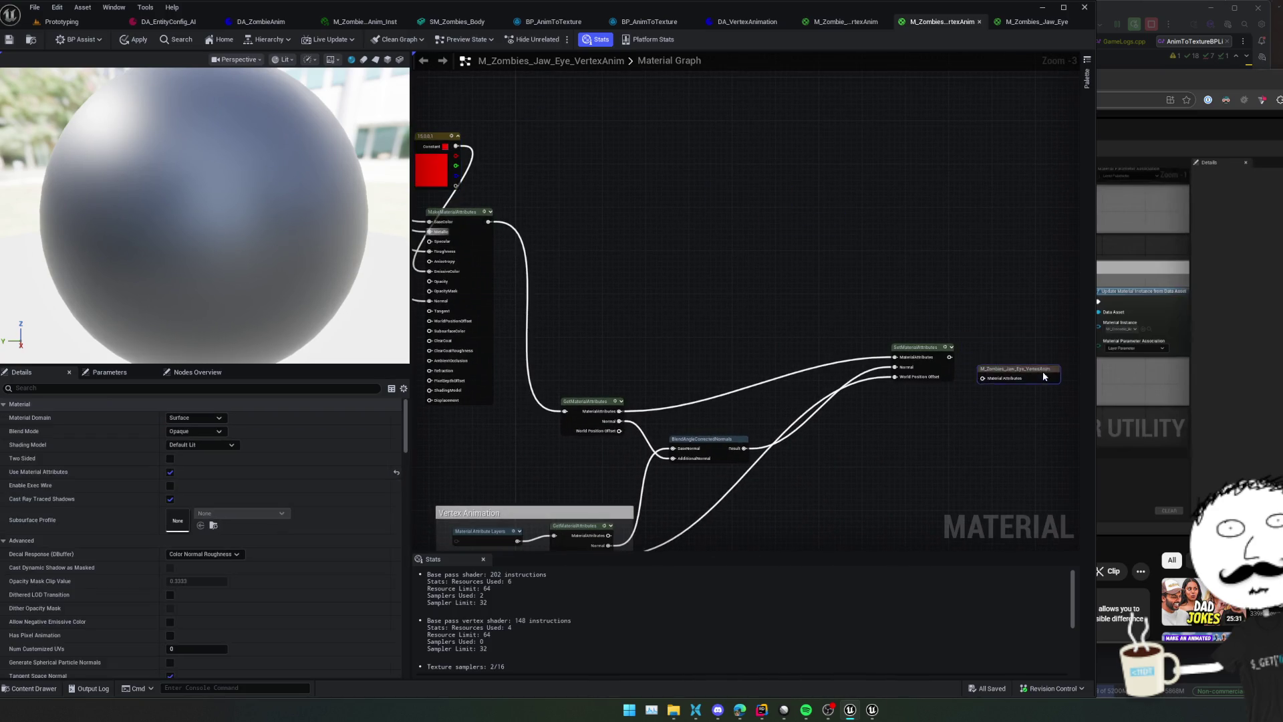
{"action": "left_click_drag", "start_coordinate": [916, 290], "coordinate": [1011, 282]}
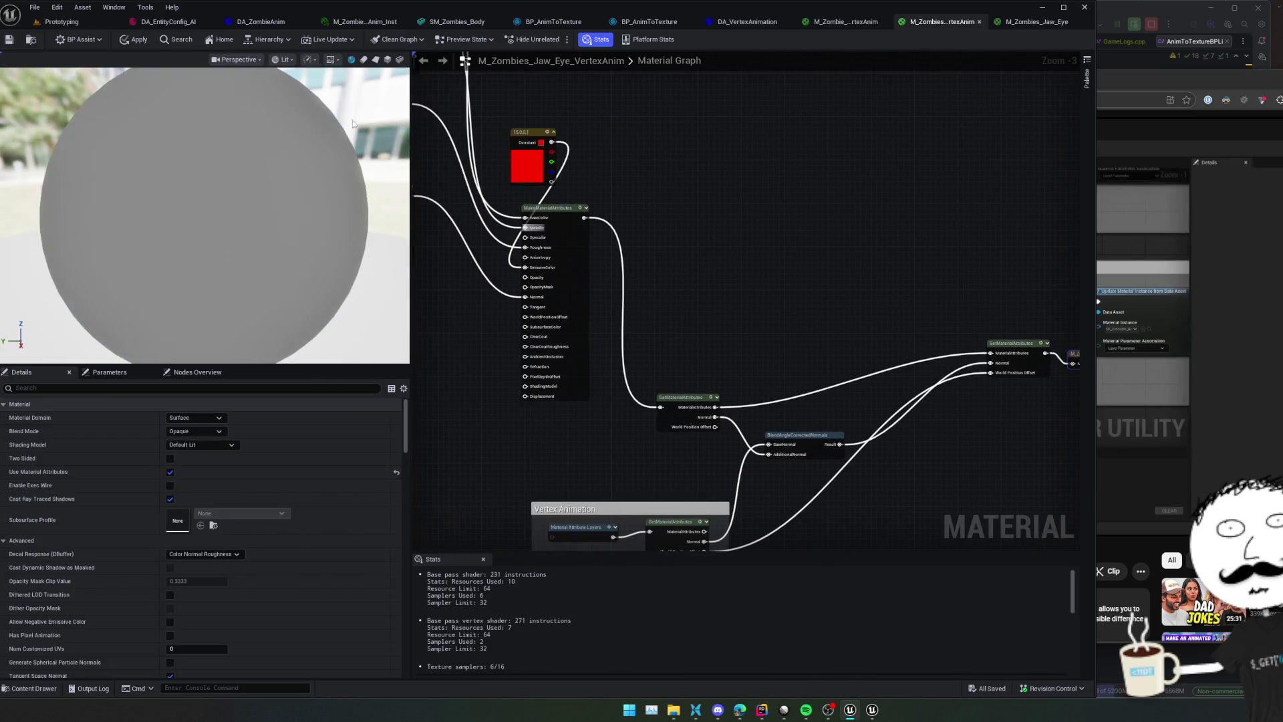
{"action": "left_click", "coordinate": [131, 42]}
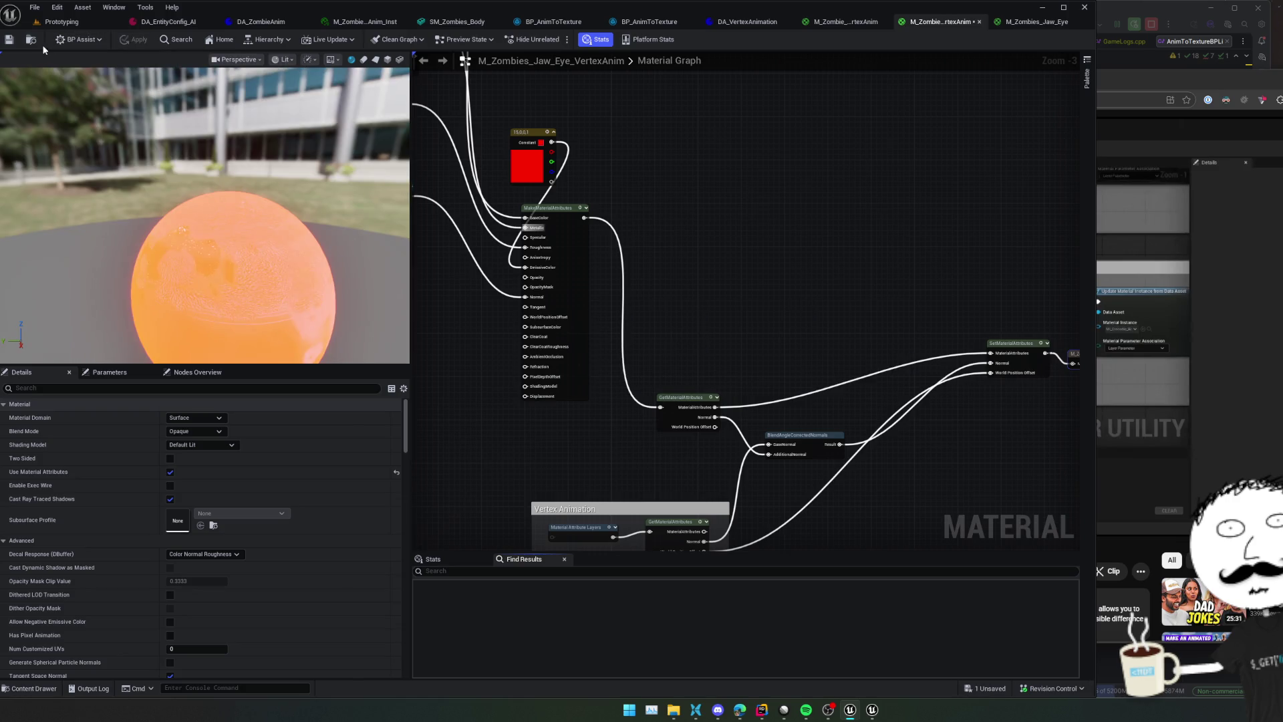
{"action": "left_click", "coordinate": [9, 42]}
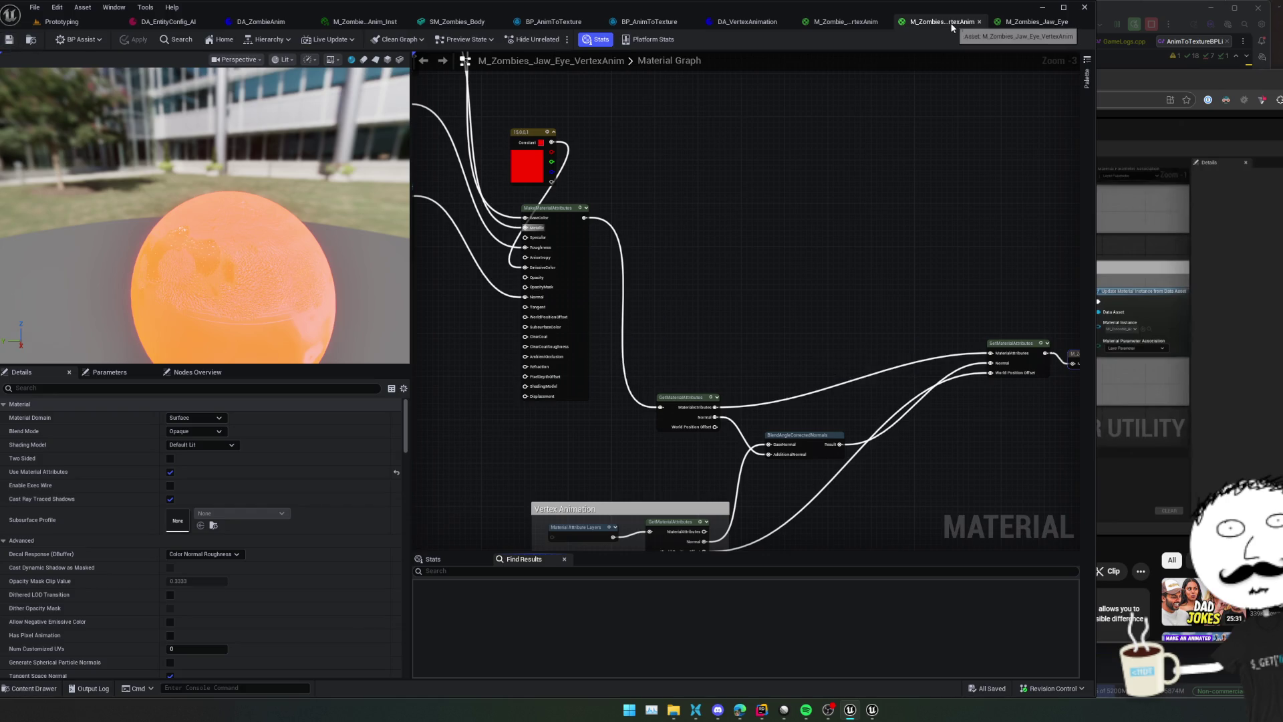
Close the vertex-anim materials, the original Jaw_Eye material and the DA_VertexAnimation editor
{"action": "left_click", "coordinate": [979, 21]}
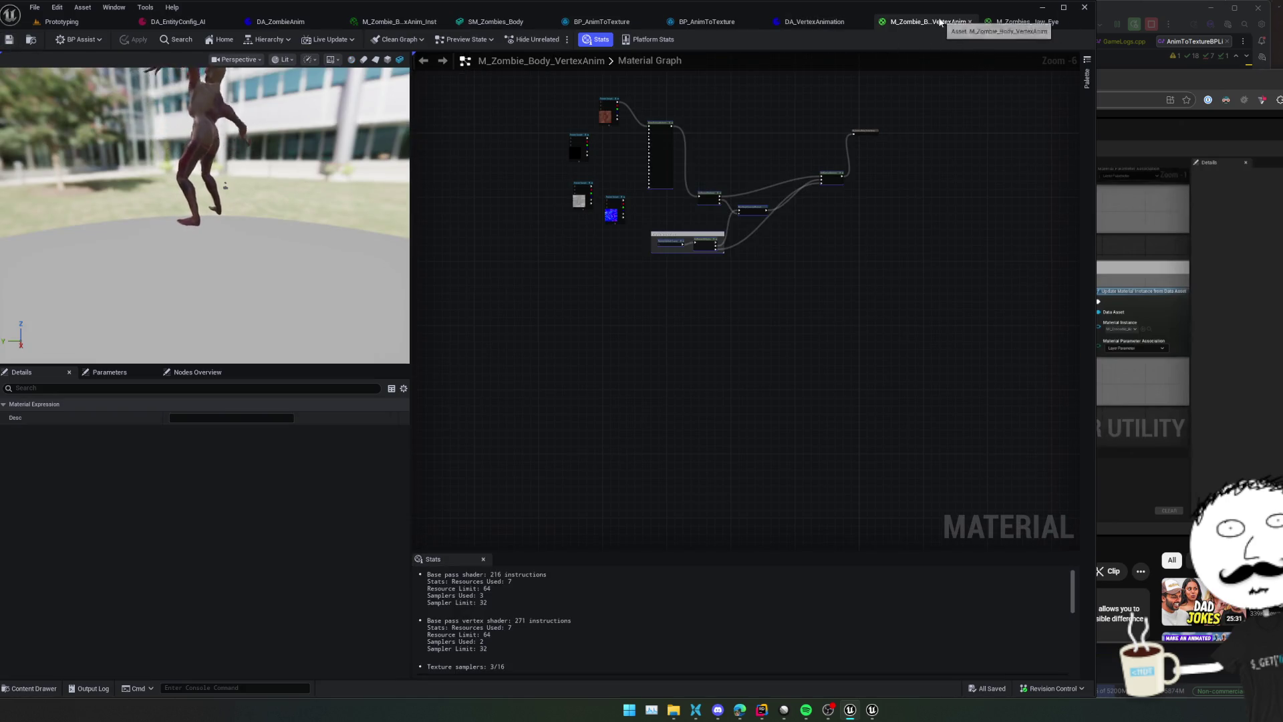
{"action": "left_click", "coordinate": [970, 21]}
{"action": "left_click", "coordinate": [926, 24]}
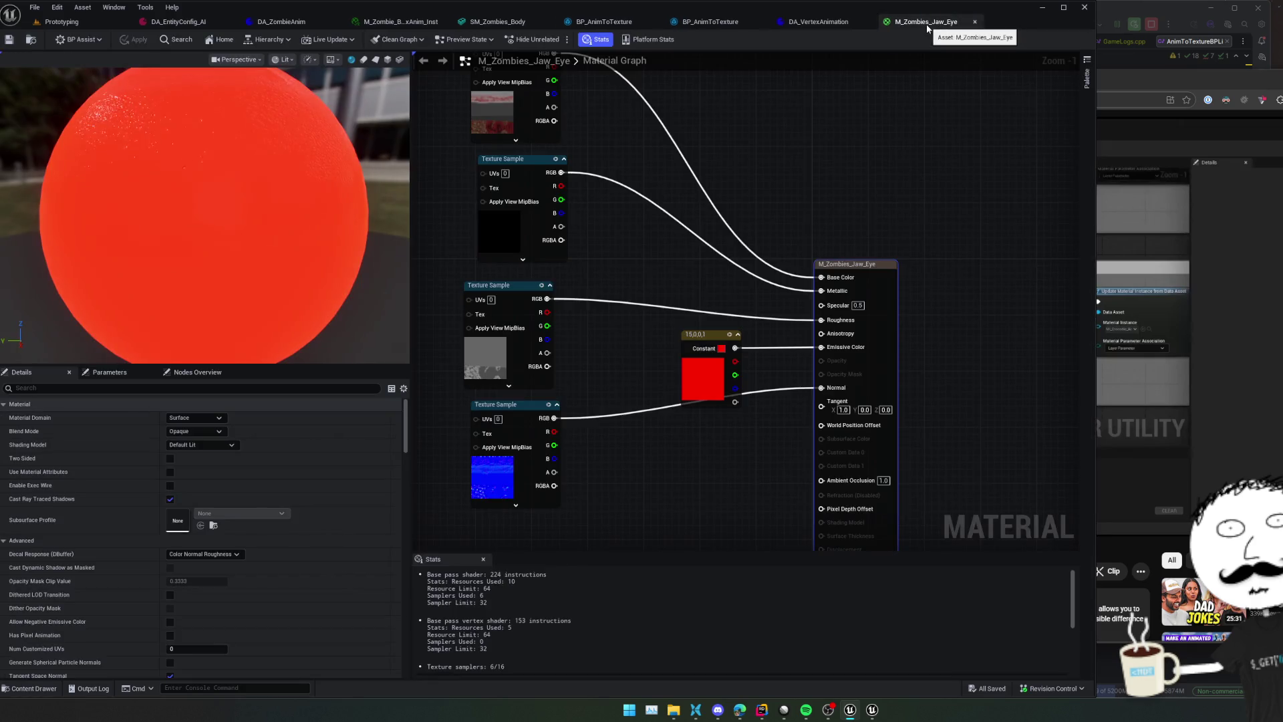
{"action": "left_click", "coordinate": [844, 26]}
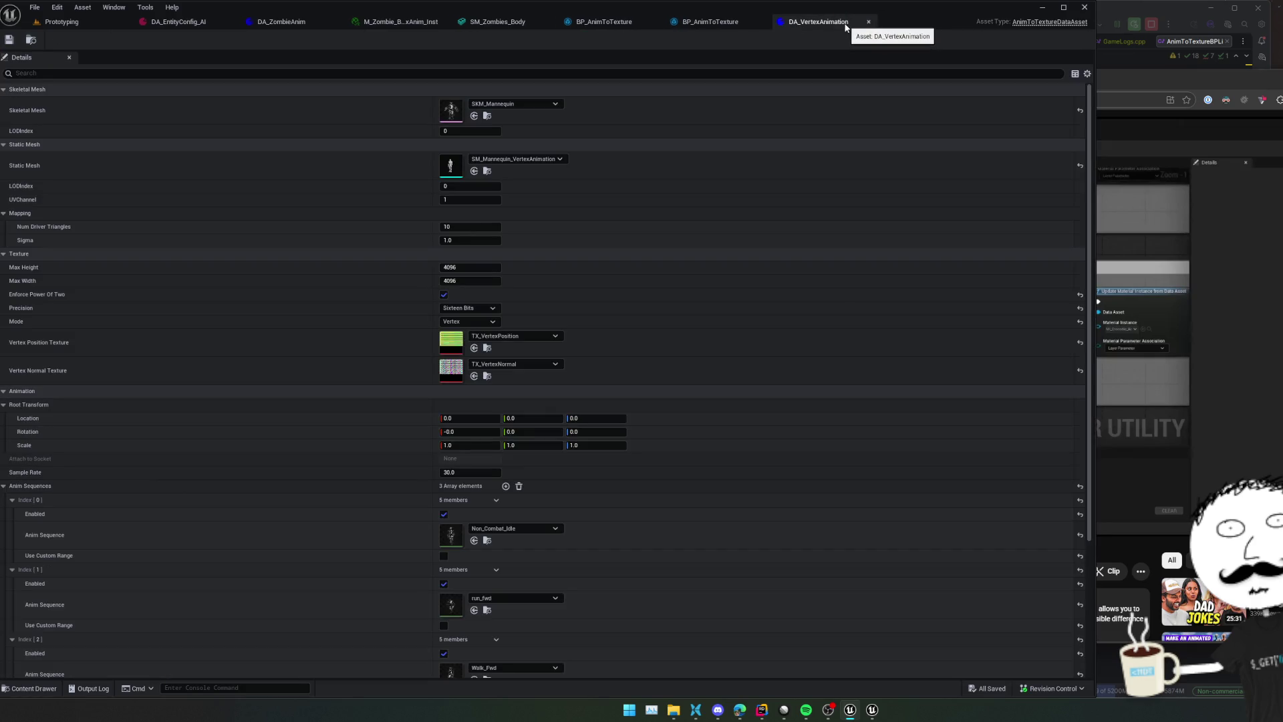
{"action": "middle_click", "coordinate": [845, 25]}
Open SM_Zombies_Body from DA_ZombieAnim and list the materials for its second slot
{"action": "left_click", "coordinate": [281, 22]}
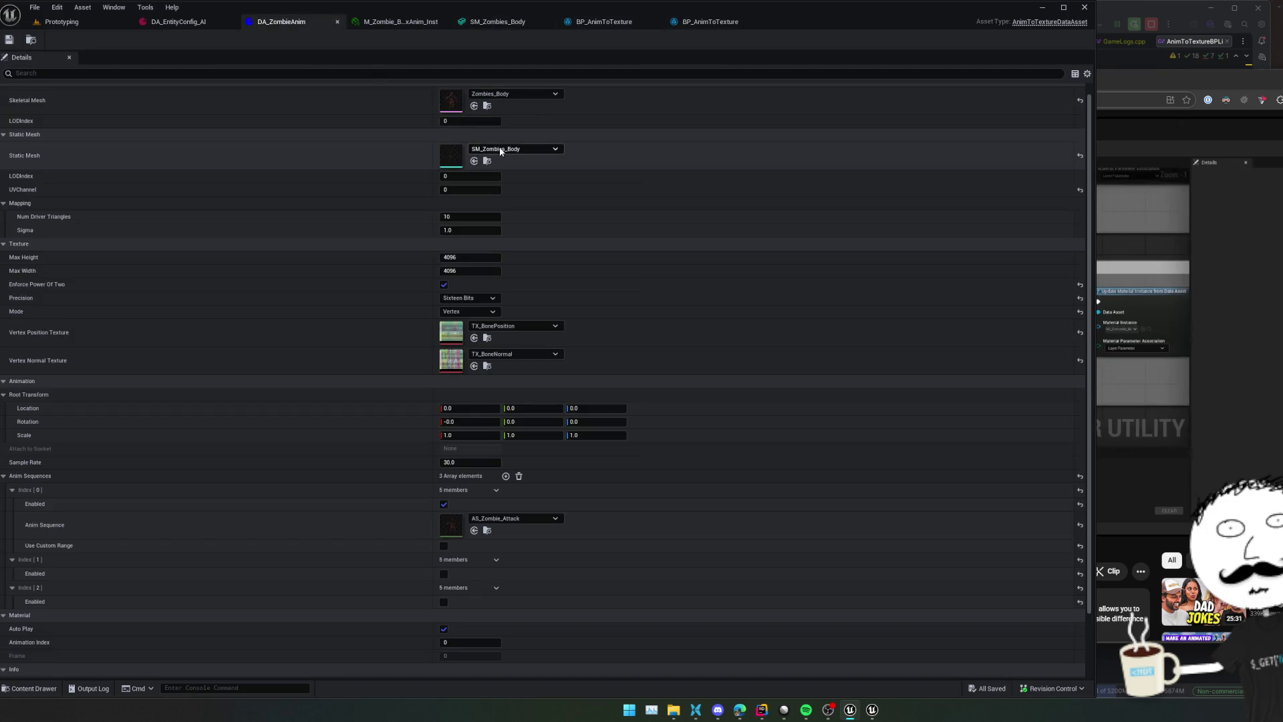
{"action": "double_click", "coordinate": [447, 168]}
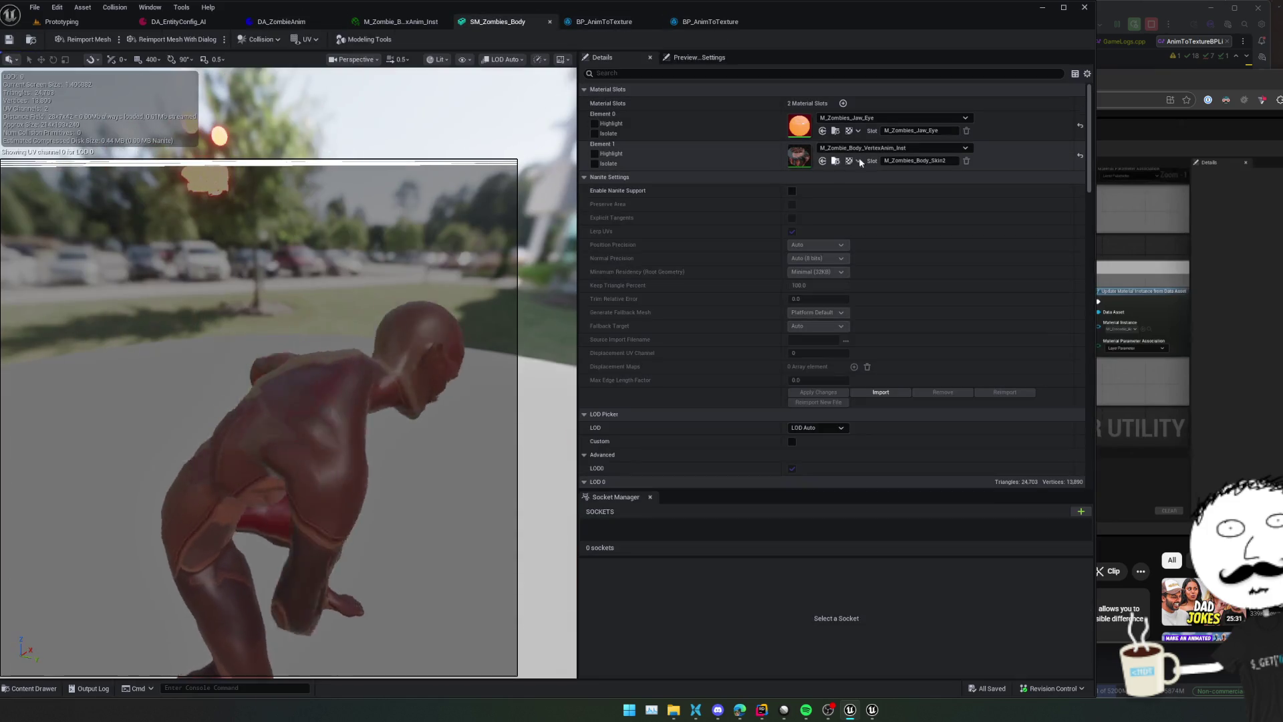
{"action": "left_click", "coordinate": [882, 150]}
{"action": "scroll", "coordinate": [903, 260], "scroll_direction": "up", "scroll_amount": 1}
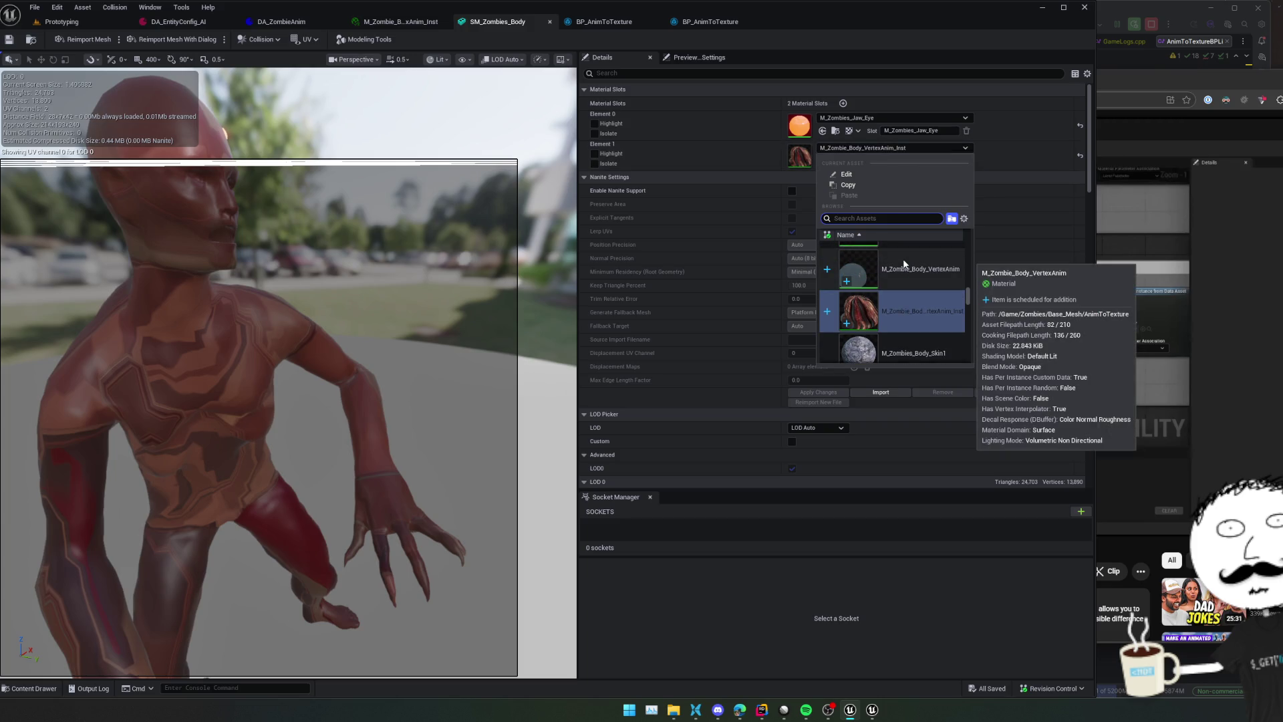
Assign M_Zombies_Jaw_Eye_VertexAnim to SM_Zombies_Body's Element 0, hide the UV overlay, and save
{"action": "left_click", "coordinate": [855, 120]}
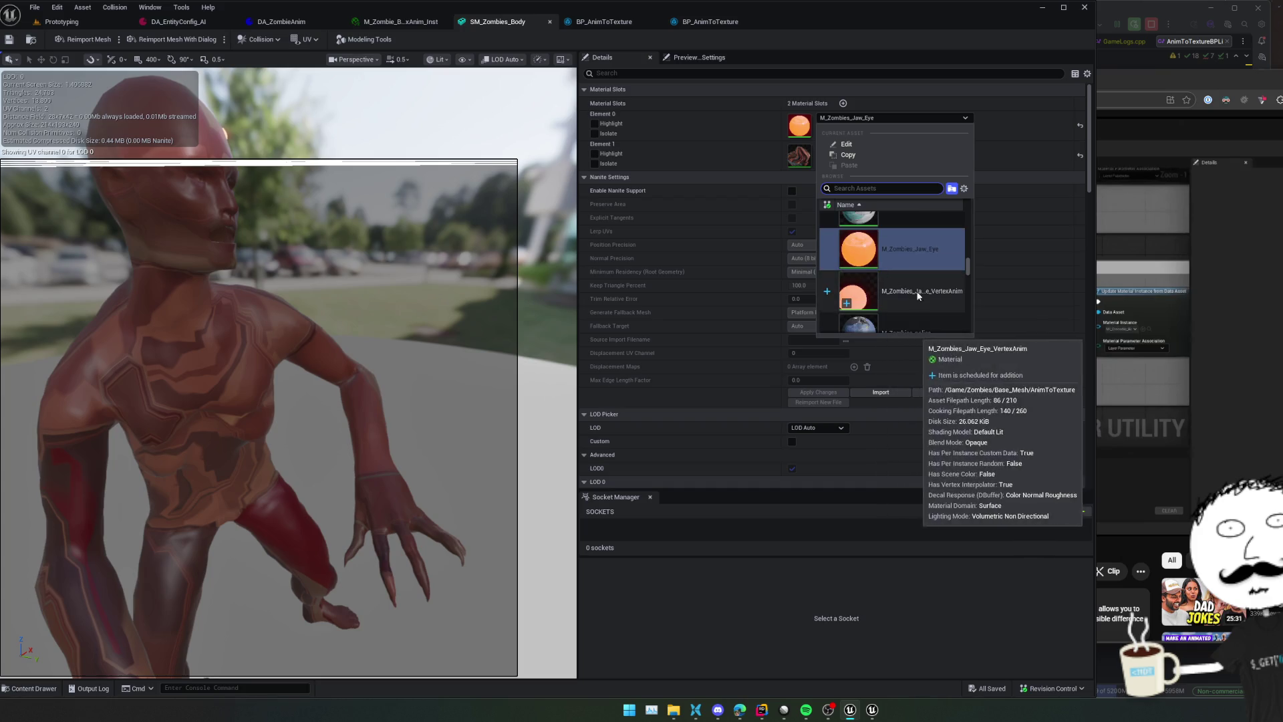
{"action": "left_click", "coordinate": [916, 314]}
{"action": "left_click_drag", "start_coordinate": [369, 271], "coordinate": [355, 220]}
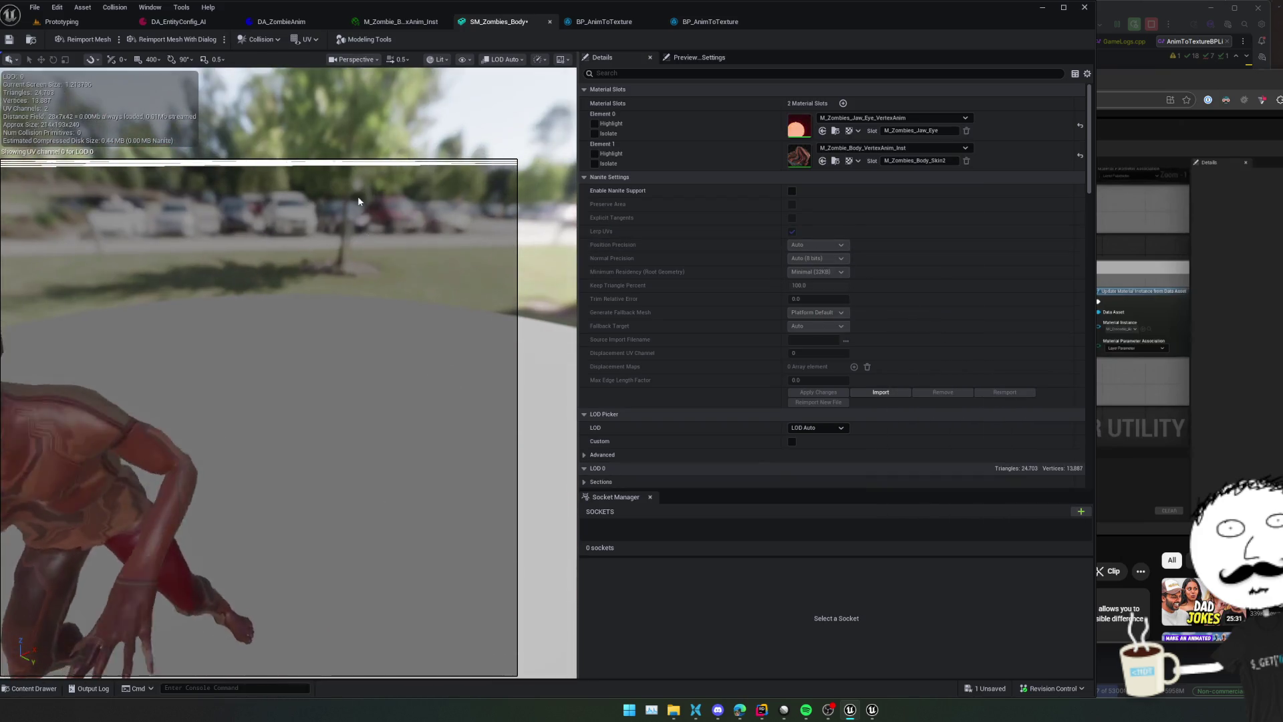
{"action": "left_click", "coordinate": [314, 58]}
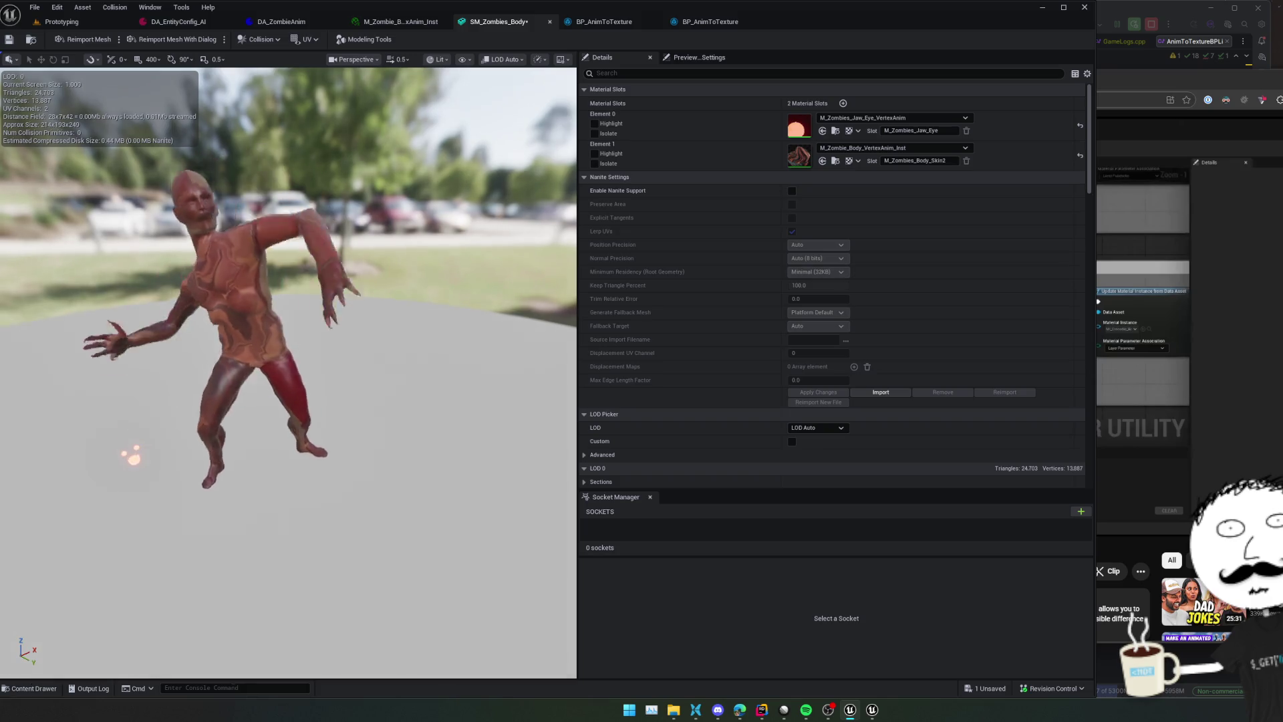
{"action": "key", "text": "ctrl+s"}
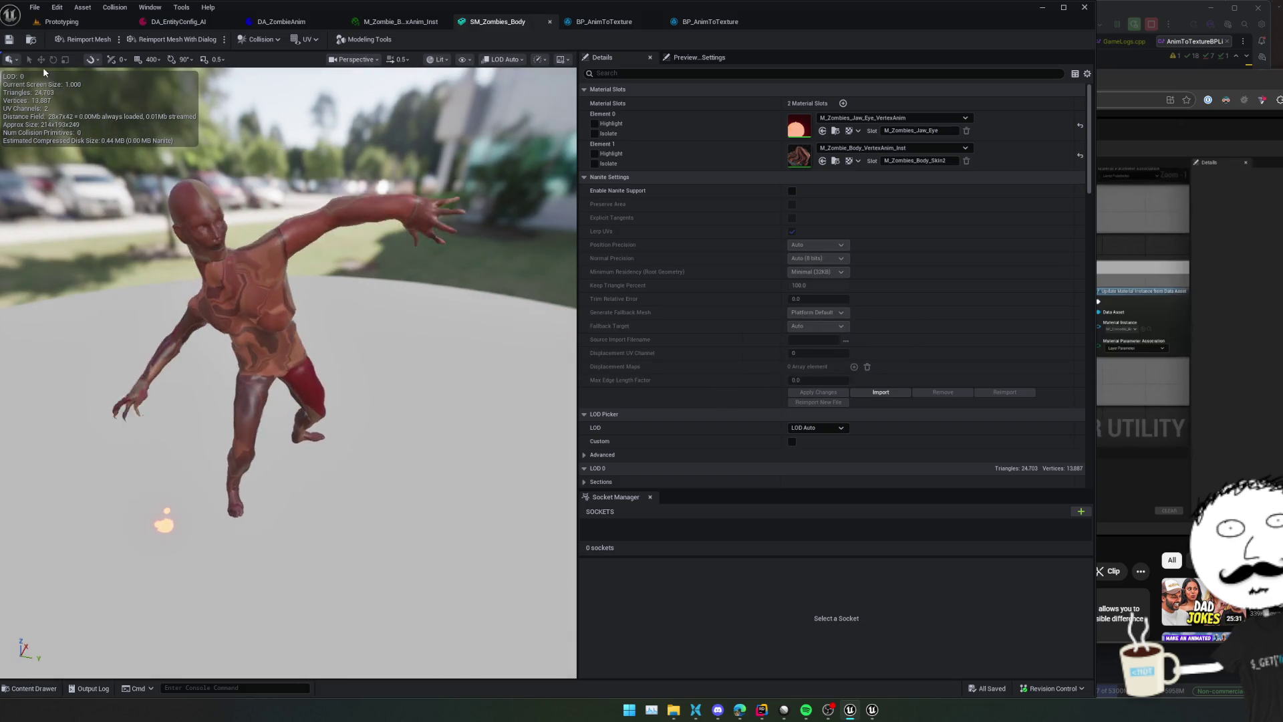
{"action": "left_click", "coordinate": [625, 25]}
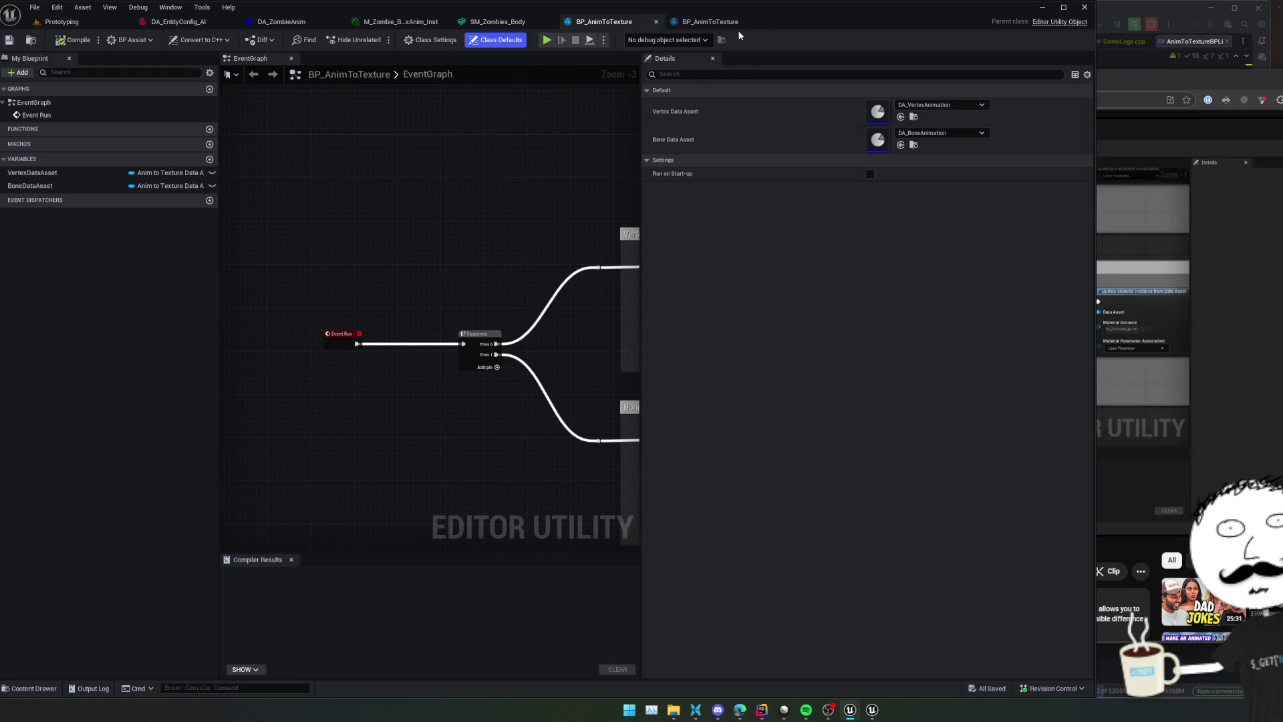
Open the update node's Material Instance picker in BP_AnimToTexture, close it unchanged, and return to the AnimToTexture folder
{"action": "mouse_move", "coordinate": [566, 198]}
{"action": "left_mouse_down"}
{"action": "mouse_move", "coordinate": [505, 181]}
{"action": "mouse_move", "coordinate": [448, 138]}
{"action": "left_mouse_up"}
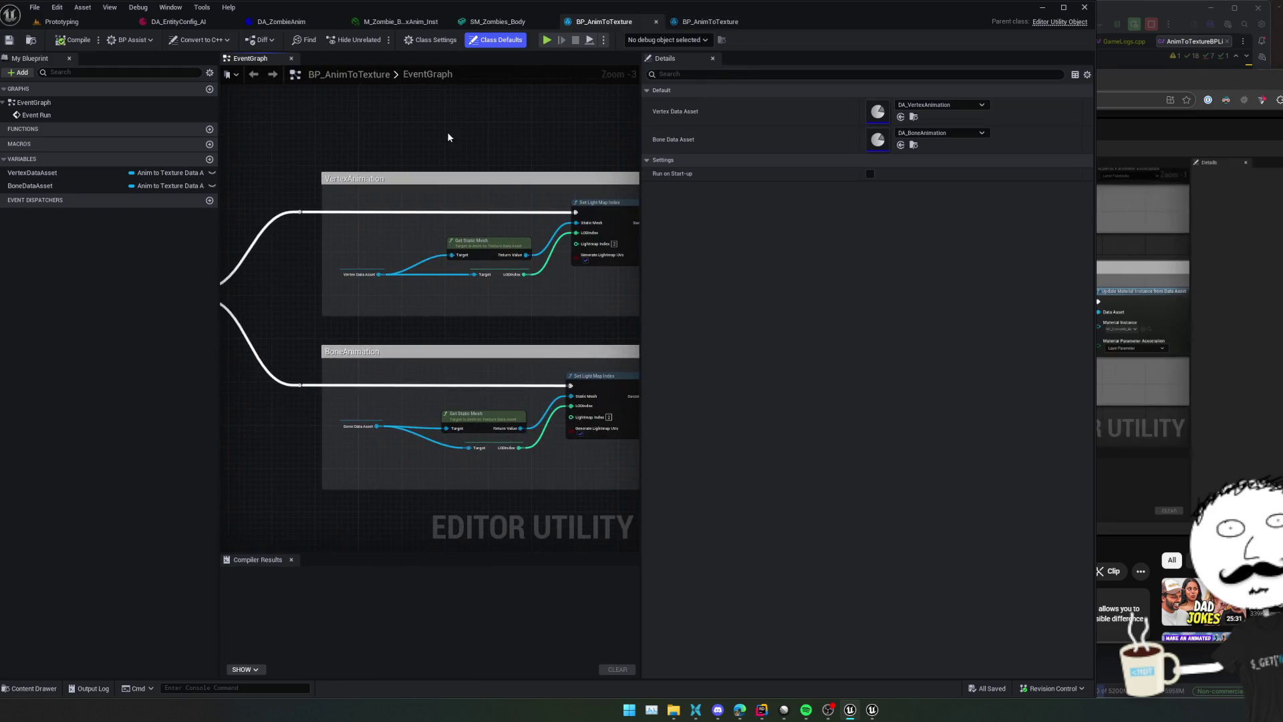
{"action": "left_click", "coordinate": [38, 41]}
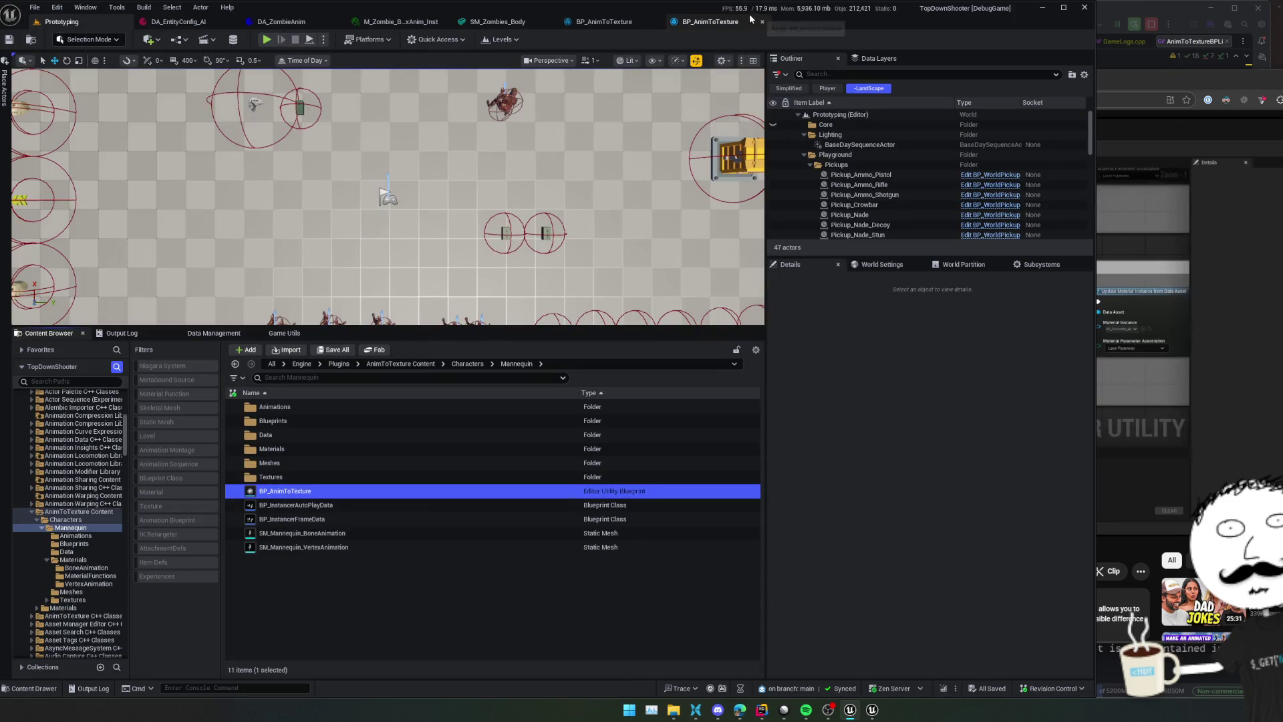
{"action": "left_click", "coordinate": [748, 19]}
{"action": "left_click", "coordinate": [38, 42]}
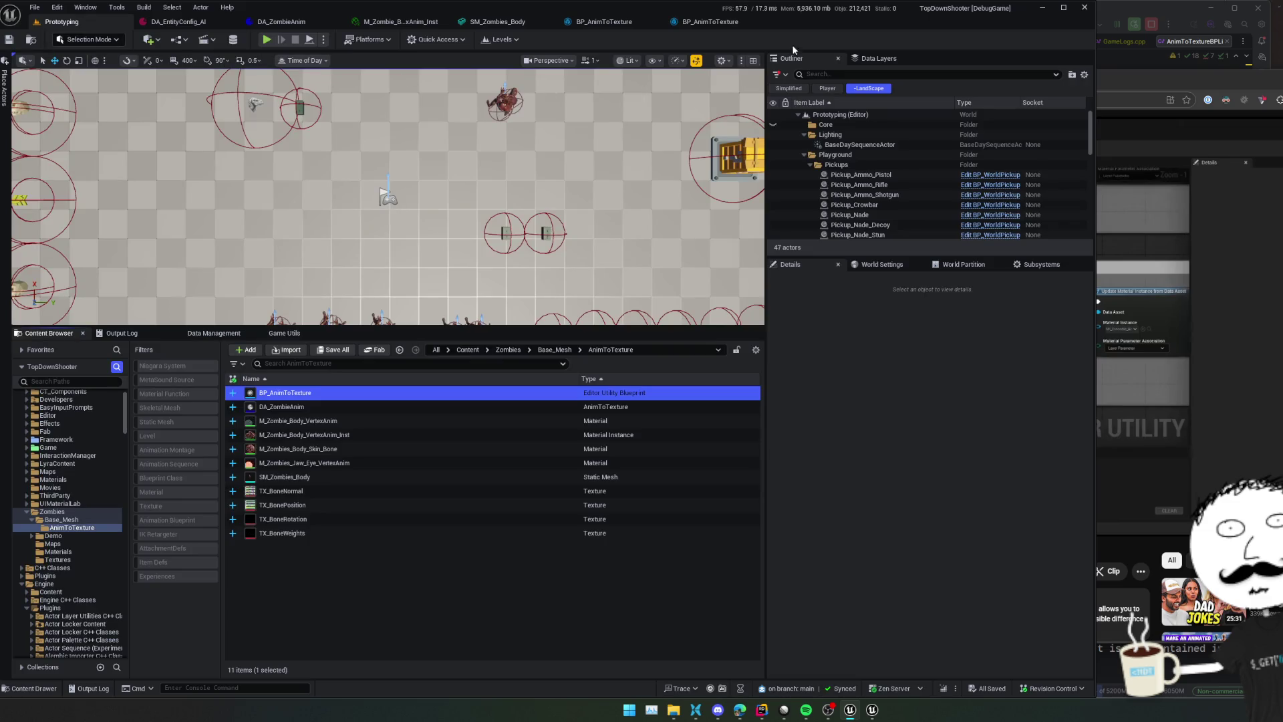
{"action": "left_click", "coordinate": [706, 25]}
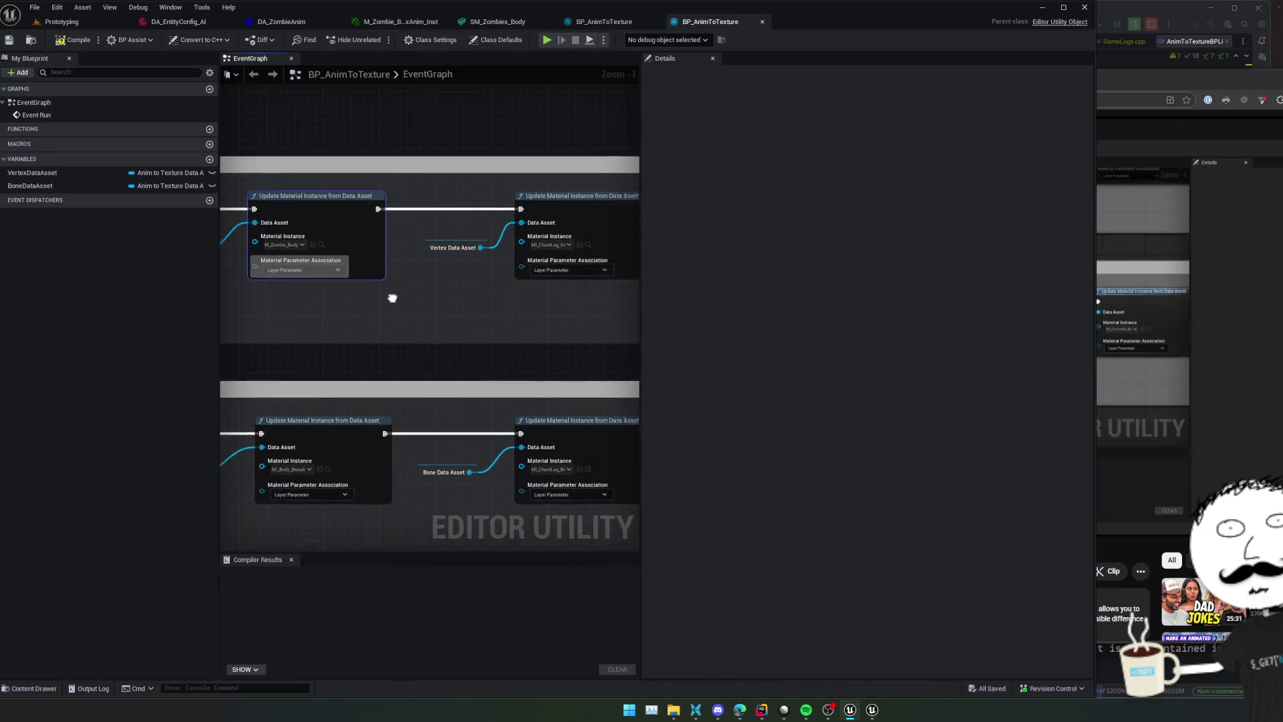
{"action": "left_click", "coordinate": [528, 243]}
{"action": "type", "text": "i"}
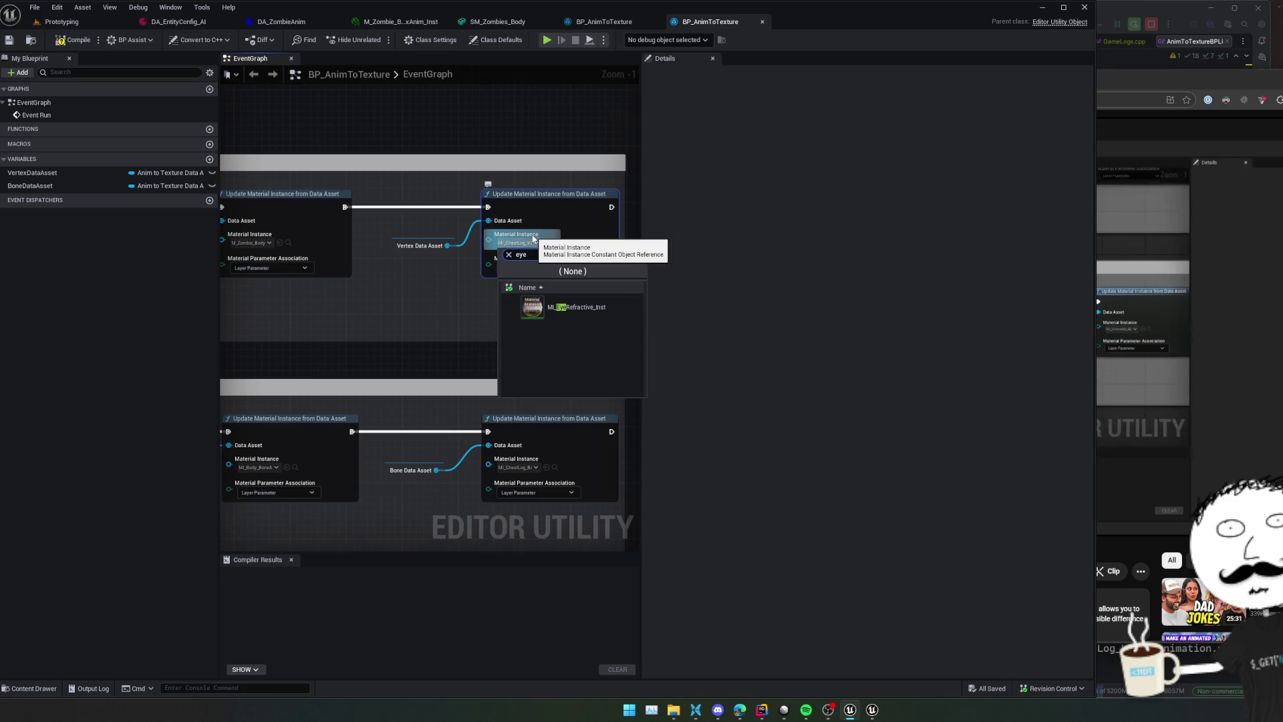
{"action": "left_click", "coordinate": [494, 179]}
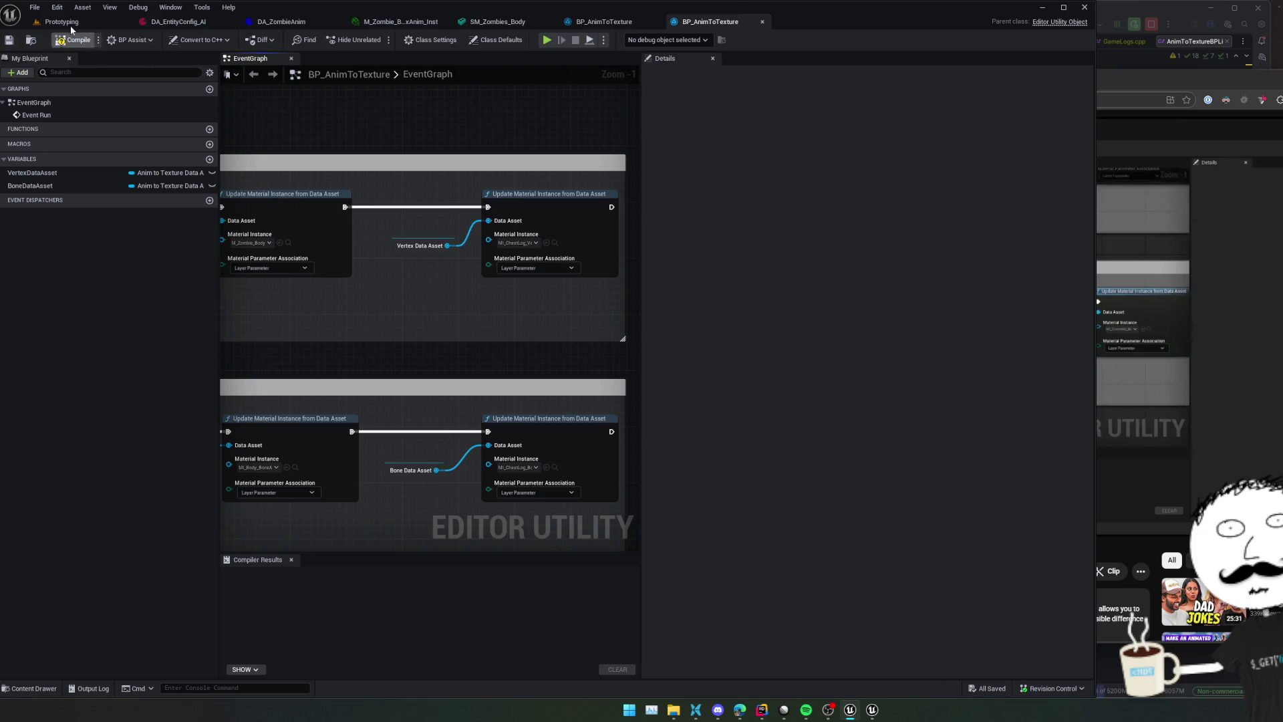
{"action": "left_click", "coordinate": [71, 27]}
{"action": "left_click", "coordinate": [367, 448]}
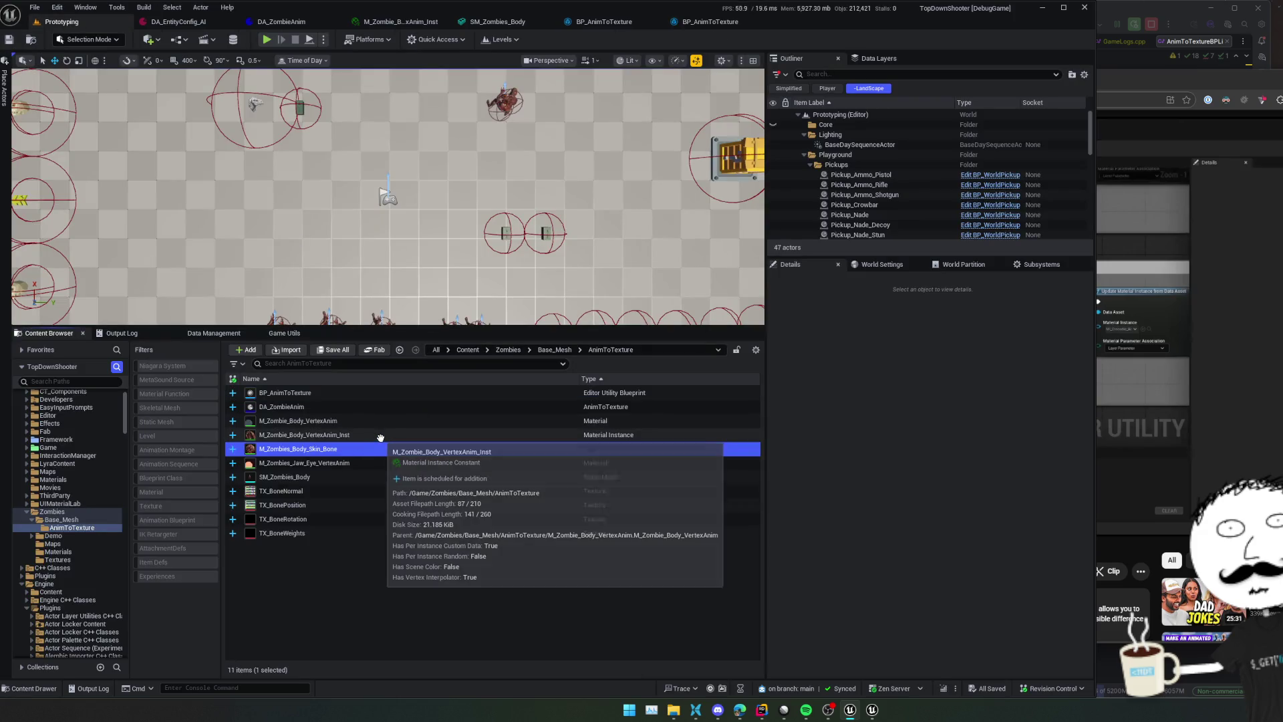
Create M_Zombies_Jaw_Eye_VertexAnim_Inst with its default name and compile BP_AnimToTexture
{"action": "right_click", "coordinate": [377, 462]}
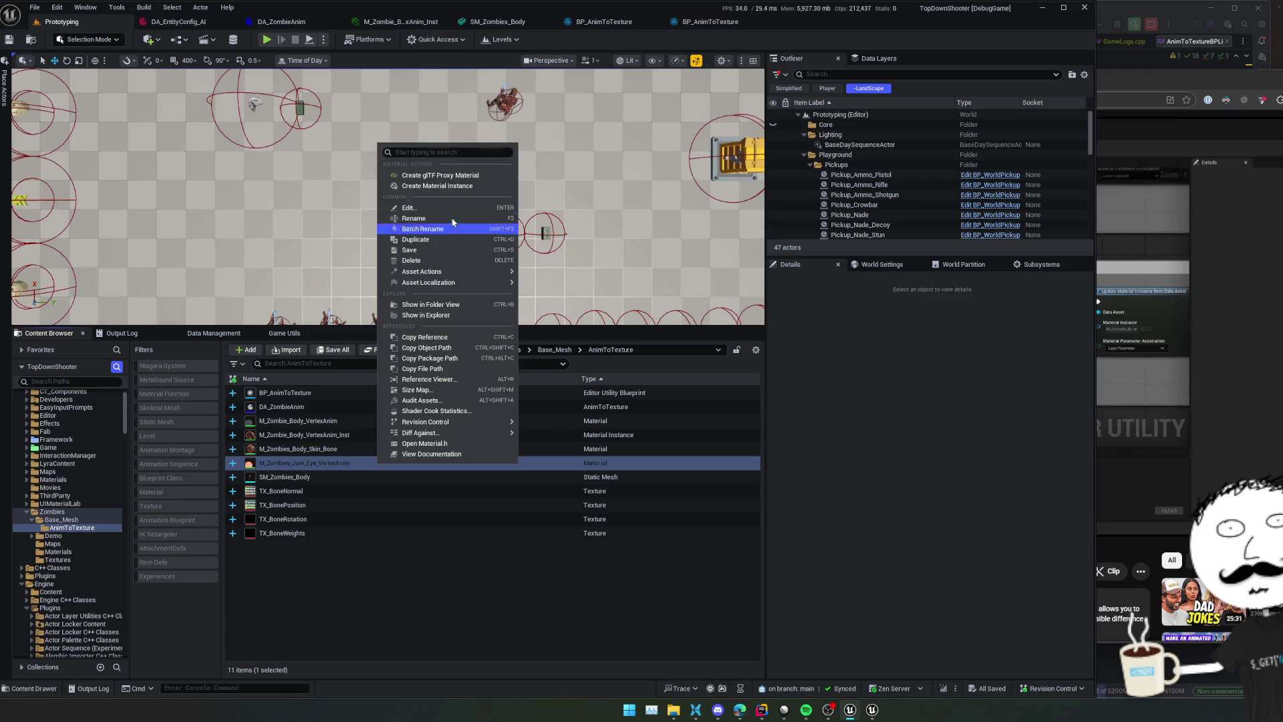
{"action": "left_click", "coordinate": [459, 187]}
{"action": "key", "text": "Return"}
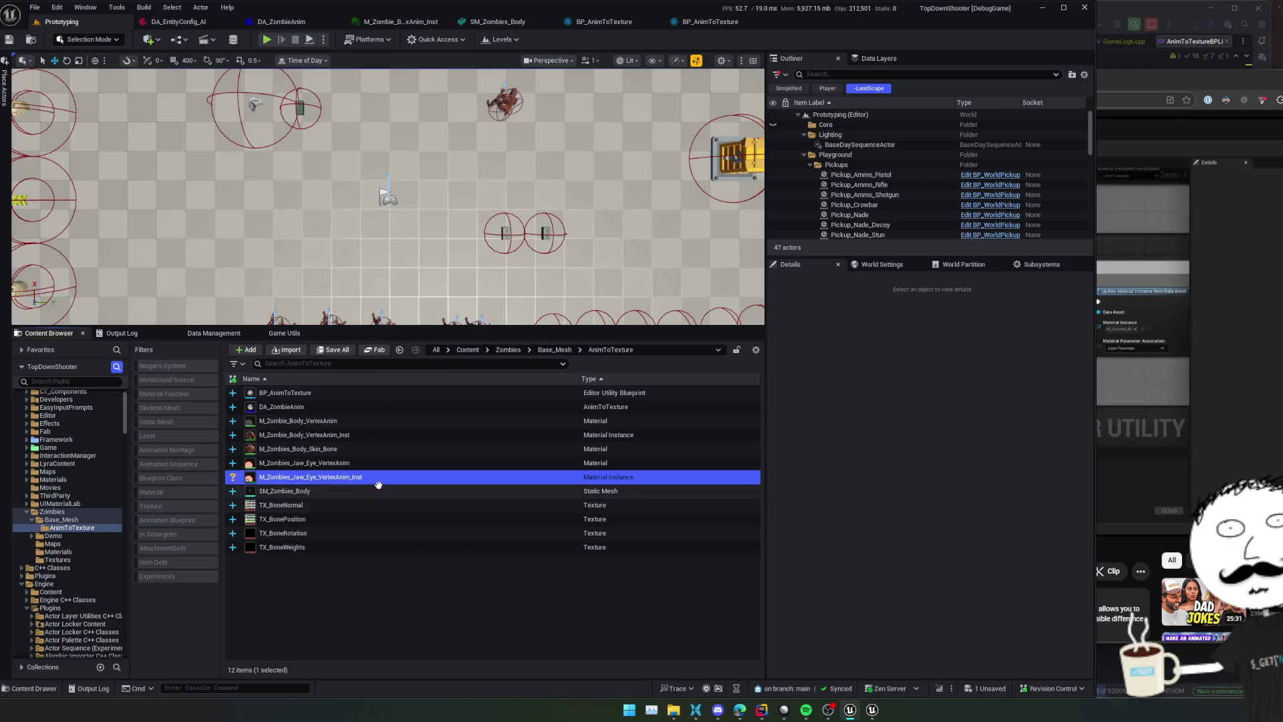
{"action": "left_click", "coordinate": [704, 23]}
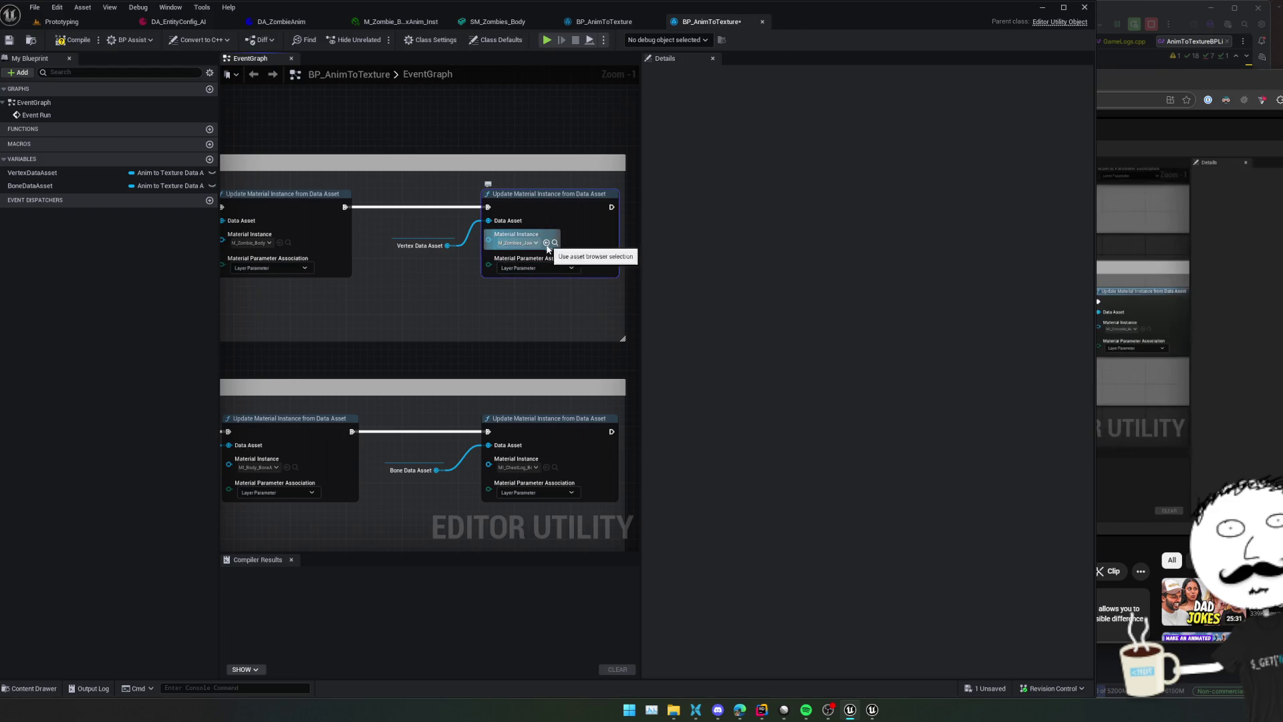
{"action": "scroll", "coordinate": [424, 287], "scroll_direction": "down", "scroll_amount": 2}
{"action": "key", "text": "ctrl+s"}
{"action": "mouse_move", "coordinate": [385, 284]}
{"action": "left_mouse_down"}
{"action": "mouse_move", "coordinate": [498, 315]}
{"action": "mouse_move", "coordinate": [641, 287]}
{"action": "left_mouse_up"}
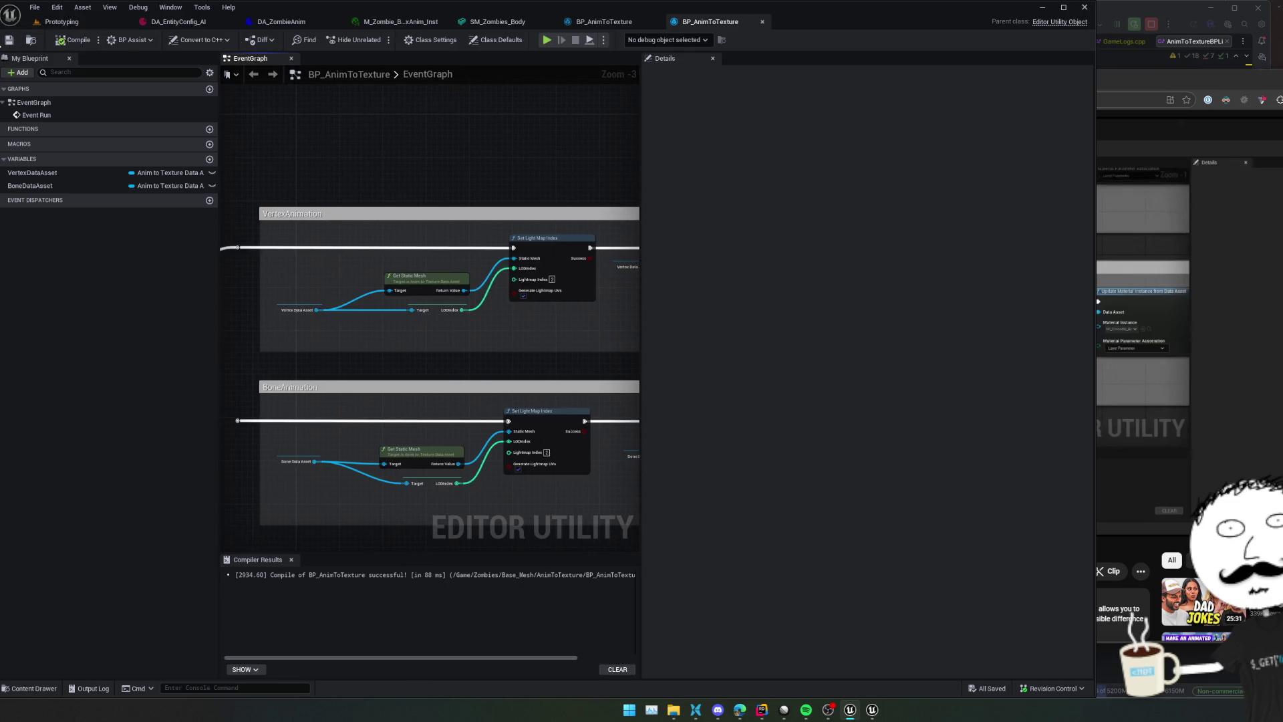
{"action": "left_click", "coordinate": [10, 39]}
Run BP_AnimToTexture as an editor utility and save every asset in the folder
{"action": "left_click", "coordinate": [62, 22]}
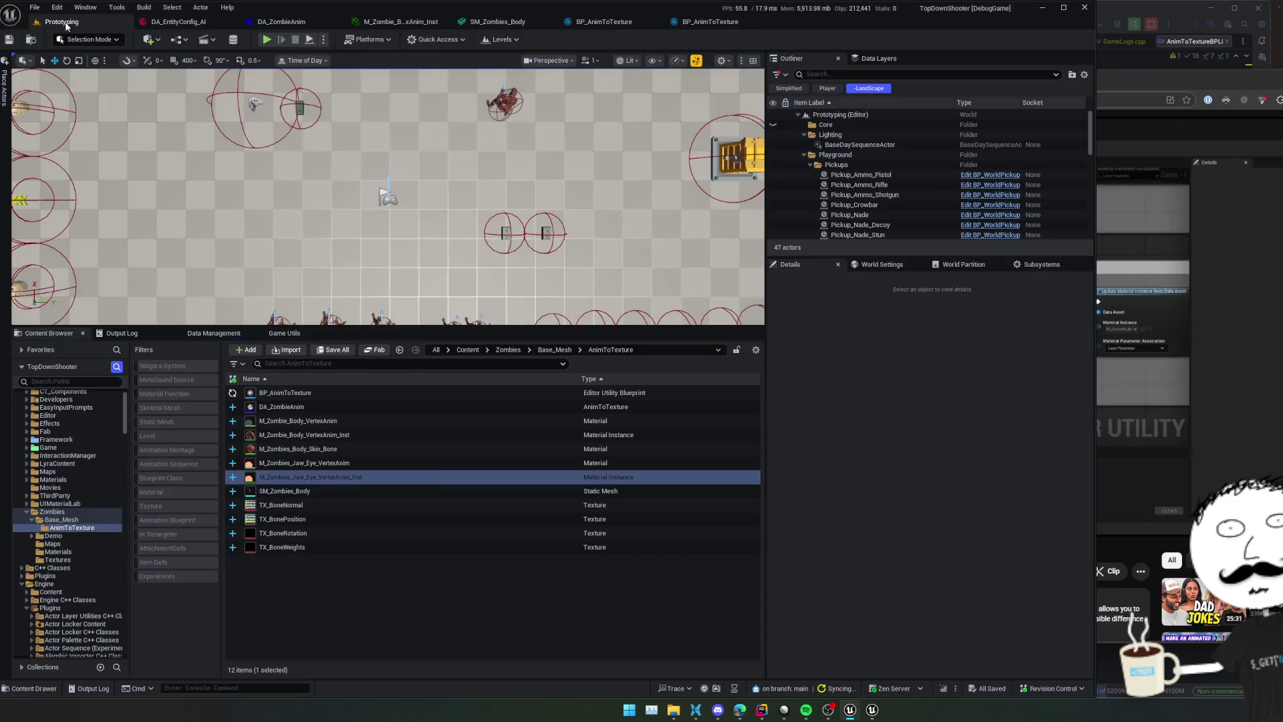
{"action": "right_click", "coordinate": [330, 393]}
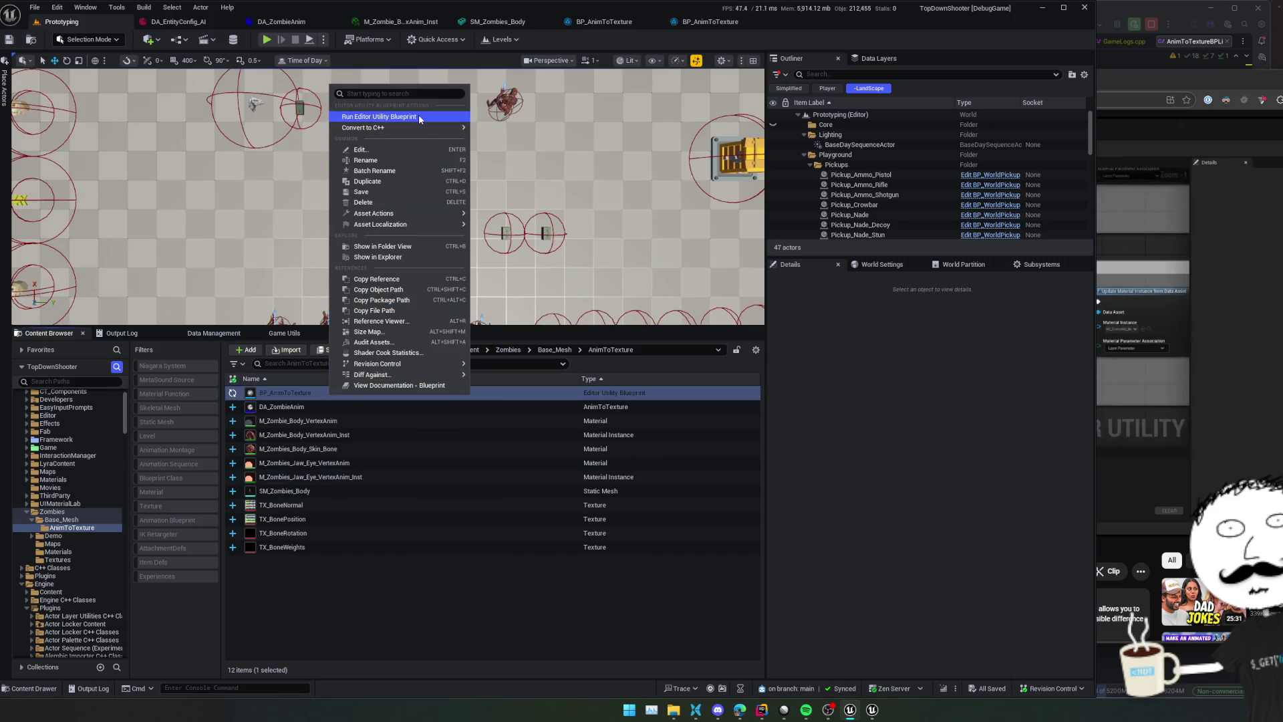
{"action": "left_click", "coordinate": [379, 116]}
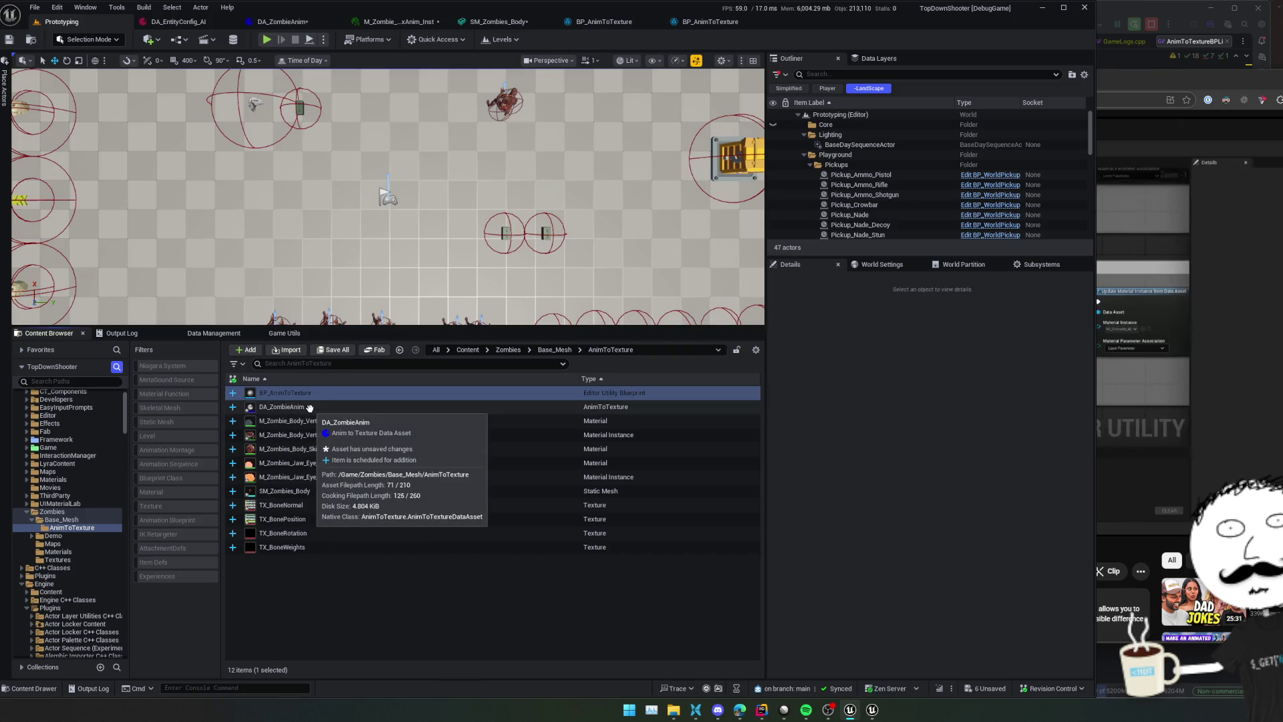
{"action": "key", "text": "ctrl+a"}
{"action": "key", "text": "ctrl+s"}
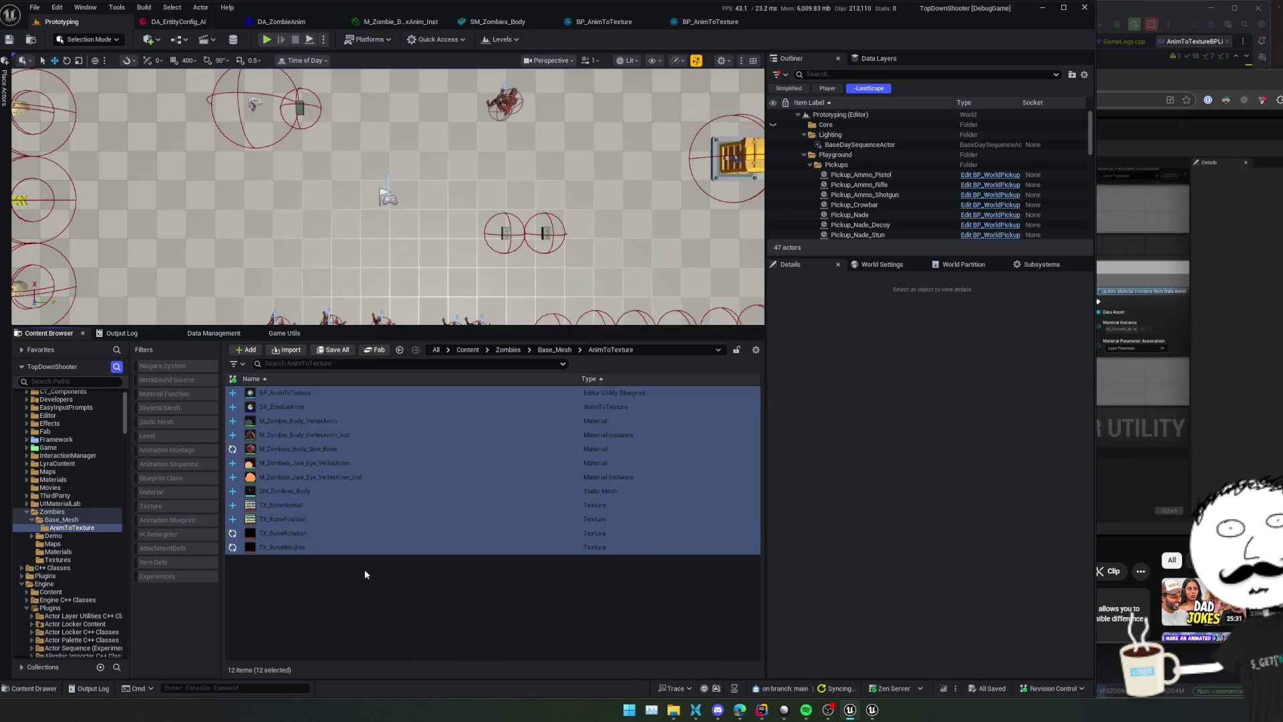
{"action": "left_click", "coordinate": [364, 568]}
{"action": "left_click", "coordinate": [281, 21]}
{"action": "left_click", "coordinate": [385, 24]}
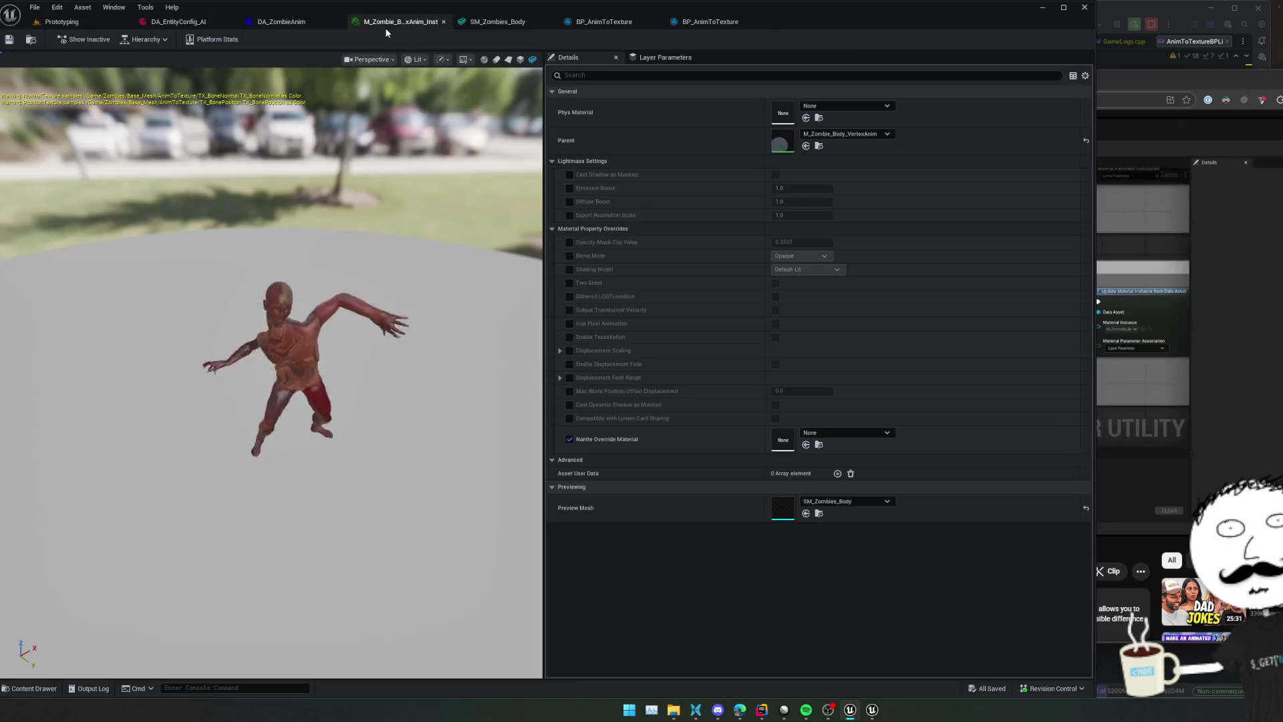
Uncheck UseUV0 in the body material instance's layer parameters and save it
{"action": "left_click_drag", "start_coordinate": [392, 382], "coordinate": [361, 341]}
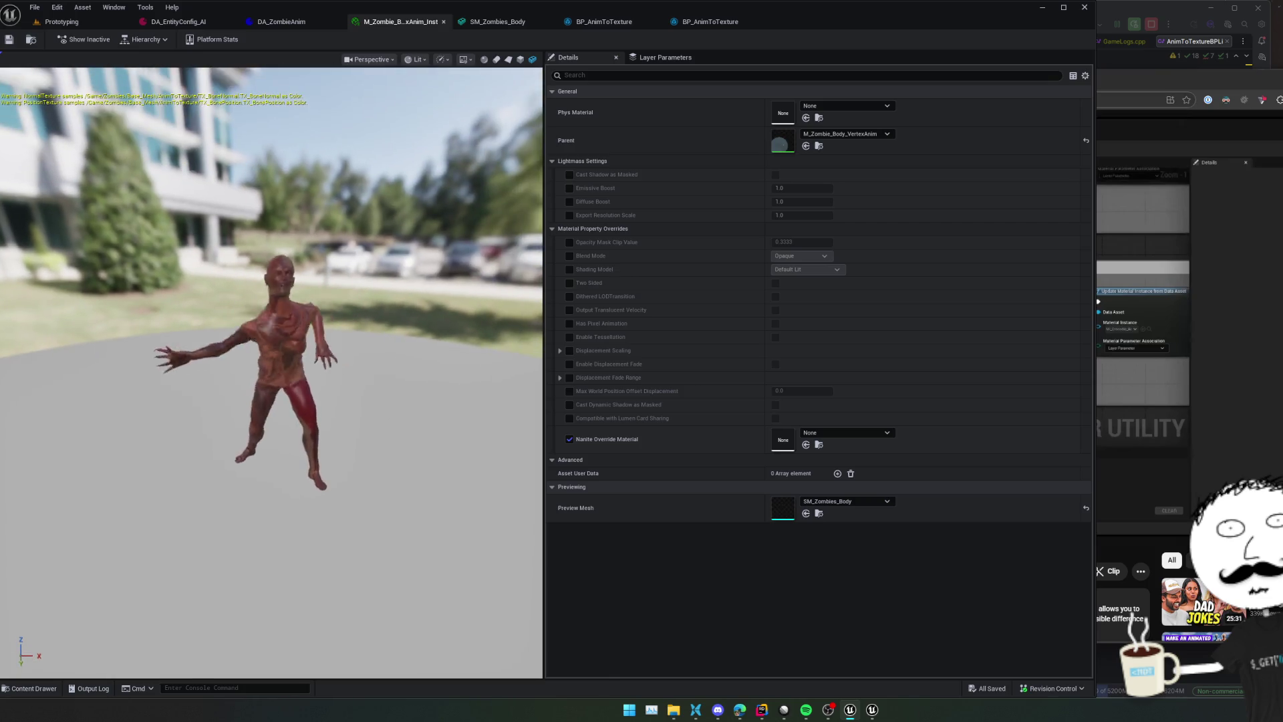
{"action": "left_click", "coordinate": [665, 58]}
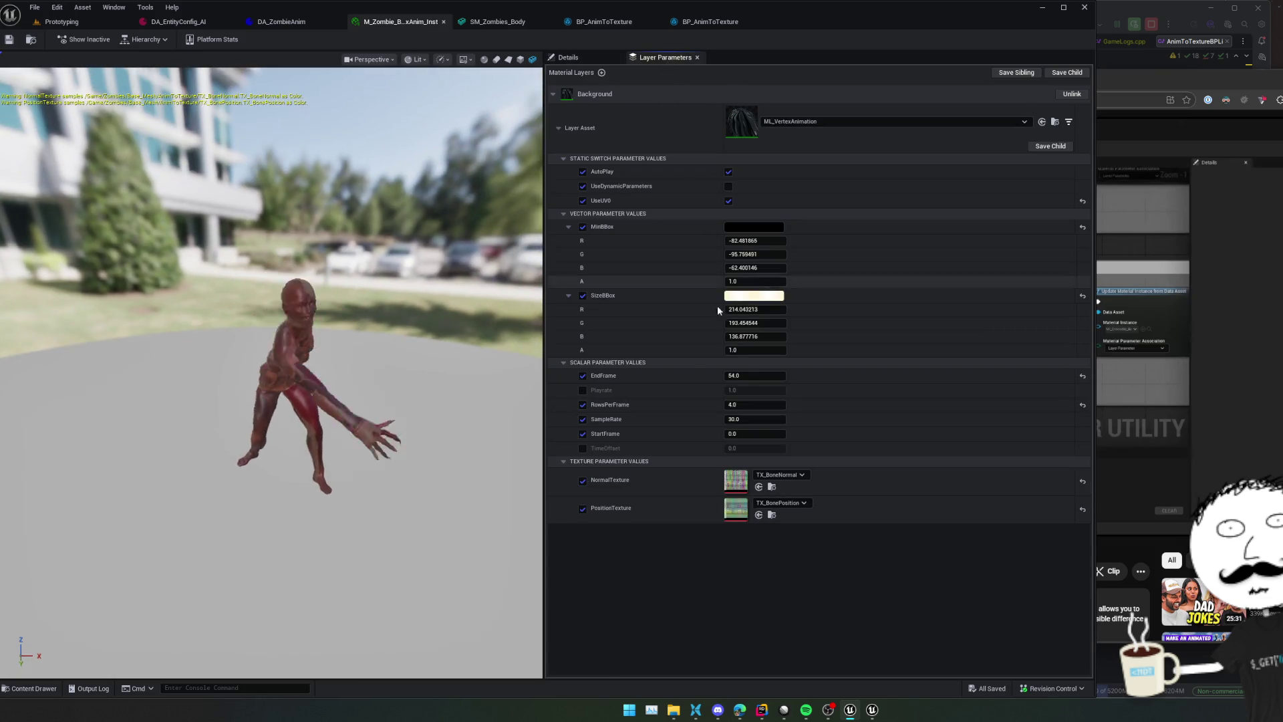
{"action": "left_click", "coordinate": [729, 200]}
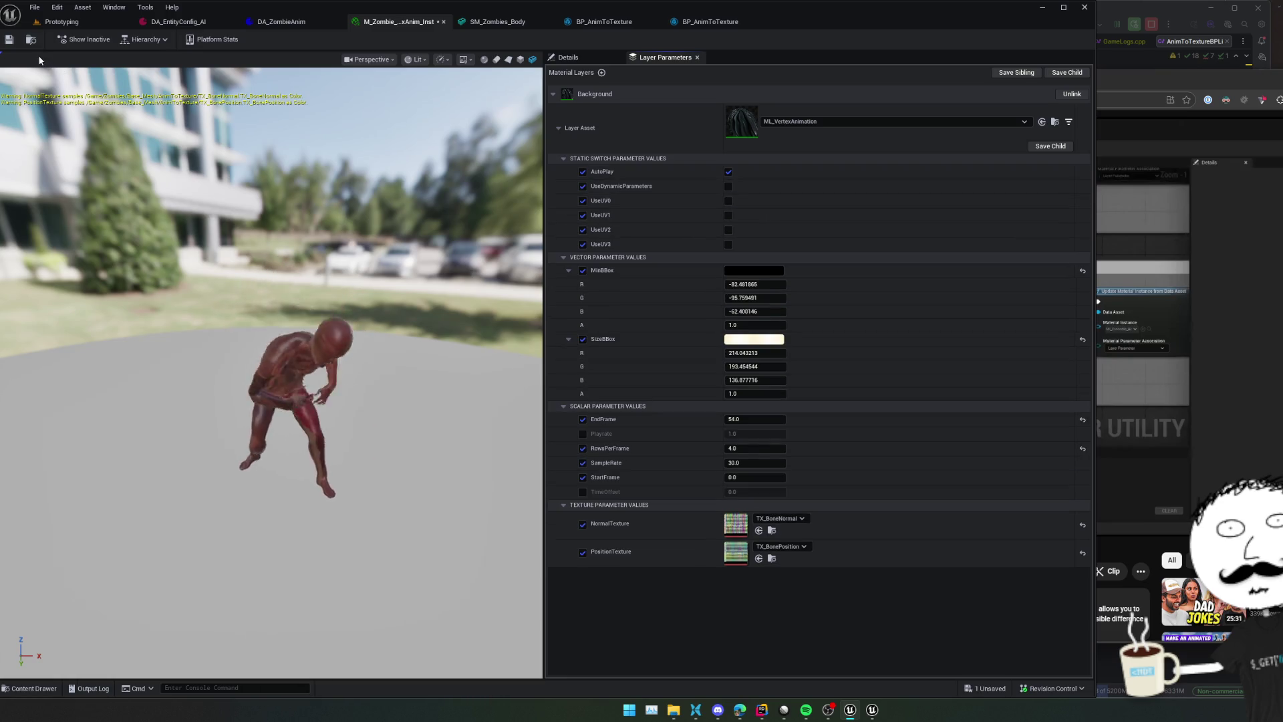
{"action": "left_click", "coordinate": [14, 42]}
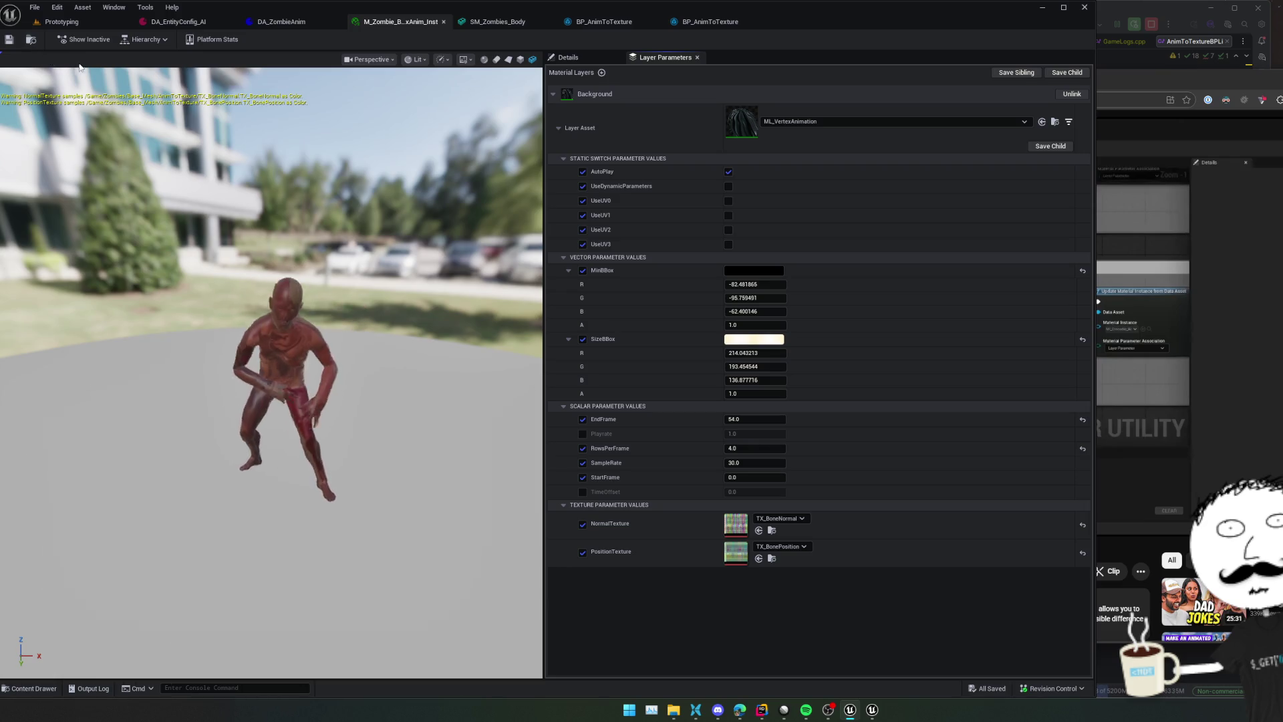
Set SM_Zombies_Body's Element 0 to M_Zombies_Jaw_Eye_VertexAnim_Inst and save the mesh
{"action": "left_click", "coordinate": [483, 26]}
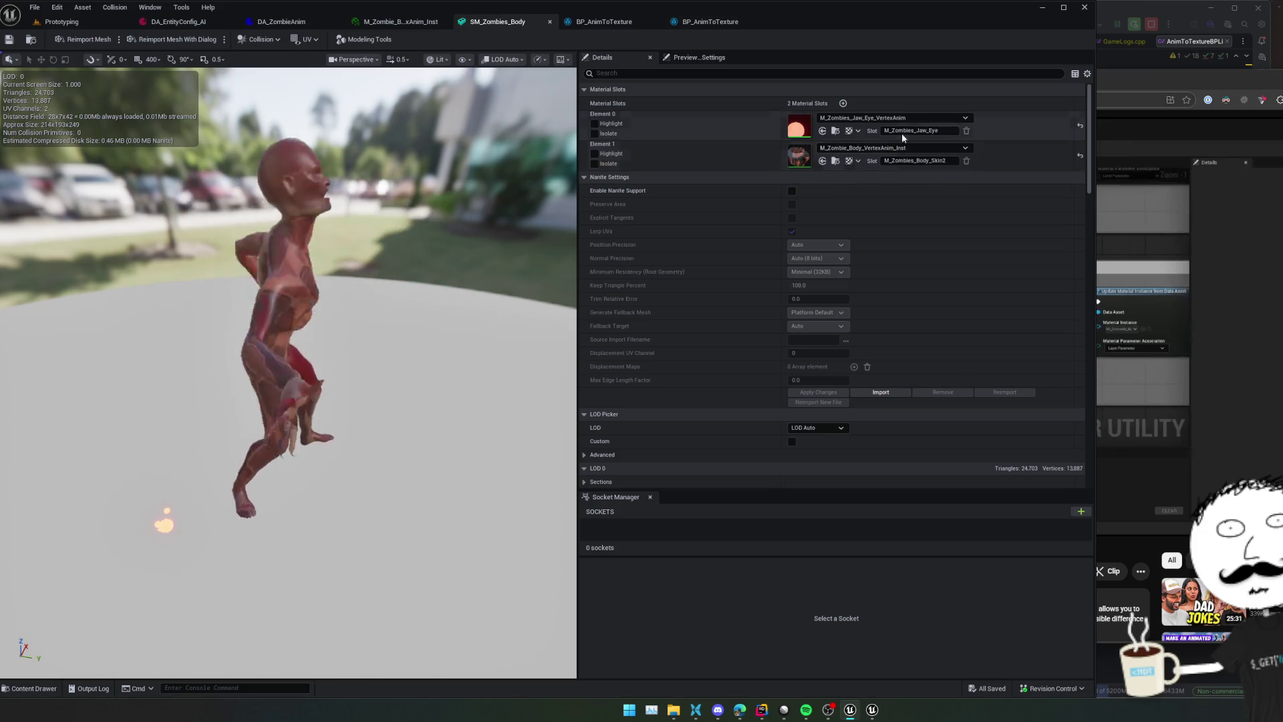
{"action": "left_click", "coordinate": [913, 117]}
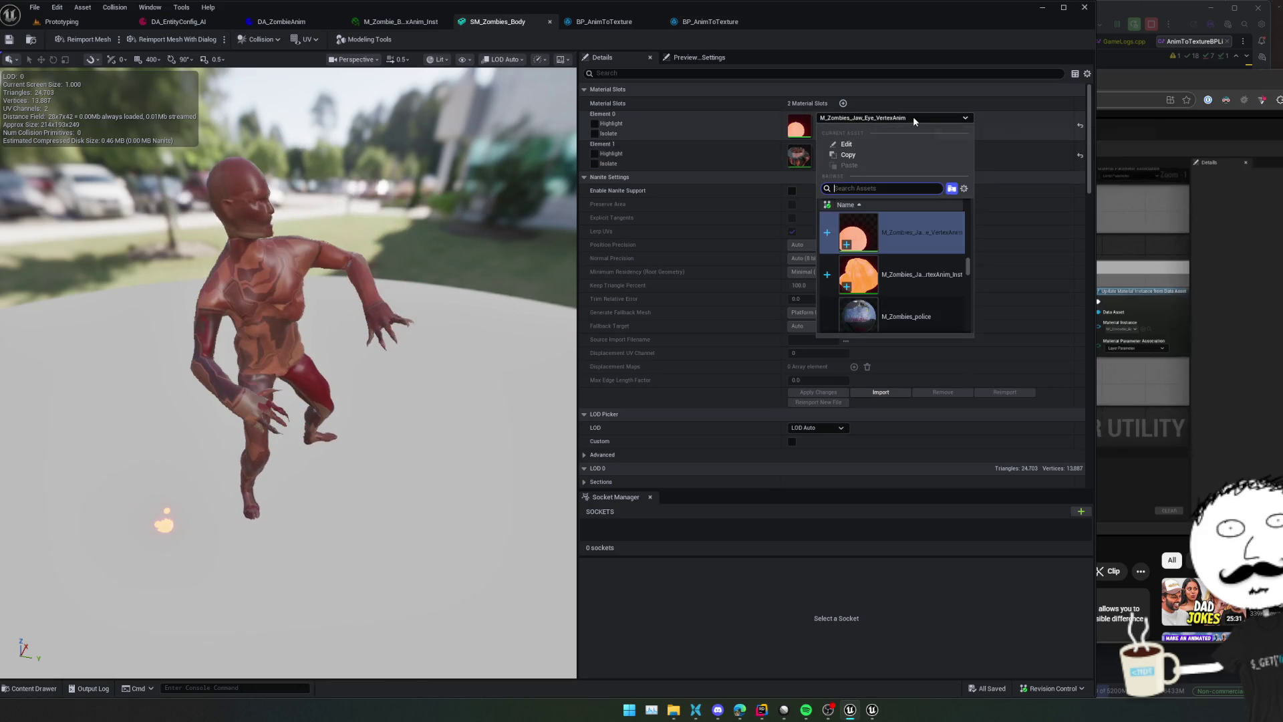
{"action": "left_click", "coordinate": [945, 275]}
{"action": "key", "text": "ctrl+s"}
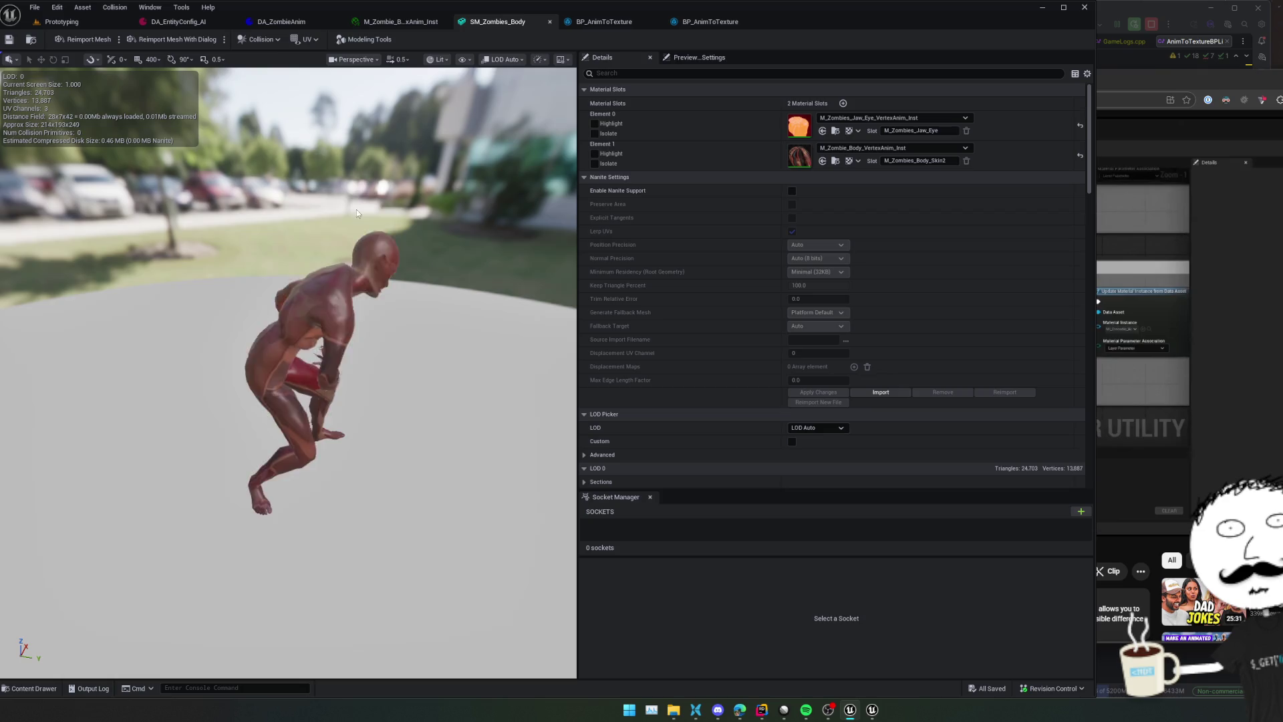
{"action": "left_click", "coordinate": [53, 22]}
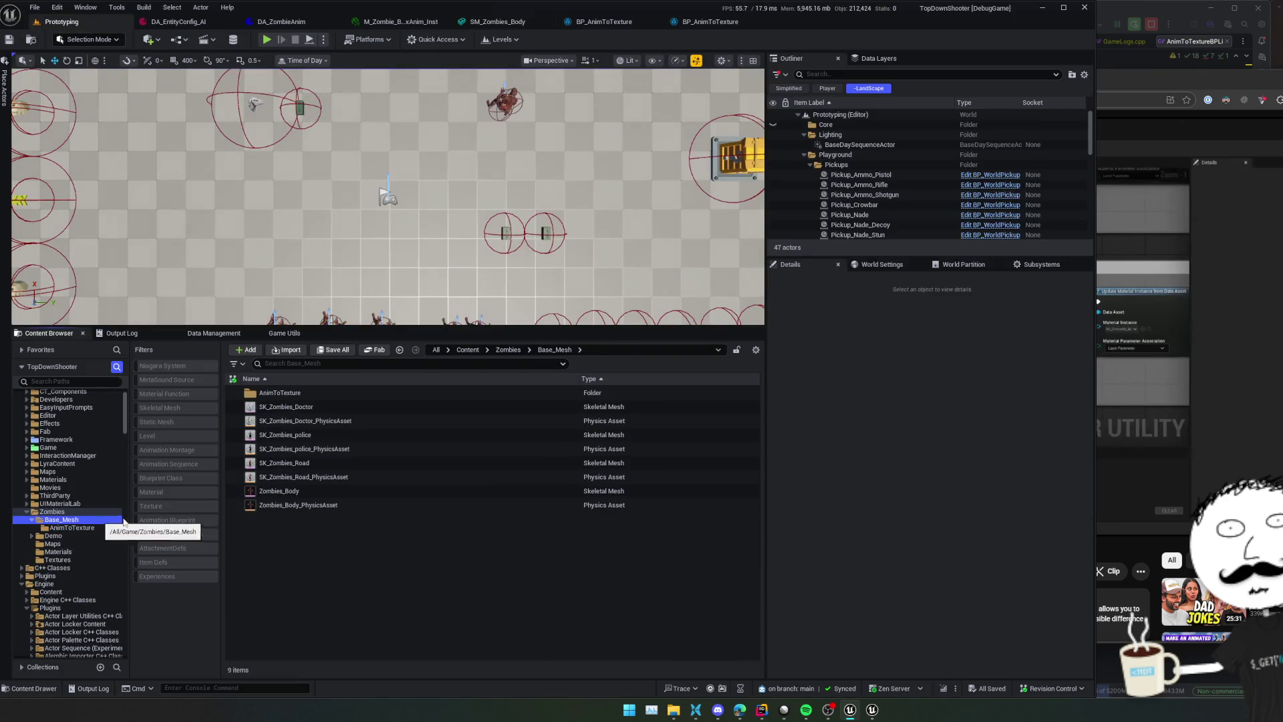
Make a static mesh from Zombies_Body and save it into Zombies/Base_Mesh/AnimToTexture
{"action": "left_click", "coordinate": [346, 490]}
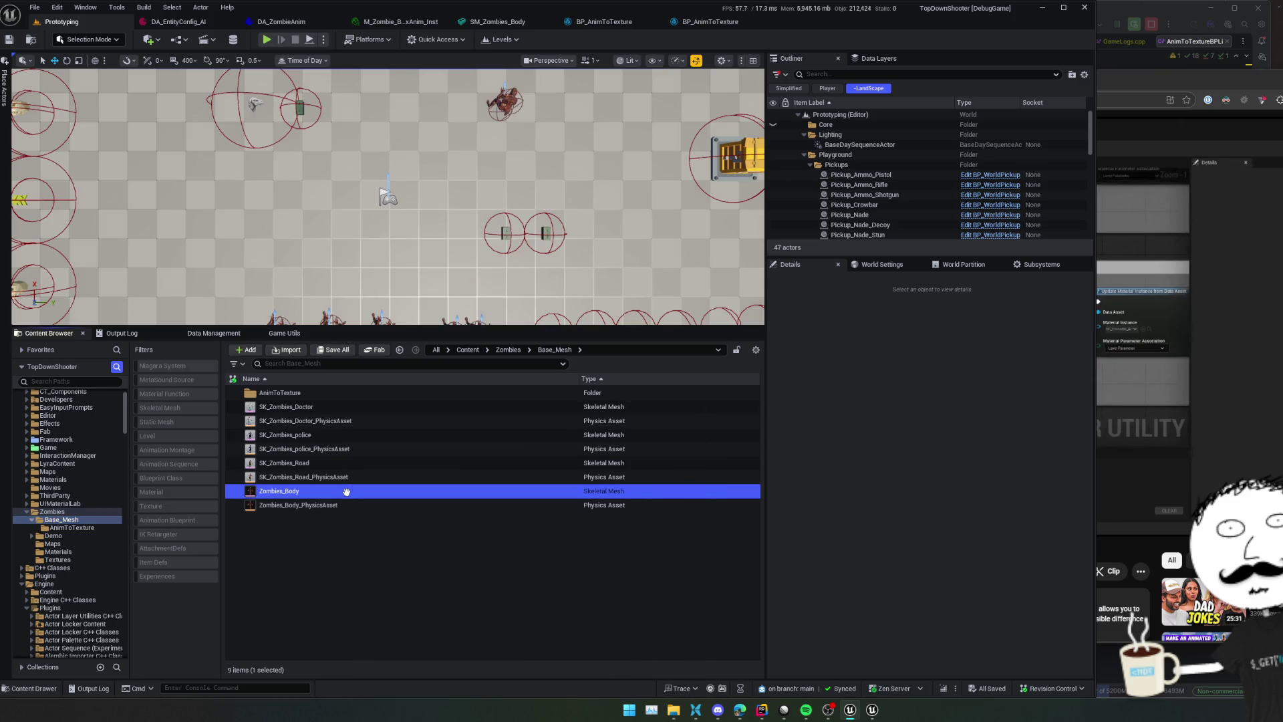
{"action": "double_click", "coordinate": [347, 491]}
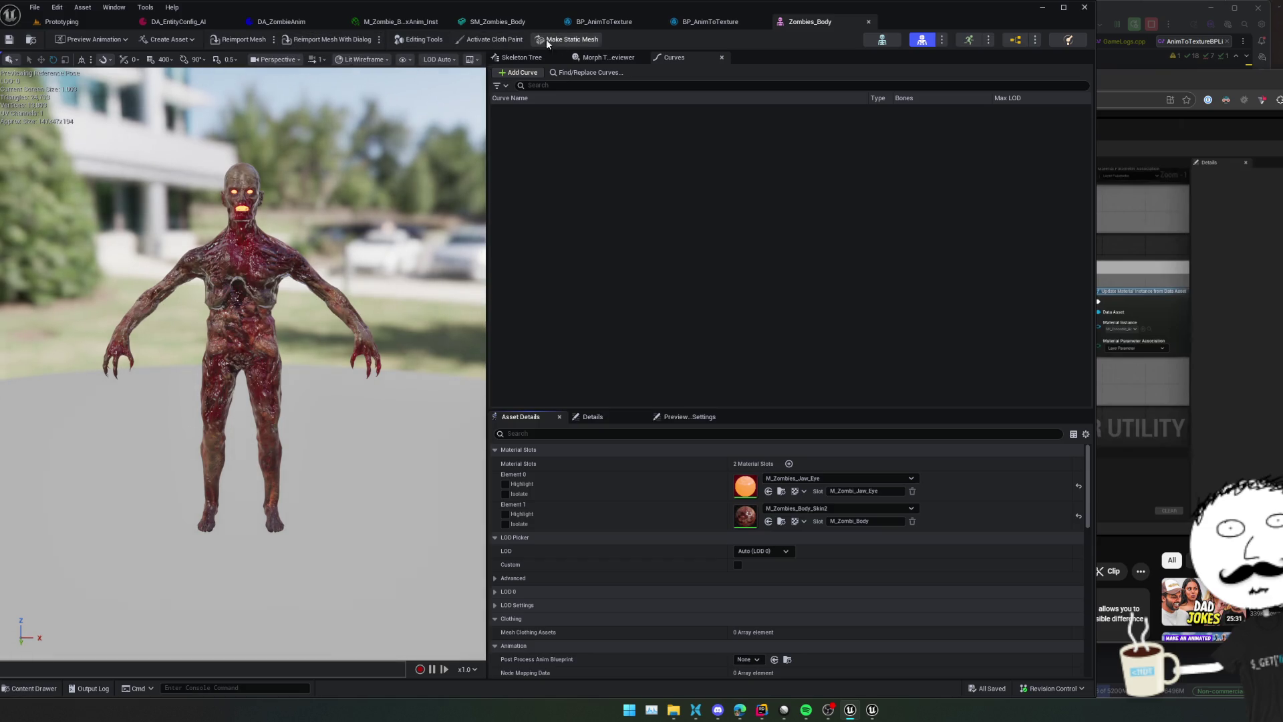
{"action": "left_click", "coordinate": [582, 43]}
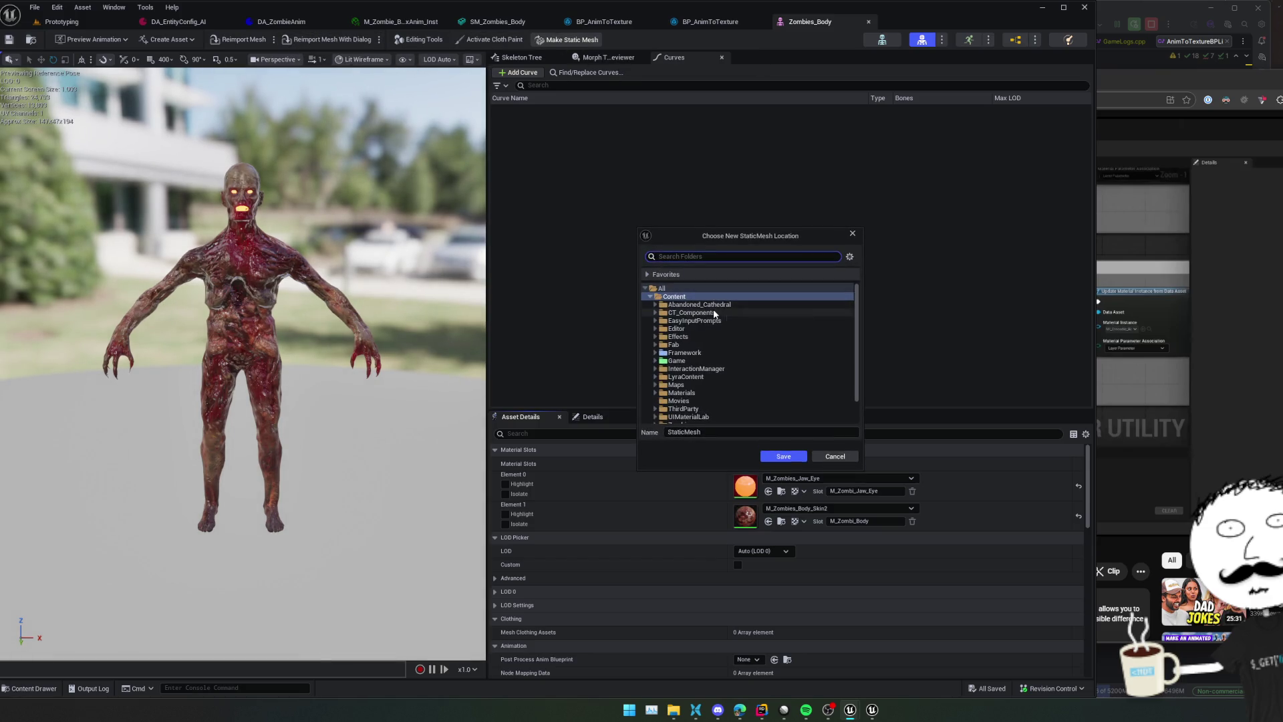
{"action": "scroll", "coordinate": [715, 335], "scroll_direction": "down", "scroll_amount": 1}
{"action": "double_click", "coordinate": [682, 395]}
{"action": "double_click", "coordinate": [688, 403]}
{"action": "left_click", "coordinate": [708, 399]}
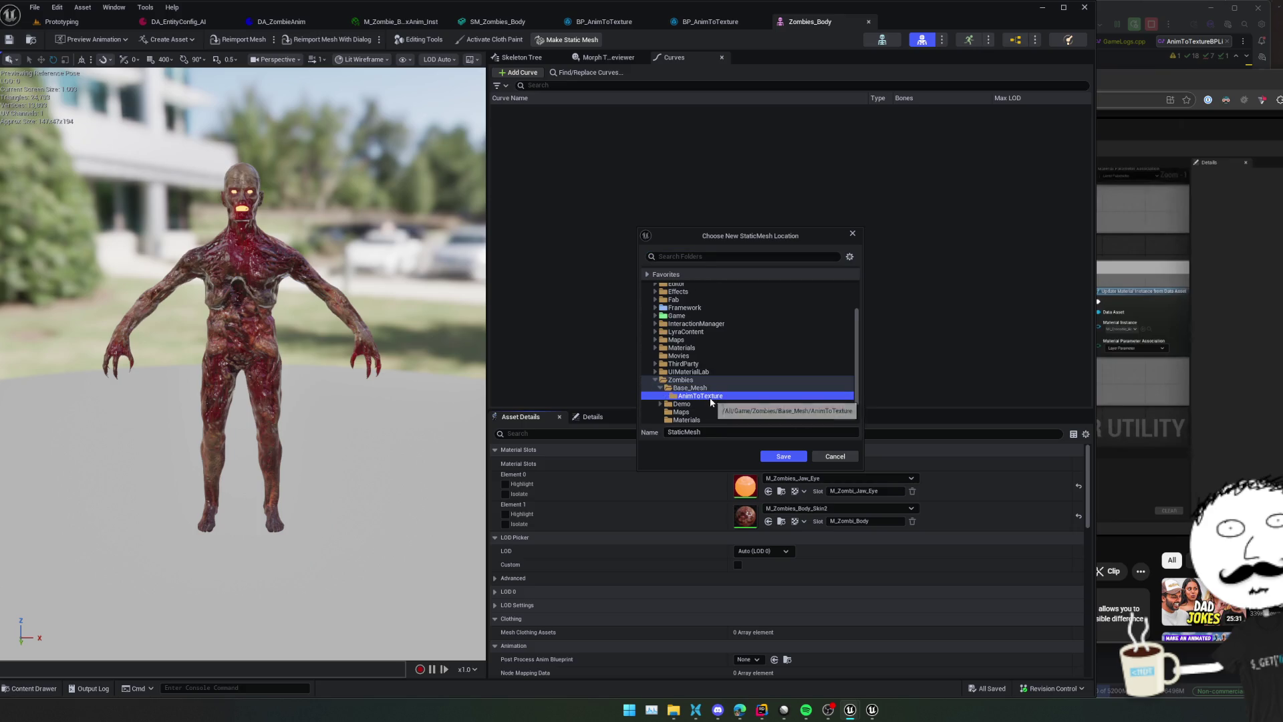
{"action": "left_click", "coordinate": [767, 457]}
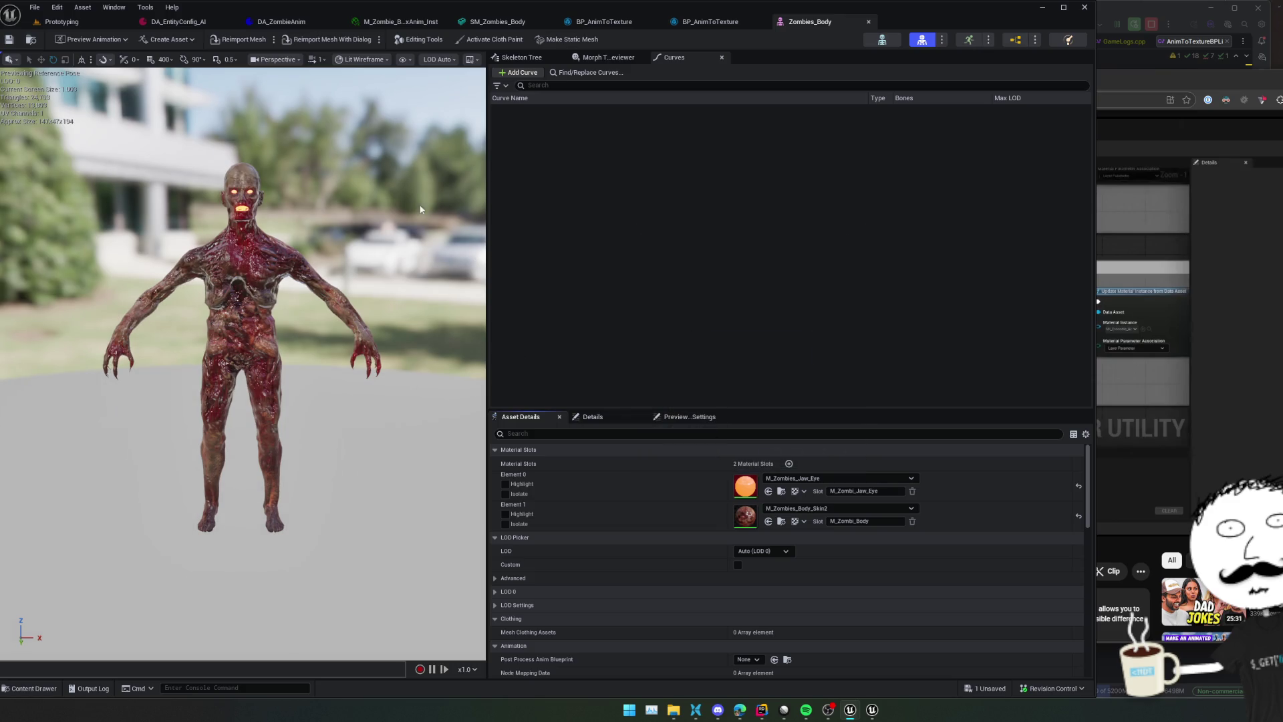
{"action": "left_click", "coordinate": [89, 21]}
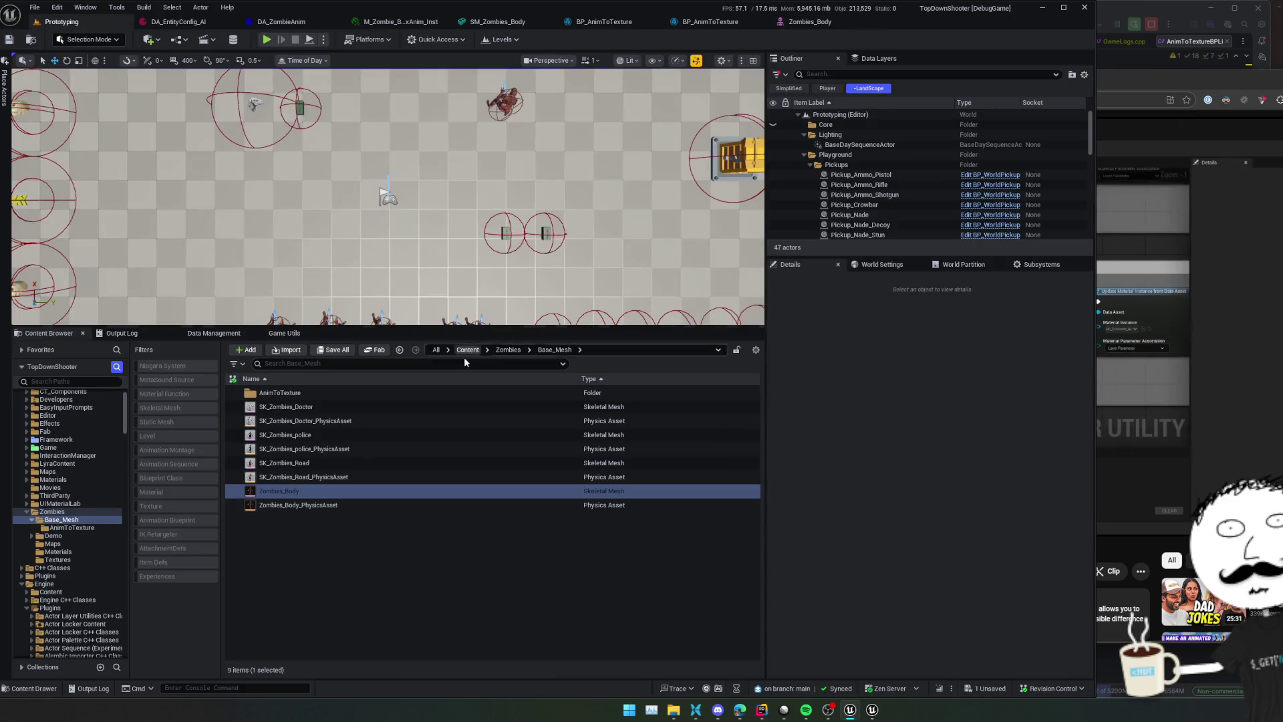
Open the AnimToTexture folder and the DA_ZombieAnim data asset, then select the new StaticMesh
{"action": "left_click", "coordinate": [303, 392]}
{"action": "double_click", "coordinate": [303, 393]}
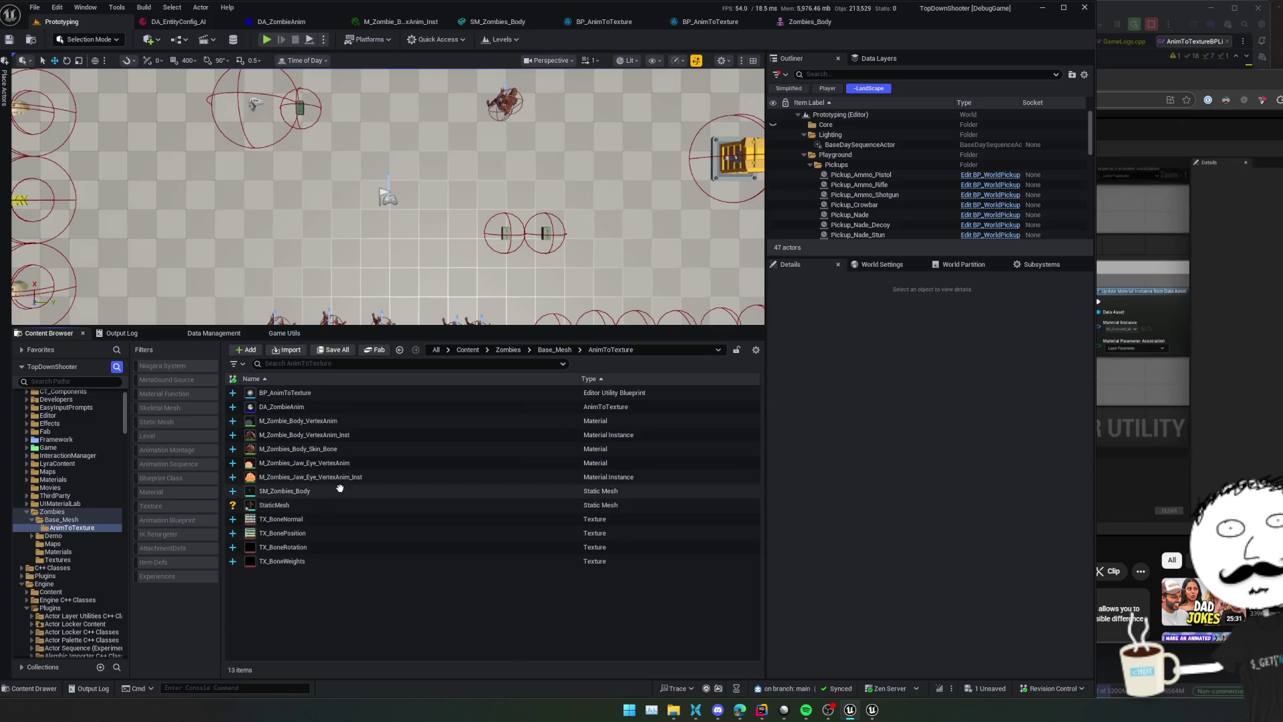
{"action": "right_click", "coordinate": [315, 506]}
{"action": "key", "text": "Escape"}
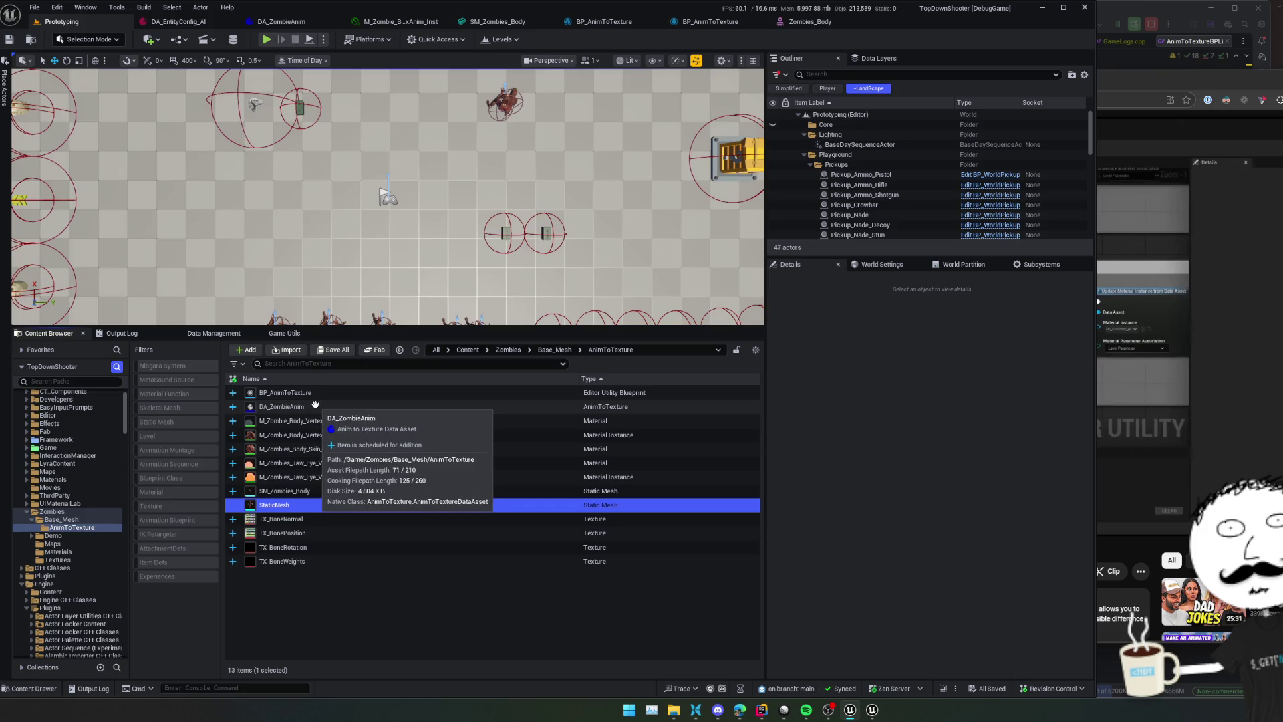
{"action": "double_click", "coordinate": [308, 406]}
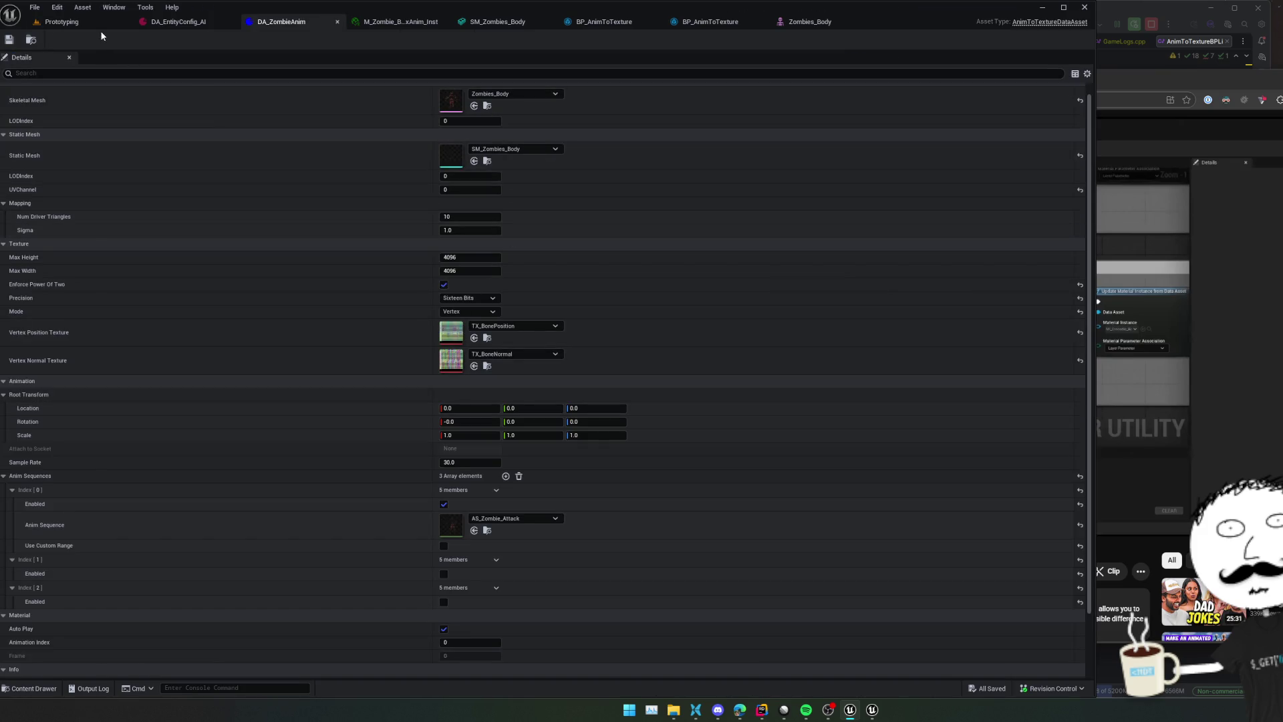
{"action": "left_click", "coordinate": [61, 22]}
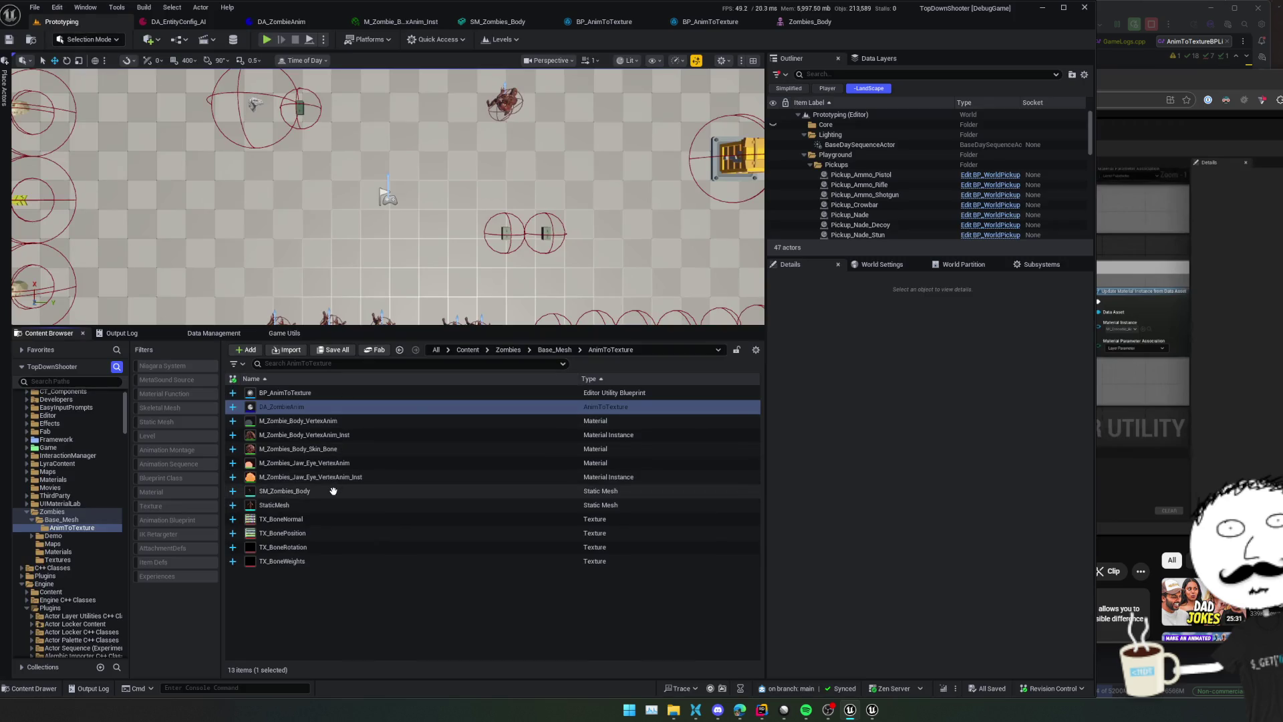
{"action": "left_click", "coordinate": [323, 505]}
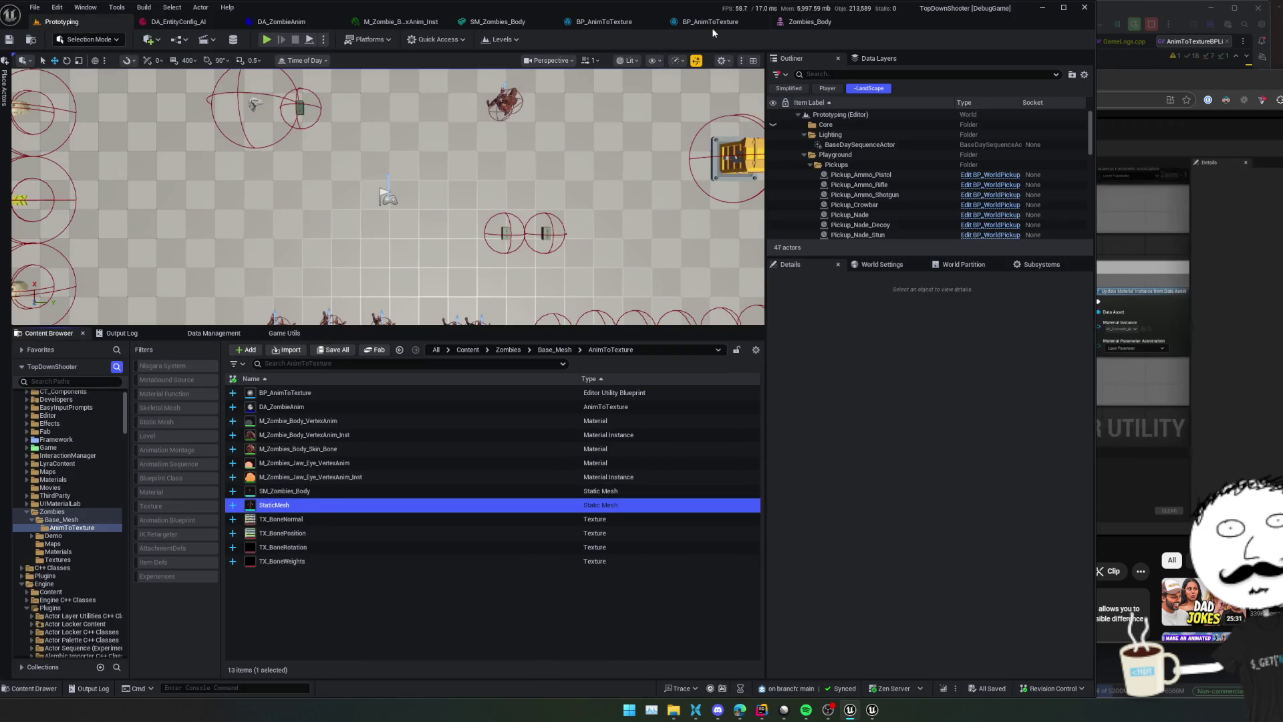
Close the body material instance editor and set DA_ZombieAnim's Static Mesh to StaticMesh, then save
{"action": "left_click", "coordinate": [711, 24]}
{"action": "left_click", "coordinate": [592, 25]}
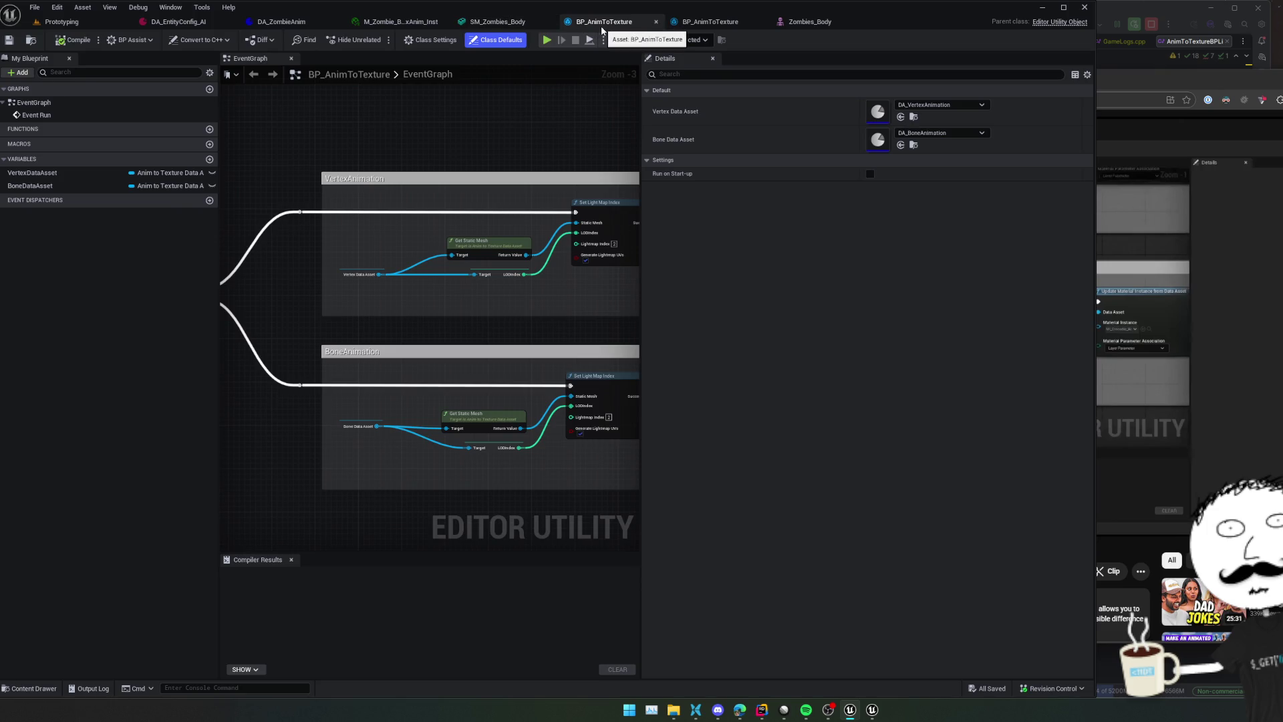
{"action": "left_click", "coordinate": [499, 20]}
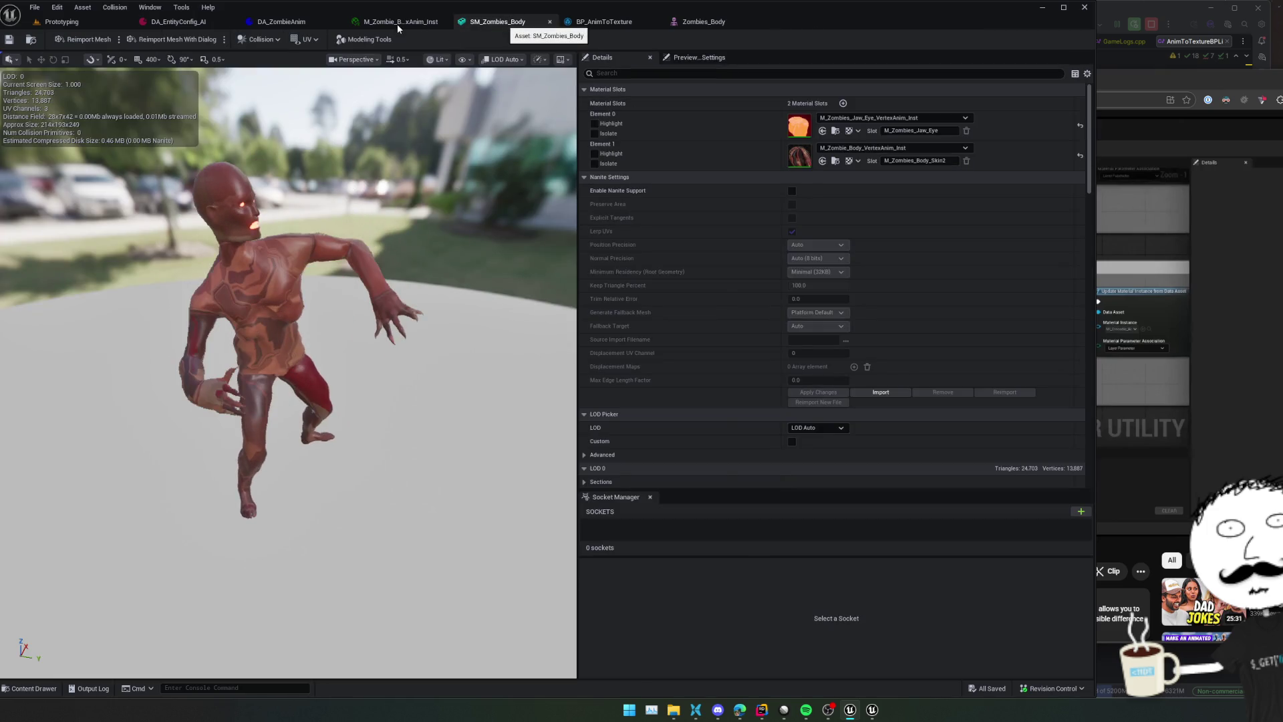
{"action": "left_click", "coordinate": [397, 24]}
{"action": "middle_click", "coordinate": [352, 23]}
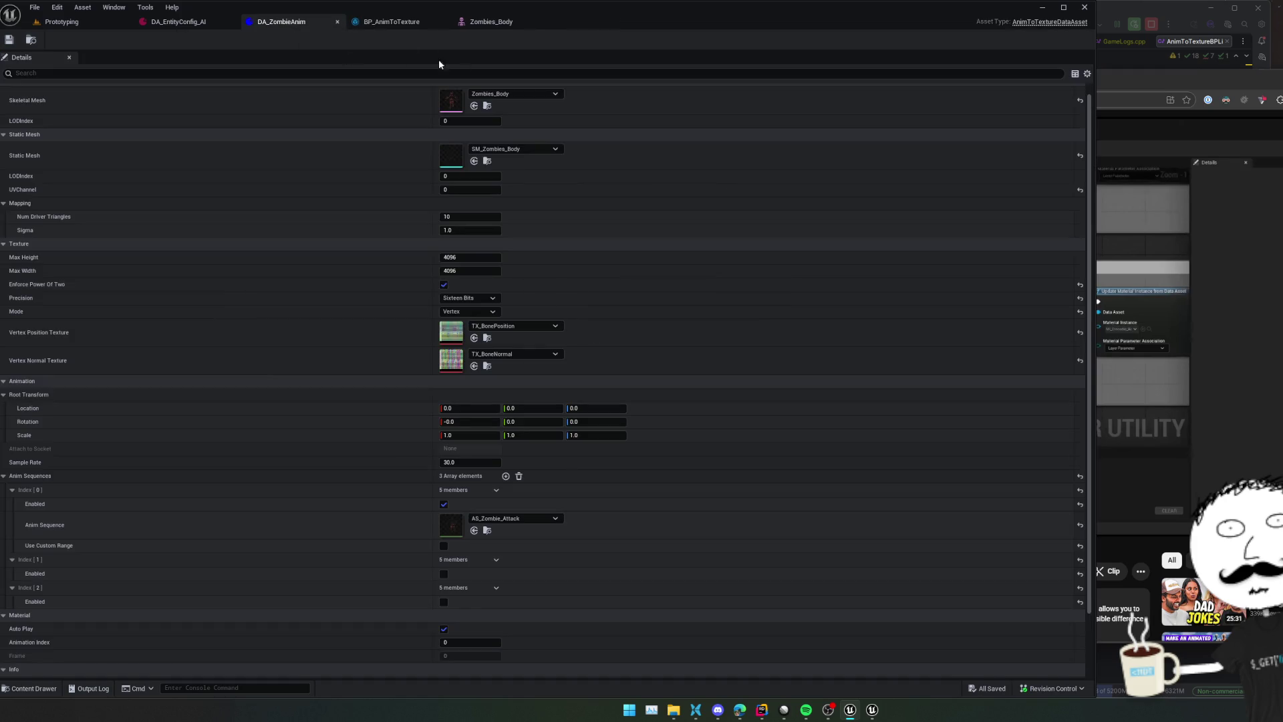
{"action": "left_click", "coordinate": [475, 161]}
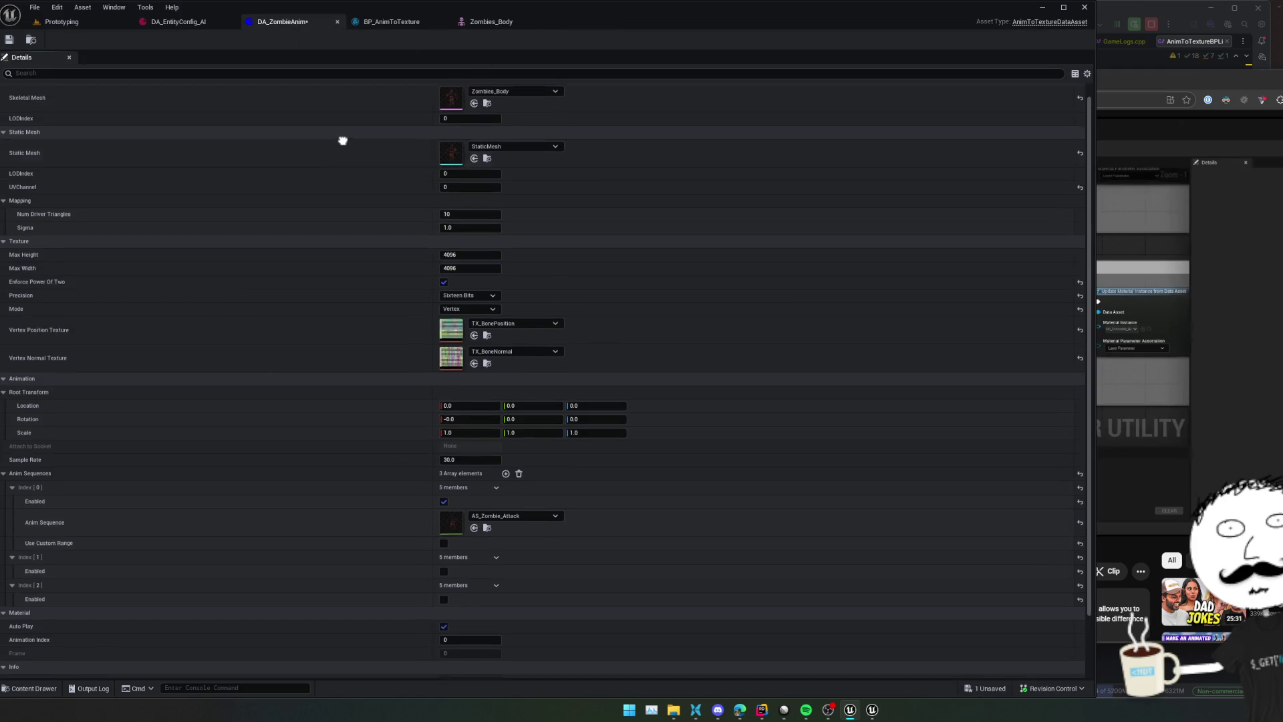
{"action": "key", "text": "ctrl+s"}
{"action": "left_click", "coordinate": [13, 38]}
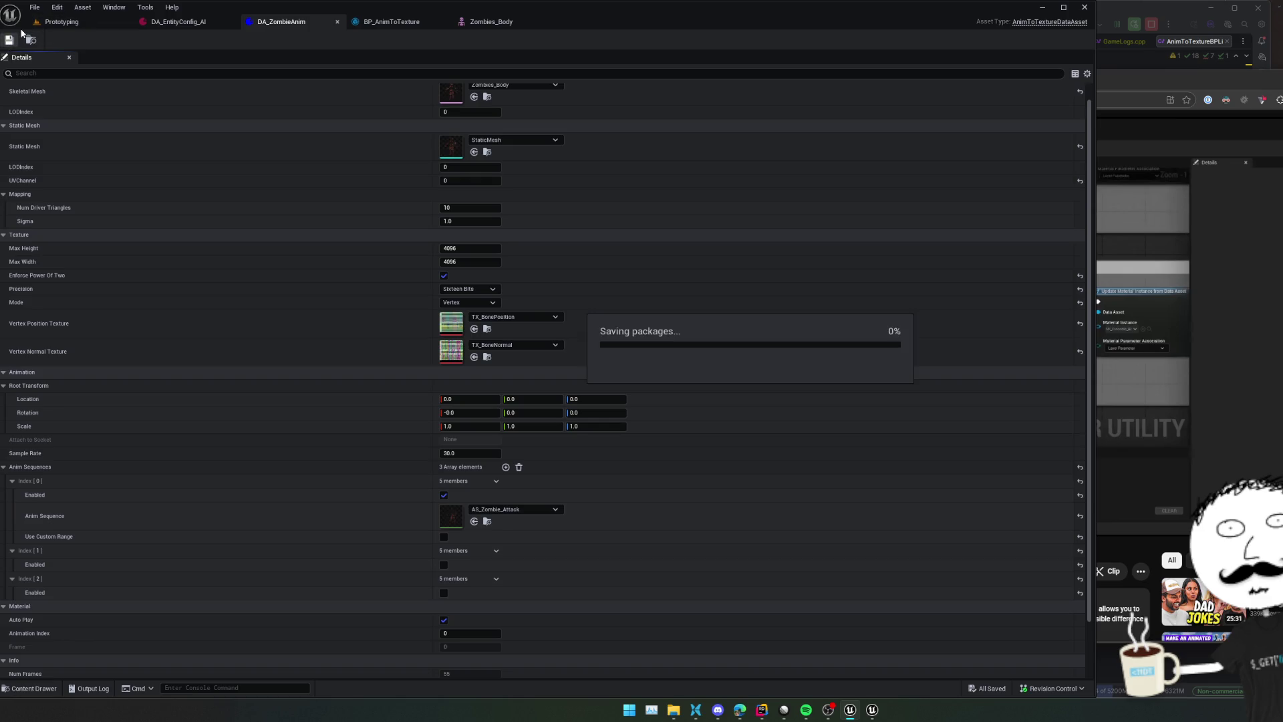
Rerun BP_AnimToTexture, save every asset in the folder, and open StaticMesh
{"action": "left_click", "coordinate": [61, 21]}
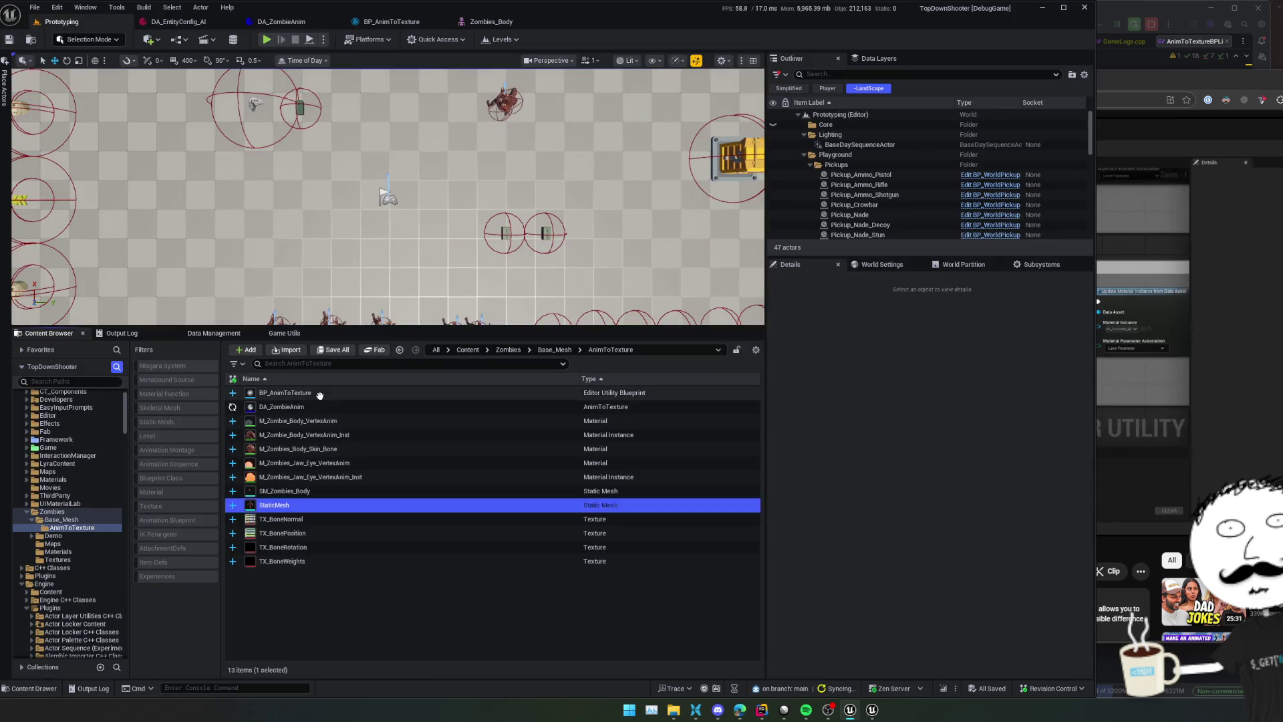
{"action": "right_click", "coordinate": [320, 395]}
{"action": "left_click", "coordinate": [376, 115]}
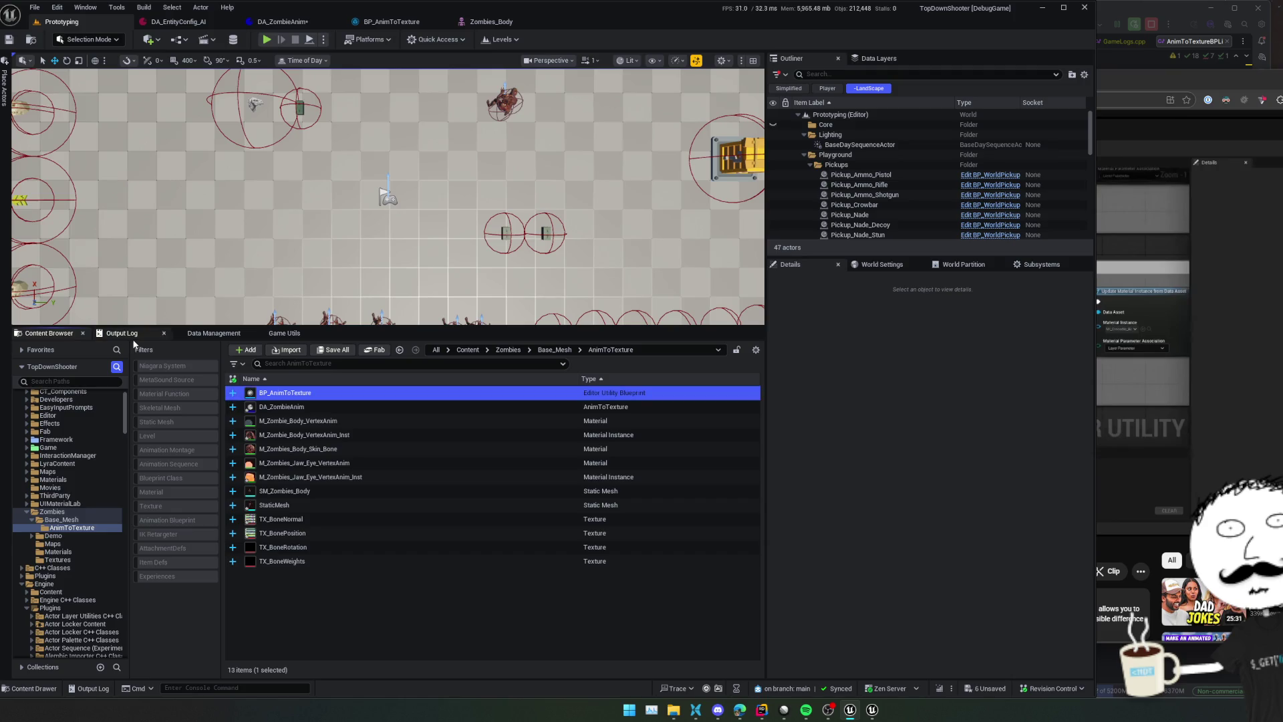
{"action": "key", "text": "ctrl+a"}
{"action": "key", "text": "ctrl+s"}
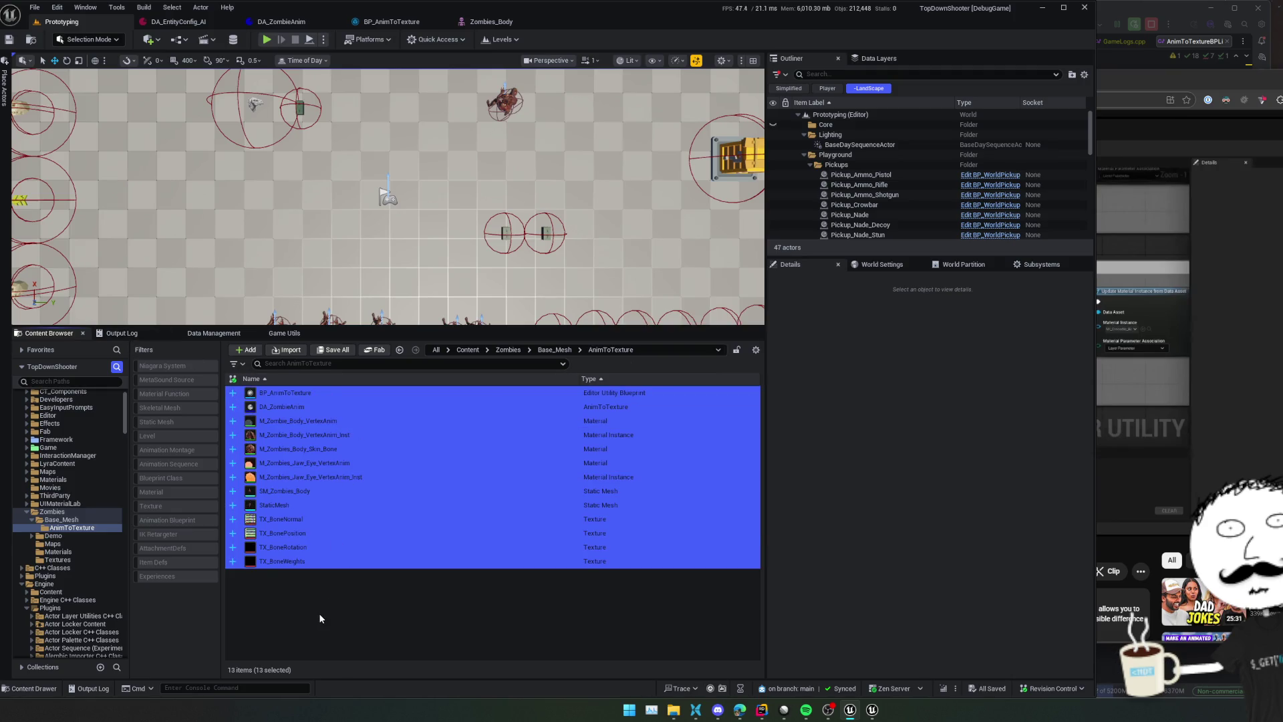
{"action": "left_click", "coordinate": [319, 612]}
{"action": "left_click", "coordinate": [295, 506]}
{"action": "double_click", "coordinate": [294, 506]}
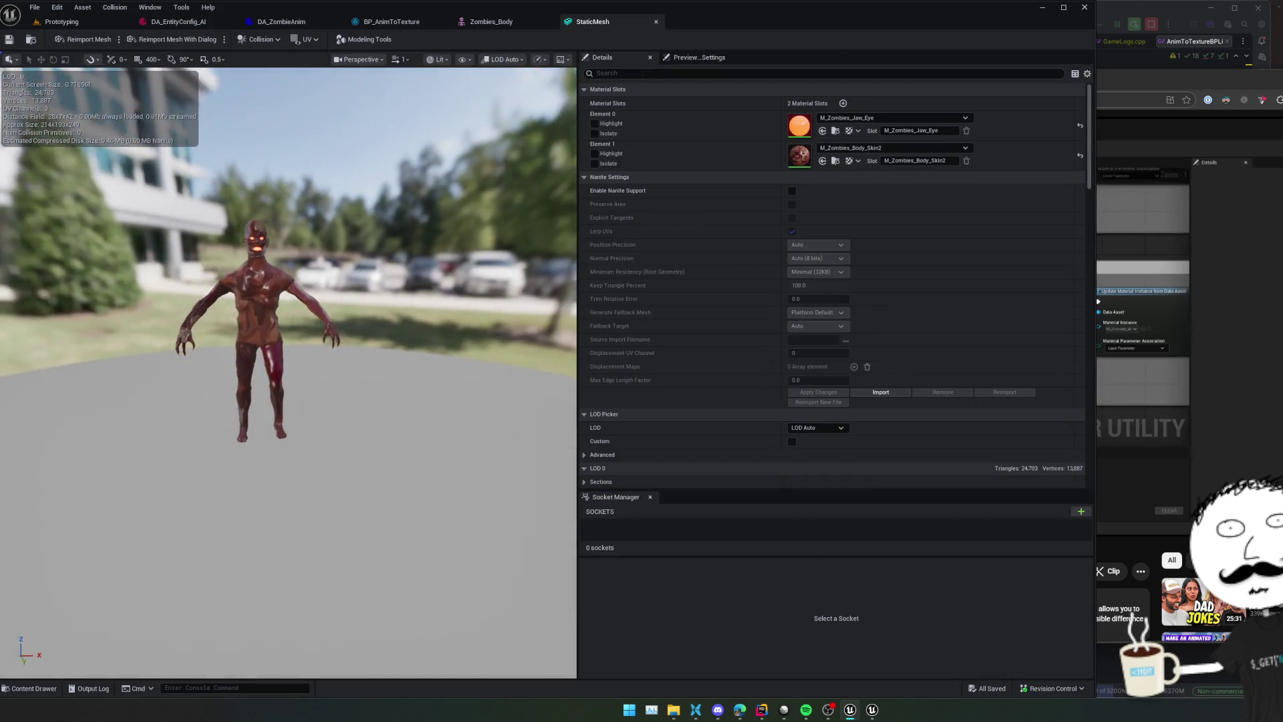
Set StaticMesh's Element 0 to M_Zombies_Jaw_Eye_VertexAnim_Inst and Element 1 to M_Zombie_Body_VertexAnim_Inst, then save
{"action": "left_click", "coordinate": [858, 119]}
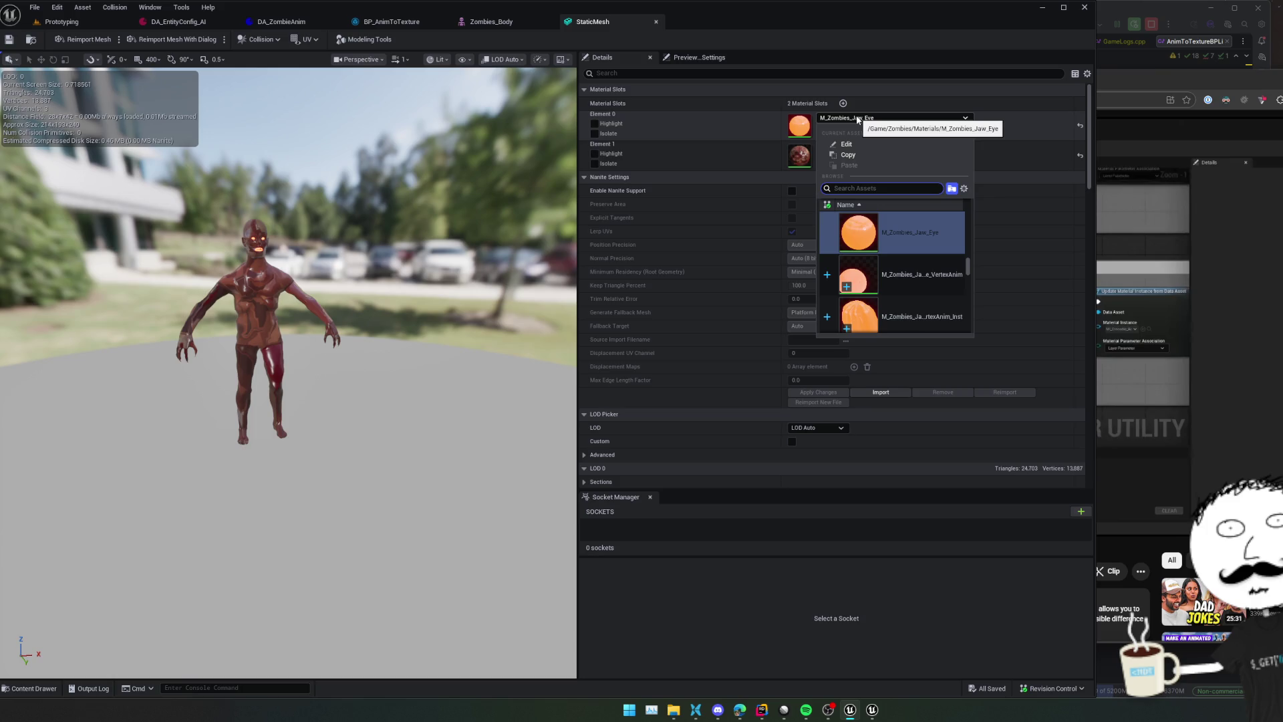
{"action": "mouse_move", "coordinate": [925, 268]}
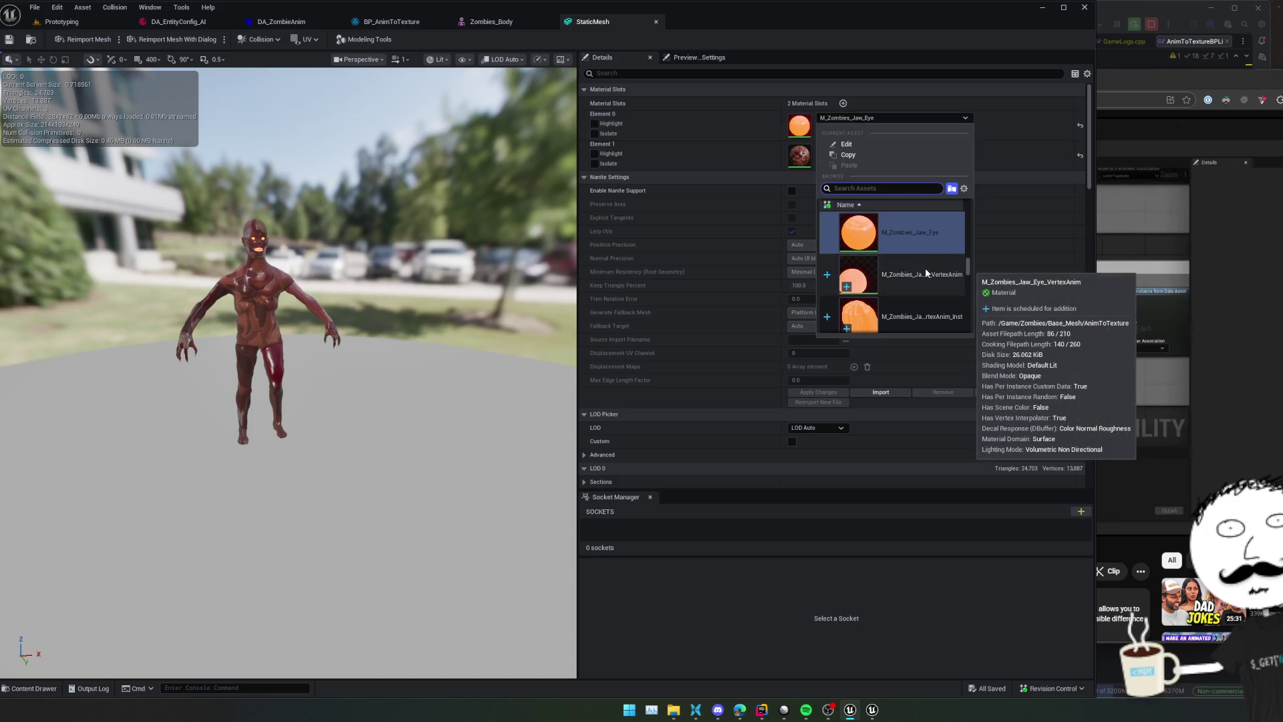
{"action": "left_click", "coordinate": [917, 315]}
{"action": "left_click", "coordinate": [879, 148]}
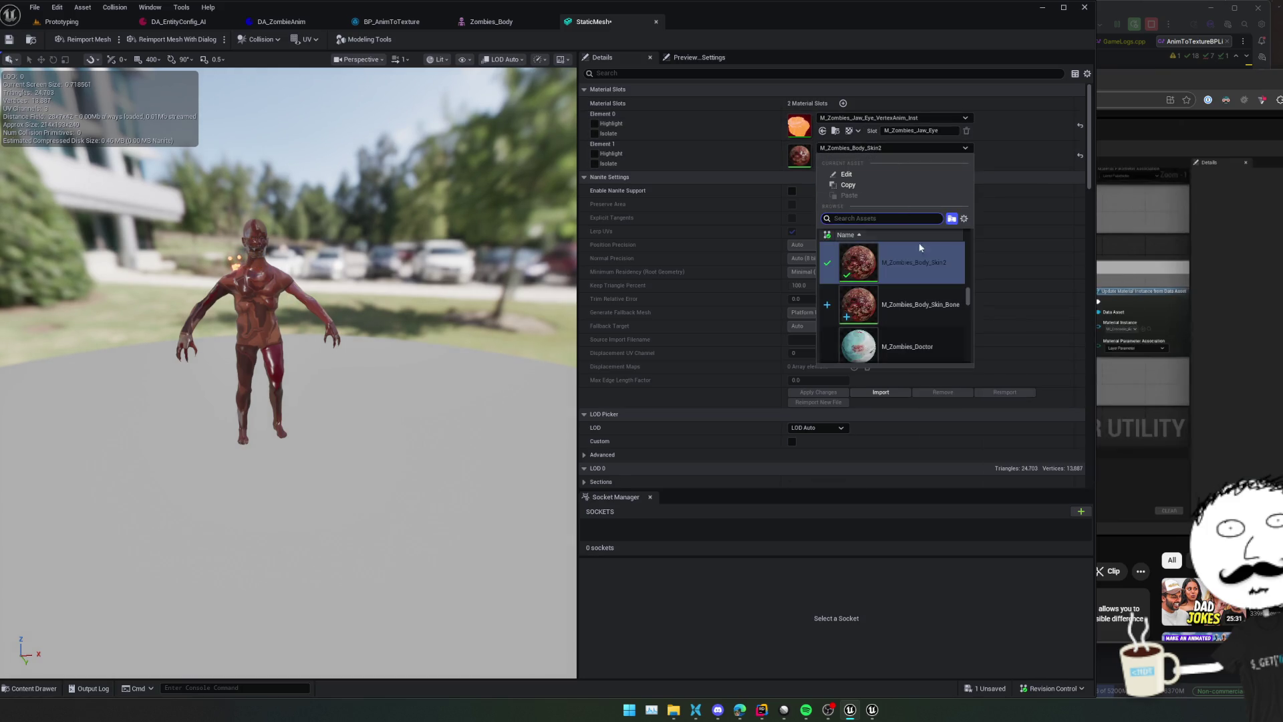
{"action": "mouse_move", "coordinate": [932, 310]}
{"action": "scroll", "coordinate": [930, 307], "scroll_direction": "down", "scroll_amount": 1}
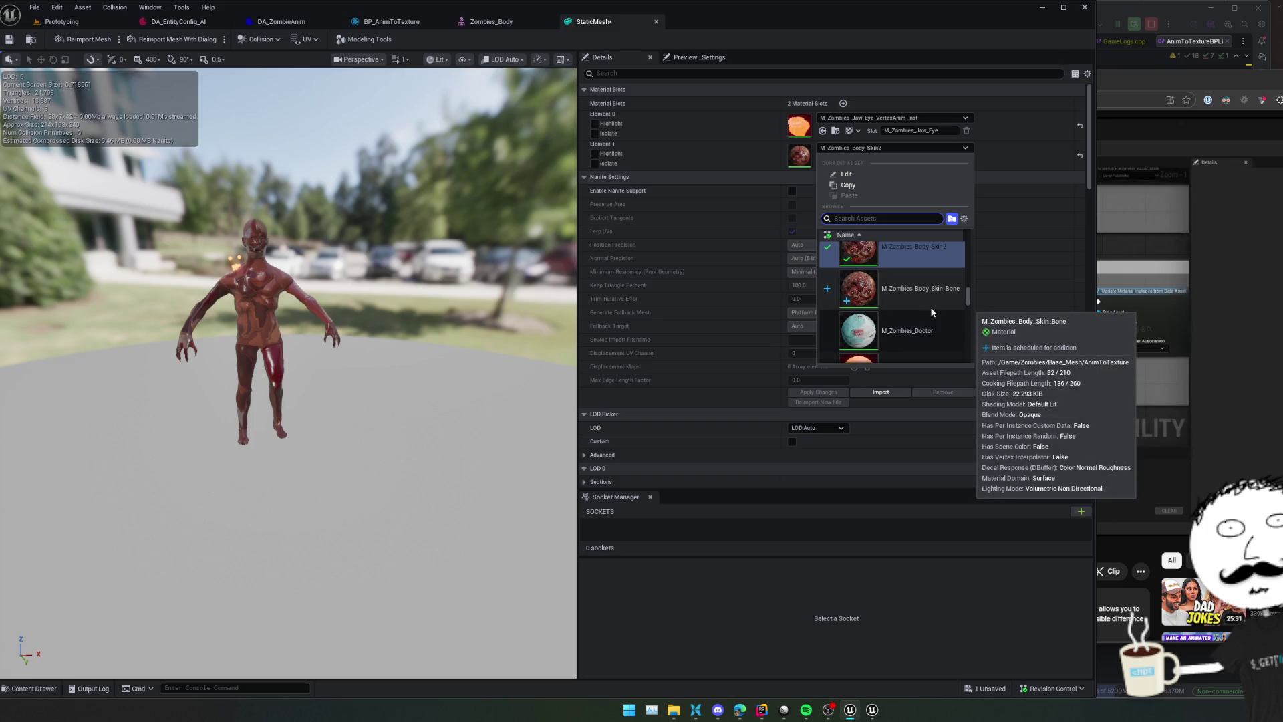
{"action": "scroll", "coordinate": [919, 298], "scroll_direction": "down", "scroll_amount": 1}
{"action": "scroll", "coordinate": [920, 297], "scroll_direction": "up", "scroll_amount": 3}
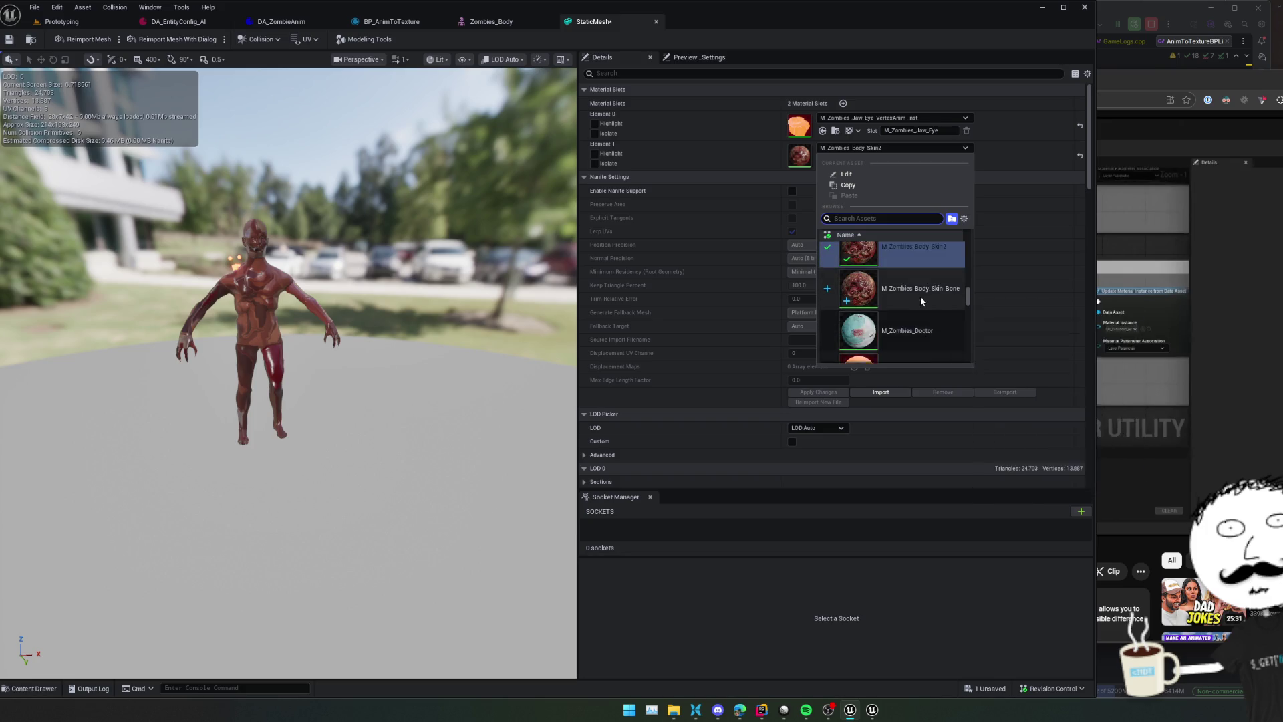
{"action": "mouse_move", "coordinate": [930, 275]}
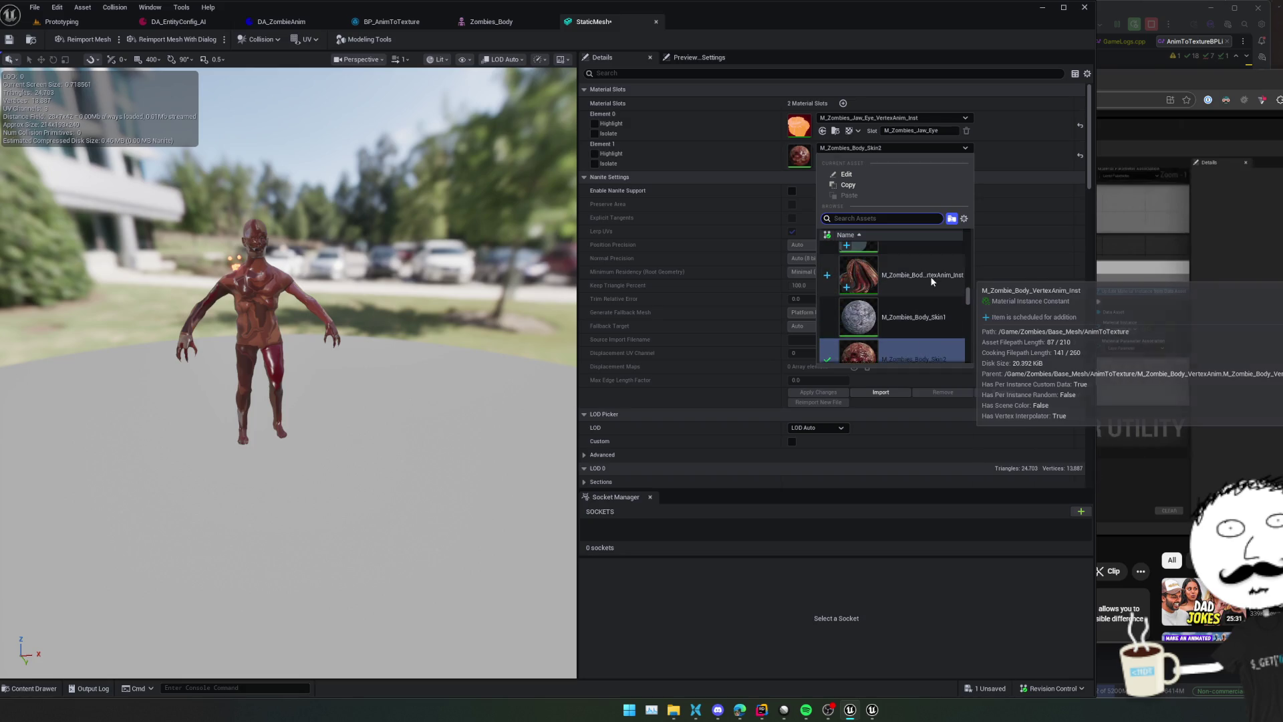
{"action": "left_click", "coordinate": [930, 275]}
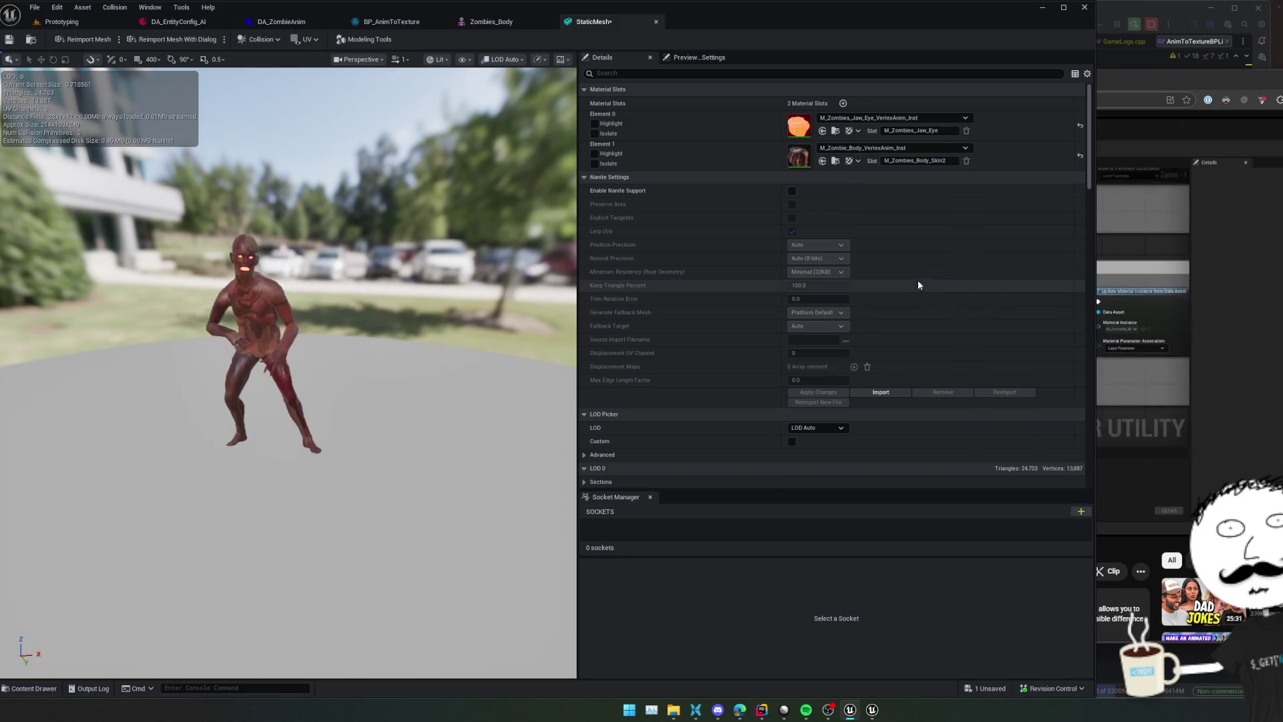
{"action": "key", "text": "ctrl+s"}
Orbit around the animating zombie, comparing against the tutorial video
{"action": "left_click_drag", "start_coordinate": [521, 286], "coordinate": [401, 288]}
{"action": "scroll", "coordinate": [322, 304], "scroll_direction": "up", "scroll_amount": 6}
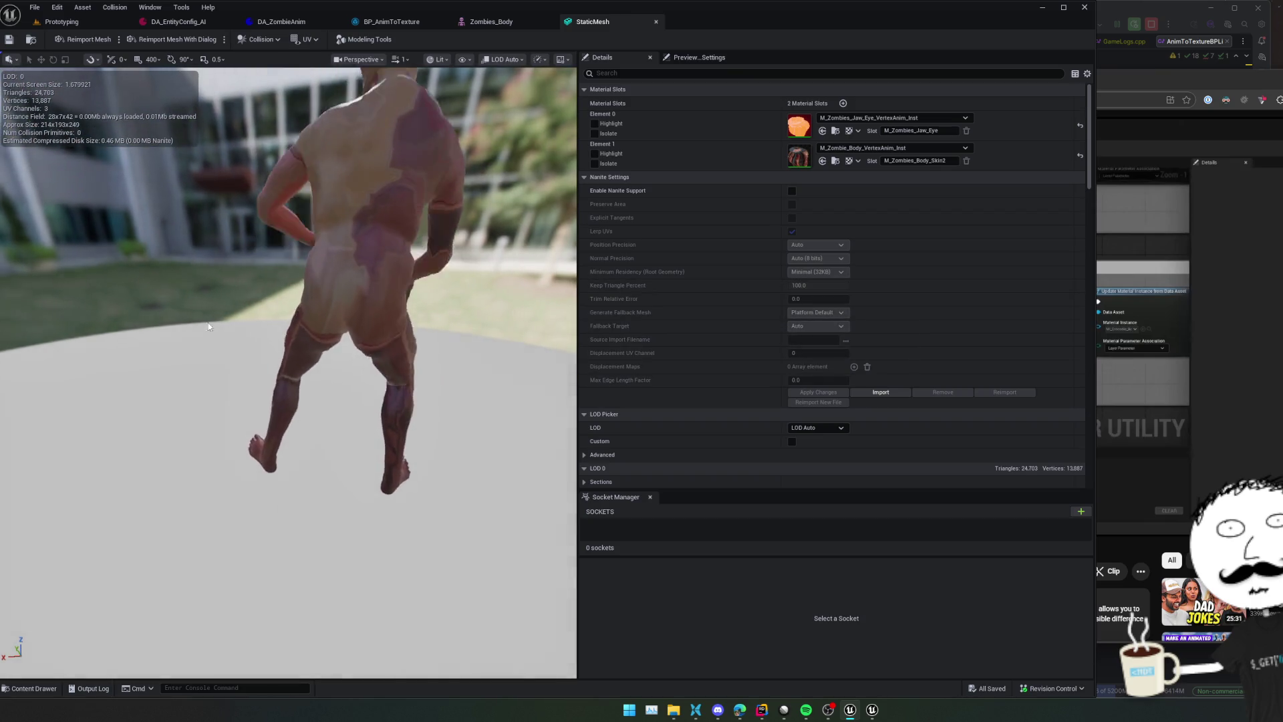
{"action": "scroll", "coordinate": [321, 304], "scroll_direction": "down", "scroll_amount": 8}
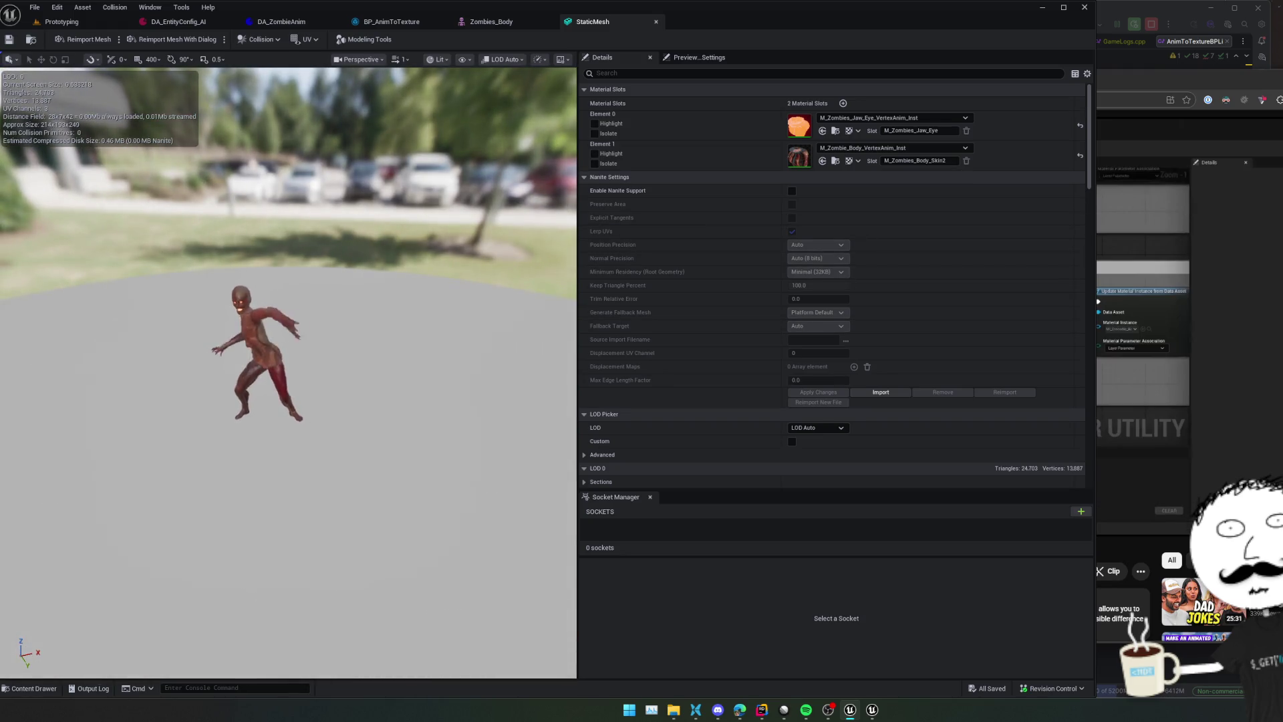
{"action": "key", "text": "alt+Tab"}
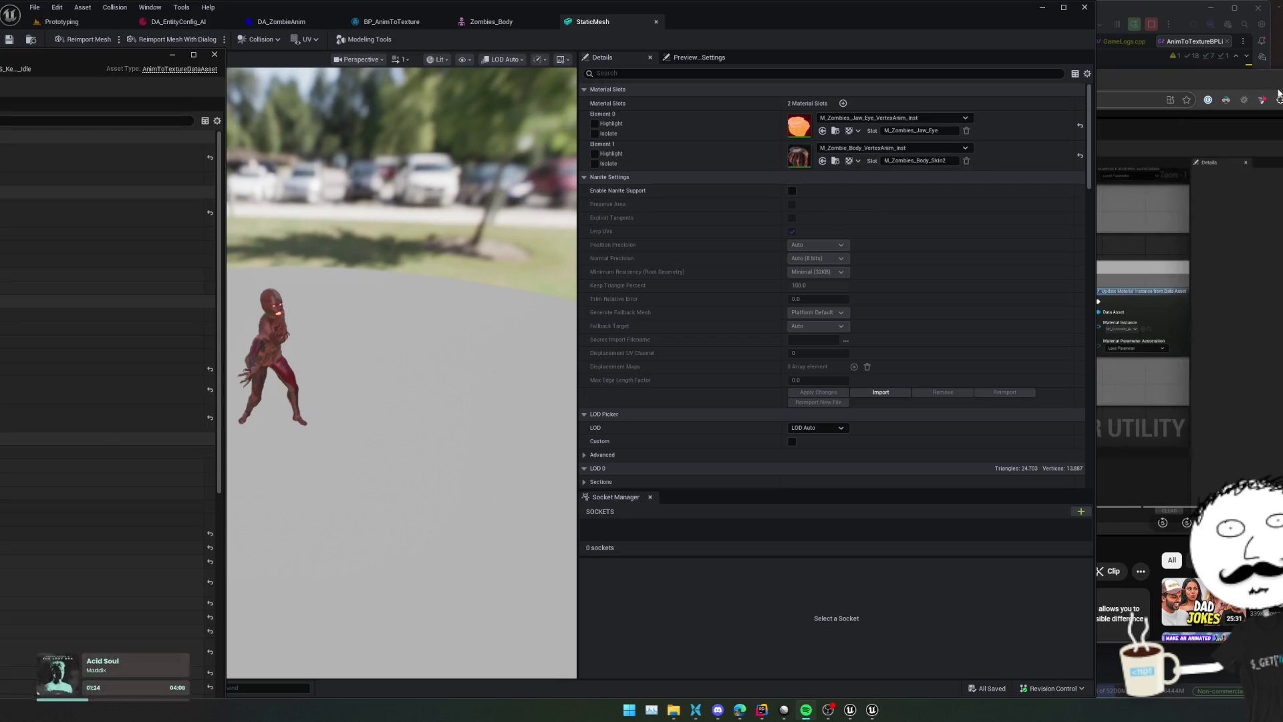
{"action": "key", "text": "alt+Tab"}
{"action": "left_click", "coordinate": [735, 81]}
{"action": "key", "text": "alt+Tab"}
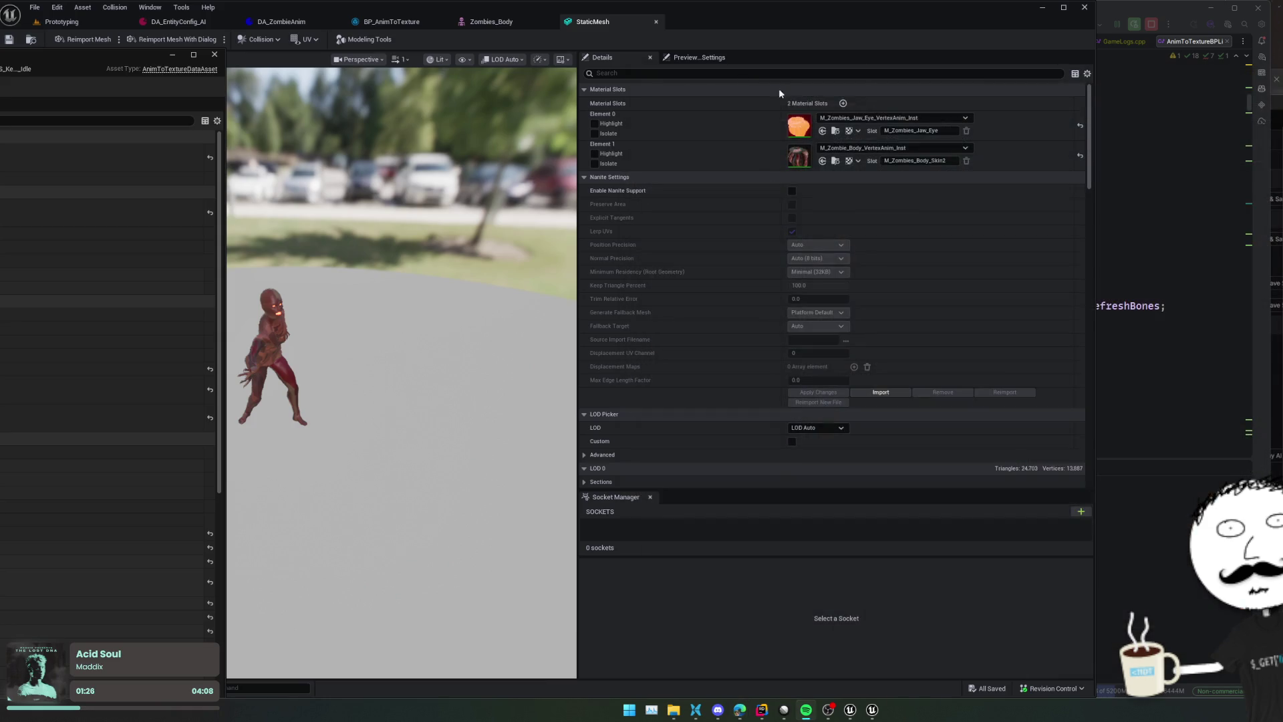
{"action": "left_click", "coordinate": [399, 248]}
{"action": "left_click_drag", "start_coordinate": [399, 248], "coordinate": [454, 248]}
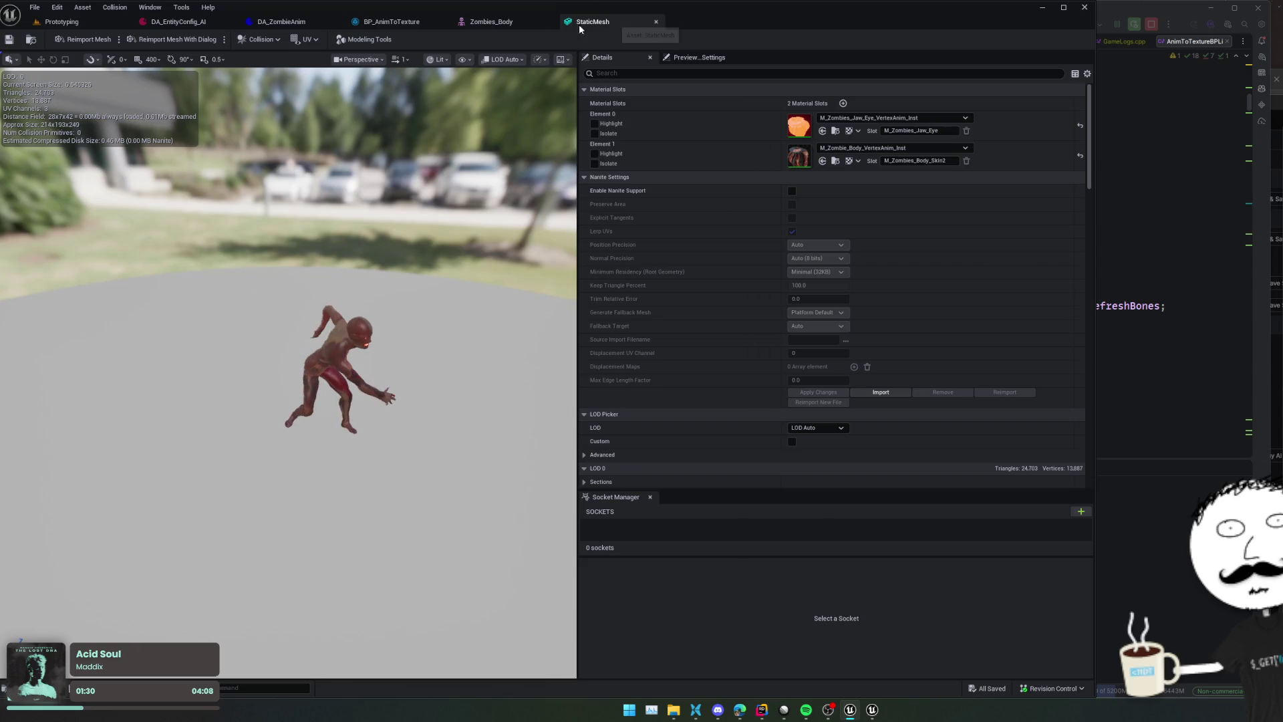
{"action": "left_click", "coordinate": [490, 25]}
{"action": "left_click", "coordinate": [403, 21]}
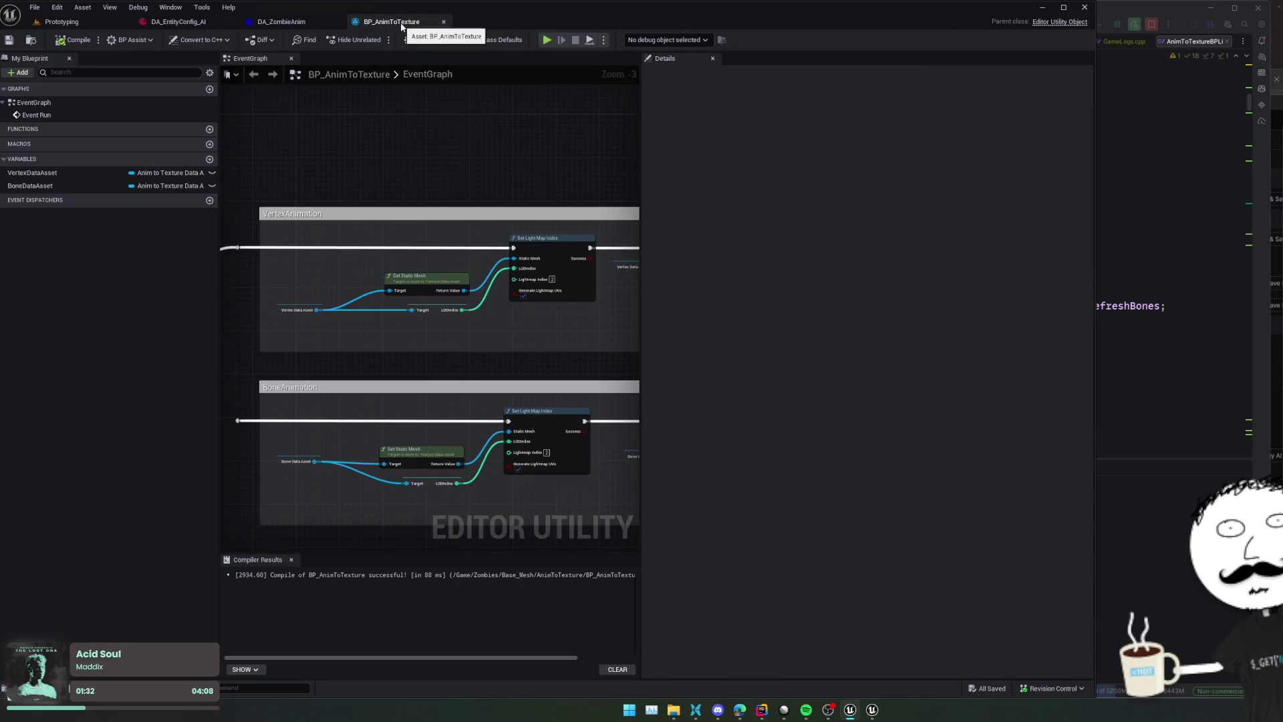
Assign StaticMesh as the mesh of the first Meshes entry and save
{"action": "left_click", "coordinate": [335, 25]}
{"action": "left_click", "coordinate": [179, 21]}
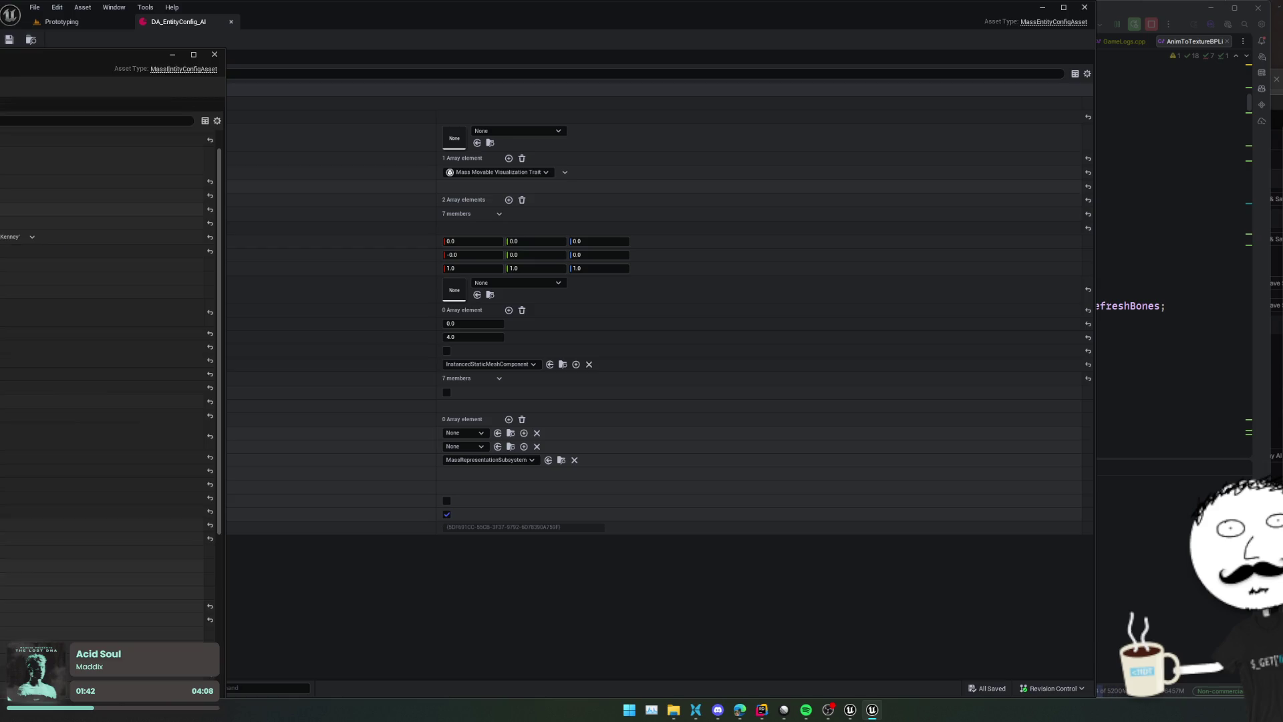
{"action": "scroll", "coordinate": [106, 298], "scroll_direction": "down", "scroll_amount": 1}
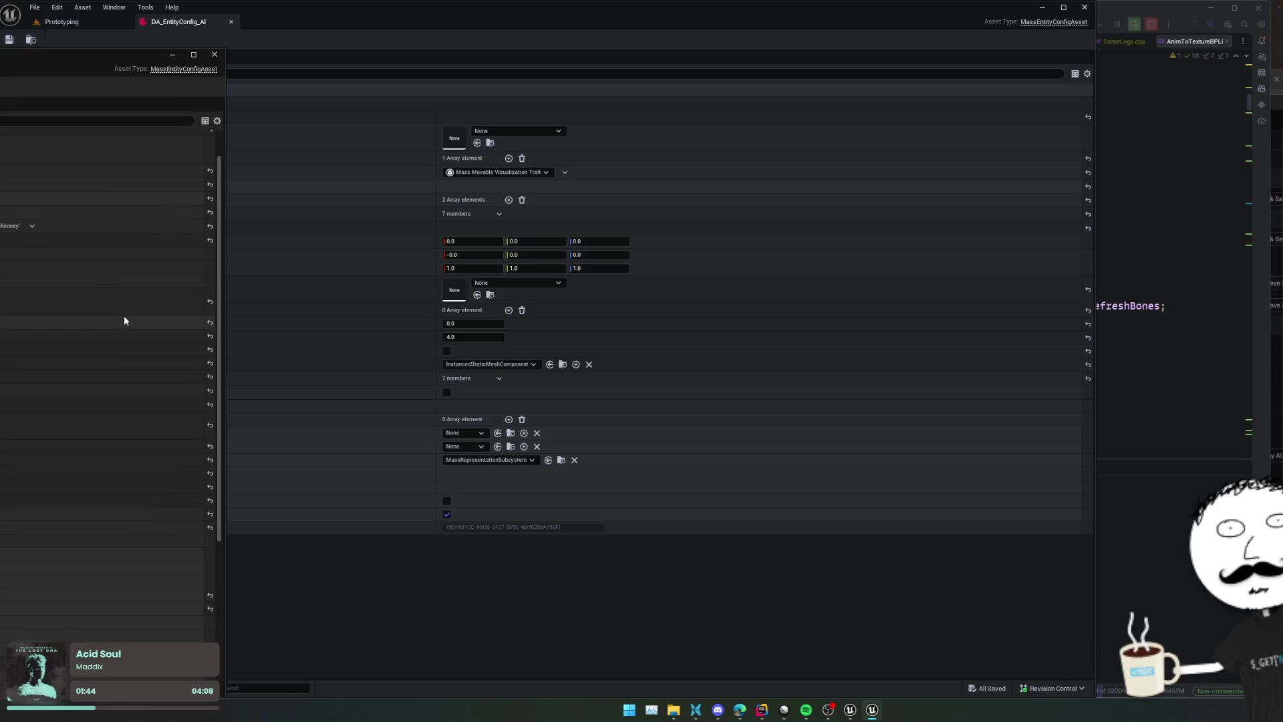
{"action": "scroll", "coordinate": [332, 290], "scroll_direction": "up", "scroll_amount": 1}
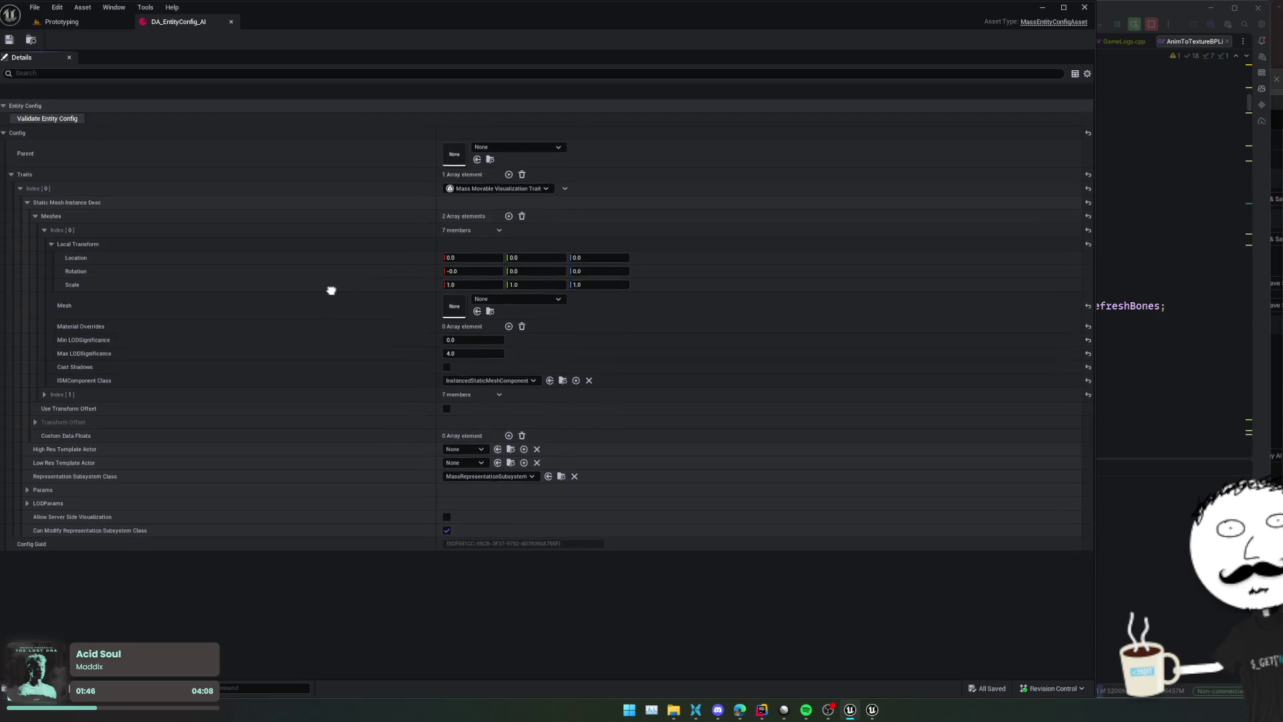
{"action": "scroll", "coordinate": [340, 294], "scroll_direction": "down", "scroll_amount": 1}
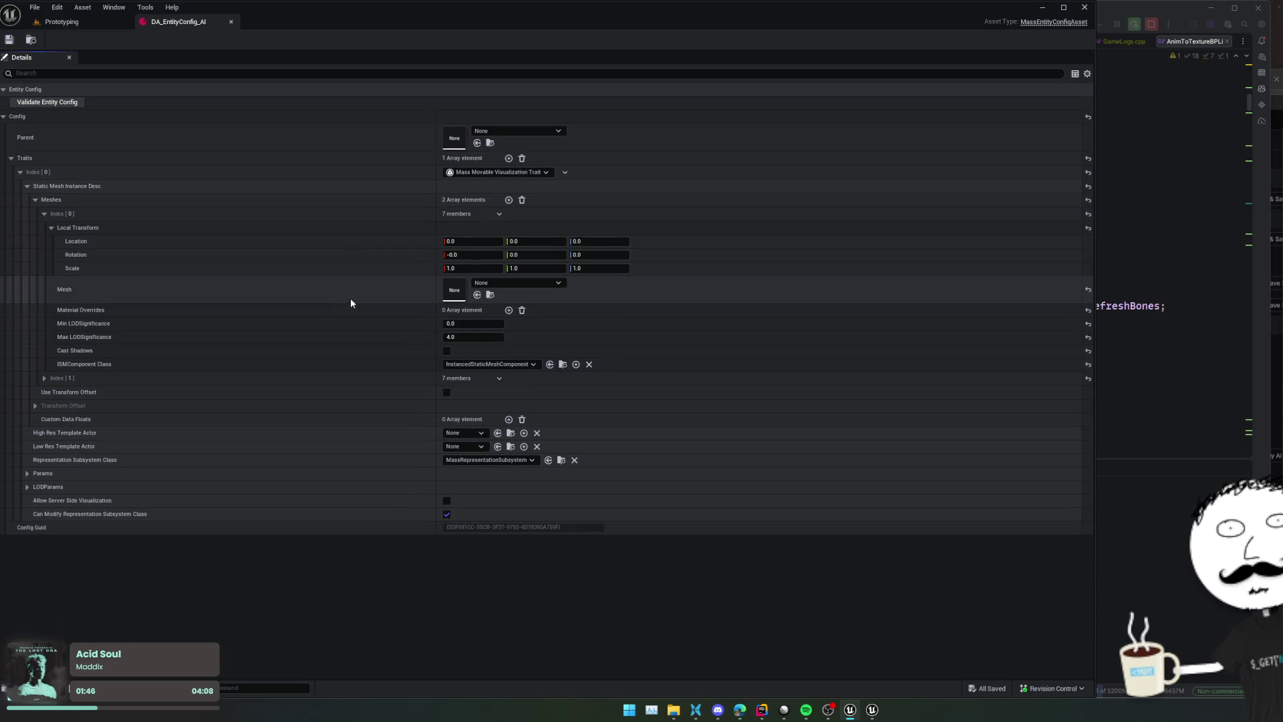
{"action": "left_click", "coordinate": [525, 282]}
{"action": "type", "text": "staticmes"}
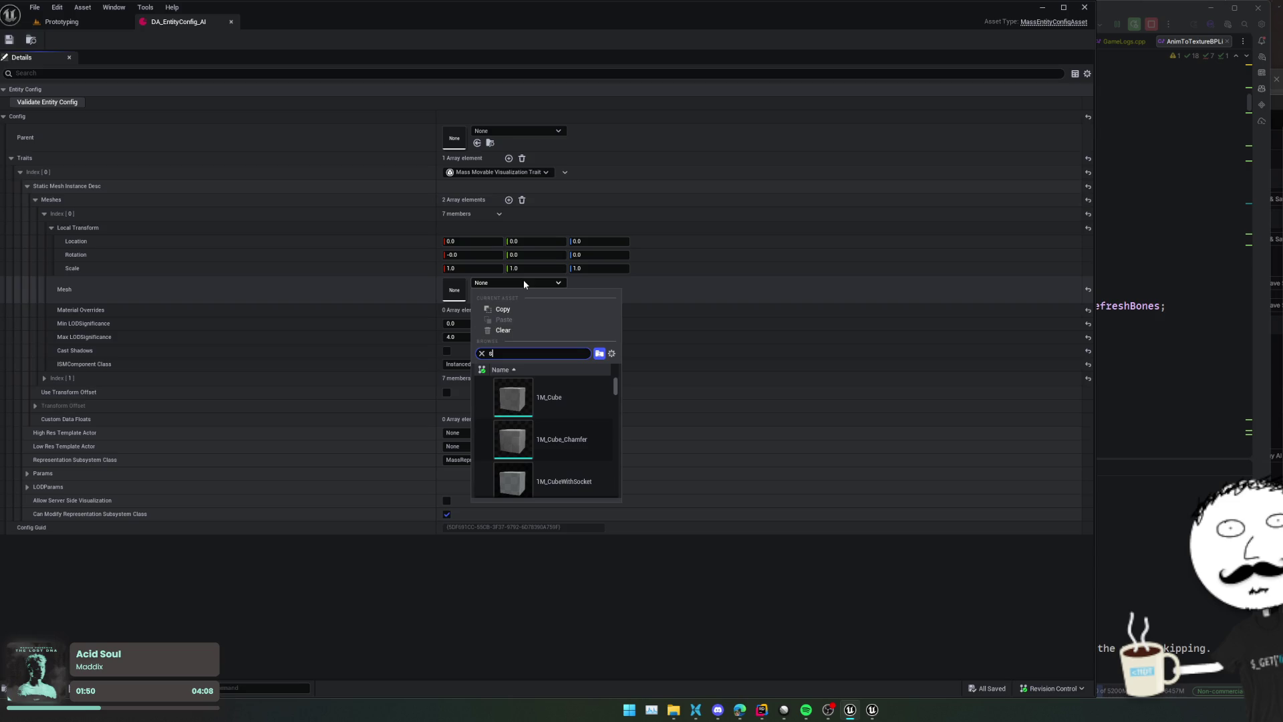
{"action": "type", "text": "h"}
{"action": "scroll", "coordinate": [546, 423], "scroll_direction": "down", "scroll_amount": 5}
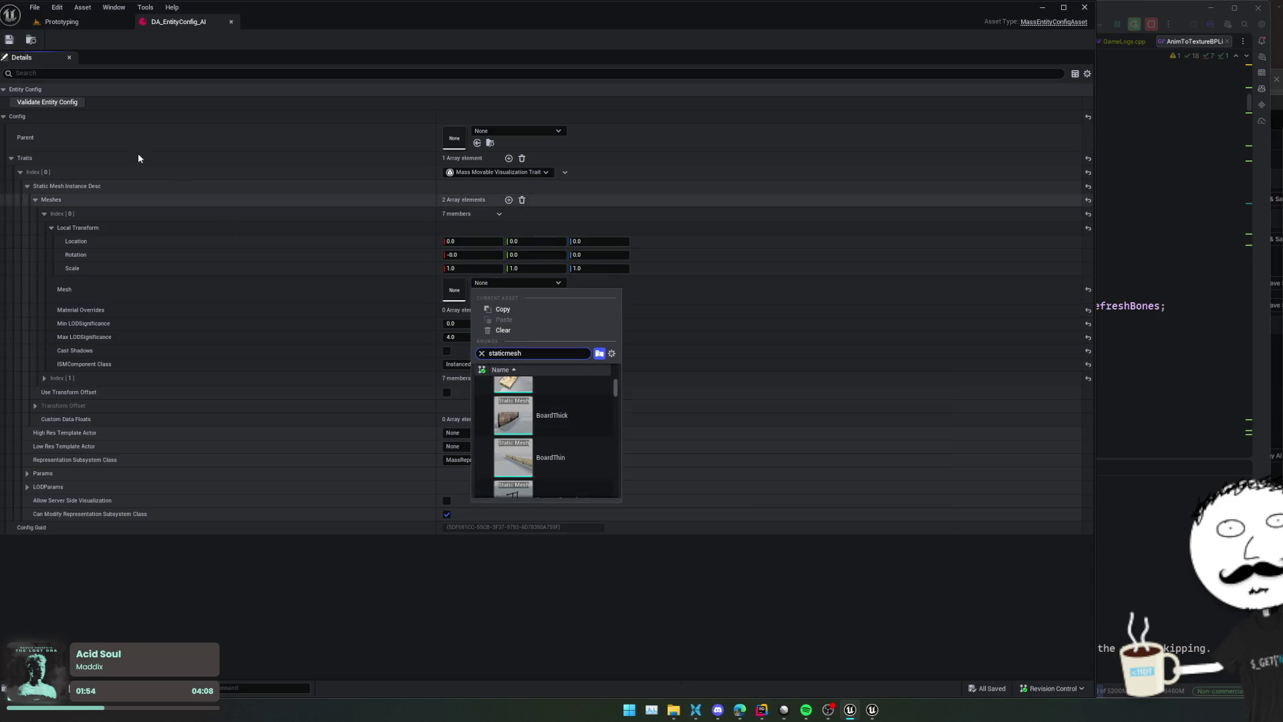
{"action": "left_click", "coordinate": [61, 21]}
{"action": "left_click", "coordinate": [177, 9]}
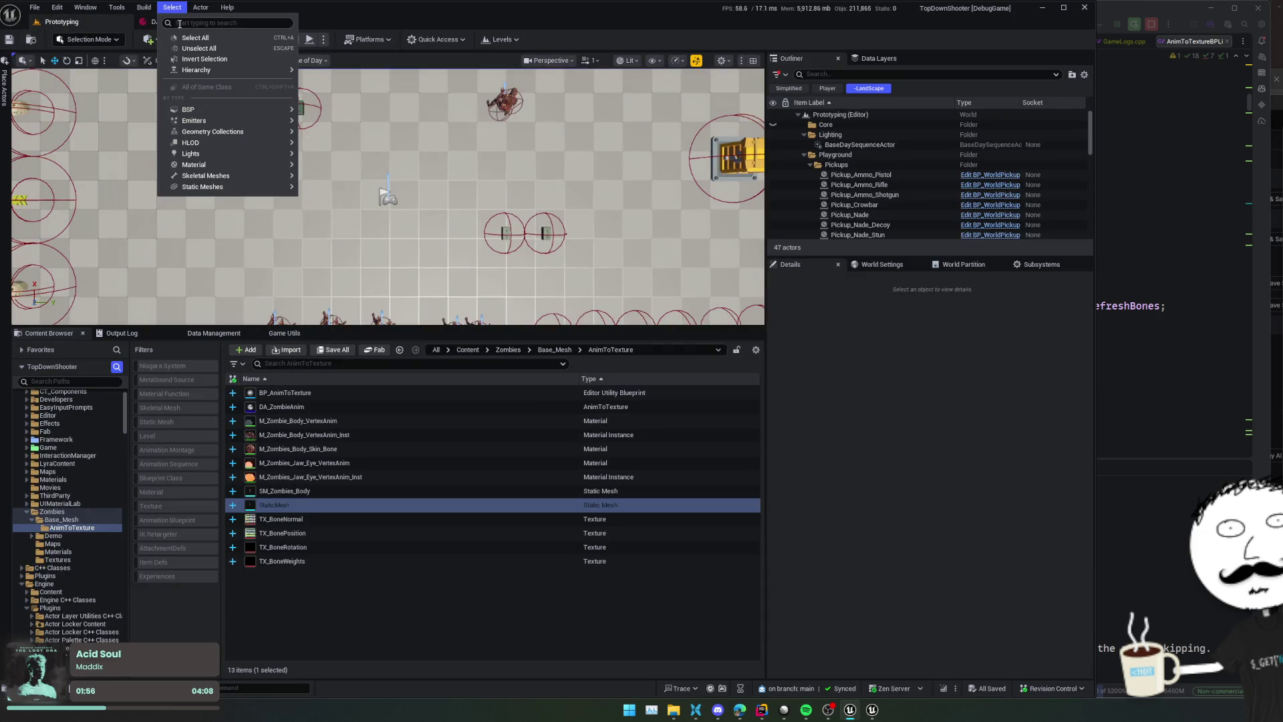
{"action": "left_click", "coordinate": [146, 24]}
{"action": "left_click", "coordinate": [477, 296]}
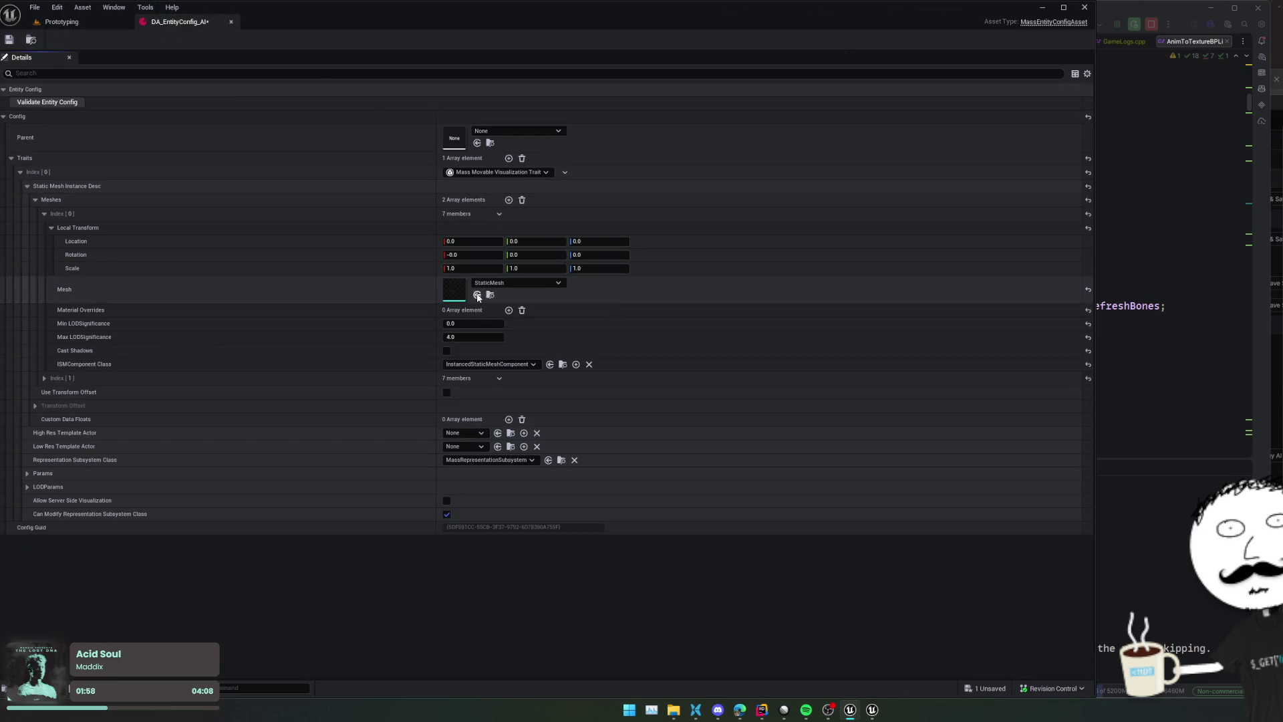
{"action": "key", "text": "ctrl+s"}
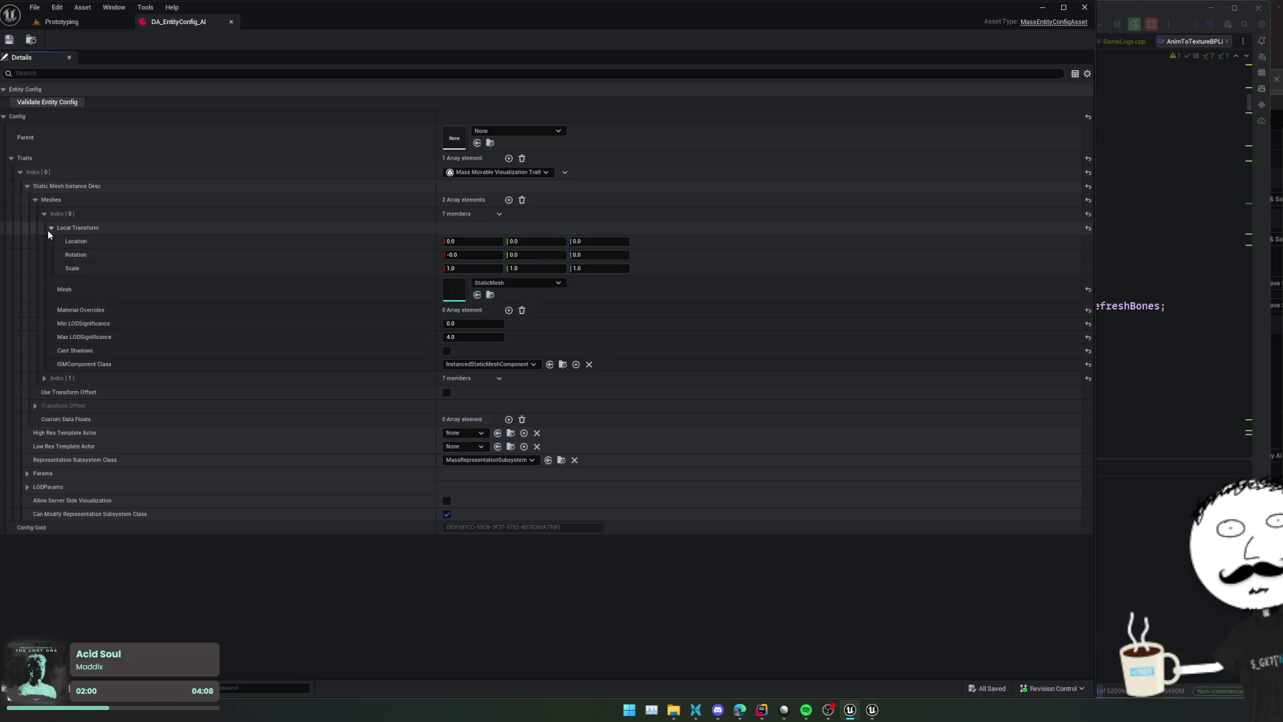
Set Max LODSignificance back to 4.0 and save the entity config
{"action": "left_click", "coordinate": [49, 229]}
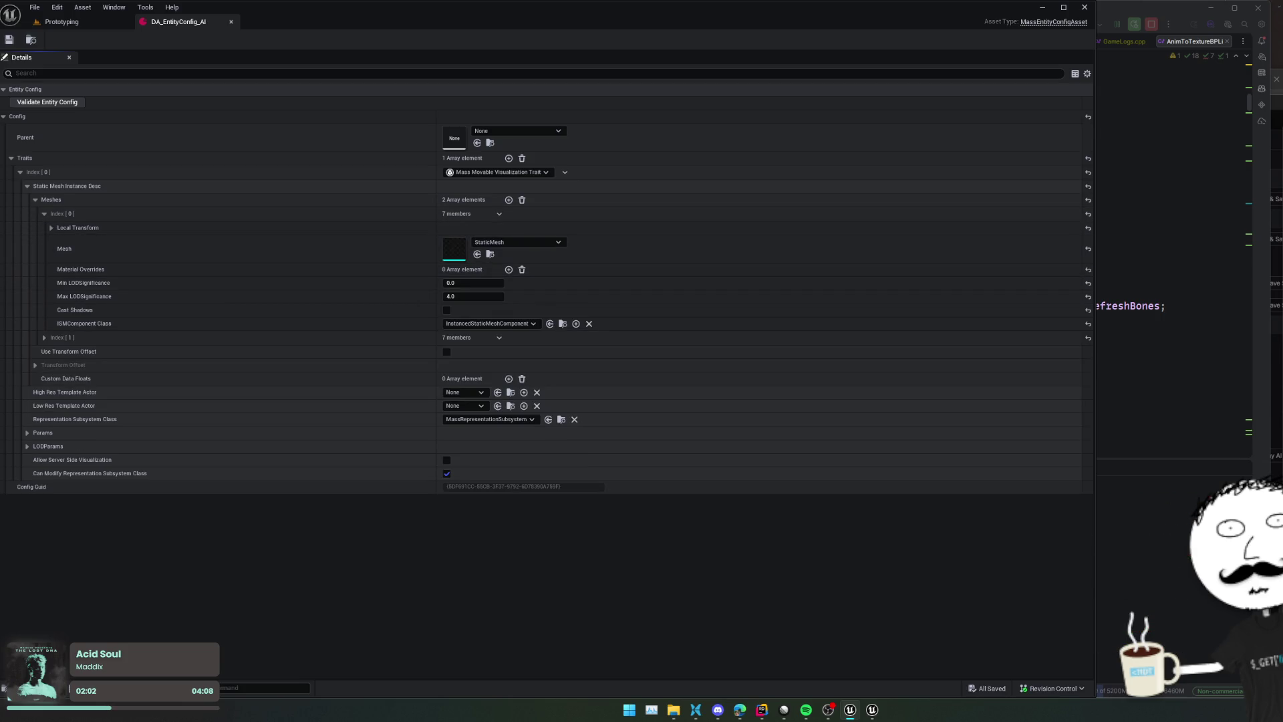
{"action": "left_click_drag", "start_coordinate": [474, 301], "coordinate": [299, 304]}
{"action": "type", "text": "4"}
{"action": "key", "text": "Return"}
{"action": "key", "text": "ctrl+s"}
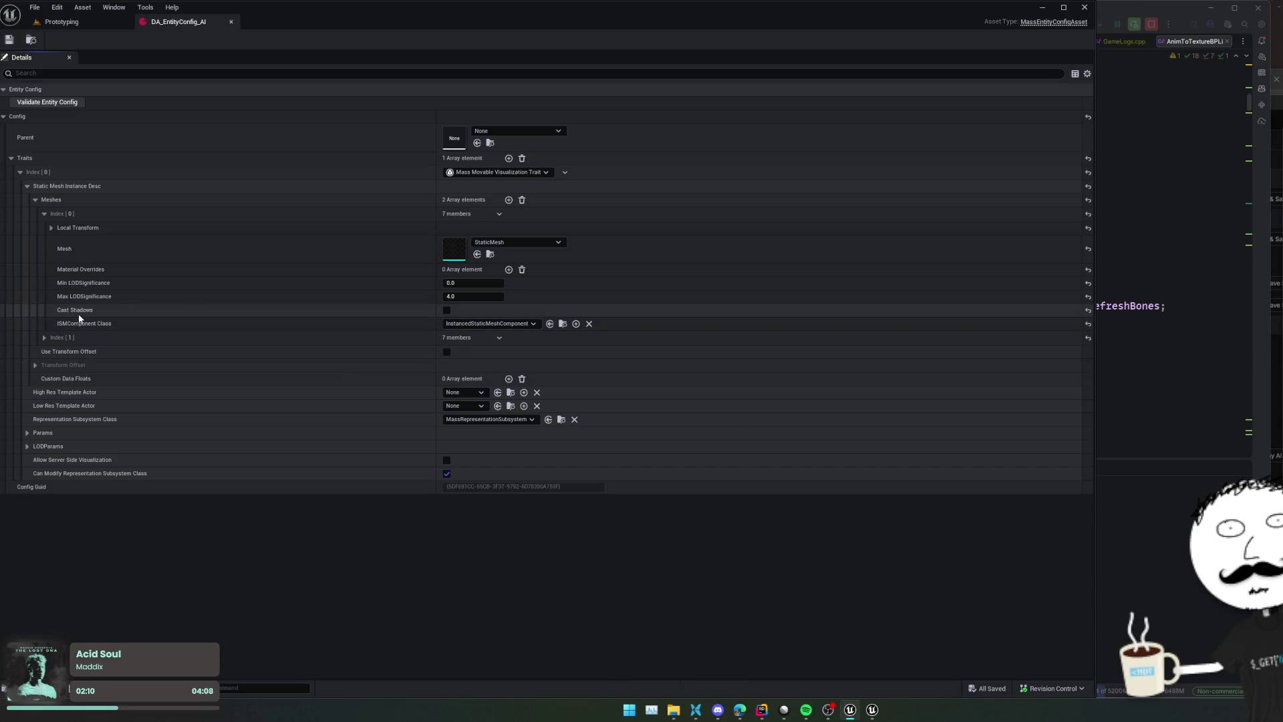
Delete the second entry from the Meshes list
{"action": "left_click", "coordinate": [43, 214]}
{"action": "left_click", "coordinate": [502, 230]}
{"action": "left_click", "coordinate": [508, 251]}
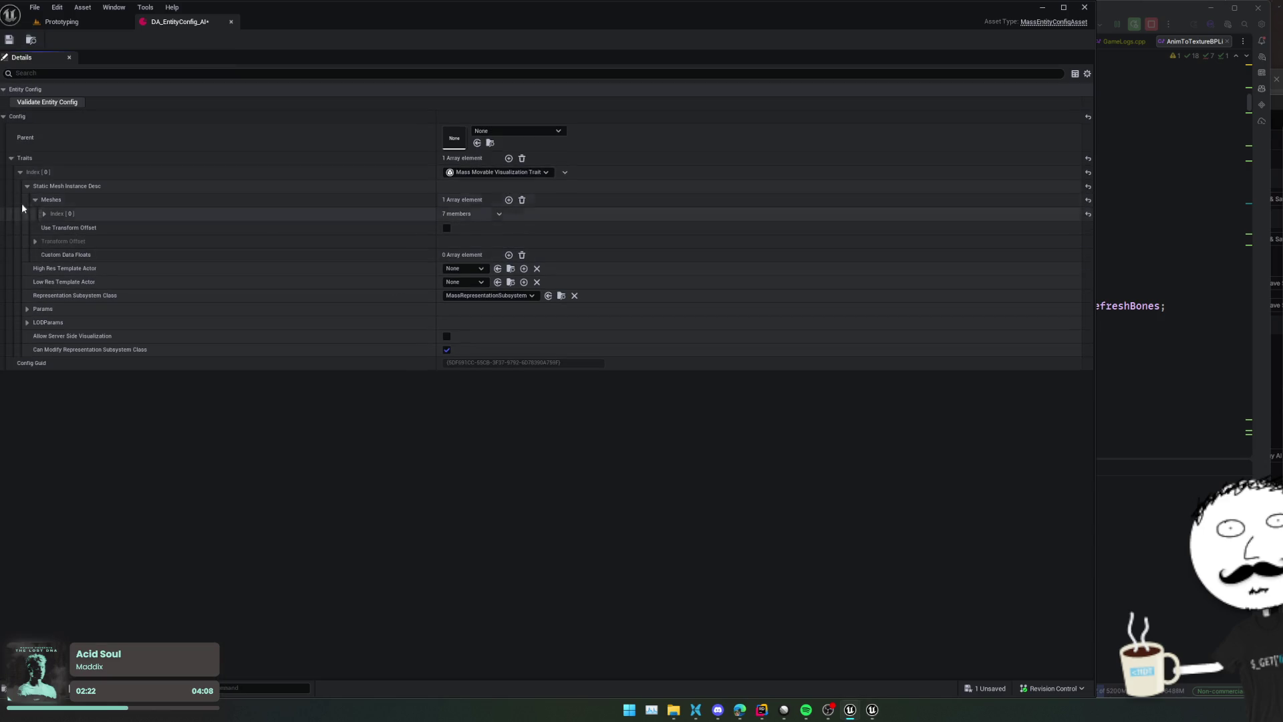
Expand the visualization trait's Params and LOD representation entries to compare them with the reference config
{"action": "left_click", "coordinate": [26, 185]}
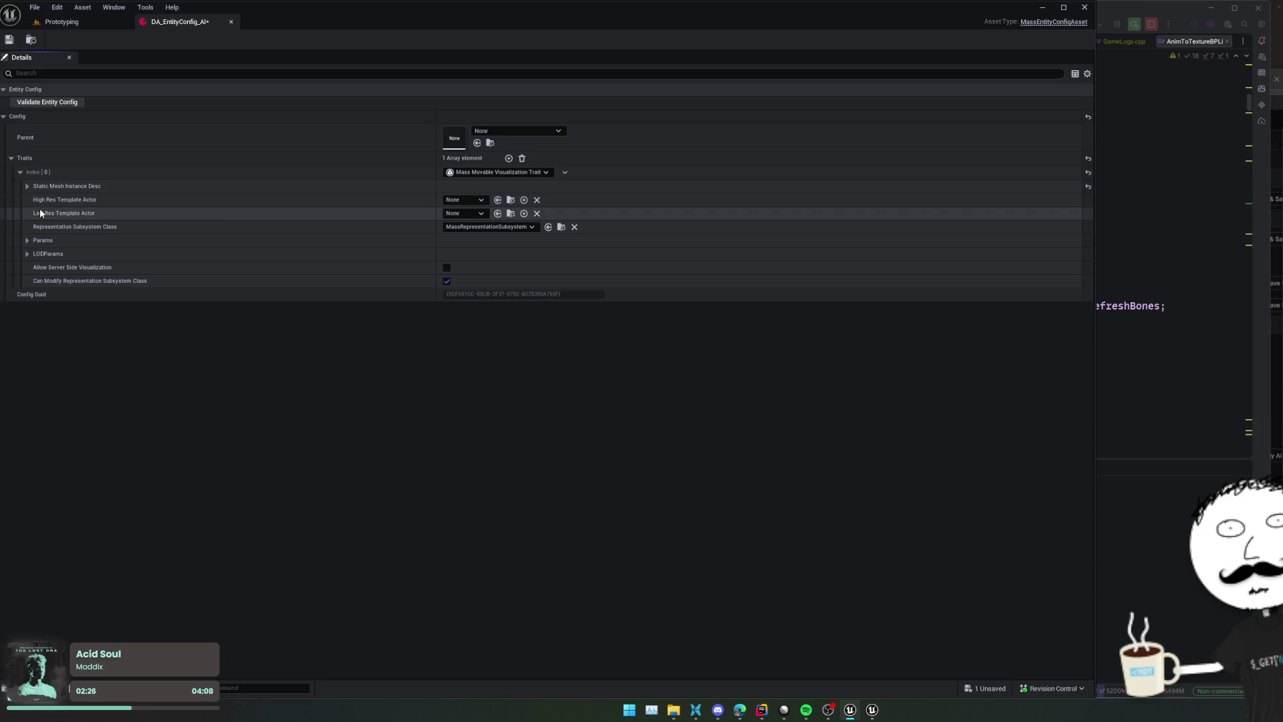
{"action": "left_click", "coordinate": [25, 240]}
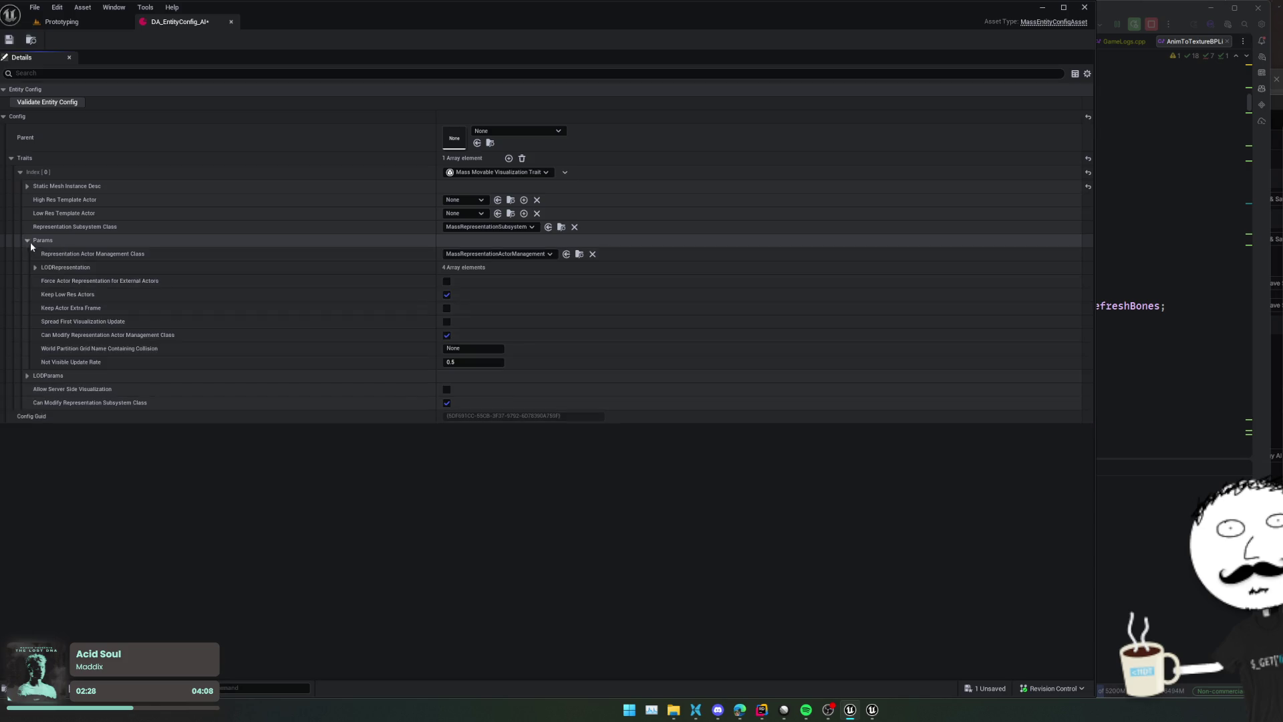
{"action": "scroll", "coordinate": [107, 401], "scroll_direction": "down", "scroll_amount": 5}
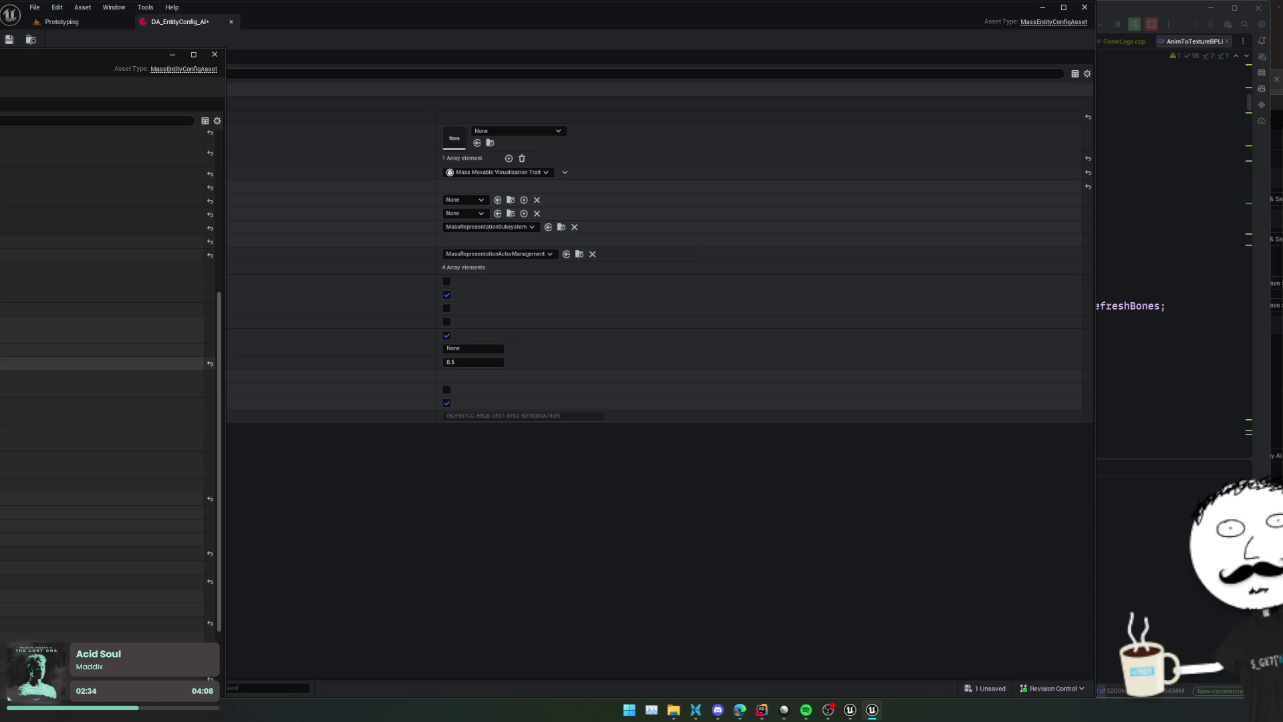
{"action": "left_click", "coordinate": [304, 253]}
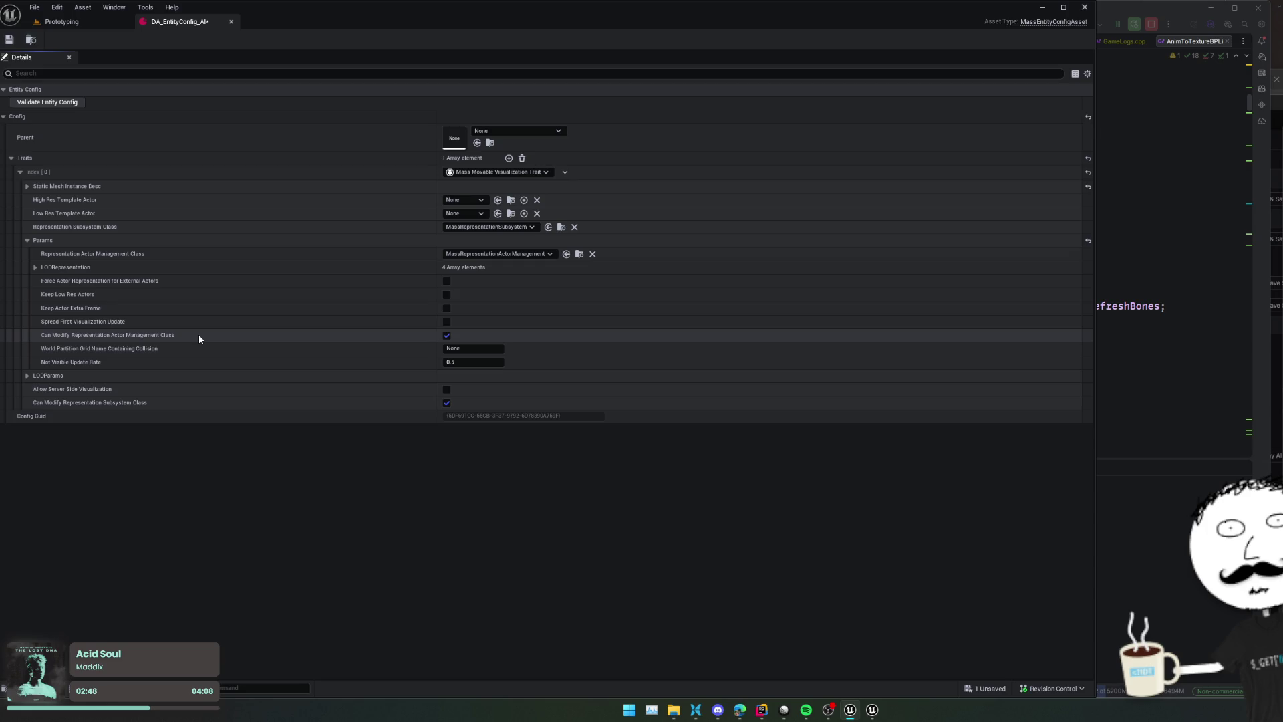
{"action": "left_click", "coordinate": [36, 268]}
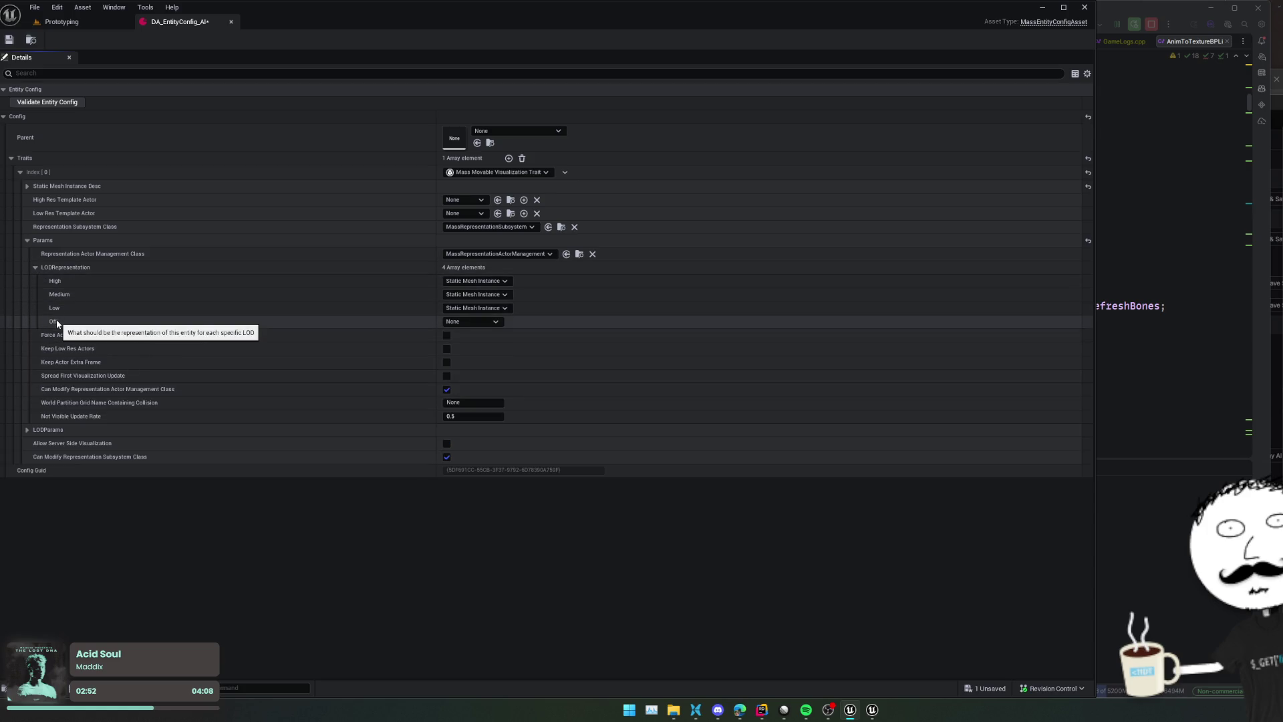
{"action": "left_click", "coordinate": [35, 267]}
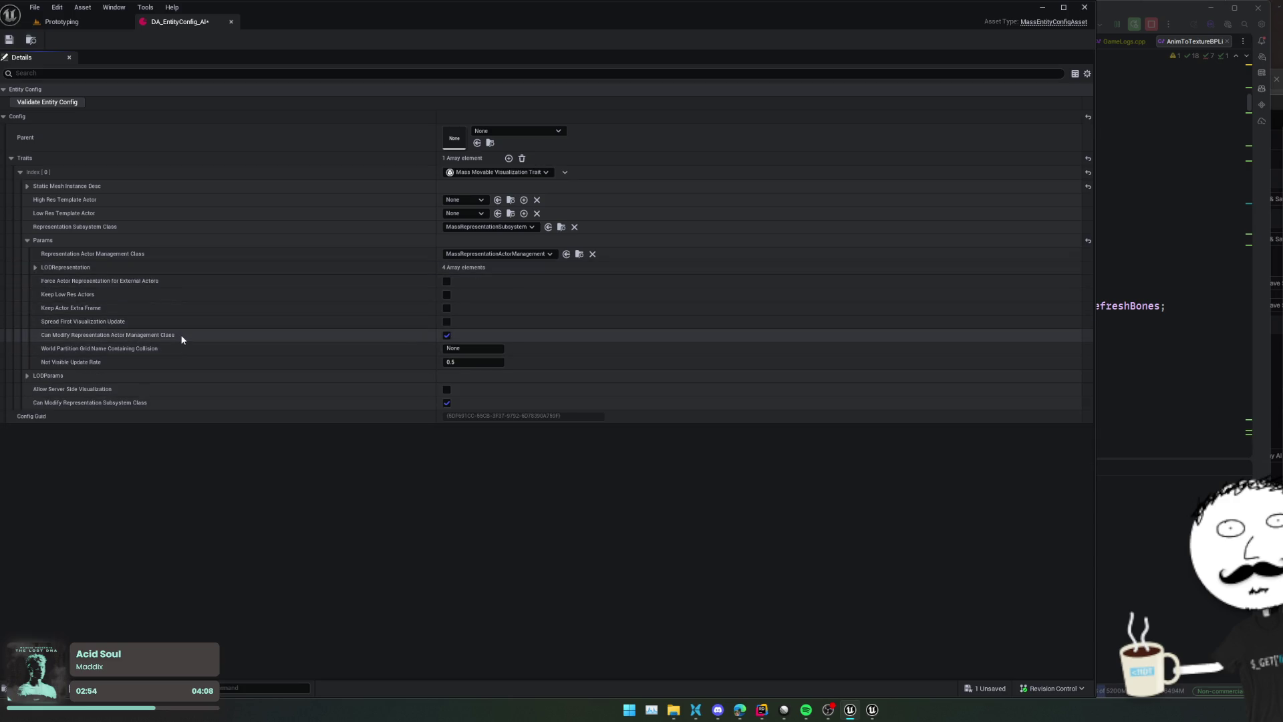
Expand the LODParams settings and check them against the reference entity config window
{"action": "mouse_move", "coordinate": [156, 340]}
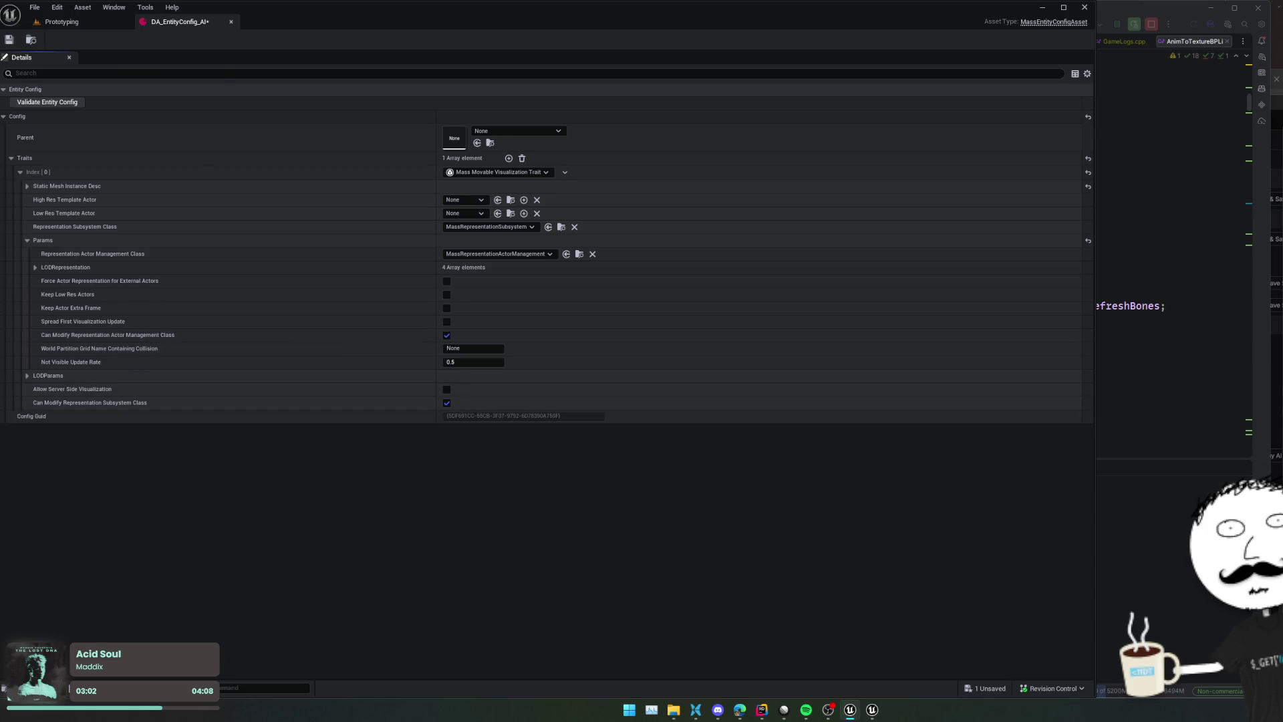
{"action": "scroll", "coordinate": [107, 301], "scroll_direction": "down", "scroll_amount": 5}
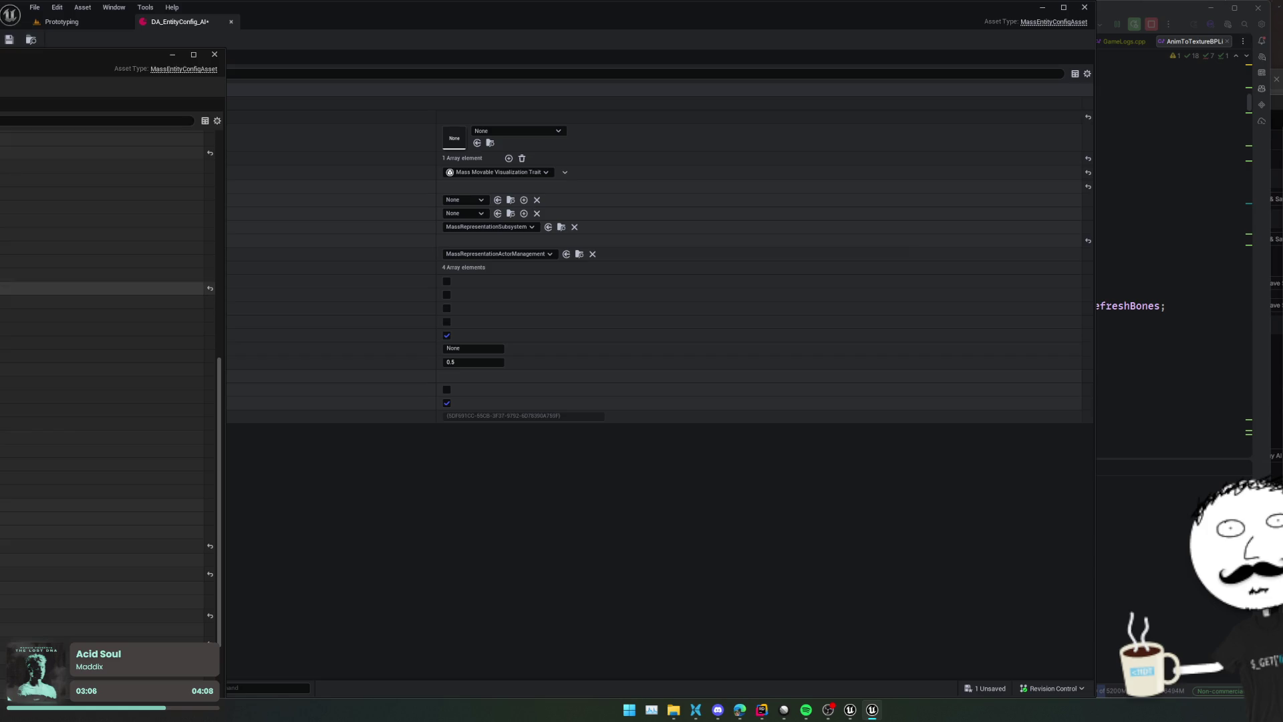
{"action": "left_click", "coordinate": [304, 337]}
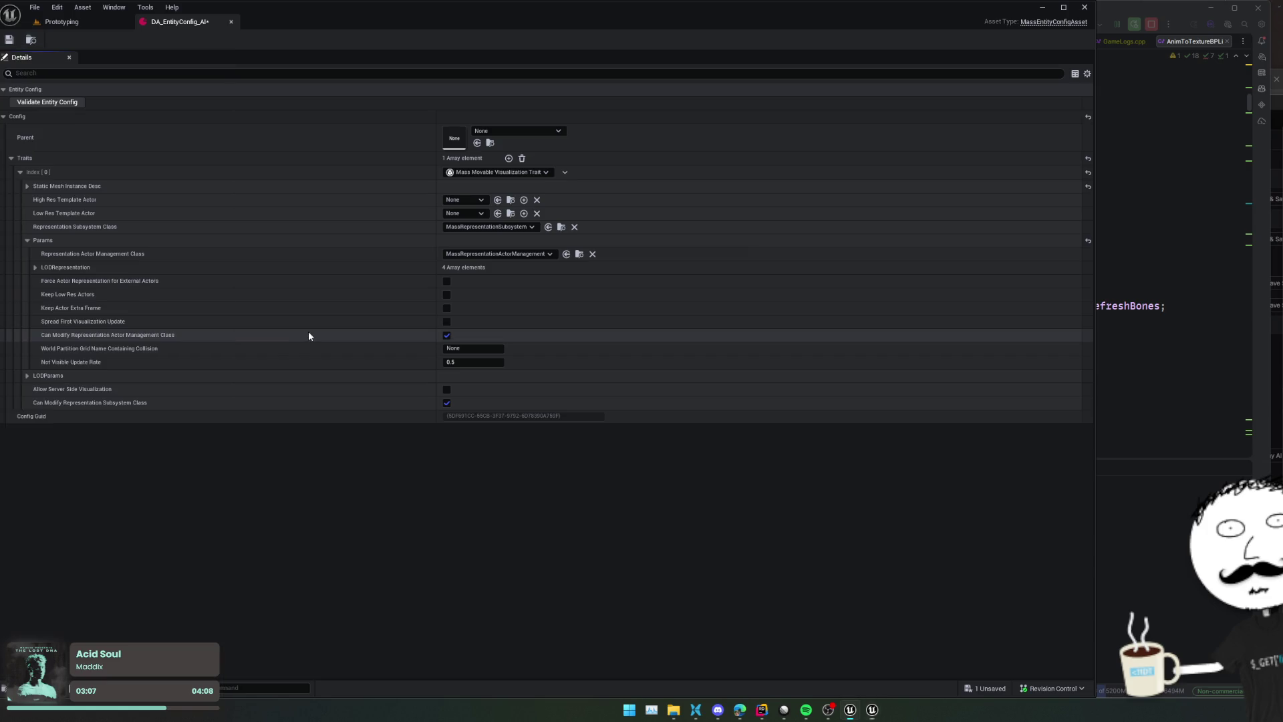
{"action": "left_click", "coordinate": [70, 376]}
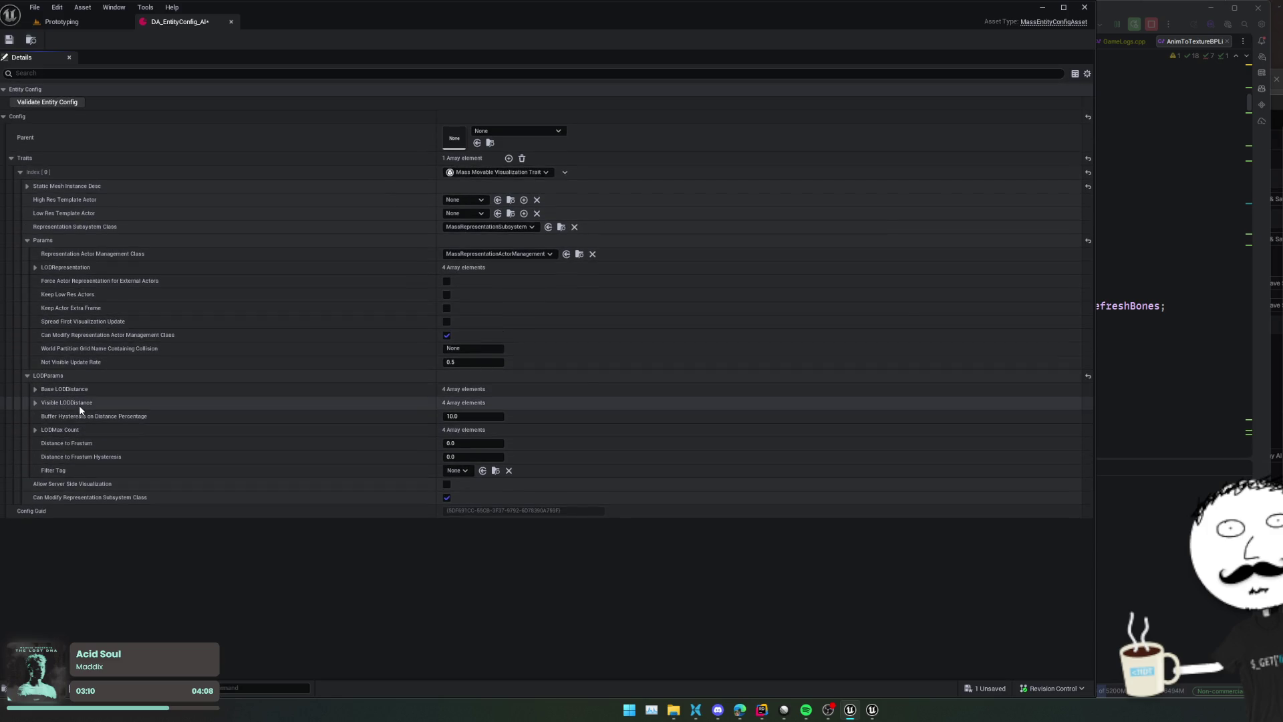
{"action": "key", "text": "alt+Tab"}
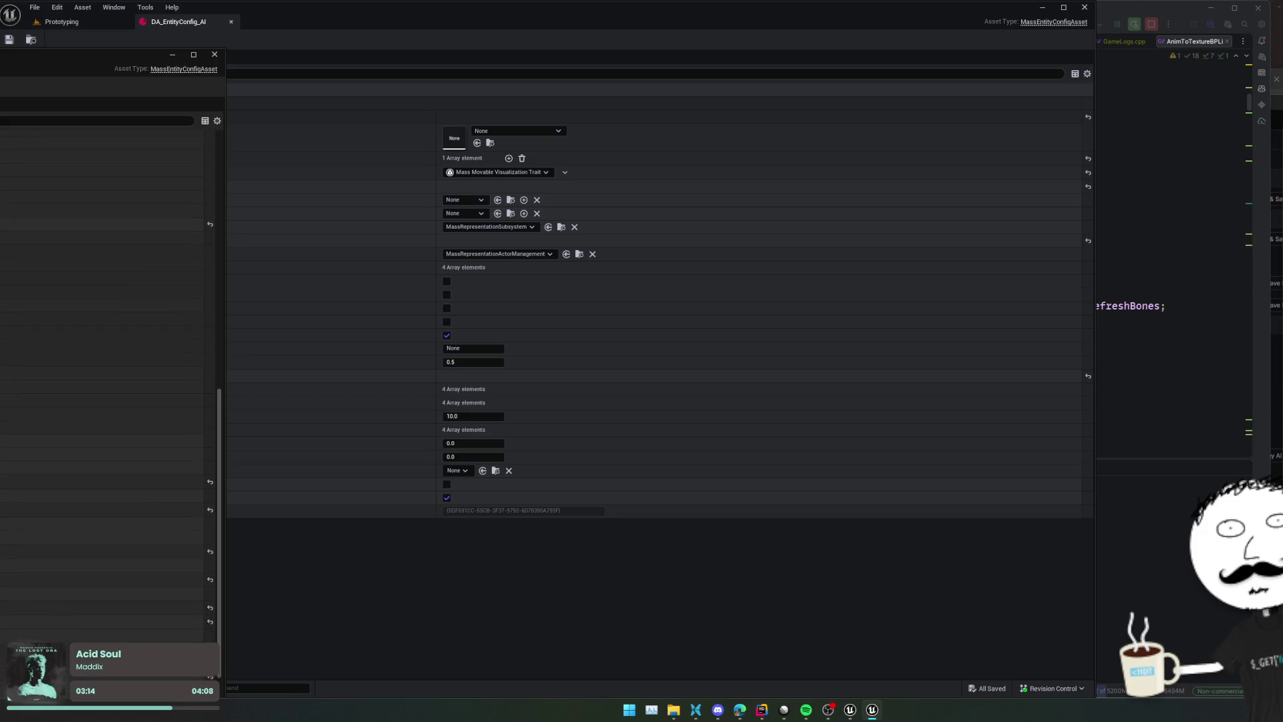
{"action": "left_click", "coordinate": [378, 528]}
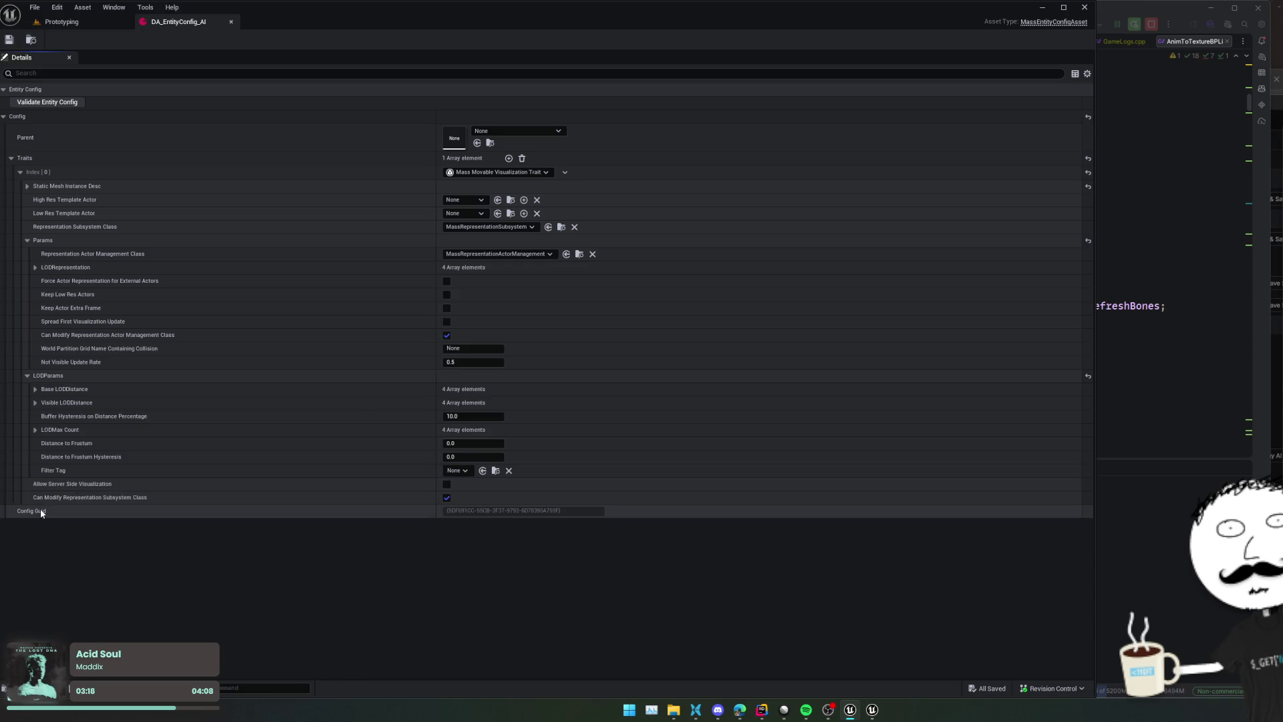
{"action": "key", "text": "alt+Tab"}
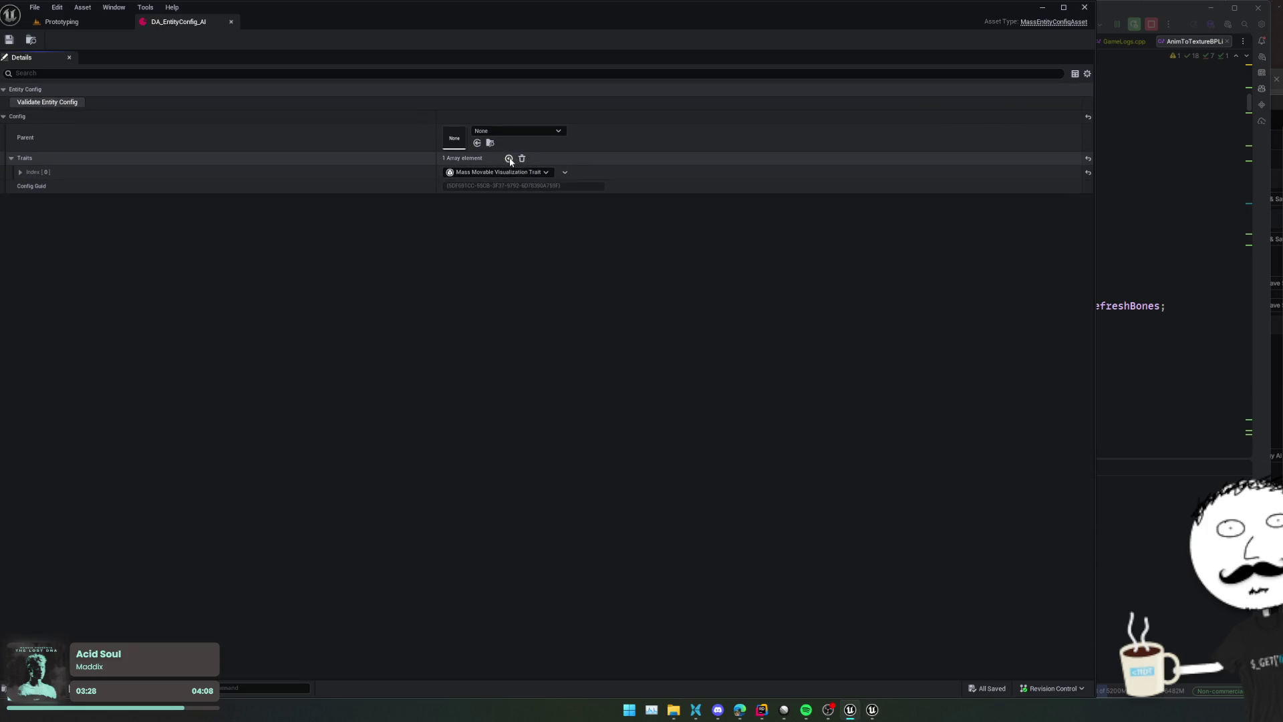
Add Steering as the second trait with its Moving and Standing settings shown, save, then add three empty slots
{"action": "left_click", "coordinate": [508, 157]}
{"action": "left_click", "coordinate": [492, 186]}
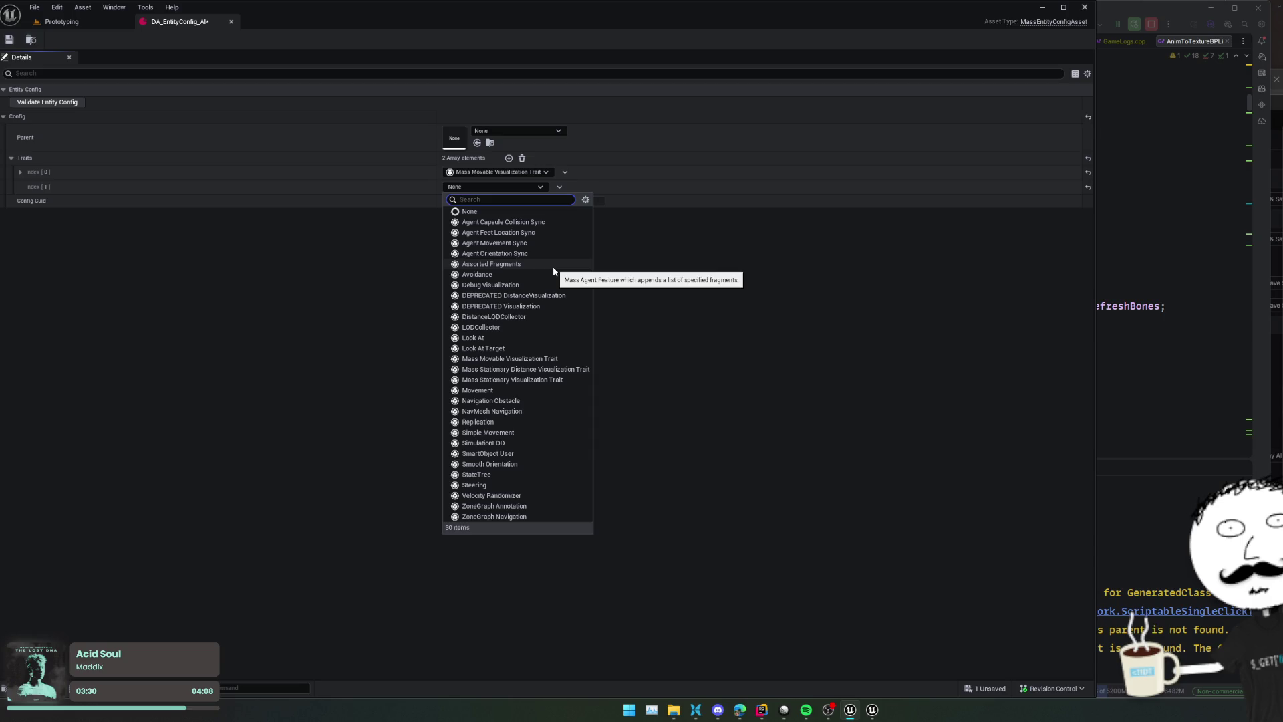
{"action": "type", "text": "mov"}
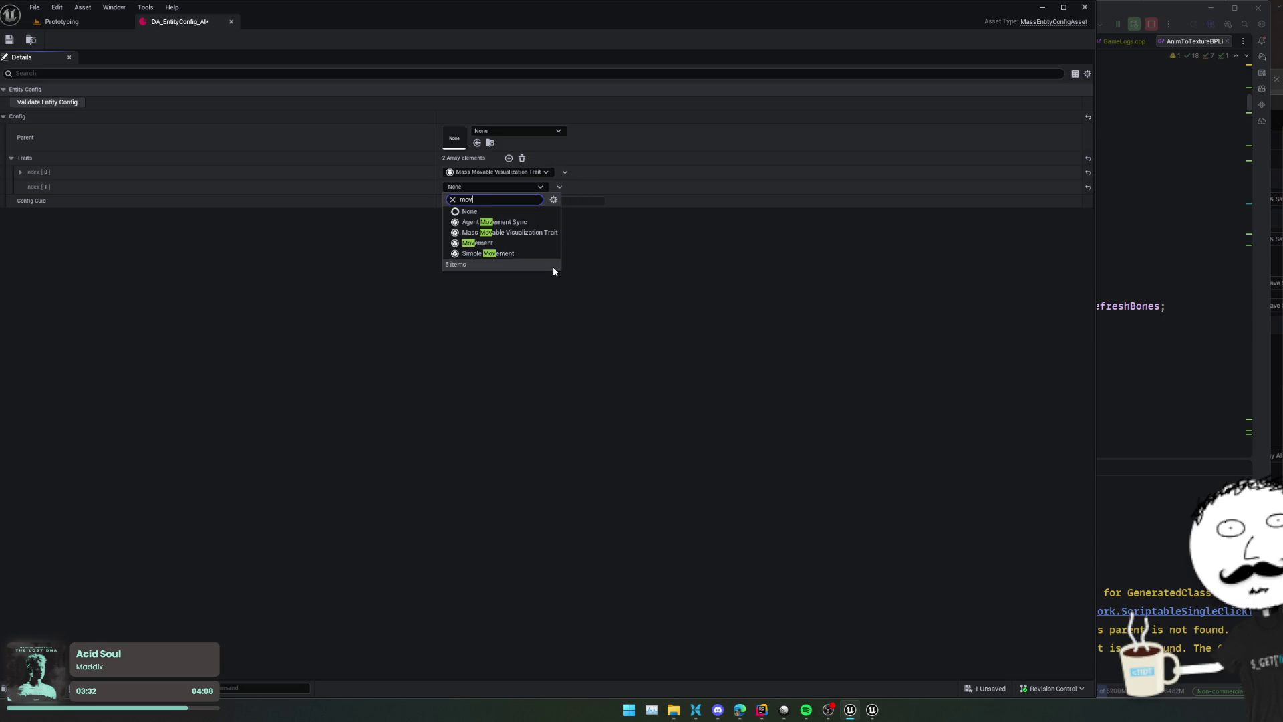
{"action": "key", "text": "ctrl+a"}
{"action": "type", "text": "ste"}
{"action": "left_click", "coordinate": [474, 222]}
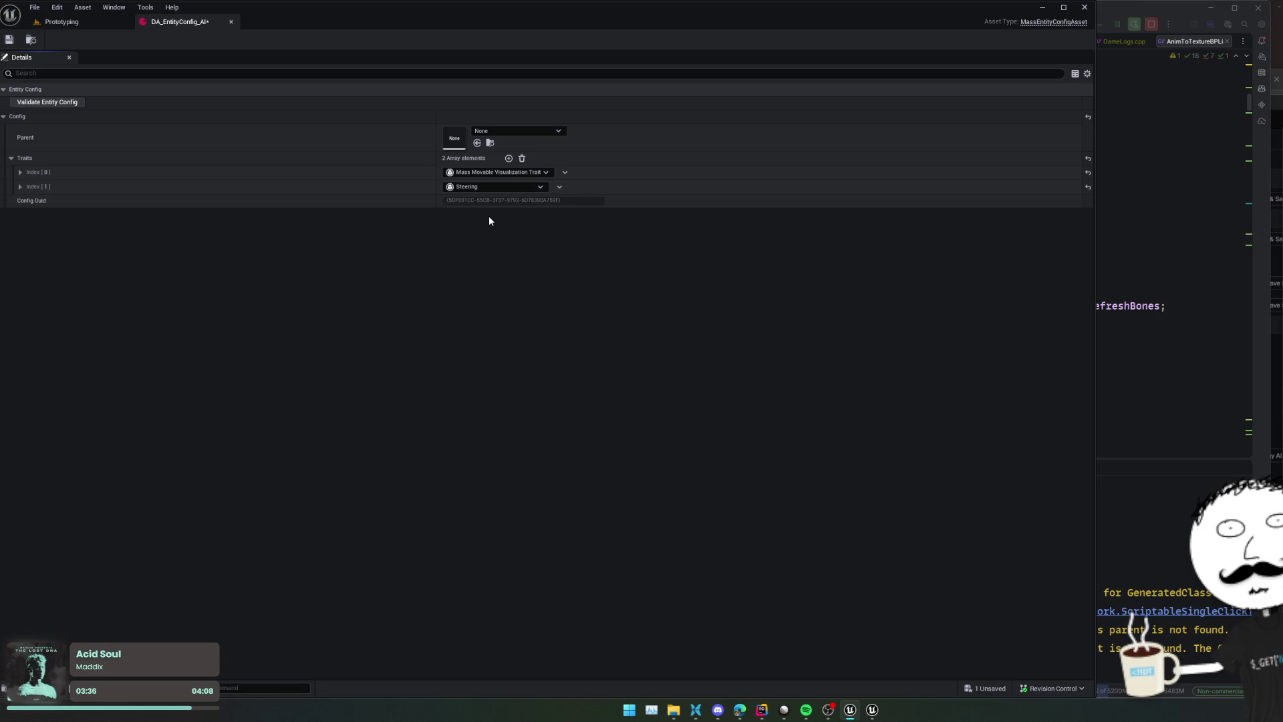
{"action": "left_click", "coordinate": [154, 214]}
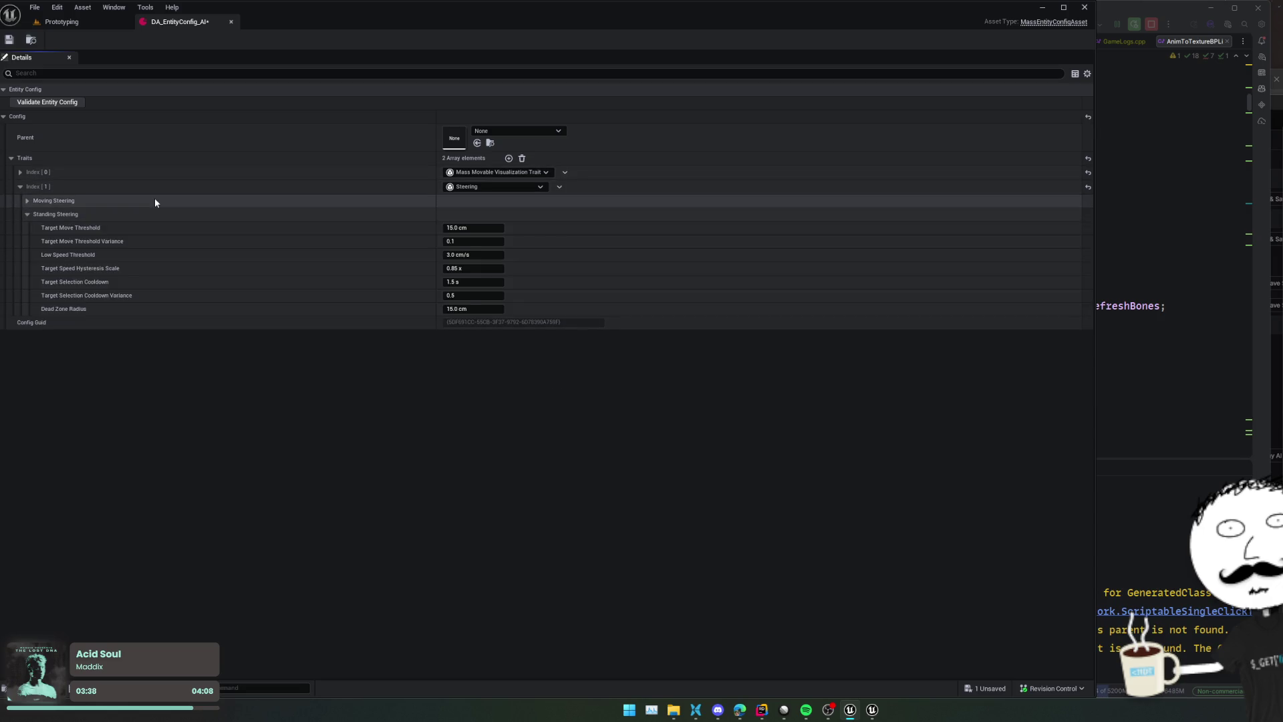
{"action": "left_click", "coordinate": [154, 201]}
{"action": "key", "text": "ctrl+s"}
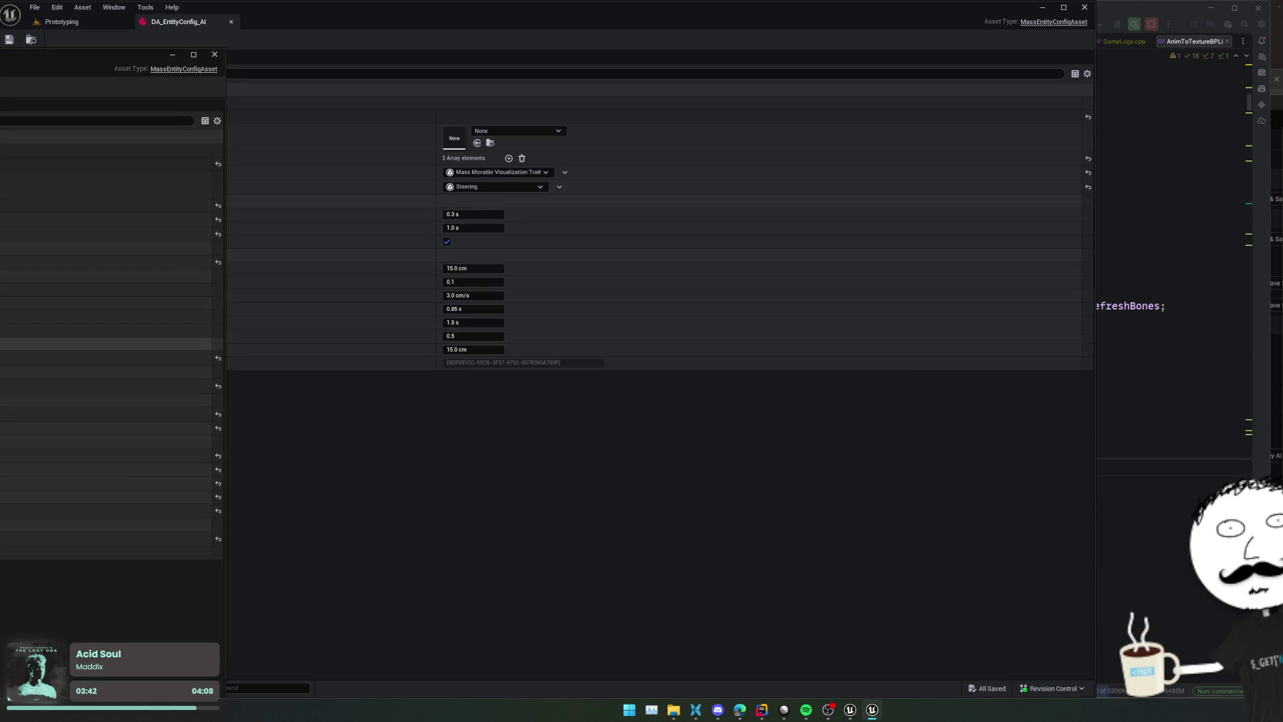
{"action": "left_click", "coordinate": [349, 354]}
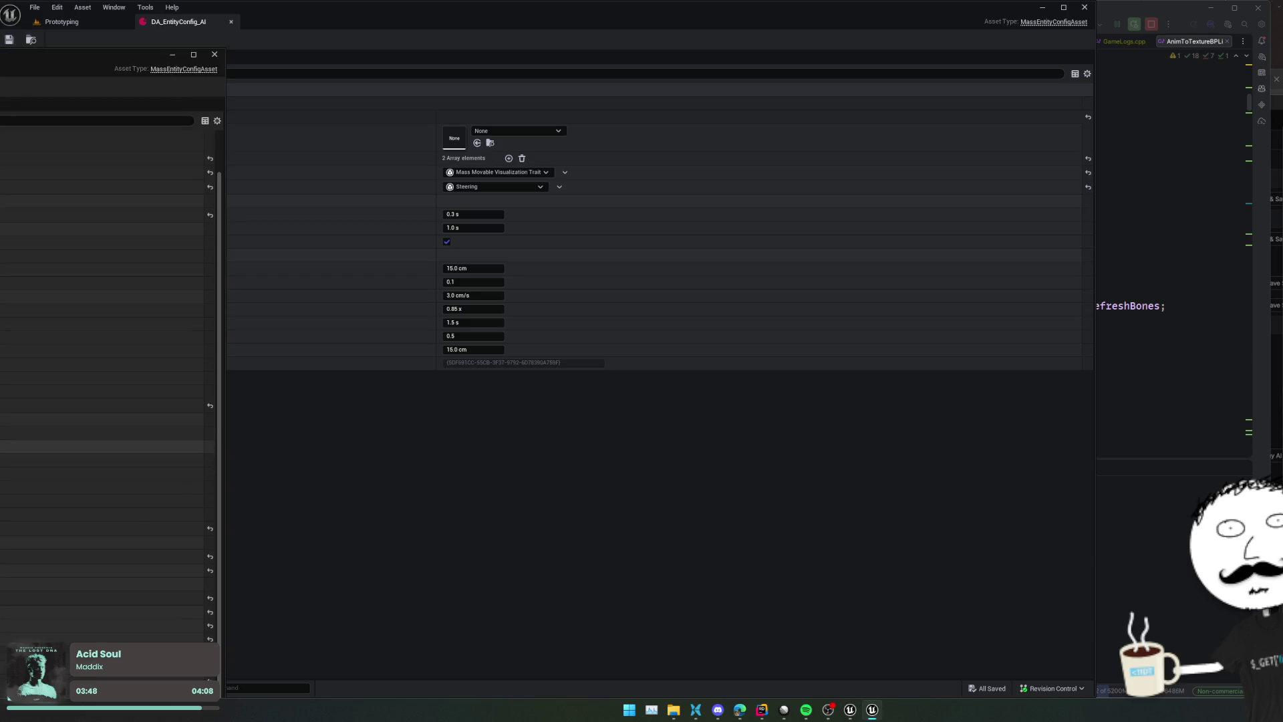
{"action": "left_click", "coordinate": [509, 158]}
{"action": "left_click", "coordinate": [508, 158]}
{"action": "left_click", "coordinate": [508, 158]}
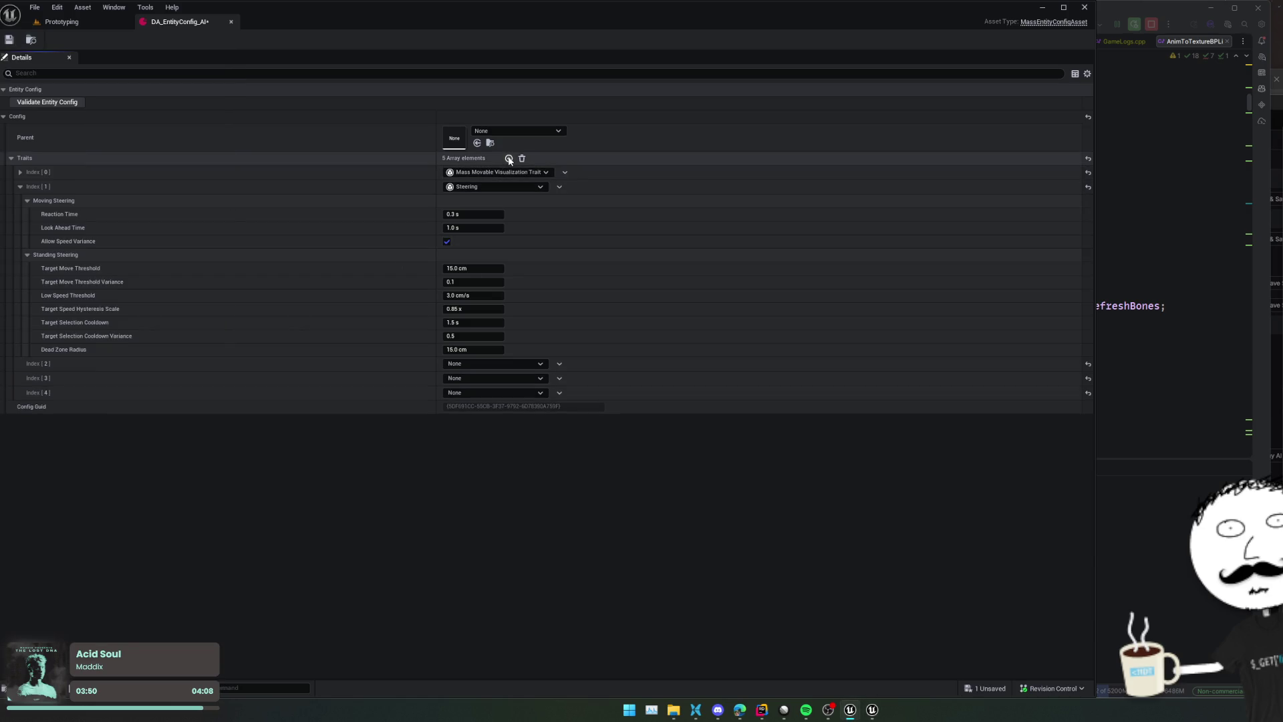
Set the third trait to Movement and expand its speed and acceleration settings
{"action": "left_click", "coordinate": [487, 366]}
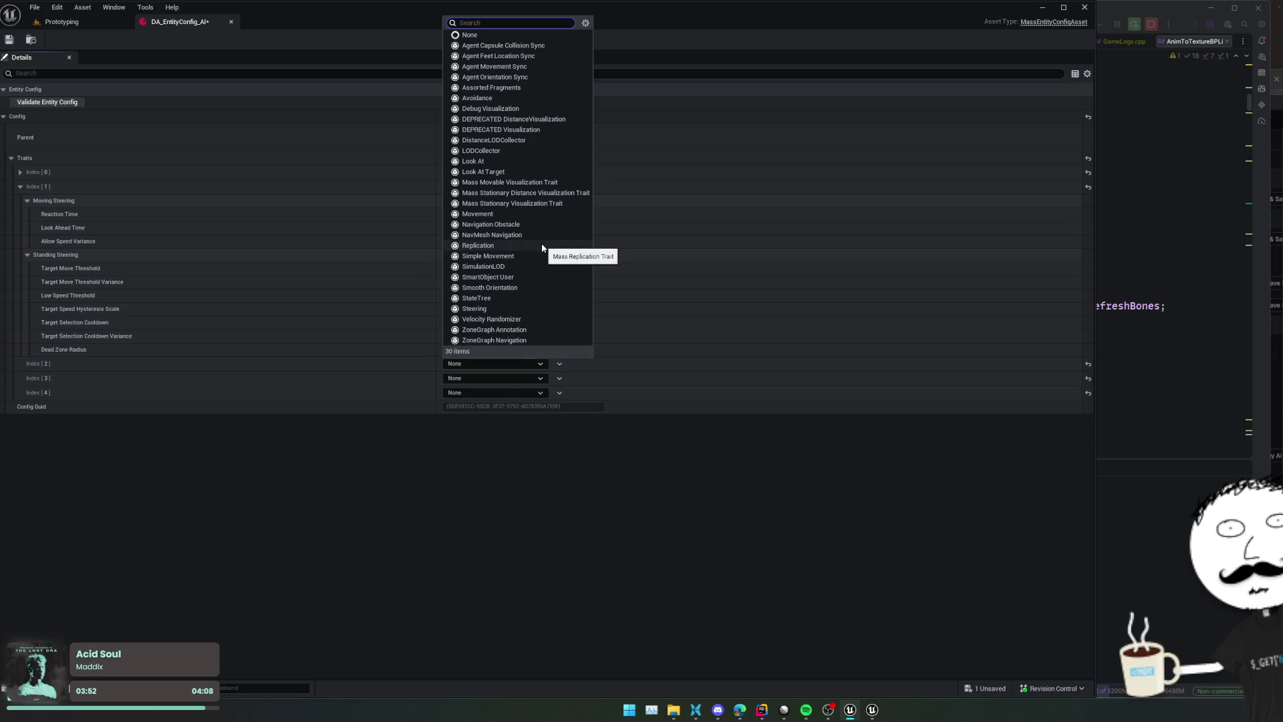
{"action": "left_click", "coordinate": [508, 214]}
{"action": "left_click", "coordinate": [271, 367]}
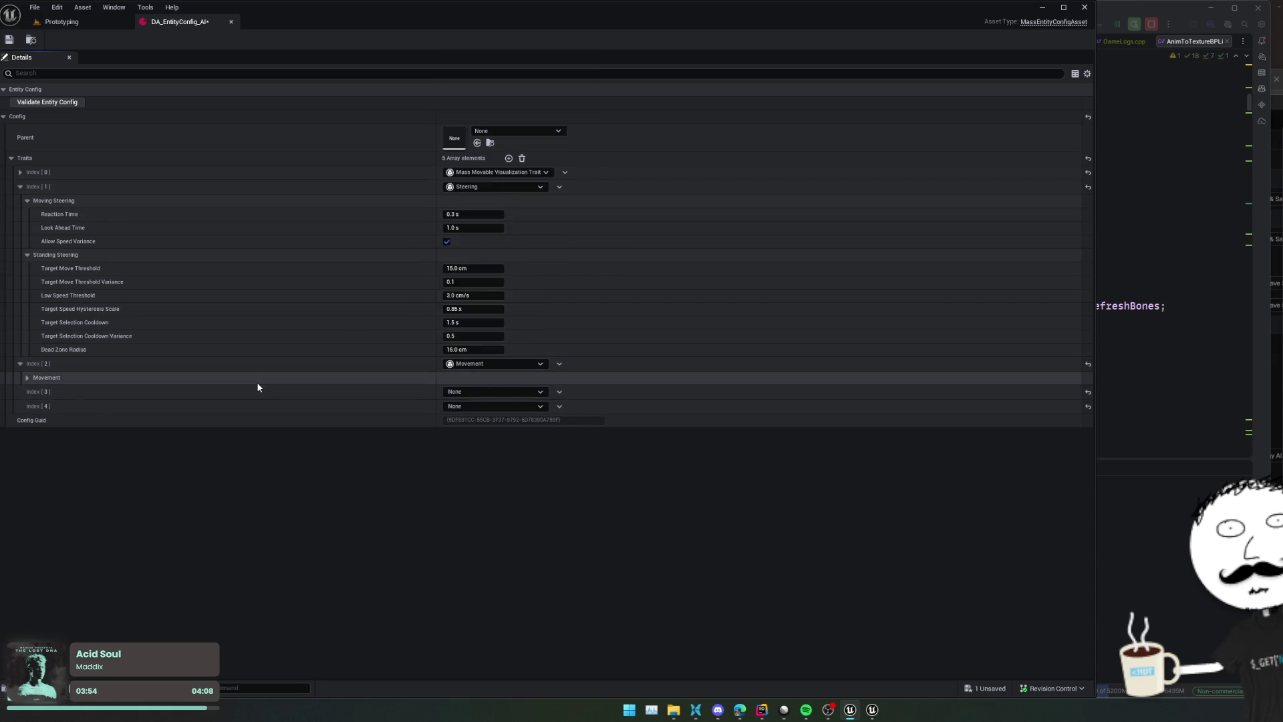
{"action": "left_click", "coordinate": [257, 378]}
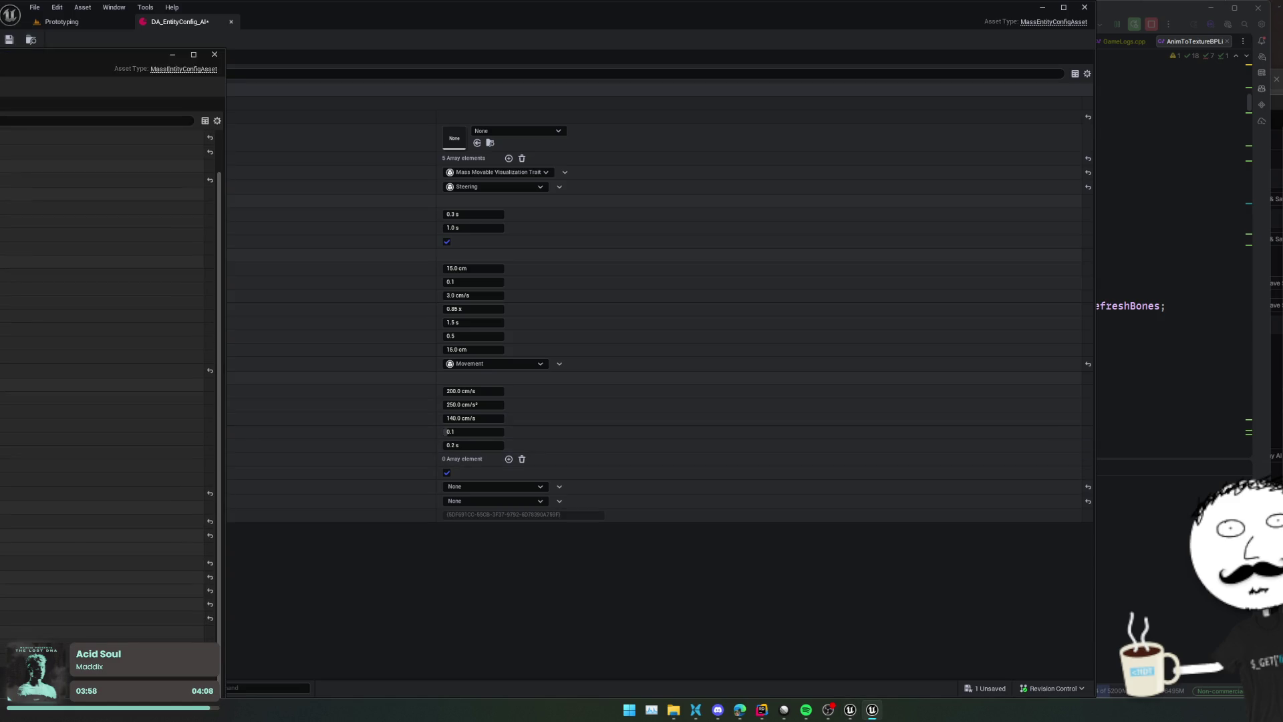
{"action": "scroll", "coordinate": [107, 445], "scroll_direction": "up", "scroll_amount": 1}
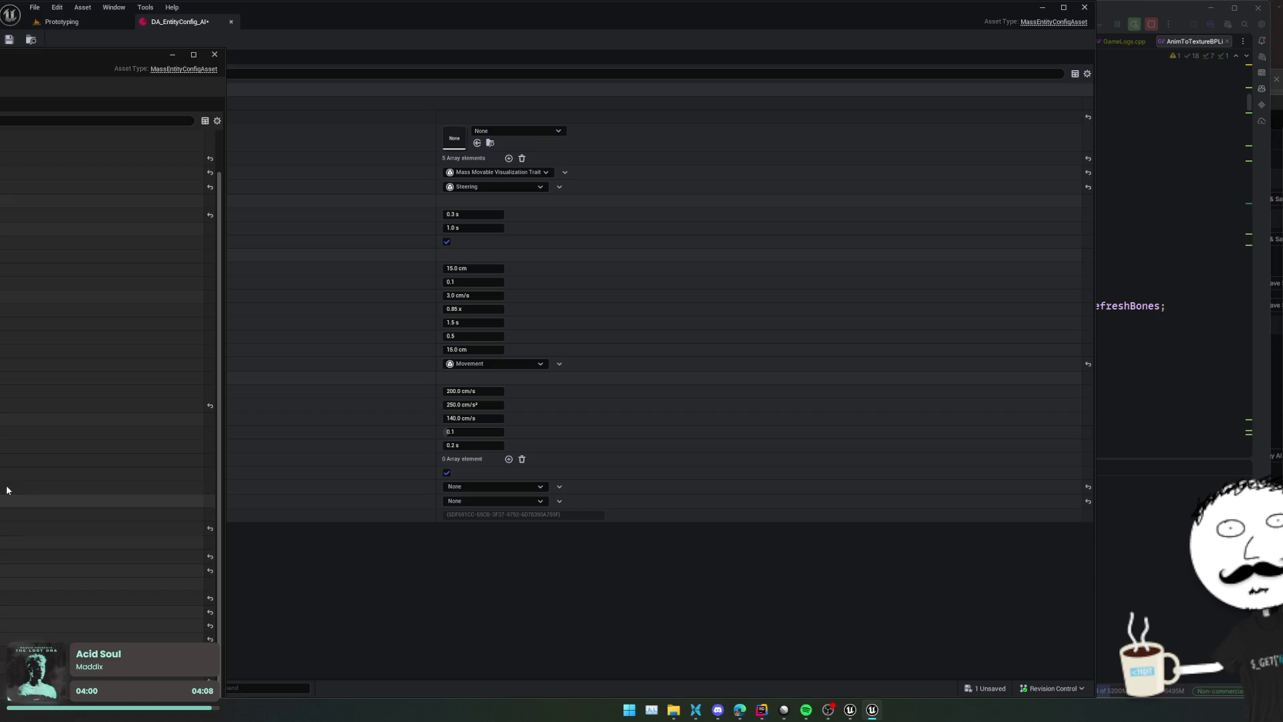
{"action": "left_click", "coordinate": [366, 413]}
{"action": "scroll", "coordinate": [366, 412], "scroll_direction": "up", "scroll_amount": 1}
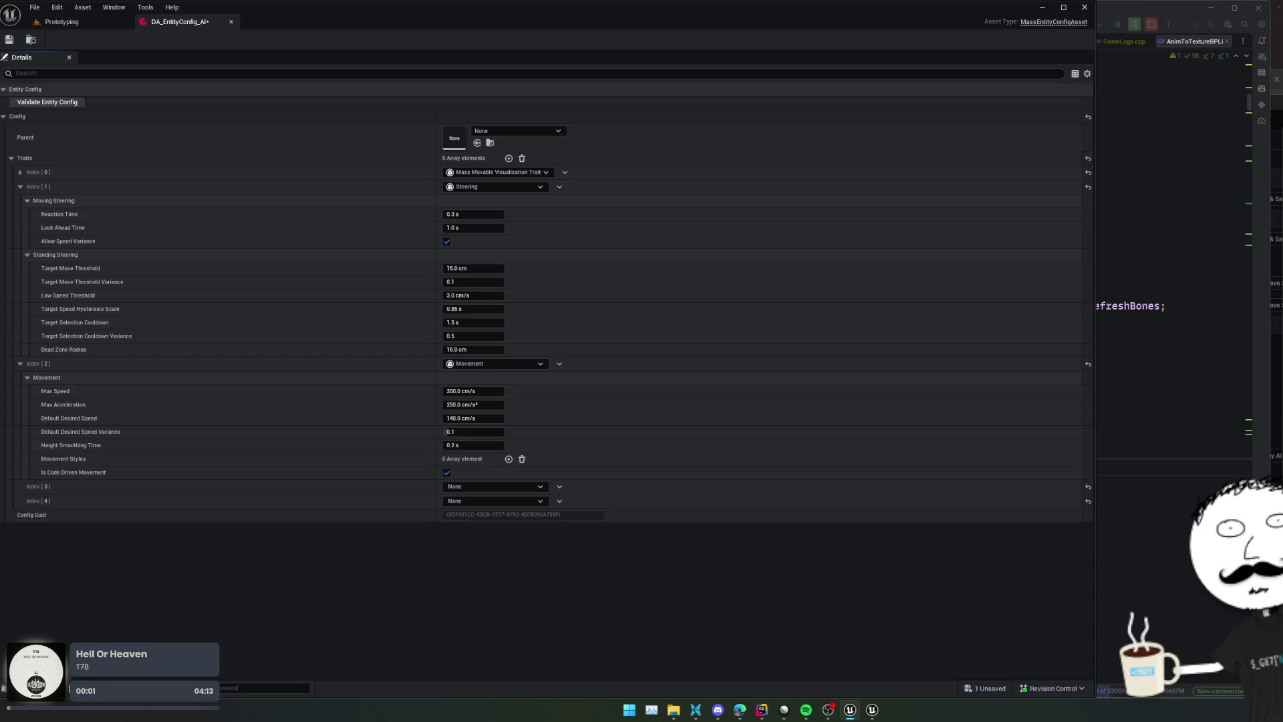
Set the fourth trait to LODCollector and expand its settings
{"action": "left_click", "coordinate": [483, 487]}
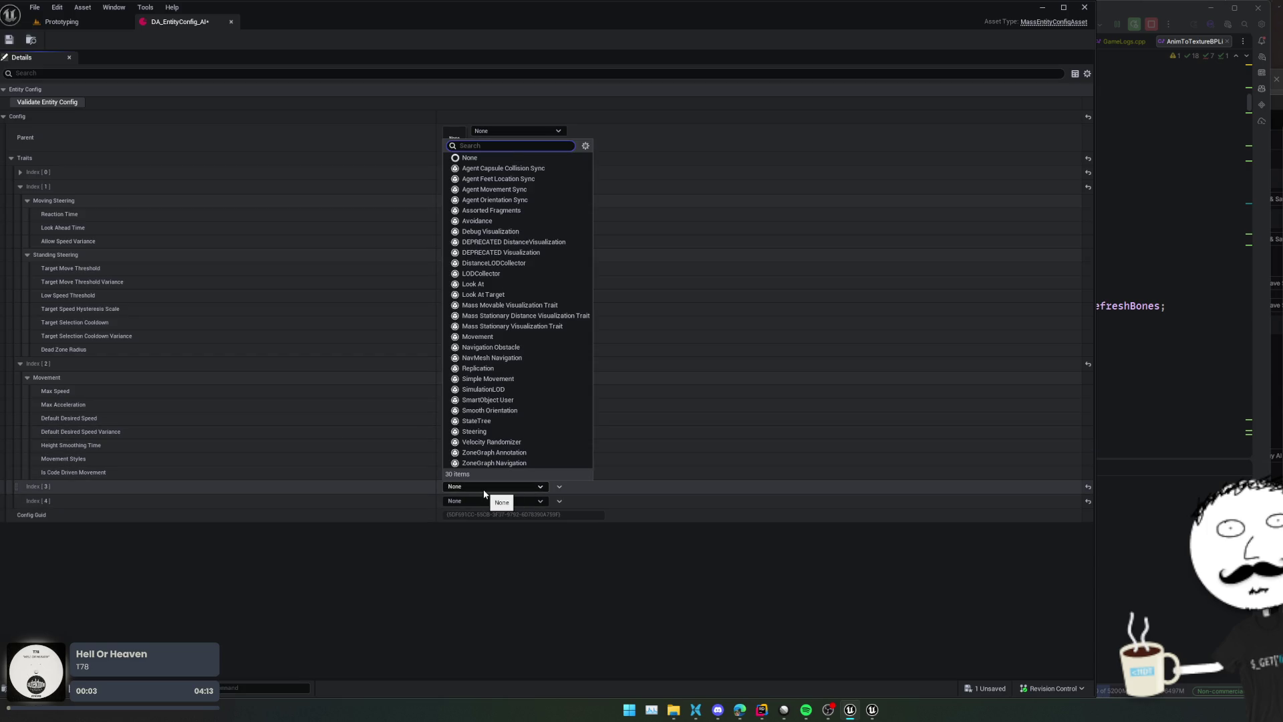
{"action": "type", "text": "lod"}
{"action": "key", "text": "Return"}
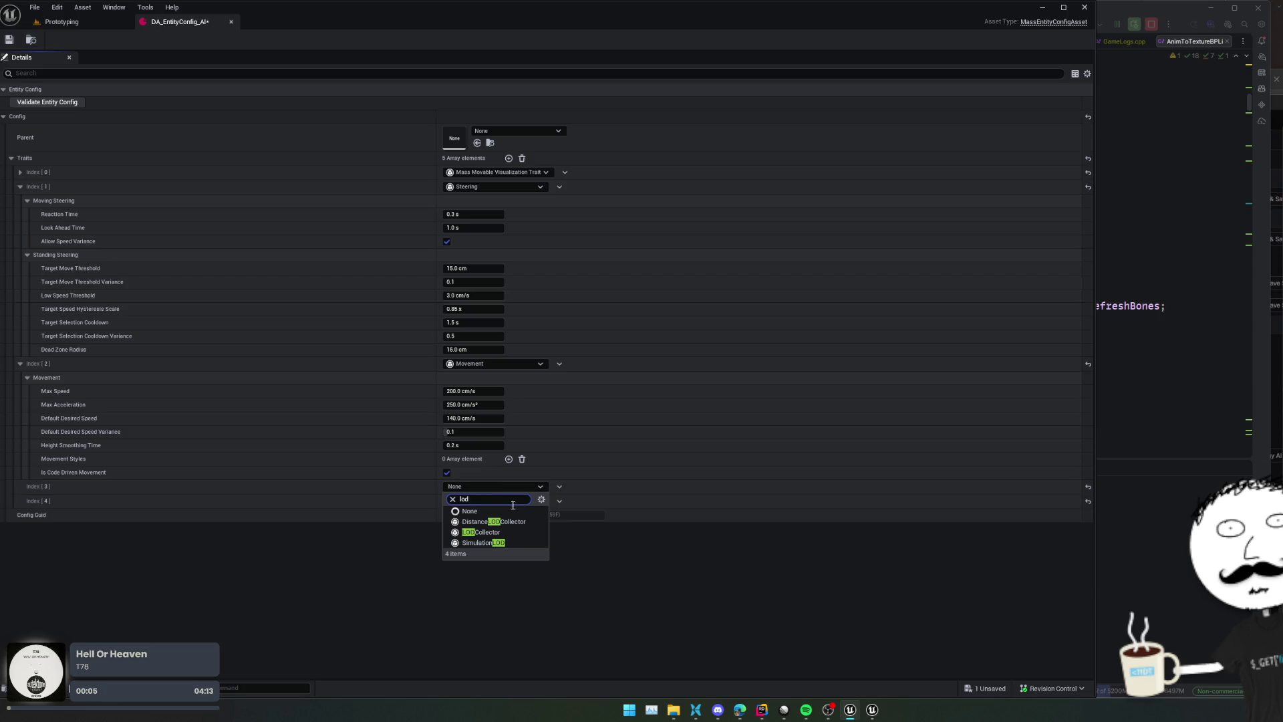
{"action": "left_click", "coordinate": [355, 487]}
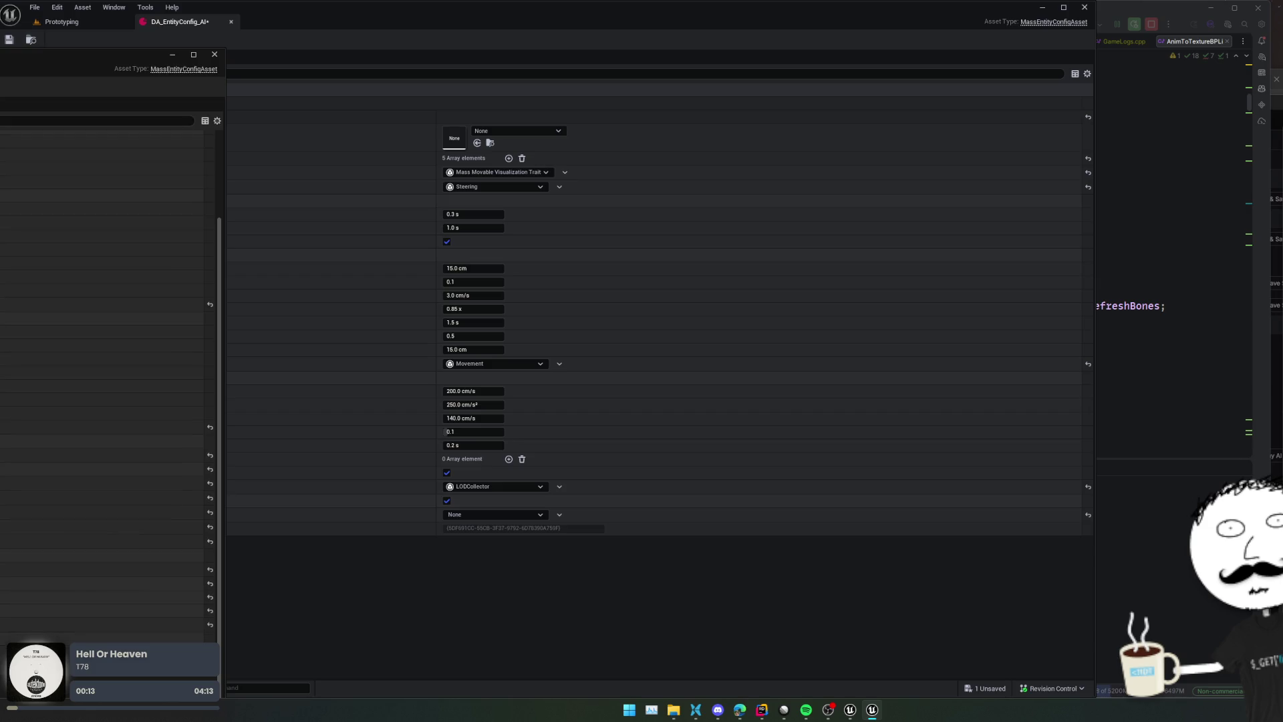
{"action": "left_click", "coordinate": [528, 516]}
{"action": "type", "text": "ass"}
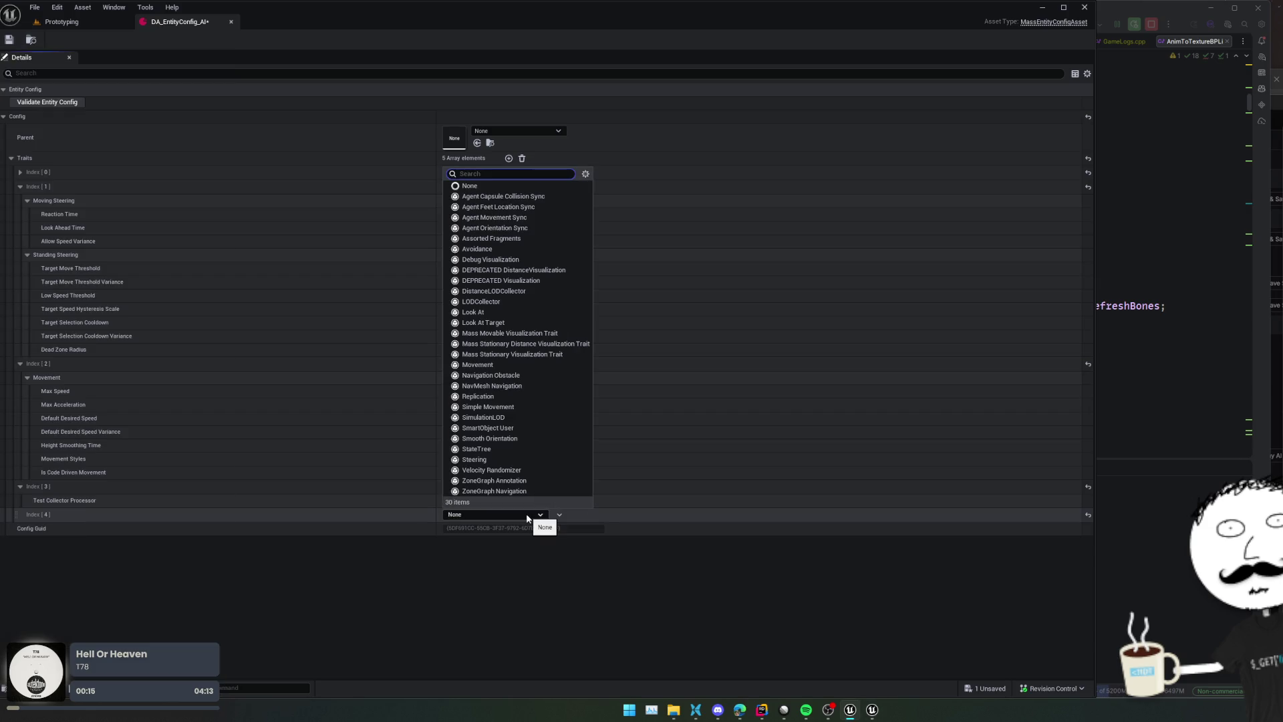
Set the fifth trait to Assorted Fragments, save, and add four entries to its Fragments list
{"action": "left_click", "coordinate": [491, 239]}
{"action": "left_click", "coordinate": [111, 518]}
{"action": "key", "text": "ctrl+s"}
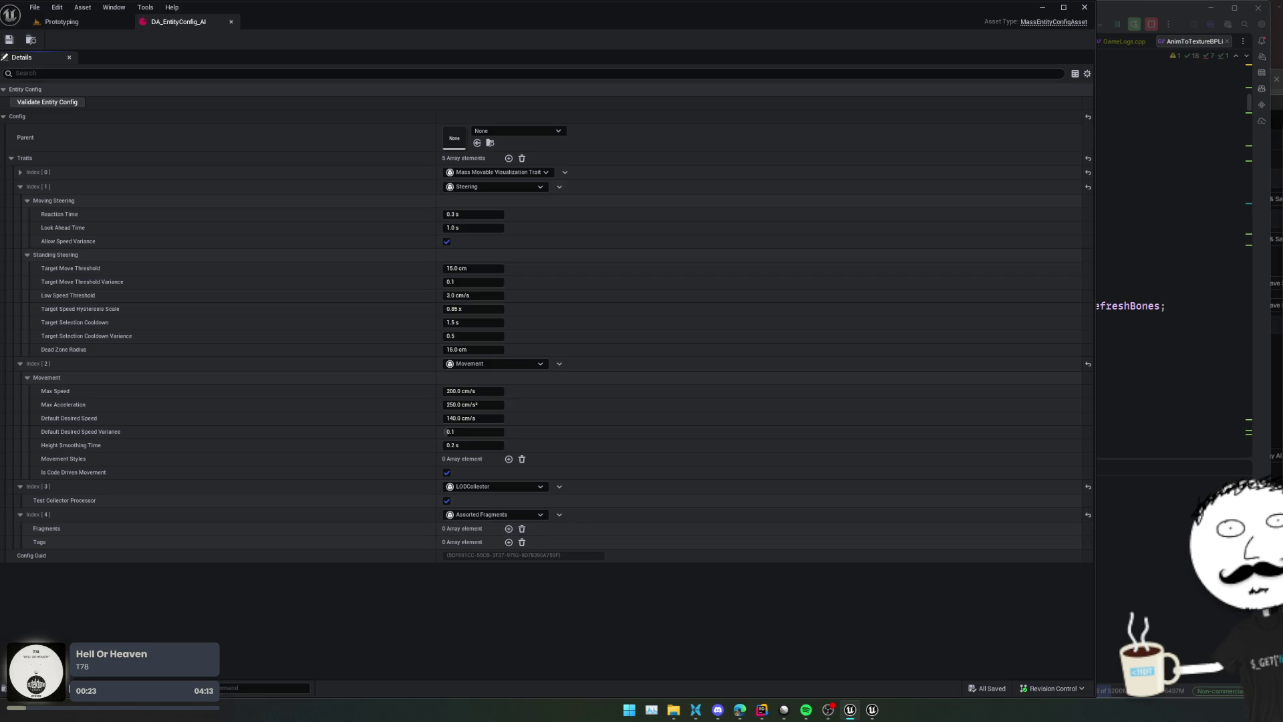
{"action": "left_click", "coordinate": [509, 528]}
{"action": "left_click", "coordinate": [509, 529]}
{"action": "left_click", "coordinate": [509, 529]}
{"action": "left_click", "coordinate": [509, 529]}
{"action": "left_click", "coordinate": [509, 529]}
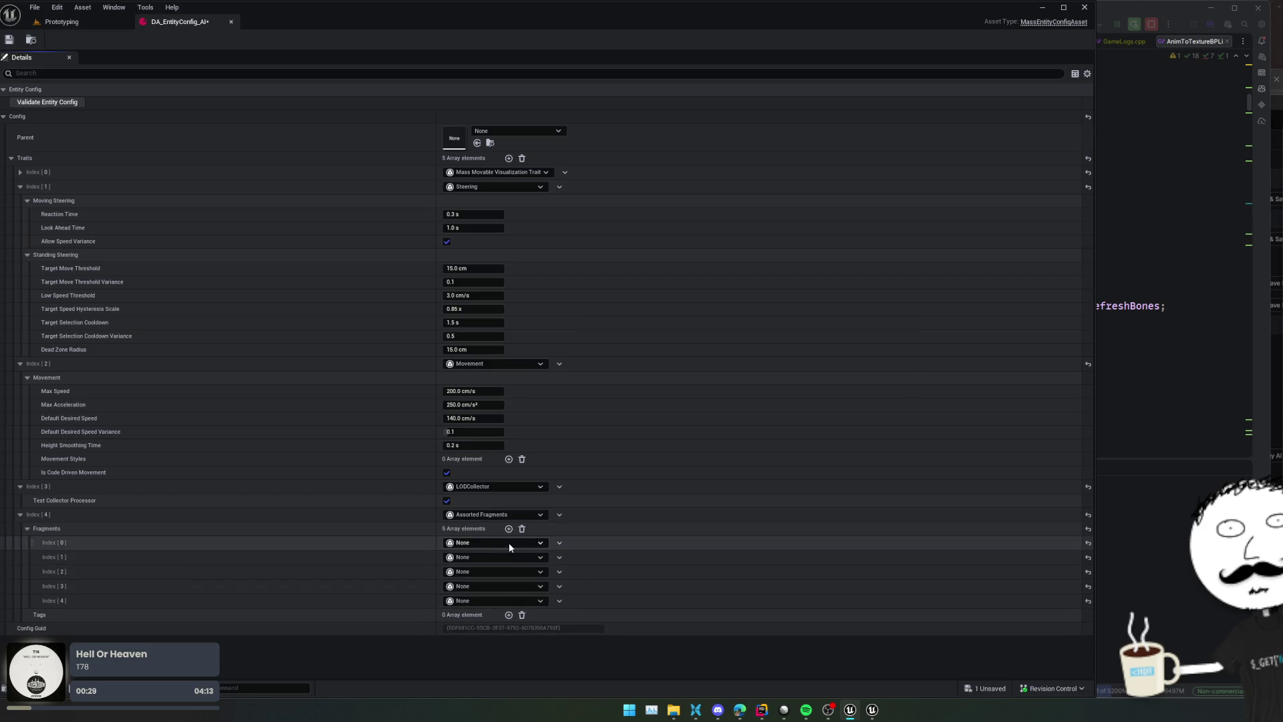
Make the first fragment Mass Actor Fragment and save the entity config
{"action": "left_click", "coordinate": [507, 542]}
{"action": "type", "text": "mass"}
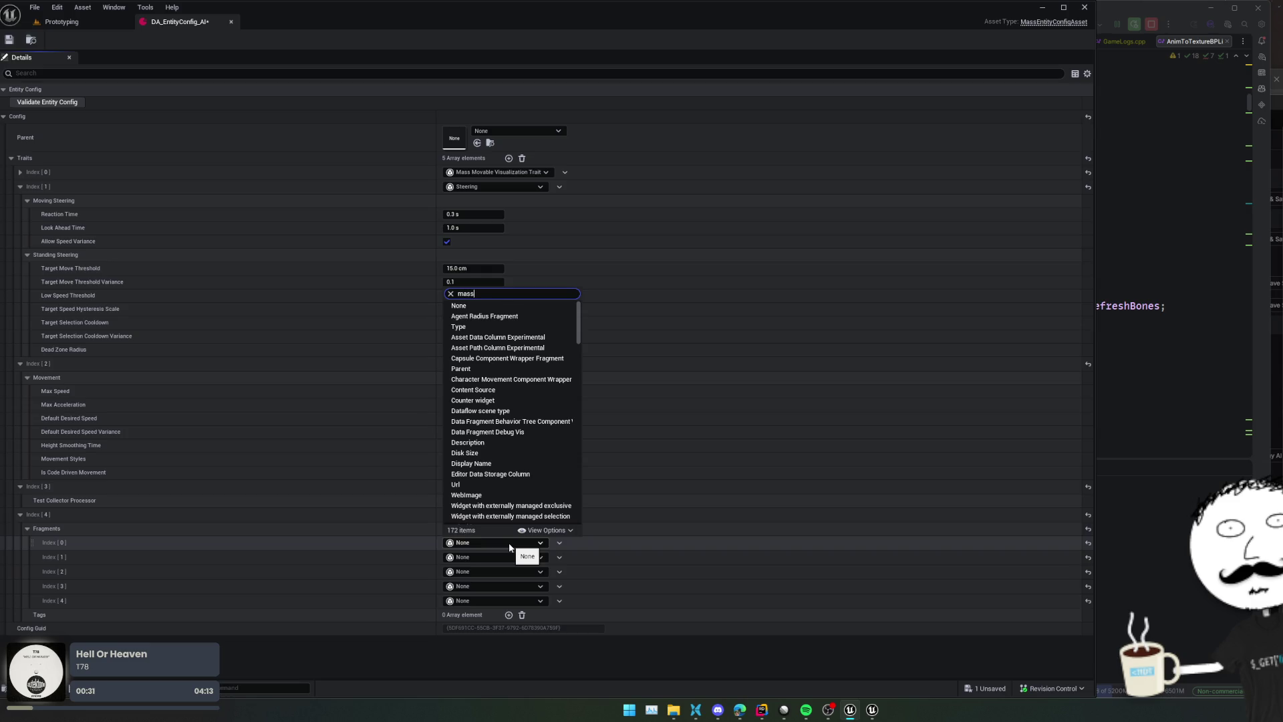
{"action": "type", "text": "ac"}
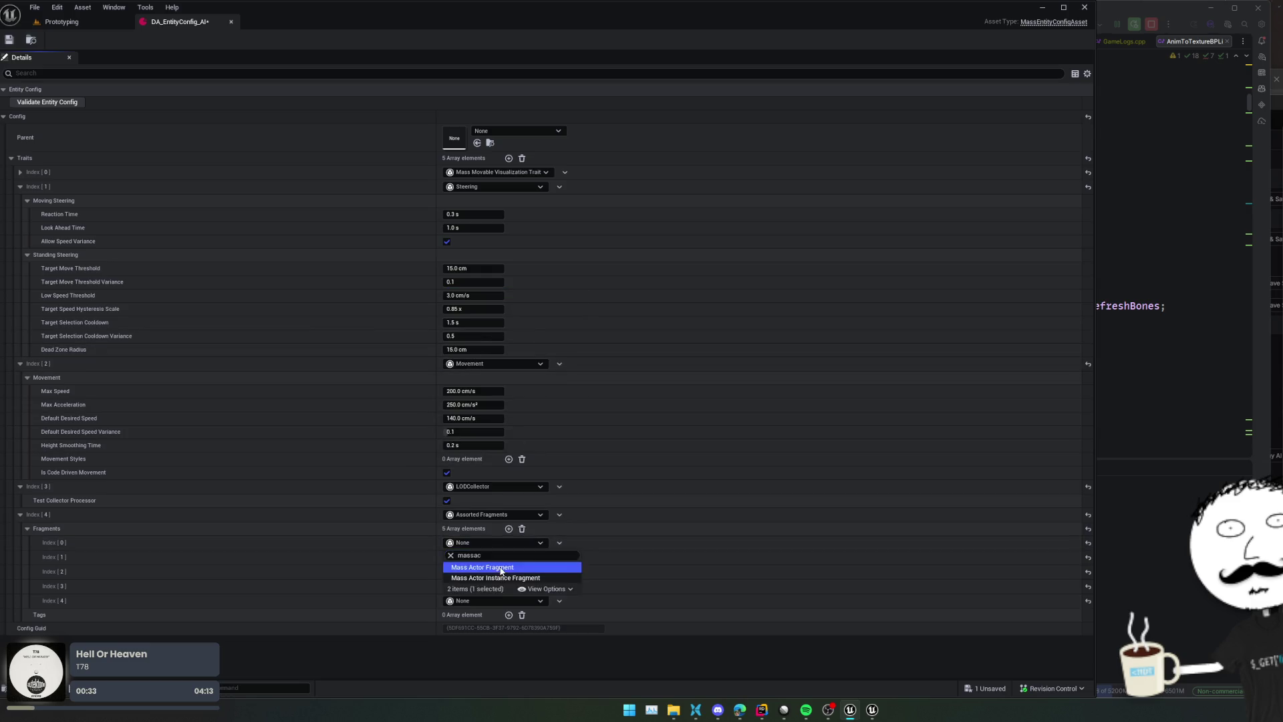
{"action": "left_click", "coordinate": [501, 568]}
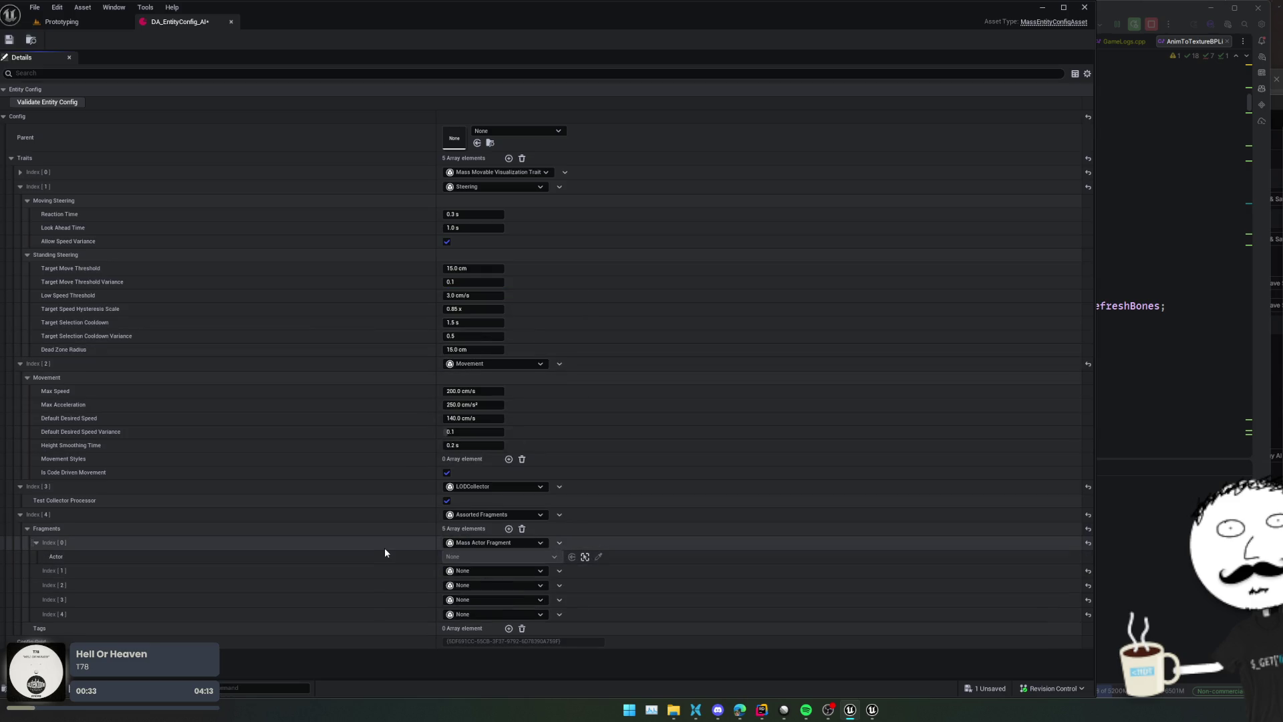
{"action": "left_click", "coordinate": [480, 572]}
{"action": "type", "text": "ertex"}
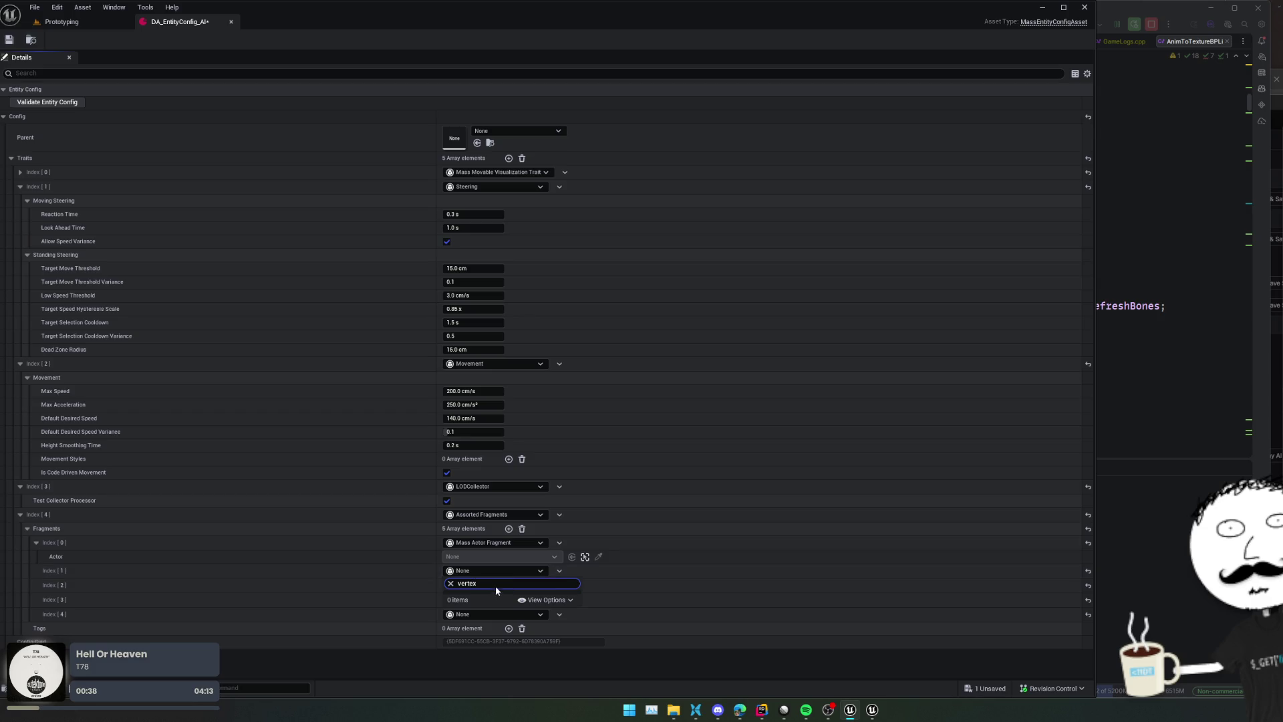
{"action": "left_click", "coordinate": [323, 579]}
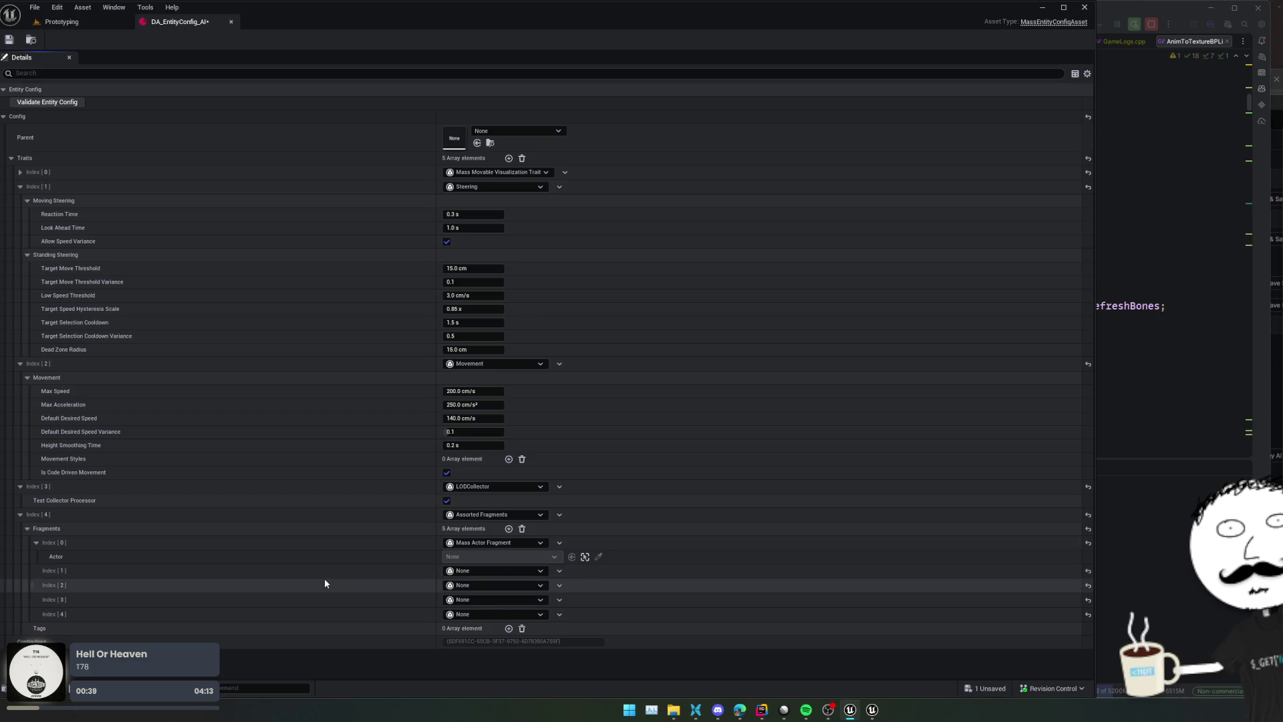
{"action": "key", "text": "ctrl+s"}
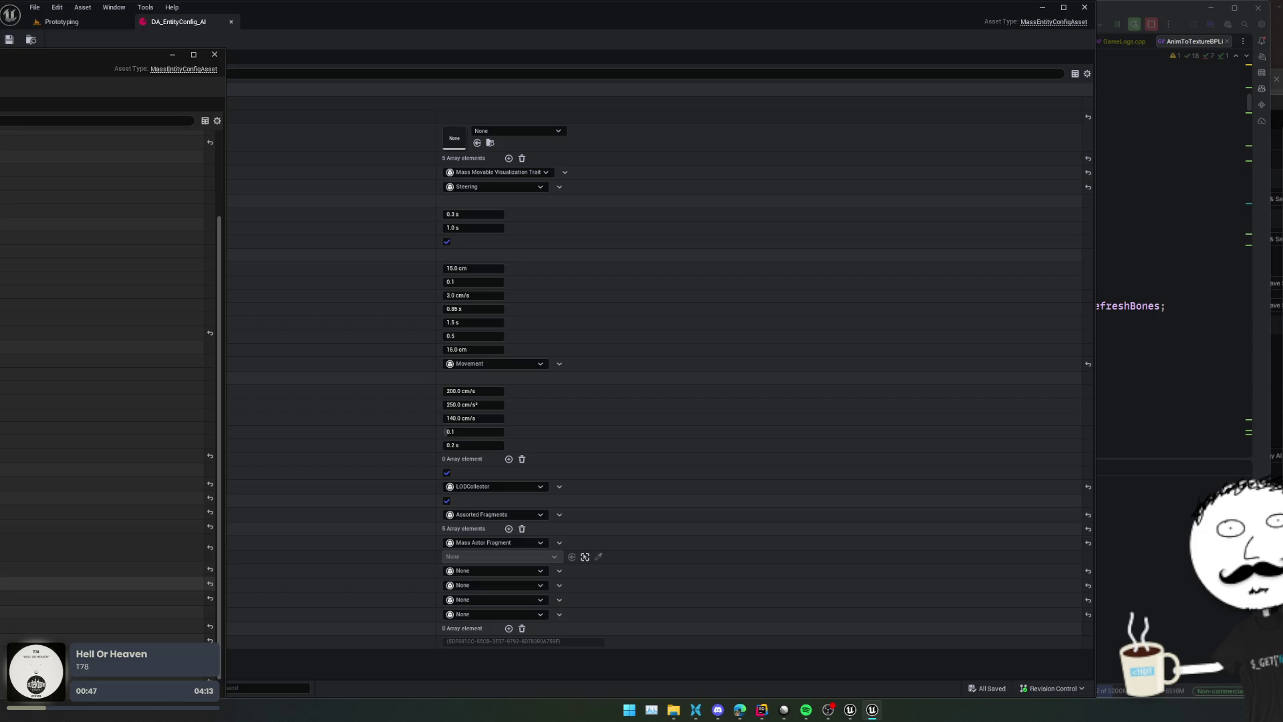
{"action": "scroll", "coordinate": [107, 584], "scroll_direction": "down", "scroll_amount": 1}
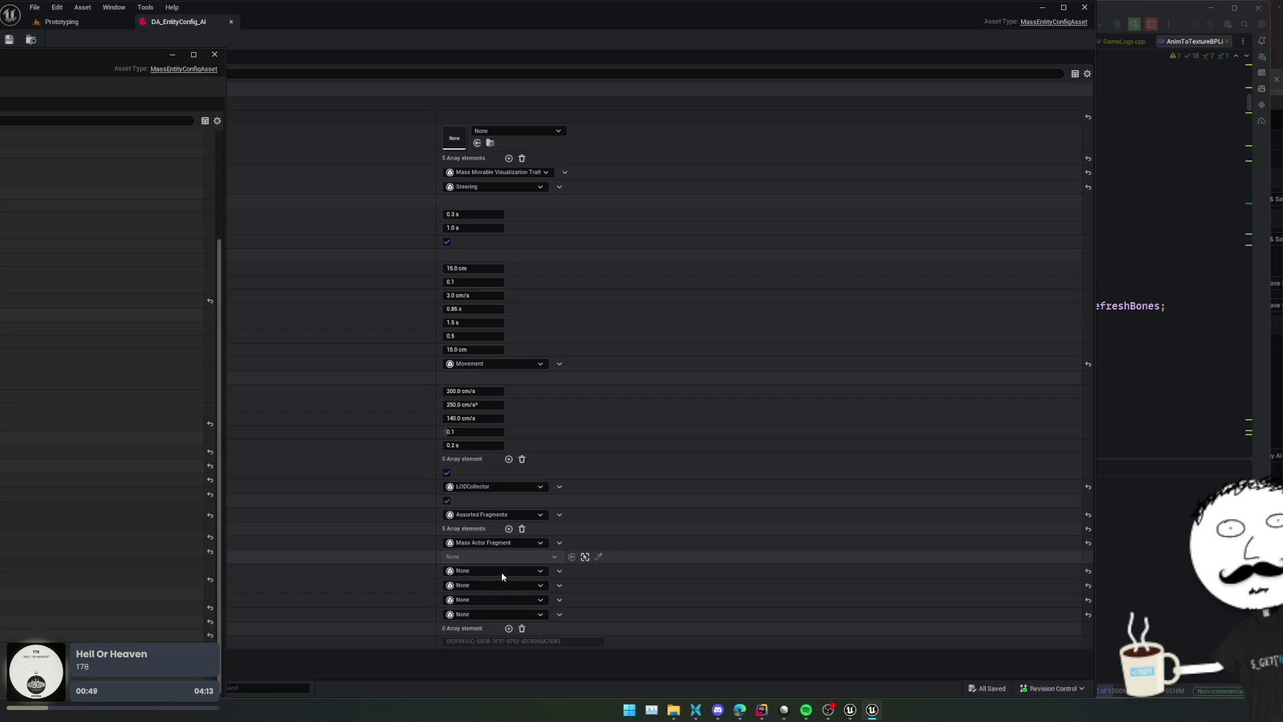
{"action": "left_click", "coordinate": [496, 600]}
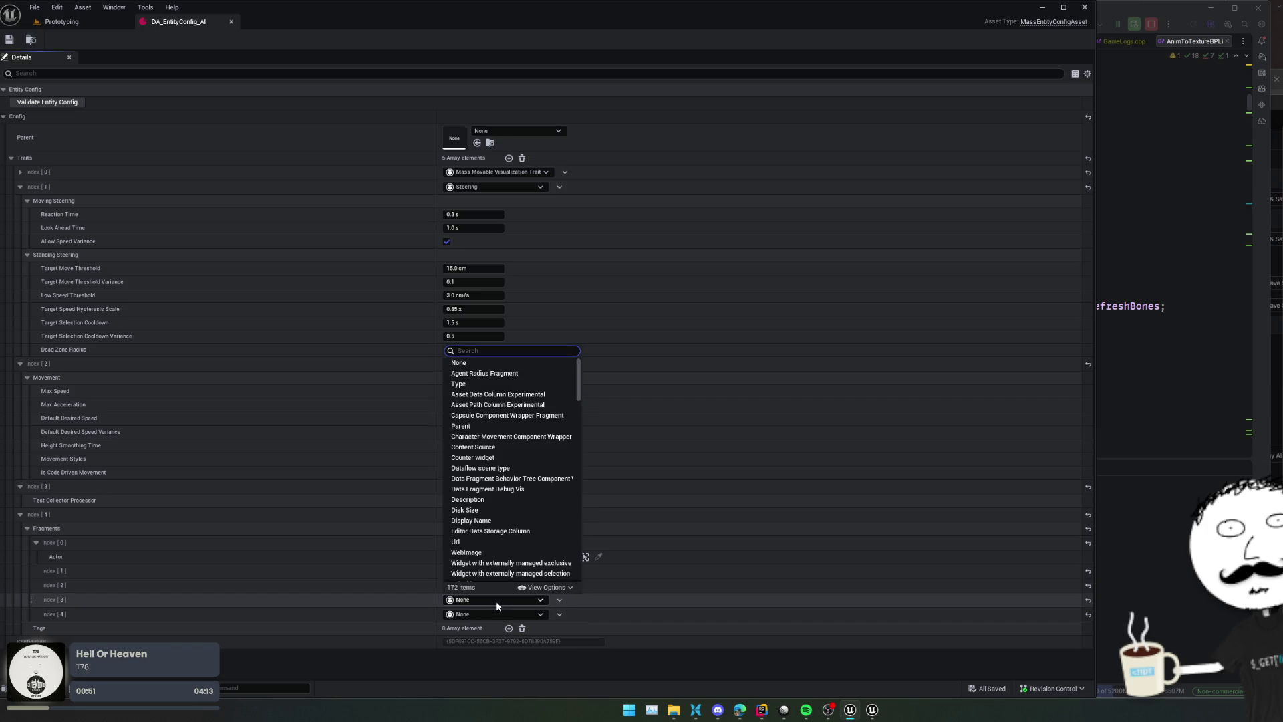
Set the fourth fragment to Agent Radius Fragment and the fifth to Mass Simulation LODFragment
{"action": "left_click", "coordinate": [494, 373]}
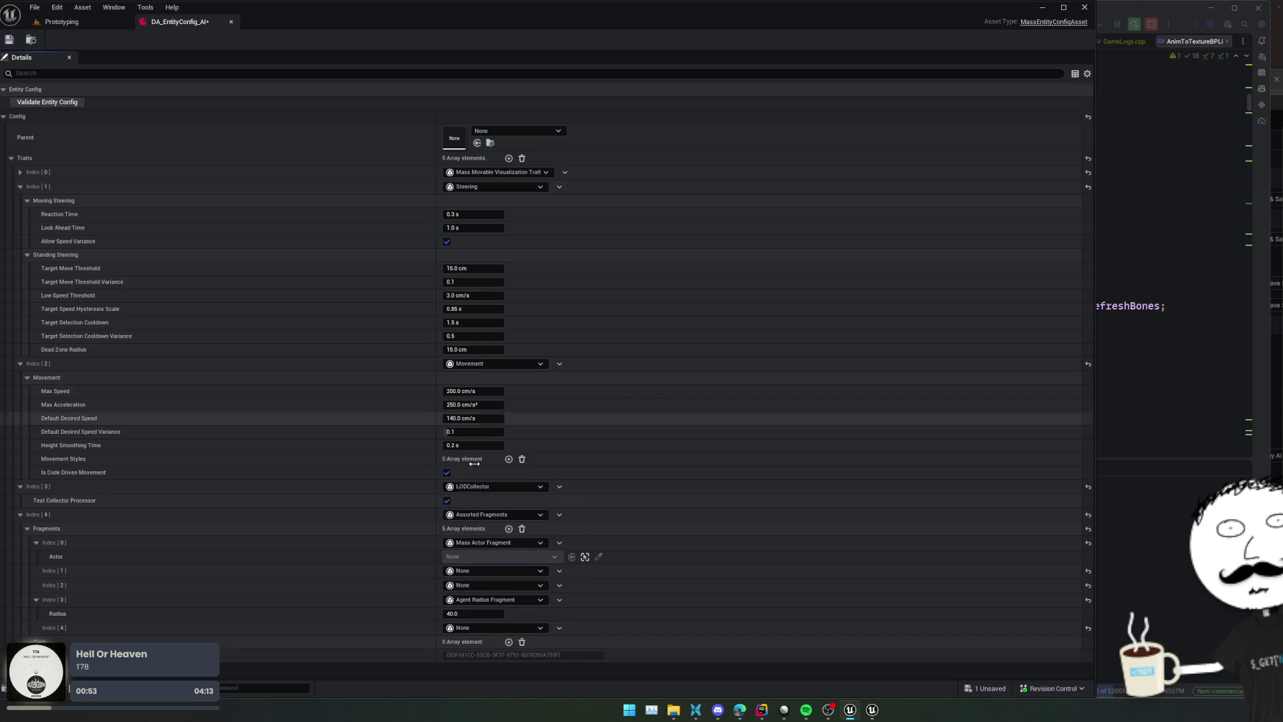
{"action": "left_click", "coordinate": [511, 628]}
{"action": "type", "text": "sim"}
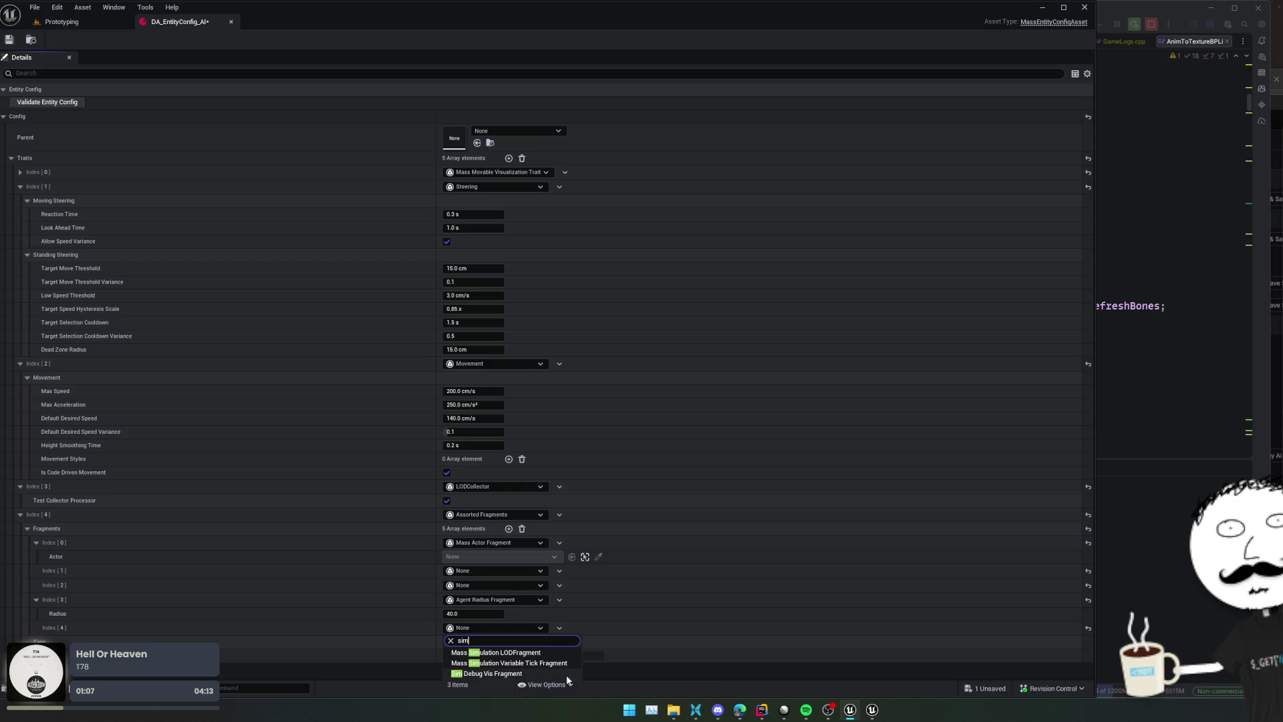
{"action": "left_click", "coordinate": [520, 653]}
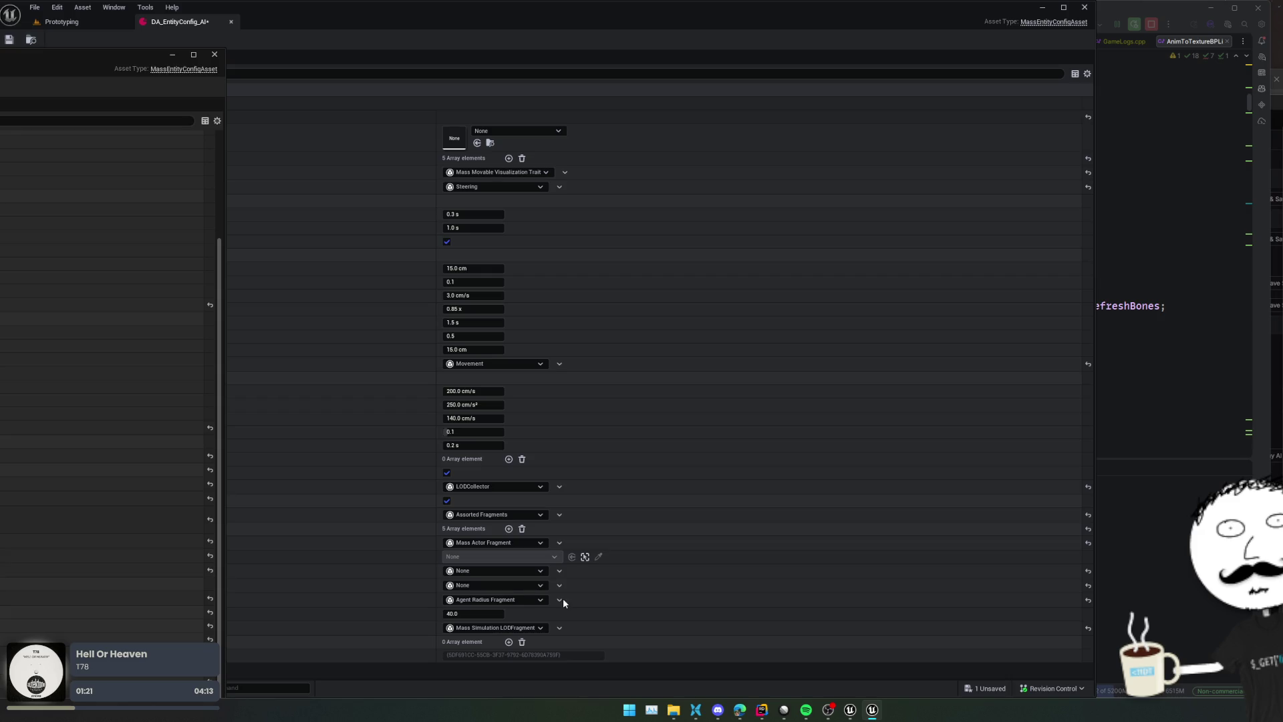
Change the fifth fragment to Transform Fragment, keeping Agent Radius as the fourth, and save
{"action": "left_click", "coordinate": [527, 599]}
{"action": "type", "text": "transf"}
{"action": "key", "text": "Return"}
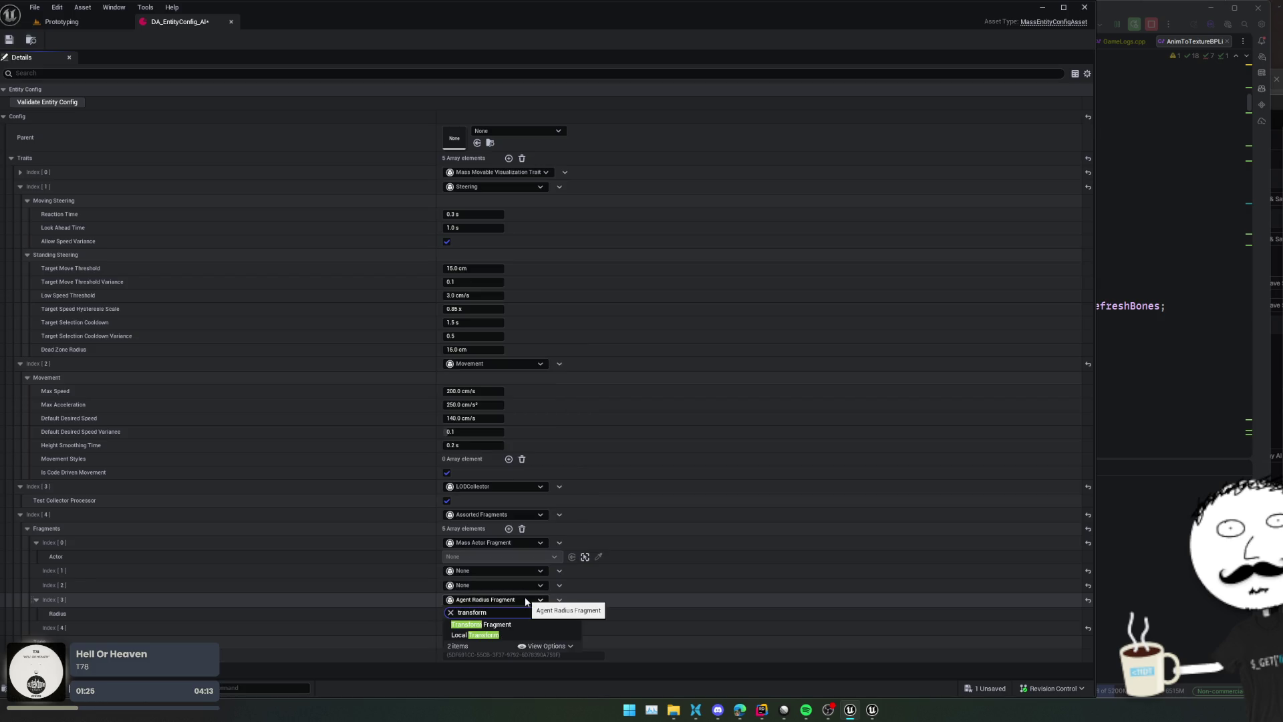
{"action": "scroll", "coordinate": [355, 552], "scroll_direction": "down", "scroll_amount": 1}
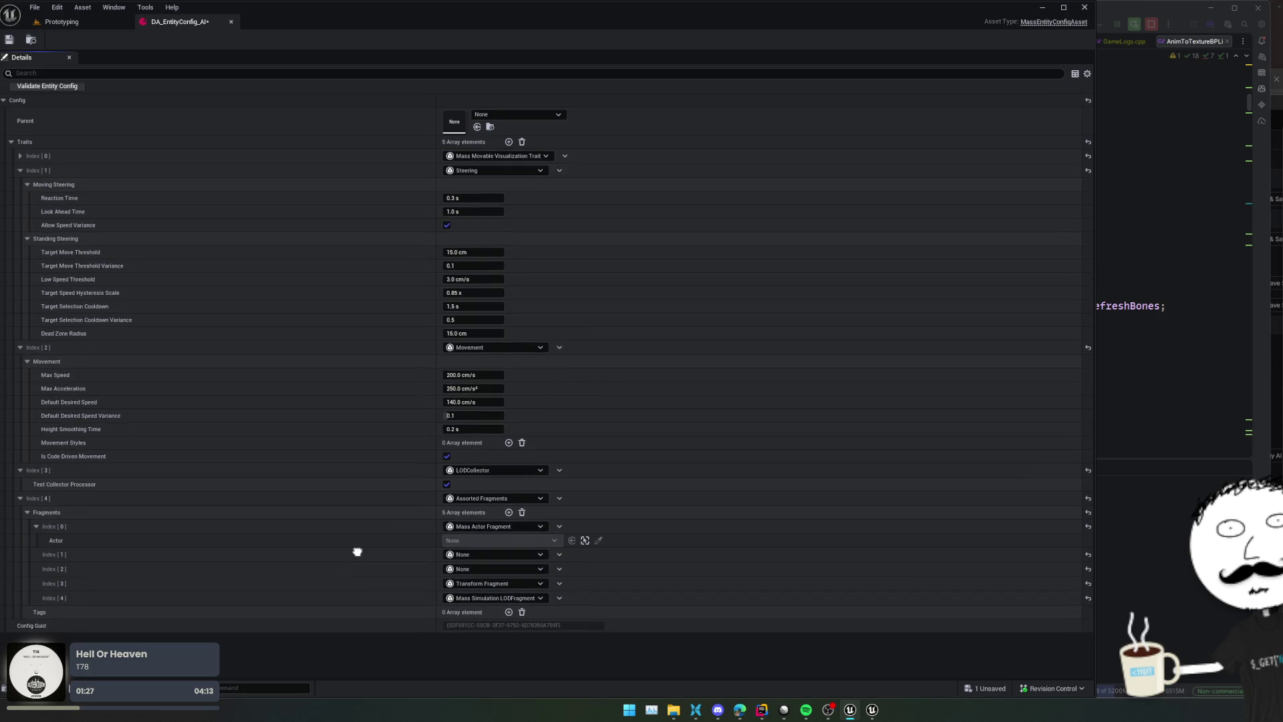
{"action": "key", "text": "ctrl+z"}
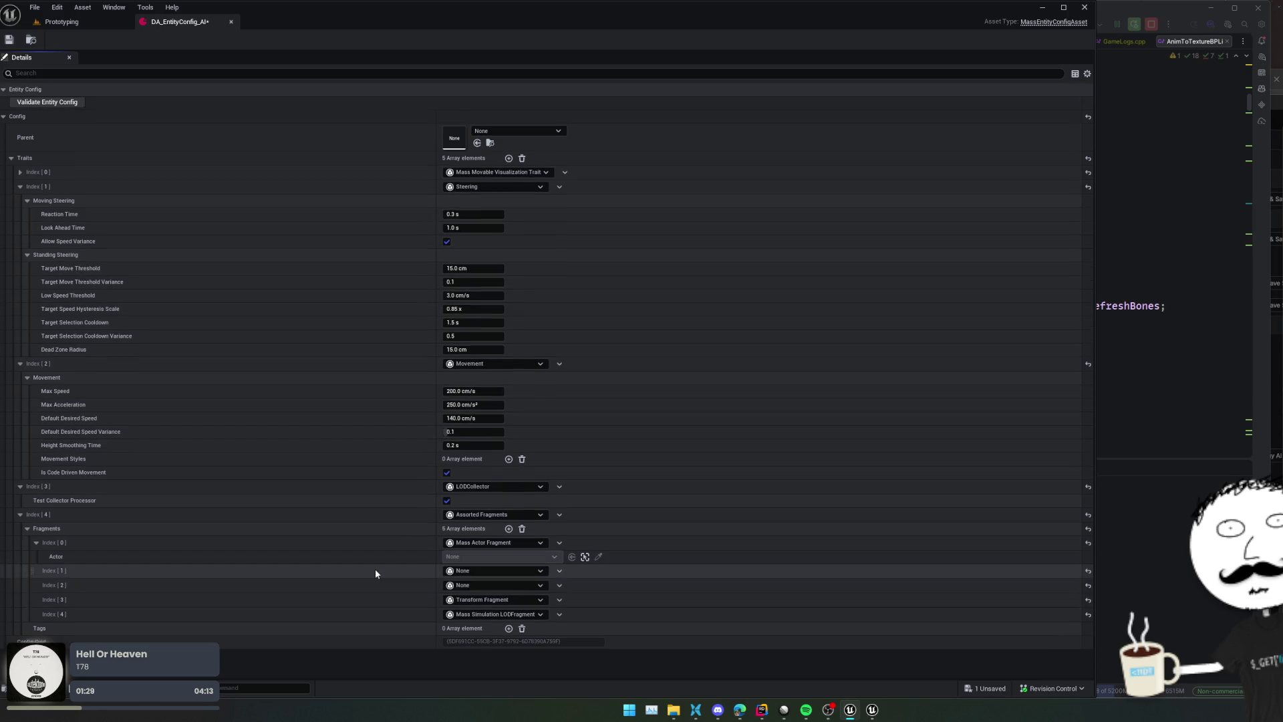
{"action": "left_click", "coordinate": [488, 631]}
{"action": "type", "text": "tra"}
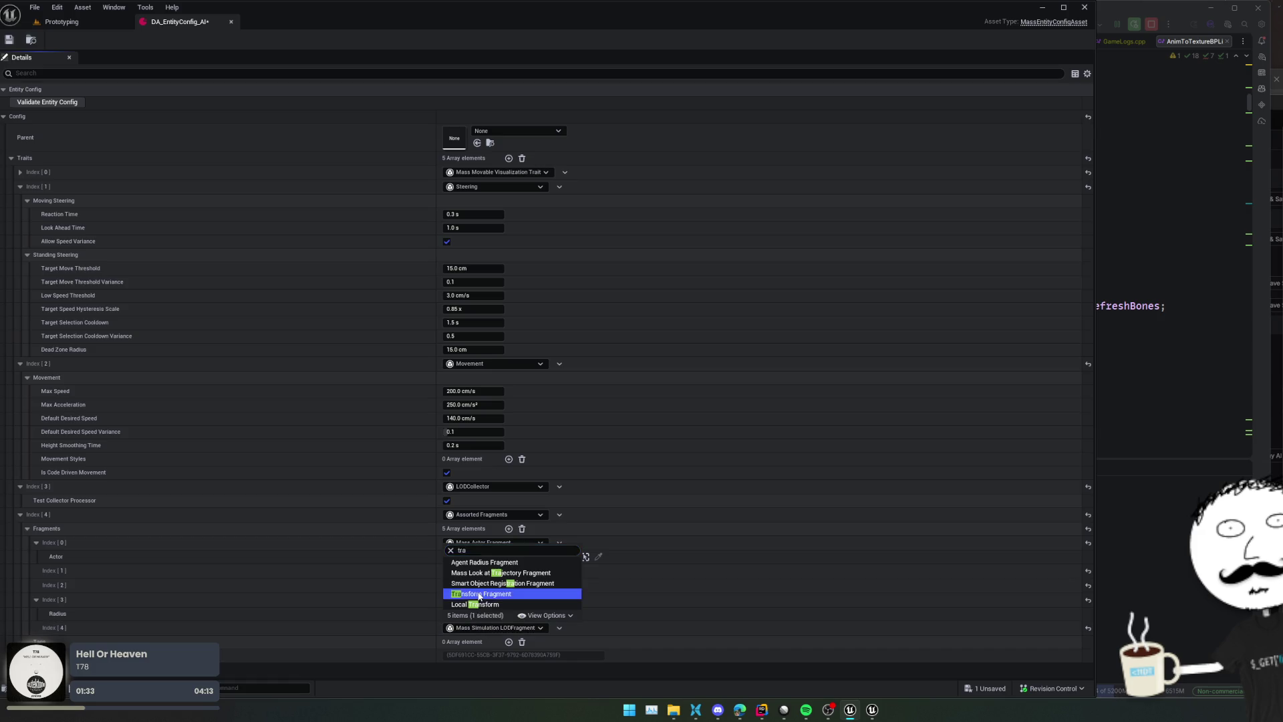
{"action": "left_click", "coordinate": [481, 593]}
{"action": "key", "text": "ctrl+s"}
Delete the two empty fragment entries and add two empty Tags entries
{"action": "left_click", "coordinate": [559, 585]}
{"action": "left_click", "coordinate": [573, 597]}
{"action": "left_click", "coordinate": [560, 584]}
{"action": "left_click", "coordinate": [566, 596]}
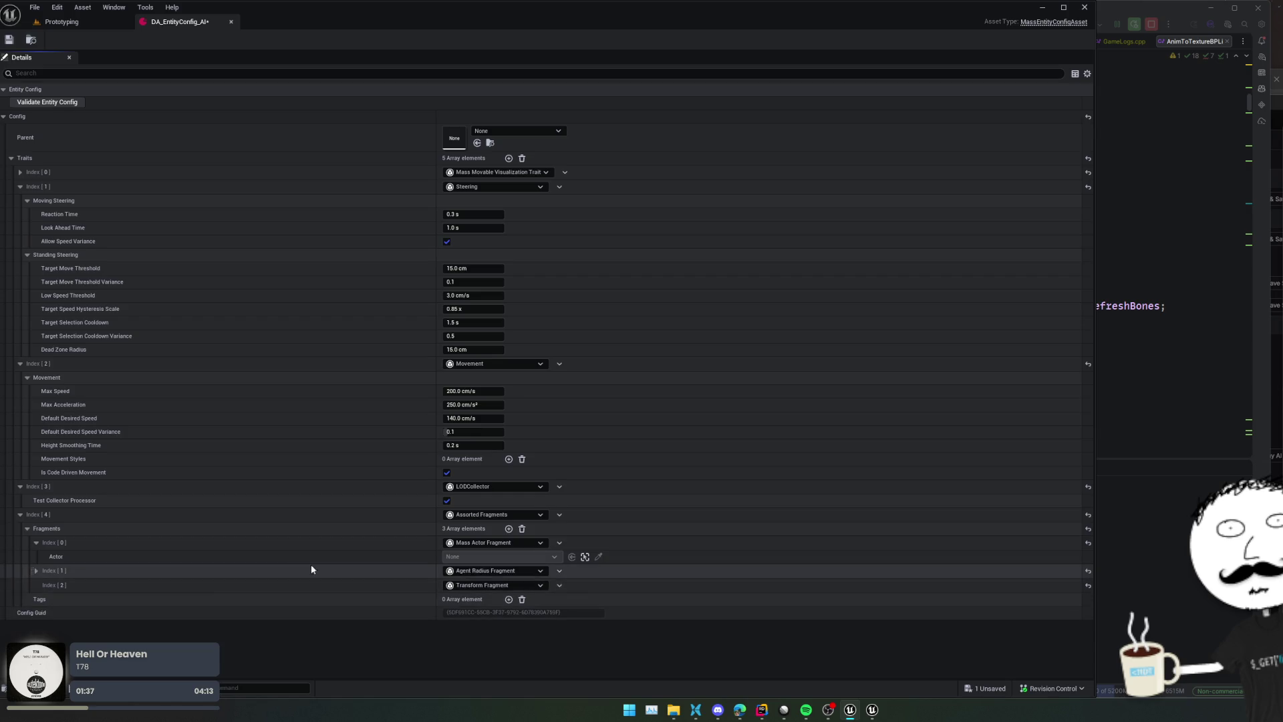
{"action": "left_click", "coordinate": [509, 599]}
{"action": "left_click", "coordinate": [509, 600]}
{"action": "left_click", "coordinate": [466, 613]}
{"action": "type", "text": "sim"}
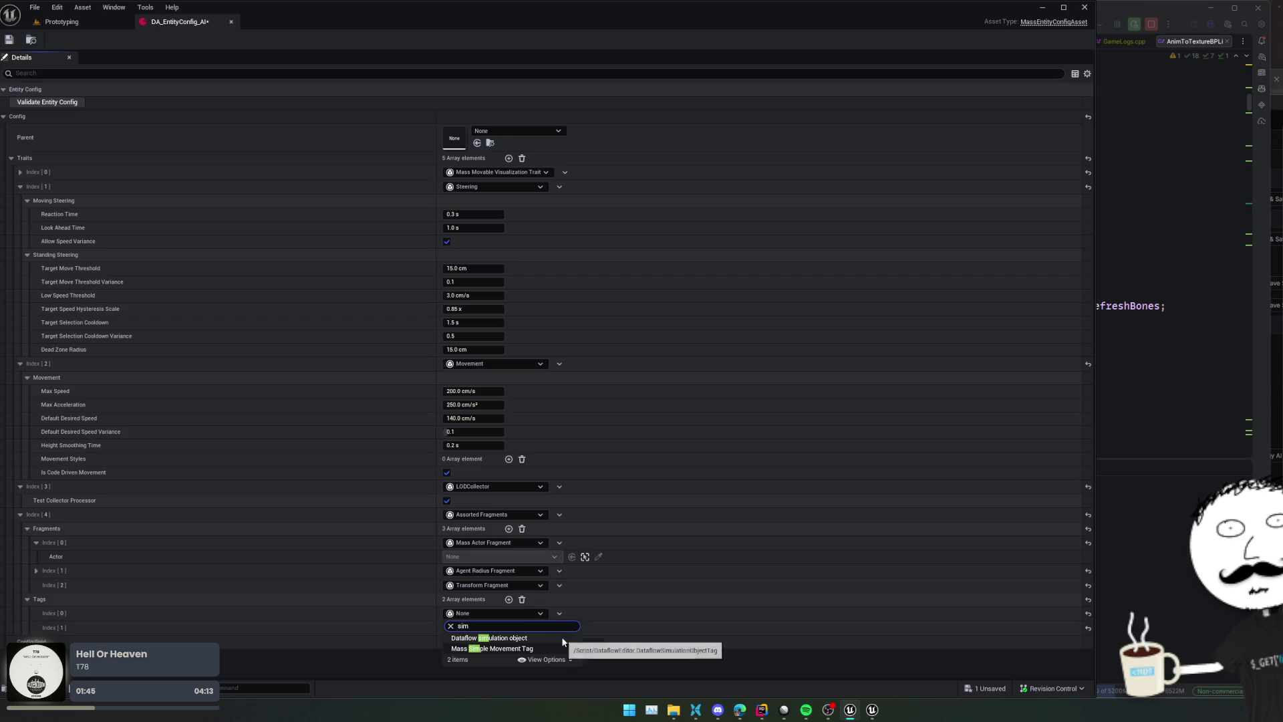
Clear all Tags entries and collapse the Steering, Movement and LODCollector trait details
{"action": "left_click", "coordinate": [347, 612]}
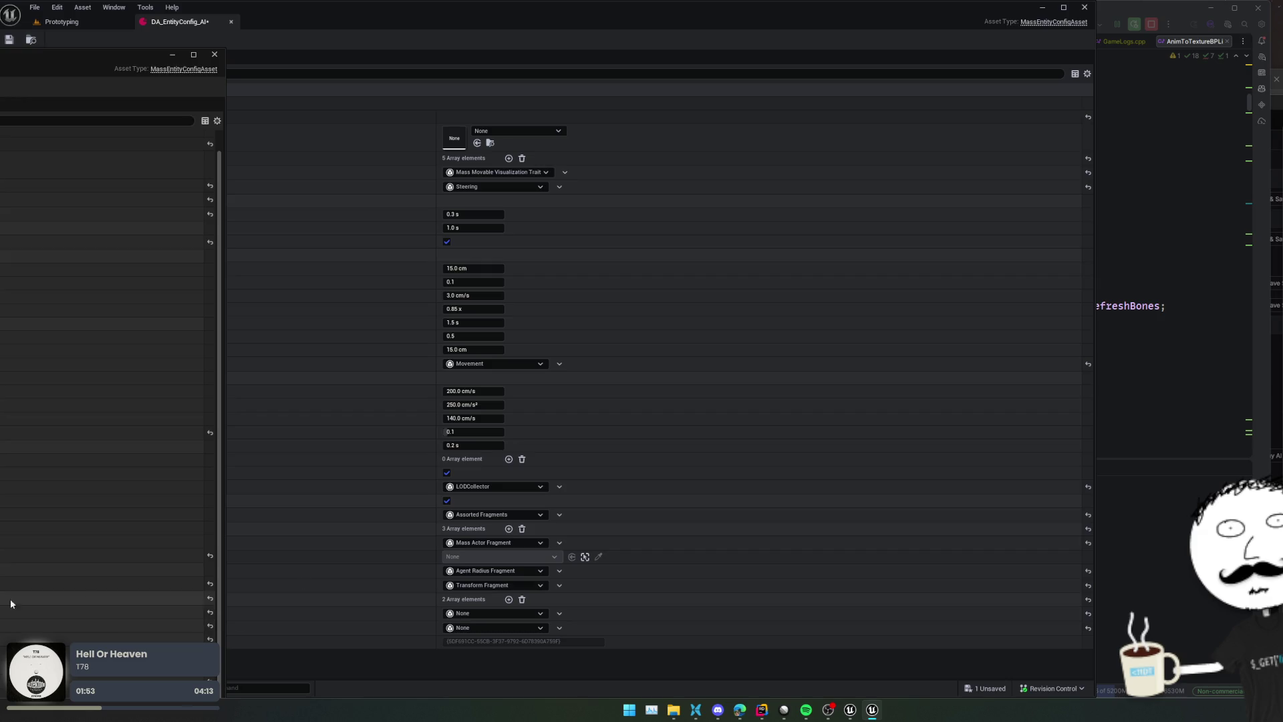
{"action": "left_click", "coordinate": [524, 600]}
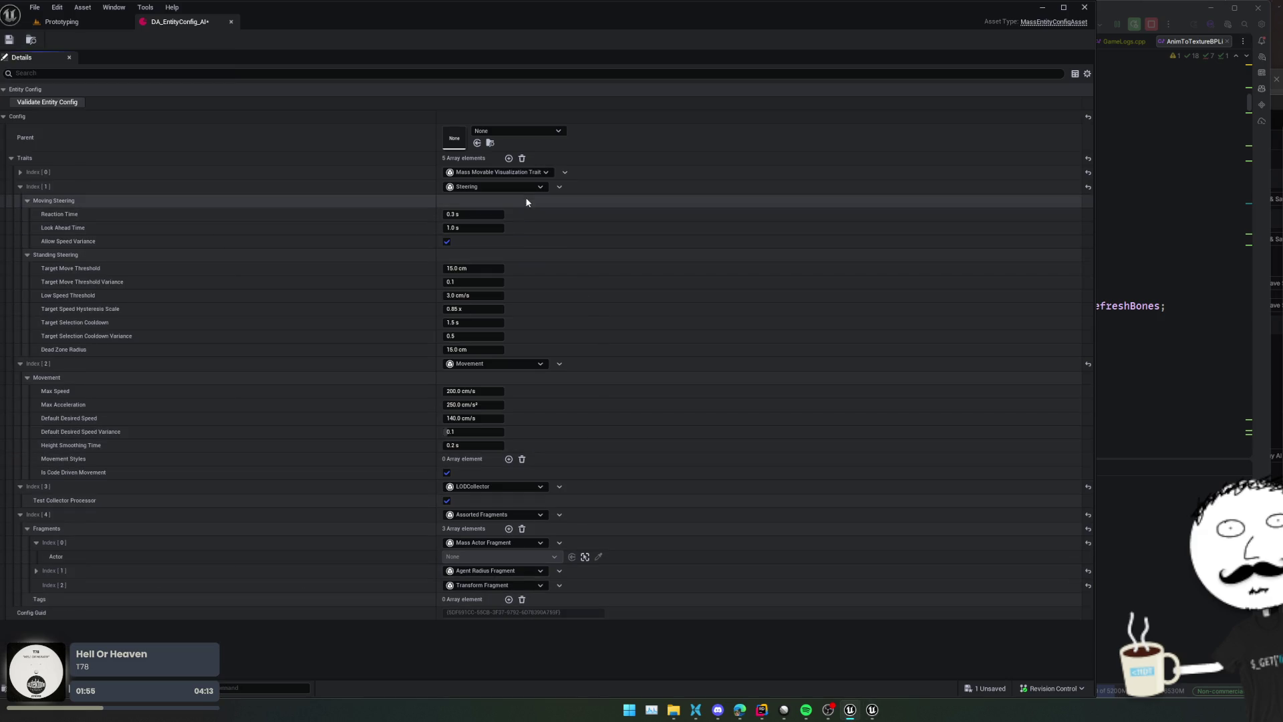
{"action": "left_click", "coordinate": [20, 186]}
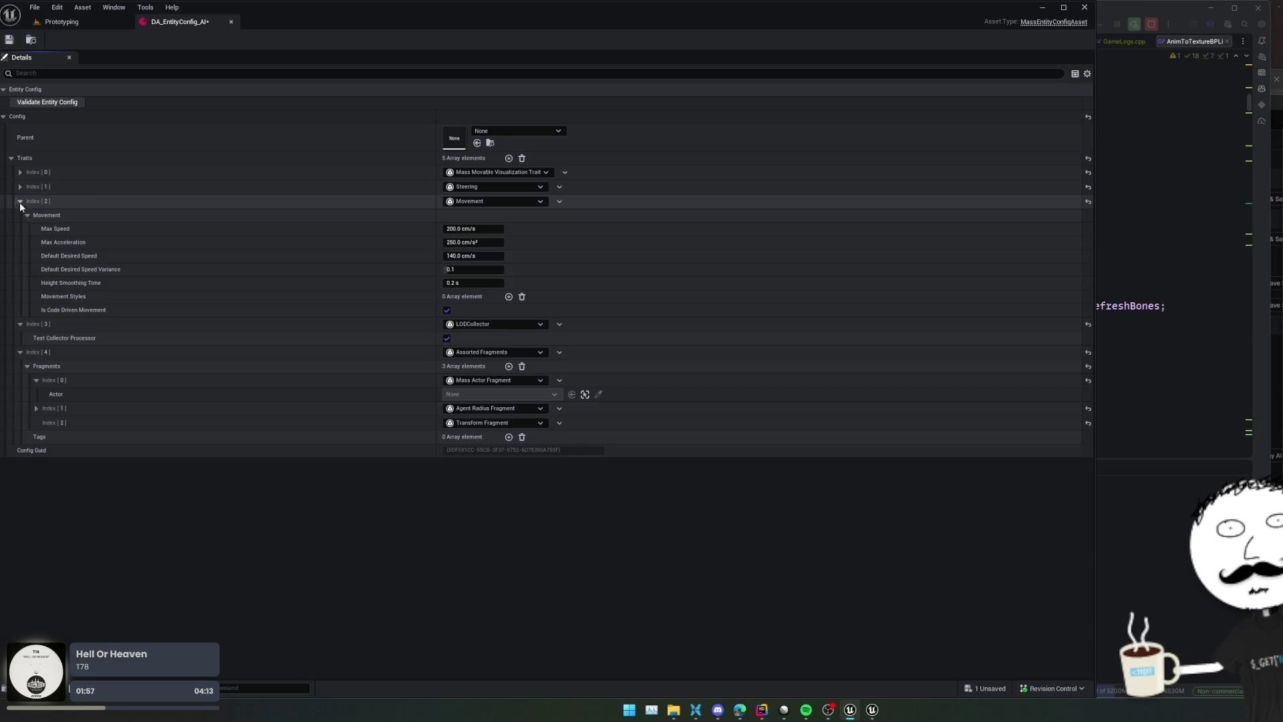
{"action": "left_click", "coordinate": [20, 201]}
{"action": "key", "text": "ctrl+s"}
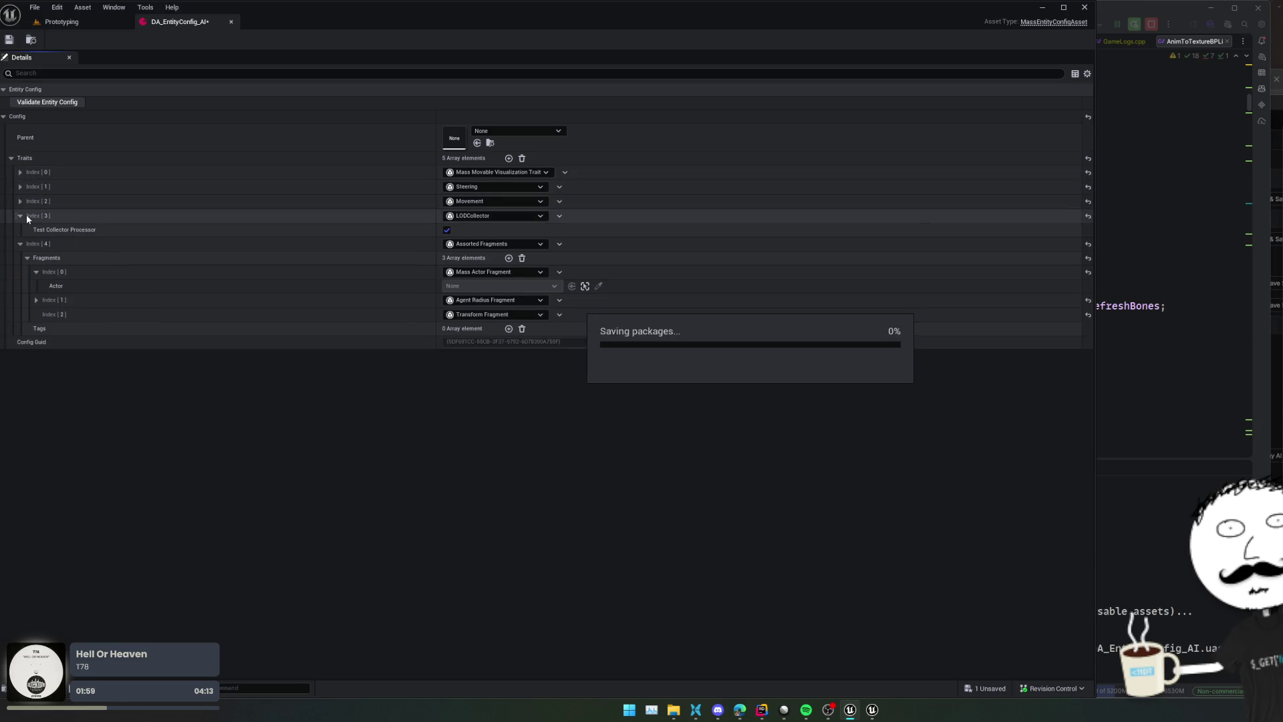
{"action": "left_click", "coordinate": [20, 215]}
Add a SimulationLOD trait with Enable Variable Ticking turned on and save
{"action": "left_click", "coordinate": [509, 158]}
{"action": "left_click", "coordinate": [495, 329]}
{"action": "type", "text": "simu"}
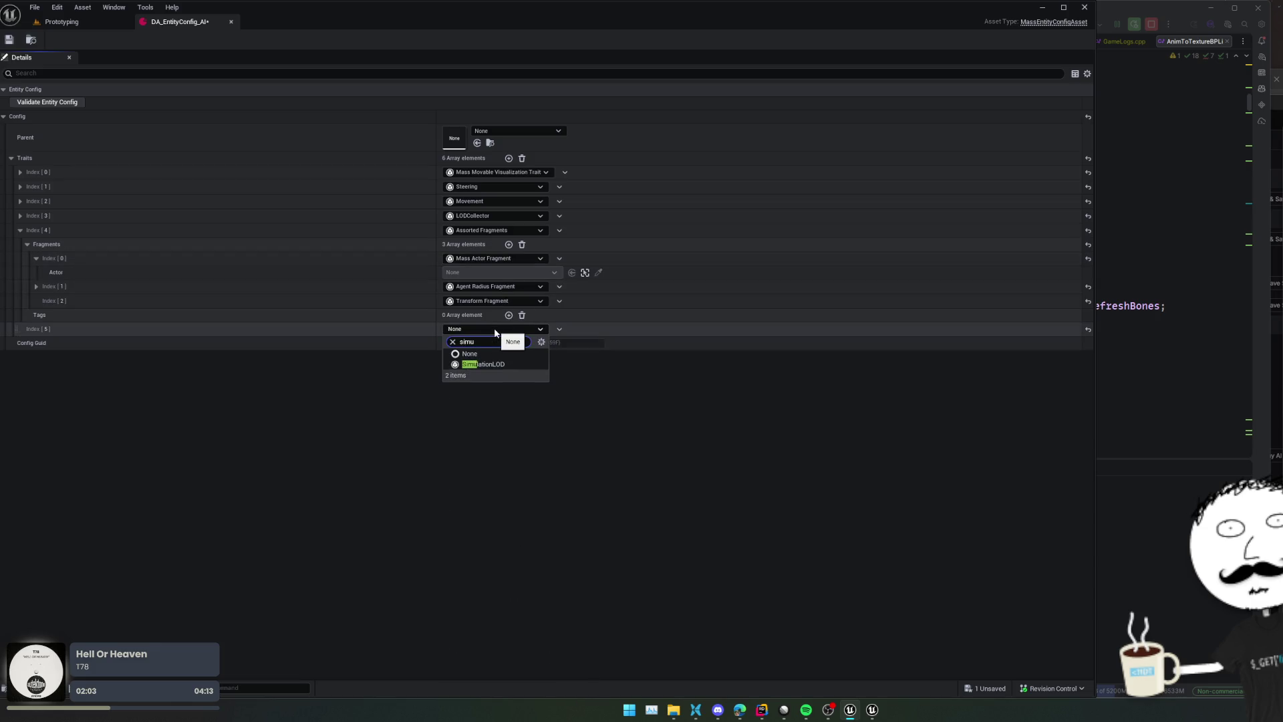
{"action": "left_click", "coordinate": [484, 364]}
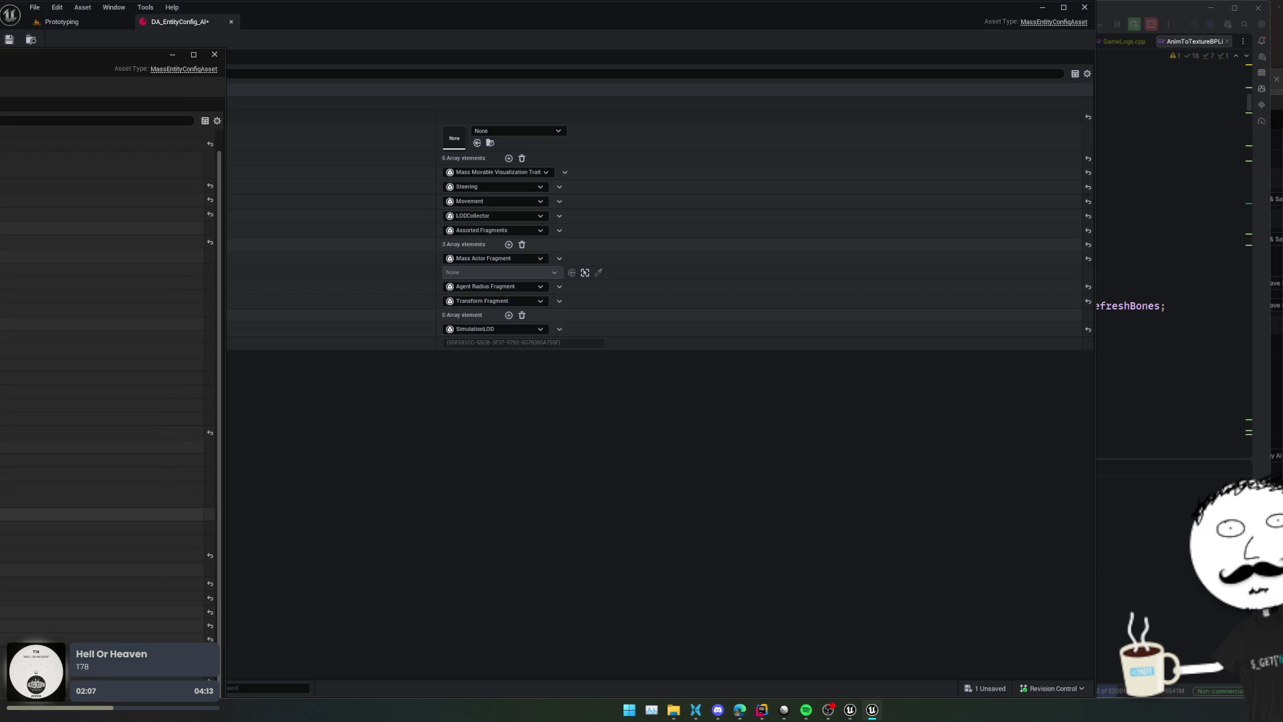
{"action": "scroll", "coordinate": [107, 374], "scroll_direction": "down", "scroll_amount": 2}
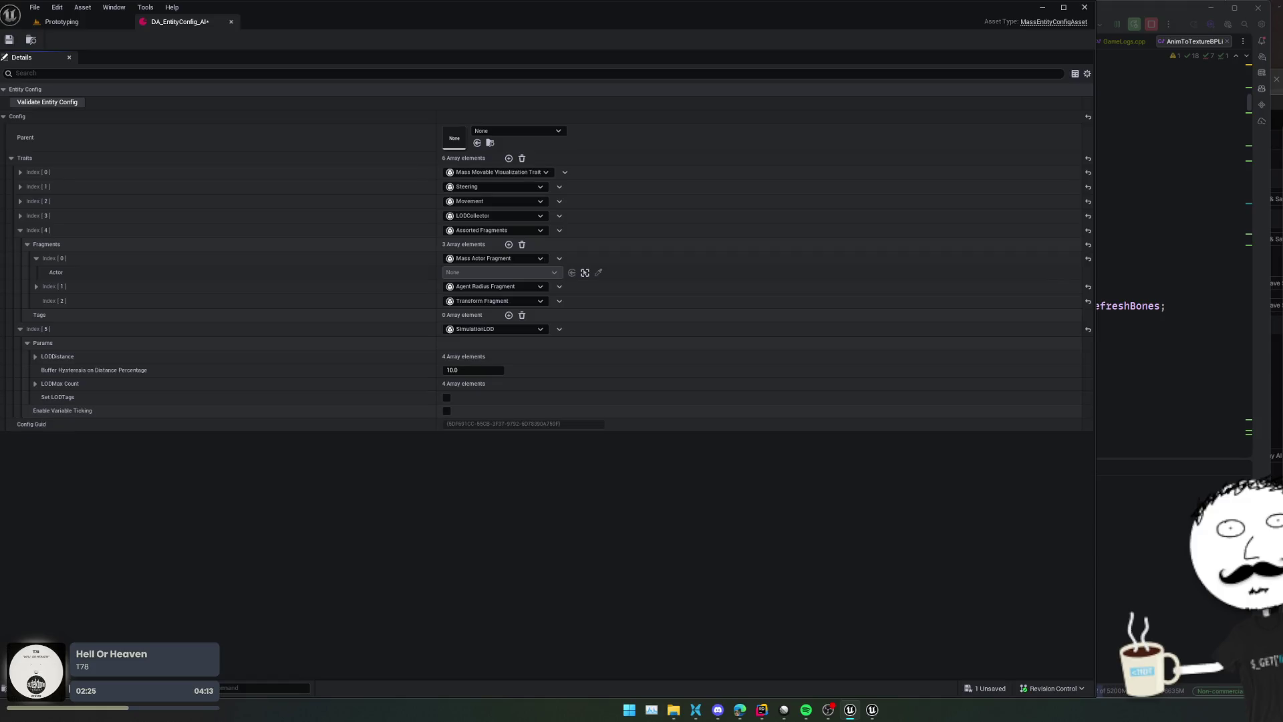
{"action": "left_click", "coordinate": [446, 410]}
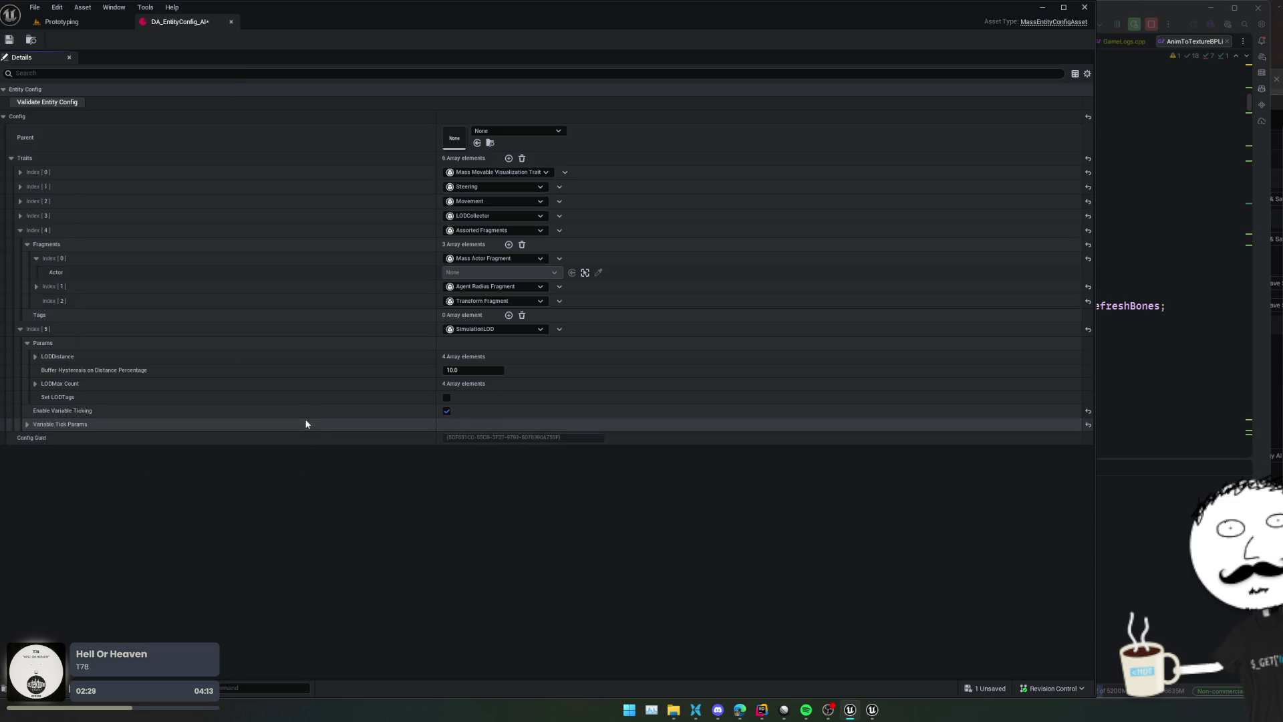
{"action": "left_click", "coordinate": [27, 425]}
{"action": "key", "text": "ctrl+s"}
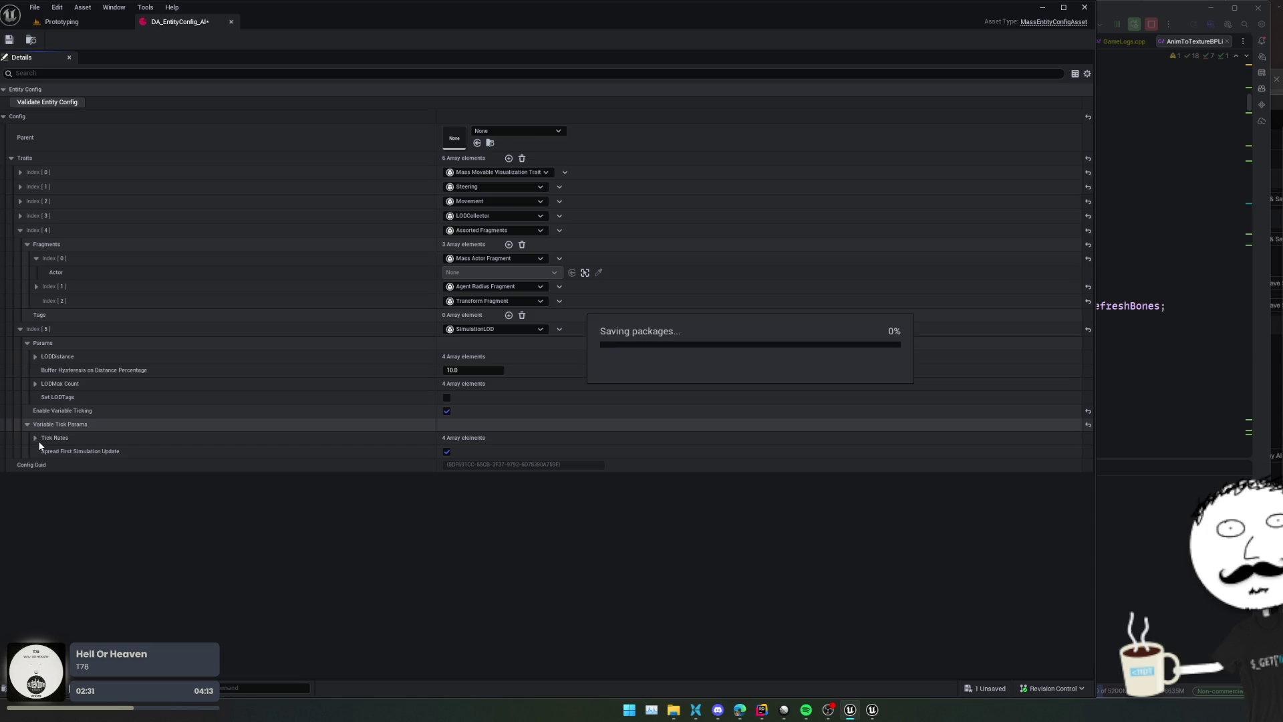
Expand the SimulationLOD tick rates list and add one more empty trait slot
{"action": "left_click", "coordinate": [36, 438]}
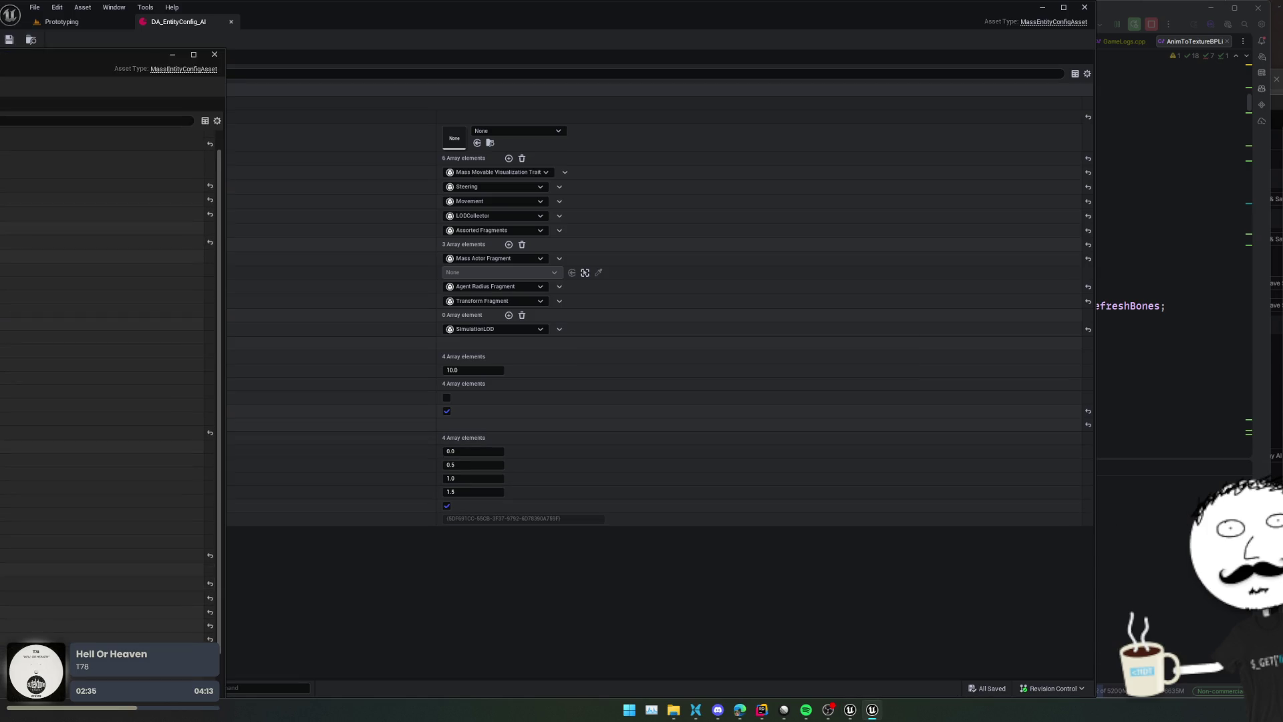
{"action": "scroll", "coordinate": [146, 517], "scroll_direction": "down", "scroll_amount": 1}
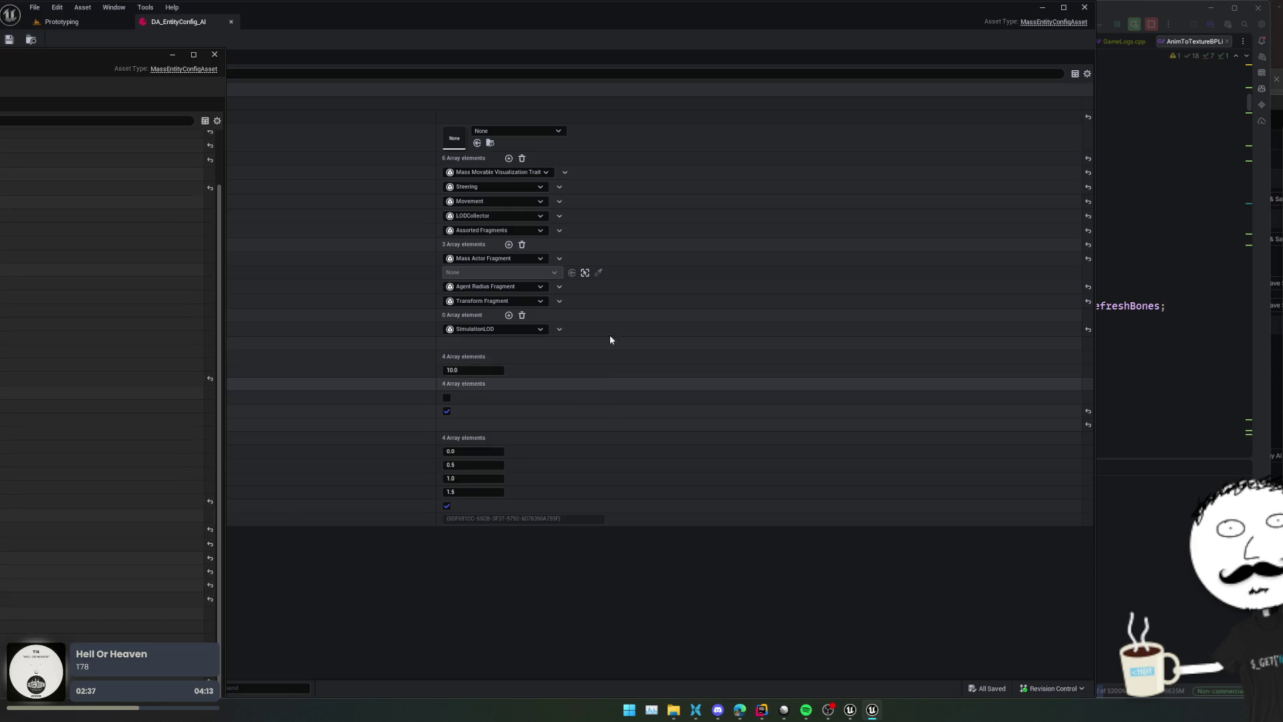
{"action": "left_click", "coordinate": [508, 158]}
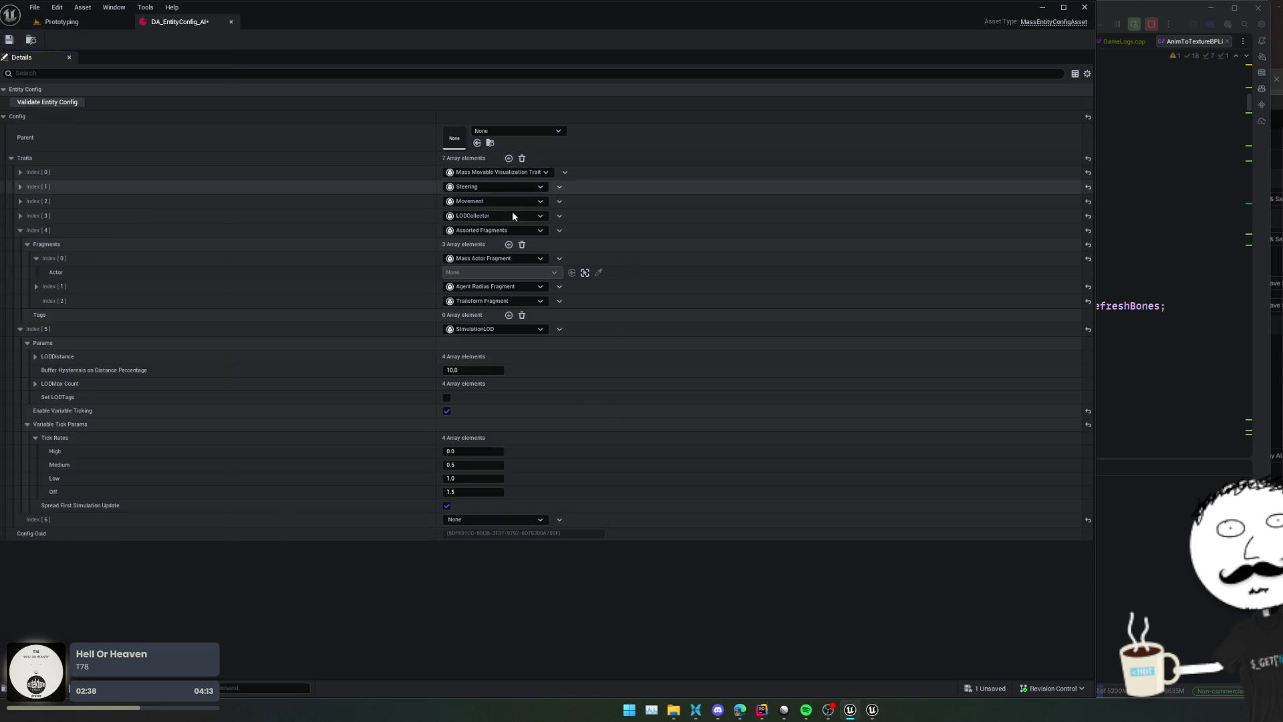
Set the seventh trait to Smooth Orientation and save the entity config
{"action": "left_click", "coordinate": [478, 519]}
{"action": "type", "text": "ori"}
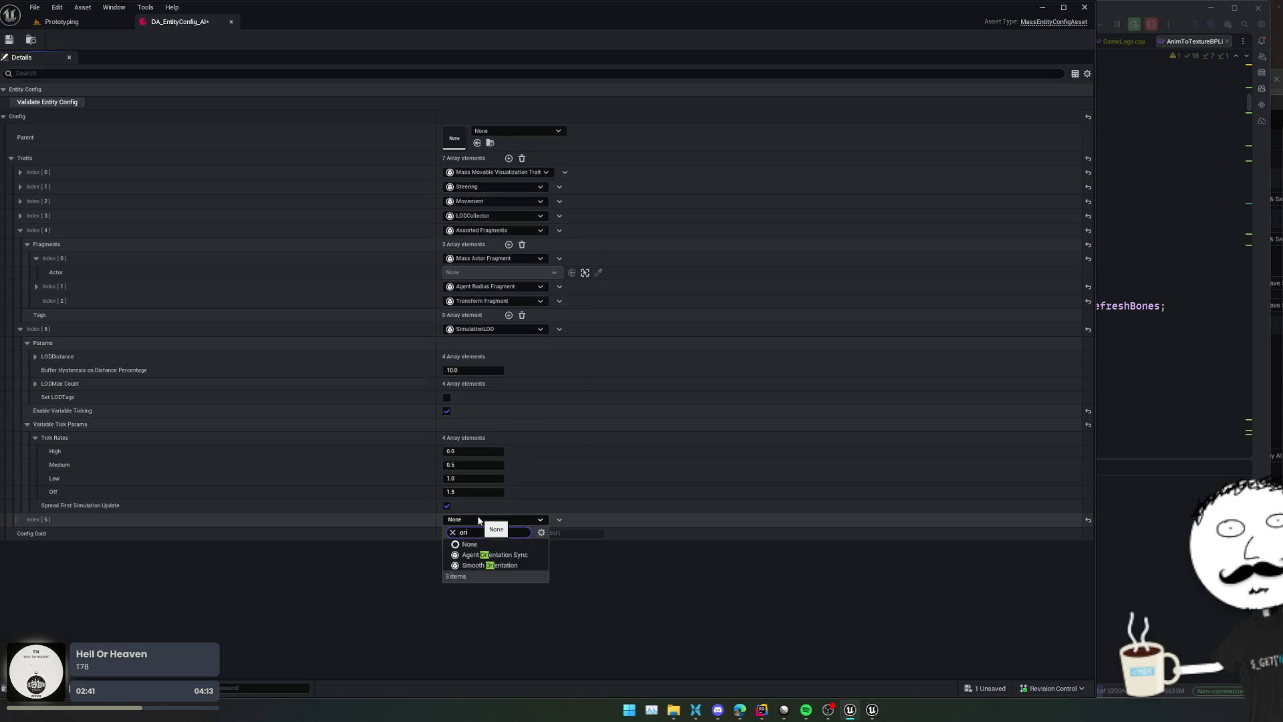
{"action": "left_click", "coordinate": [521, 565]}
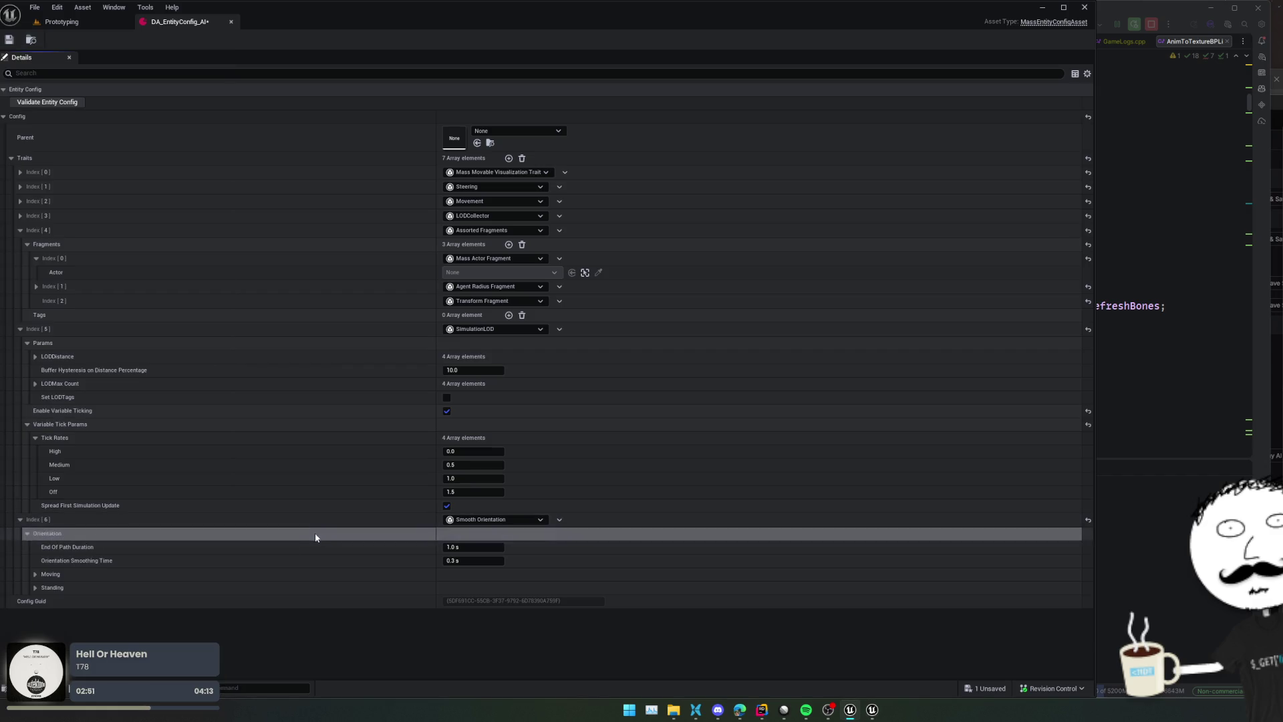
{"action": "key", "text": "ctrl+s"}
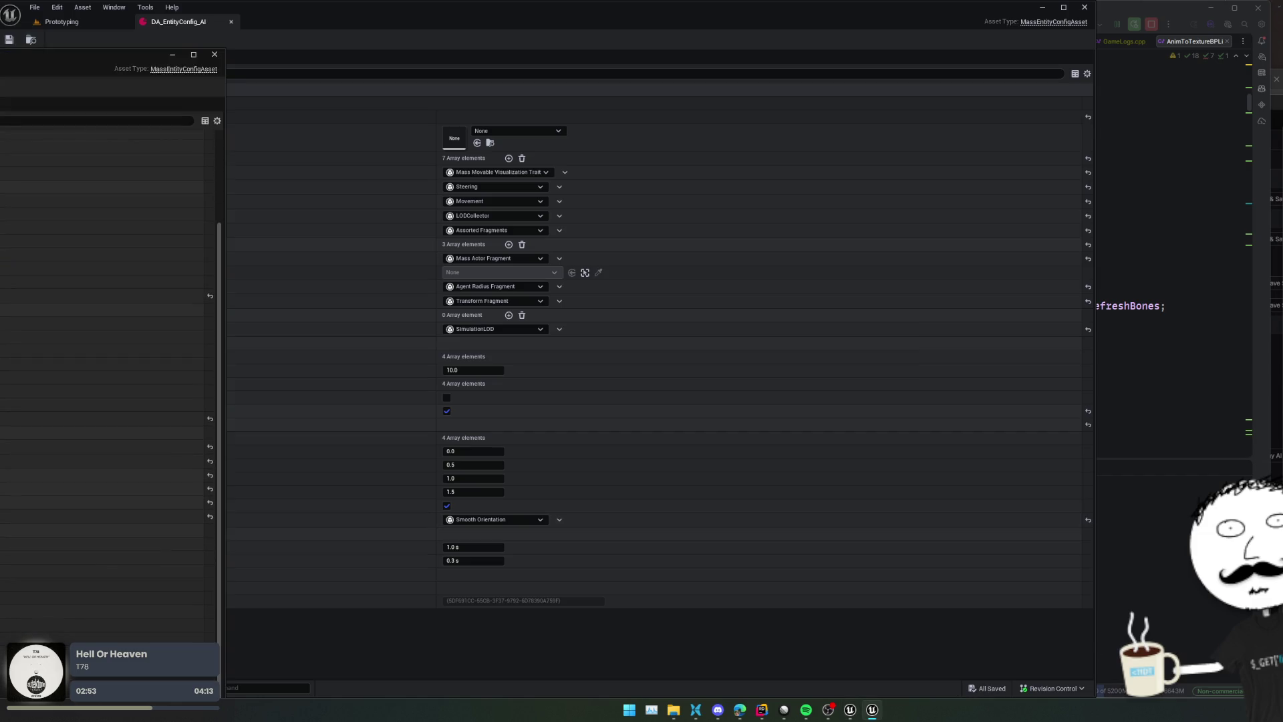
Add an eighth trait set to Navigation Obstacle and save
{"action": "left_click", "coordinate": [509, 158]}
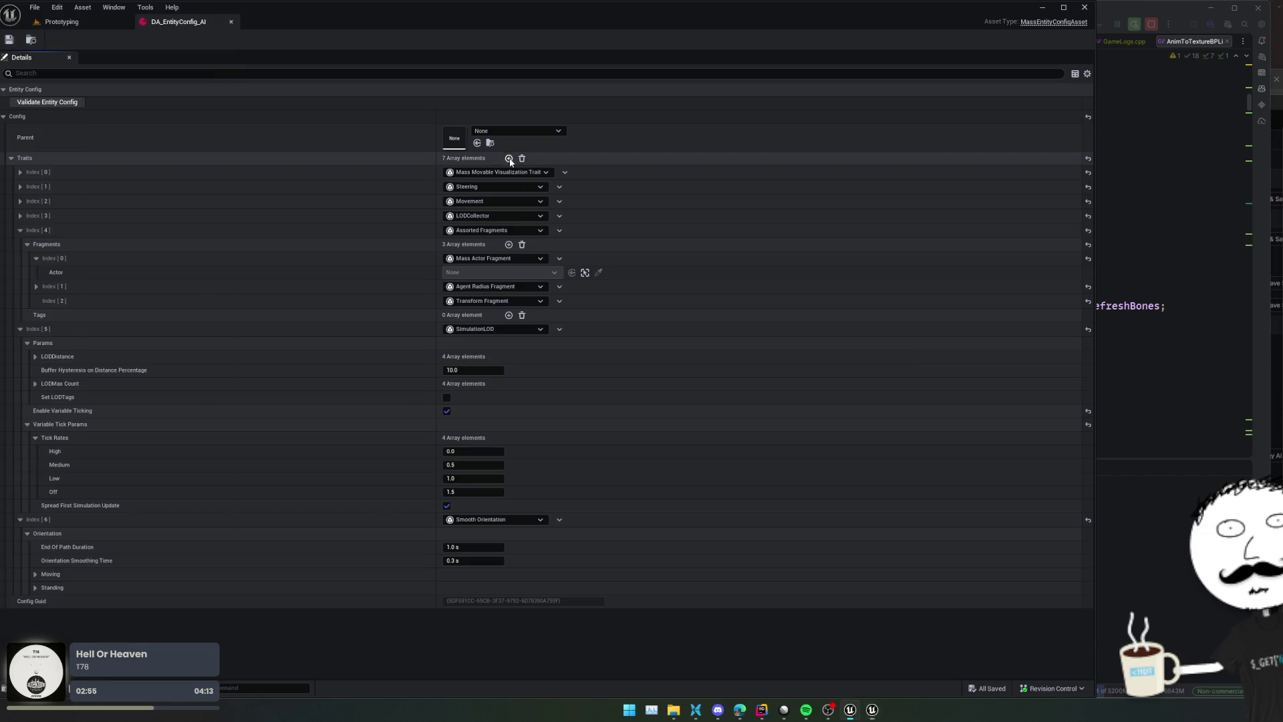
{"action": "left_click", "coordinate": [509, 158]}
{"action": "left_click", "coordinate": [490, 602]}
{"action": "type", "text": "nav"}
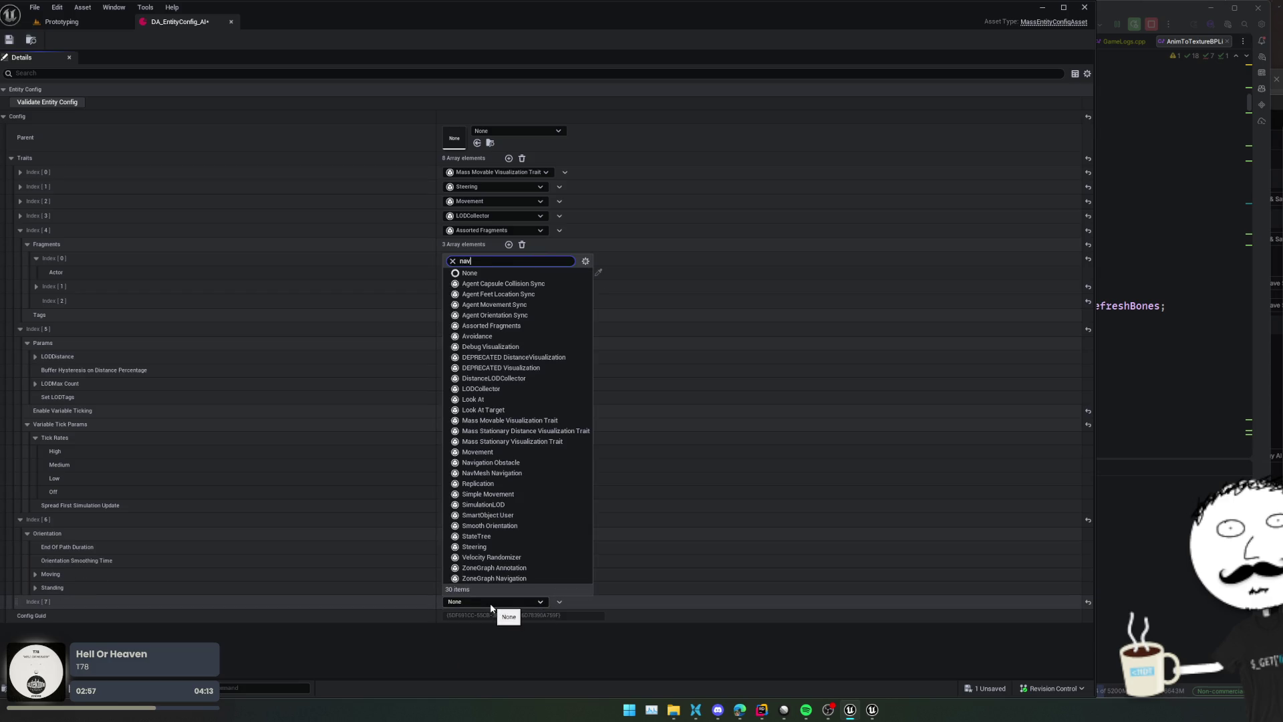
{"action": "type", "text": "ig"}
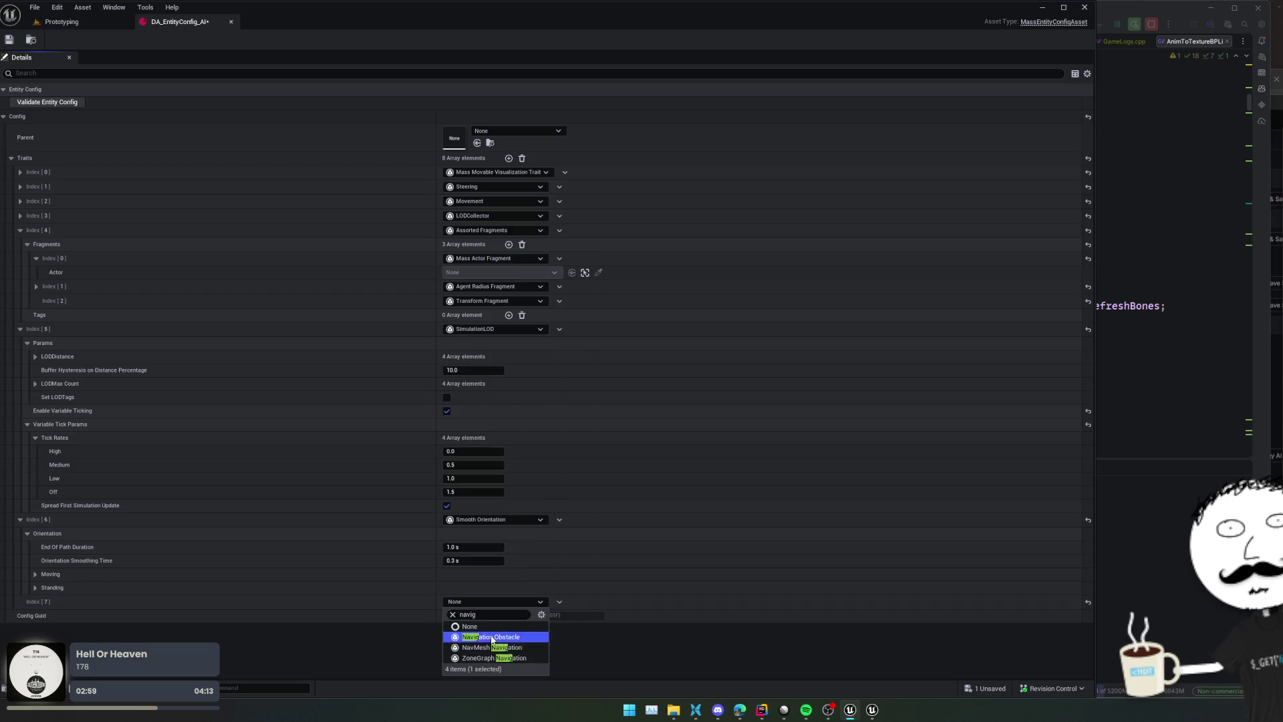
{"action": "left_click", "coordinate": [491, 637]}
{"action": "key", "text": "ctrl+s"}
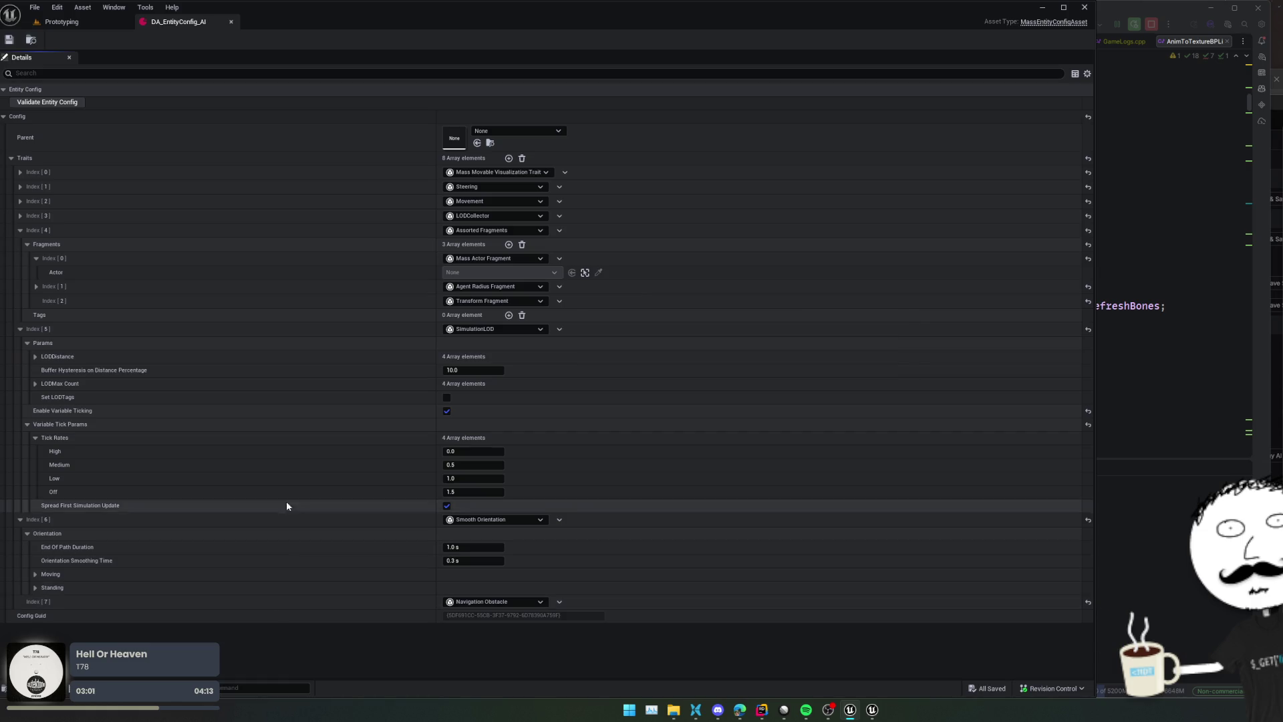
Close the floating entity config window and switch to the MassAITesting project
{"action": "key", "text": "alt+Tab"}
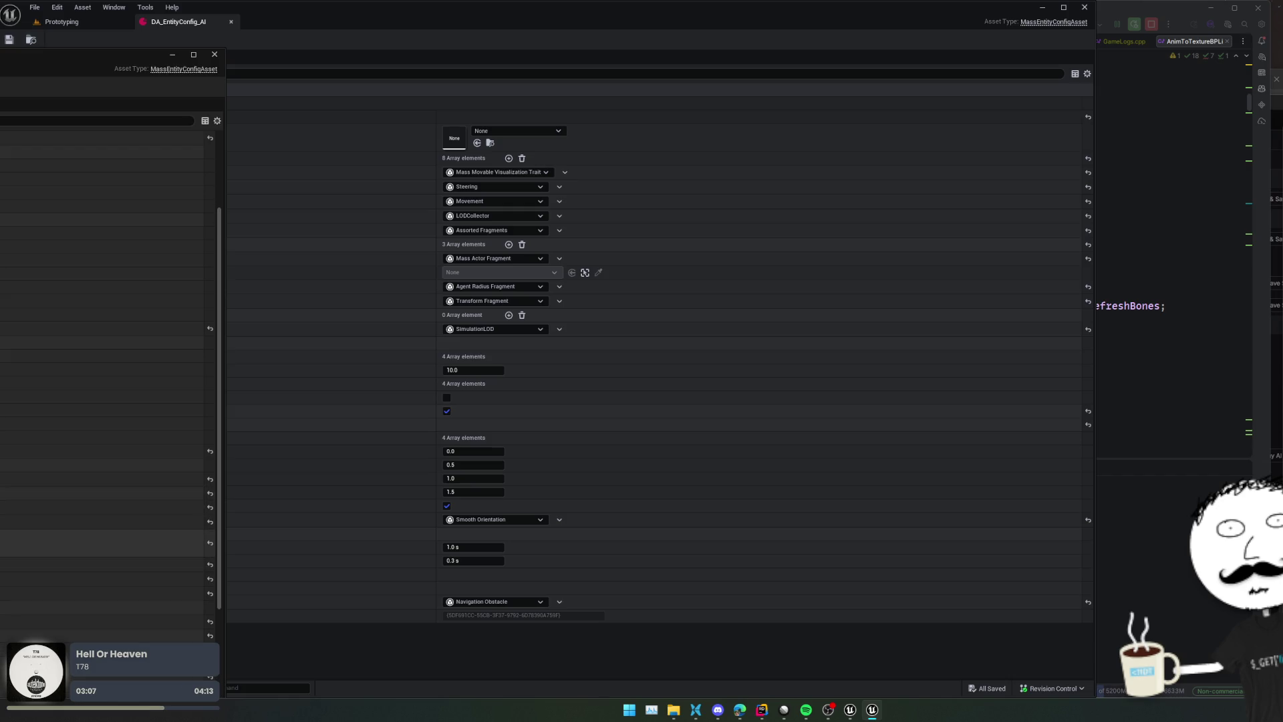
{"action": "left_click", "coordinate": [172, 54]}
{"action": "key", "text": "alt+Tab"}
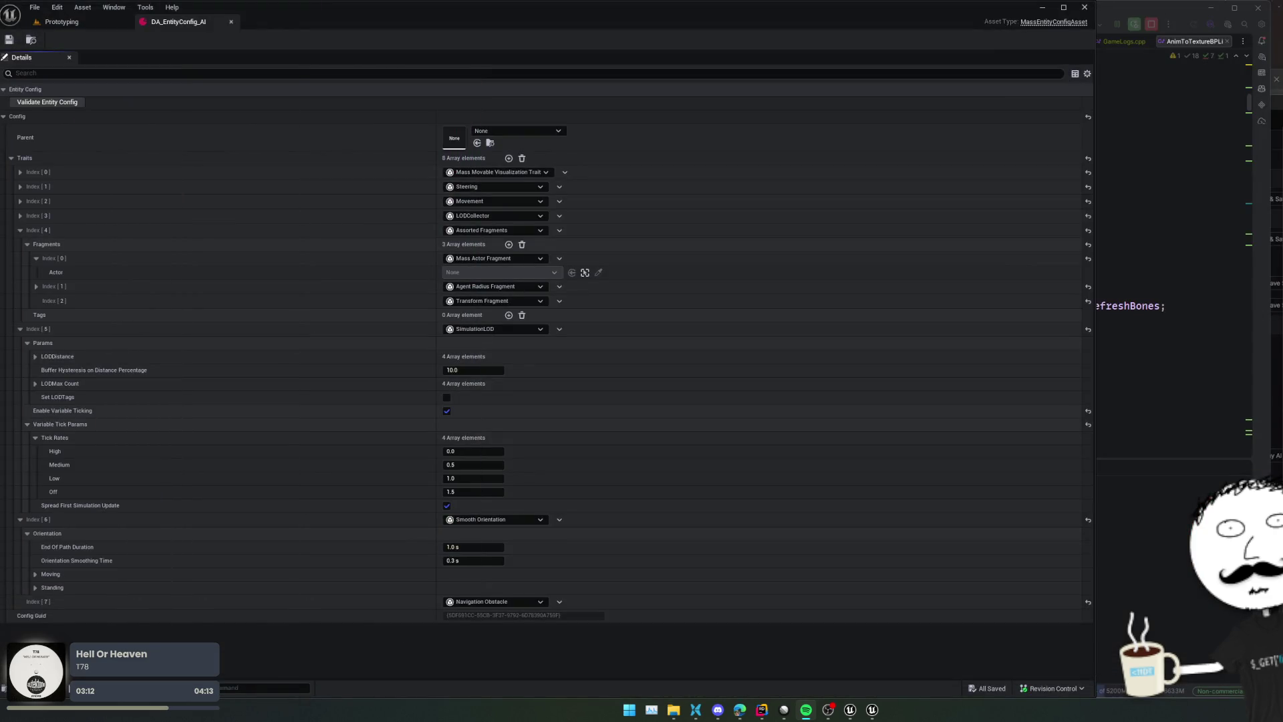
{"action": "left_click", "coordinate": [659, 443]}
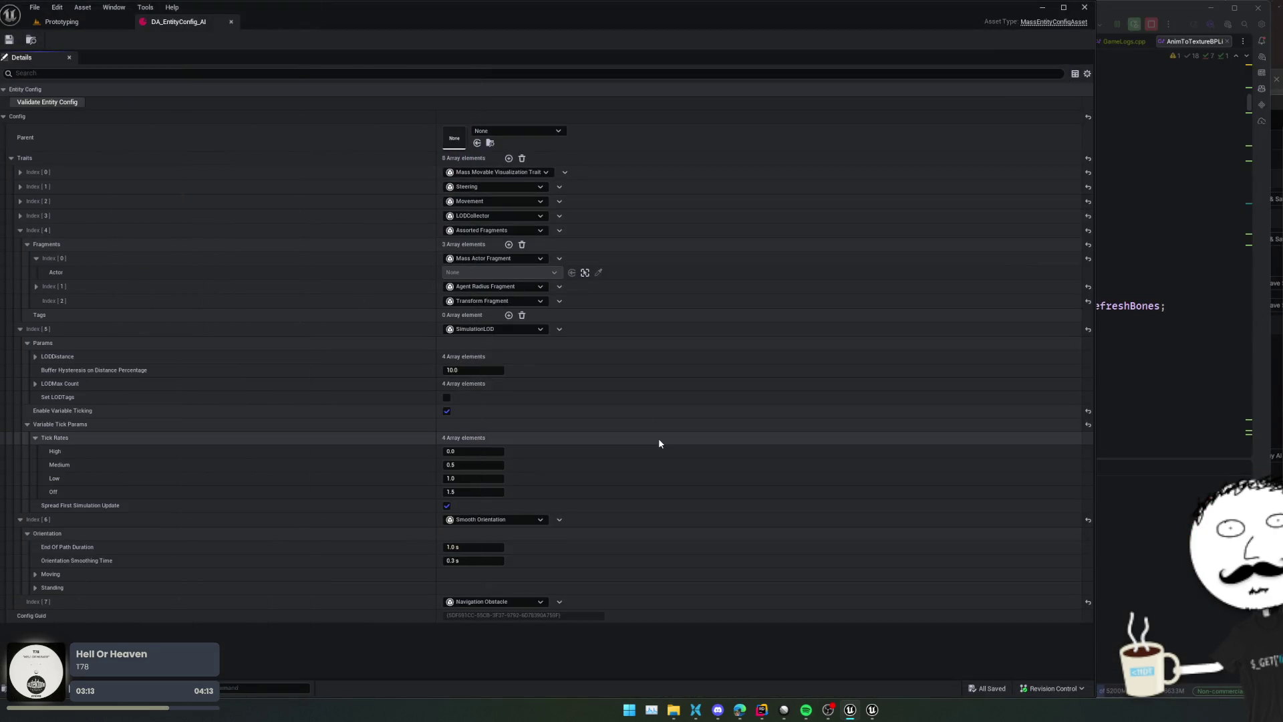
{"action": "mouse_move", "coordinate": [762, 710]}
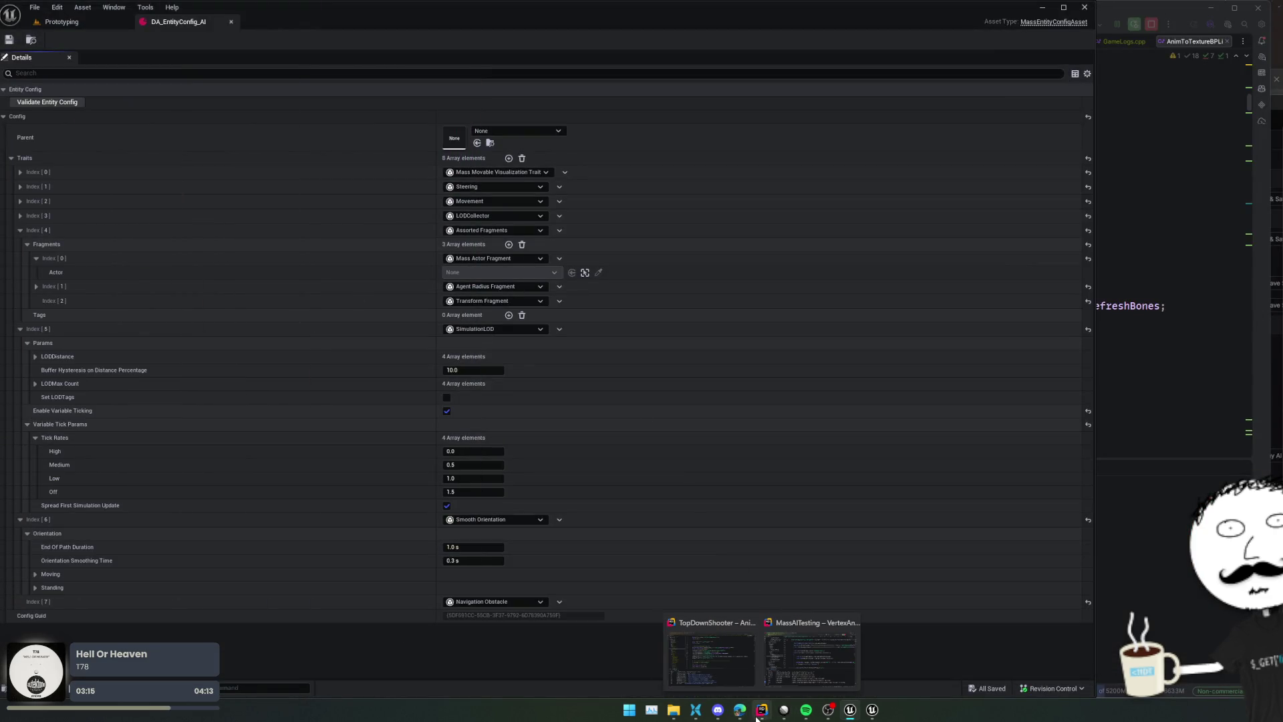
{"action": "left_click", "coordinate": [817, 659]}
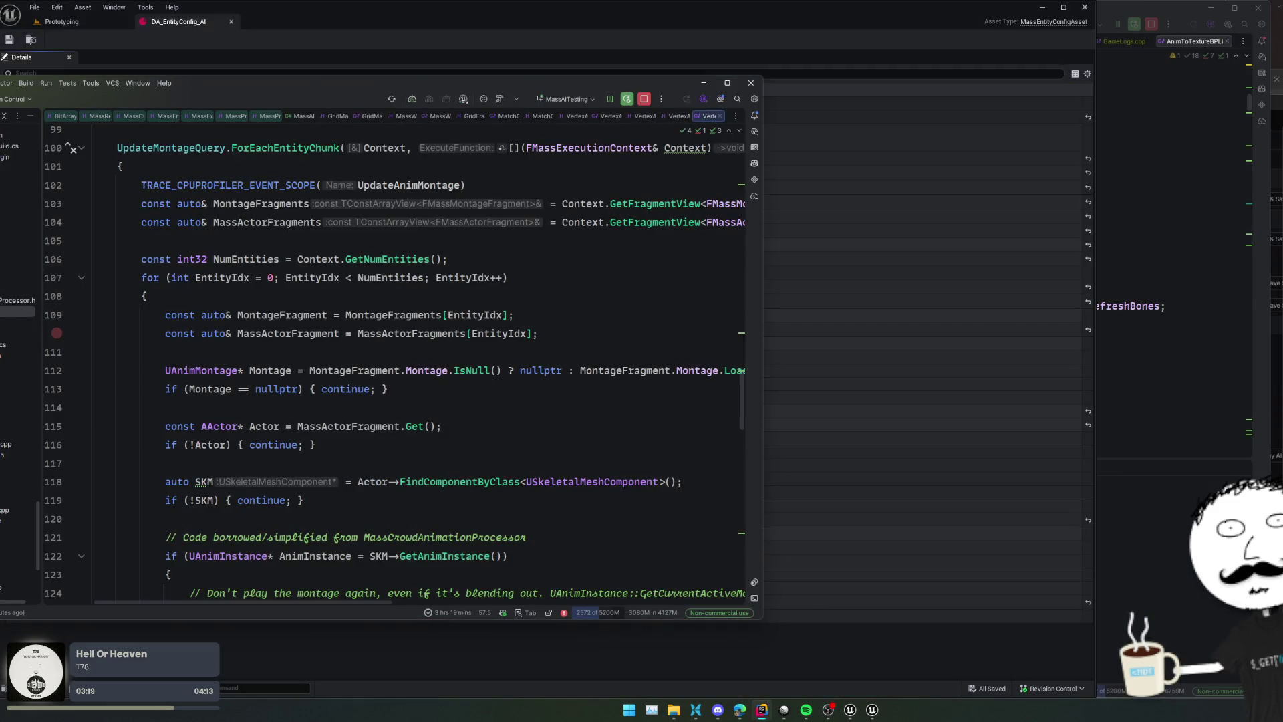
Review the VertexAnimCharacterModule, VertexAnimInstance and VertexAnimProcessor headers, then bring TopDownShooter forward
{"action": "left_click", "coordinate": [17, 333]}
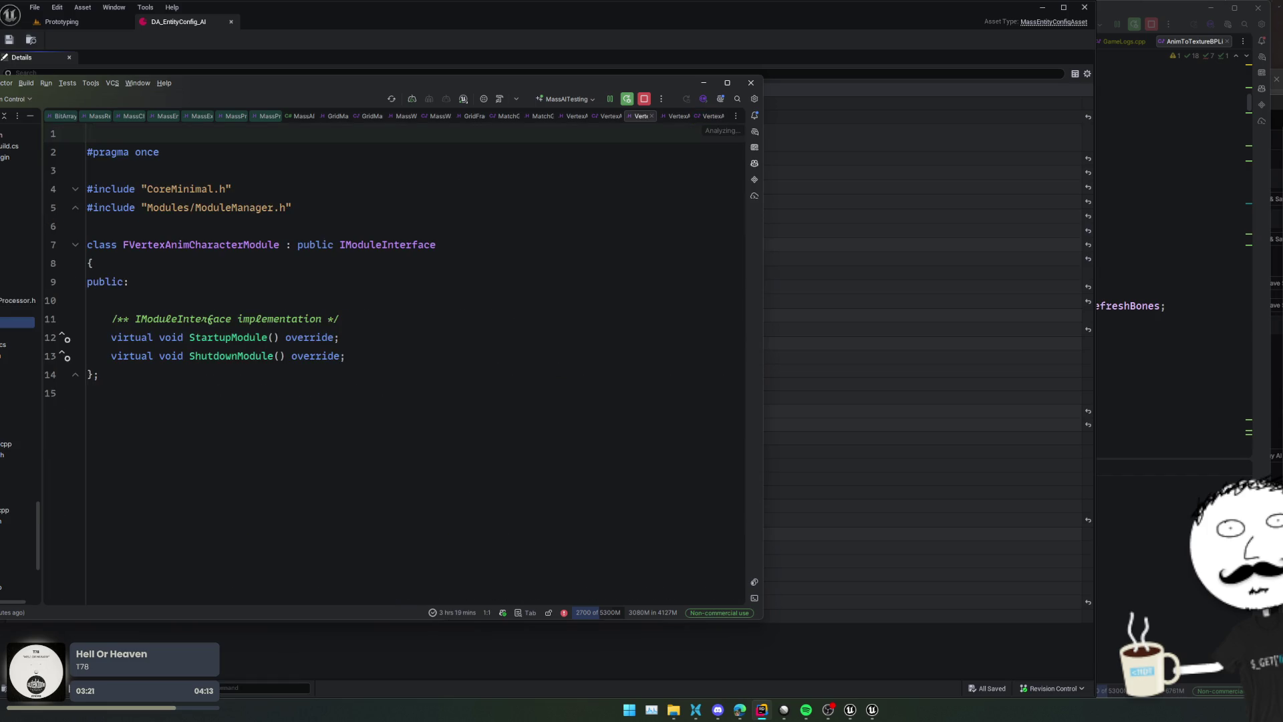
{"action": "key", "text": "ctrl+Tab"}
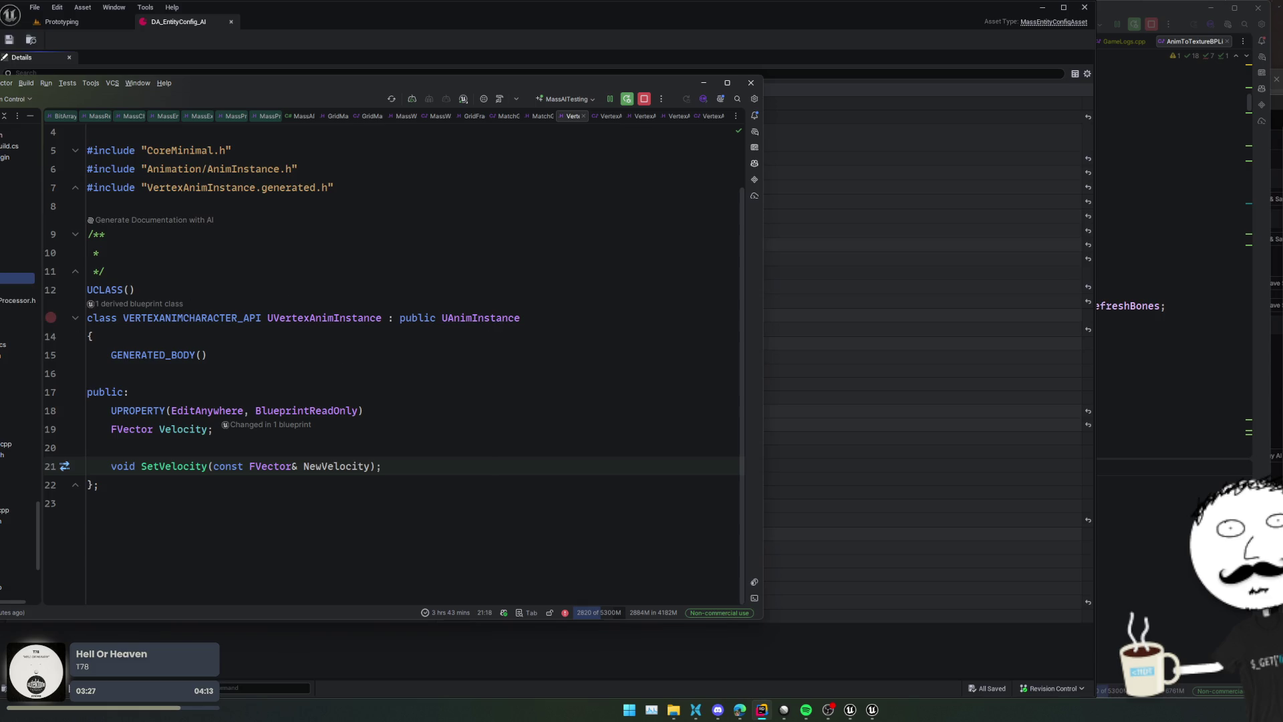
{"action": "key", "text": "ctrl+Tab"}
{"action": "key", "text": "ctrl+Tab"}
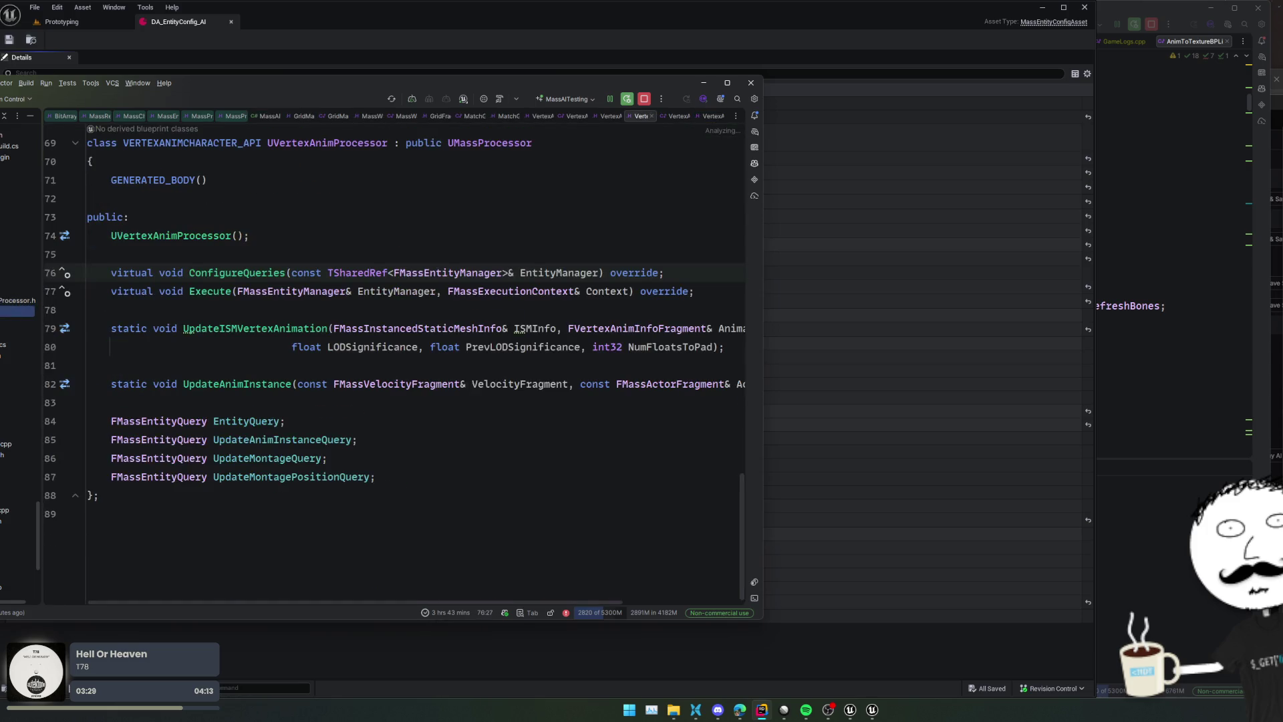
{"action": "scroll", "coordinate": [301, 382], "scroll_direction": "up", "scroll_amount": 20}
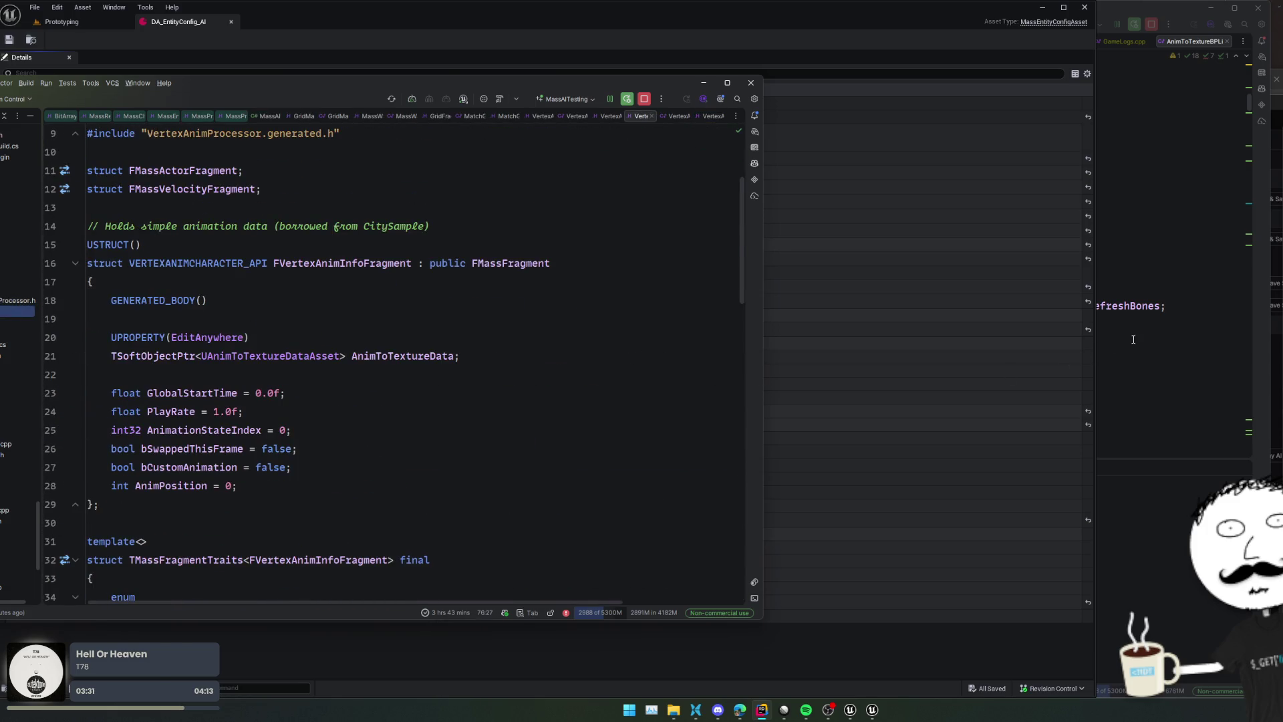
{"action": "left_click", "coordinate": [1133, 339]}
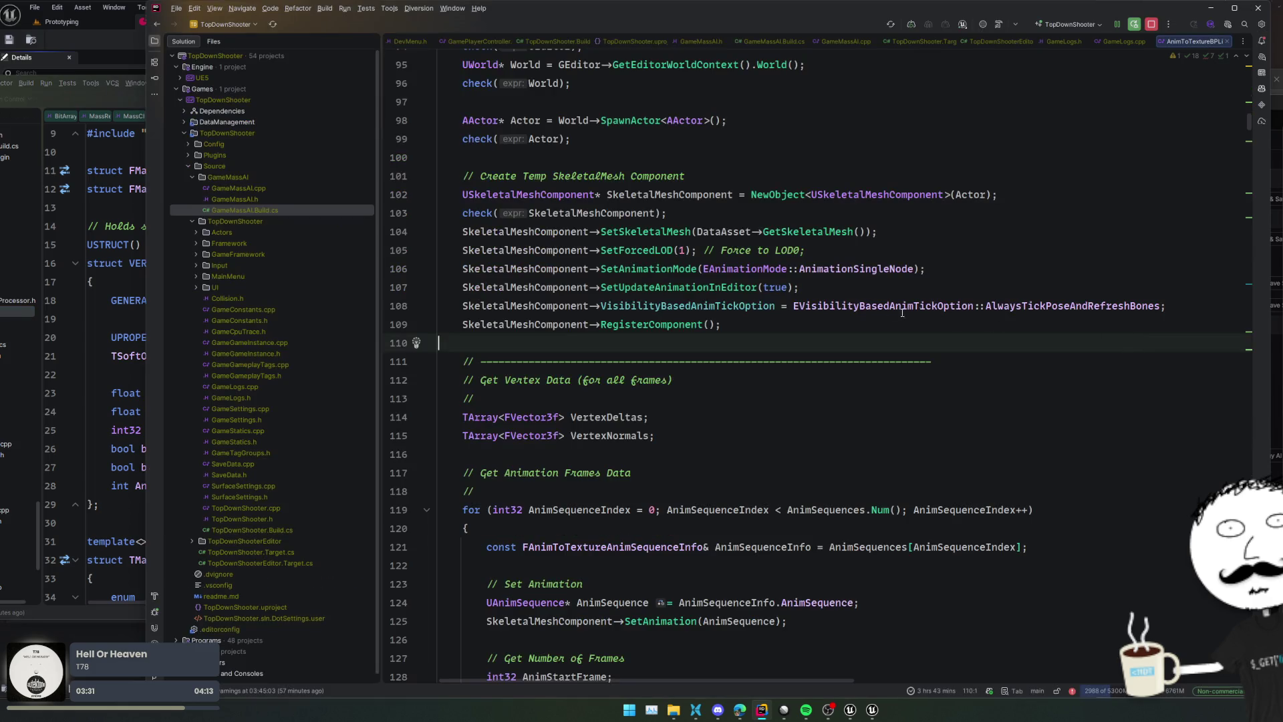
Create an Animation directory under GameMassAI, then switch back to the MassAITesting project
{"action": "left_click", "coordinate": [231, 181]}
{"action": "key", "text": "alt+Insert"}
{"action": "key", "text": "Down"}
{"action": "key", "text": "Return"}
{"action": "type", "text": "Animation"}
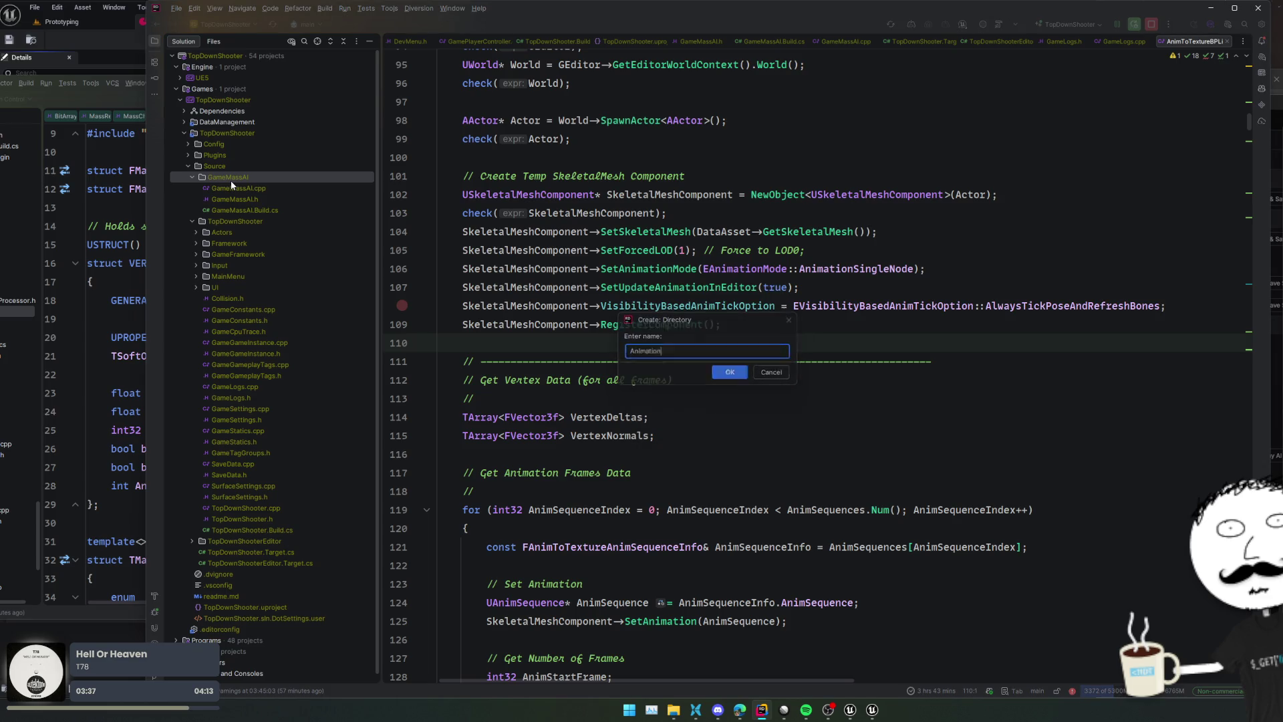
{"action": "key", "text": "Return"}
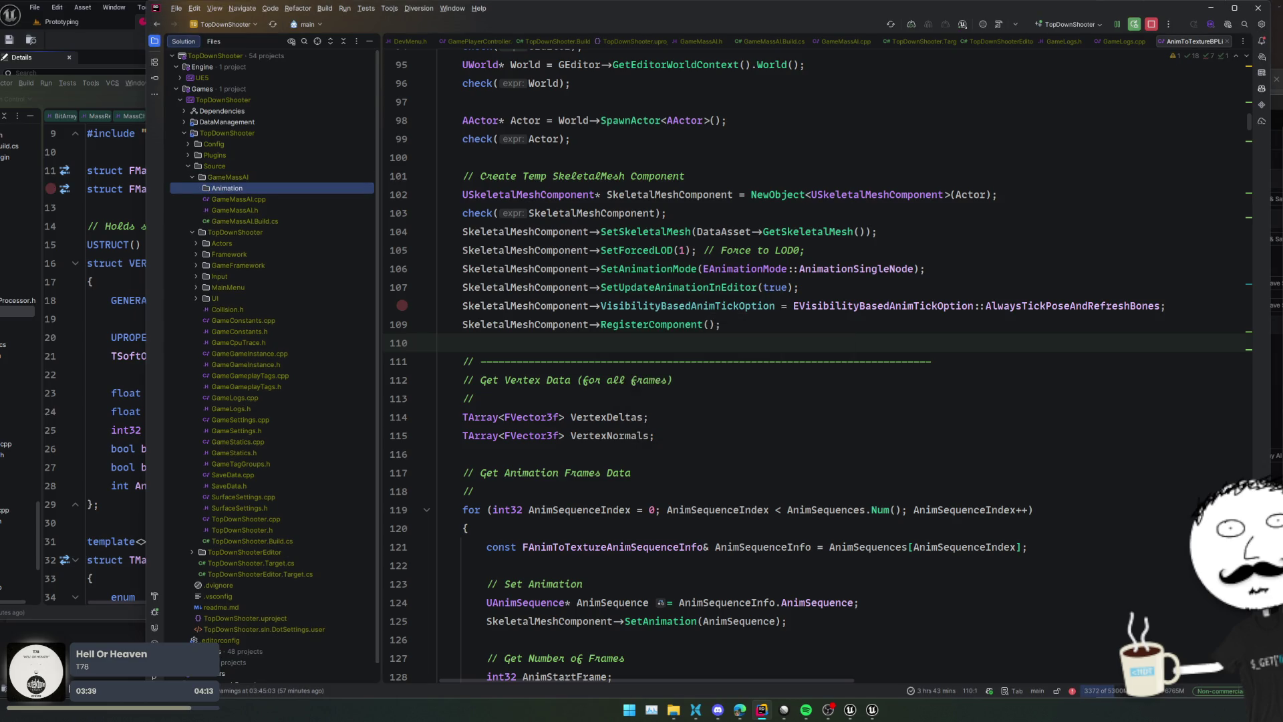
{"action": "key", "text": "alt+Tab"}
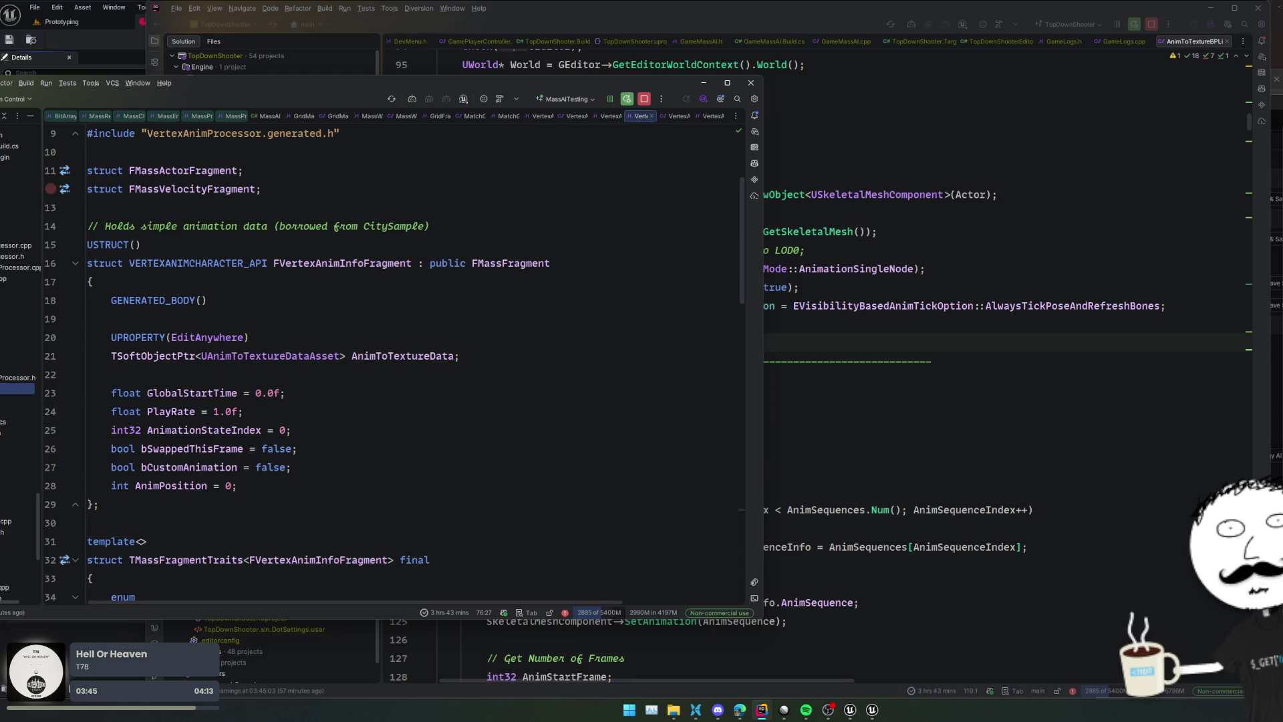
{"action": "left_click", "coordinate": [18, 333]}
Look over VertexAnimInstance.cpp and the PlayMontageTask header and source, including the FPlayMontageTask declaration
{"action": "left_click", "coordinate": [18, 322]}
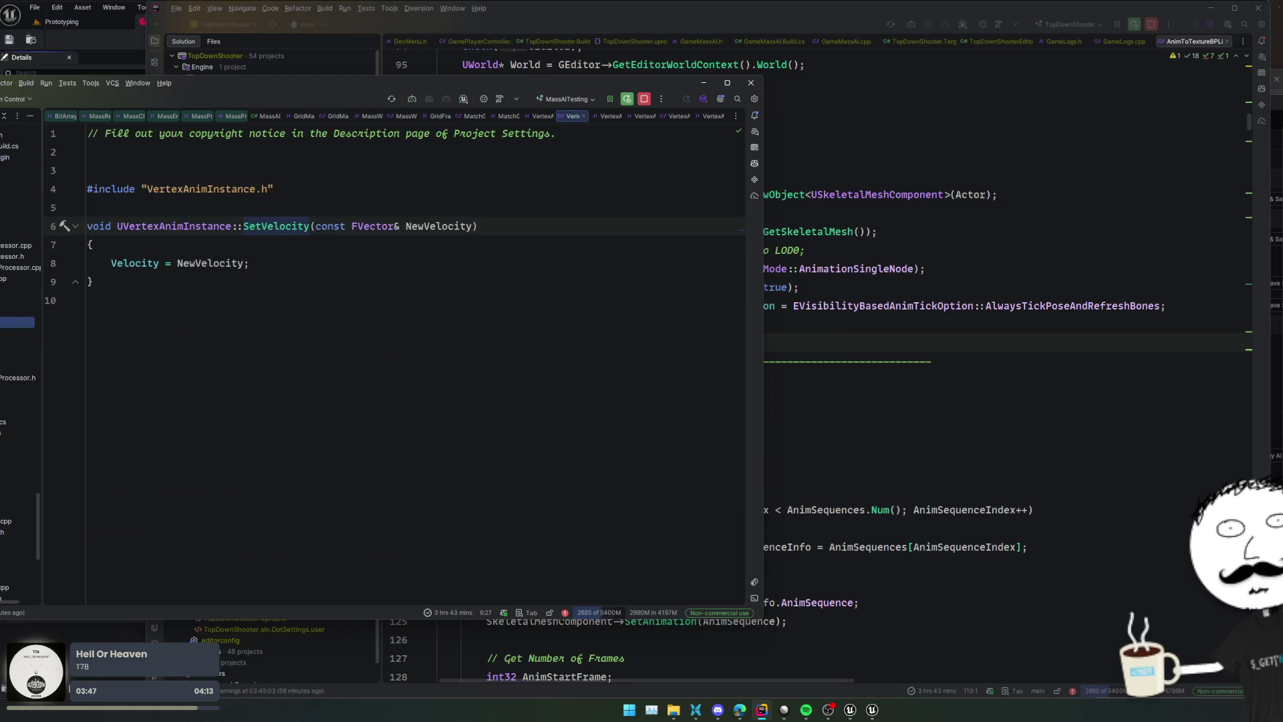
{"action": "left_click", "coordinate": [18, 311]}
{"action": "scroll", "coordinate": [271, 325], "scroll_direction": "down", "scroll_amount": 7}
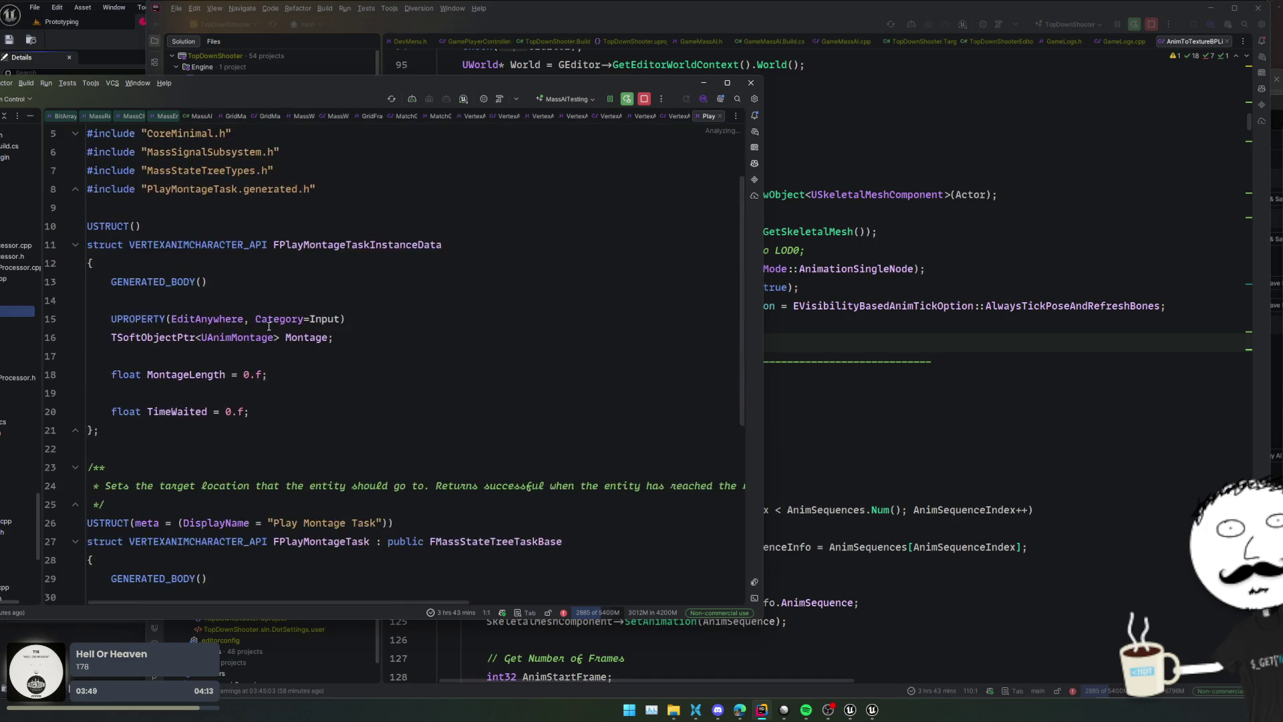
{"action": "scroll", "coordinate": [271, 325], "scroll_direction": "up", "scroll_amount": 3}
{"action": "left_click", "coordinate": [17, 300]}
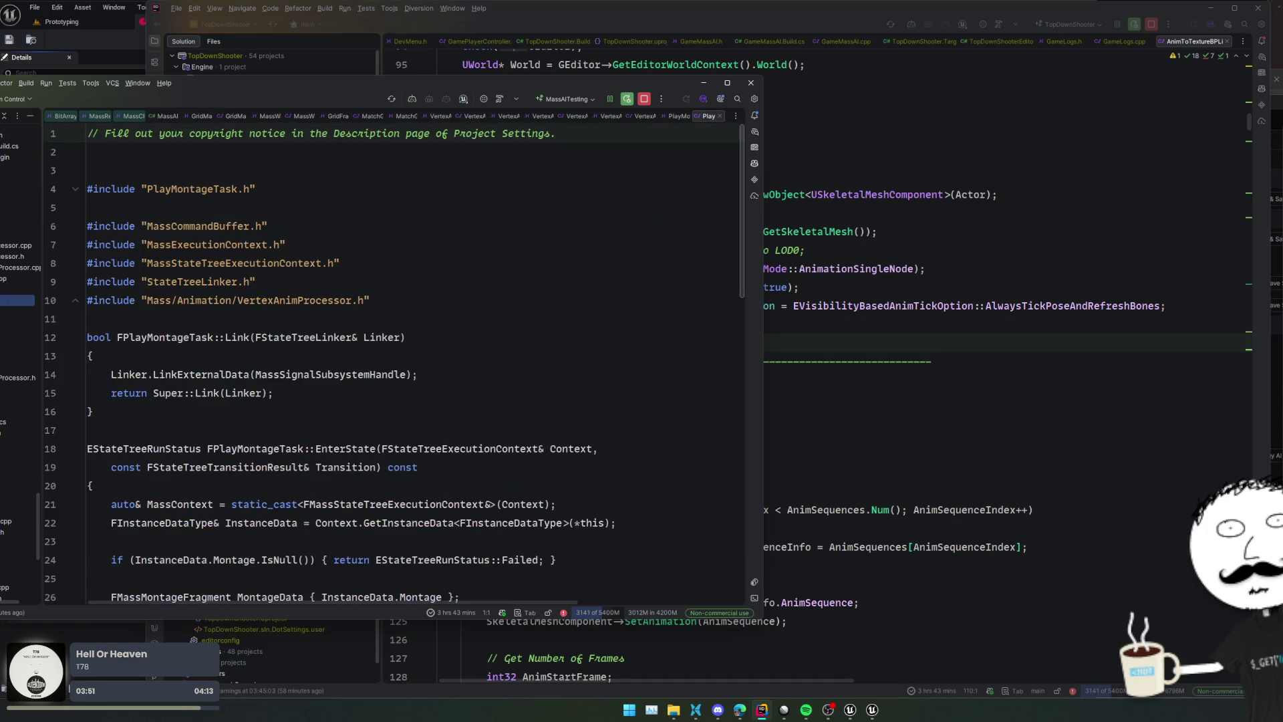
{"action": "scroll", "coordinate": [216, 304], "scroll_direction": "down", "scroll_amount": 5}
{"action": "scroll", "coordinate": [216, 304], "scroll_direction": "up", "scroll_amount": 3}
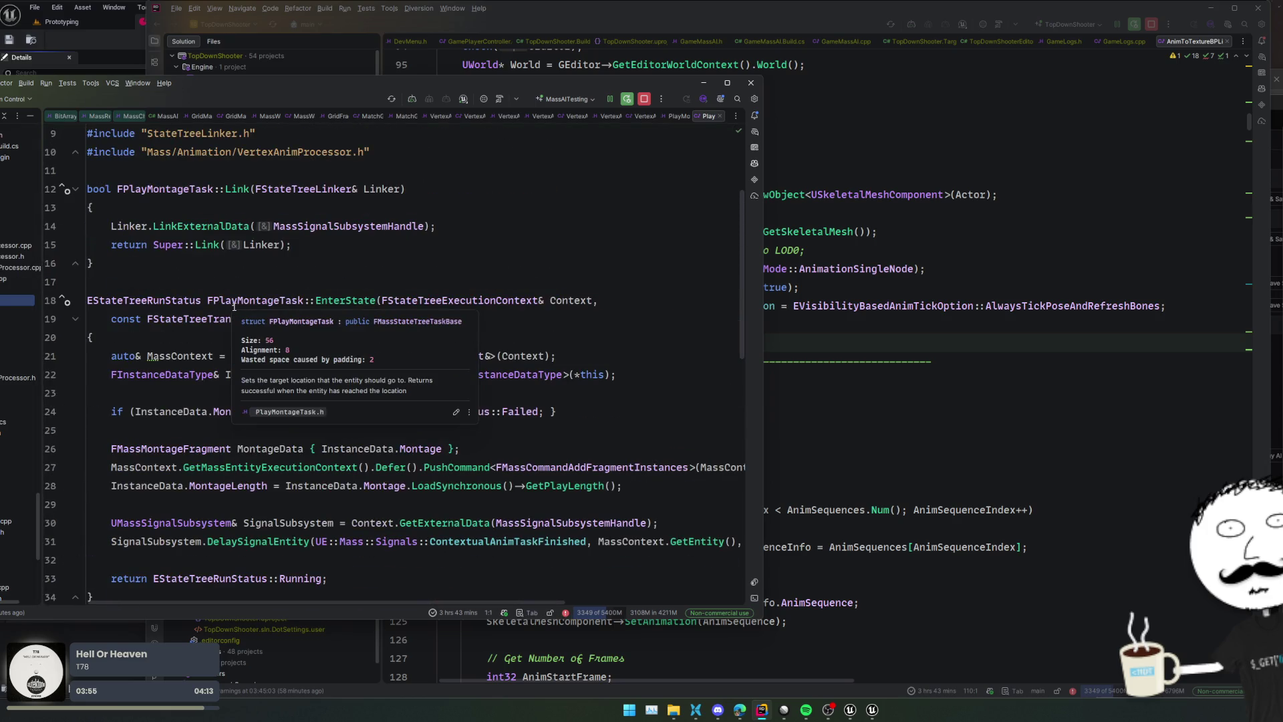
{"action": "left_click", "coordinate": [238, 300], "text": "ctrl"}
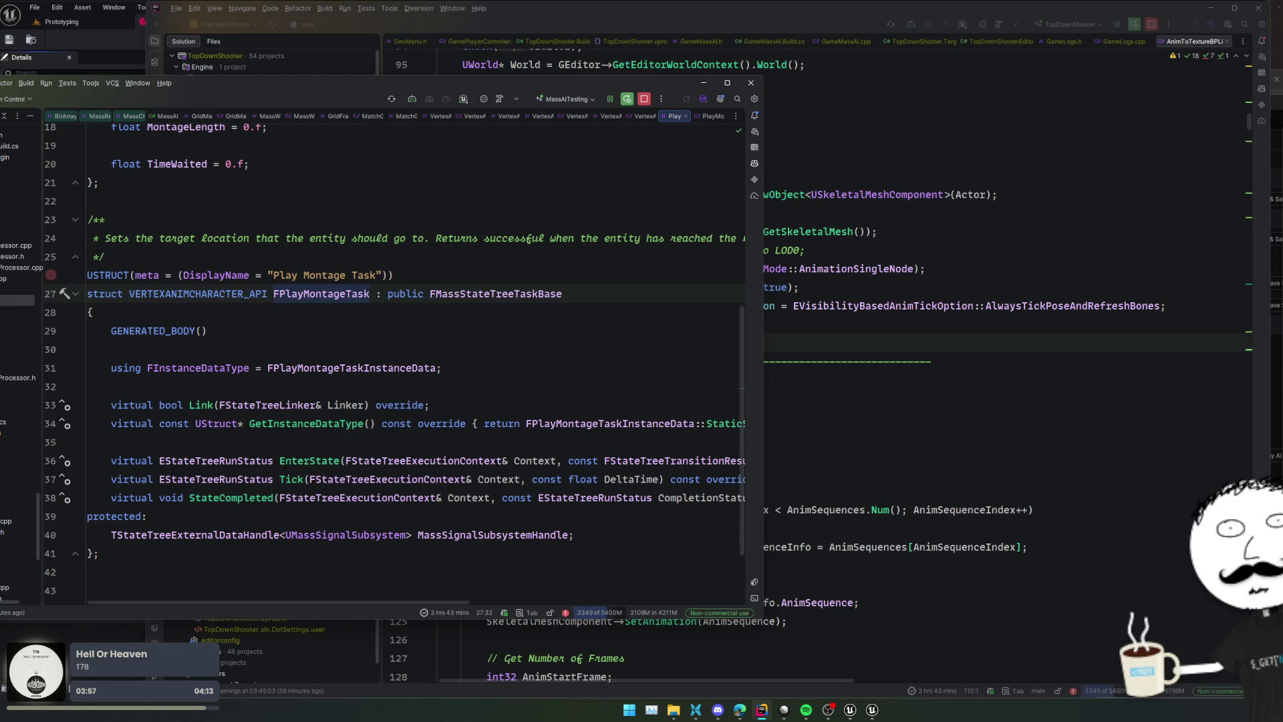
Review the MontageDestructorProcessor header and source, then bring the TopDownShooter project forward
{"action": "left_click", "coordinate": [17, 245]}
{"action": "left_click", "coordinate": [18, 267]}
{"action": "left_click", "coordinate": [18, 256]}
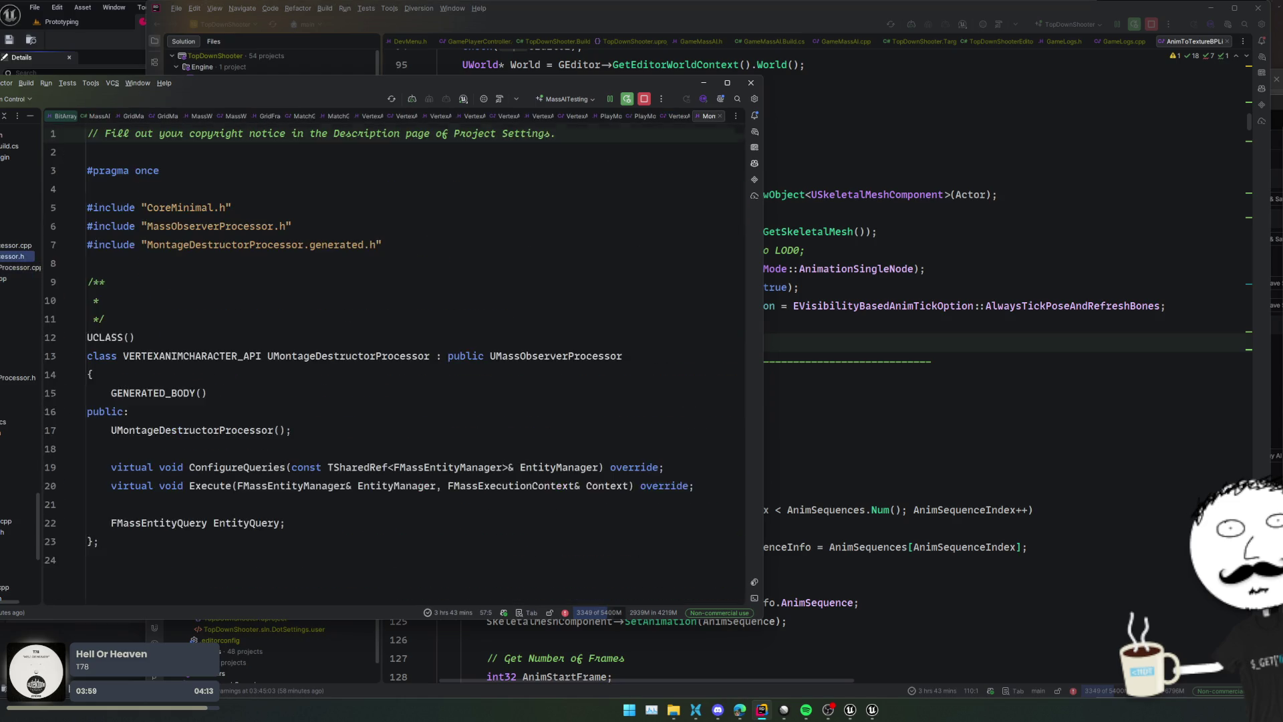
{"action": "left_click", "coordinate": [17, 245]}
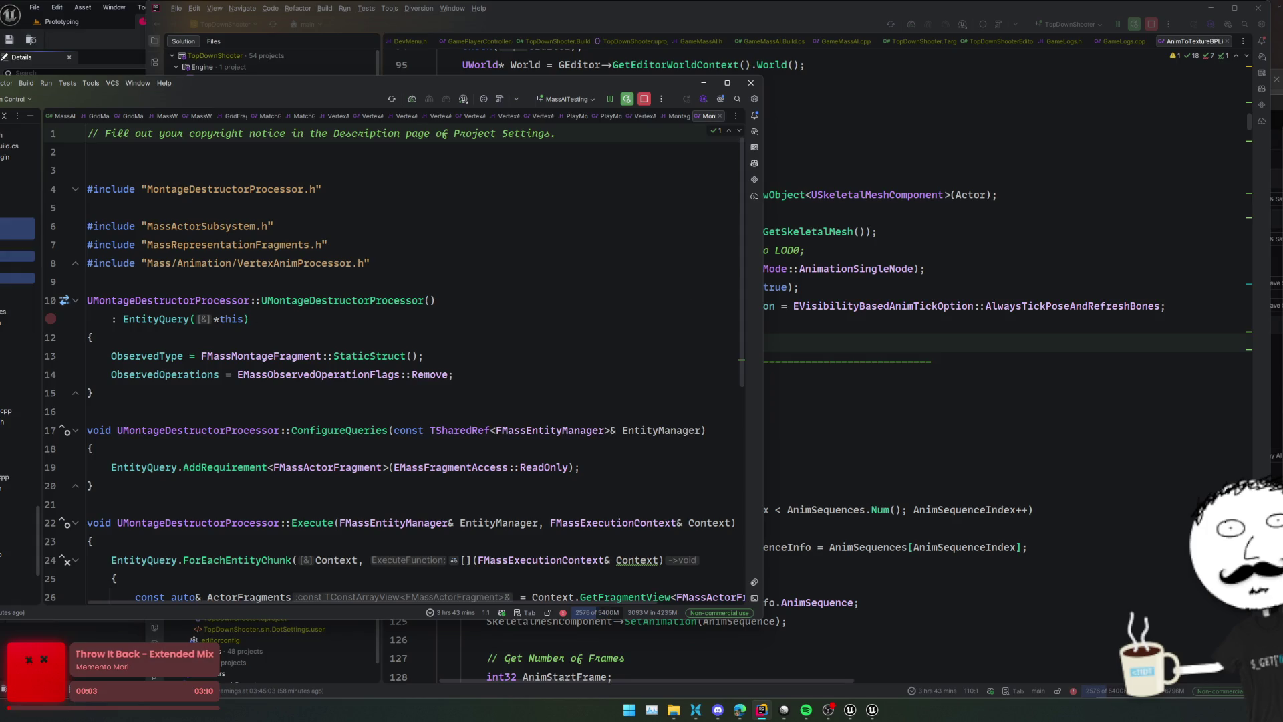
{"action": "left_click", "coordinate": [967, 332]}
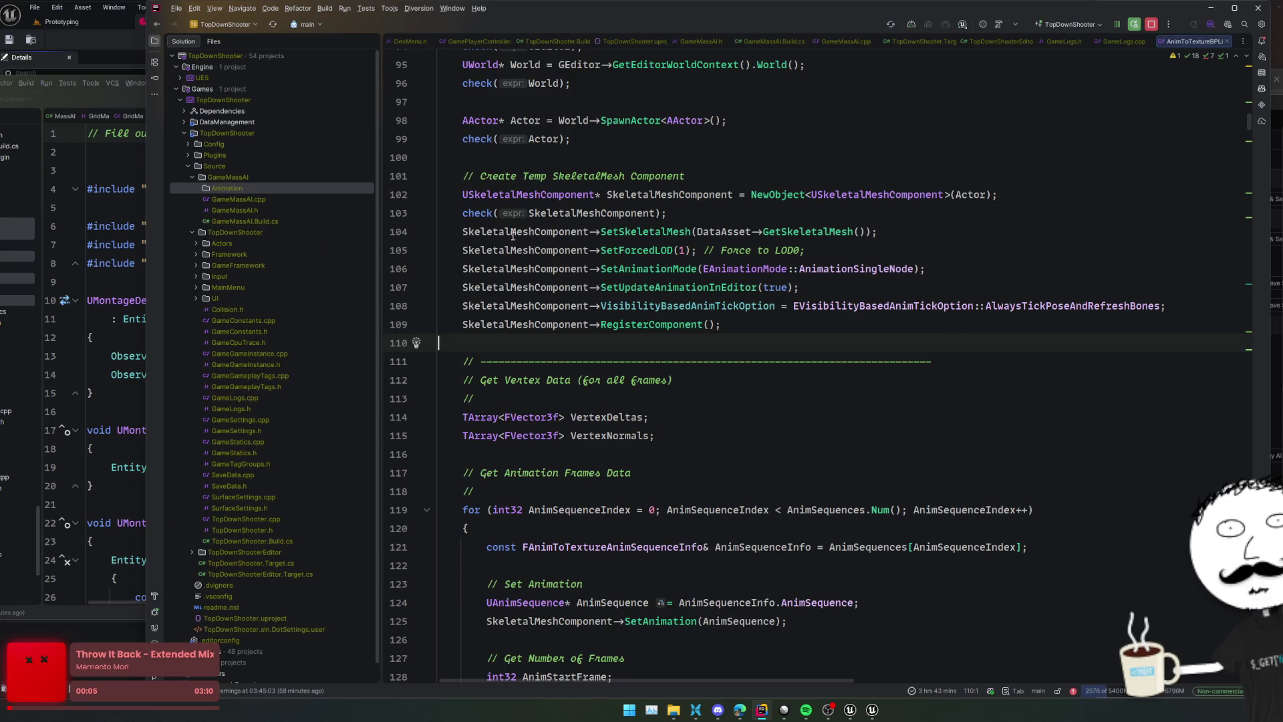
Paste the copied Mass code into the Animation folder, replacing existing files, and check the Mass/Tasks contents
{"action": "left_click", "coordinate": [242, 189]}
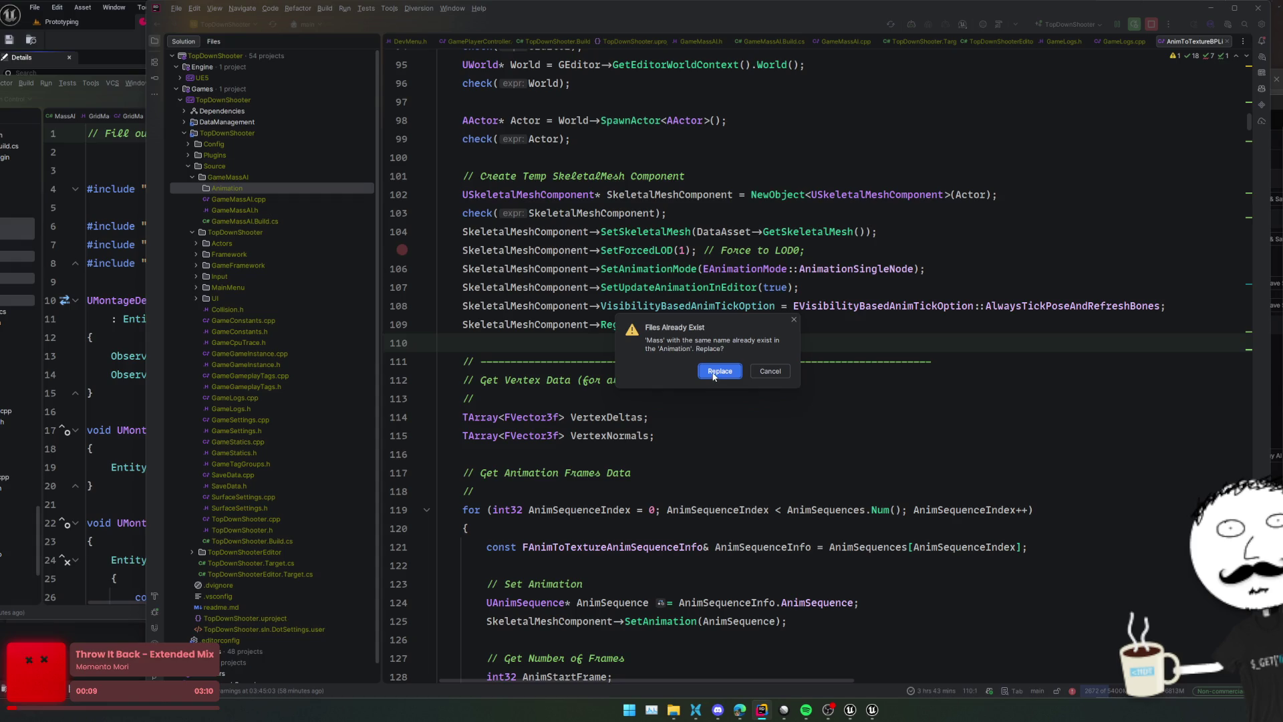
{"action": "left_click", "coordinate": [715, 371]}
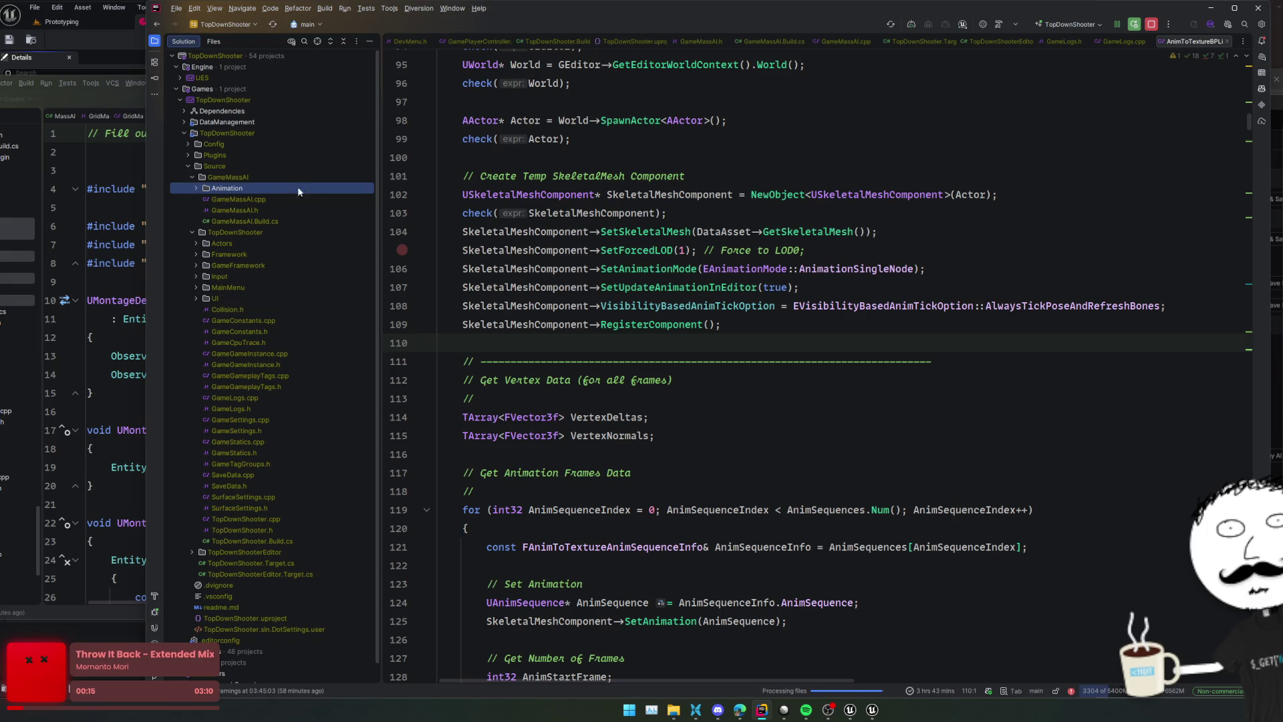
{"action": "left_click", "coordinate": [687, 231]}
{"action": "left_click", "coordinate": [196, 187]}
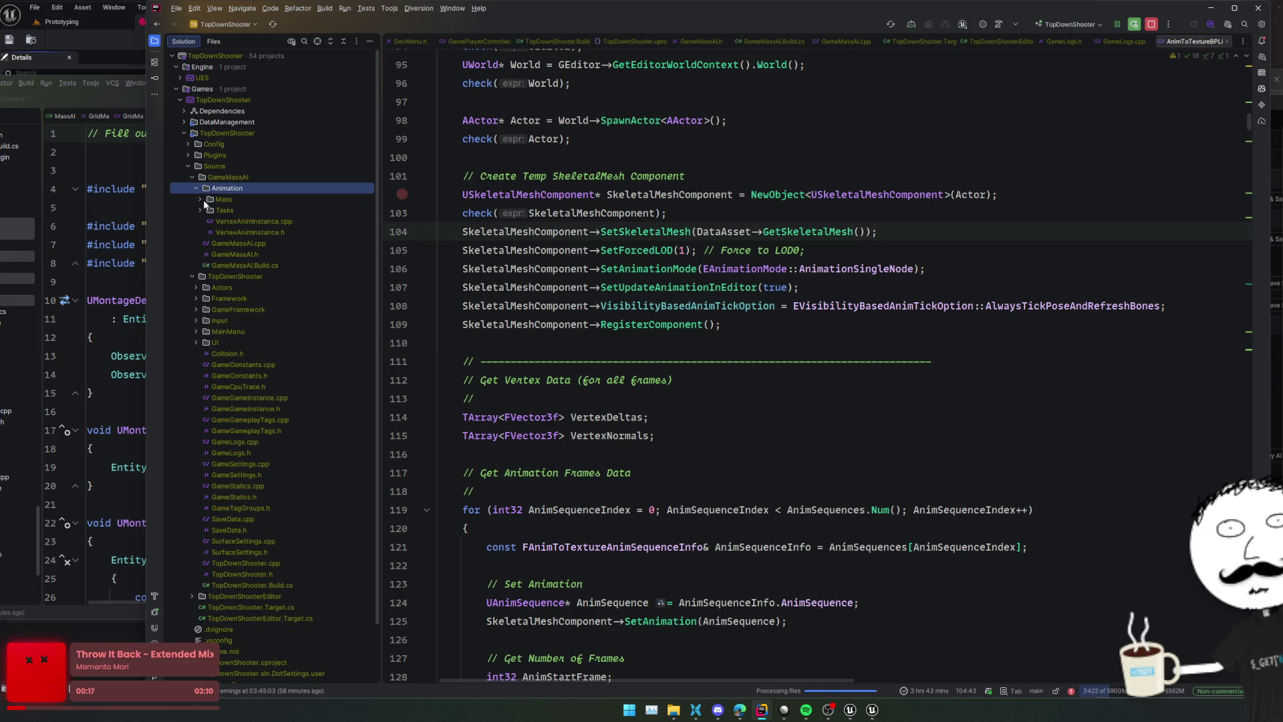
{"action": "left_click", "coordinate": [202, 210]}
{"action": "left_click", "coordinate": [200, 199]}
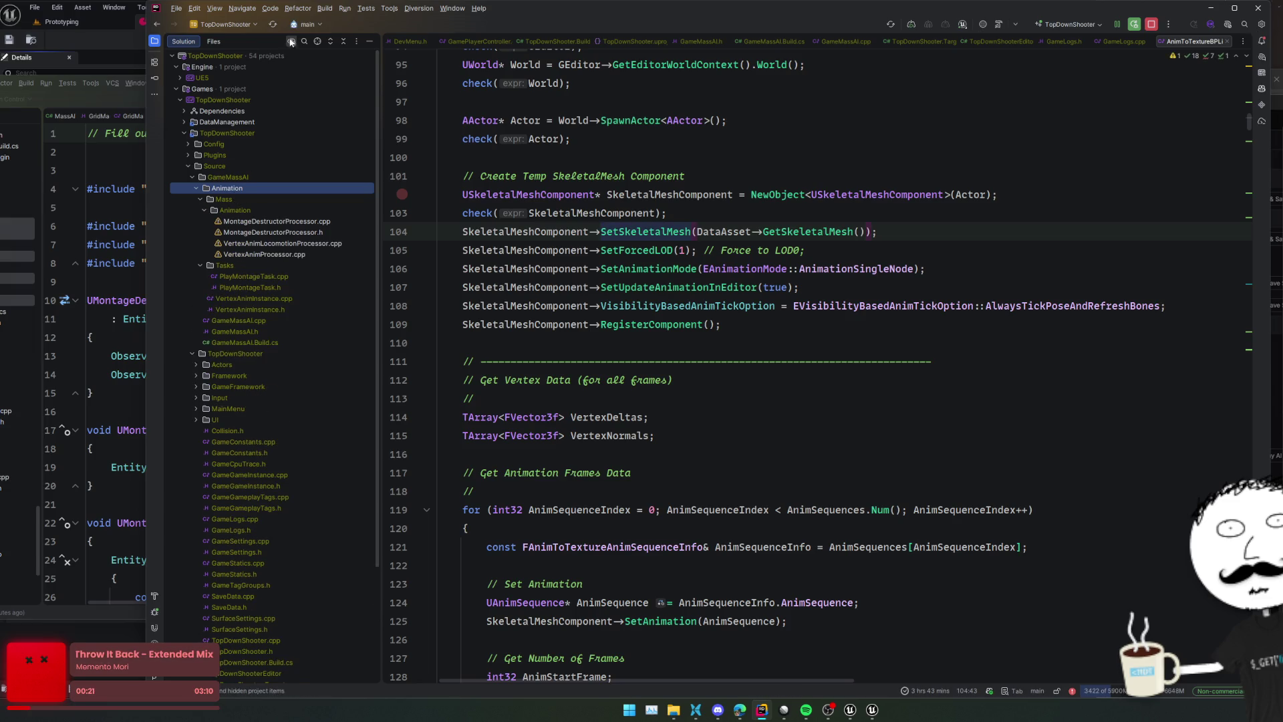
Refresh the TopDownShooter project files so the new animation sources are picked up
{"action": "left_click", "coordinate": [890, 24]}
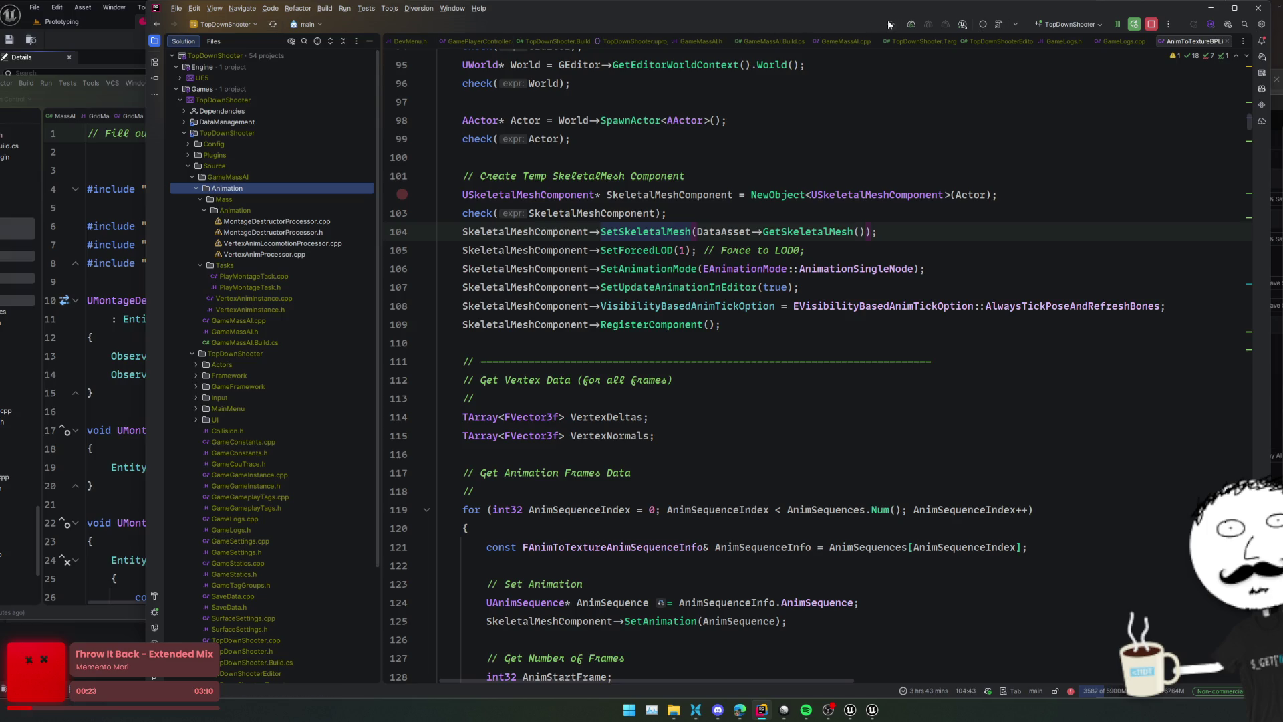
{"action": "left_click", "coordinate": [402, 195]}
{"action": "left_click", "coordinate": [402, 212]}
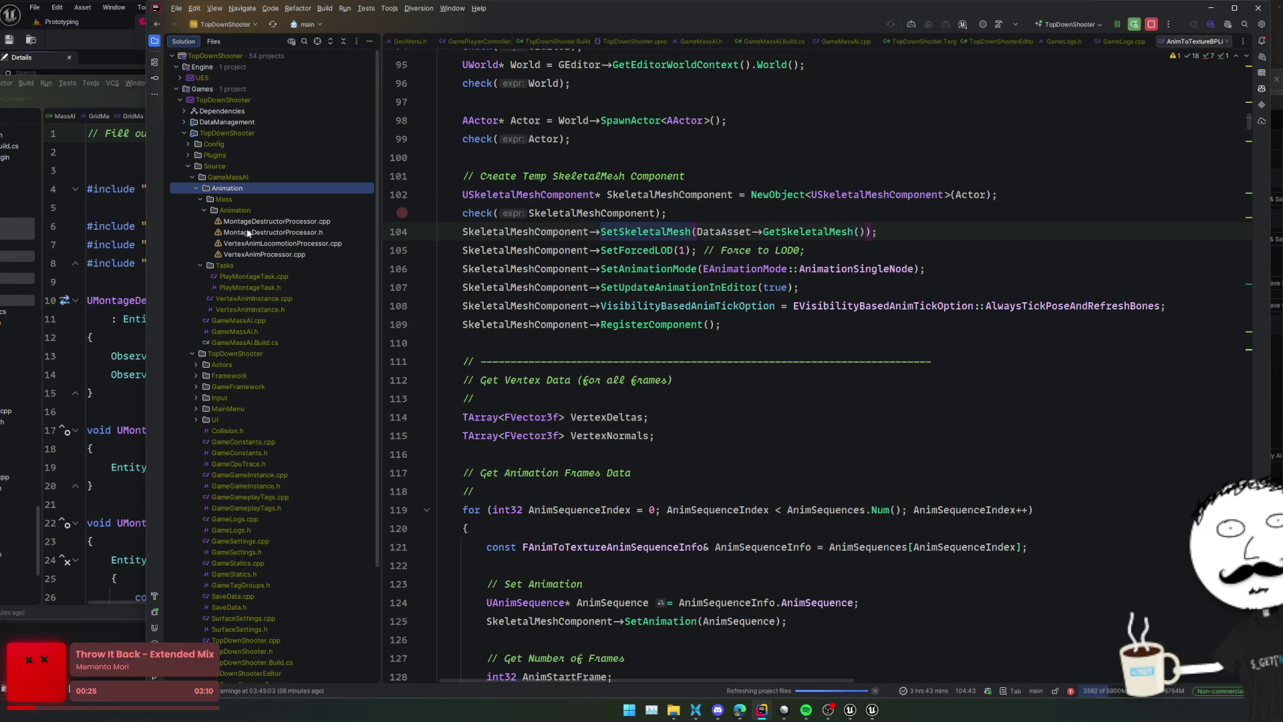
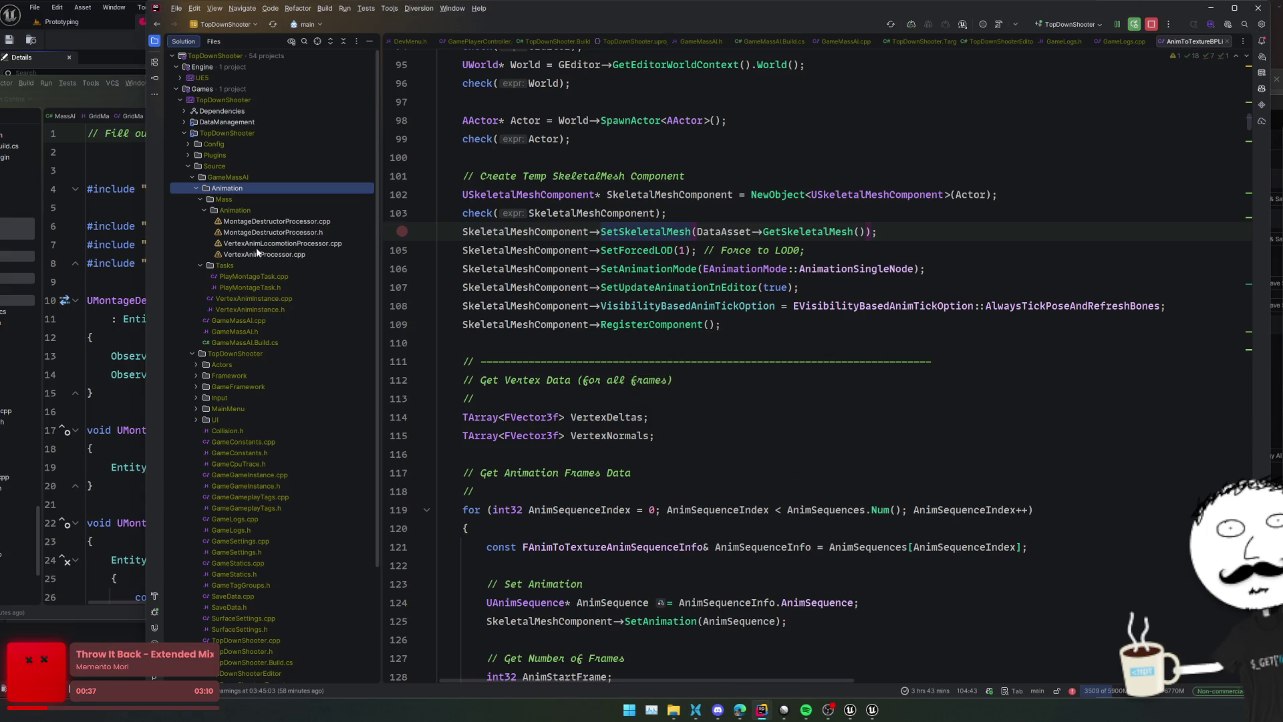
Compare the Mass/Animation files with the MassAITesting reference project
{"action": "left_click", "coordinate": [261, 212]}
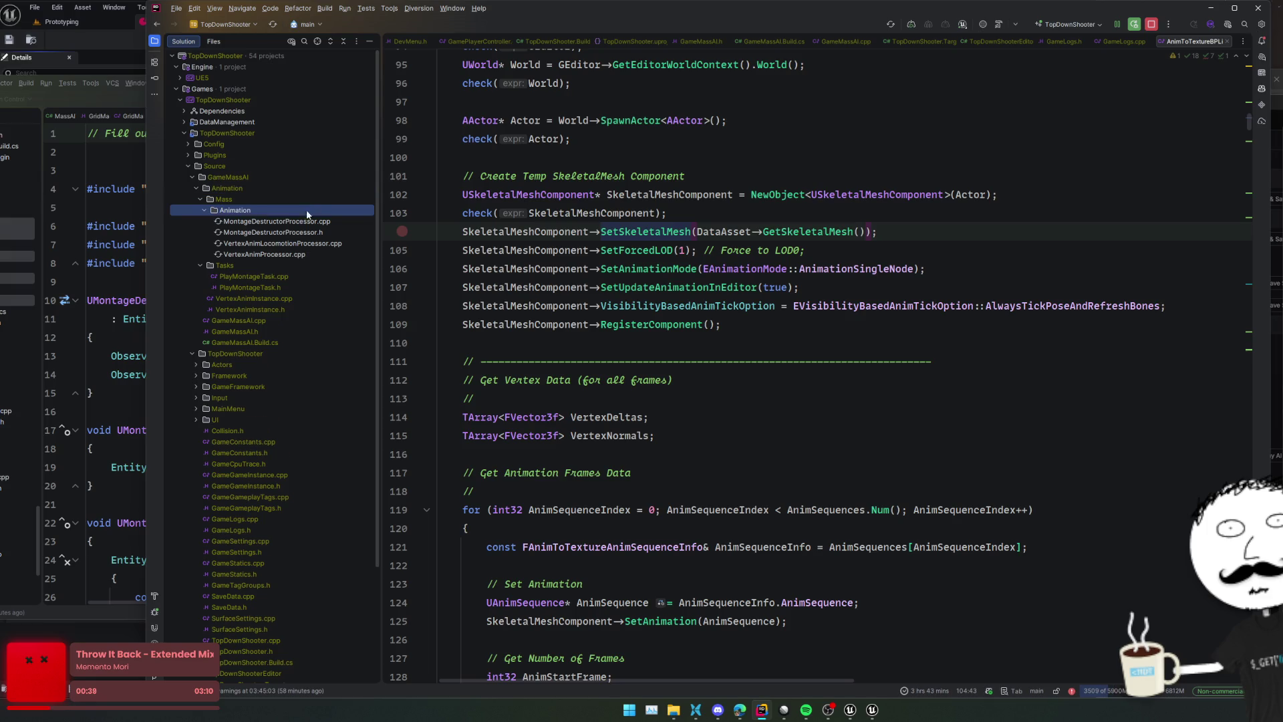
{"action": "left_click", "coordinate": [50, 263]}
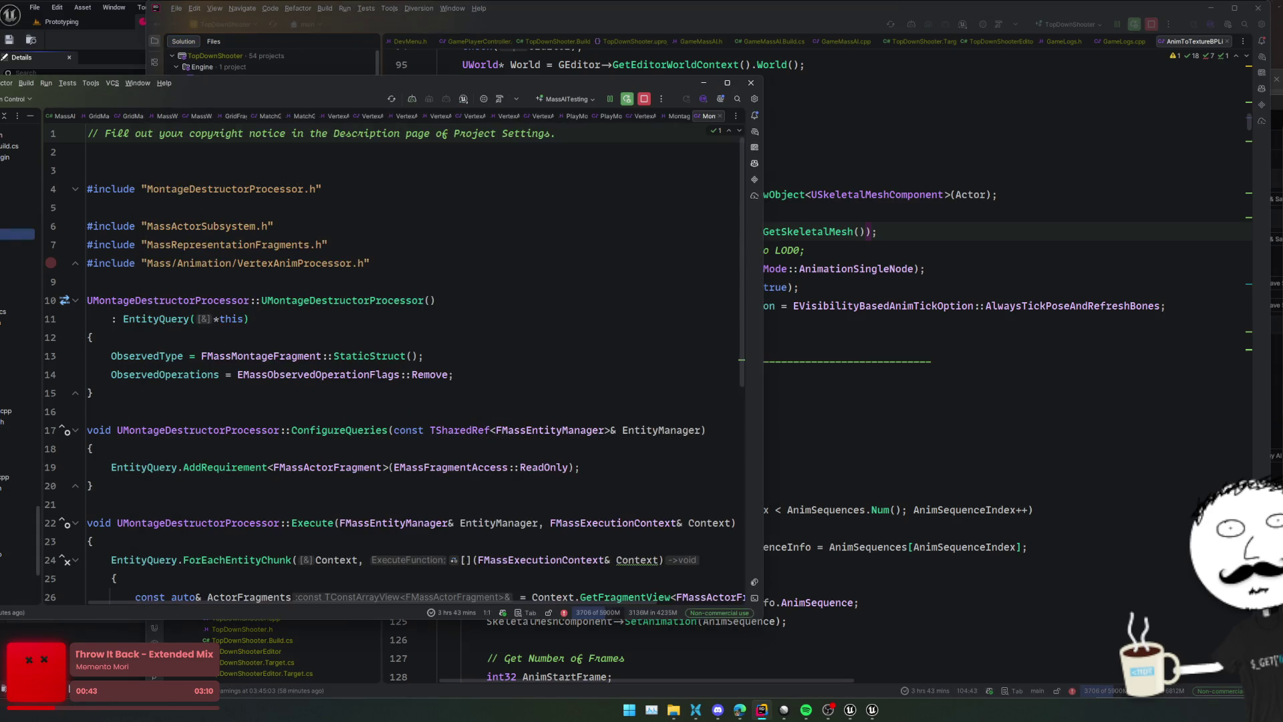
{"action": "left_click", "coordinate": [929, 268]}
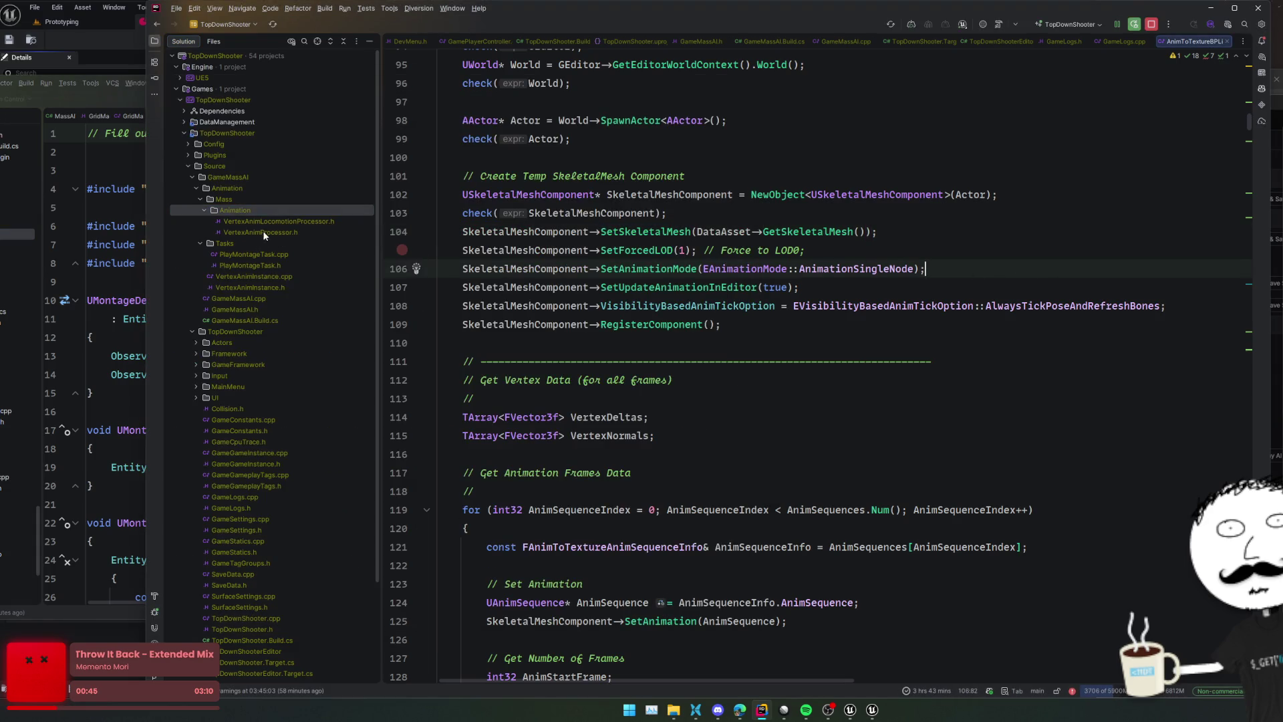
{"action": "left_click", "coordinate": [51, 226]}
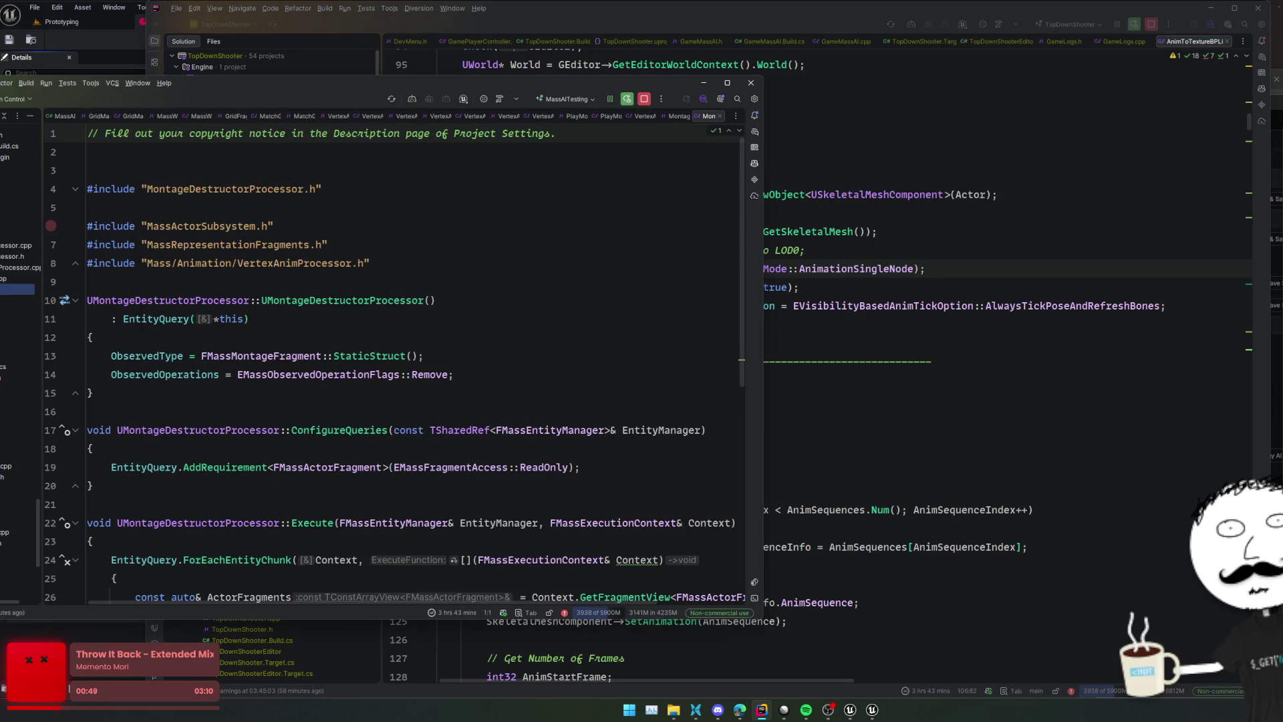
{"action": "key", "text": "alt+Tab"}
{"action": "key", "text": "F9"}
Move MontageDestructorProcessor and the VertexAnim processor files from Mass/Animation into GameMassAI/Animation
{"action": "left_click", "coordinate": [235, 210]}
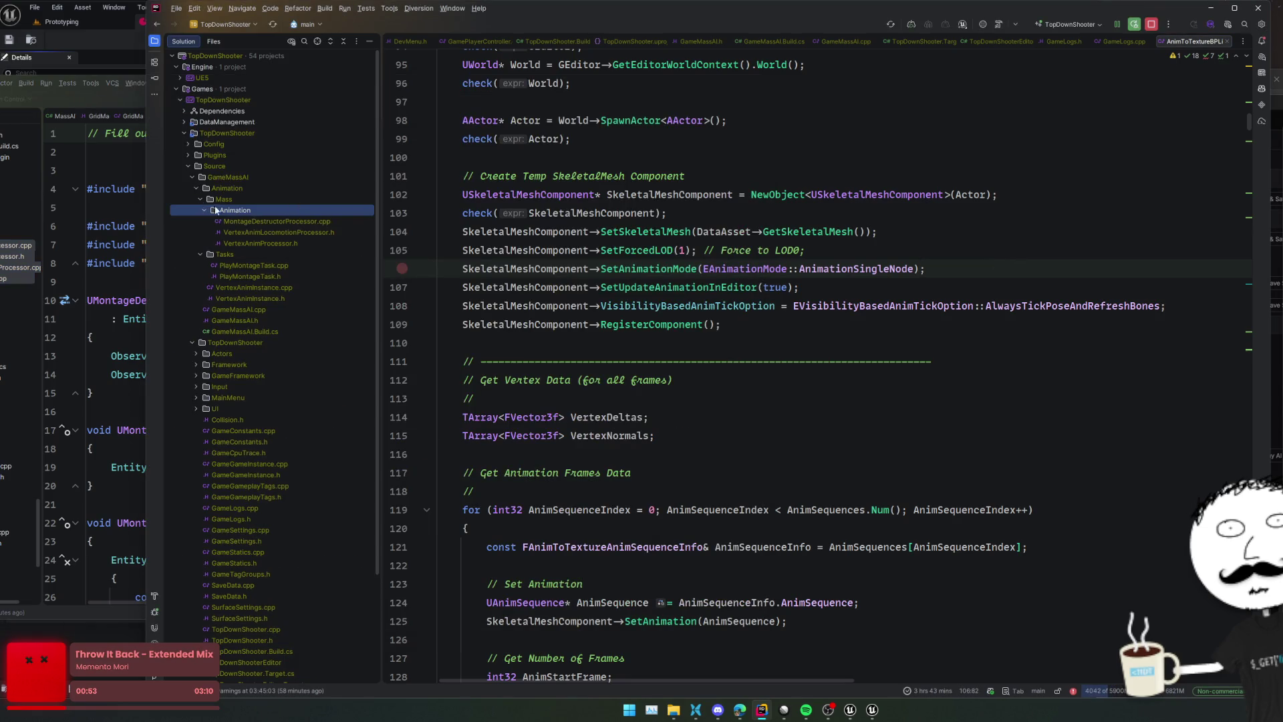
{"action": "double_click", "coordinate": [282, 222]}
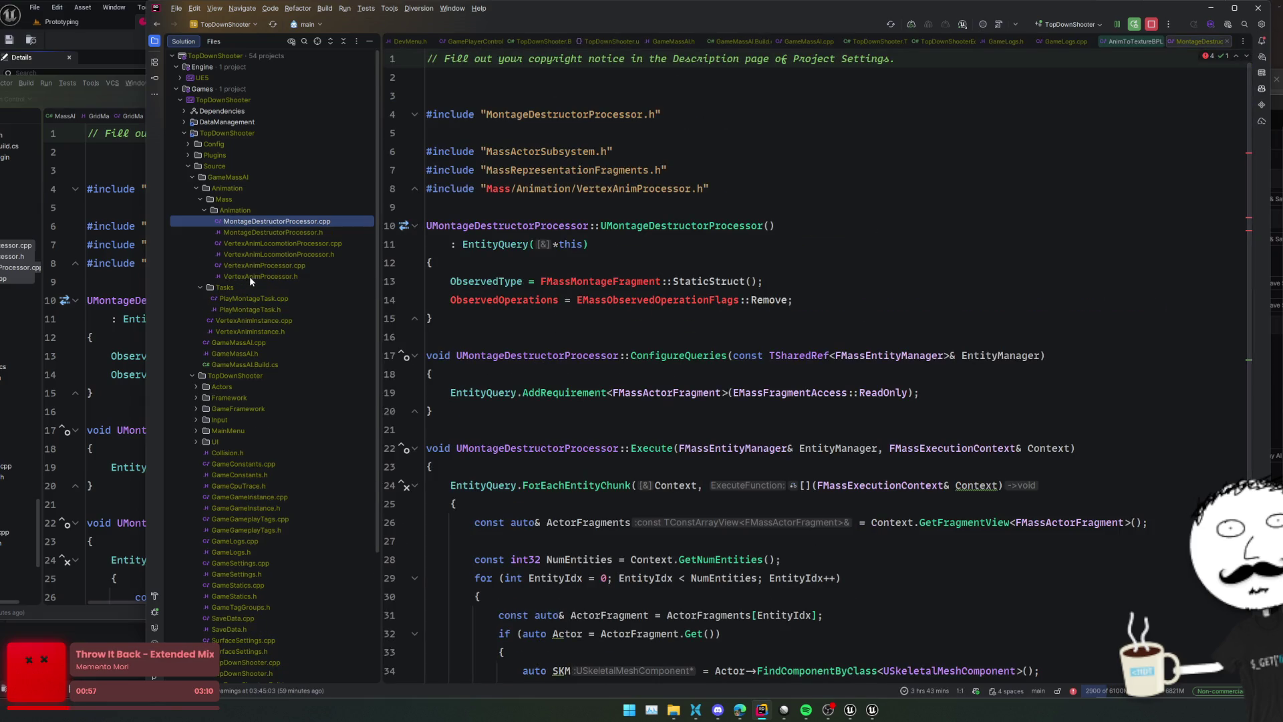
{"action": "left_click", "coordinate": [250, 276], "text": "shift"}
{"action": "mouse_move", "coordinate": [245, 227]}
{"action": "left_mouse_down"}
{"action": "mouse_move", "coordinate": [230, 205]}
{"action": "mouse_move", "coordinate": [191, 199]}
{"action": "mouse_move", "coordinate": [239, 199]}
{"action": "left_mouse_up"}
{"action": "left_click", "coordinate": [717, 367]}
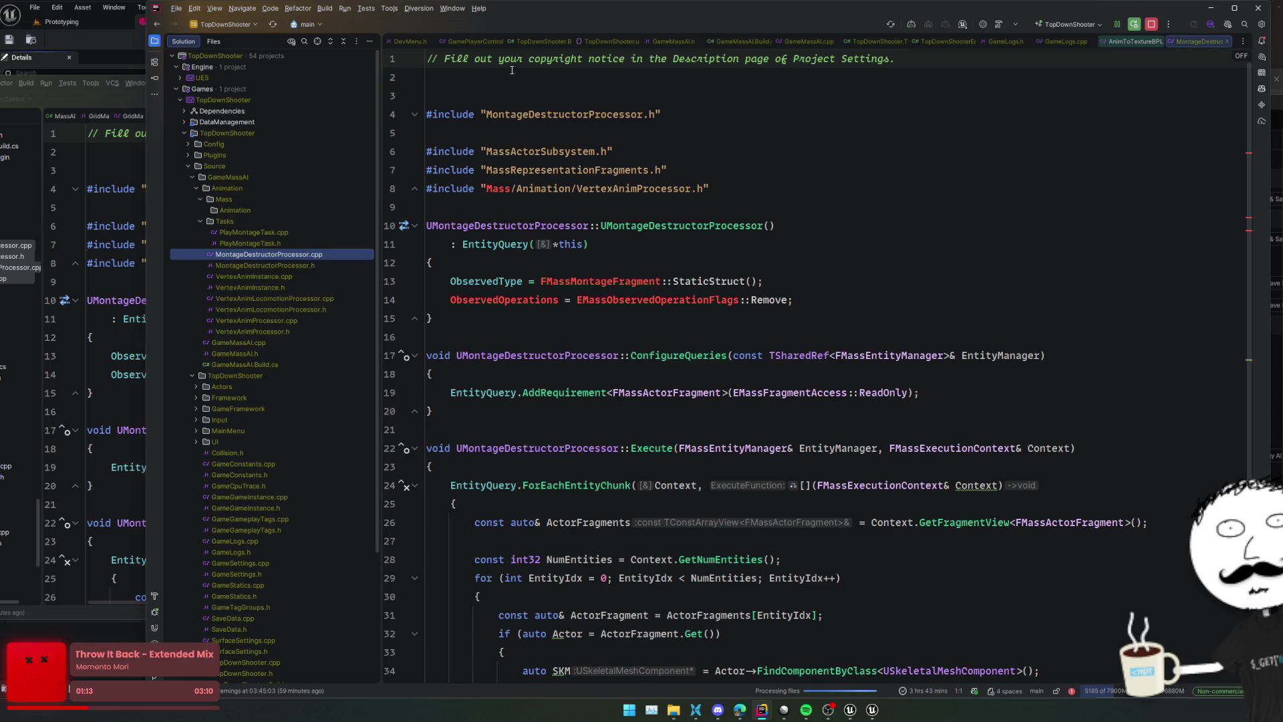
{"action": "left_click", "coordinate": [390, 133]}
Delete the empty Mass folder and its empty Animation subfolder
{"action": "left_click", "coordinate": [200, 222]}
{"action": "left_click", "coordinate": [225, 202]}
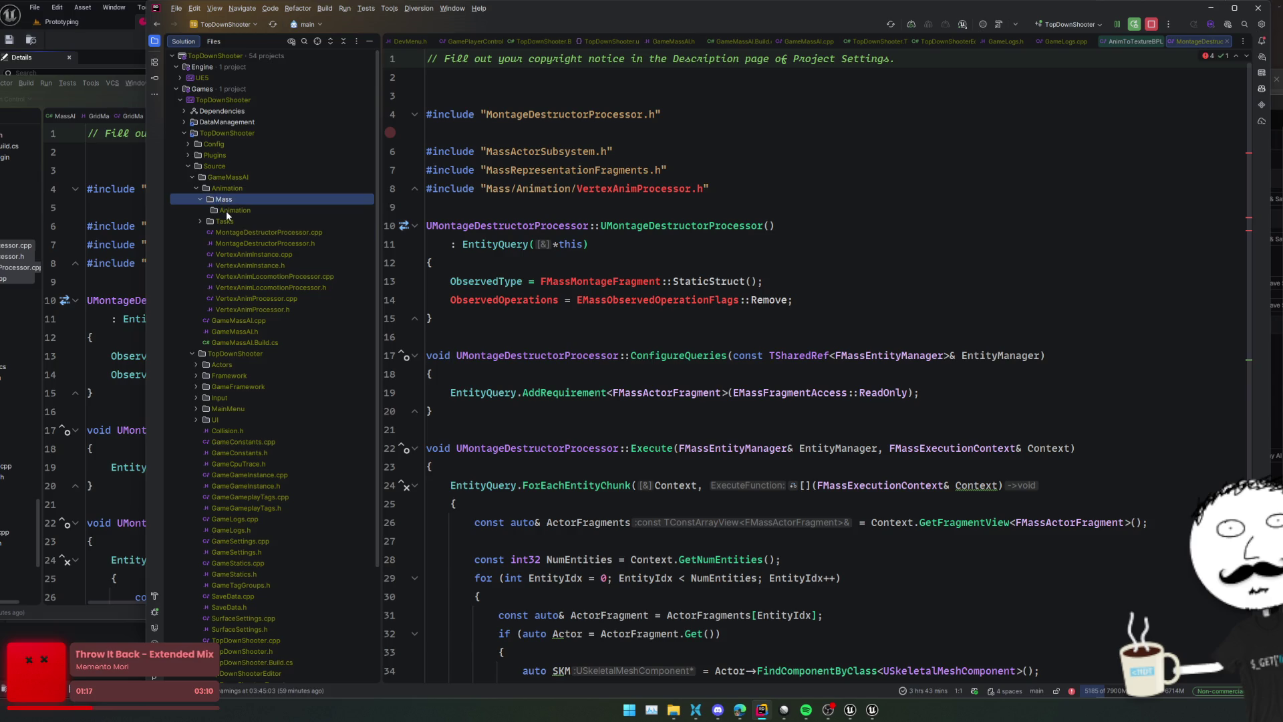
{"action": "left_click", "coordinate": [227, 211], "text": "shift"}
{"action": "key", "text": "Delete"}
{"action": "key", "text": "Return"}
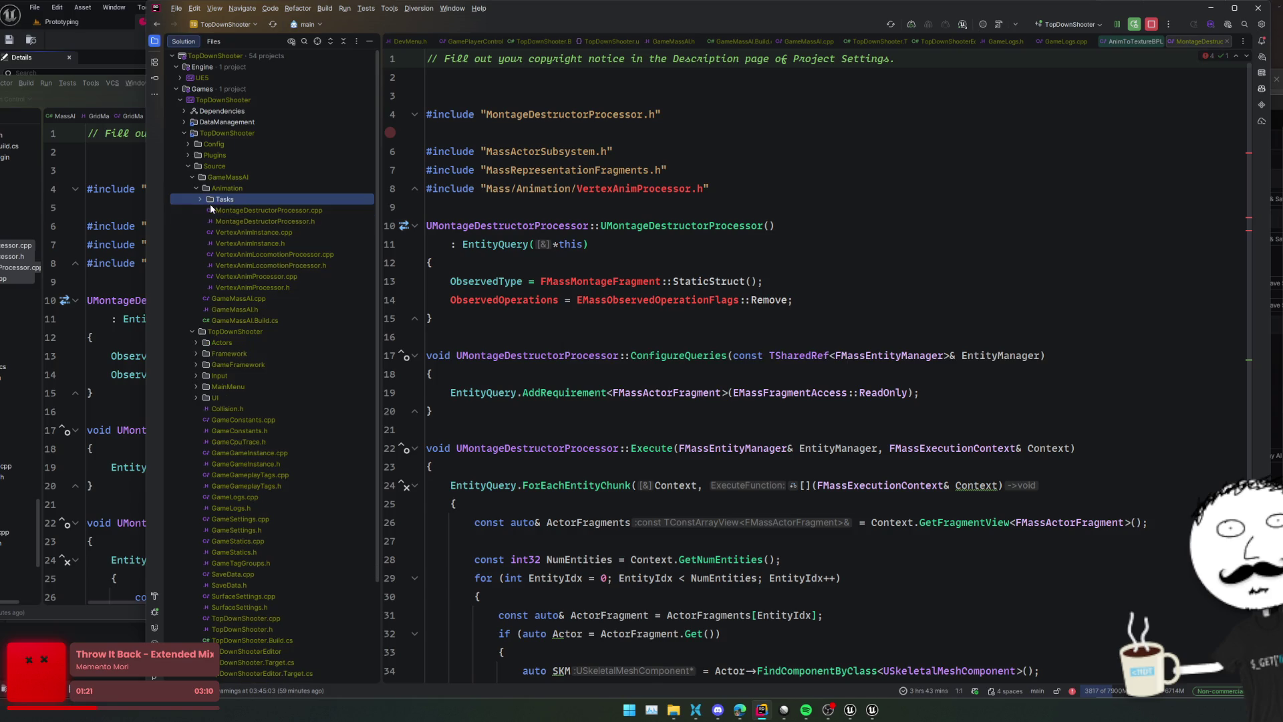
Remove the copyright comment line from every file in the Animation directory
{"action": "double_click", "coordinate": [271, 221]}
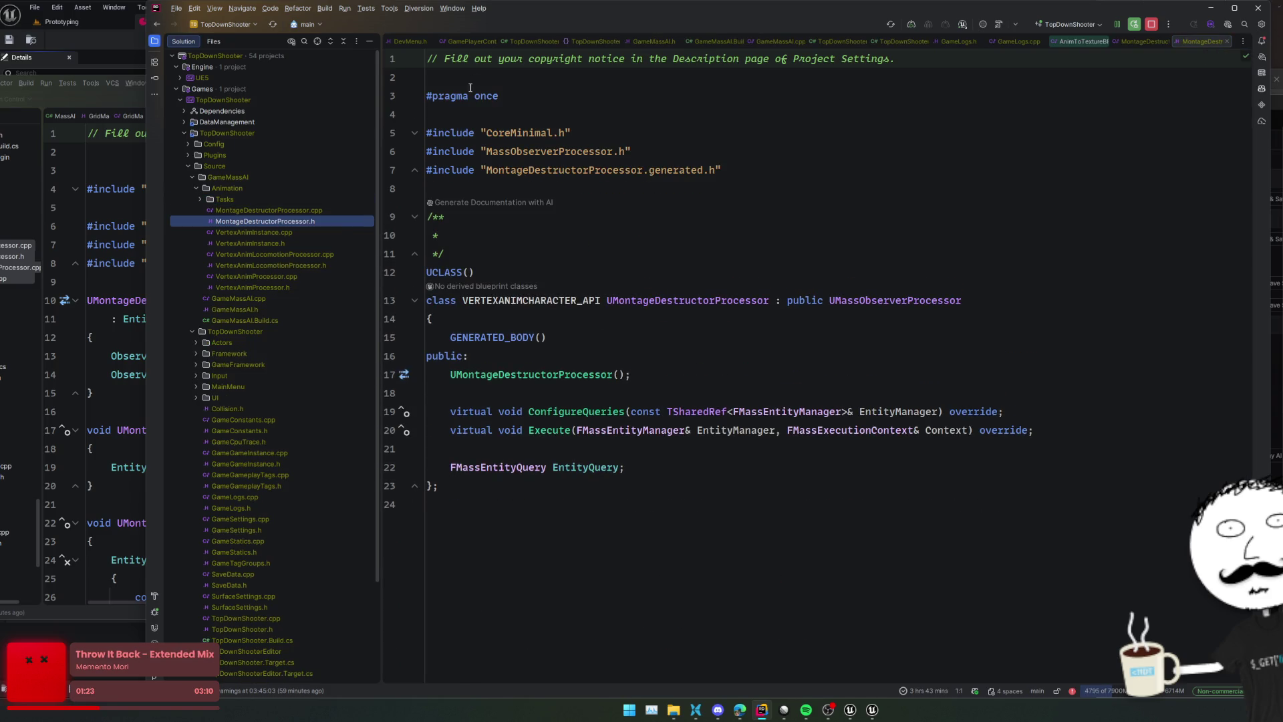
{"action": "left_click_drag", "start_coordinate": [438, 91], "coordinate": [421, 59]}
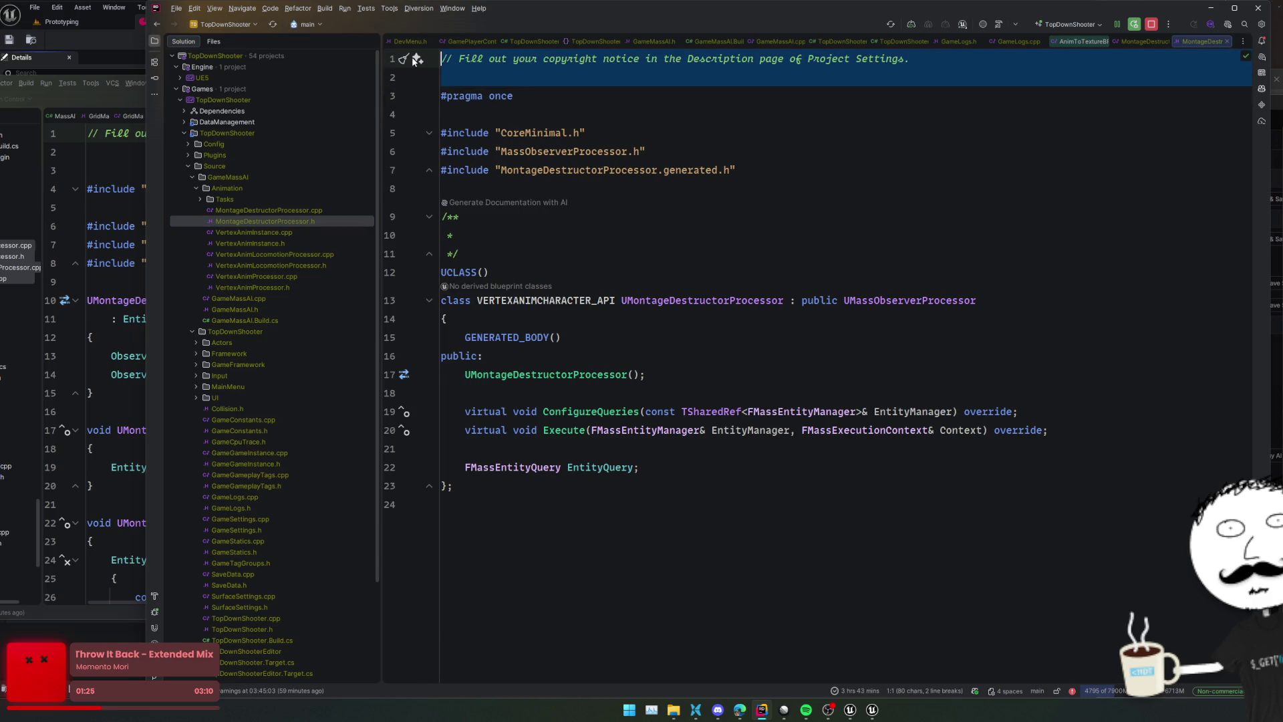
{"action": "key", "text": "ctrl+shift+h"}
{"action": "left_click", "coordinate": [404, 235]}
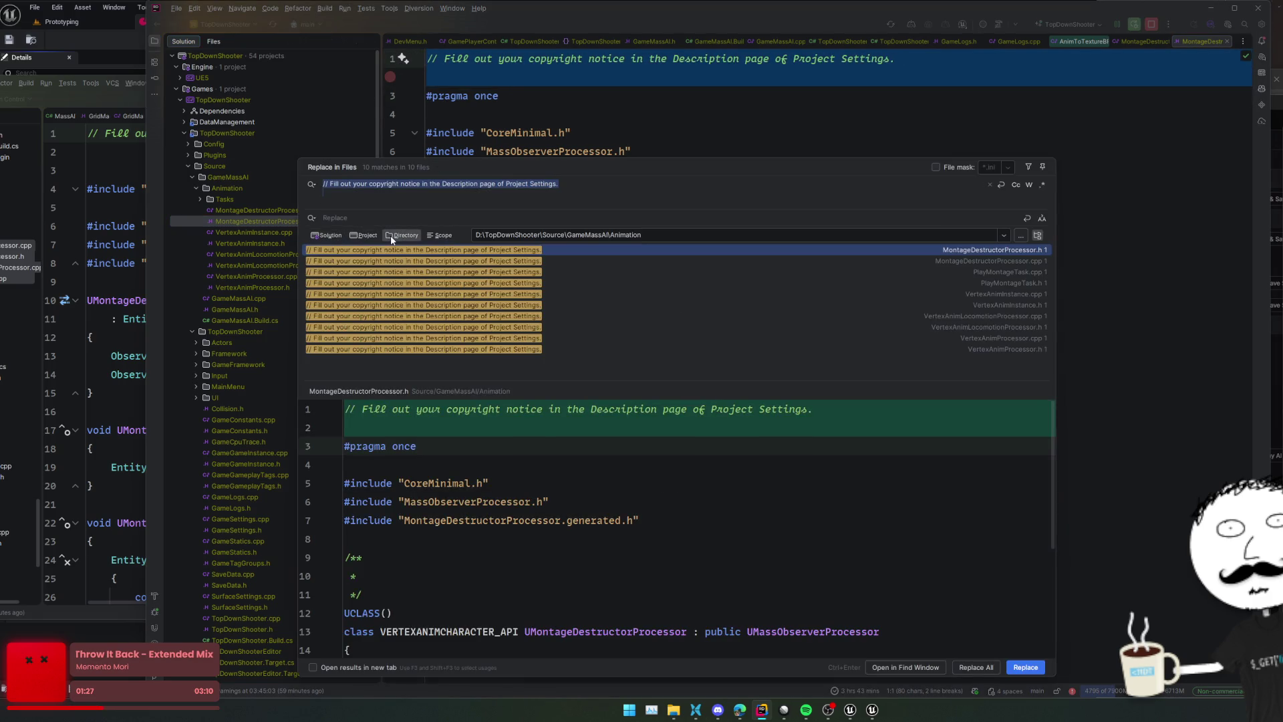
{"action": "left_click", "coordinate": [1039, 672]}
{"action": "left_click", "coordinate": [1039, 672]}
{"action": "left_click", "coordinate": [1039, 672]}
{"action": "left_click", "coordinate": [1039, 672]}
{"action": "left_click", "coordinate": [1039, 672]}
{"action": "left_click", "coordinate": [1040, 673]}
{"action": "left_click", "coordinate": [1039, 672]}
{"action": "left_click", "coordinate": [1039, 673]}
{"action": "left_click", "coordinate": [1039, 672]}
{"action": "left_click", "coordinate": [1039, 672]}
Look up VERTEXANIMCHARACTER_API usages and try GAMEMASSAI_API in its place, then undo
{"action": "left_click", "coordinate": [628, 194]}
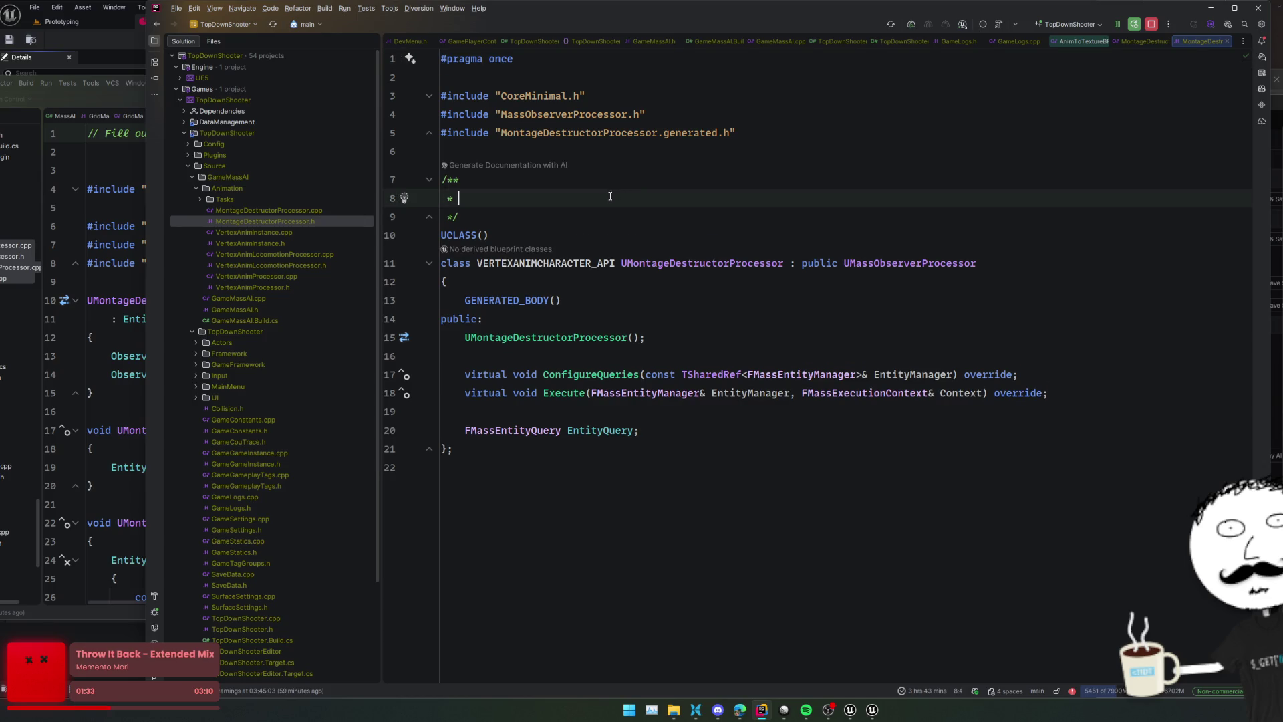
{"action": "double_click", "coordinate": [561, 264]}
{"action": "key", "text": "ctrl+shift+f"}
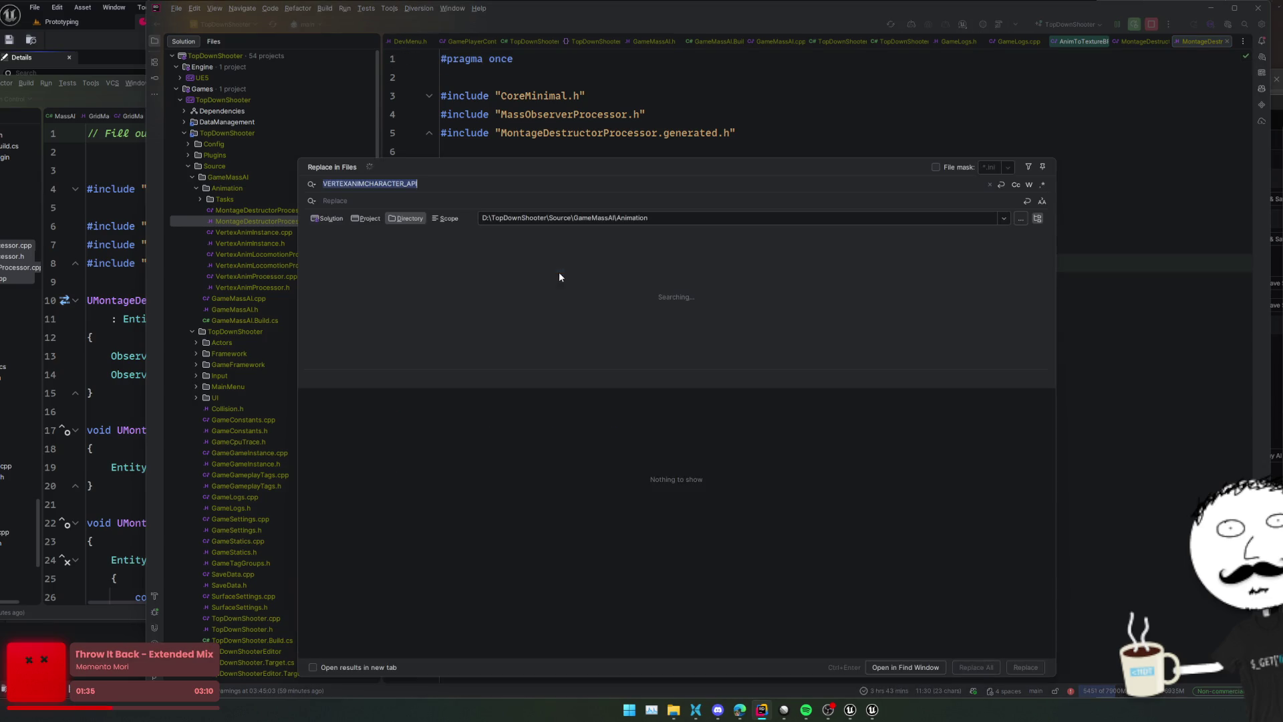
{"action": "key", "text": "Escape"}
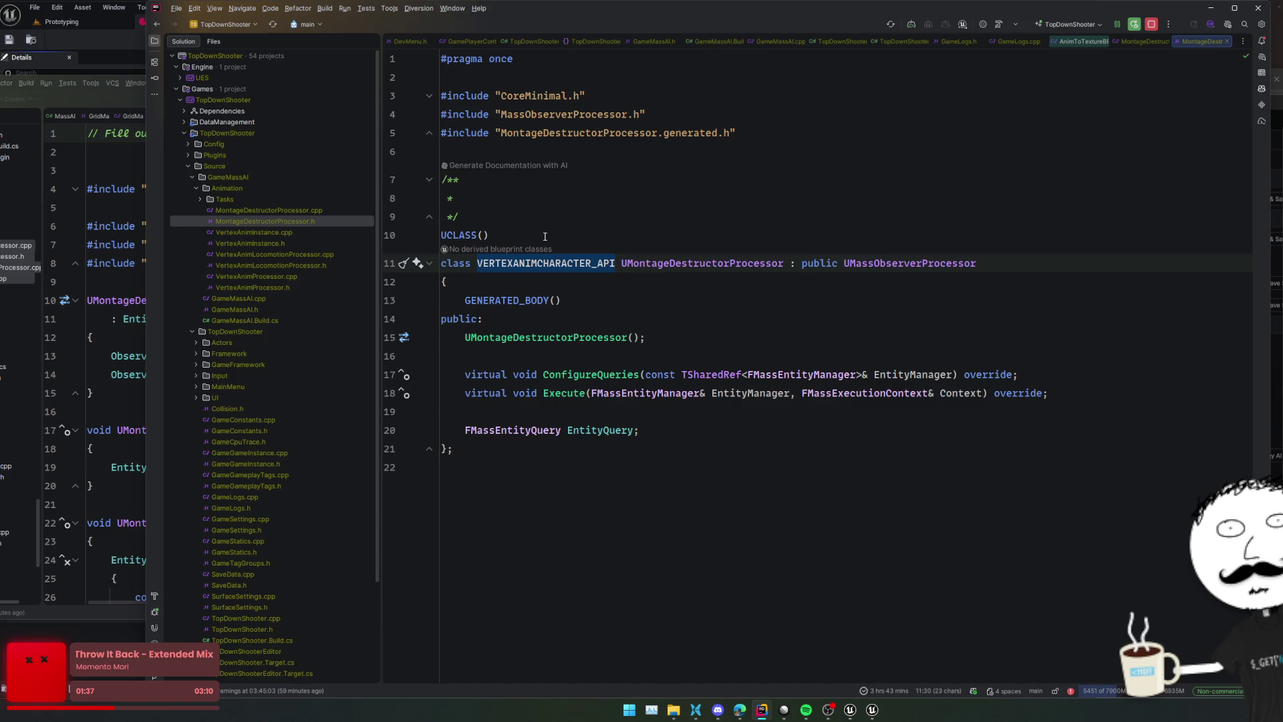
{"action": "type", "text": "MAS"}
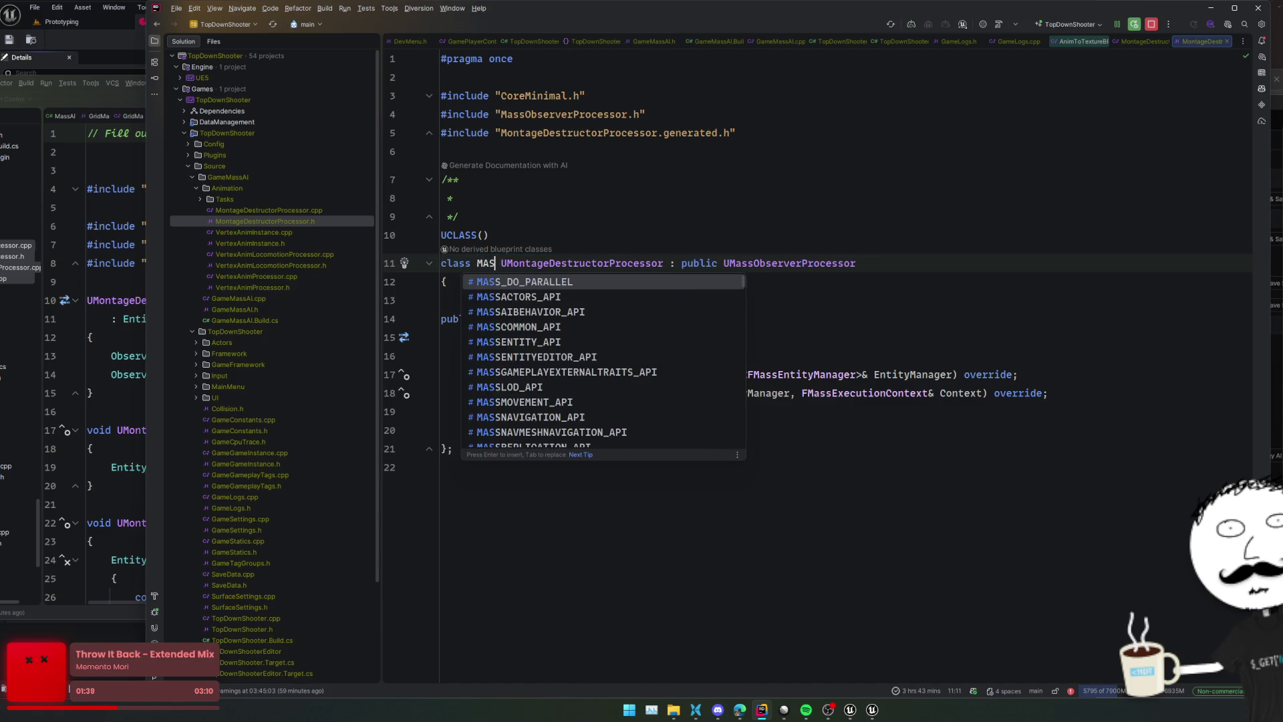
{"action": "key", "text": "BackSpace"}
{"action": "key", "text": "BackSpace"}
{"action": "key", "text": "BackSpace"}
{"action": "type", "text": "GAMEMASS"}
{"action": "key", "text": "Return"}
{"action": "double_click", "coordinate": [529, 263]}
{"action": "type", "text": "MASS"}
{"action": "key", "text": "ctrl+z"}
{"action": "key", "text": "ctrl+z"}
{"action": "key", "text": "ctrl+z"}
Replace VERTEXANIMCHARACTER_API with GAMEMASSAI_API in all Animation source files
{"action": "key", "text": "ctrl+shift+r"}
{"action": "type", "text": "GAMEMASSAI_API"}
{"action": "left_click", "coordinate": [1029, 668]}
{"action": "left_click", "coordinate": [1029, 668]}
{"action": "left_click", "coordinate": [1029, 668]}
{"action": "left_click", "coordinate": [1029, 669]}
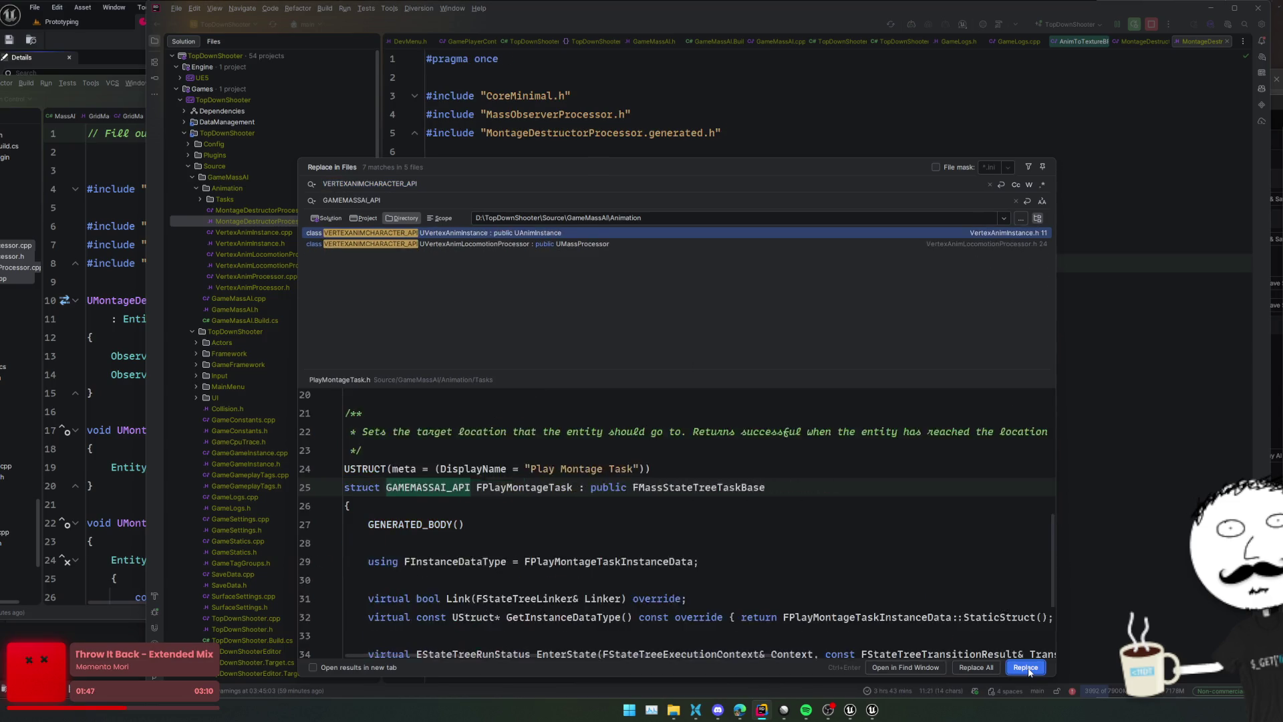
{"action": "left_click", "coordinate": [1029, 668]}
{"action": "left_click", "coordinate": [1029, 668]}
{"action": "left_click", "coordinate": [1029, 668]}
{"action": "key", "text": "ctrl+Tab"}
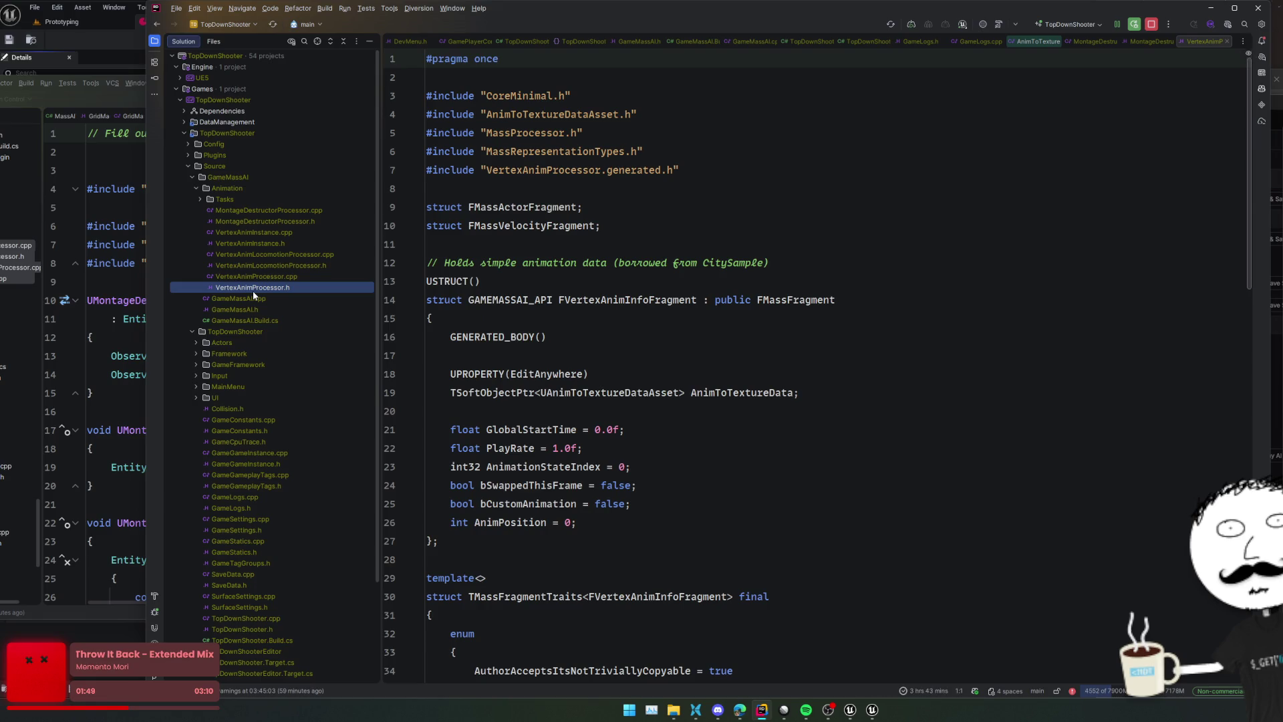
Strip the Mass/Animation/ prefix from the line 2 include in VertexAnimProcessor.cpp
{"action": "scroll", "coordinate": [649, 263], "scroll_direction": "down", "scroll_amount": 8}
{"action": "scroll", "coordinate": [649, 263], "scroll_direction": "up", "scroll_amount": 5}
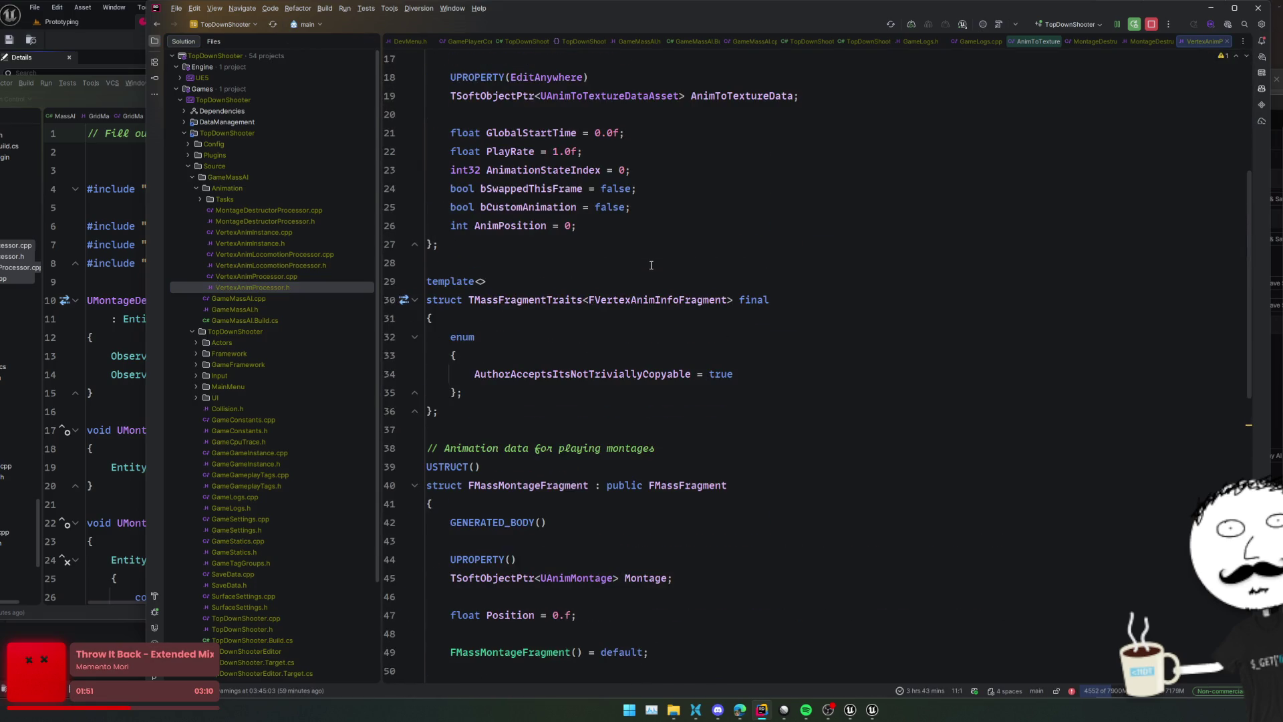
{"action": "scroll", "coordinate": [652, 266], "scroll_direction": "down", "scroll_amount": 9}
{"action": "scroll", "coordinate": [652, 266], "scroll_direction": "down", "scroll_amount": 7}
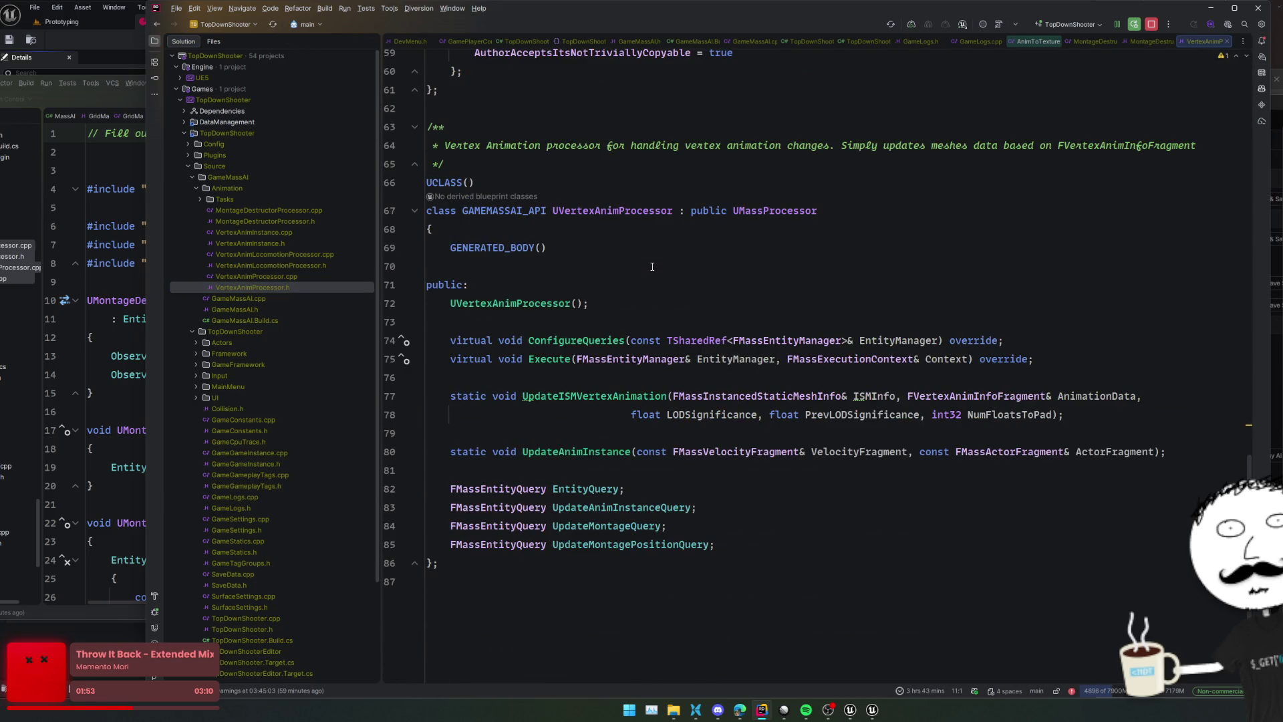
{"action": "key", "text": "ctrl+alt+Home"}
{"action": "left_click", "coordinate": [574, 255]}
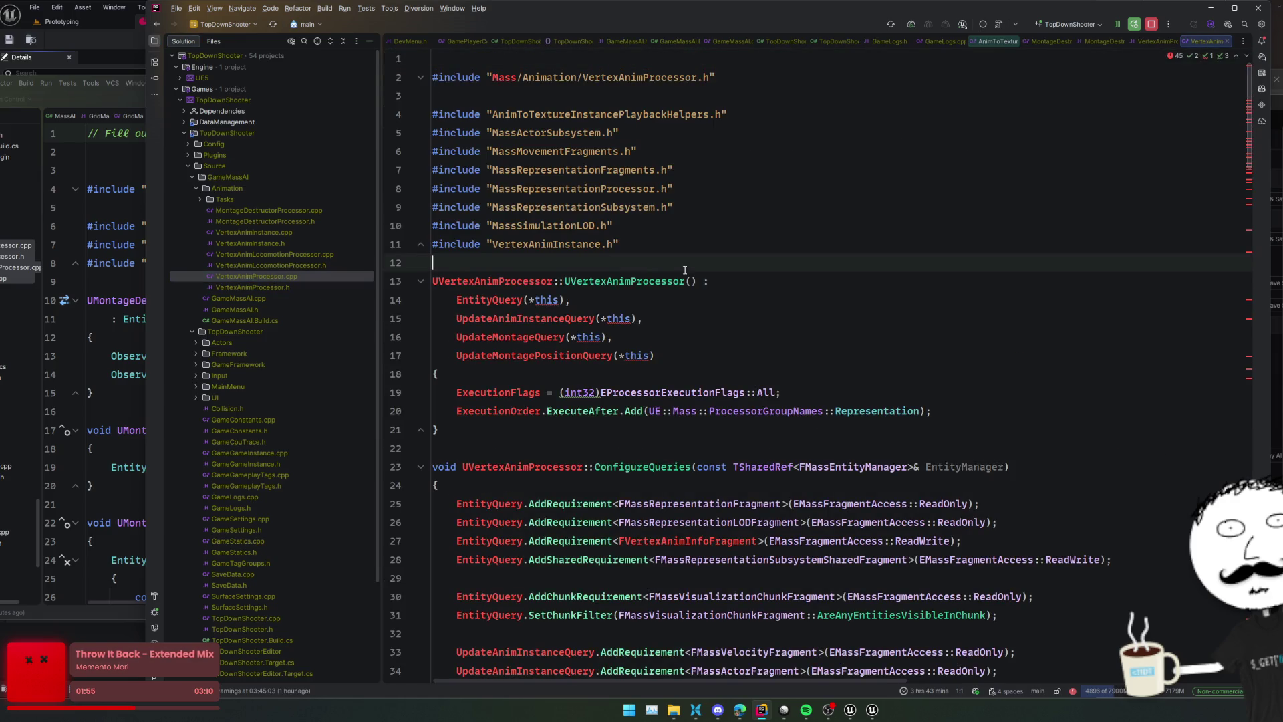
{"action": "double_click", "coordinate": [505, 77]}
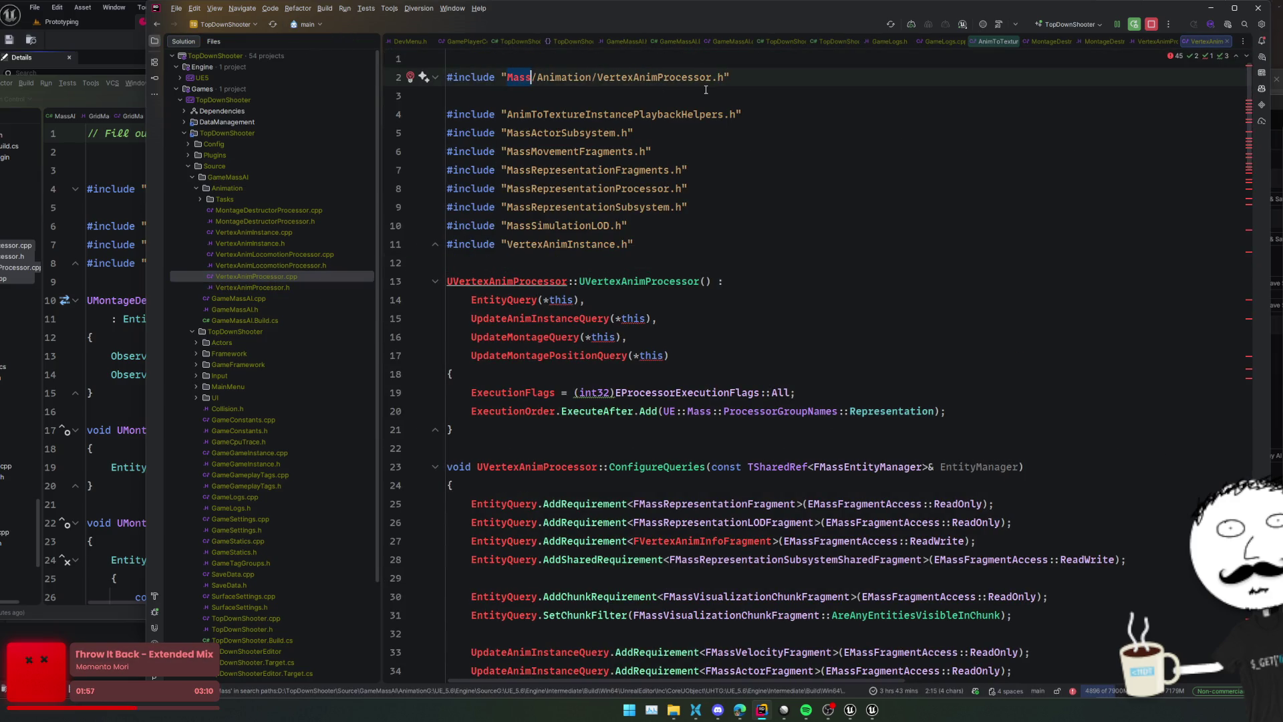
{"action": "key", "text": "ctrl+shift+Right"}
{"action": "key", "text": "ctrl+shift+Right"}
{"action": "key", "text": "ctrl+shift+Right"}
{"action": "key", "text": "BackSpace"}
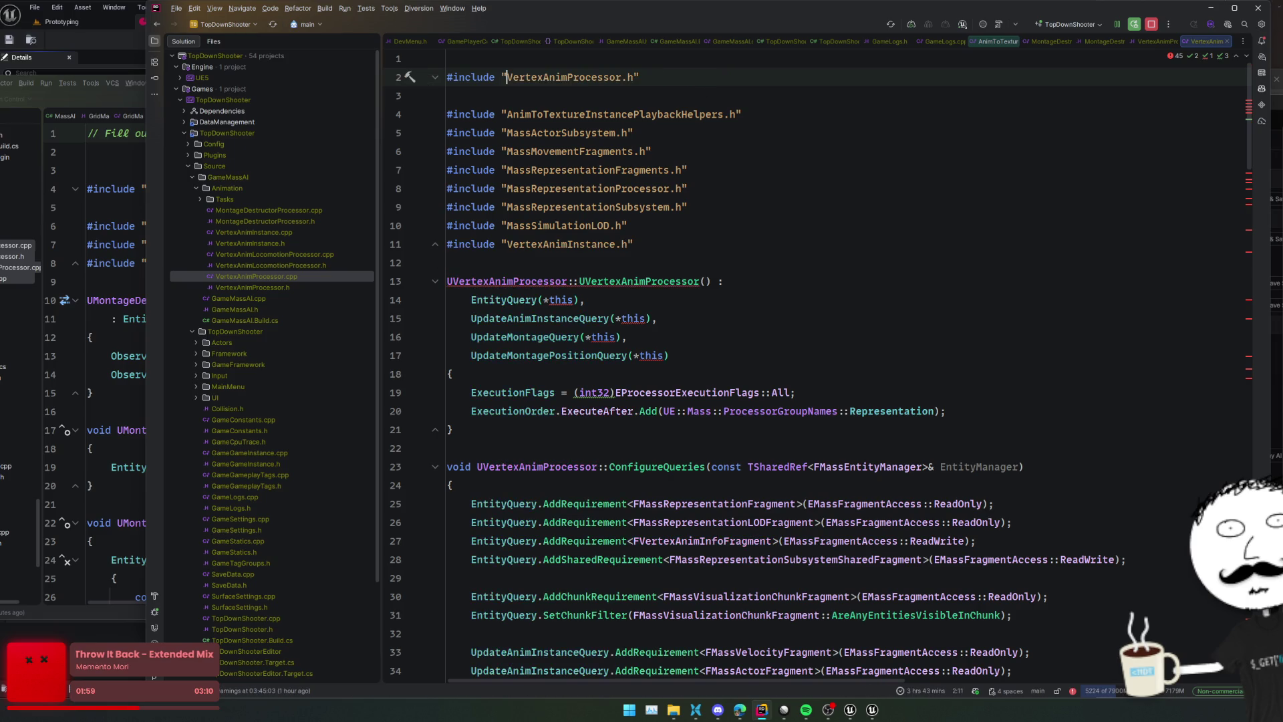
Strip Mass/Animation/ from the line 2 and line 6 includes in VertexAnimLocomotionProcessor.cpp
{"action": "scroll", "coordinate": [851, 250], "scroll_direction": "down", "scroll_amount": 10}
{"action": "scroll", "coordinate": [861, 259], "scroll_direction": "down", "scroll_amount": 20}
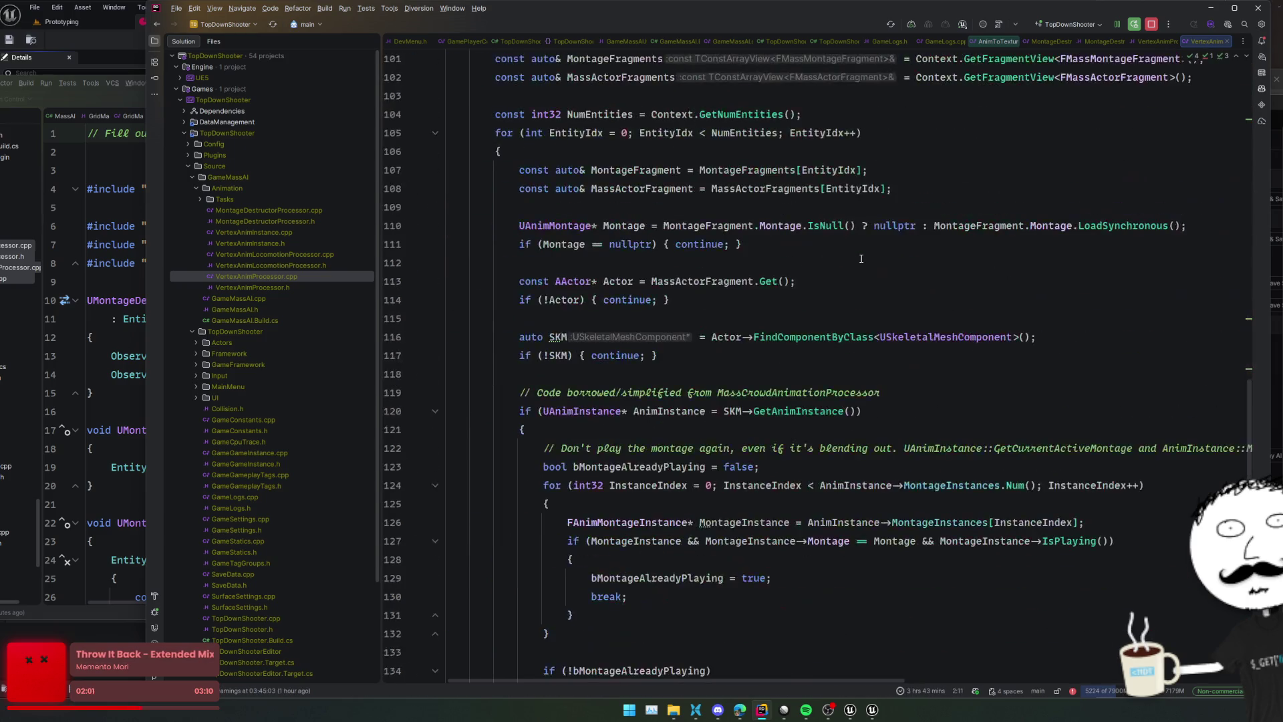
{"action": "scroll", "coordinate": [861, 259], "scroll_direction": "down", "scroll_amount": 10}
{"action": "double_click", "coordinate": [287, 265]}
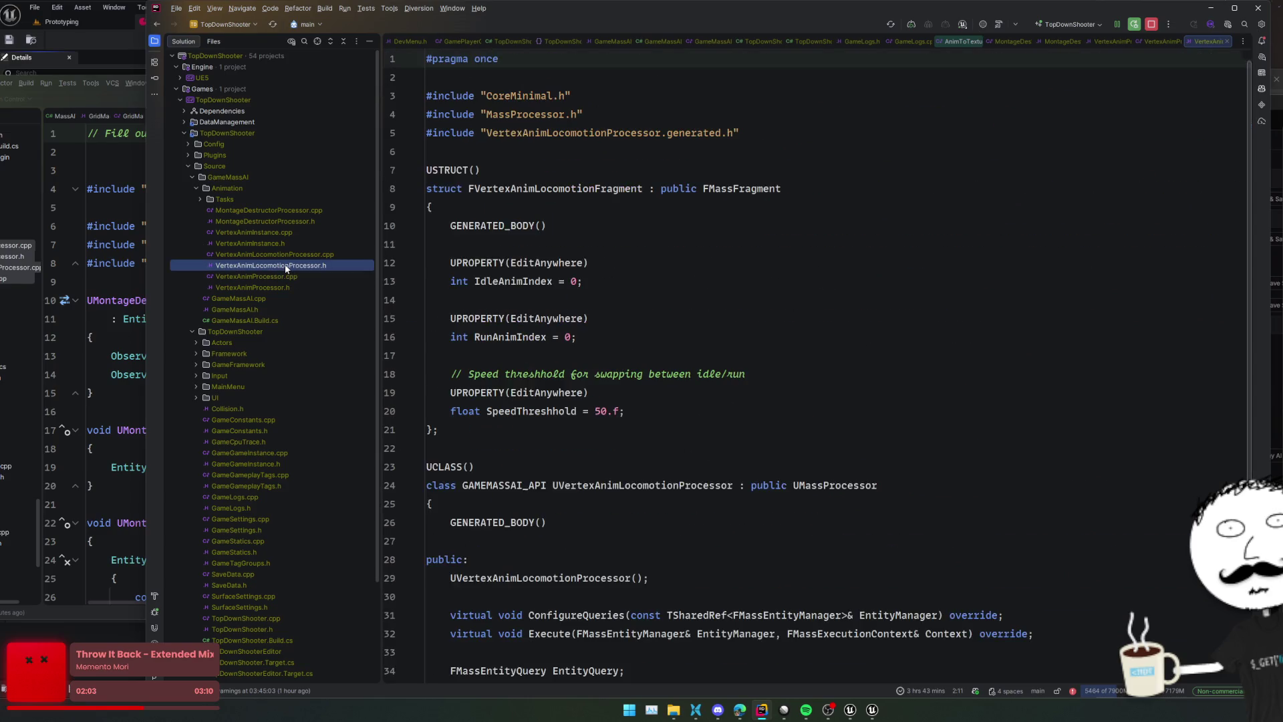
{"action": "scroll", "coordinate": [548, 253], "scroll_direction": "down", "scroll_amount": 3}
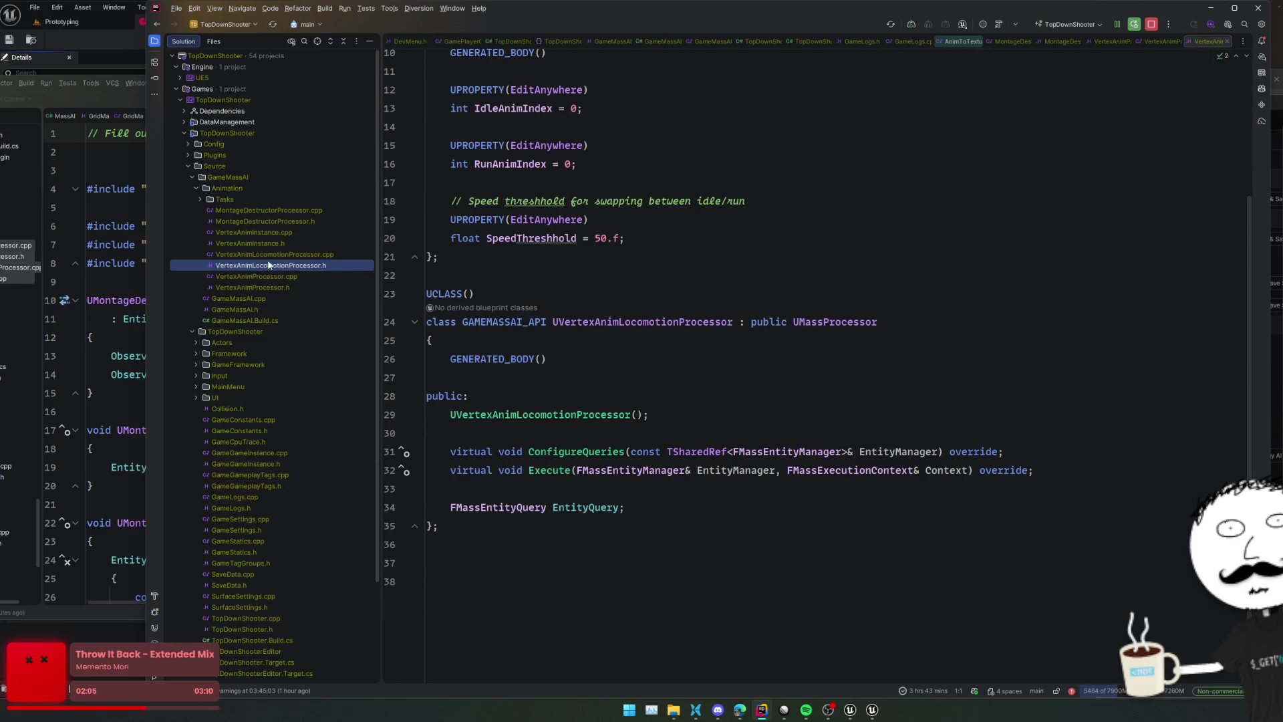
{"action": "double_click", "coordinate": [270, 256]}
{"action": "left_click_drag", "start_coordinate": [487, 77], "coordinate": [577, 77]}
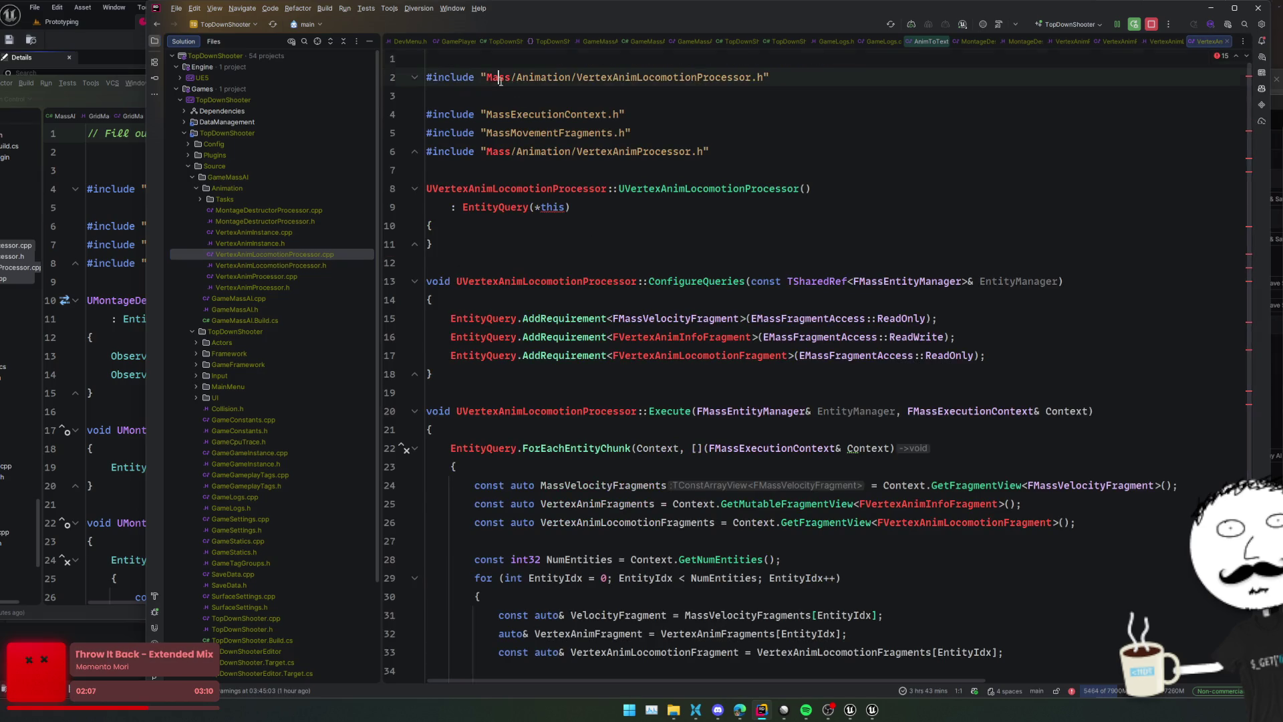
{"action": "key", "text": "BackSpace"}
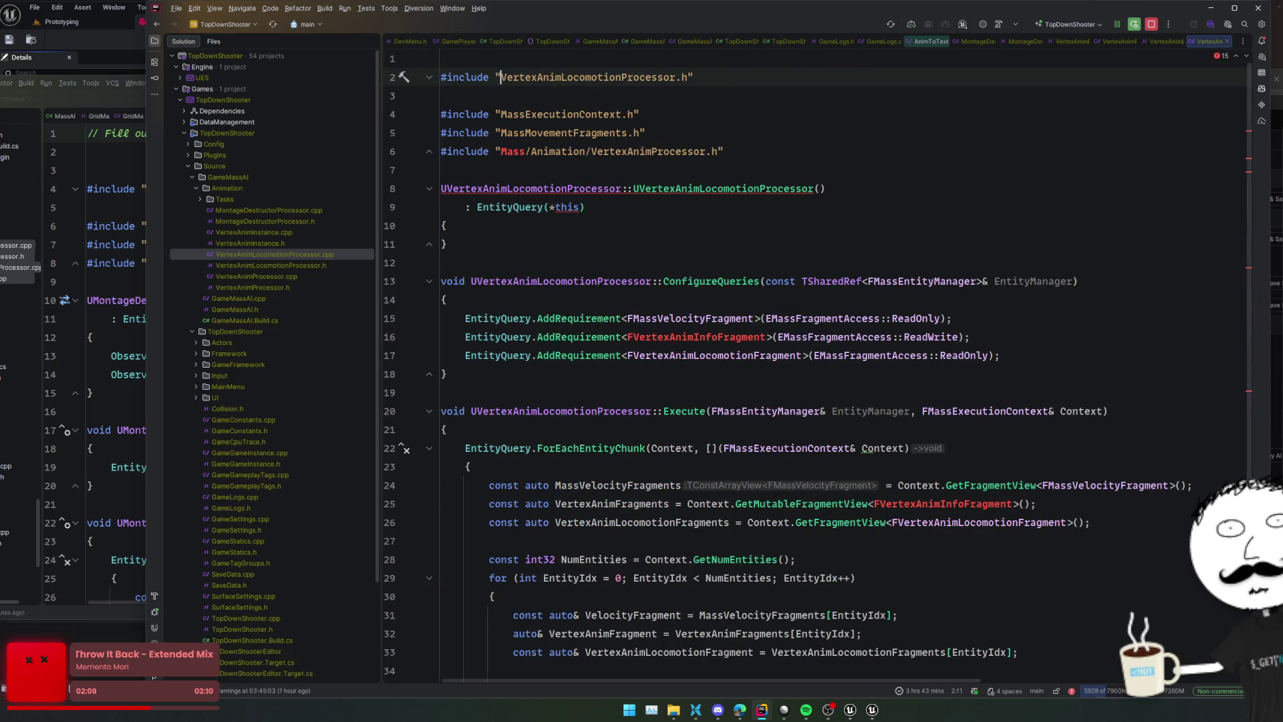
{"action": "double_click", "coordinate": [518, 152]}
{"action": "left_click_drag", "start_coordinate": [518, 152], "coordinate": [592, 151]}
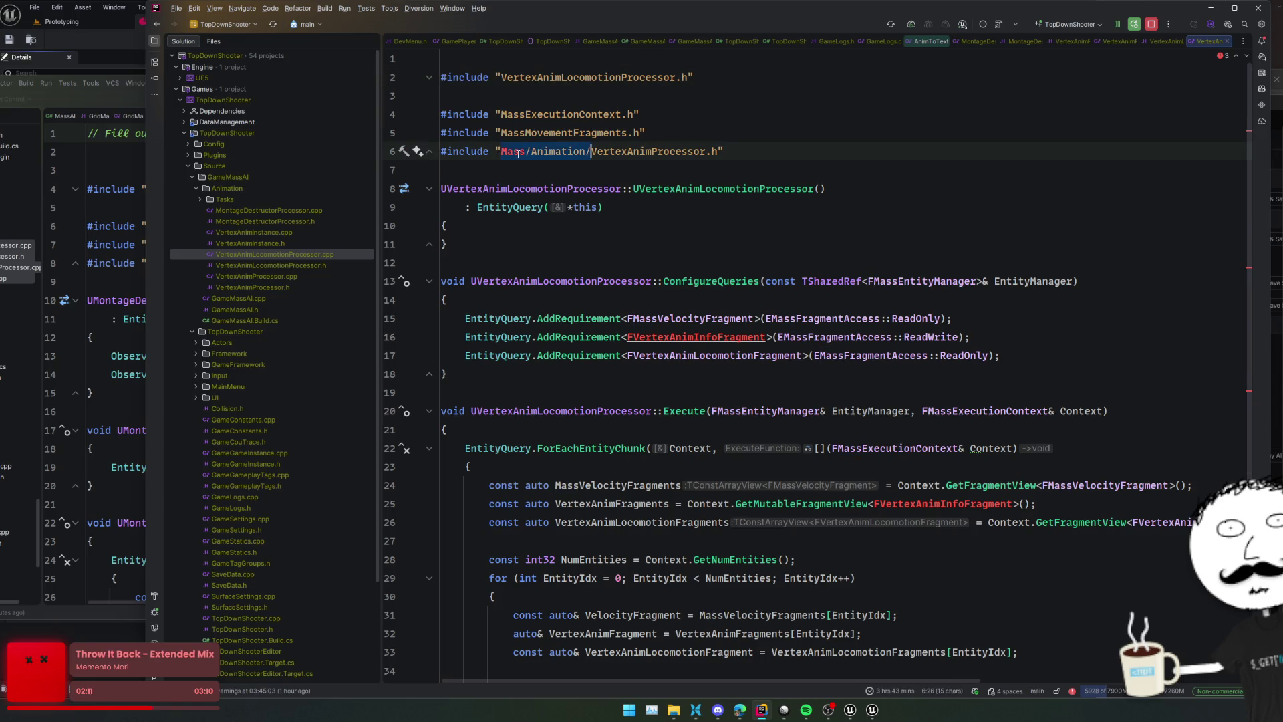
{"action": "key", "text": "BackSpace"}
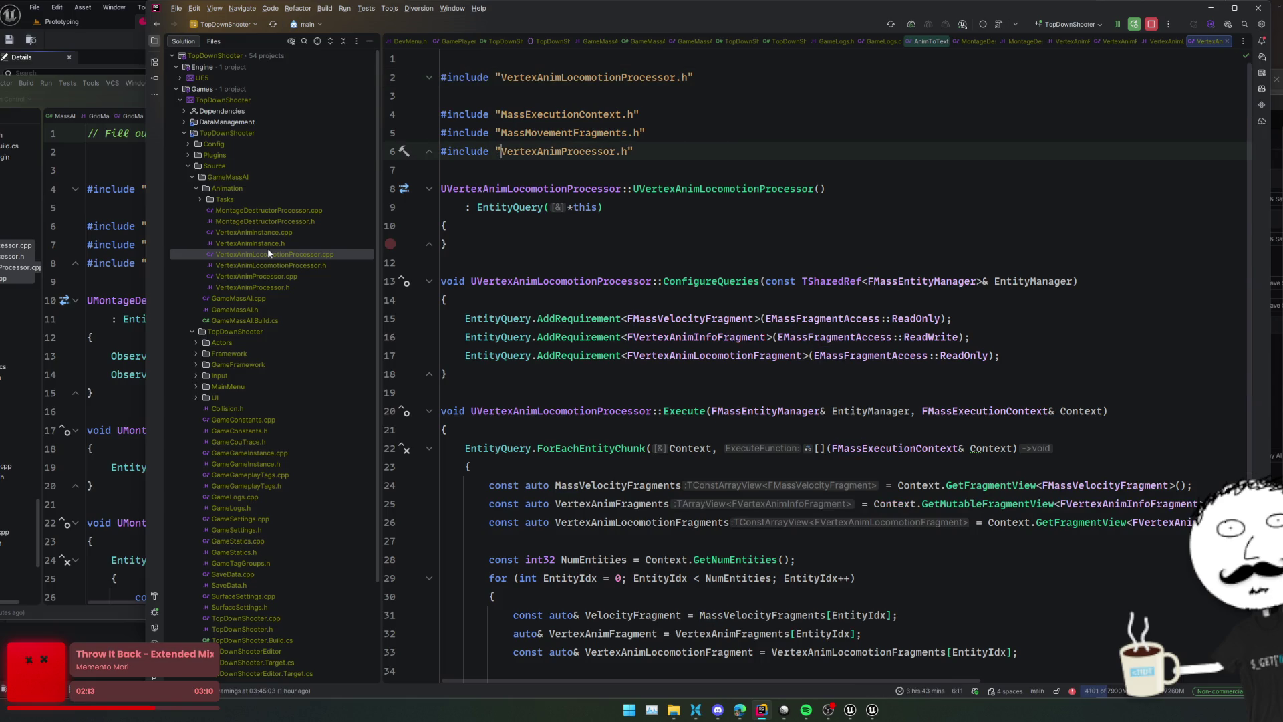
In MontageDestructorProcessor.cpp, cut the line 6 include down to VertexAnimProcessor.h
{"action": "left_click", "coordinate": [271, 244]}
{"action": "left_click", "coordinate": [281, 232]}
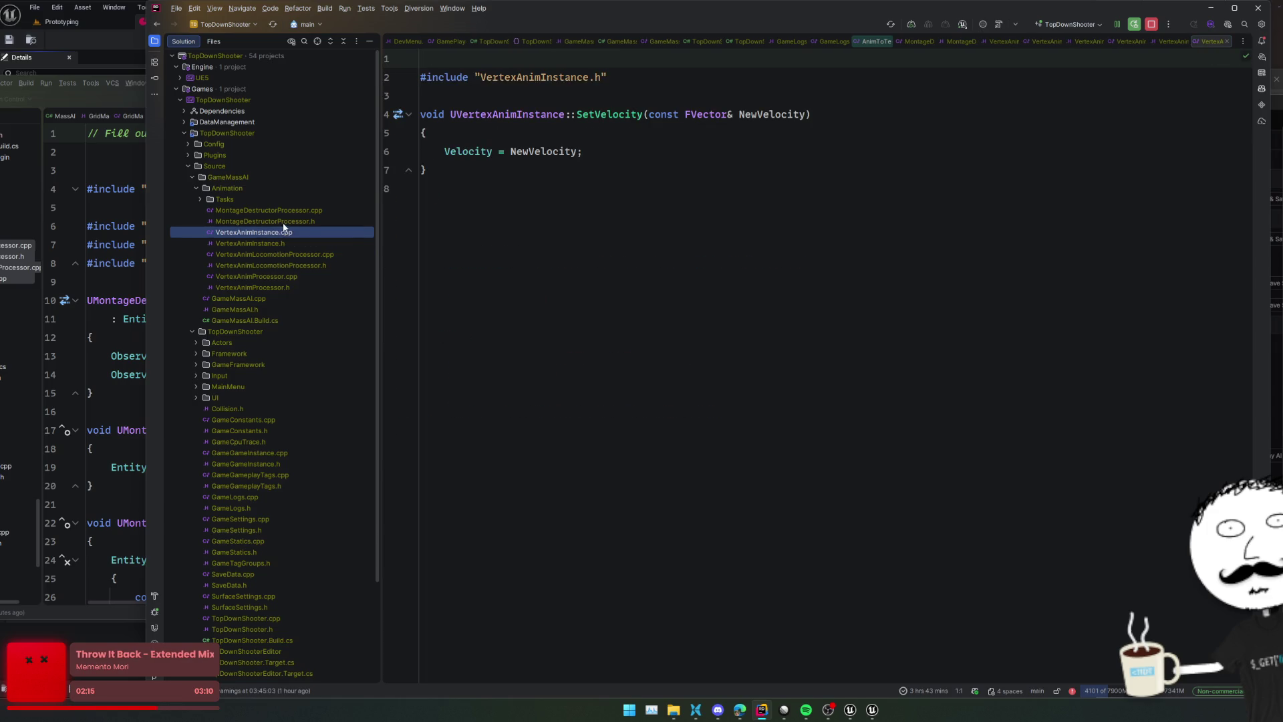
{"action": "left_click", "coordinate": [284, 221]}
{"action": "left_click", "coordinate": [307, 210]}
{"action": "double_click", "coordinate": [498, 151]}
{"action": "key", "text": "shift+Right"}
{"action": "key", "text": "ctrl+shift+Right"}
{"action": "key", "text": "ctrl+shift+Right"}
{"action": "key", "text": "BackSpace"}
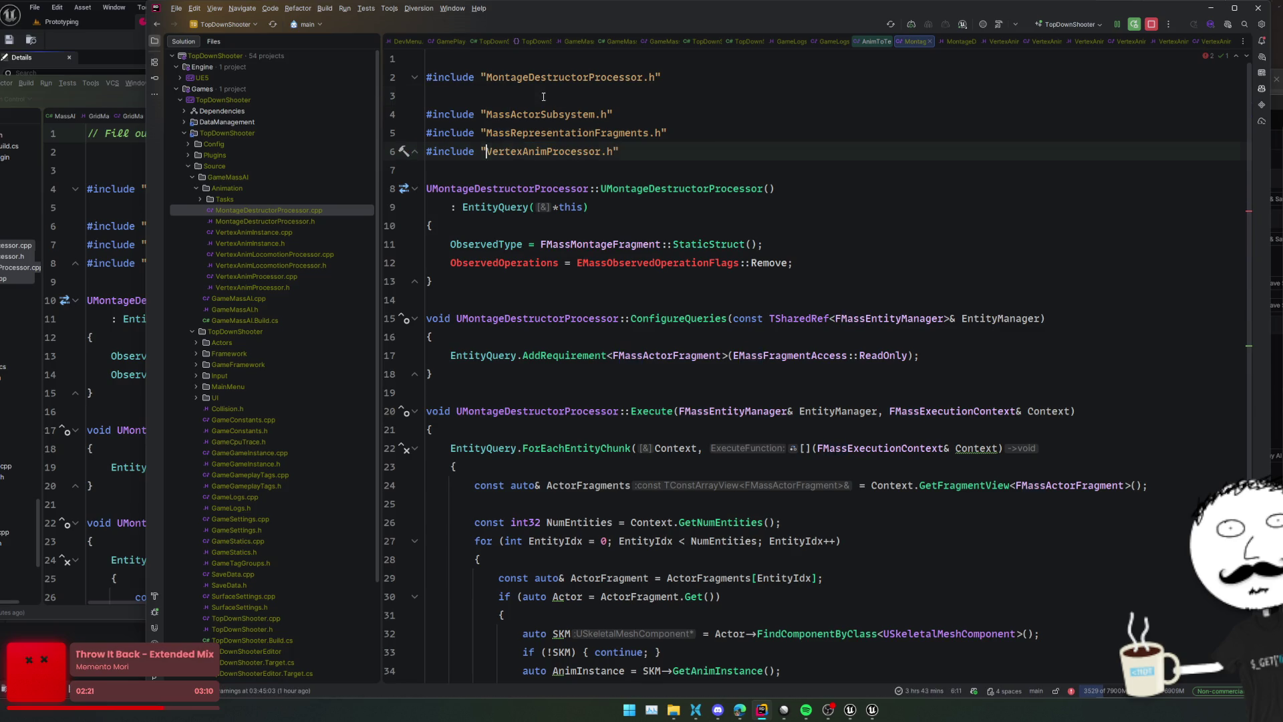
Delete the blank lines at the top of MontageDestructorProcessor.cpp
{"action": "left_click", "coordinate": [543, 97]}
{"action": "key", "text": "BackSpace"}
{"action": "key", "text": "Up"}
{"action": "key", "text": "Delete"}
Check the ObservedType, Operation and EMassObservedOperation declarations in the observer processor header
{"action": "left_click", "coordinate": [532, 242]}
{"action": "key", "text": "Up"}
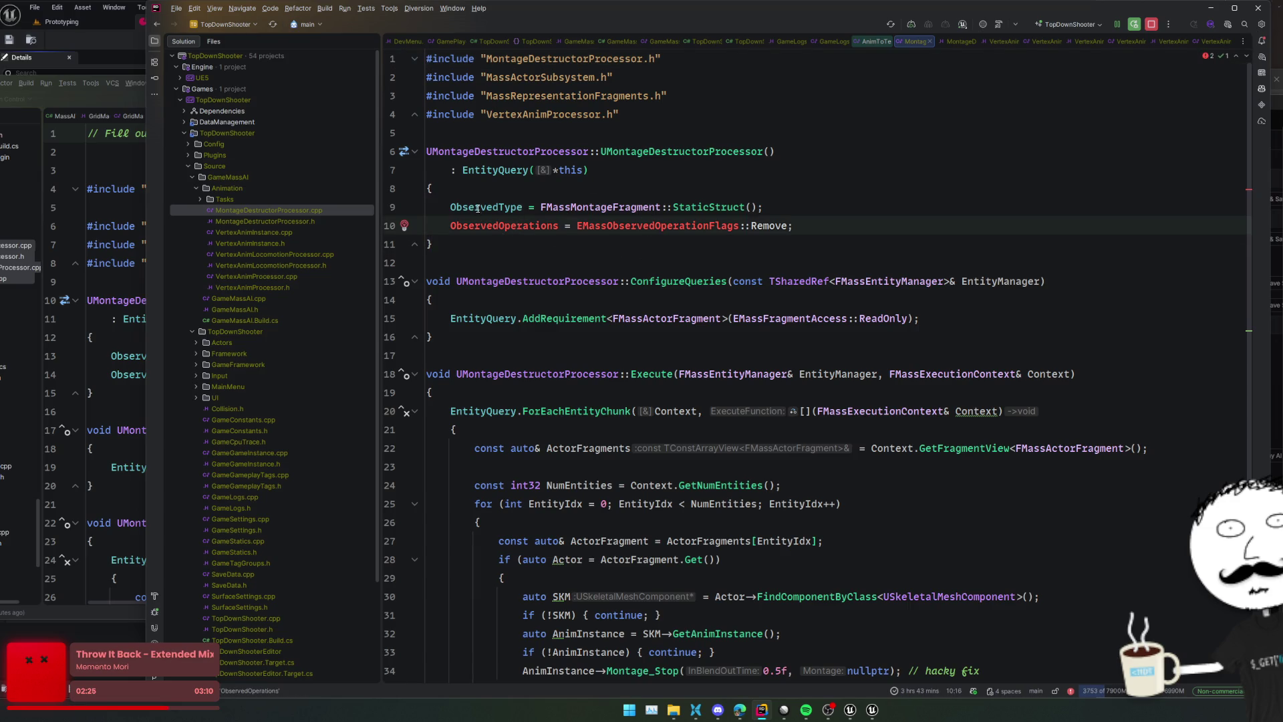
{"action": "left_click", "coordinate": [477, 209], "text": "ctrl"}
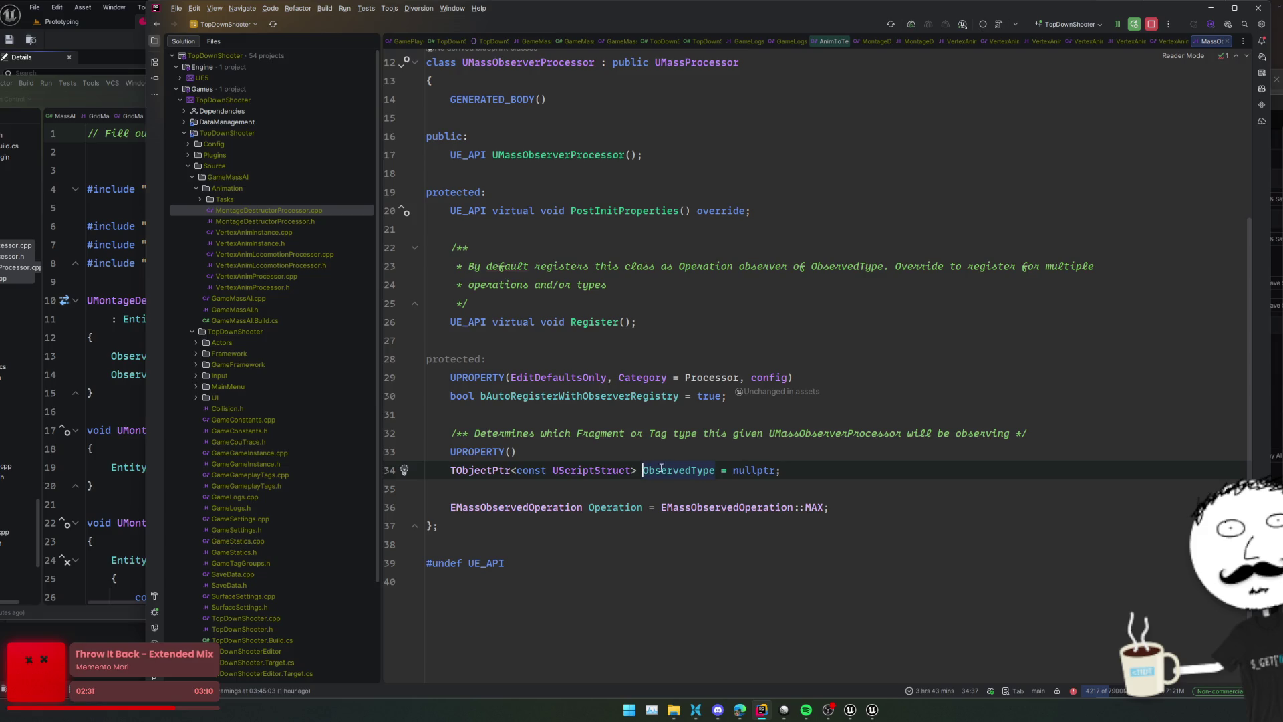
{"action": "left_click", "coordinate": [617, 507]}
{"action": "left_click", "coordinate": [578, 471]}
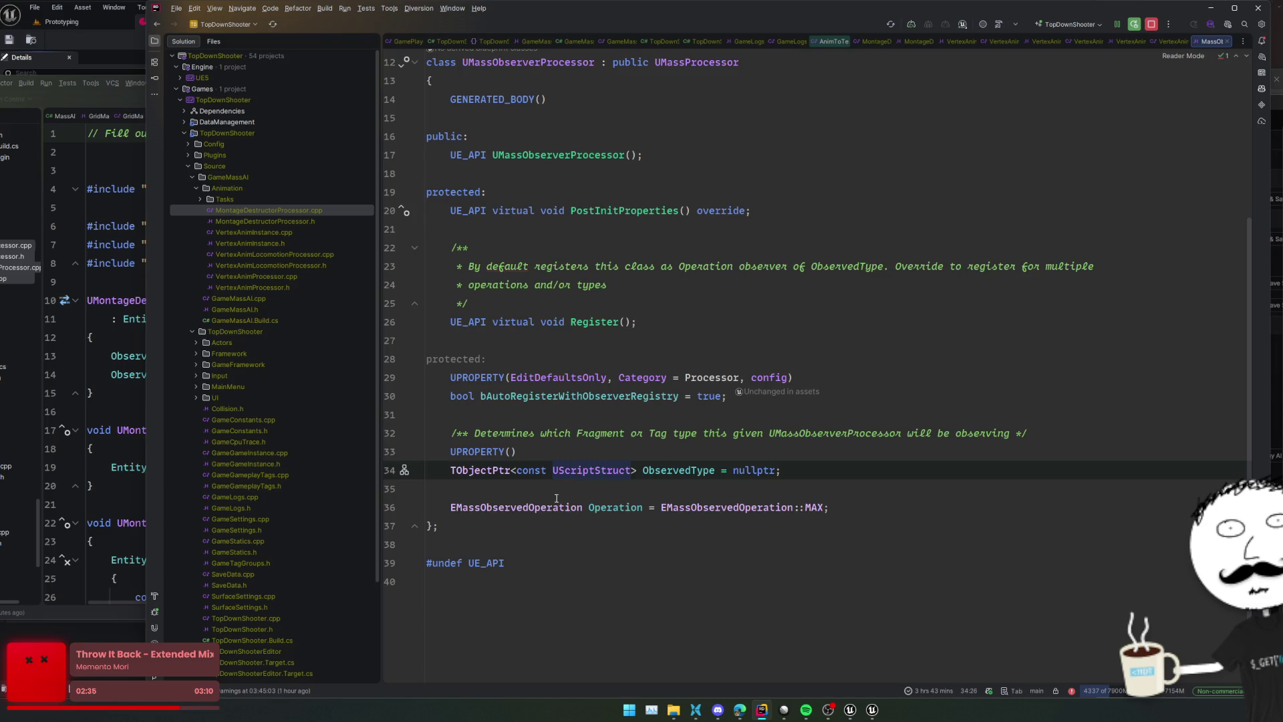
{"action": "left_click", "coordinate": [556, 501], "text": "ctrl"}
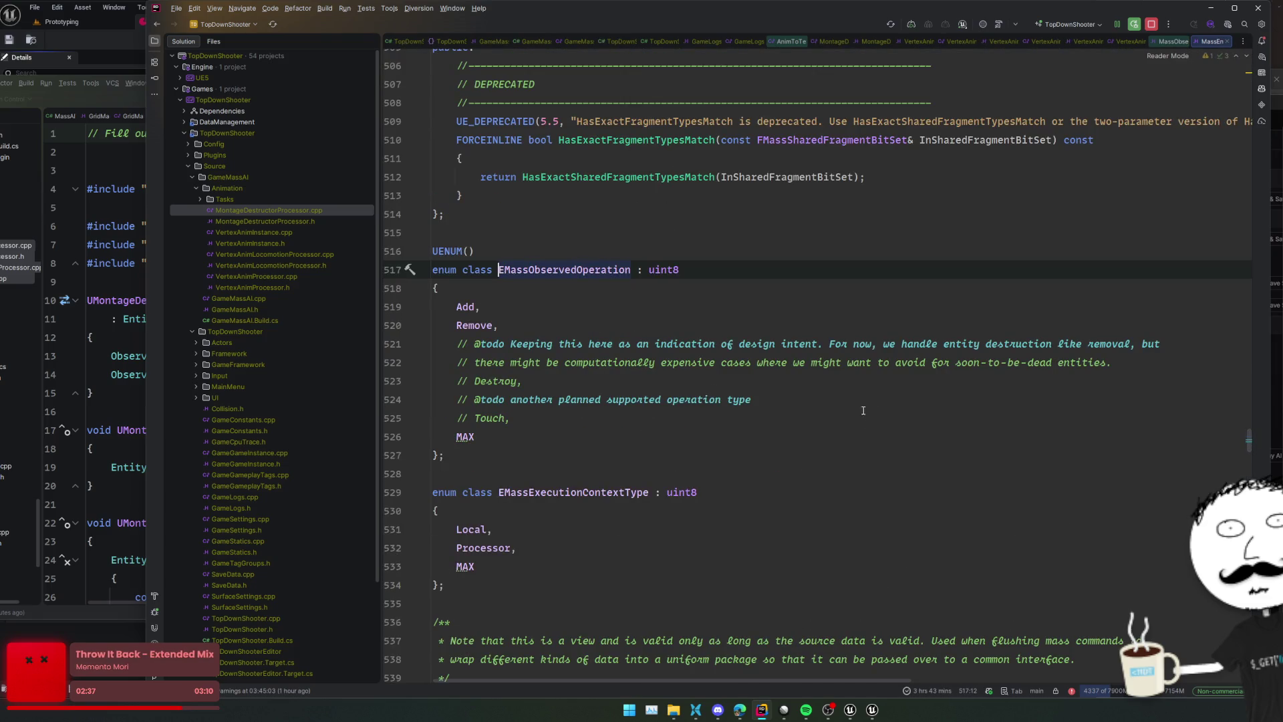
{"action": "key", "text": "ctrl+alt+Left"}
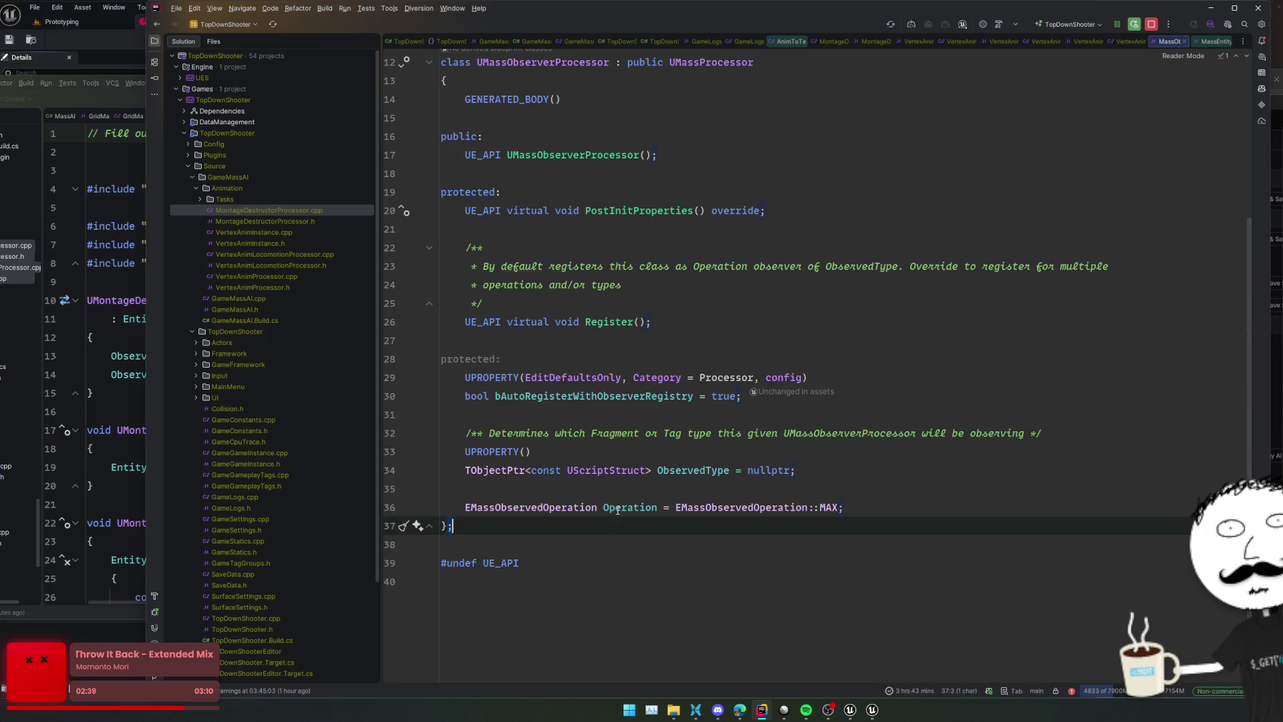
{"action": "key", "text": "ctrl+alt+Left"}
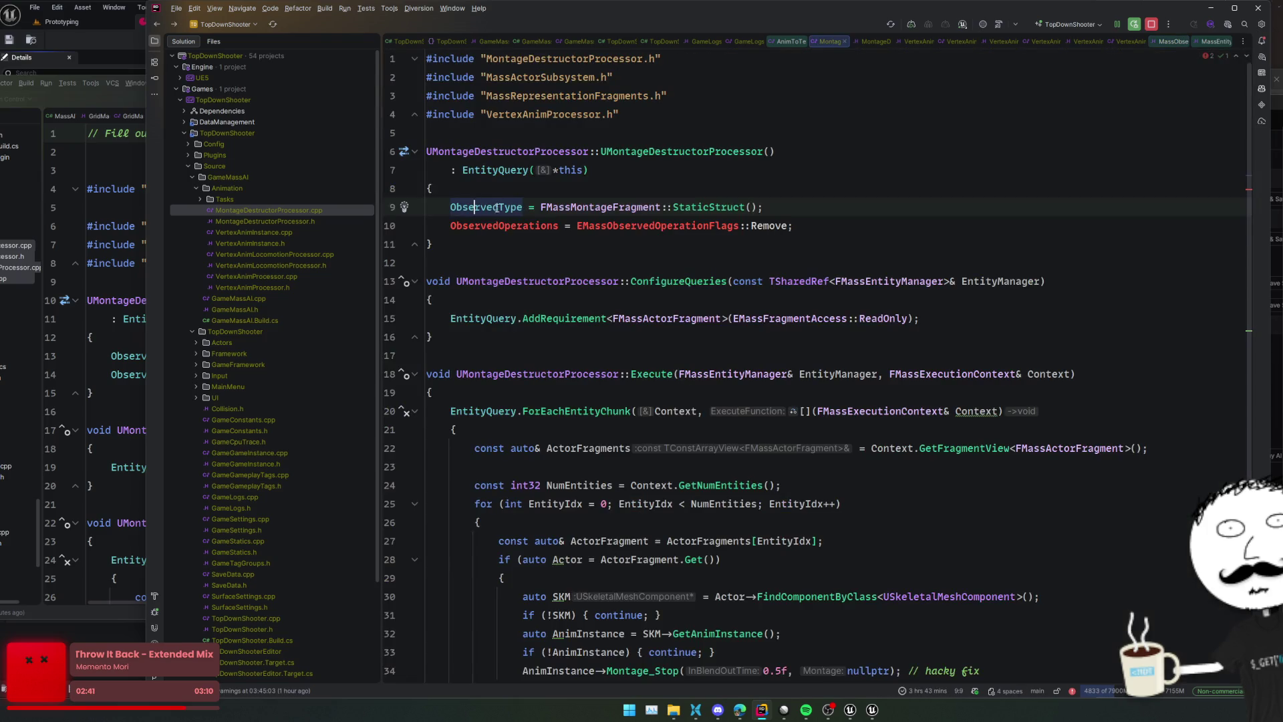
Rename ObservedOperations to Operation, change the enum to EMassObservedOperation, and reformat the file
{"action": "double_click", "coordinate": [505, 226]}
{"action": "type", "text": "Operation"}
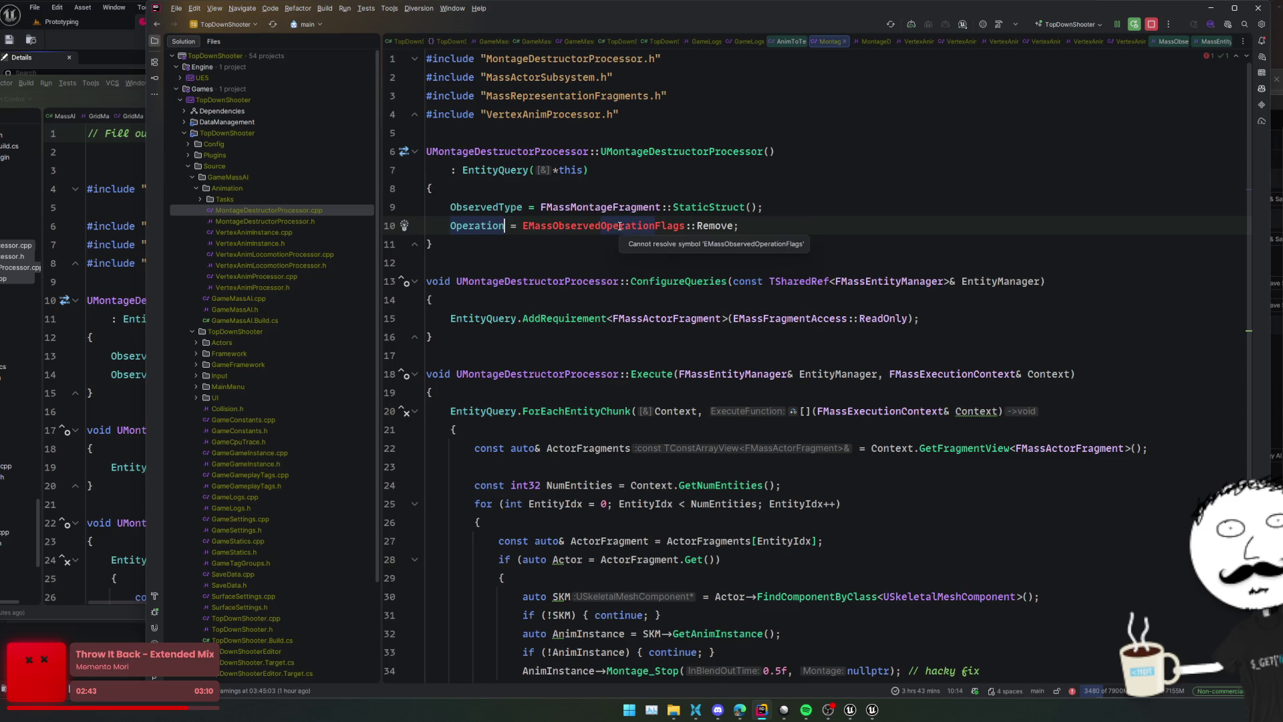
{"action": "key", "text": "ctrl+alt+Right"}
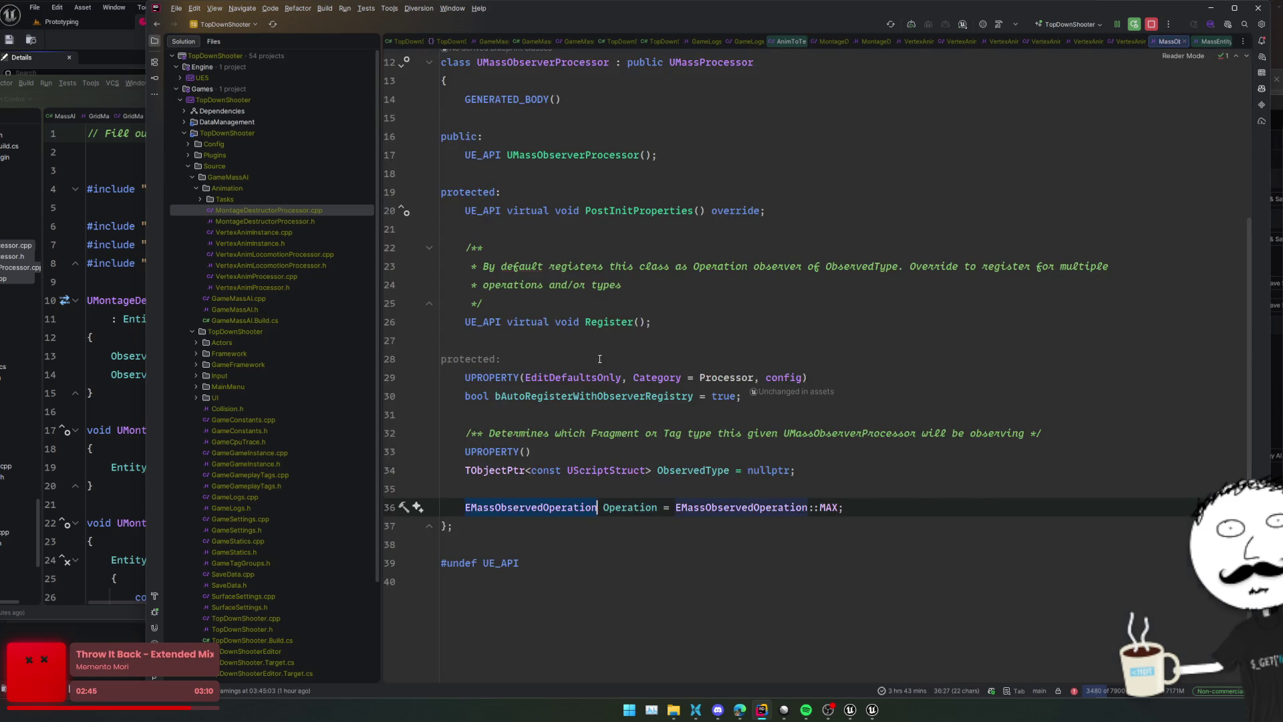
{"action": "key", "text": "ctrl+alt+Left"}
{"action": "double_click", "coordinate": [591, 229]}
{"action": "type", "text": "EMassObservedOperation"}
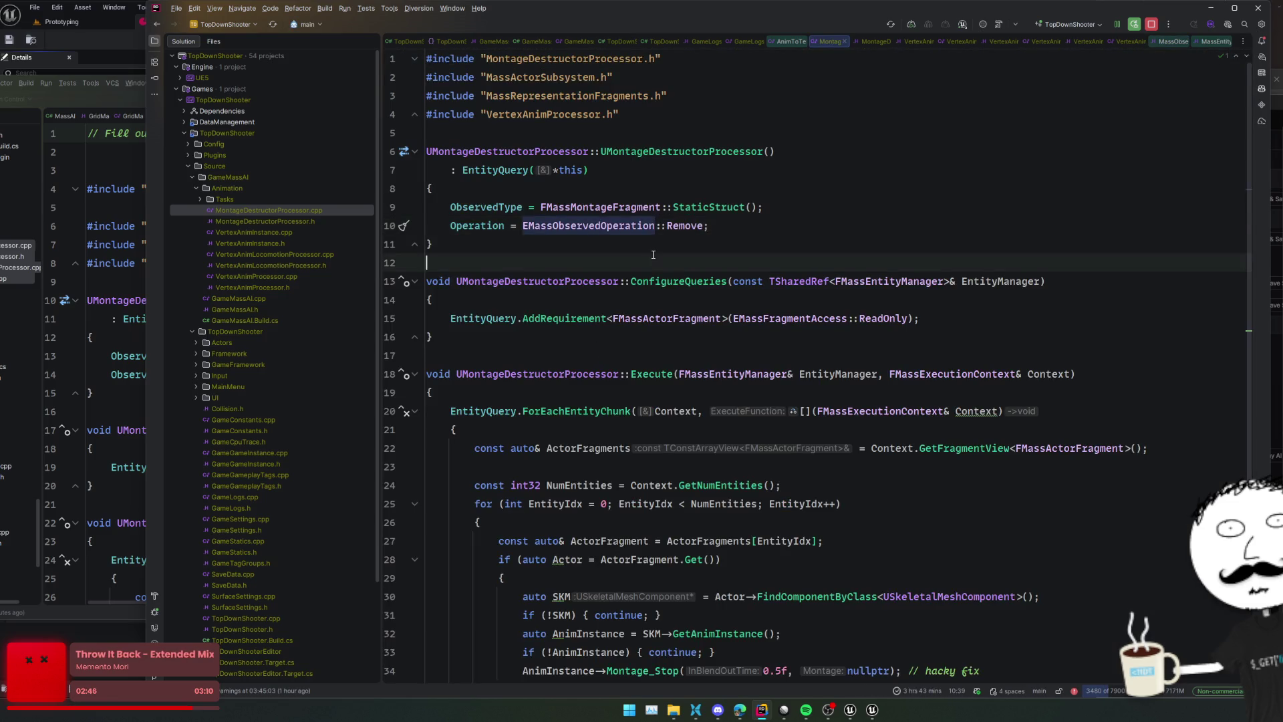
{"action": "left_click", "coordinate": [700, 239]}
{"action": "key", "text": "ctrl+alt+l"}
{"action": "left_click", "coordinate": [758, 247]}
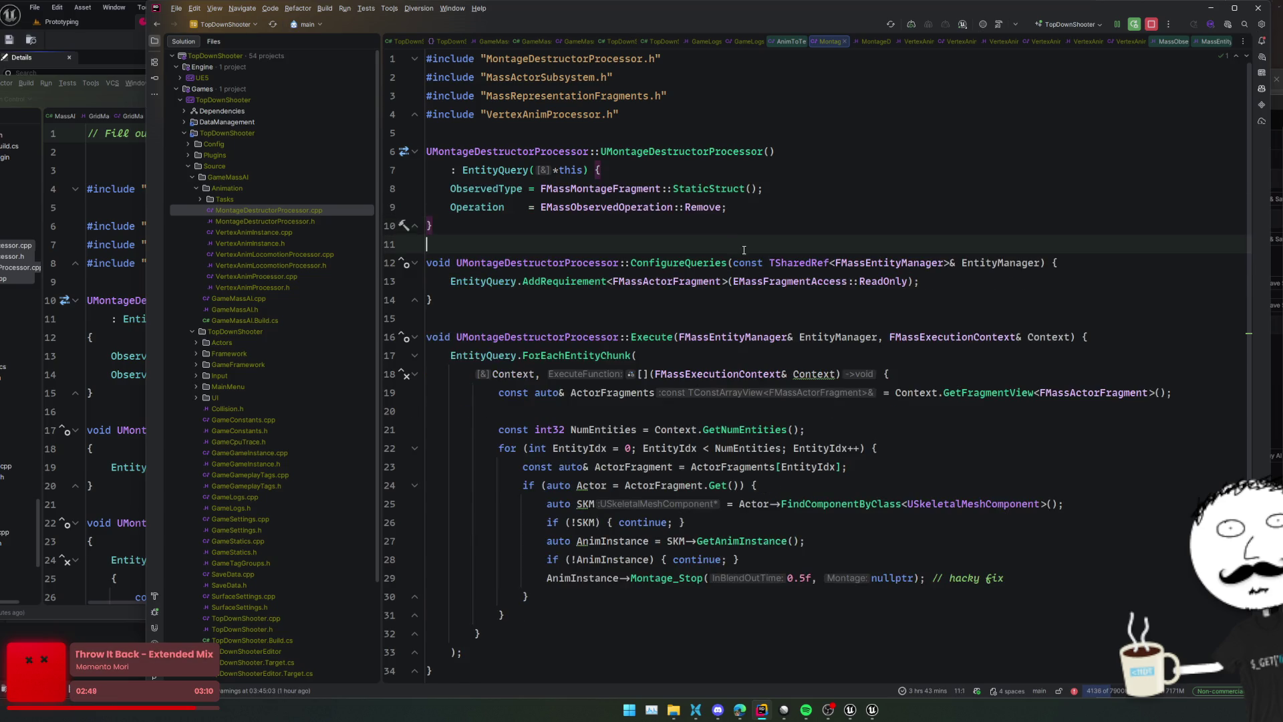
{"action": "scroll", "coordinate": [771, 240], "scroll_direction": "down", "scroll_amount": 2}
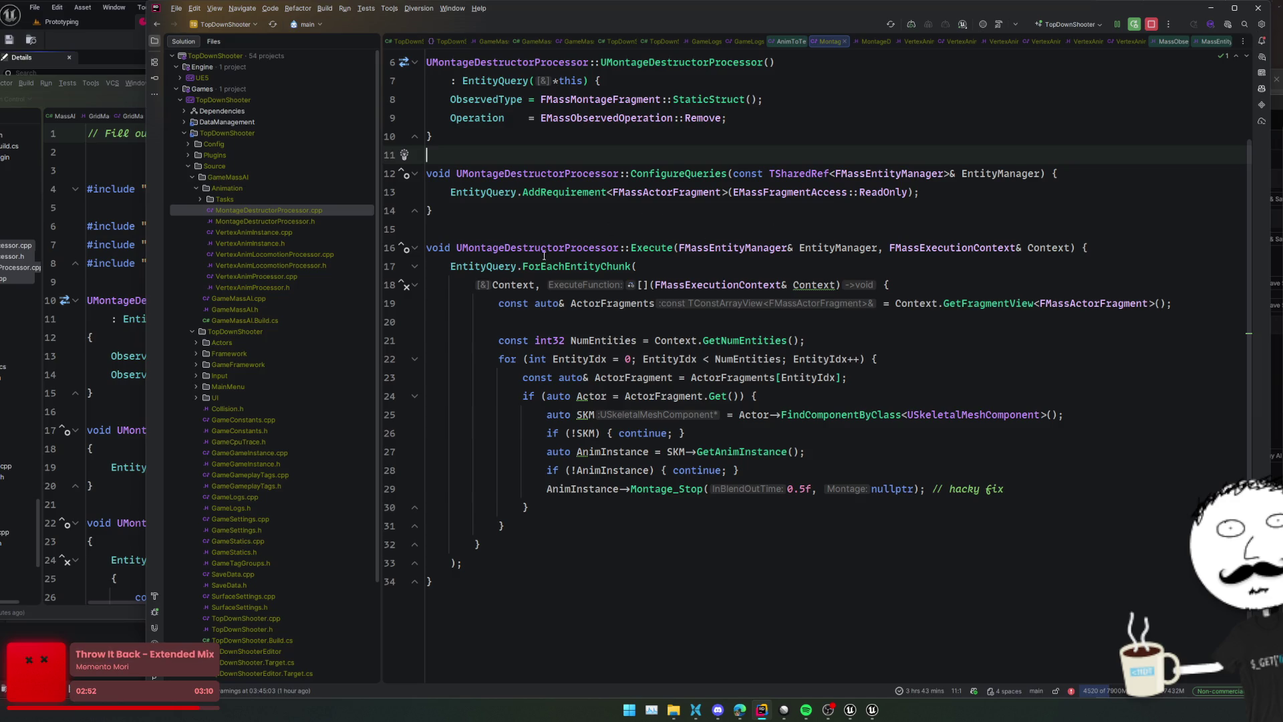
{"action": "double_click", "coordinate": [243, 199]}
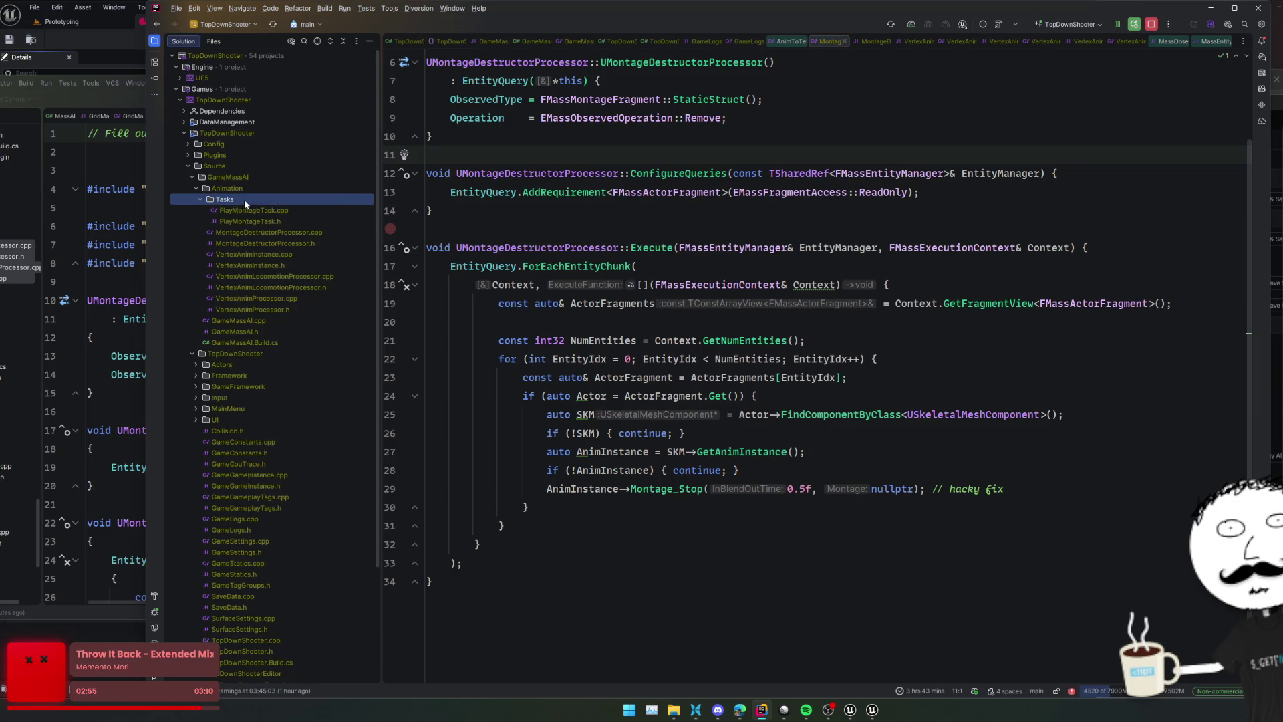
Change PlayMontageTask.cpp's line 8 include to "../VertexAnimProcessor.h"
{"action": "left_click", "coordinate": [254, 221]}
{"action": "left_click", "coordinate": [254, 222]}
{"action": "scroll", "coordinate": [512, 265], "scroll_direction": "down", "scroll_amount": 4}
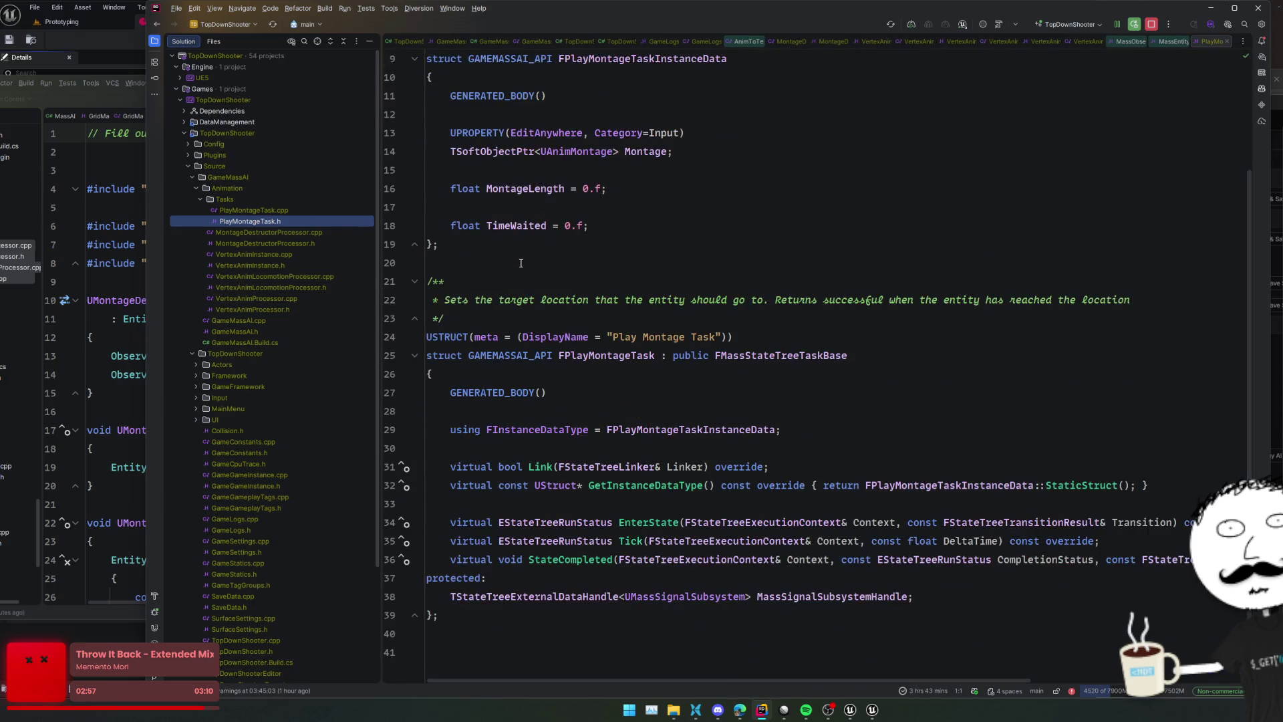
{"action": "left_click", "coordinate": [276, 211]}
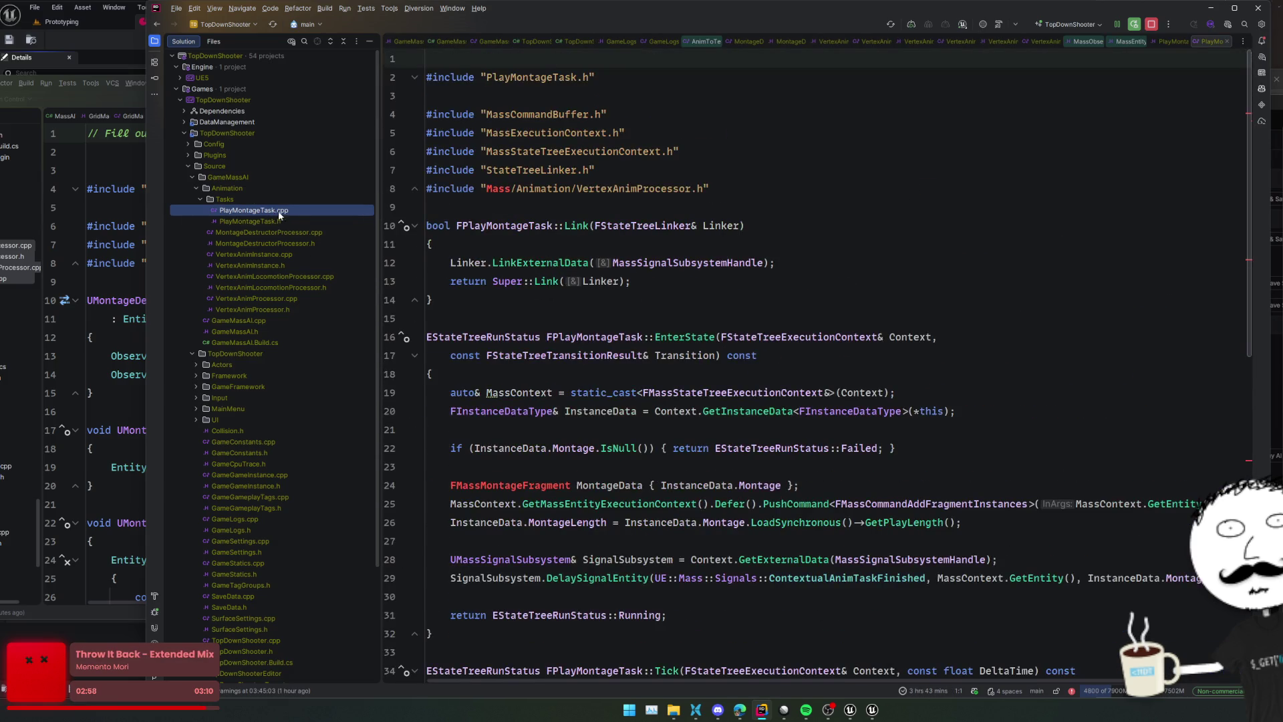
{"action": "left_click", "coordinate": [503, 190]}
{"action": "key", "text": "BackSpace"}
{"action": "key", "text": "BackSpace"}
{"action": "key", "text": "BackSpace"}
{"action": "key", "text": "Delete"}
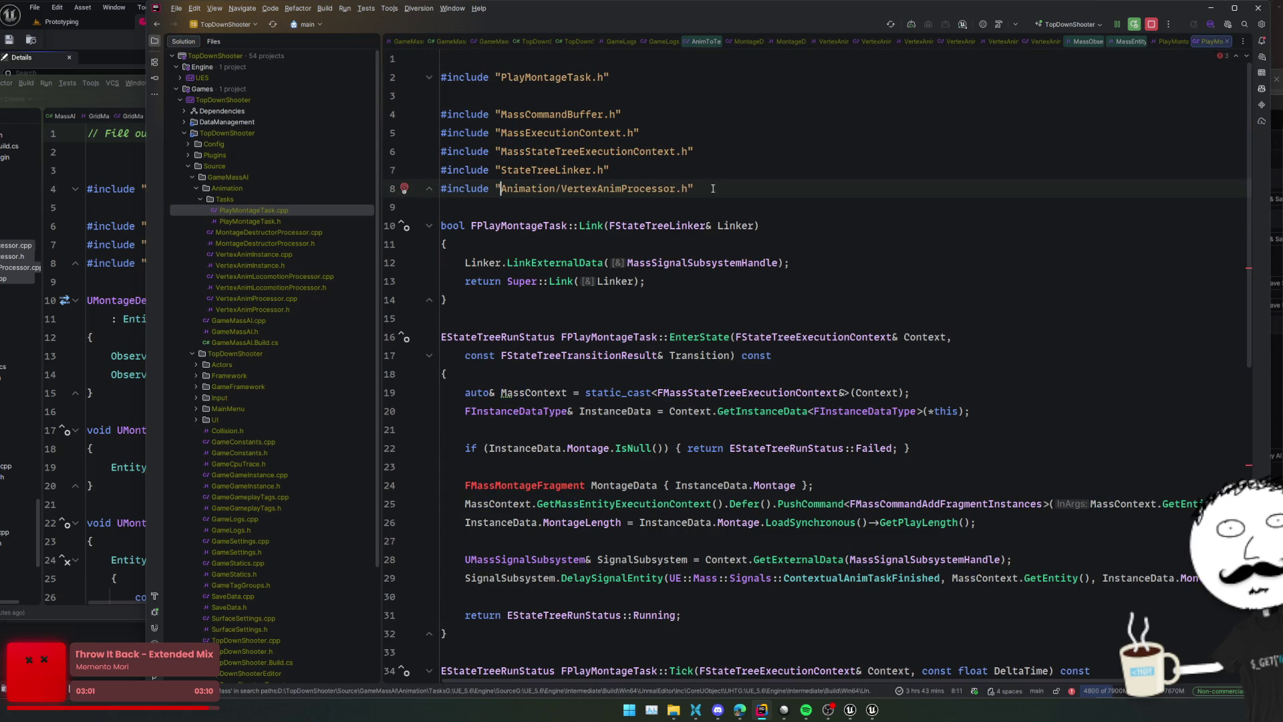
{"action": "key", "text": "BackSpace"}
{"action": "key", "text": "BackSpace"}
{"action": "key", "text": "BackSpace"}
{"action": "key", "text": "Delete"}
{"action": "key", "text": "Delete"}
{"action": "key", "text": "Delete"}
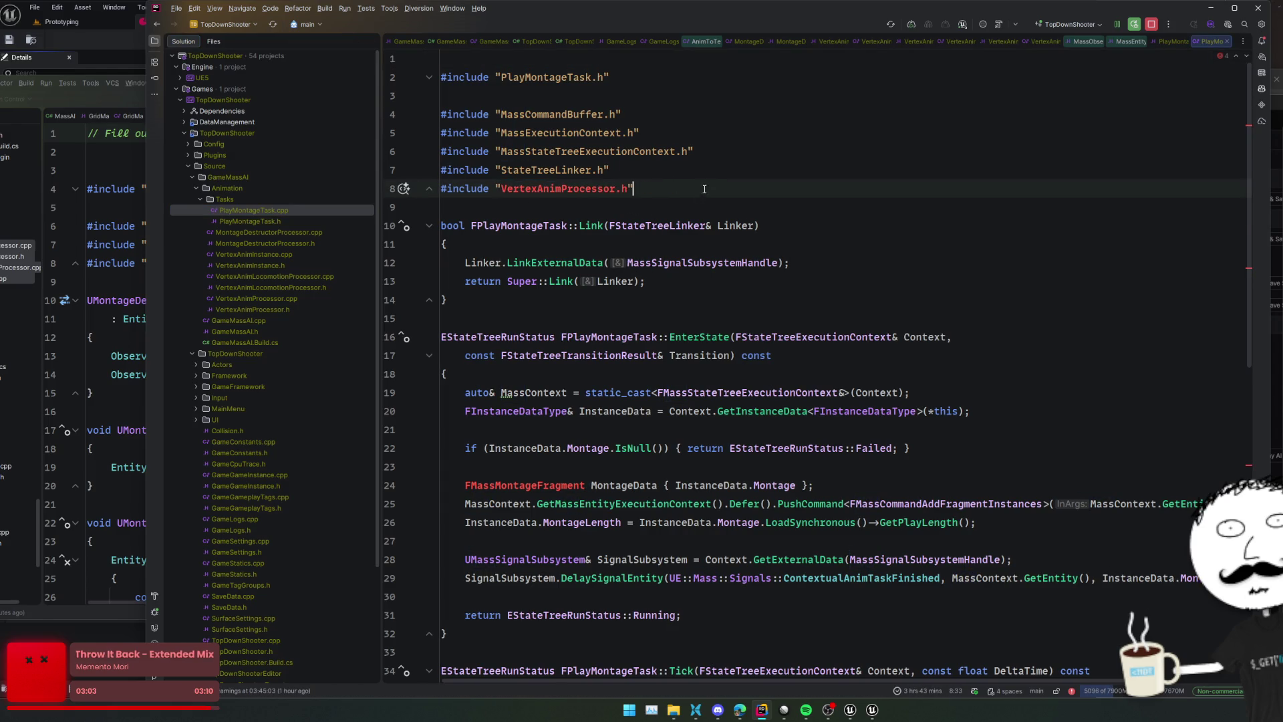
{"action": "key", "text": "Down"}
{"action": "left_click", "coordinate": [502, 189]}
{"action": "type", "text": "../"}
{"action": "key", "text": "Escape"}
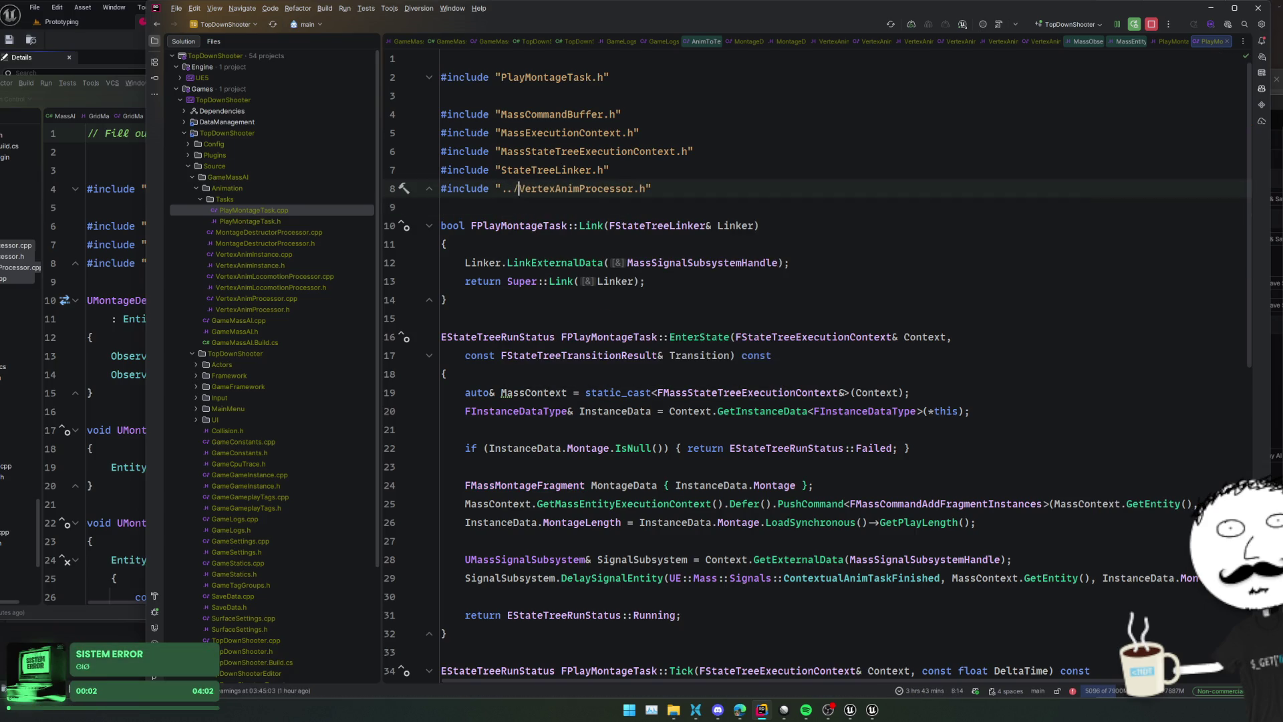
Reformat PlayMontageTask.cpp and close the extra open editor tabs
{"action": "key", "text": "Home"}
{"action": "key", "text": "ctrl+alt+l"}
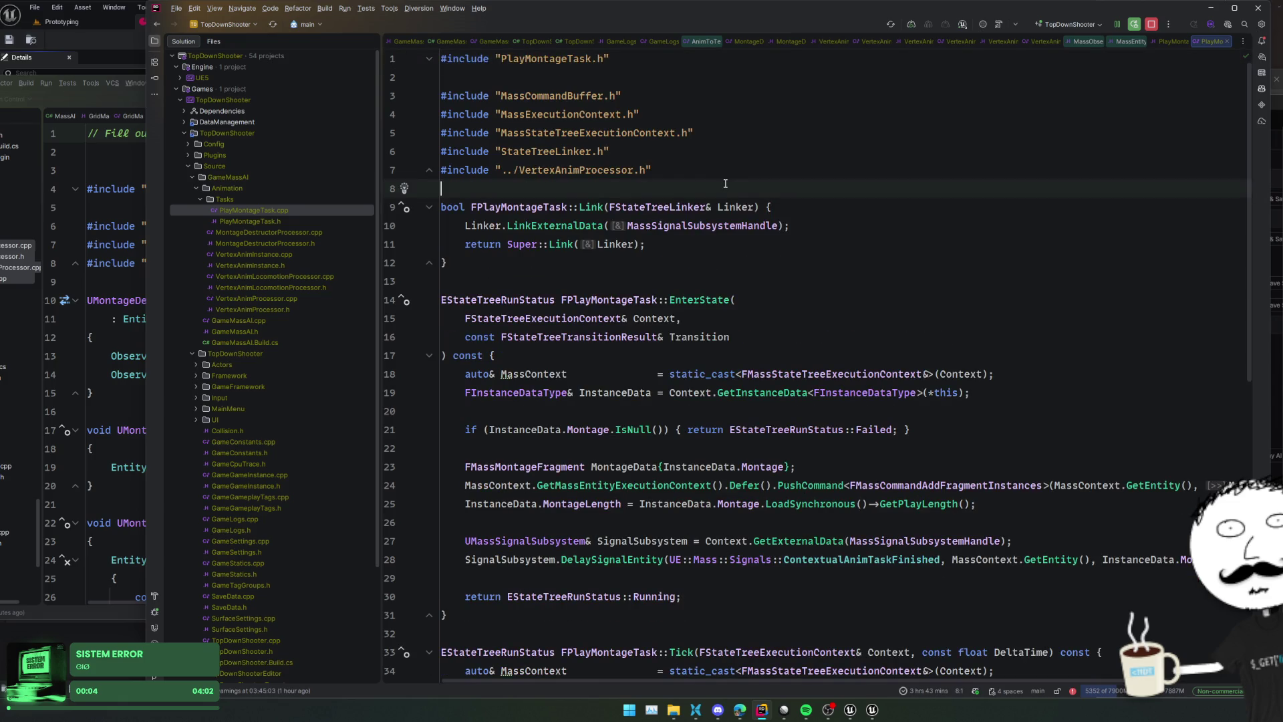
{"action": "scroll", "coordinate": [730, 184], "scroll_direction": "down", "scroll_amount": 10}
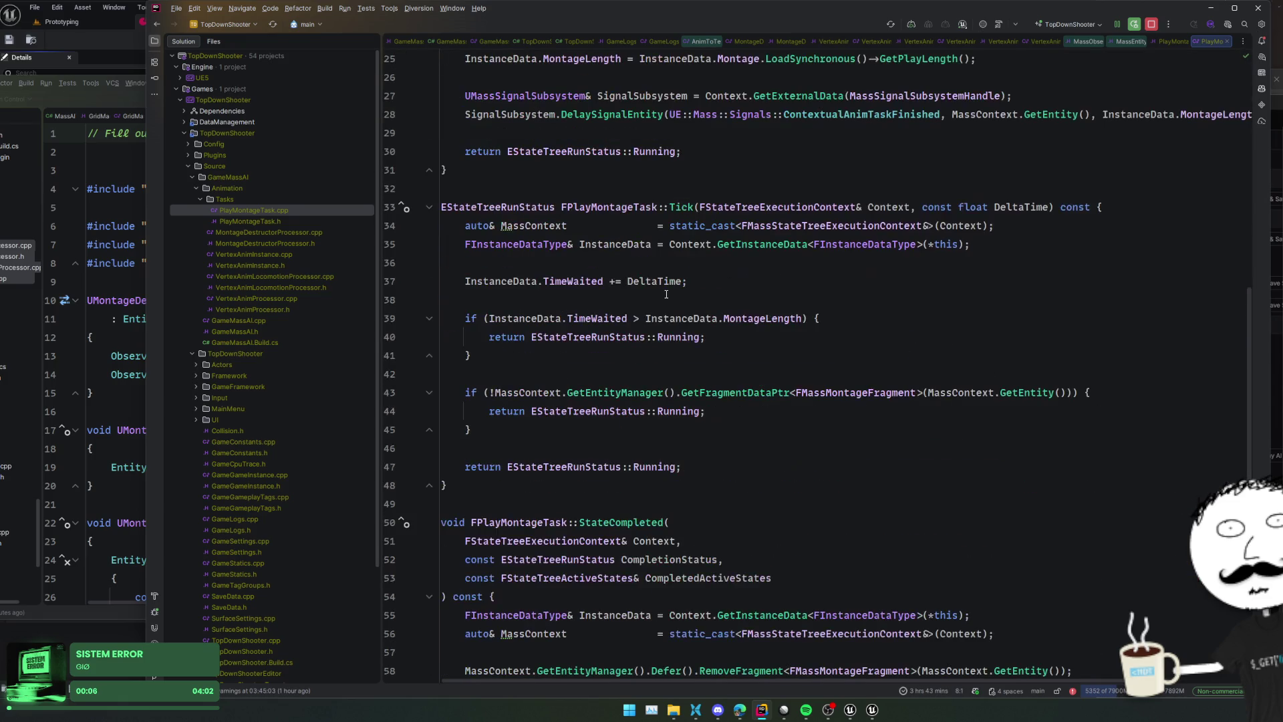
{"action": "left_click", "coordinate": [709, 389]}
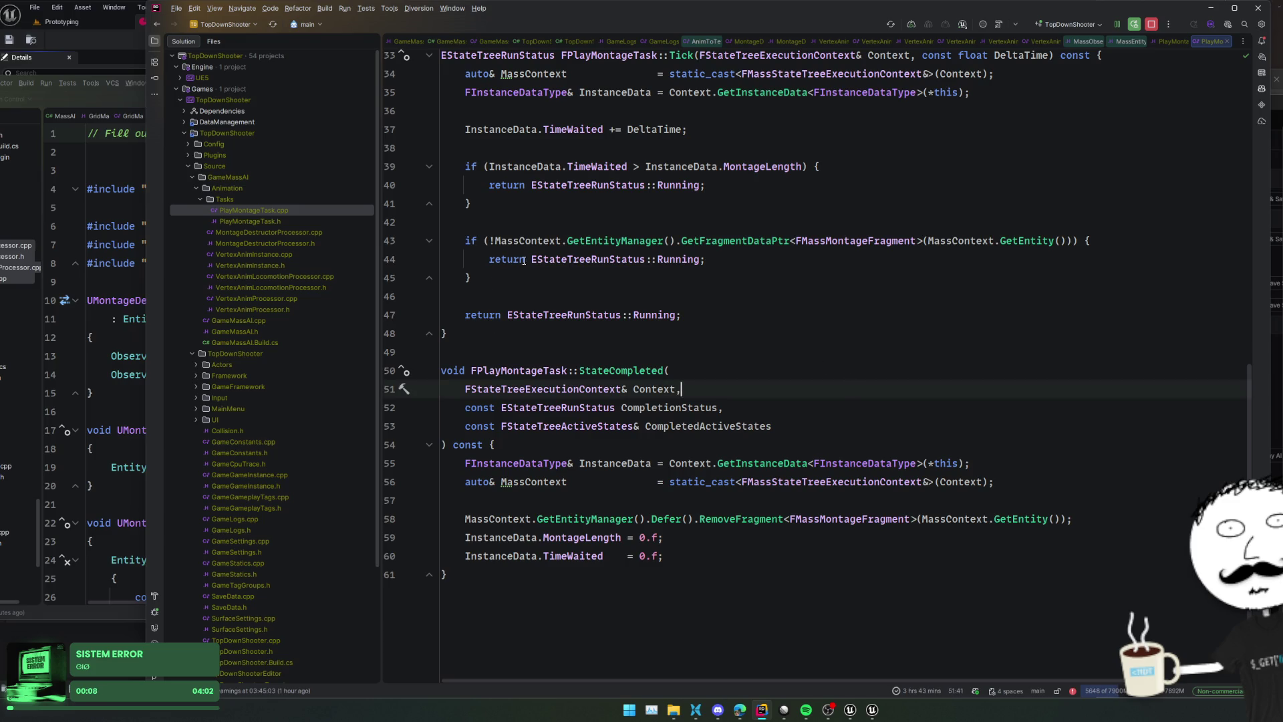
{"action": "mouse_move", "coordinate": [799, 42]}
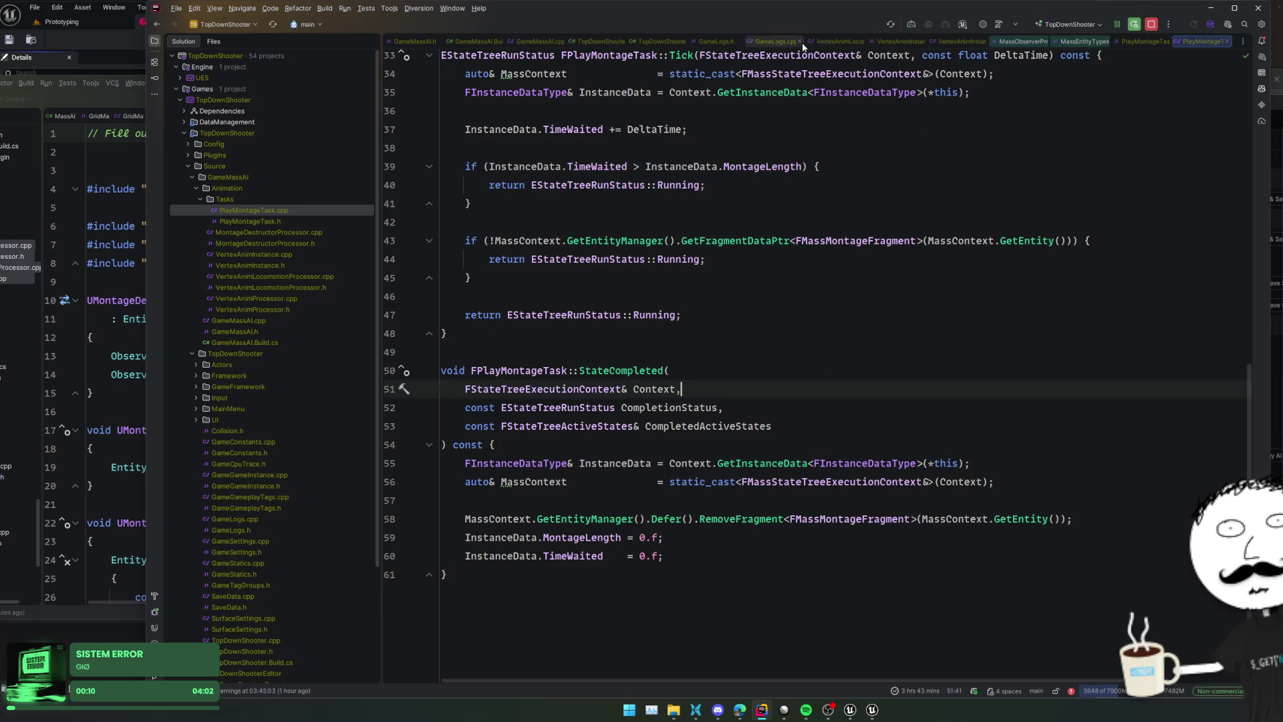
{"action": "middle_click", "coordinate": [800, 42]}
{"action": "middle_click", "coordinate": [799, 42]}
{"action": "middle_click", "coordinate": [800, 42]}
{"action": "middle_click", "coordinate": [799, 42]}
{"action": "middle_click", "coordinate": [800, 42]}
{"action": "middle_click", "coordinate": [799, 42]}
{"action": "middle_click", "coordinate": [799, 42]}
Start a Live Coding recompile with Ctrl+Alt+F11 and check the result in Unreal Editor
{"action": "left_click", "coordinate": [689, 138]}
{"action": "key", "text": "ctrl+alt+F11"}
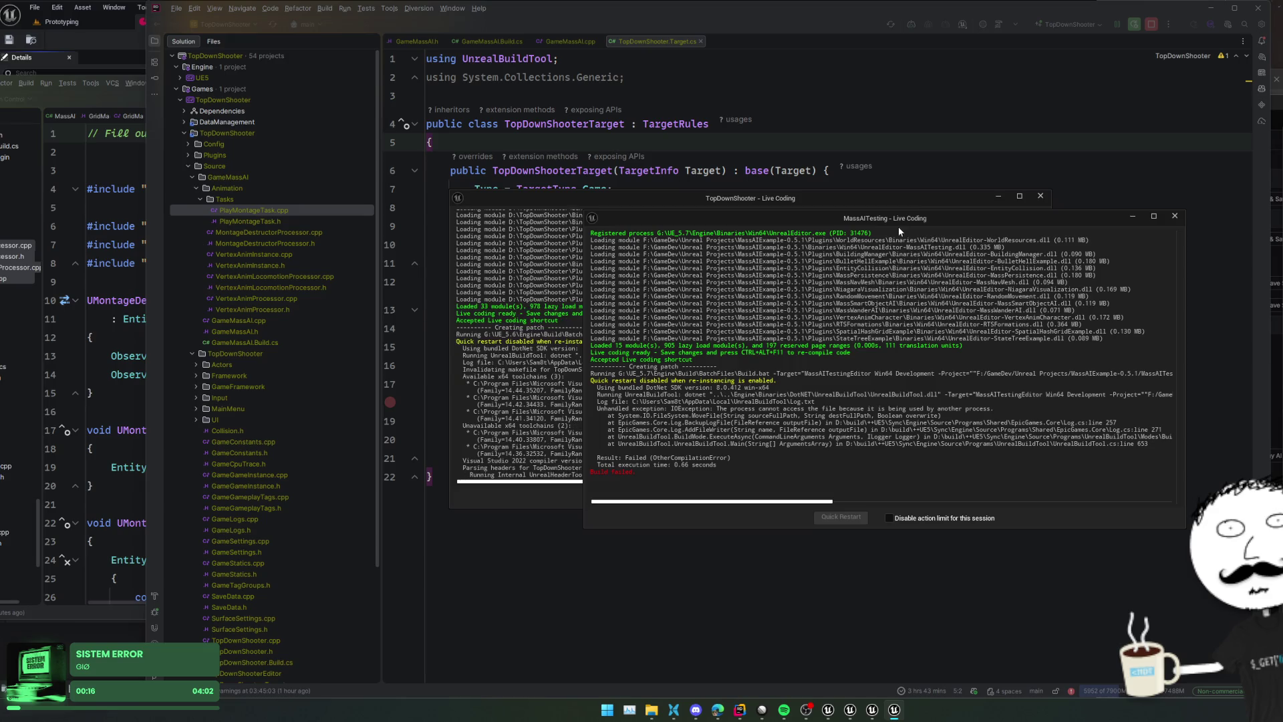
{"action": "left_click_drag", "start_coordinate": [900, 220], "coordinate": [897, 229]}
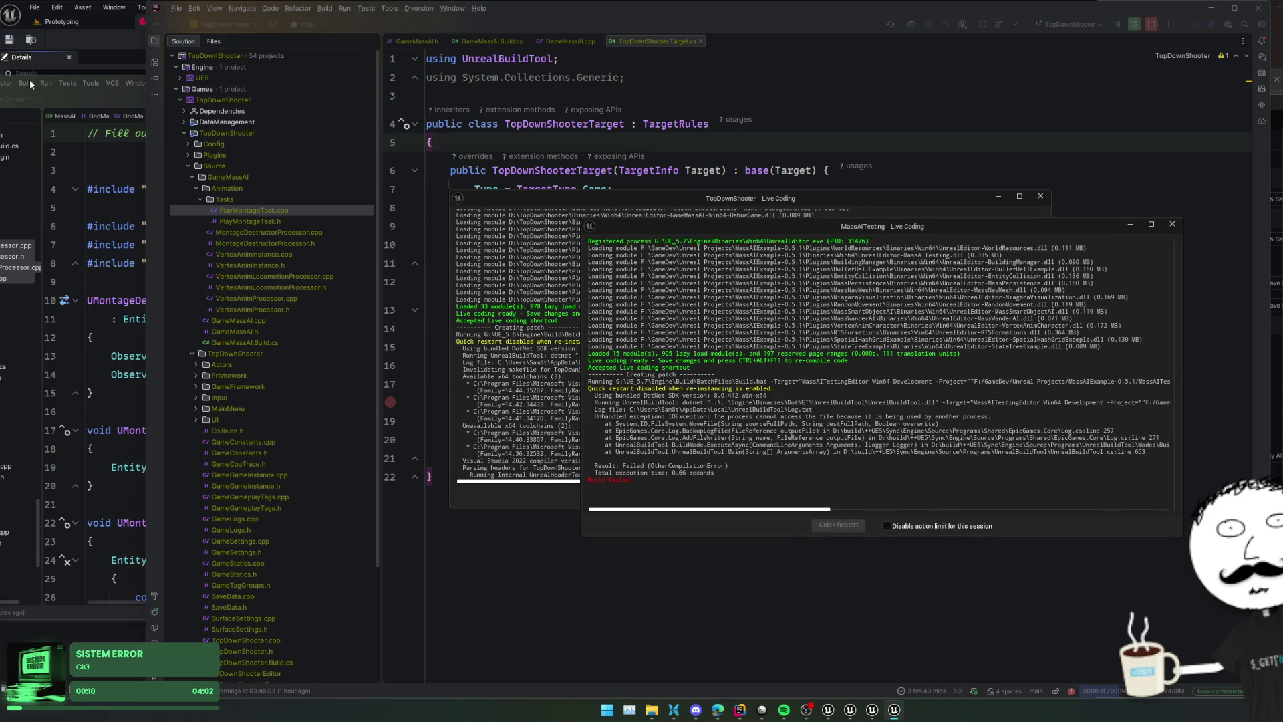
{"action": "left_click", "coordinate": [30, 79]}
{"action": "left_click", "coordinate": [61, 22]}
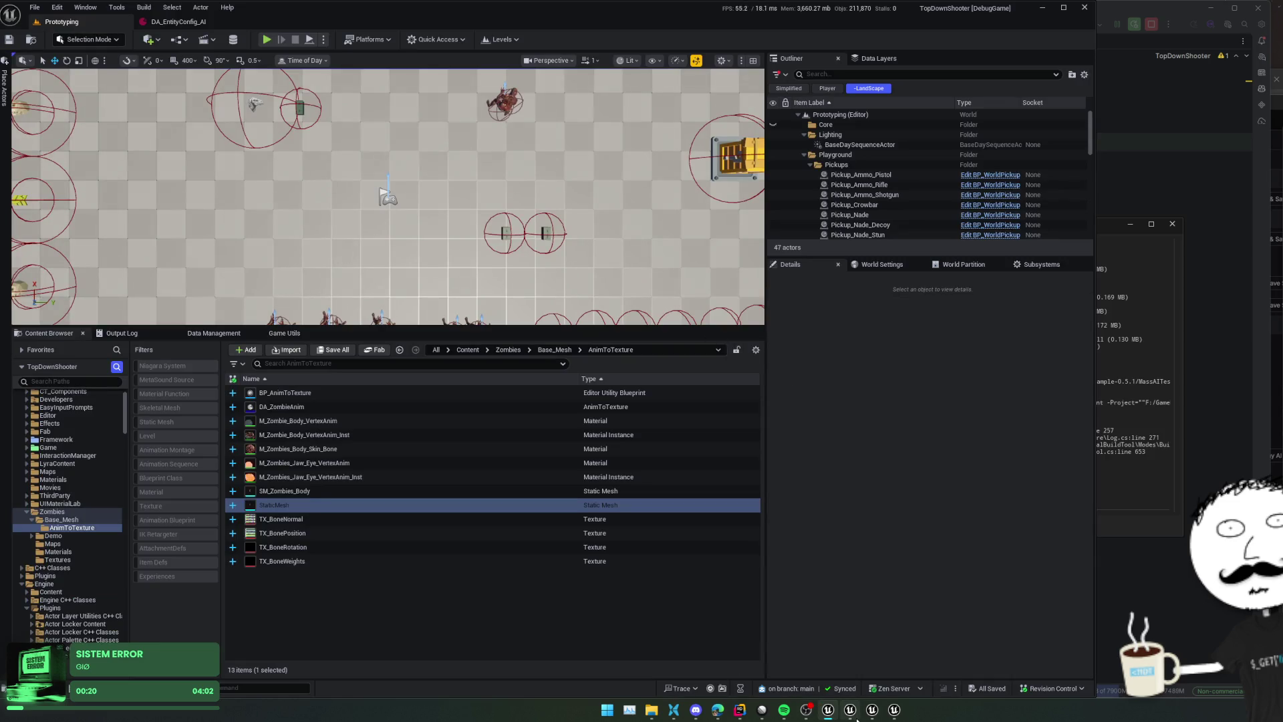
{"action": "left_click", "coordinate": [832, 710]}
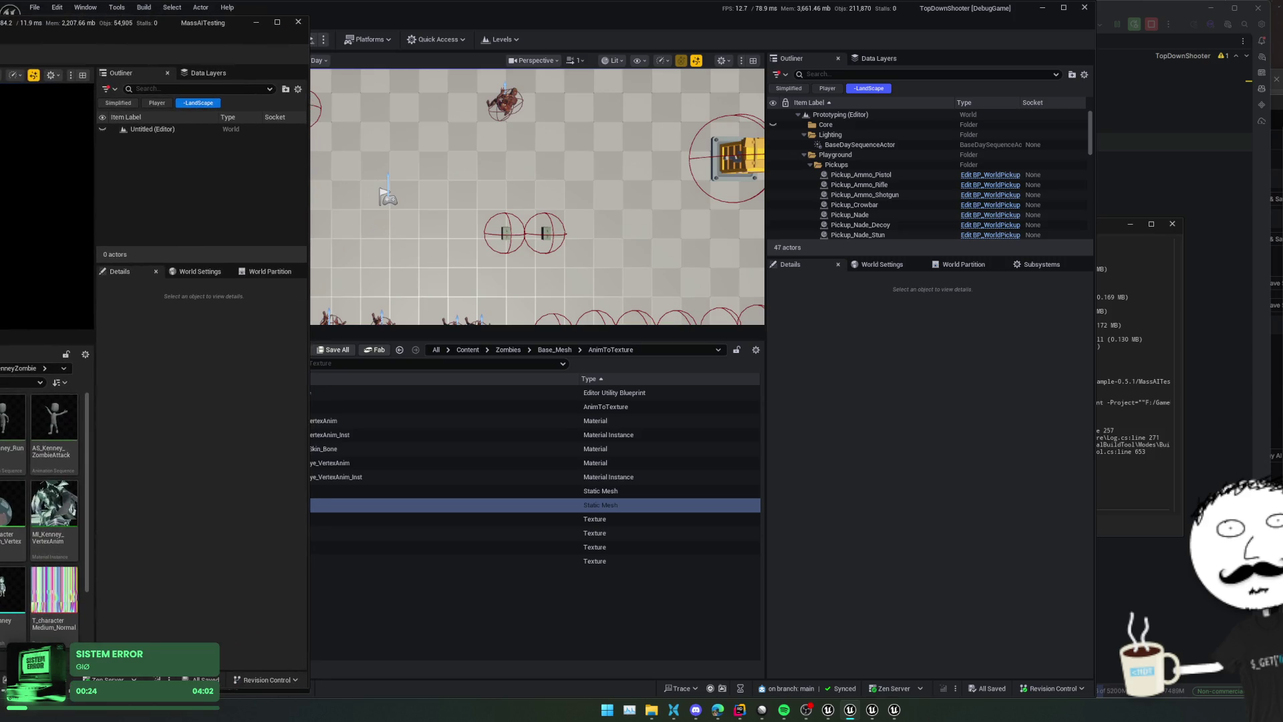
{"action": "key", "text": "ctrl+alt+F11"}
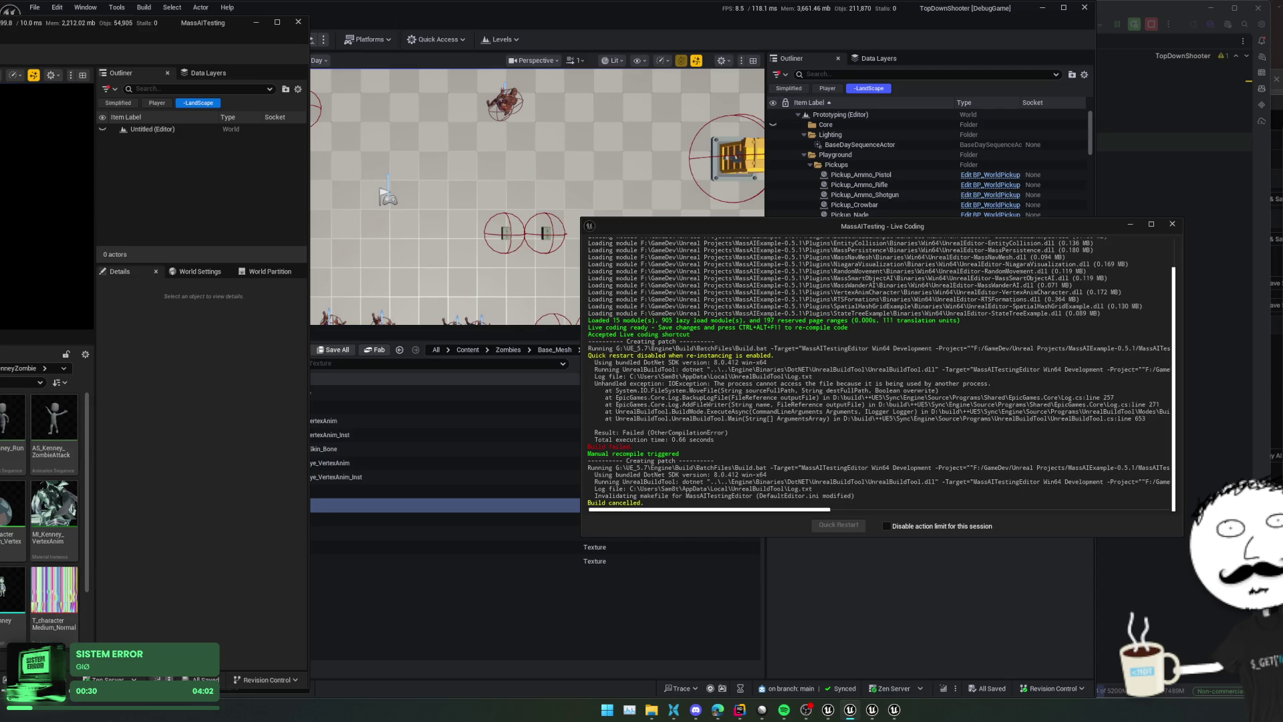
Toggle Enable Live Coding in the compile options and restart the TopDownShooter compile
{"action": "left_click", "coordinate": [169, 679]}
{"action": "left_click", "coordinate": [190, 615]}
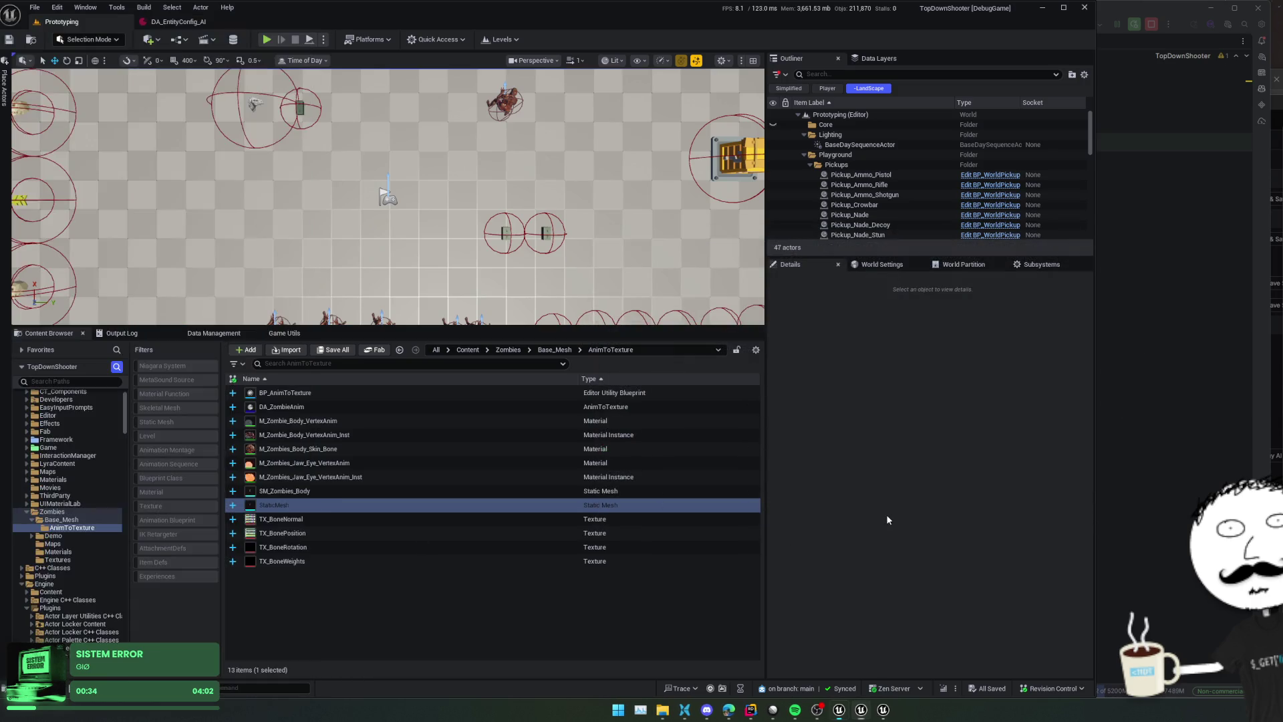
{"action": "key", "text": "alt+Tab"}
{"action": "key", "text": "ctrl+alt+F11"}
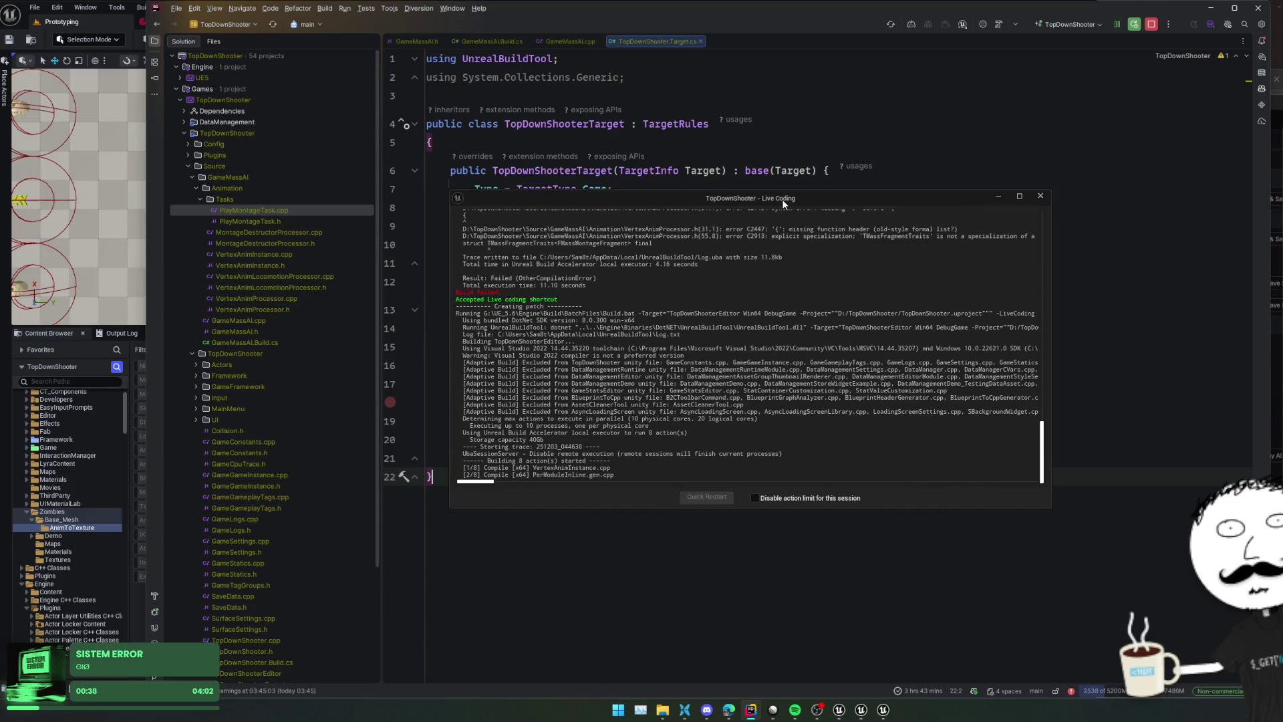
Move the Live Coding log aside and shift the breakpoint from line 18 to line 11
{"action": "mouse_move", "coordinate": [783, 203]}
{"action": "left_mouse_down"}
{"action": "mouse_move", "coordinate": [796, 221]}
{"action": "mouse_move", "coordinate": [1018, 302]}
{"action": "mouse_move", "coordinate": [1063, 304]}
{"action": "left_mouse_up"}
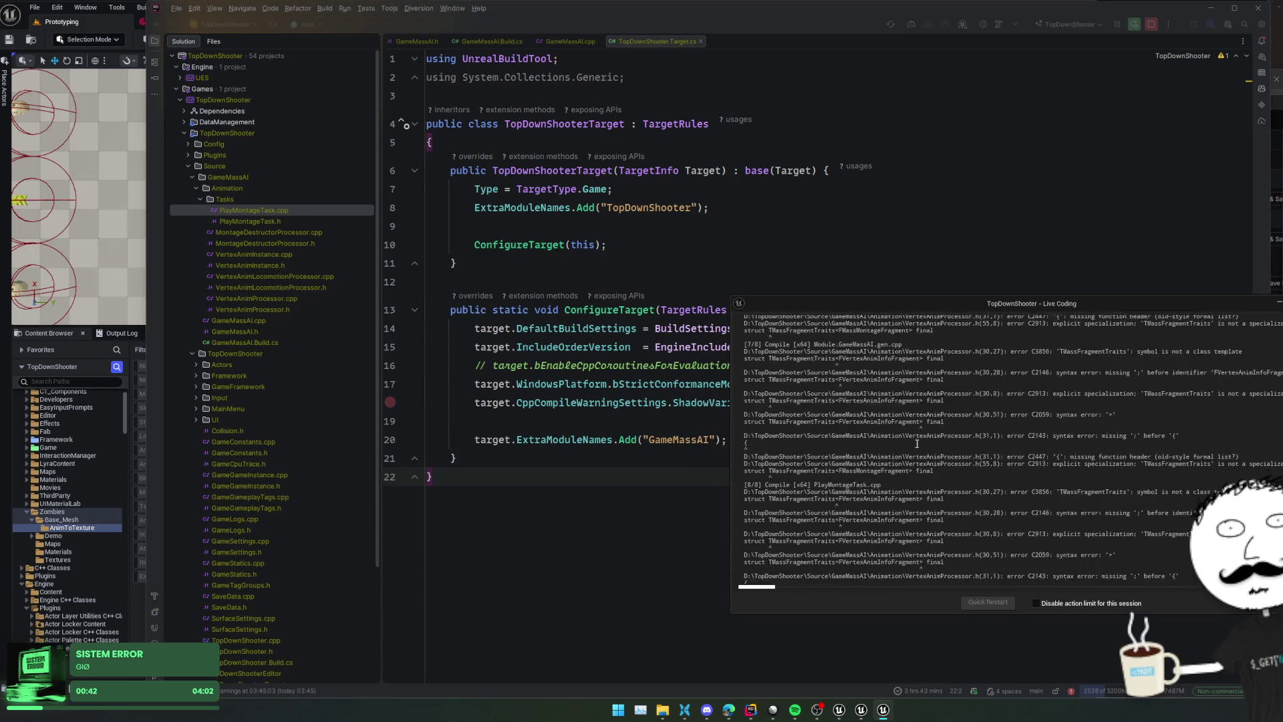
{"action": "scroll", "coordinate": [890, 470], "scroll_direction": "up", "scroll_amount": 10}
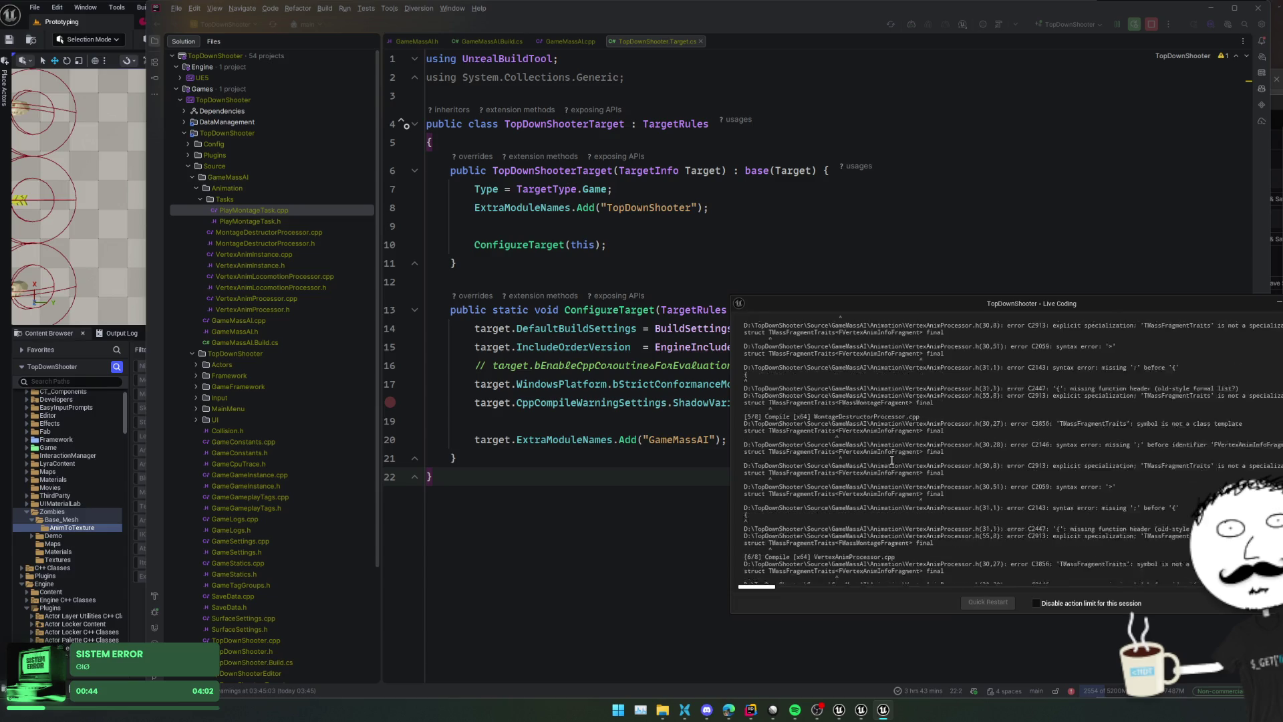
{"action": "scroll", "coordinate": [891, 460], "scroll_direction": "down", "scroll_amount": 1}
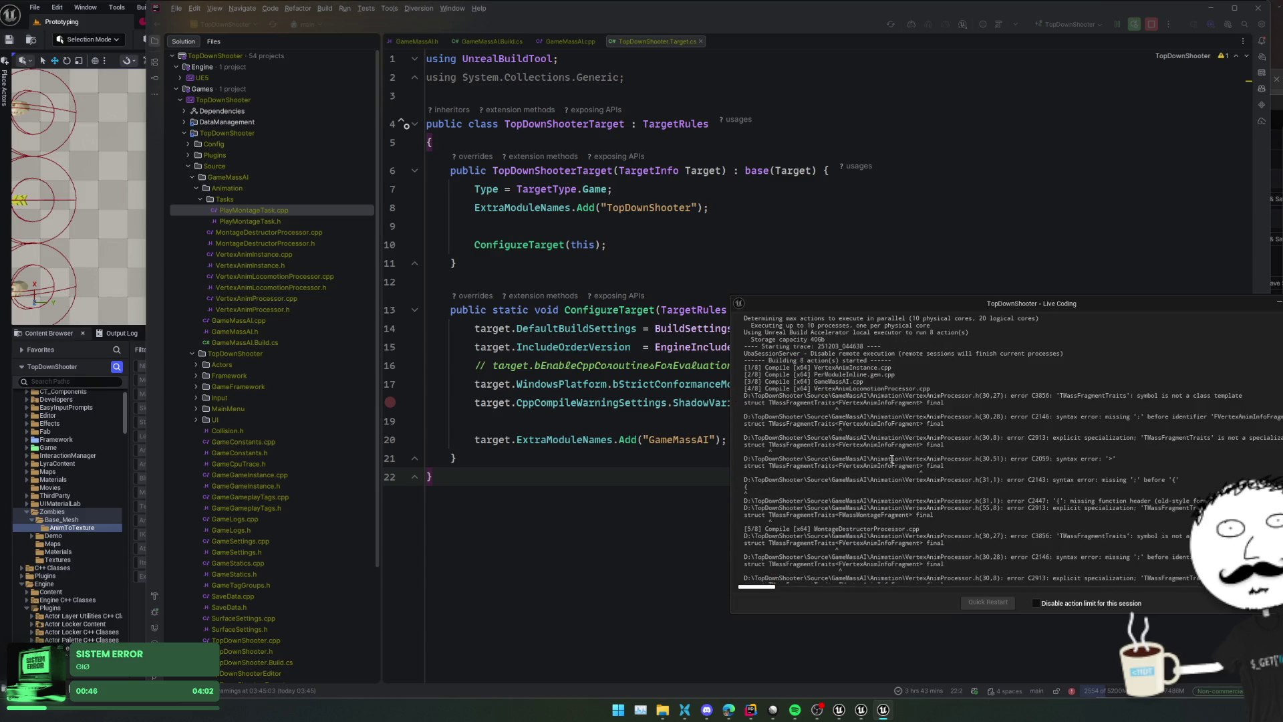
{"action": "left_click", "coordinate": [390, 263]}
{"action": "left_click", "coordinate": [389, 402]}
In VertexAnimProcessor.h, inspect the FVertexAnimInfoFragment TMassFragmentTraits specialization on lines 30–31
{"action": "double_click", "coordinate": [260, 310]}
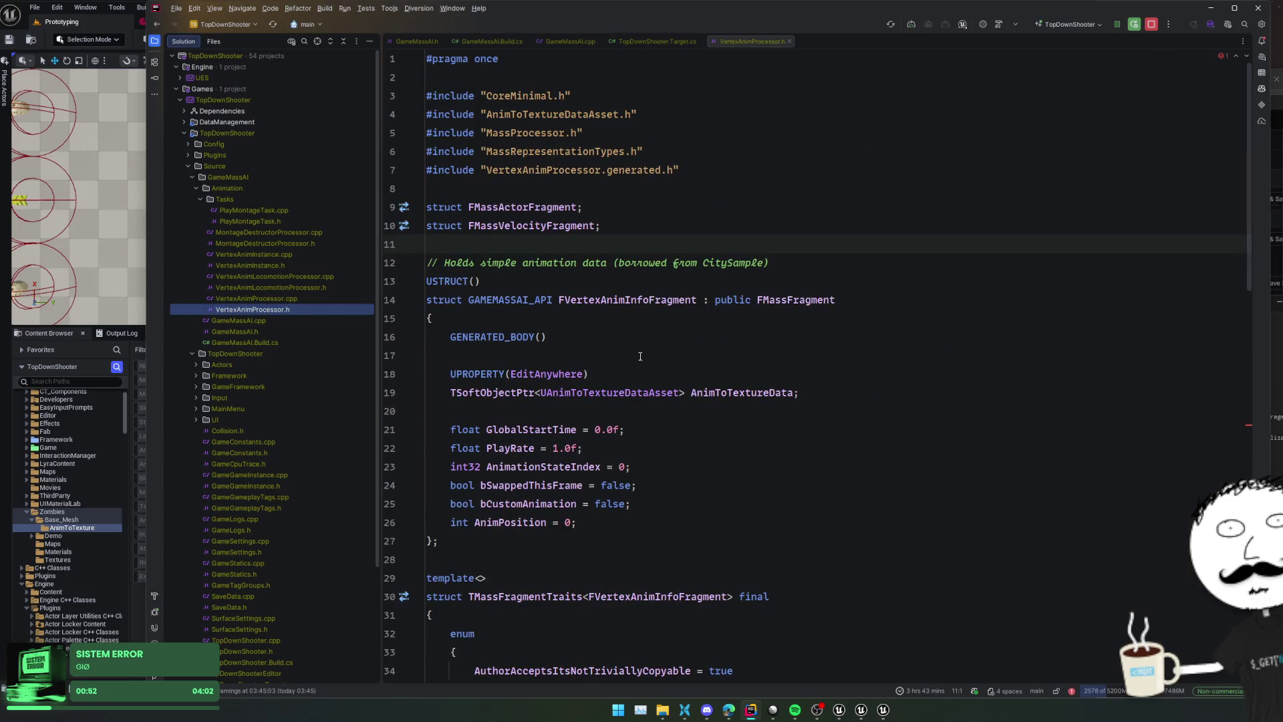
{"action": "scroll", "coordinate": [641, 356], "scroll_direction": "down", "scroll_amount": 5}
{"action": "left_click", "coordinate": [640, 356]}
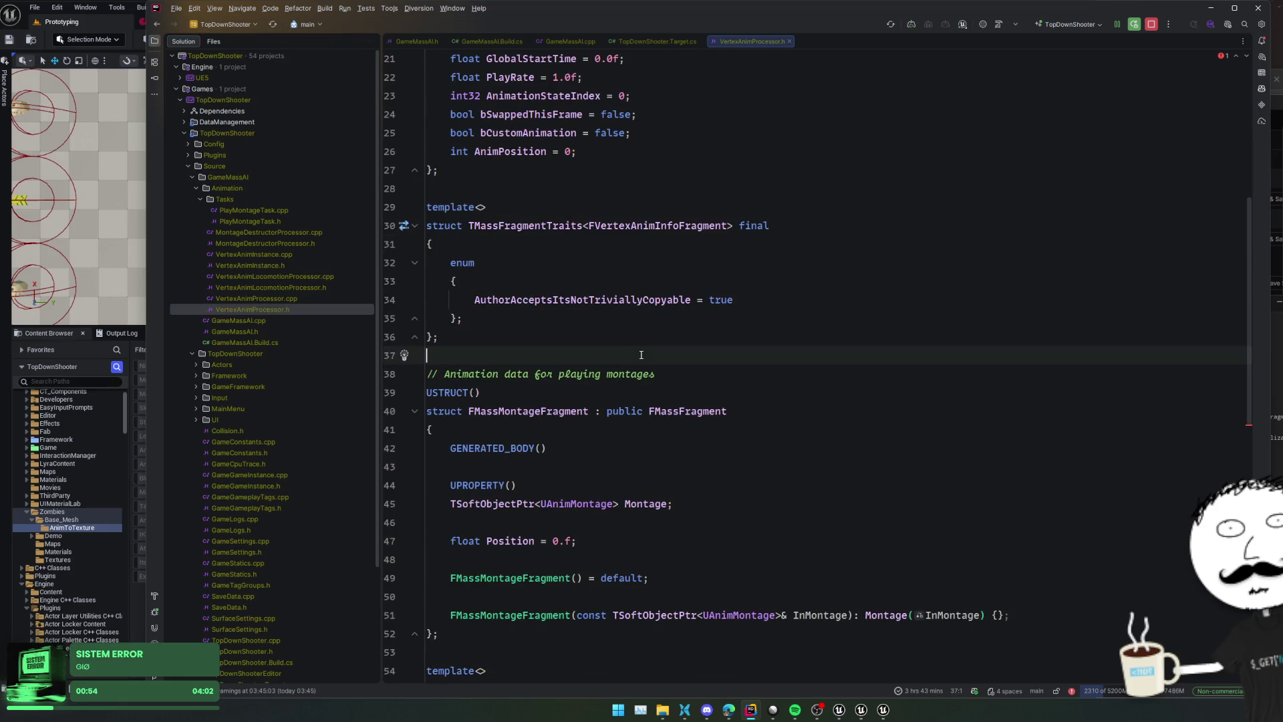
{"action": "left_click", "coordinate": [641, 299]}
{"action": "left_click", "coordinate": [642, 237]}
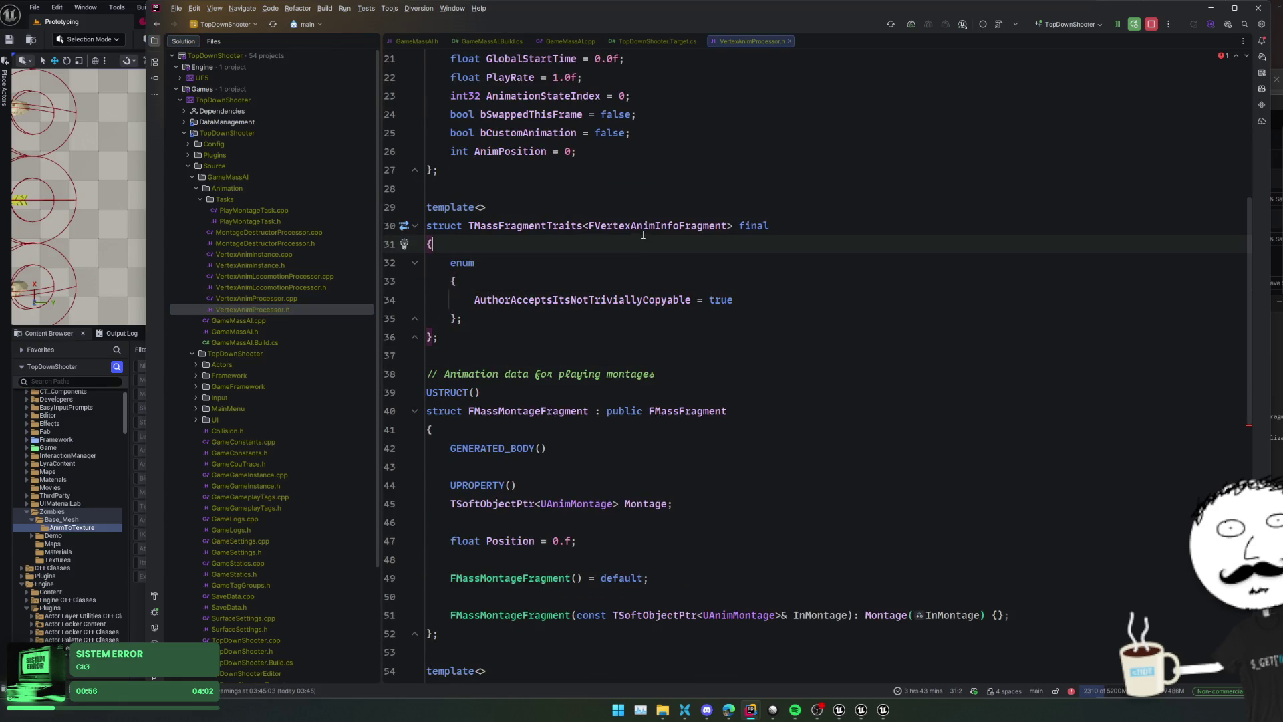
{"action": "left_click", "coordinate": [643, 231]}
{"action": "left_click", "coordinate": [551, 236]}
{"action": "left_click", "coordinate": [547, 231]}
{"action": "left_click", "coordinate": [538, 238]}
{"action": "mouse_move", "coordinate": [650, 230]}
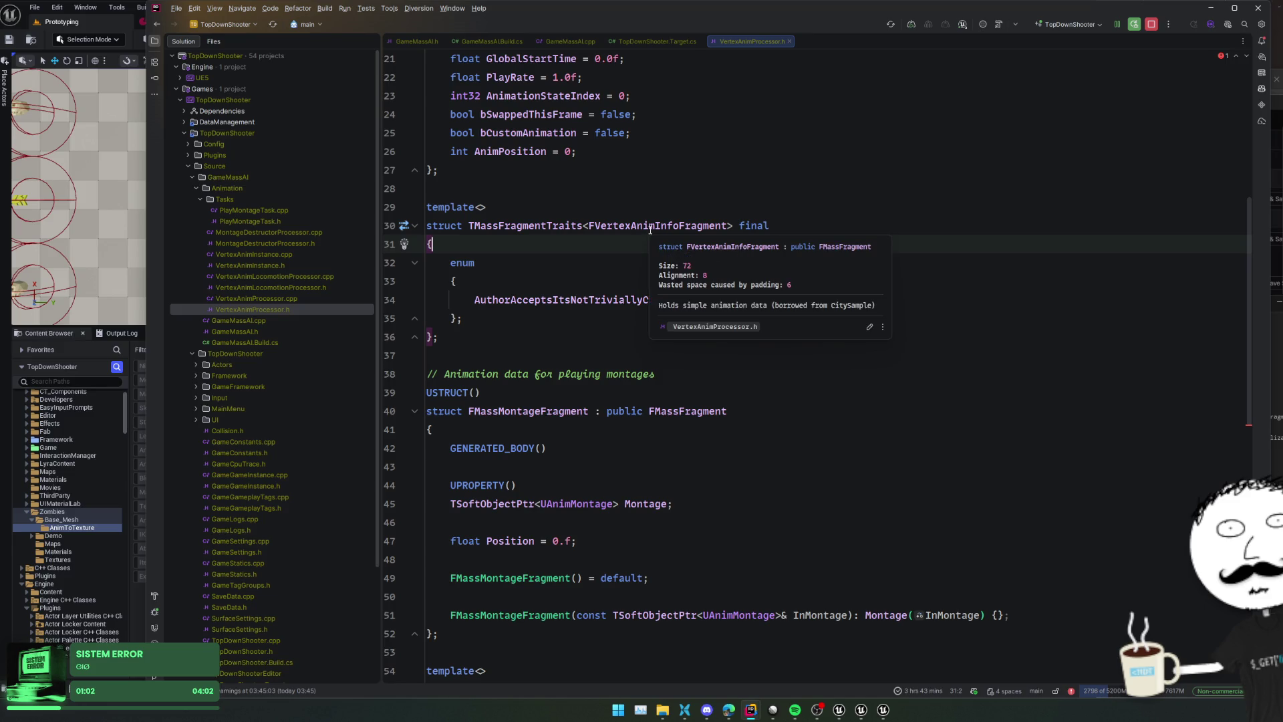
{"action": "mouse_move", "coordinate": [557, 295]}
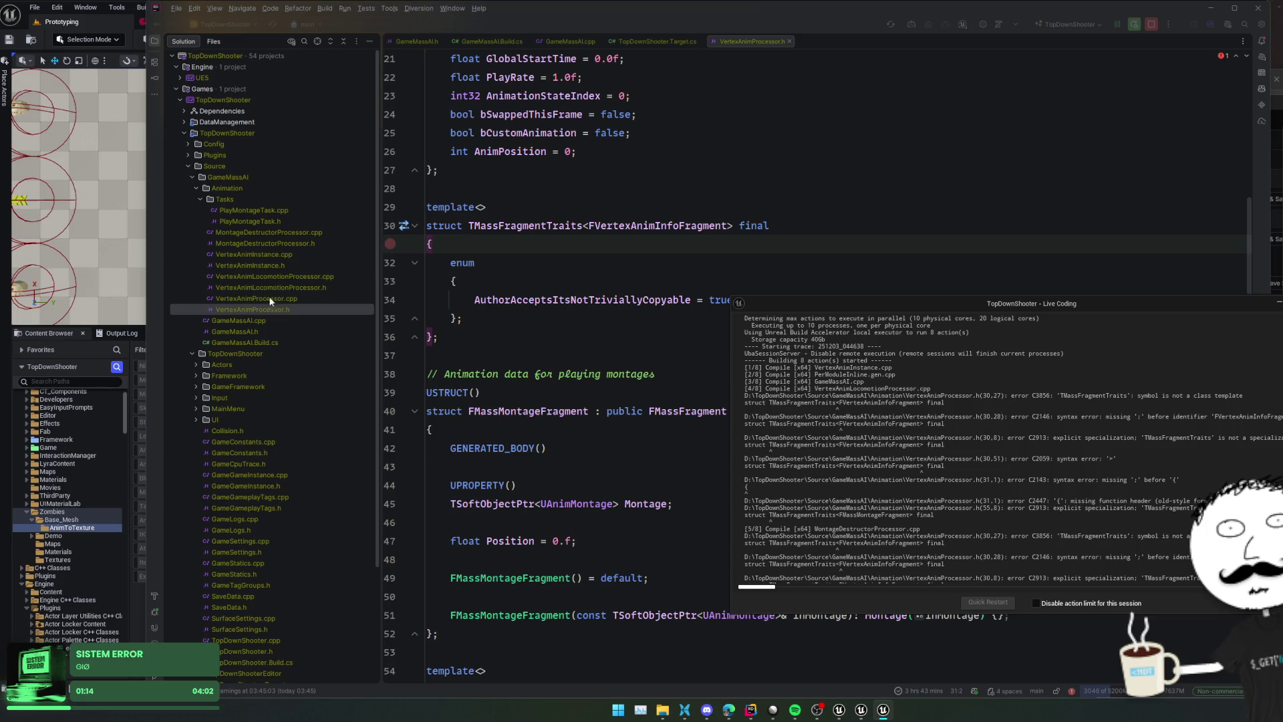
{"action": "double_click", "coordinate": [245, 342]}
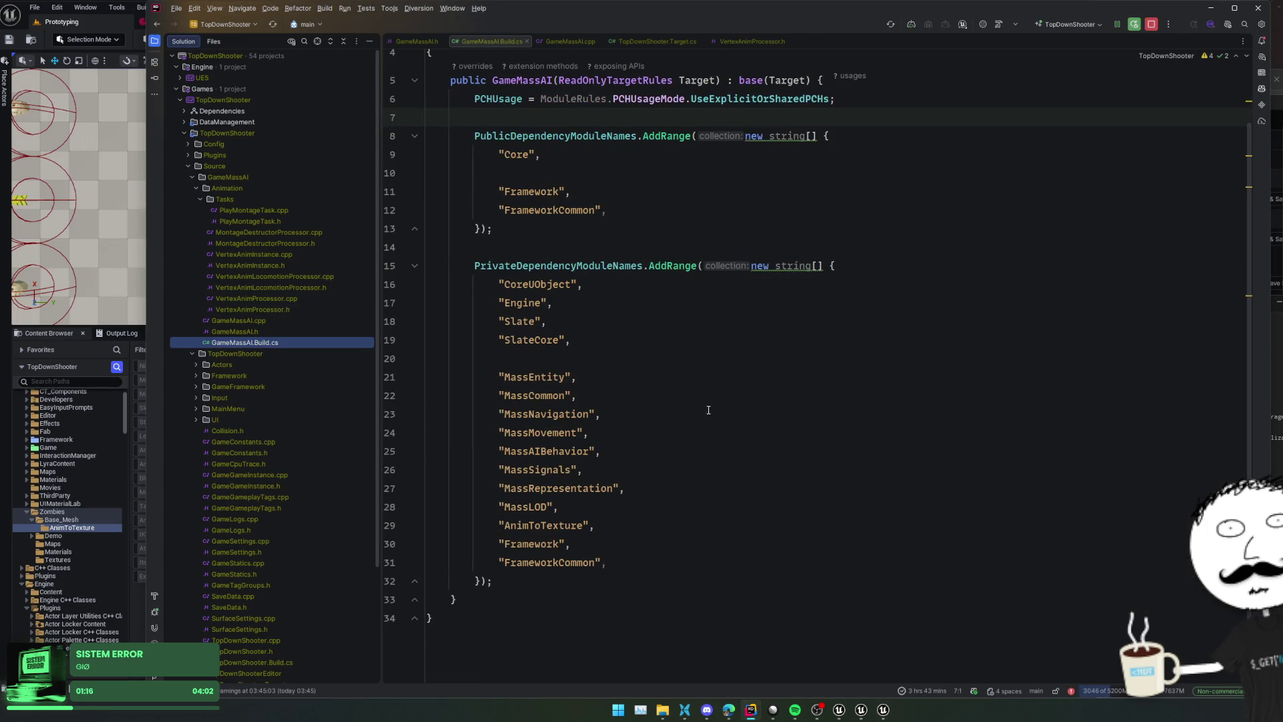
Copy the private Mass module entries into GameMassAI's PublicDependencyModuleNames over the Framework lines
{"action": "mouse_move", "coordinate": [621, 562]}
{"action": "left_mouse_down"}
{"action": "mouse_move", "coordinate": [400, 378]}
{"action": "mouse_move", "coordinate": [403, 358]}
{"action": "left_mouse_up"}
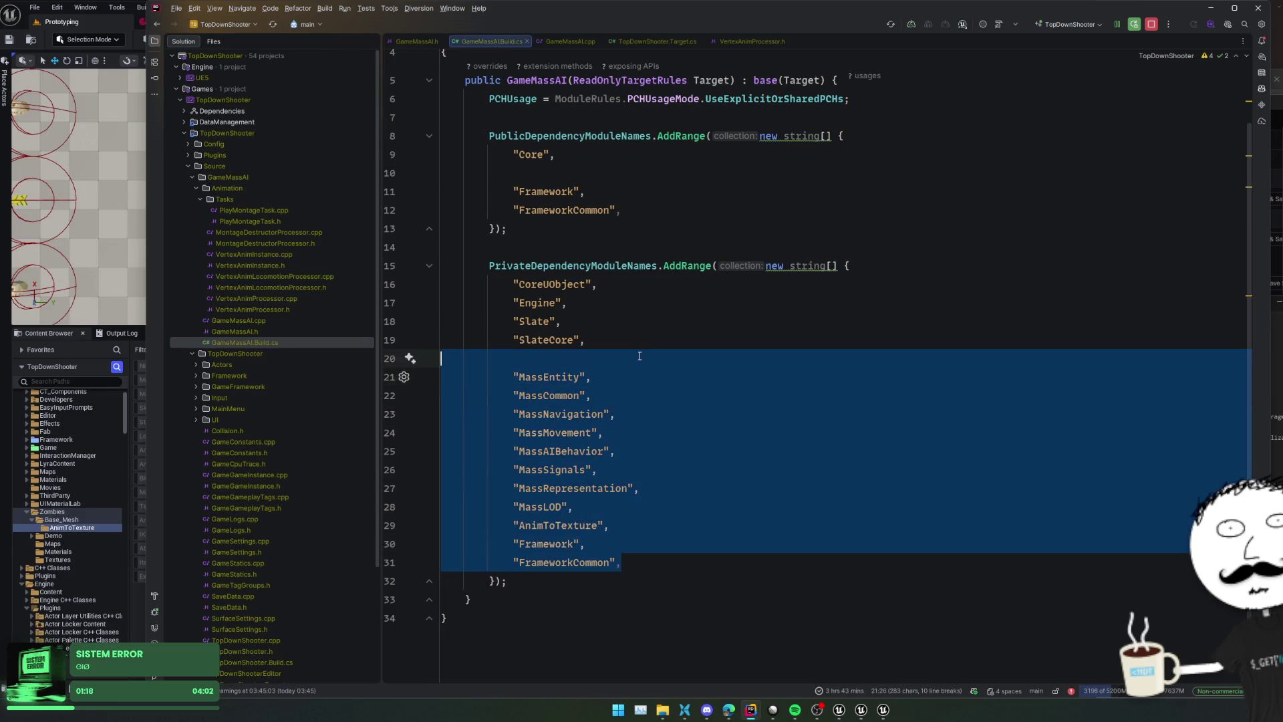
{"action": "left_click", "coordinate": [657, 210]}
{"action": "left_click_drag", "start_coordinate": [656, 210], "coordinate": [668, 176]}
{"action": "type", "text": "\"MassEntity\",             \"MassCommon\",             \"MassNavigation\",             \"MassMovement\",             \"MassAIBehavior\",             \"MassSignals\",             \"MassRepresentation\",             \"MassLOD\",             \"AnimToTexture\",             \"Framework\",             \"FrameworkCommon\","}
{"action": "left_click", "coordinate": [668, 175]}
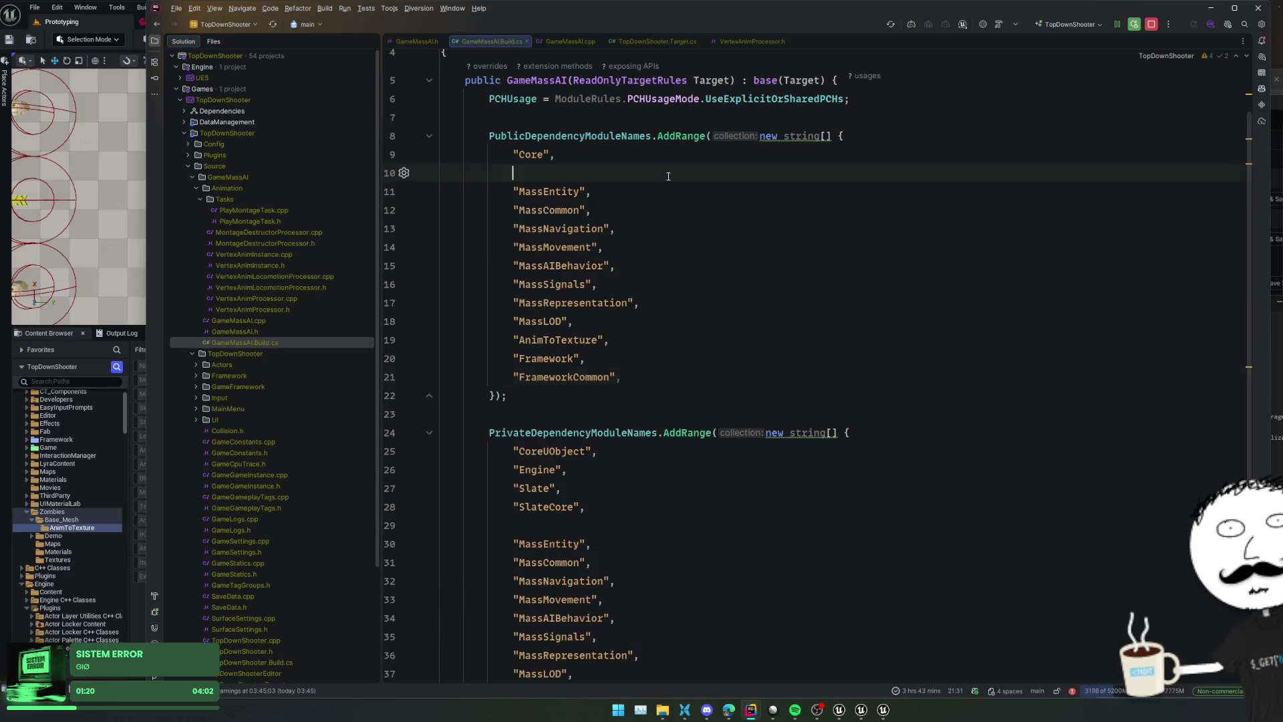
{"action": "key", "text": "Home"}
{"action": "key", "text": "ctrl+alt+Left"}
{"action": "key", "text": "ctrl+alt+Left"}
{"action": "key", "text": "ctrl+alt+Left"}
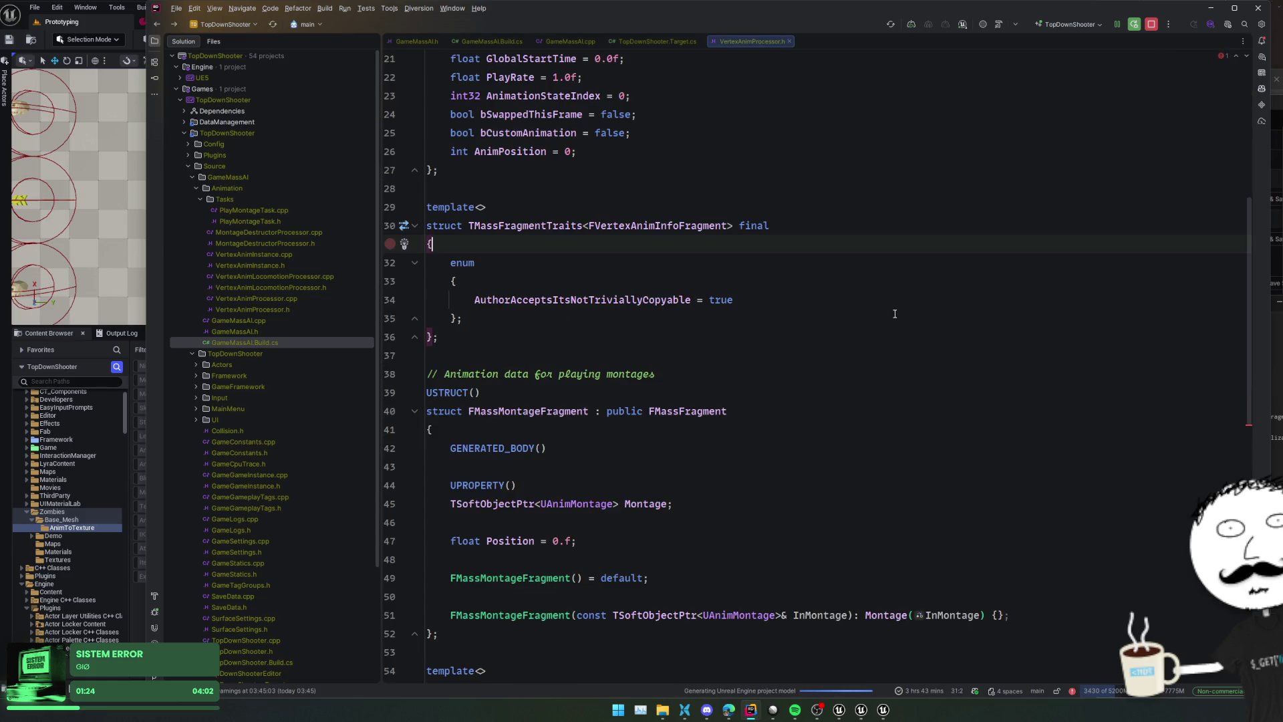
Read the FMassMontageFragment error on line 55 and fold that struct's body
{"action": "scroll", "coordinate": [874, 344], "scroll_direction": "down", "scroll_amount": 2}
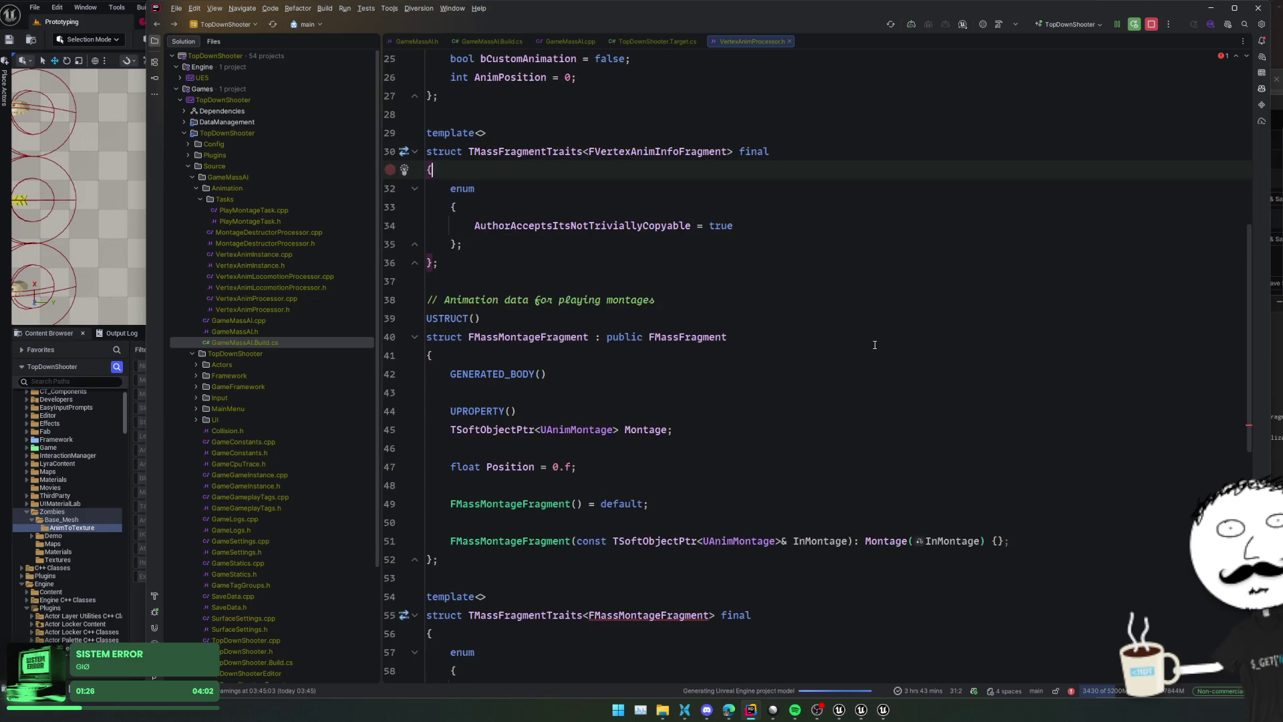
{"action": "scroll", "coordinate": [874, 344], "scroll_direction": "down", "scroll_amount": 4}
{"action": "mouse_move", "coordinate": [647, 468]}
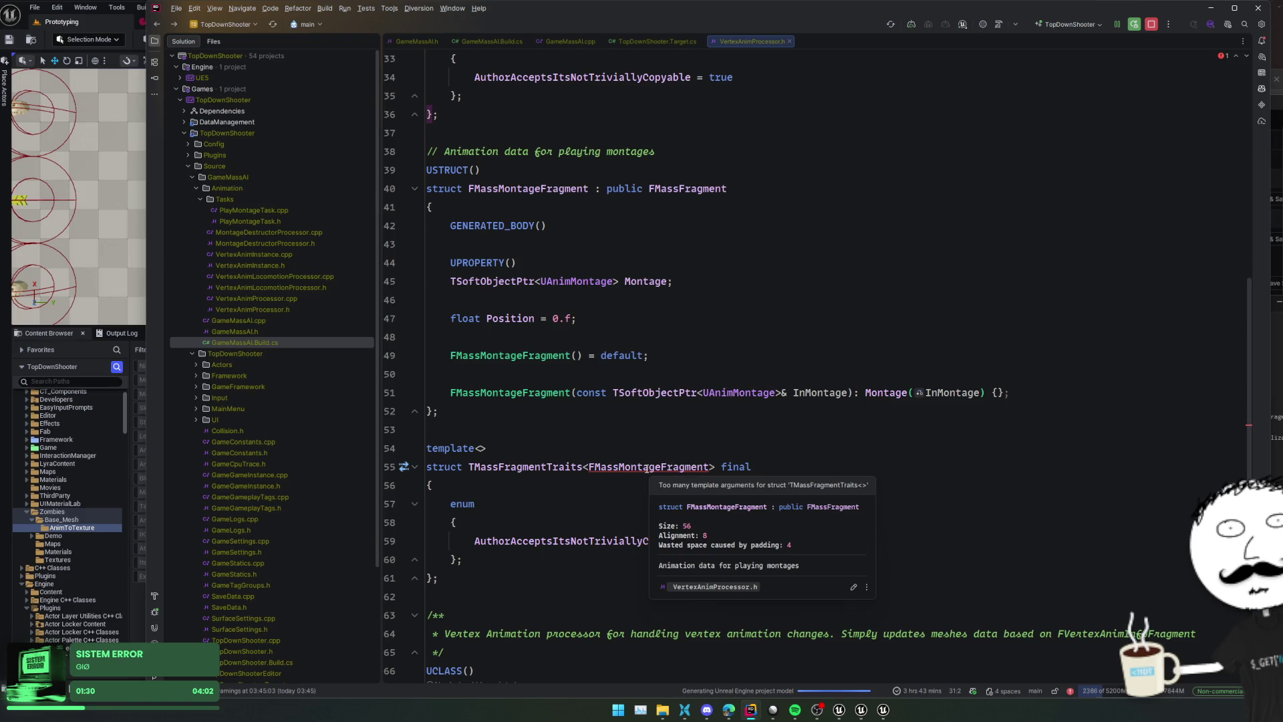
{"action": "left_click", "coordinate": [646, 468]}
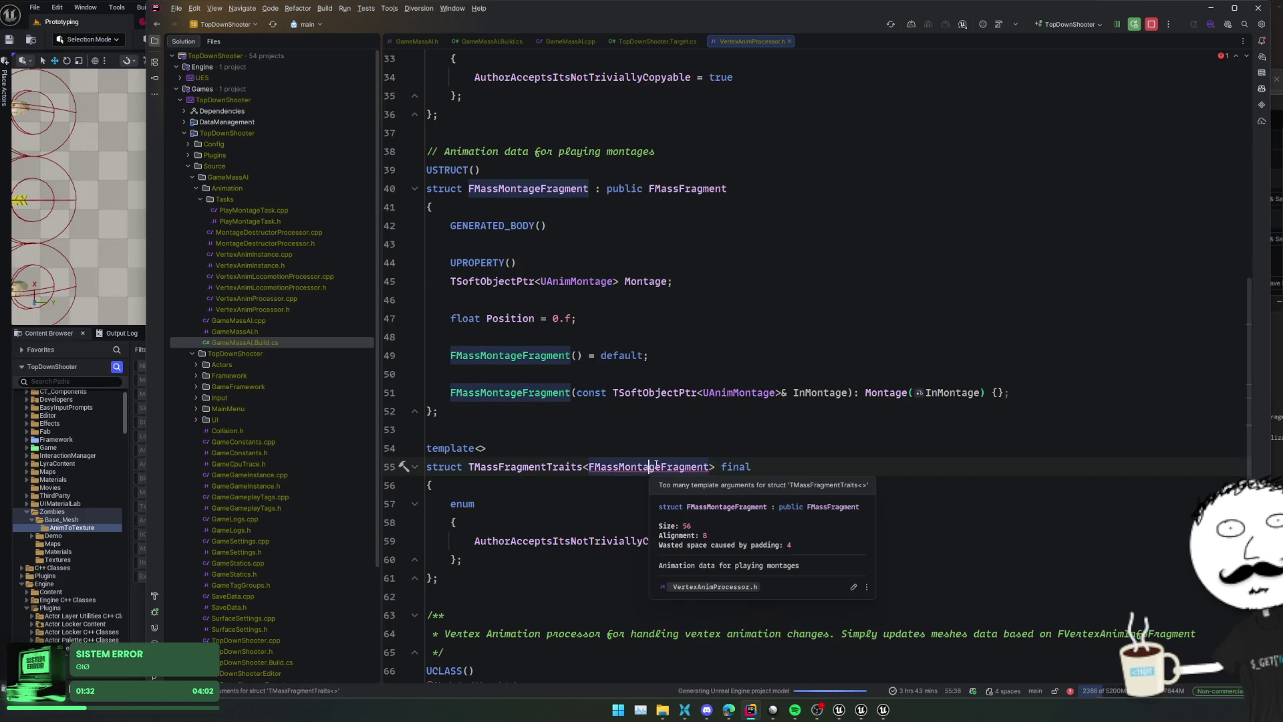
{"action": "left_click", "coordinate": [415, 411]}
Jump to the FMassMontageFragment declaration and look for usages of its traits specialization
{"action": "scroll", "coordinate": [471, 367], "scroll_direction": "up", "scroll_amount": 2}
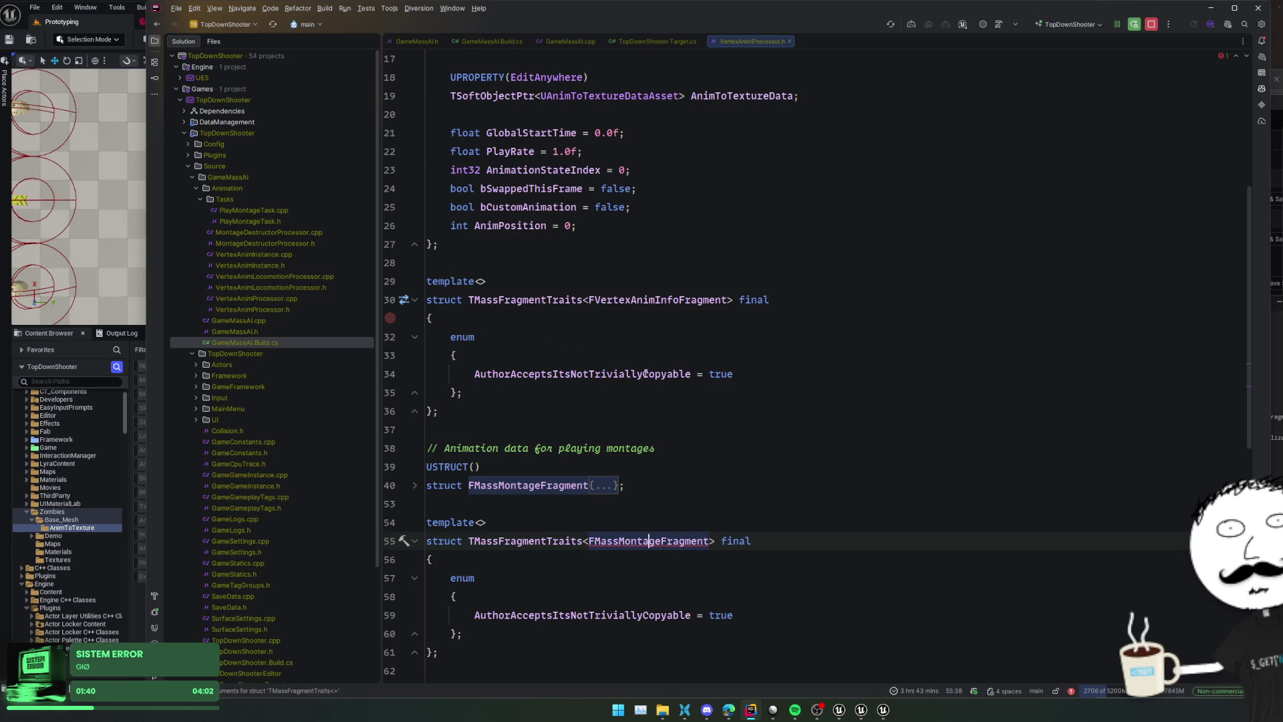
{"action": "scroll", "coordinate": [735, 405], "scroll_direction": "up", "scroll_amount": 4}
{"action": "scroll", "coordinate": [755, 391], "scroll_direction": "up", "scroll_amount": 1}
{"action": "scroll", "coordinate": [702, 400], "scroll_direction": "down", "scroll_amount": 7}
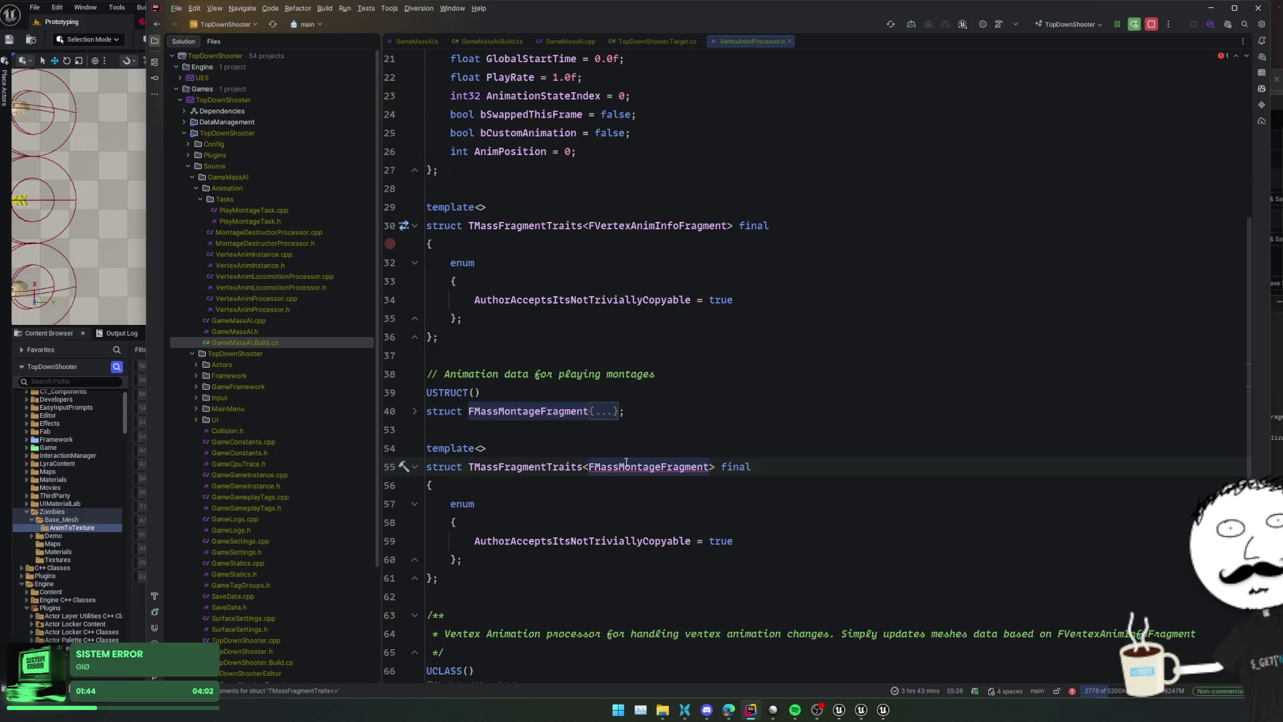
{"action": "left_click", "coordinate": [631, 467], "text": "ctrl"}
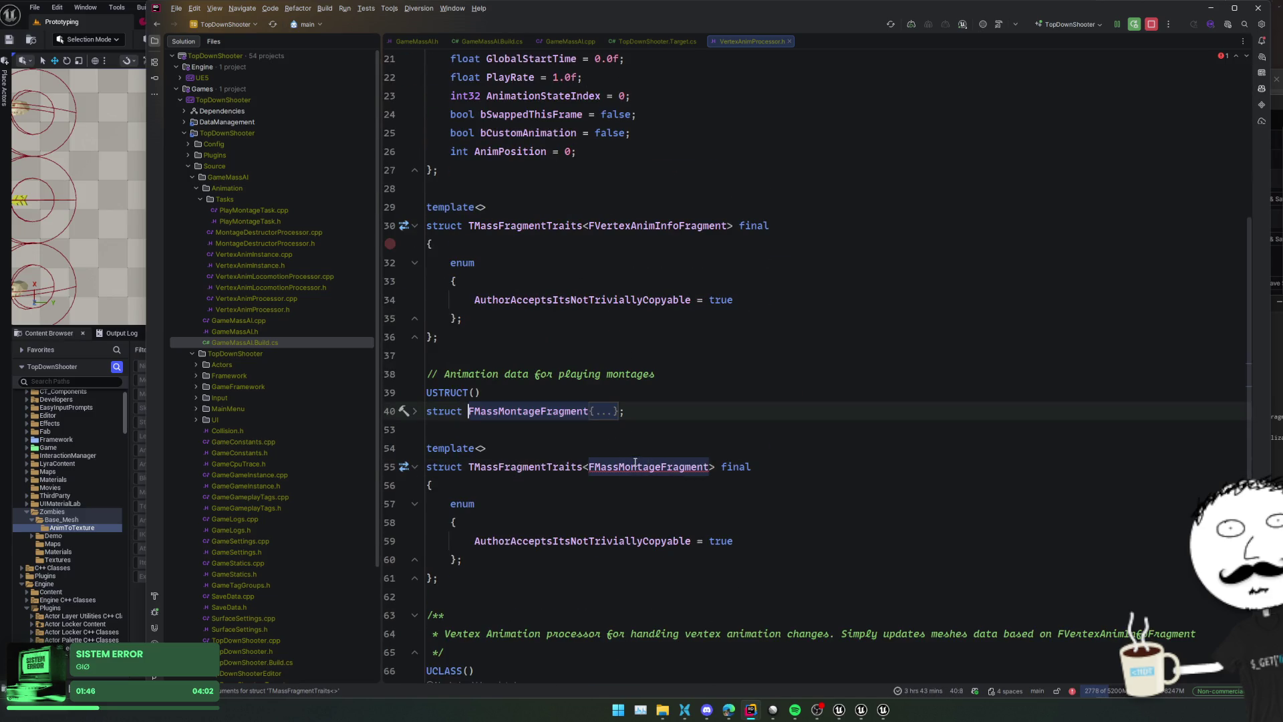
{"action": "mouse_move", "coordinate": [641, 463]}
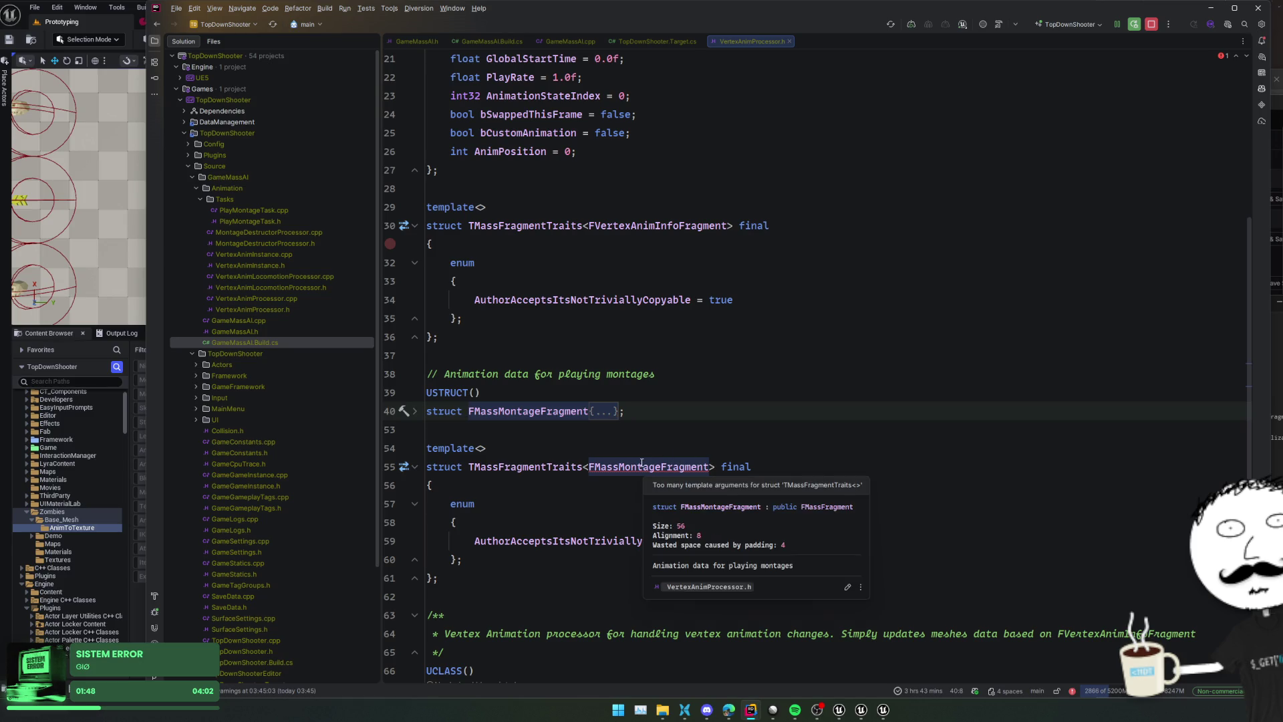
{"action": "left_click", "coordinate": [554, 466]}
{"action": "left_click", "coordinate": [554, 466], "text": "ctrl"}
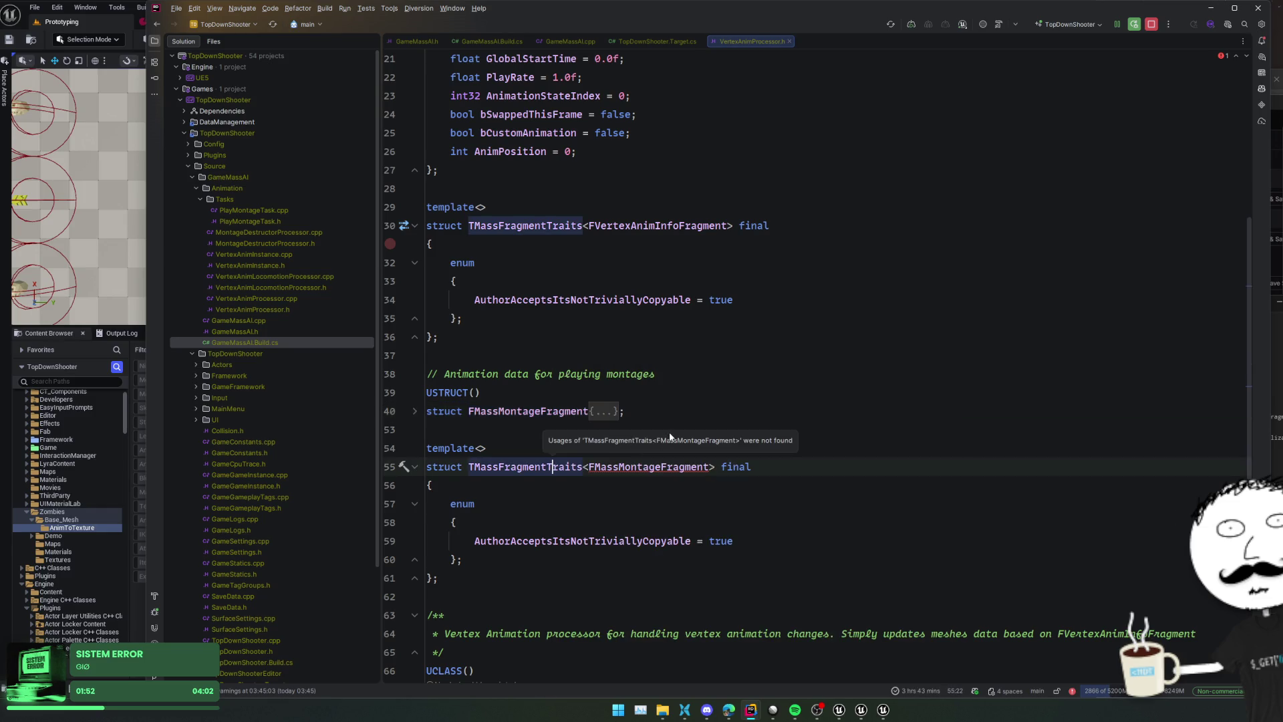
Rerun a Live Coding compile with Ctrl+Alt+F11 and review the failing log
{"action": "left_click", "coordinate": [695, 405]}
{"action": "scroll", "coordinate": [695, 403], "scroll_direction": "down", "scroll_amount": 10}
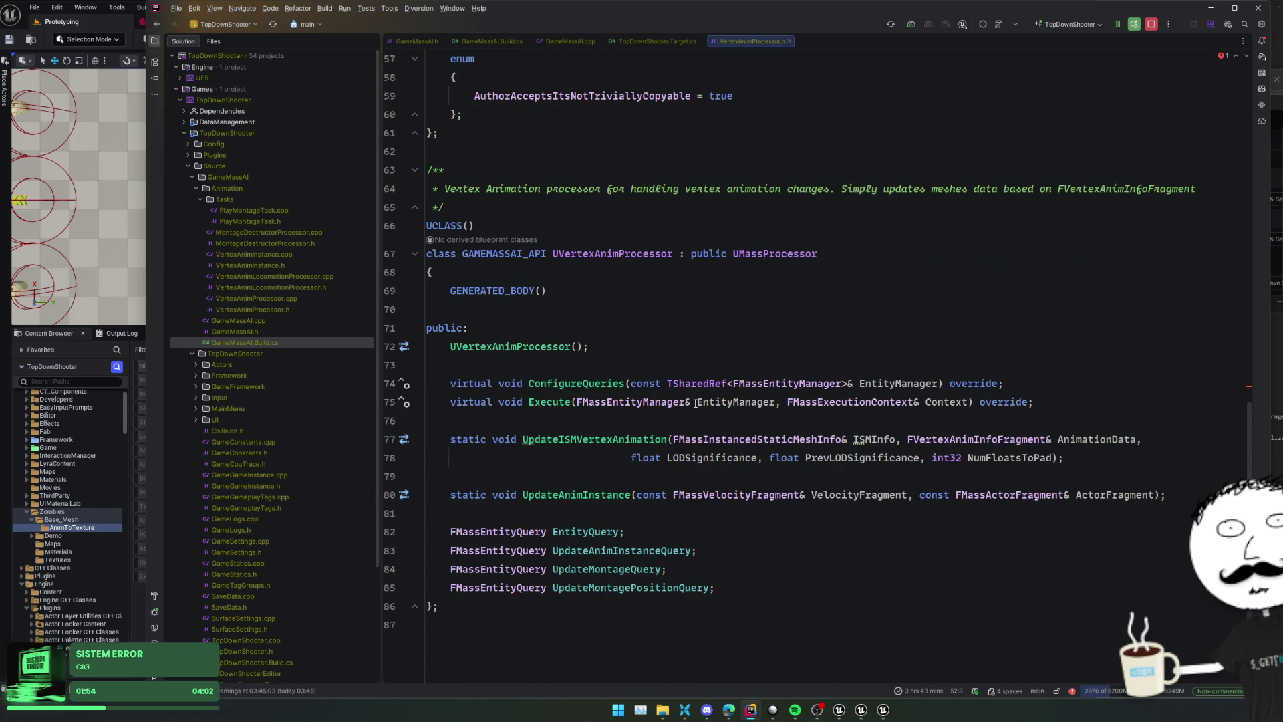
{"action": "left_click", "coordinate": [700, 386]}
{"action": "key", "text": "ctrl+alt+F11"}
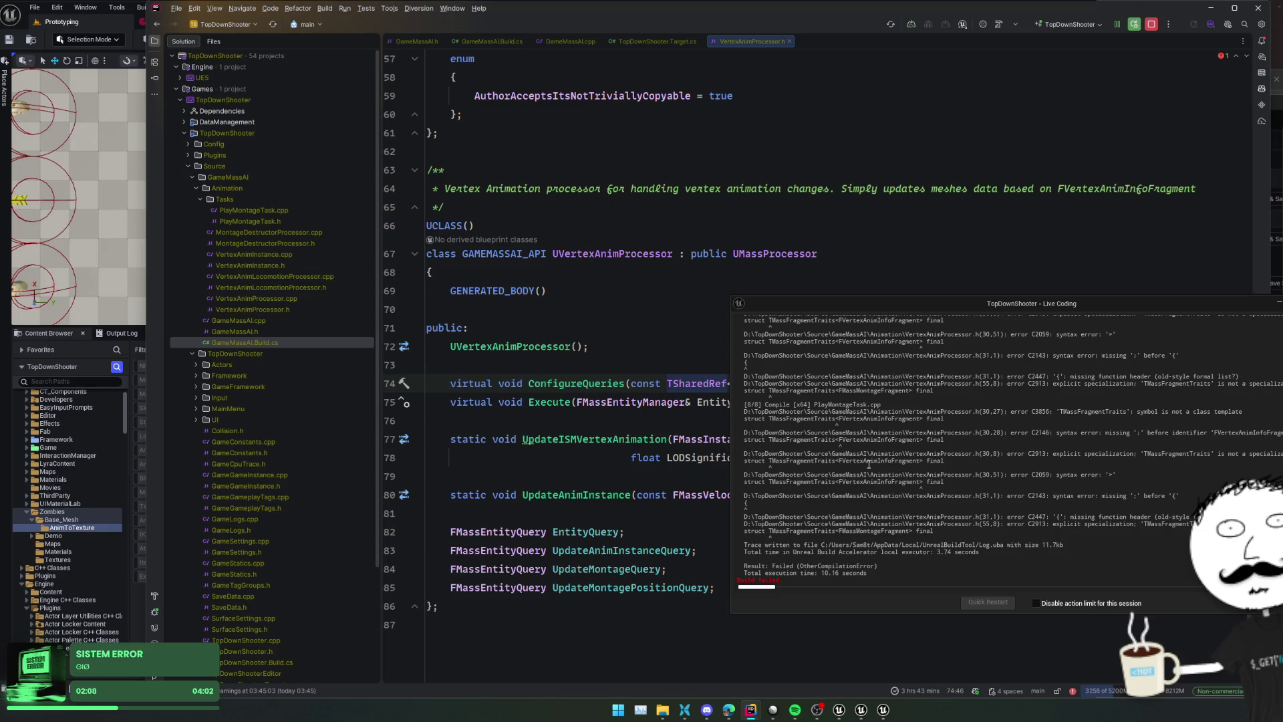
{"action": "scroll", "coordinate": [568, 334], "scroll_direction": "up", "scroll_amount": 8}
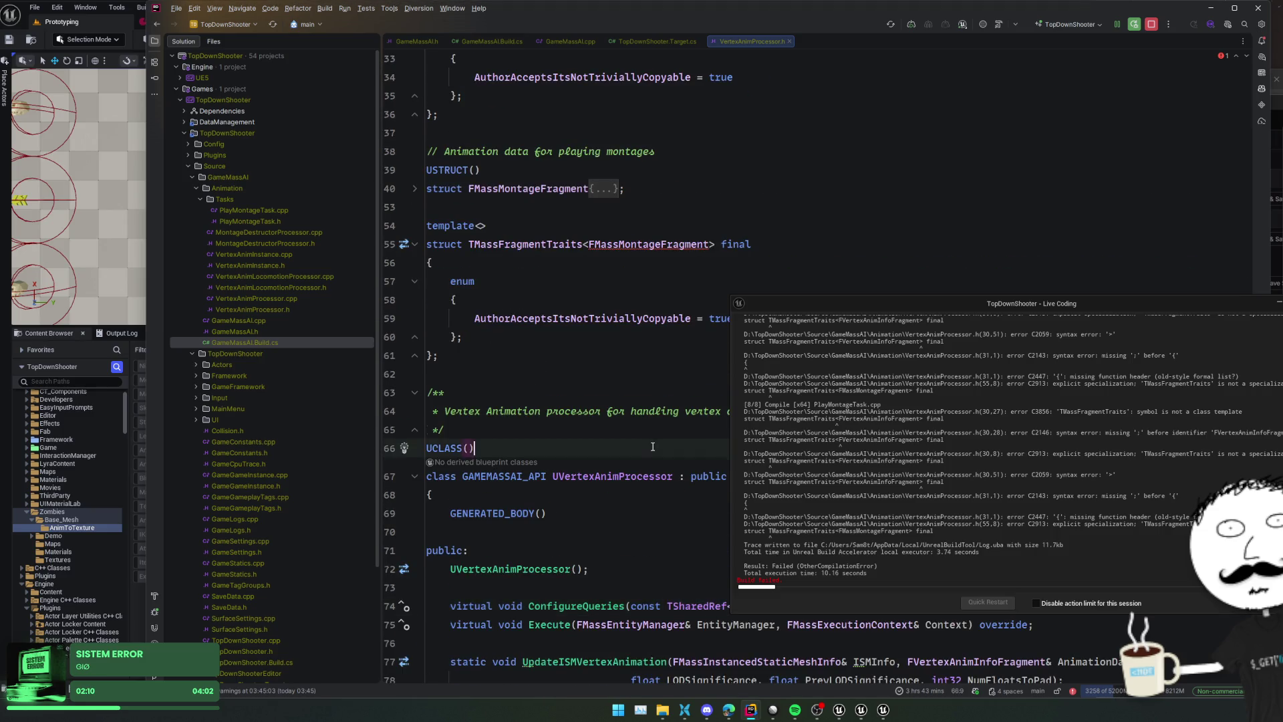
{"action": "left_click_drag", "start_coordinate": [816, 301], "coordinate": [1009, 321]}
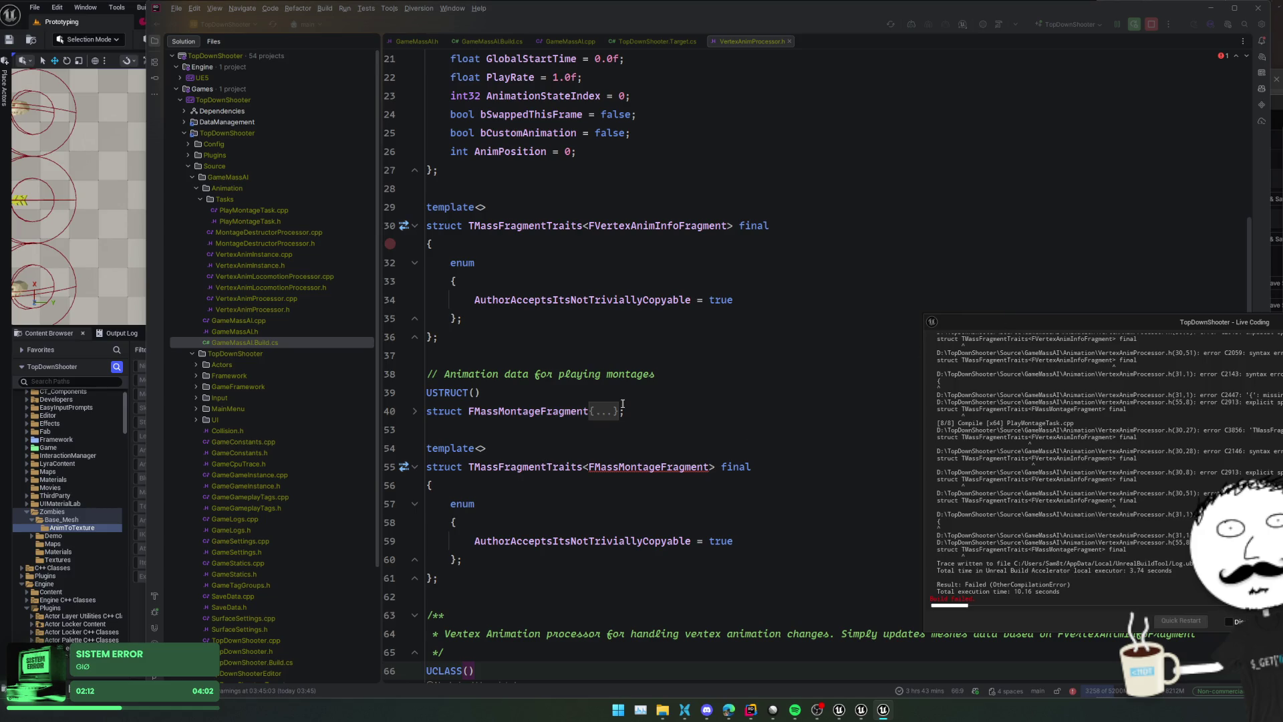
Unfold FMassMontageFragment, search files for 'struct TMassFragmentTraits' and open its match
{"action": "left_click", "coordinate": [598, 413]}
{"action": "scroll", "coordinate": [568, 418], "scroll_direction": "down", "scroll_amount": 4}
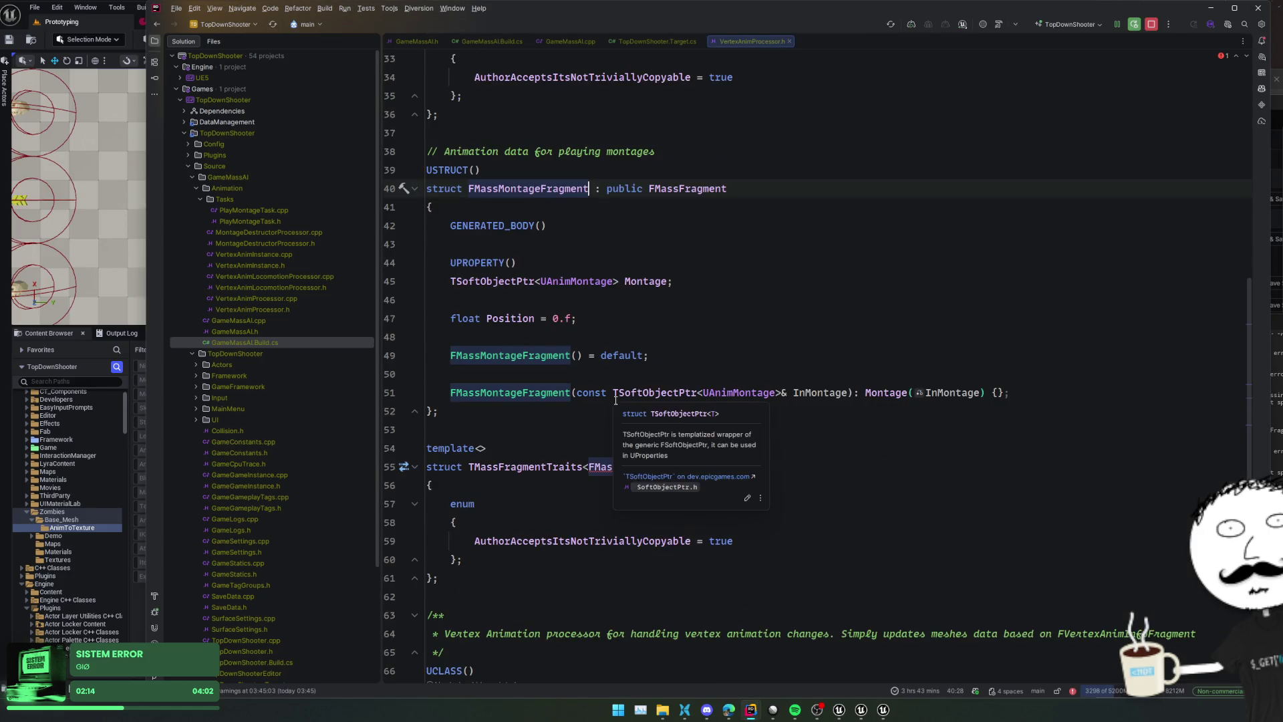
{"action": "left_click", "coordinate": [565, 424]}
{"action": "left_click_drag", "start_coordinate": [428, 466], "coordinate": [597, 466]}
{"action": "key", "text": "ctrl+shift+f"}
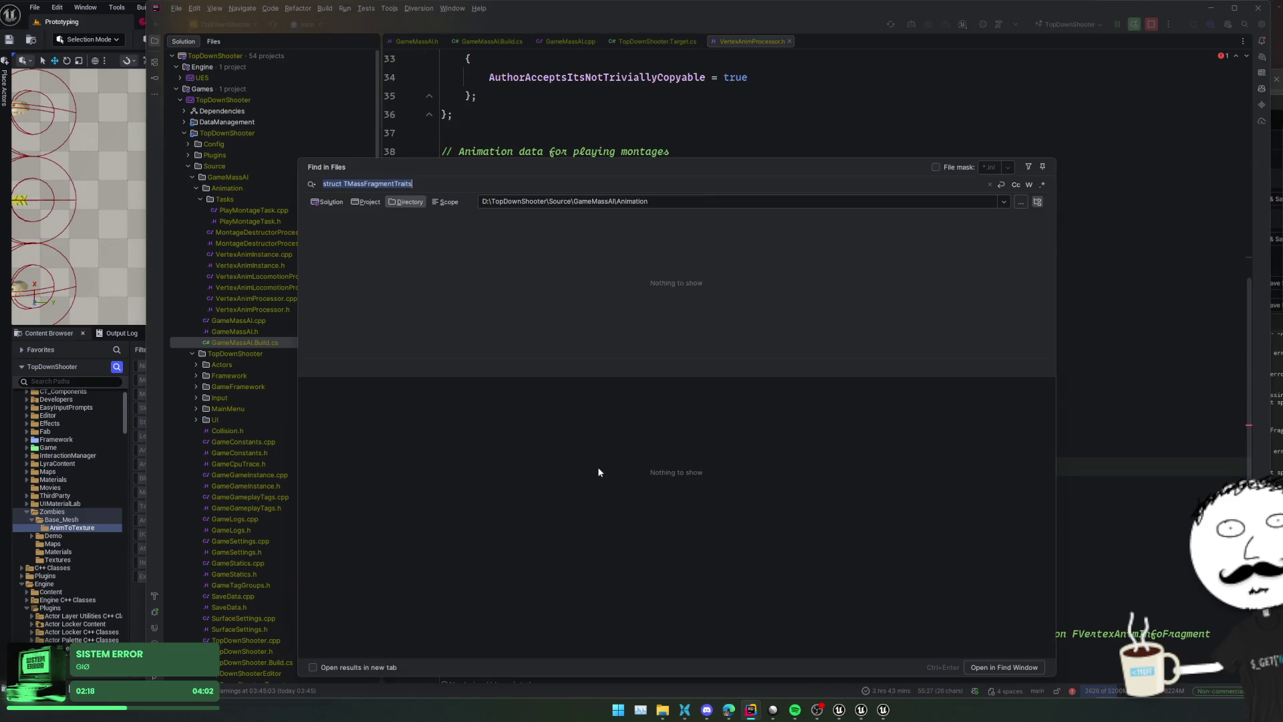
{"action": "left_click", "coordinate": [339, 199]}
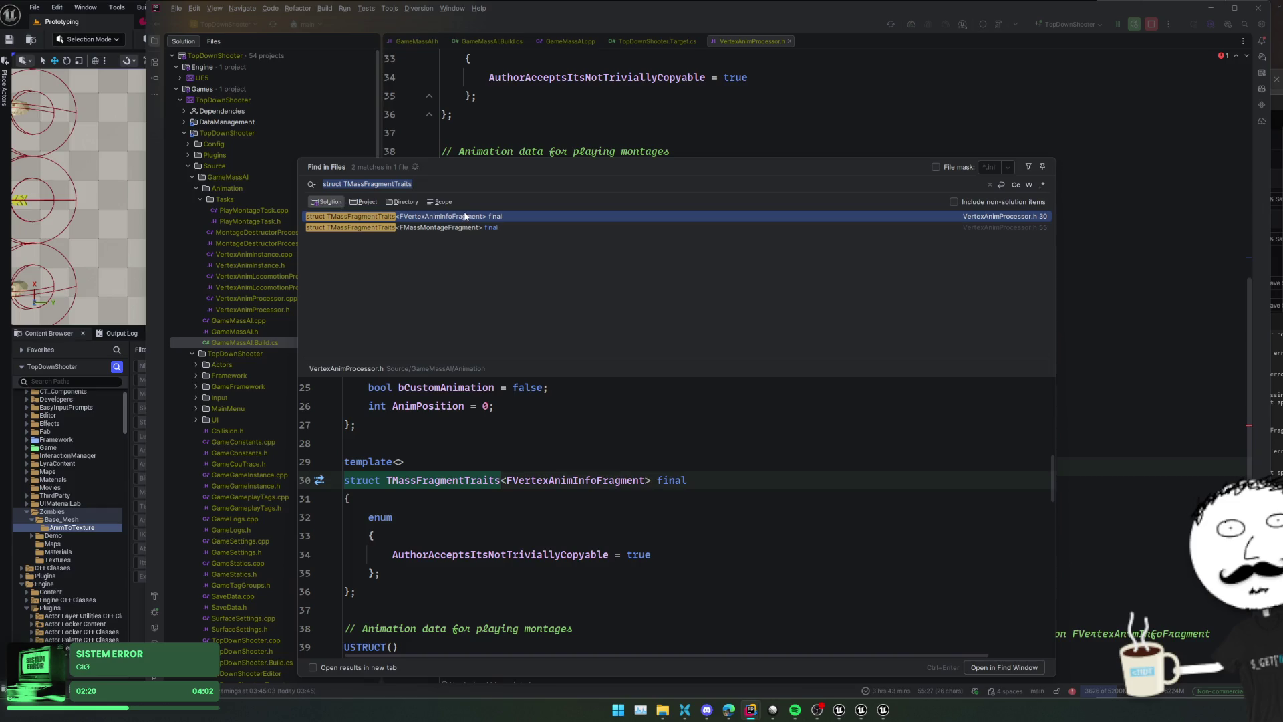
{"action": "left_click", "coordinate": [366, 204]}
{"action": "left_click", "coordinate": [414, 184]}
{"action": "key", "text": "BackSpace"}
{"action": "key", "text": "BackSpace"}
{"action": "key", "text": "BackSpace"}
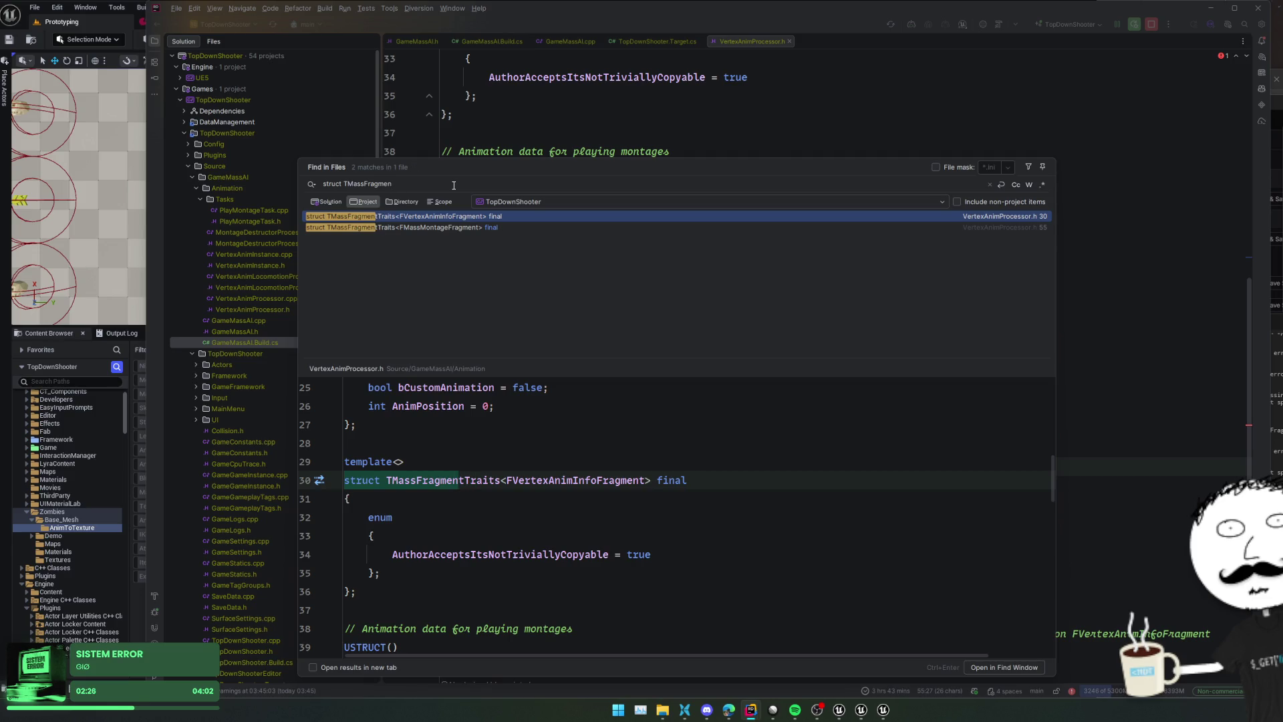
{"action": "double_click", "coordinate": [468, 227]}
Search the whole solution for MassFragmentTraits and open the second match at line 55
{"action": "double_click", "coordinate": [517, 468]}
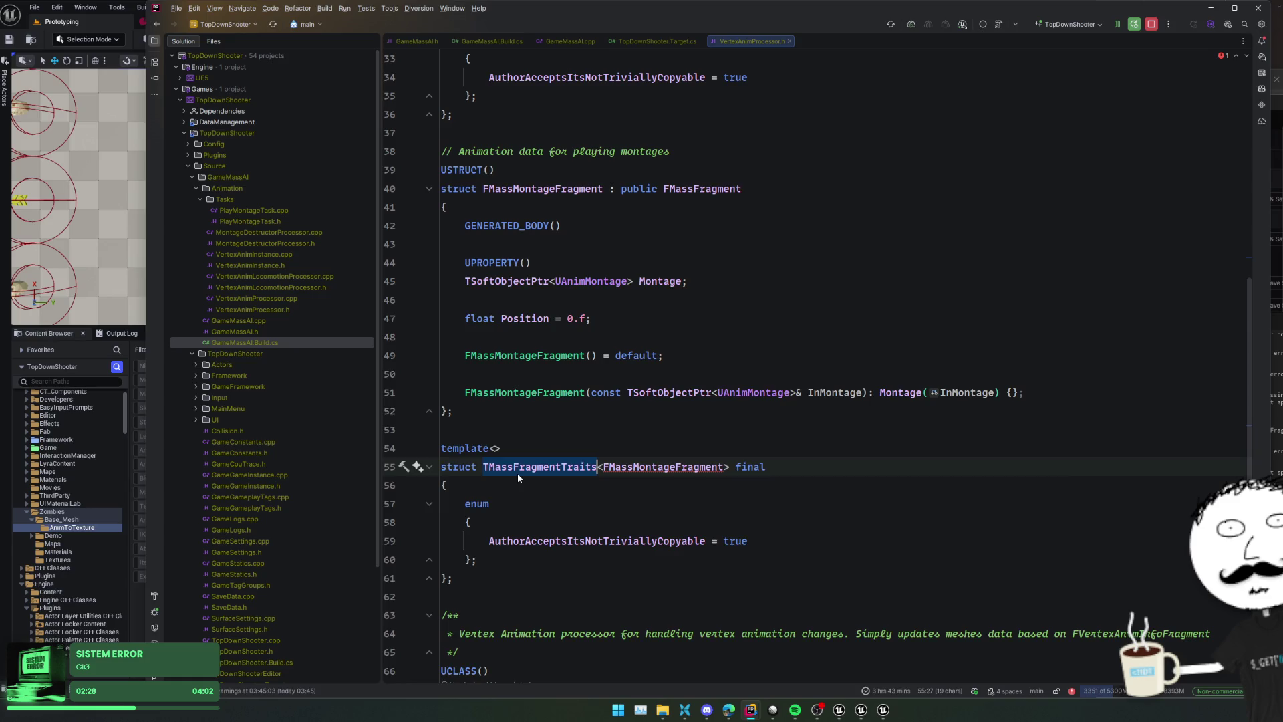
{"action": "key", "text": "ctrl+shift+f"}
{"action": "key", "text": "Home"}
{"action": "key", "text": "Delete"}
{"action": "left_click", "coordinate": [323, 203]}
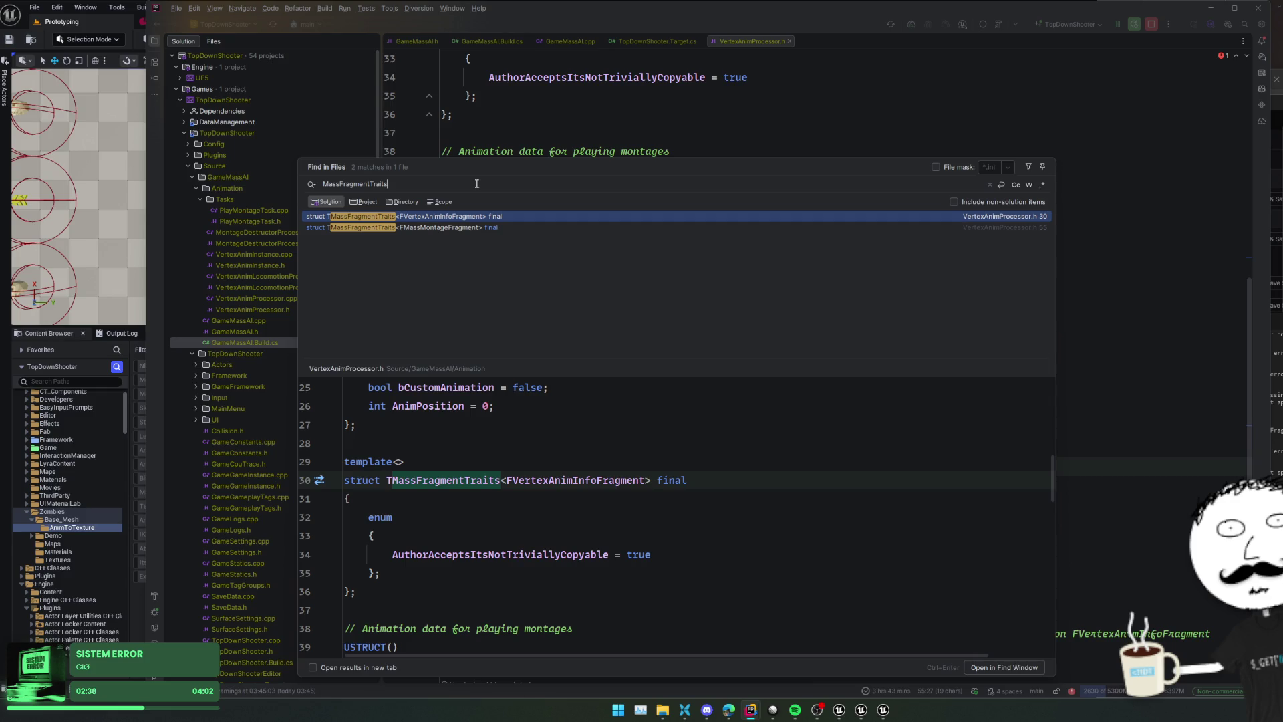
{"action": "key", "text": "Down"}
{"action": "key", "text": "Return"}
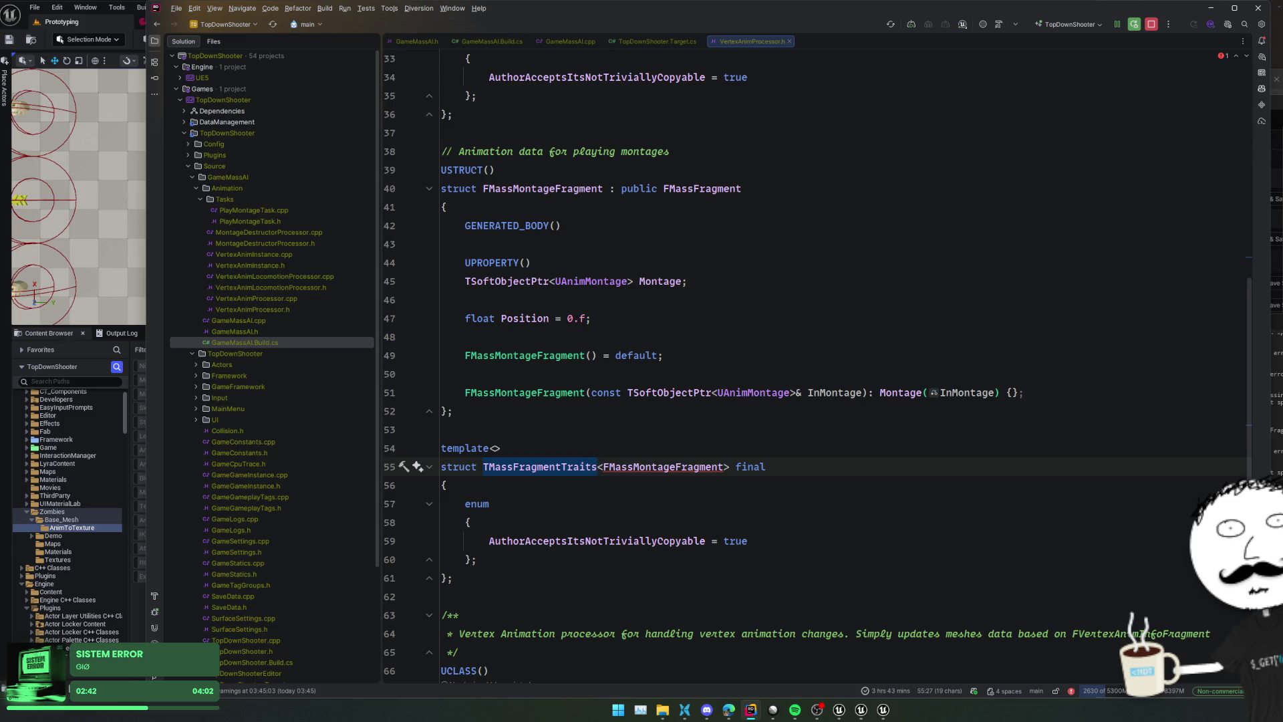
{"action": "key", "text": "alt+Tab"}
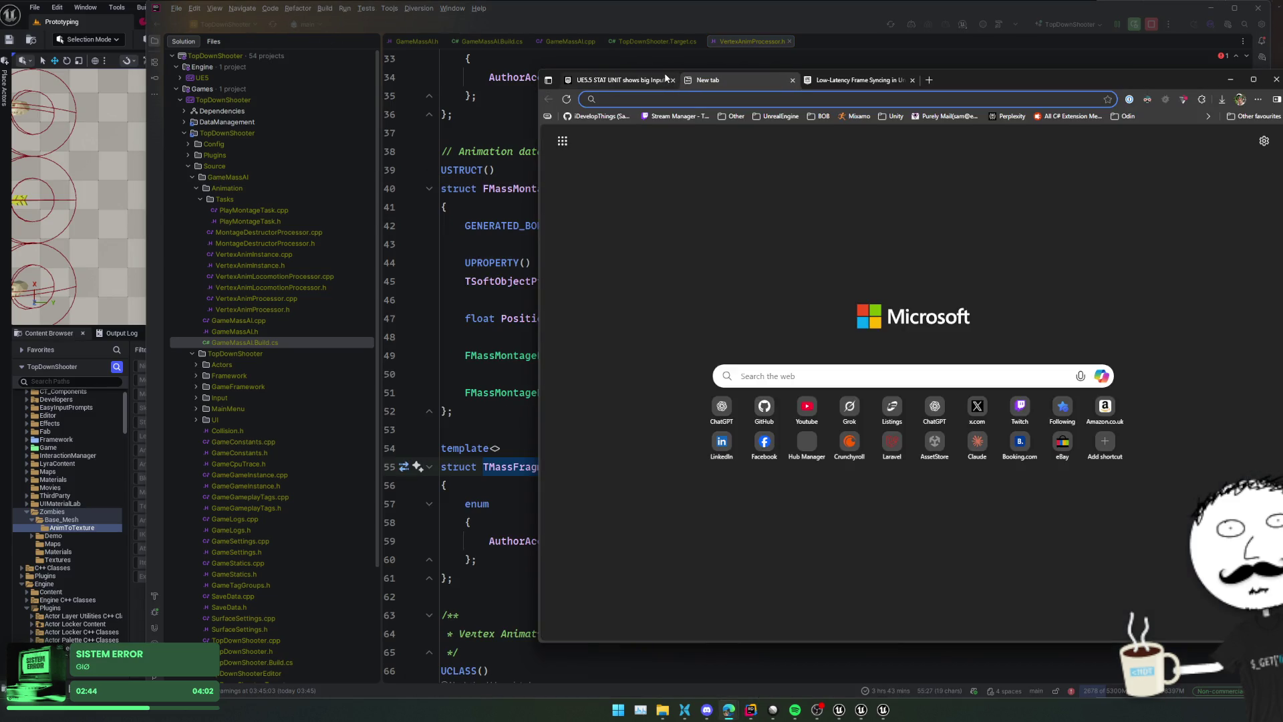
Load GitHub and try github.com/Mass, opening the suggested sample.mass repository
{"action": "type", "text": "github.com"}
{"action": "key", "text": "Return"}
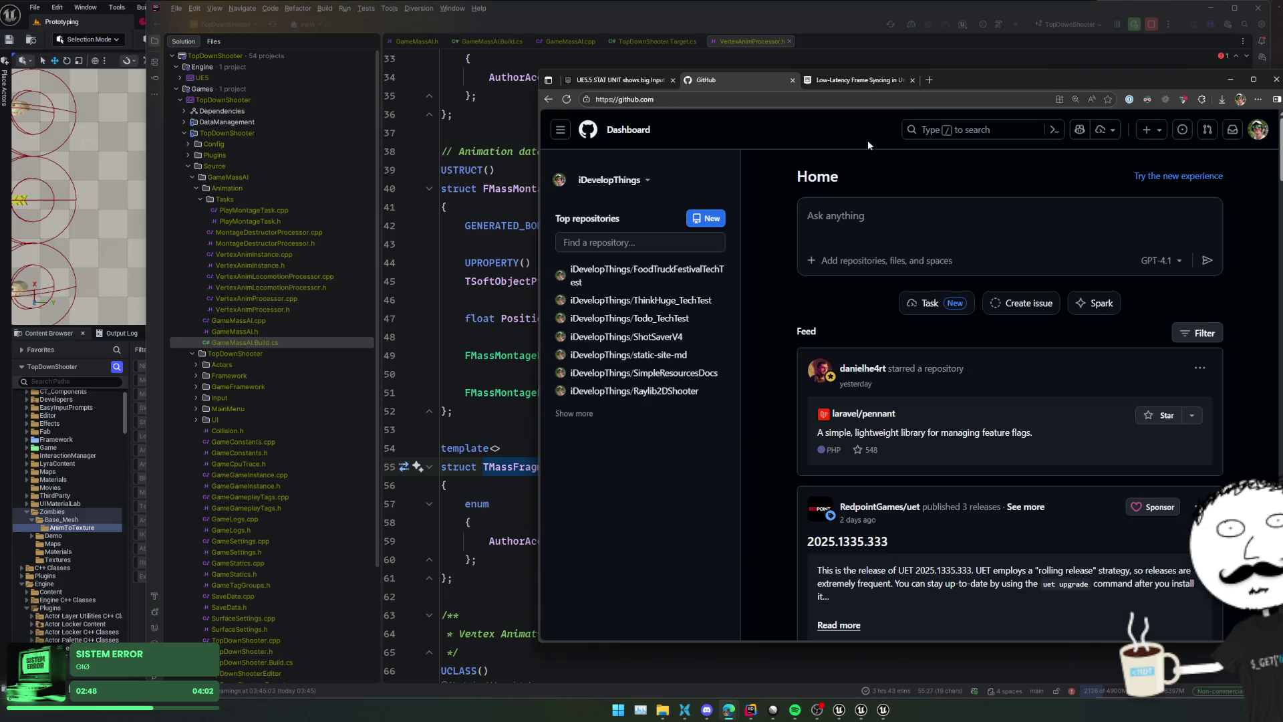
{"action": "left_click", "coordinate": [900, 101]}
{"action": "left_click", "coordinate": [900, 101]}
{"action": "type", "text": "/"}
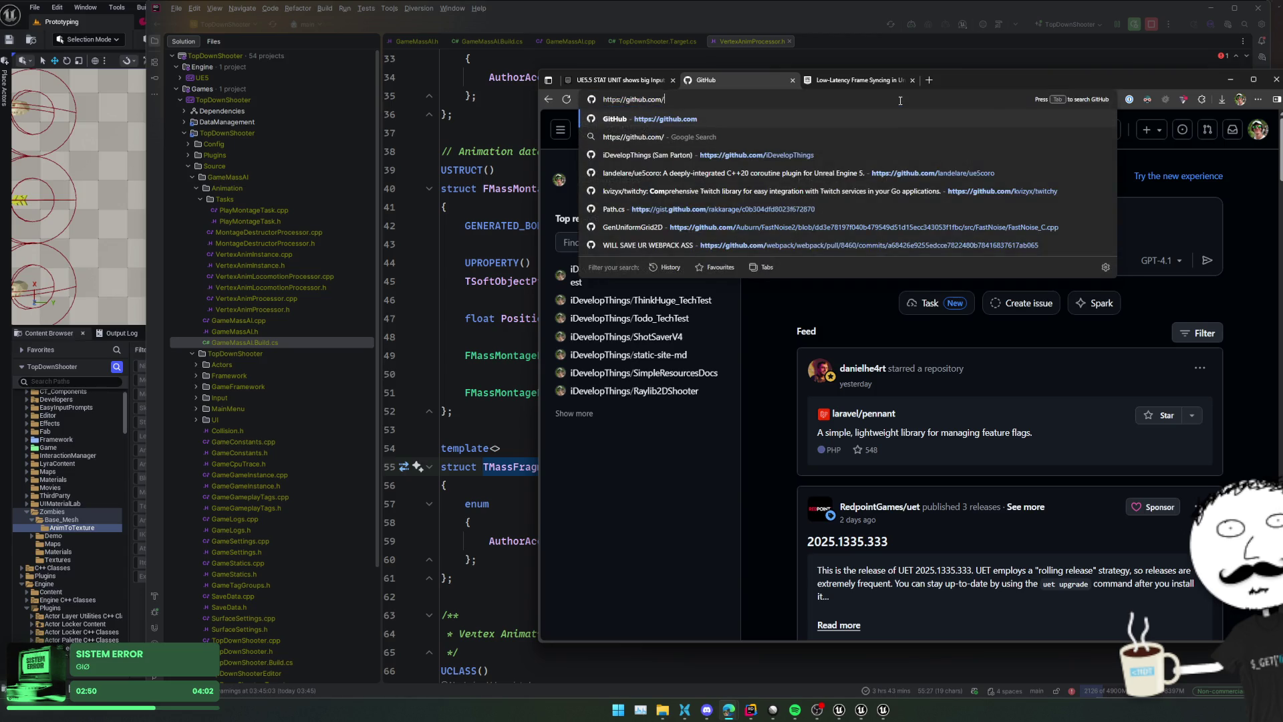
{"action": "type", "text": "Mass"}
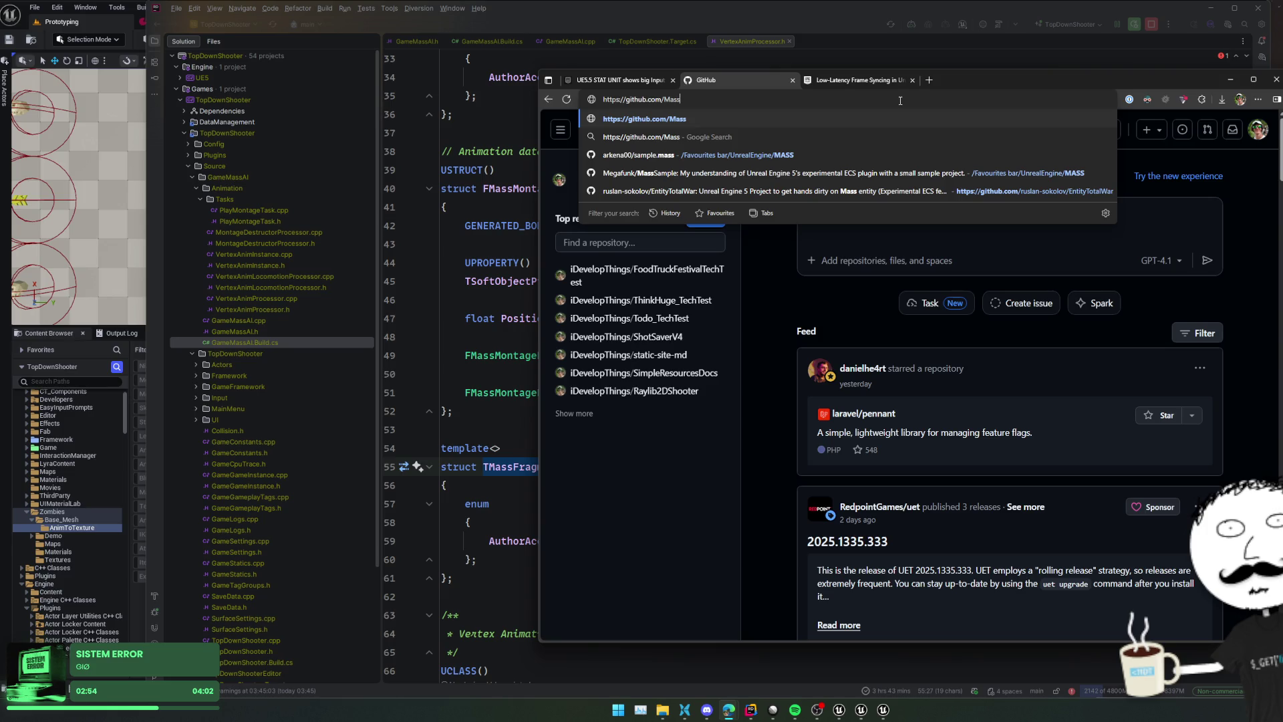
{"action": "key", "text": "ctrl+a"}
{"action": "key", "text": "Down"}
{"action": "key", "text": "Down"}
{"action": "key", "text": "Return"}
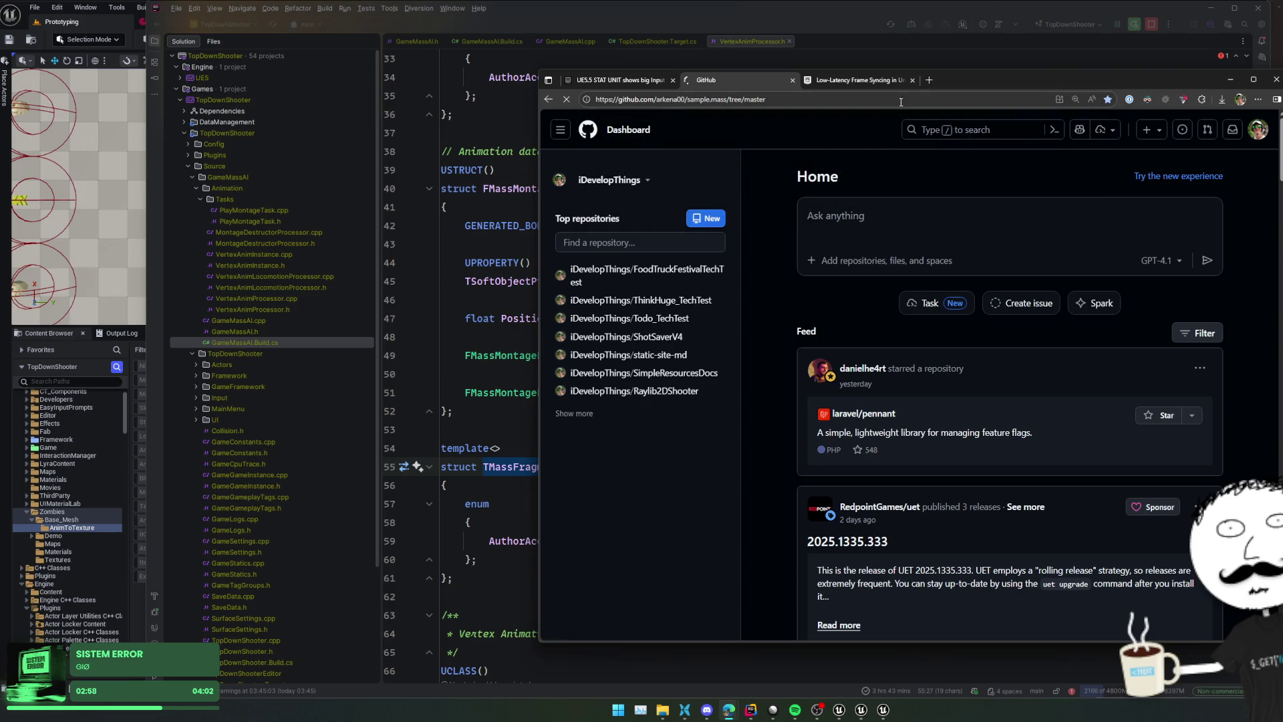
{"action": "scroll", "coordinate": [694, 170], "scroll_direction": "down", "scroll_amount": 4}
{"action": "scroll", "coordinate": [735, 174], "scroll_direction": "up", "scroll_amount": 4}
Search GitHub for massaitesting
{"action": "left_click", "coordinate": [983, 125]}
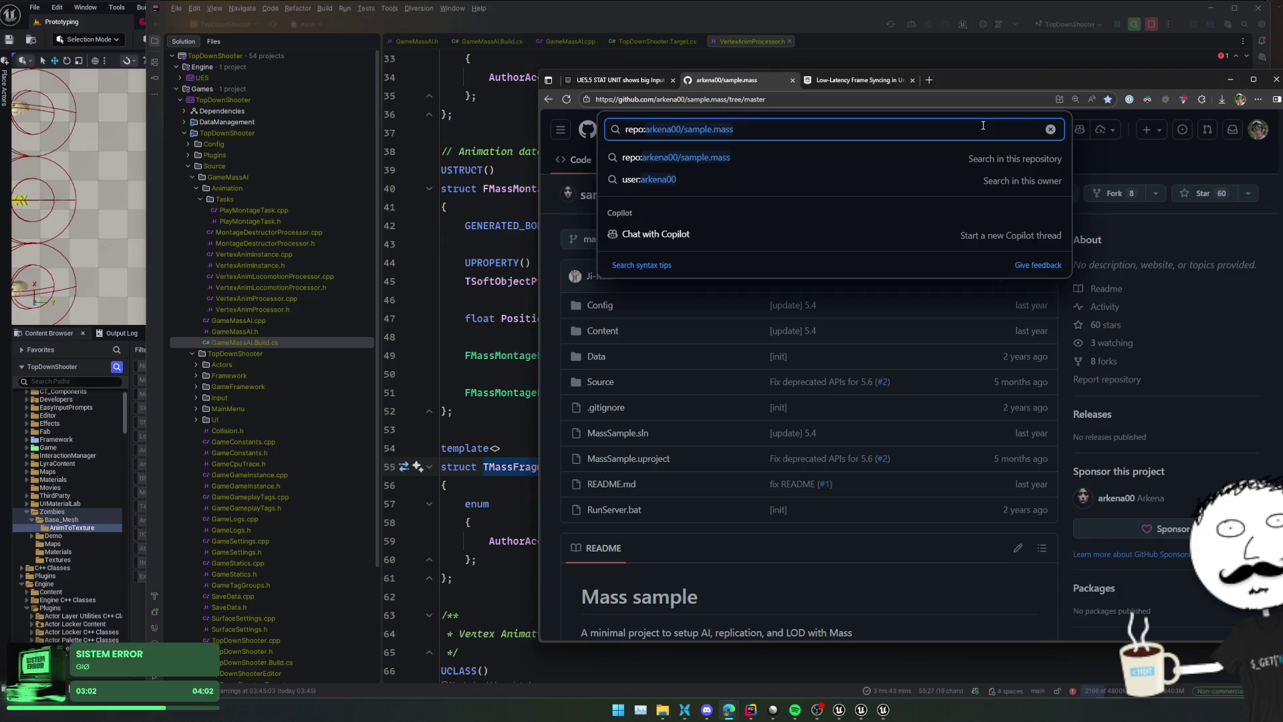
{"action": "type", "text": "mass"}
{"action": "key", "text": "ctrl+a"}
{"action": "type", "text": "massaitesting"}
{"action": "key", "text": "Return"}
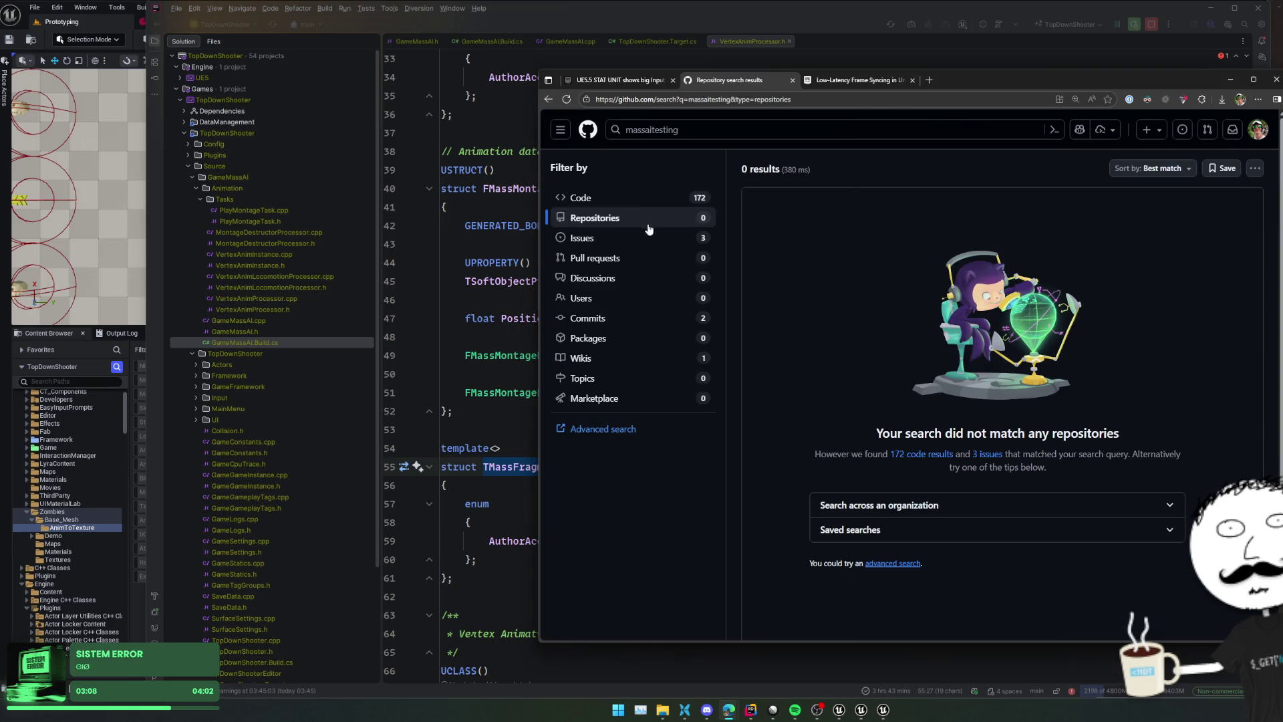
Search 'mass ai testing githu' from the address bar and open the MassAITesting.h suggestion
{"action": "left_click", "coordinate": [707, 102]}
{"action": "type", "text": "mass ai testing"}
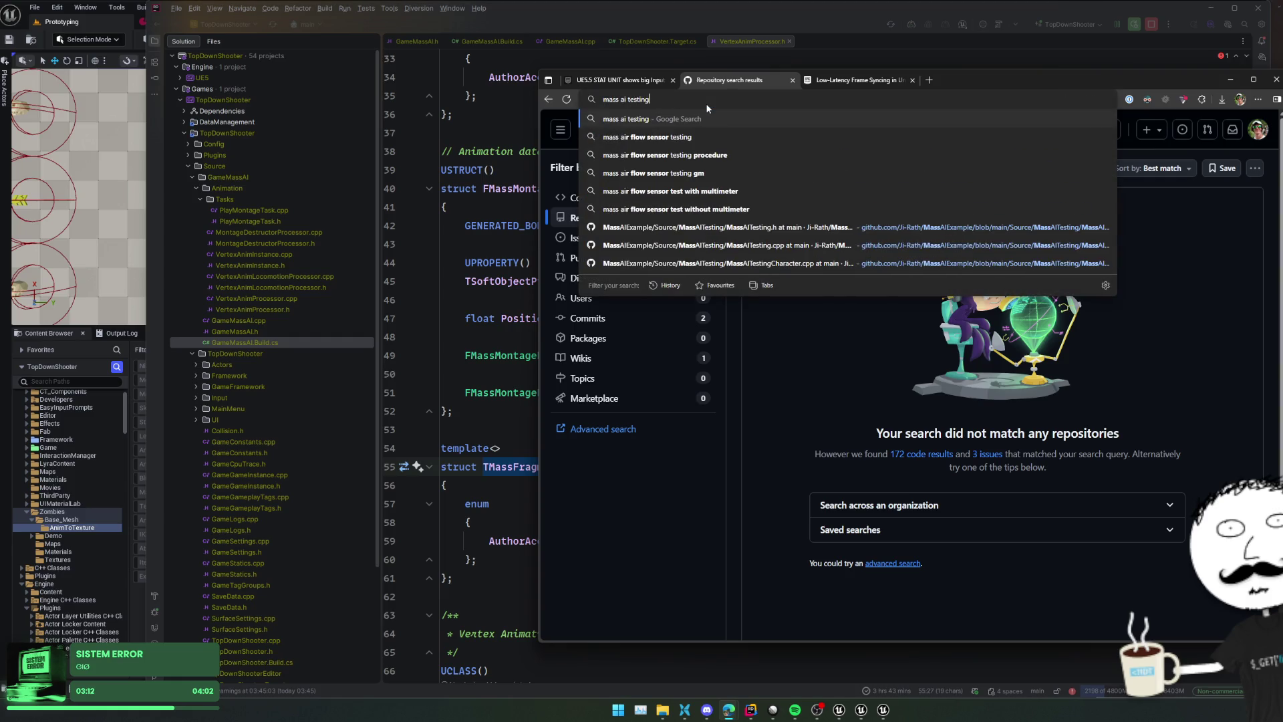
{"action": "type", "text": " githu"}
{"action": "key", "text": "Down"}
{"action": "key", "text": "Down"}
{"action": "key", "text": "Return"}
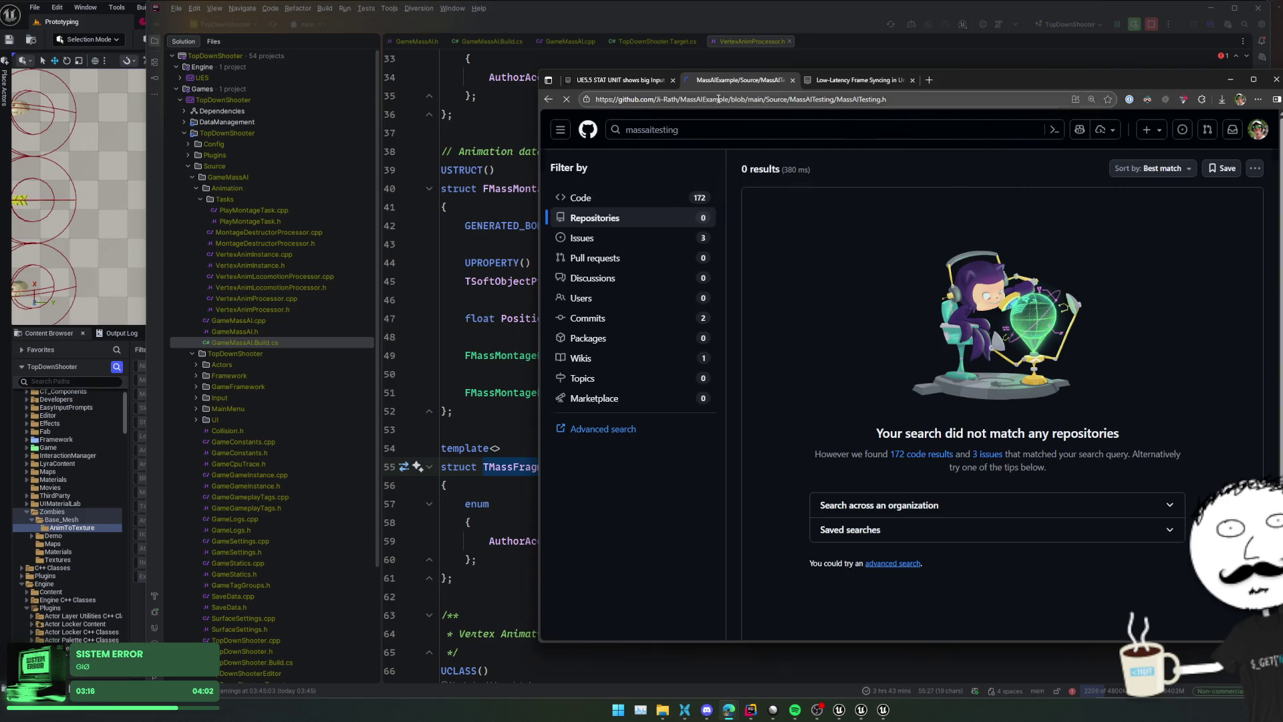
{"action": "left_click", "coordinate": [642, 226]}
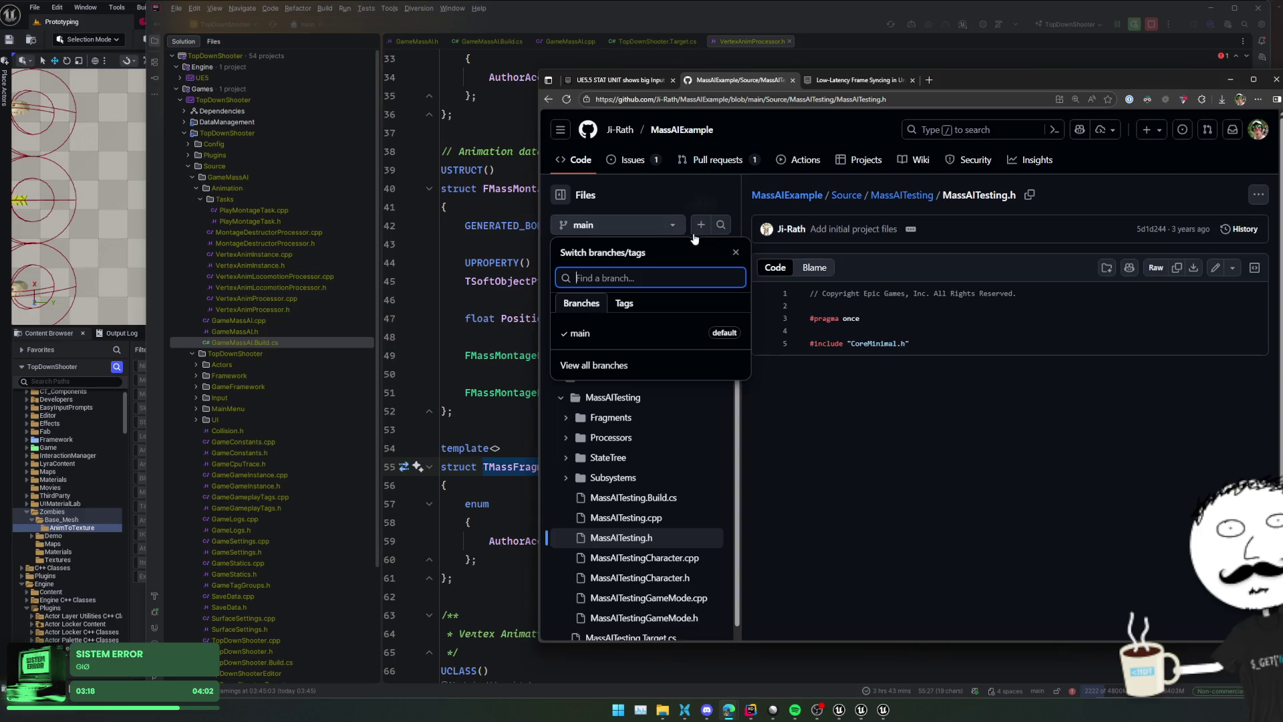
Go to the MassAIExample repository home page and view its tags list
{"action": "left_click", "coordinate": [876, 395]}
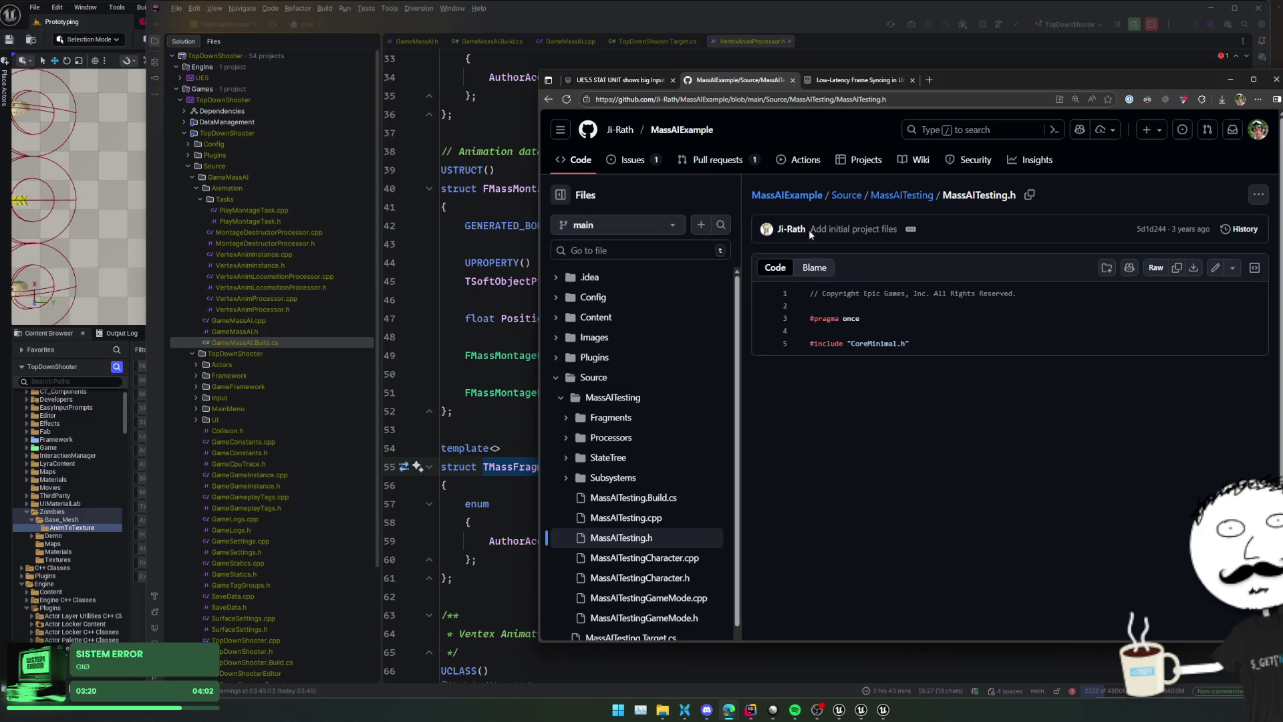
{"action": "left_click", "coordinate": [771, 194]}
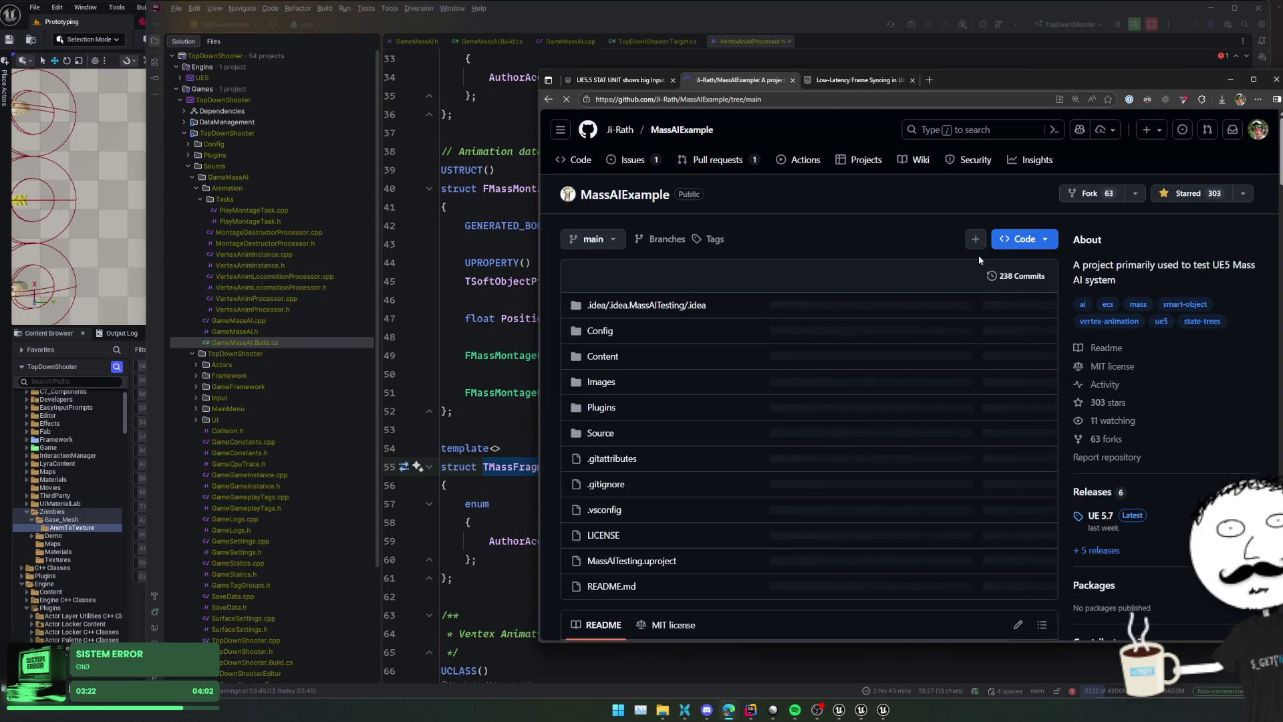
{"action": "scroll", "coordinate": [1032, 276], "scroll_direction": "down", "scroll_amount": 4}
{"action": "scroll", "coordinate": [1032, 276], "scroll_direction": "down", "scroll_amount": 8}
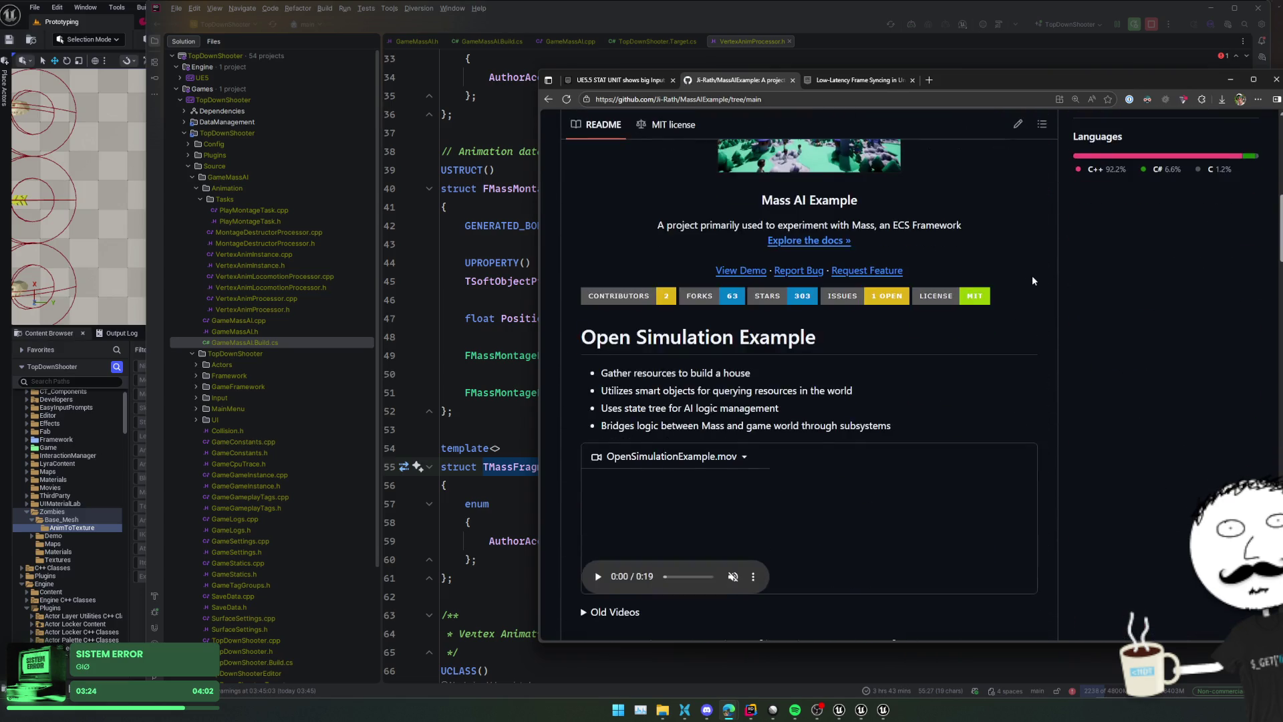
{"action": "scroll", "coordinate": [1032, 276], "scroll_direction": "up", "scroll_amount": 15}
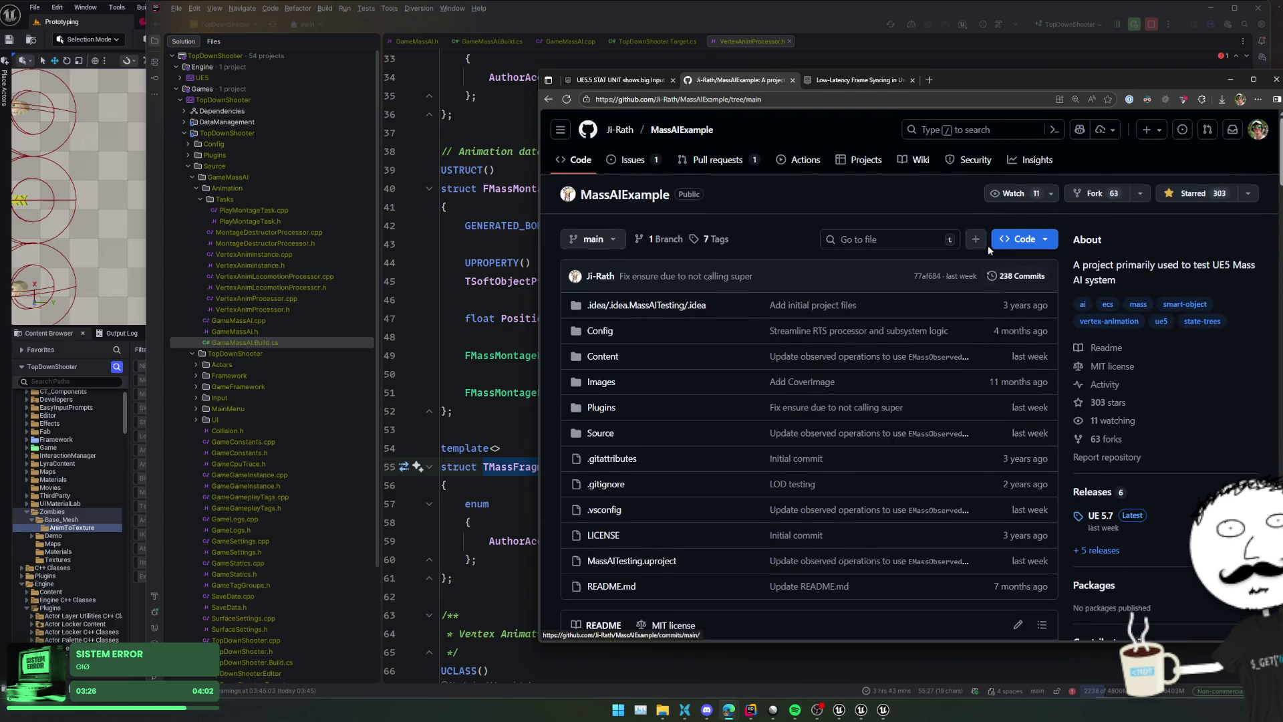
{"action": "left_click", "coordinate": [590, 240]}
{"action": "left_click", "coordinate": [589, 240]}
{"action": "left_click", "coordinate": [713, 238]}
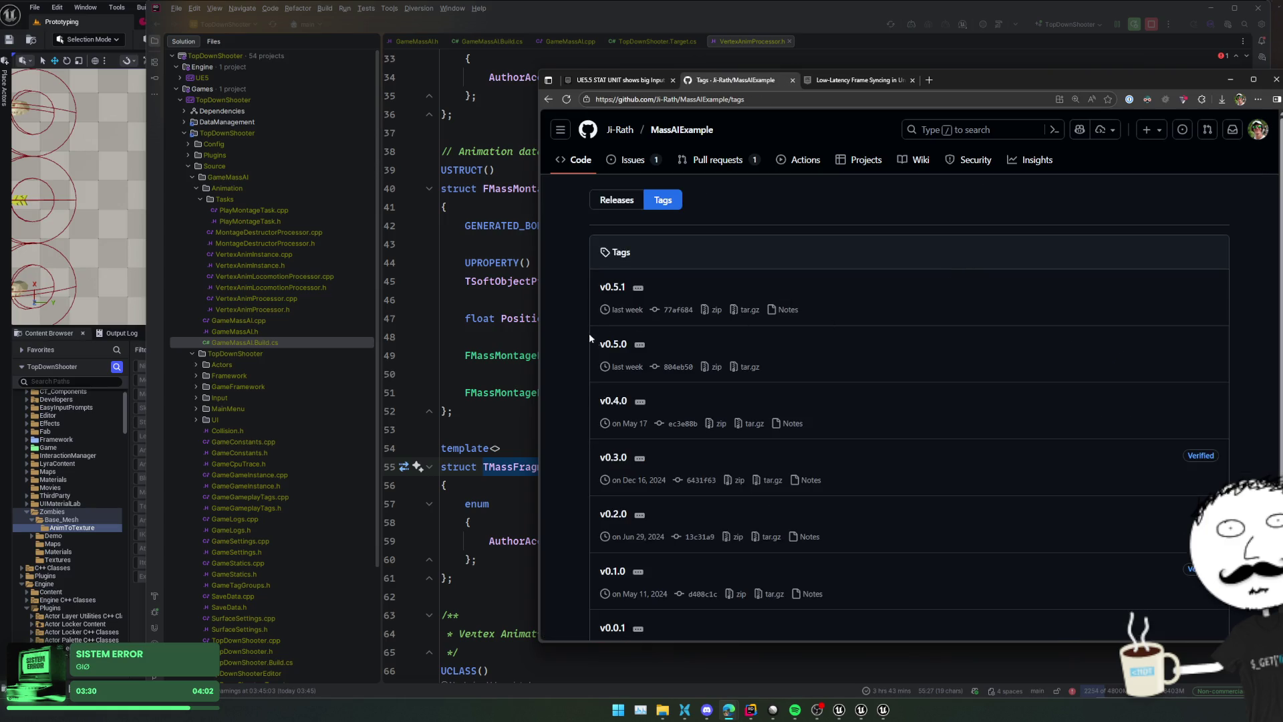
Open commit 804eb50 under tag v0.5.0 and review its TMassFragmentTraits diff
{"action": "left_click", "coordinate": [661, 368]}
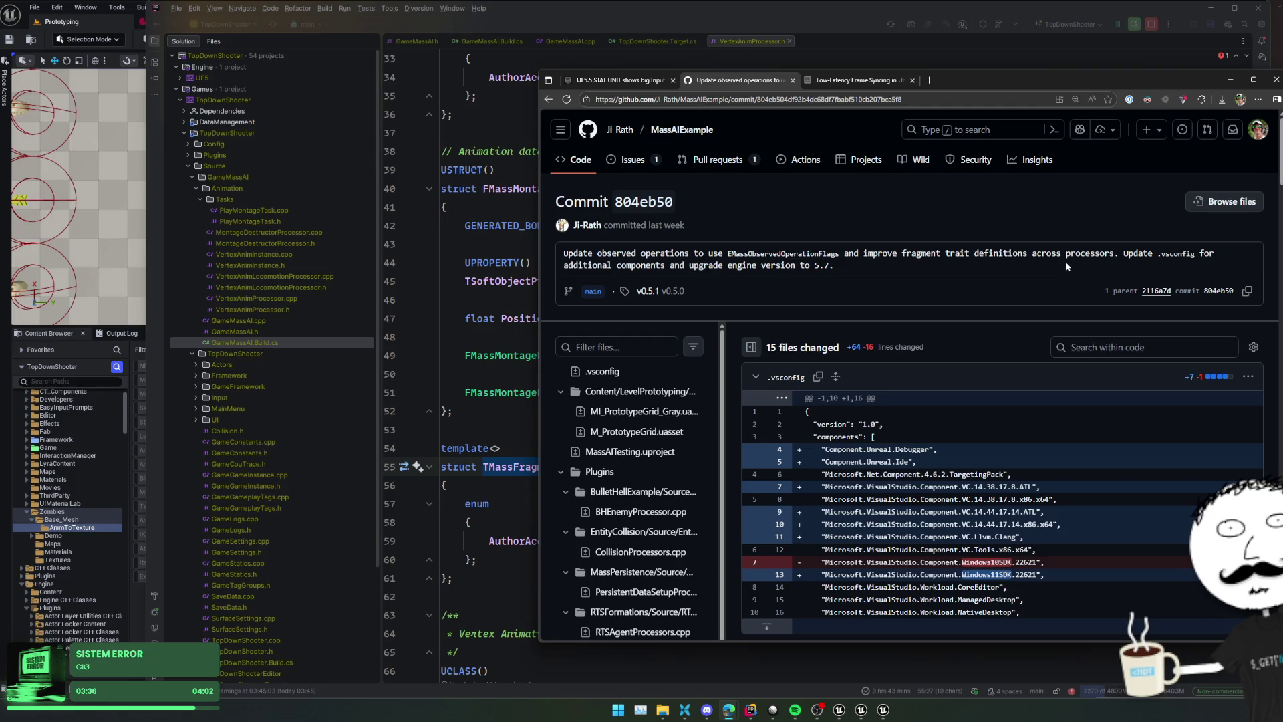
{"action": "triple_click", "coordinate": [952, 263]}
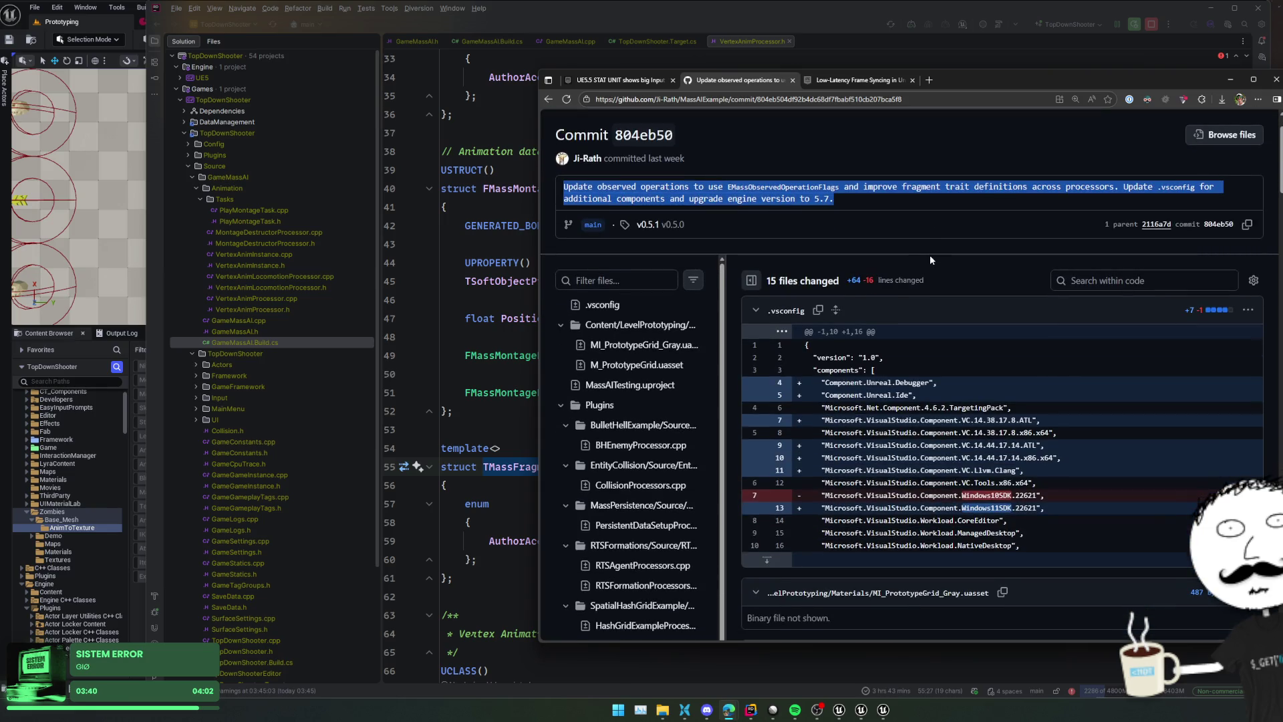
{"action": "scroll", "coordinate": [923, 238], "scroll_direction": "down", "scroll_amount": 3}
{"action": "scroll", "coordinate": [925, 243], "scroll_direction": "down", "scroll_amount": 4}
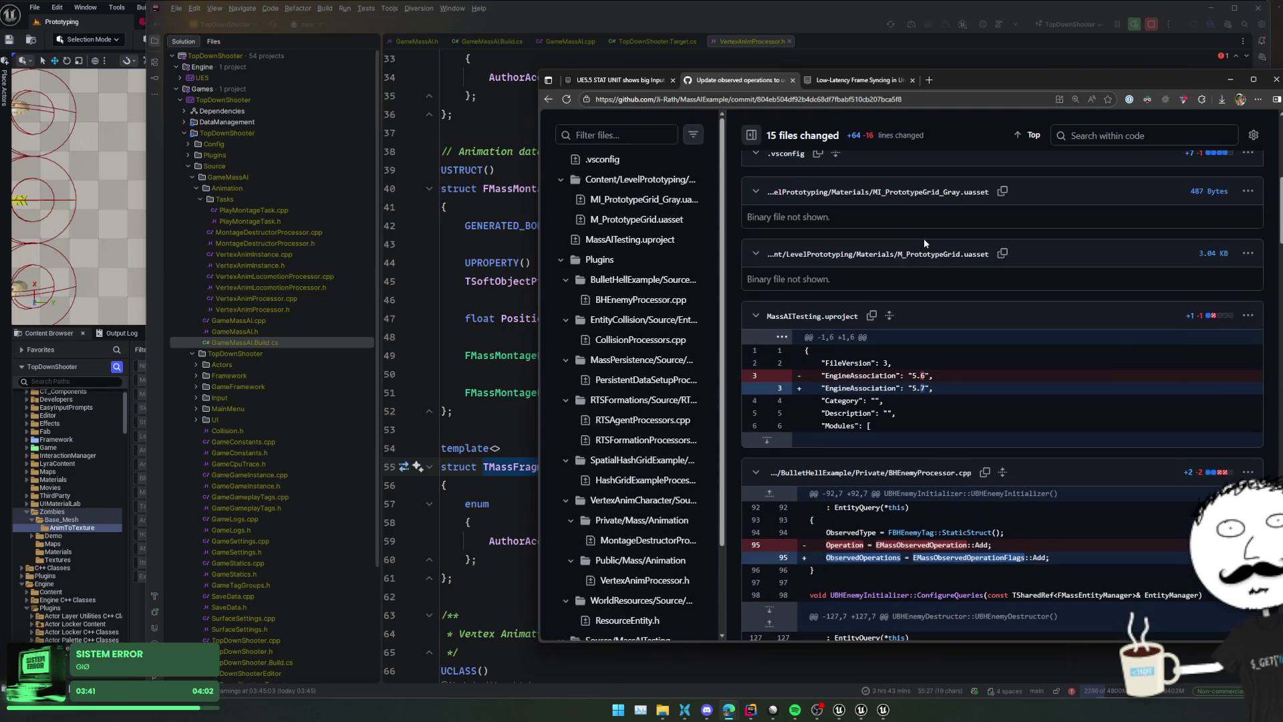
{"action": "scroll", "coordinate": [923, 238], "scroll_direction": "down", "scroll_amount": 4}
{"action": "scroll", "coordinate": [925, 238], "scroll_direction": "down", "scroll_amount": 6}
{"action": "scroll", "coordinate": [925, 239], "scroll_direction": "down", "scroll_amount": 15}
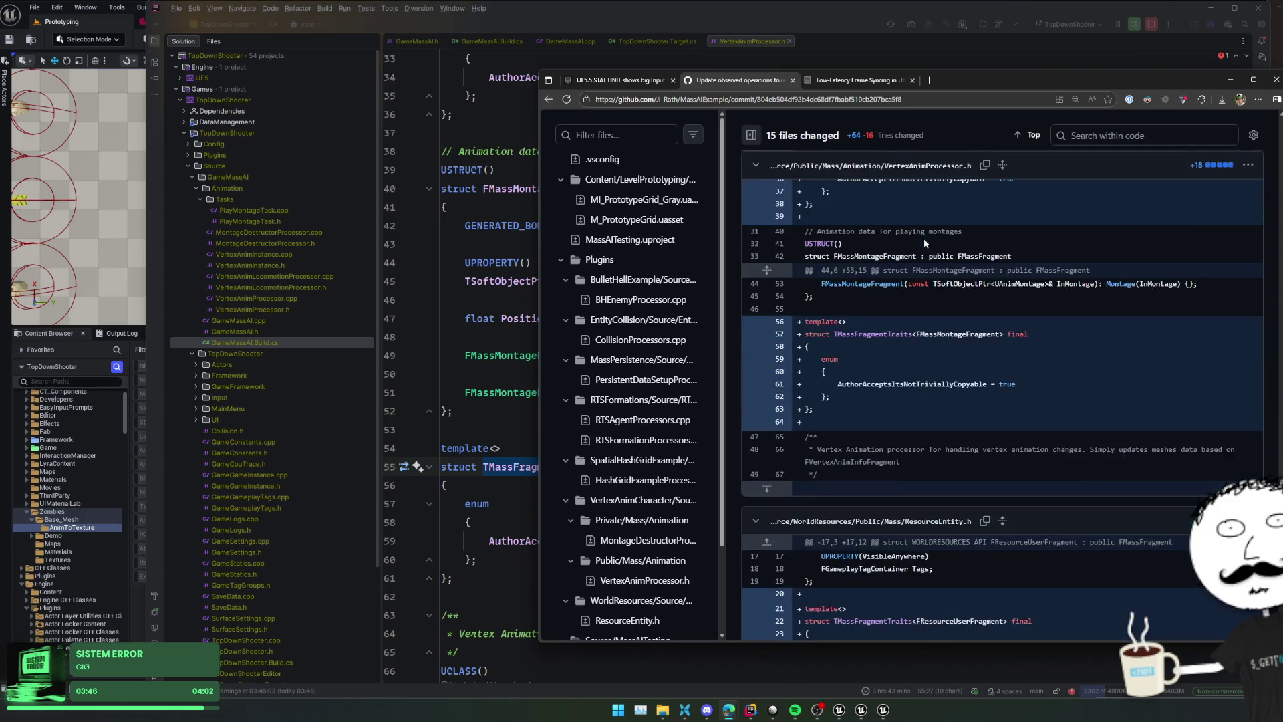
{"action": "scroll", "coordinate": [923, 238], "scroll_direction": "down", "scroll_amount": 2}
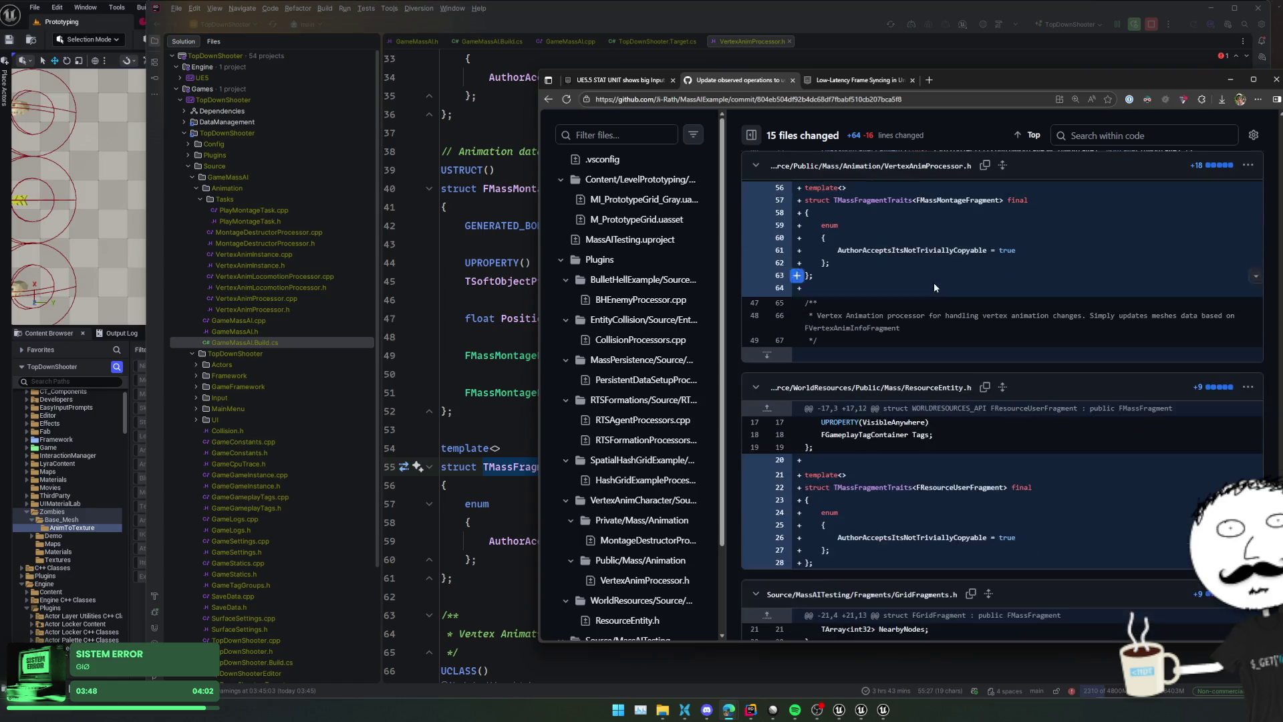
{"action": "scroll", "coordinate": [934, 286], "scroll_direction": "down", "scroll_amount": 4}
{"action": "scroll", "coordinate": [932, 287], "scroll_direction": "down", "scroll_amount": 4}
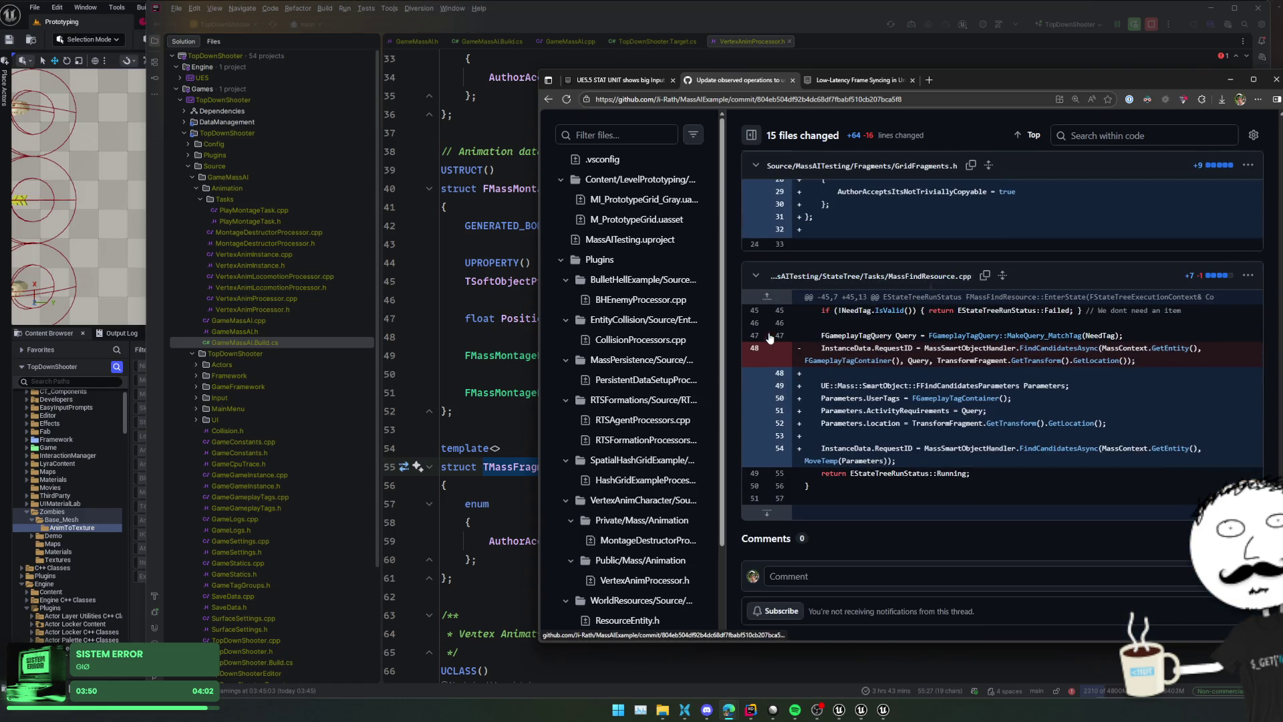
{"action": "scroll", "coordinate": [1125, 399], "scroll_direction": "up", "scroll_amount": 1}
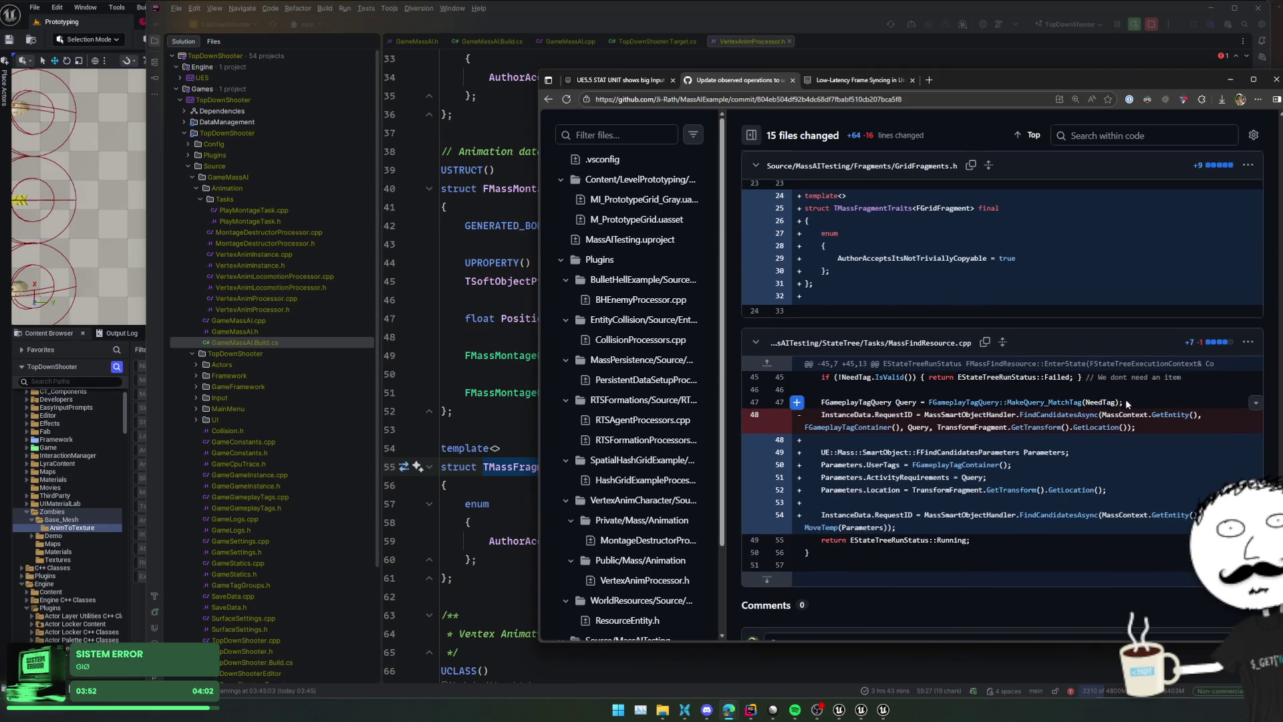
{"action": "left_click", "coordinate": [468, 411]}
Block-comment the FMassMontageFragment TMassFragmentTraits block on lines 53–61
{"action": "left_click", "coordinate": [444, 429]}
{"action": "left_click", "coordinate": [461, 587], "text": "shift"}
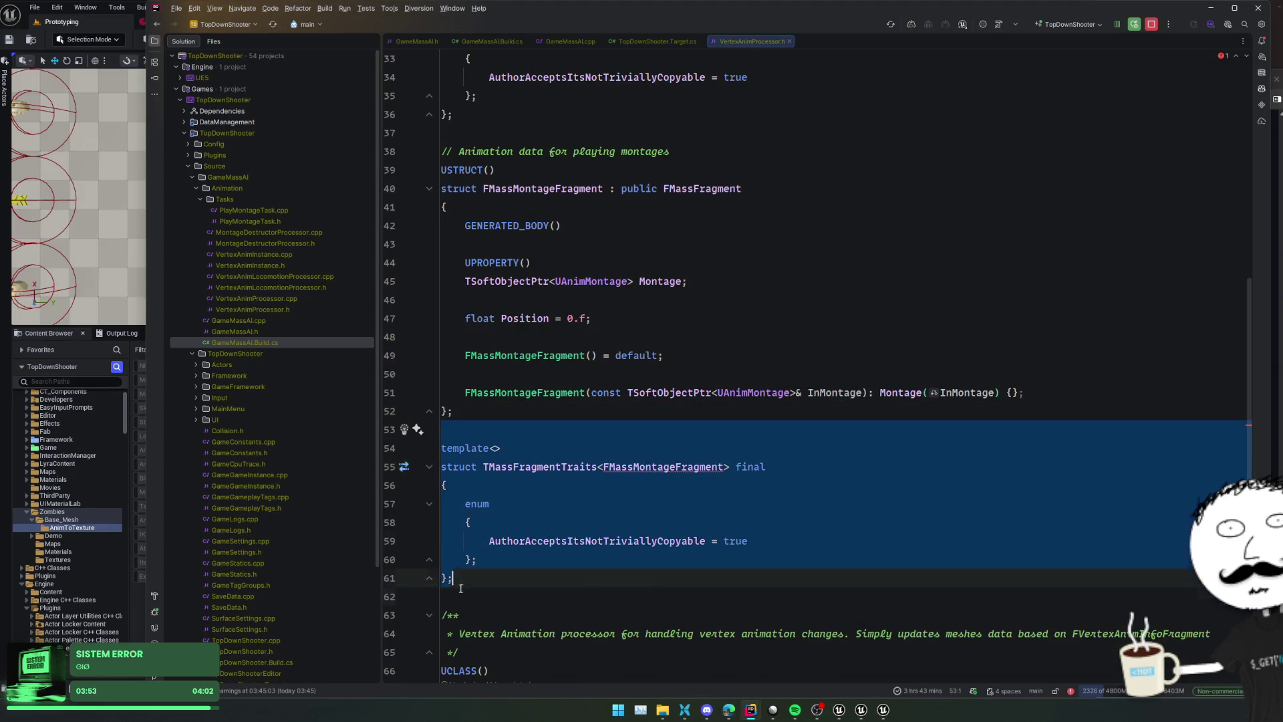
{"action": "key", "text": "ctrl+shift+slash"}
{"action": "scroll", "coordinate": [466, 350], "scroll_direction": "up", "scroll_amount": 5}
{"action": "left_click_drag", "start_coordinate": [442, 410], "coordinate": [413, 257]}
{"action": "key", "text": "Escape"}
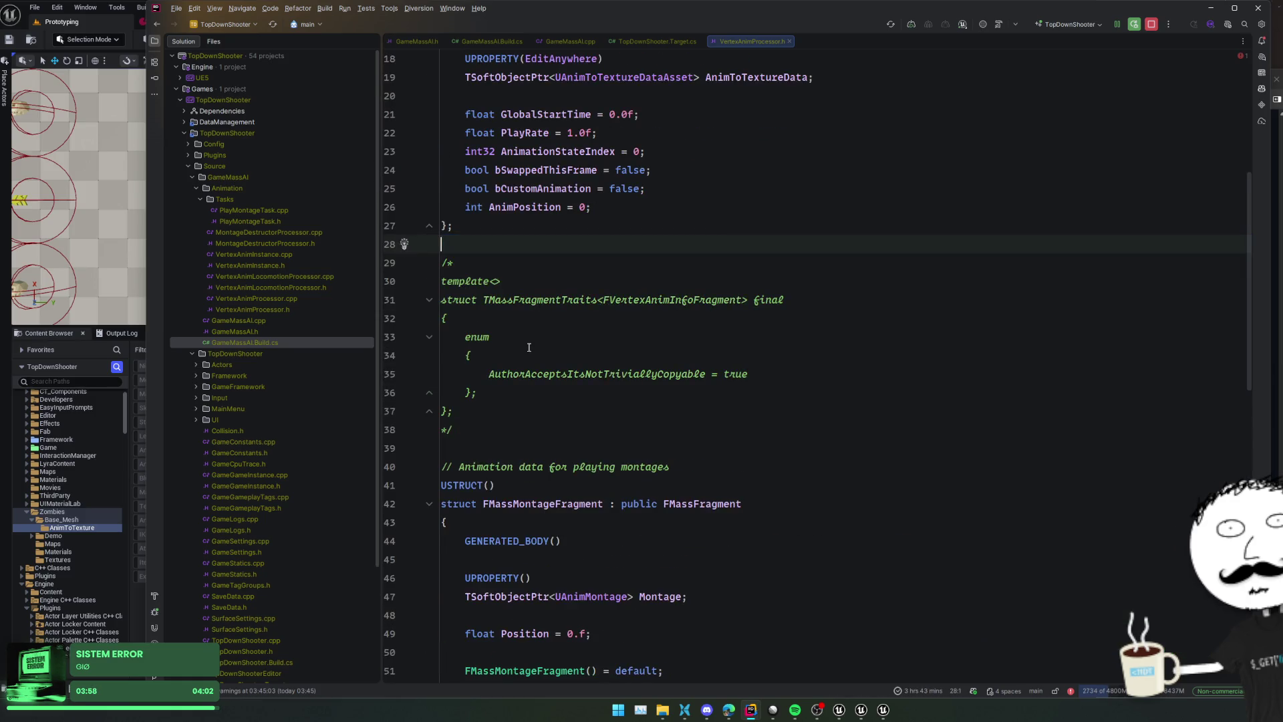
{"action": "scroll", "coordinate": [467, 334], "scroll_direction": "down", "scroll_amount": 10}
Look through GameMassAI.h, the VertexAnim sources, MontageDestructorProcessor.h and PlayMontageTask.h
{"action": "left_click", "coordinate": [267, 331]}
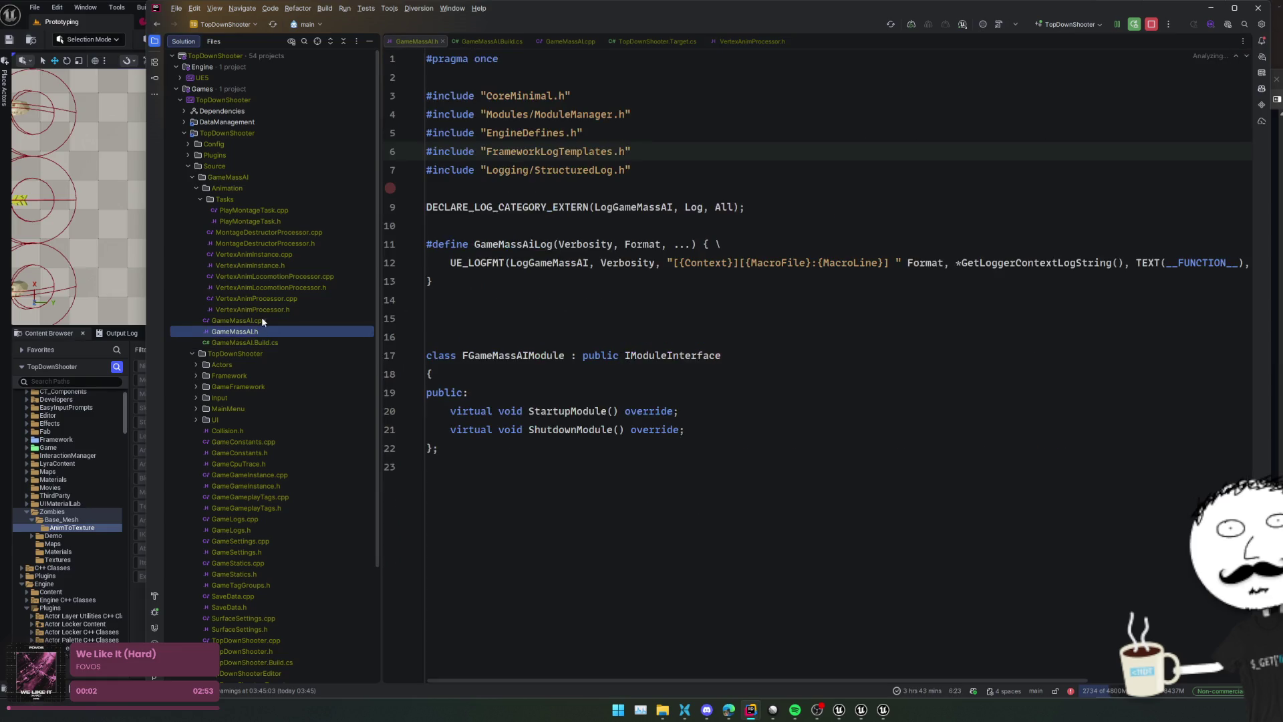
{"action": "left_click", "coordinate": [264, 310]}
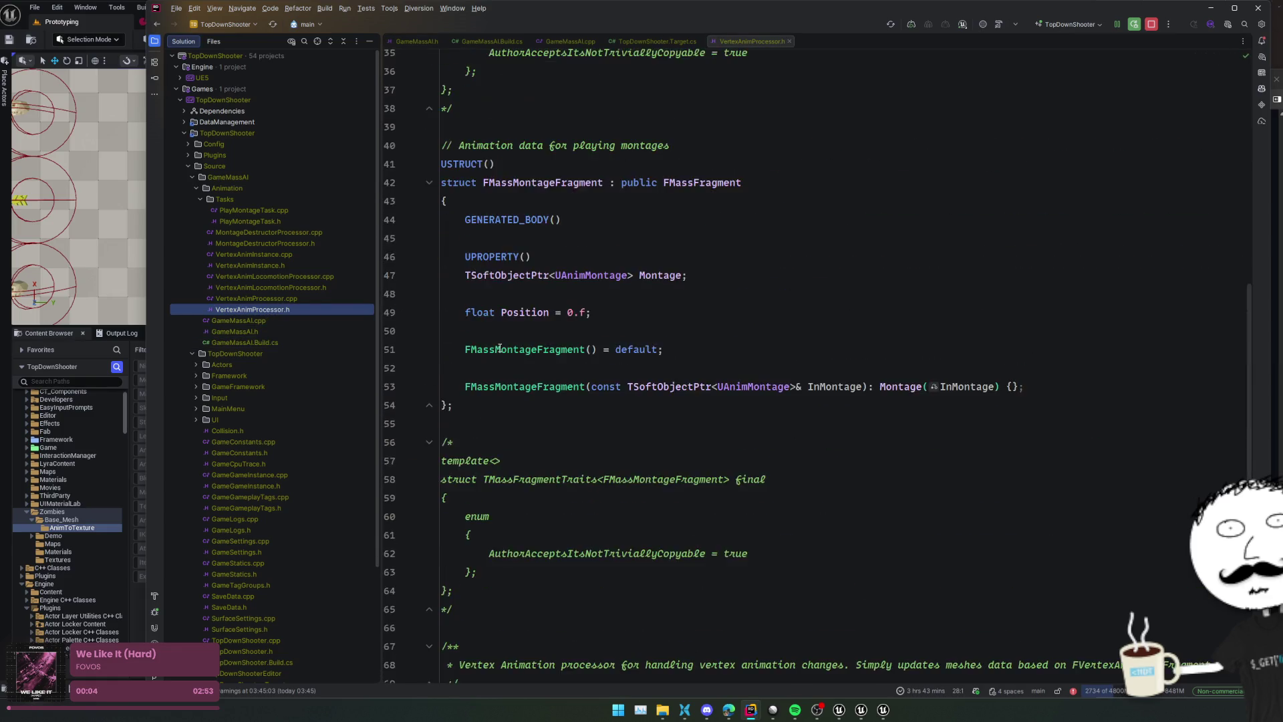
{"action": "left_click", "coordinate": [278, 298]}
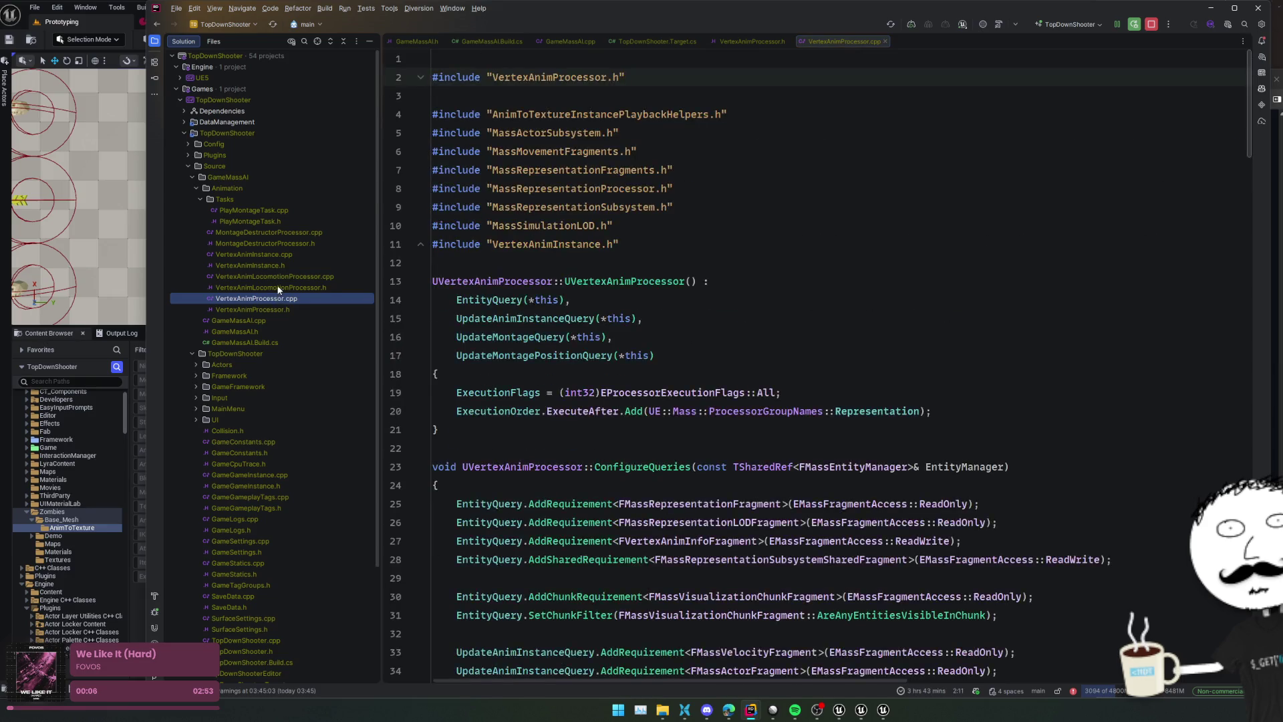
{"action": "left_click", "coordinate": [271, 288]}
{"action": "scroll", "coordinate": [484, 338], "scroll_direction": "down", "scroll_amount": 3}
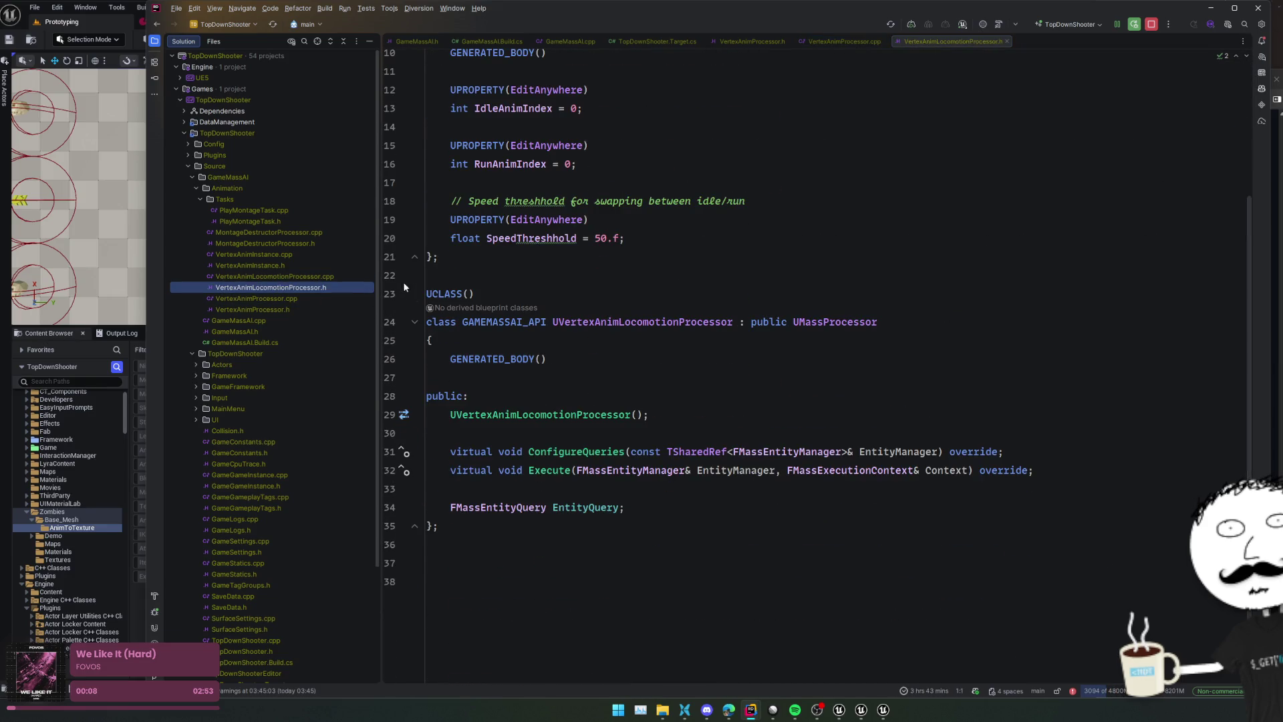
{"action": "left_click", "coordinate": [294, 266]}
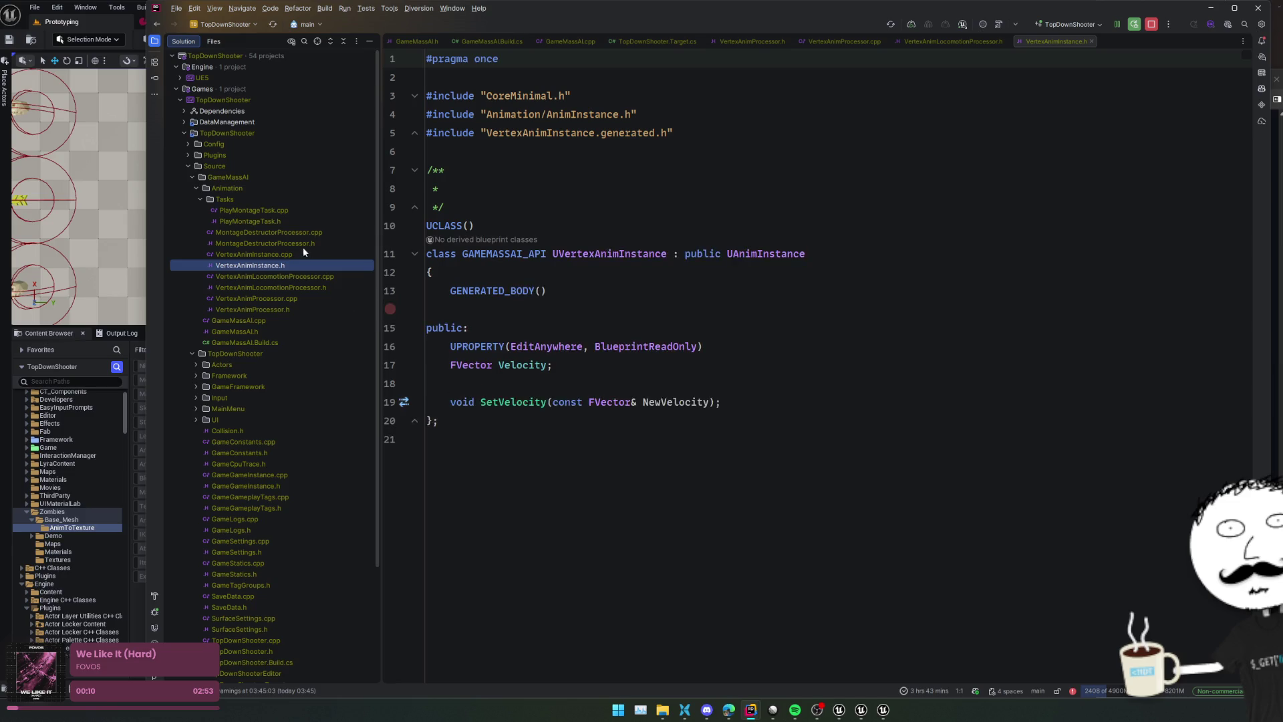
{"action": "left_click", "coordinate": [303, 243]}
{"action": "left_click", "coordinate": [294, 222]}
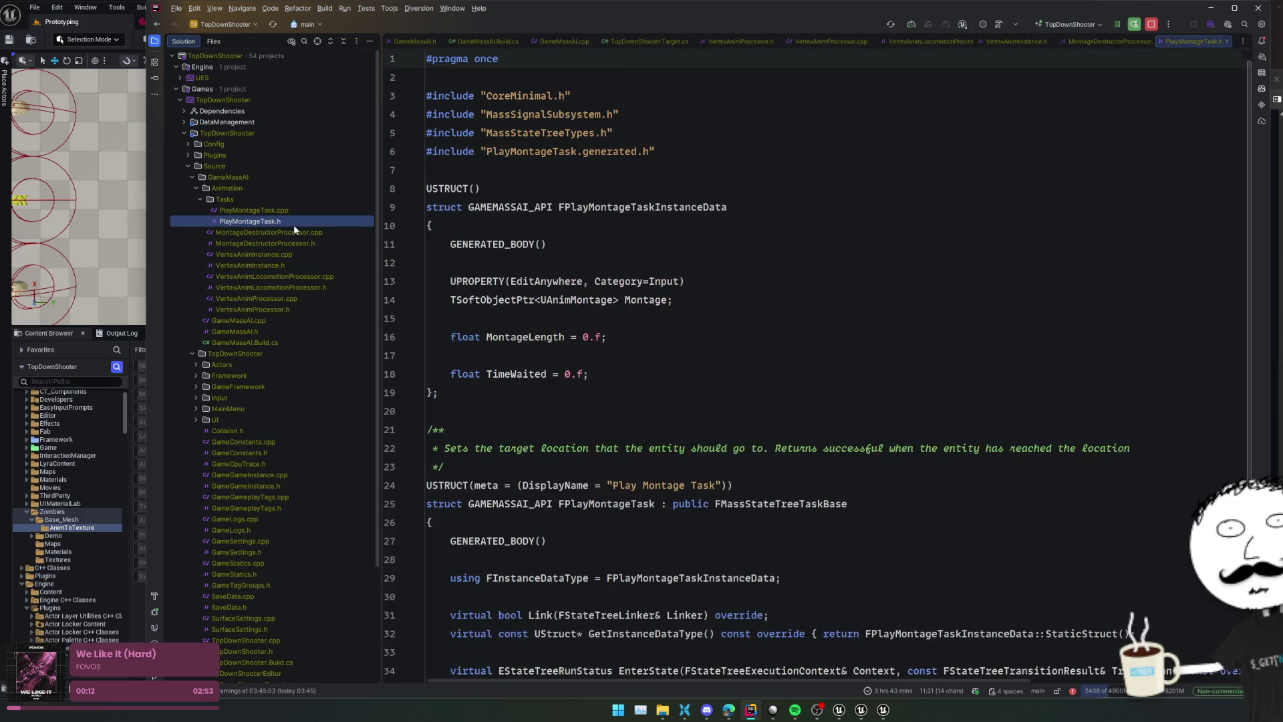
Start a Live Coding rebuild with Ctrl+Alt+F11
{"action": "scroll", "coordinate": [535, 328], "scroll_direction": "down", "scroll_amount": 4}
{"action": "left_click", "coordinate": [544, 335]}
{"action": "key", "text": "ctrl+alt+F11"}
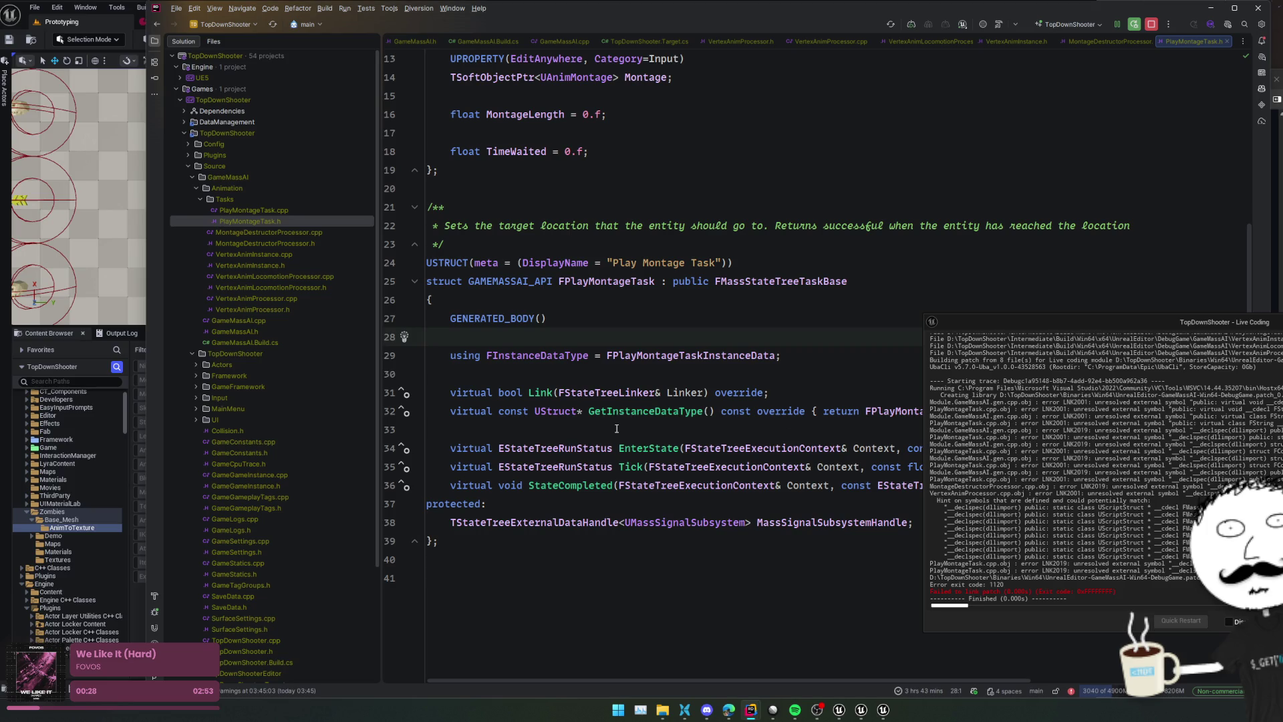
Insert "StateTreeModule", after AnimToTexture in GameMassAI.Build.cs's private dependencies
{"action": "double_click", "coordinate": [242, 341]}
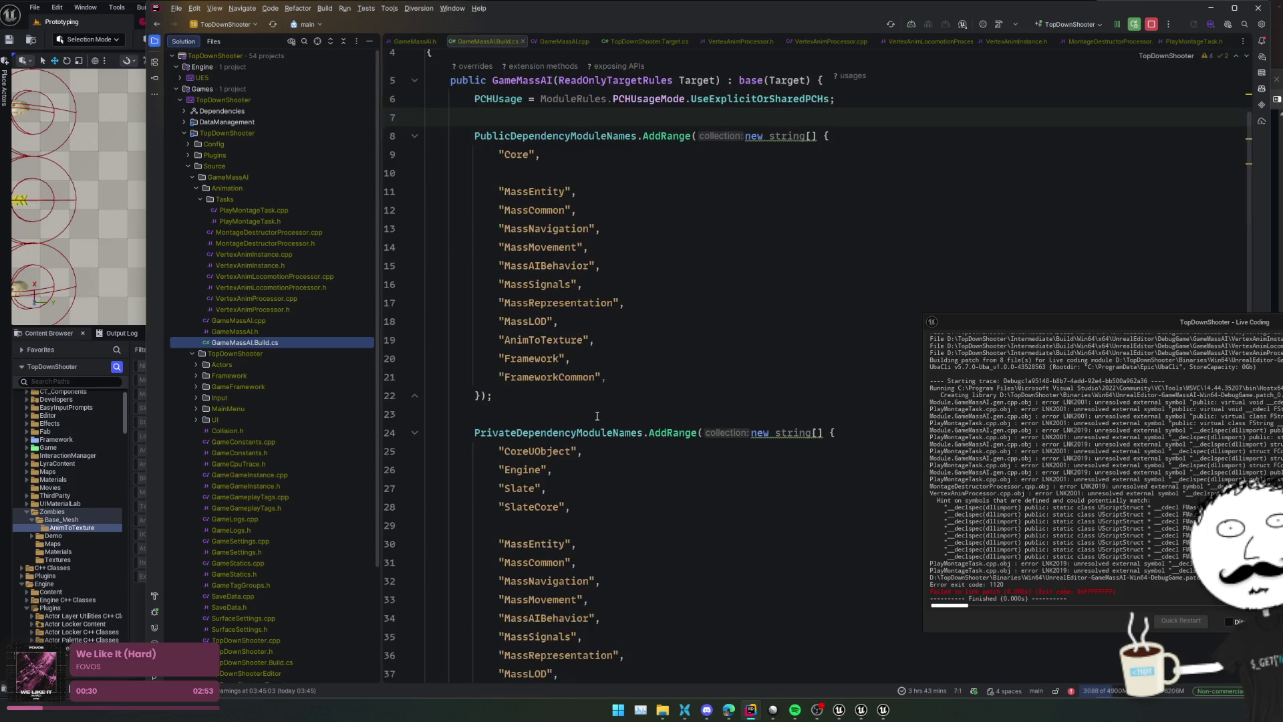
{"action": "scroll", "coordinate": [597, 416], "scroll_direction": "down", "scroll_amount": 5}
{"action": "left_click", "coordinate": [642, 522]}
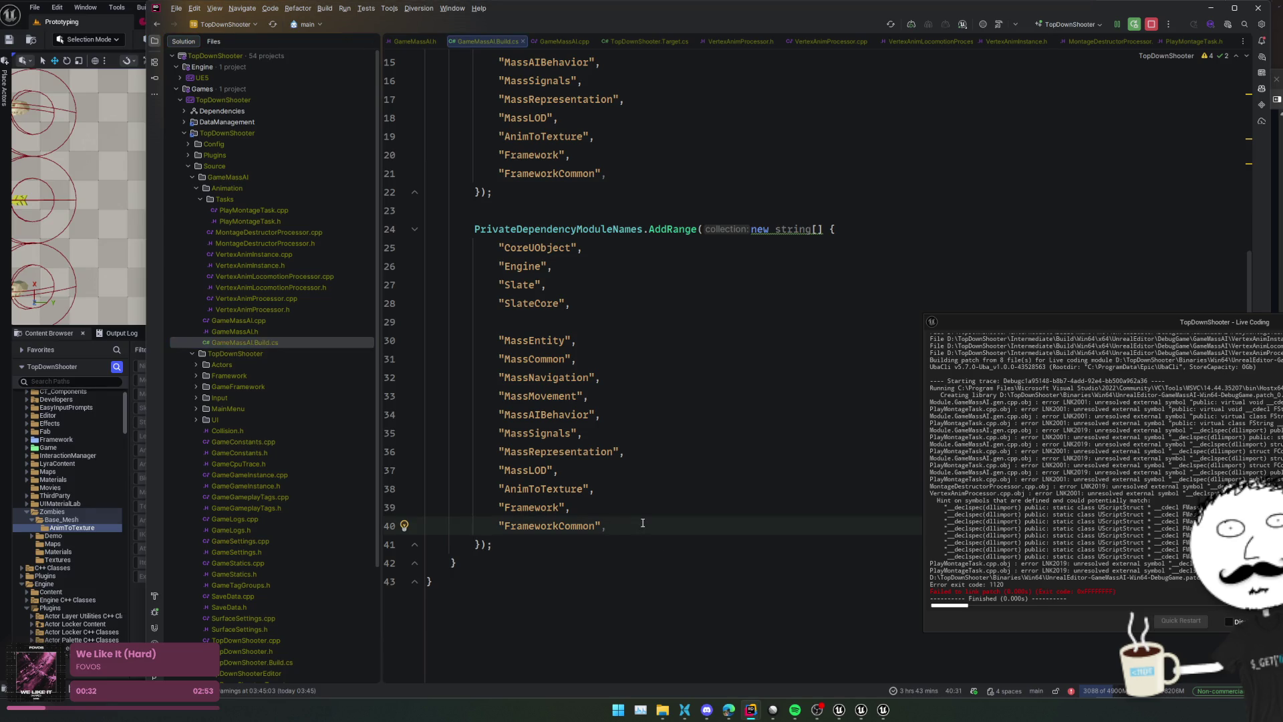
{"action": "key", "text": "Up"}
{"action": "key", "text": "Up"}
{"action": "key", "text": "Return"}
{"action": "type", "text": "\""}
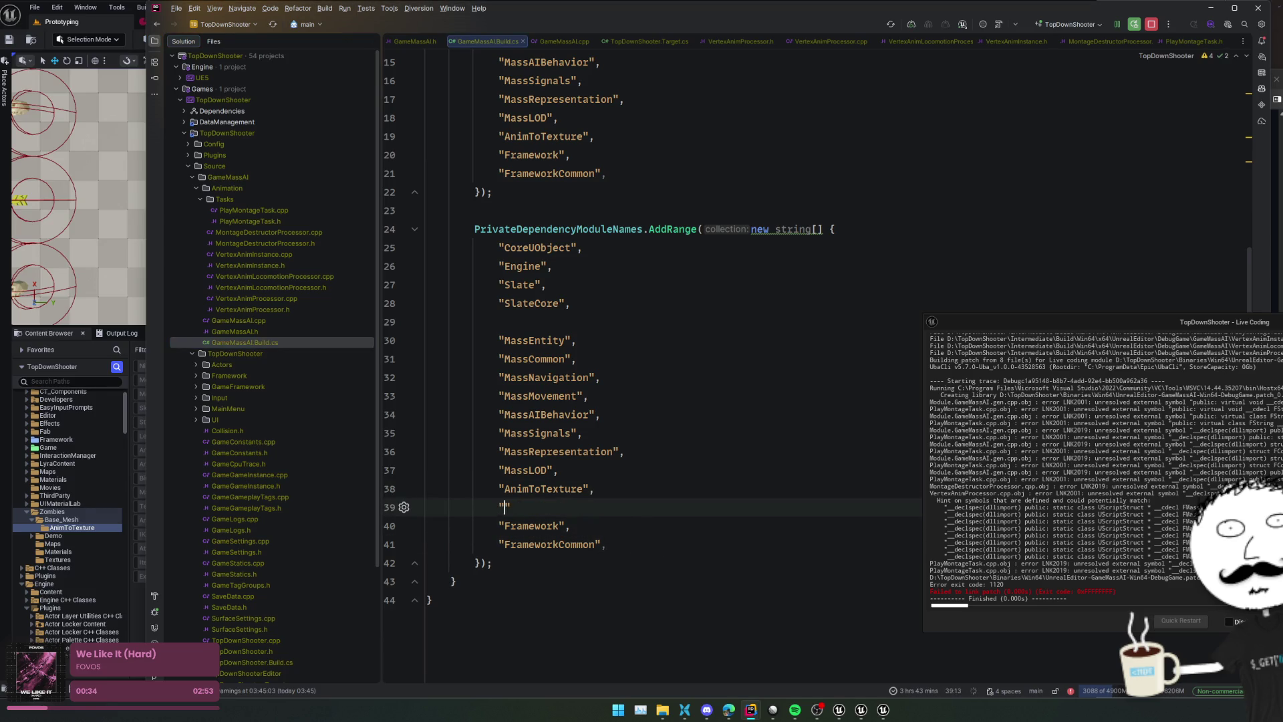
{"action": "type", "text": "StateTree"}
{"action": "key", "text": "Down"}
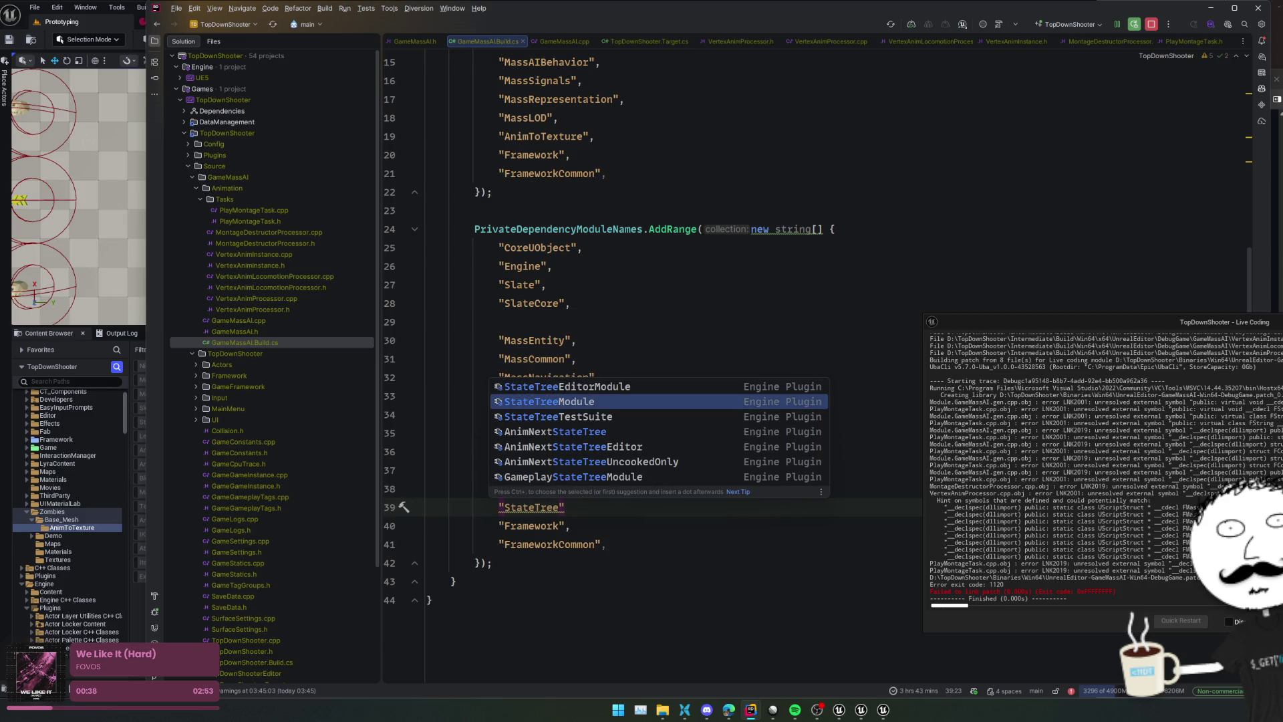
{"action": "key", "text": "Return"}
{"action": "type", "text": ","}
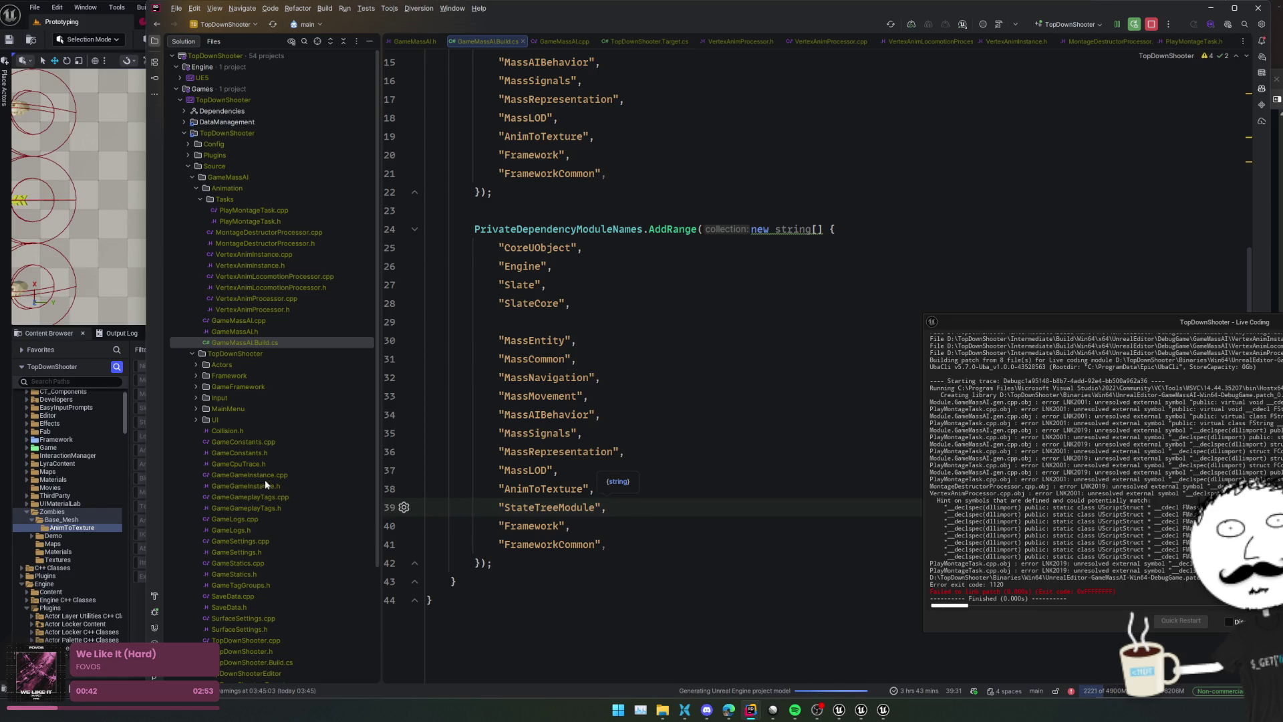
{"action": "mouse_move", "coordinate": [752, 714]}
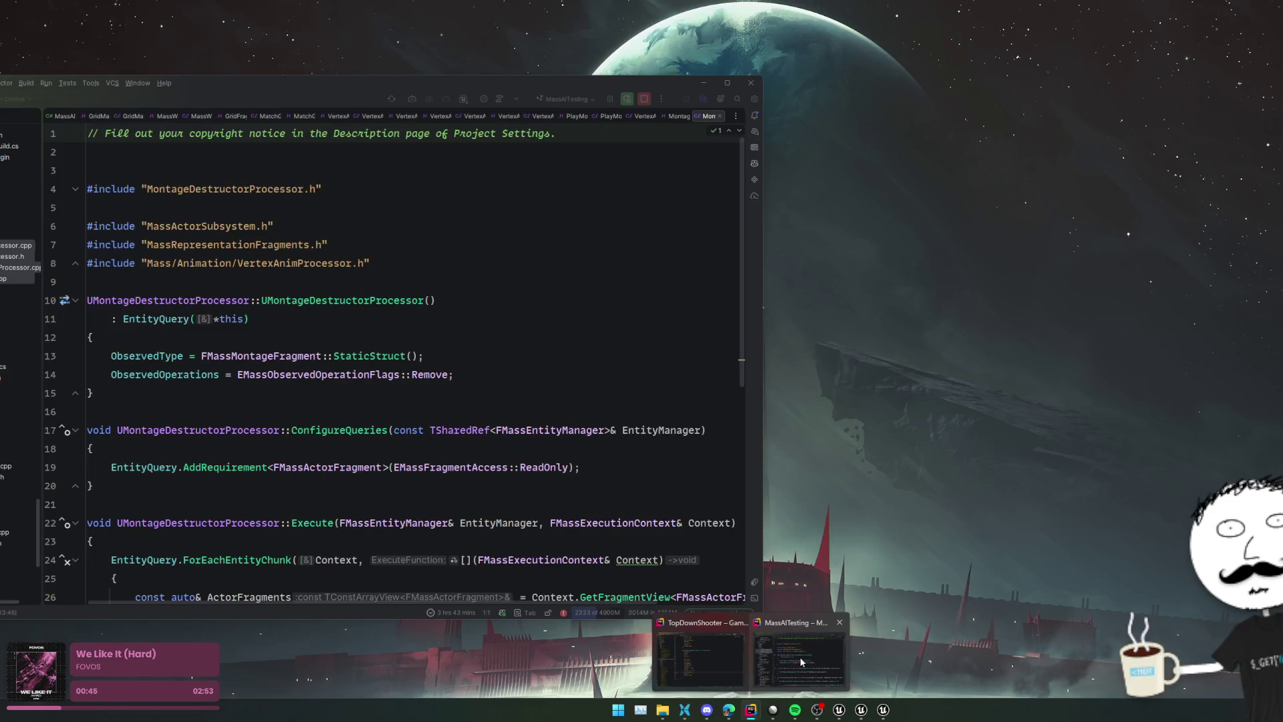
{"action": "left_click", "coordinate": [800, 657]}
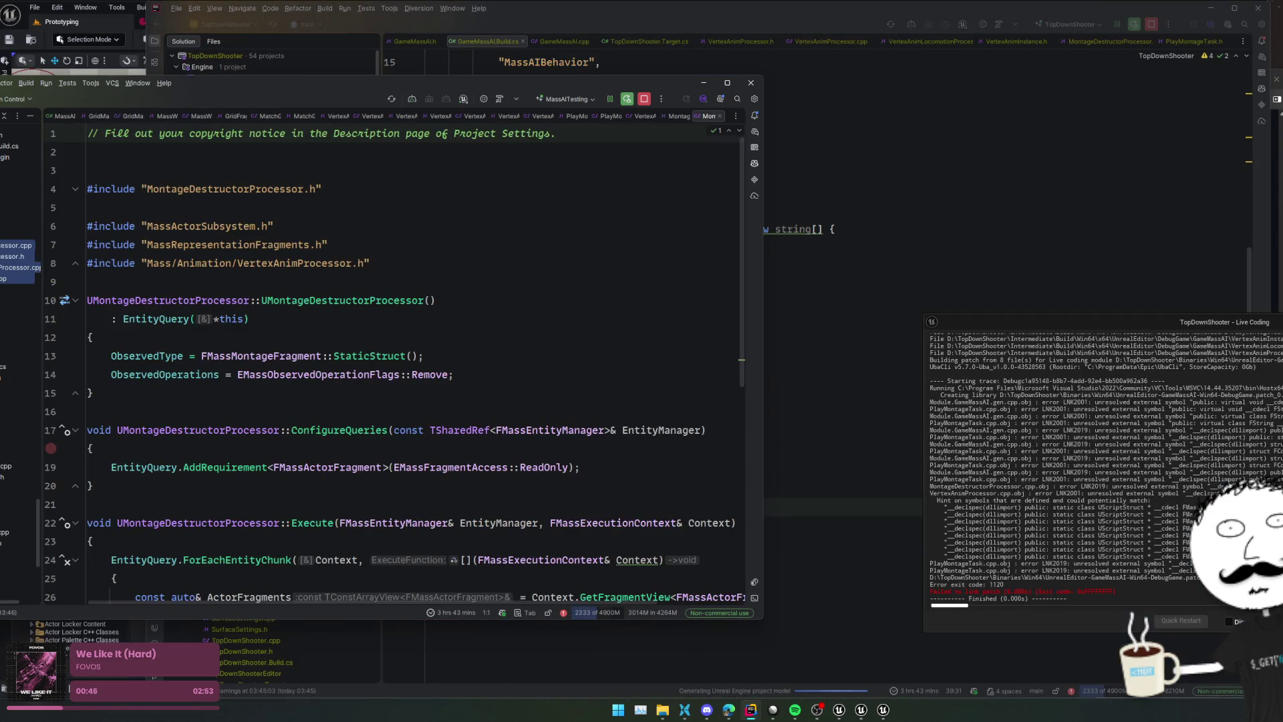
{"action": "double_click", "coordinate": [14, 366]}
{"action": "scroll", "coordinate": [282, 407], "scroll_direction": "down", "scroll_amount": 3}
{"action": "scroll", "coordinate": [294, 421], "scroll_direction": "right", "scroll_amount": 6}
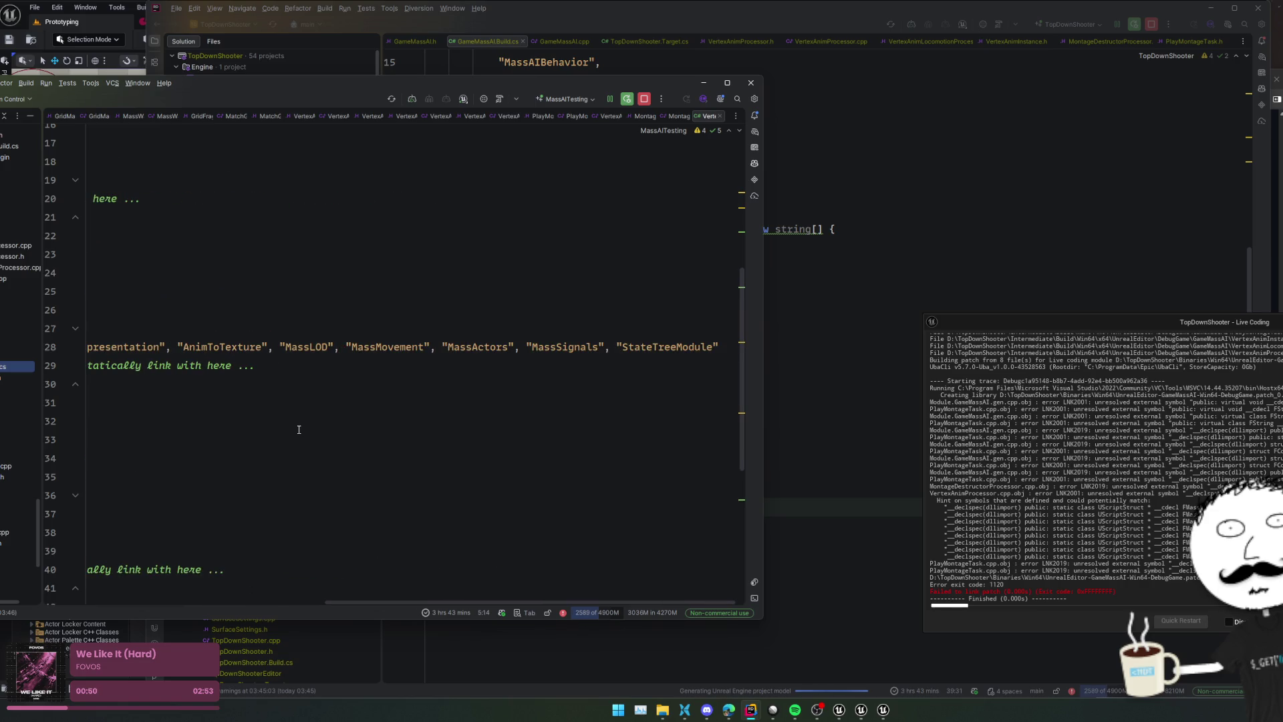
{"action": "scroll", "coordinate": [298, 429], "scroll_direction": "left", "scroll_amount": 6}
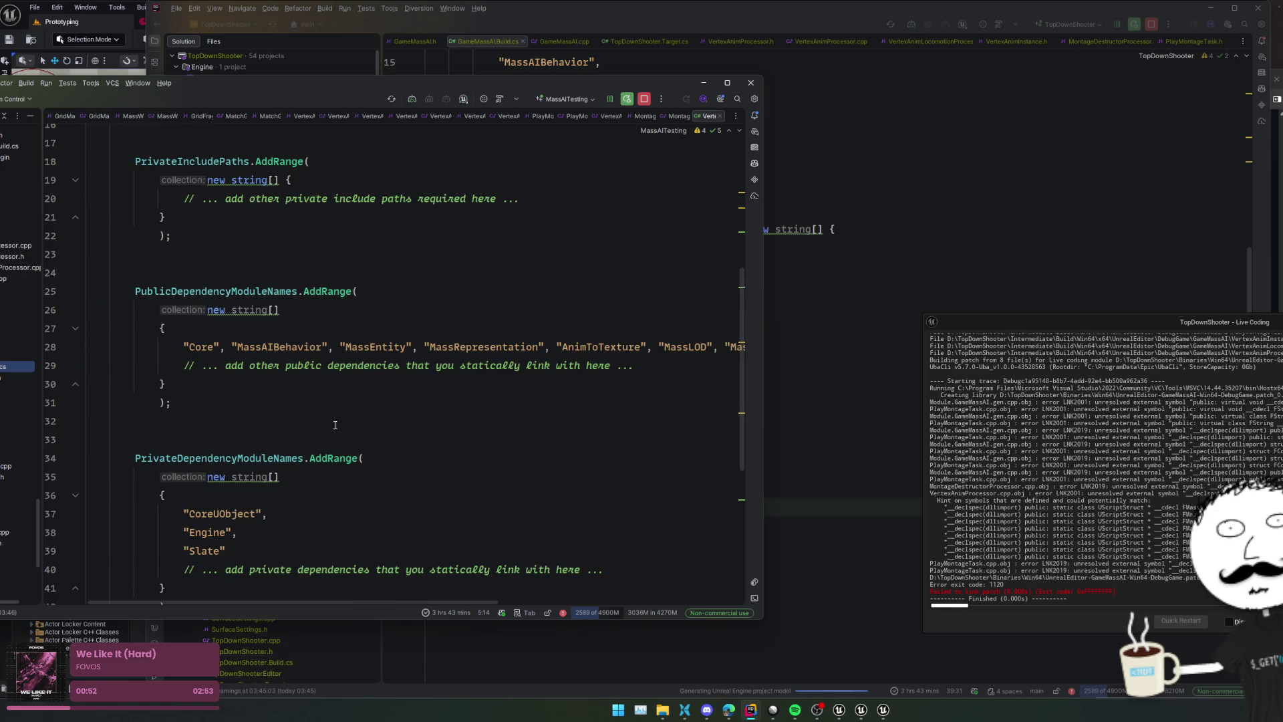
{"action": "scroll", "coordinate": [334, 425], "scroll_direction": "down", "scroll_amount": 3}
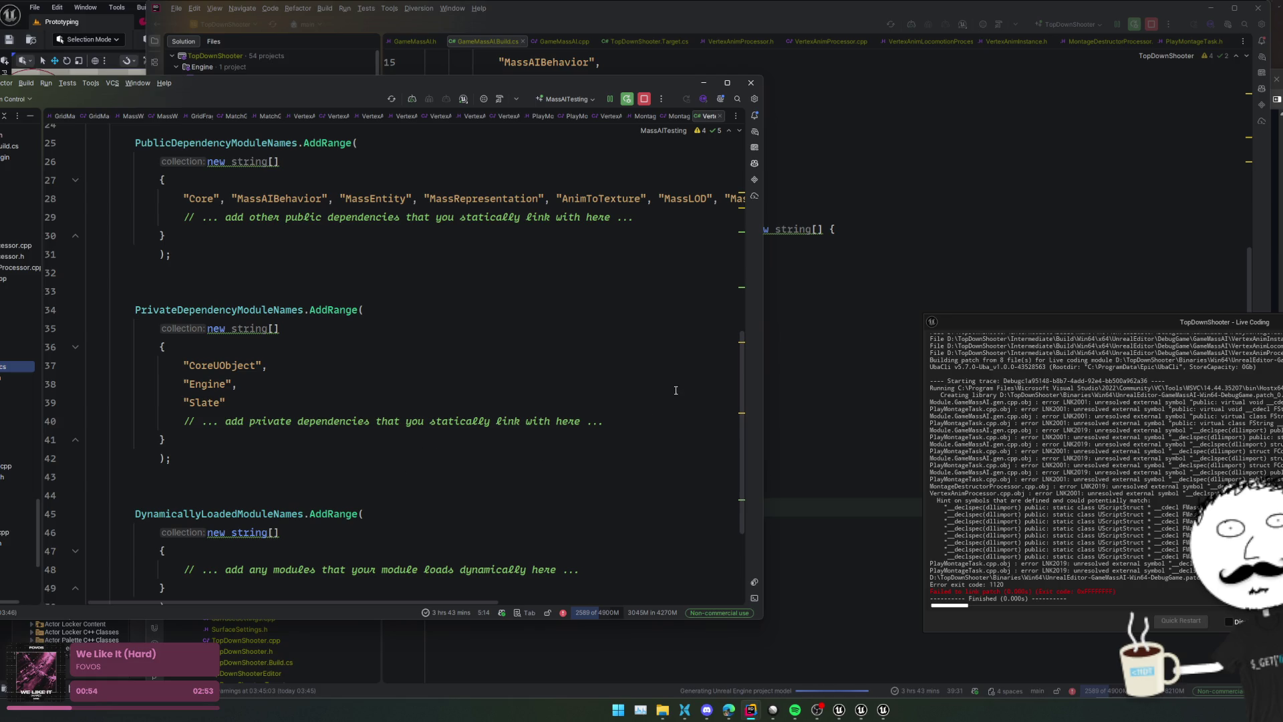
{"action": "scroll", "coordinate": [675, 390], "scroll_direction": "down", "scroll_amount": 3}
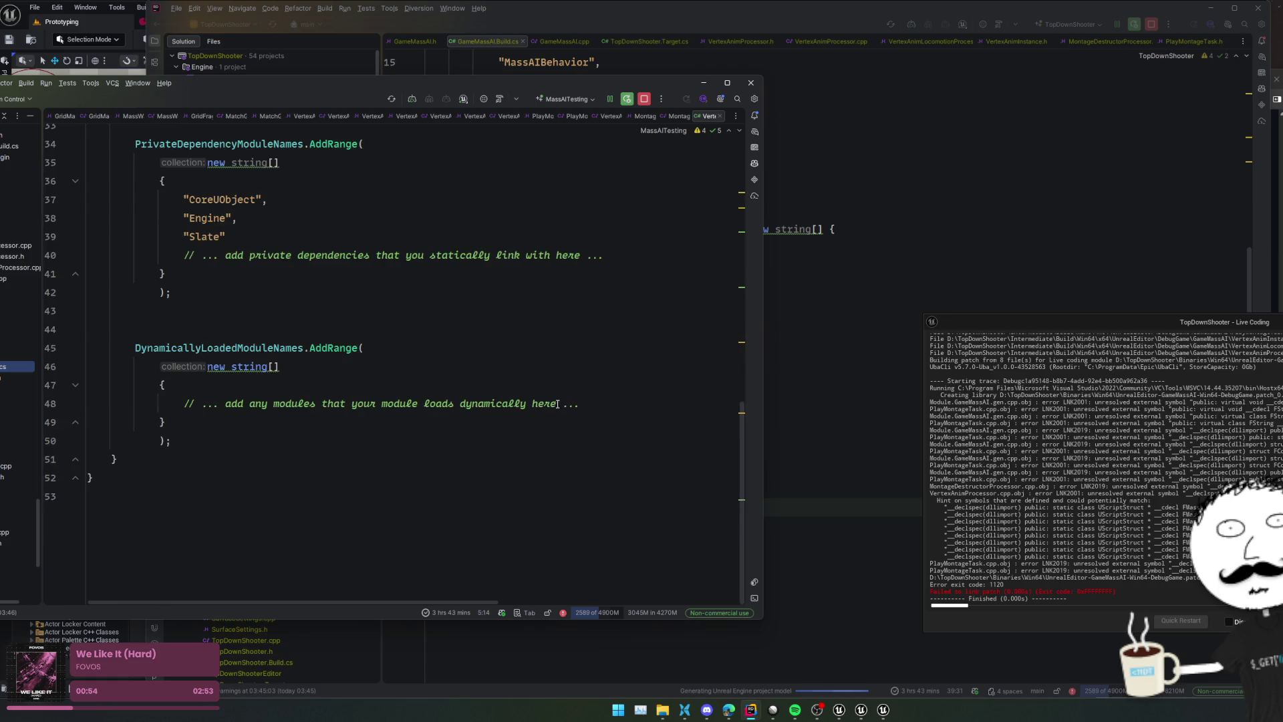
{"action": "left_click", "coordinate": [701, 82]}
{"action": "left_click", "coordinate": [719, 397]}
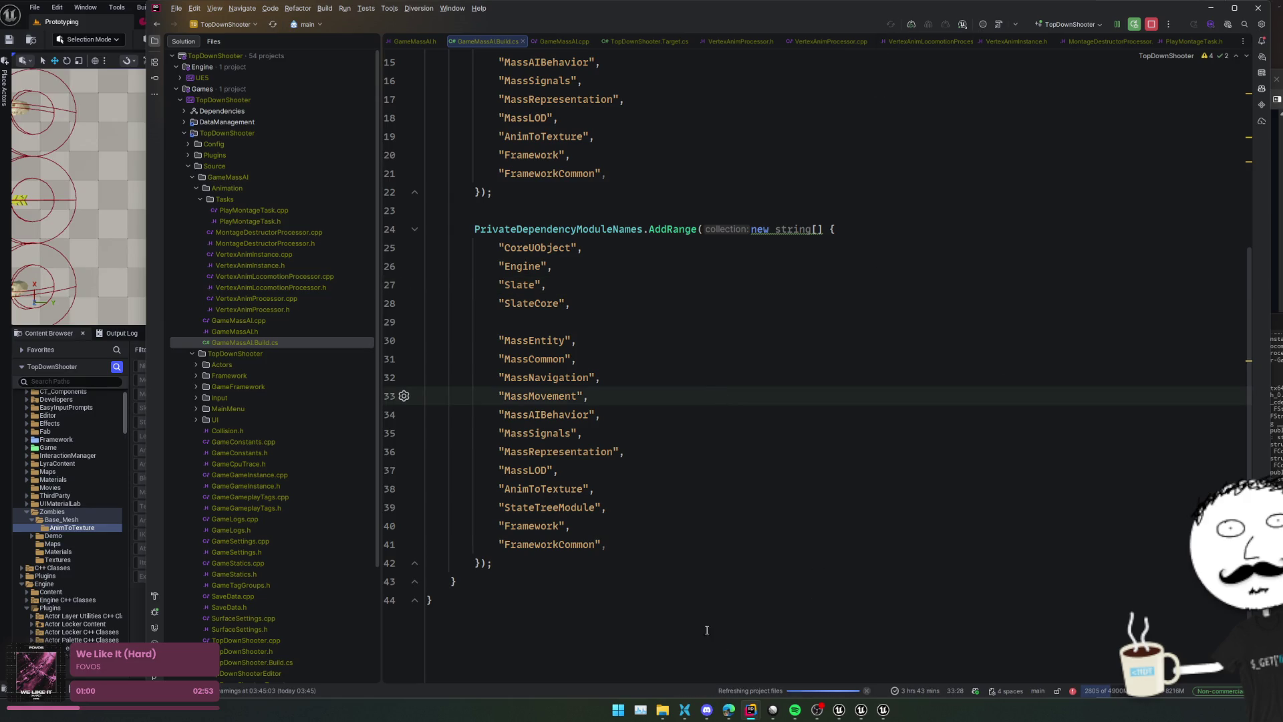
Check the Unreal and project-generation logs, then trigger a manual Live Coding recompile
{"action": "left_click", "coordinate": [155, 628]}
{"action": "left_click", "coordinate": [155, 627]}
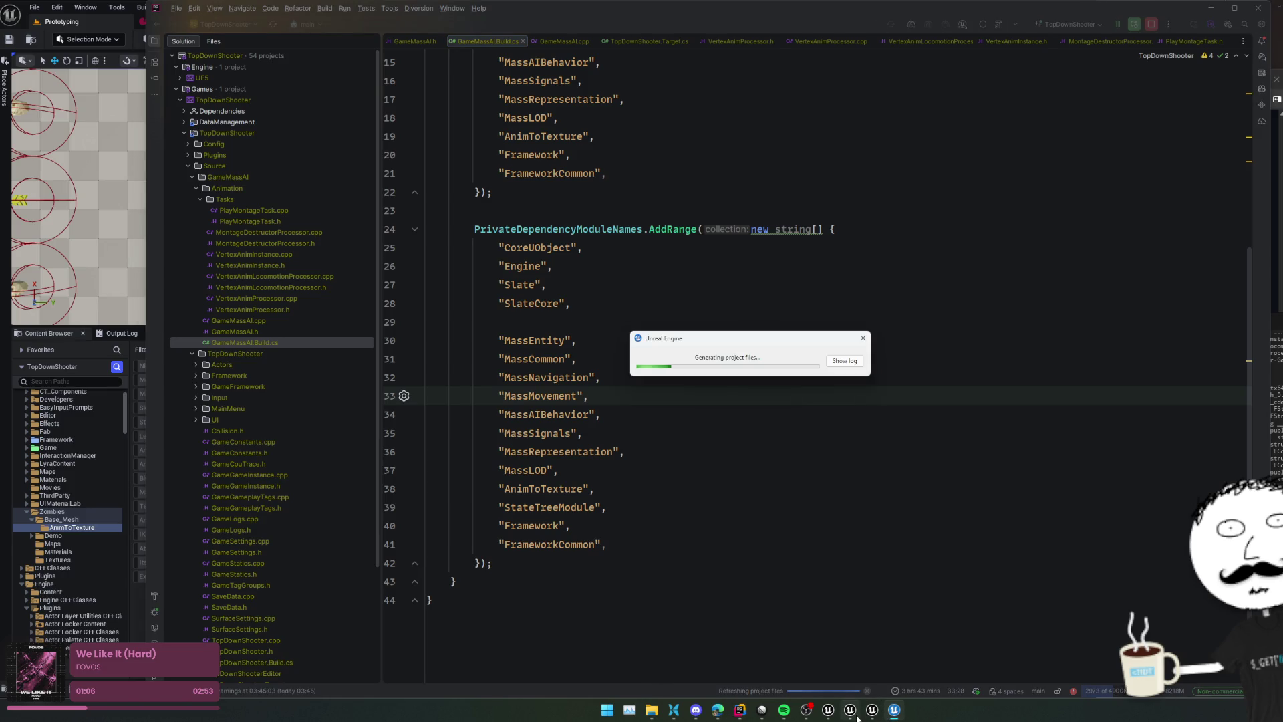
{"action": "mouse_move", "coordinate": [864, 715]}
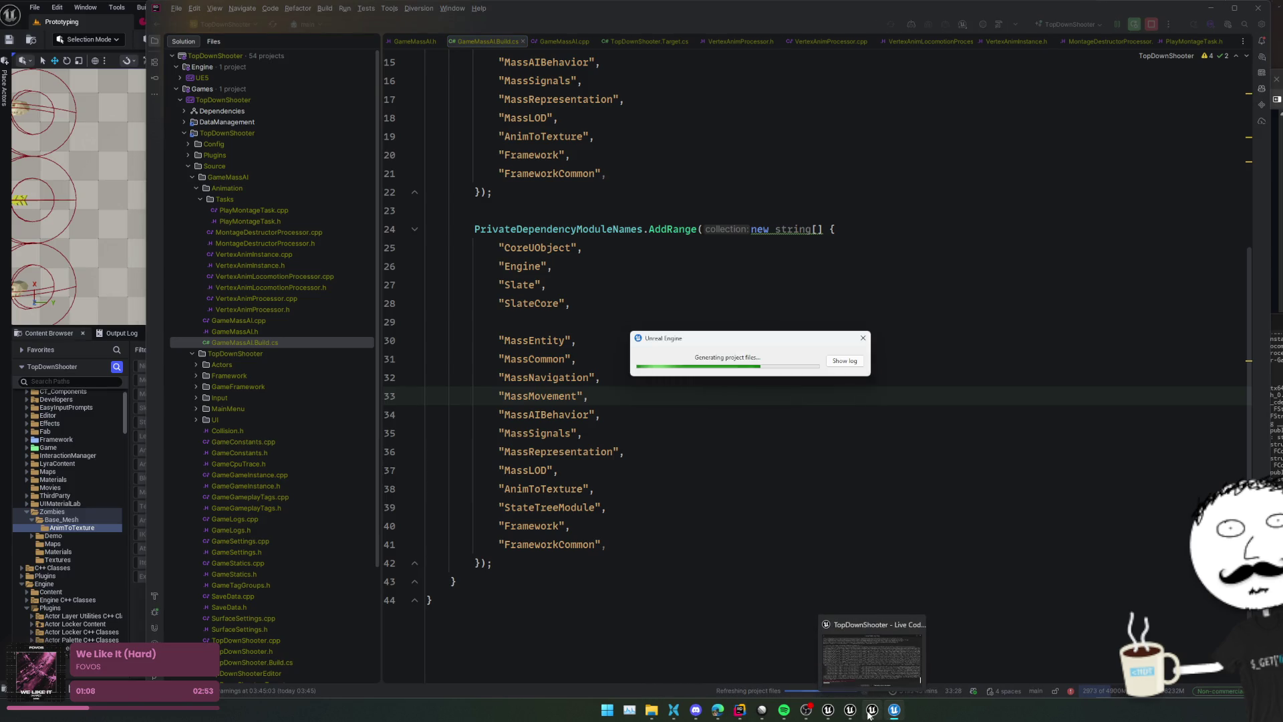
{"action": "left_click", "coordinate": [848, 361]}
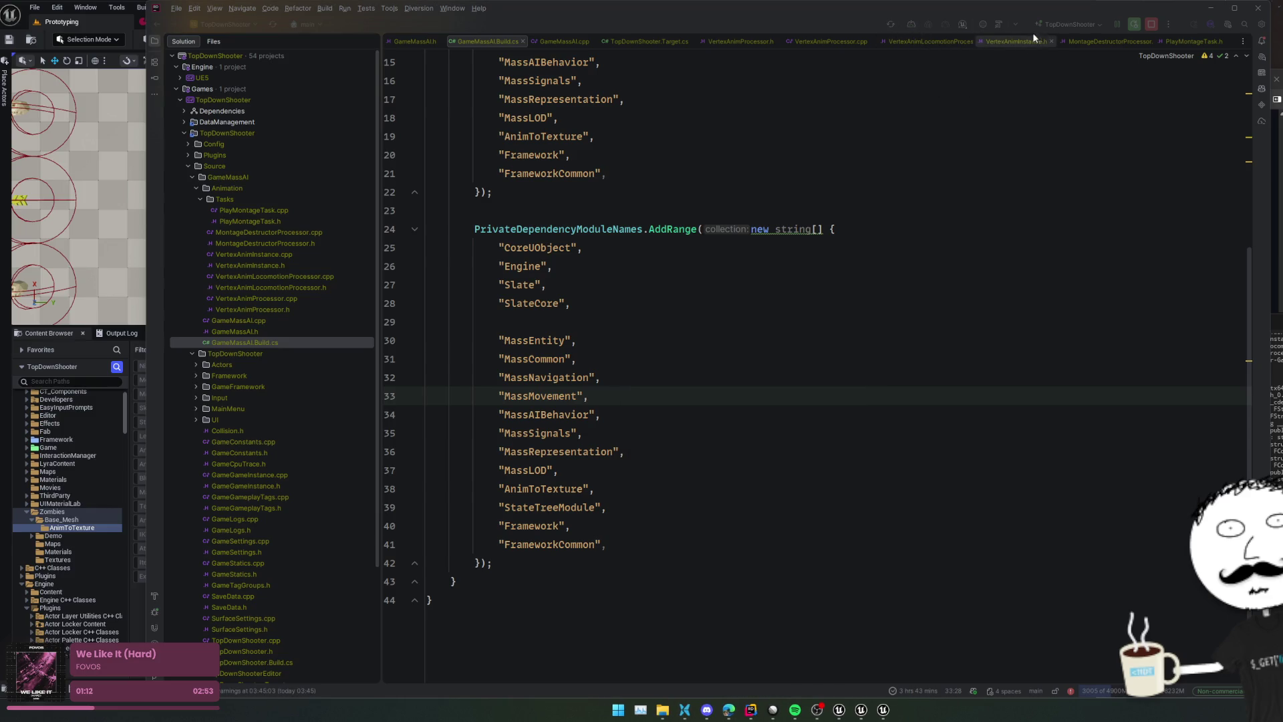
{"action": "left_click", "coordinate": [999, 25]}
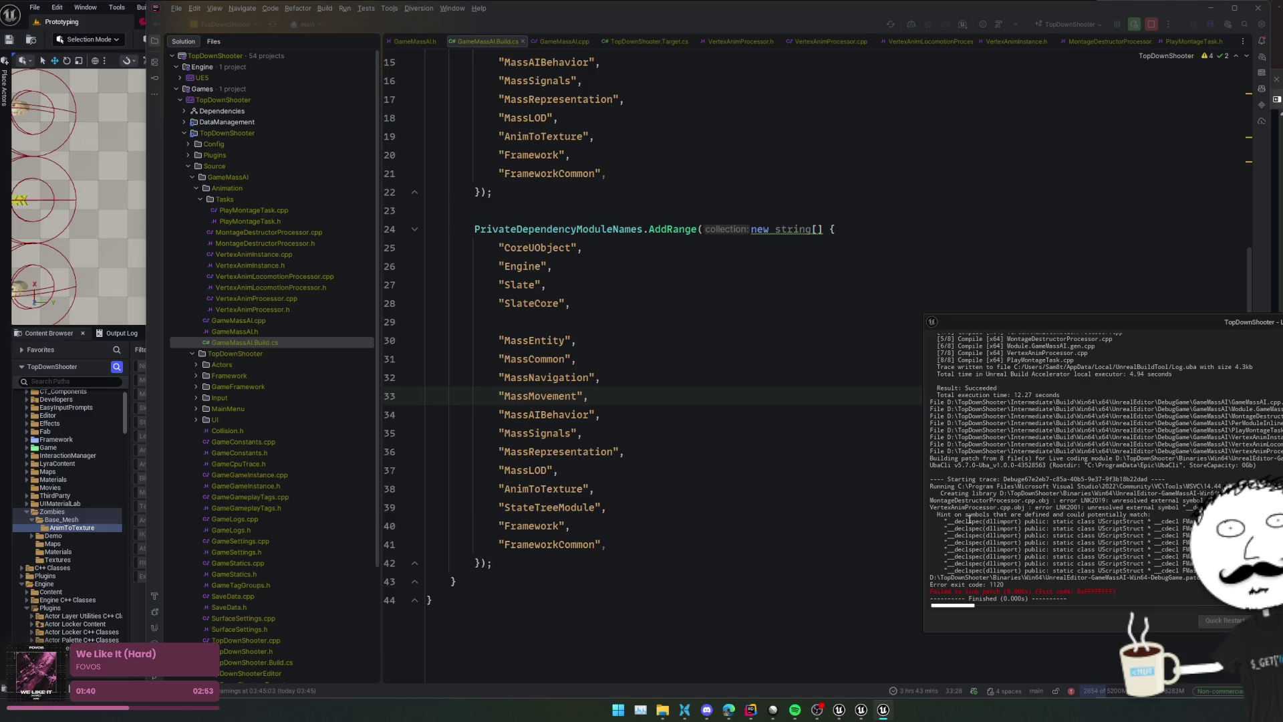
{"action": "left_click", "coordinate": [775, 485]}
Search for FMassActorFragment, open its MassCrowdVisualizationProcessor.cpp usage, and go to its declaration
{"action": "key", "text": "ctrl+t"}
{"action": "type", "text": "FMassActorFragment"}
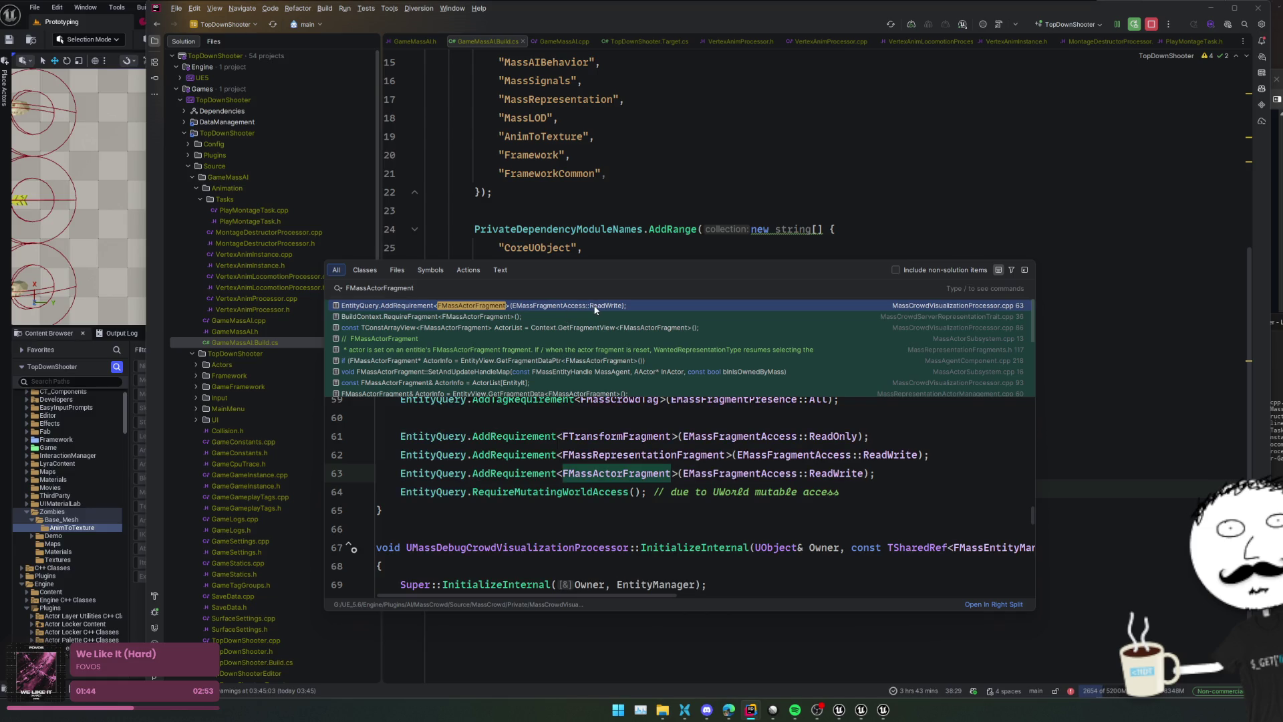
{"action": "left_click", "coordinate": [595, 306]}
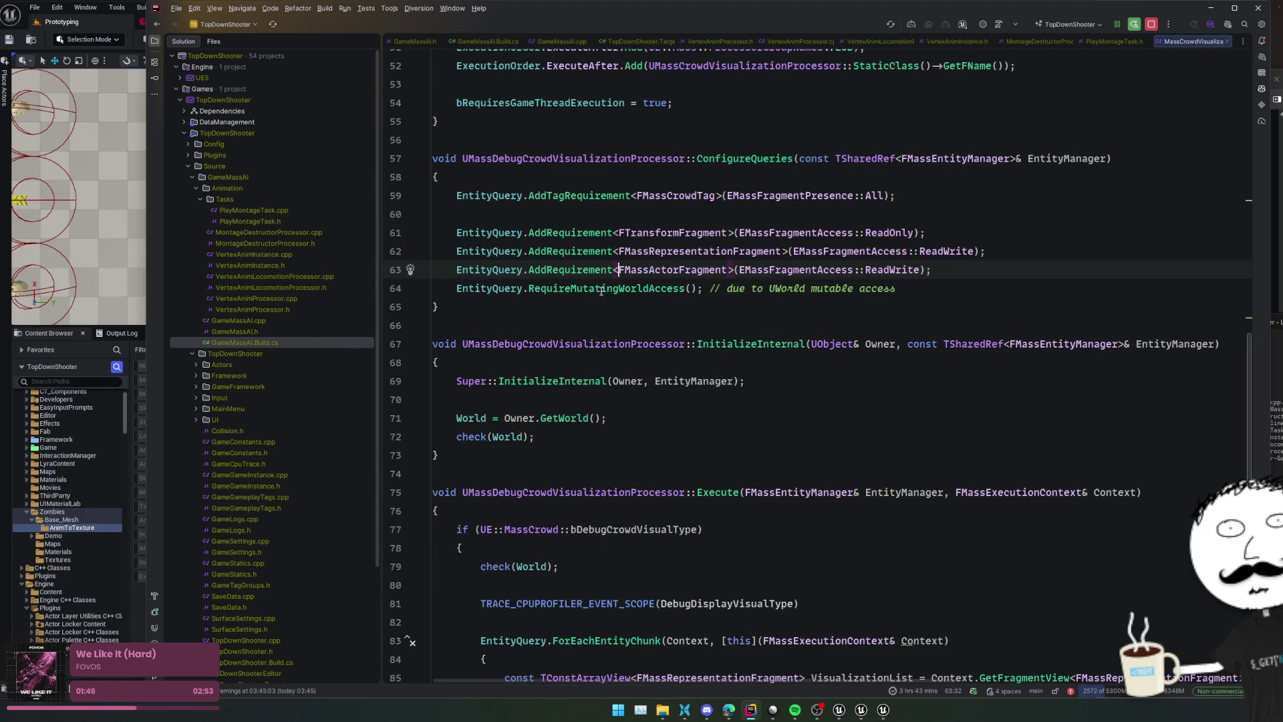
{"action": "left_click", "coordinate": [654, 269], "text": "ctrl"}
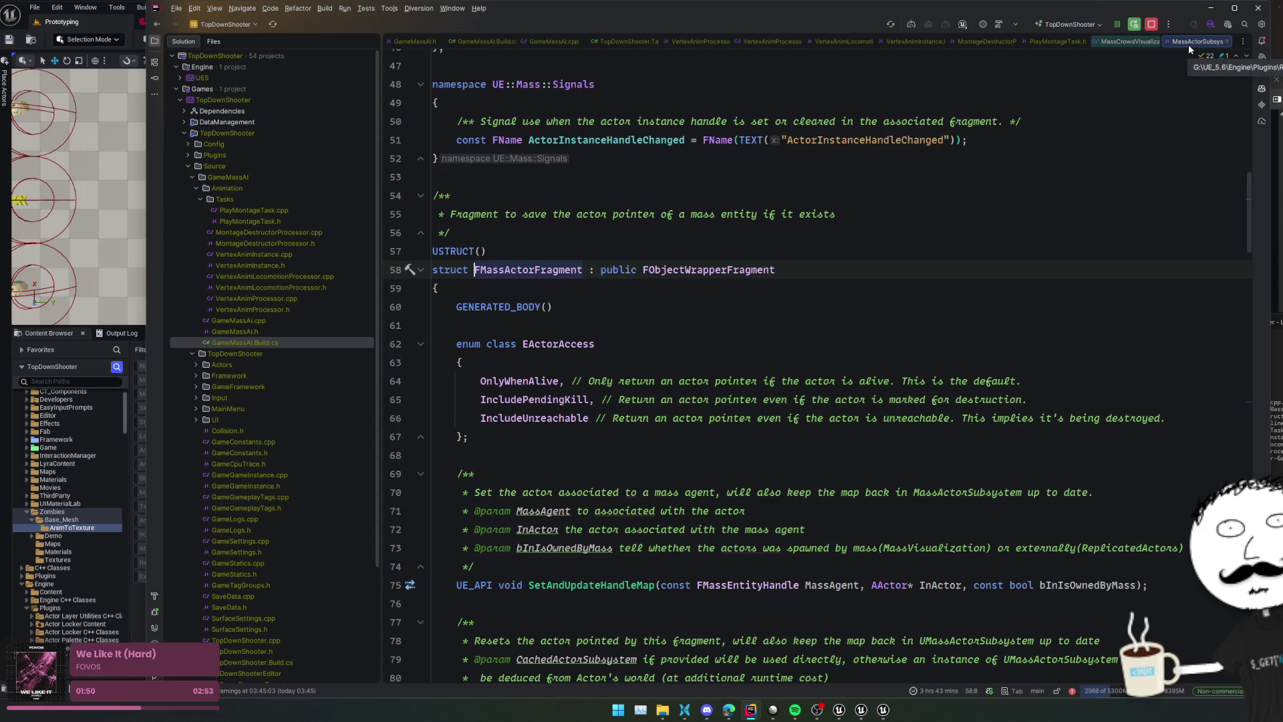
Return to GameMassAI.Build.cs and place the cursor after MassRepresentation in the public list
{"action": "left_click", "coordinate": [498, 40]}
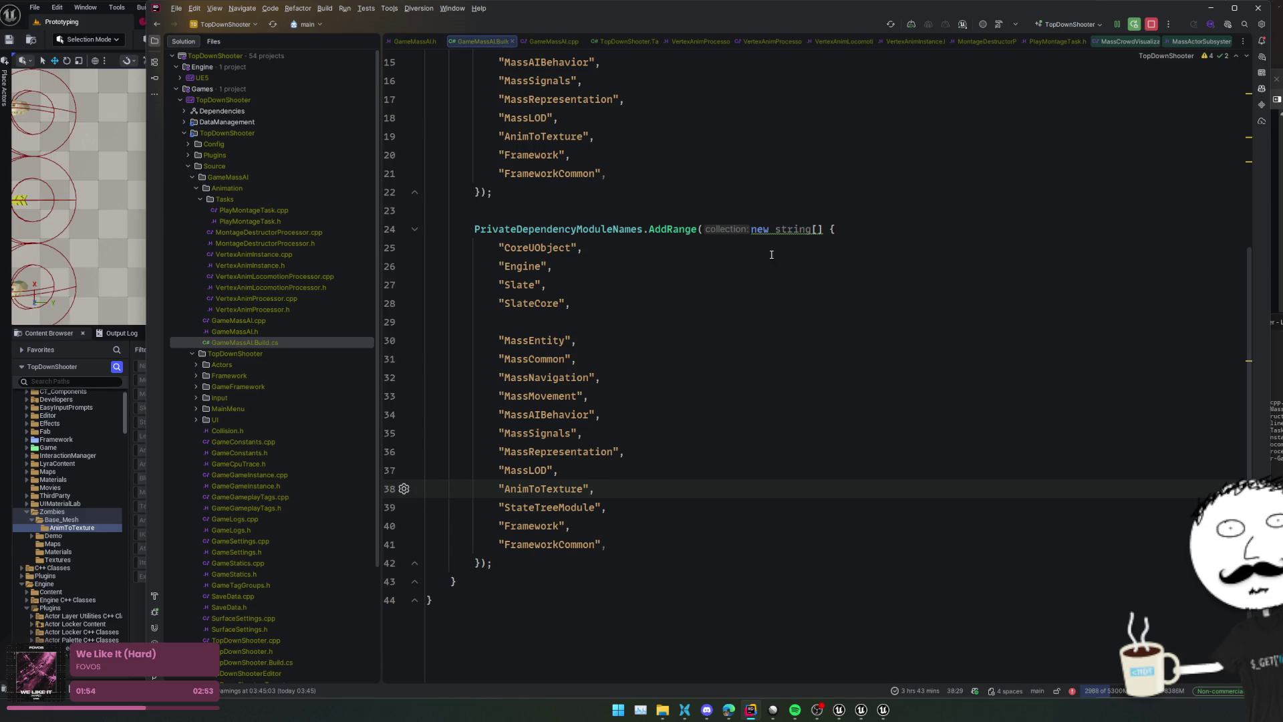
{"action": "scroll", "coordinate": [771, 255], "scroll_direction": "up", "scroll_amount": 2}
{"action": "scroll", "coordinate": [742, 343], "scroll_direction": "up", "scroll_amount": 3}
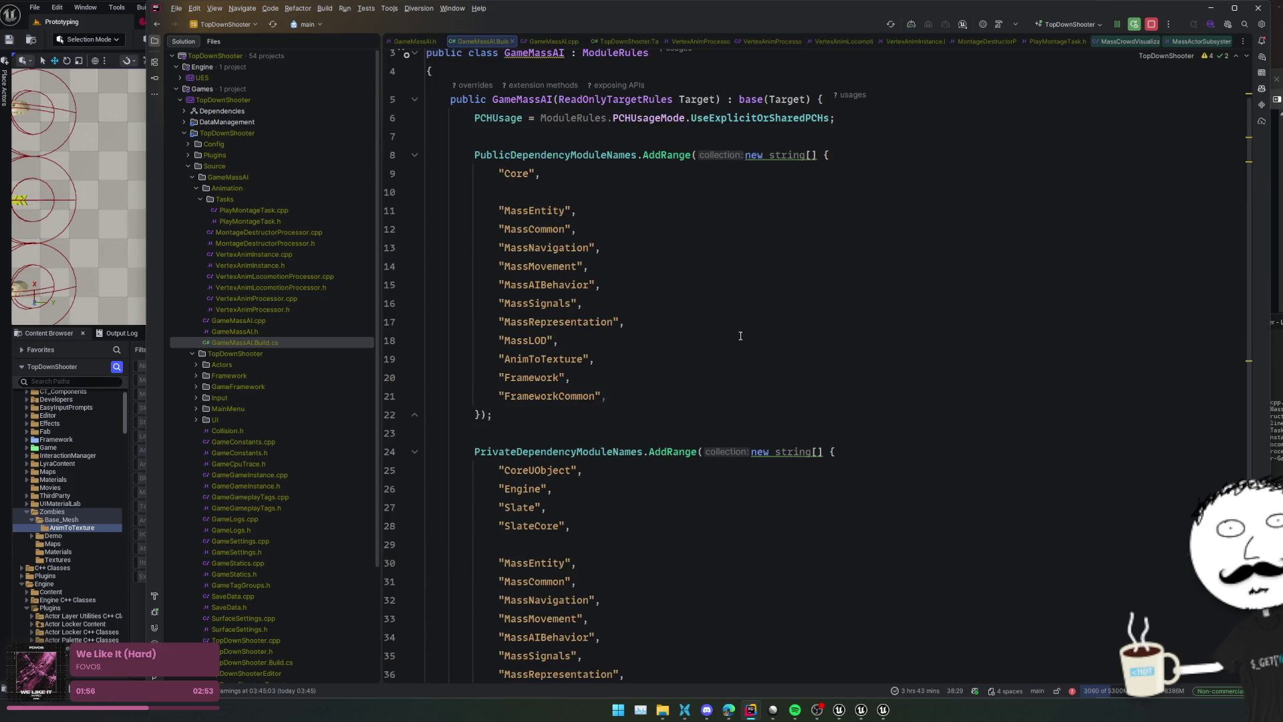
{"action": "left_click", "coordinate": [679, 322]}
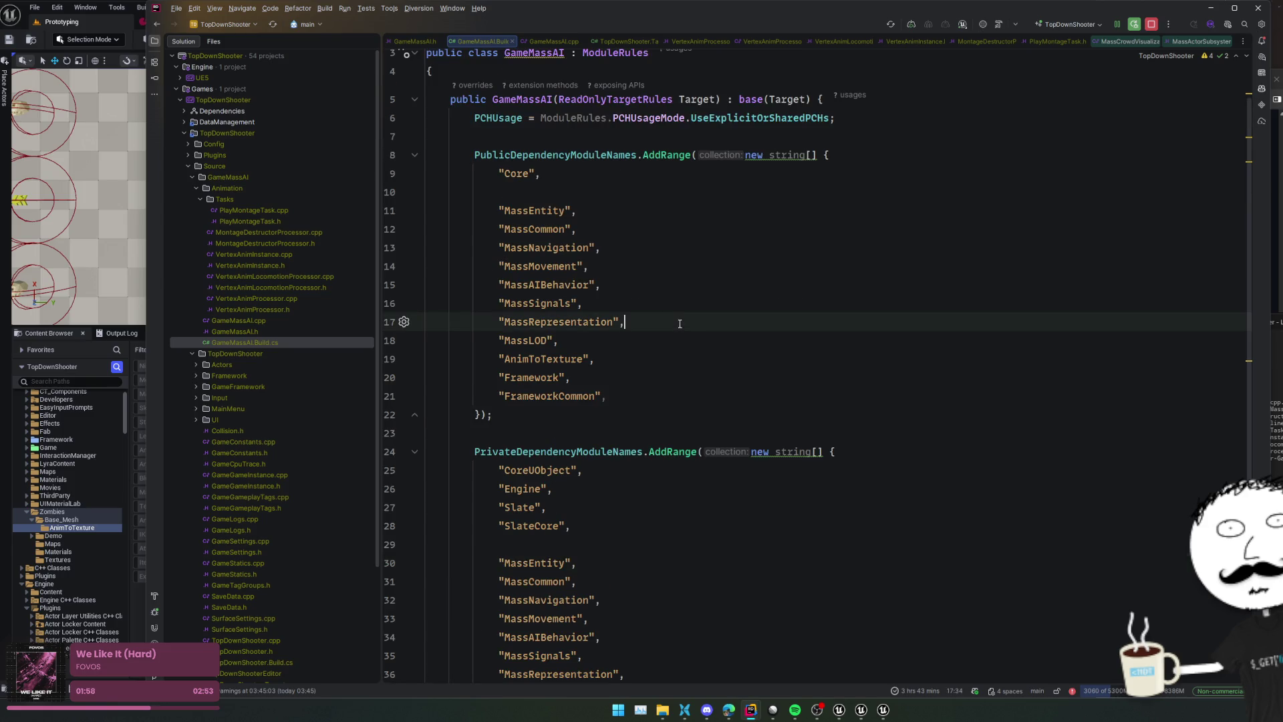
Add MassGameplayExternalTraits, completed from 'MassGame', as a new public dependency after MassRepresentation
{"action": "key", "text": "Return"}
{"action": "type", "text": "\"MassGame"}
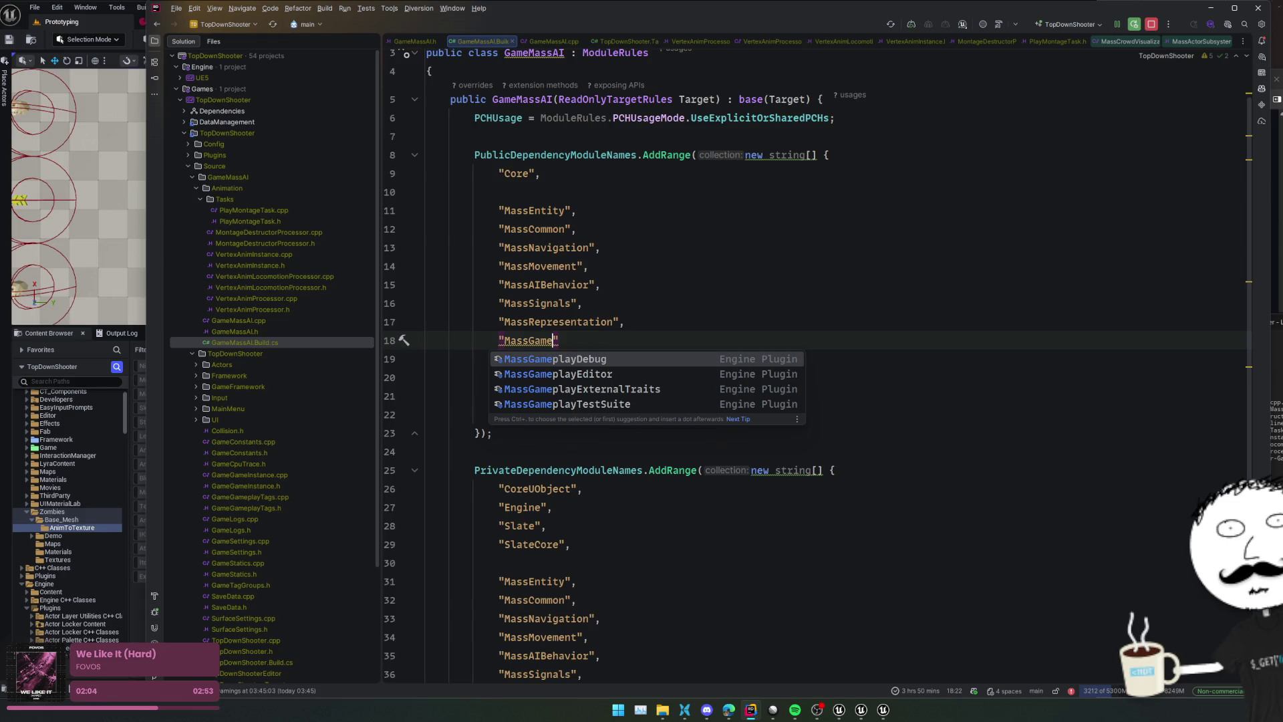
{"action": "key", "text": "Down"}
{"action": "key", "text": "Down"}
{"action": "key", "text": "Return"}
{"action": "type", "text": ","}
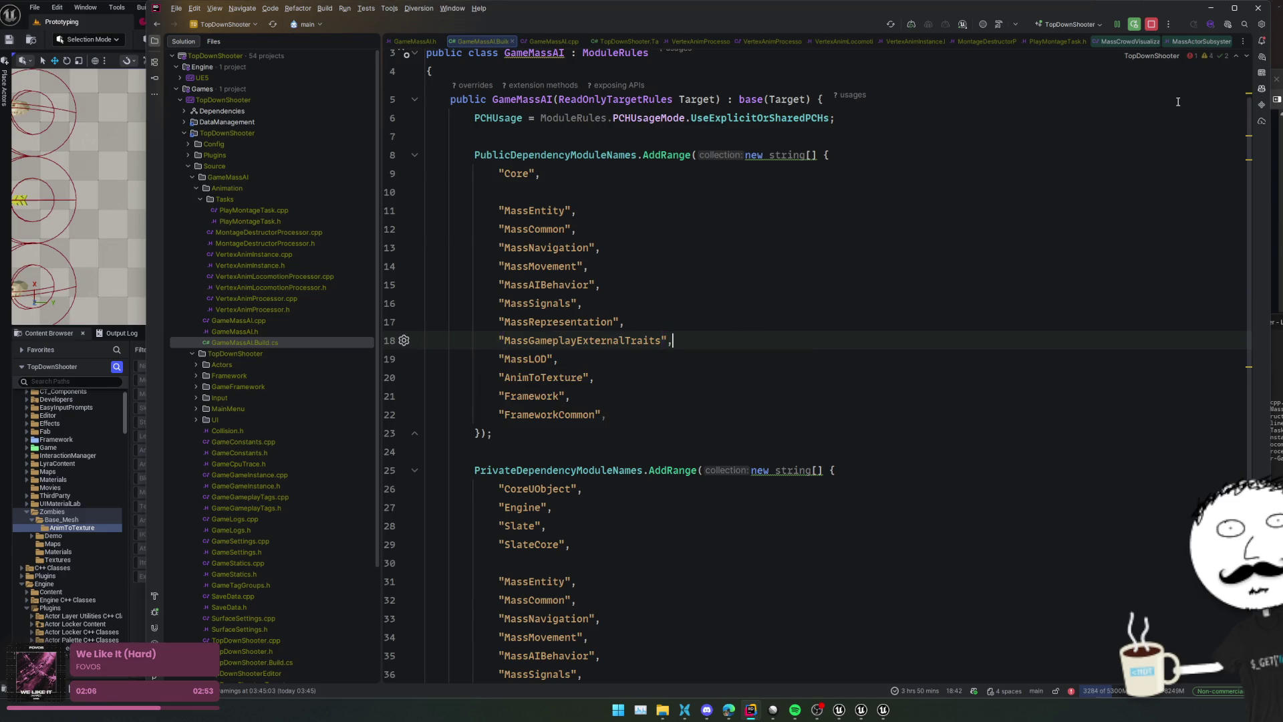
Review and close the MassActorSubsystem header, then select FMassChunkFragment in the link error
{"action": "left_click", "coordinate": [1194, 42]}
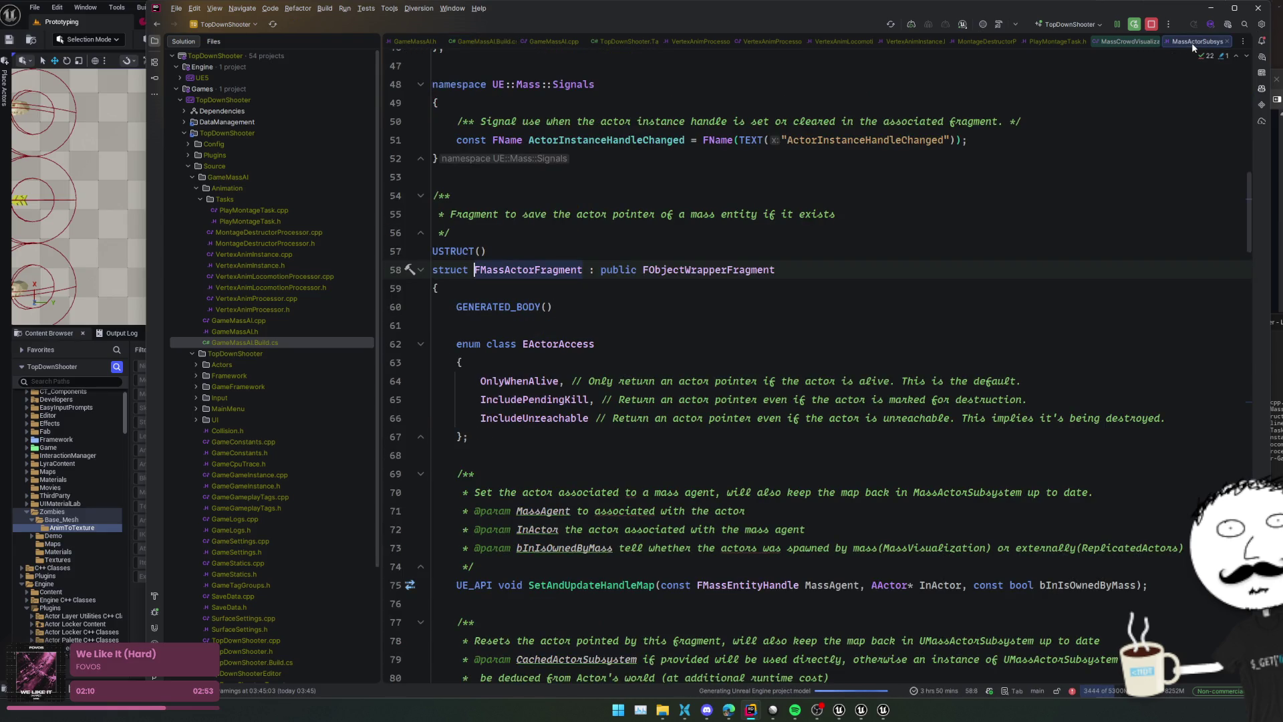
{"action": "scroll", "coordinate": [1033, 280], "scroll_direction": "up", "scroll_amount": 15}
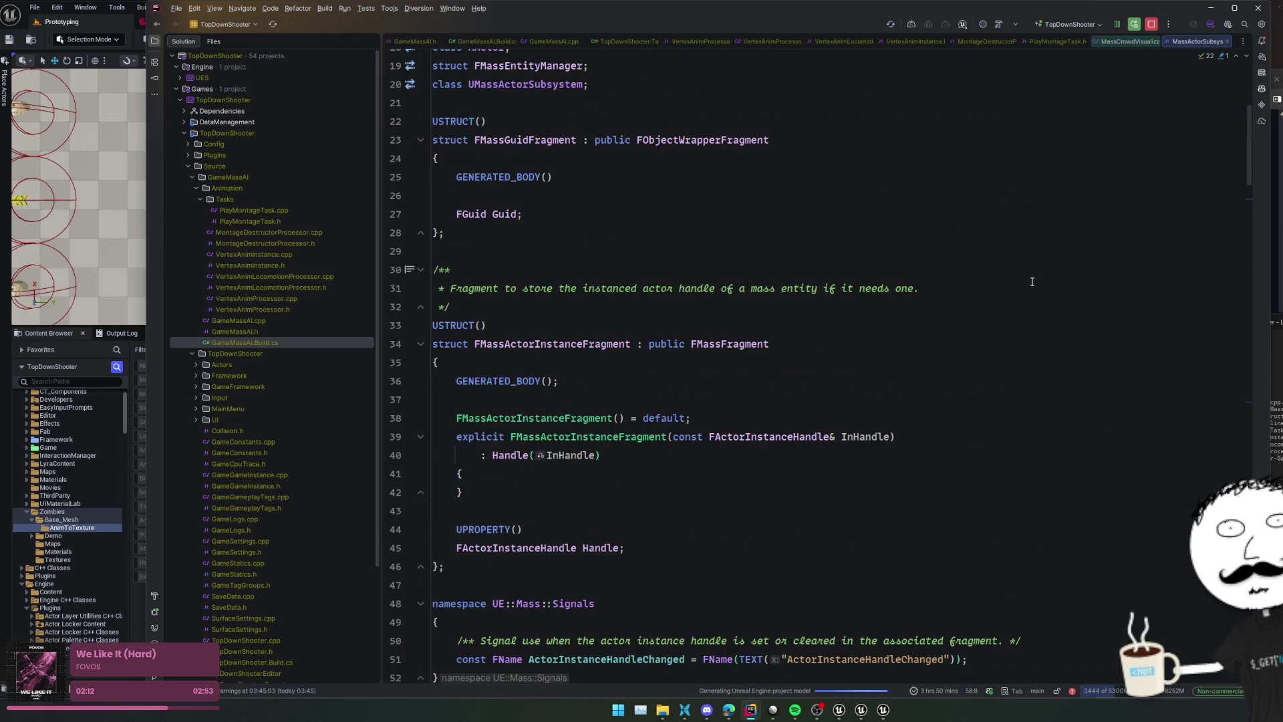
{"action": "scroll", "coordinate": [1033, 281], "scroll_direction": "down", "scroll_amount": 15}
{"action": "scroll", "coordinate": [1033, 281], "scroll_direction": "down", "scroll_amount": 10}
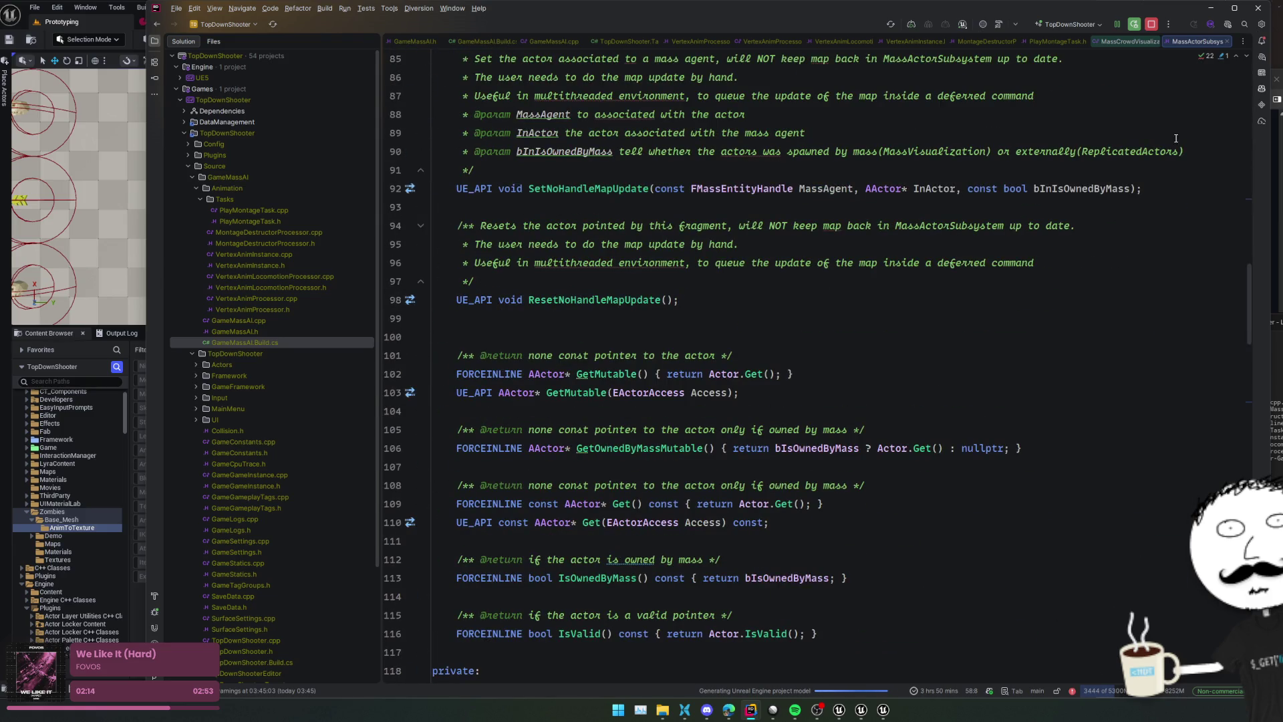
{"action": "middle_click", "coordinate": [1205, 42]}
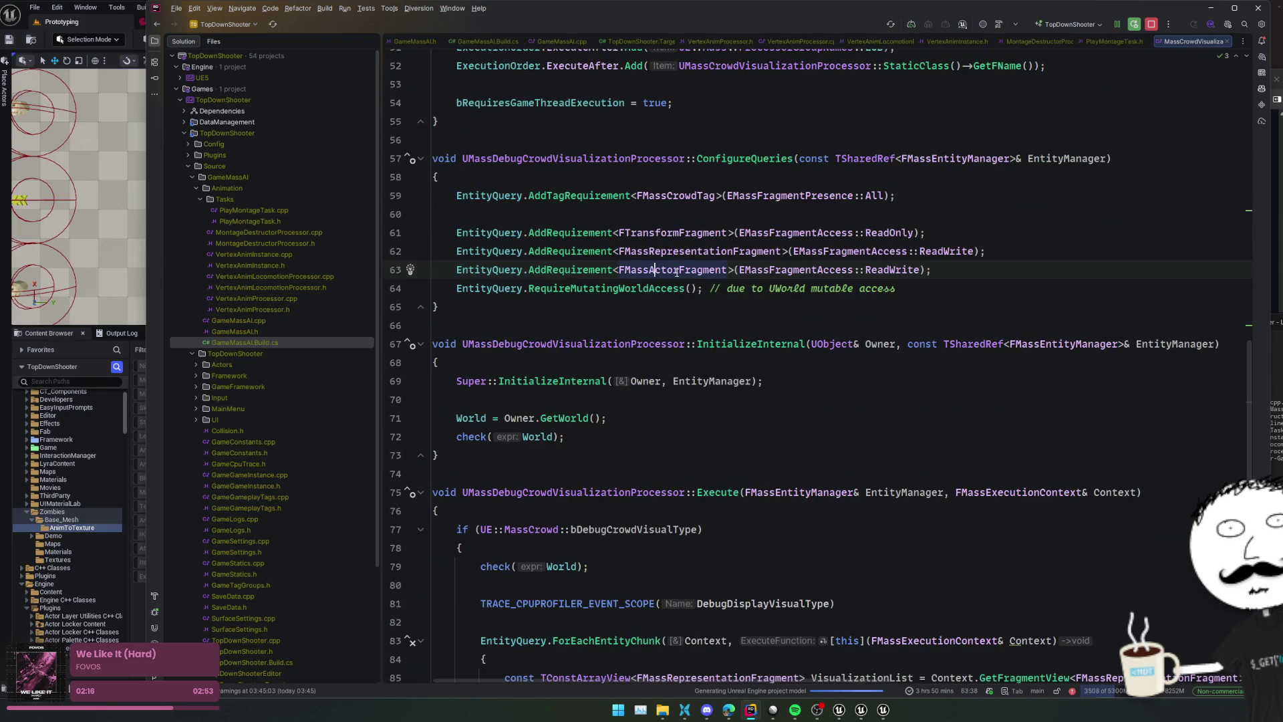
{"action": "mouse_move", "coordinate": [676, 272]}
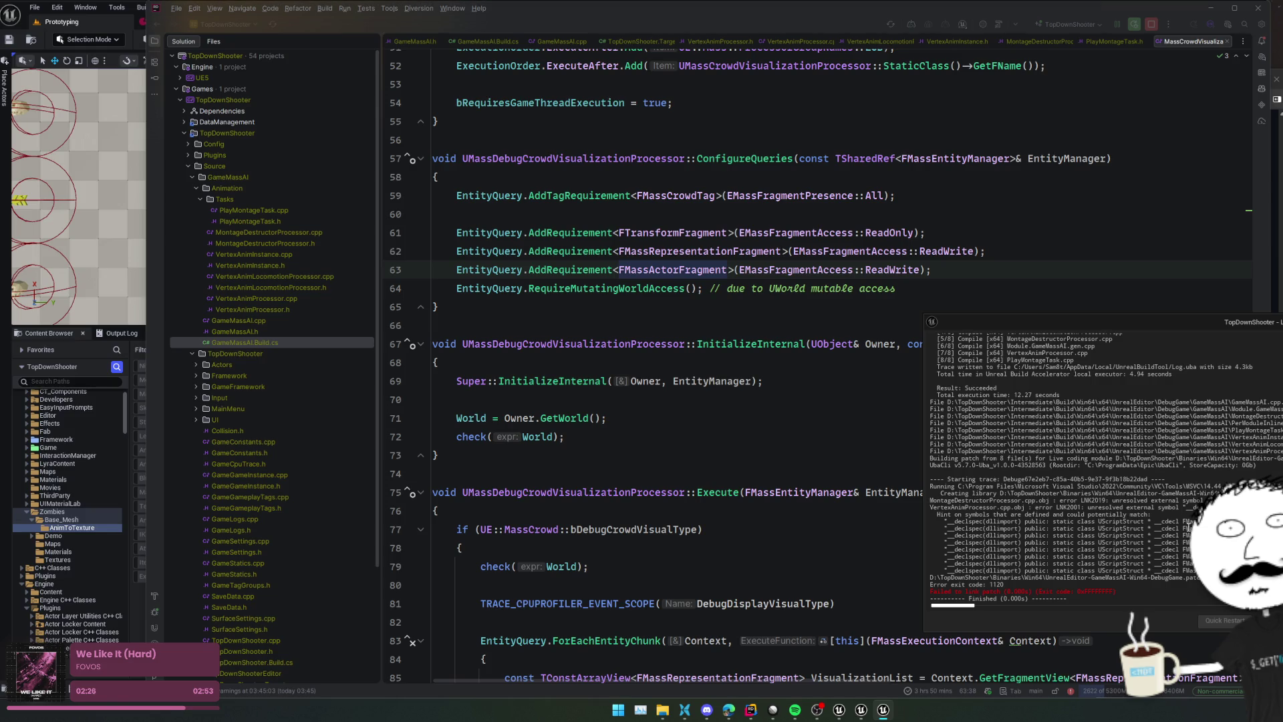
{"action": "double_click", "coordinate": [1188, 522]}
Search Everywhere's Classes tab for FMassChunkFragment and open its declaration in MassEntityElementTypes.h
{"action": "left_click", "coordinate": [895, 439]}
{"action": "key", "text": "shift"}
{"action": "key", "text": "shift"}
{"action": "key", "text": "ctrl+v"}
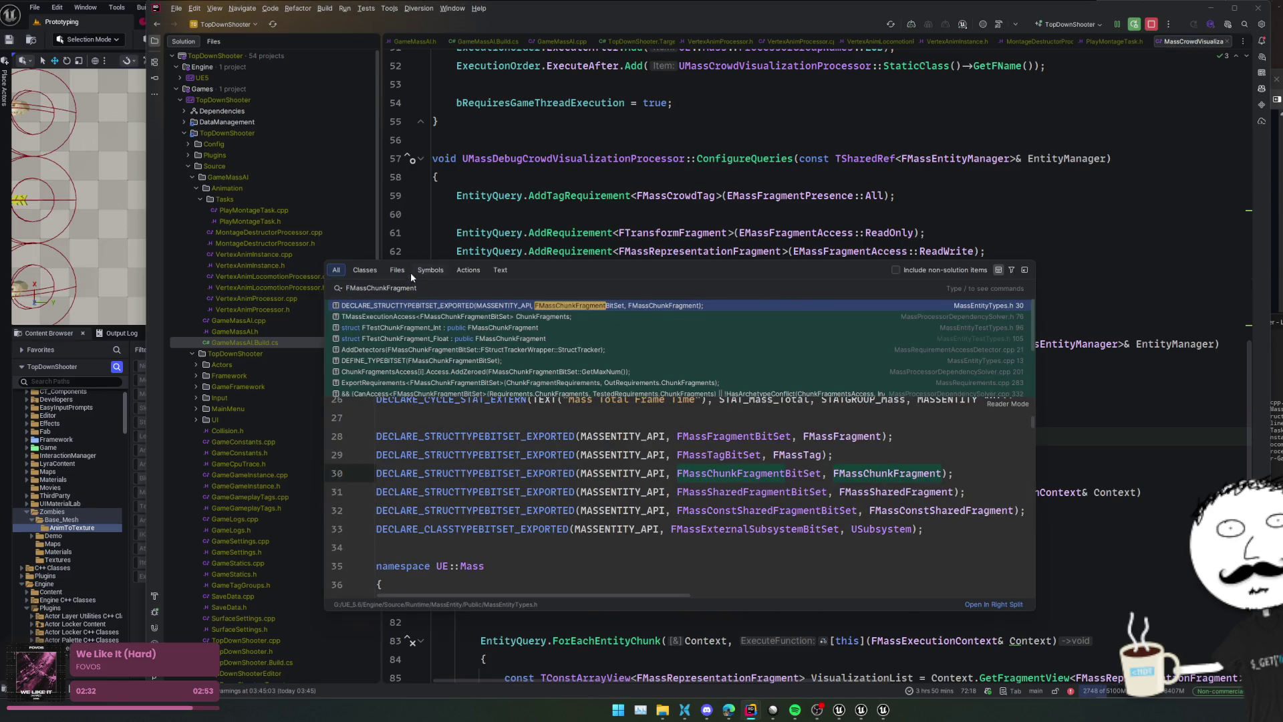
{"action": "left_click", "coordinate": [367, 270]}
{"action": "key", "text": "Return"}
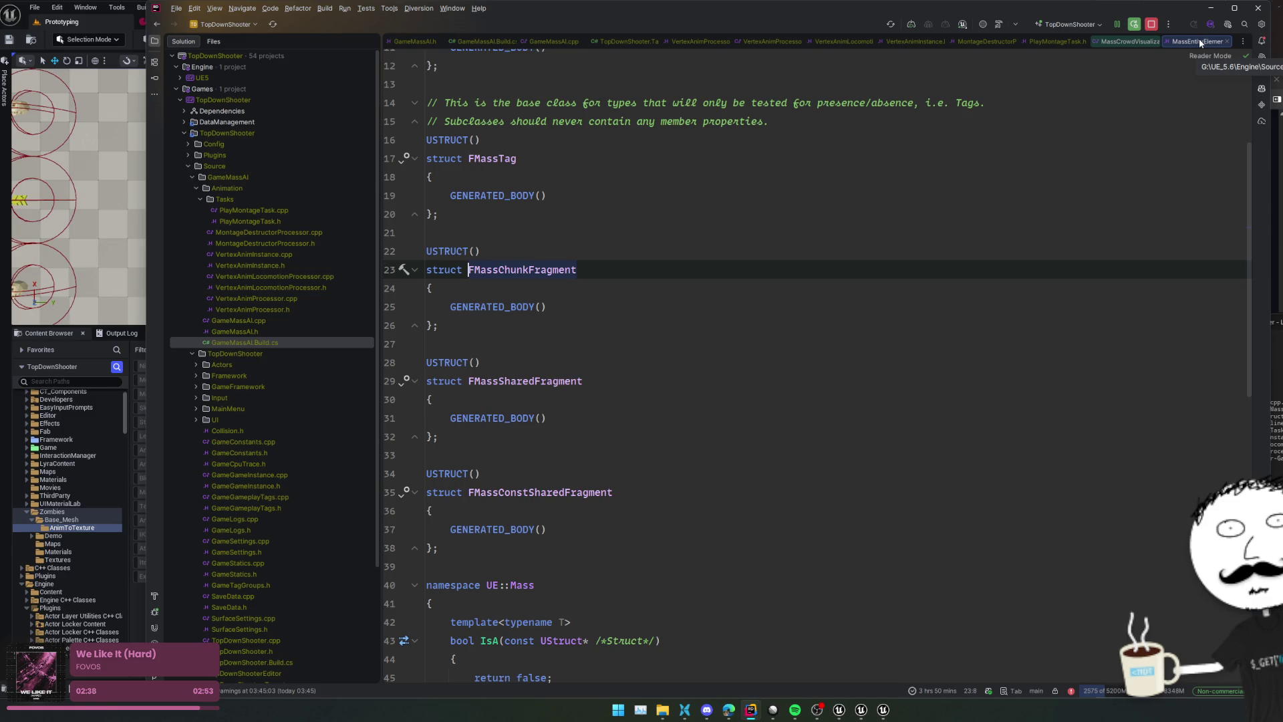
Close the GameMassAI.cpp and TopDownShooter.Target.cs tabs
{"action": "left_click", "coordinate": [611, 42]}
{"action": "middle_click", "coordinate": [533, 42]}
{"action": "middle_click", "coordinate": [535, 46]}
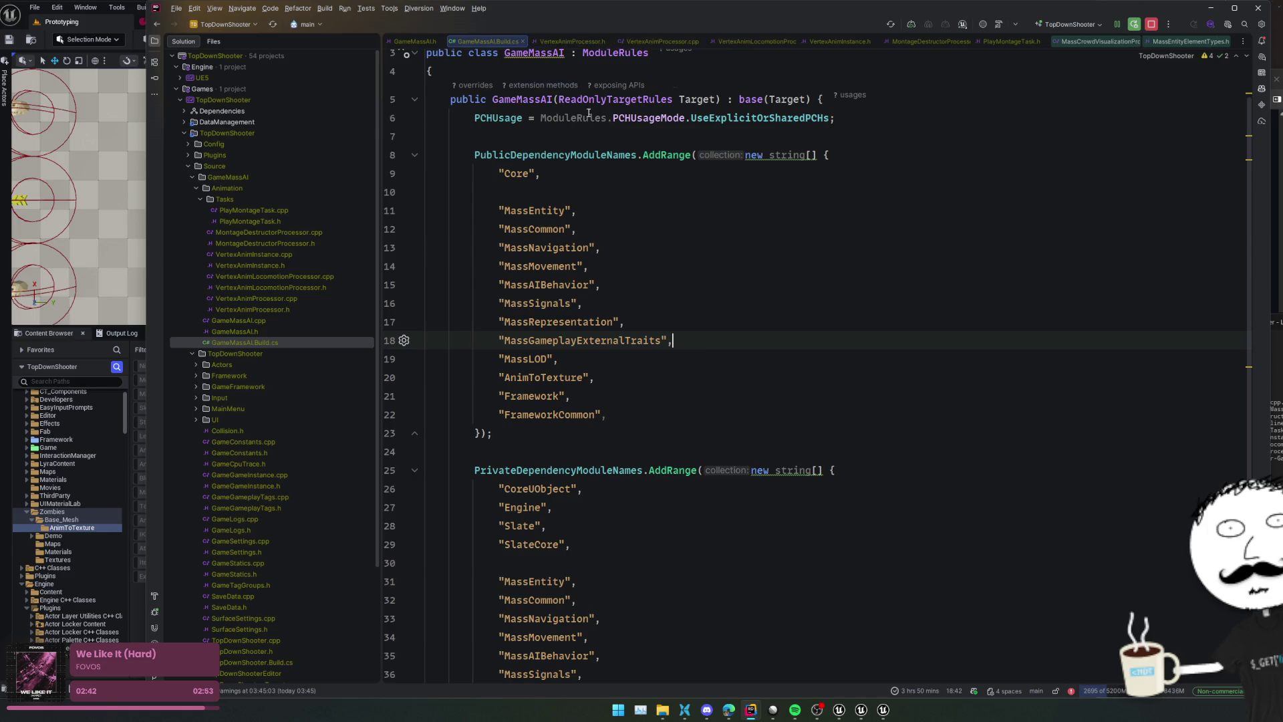
Copy the MassGameplayExternalTraits line into PrivateDependencyModuleNames right after MassRepresentation
{"action": "key", "text": "Return"}
{"action": "key", "text": "ctrl+z"}
{"action": "key", "text": "shift+Up"}
{"action": "key", "text": "ctrl+c"}
{"action": "scroll", "coordinate": [670, 544], "scroll_direction": "down", "scroll_amount": 3}
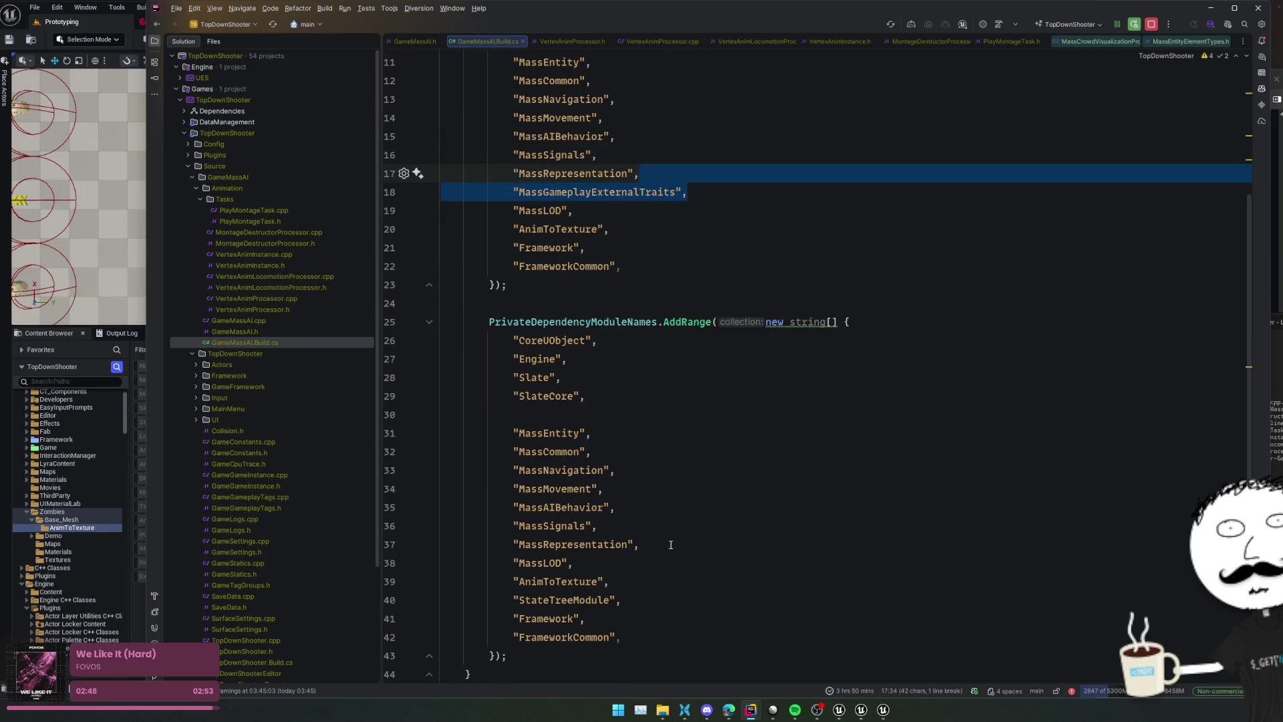
{"action": "left_click", "coordinate": [670, 543]}
{"action": "key", "text": "ctrl+v"}
{"action": "left_click", "coordinate": [706, 526]}
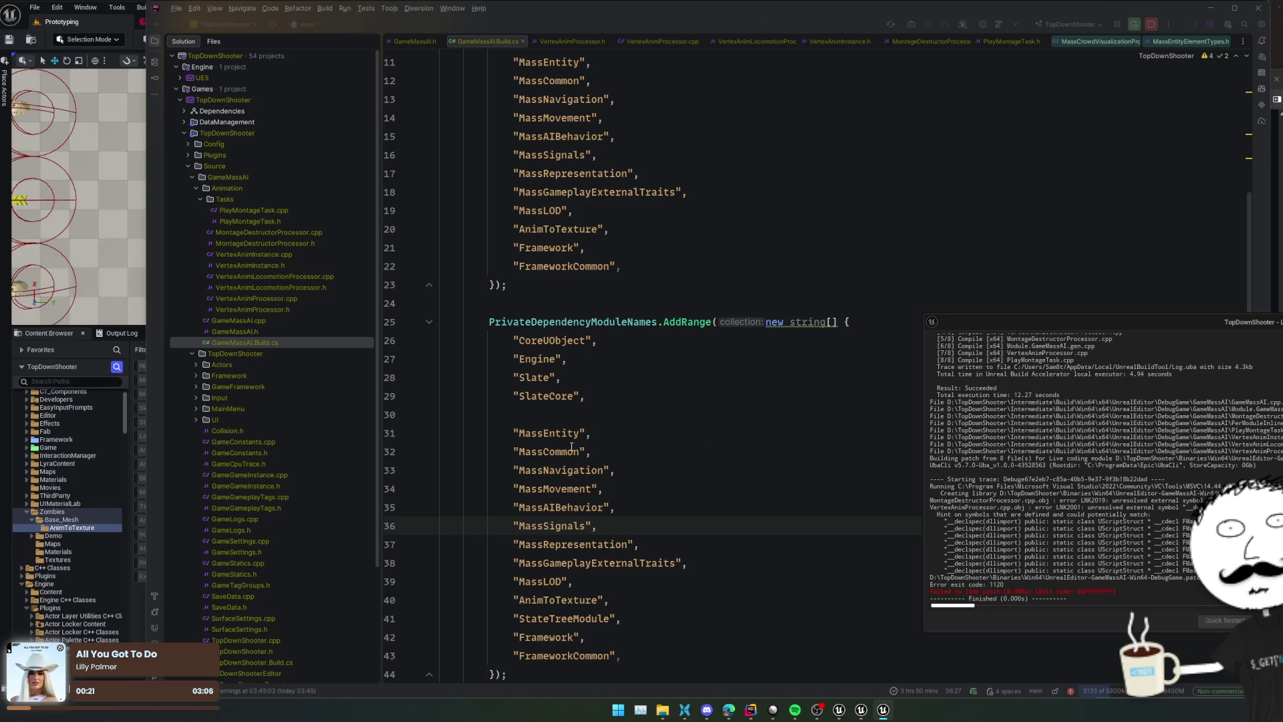
Refresh project files, check the generation log, and rerun Live Coding, which again fails linking (1120)
{"action": "left_click", "coordinate": [897, 25]}
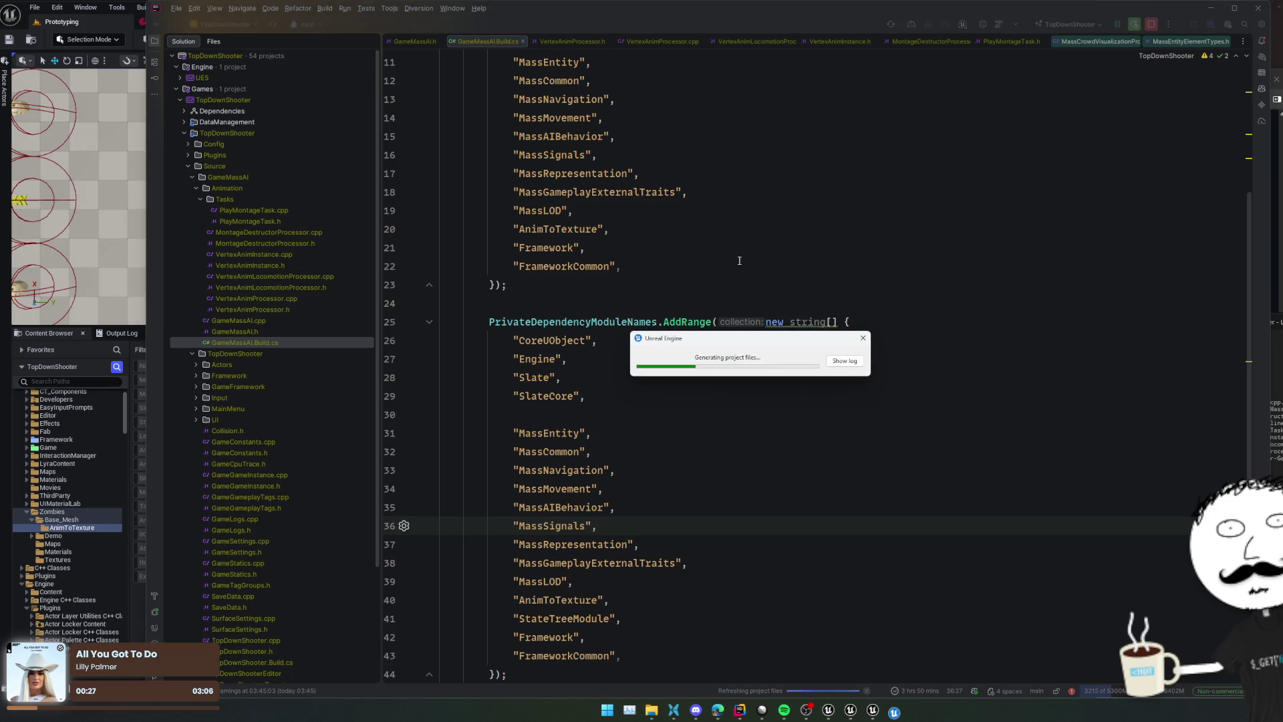
{"action": "left_click", "coordinate": [844, 361]}
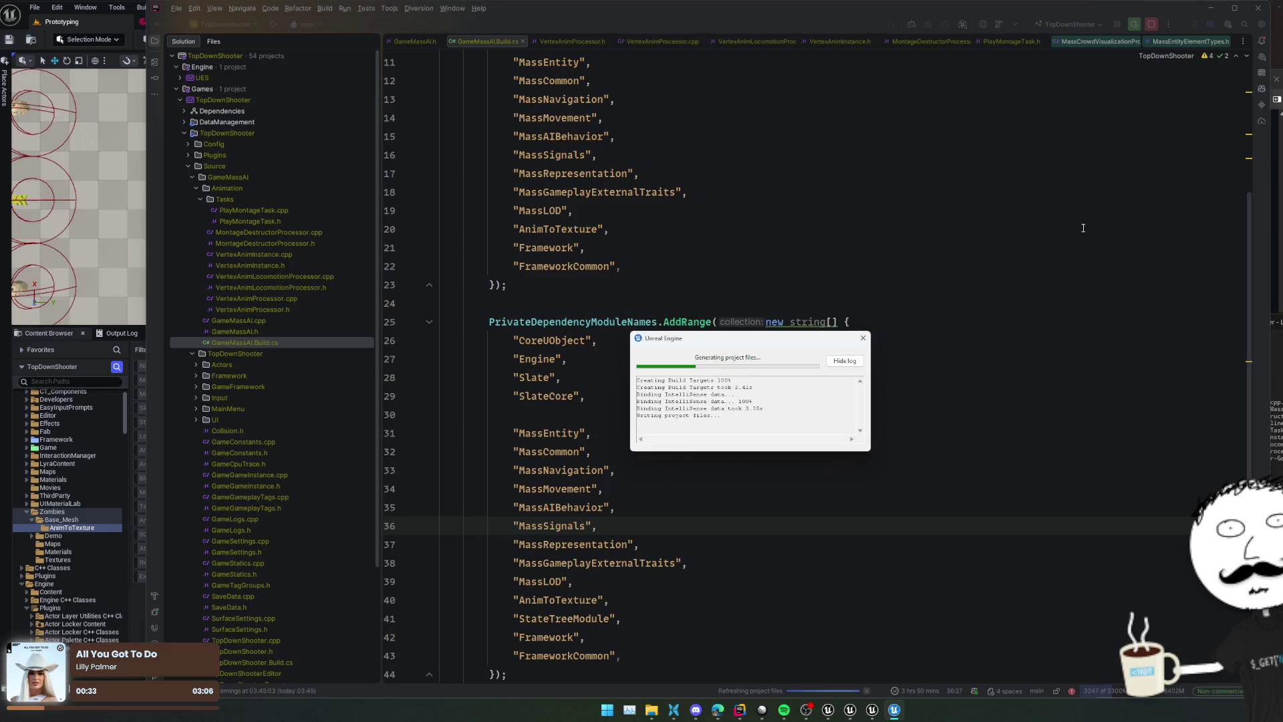
{"action": "left_click", "coordinate": [1000, 29]}
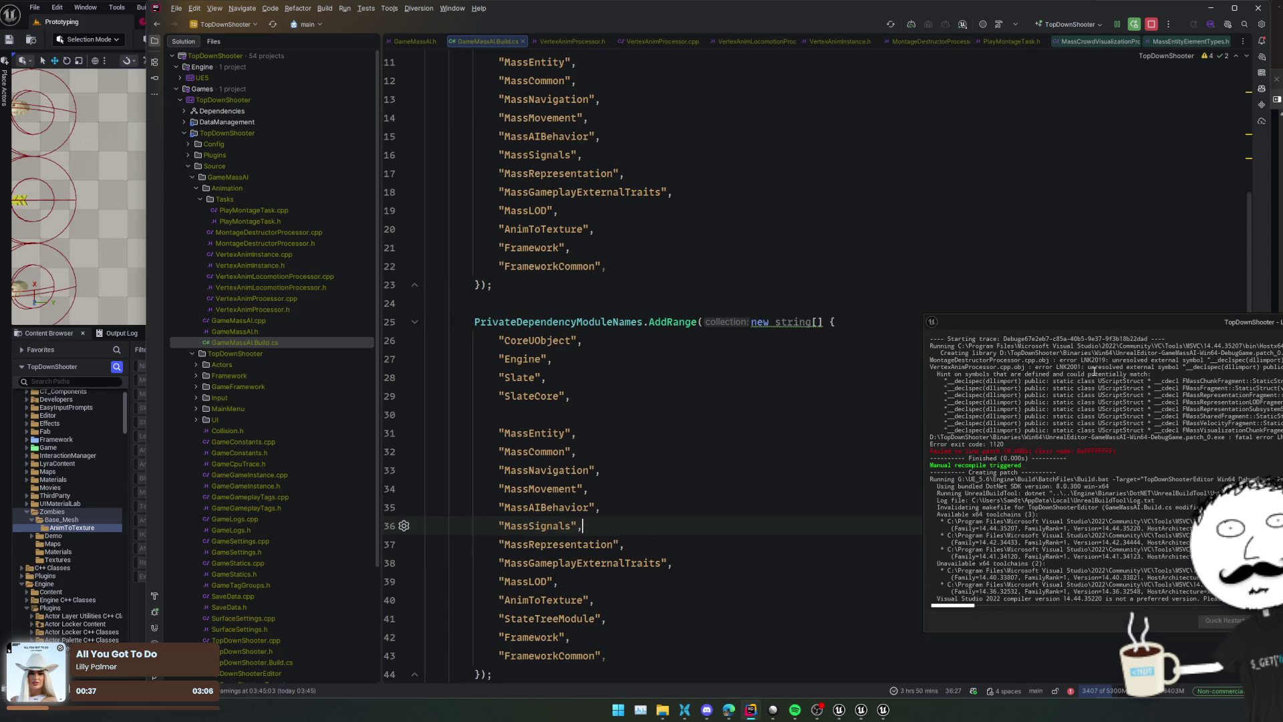
{"action": "left_click_drag", "start_coordinate": [1121, 322], "coordinate": [1067, 250]}
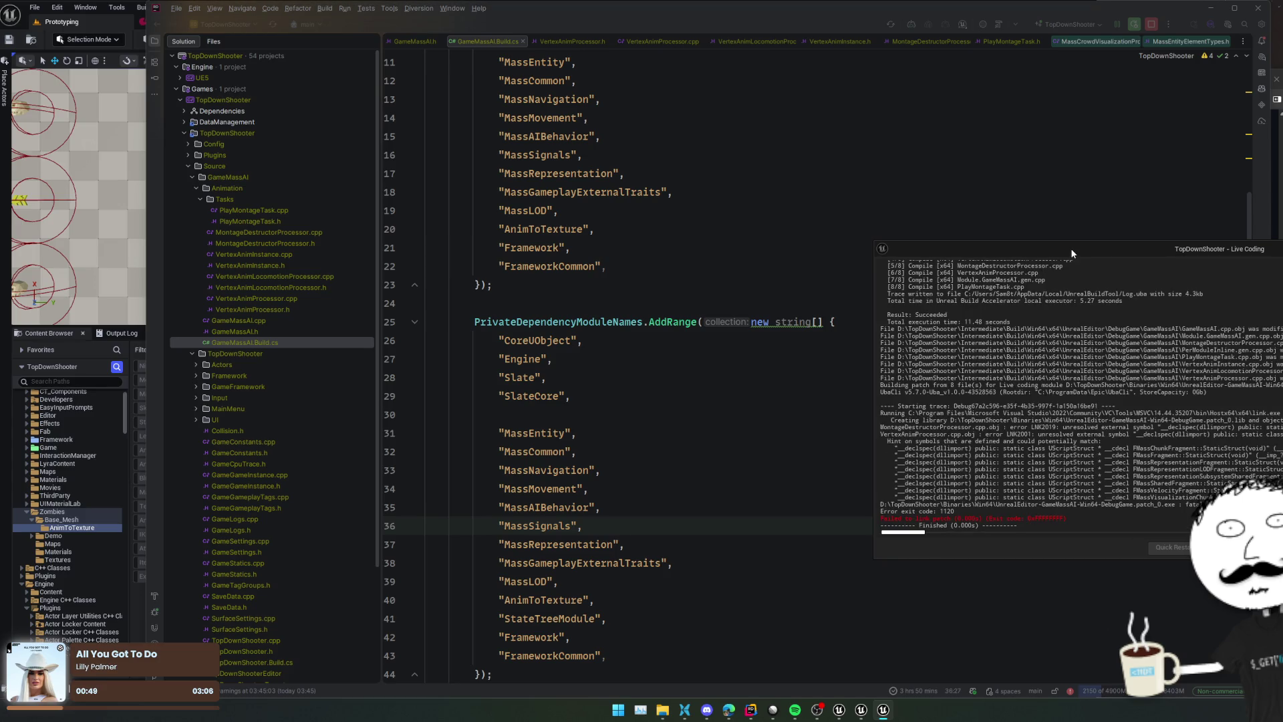
{"action": "left_click", "coordinate": [89, 39]}
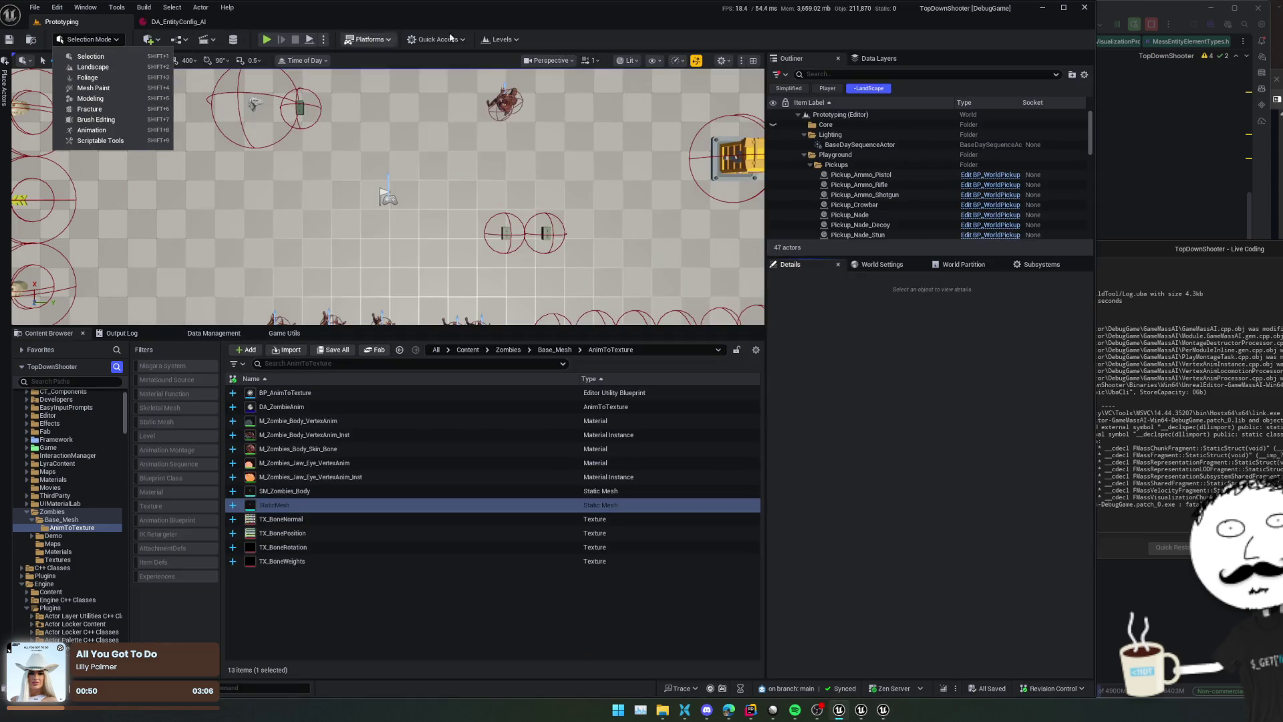
Dismiss Unreal's Selection Mode menu, return to GameMassAI.Build.cs in Rider, and start a project build
{"action": "key", "text": "Escape"}
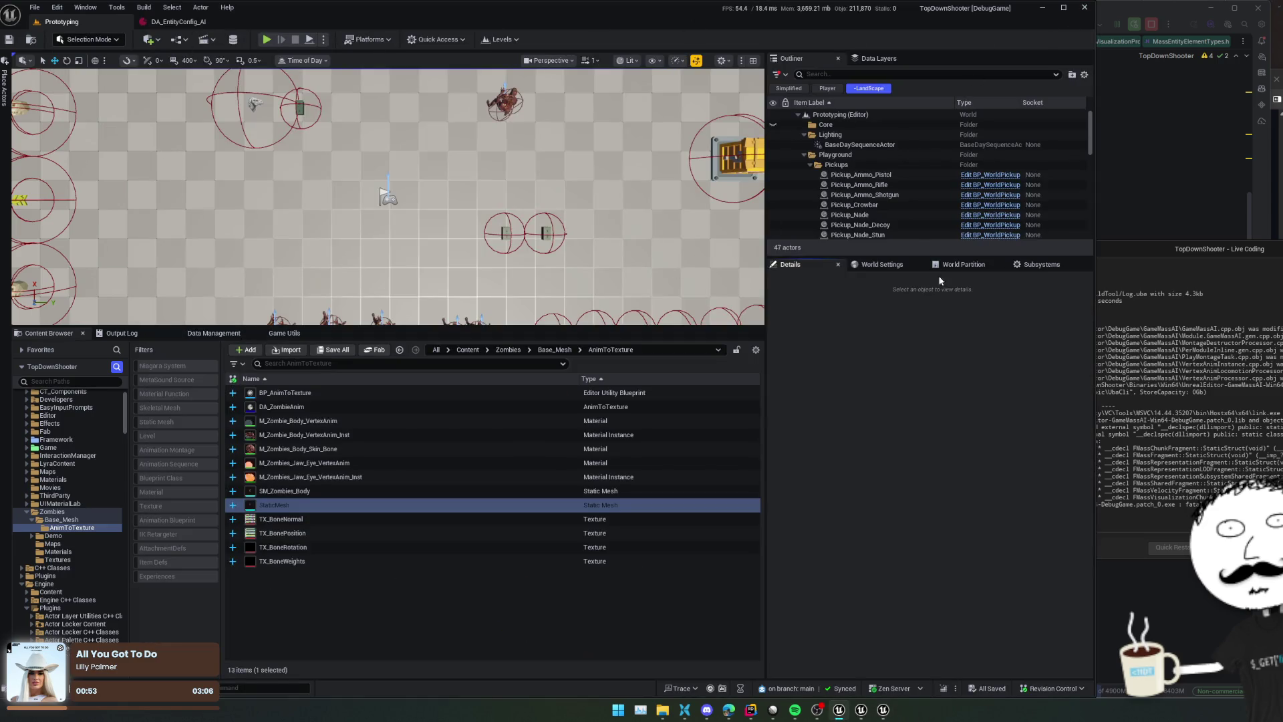
{"action": "key", "text": "alt+Tab"}
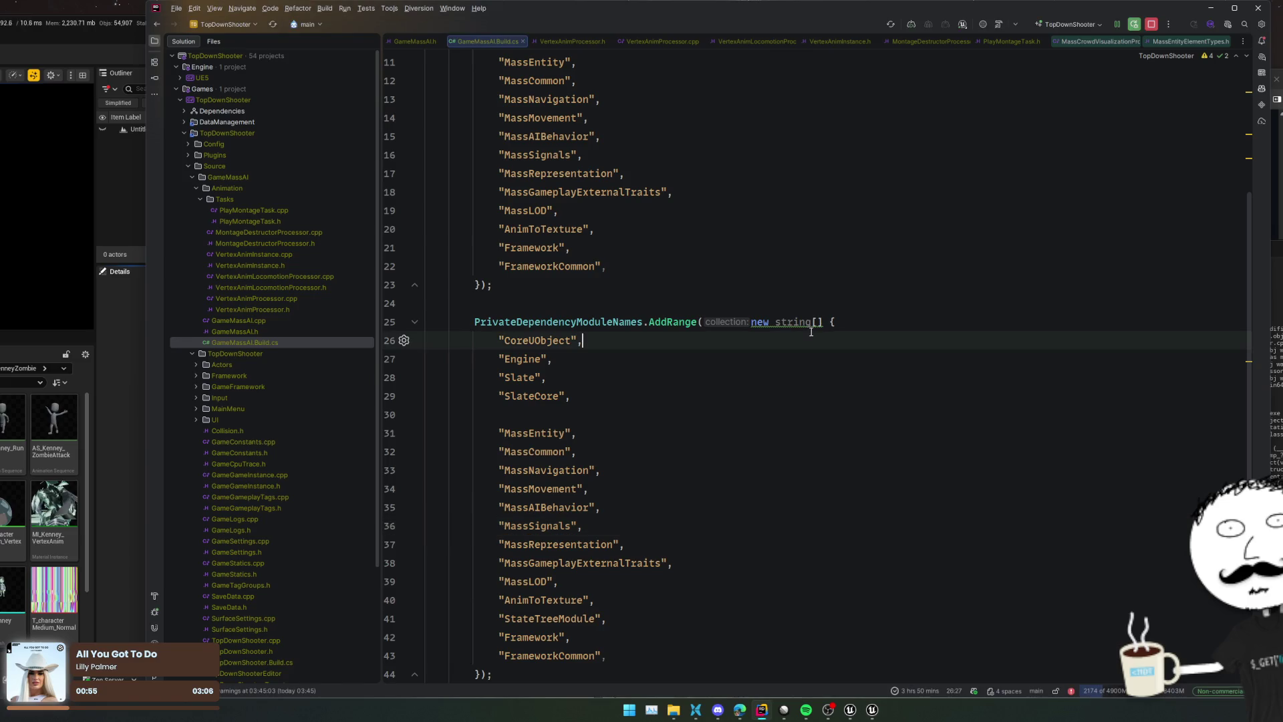
{"action": "left_click", "coordinate": [1103, 229]}
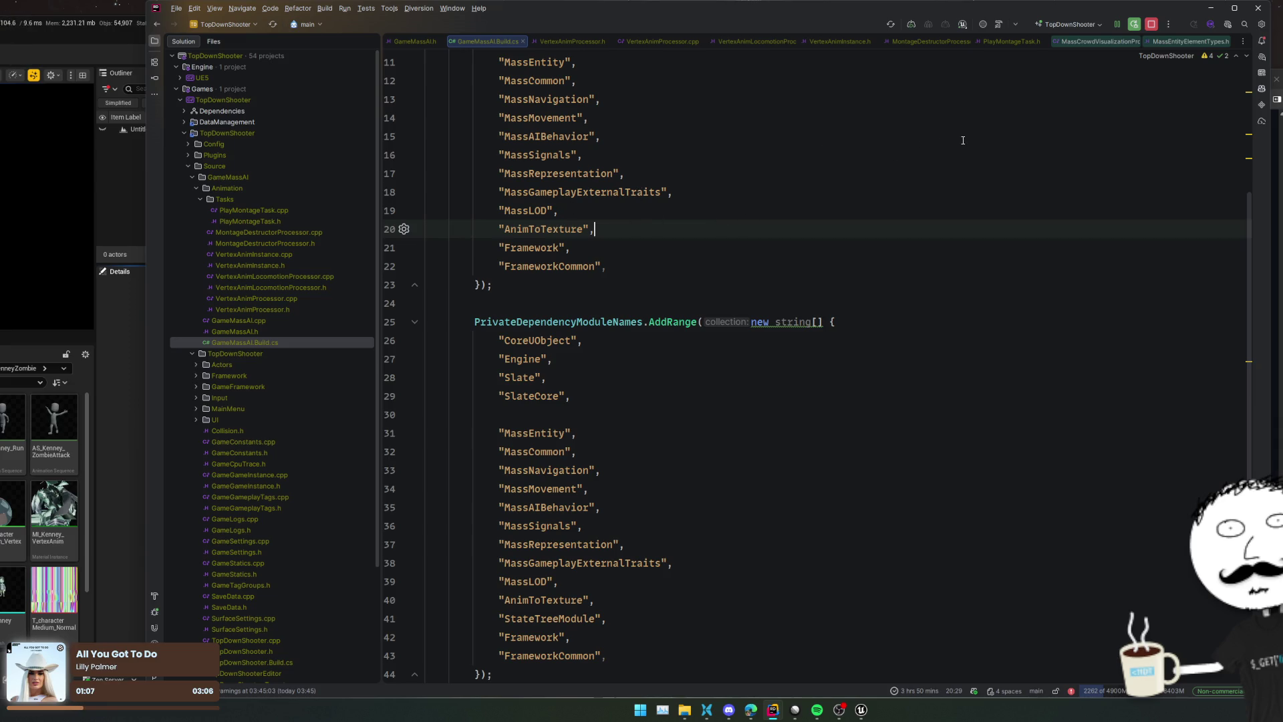
{"action": "left_click", "coordinate": [991, 134]}
{"action": "left_click", "coordinate": [1129, 24]}
{"action": "left_click", "coordinate": [588, 196], "text": "ctrl"}
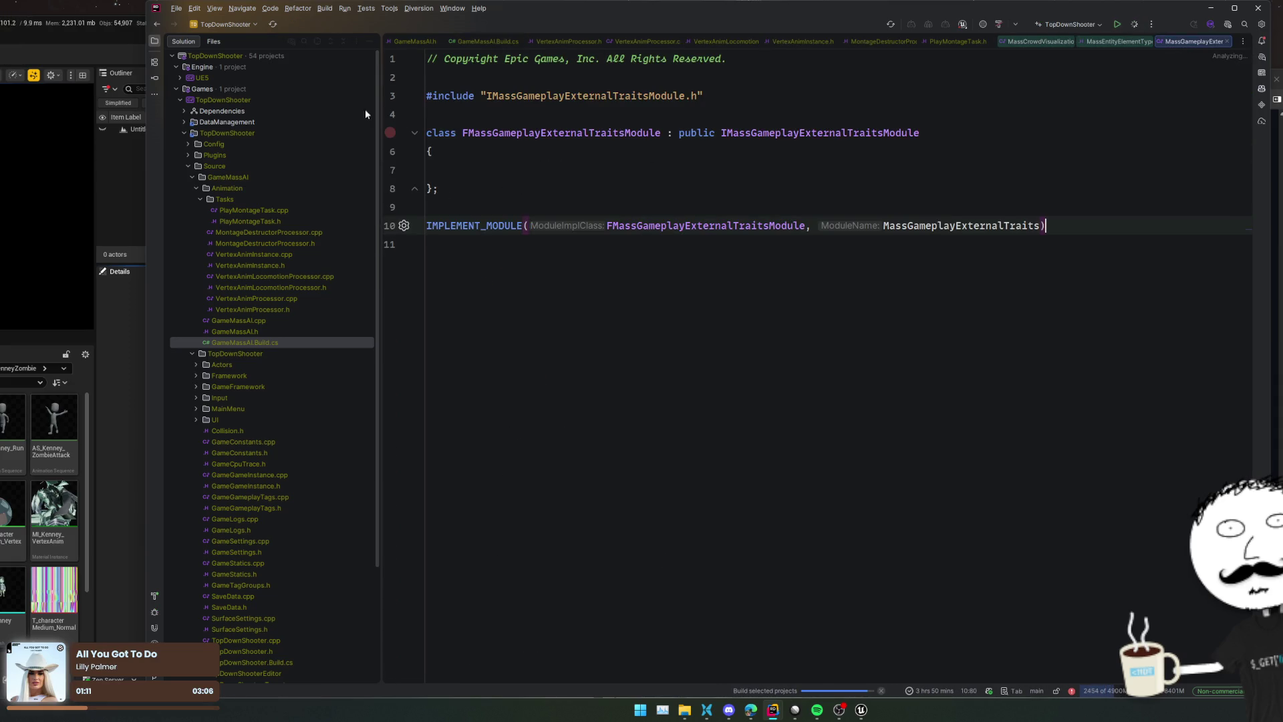
Locate the module in the solution tree, open MassGameplayExternalTraits.h, then MassExternalSubsystemTraits.h
{"action": "left_click", "coordinate": [318, 41]}
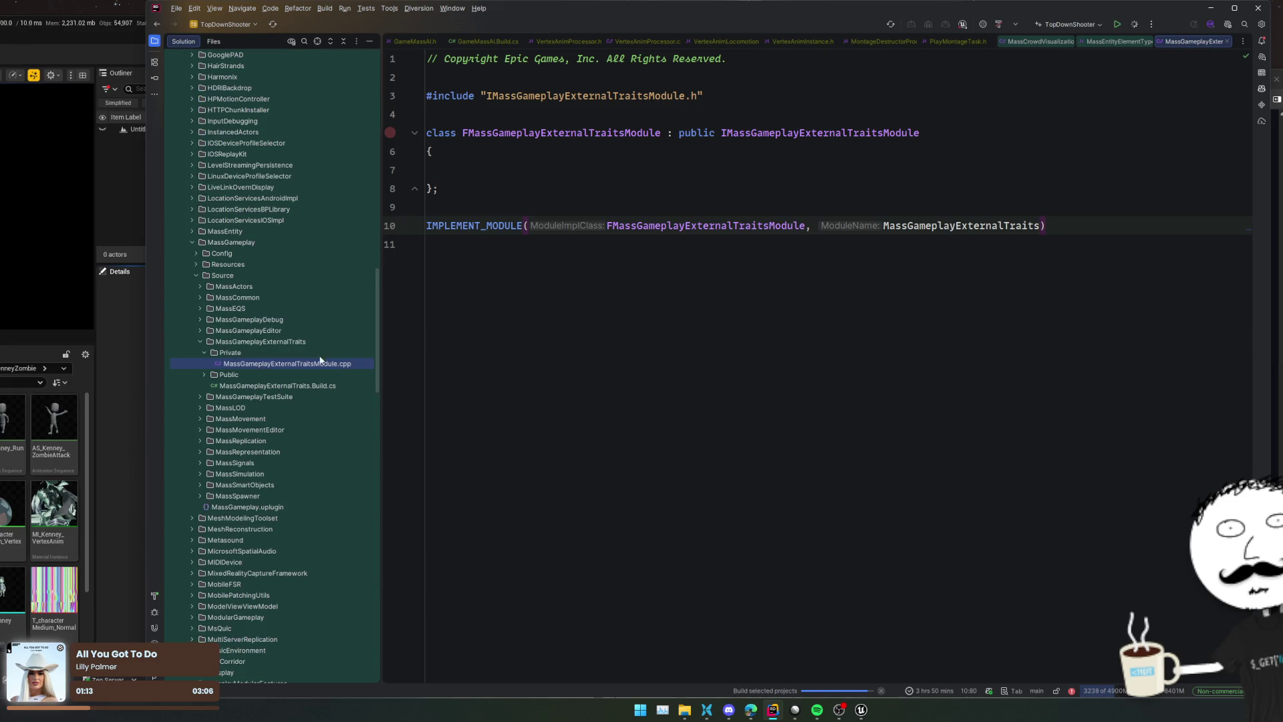
{"action": "double_click", "coordinate": [318, 376]}
{"action": "double_click", "coordinate": [329, 394]}
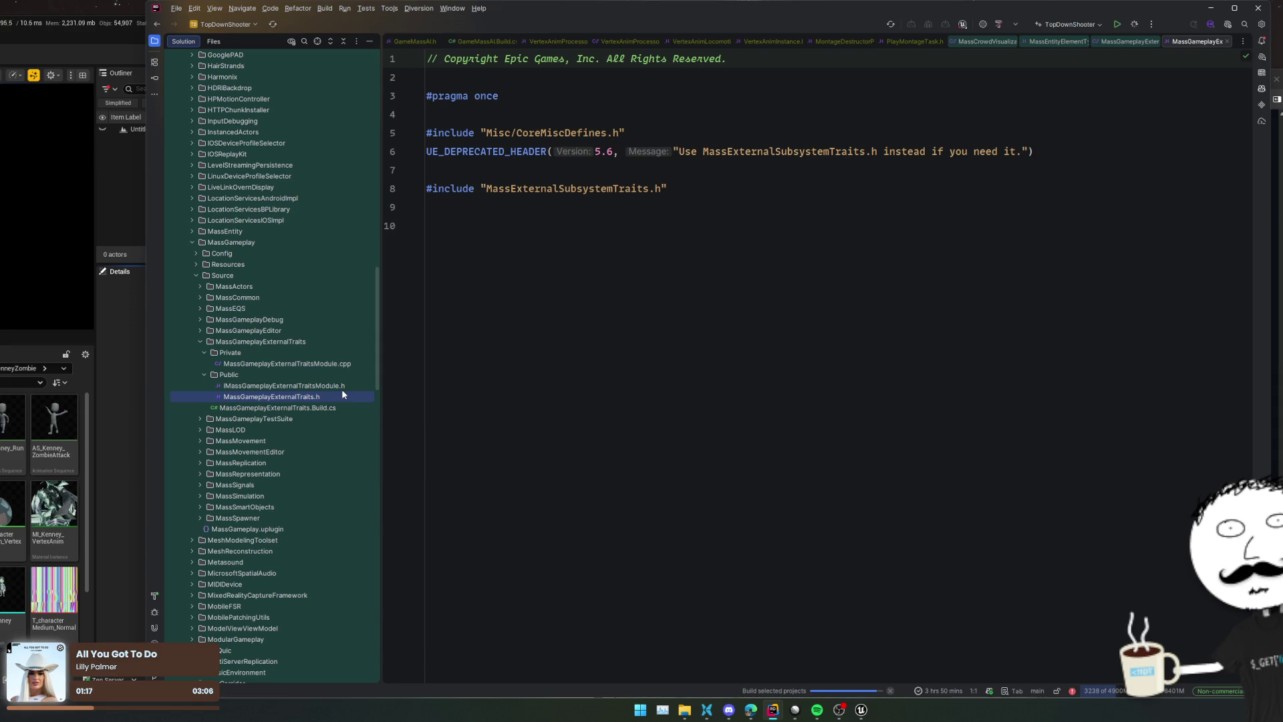
{"action": "double_click", "coordinate": [766, 153]}
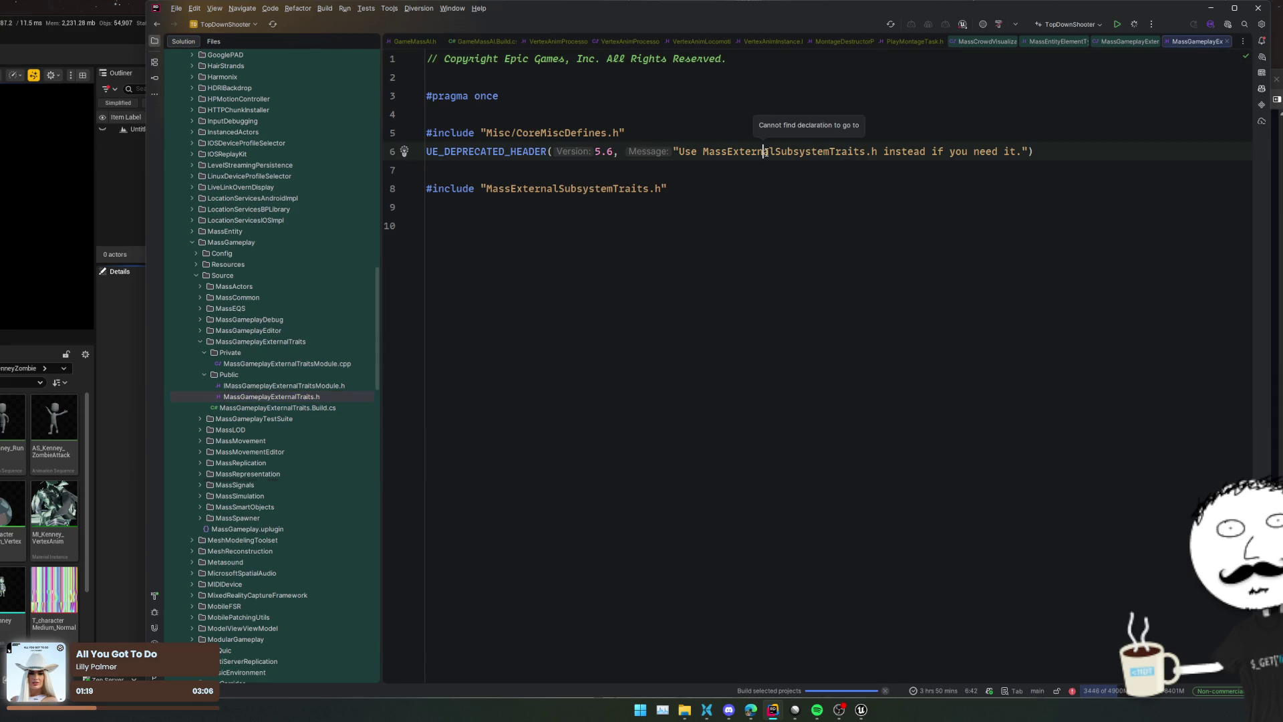
{"action": "left_click", "coordinate": [658, 189], "text": "ctrl"}
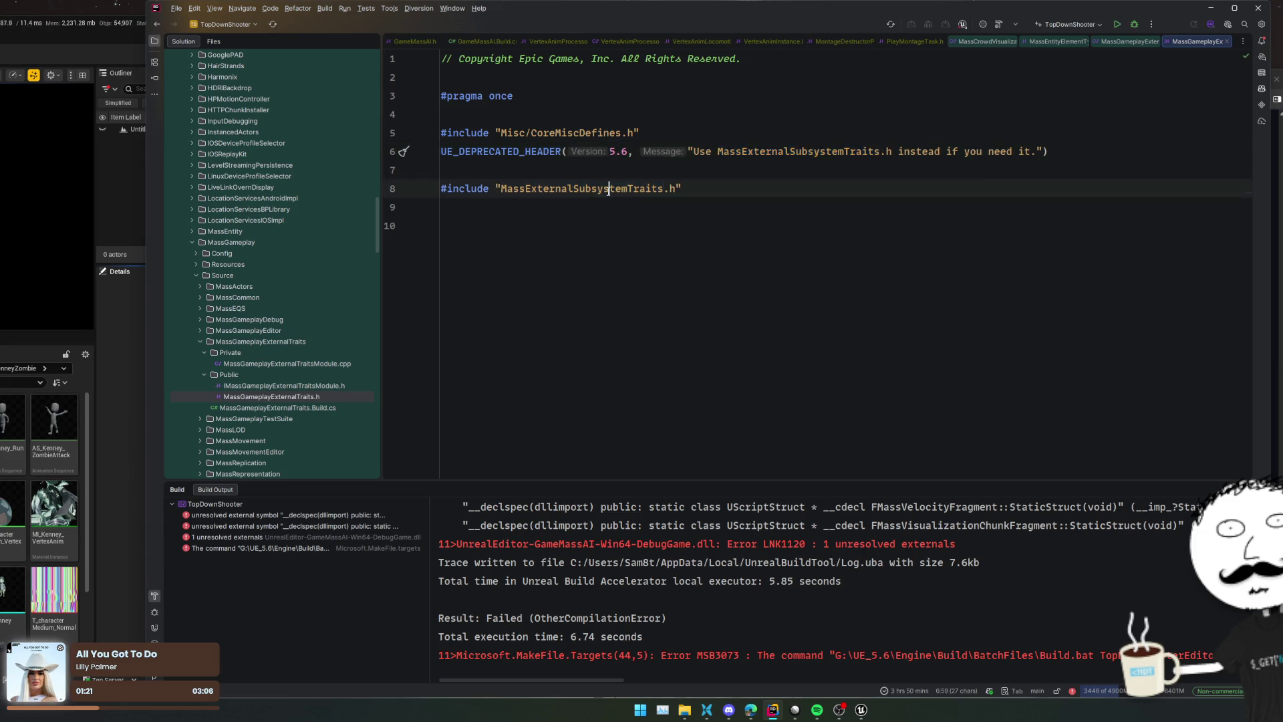
{"action": "scroll", "coordinate": [707, 245], "scroll_direction": "down", "scroll_amount": 8}
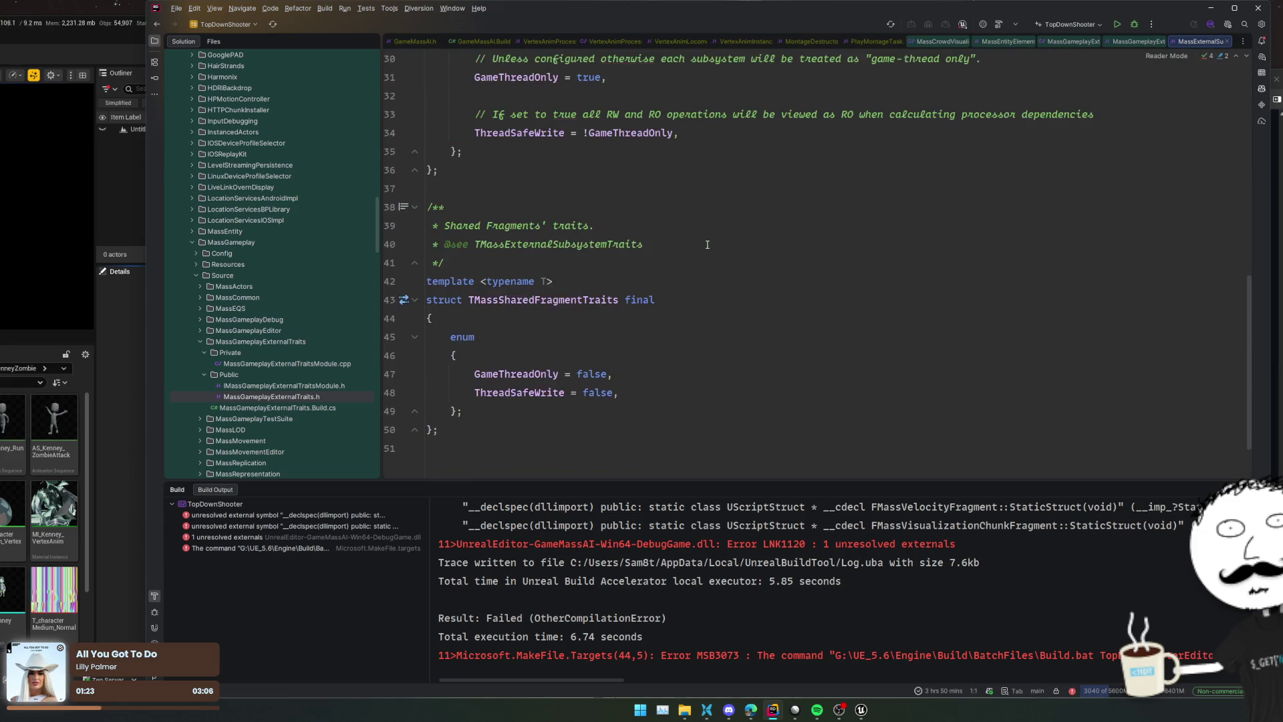
Return to the MassGameplayExternalTraits header and open IMassGameplayExternalTraitsModule.h from the solution tree
{"action": "left_click", "coordinate": [317, 41]}
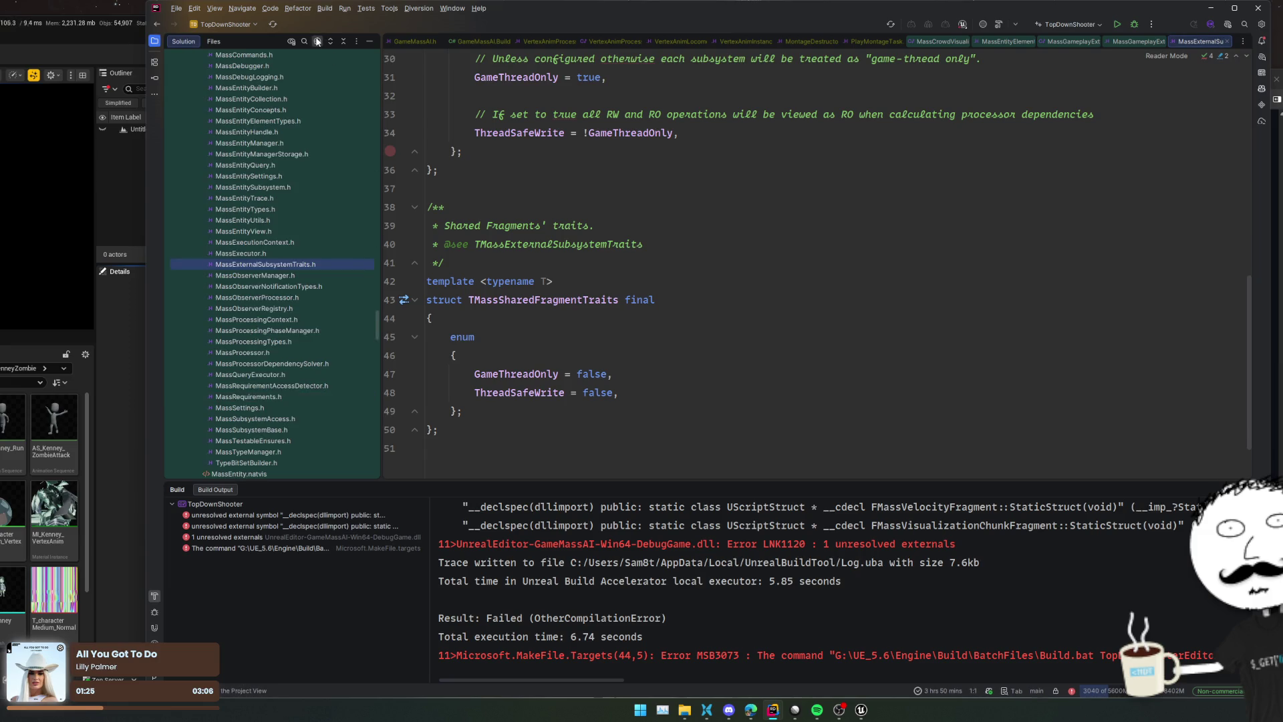
{"action": "key", "text": "Left"}
{"action": "key", "text": "Left"}
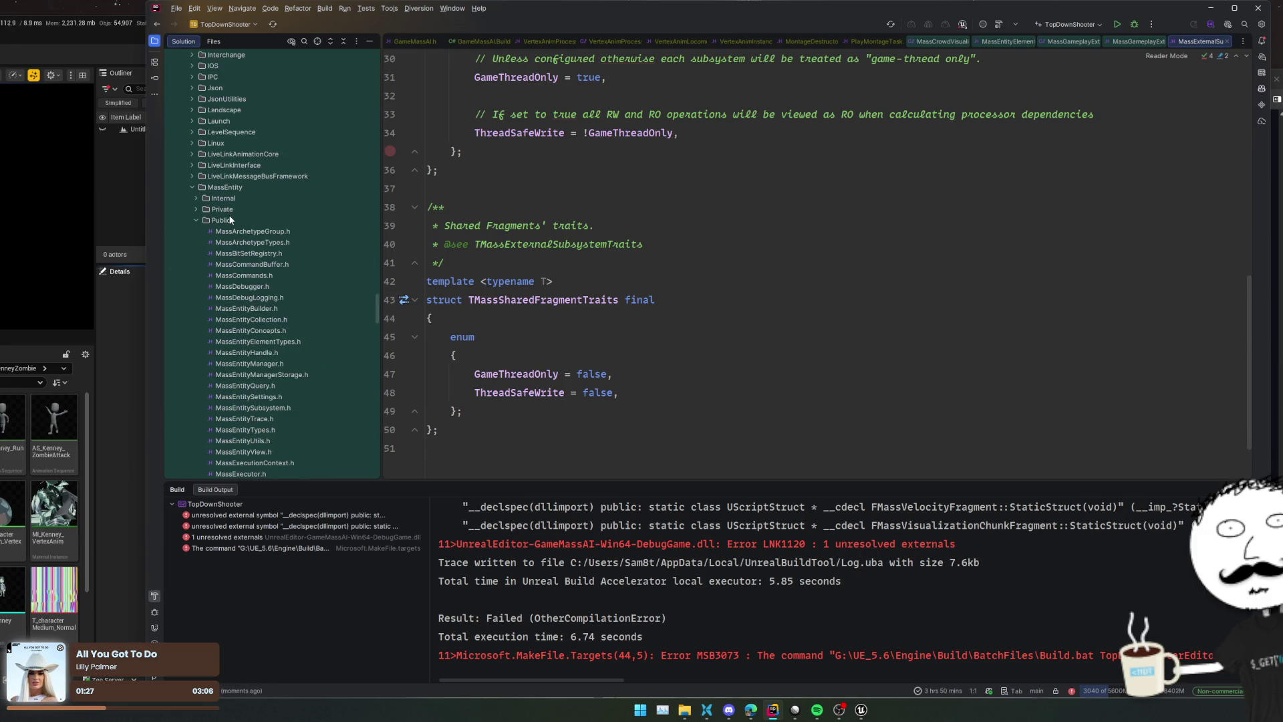
{"action": "key", "text": "ctrl+alt+Left"}
{"action": "key", "text": "ctrl+alt+Left"}
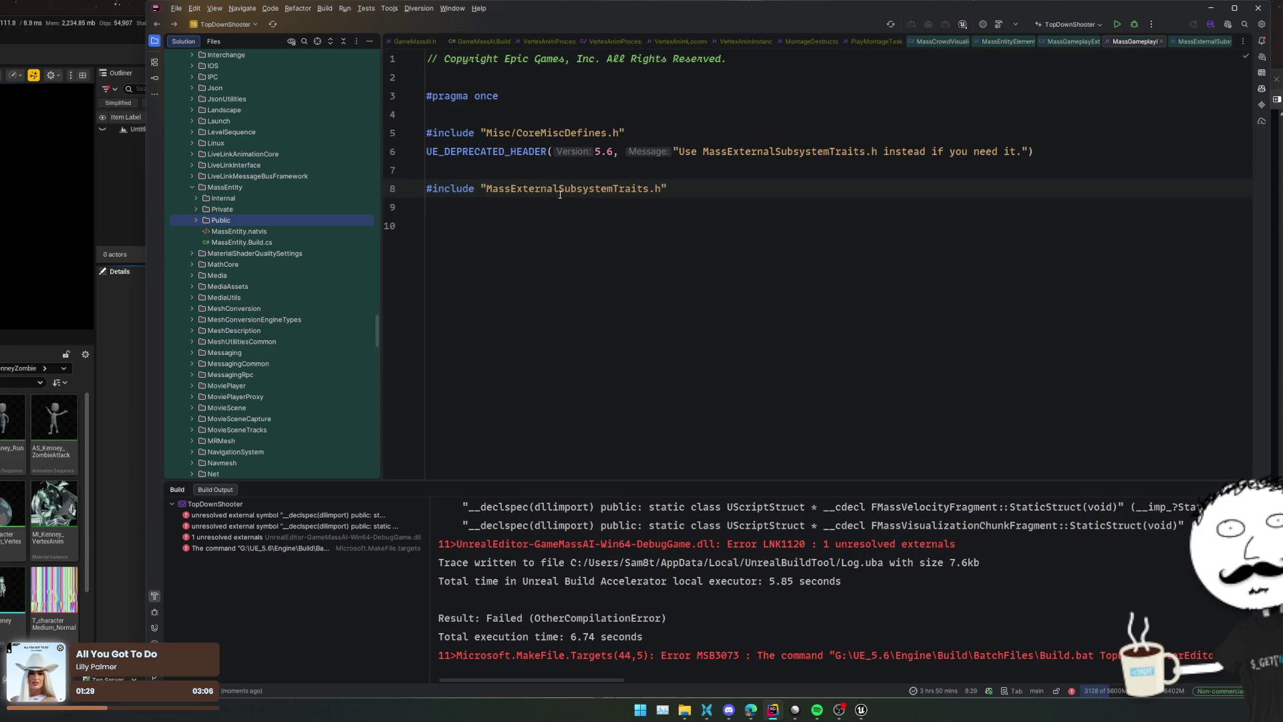
{"action": "left_click", "coordinate": [317, 40]}
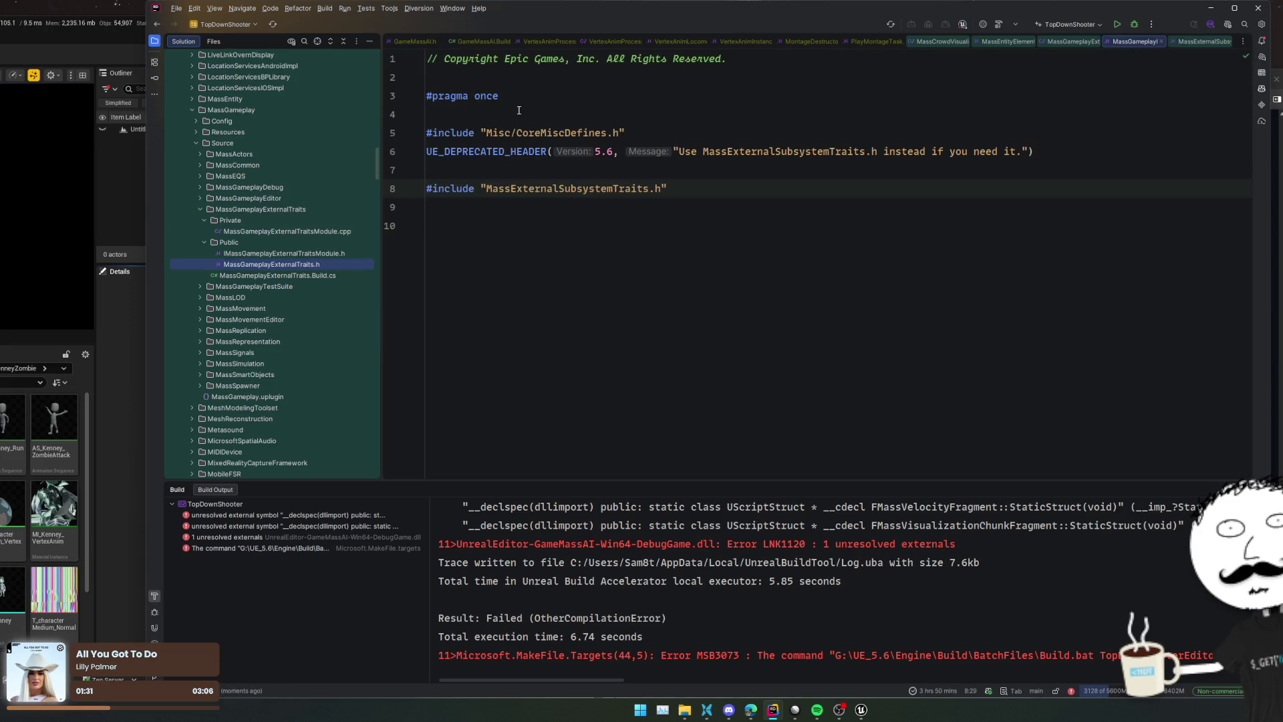
{"action": "left_click", "coordinate": [328, 258]}
{"action": "scroll", "coordinate": [587, 259], "scroll_direction": "down", "scroll_amount": 7}
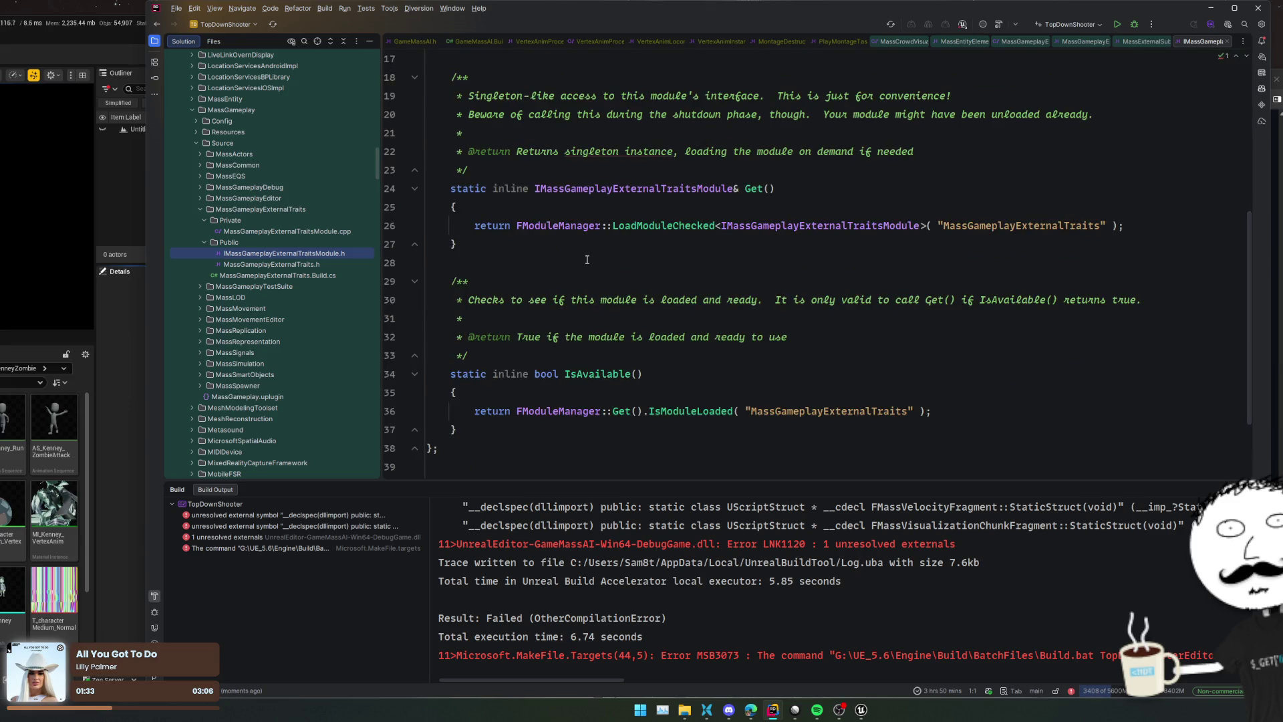
Close the stray open tabs, including the PlayMontageTask file
{"action": "middle_click", "coordinate": [975, 39]}
{"action": "middle_click", "coordinate": [976, 39]}
{"action": "middle_click", "coordinate": [984, 38]}
{"action": "middle_click", "coordinate": [984, 38]}
Delete the MassGameplayExternalTraits line from both the public and private dependency lists
{"action": "left_click", "coordinate": [491, 41]}
{"action": "triple_click", "coordinate": [693, 192]}
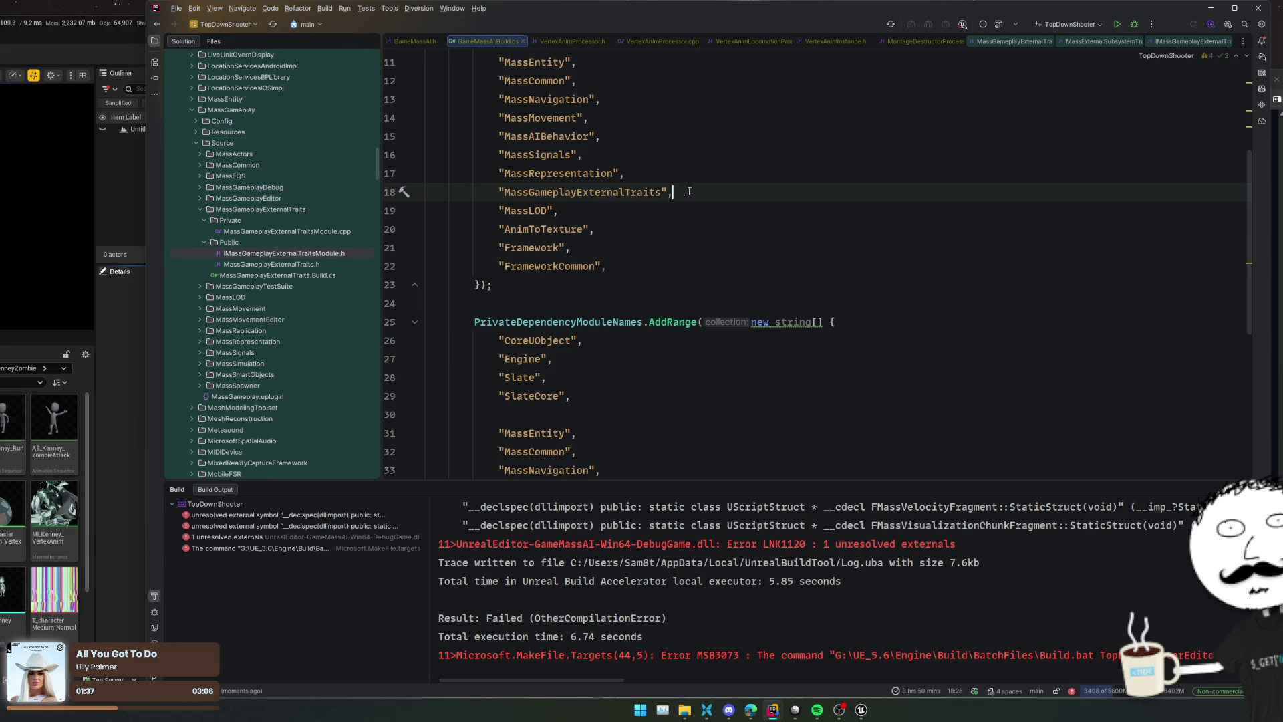
{"action": "key", "text": "Delete"}
{"action": "scroll", "coordinate": [696, 231], "scroll_direction": "down", "scroll_amount": 4}
{"action": "triple_click", "coordinate": [695, 322]}
{"action": "key", "text": "Delete"}
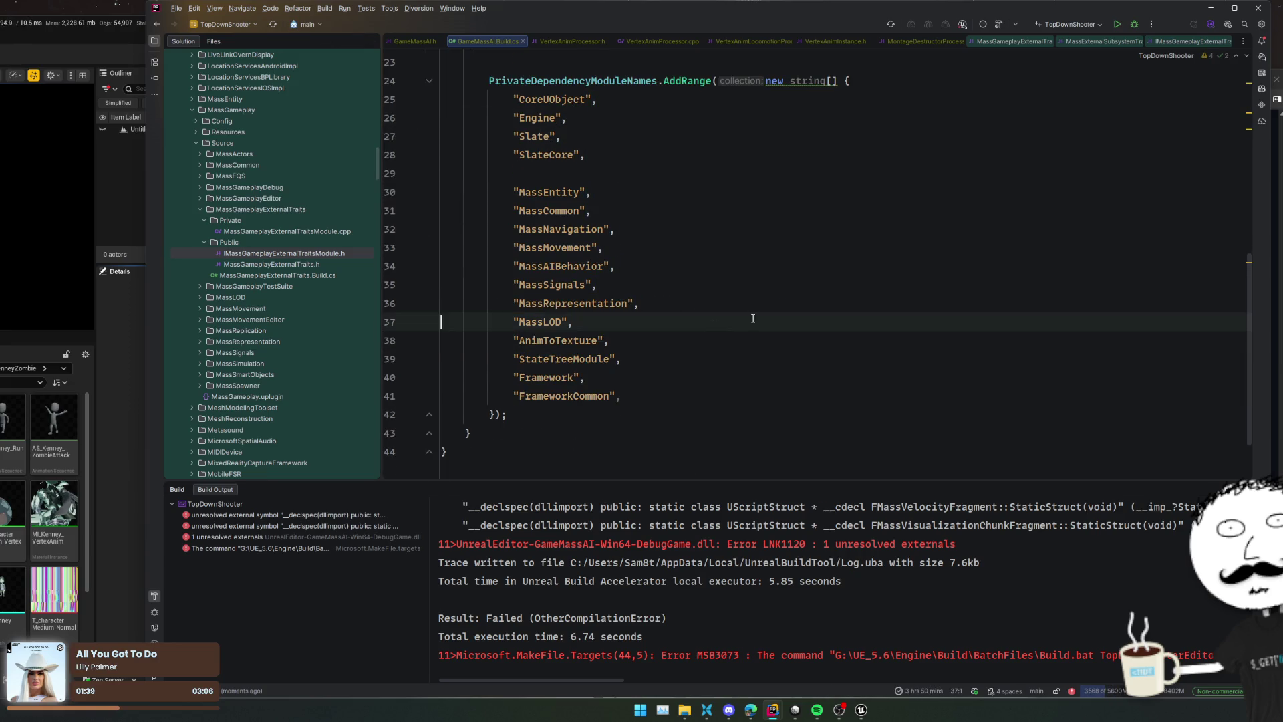
{"action": "scroll", "coordinate": [862, 539], "scroll_direction": "up", "scroll_amount": 5}
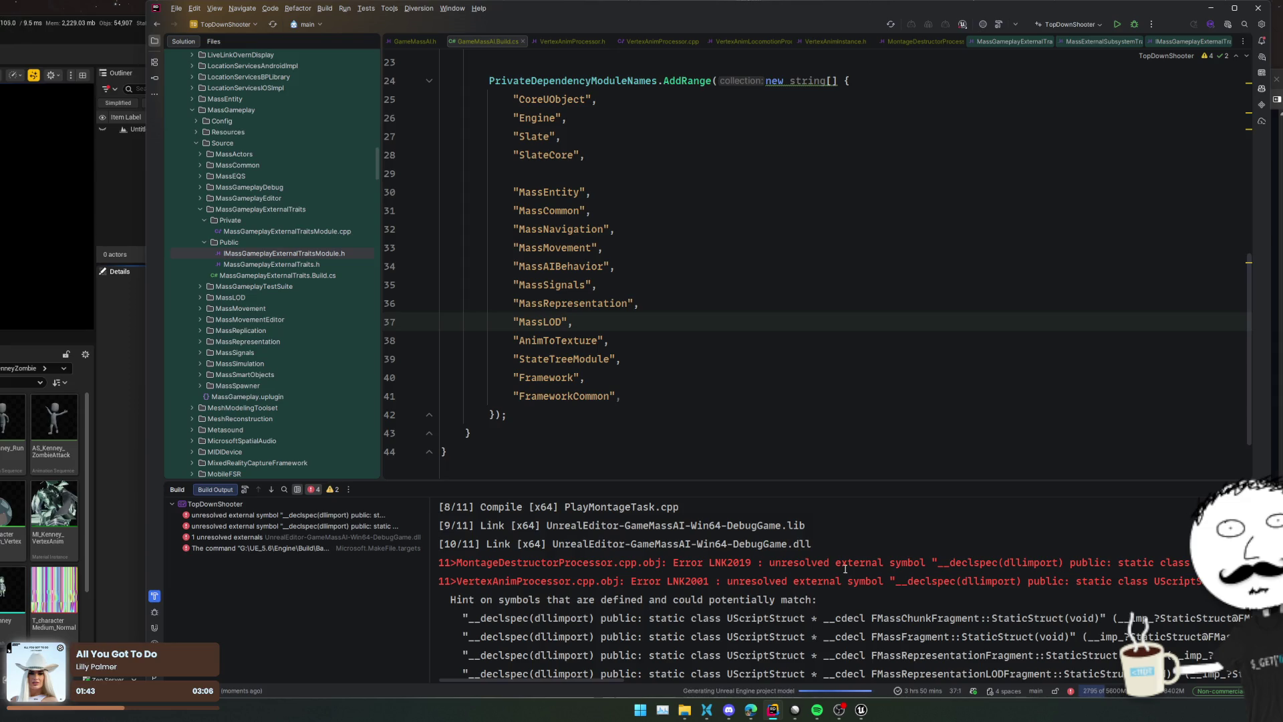
Copy the MontageDestructorProcessor name from the link error in Build Output
{"action": "left_click", "coordinate": [848, 563]}
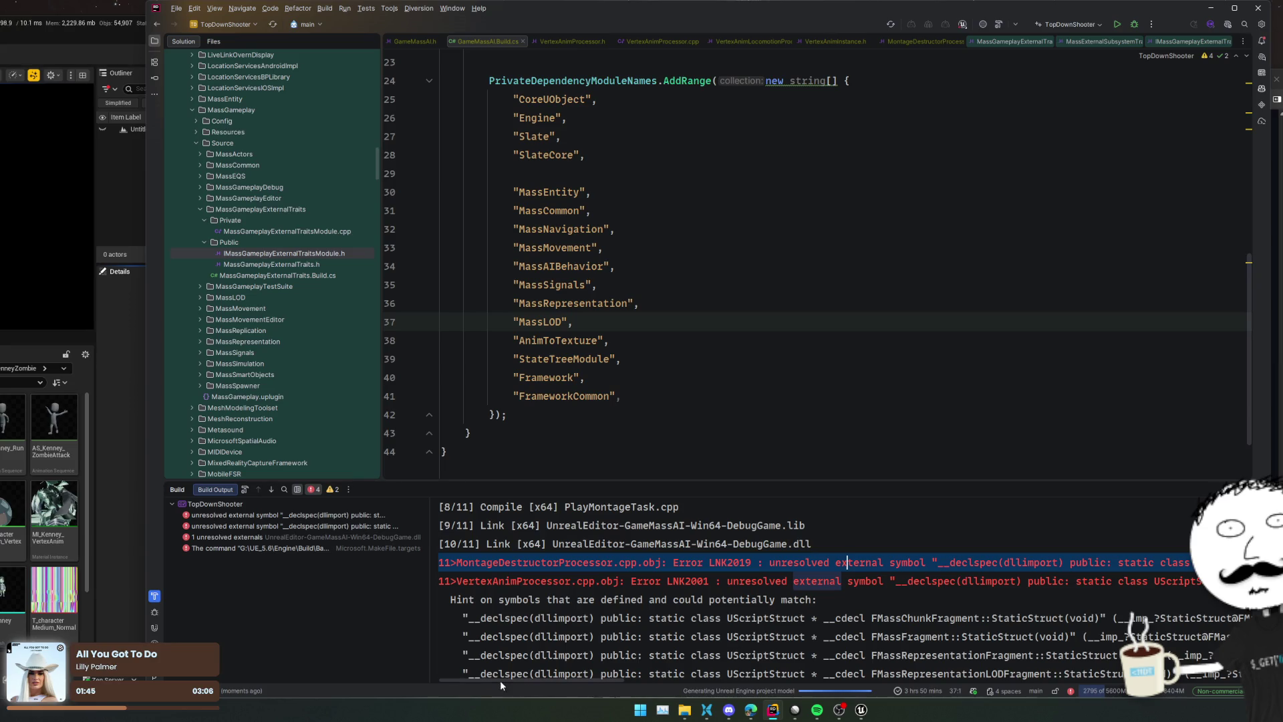
{"action": "mouse_move", "coordinate": [468, 679]}
{"action": "left_mouse_down"}
{"action": "mouse_move", "coordinate": [907, 689]}
{"action": "mouse_move", "coordinate": [534, 668]}
{"action": "mouse_move", "coordinate": [440, 649]}
{"action": "left_mouse_up"}
{"action": "double_click", "coordinate": [528, 562]}
{"action": "key", "text": "ctrl+c"}
{"action": "left_click", "coordinate": [763, 433]}
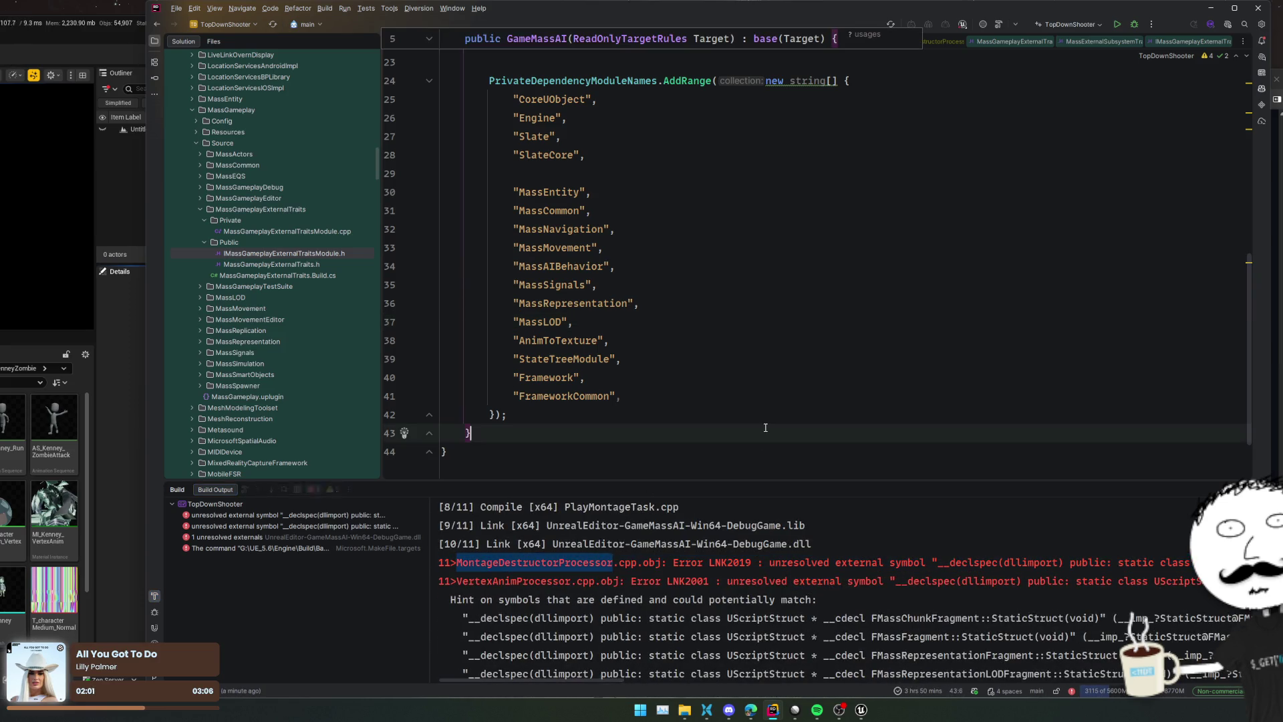
Search for MontageDestructorProcessor, open its .cpp, and go to the FMassActorFragment declaration
{"action": "key", "text": "shift"}
{"action": "key", "text": "shift"}
{"action": "key", "text": "ctrl+v"}
{"action": "key", "text": "Down"}
{"action": "key", "text": "Return"}
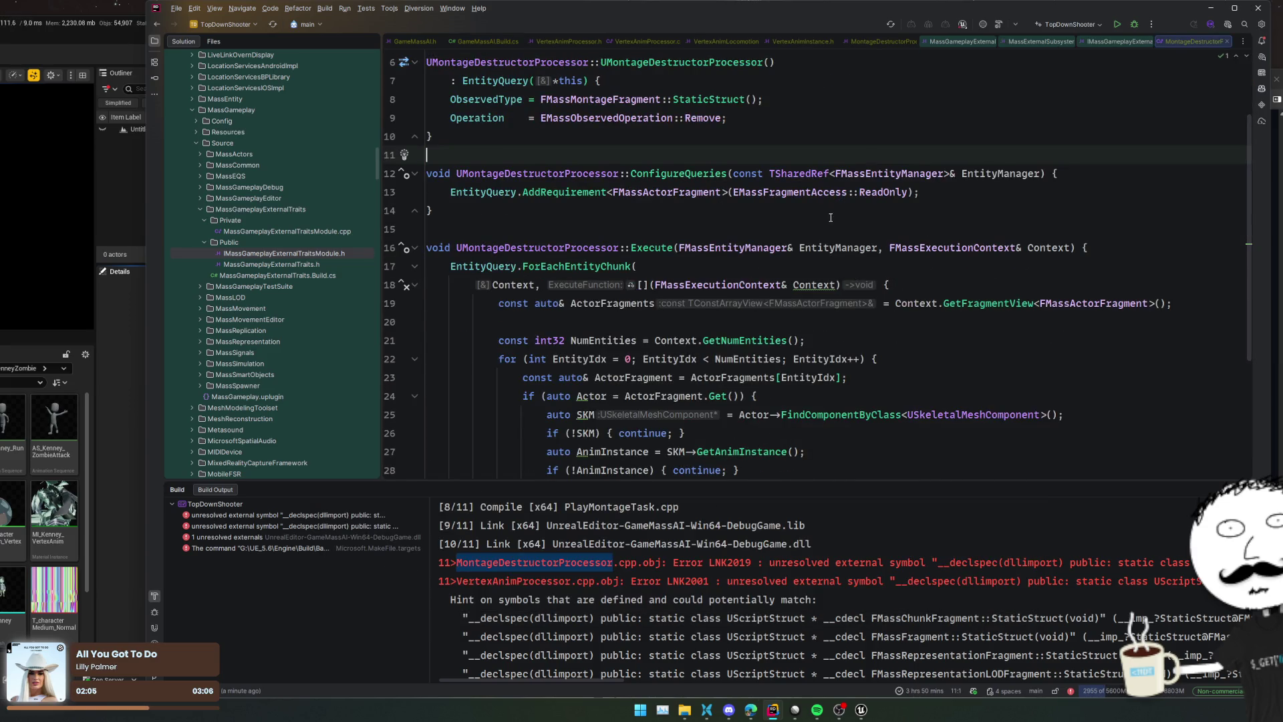
{"action": "scroll", "coordinate": [729, 248], "scroll_direction": "up", "scroll_amount": 2}
{"action": "left_click", "coordinate": [680, 266], "text": "ctrl"}
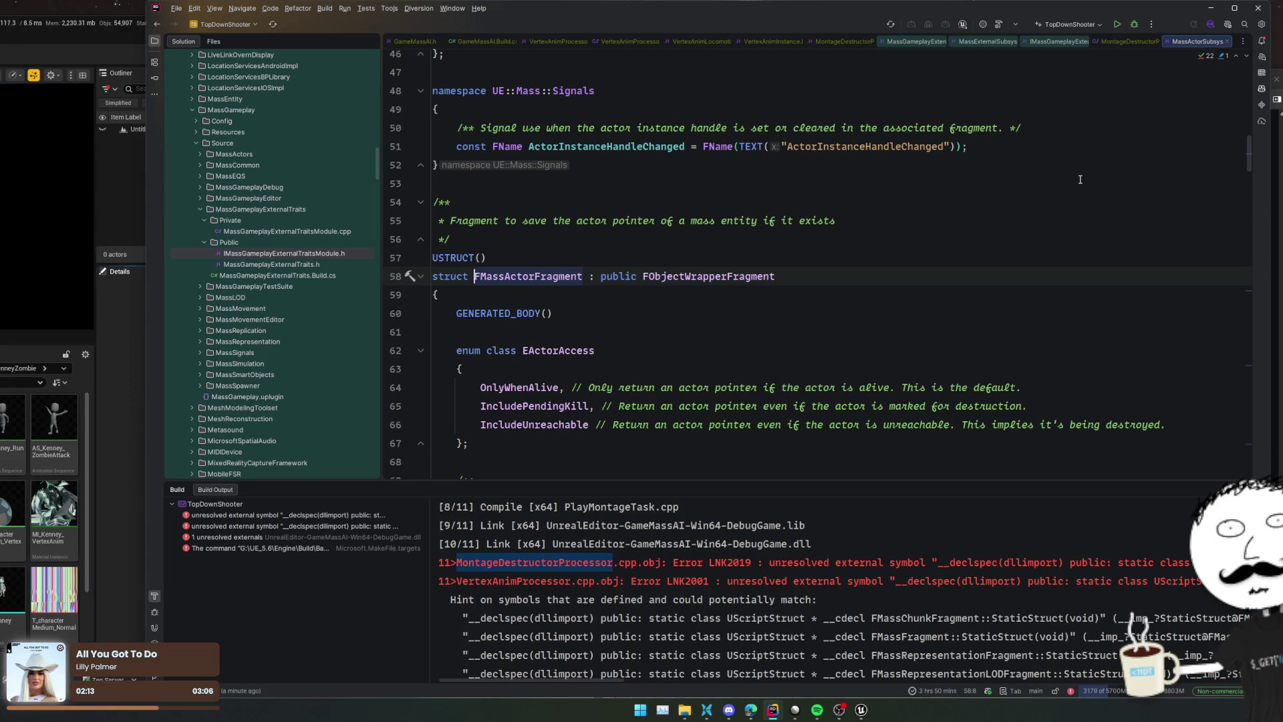
Toggle a breakpoint on line 251, then switch to the MassAITesting reference window
{"action": "scroll", "coordinate": [1079, 179], "scroll_direction": "down", "scroll_amount": 3}
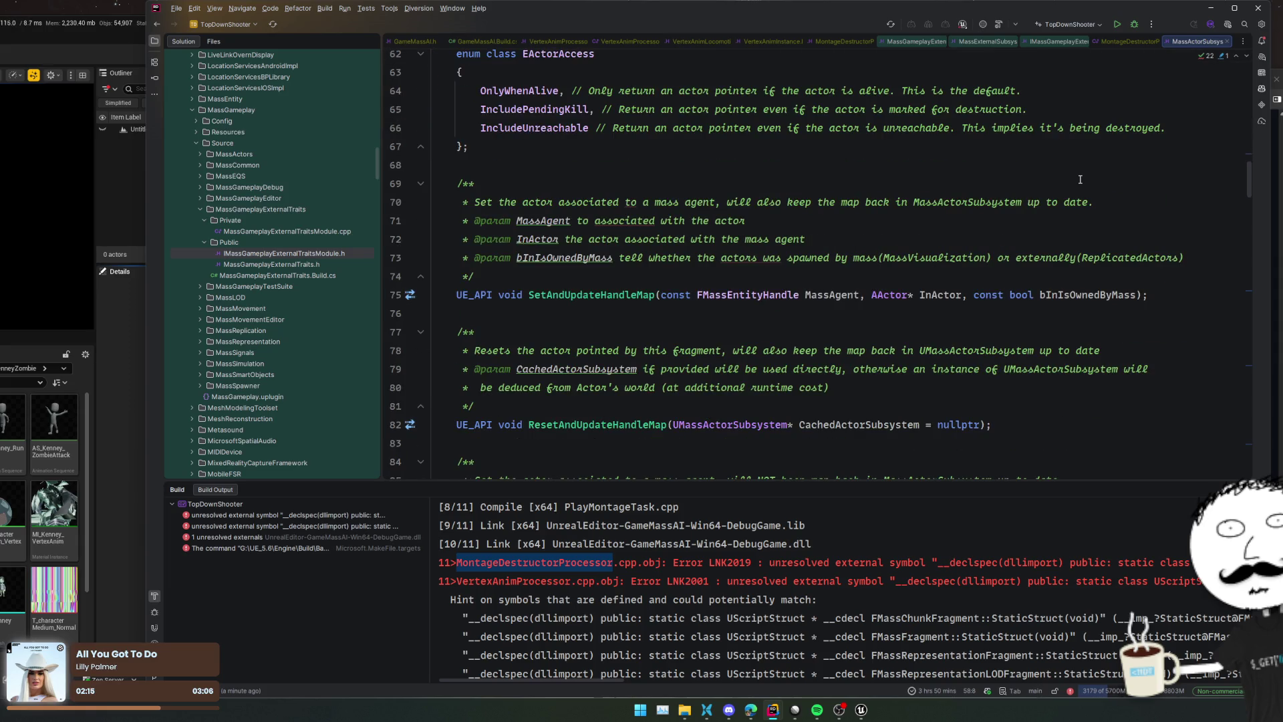
{"action": "scroll", "coordinate": [1079, 179], "scroll_direction": "down", "scroll_amount": 4}
{"action": "scroll", "coordinate": [1080, 179], "scroll_direction": "down", "scroll_amount": 17}
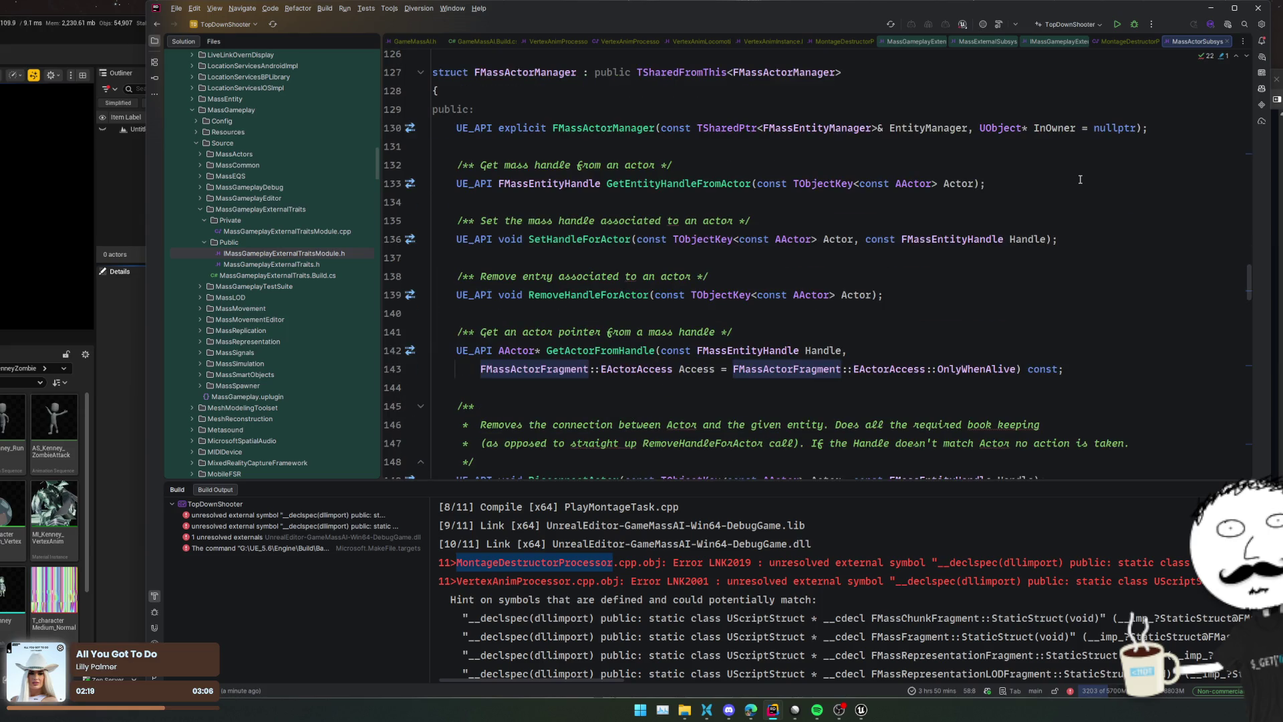
{"action": "scroll", "coordinate": [1080, 179], "scroll_direction": "down", "scroll_amount": 11}
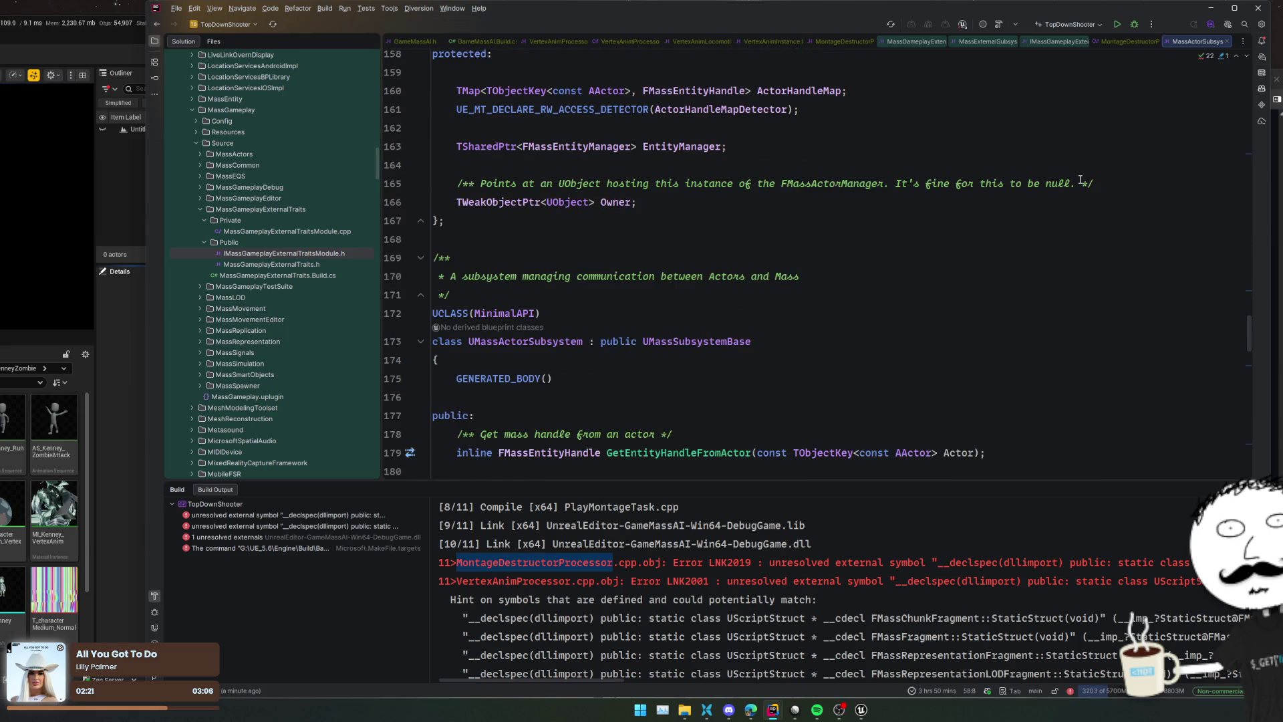
{"action": "scroll", "coordinate": [1079, 179], "scroll_direction": "down", "scroll_amount": 20}
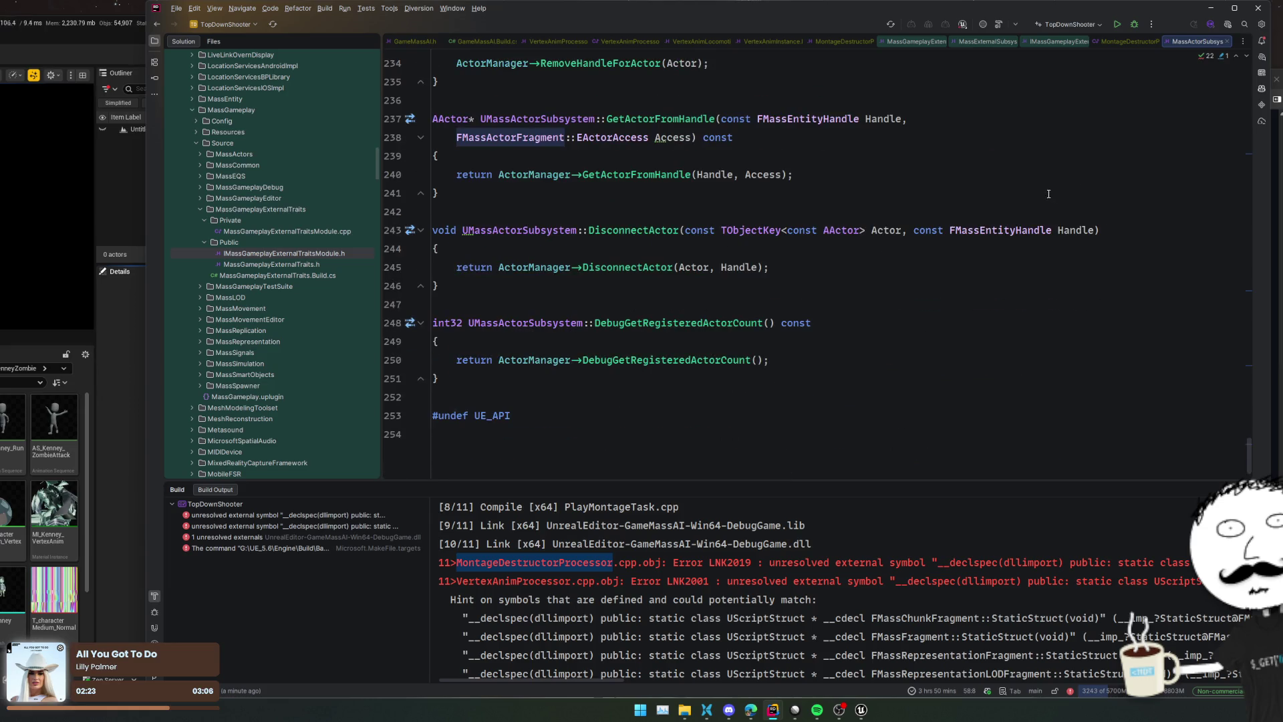
{"action": "left_click", "coordinate": [396, 379]}
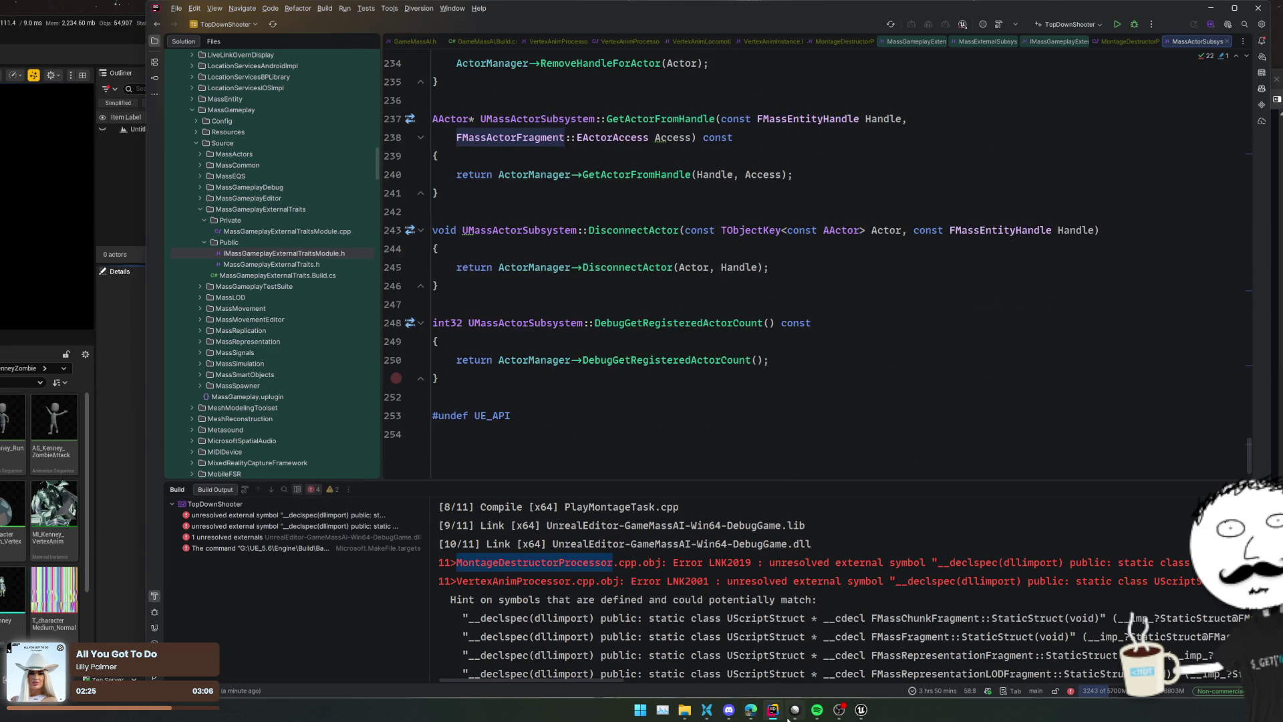
{"action": "mouse_move", "coordinate": [775, 717]}
{"action": "left_click", "coordinate": [809, 656]}
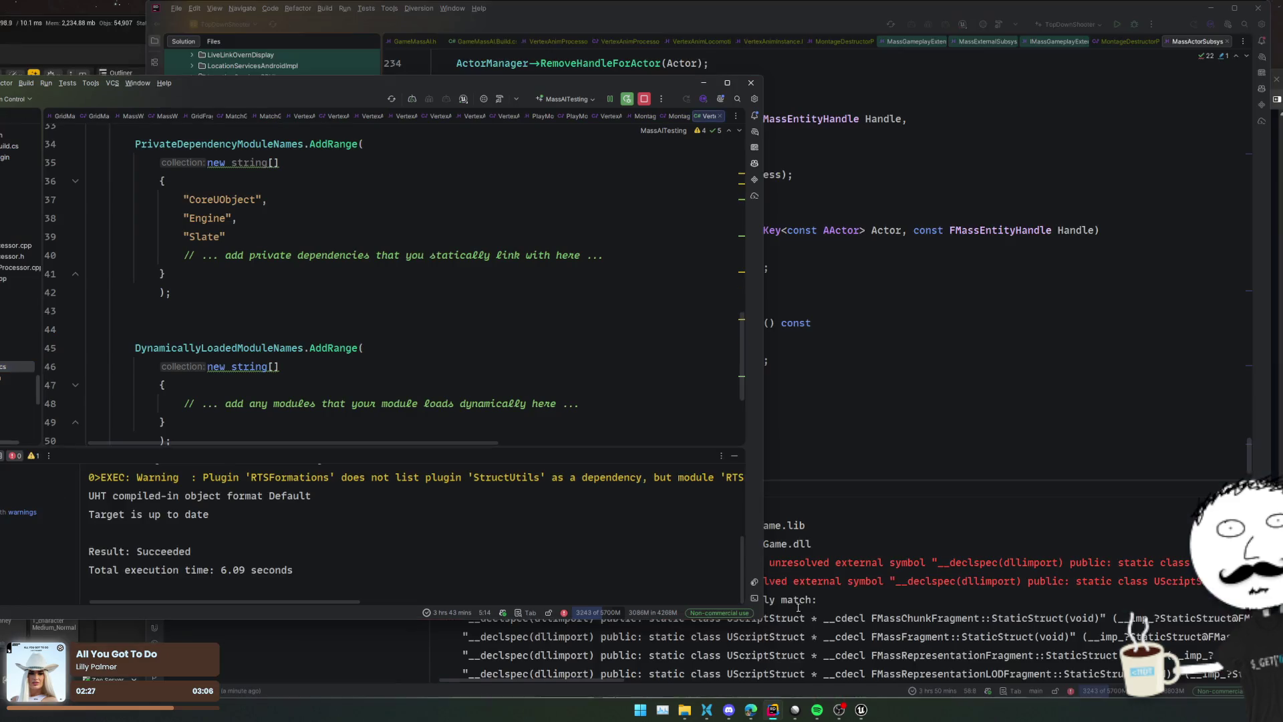
In MassAITesting, open the reference MontageDestructorProcessor files and inspect FMassActorFragment's declaration
{"action": "left_click_drag", "start_coordinate": [413, 83], "coordinate": [612, 98]}
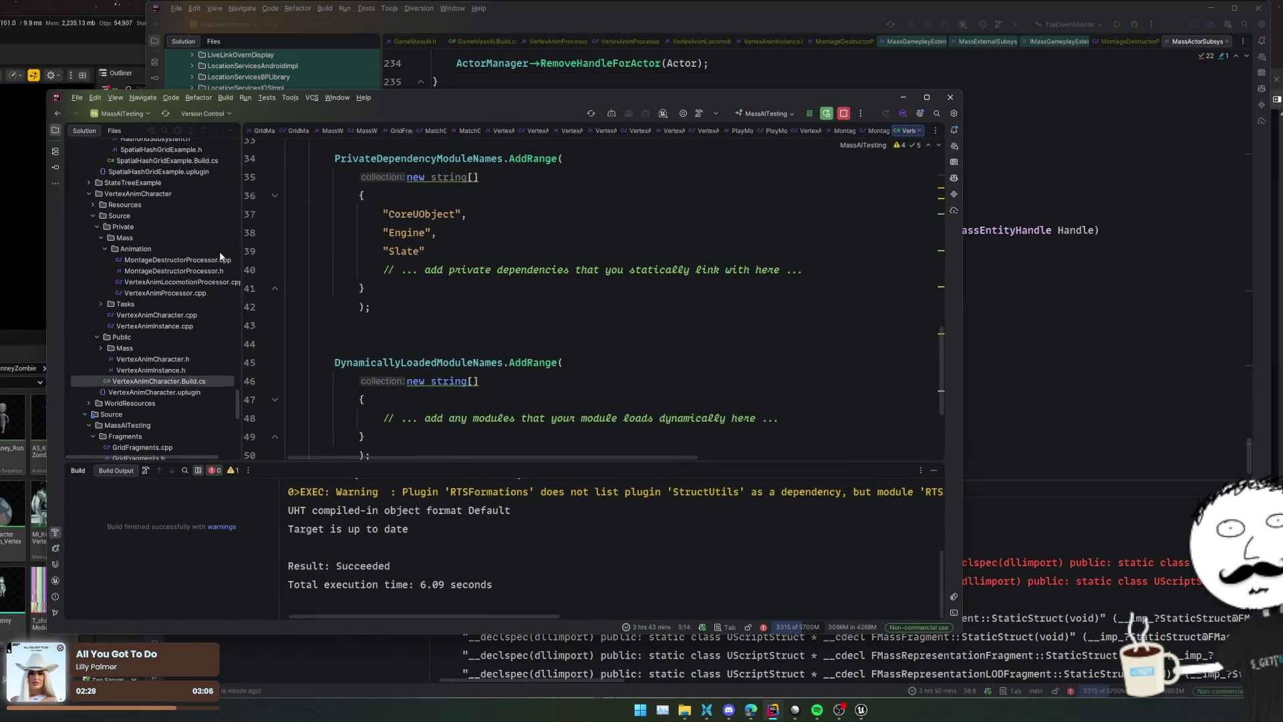
{"action": "left_click", "coordinate": [175, 271]}
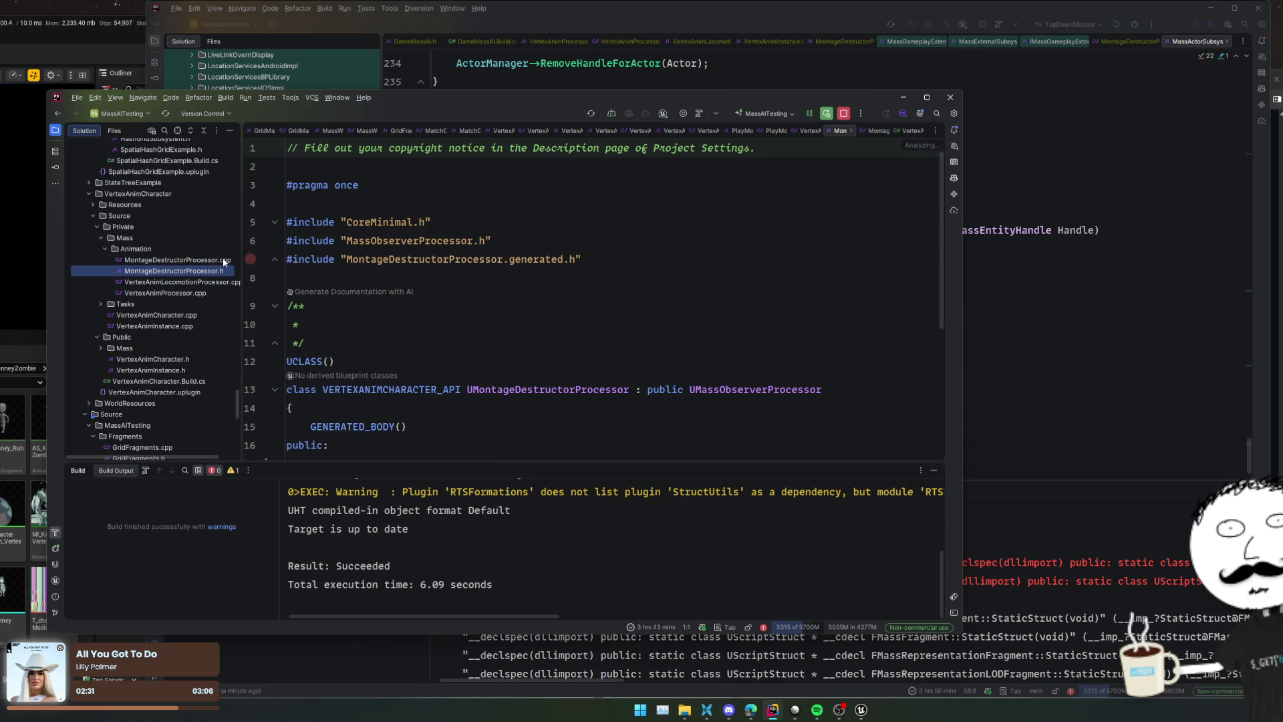
{"action": "key", "text": "Up"}
{"action": "scroll", "coordinate": [615, 391], "scroll_direction": "down", "scroll_amount": 3}
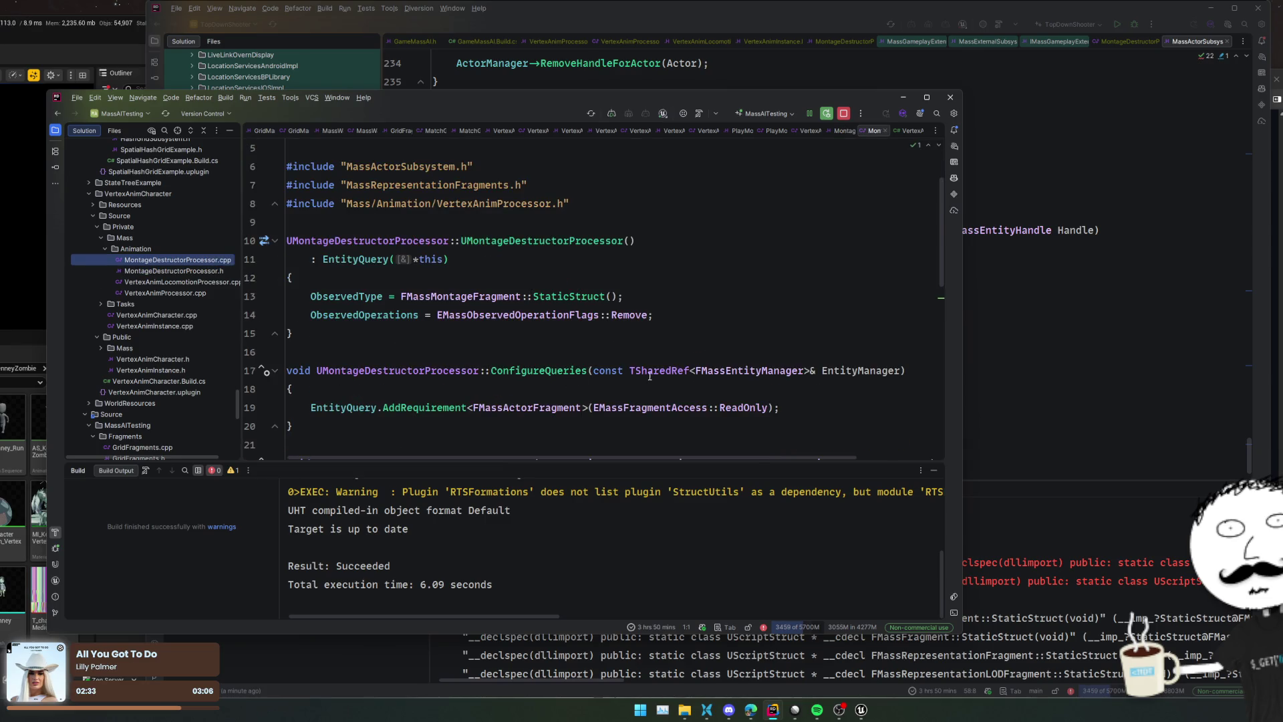
{"action": "left_click", "coordinate": [545, 336], "text": "ctrl"}
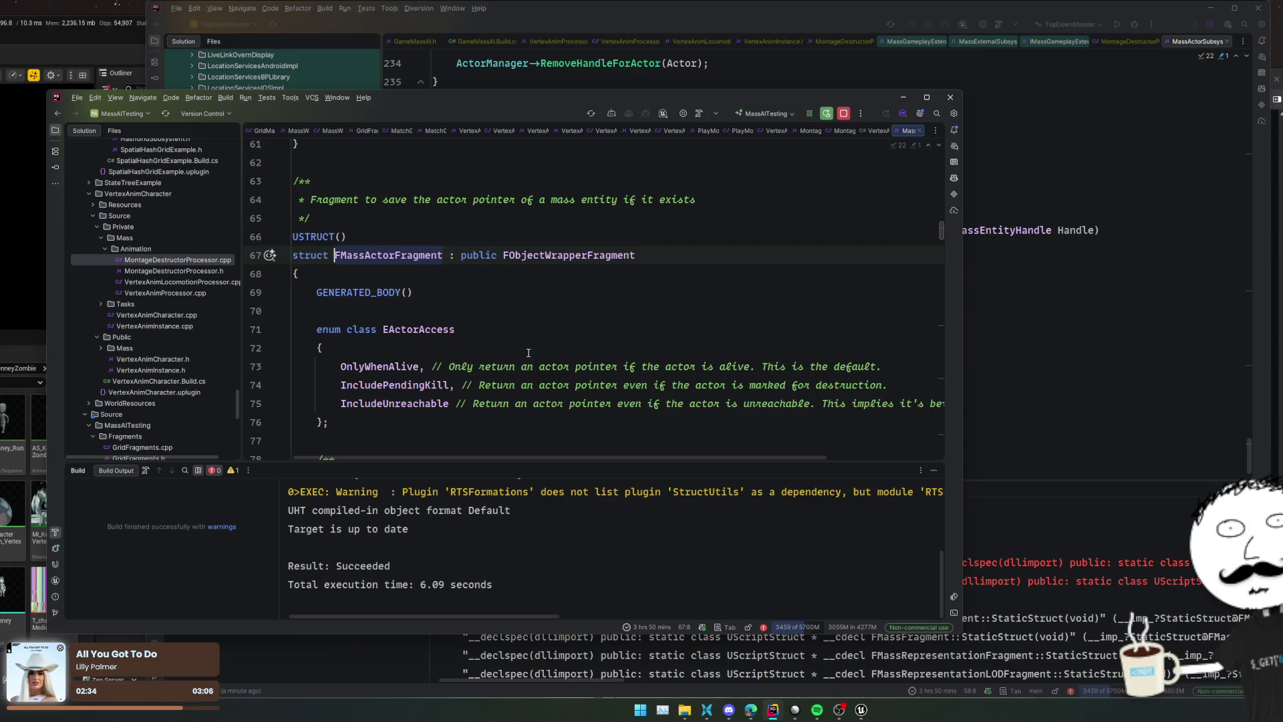
{"action": "scroll", "coordinate": [644, 298], "scroll_direction": "down", "scroll_amount": 2}
{"action": "scroll", "coordinate": [643, 299], "scroll_direction": "down", "scroll_amount": 2}
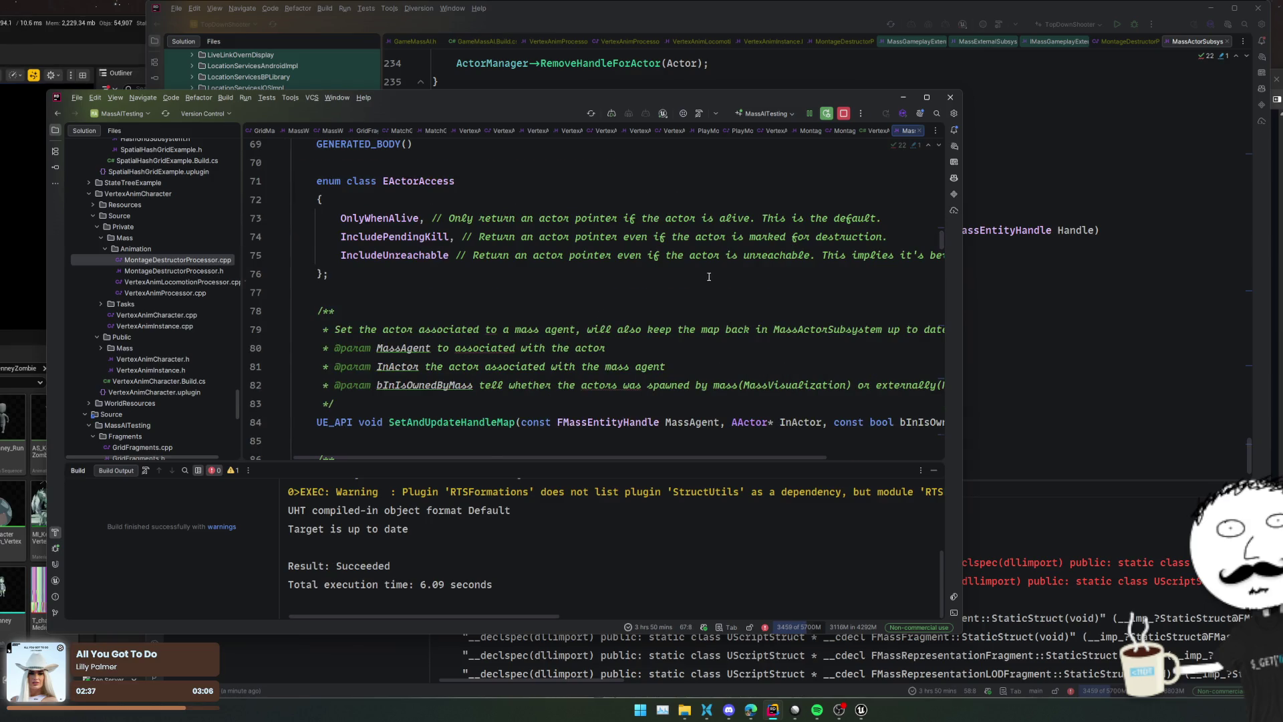
{"action": "key", "text": "ctrl+alt+Left"}
Check the include lines, including MassRepresentationFragments, in TopDownShooter's own MontageDestructorProcessor.cpp
{"action": "scroll", "coordinate": [735, 268], "scroll_direction": "up", "scroll_amount": 5}
{"action": "left_click_drag", "start_coordinate": [688, 95], "coordinate": [500, 99]}
{"action": "scroll", "coordinate": [785, 326], "scroll_direction": "up", "scroll_amount": 15}
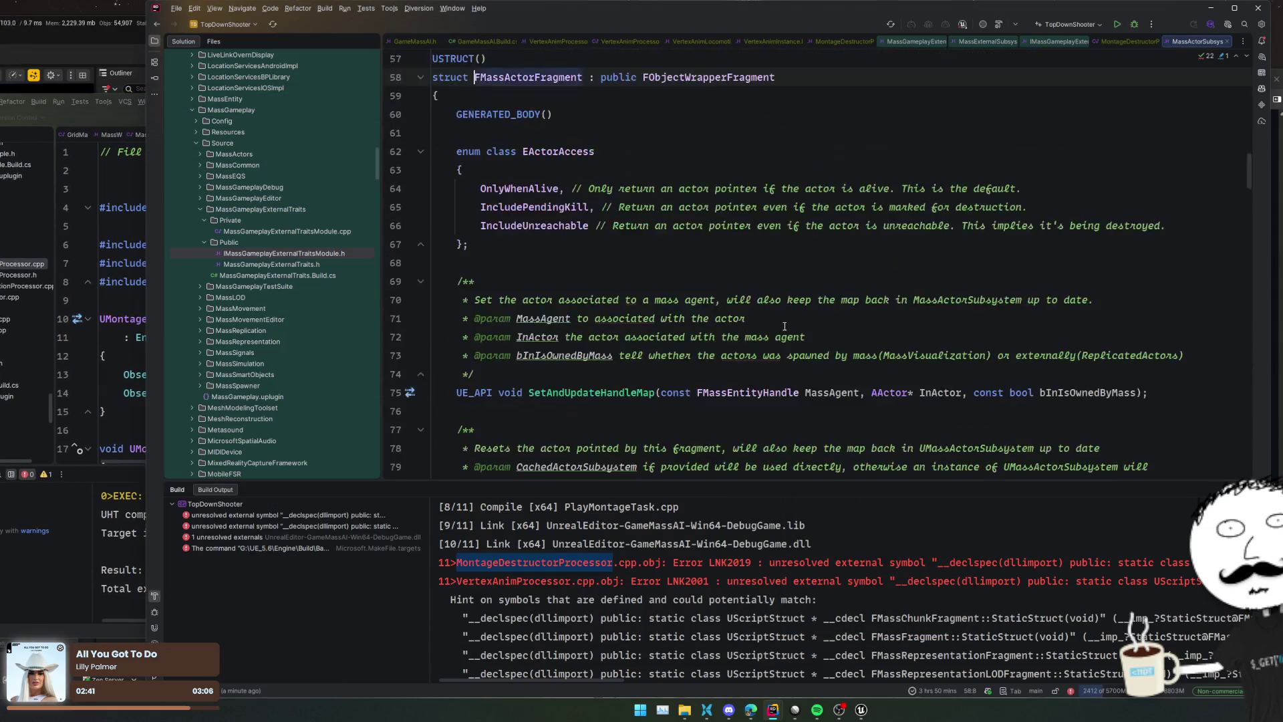
{"action": "key", "text": "ctrl+alt+Left"}
{"action": "left_click", "coordinate": [628, 77]}
{"action": "left_click", "coordinate": [628, 96]}
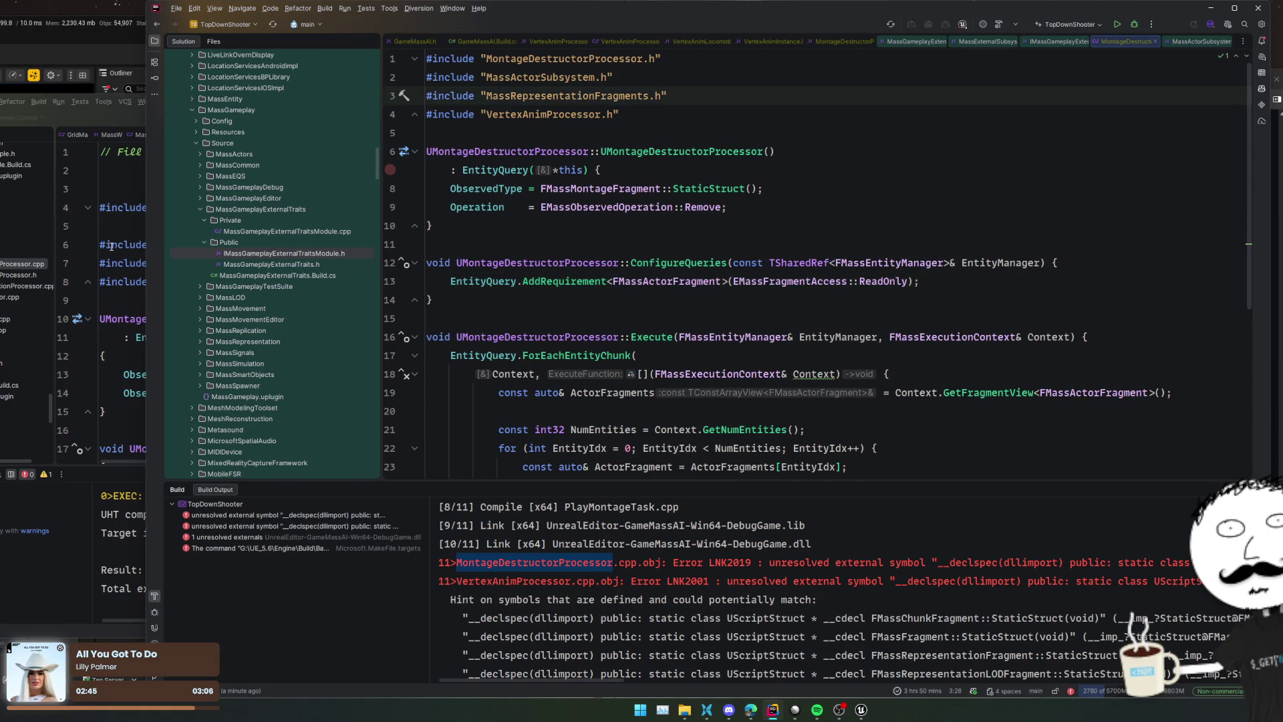
Open the reference project's MassRepresentationFragments header from its include and read through it
{"action": "left_click", "coordinate": [112, 246]}
{"action": "left_click", "coordinate": [280, 281]}
{"action": "double_click", "coordinate": [254, 262]}
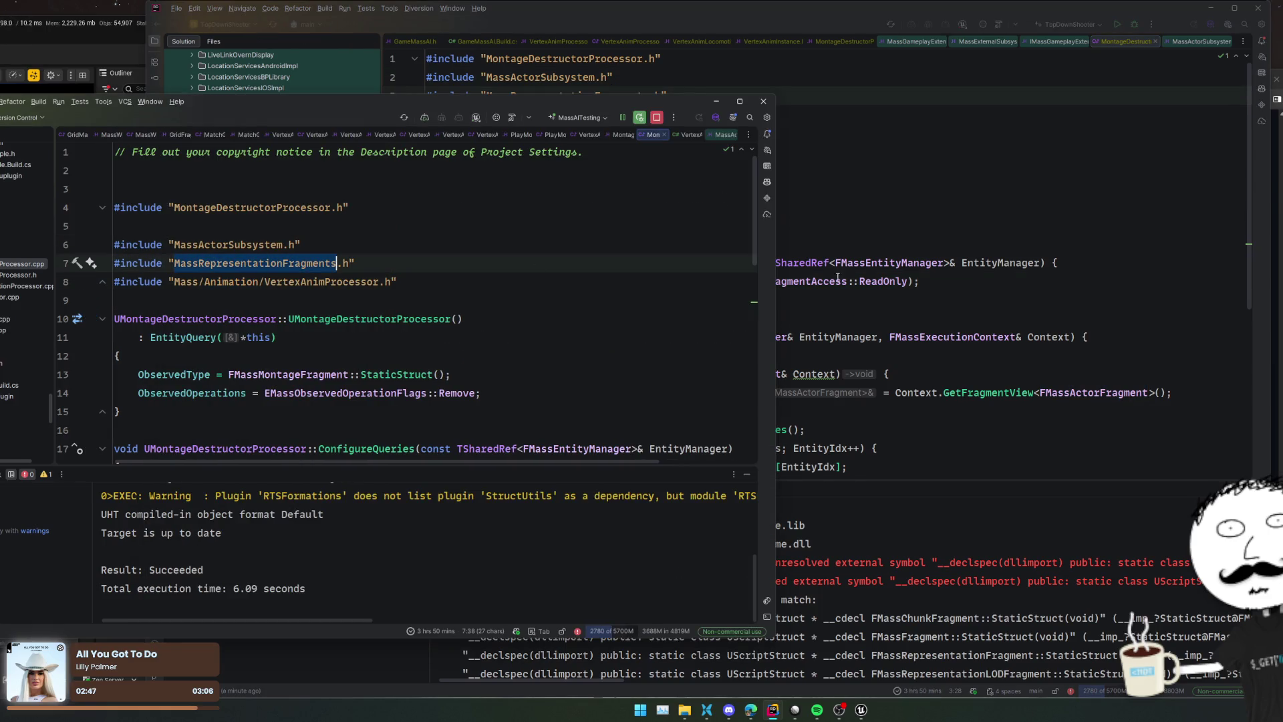
{"action": "key", "text": "ctrl+b"}
{"action": "scroll", "coordinate": [482, 285], "scroll_direction": "down", "scroll_amount": 8}
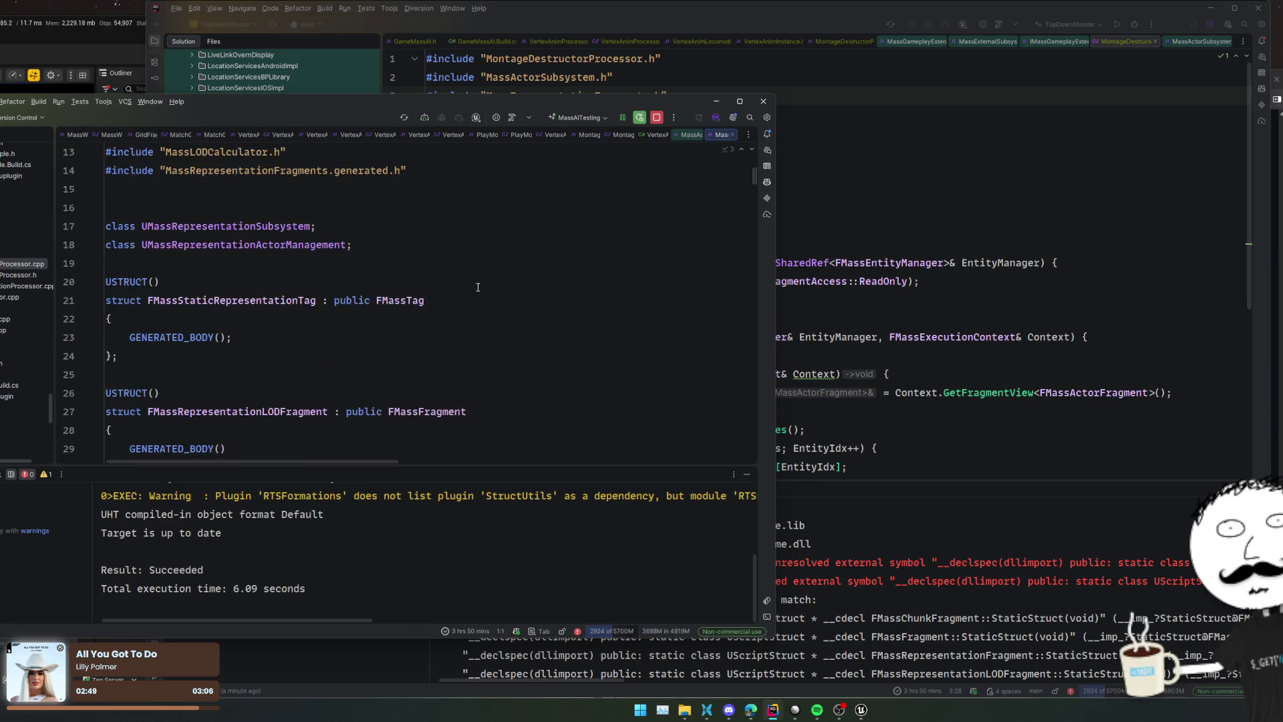
{"action": "scroll", "coordinate": [482, 285], "scroll_direction": "down", "scroll_amount": 20}
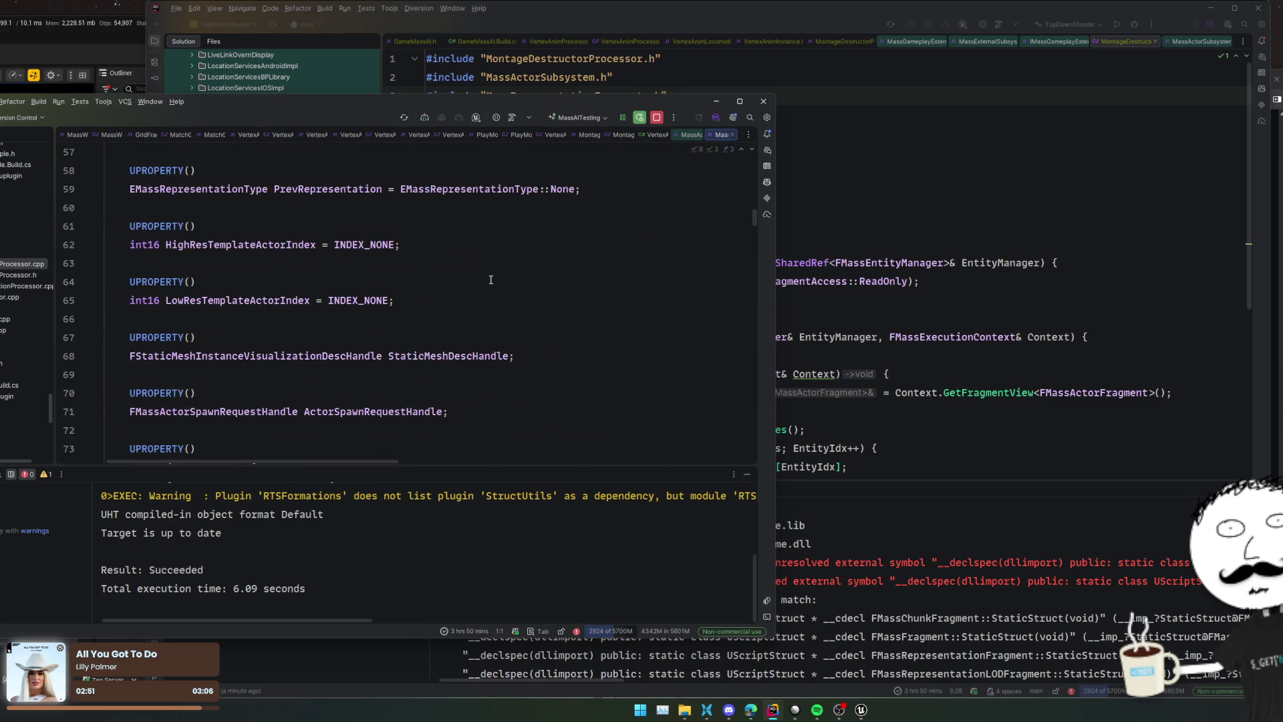
{"action": "scroll", "coordinate": [491, 279], "scroll_direction": "down", "scroll_amount": 2}
{"action": "scroll", "coordinate": [491, 279], "scroll_direction": "up", "scroll_amount": 10}
{"action": "scroll", "coordinate": [493, 279], "scroll_direction": "down", "scroll_amount": 4}
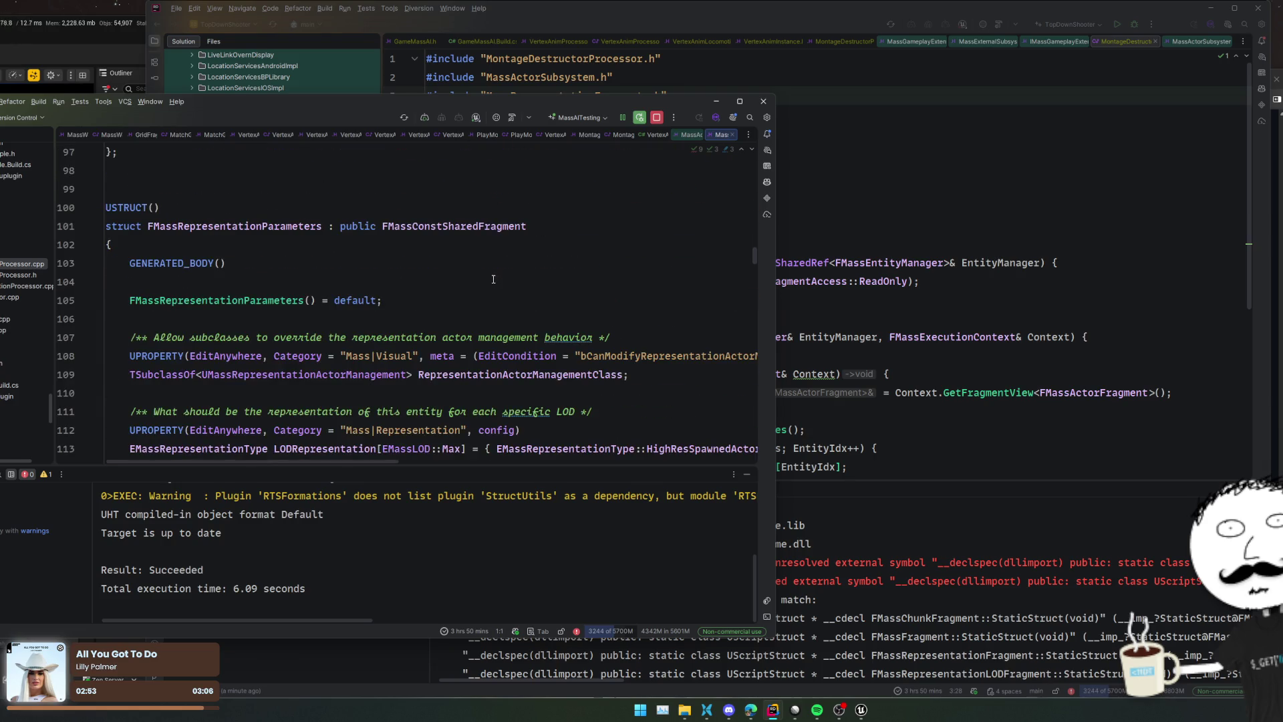
{"action": "scroll", "coordinate": [493, 279], "scroll_direction": "down", "scroll_amount": 15}
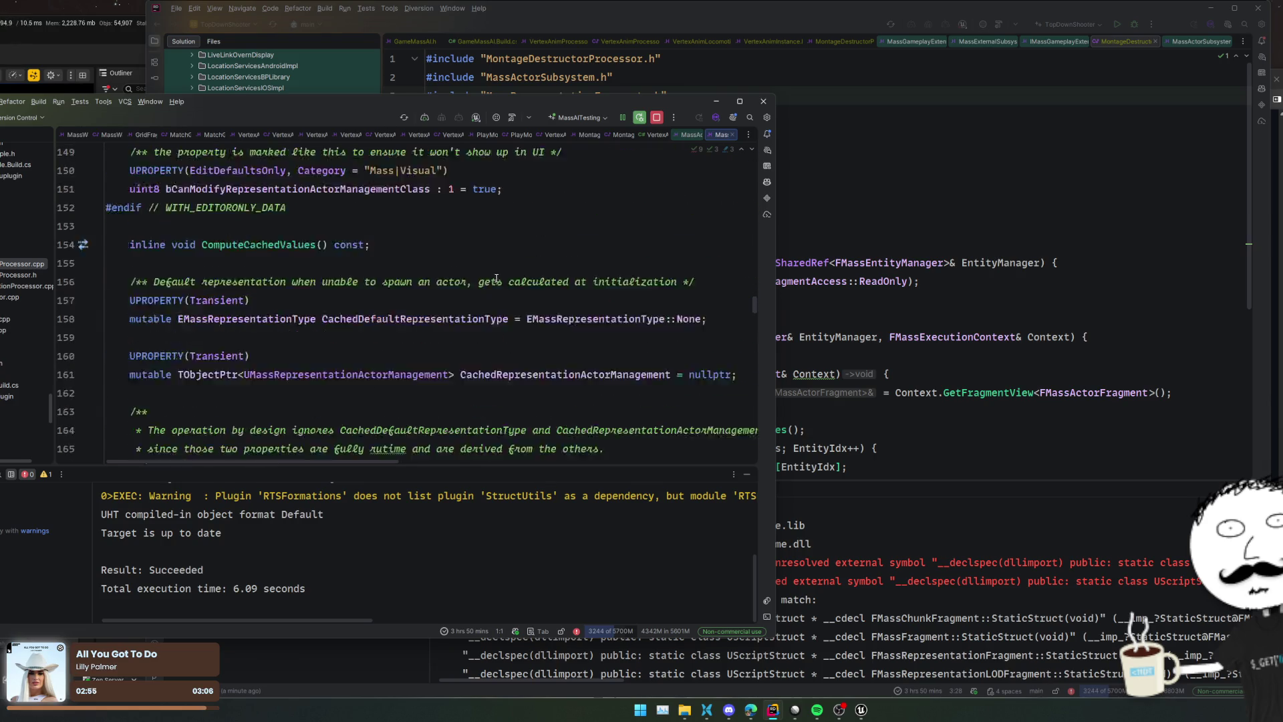
{"action": "key", "text": "ctrl+Home"}
{"action": "key", "text": "ctrl+alt+Left"}
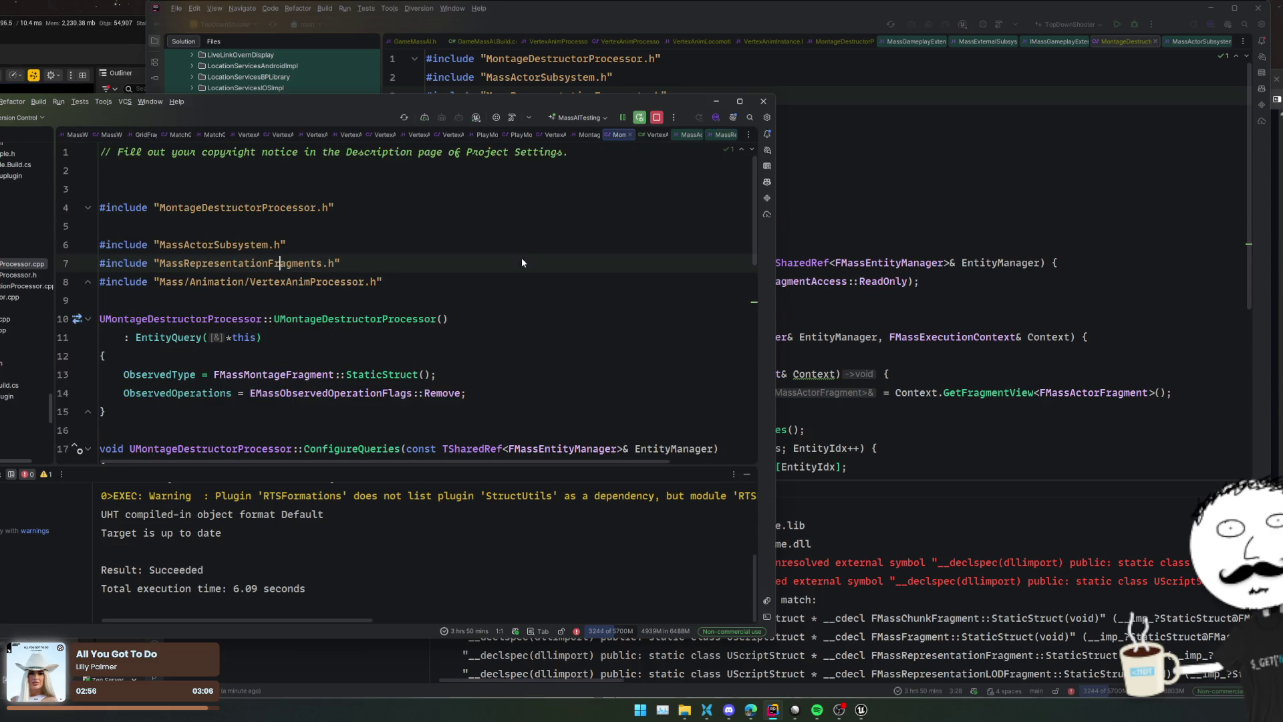
Review the reference Build.cs public dependency modules, then return to the TopDownShooter window
{"action": "key", "text": "ctrl+alt+Left"}
{"action": "scroll", "coordinate": [198, 370], "scroll_direction": "up", "scroll_amount": 5}
{"action": "scroll", "coordinate": [199, 370], "scroll_direction": "up", "scroll_amount": 2}
{"action": "left_click", "coordinate": [445, 351]}
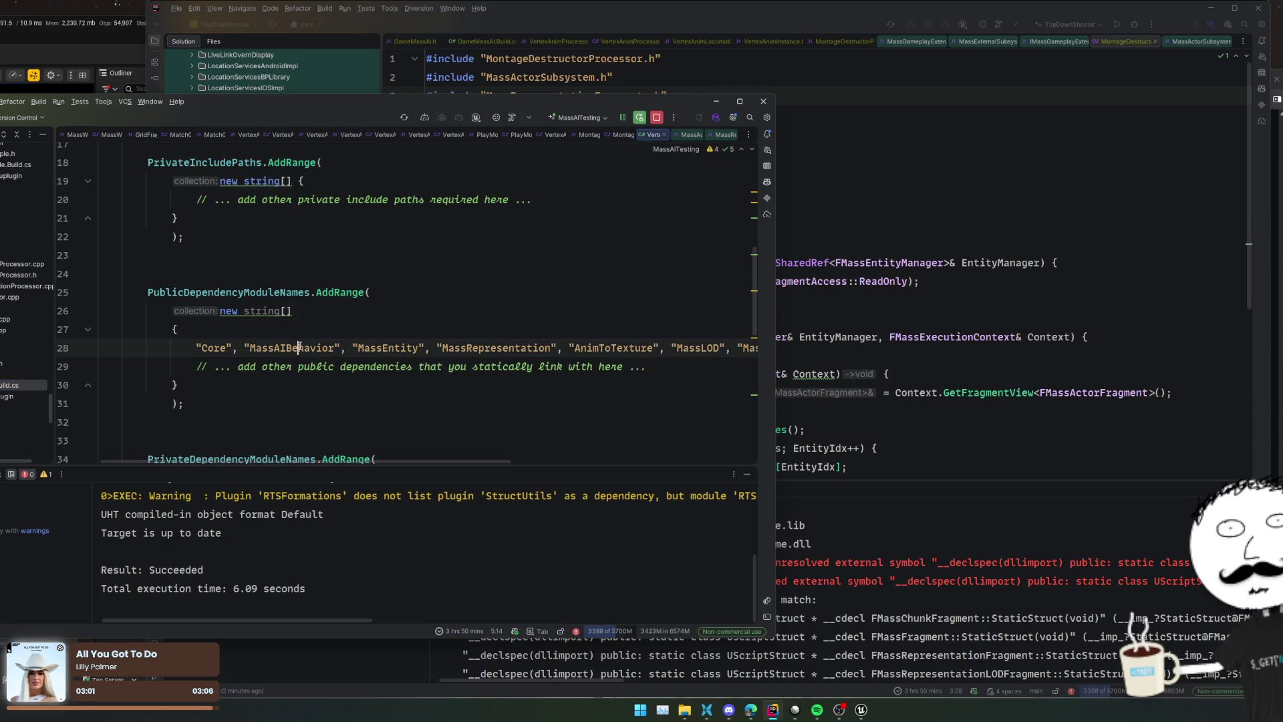
{"action": "left_click", "coordinate": [444, 361]}
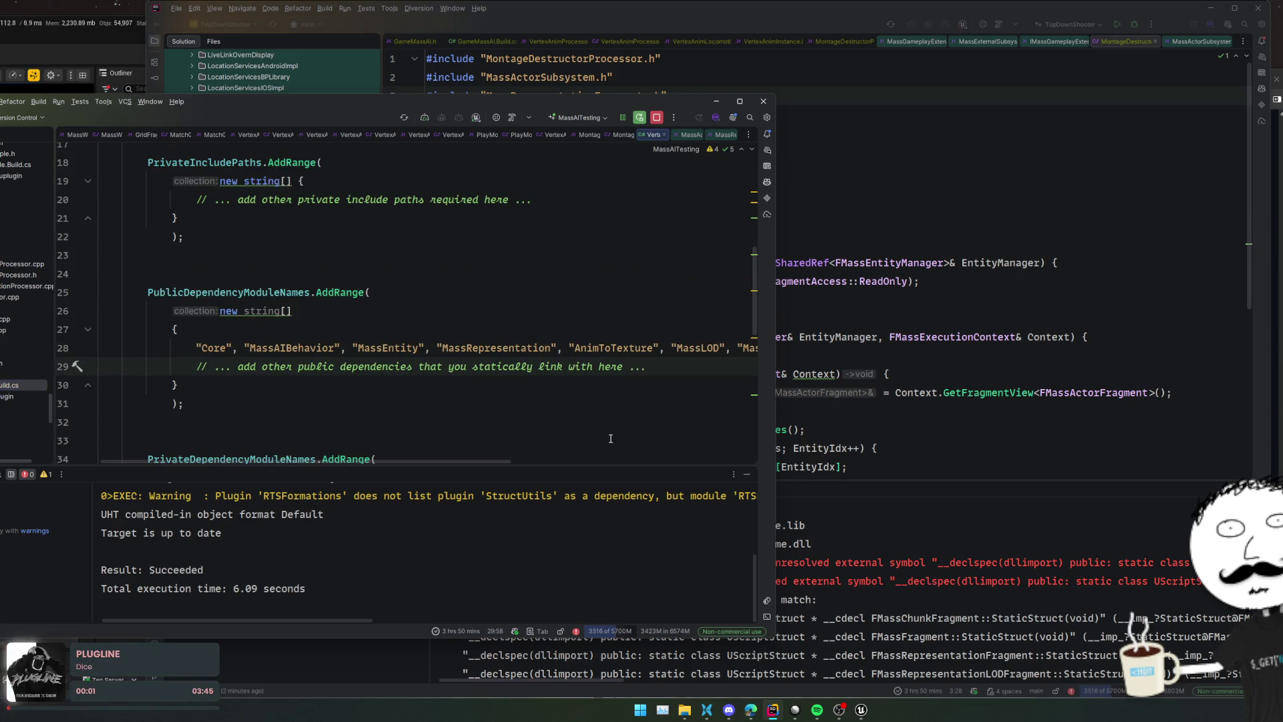
{"action": "scroll", "coordinate": [617, 455], "scroll_direction": "right", "scroll_amount": 4}
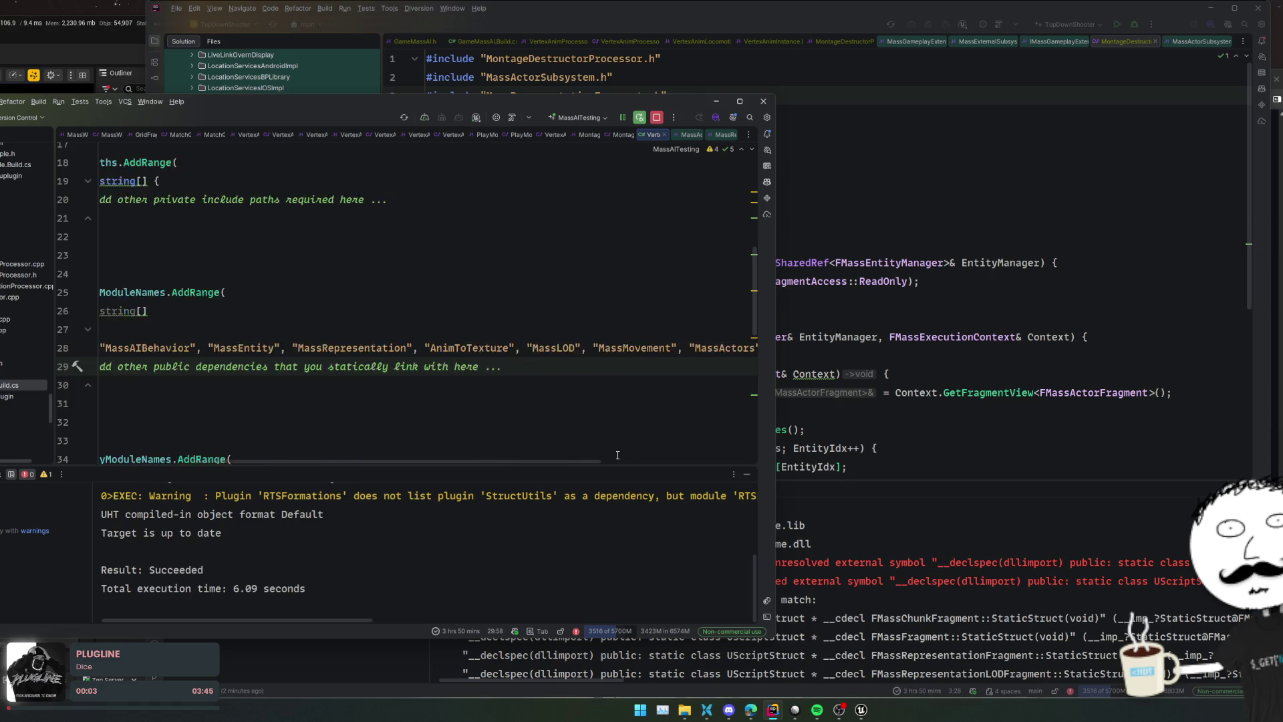
{"action": "scroll", "coordinate": [621, 453], "scroll_direction": "right", "scroll_amount": 2}
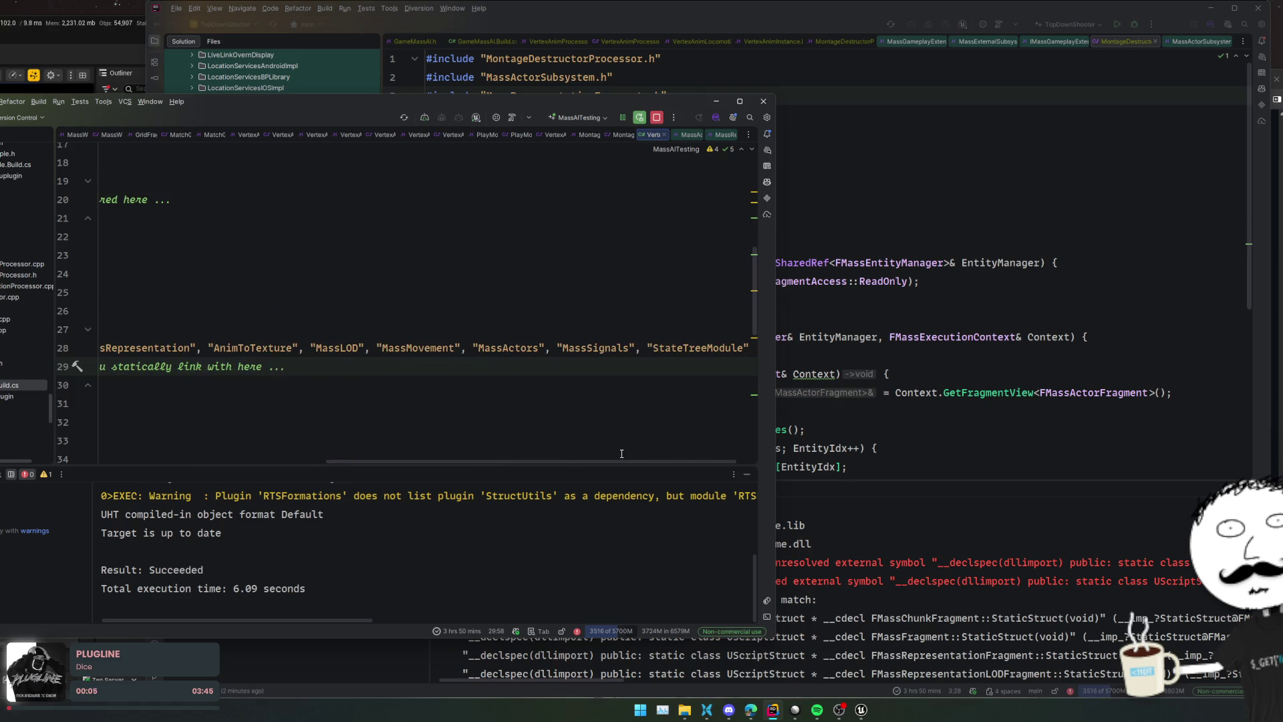
{"action": "scroll", "coordinate": [622, 453], "scroll_direction": "right", "scroll_amount": 1}
{"action": "left_click", "coordinate": [967, 392]}
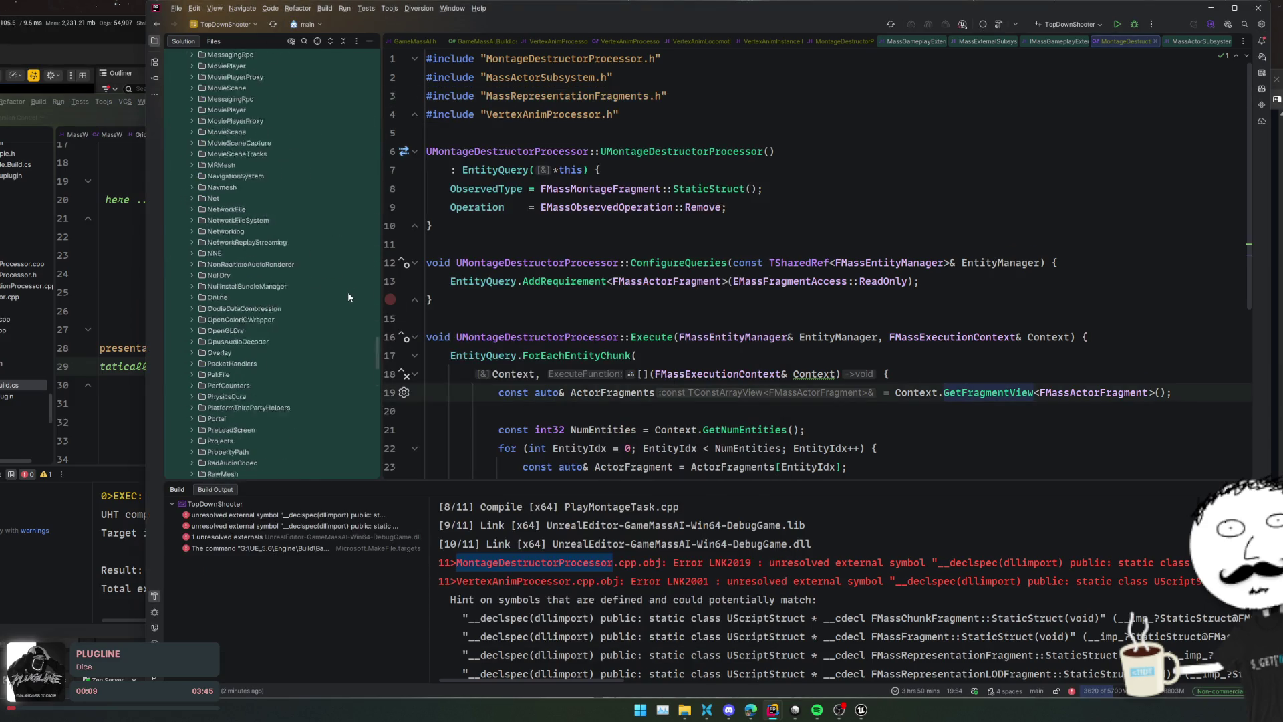
Open GameMassAI.Build.cs and review its private dependency modules, including MassRepresentation
{"action": "scroll", "coordinate": [348, 300], "scroll_direction": "down", "scroll_amount": 15}
{"action": "scroll", "coordinate": [271, 344], "scroll_direction": "up", "scroll_amount": 10}
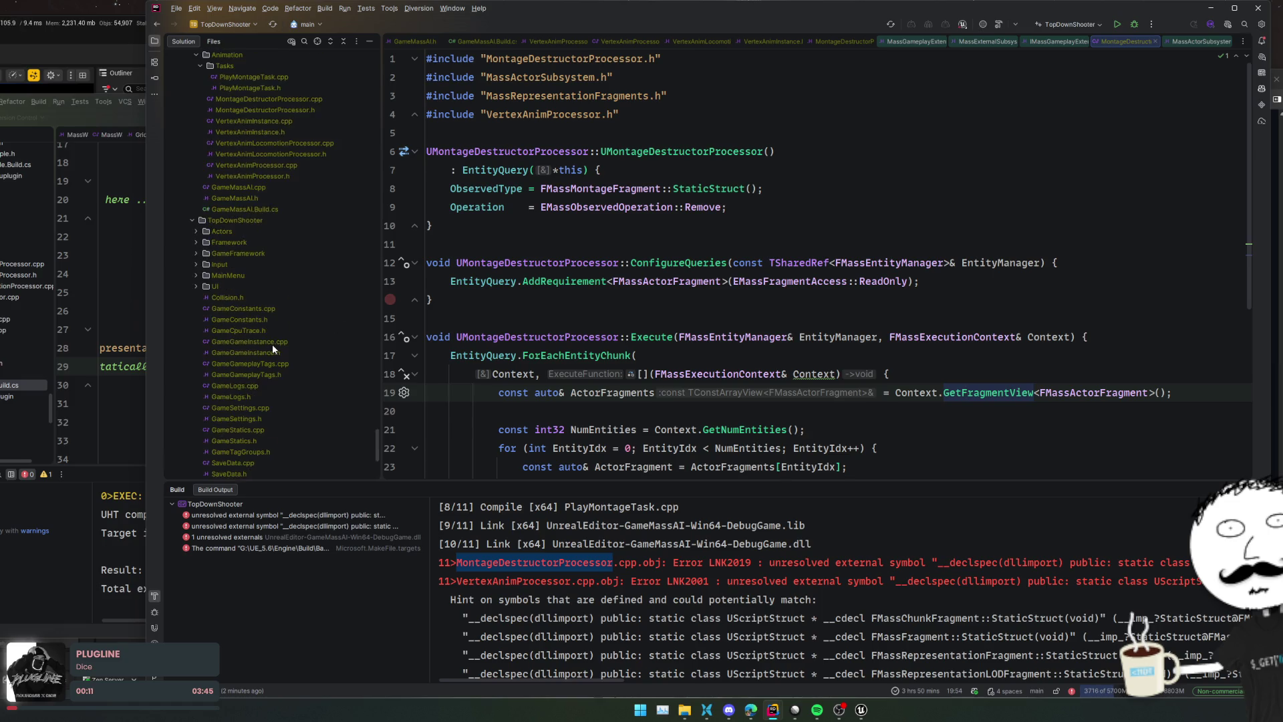
{"action": "double_click", "coordinate": [290, 386]}
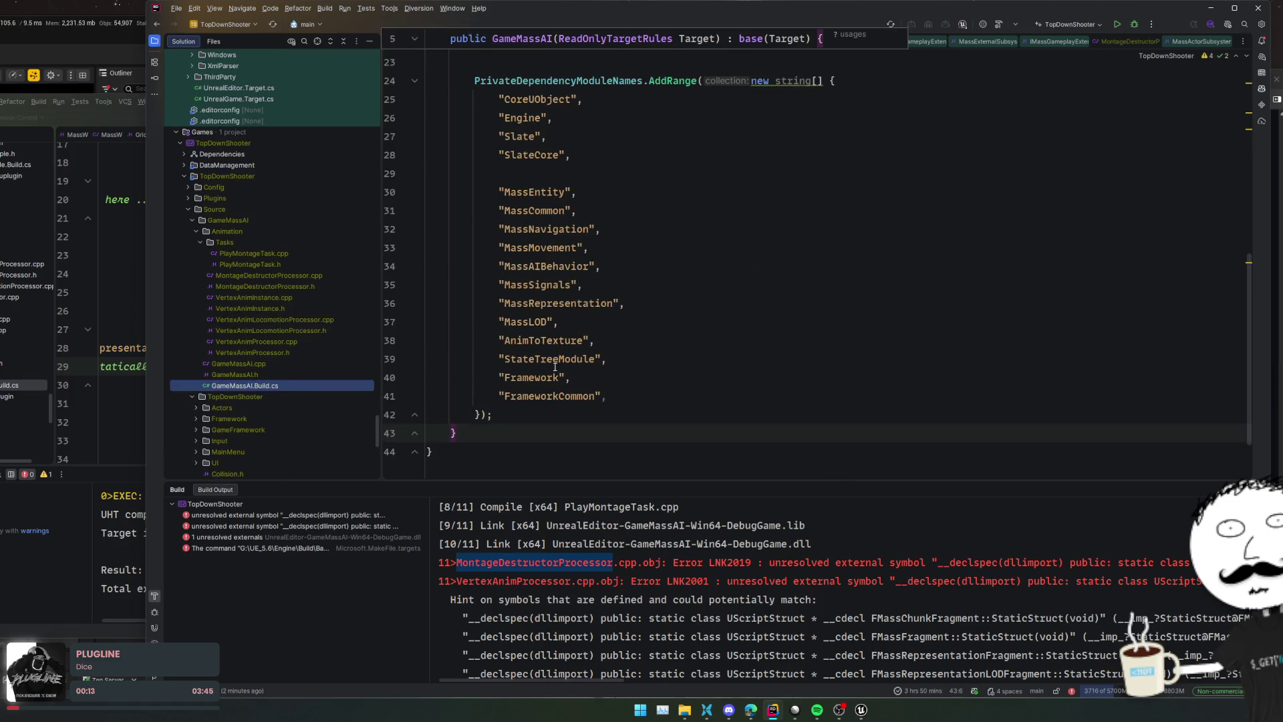
{"action": "left_click", "coordinate": [544, 191]}
{"action": "left_click", "coordinate": [545, 210]}
{"action": "left_click", "coordinate": [548, 229]}
{"action": "left_click", "coordinate": [549, 248]}
{"action": "left_click", "coordinate": [554, 267]}
{"action": "left_click", "coordinate": [554, 284]}
{"action": "left_click", "coordinate": [553, 303]}
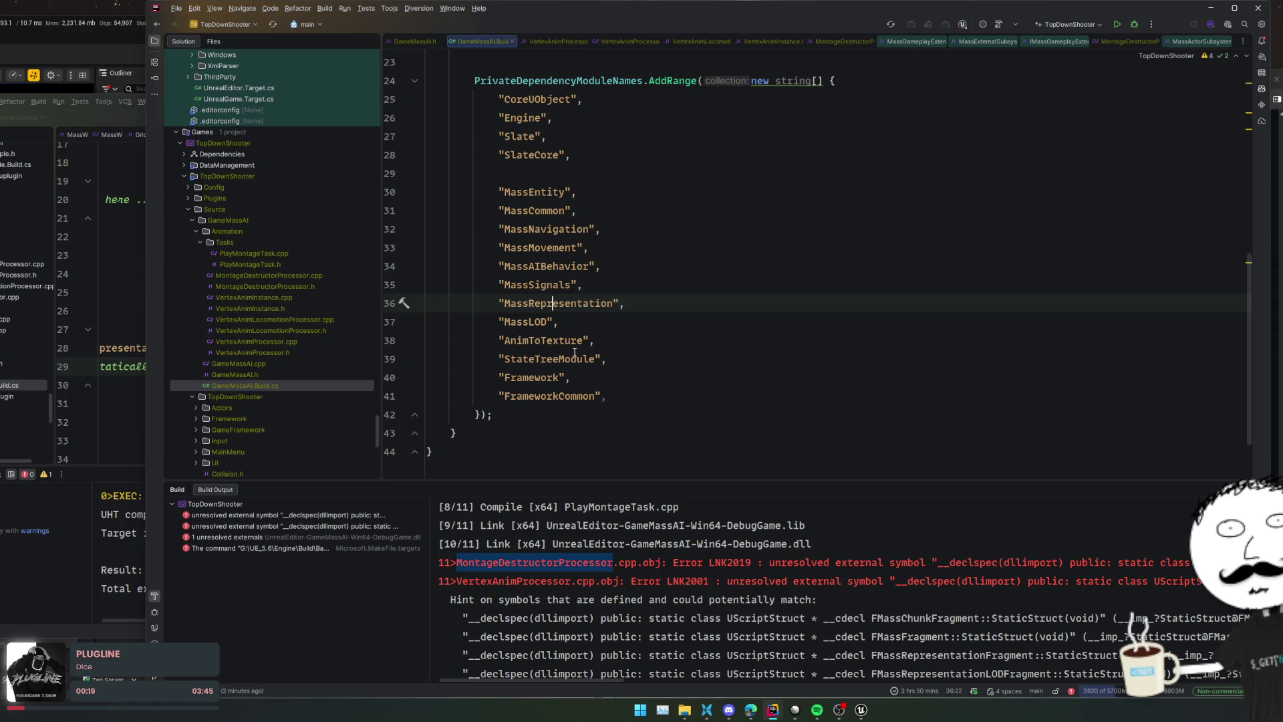
Compare the dependency list against the MassAITesting reference project, then return to TopDownShooter
{"action": "scroll", "coordinate": [654, 371], "scroll_direction": "up", "scroll_amount": 5}
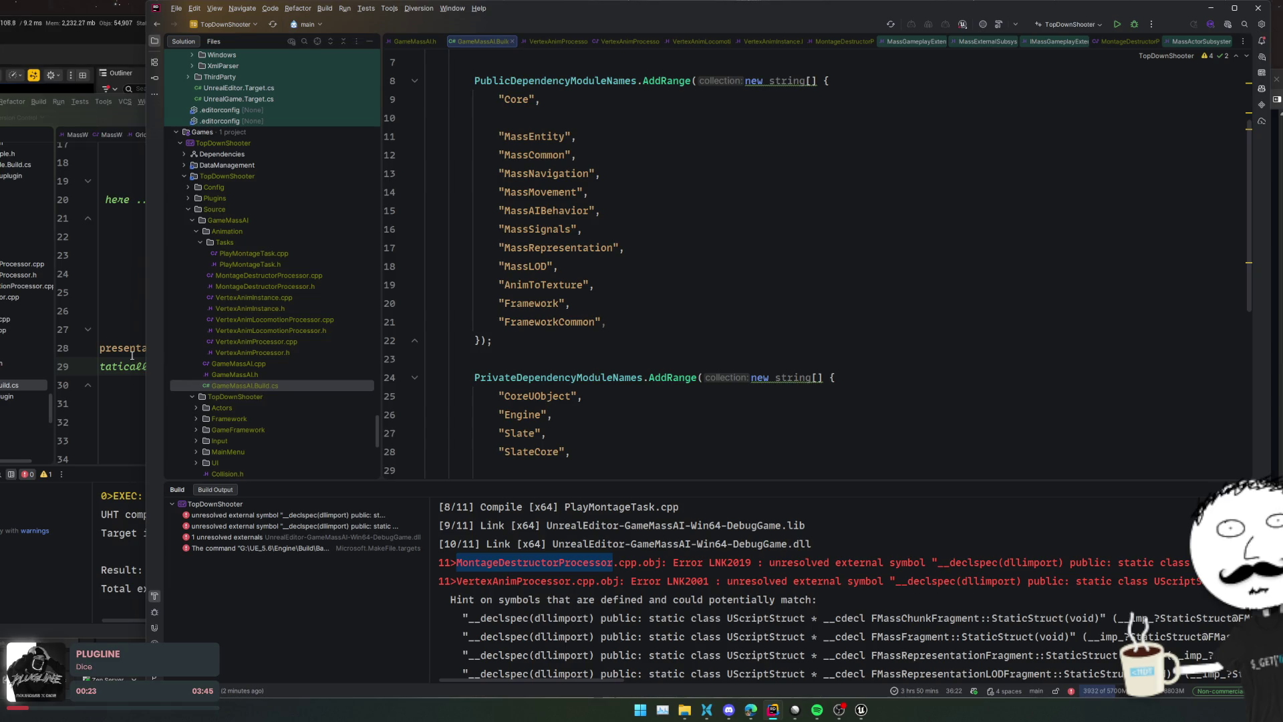
{"action": "scroll", "coordinate": [790, 600], "scroll_direction": "down", "scroll_amount": 3}
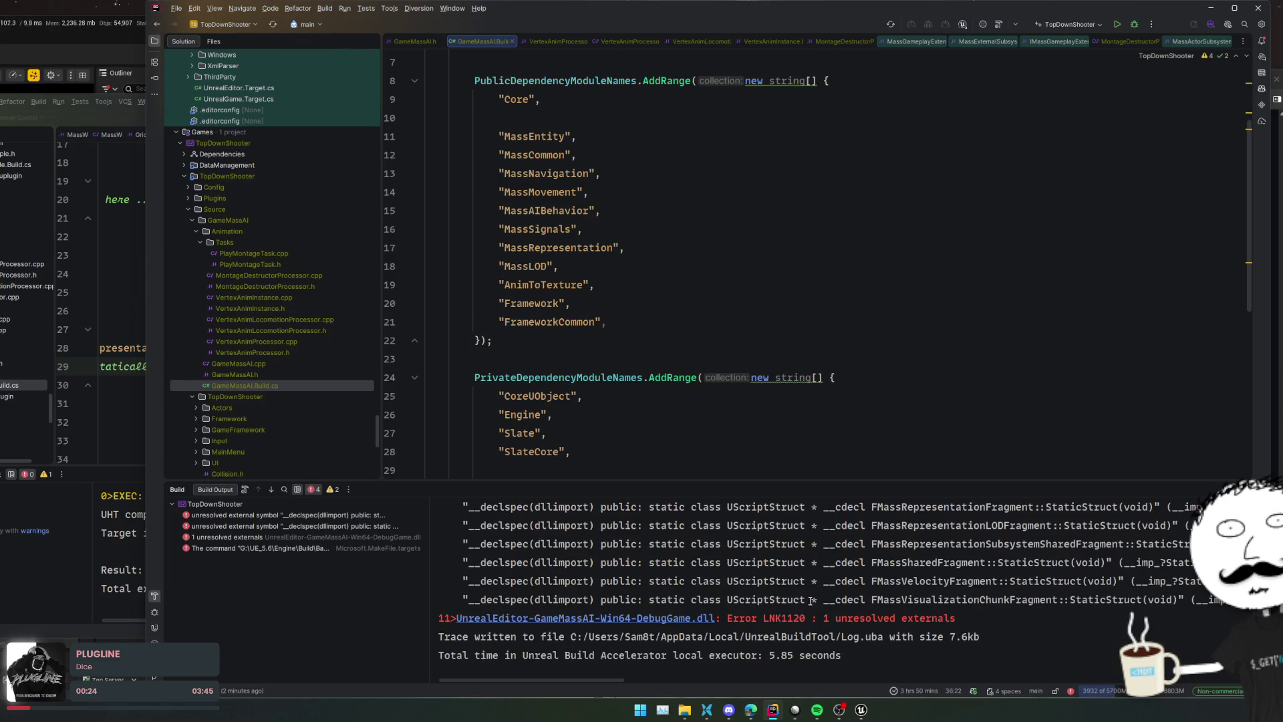
{"action": "scroll", "coordinate": [865, 599], "scroll_direction": "down", "scroll_amount": 2}
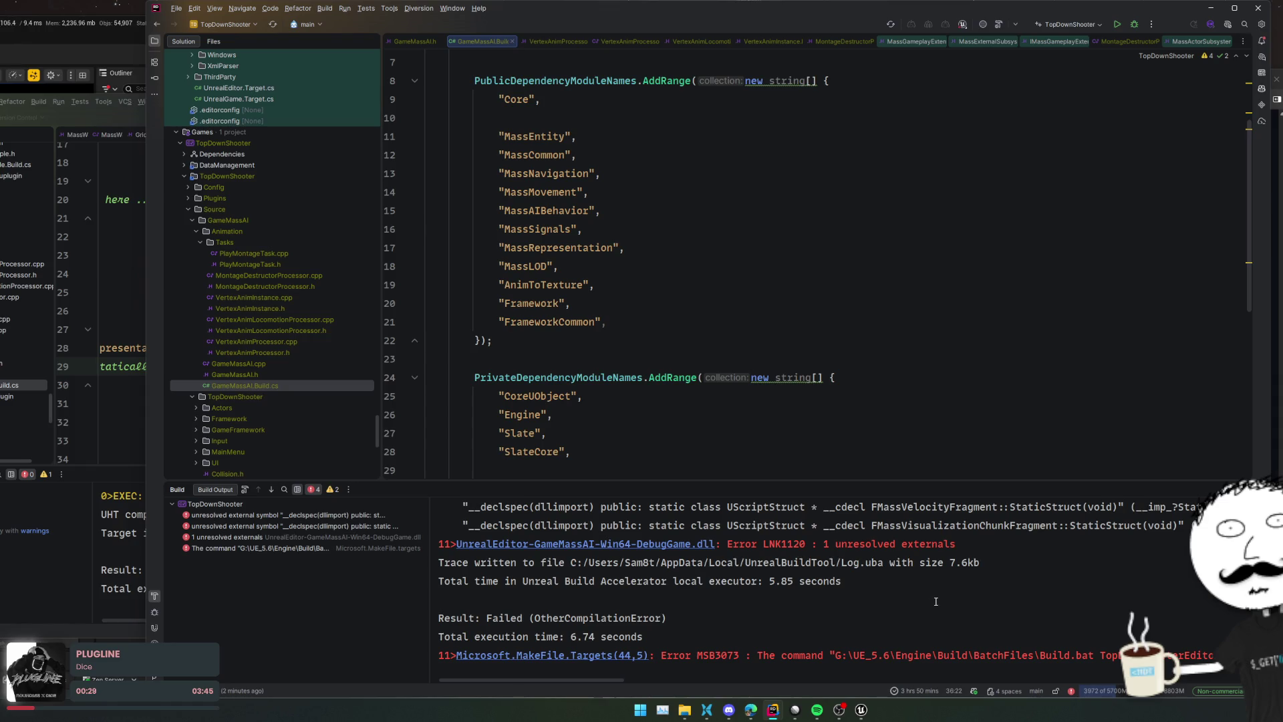
{"action": "scroll", "coordinate": [936, 602], "scroll_direction": "up", "scroll_amount": 3}
{"action": "scroll", "coordinate": [937, 599], "scroll_direction": "right", "scroll_amount": 5}
{"action": "scroll", "coordinate": [937, 600], "scroll_direction": "right", "scroll_amount": 3}
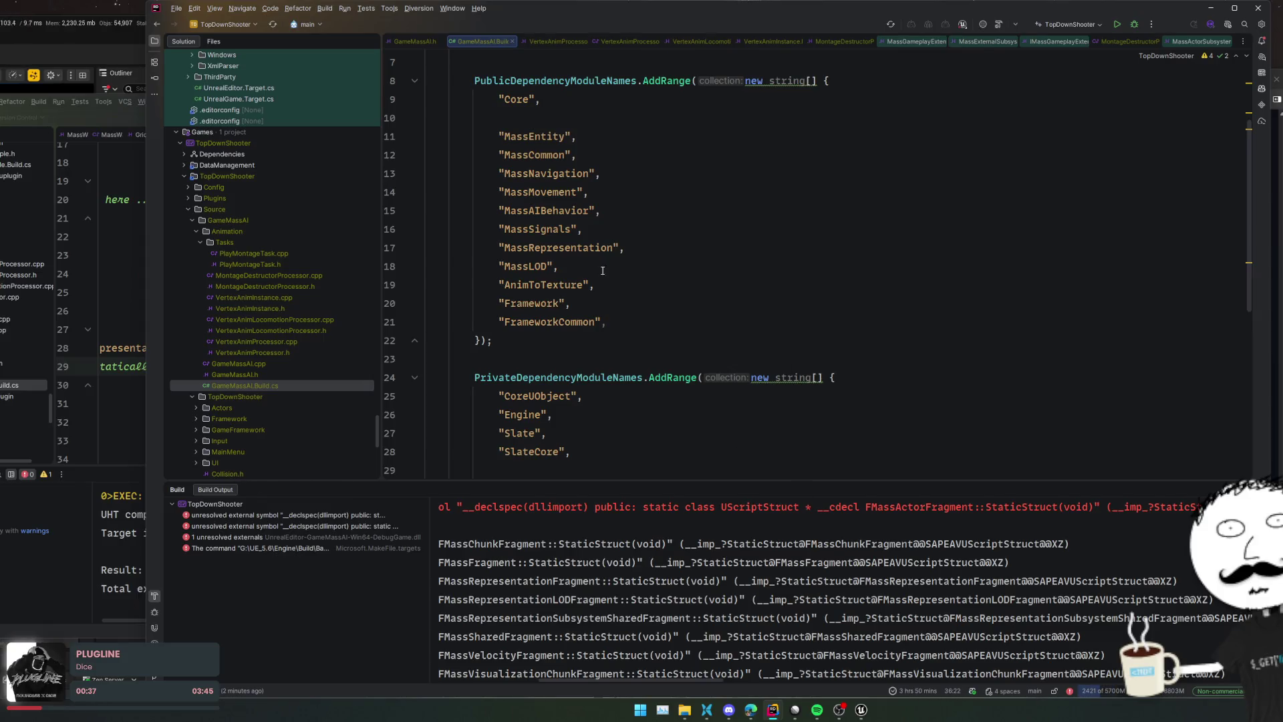
{"action": "left_click", "coordinate": [123, 390]}
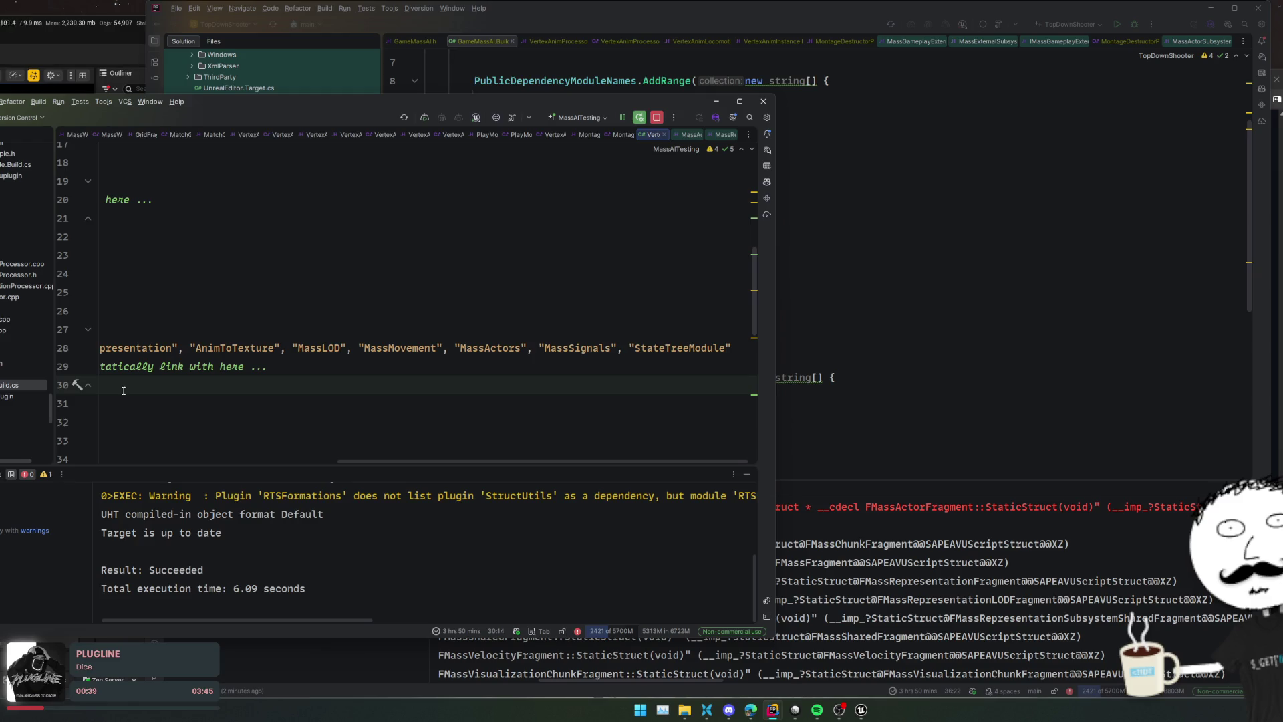
{"action": "scroll", "coordinate": [634, 371], "scroll_direction": "left", "scroll_amount": 5}
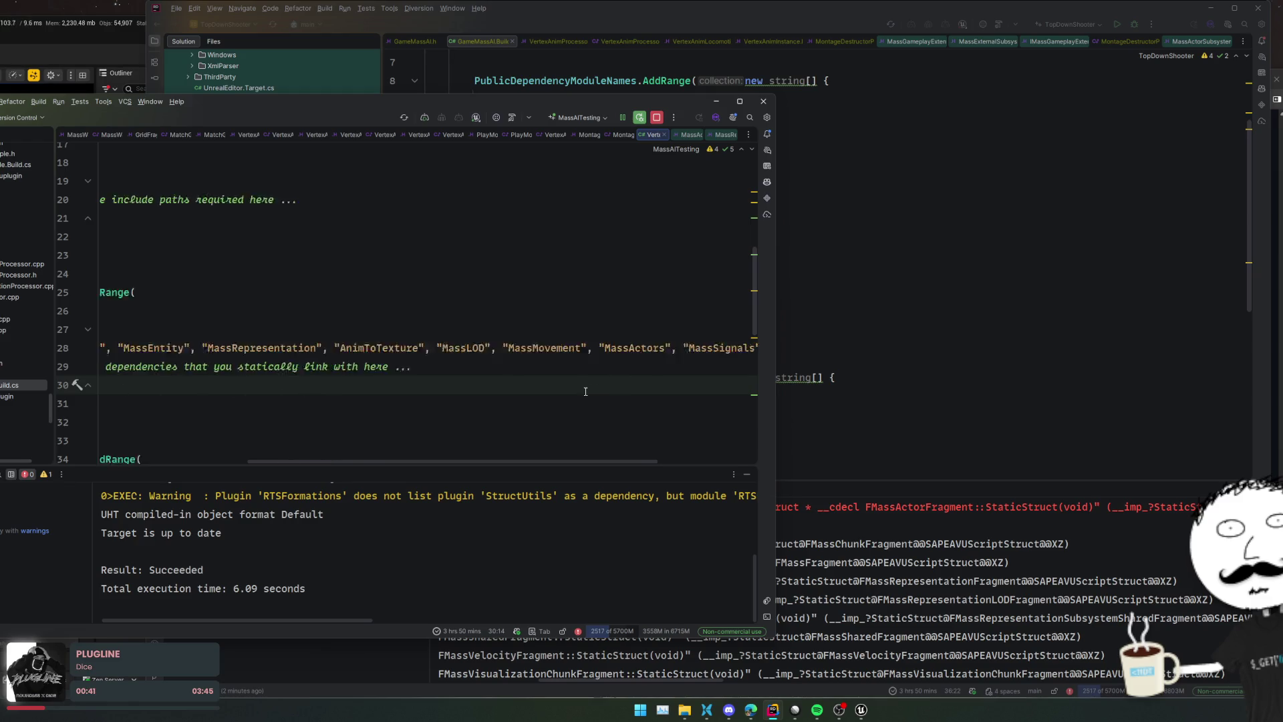
{"action": "left_click", "coordinate": [801, 371]}
Display the LNK2001 unresolved external in VertexAnimProcessor.cpp.obj in Build Output
{"action": "scroll", "coordinate": [800, 372], "scroll_direction": "up", "scroll_amount": 3}
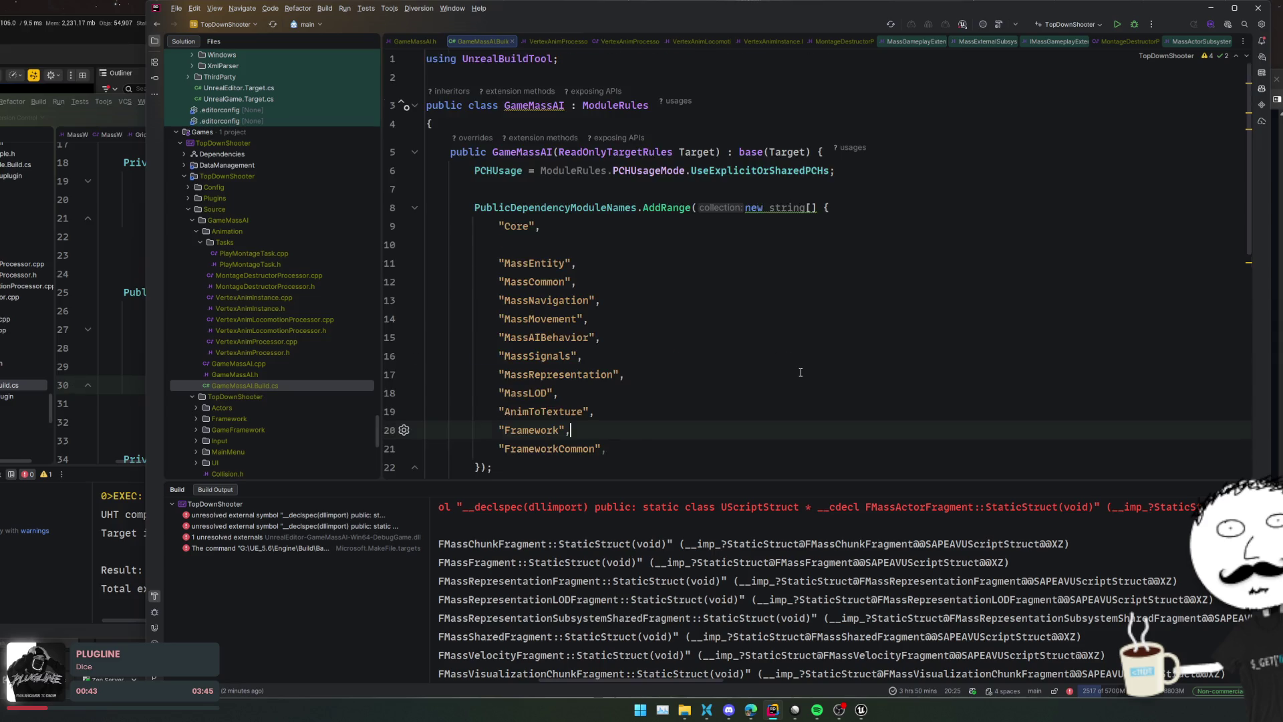
{"action": "scroll", "coordinate": [801, 372], "scroll_direction": "down", "scroll_amount": 6}
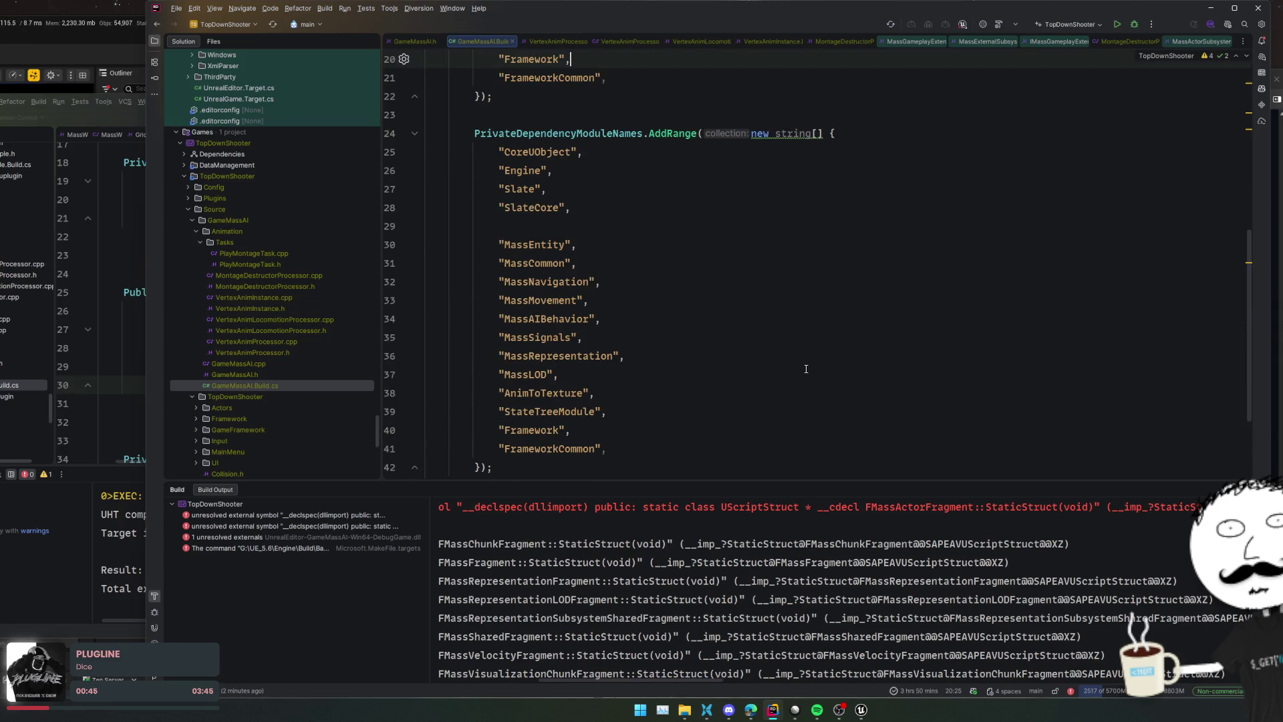
{"action": "scroll", "coordinate": [806, 368], "scroll_direction": "up", "scroll_amount": 3}
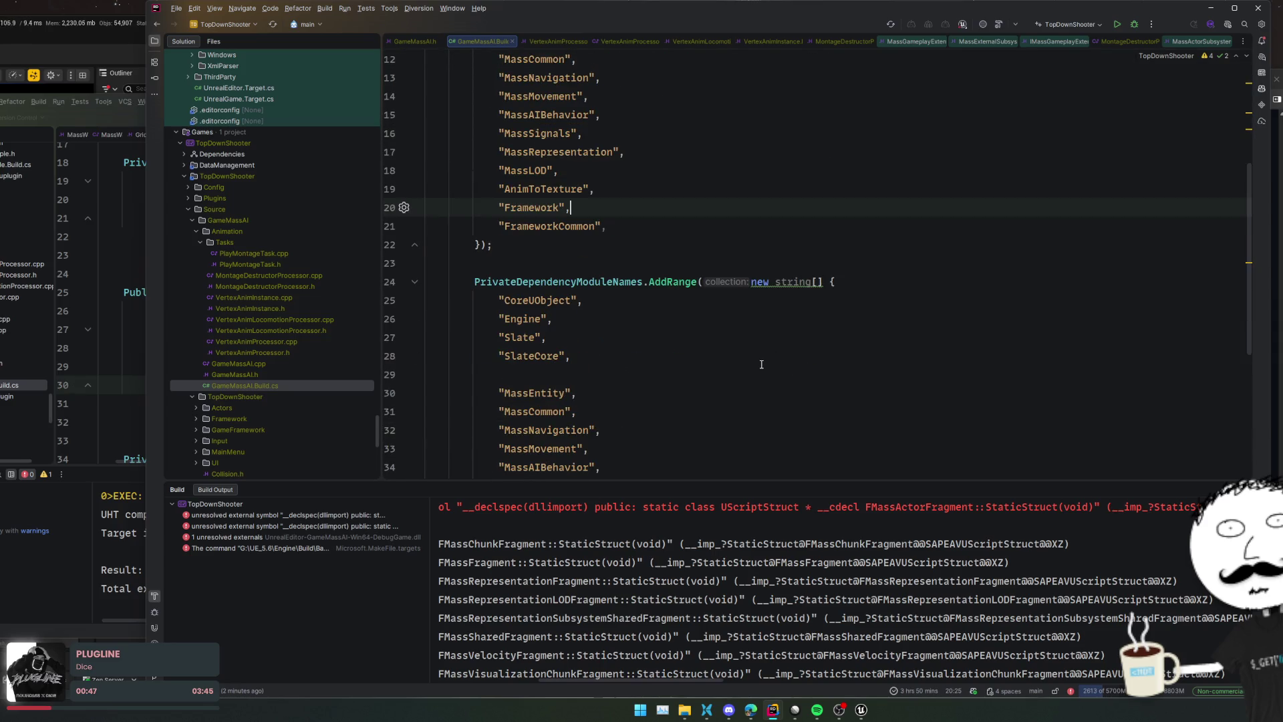
{"action": "left_click", "coordinate": [365, 526]}
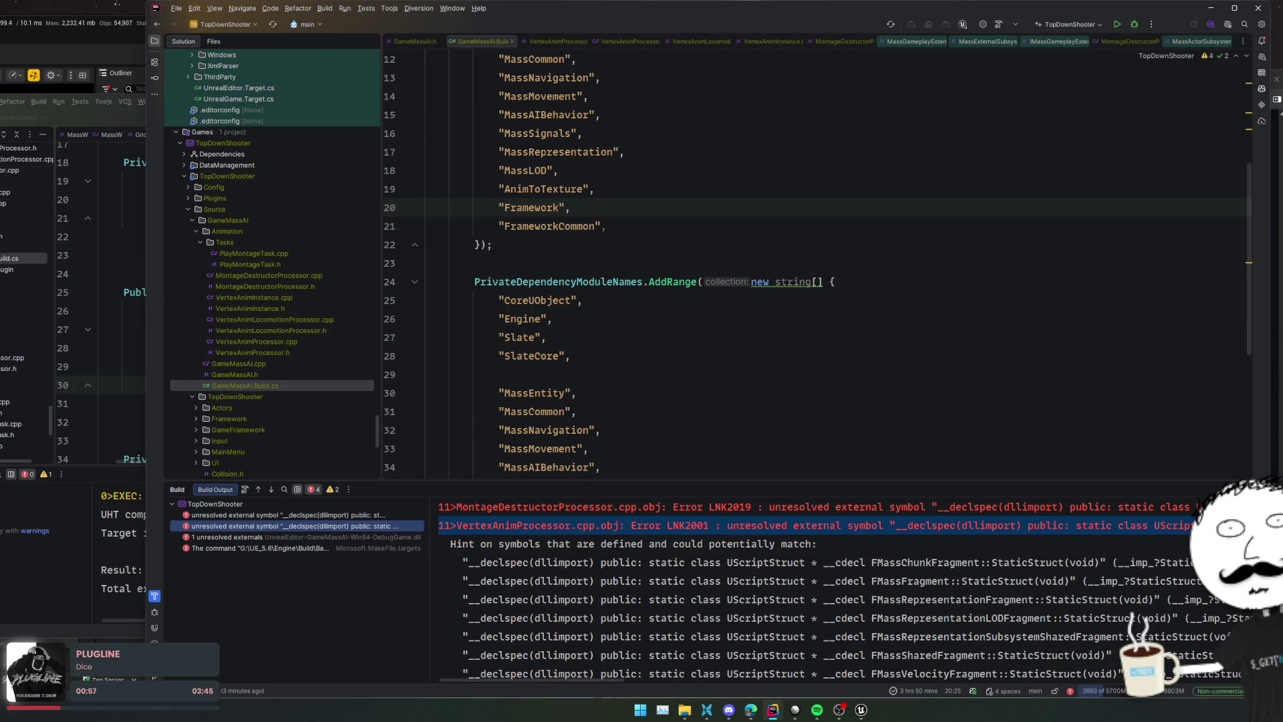
{"action": "left_click", "coordinate": [46, 379]}
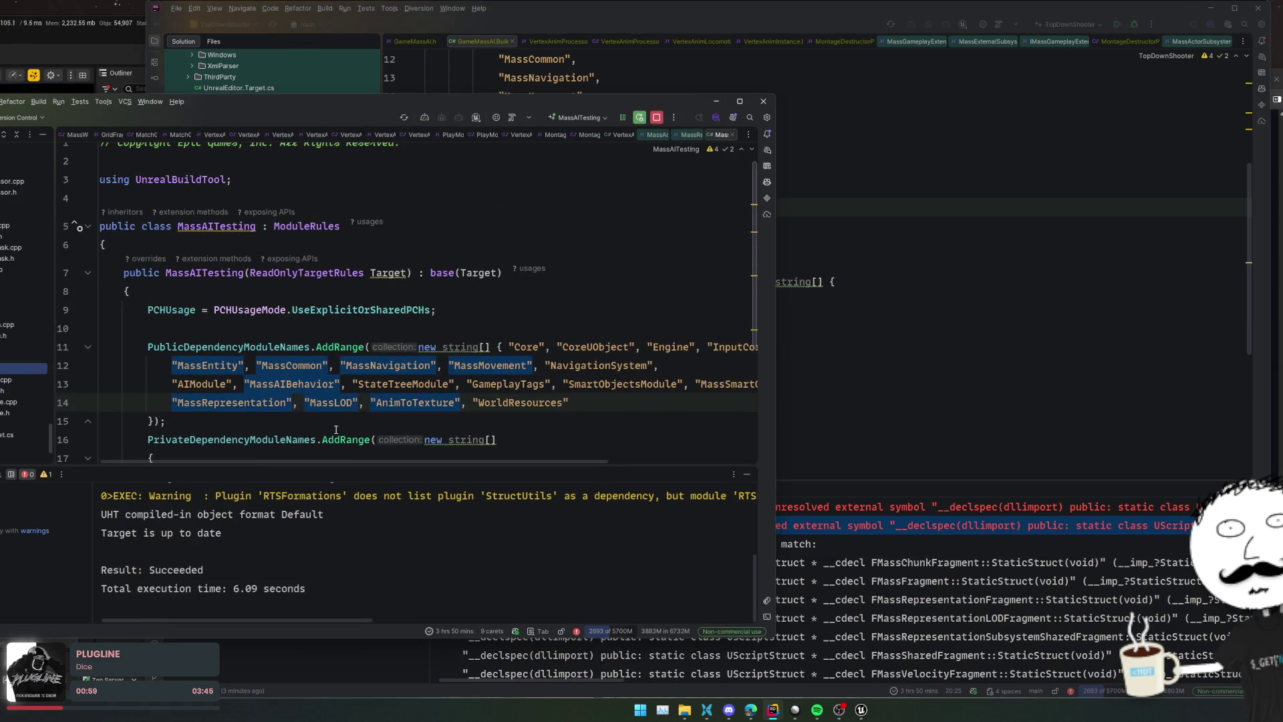
{"action": "left_click_drag", "start_coordinate": [526, 460], "coordinate": [668, 450]}
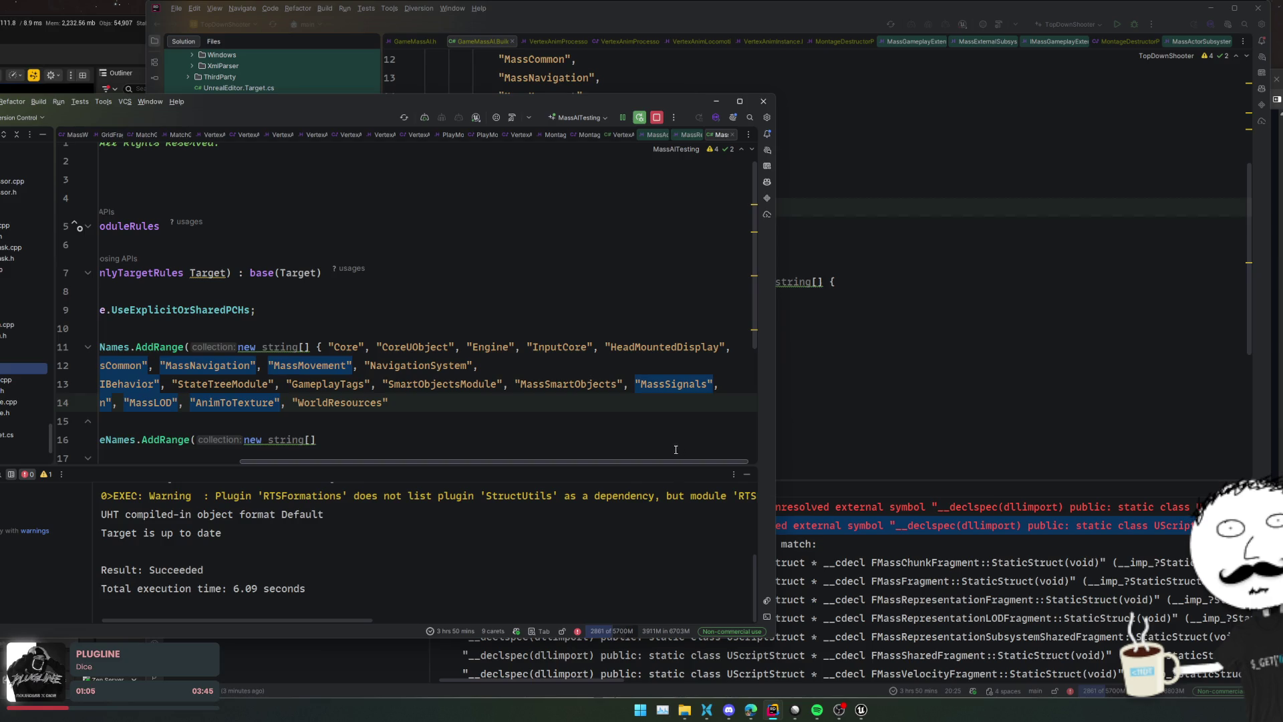
{"action": "scroll", "coordinate": [674, 450], "scroll_direction": "left", "scroll_amount": 5}
{"action": "scroll", "coordinate": [431, 436], "scroll_direction": "down", "scroll_amount": 3}
{"action": "scroll", "coordinate": [431, 436], "scroll_direction": "up", "scroll_amount": 2}
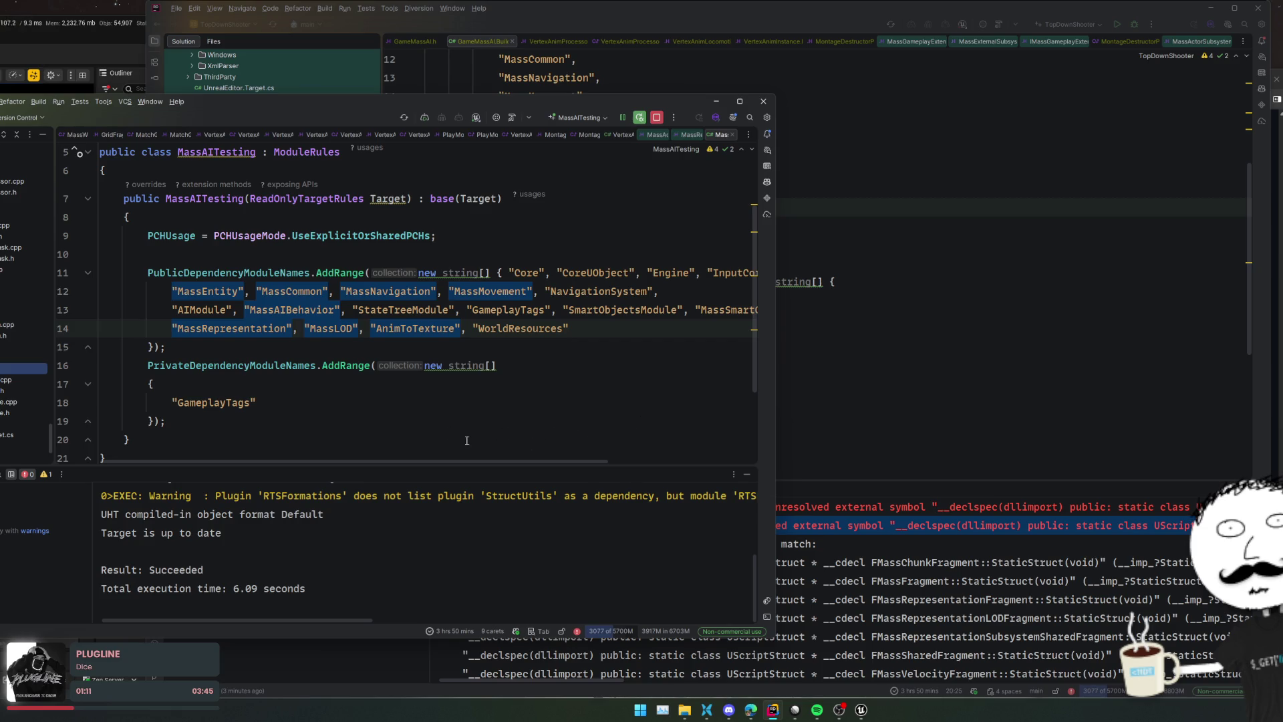
{"action": "scroll", "coordinate": [7, 411], "scroll_direction": "down", "scroll_amount": 2}
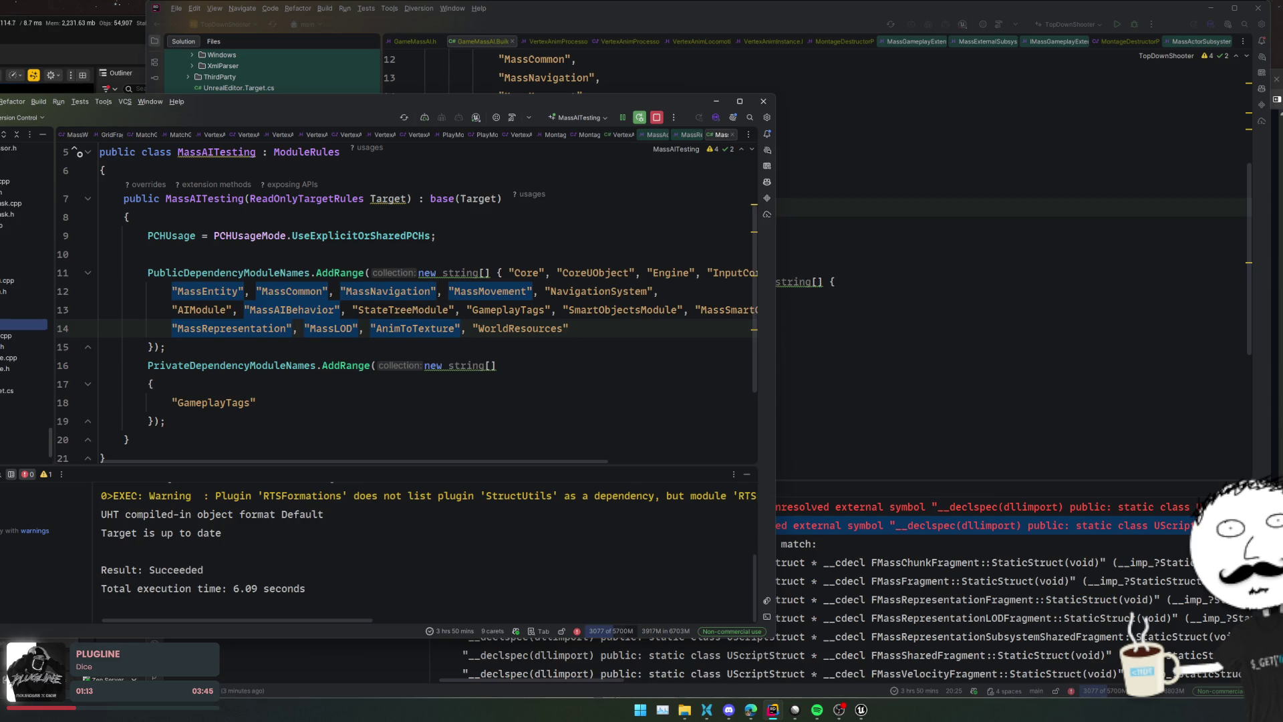
{"action": "double_click", "coordinate": [27, 378]}
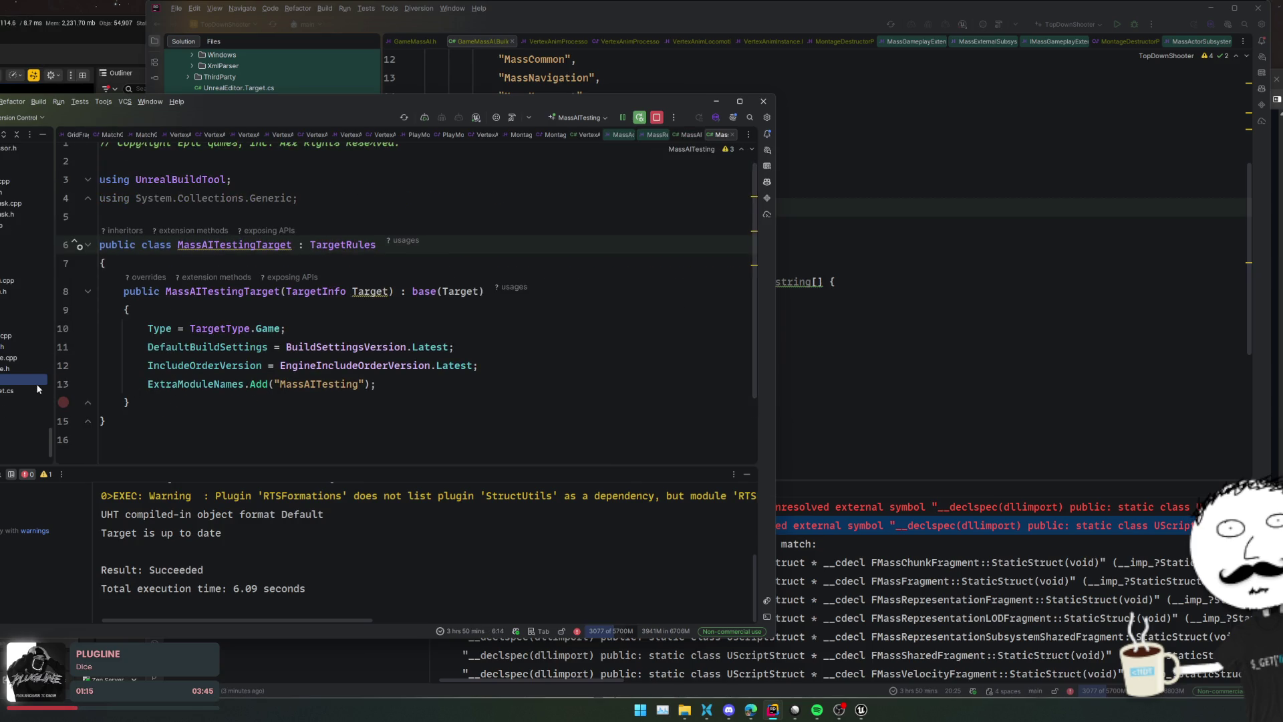
{"action": "double_click", "coordinate": [20, 396]}
{"action": "scroll", "coordinate": [15, 416], "scroll_direction": "down", "scroll_amount": 2}
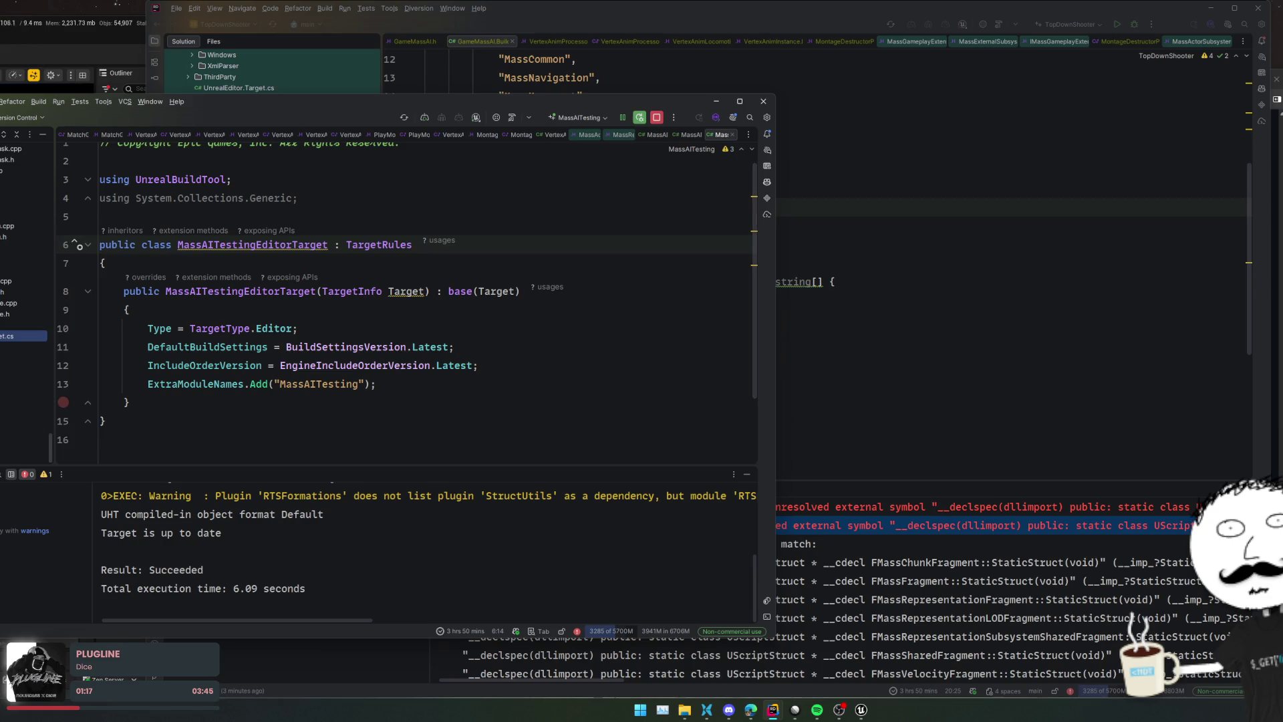
{"action": "double_click", "coordinate": [26, 391]}
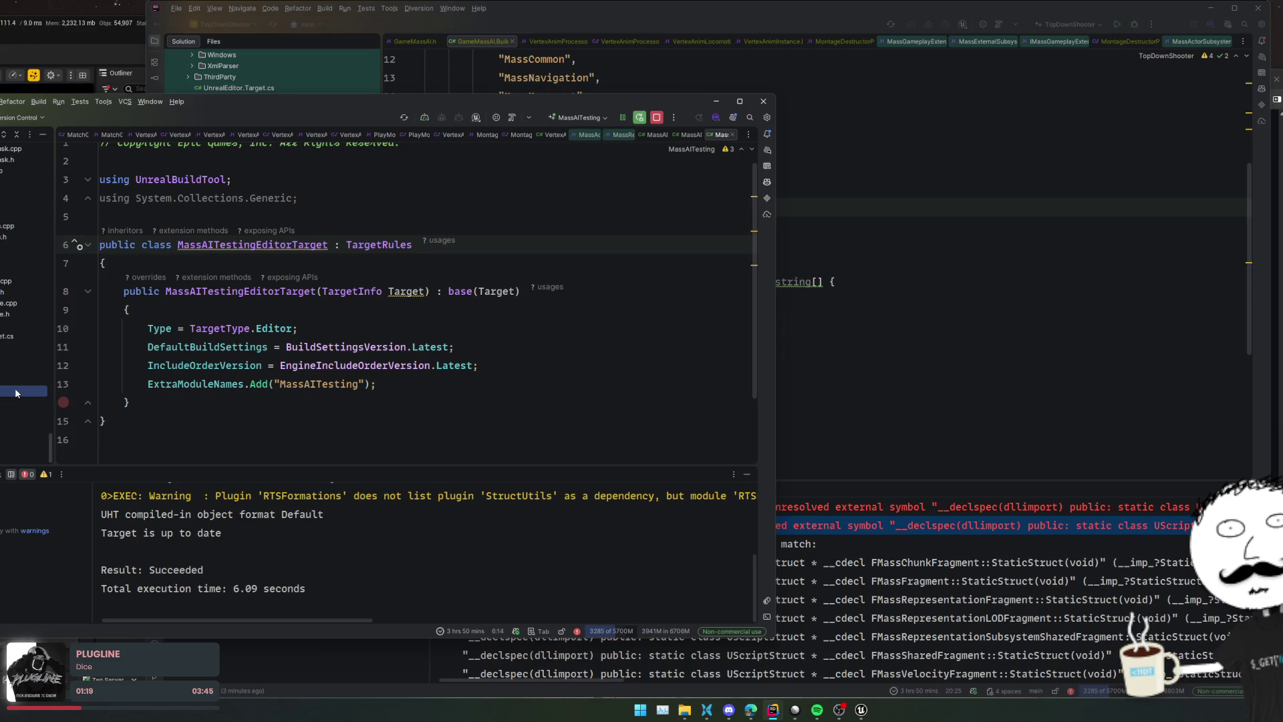
{"action": "left_click", "coordinate": [345, 359]}
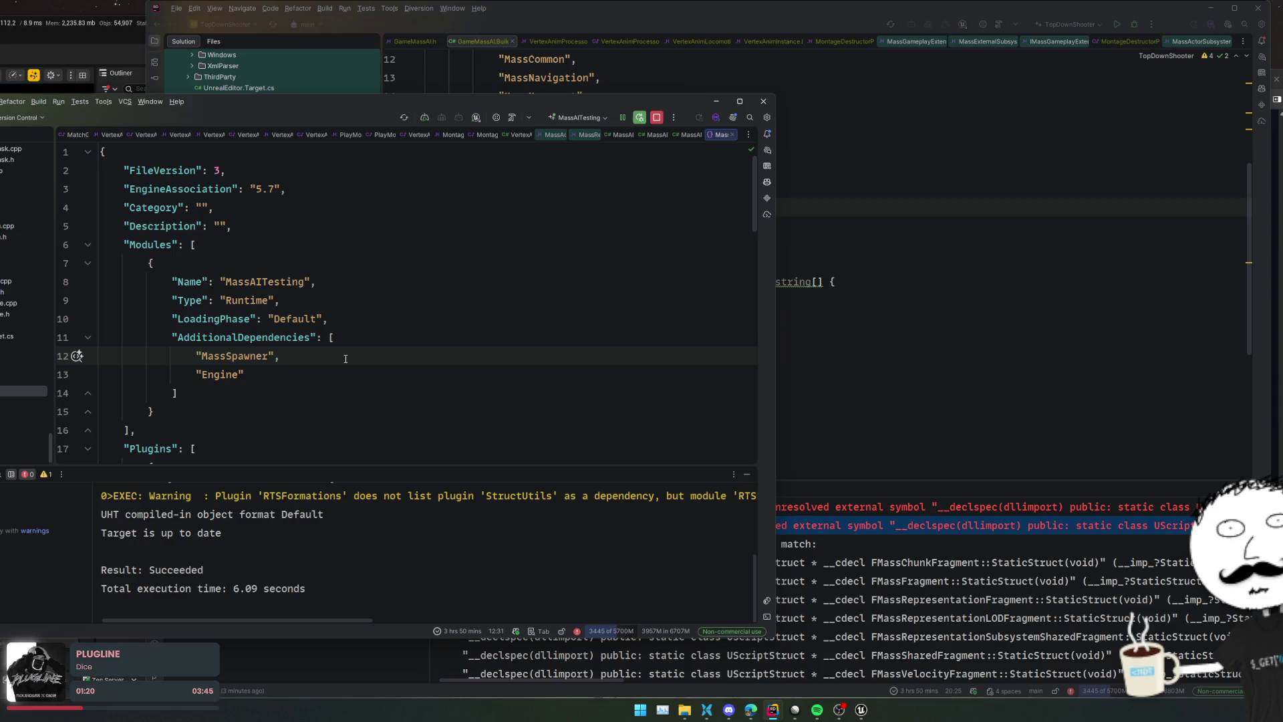
{"action": "key", "text": "ctrl+f"}
{"action": "type", "text": "Mass"}
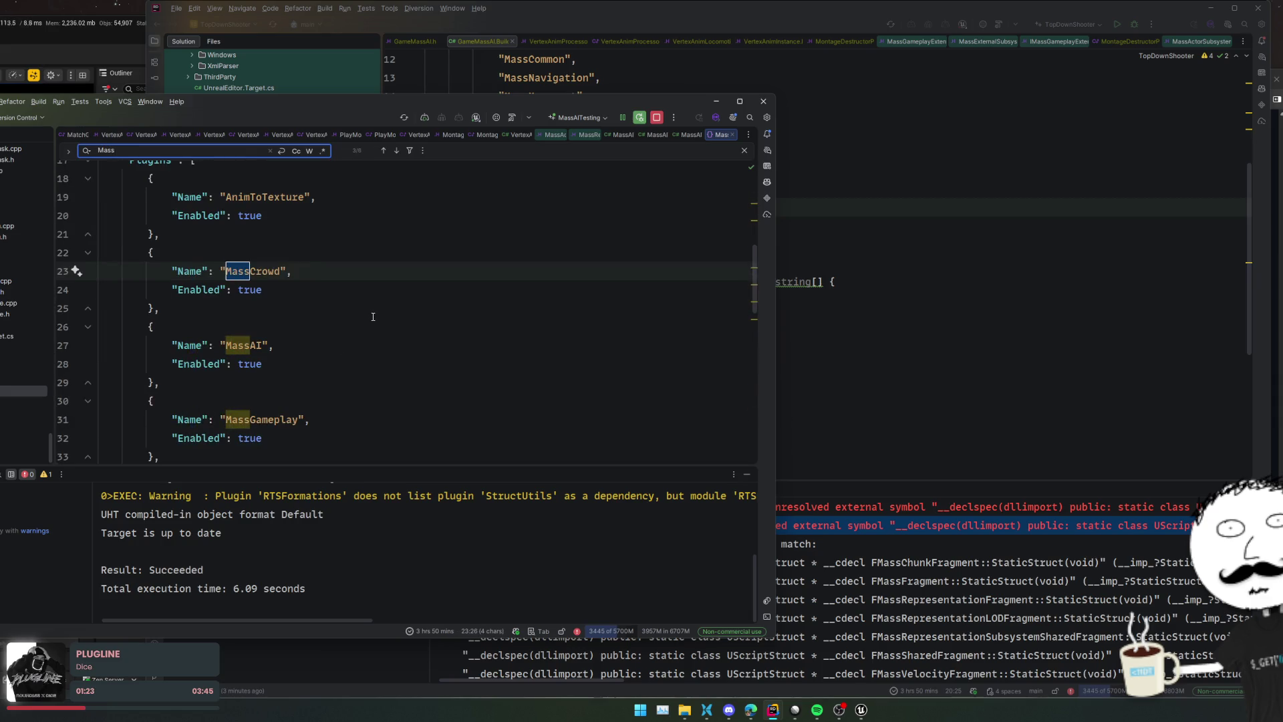
{"action": "key", "text": "Return"}
{"action": "key", "text": "Return"}
{"action": "key", "text": "Return"}
{"action": "key", "text": "Return"}
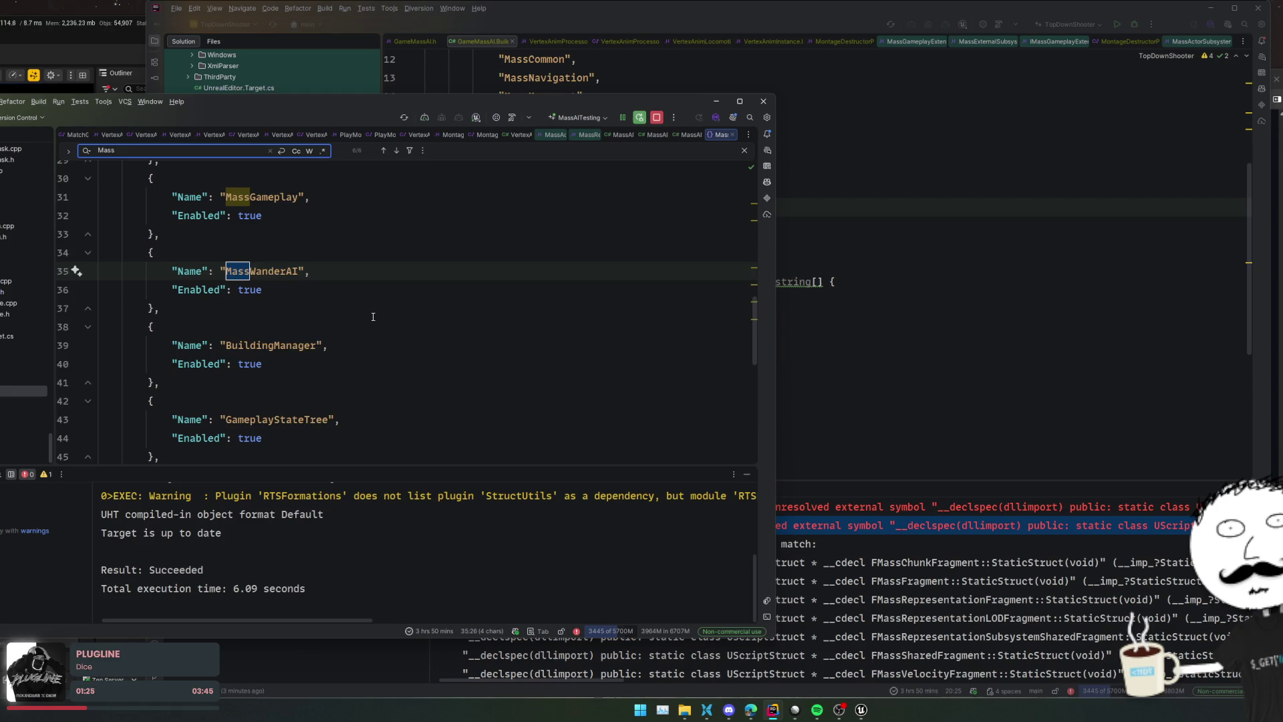
{"action": "key", "text": "Return"}
{"action": "key", "text": "Return"}
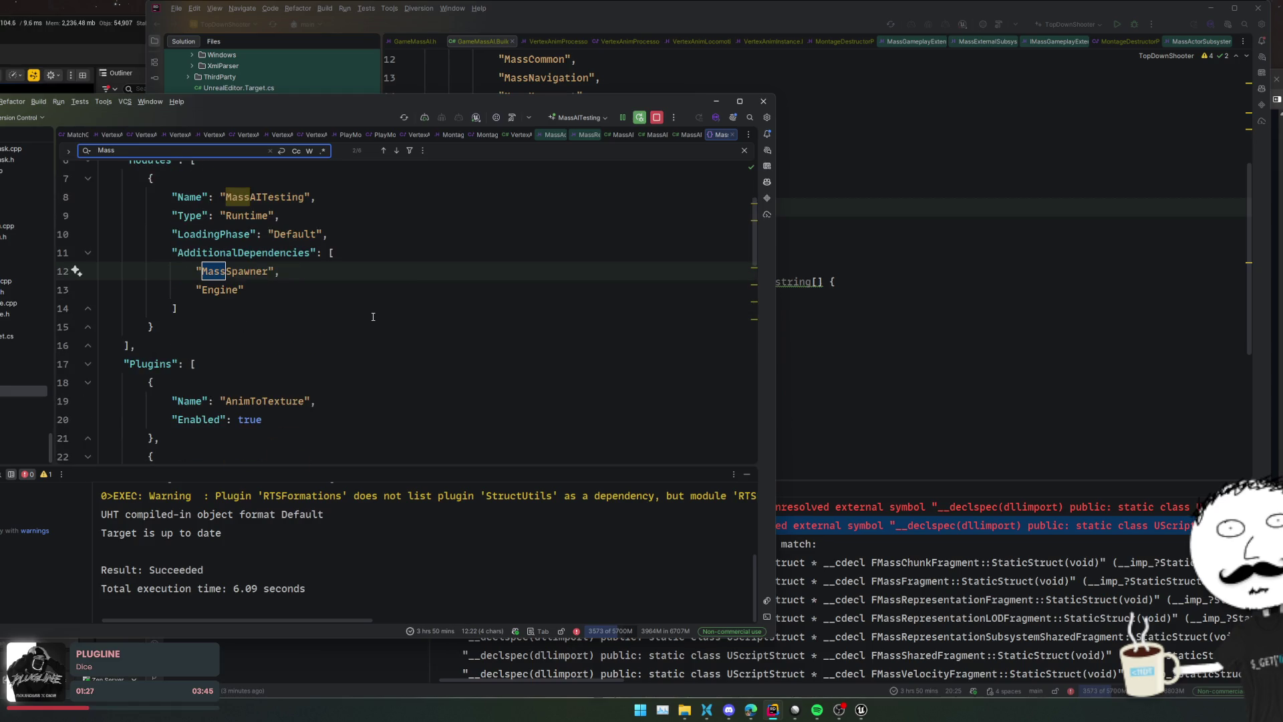
{"action": "scroll", "coordinate": [373, 316], "scroll_direction": "up", "scroll_amount": 5}
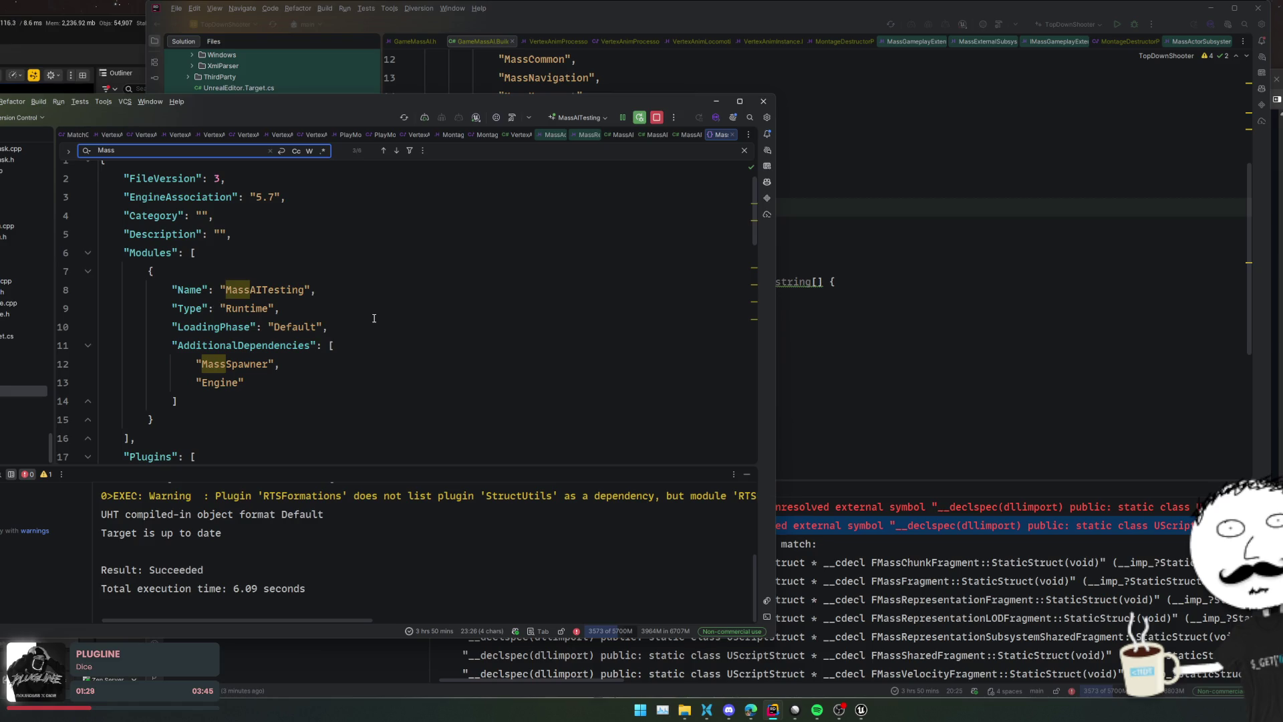
{"action": "key", "text": "ctrl+Tab"}
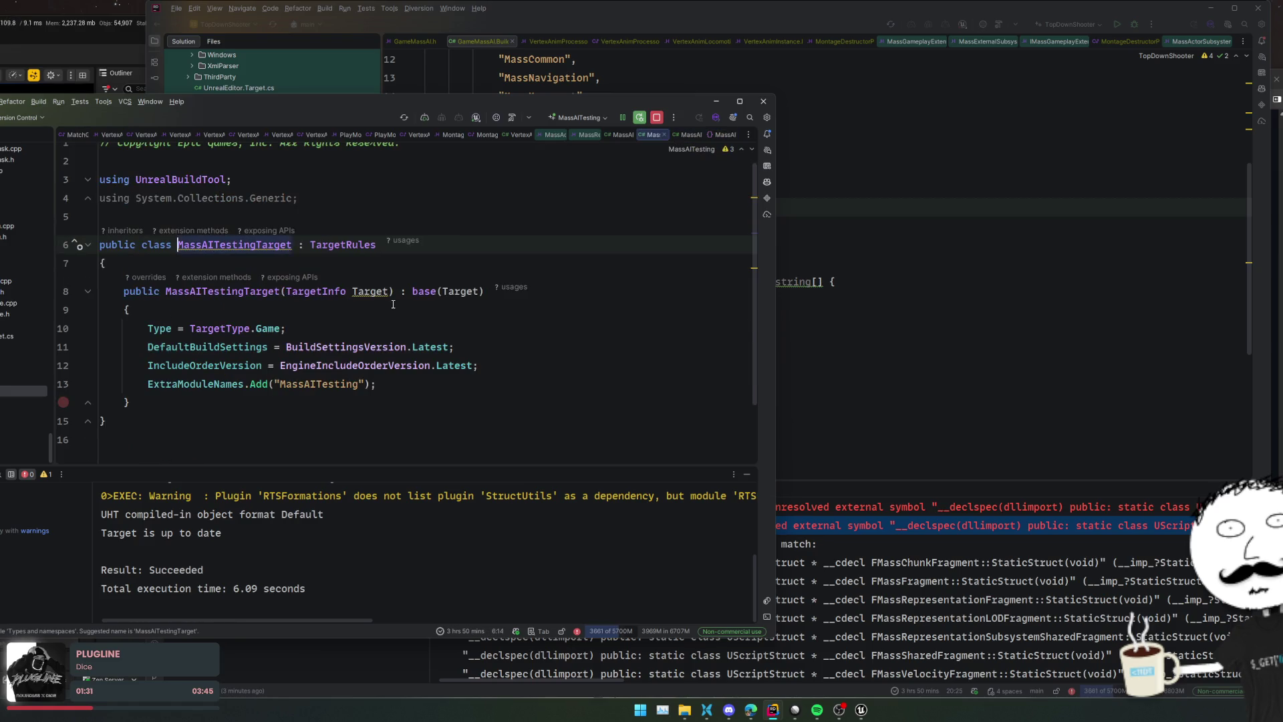
{"action": "key", "text": "ctrl+Tab"}
{"action": "key", "text": "ctrl+Tab"}
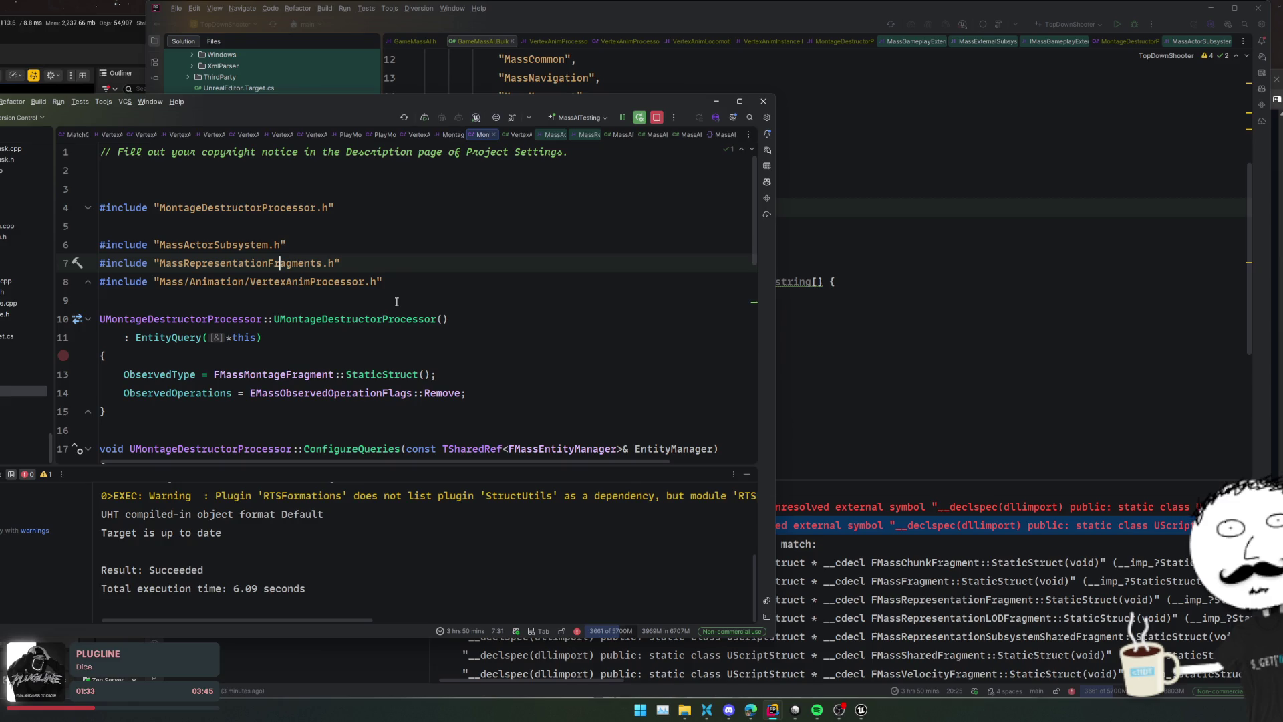
{"action": "scroll", "coordinate": [395, 302], "scroll_direction": "down", "scroll_amount": 3}
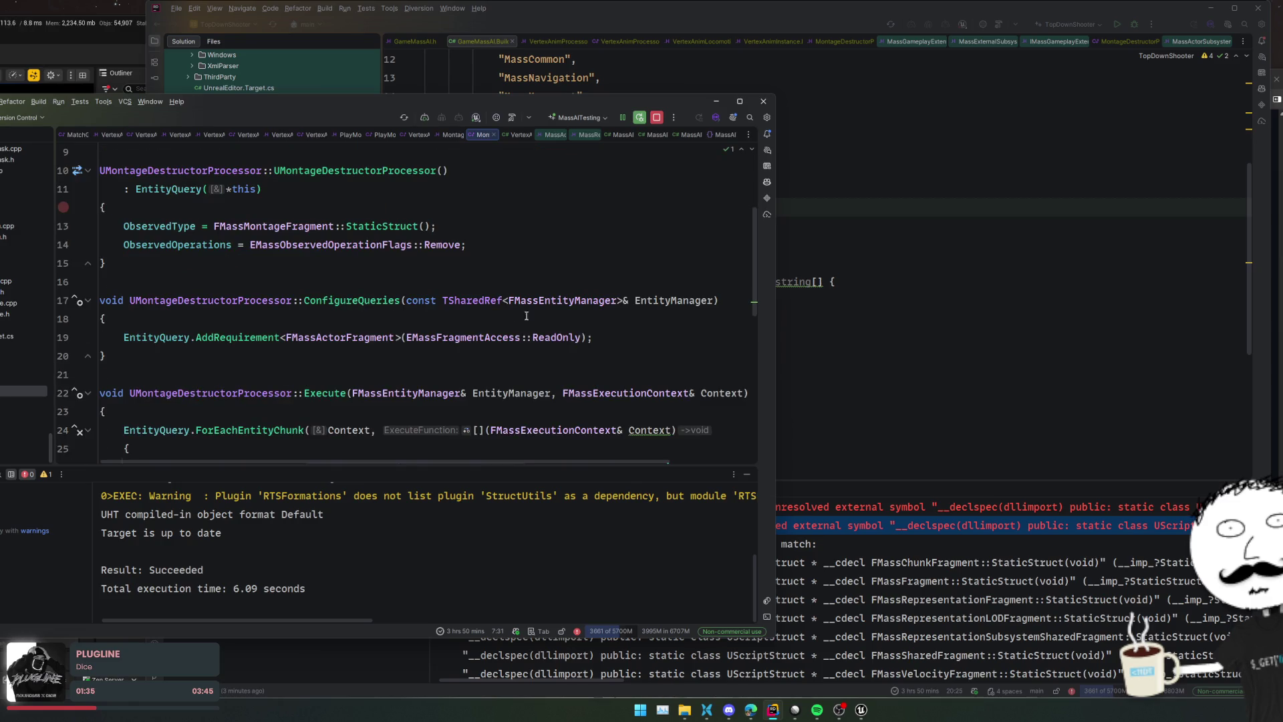
{"action": "scroll", "coordinate": [672, 354], "scroll_direction": "up", "scroll_amount": 3}
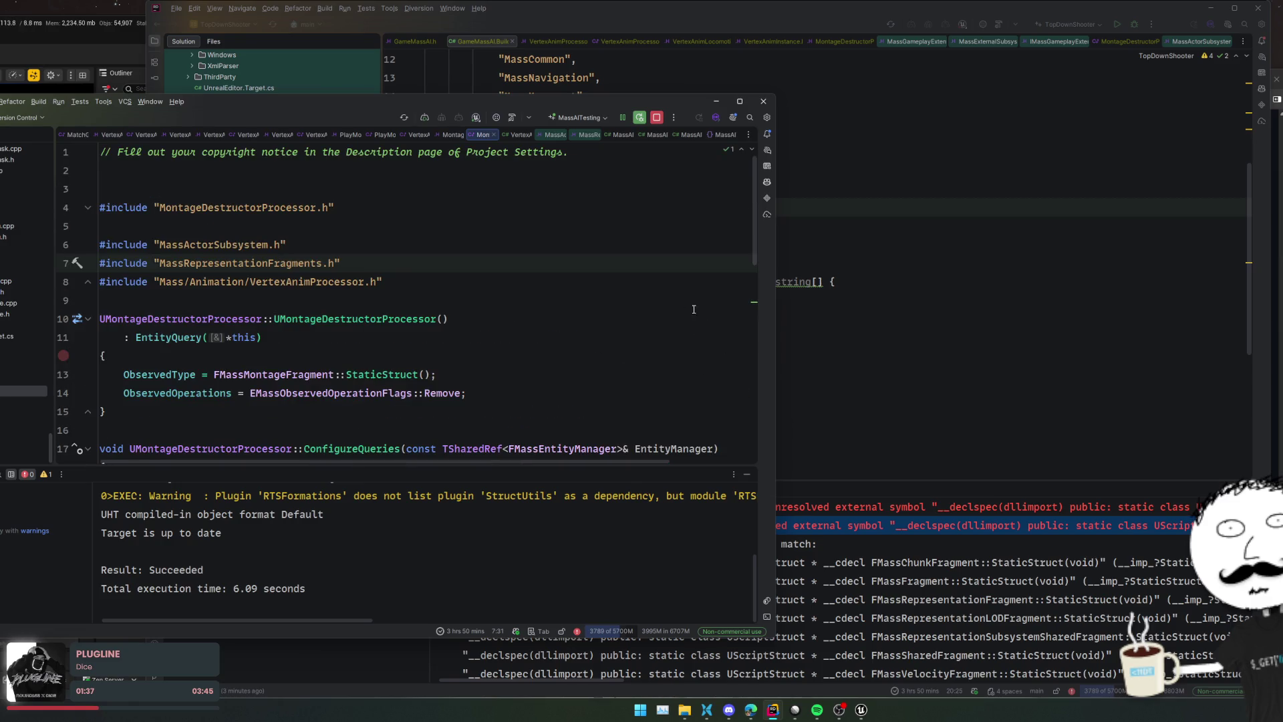
{"action": "scroll", "coordinate": [19, 347], "scroll_direction": "up", "scroll_amount": 5}
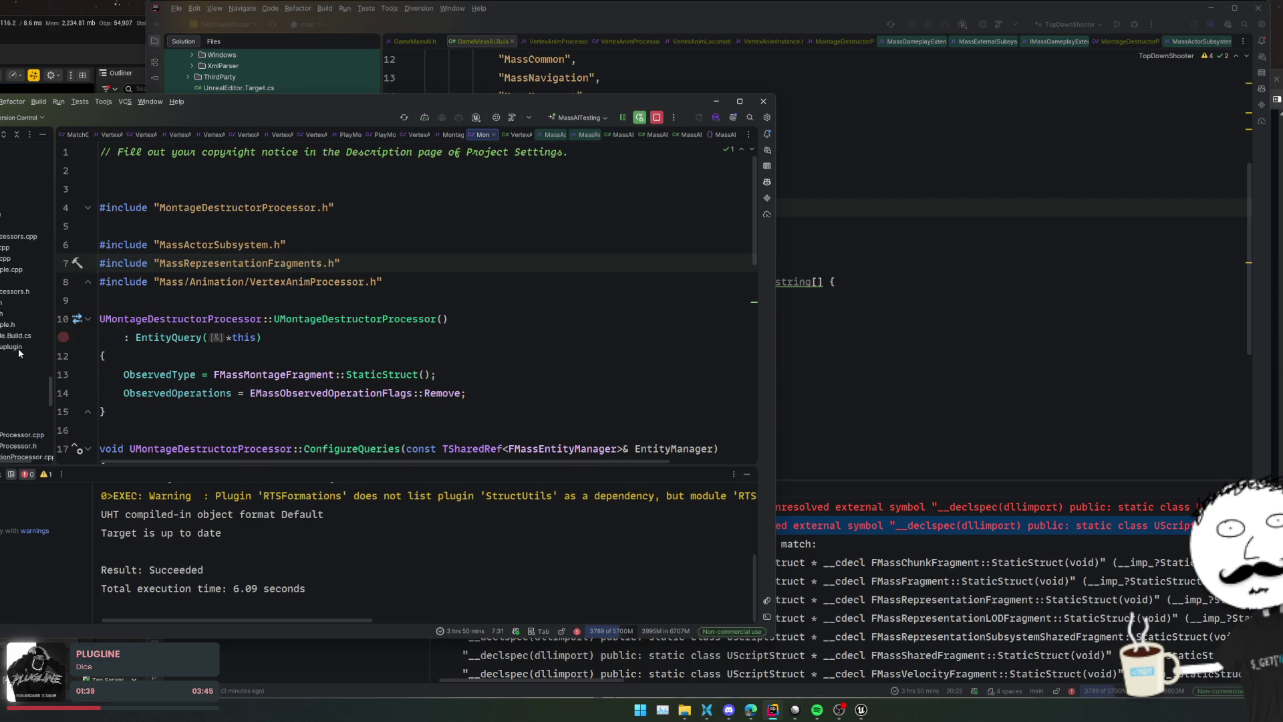
{"action": "left_click", "coordinate": [23, 304]}
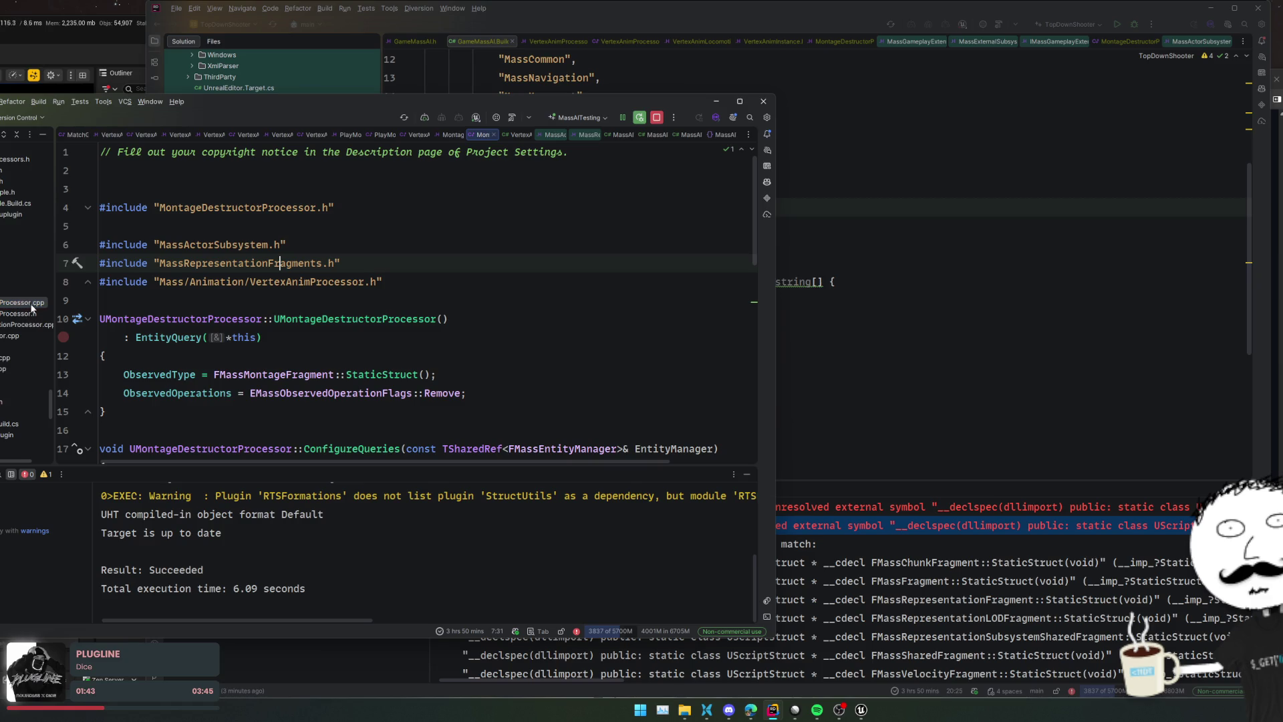
{"action": "double_click", "coordinate": [31, 314]}
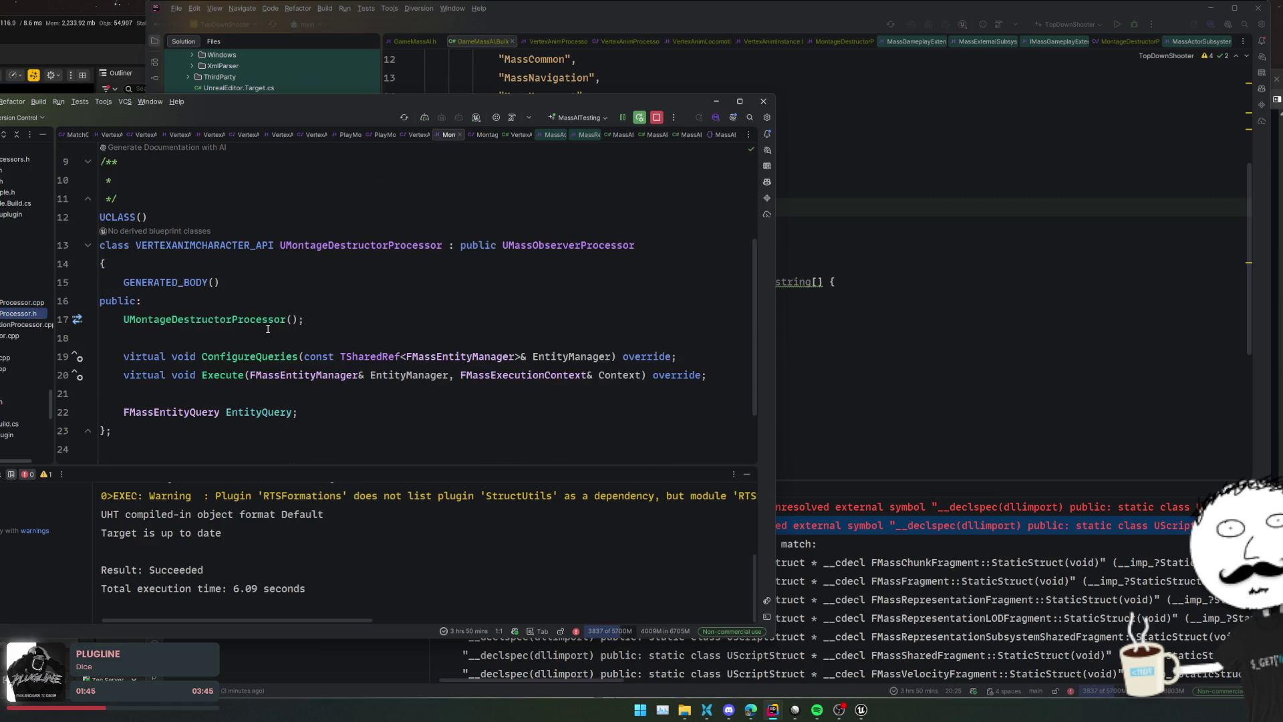
{"action": "double_click", "coordinate": [39, 303]}
{"action": "left_click", "coordinate": [469, 281]}
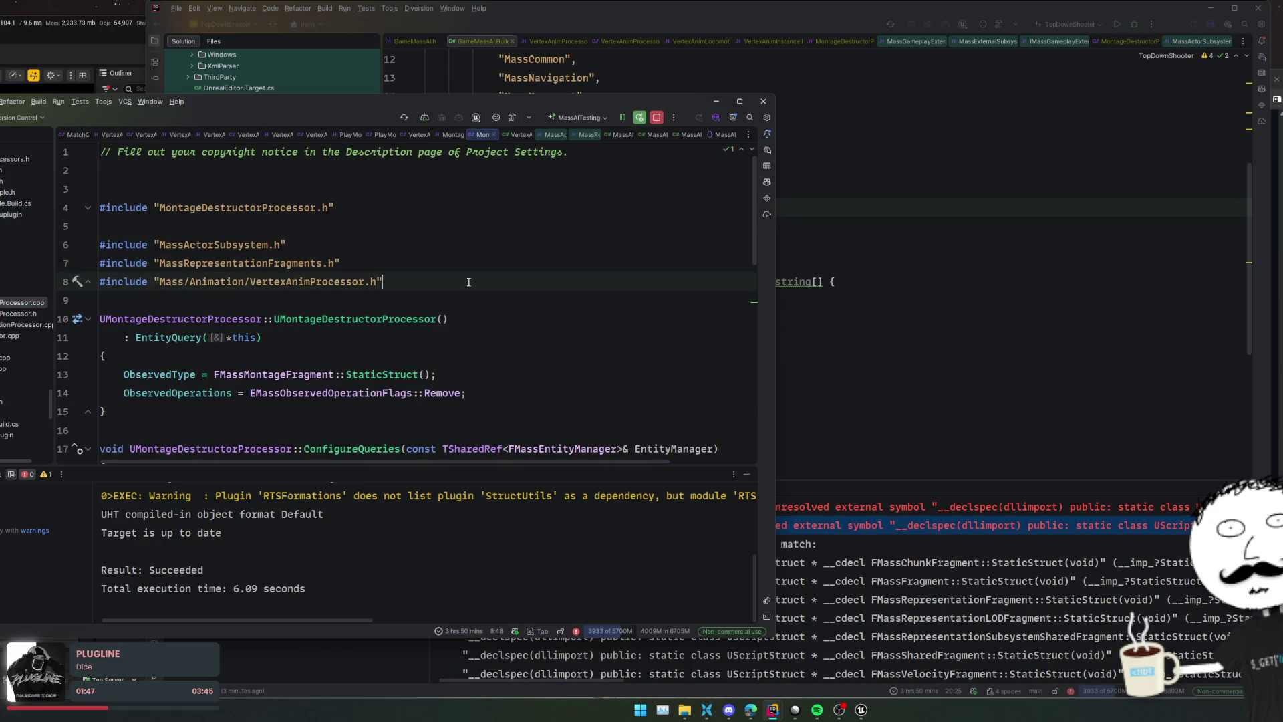
{"action": "left_click", "coordinate": [958, 280]}
{"action": "scroll", "coordinate": [802, 281], "scroll_direction": "up", "scroll_amount": 2}
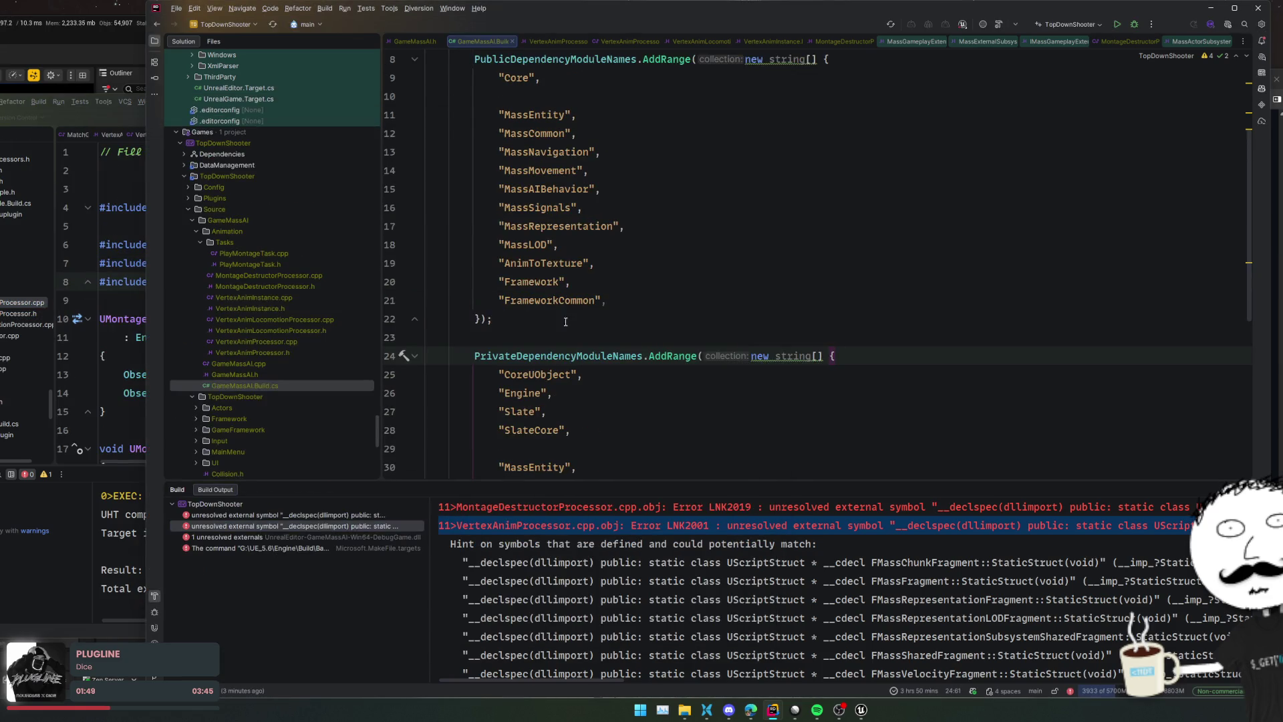
From MontageDestructorProcessor.cpp, go to FMassActorFragment's declaration and review UMassActorSubsystem in MassActorSubsystem.h
{"action": "double_click", "coordinate": [271, 254]}
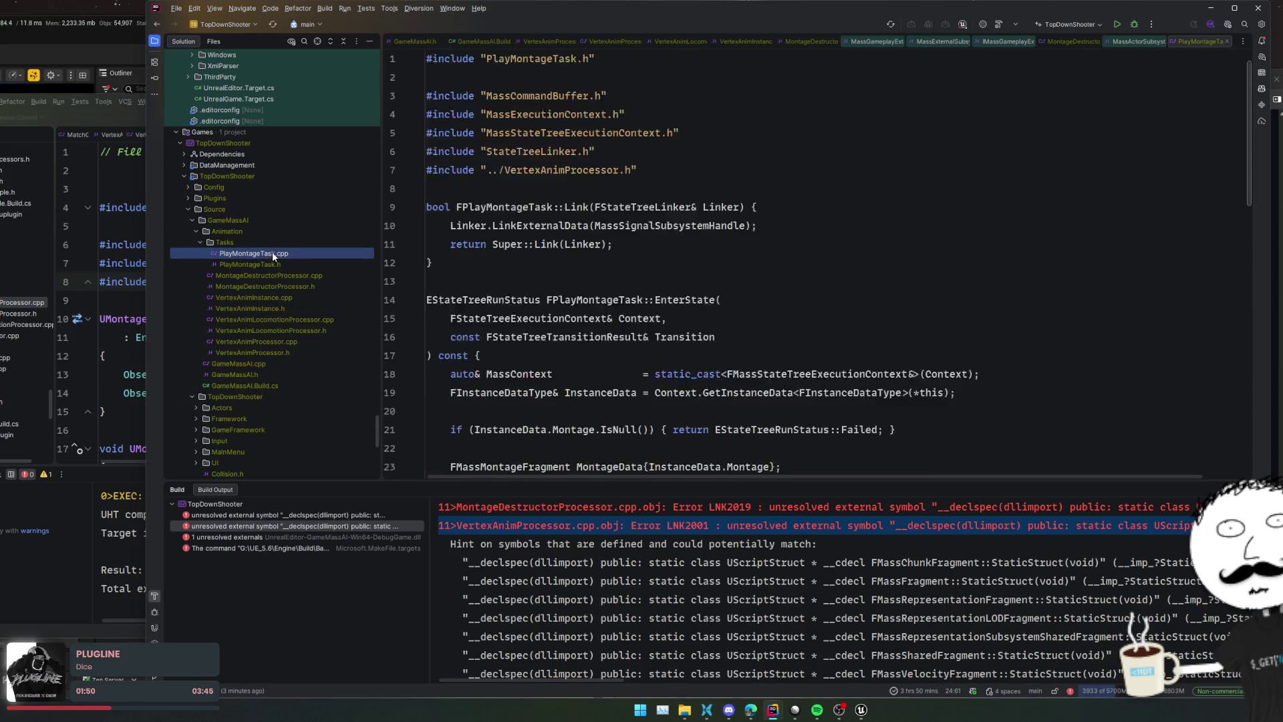
{"action": "double_click", "coordinate": [328, 275]}
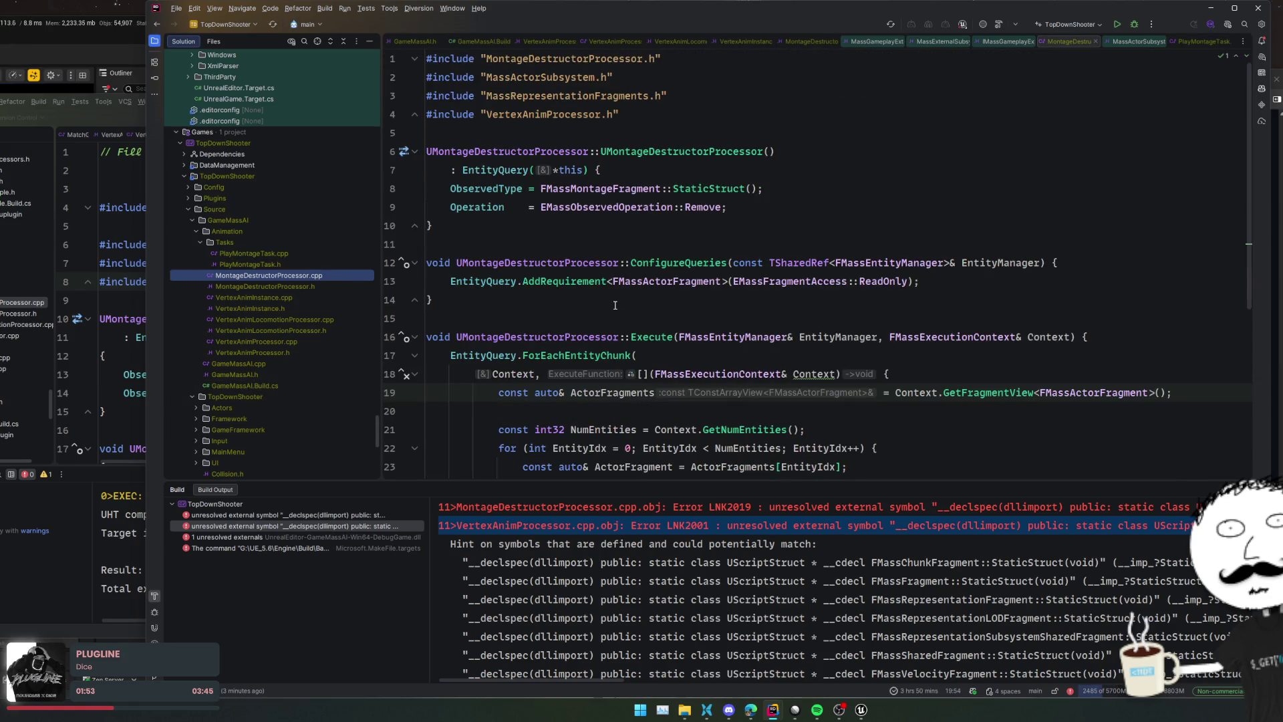
{"action": "mouse_move", "coordinate": [657, 288]}
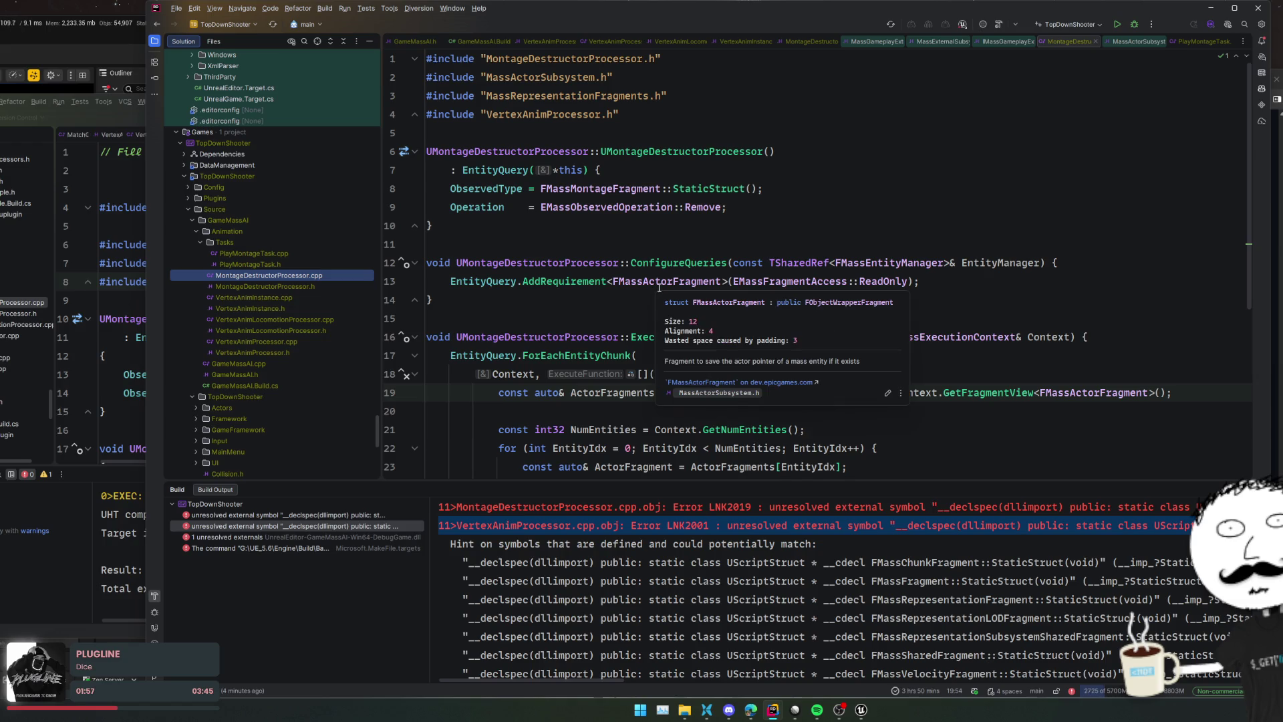
{"action": "left_click", "coordinate": [659, 287], "text": "ctrl"}
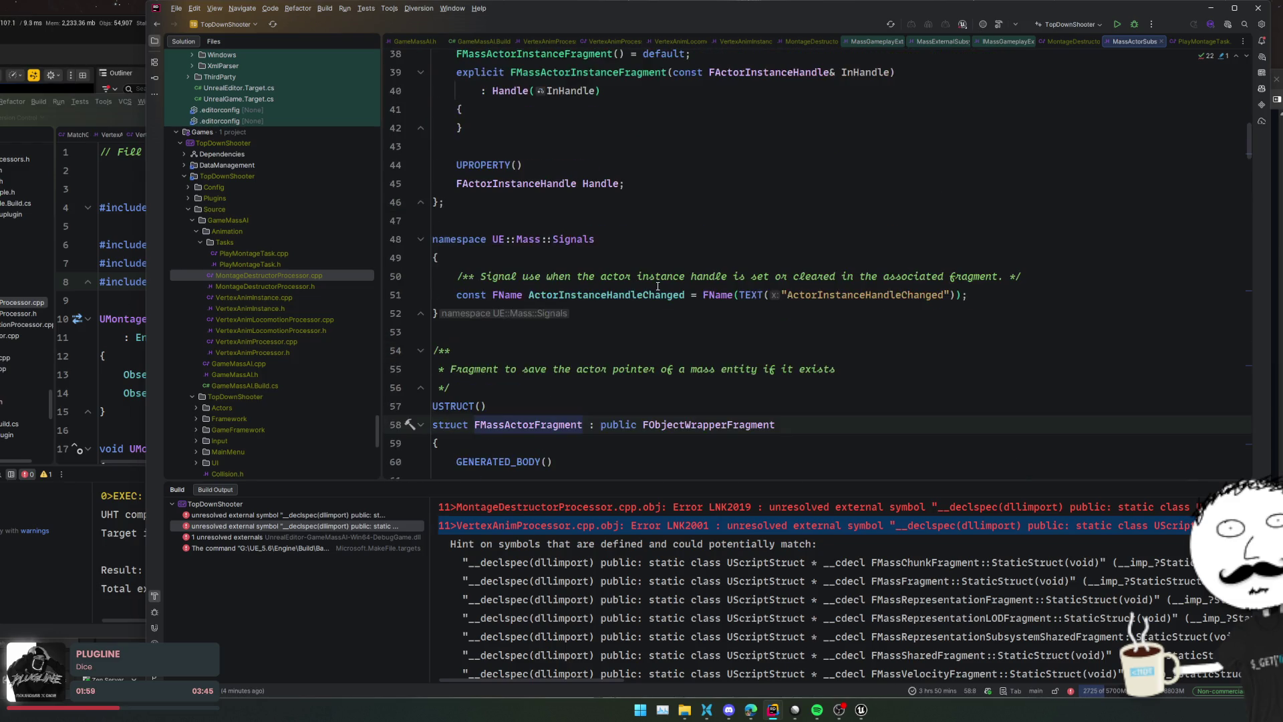
{"action": "scroll", "coordinate": [657, 286], "scroll_direction": "down", "scroll_amount": 15}
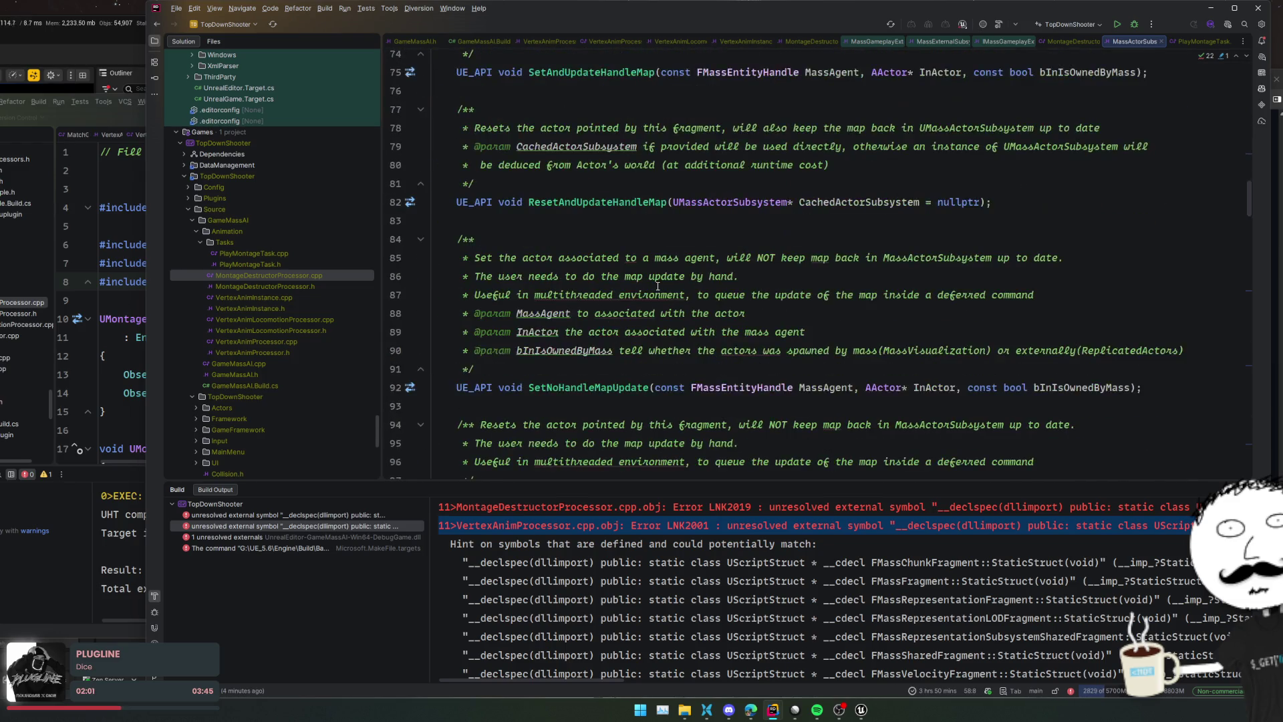
{"action": "scroll", "coordinate": [657, 286], "scroll_direction": "down", "scroll_amount": 20}
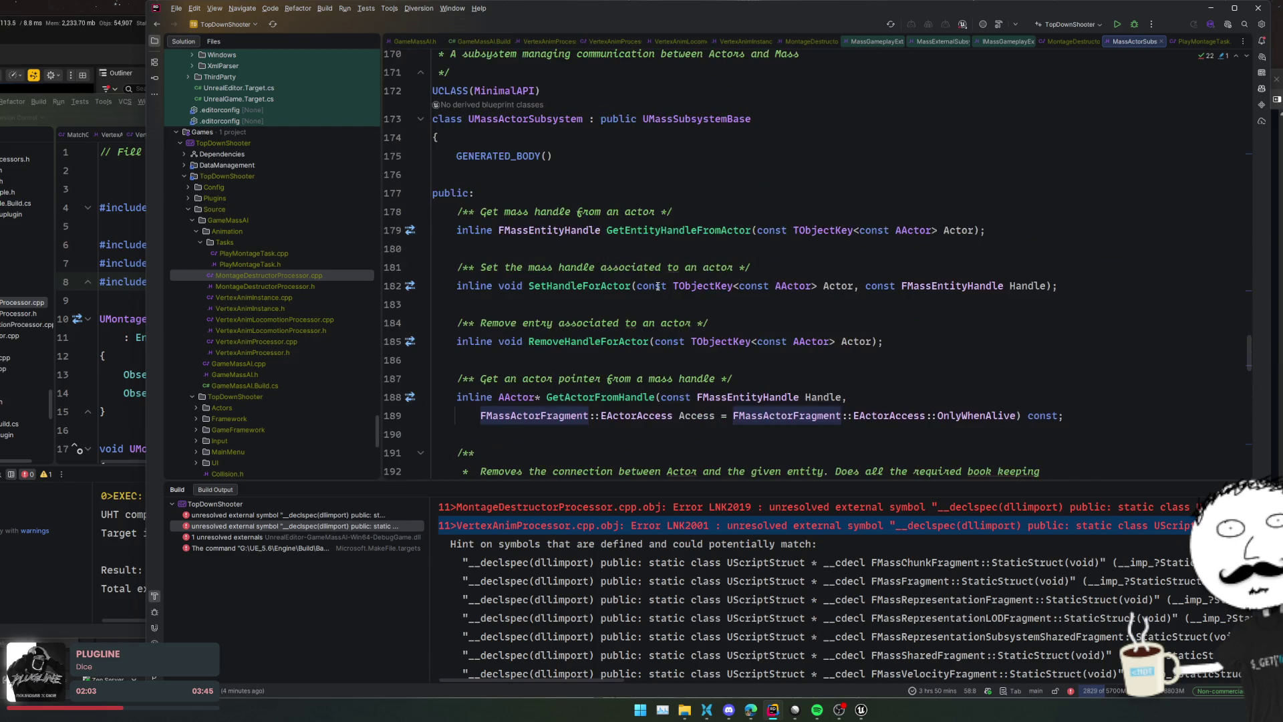
{"action": "scroll", "coordinate": [658, 286], "scroll_direction": "up", "scroll_amount": 3}
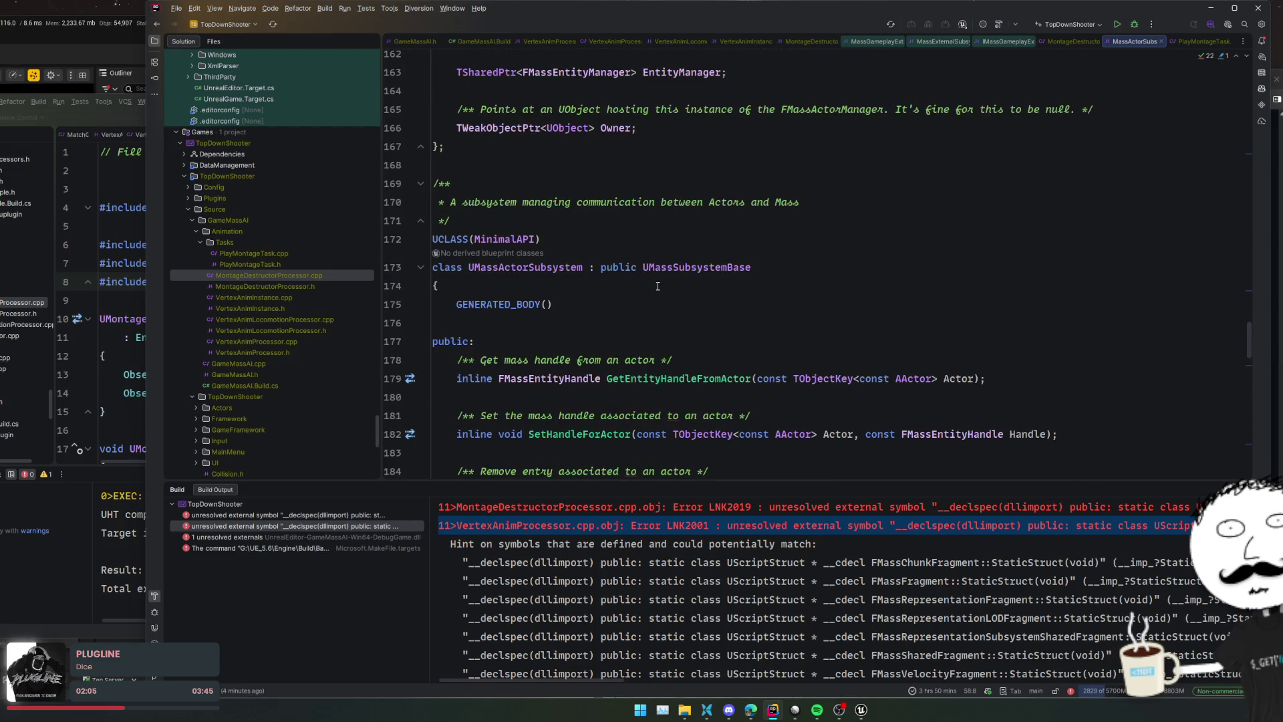
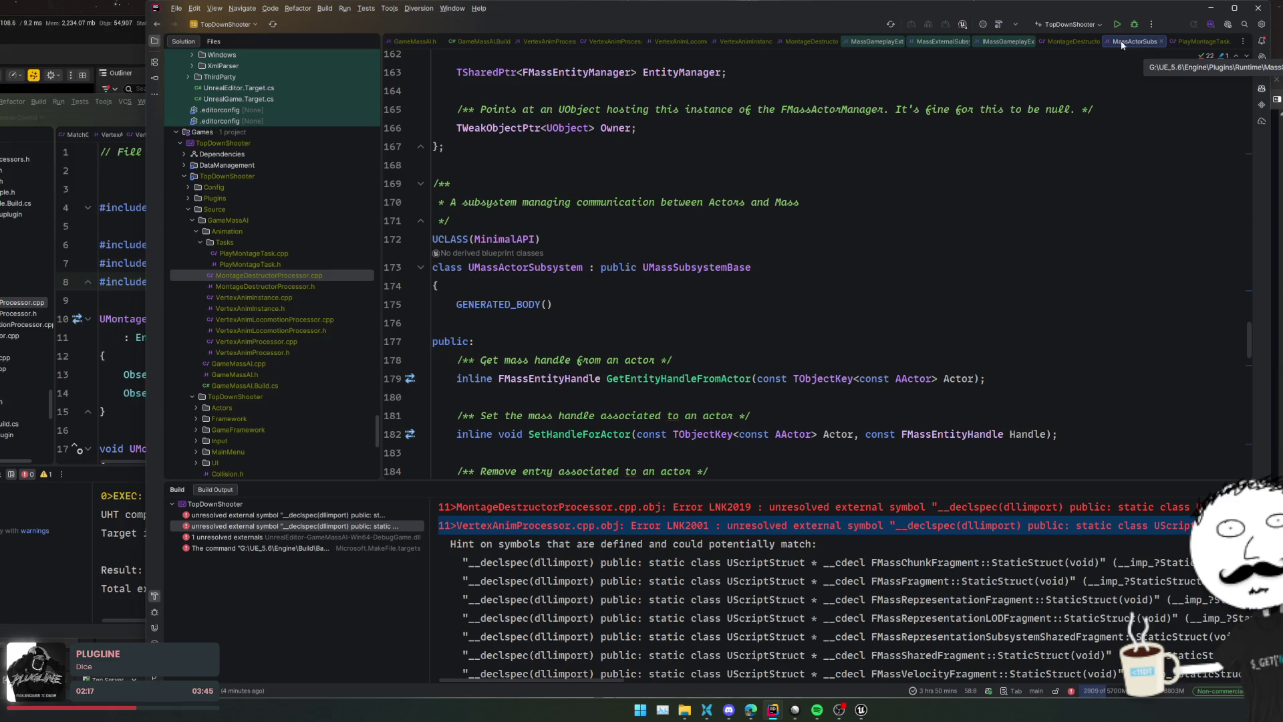
Add "MassActors" after MassLOD in both the private and public dependency lists of GameMassAI.Build.cs
{"action": "left_click", "coordinate": [481, 42]}
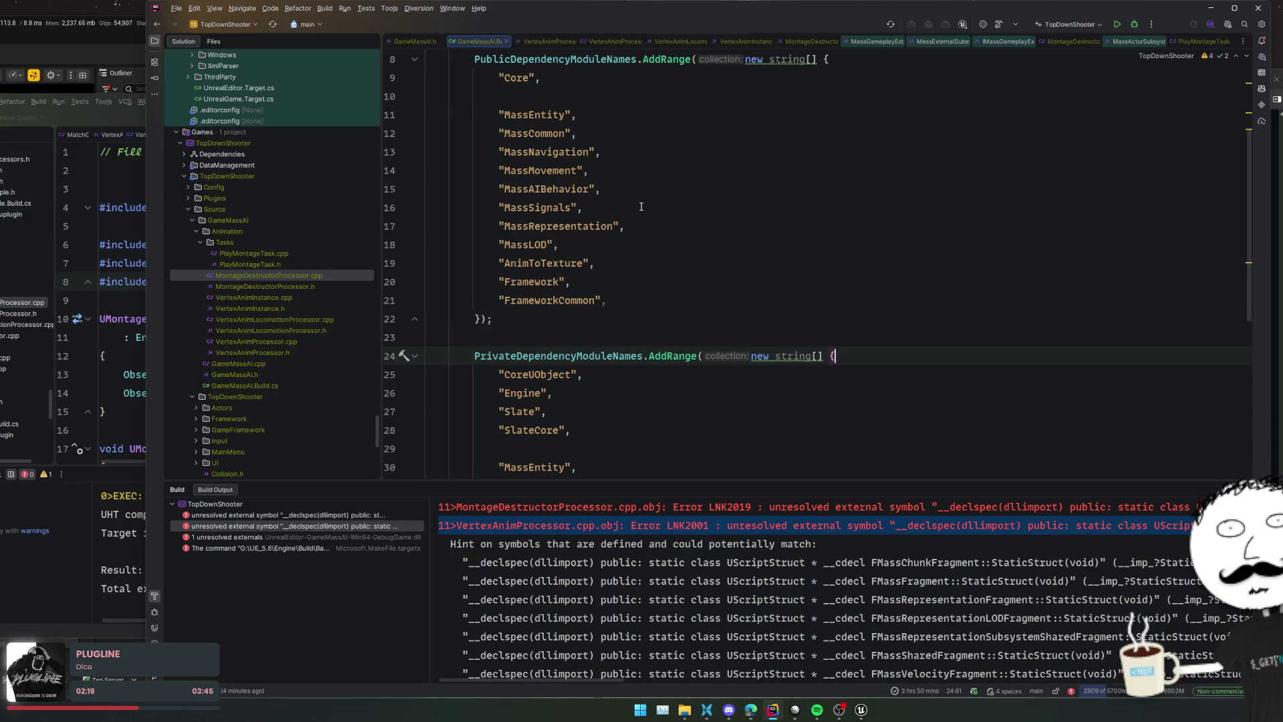
{"action": "scroll", "coordinate": [648, 204], "scroll_direction": "down", "scroll_amount": 4}
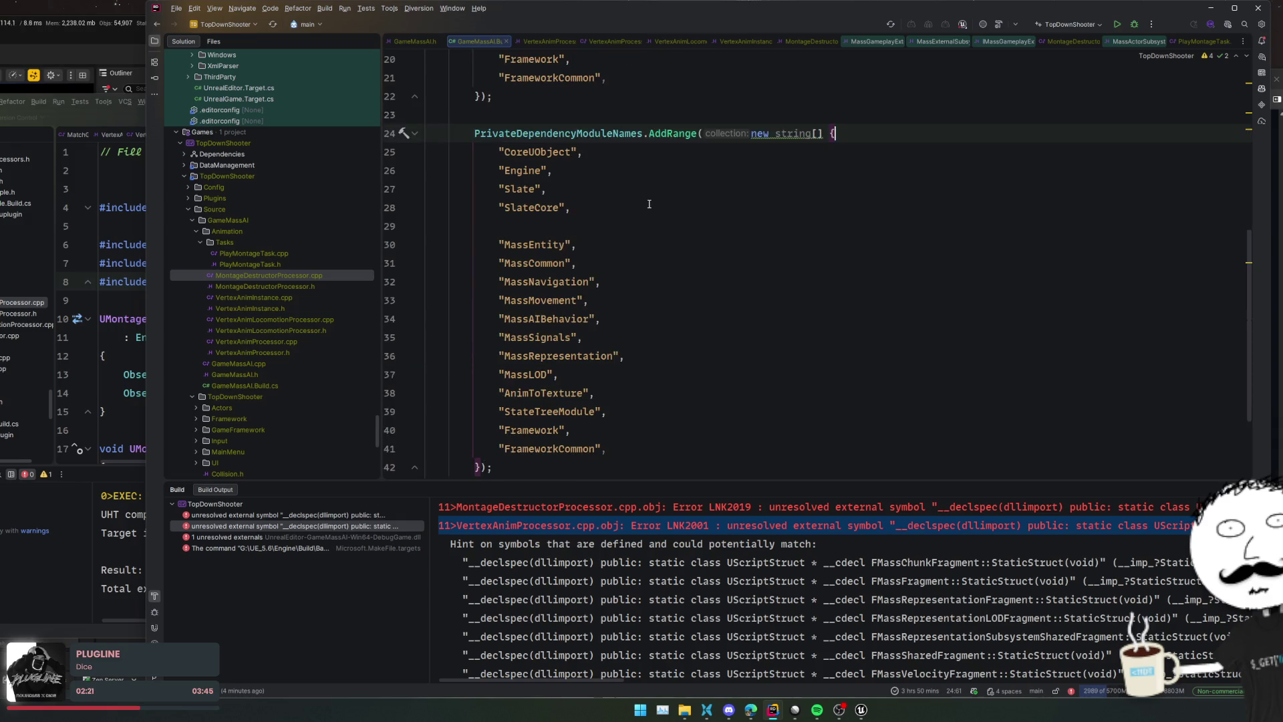
{"action": "left_click", "coordinate": [669, 369]}
{"action": "key", "text": "Return"}
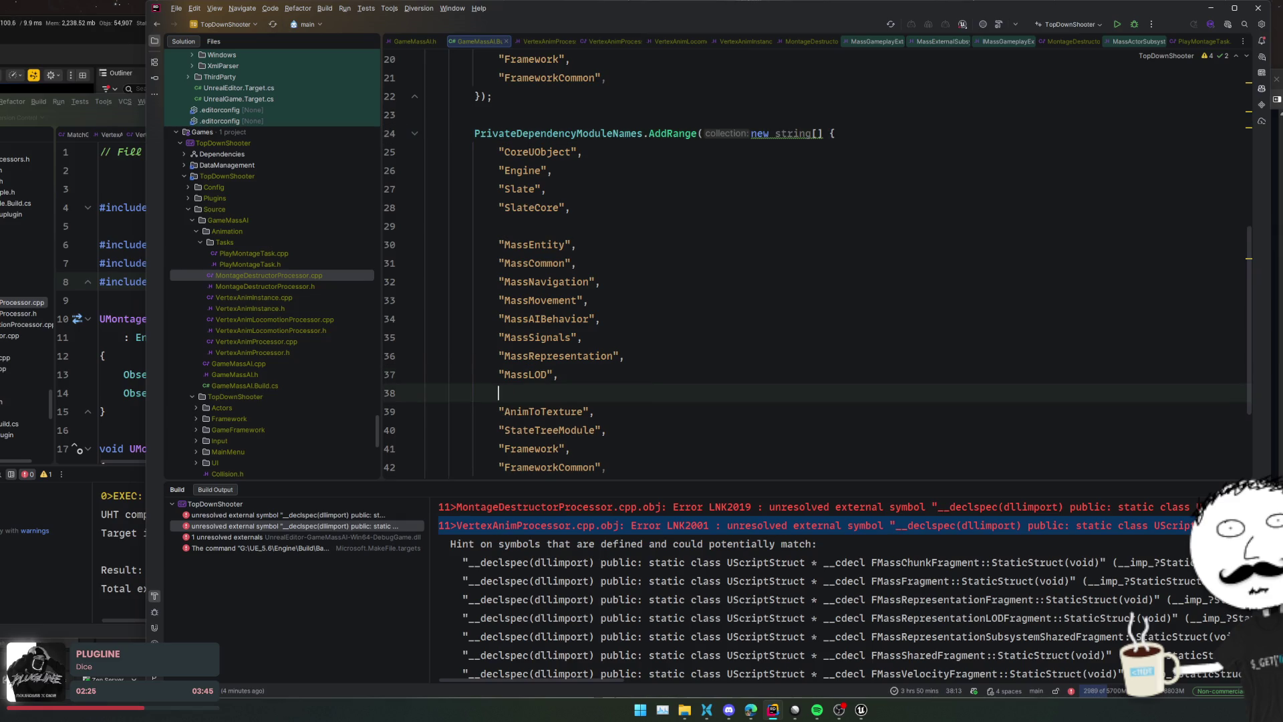
{"action": "type", "text": "\"MassActors\","}
{"action": "key", "text": "shift+Up"}
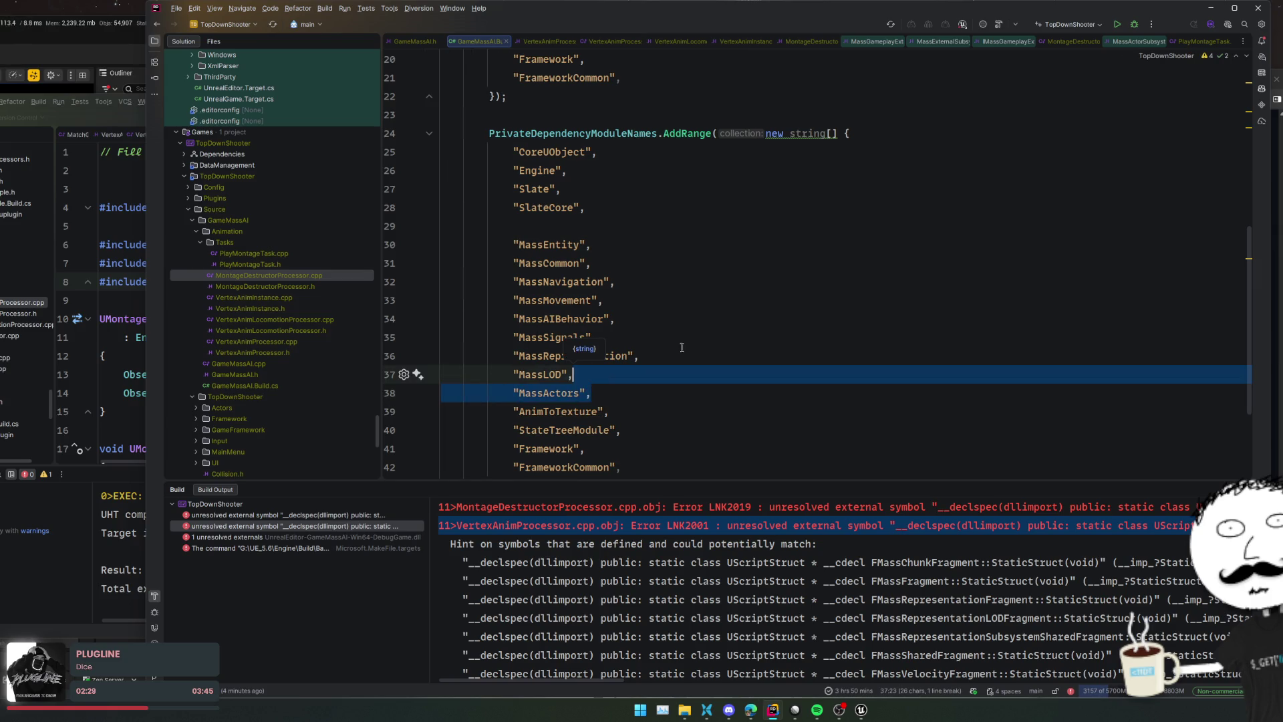
{"action": "key", "text": "ctrl+x"}
{"action": "scroll", "coordinate": [636, 267], "scroll_direction": "up", "scroll_amount": 3}
{"action": "left_click", "coordinate": [636, 170]}
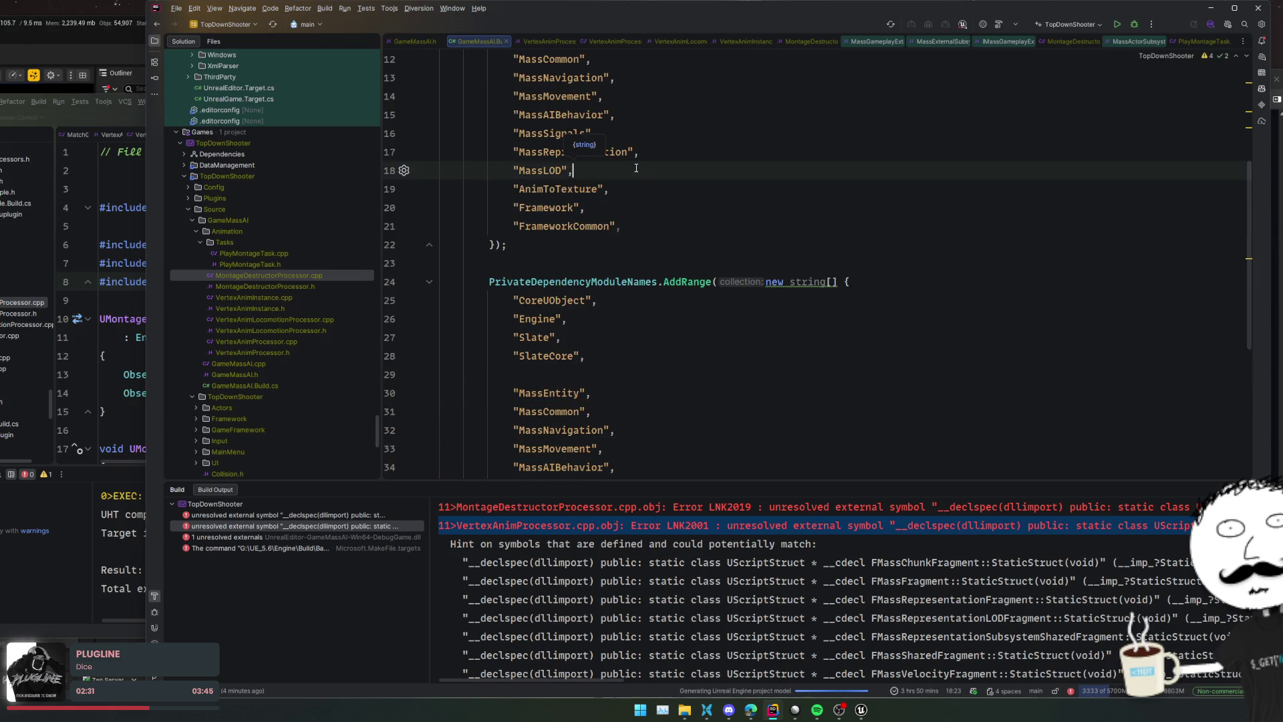
{"action": "scroll", "coordinate": [660, 182], "scroll_direction": "down", "scroll_amount": 2}
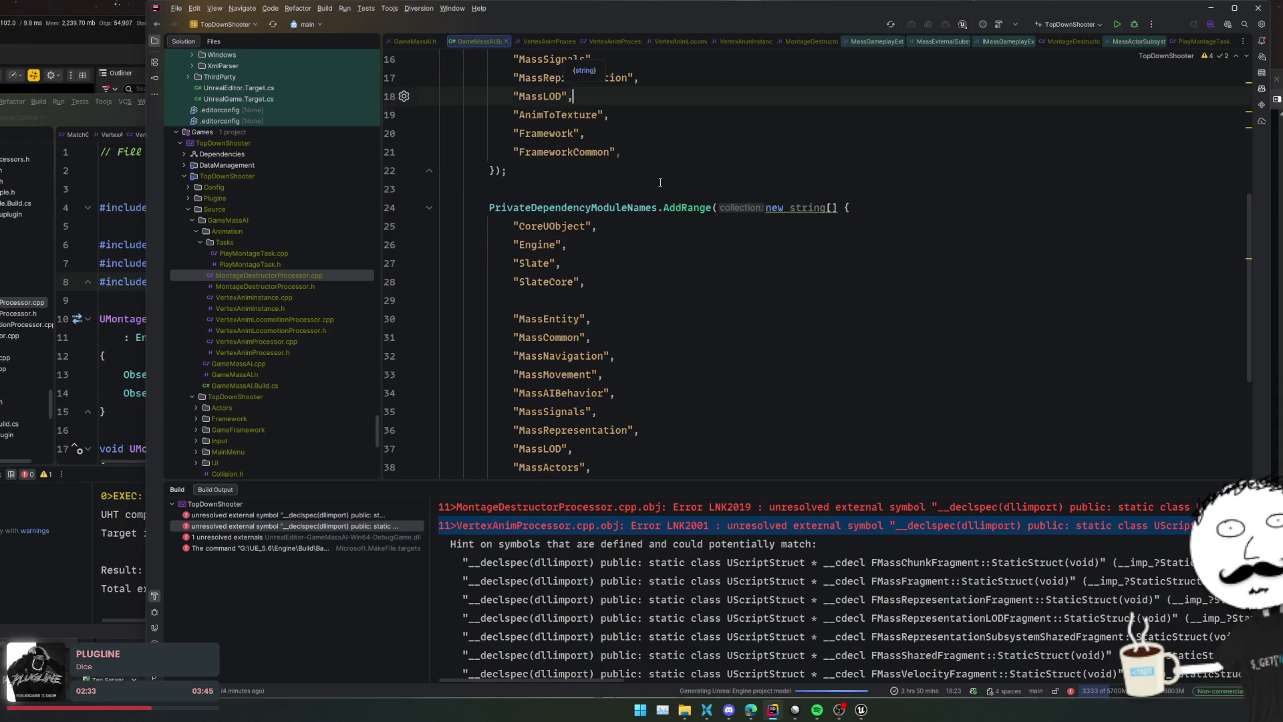
{"action": "key", "text": "ctrl+v"}
Check the build errors and rebuild the project with the new MassActors module
{"action": "scroll", "coordinate": [699, 199], "scroll_direction": "up", "scroll_amount": 3}
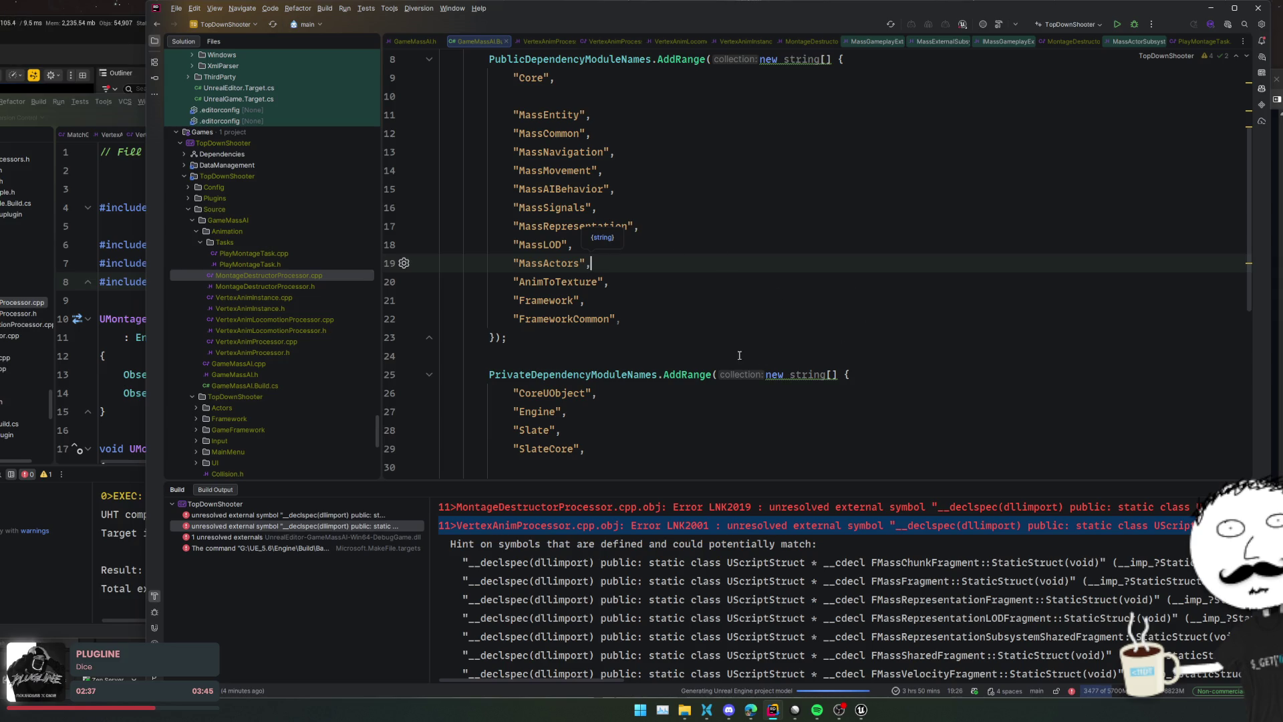
{"action": "scroll", "coordinate": [739, 355], "scroll_direction": "down", "scroll_amount": 3}
{"action": "scroll", "coordinate": [749, 353], "scroll_direction": "up", "scroll_amount": 5}
{"action": "scroll", "coordinate": [760, 350], "scroll_direction": "down", "scroll_amount": 3}
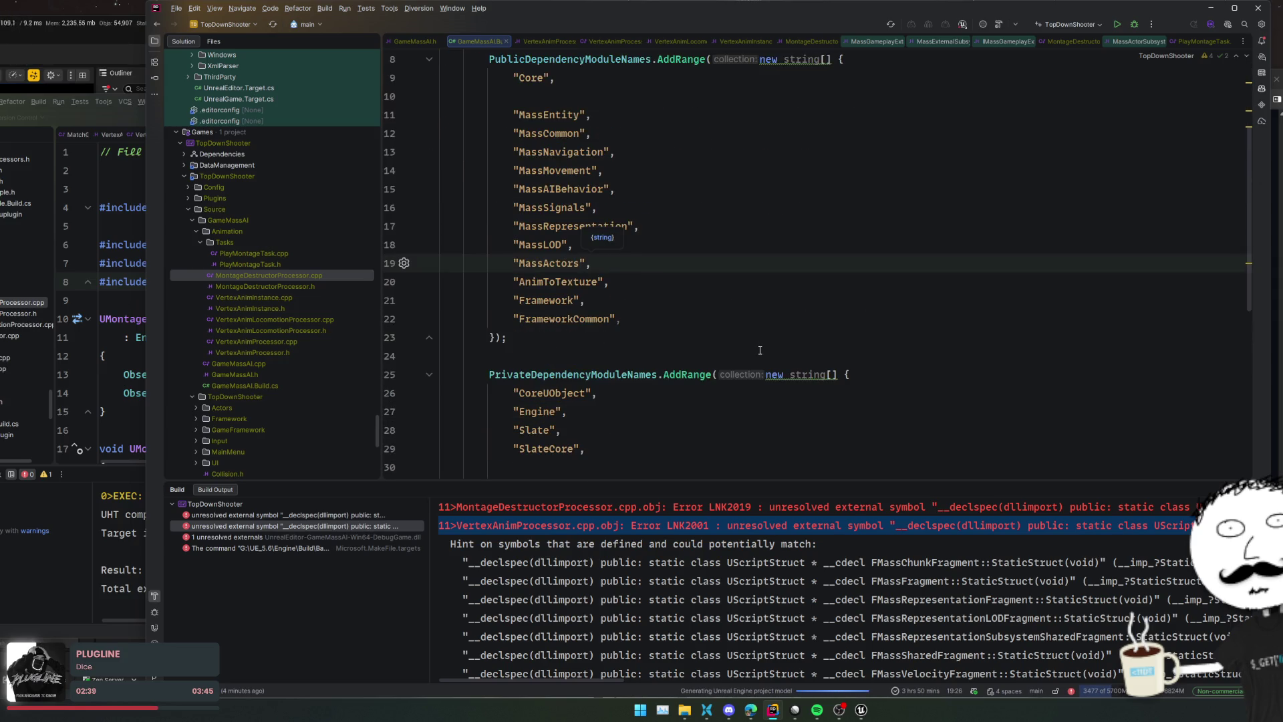
{"action": "left_click", "coordinate": [580, 566]}
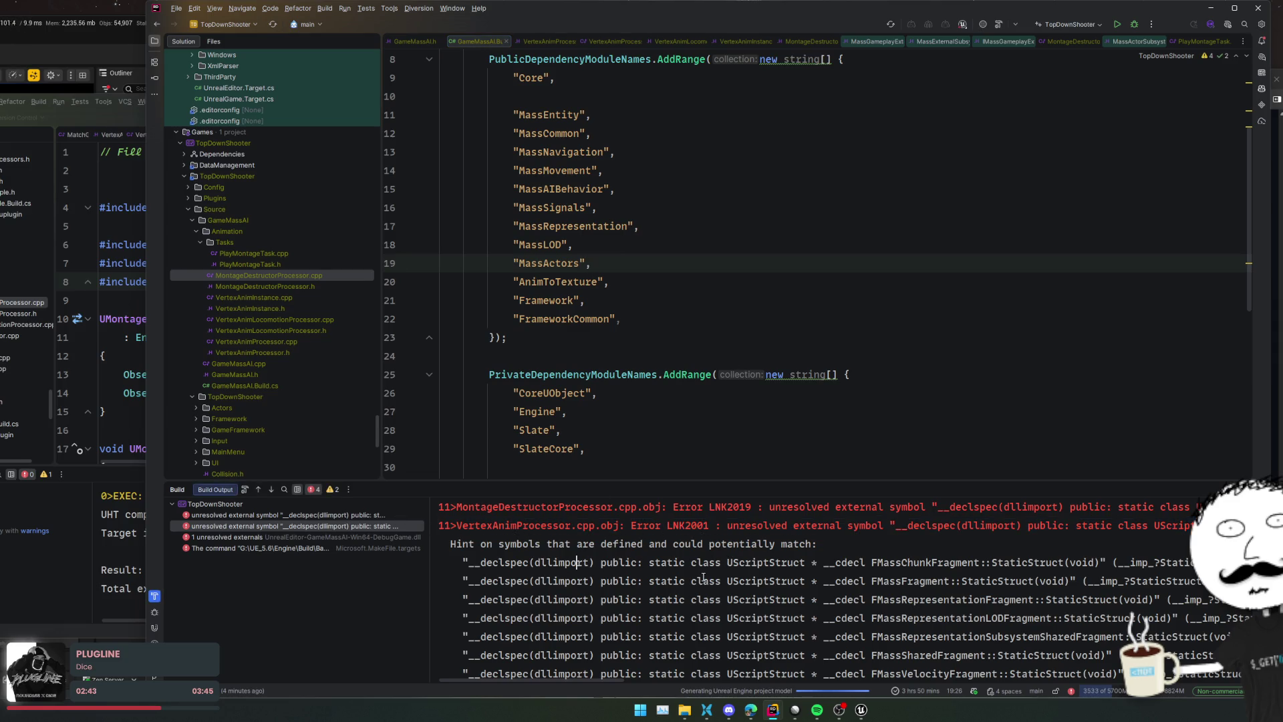
{"action": "left_click", "coordinate": [822, 718]}
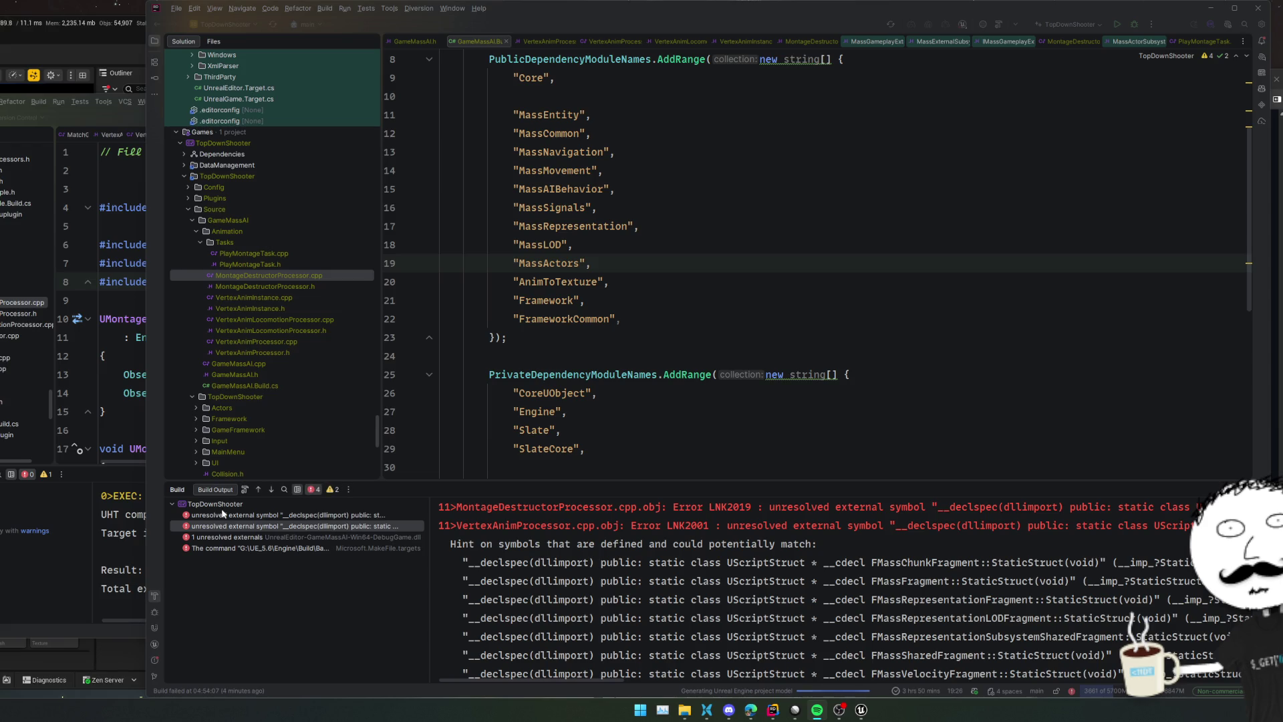
{"action": "left_click", "coordinate": [246, 490]}
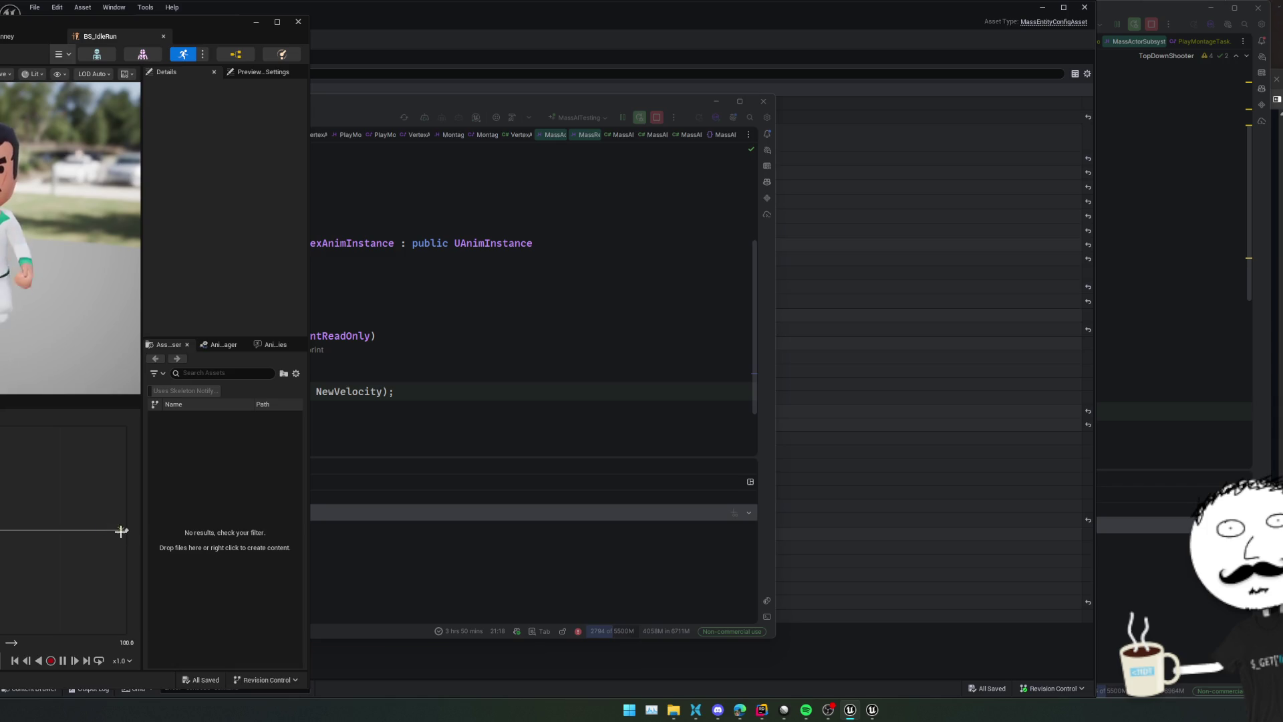
Close the BS_IdleRun blend space and open the Reference Viewer for the character asset
{"action": "mouse_move", "coordinate": [127, 529]}
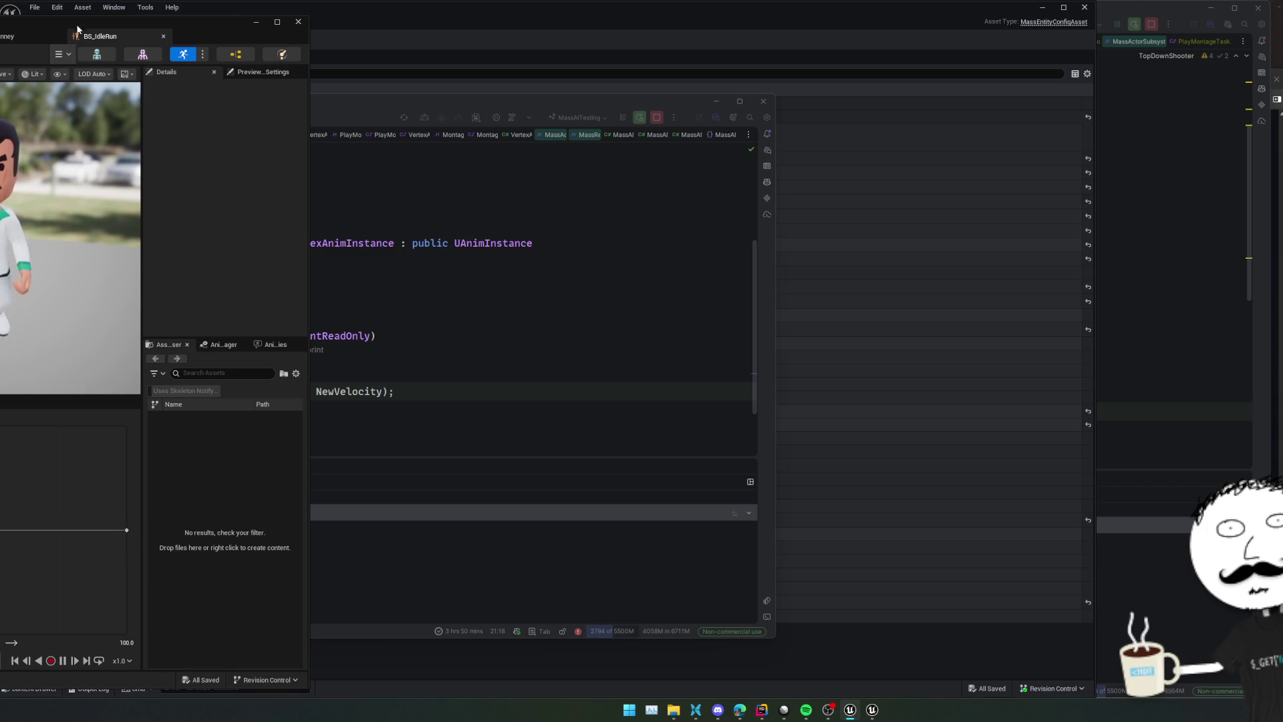
{"action": "left_click", "coordinate": [163, 37]}
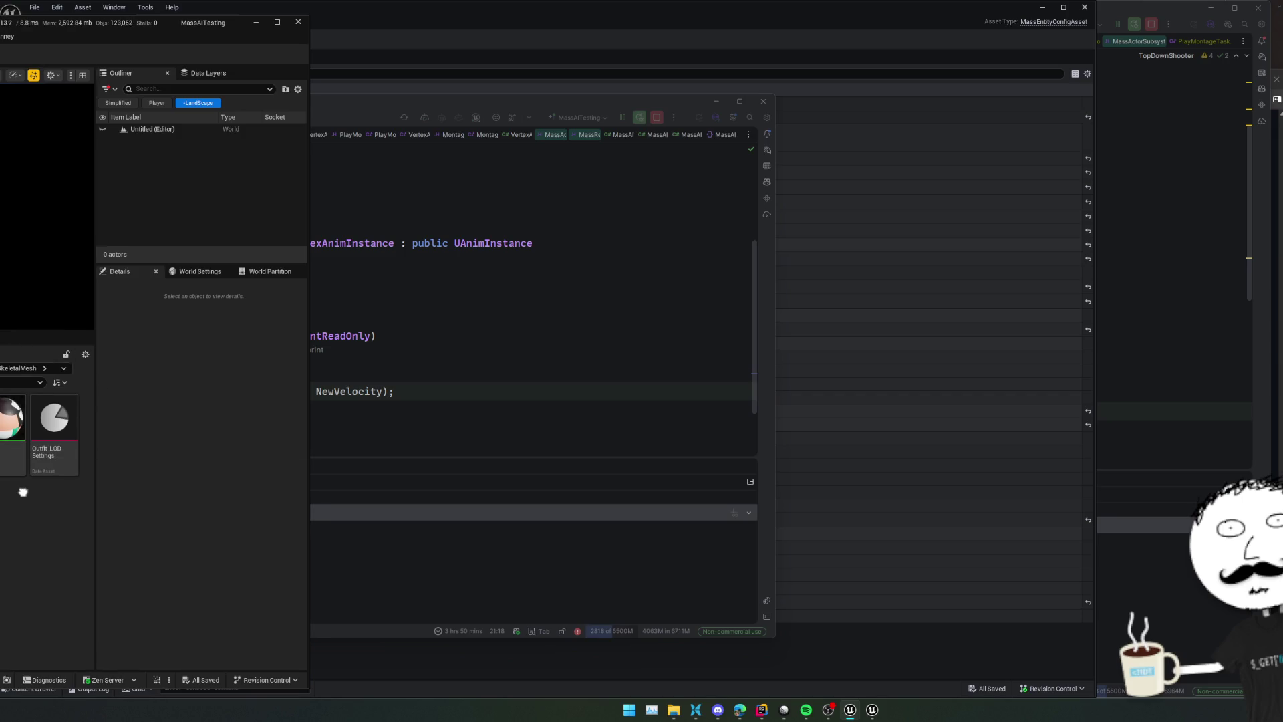
{"action": "right_click", "coordinate": [14, 421]}
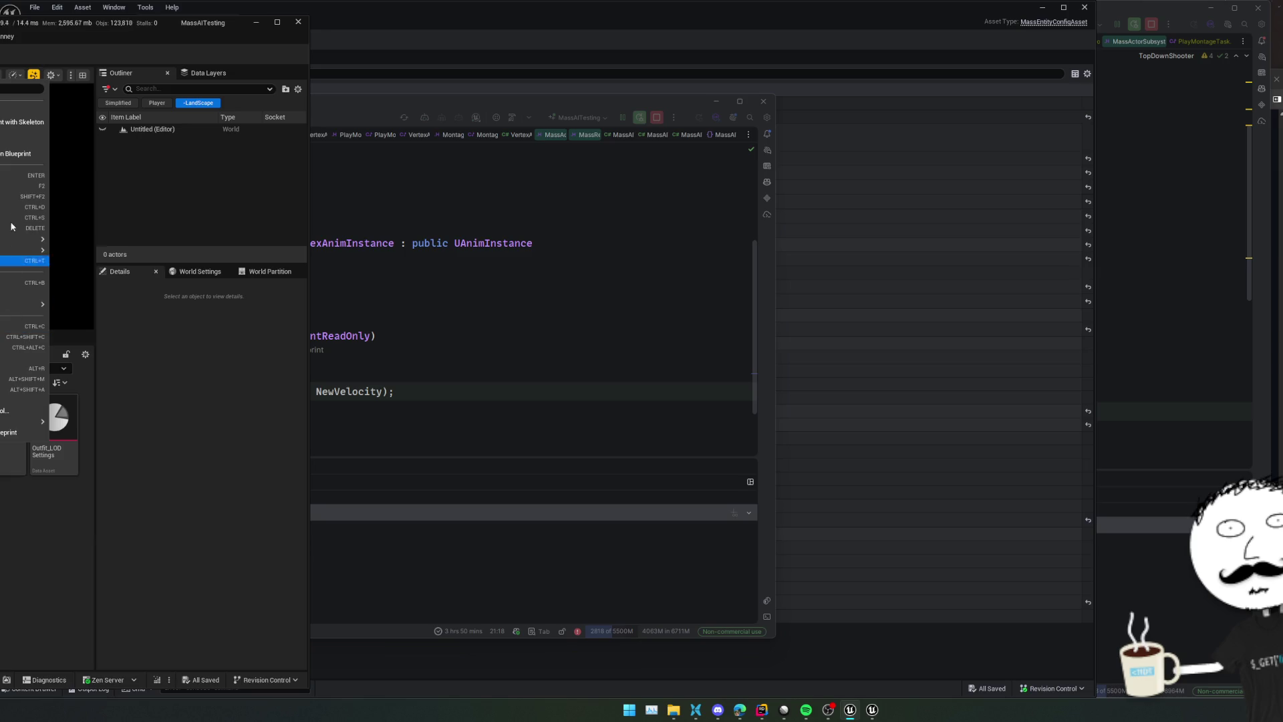
{"action": "left_click", "coordinate": [66, 559]}
Pan the reference graph, then bring up the DA_EntityConfig_AI asset editor
{"action": "mouse_move", "coordinate": [10, 418]}
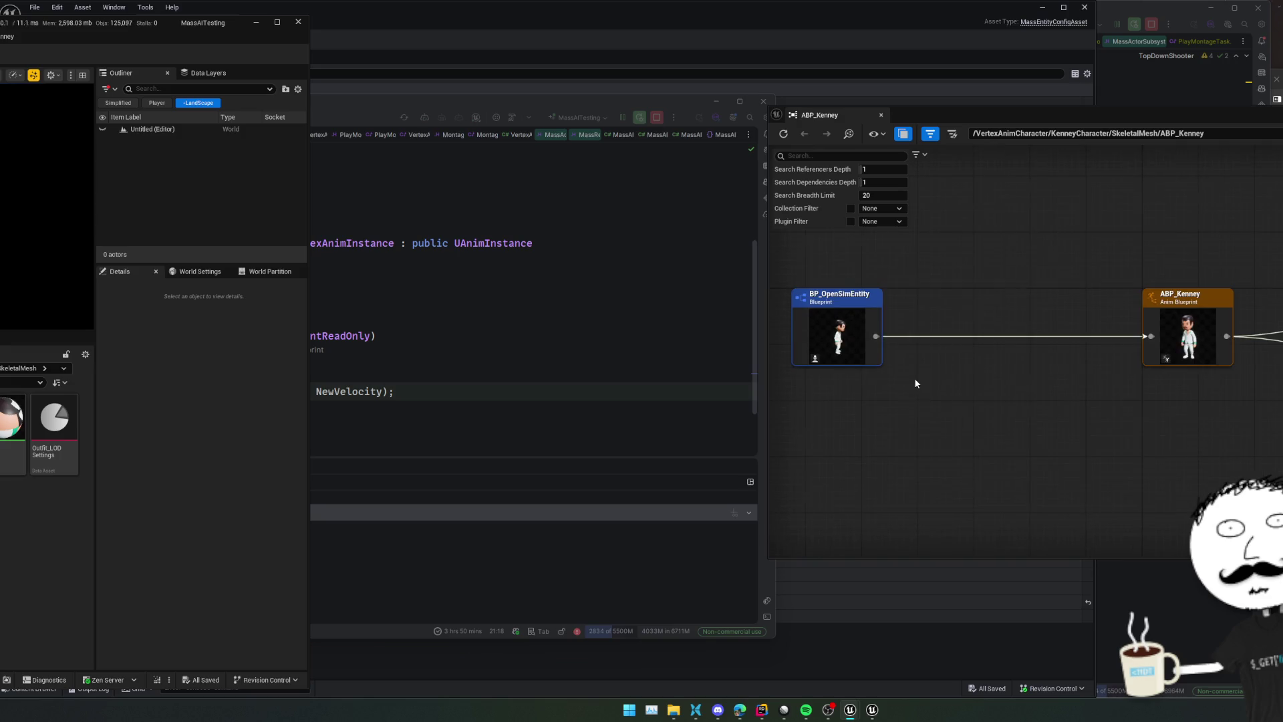
{"action": "left_click_drag", "start_coordinate": [943, 375], "coordinate": [1002, 401]}
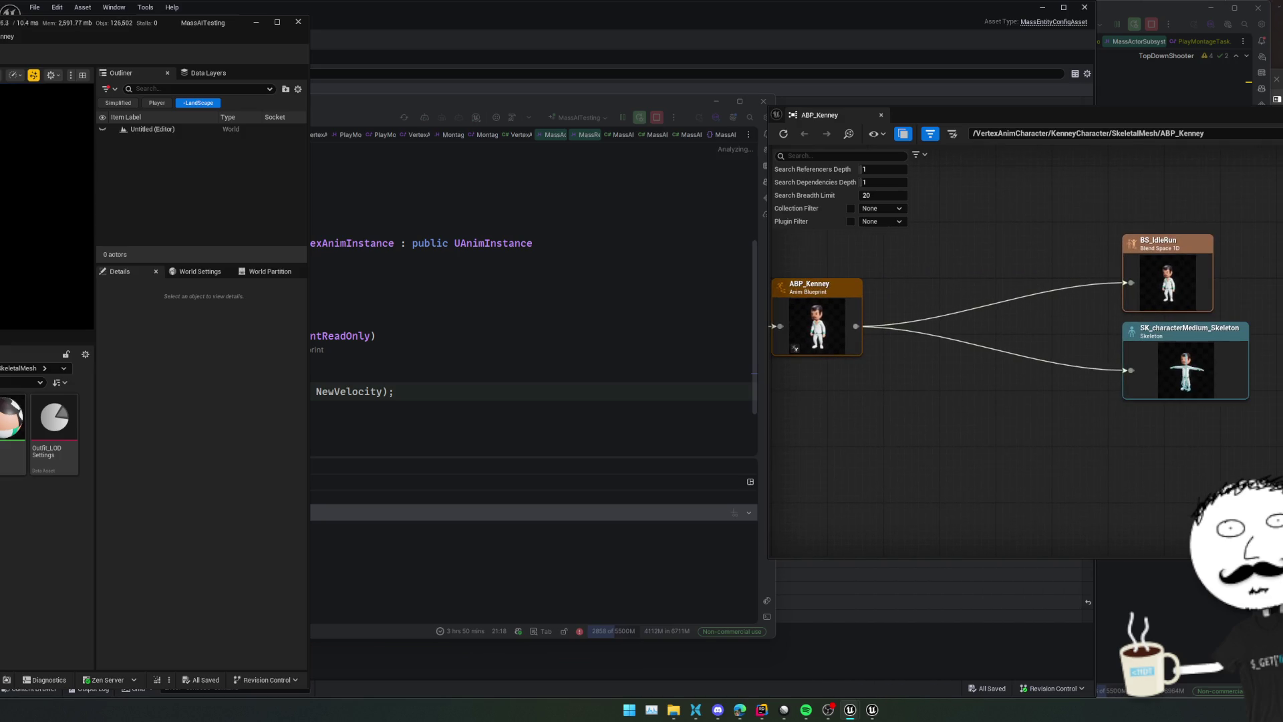
{"action": "left_click", "coordinate": [642, 300]}
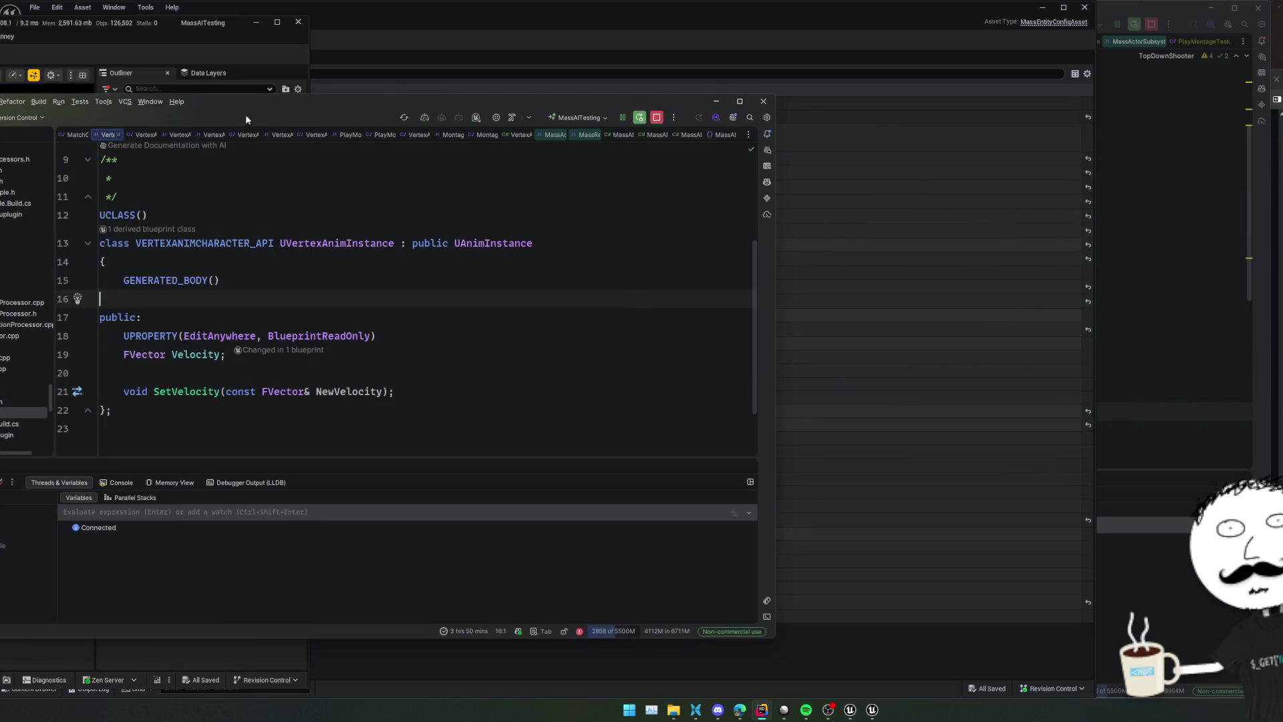
{"action": "left_click", "coordinate": [483, 20]}
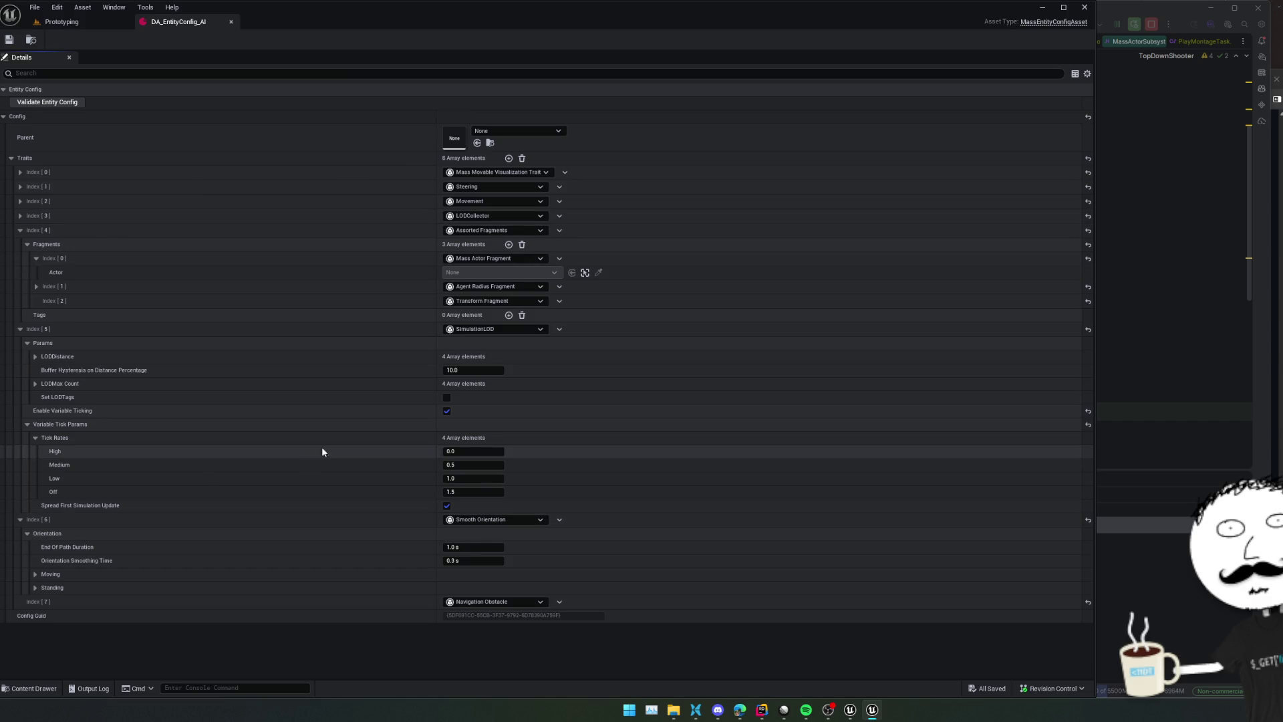
Collapse the trait entries, expand Assorted Fragments, and add two empty fragment entries
{"action": "scroll", "coordinate": [306, 450], "scroll_direction": "down", "scroll_amount": 1}
{"action": "scroll", "coordinate": [307, 485], "scroll_direction": "up", "scroll_amount": 2}
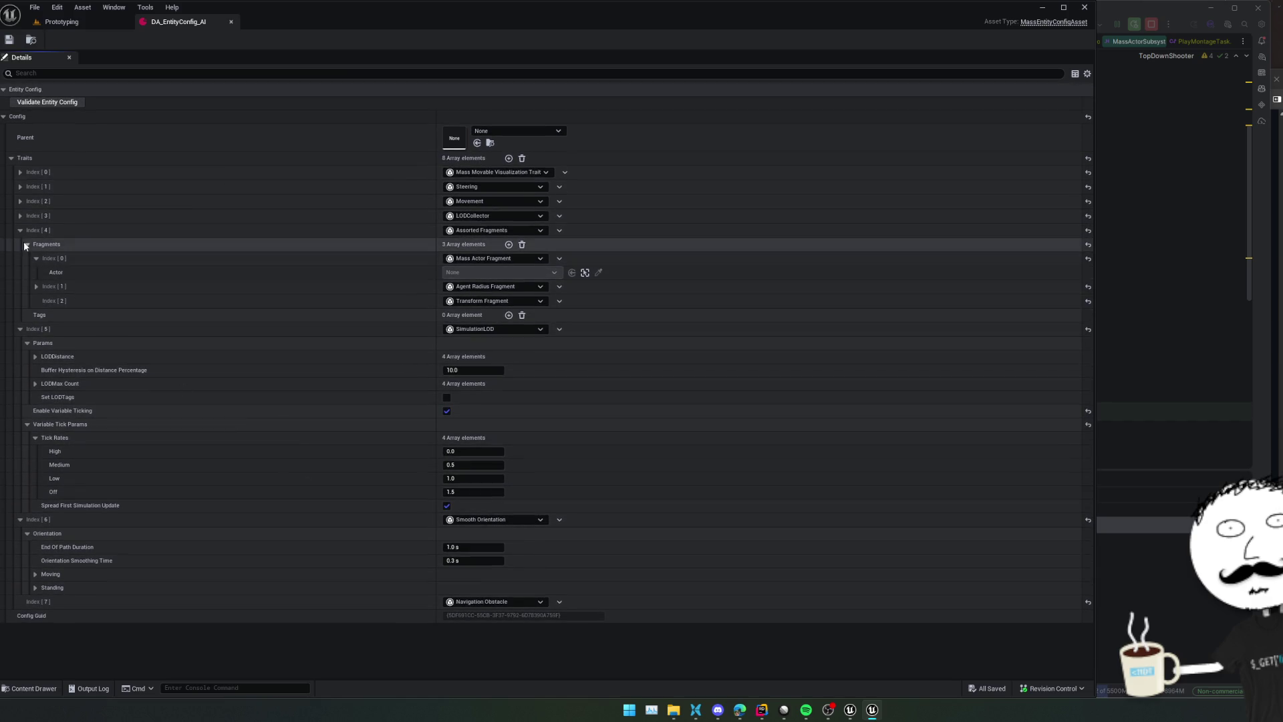
{"action": "left_click", "coordinate": [21, 231]}
{"action": "left_click", "coordinate": [20, 245]}
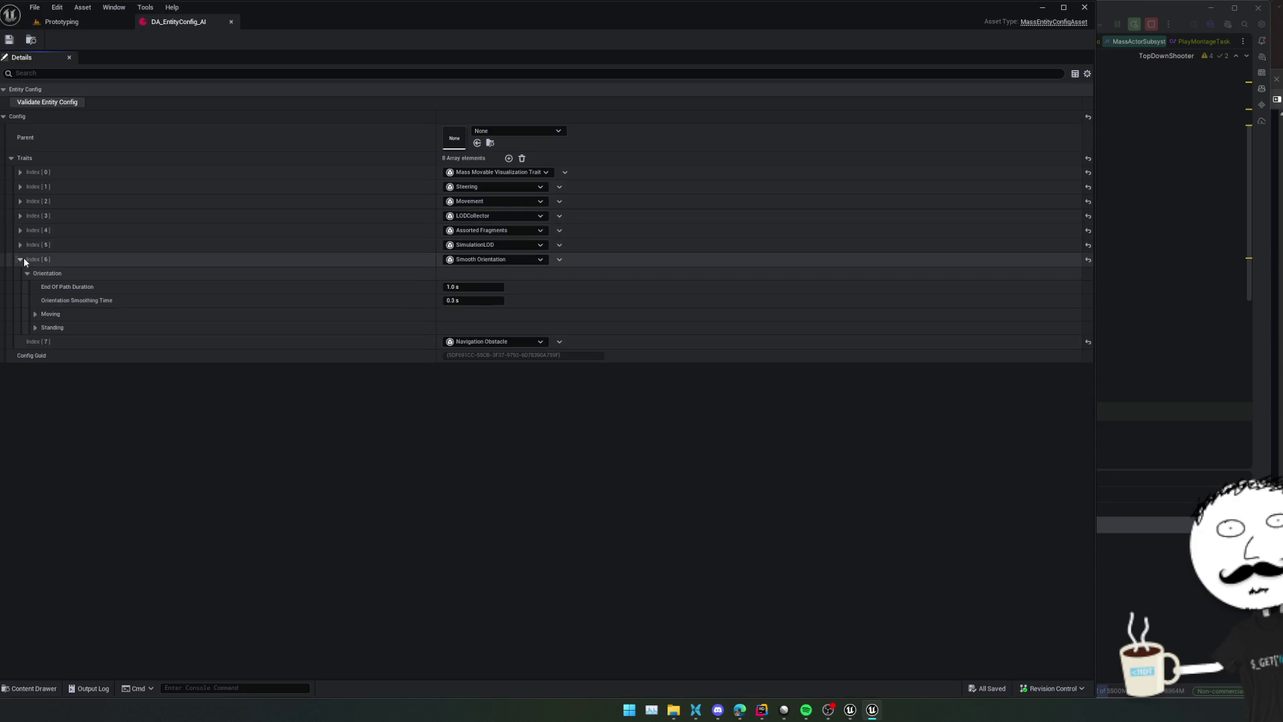
{"action": "left_click", "coordinate": [20, 259]}
{"action": "left_click", "coordinate": [20, 231]}
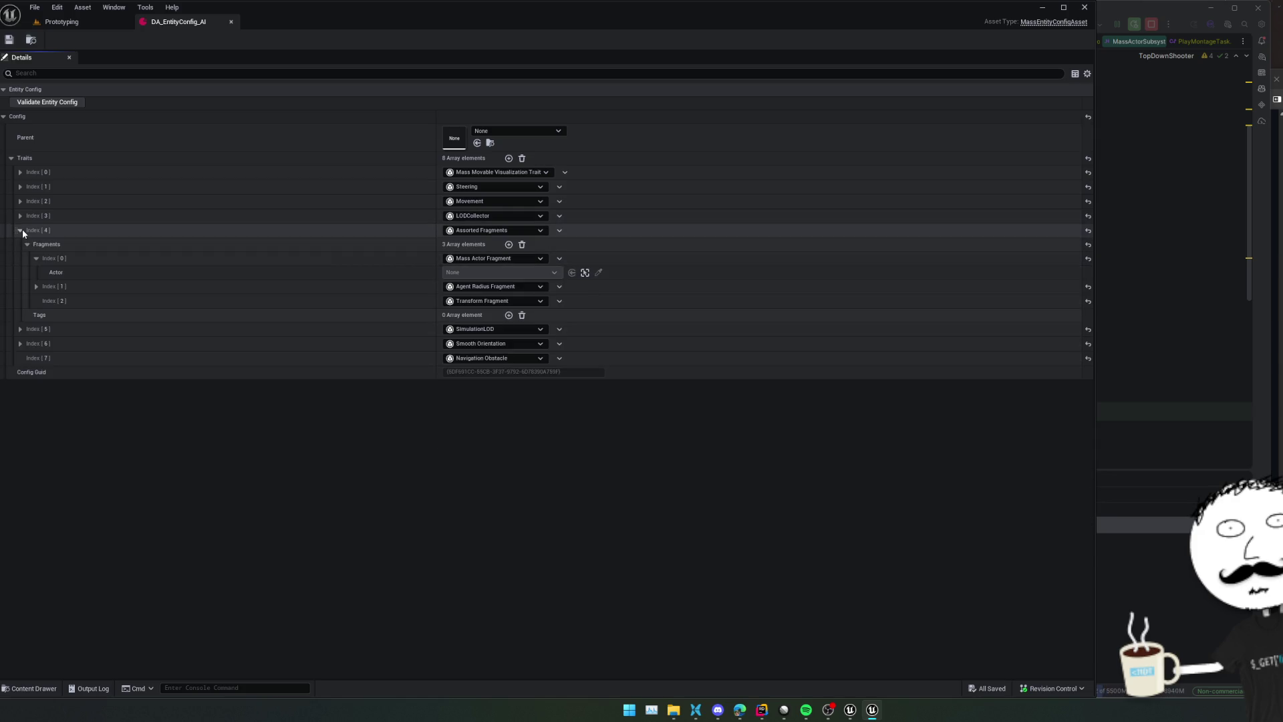
{"action": "left_click", "coordinate": [509, 244]}
{"action": "left_click", "coordinate": [509, 244]}
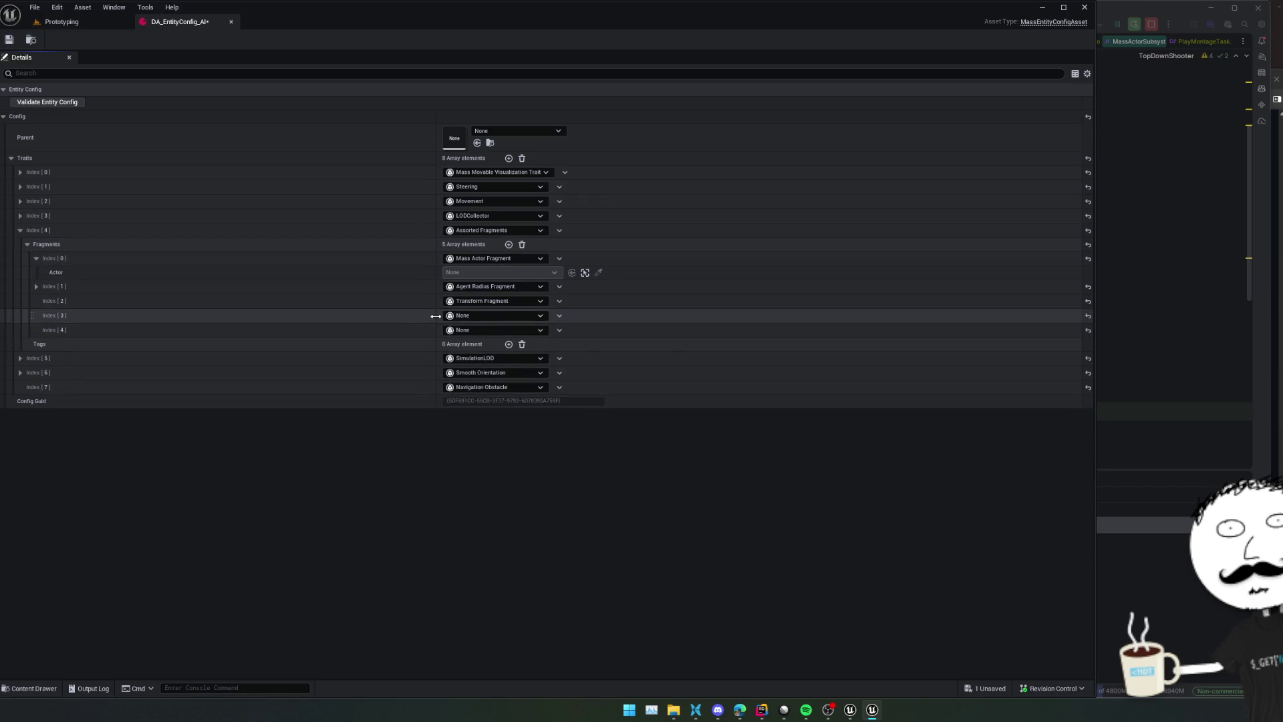
Make a Vertex Anim Info Fragment using DA_ZombieAnim and move it to Index [1]
{"action": "left_click", "coordinate": [465, 316]}
{"action": "type", "text": "vert"}
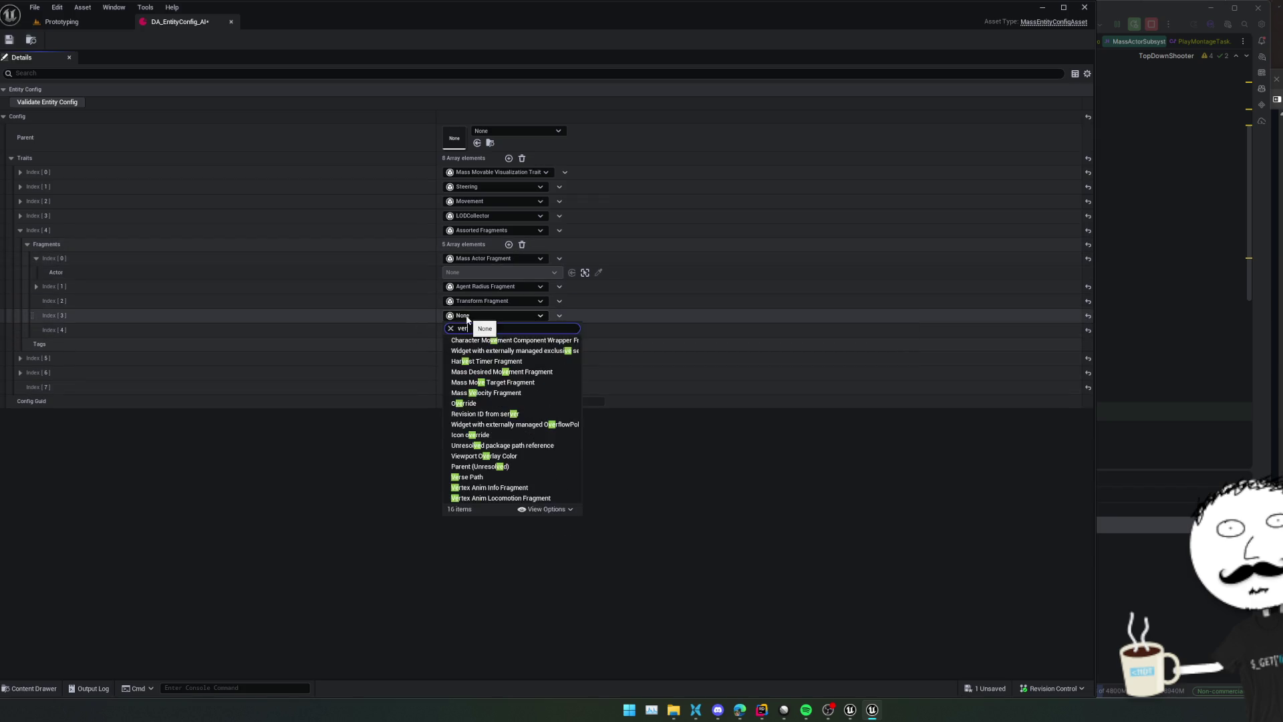
{"action": "left_click", "coordinate": [508, 340]}
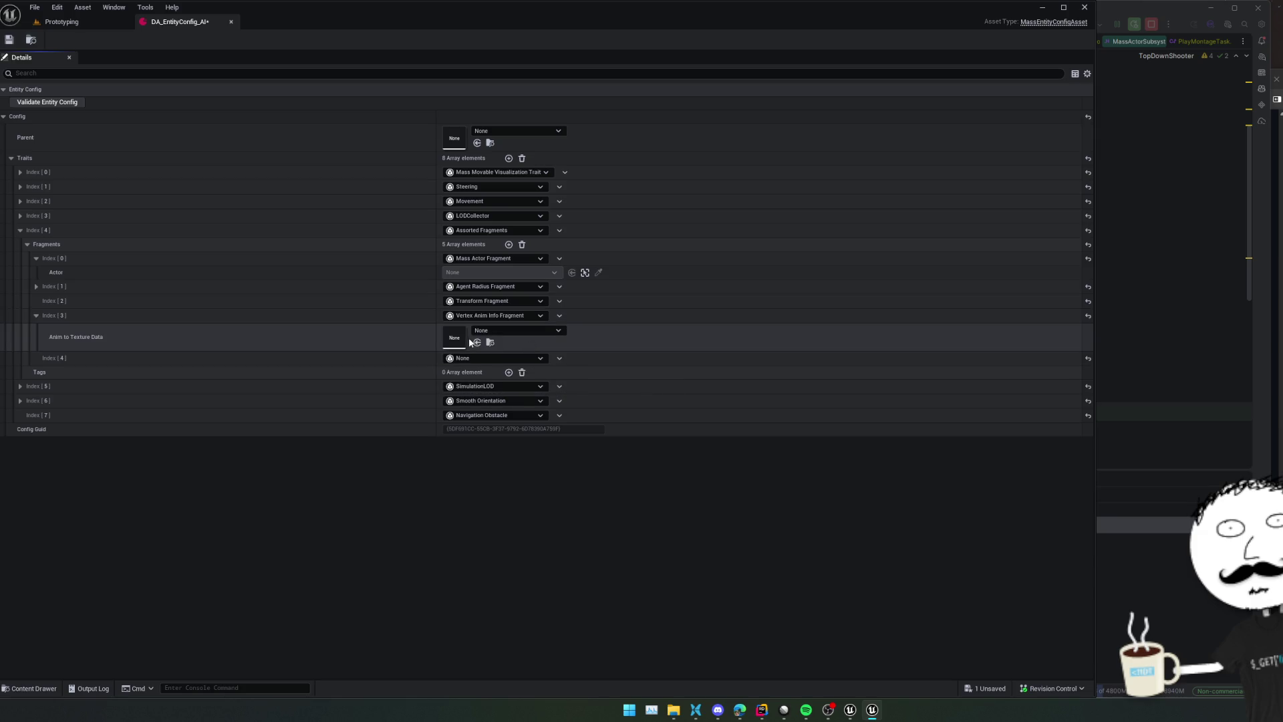
{"action": "left_click", "coordinate": [518, 330]}
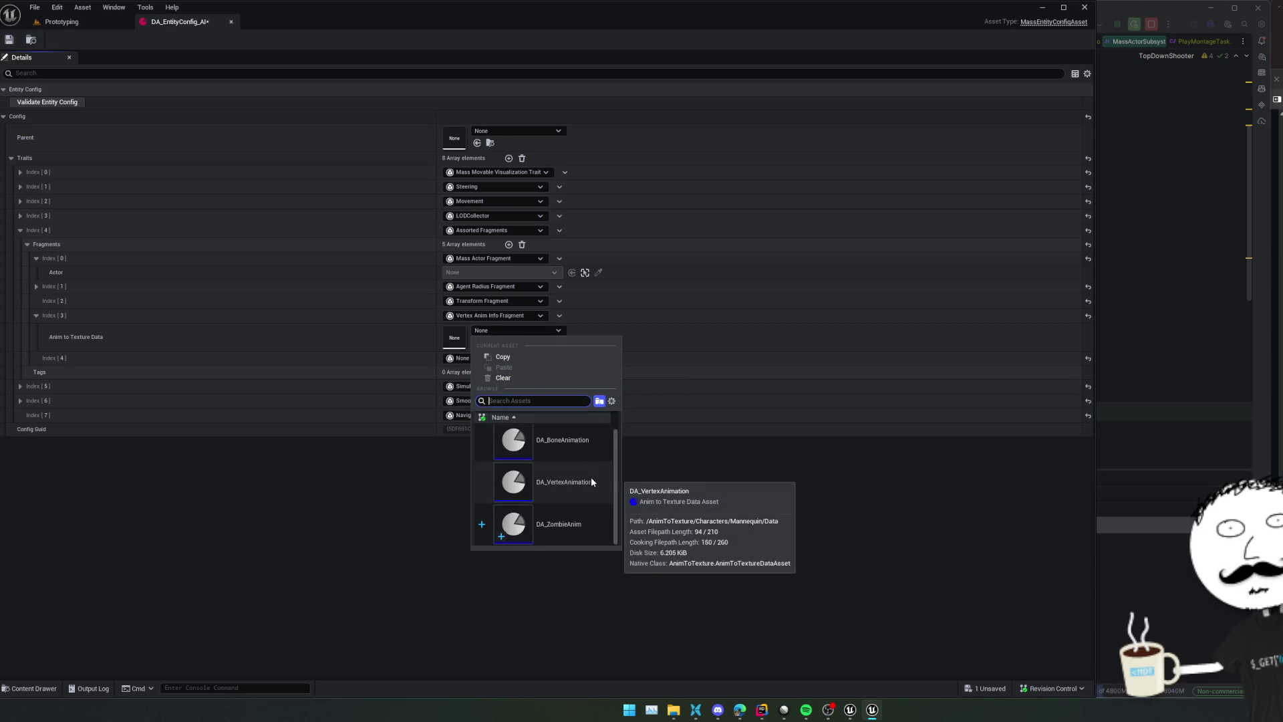
{"action": "left_click", "coordinate": [566, 528]}
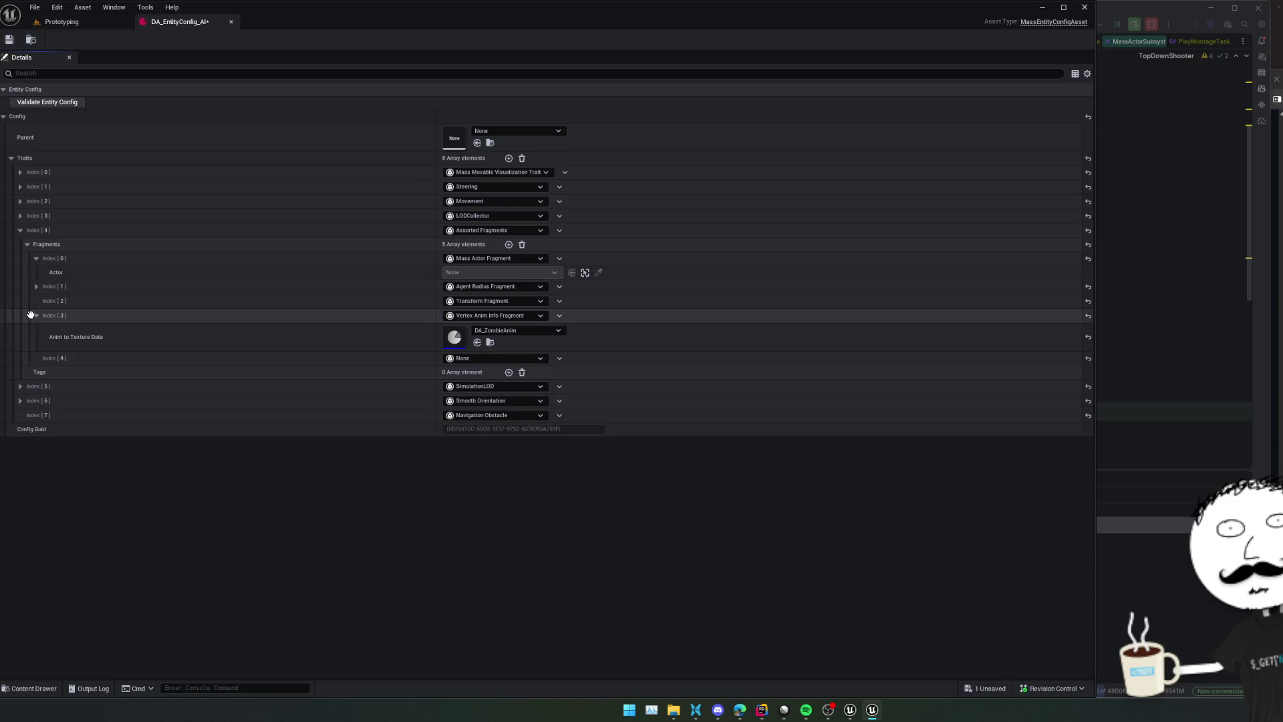
{"action": "left_click_drag", "start_coordinate": [31, 314], "coordinate": [39, 288]}
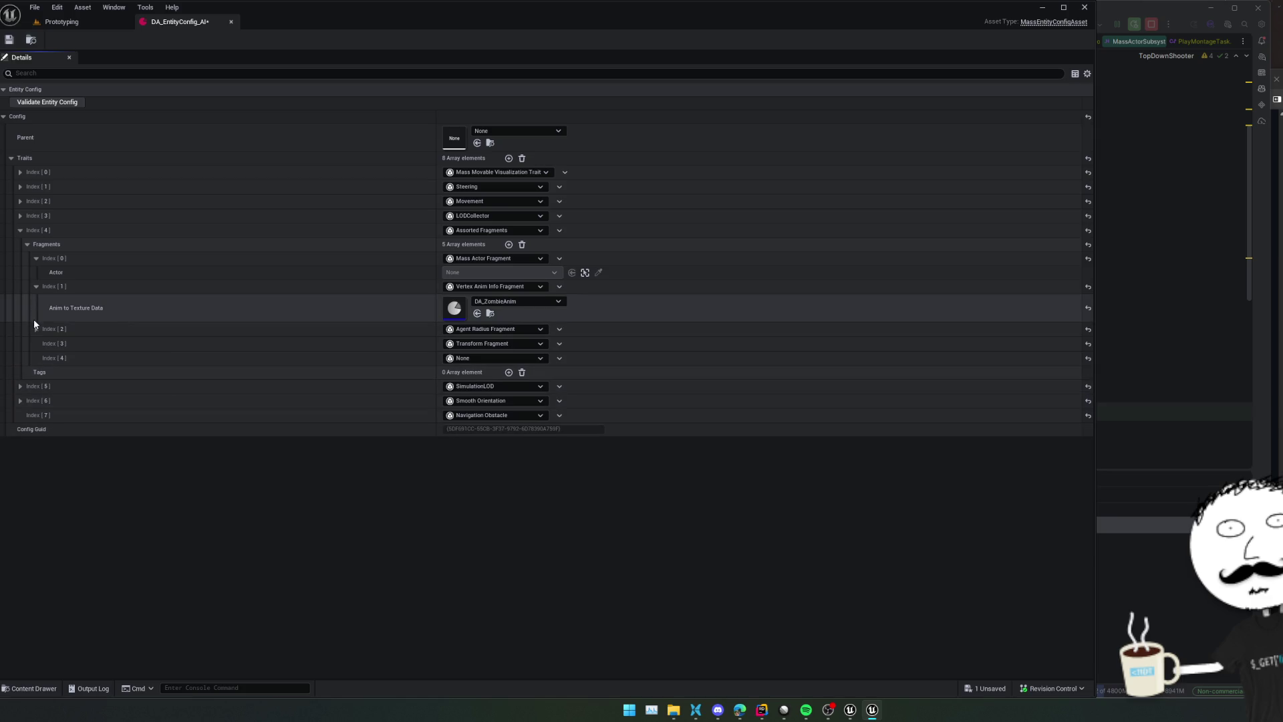
{"action": "left_click", "coordinate": [36, 286]}
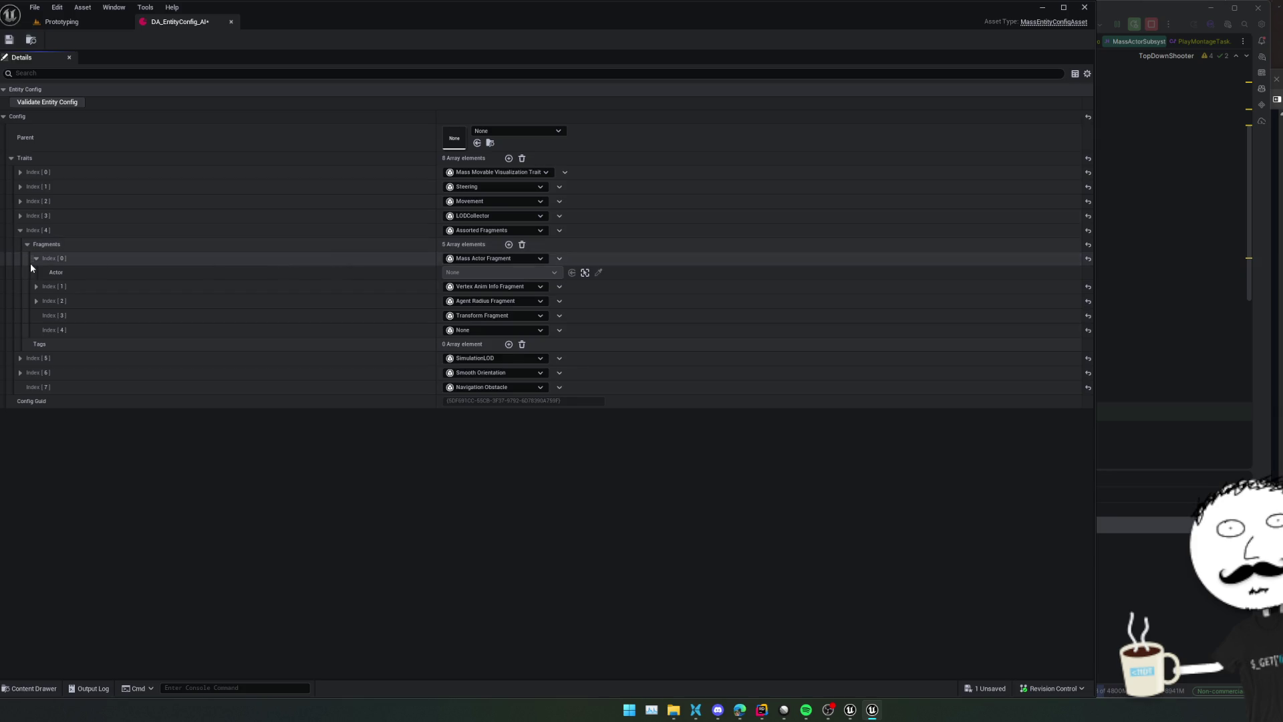
{"action": "left_click", "coordinate": [36, 259]}
{"action": "left_click", "coordinate": [36, 272]}
Add a third fragment as Vertex Anim Locomotion Fragment (Run Anim Index 1) and save the asset
{"action": "left_click", "coordinate": [509, 244]}
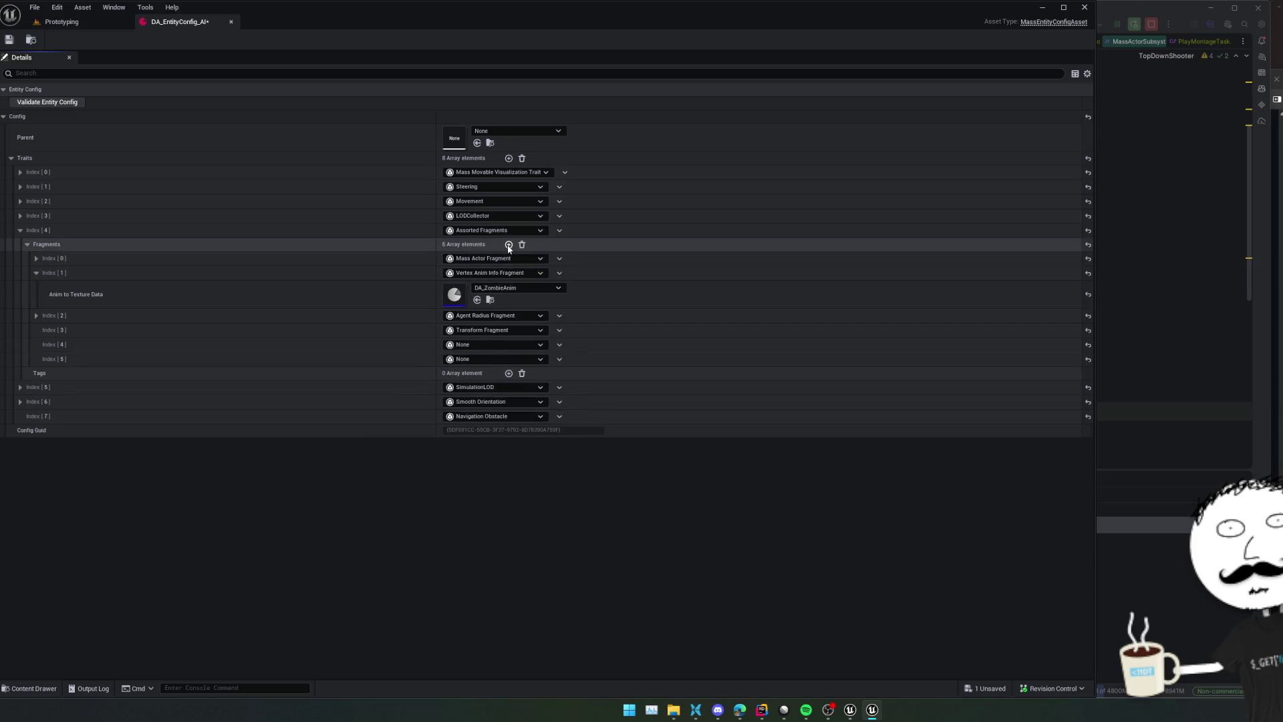
{"action": "left_click_drag", "start_coordinate": [31, 357], "coordinate": [31, 313]}
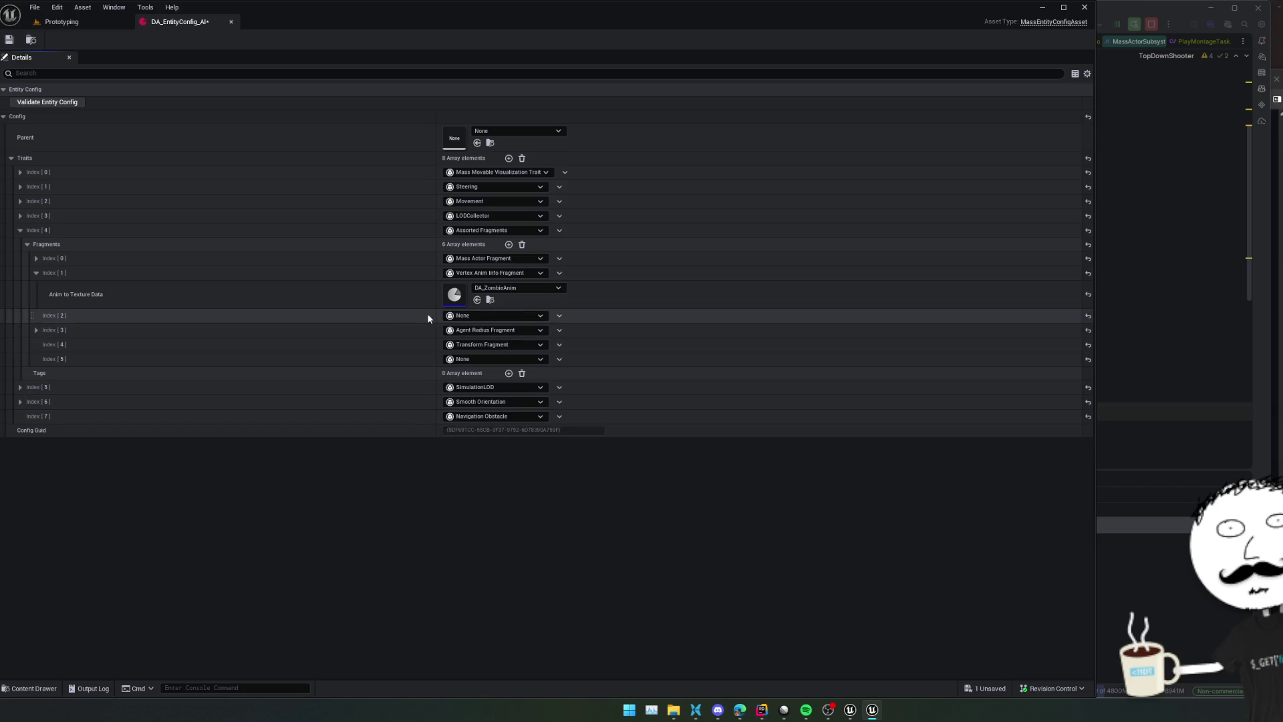
{"action": "left_click", "coordinate": [467, 315]}
{"action": "type", "text": "vert"}
{"action": "left_click", "coordinate": [520, 351]}
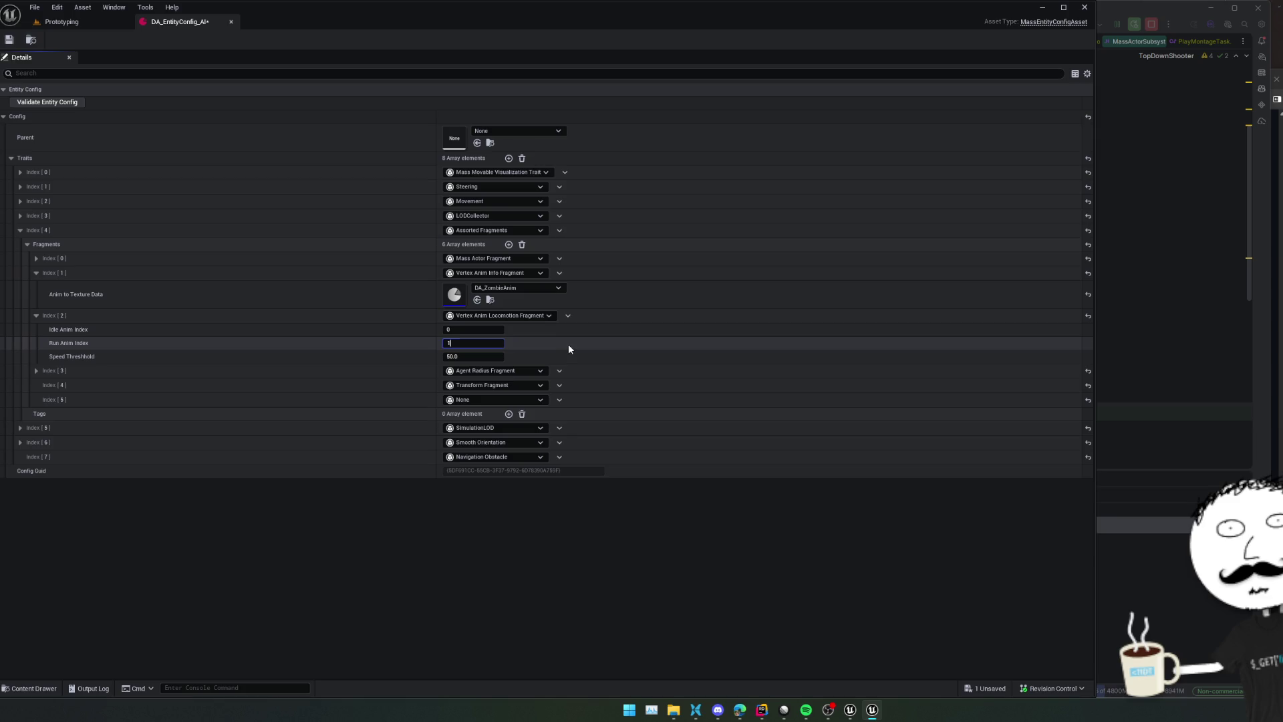
{"action": "key", "text": "ctrl+s"}
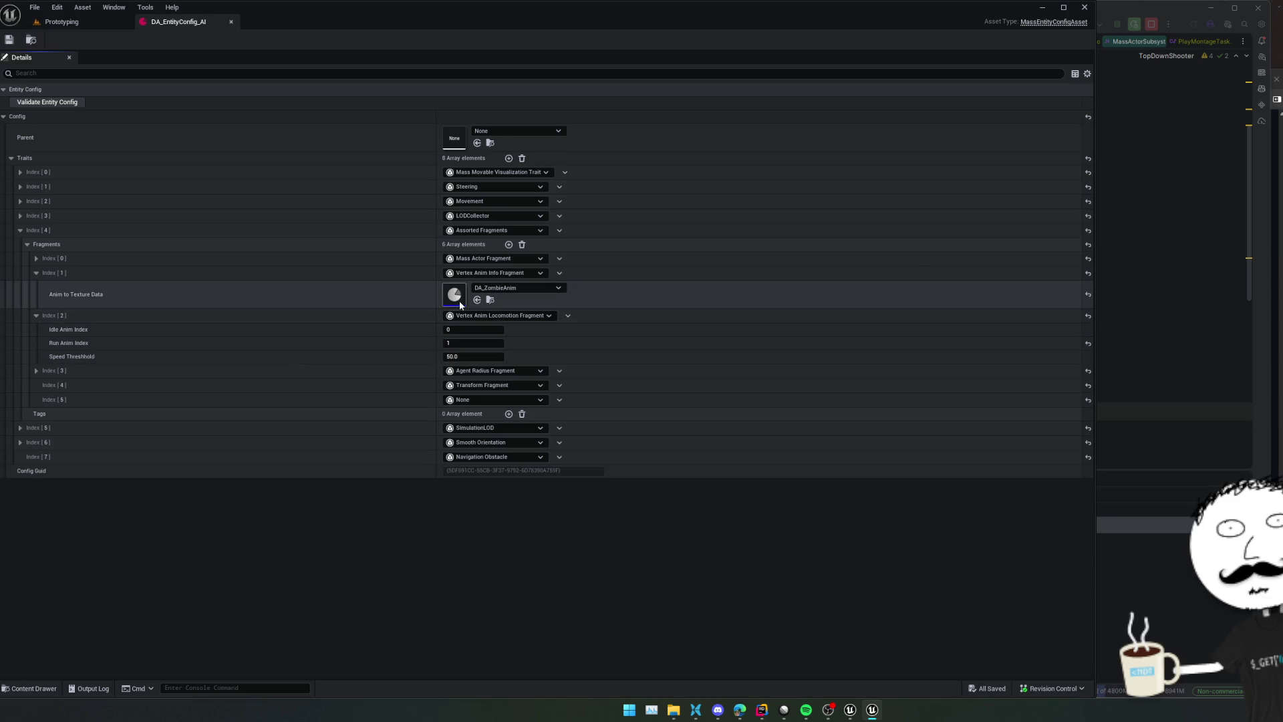
{"action": "double_click", "coordinate": [459, 301]}
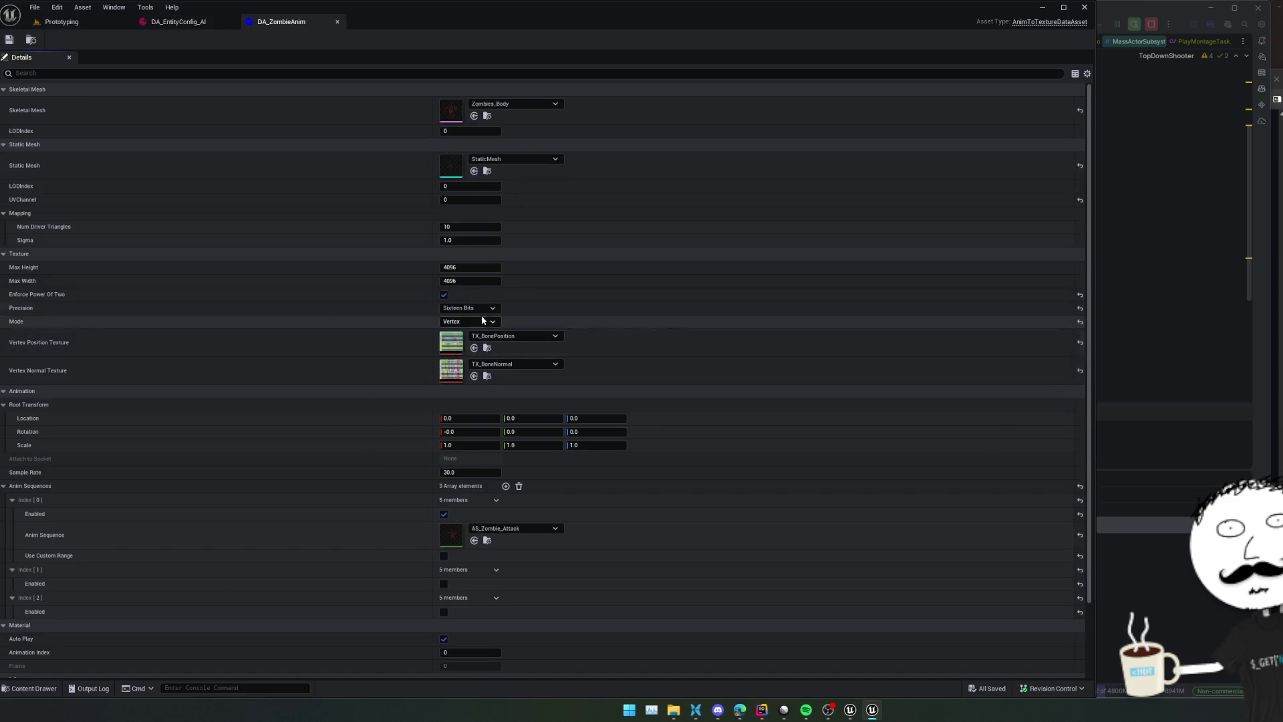
Enable DA_ZombieAnim's second and third sequences, set the first to AS_Zombie_Idle, and save
{"action": "scroll", "coordinate": [314, 374], "scroll_direction": "down", "scroll_amount": 3}
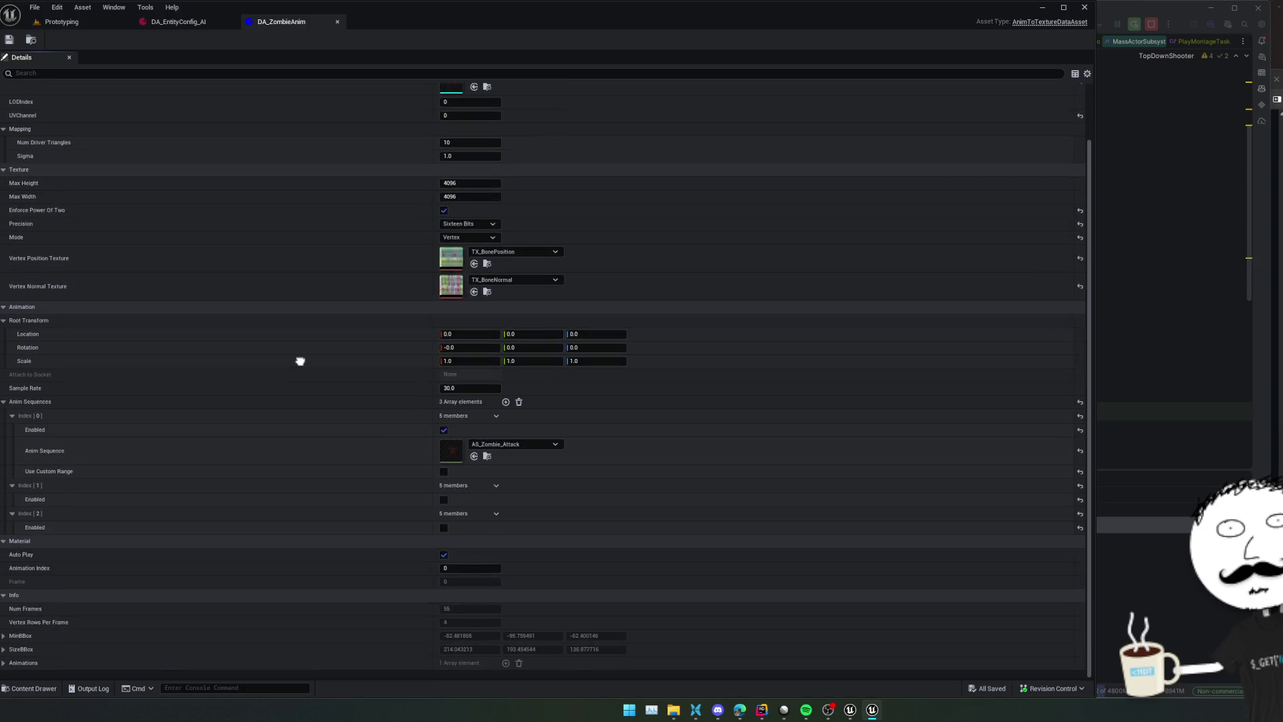
{"action": "left_click", "coordinate": [443, 479]}
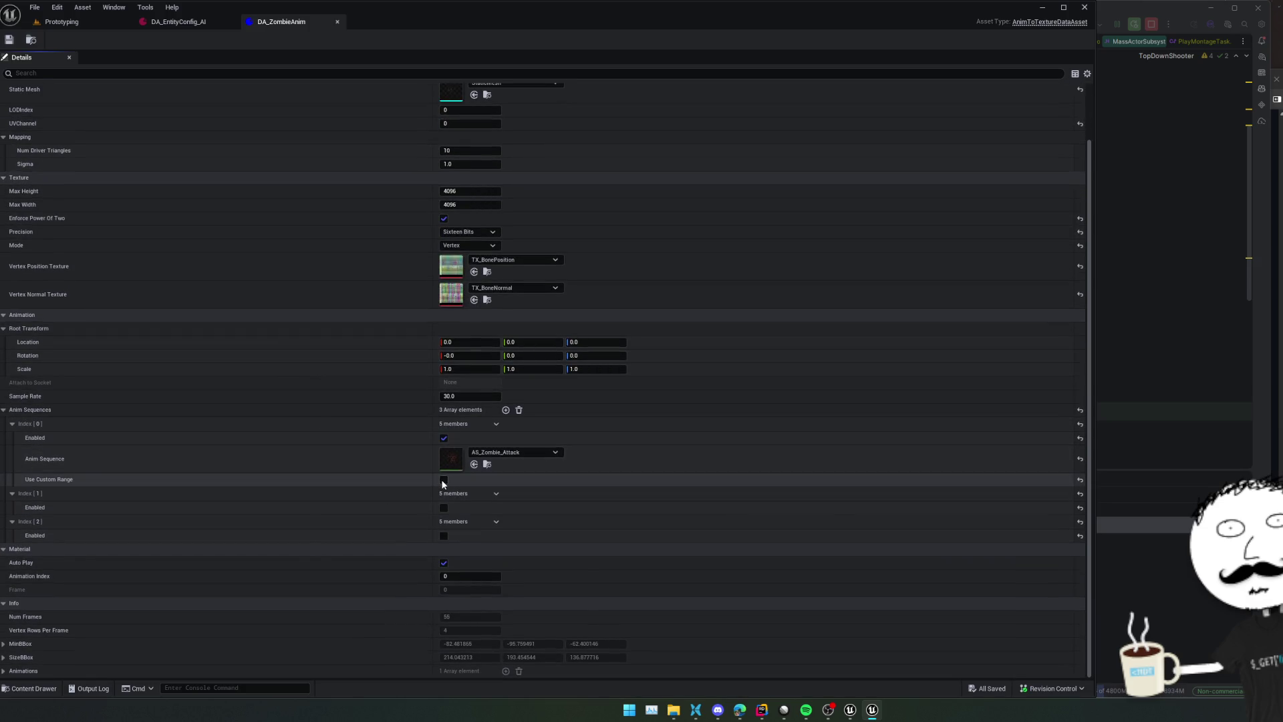
{"action": "left_click", "coordinate": [444, 479]}
{"action": "left_click", "coordinate": [444, 507]}
{"action": "left_click", "coordinate": [443, 548]}
{"action": "left_click", "coordinate": [444, 549]}
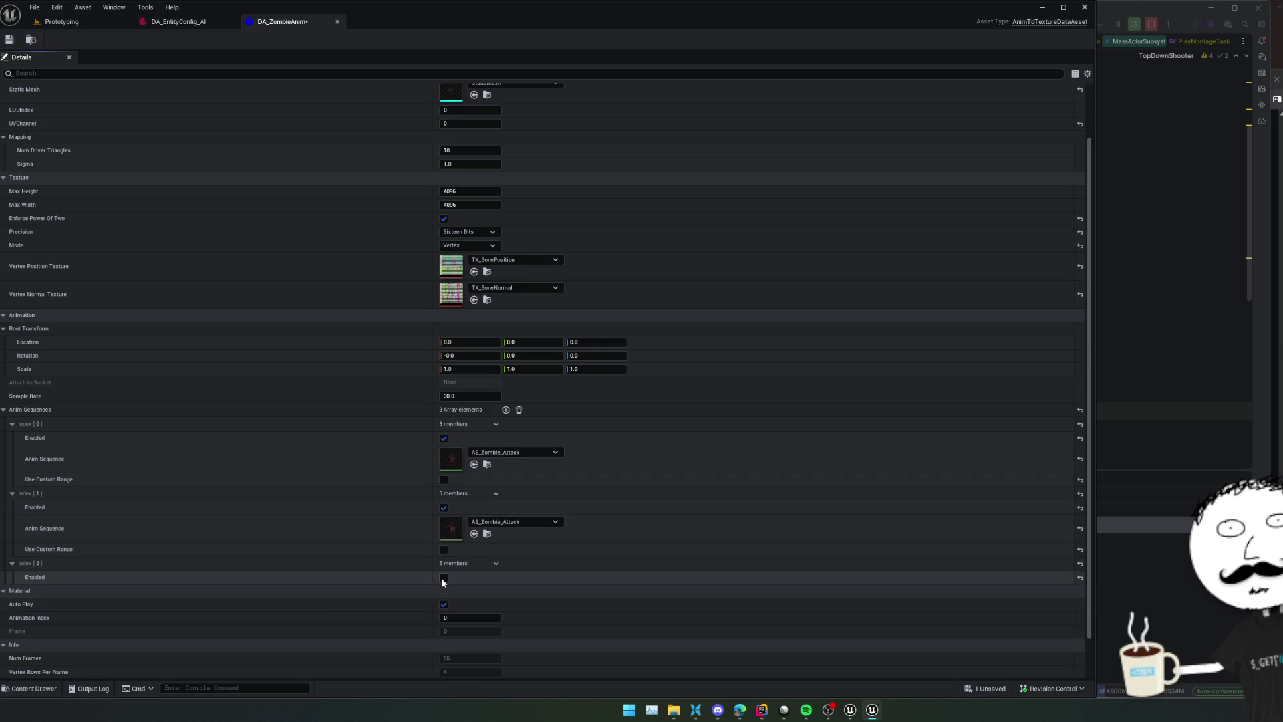
{"action": "left_click", "coordinate": [444, 577]}
{"action": "left_click", "coordinate": [541, 453]}
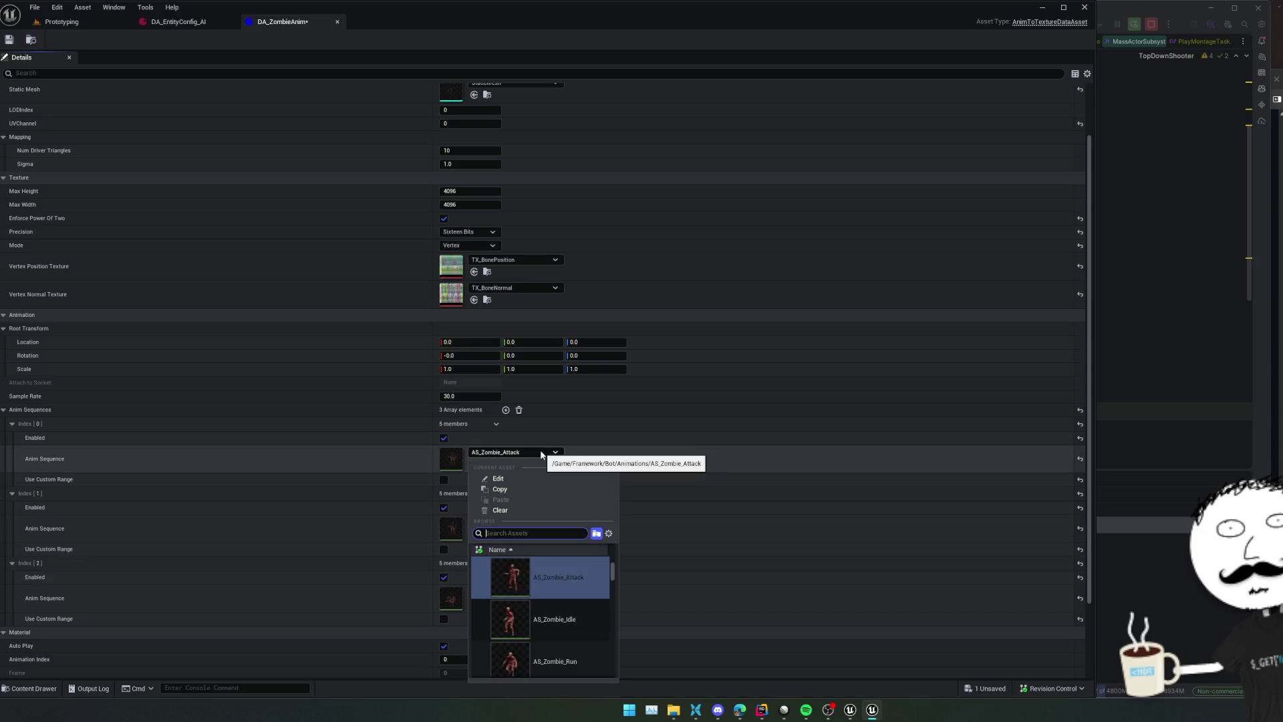
{"action": "left_click", "coordinate": [535, 608]}
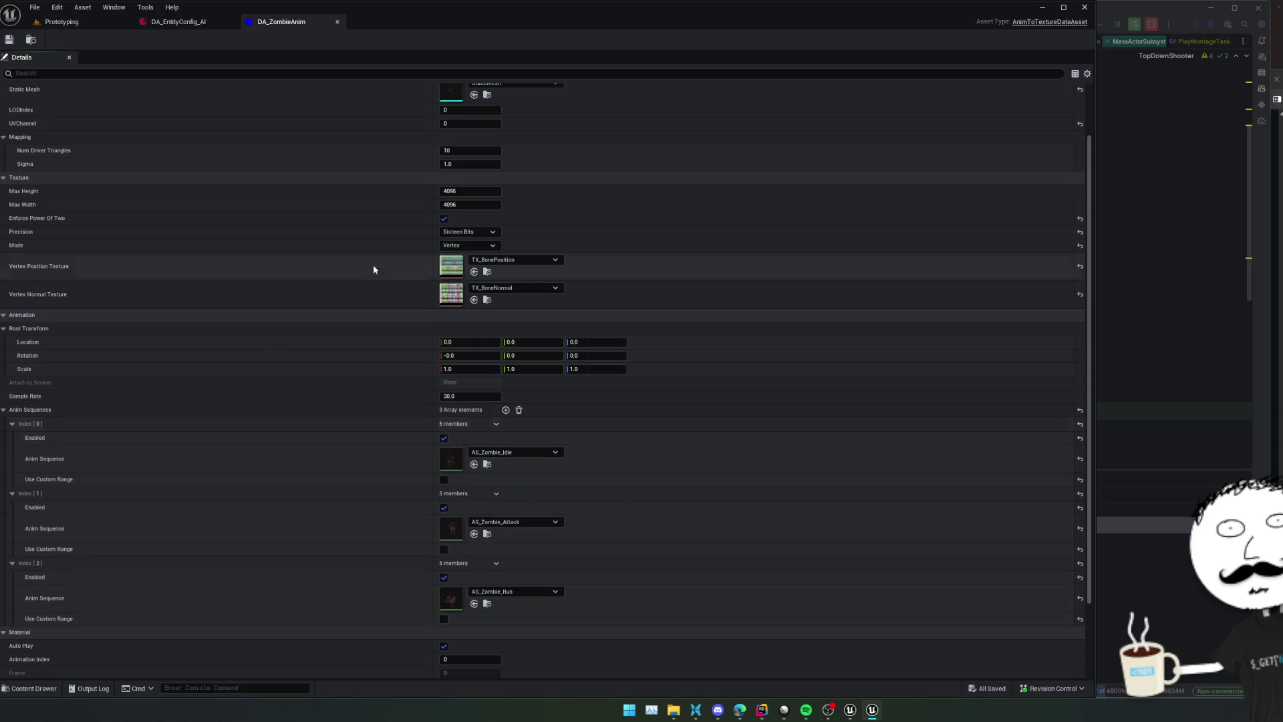
{"action": "left_click", "coordinate": [8, 39]}
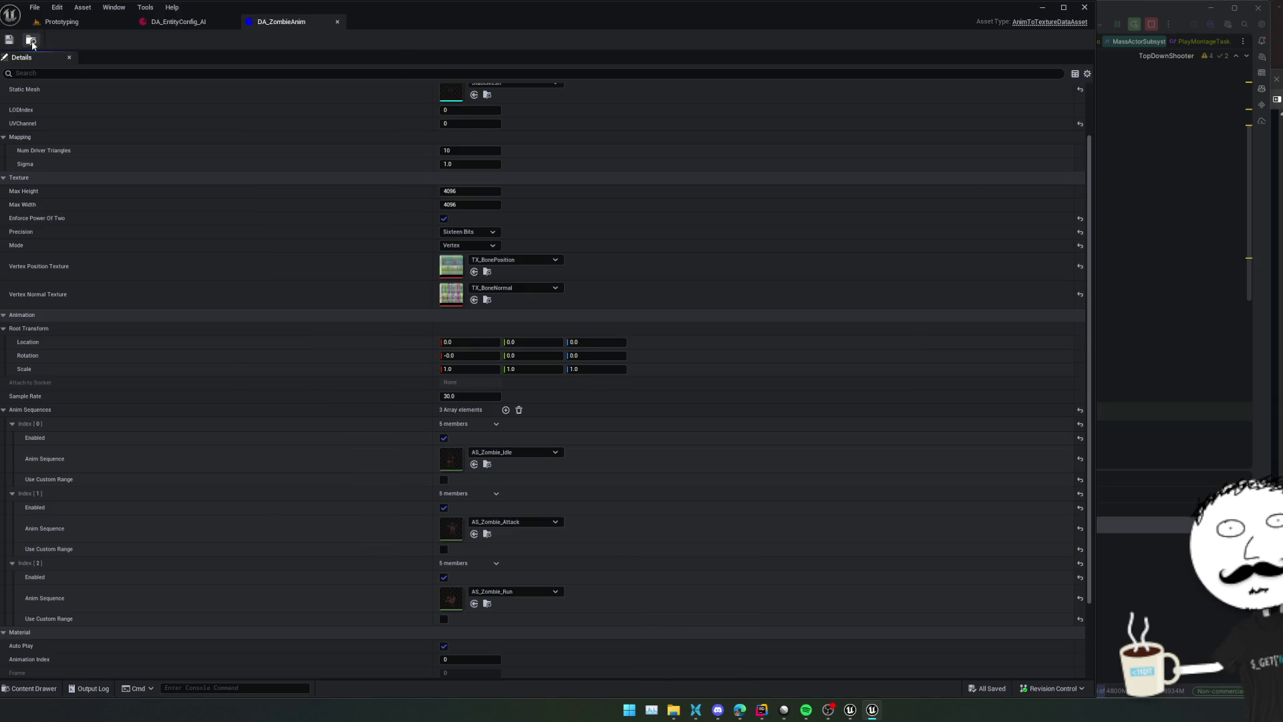
{"action": "left_click", "coordinate": [61, 21]}
Run the BP_AnimToTexture editor utility to rebake the zombie animations
{"action": "right_click", "coordinate": [302, 407]}
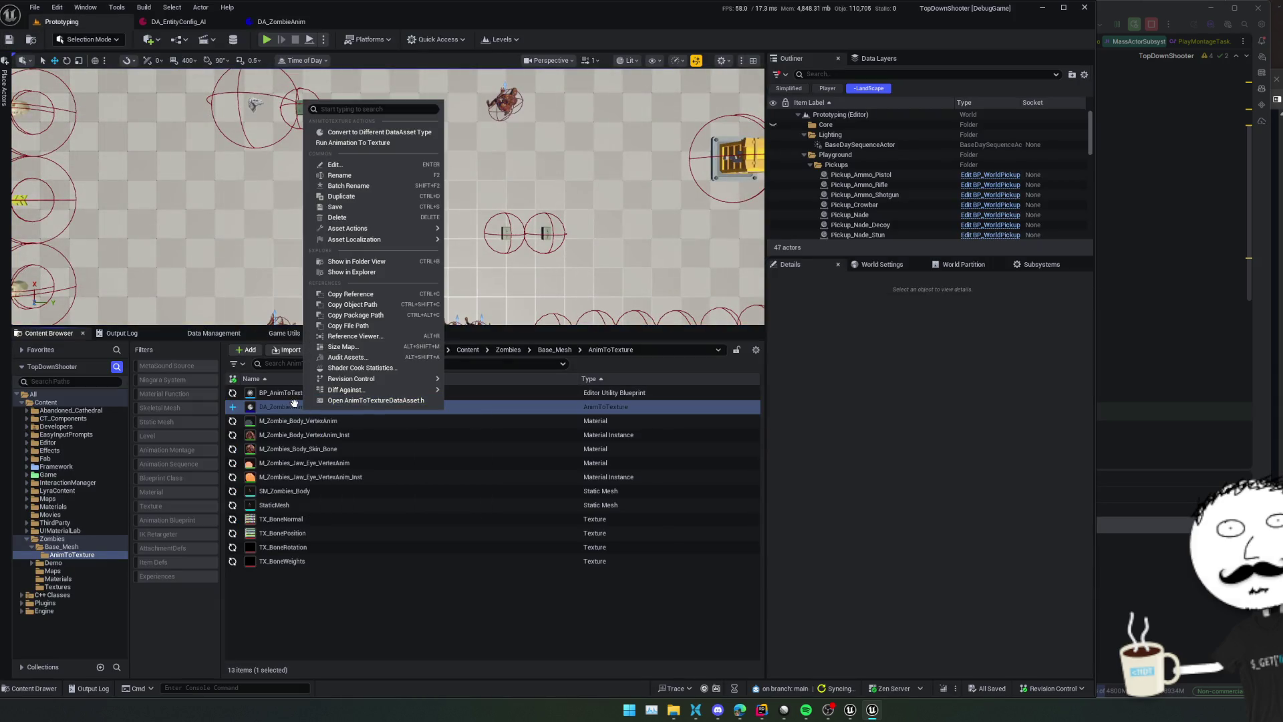
{"action": "left_click", "coordinate": [294, 393]}
{"action": "right_click", "coordinate": [294, 390]}
{"action": "left_click", "coordinate": [354, 113]}
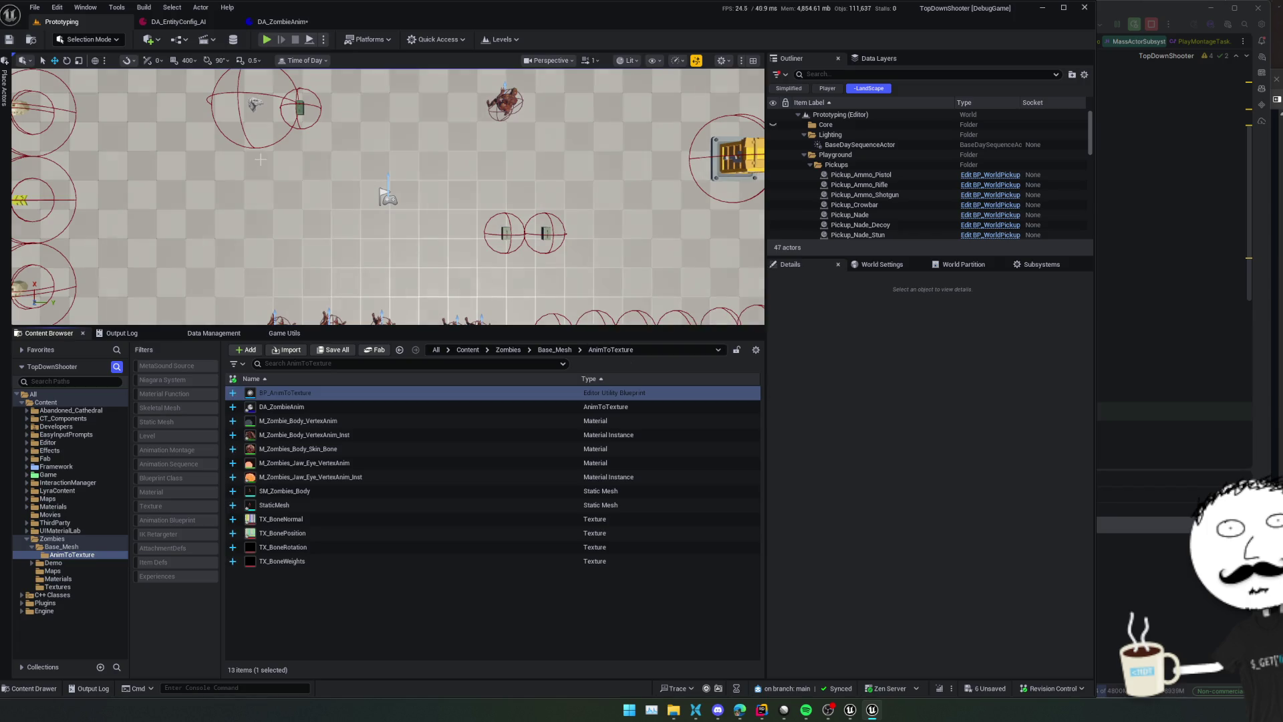
Save all folder assets, confirm DA_ZombieAnim has 271 frames, and close it
{"action": "key", "text": "ctrl+a"}
{"action": "key", "text": "ctrl+s"}
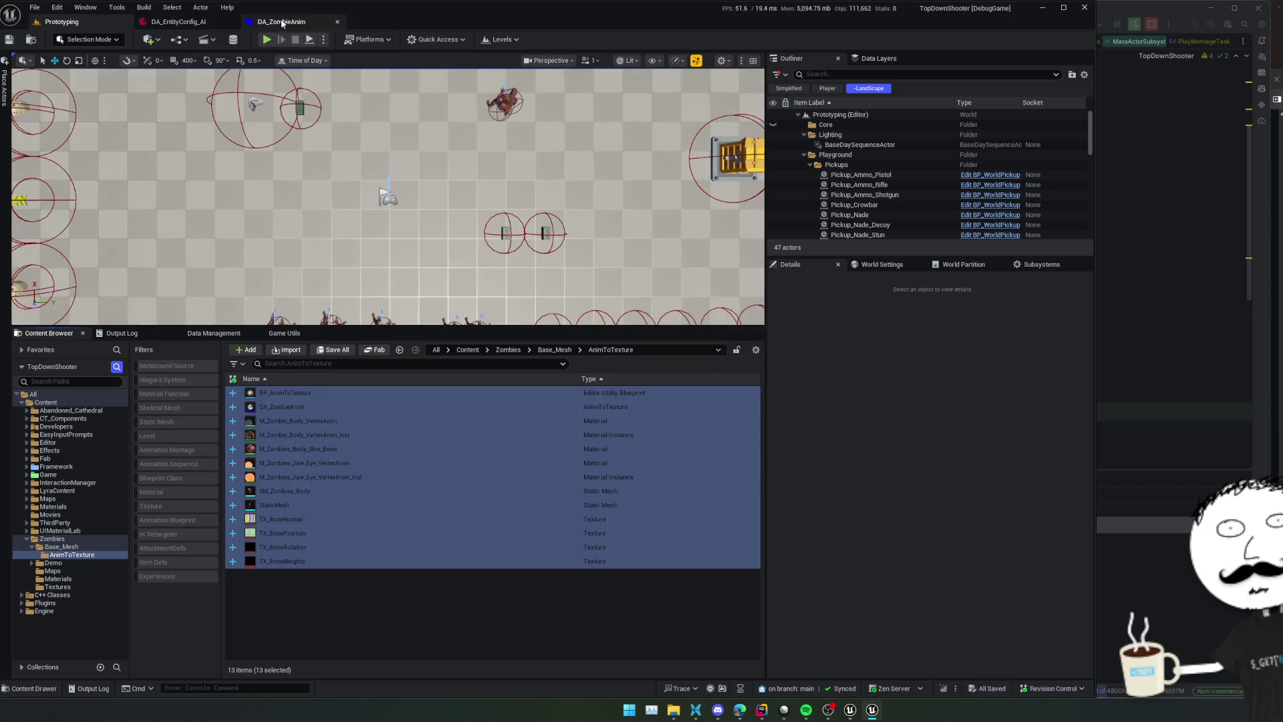
{"action": "left_click", "coordinate": [282, 23]}
{"action": "scroll", "coordinate": [252, 349], "scroll_direction": "down", "scroll_amount": 3}
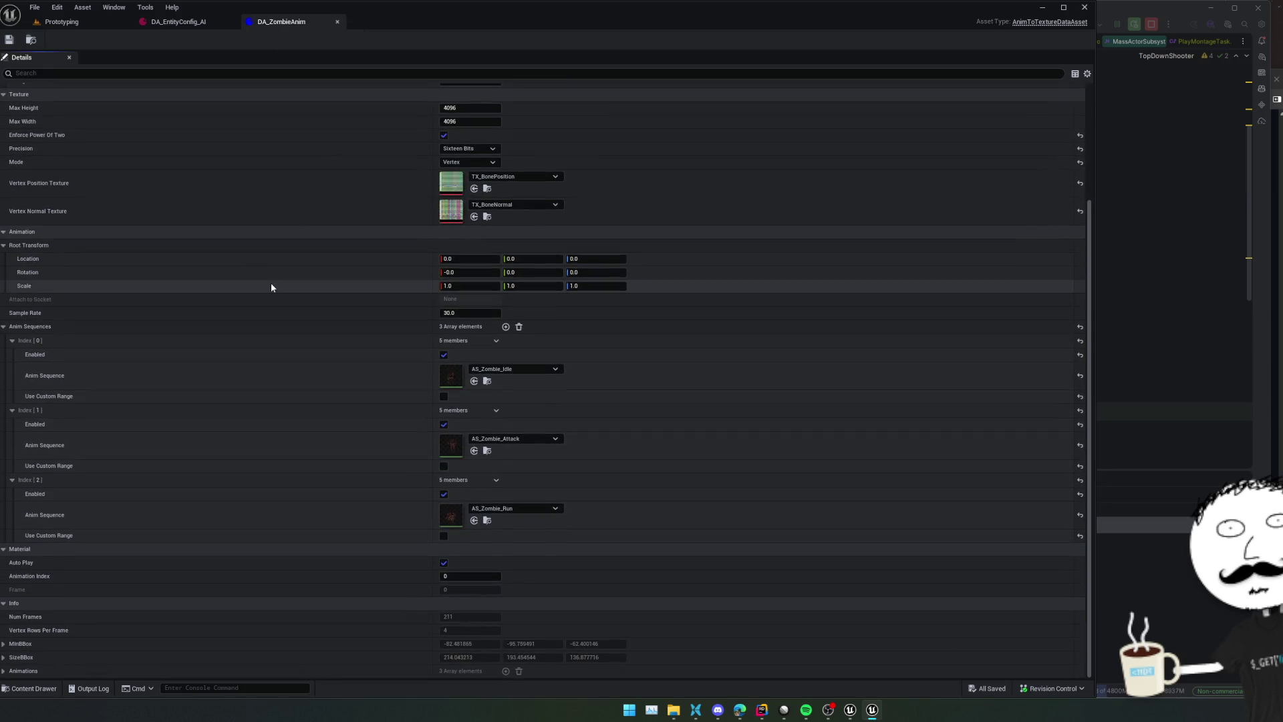
{"action": "left_click", "coordinate": [337, 21]}
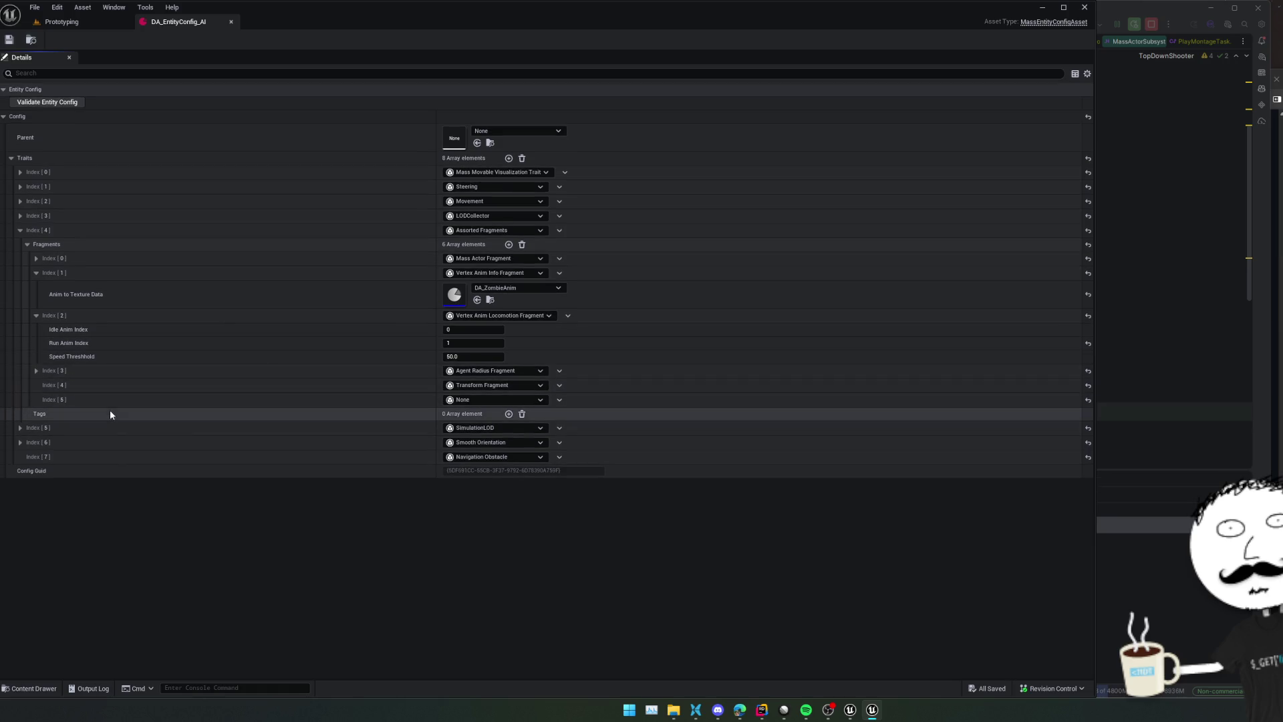
Return to the entity config editor and collapse the second and third fragments
{"action": "key", "text": "alt+Tab"}
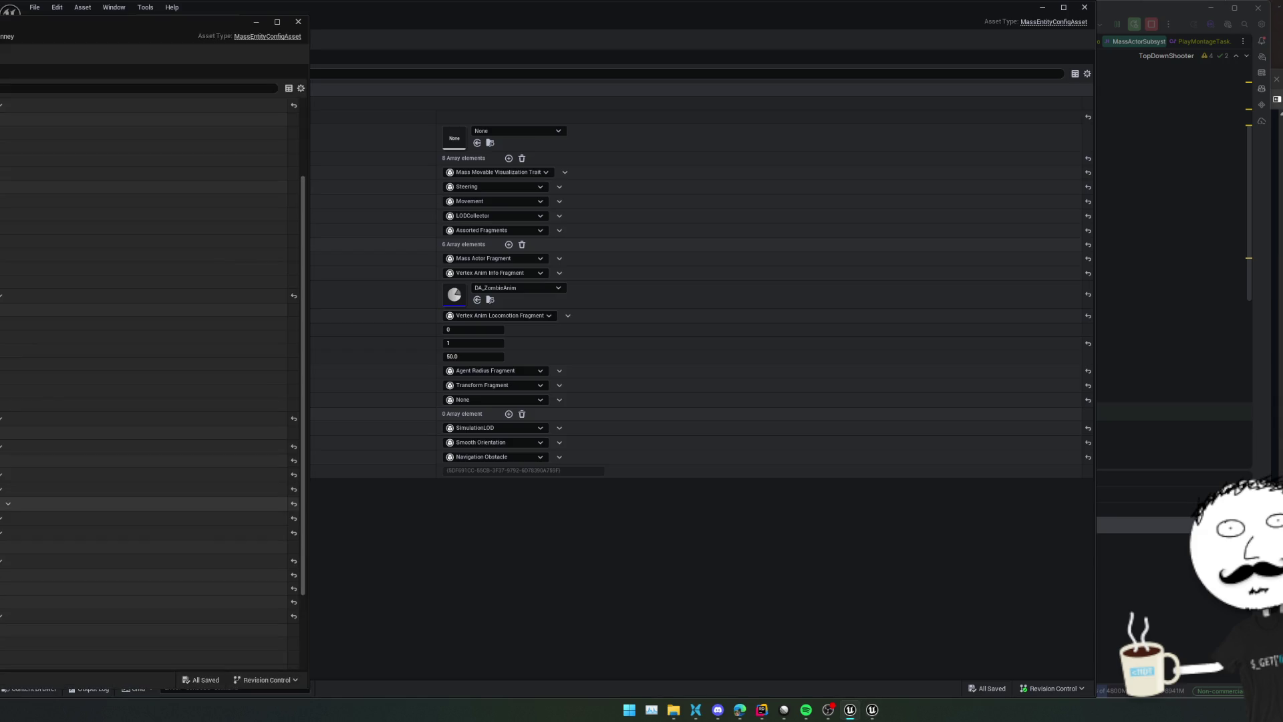
{"action": "left_click", "coordinate": [392, 367]}
{"action": "left_click", "coordinate": [35, 315]}
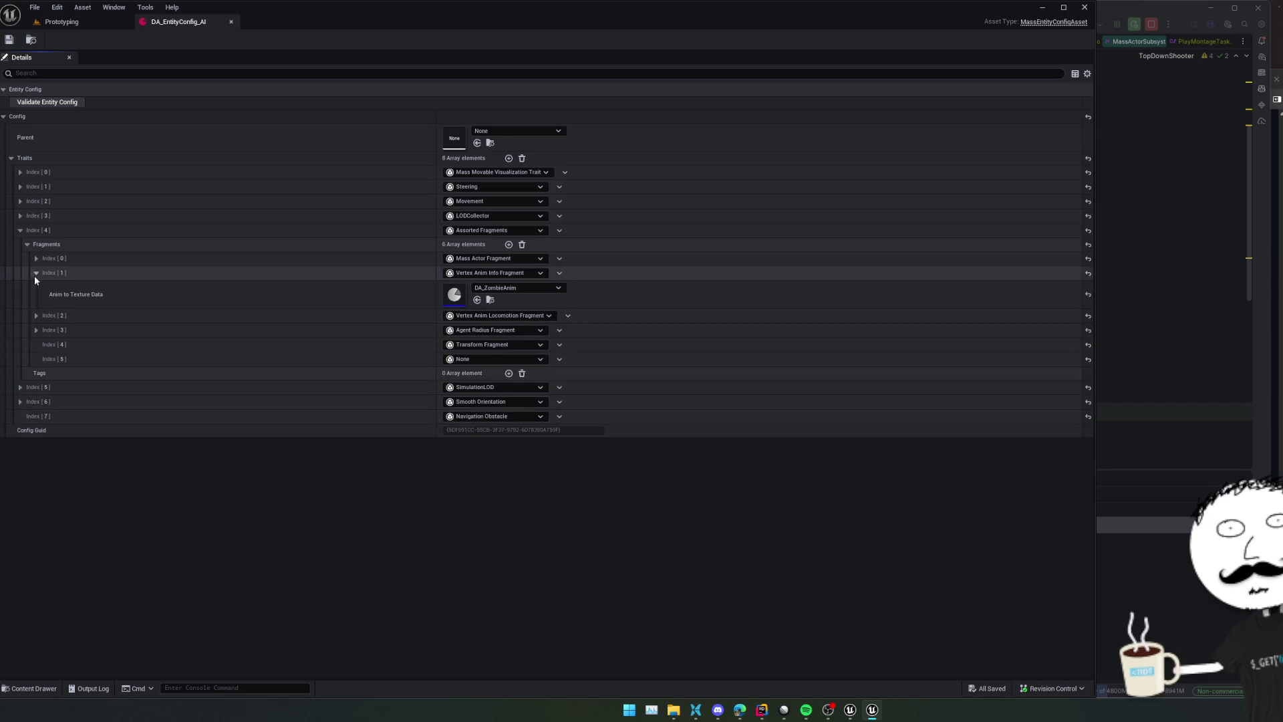
{"action": "left_click", "coordinate": [36, 273]}
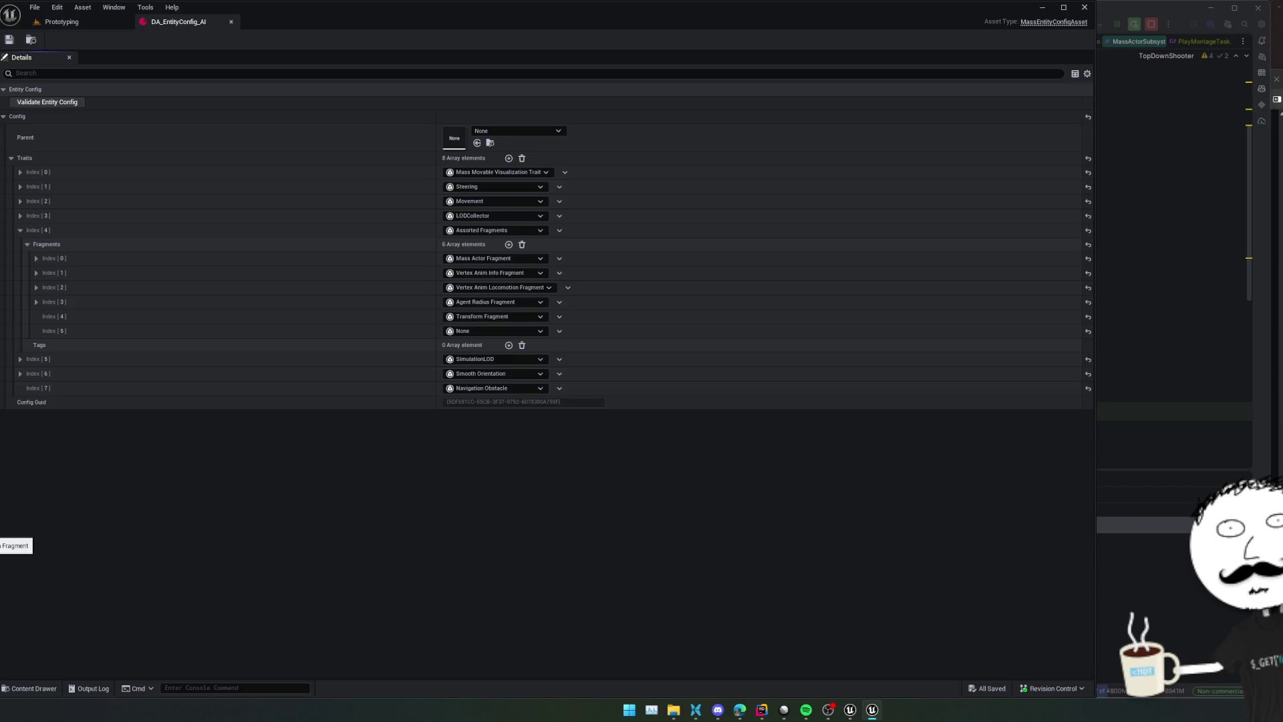
Delete the empty None fragment, save the entity config, and return to the Prototyping level
{"action": "left_click", "coordinate": [560, 331]}
{"action": "left_click", "coordinate": [573, 356]}
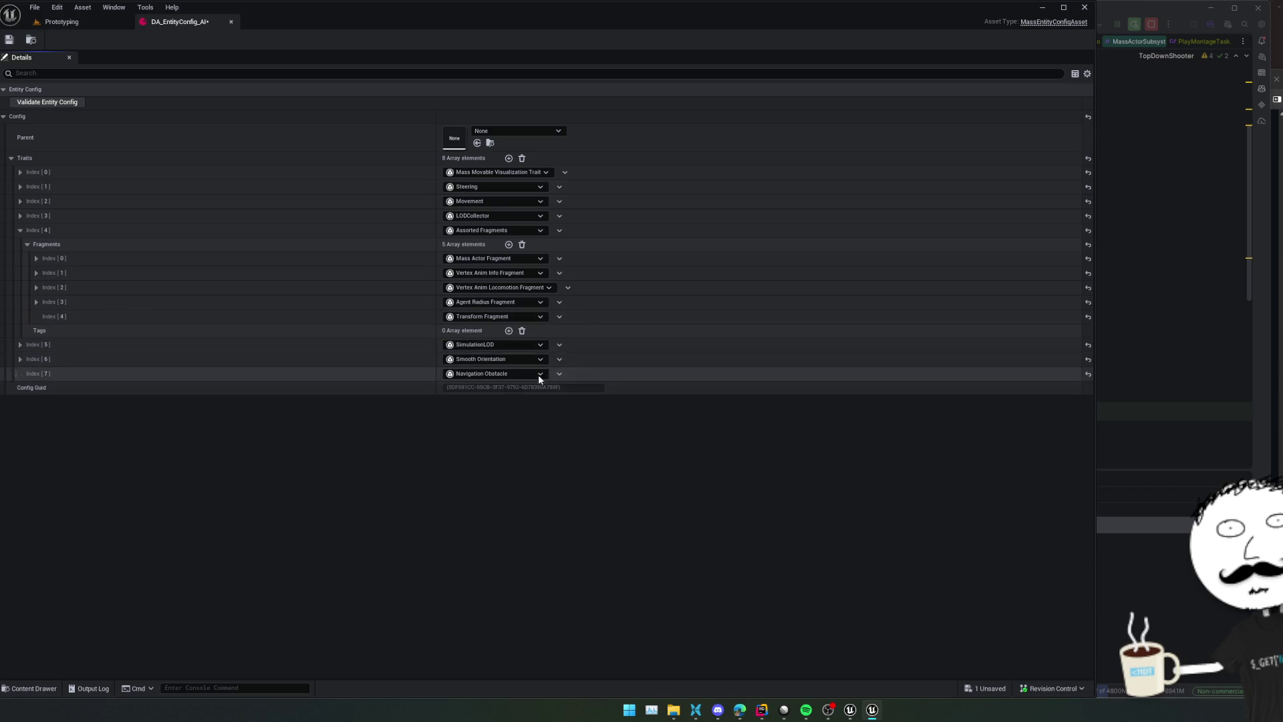
{"action": "key", "text": "ctrl+s"}
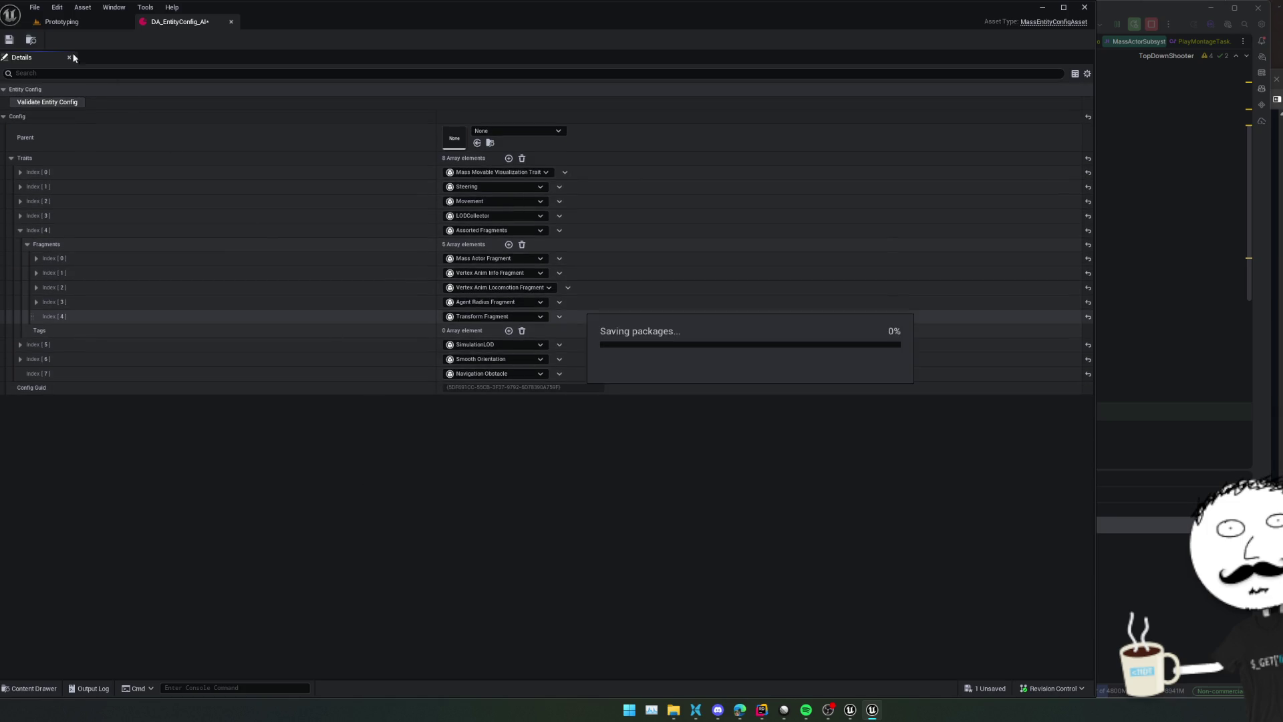
{"action": "left_click", "coordinate": [10, 40]}
{"action": "left_click", "coordinate": [74, 21]}
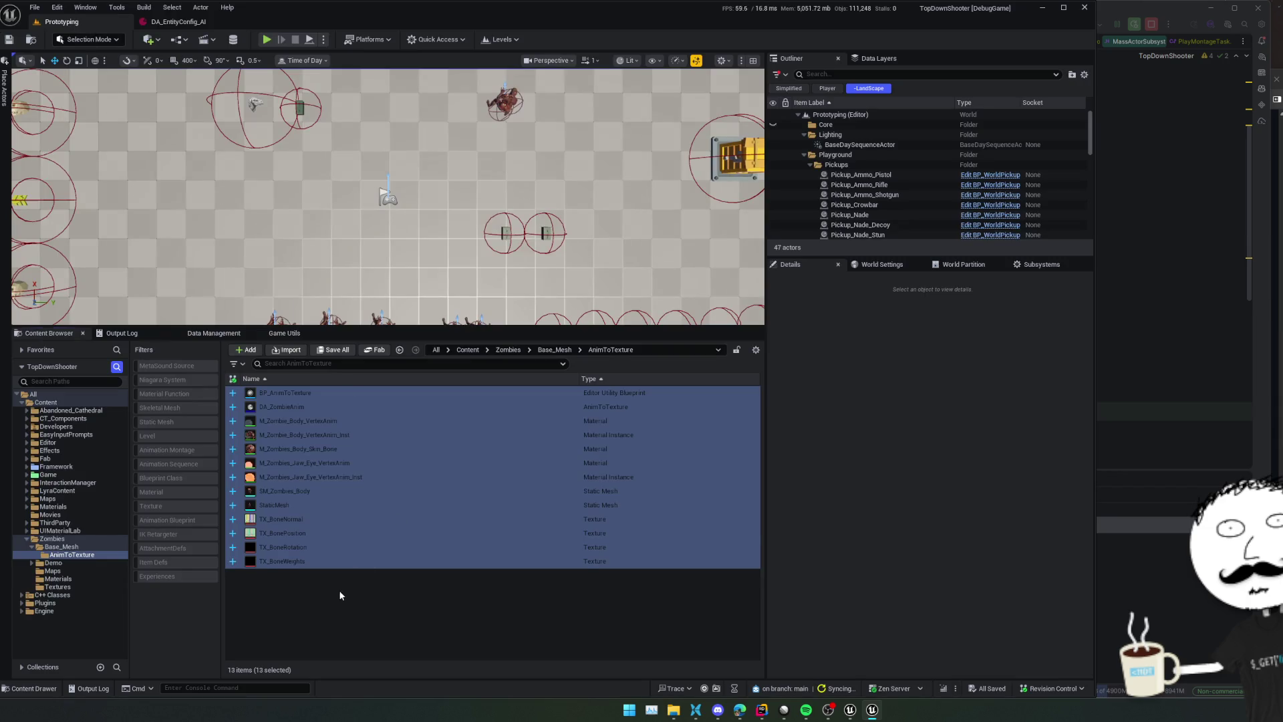
{"action": "left_click", "coordinate": [342, 596]}
{"action": "key", "text": "alt+Tab"}
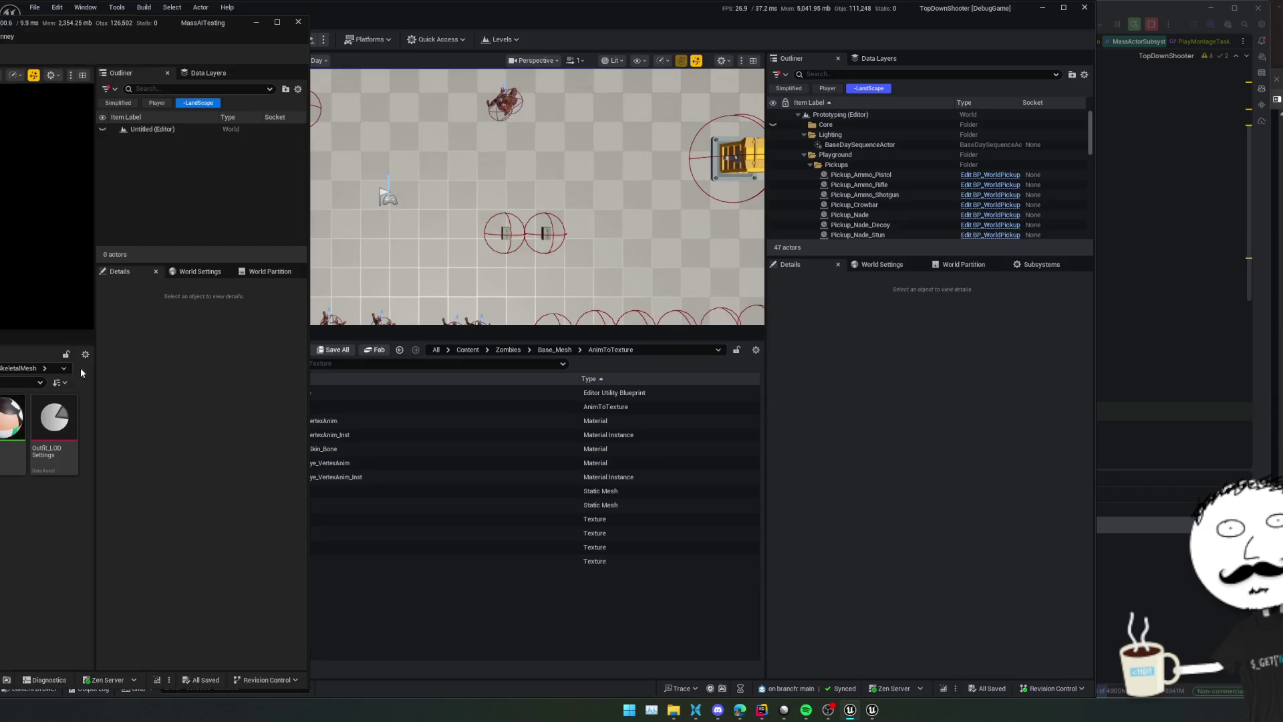
{"action": "key", "text": "alt+Left"}
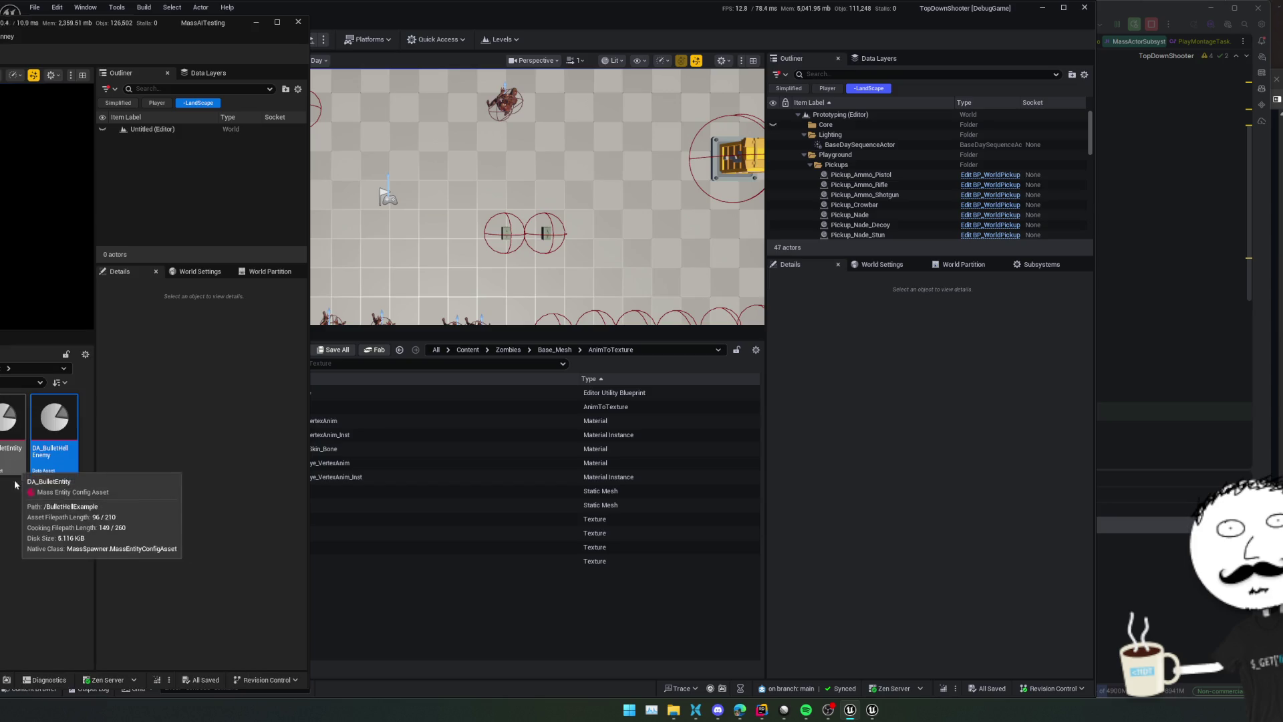
{"action": "double_click", "coordinate": [8, 434]}
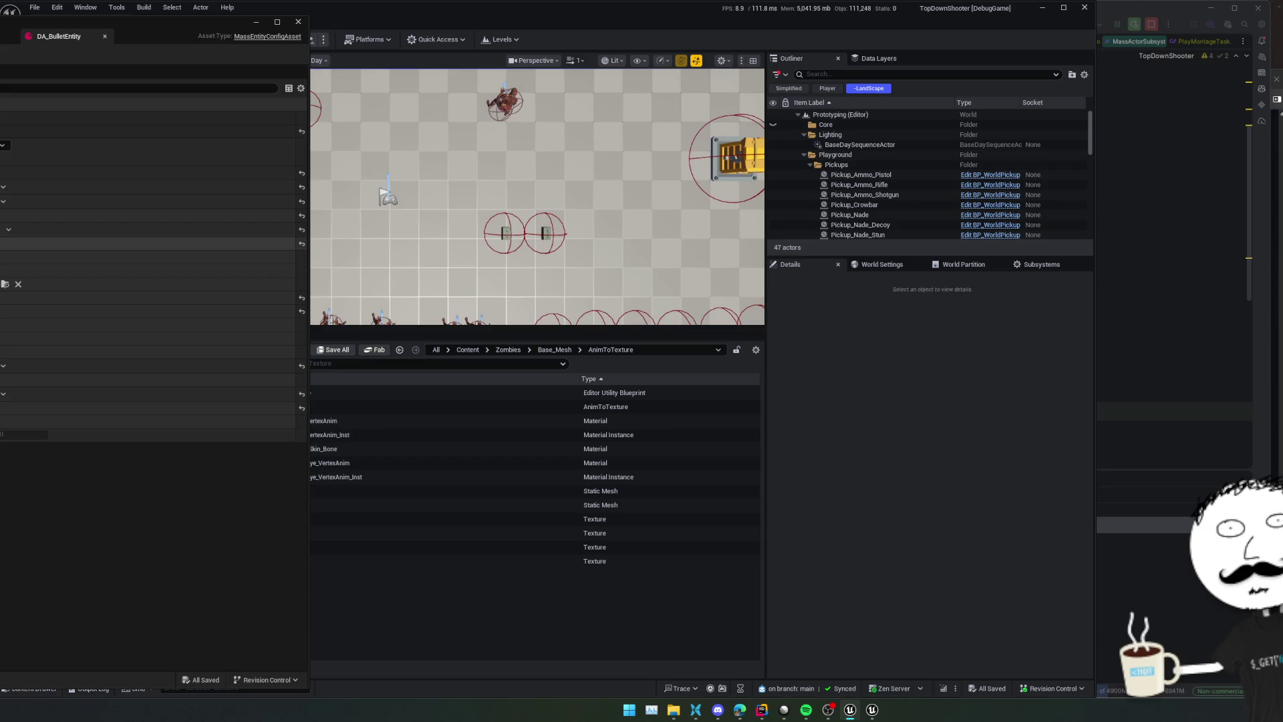
{"action": "key", "text": "ctrl+w"}
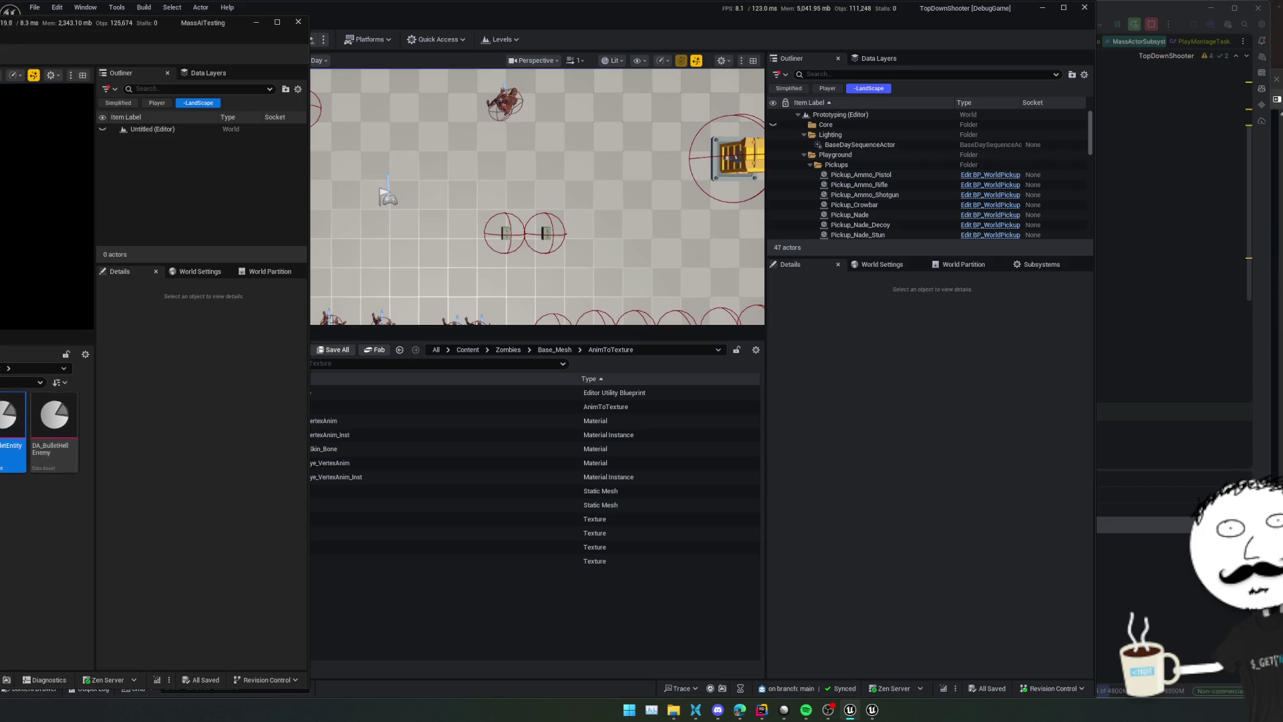
{"action": "left_click", "coordinate": [759, 420]}
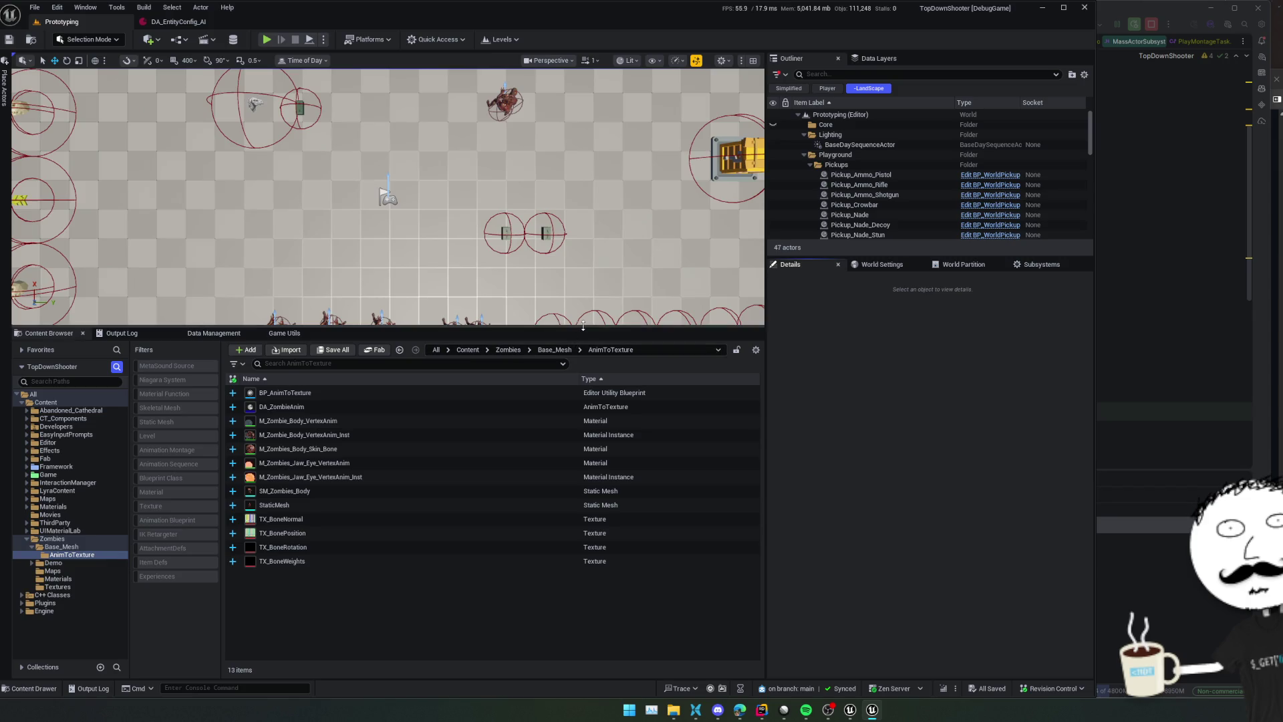
{"action": "left_click", "coordinate": [4, 87]}
{"action": "type", "text": "mass"}
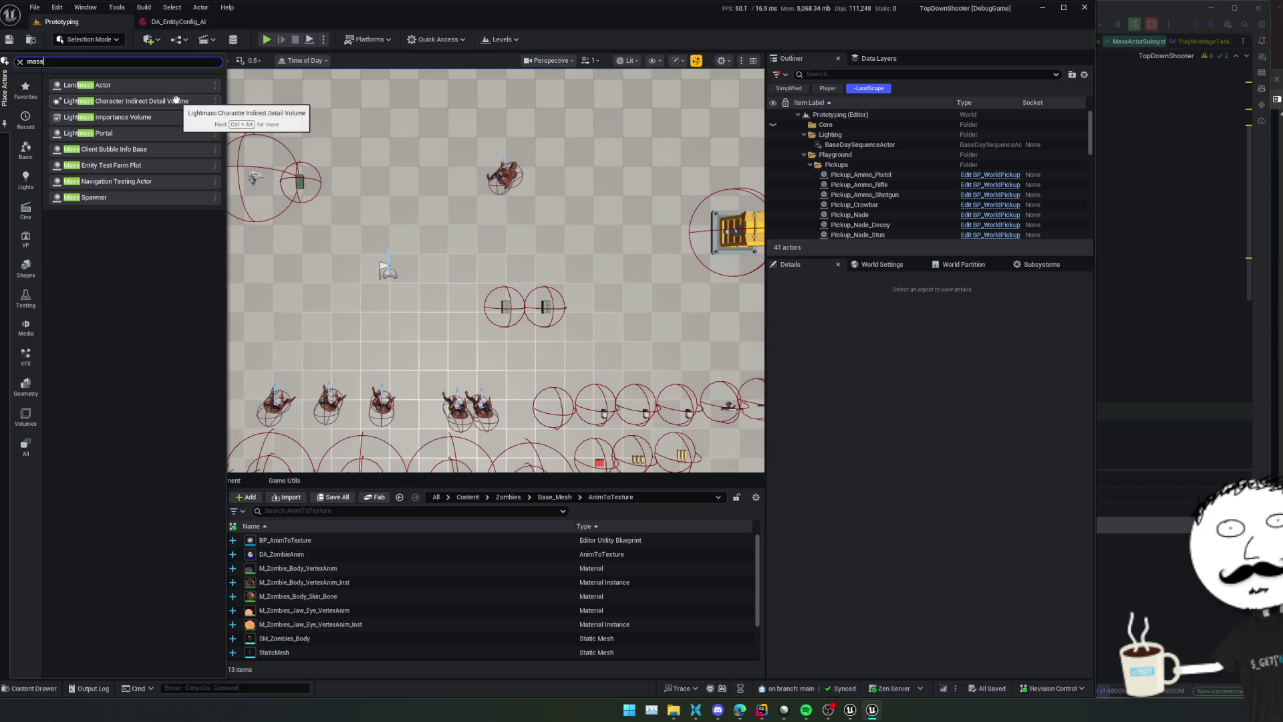
Place a Mass Spawner actor in the level and orbit for a diagonal view
{"action": "mouse_move", "coordinate": [130, 197]}
{"action": "left_mouse_down"}
{"action": "mouse_move", "coordinate": [200, 207]}
{"action": "mouse_move", "coordinate": [394, 119]}
{"action": "left_mouse_up"}
{"action": "left_click_drag", "start_coordinate": [446, 244], "coordinate": [348, 200]}
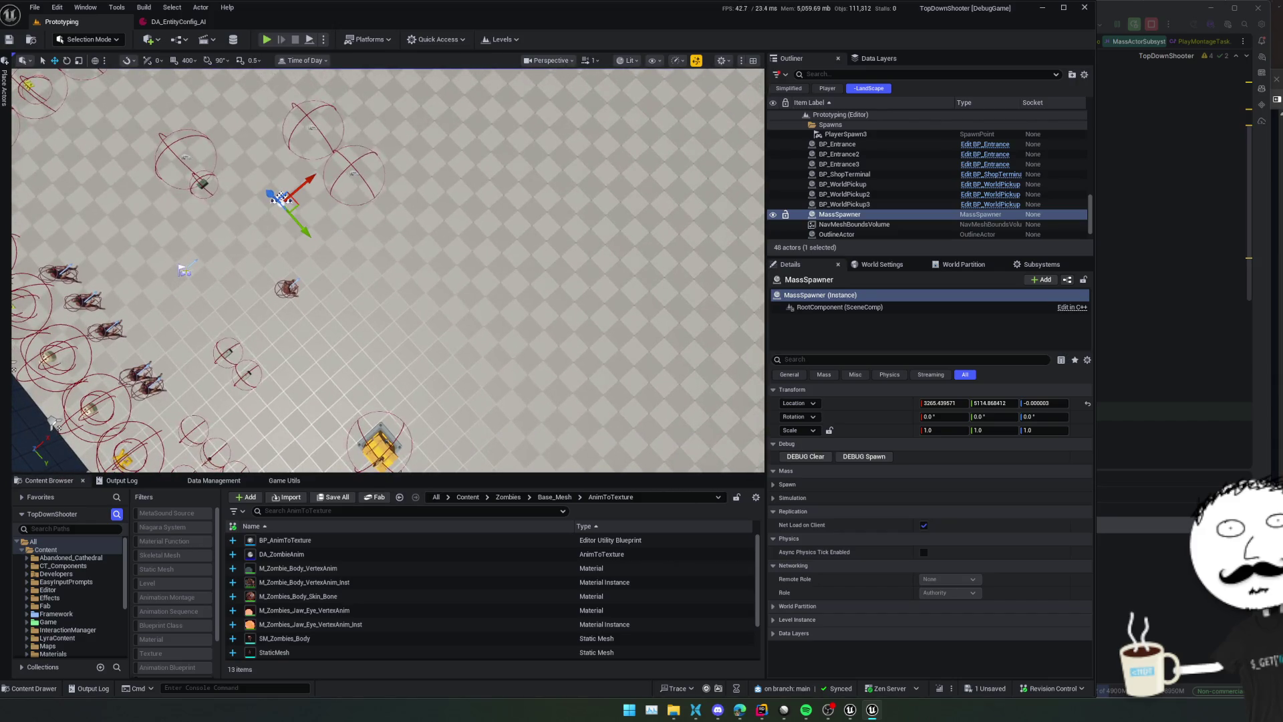
{"action": "left_click", "coordinate": [184, 268], "text": "ctrl"}
{"action": "left_click", "coordinate": [281, 198], "text": "ctrl"}
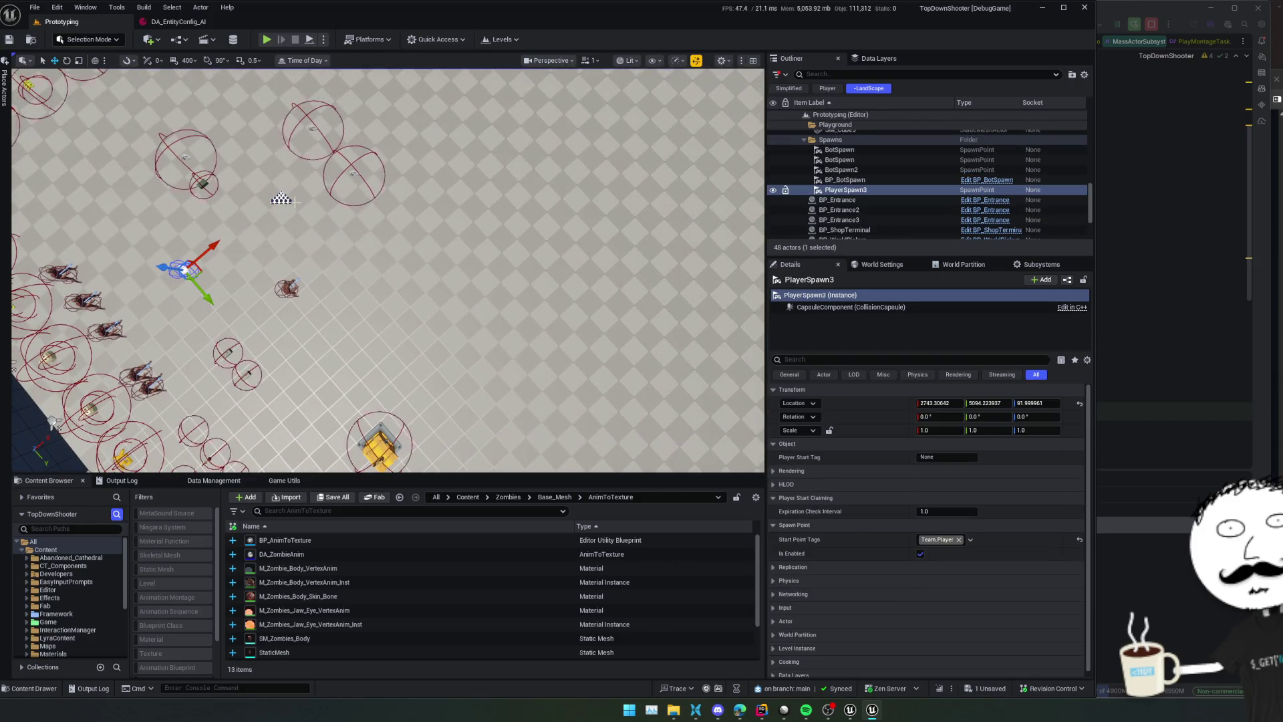
{"action": "mouse_move", "coordinate": [401, 267]}
{"action": "left_mouse_down"}
{"action": "mouse_move", "coordinate": [374, 254]}
{"action": "mouse_move", "coordinate": [401, 240]}
{"action": "left_mouse_up"}
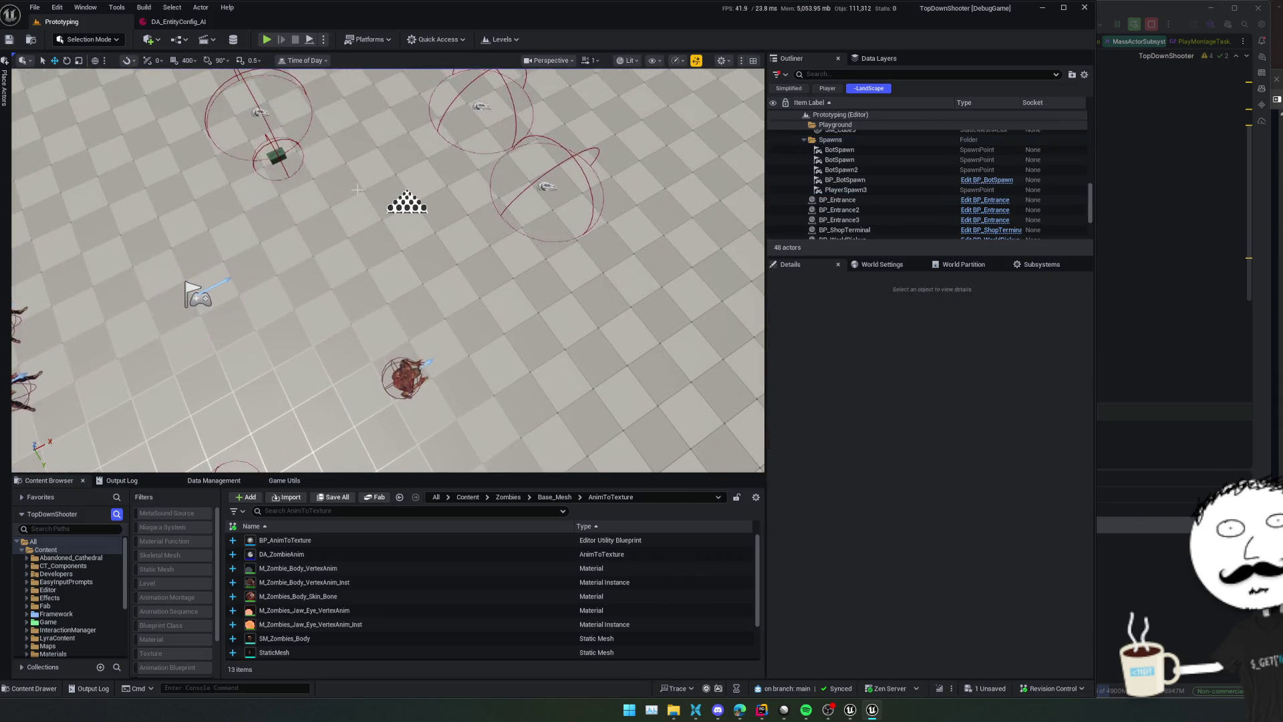
Drag MassSpawner and PlayerSpawn3 together onto open floor, then frame the MassSpawner
{"action": "left_click", "coordinate": [405, 202]}
{"action": "left_click", "coordinate": [197, 294], "text": "ctrl"}
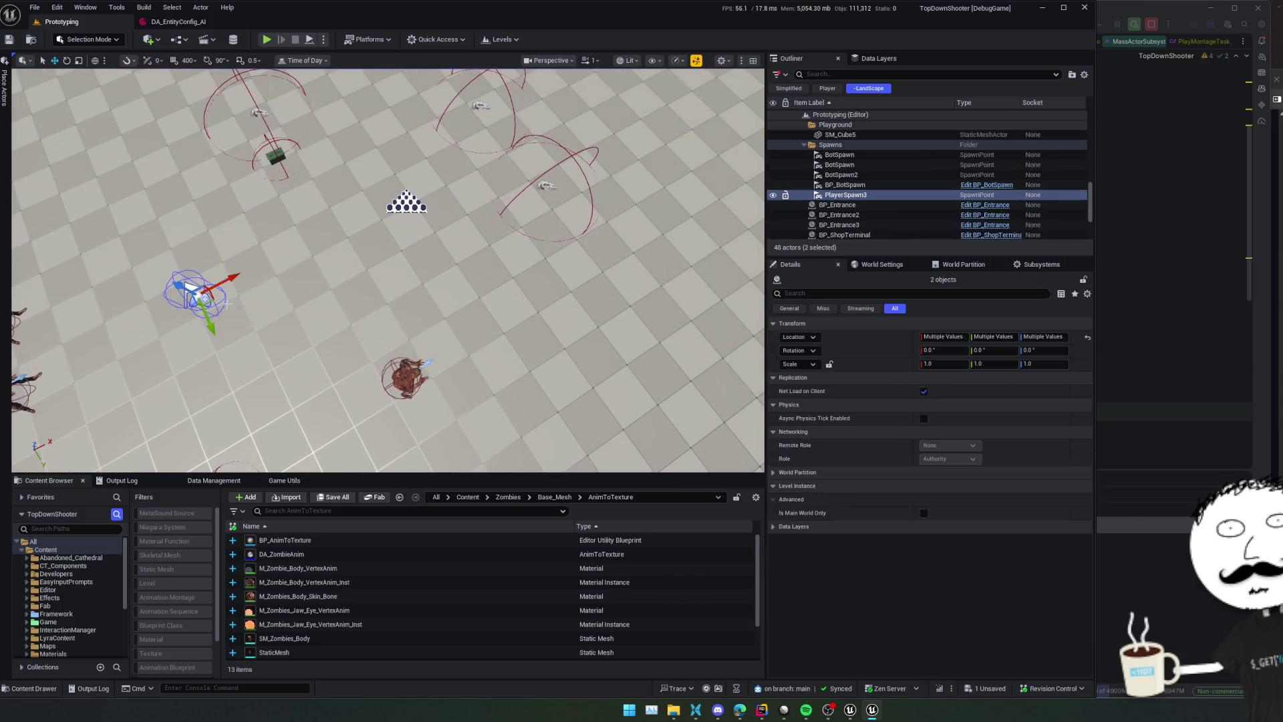
{"action": "mouse_move", "coordinate": [215, 301]}
{"action": "left_mouse_down"}
{"action": "mouse_move", "coordinate": [476, 359]}
{"action": "mouse_move", "coordinate": [468, 347]}
{"action": "mouse_move", "coordinate": [475, 375]}
{"action": "mouse_move", "coordinate": [590, 209]}
{"action": "mouse_move", "coordinate": [358, 244]}
{"action": "left_mouse_up"}
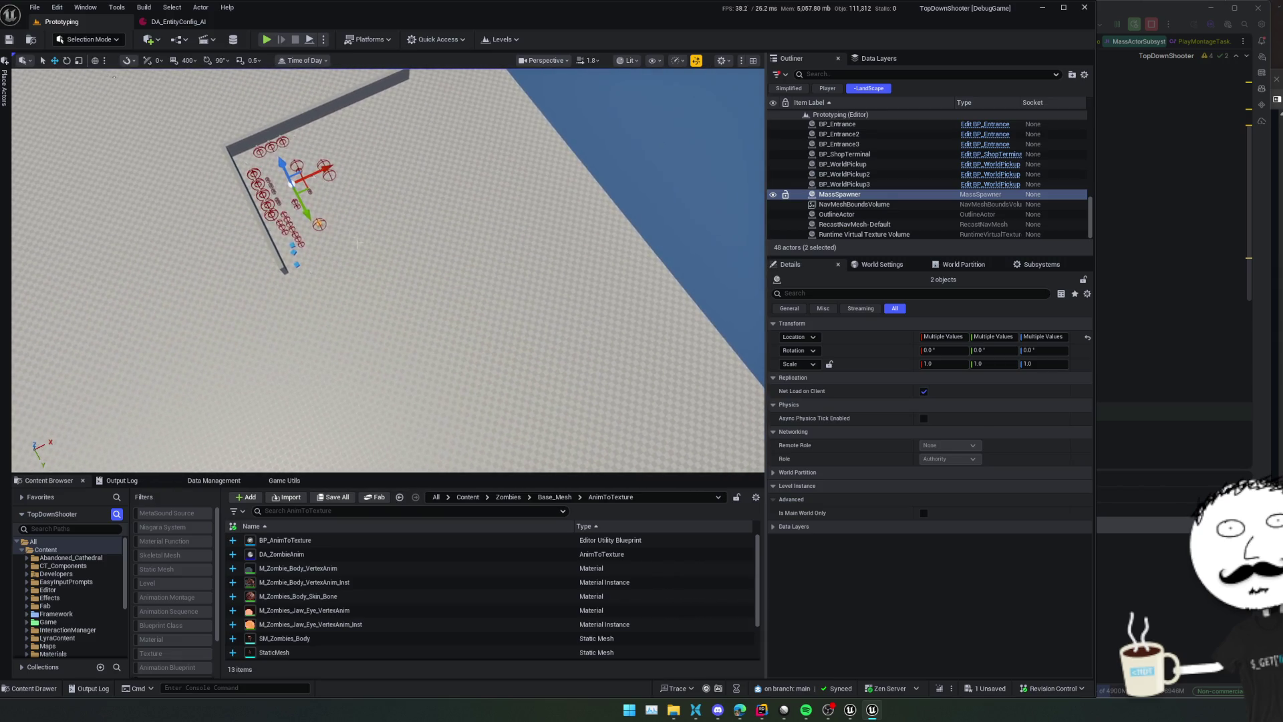
{"action": "mouse_move", "coordinate": [301, 190]}
{"action": "left_mouse_down"}
{"action": "mouse_move", "coordinate": [403, 264]}
{"action": "mouse_move", "coordinate": [445, 229]}
{"action": "mouse_move", "coordinate": [499, 414]}
{"action": "left_mouse_up"}
{"action": "left_click", "coordinate": [449, 238]}
{"action": "left_click", "coordinate": [500, 414]}
{"action": "key", "text": "f"}
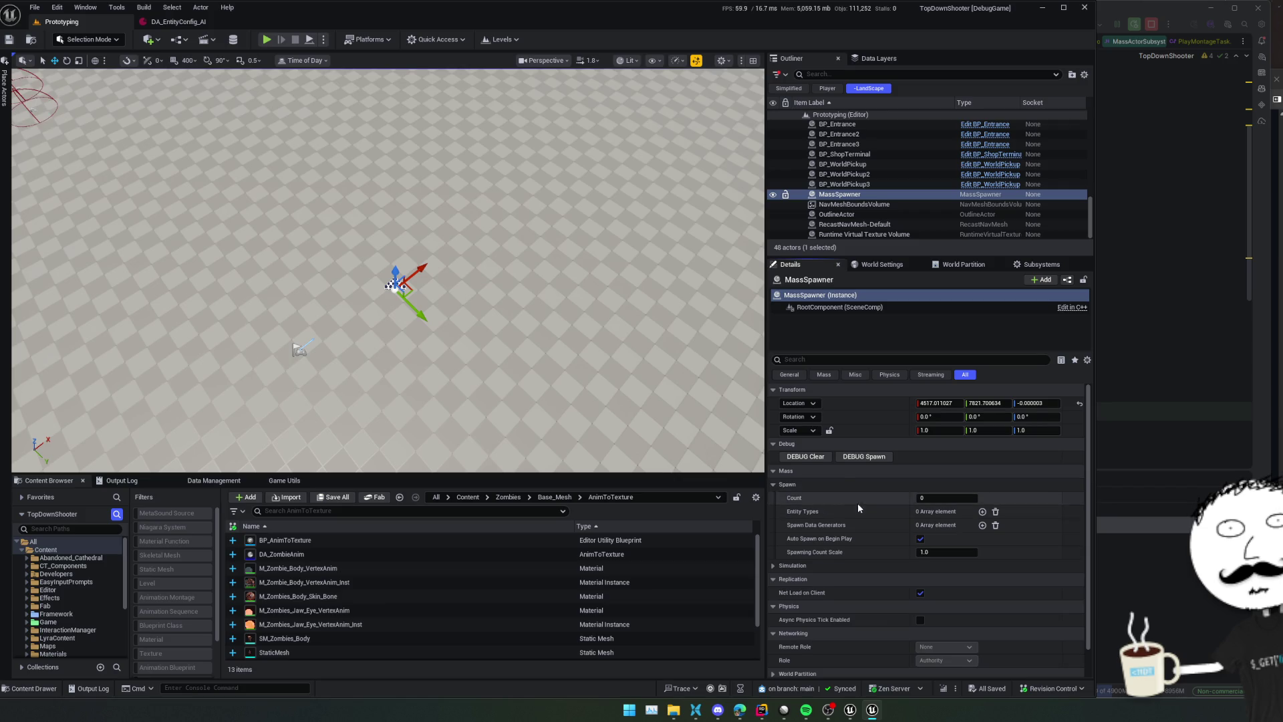
Add an entity type entry to the MassSpawner using DA_EntityConfig_AI
{"action": "scroll", "coordinate": [862, 506], "scroll_direction": "down", "scroll_amount": 1}
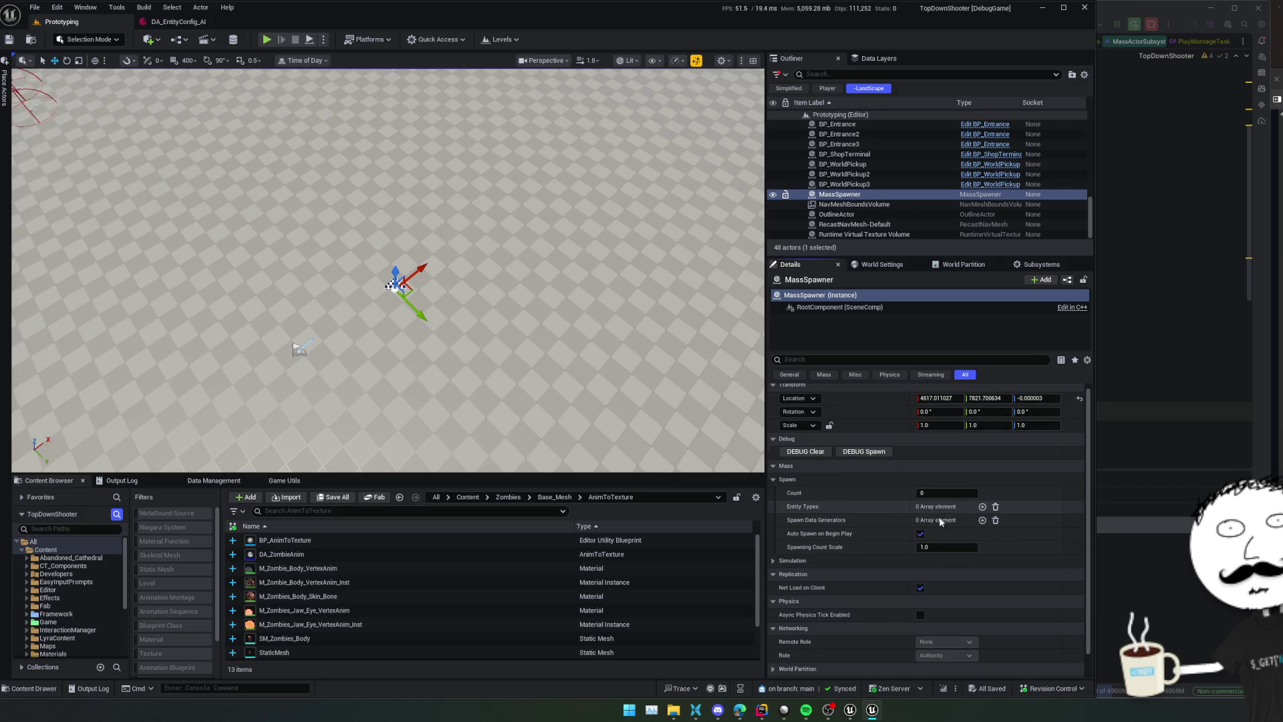
{"action": "left_click", "coordinate": [981, 507]}
{"action": "left_click", "coordinate": [789, 520]}
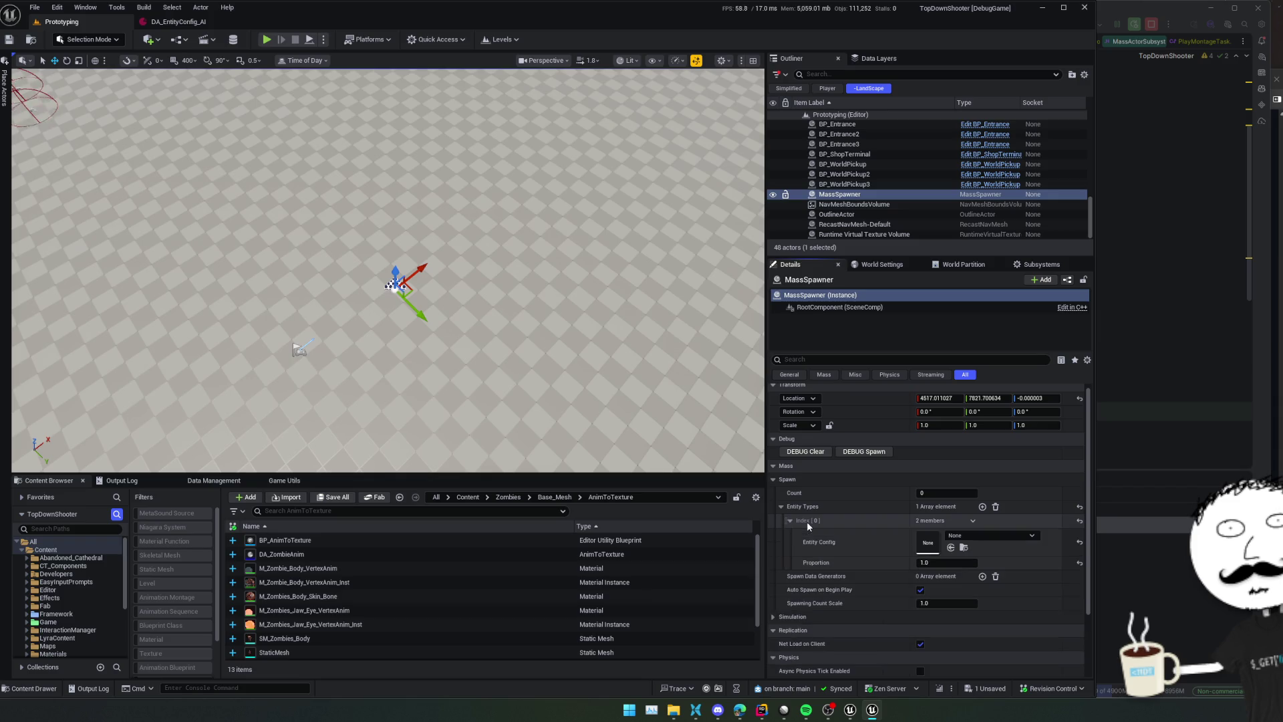
{"action": "left_click", "coordinate": [962, 535]}
{"action": "left_click", "coordinate": [1062, 445]}
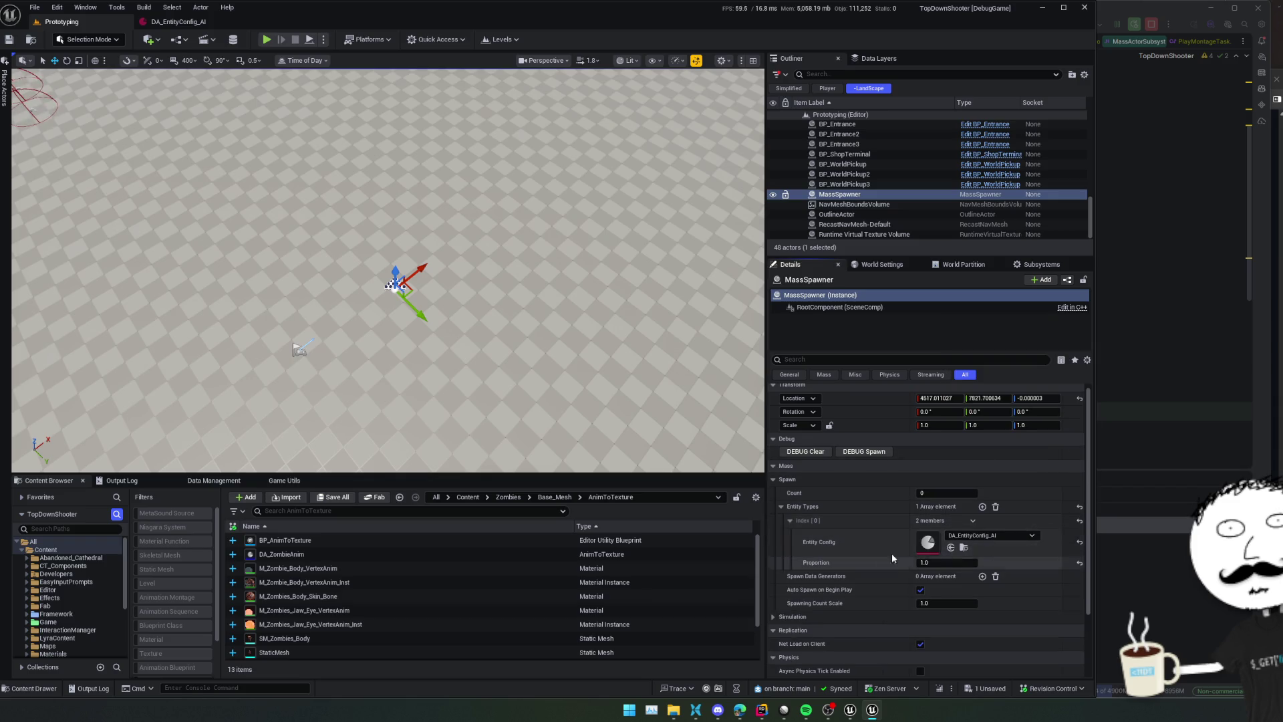
Set the spawn Count to 20, save, and add one spawn data generator entry
{"action": "scroll", "coordinate": [835, 588], "scroll_direction": "down", "scroll_amount": 1}
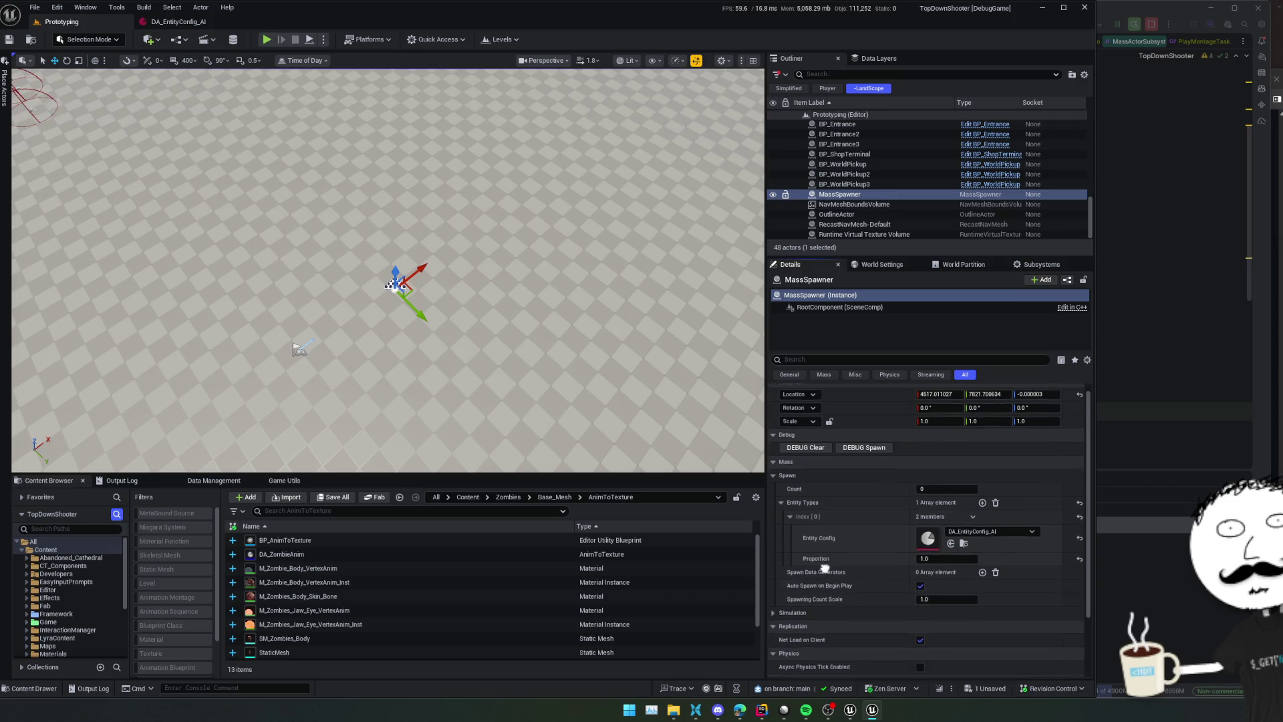
{"action": "left_click", "coordinate": [775, 610]}
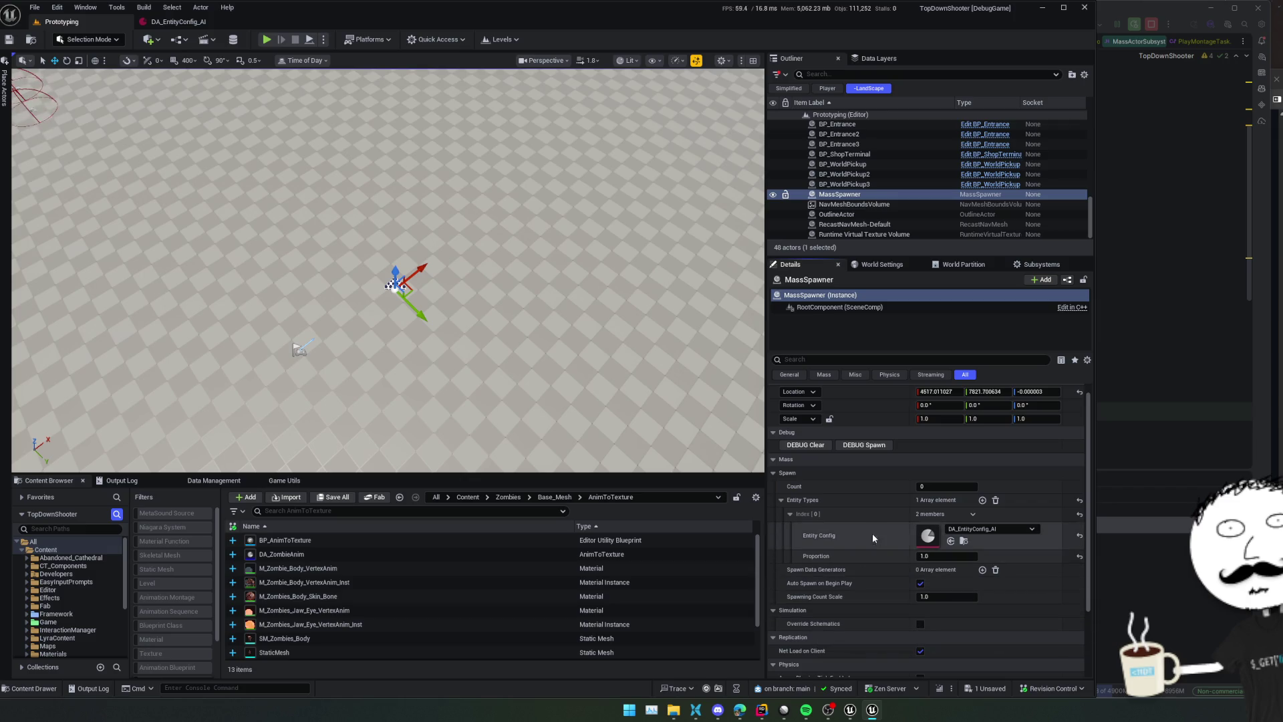
{"action": "left_click", "coordinate": [924, 487]}
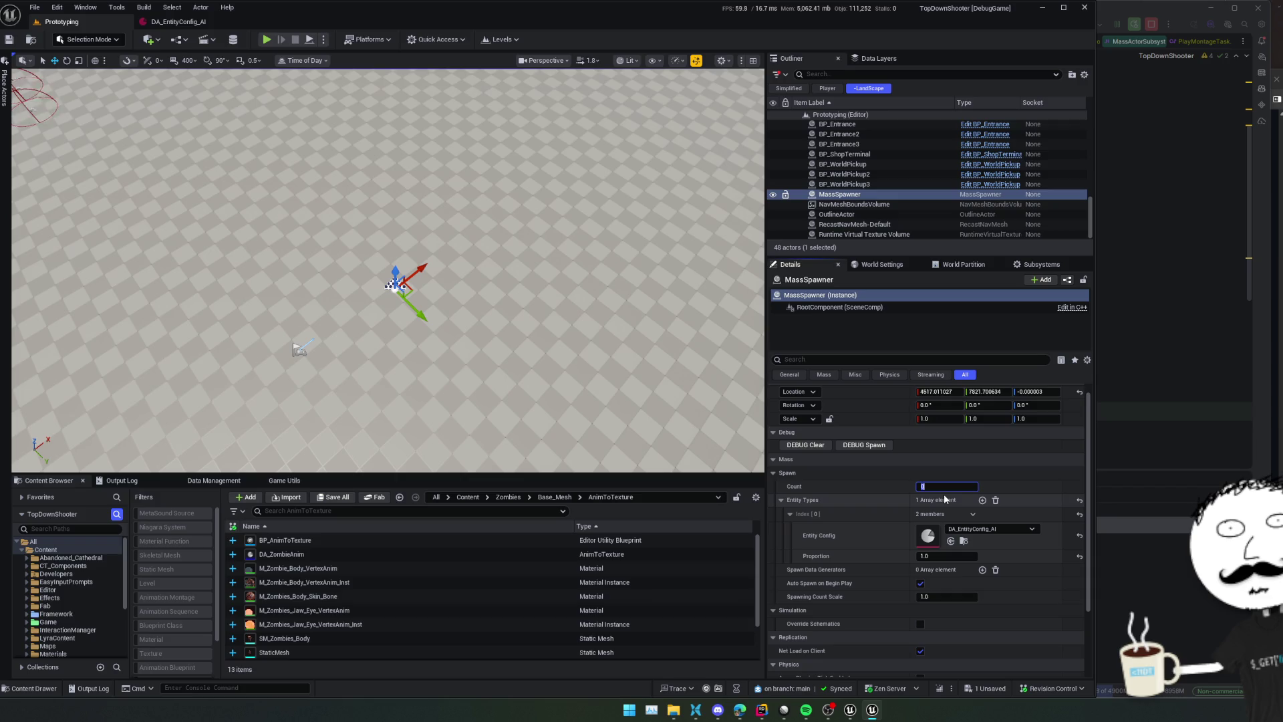
{"action": "type", "text": "200"}
{"action": "key", "text": "BackSpace"}
{"action": "key", "text": "Return"}
{"action": "key", "text": "ctrl+s"}
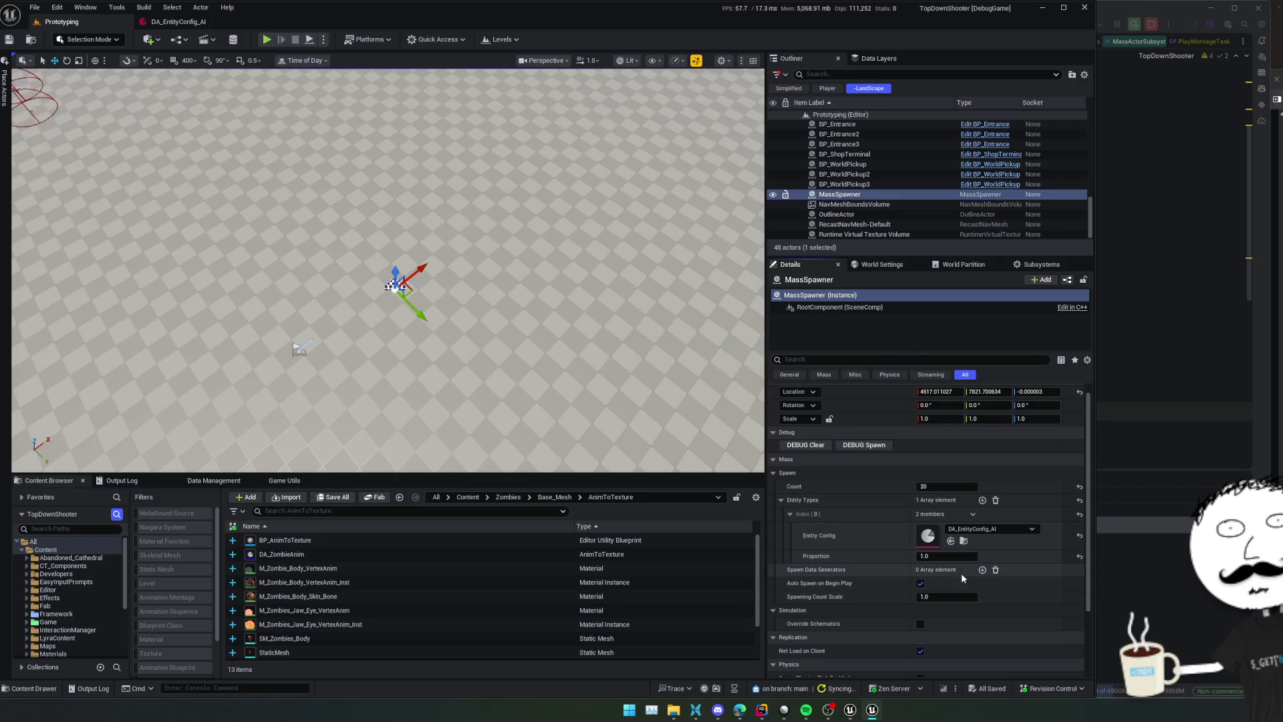
{"action": "left_click", "coordinate": [982, 570]}
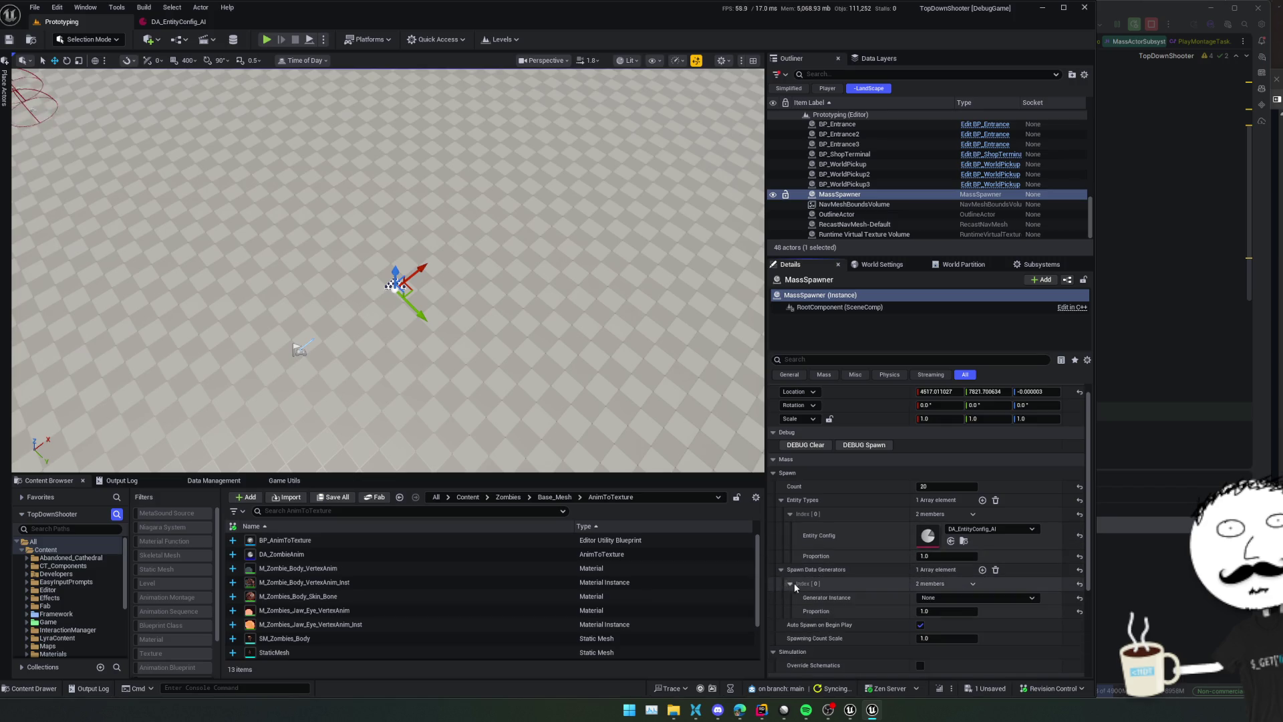
{"action": "left_click", "coordinate": [964, 541]}
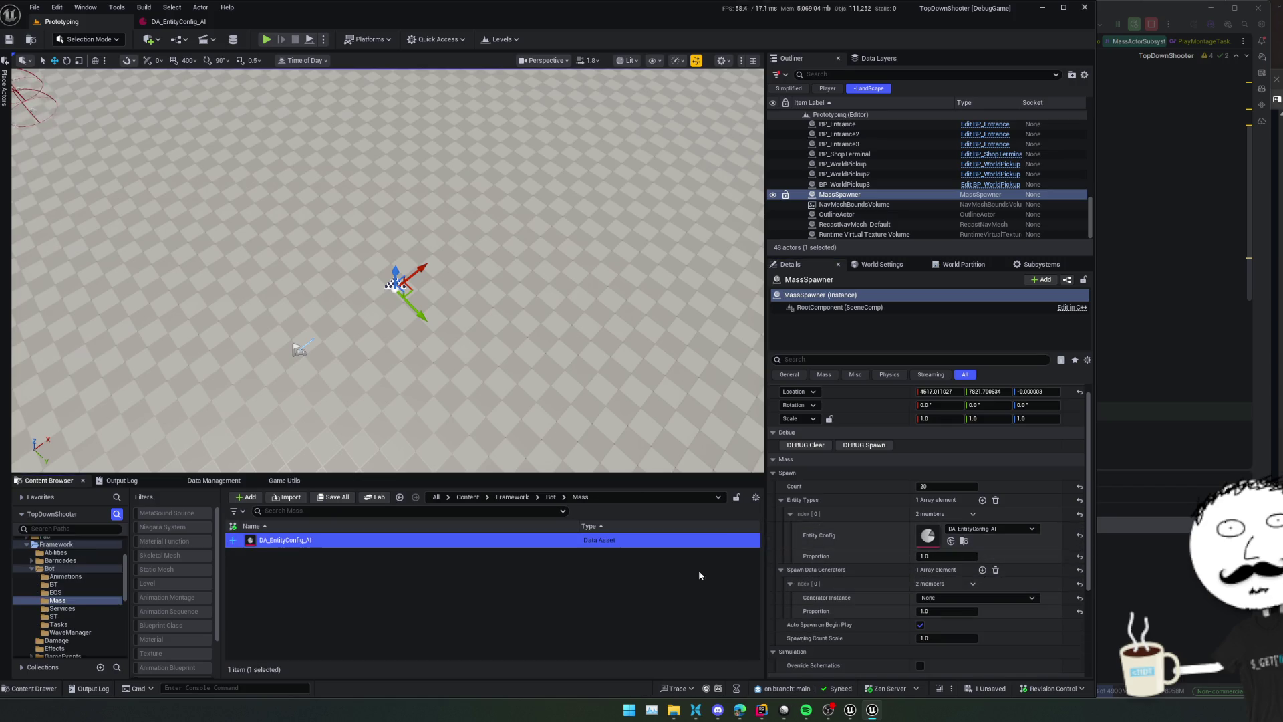
Create an Environment Query named EQS_Spawner in the Mass folder and open it
{"action": "right_click", "coordinate": [584, 572]}
{"action": "type", "text": "eqa"}
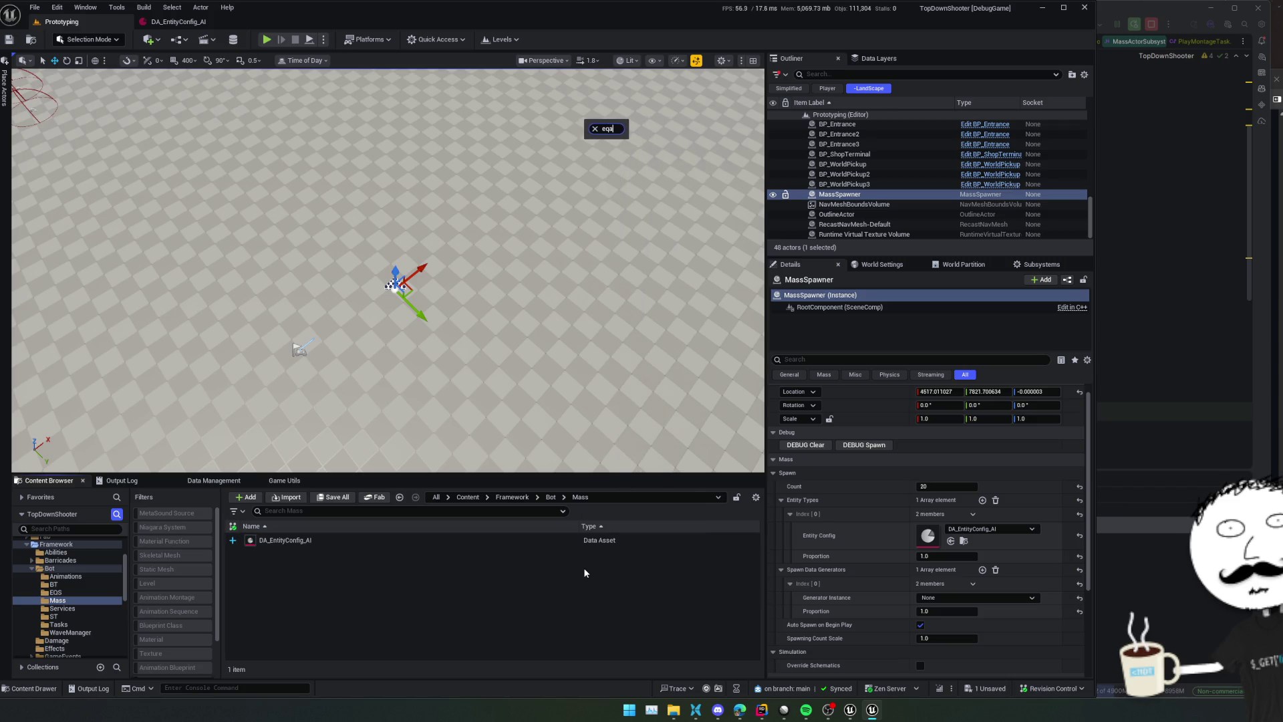
{"action": "key", "text": "BackSpace"}
{"action": "key", "text": "BackSpace"}
{"action": "key", "text": "BackSpace"}
{"action": "type", "text": "querh"}
{"action": "left_click", "coordinate": [625, 155]}
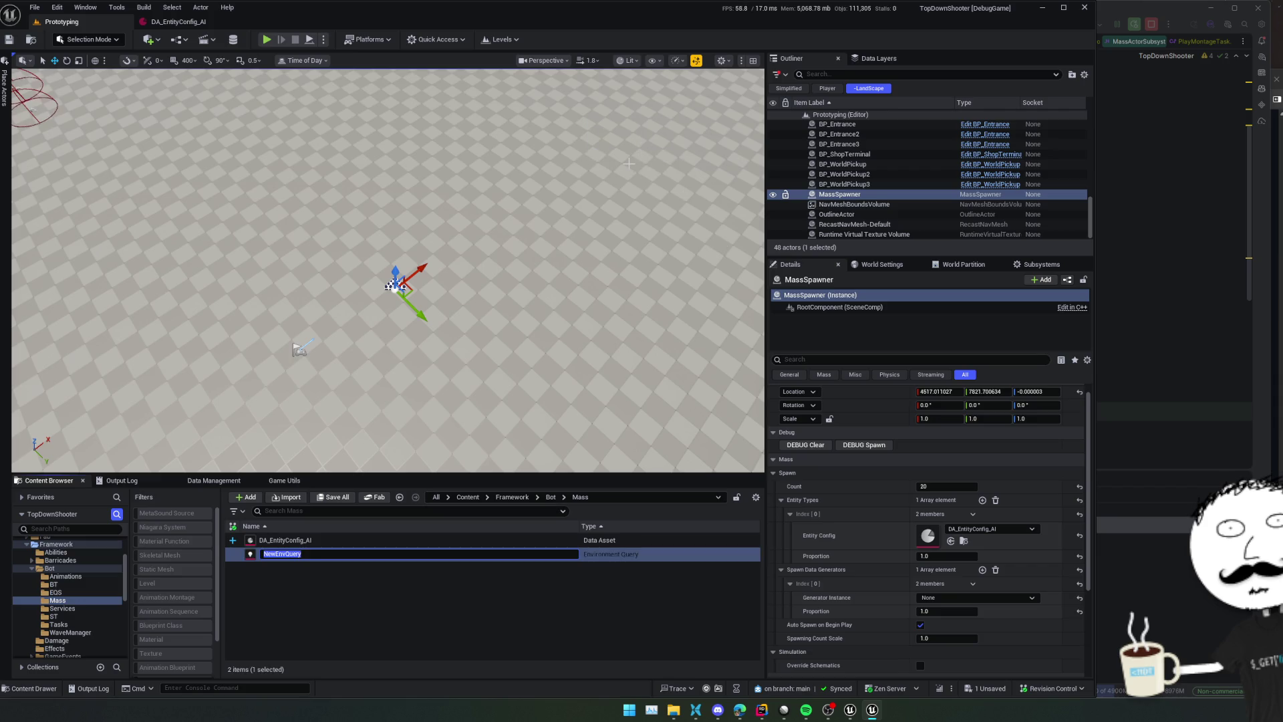
{"action": "type", "text": "EQS_"}
{"action": "type", "text": "Spawner"}
{"action": "key", "text": "Return"}
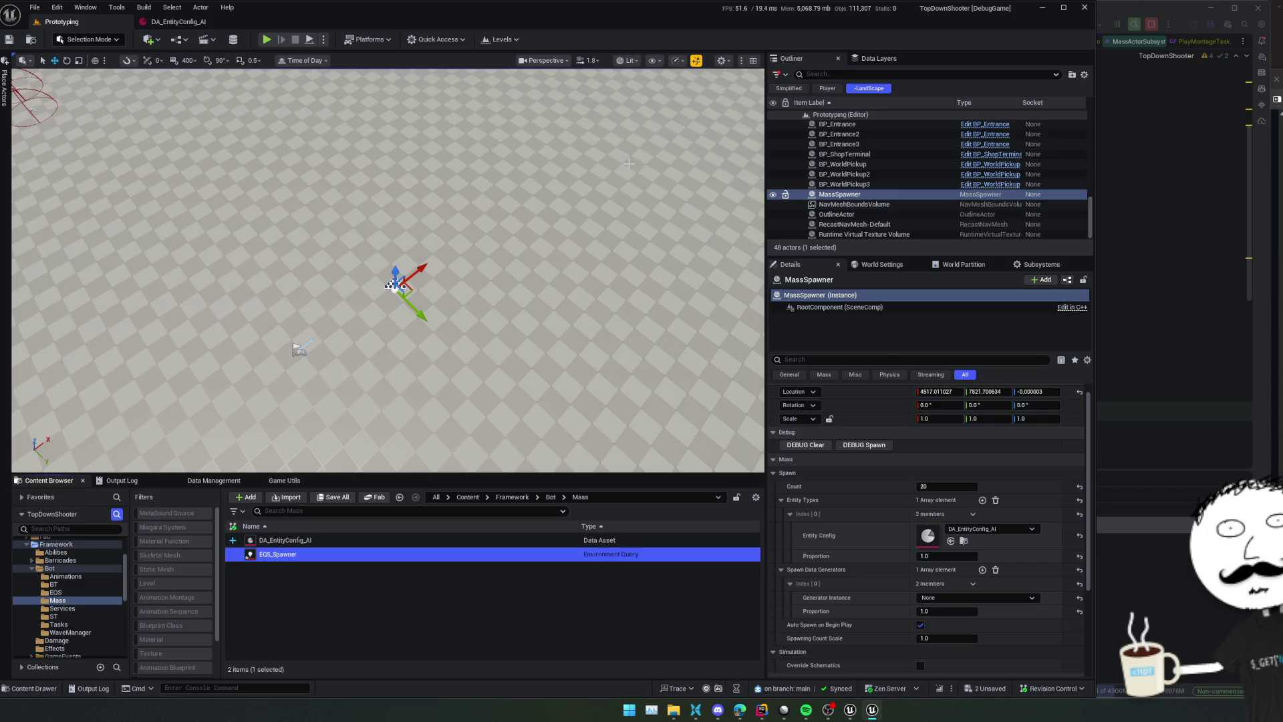
{"action": "key", "text": "Return"}
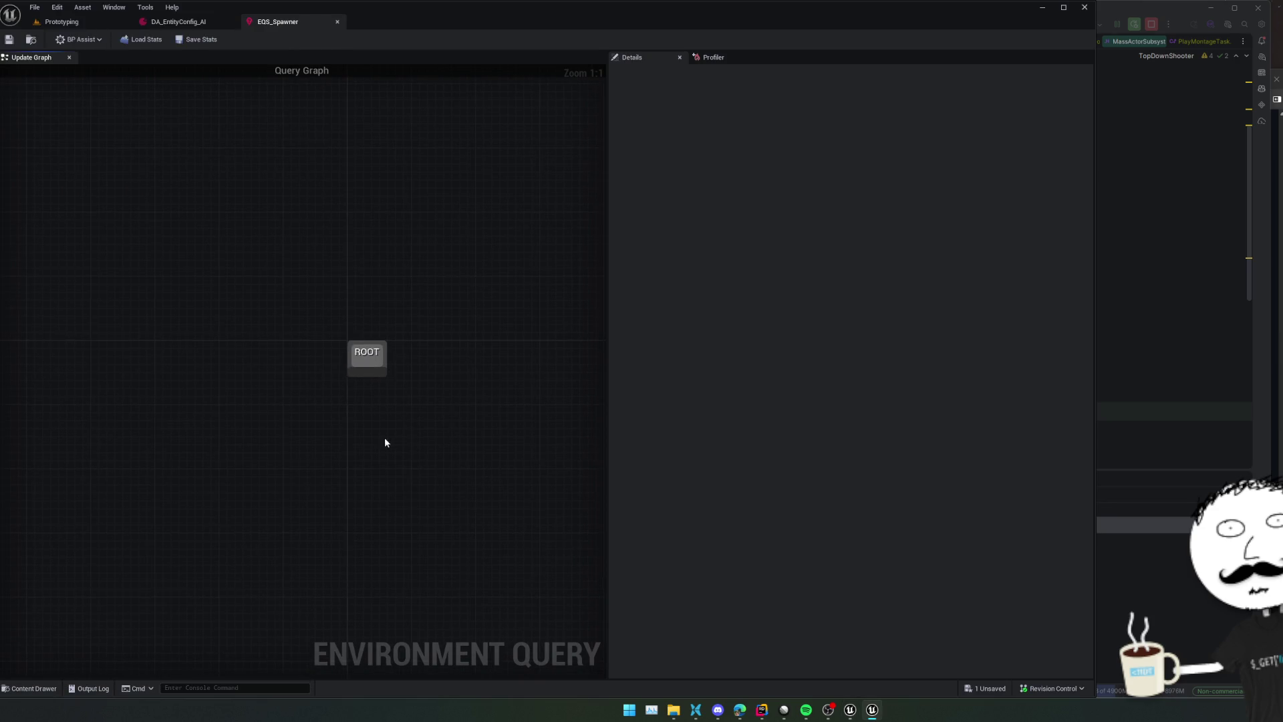
Paste a SimpleGrid generator, wire it to ROOT, save, and expand its advanced options
{"action": "key", "text": "ctrl+v"}
{"action": "left_click_drag", "start_coordinate": [366, 377], "coordinate": [394, 449]}
{"action": "key", "text": "q"}
{"action": "key", "text": "ctrl+s"}
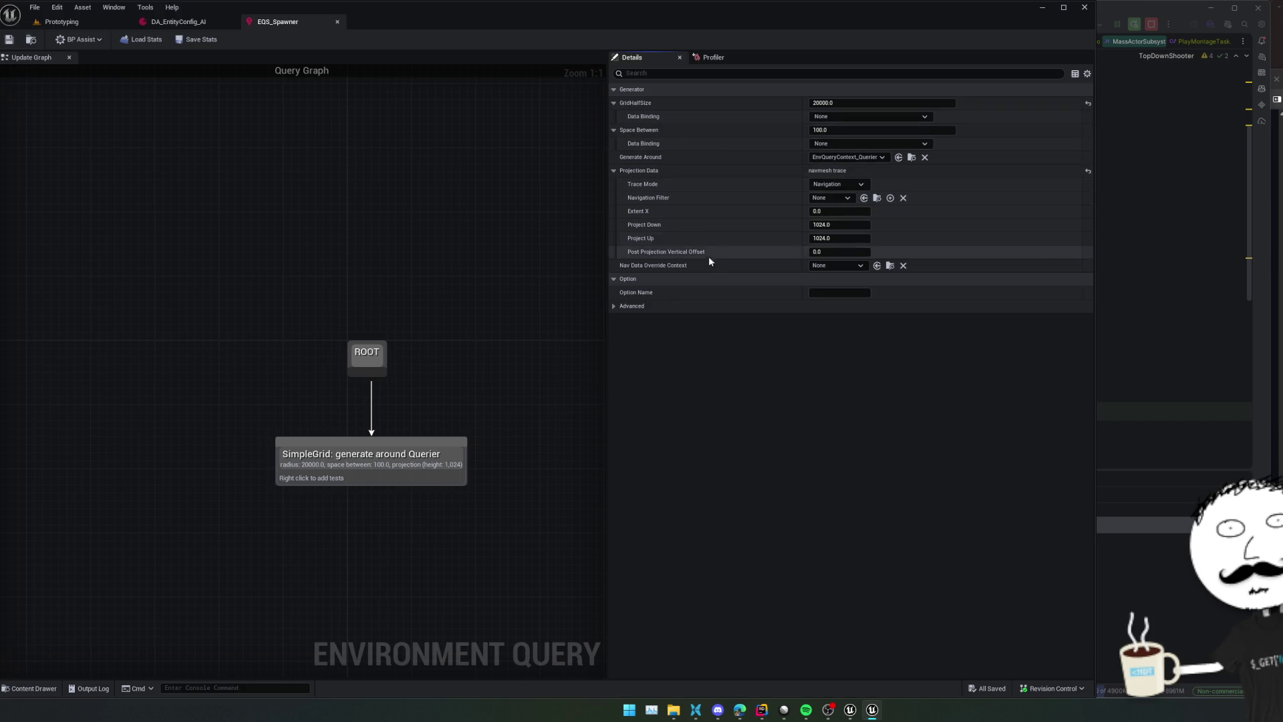
{"action": "left_click", "coordinate": [614, 306]}
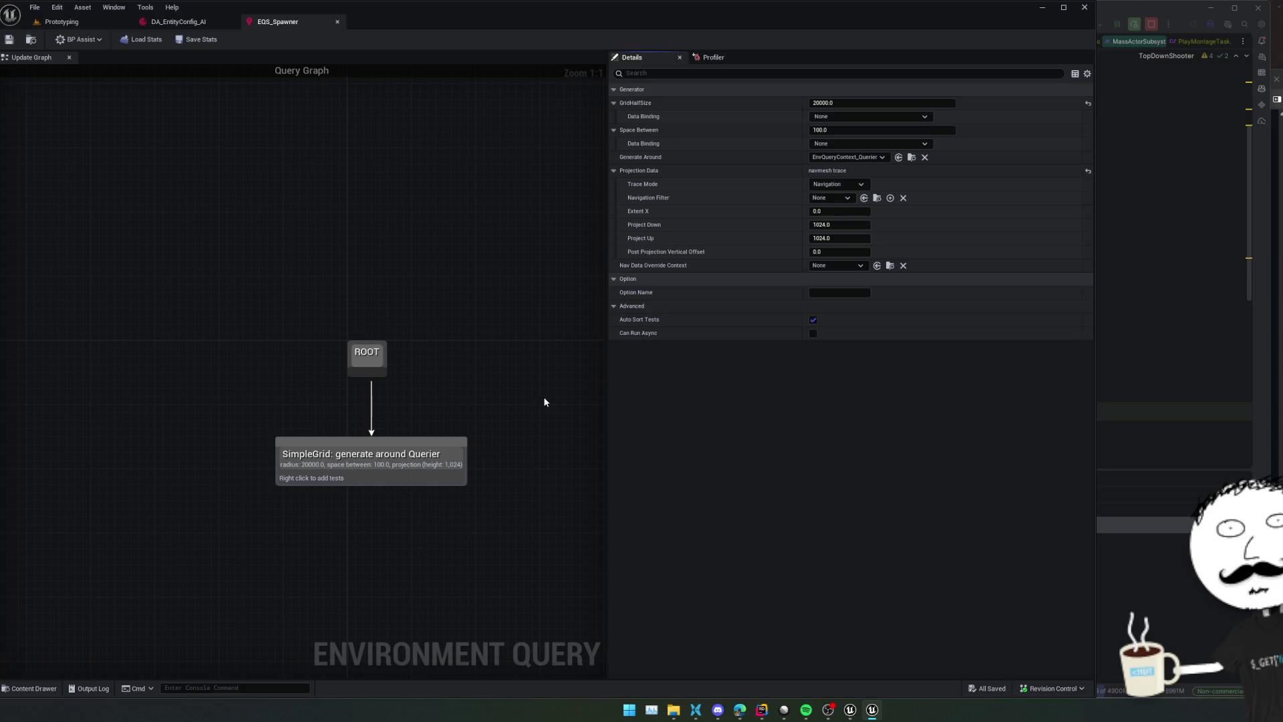
{"action": "mouse_move", "coordinate": [645, 335]}
Close the EQS_Spawner query editor and switch the spawner's generator to EQS SpawnPoints Generator
{"action": "left_click", "coordinate": [338, 21]}
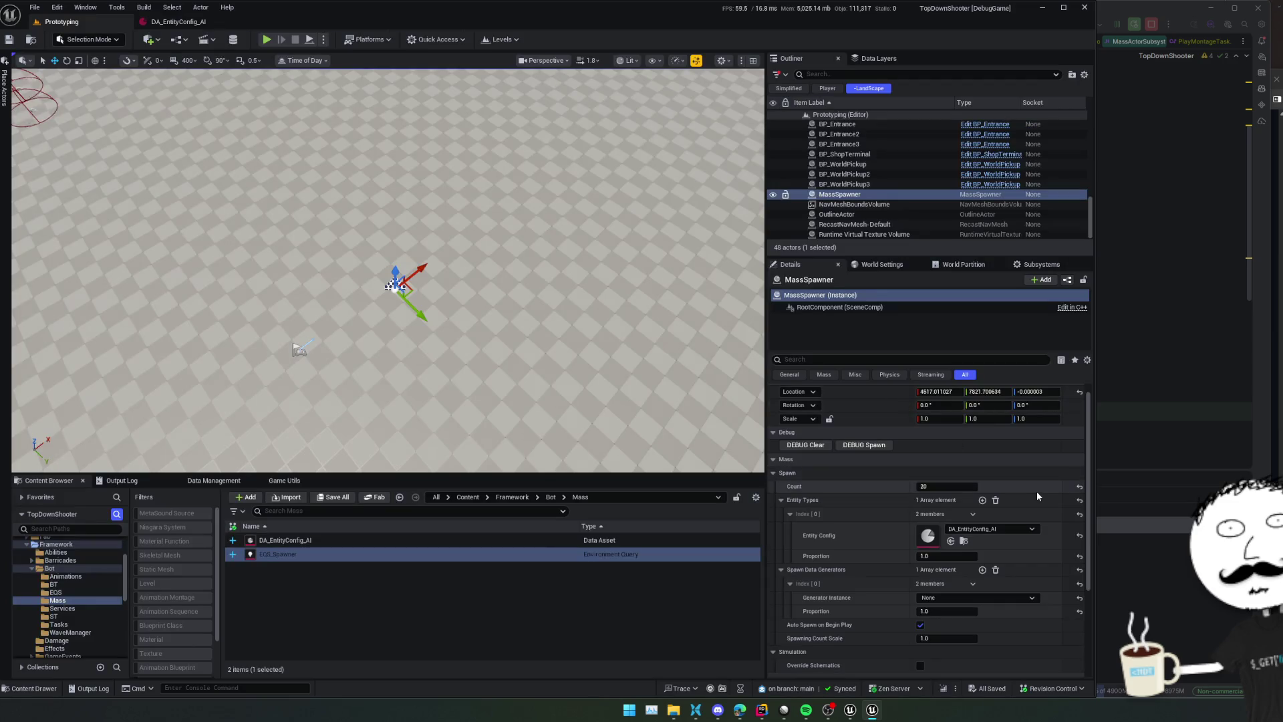
{"action": "scroll", "coordinate": [823, 547], "scroll_direction": "down", "scroll_amount": 1}
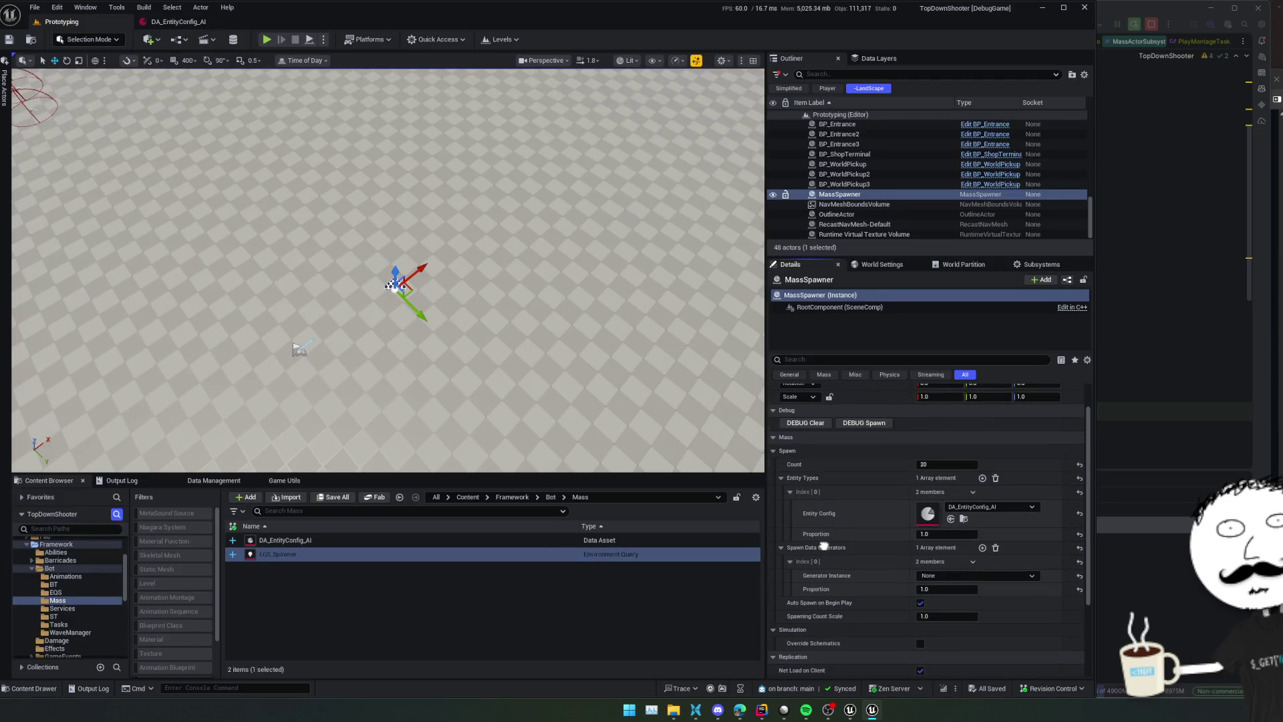
{"action": "left_click", "coordinate": [966, 575]}
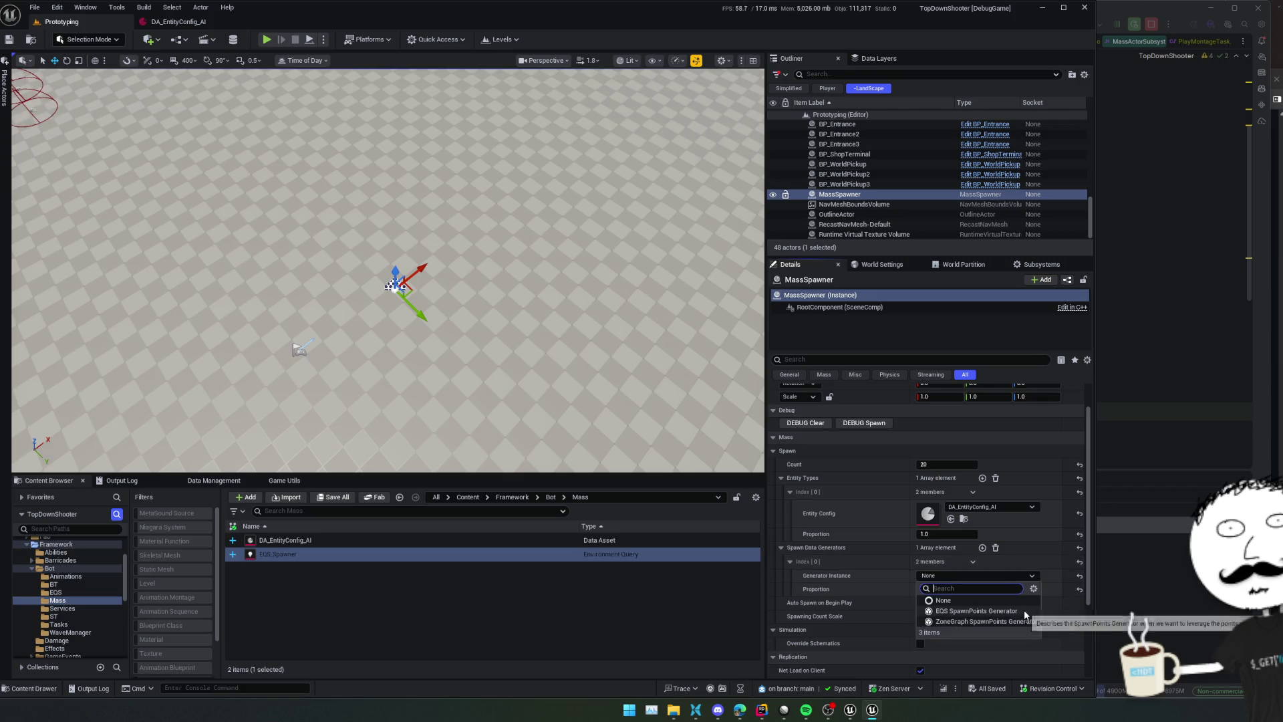
{"action": "left_click", "coordinate": [989, 611]}
Assign EQS_Spawner as the EQSRequest query template, keeping run mode All Matching
{"action": "left_click", "coordinate": [795, 575]}
{"action": "left_click", "coordinate": [805, 588]}
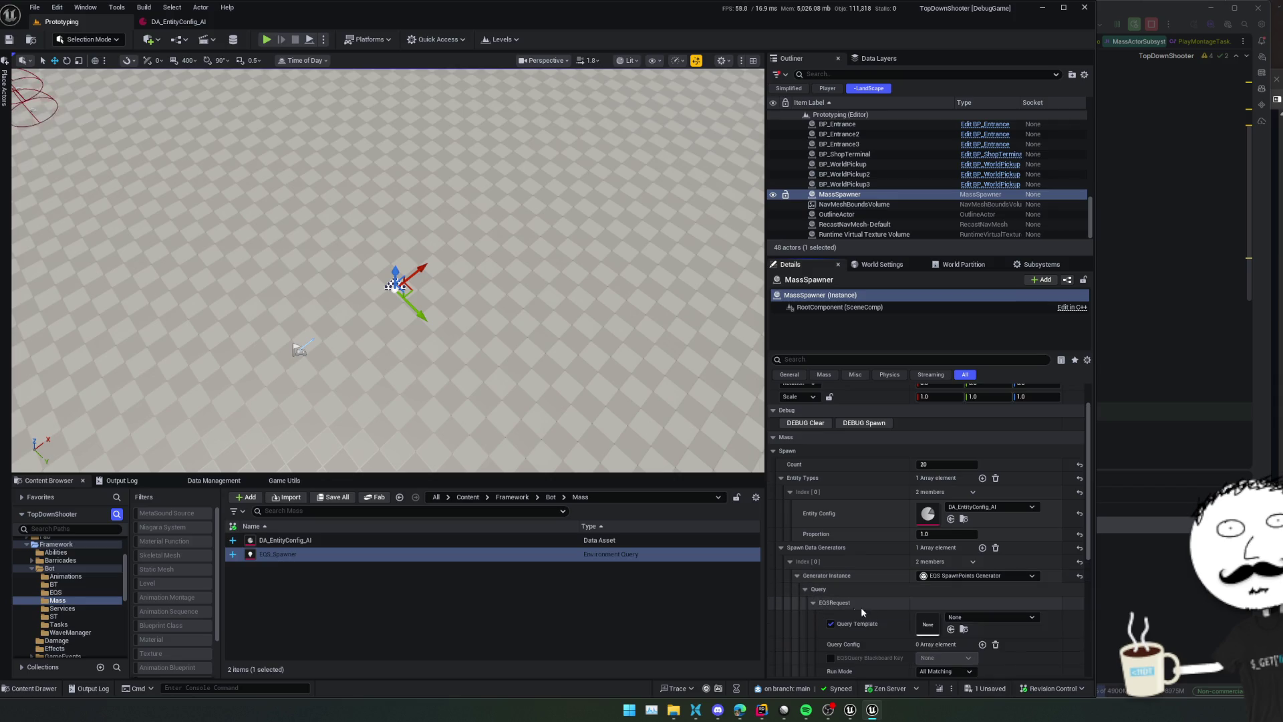
{"action": "left_click", "coordinate": [812, 602]}
{"action": "scroll", "coordinate": [817, 602], "scroll_direction": "down", "scroll_amount": 2}
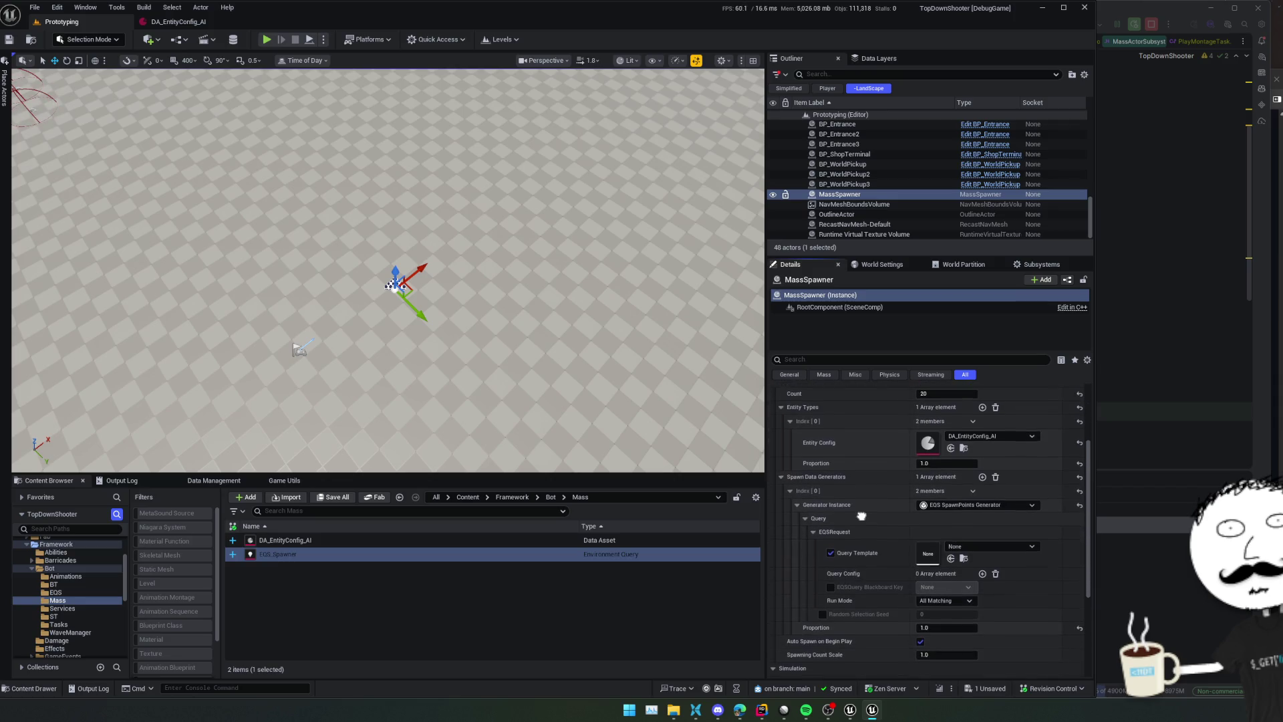
{"action": "left_click", "coordinate": [951, 558]}
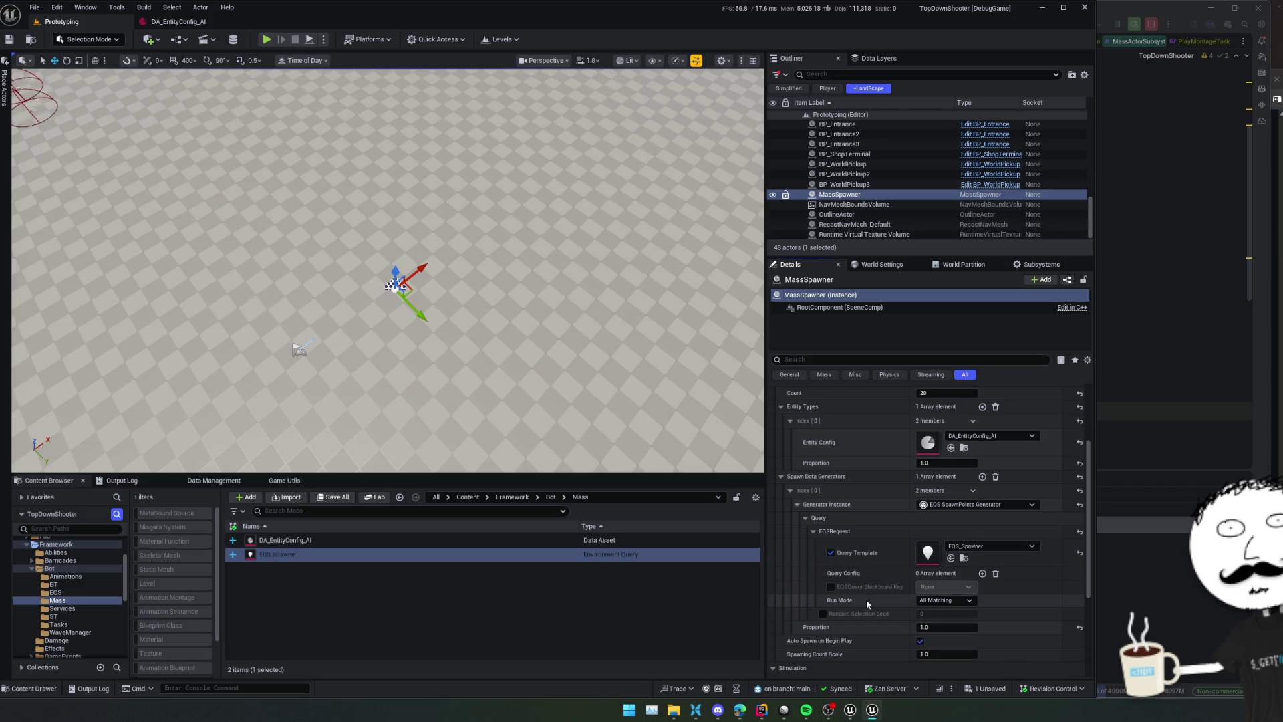
{"action": "left_click", "coordinate": [929, 600]}
{"action": "left_click", "coordinate": [1004, 592]}
{"action": "scroll", "coordinate": [1009, 585], "scroll_direction": "down", "scroll_amount": 1}
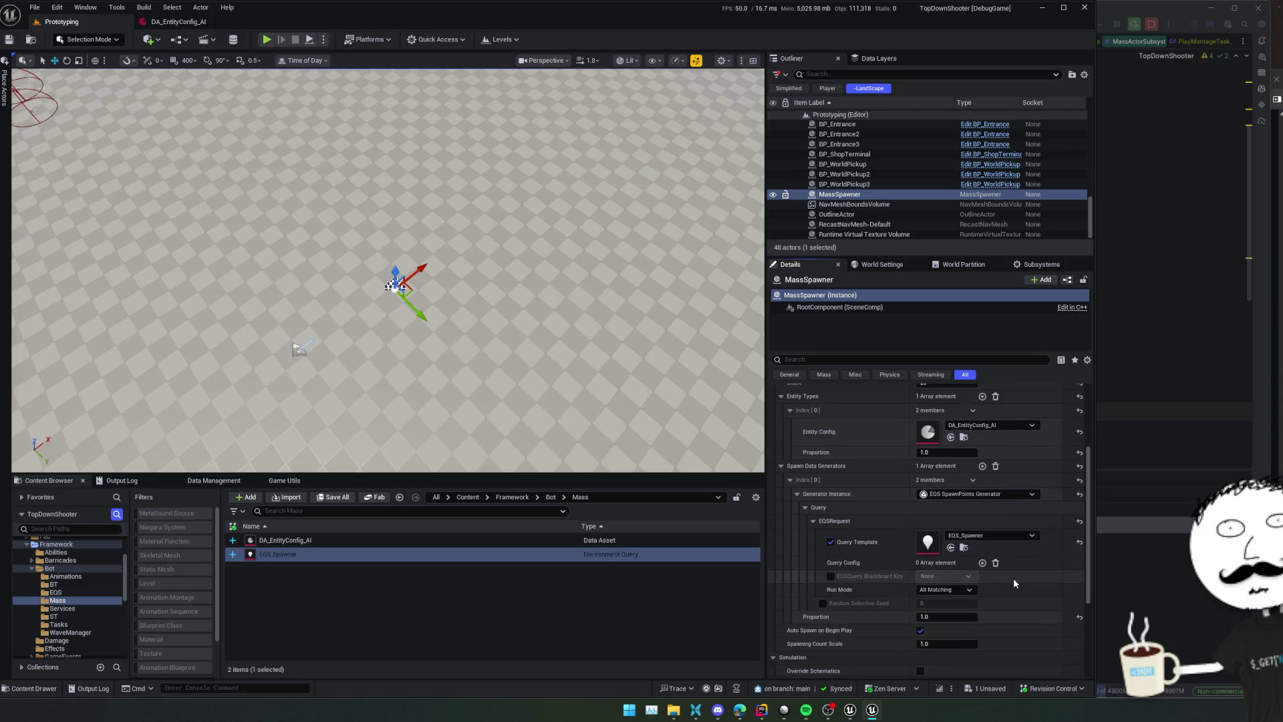
{"action": "scroll", "coordinate": [876, 588], "scroll_direction": "down", "scroll_amount": 3}
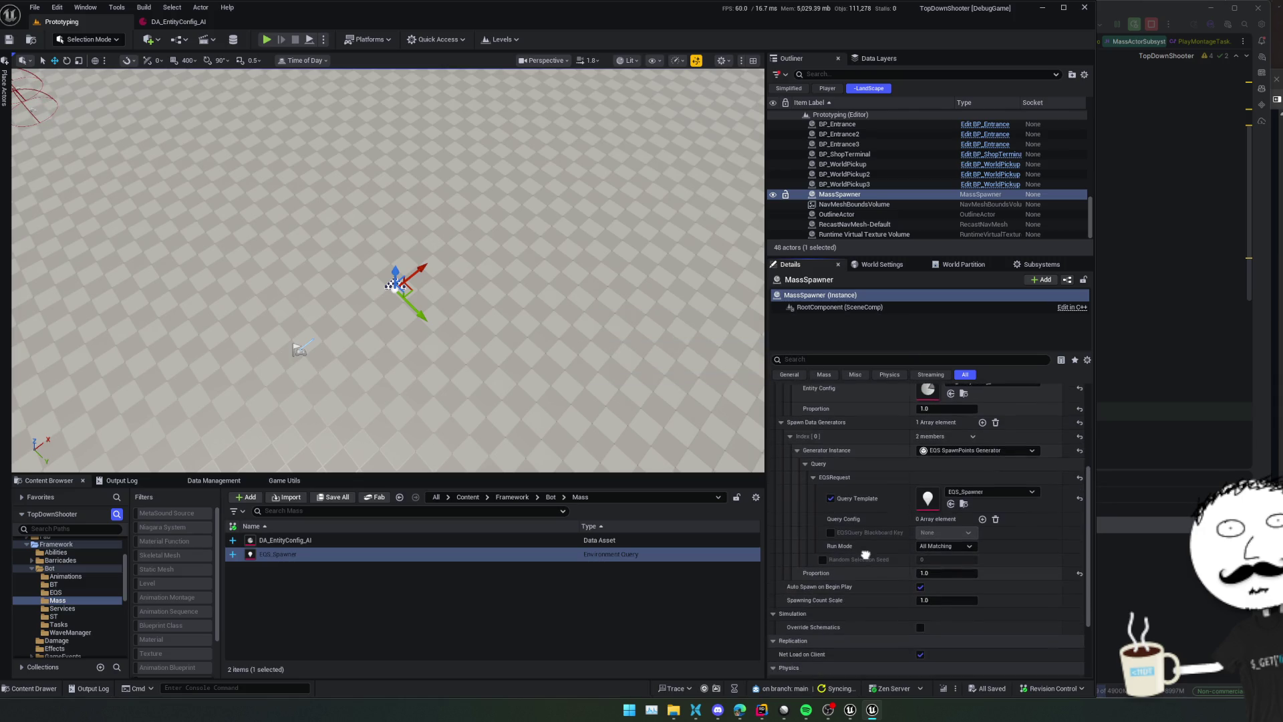
{"action": "scroll", "coordinate": [865, 555], "scroll_direction": "down", "scroll_amount": 5}
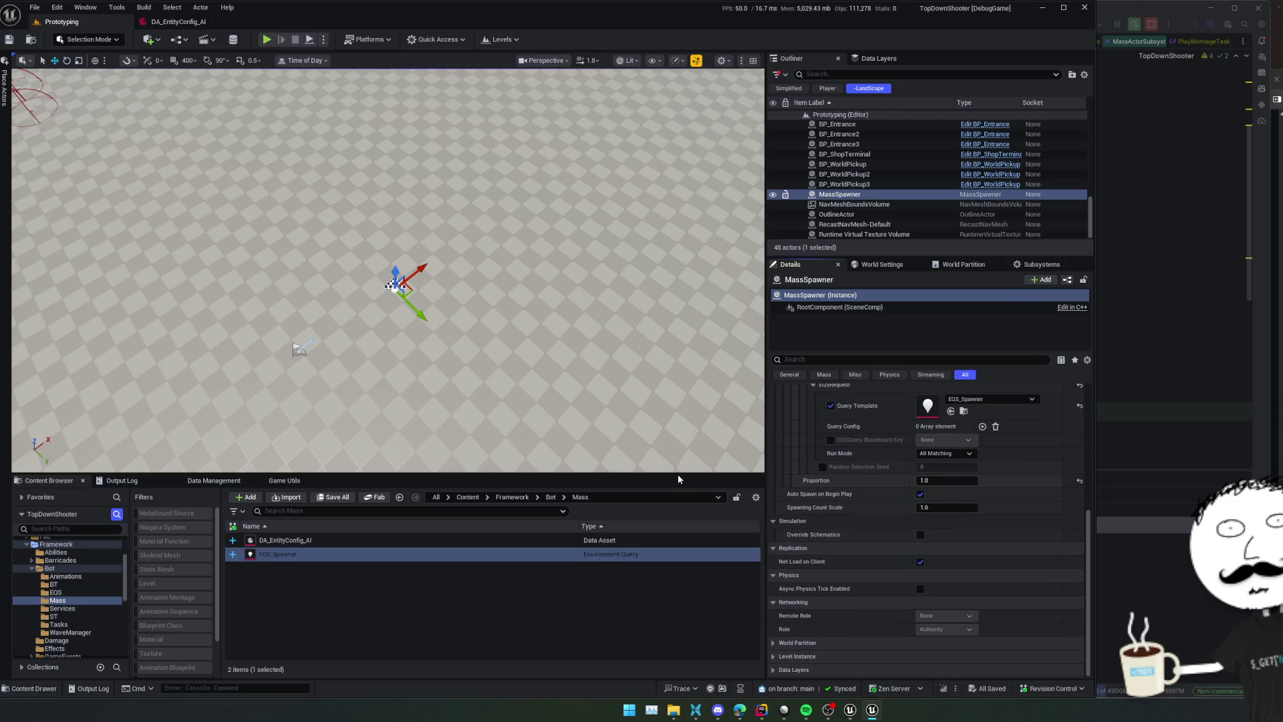
{"action": "left_click_drag", "start_coordinate": [677, 474], "coordinate": [678, 528]}
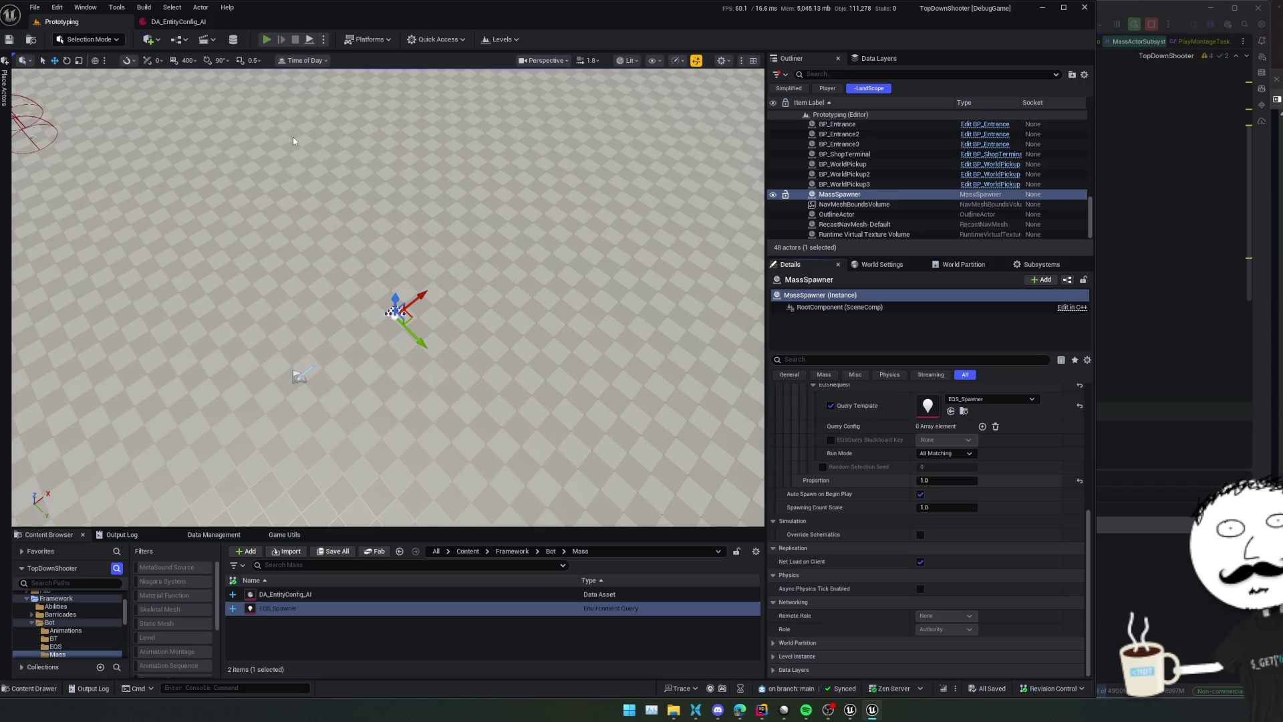
Play the level, run ToggleDevMenu in the in-game console, then stop the session
{"action": "left_click", "coordinate": [266, 40]}
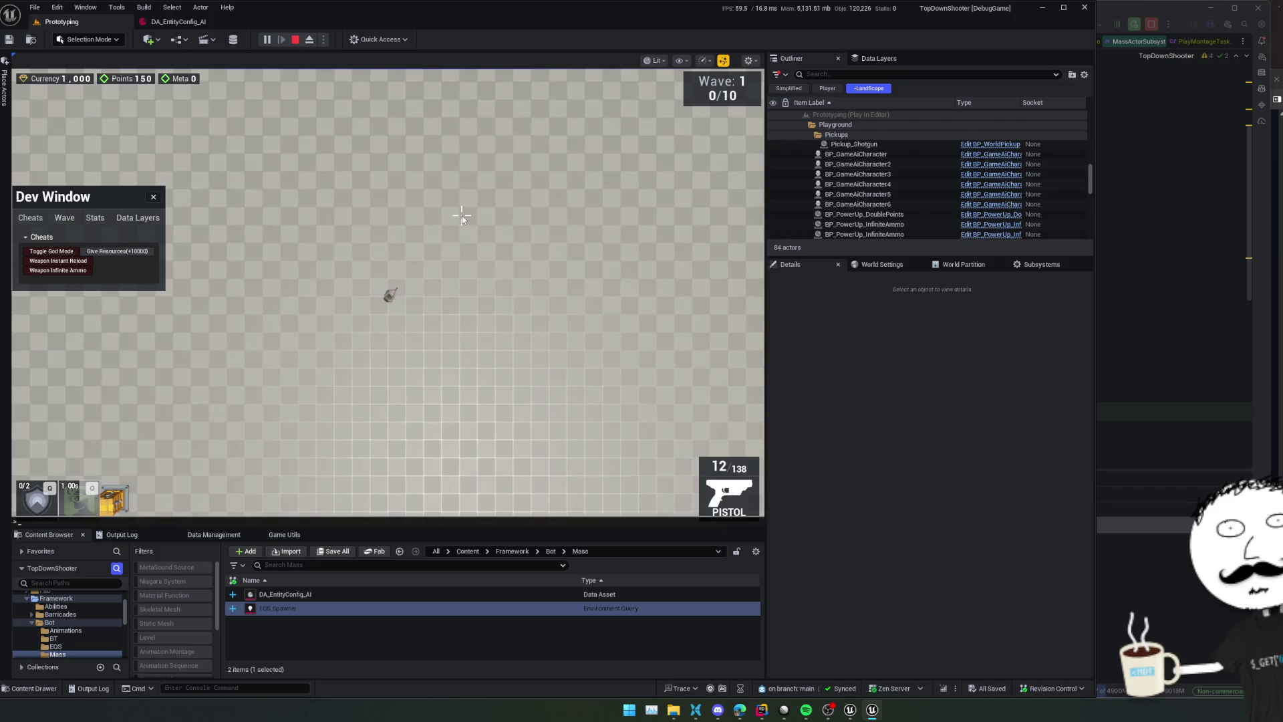
{"action": "key", "text": "grave"}
{"action": "type", "text": "ToggleDevMenu"}
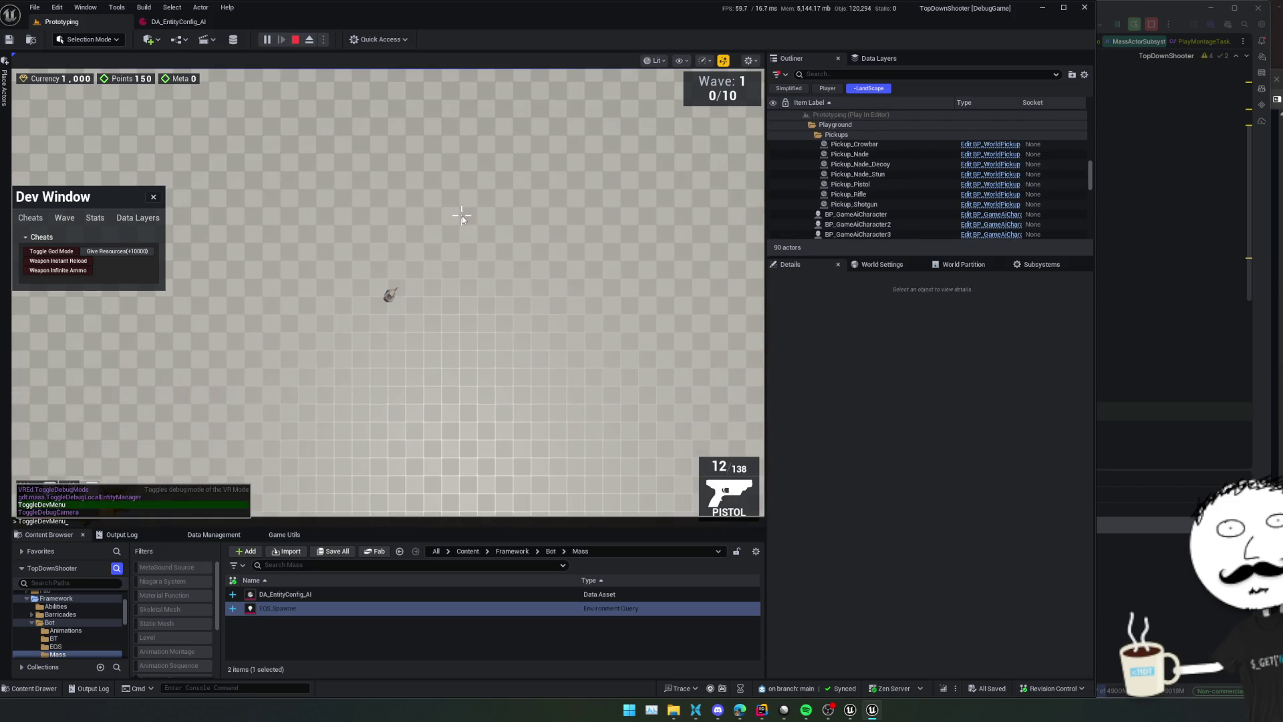
{"action": "key", "text": "Return"}
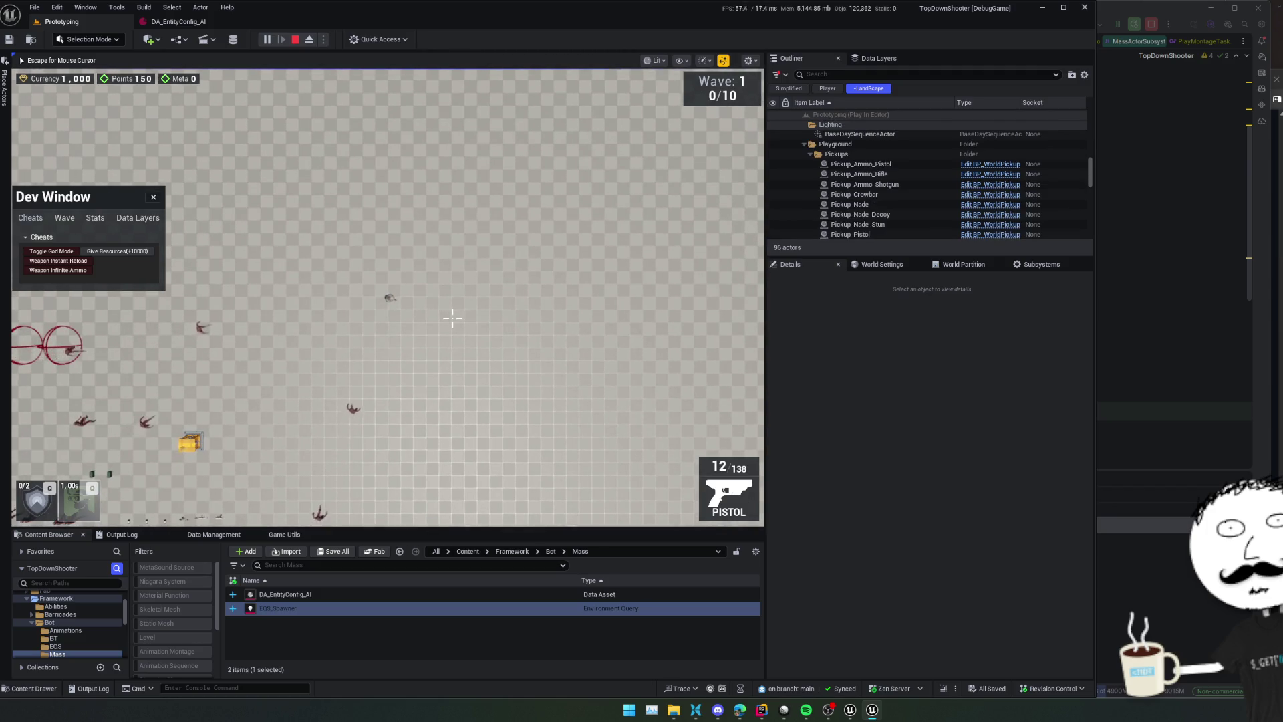
{"action": "key", "text": "Escape"}
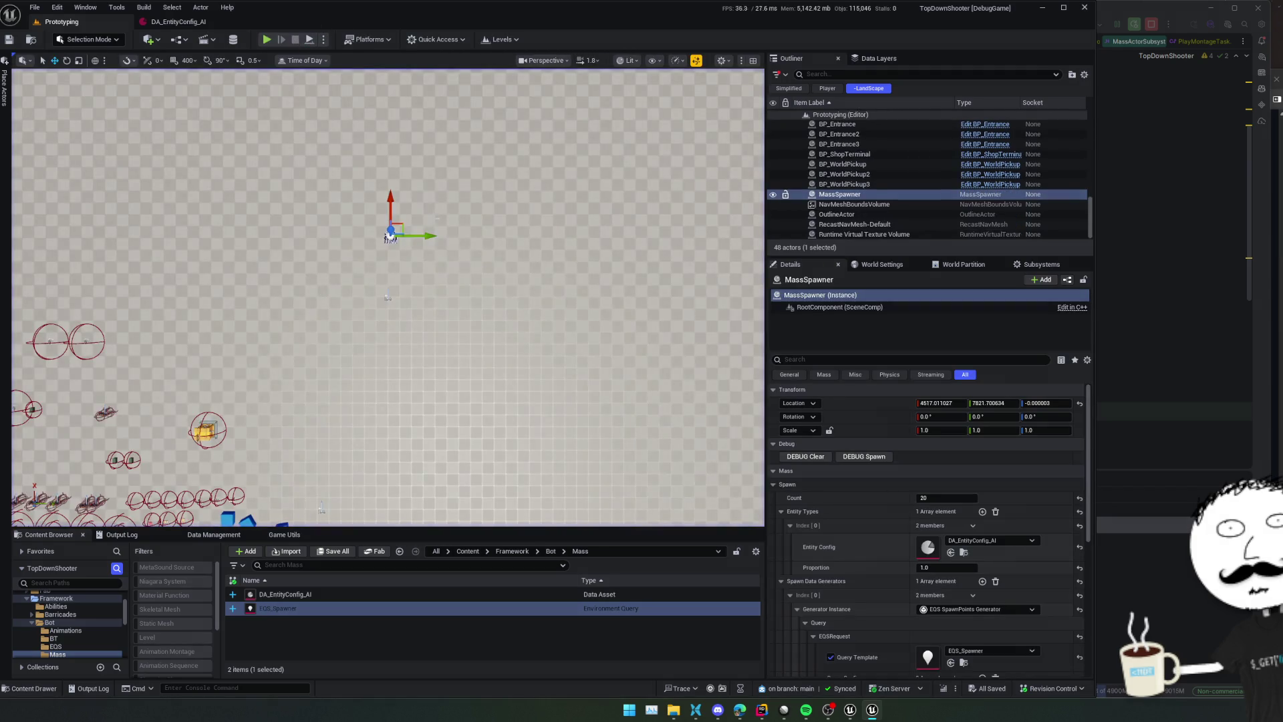
{"action": "type", "text": "."}
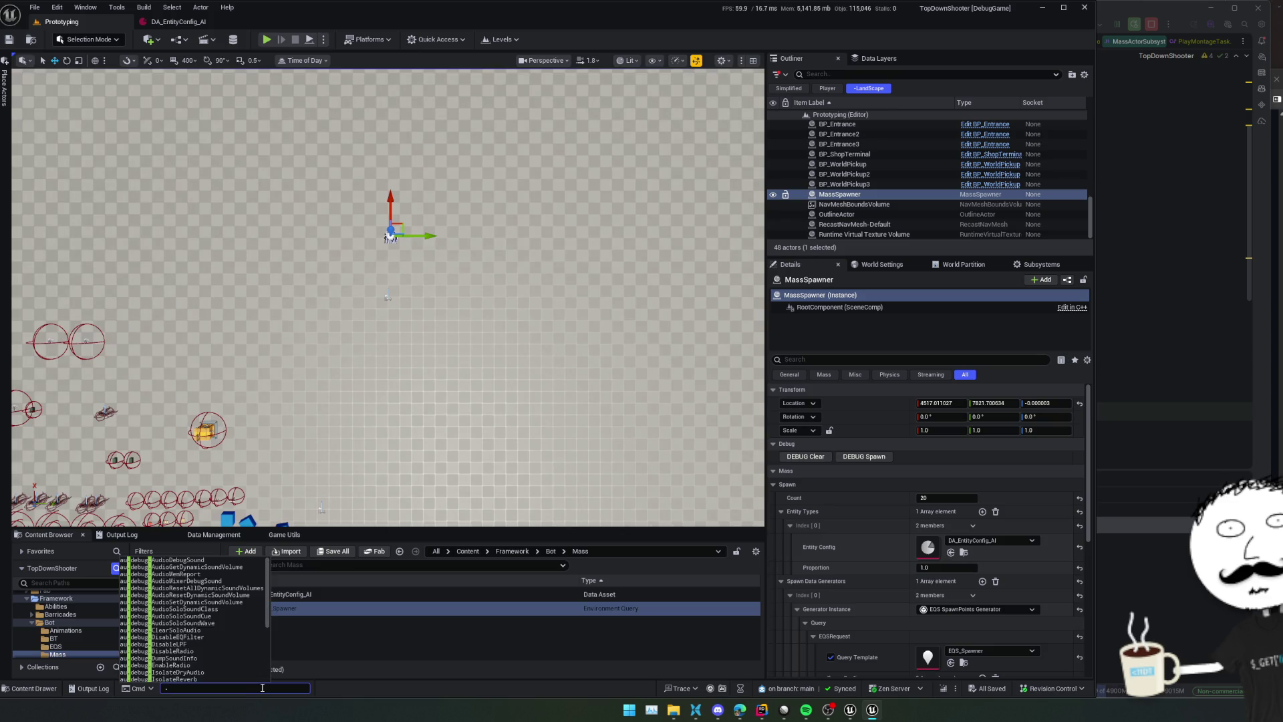
{"action": "key", "text": "BackSpace"}
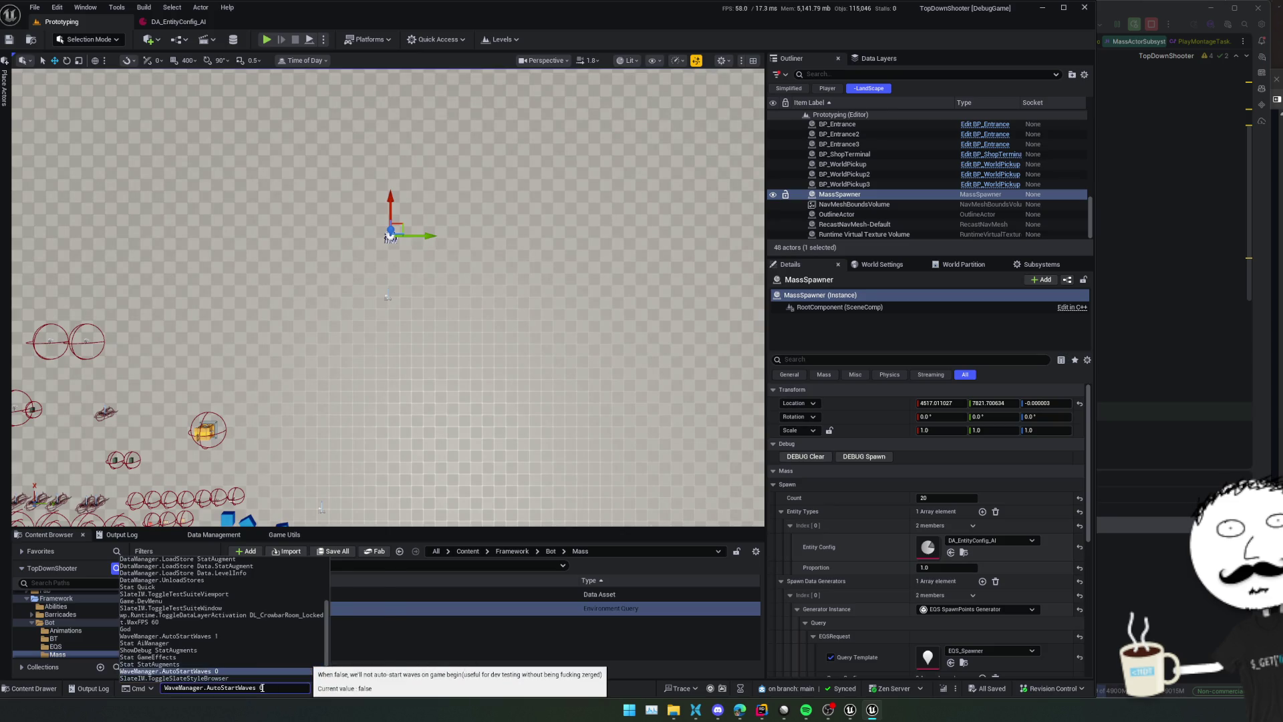
Play again, rerun ToggleDevMenu from the console history, and stop the play session
{"action": "left_click", "coordinate": [266, 39]}
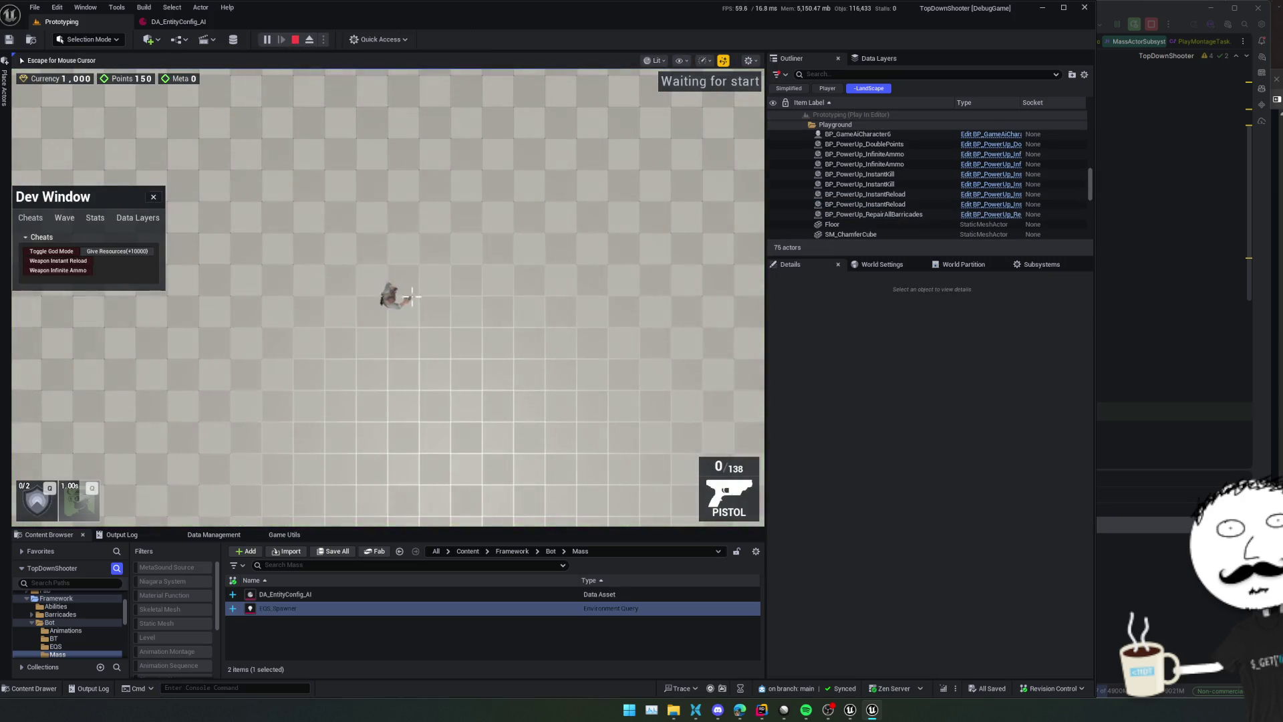
{"action": "left_click", "coordinate": [153, 199]}
{"action": "key", "text": "Escape"}
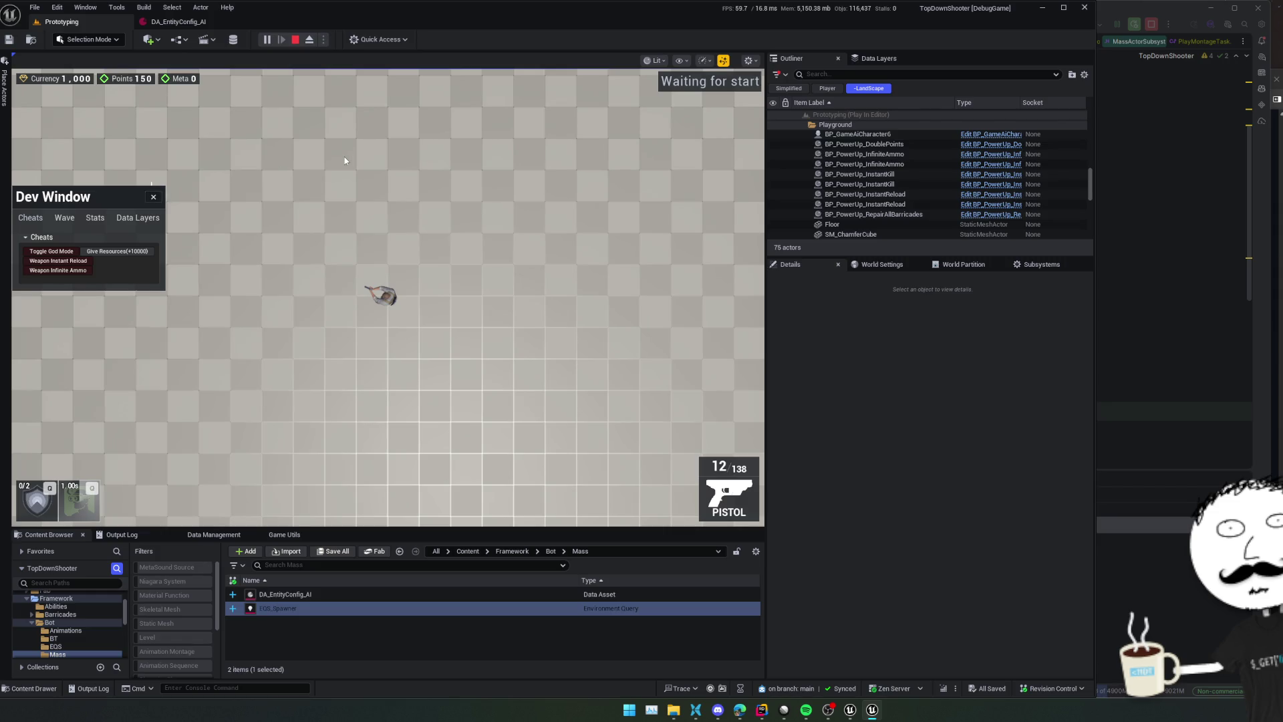
{"action": "left_click", "coordinate": [348, 161]}
{"action": "key", "text": "grave"}
{"action": "key", "text": "Up"}
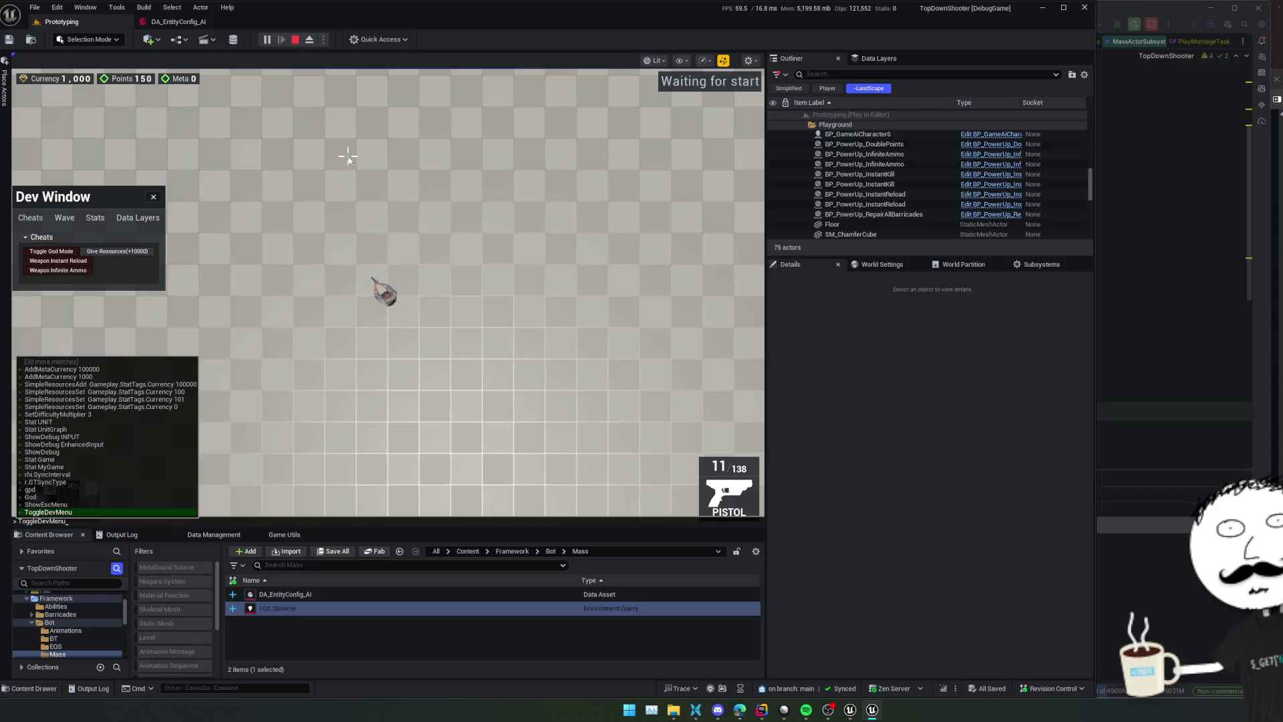
{"action": "key", "text": "Return"}
{"action": "key", "text": "Escape"}
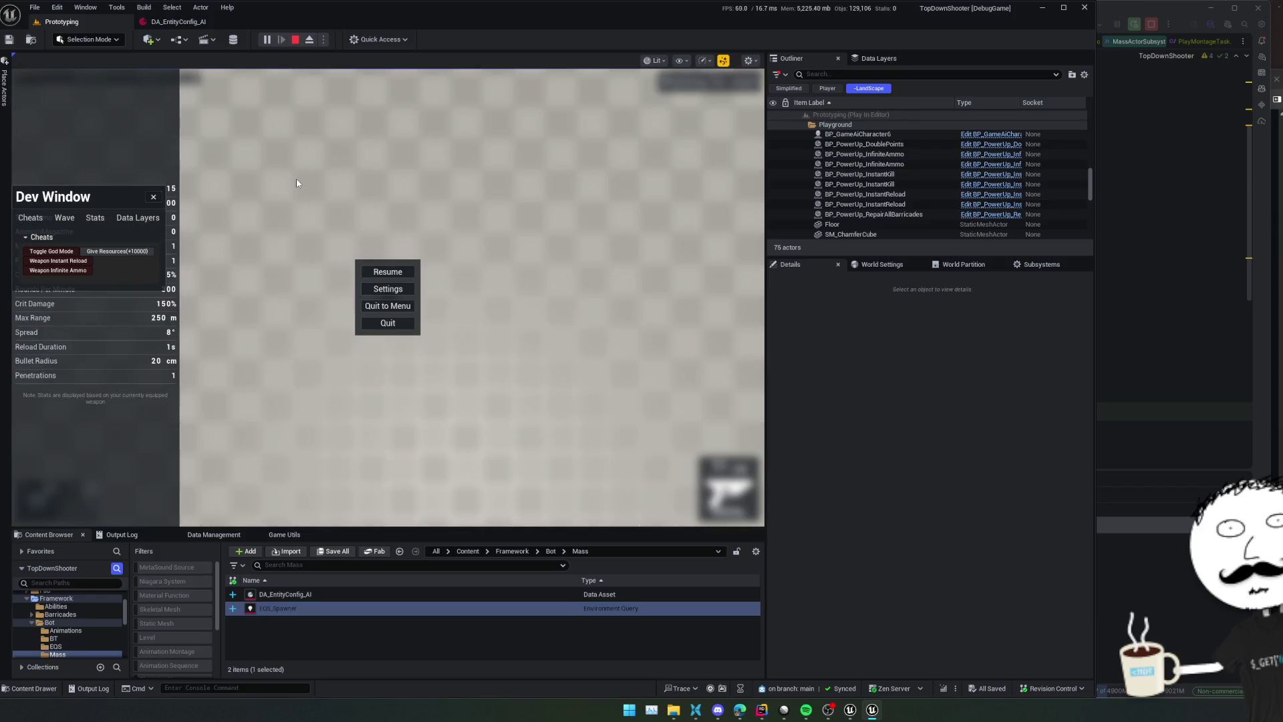
{"action": "key", "text": "shift+Escape"}
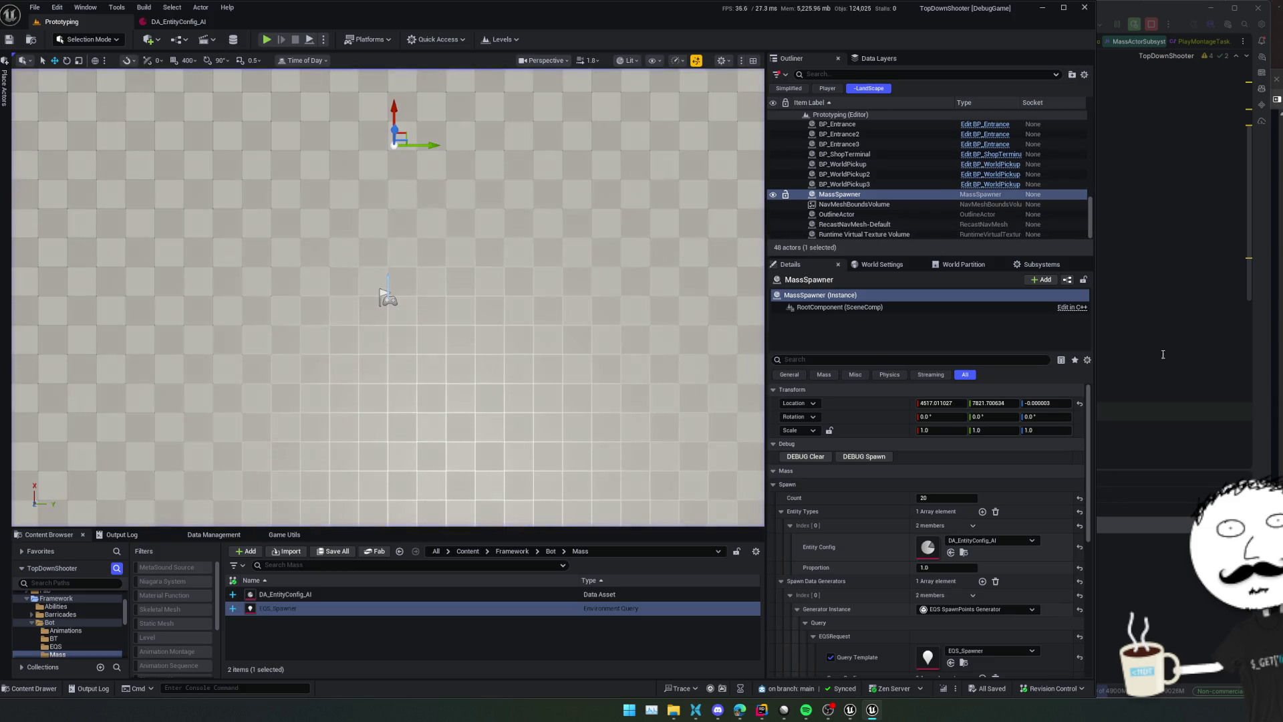
Search Rider for the dev-menu toggle symbol and preview its Broadcast call in GameCheatManager.cpp
{"action": "key", "text": "alt+Tab"}
{"action": "left_click", "coordinate": [644, 151]}
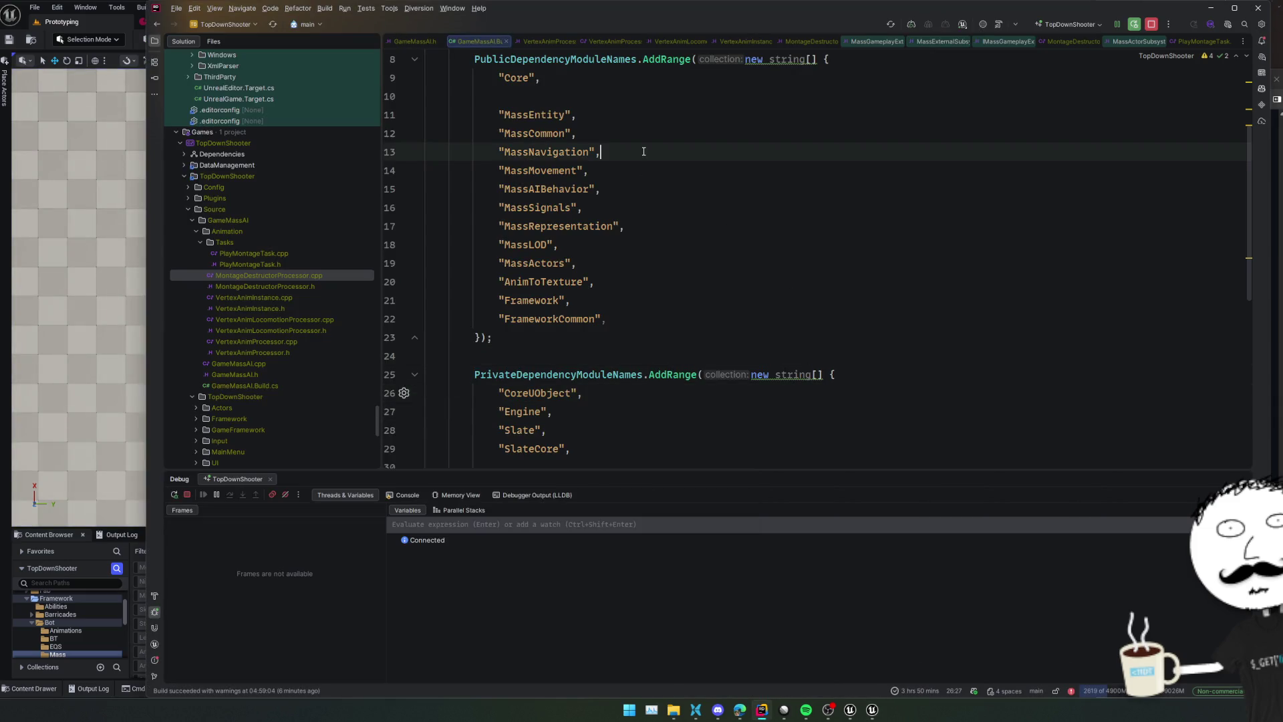
{"action": "key", "text": "ctrl+t"}
{"action": "type", "text": "FToggleDev"}
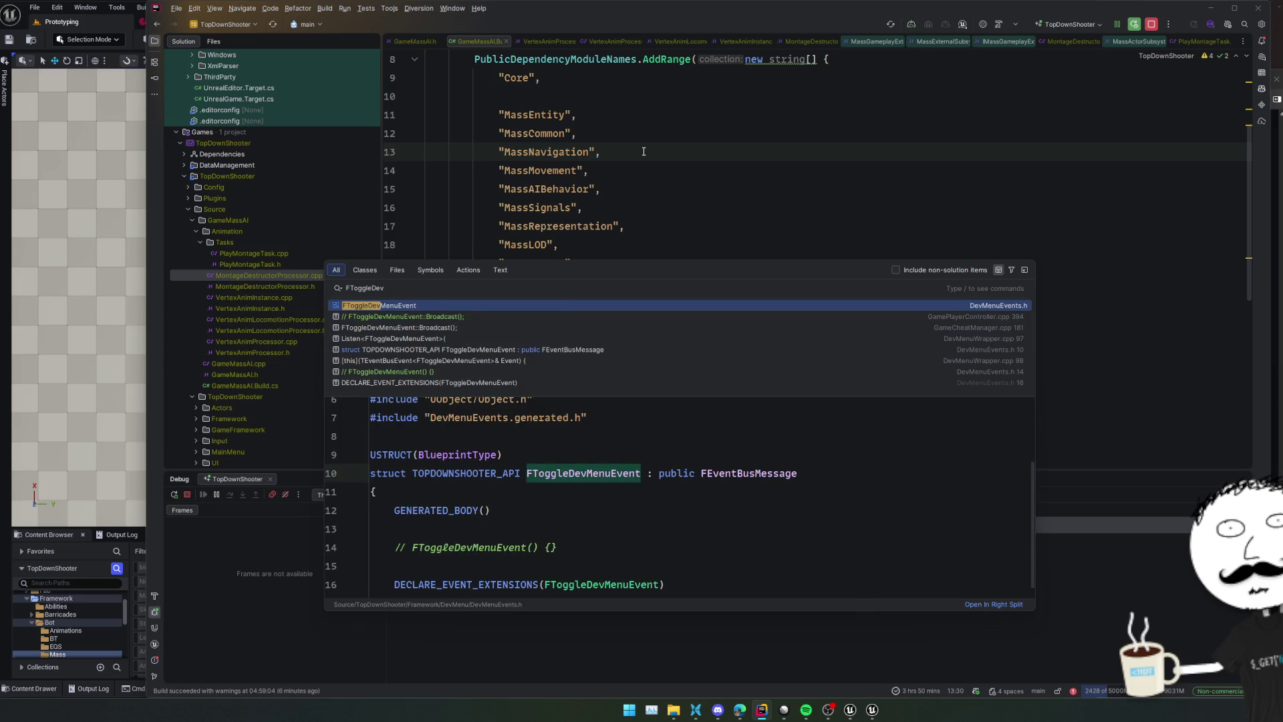
{"action": "key", "text": "Down"}
{"action": "key", "text": "Down"}
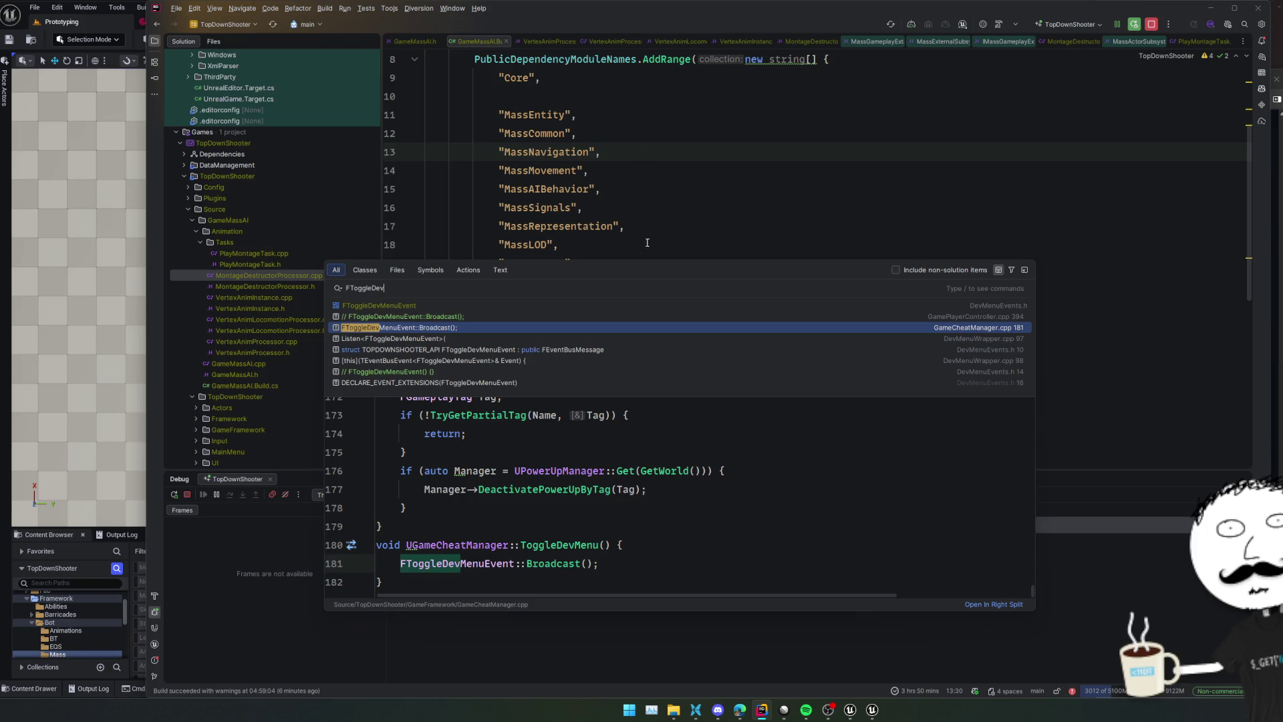
{"action": "left_click", "coordinate": [405, 508]}
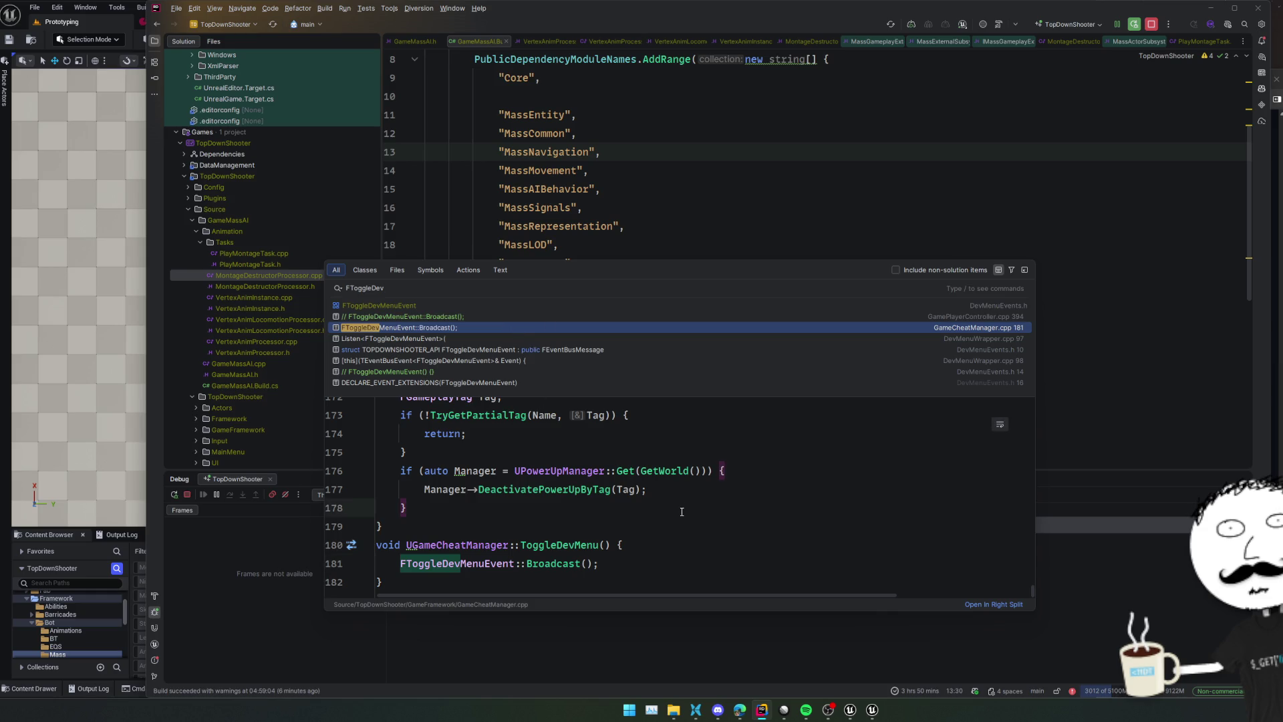
Open GamePlayerController.cpp at line 394, jump to FToggleDevMenuEvent in DevMenuEvents.h, and list its usages
{"action": "left_click", "coordinate": [453, 350]}
{"action": "left_click", "coordinate": [443, 312]}
{"action": "double_click", "coordinate": [444, 313]}
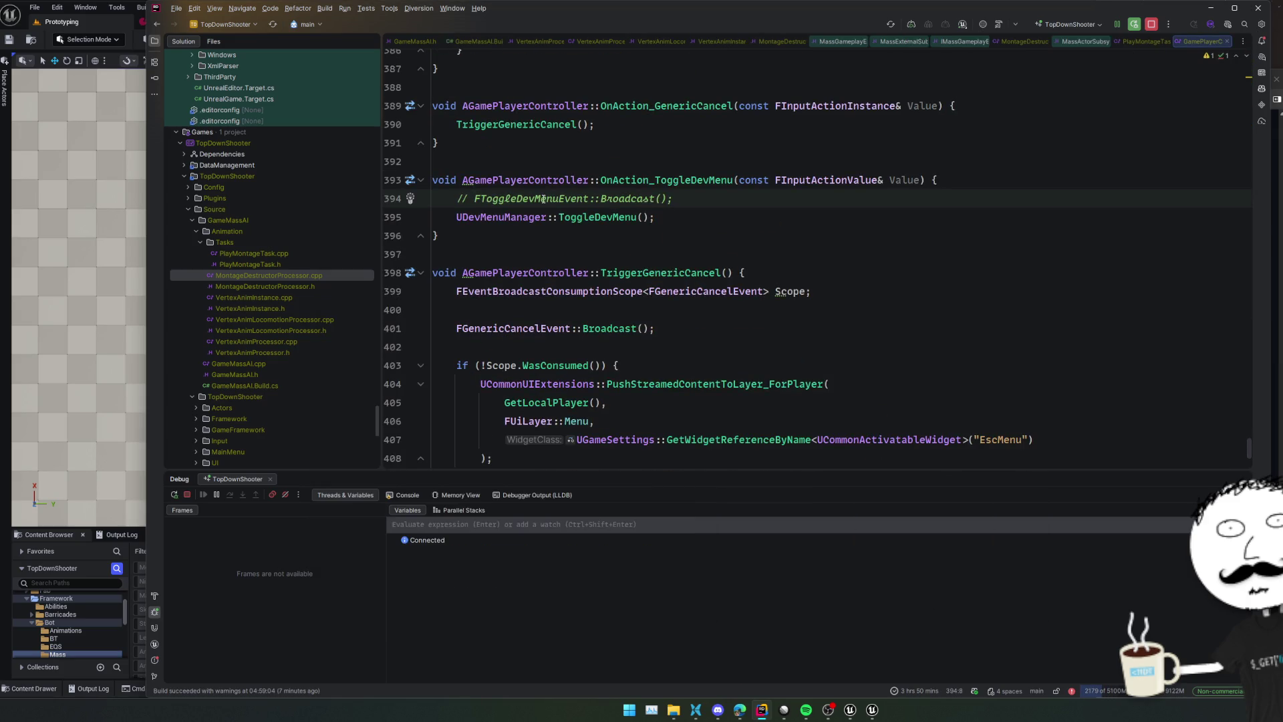
{"action": "left_click", "coordinate": [569, 250]}
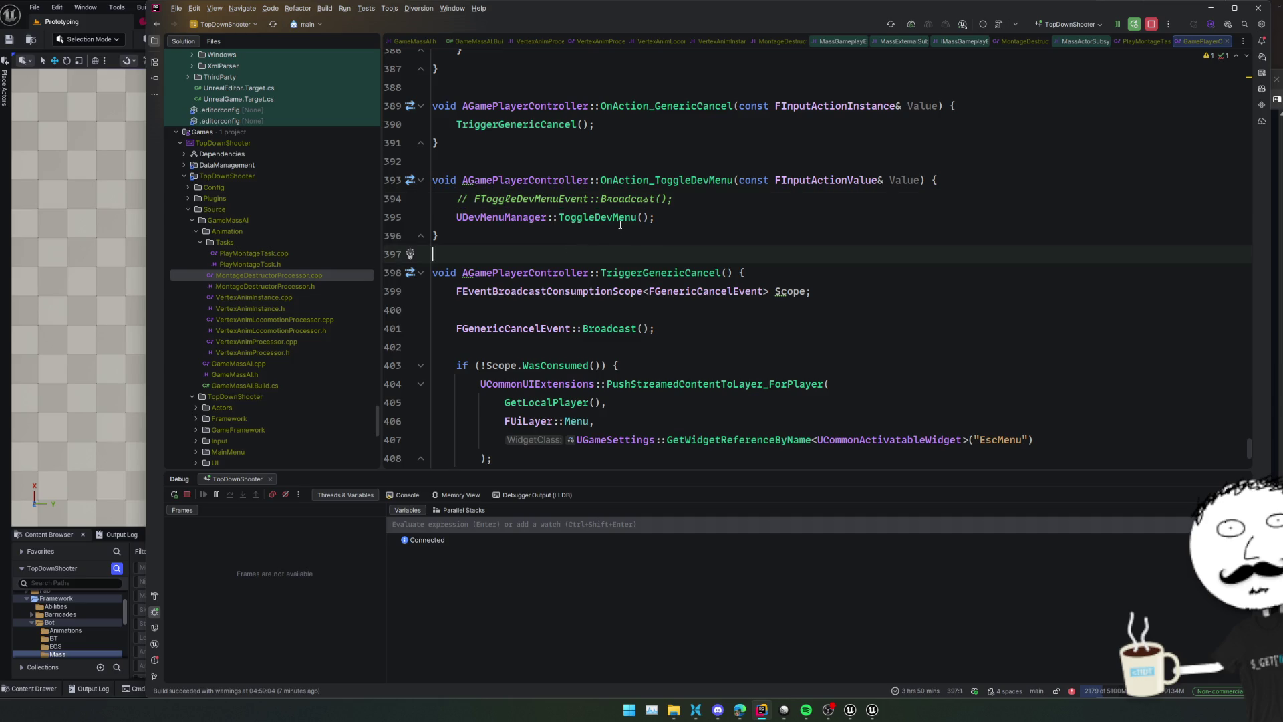
{"action": "left_click", "coordinate": [561, 199], "text": "ctrl"}
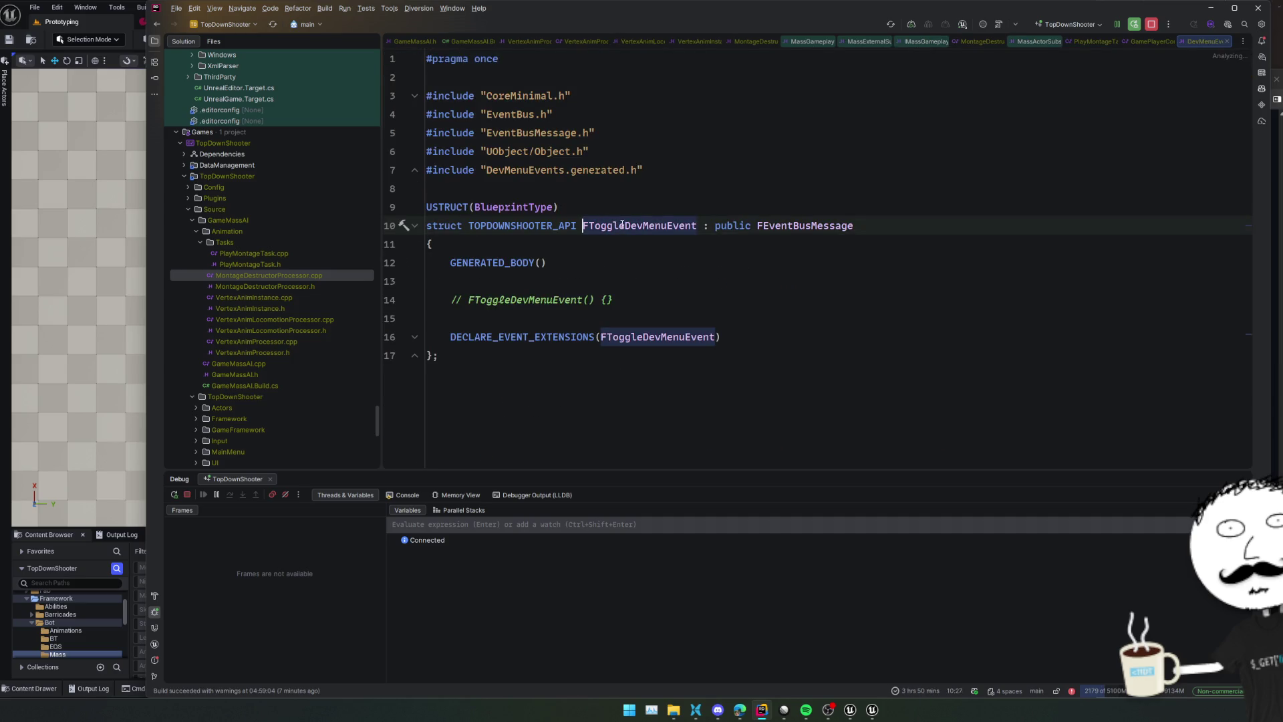
{"action": "key", "text": "shift+F12"}
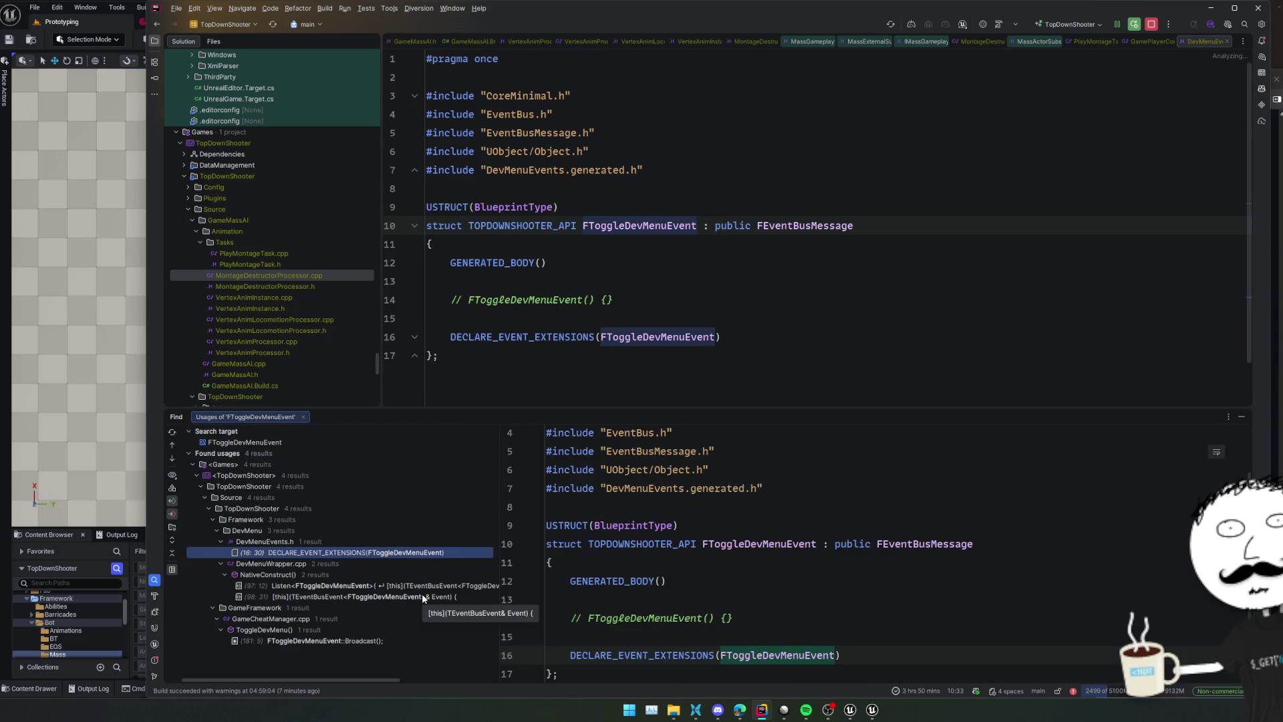
Preview the FToggleDevMenuEvent usages: Broadcast in GameCheatManager.cpp and Listen in DevMenuWrapper.cpp
{"action": "left_click", "coordinate": [394, 641]}
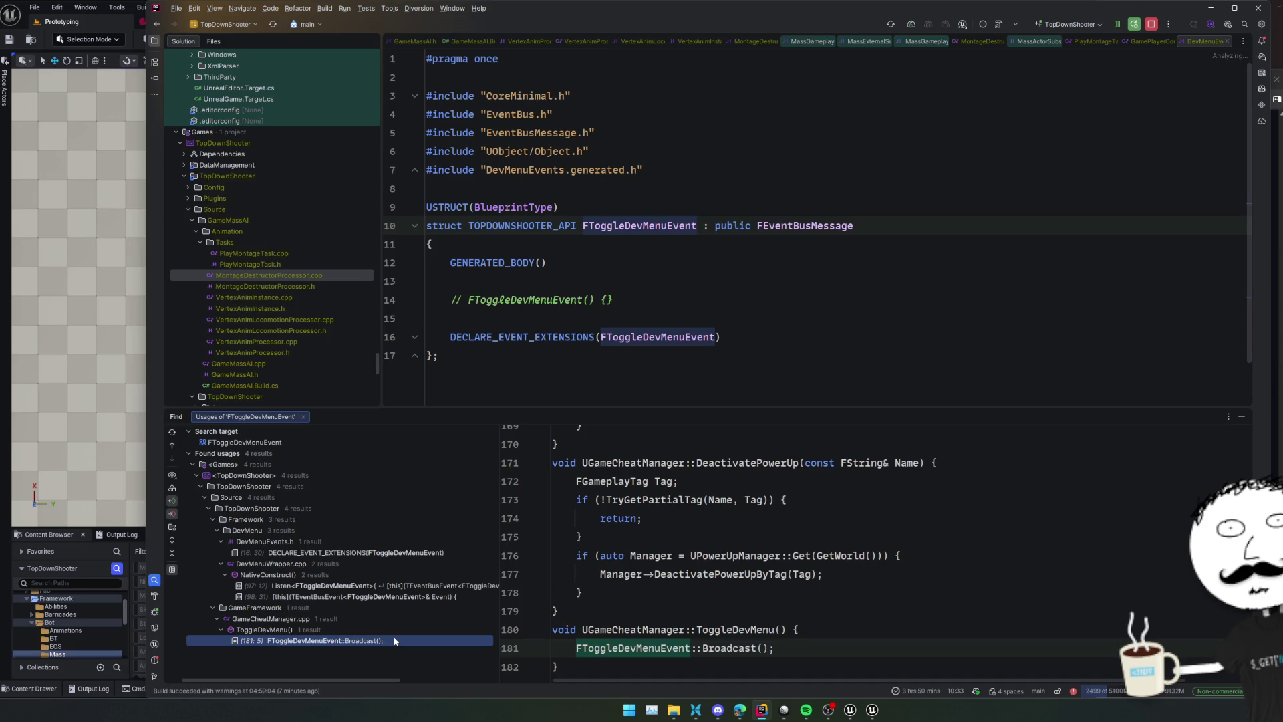
{"action": "left_click", "coordinate": [411, 585]}
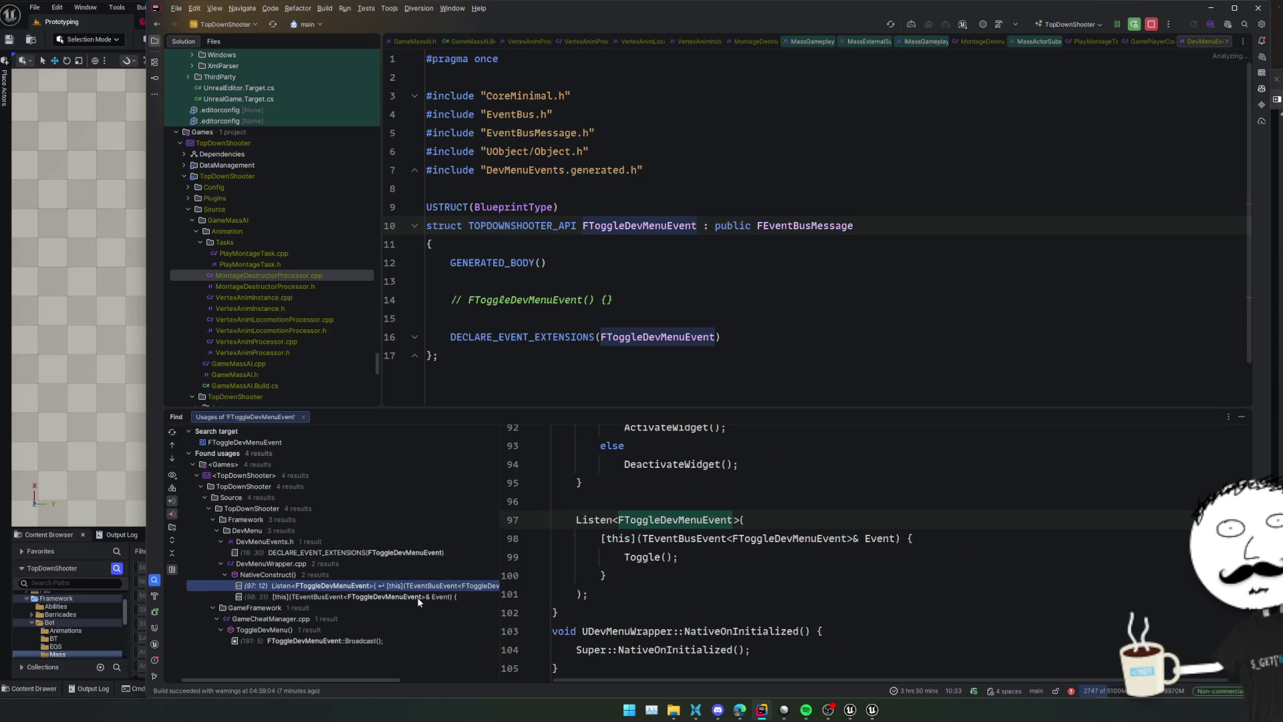
{"action": "scroll", "coordinate": [773, 569], "scroll_direction": "up", "scroll_amount": 4}
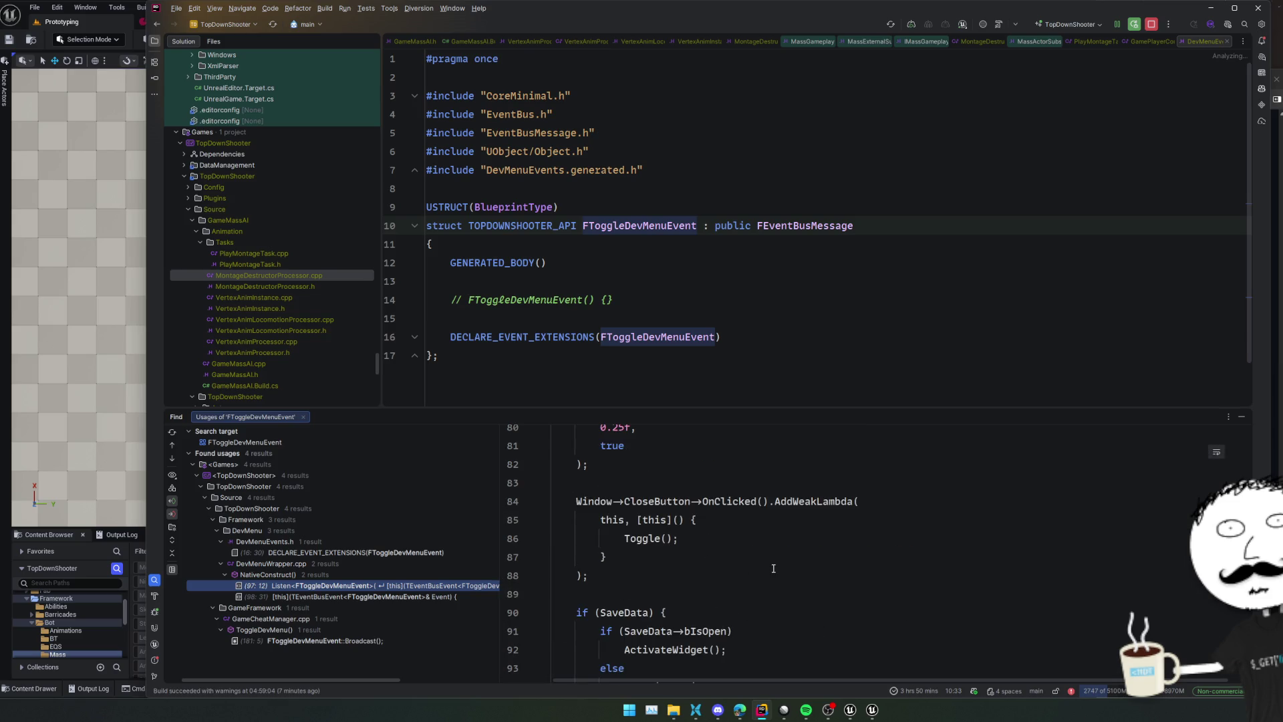
{"action": "scroll", "coordinate": [775, 568], "scroll_direction": "down", "scroll_amount": 7}
{"action": "scroll", "coordinate": [778, 567], "scroll_direction": "up", "scroll_amount": 3}
Open the UDevMenuWrapper::Toggle() definition in DevMenuWrapper.cpp, then return to Unreal Editor
{"action": "left_click", "coordinate": [636, 553], "text": "ctrl"}
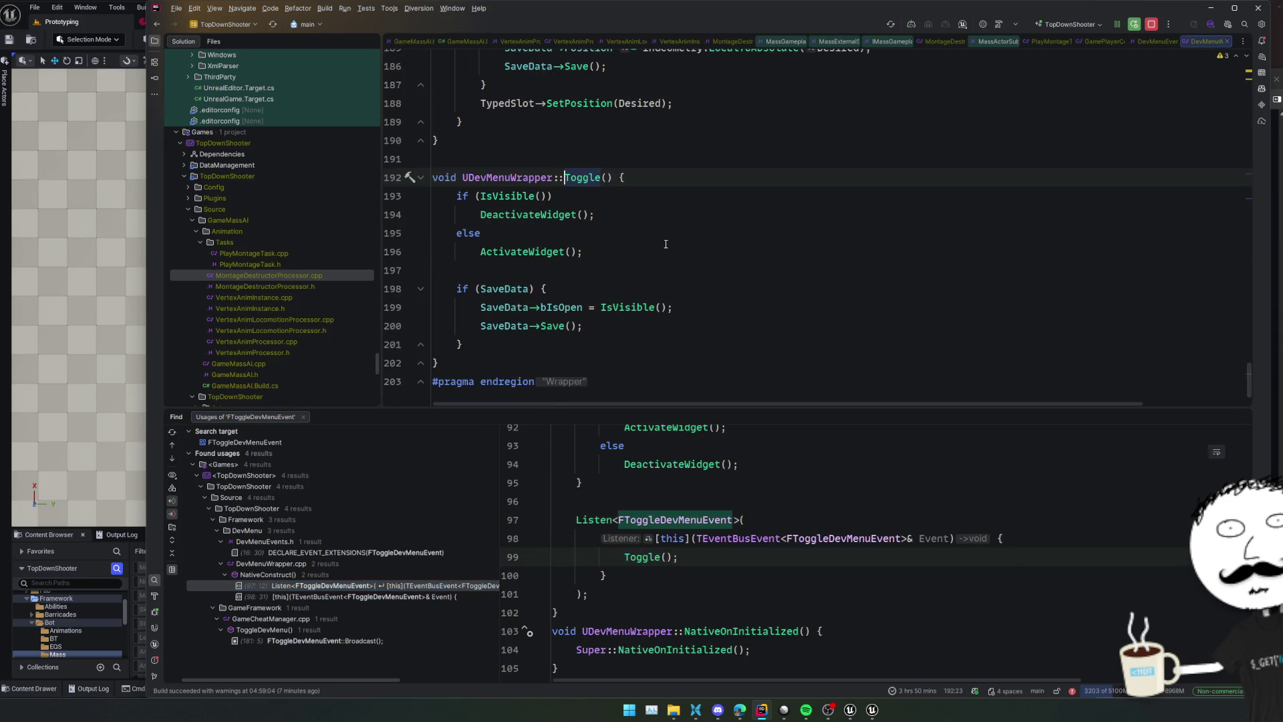
{"action": "mouse_move", "coordinate": [513, 194]}
{"action": "scroll", "coordinate": [737, 528], "scroll_direction": "up", "scroll_amount": 5}
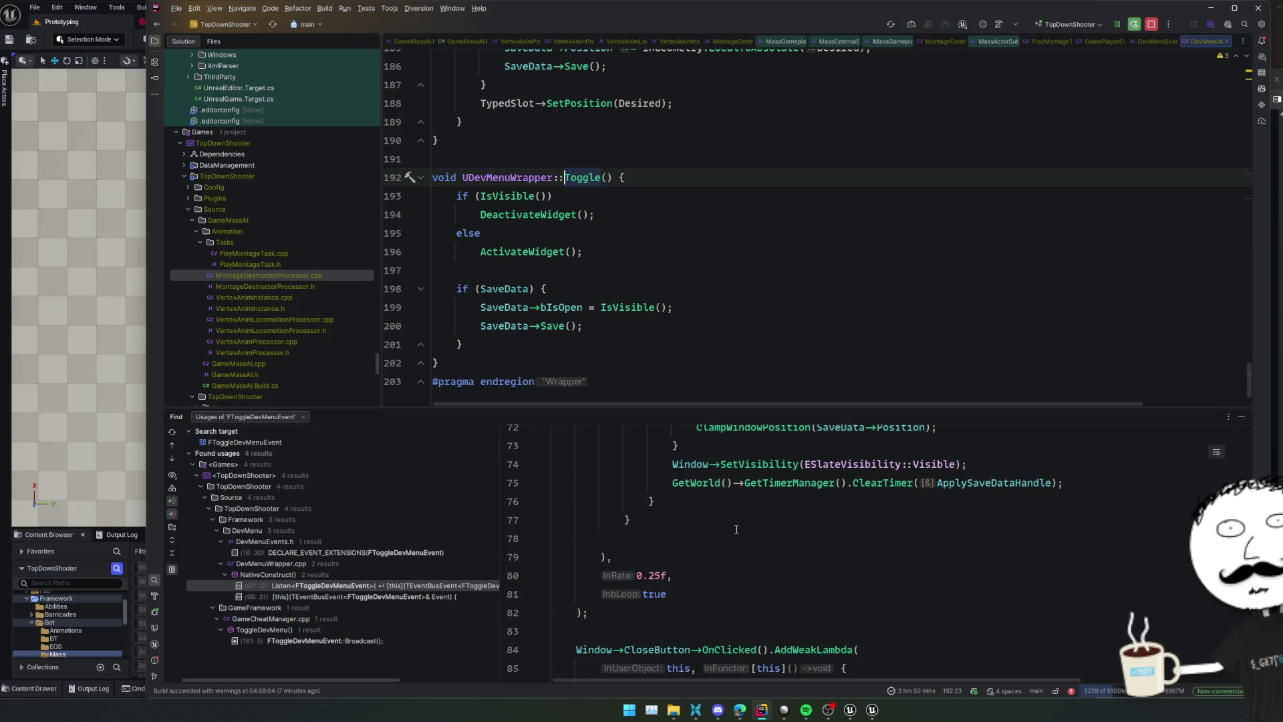
{"action": "left_click", "coordinate": [694, 321]}
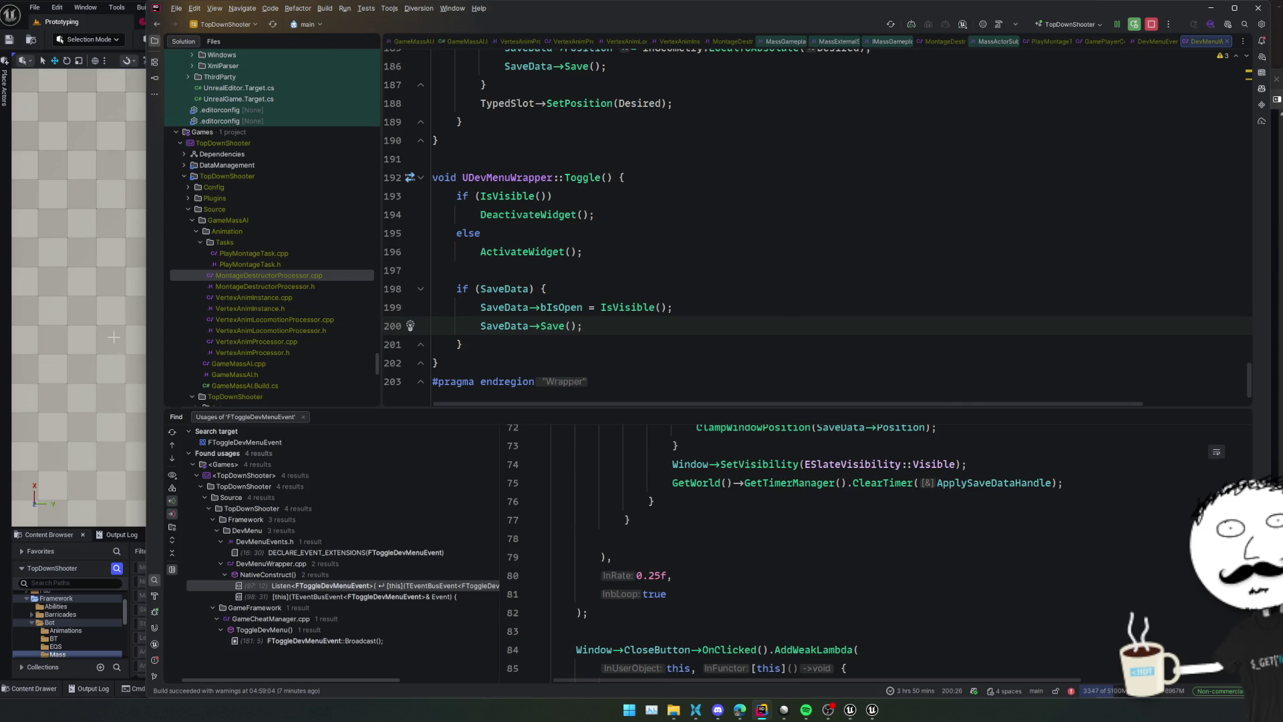
{"action": "key", "text": "alt+Tab"}
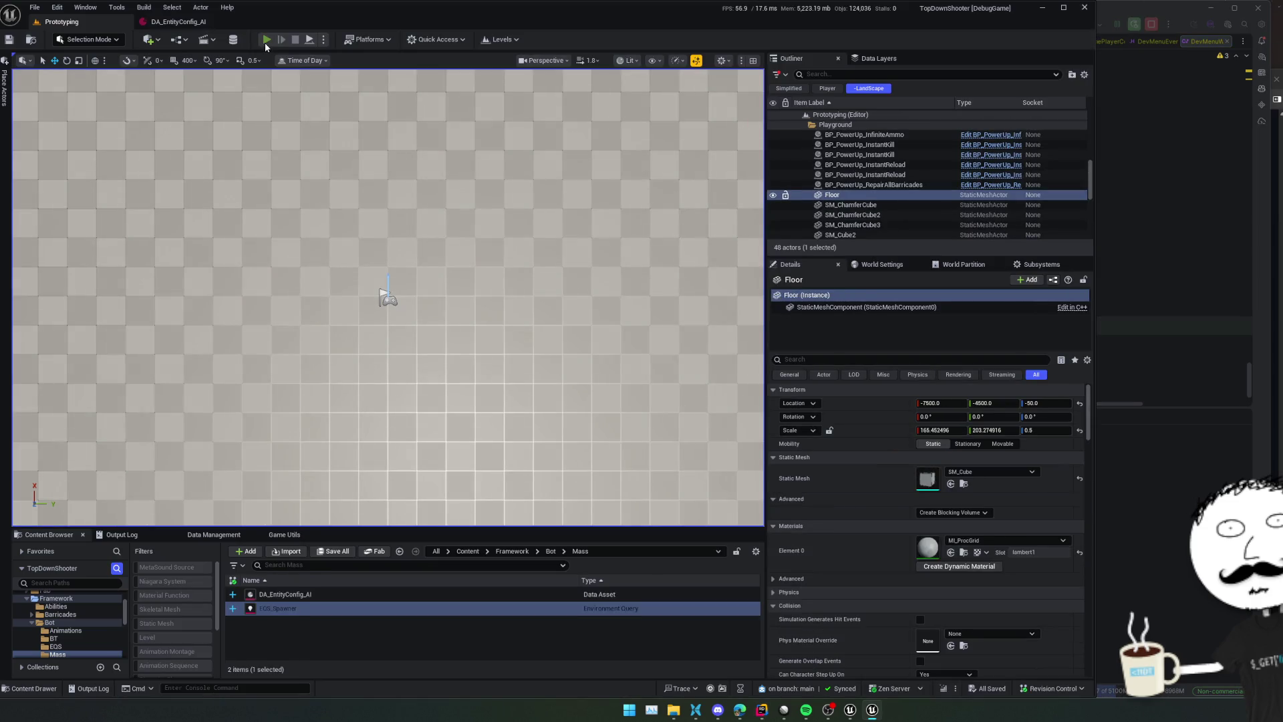
Start a play session, reload and fire a shot, and toggle the in-game console
{"action": "left_click", "coordinate": [265, 40]}
{"action": "key", "text": "r"}
{"action": "left_click", "coordinate": [214, 230]}
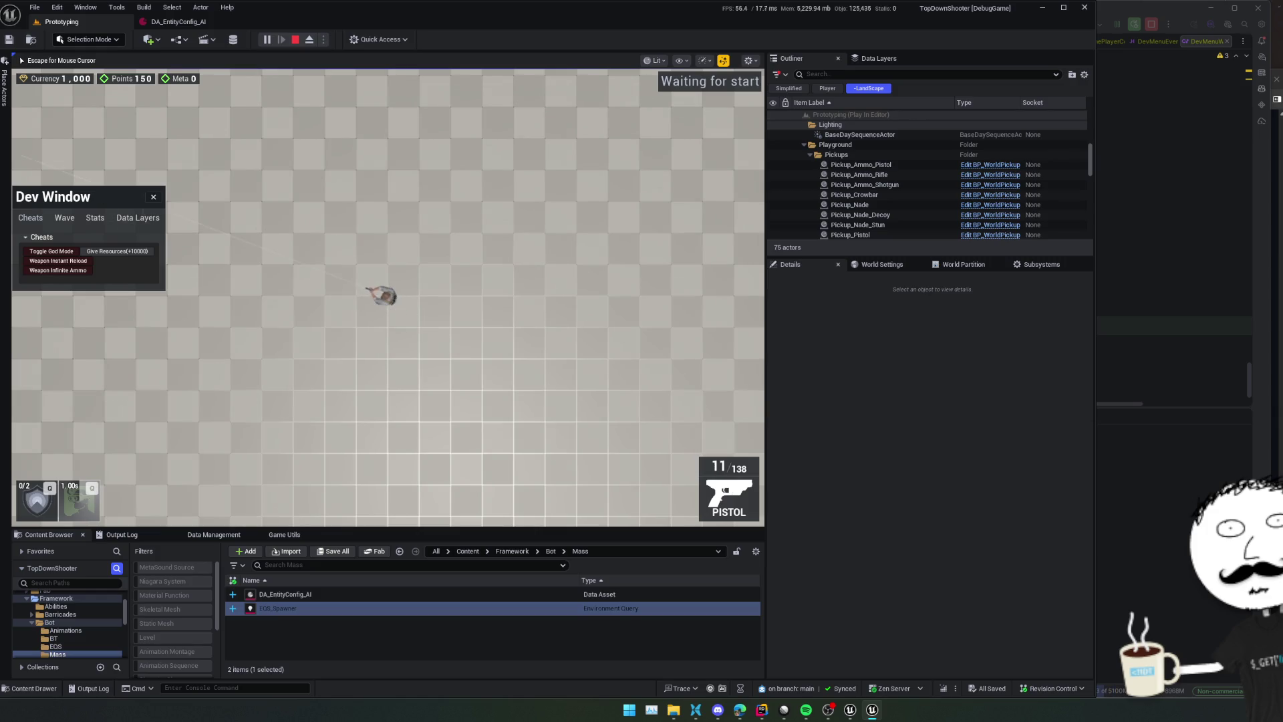
{"action": "key", "text": "grave"}
{"action": "key", "text": "grave"}
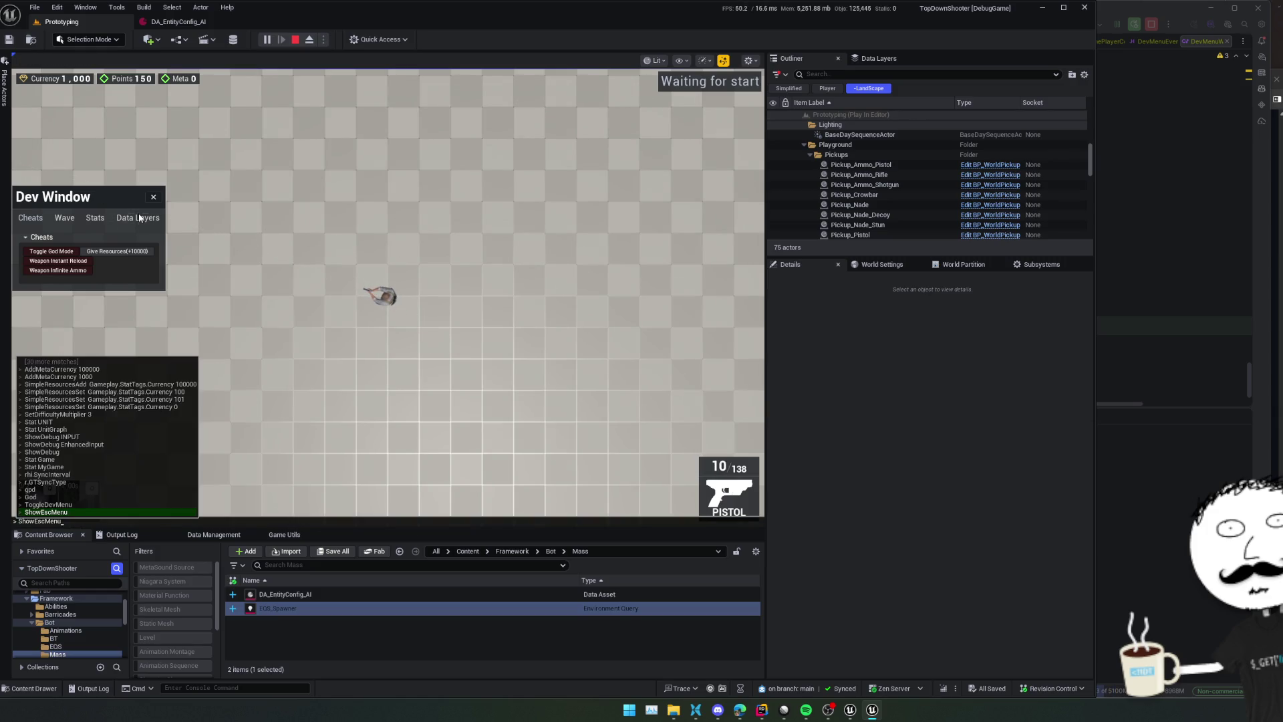
{"action": "key", "text": "grave"}
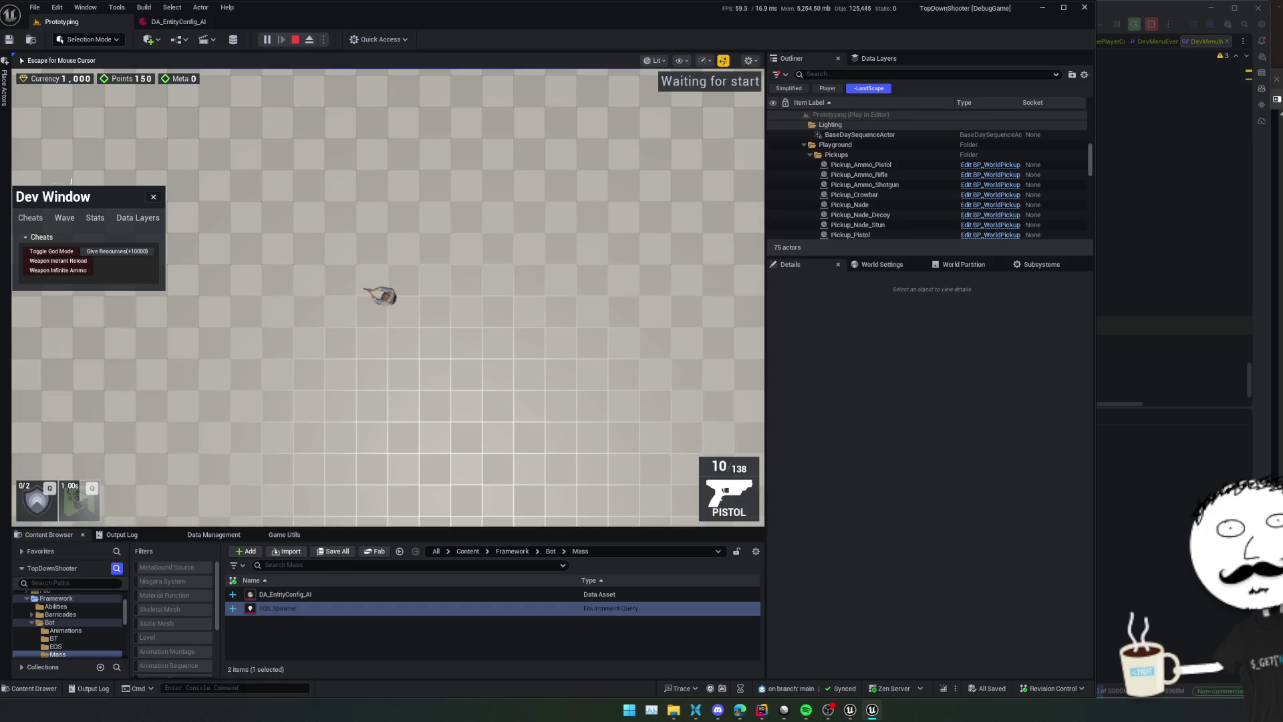
{"action": "key", "text": "Escape"}
Search assets for 'DevMenu' and open the WB_DevMenu widget blueprint
{"action": "key", "text": "ctrl+shift+p"}
{"action": "type", "text": "DevMenu"}
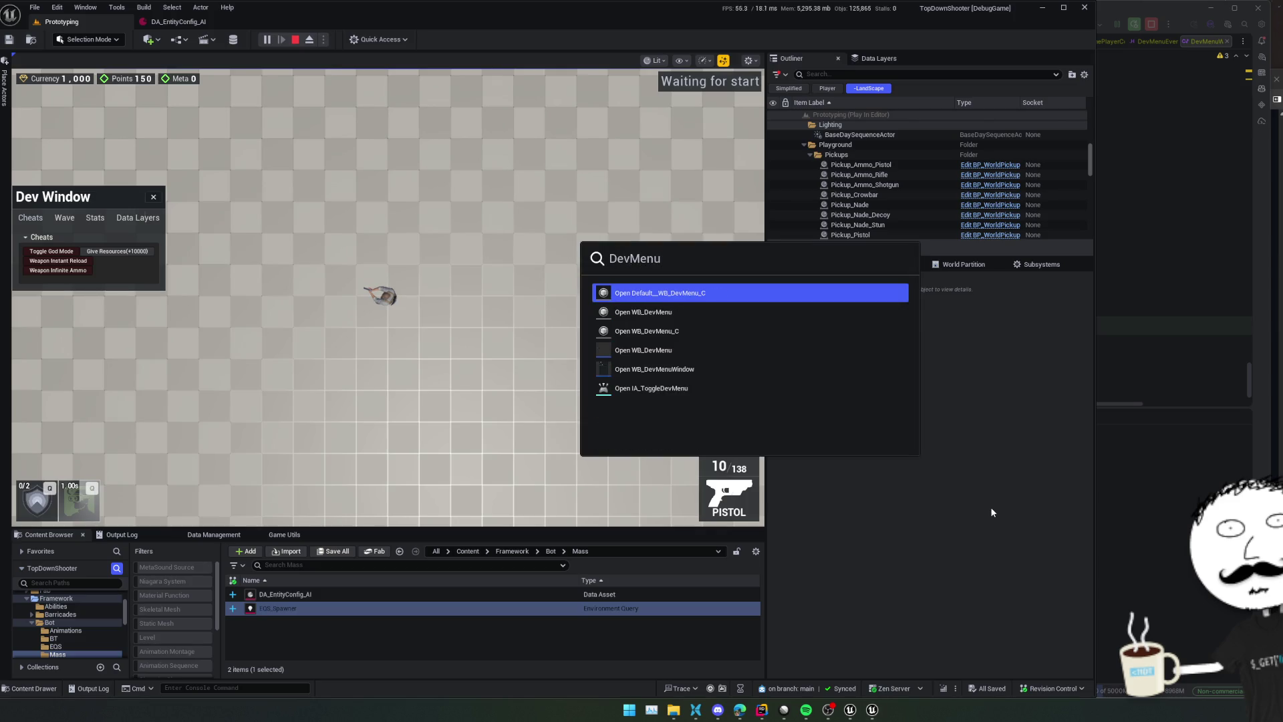
{"action": "key", "text": "Down"}
{"action": "key", "text": "Down"}
{"action": "key", "text": "Down"}
{"action": "key", "text": "Down"}
{"action": "key", "text": "Up"}
{"action": "key", "text": "Return"}
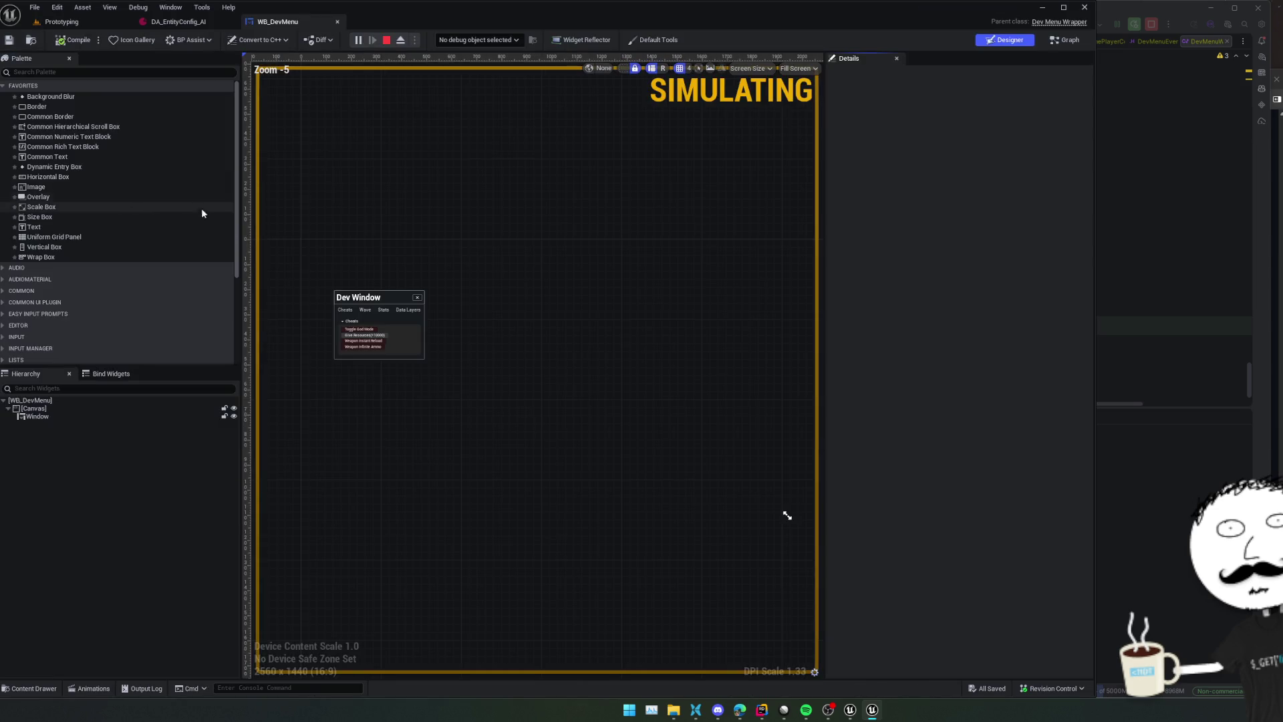
Override WB_DevMenu's Activated Visibility to Visible and Deactivated Visibility to Collapsed
{"action": "left_click", "coordinate": [45, 400]}
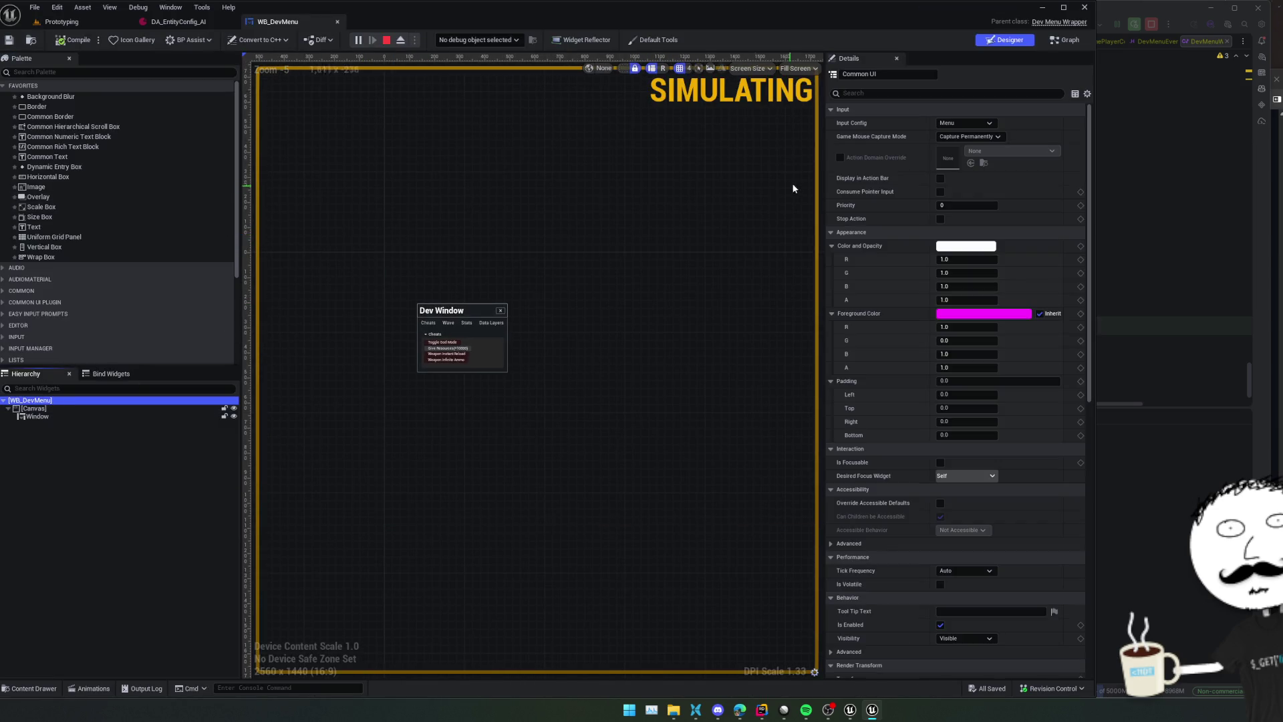
{"action": "scroll", "coordinate": [977, 123], "scroll_direction": "down", "scroll_amount": 5}
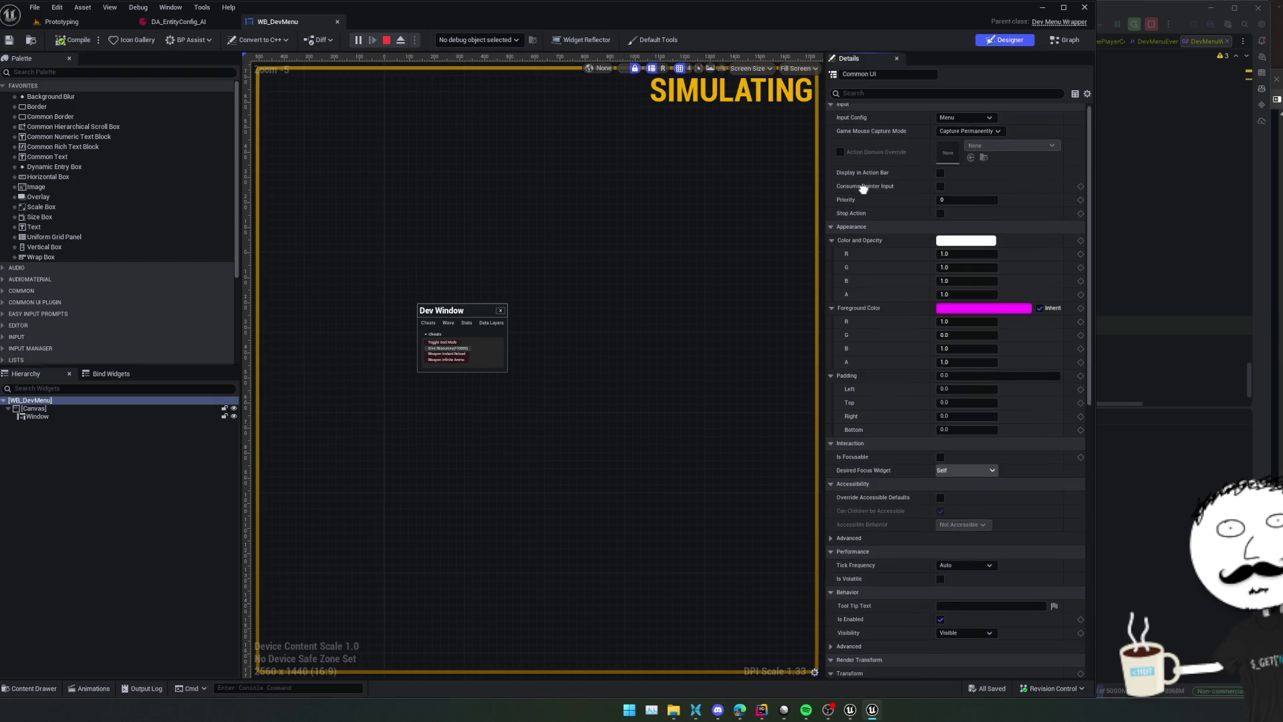
{"action": "scroll", "coordinate": [867, 323], "scroll_direction": "down", "scroll_amount": 10}
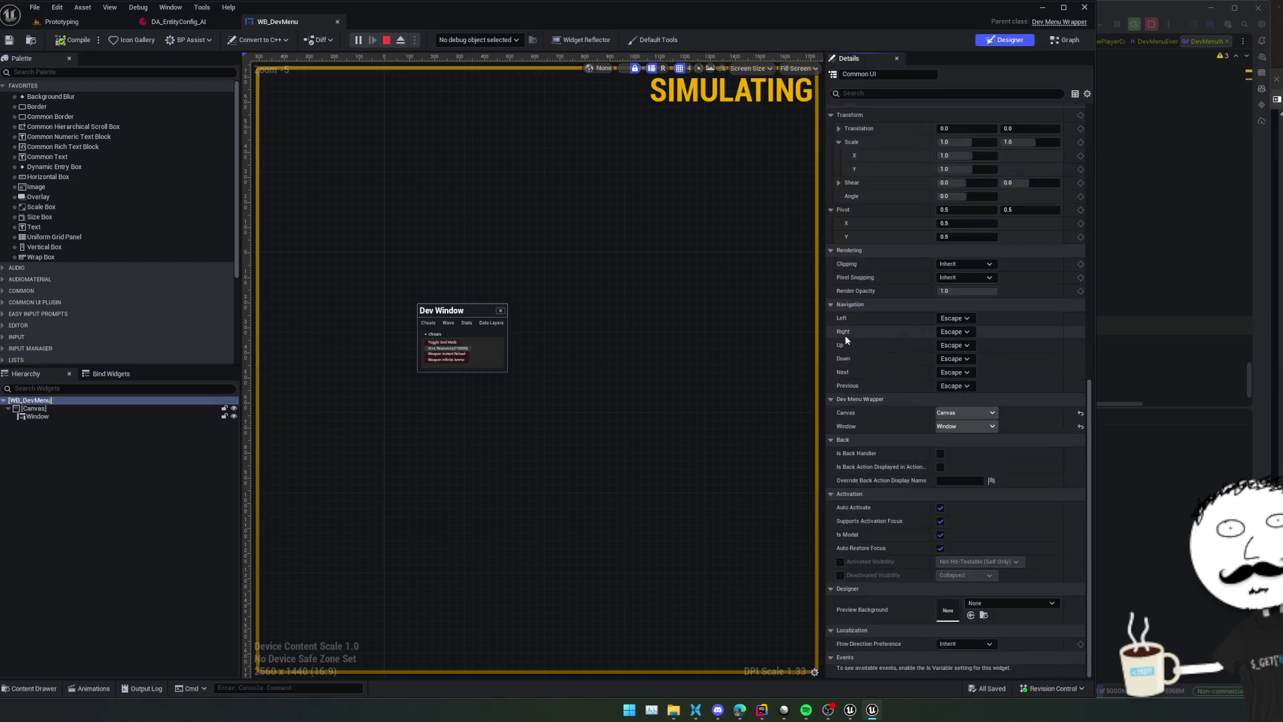
{"action": "left_click", "coordinate": [840, 561]}
{"action": "left_click", "coordinate": [840, 575]}
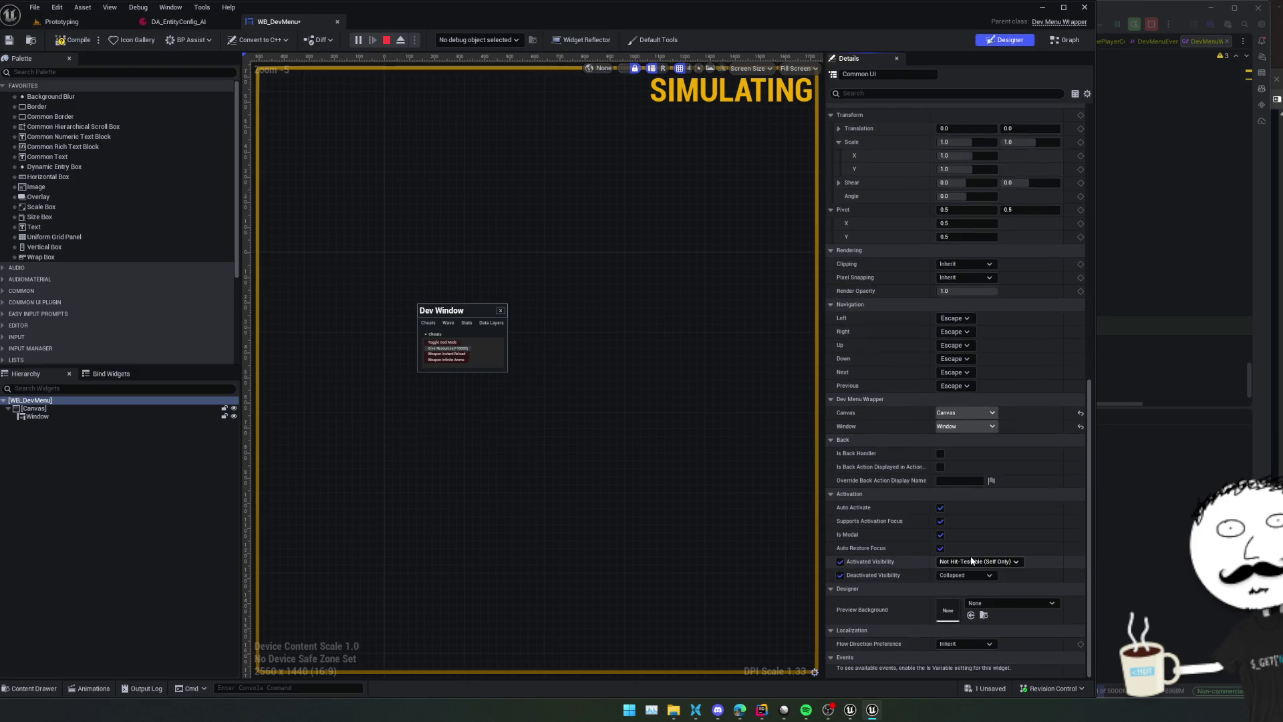
{"action": "left_click", "coordinate": [977, 562]}
{"action": "left_click", "coordinate": [980, 569]}
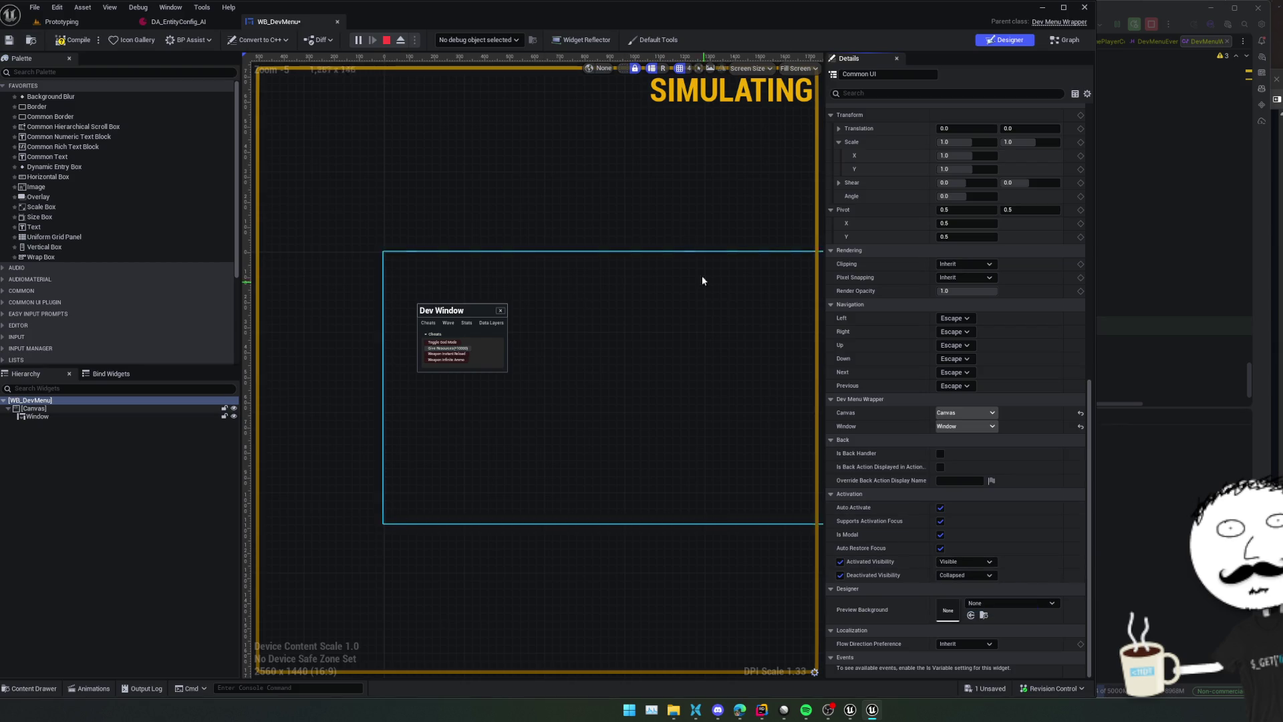
Stop the simulation, compile and save WB_DevMenu, and return to the Prototyping level
{"action": "left_click", "coordinate": [386, 40]}
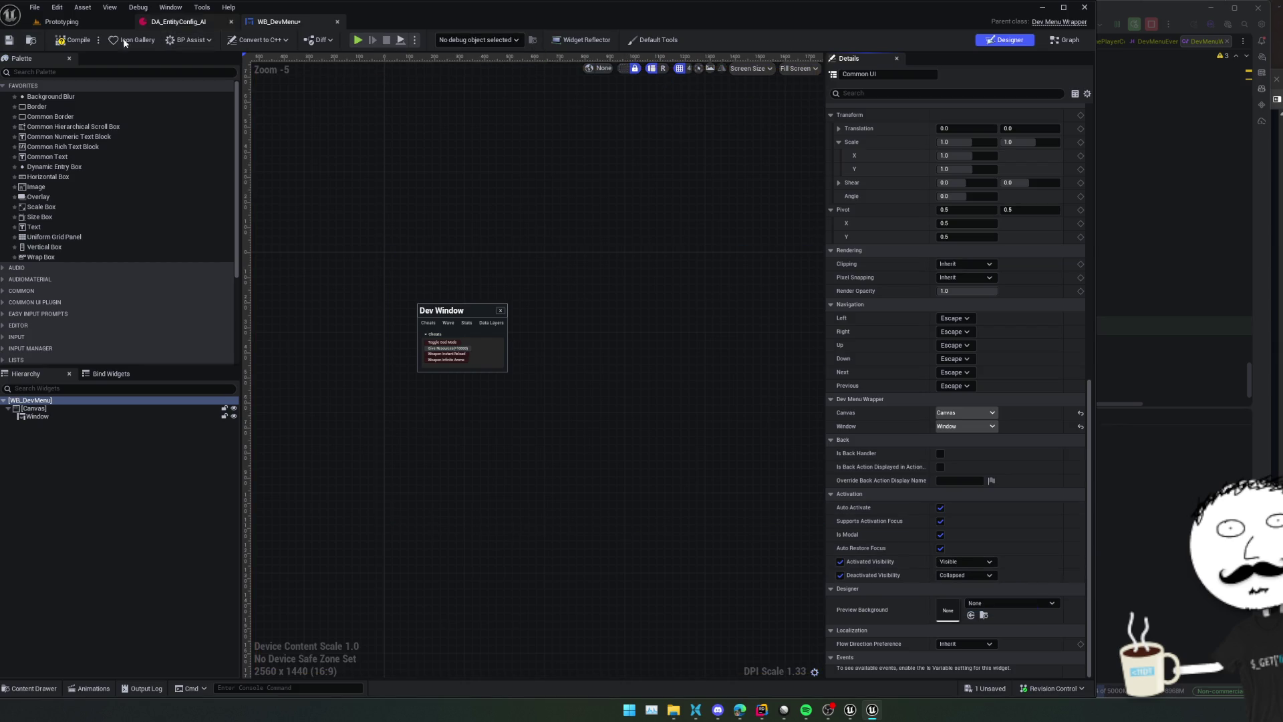
{"action": "left_click", "coordinate": [77, 40]}
{"action": "left_click", "coordinate": [10, 42]}
{"action": "left_click", "coordinate": [61, 21]}
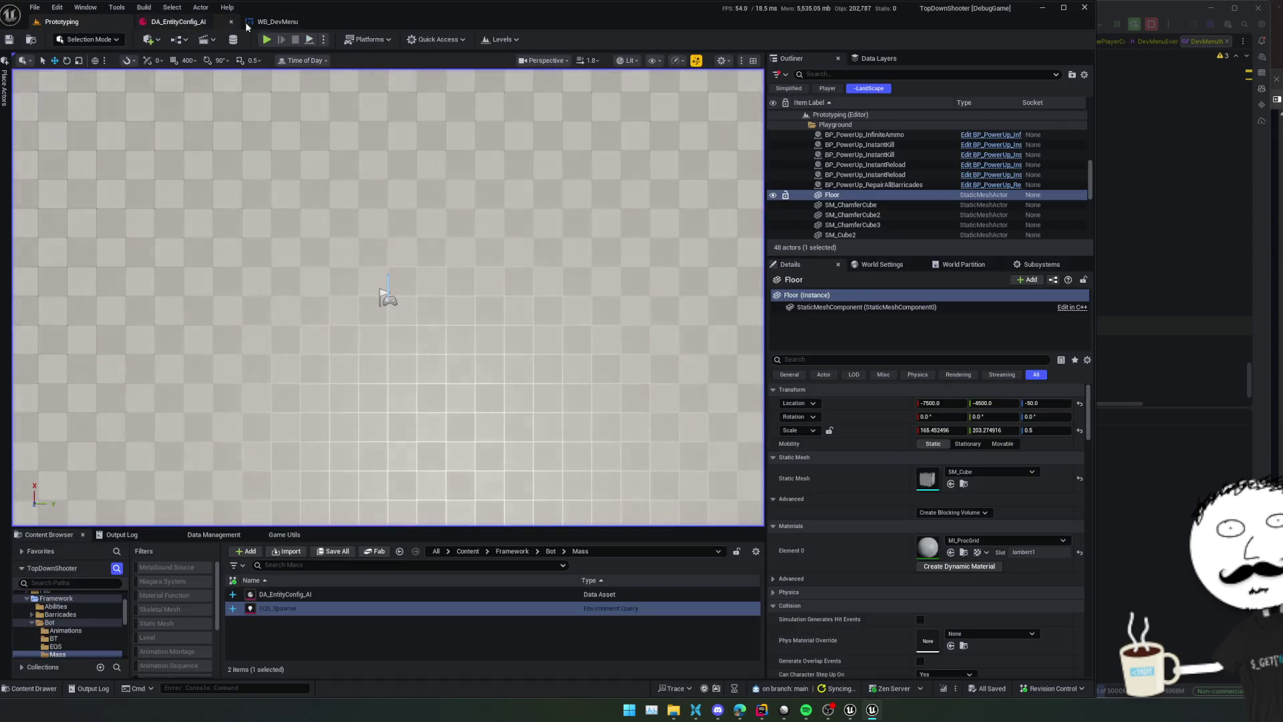
Start a play session with Alt+P, moving the character and reloading the pistol
{"action": "key", "text": "alt+p"}
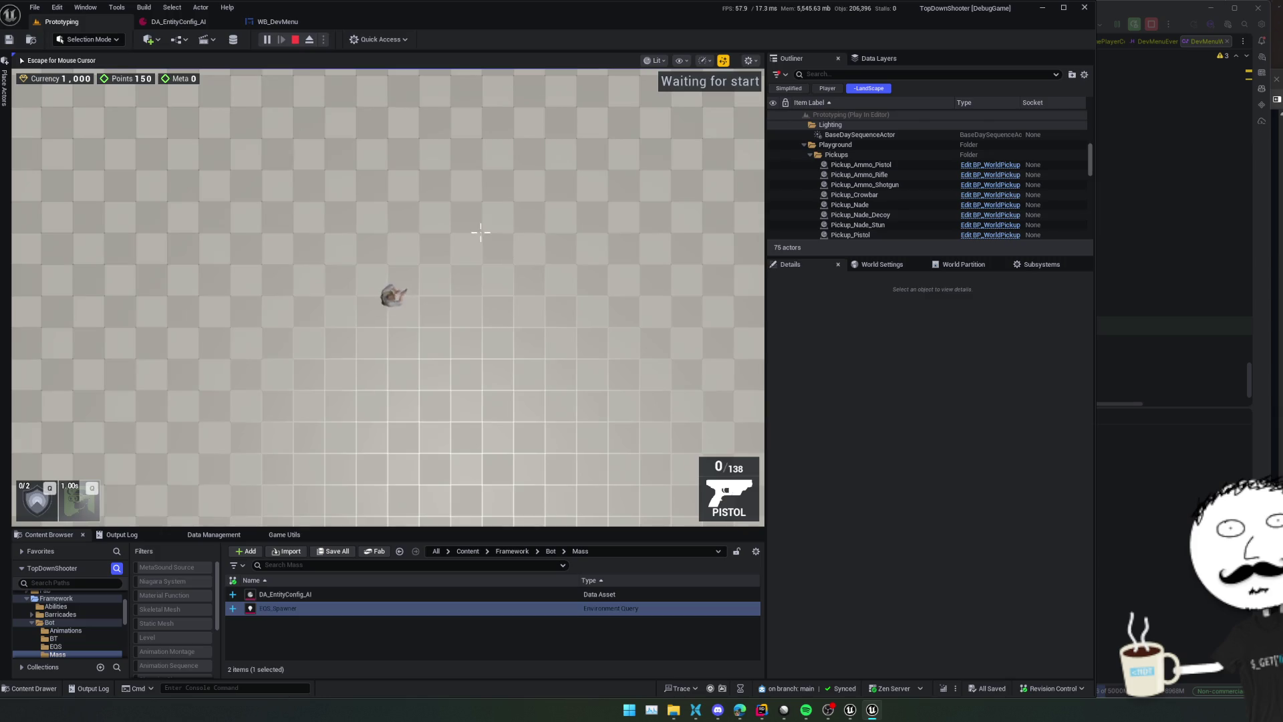
{"action": "key", "text": "r"}
{"action": "key", "text": "s"}
{"action": "scroll", "coordinate": [435, 194], "scroll_direction": "down", "scroll_amount": 5}
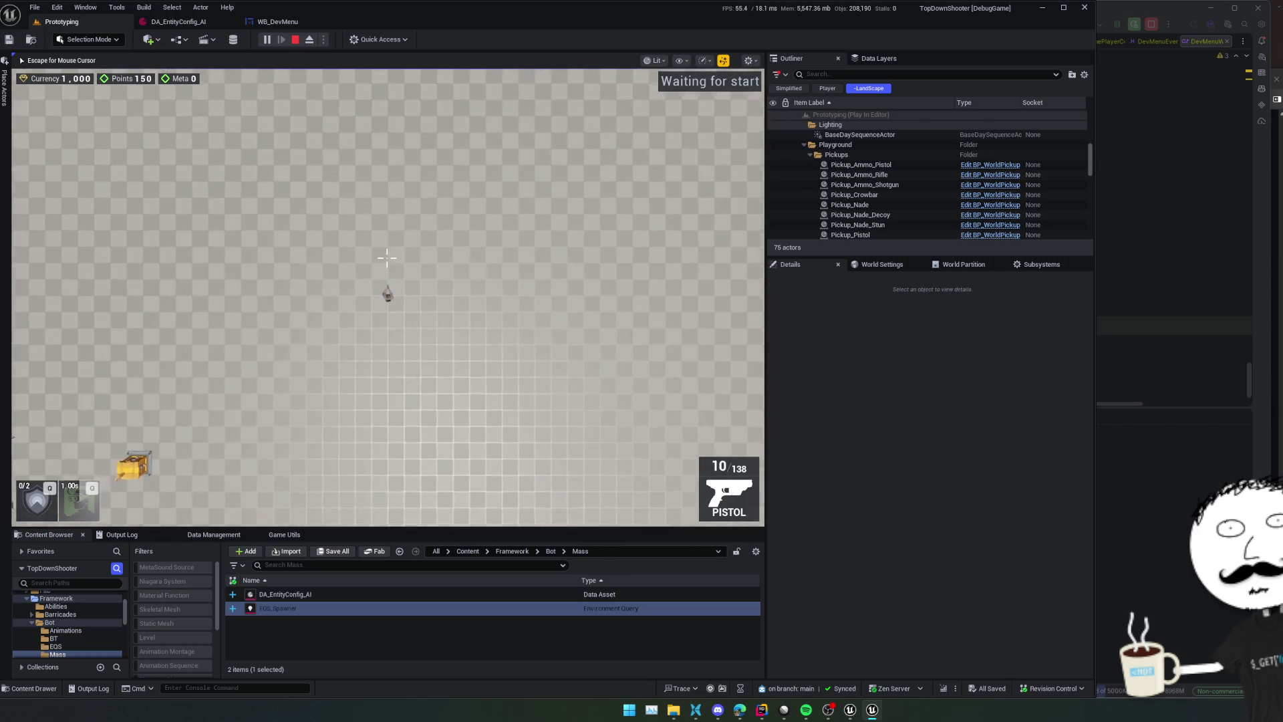
Filter the Outliner by 'spawner' and view MassSpawner's spawn settings: count 20, DA_EntityConfig_AI
{"action": "left_click", "coordinate": [842, 75]}
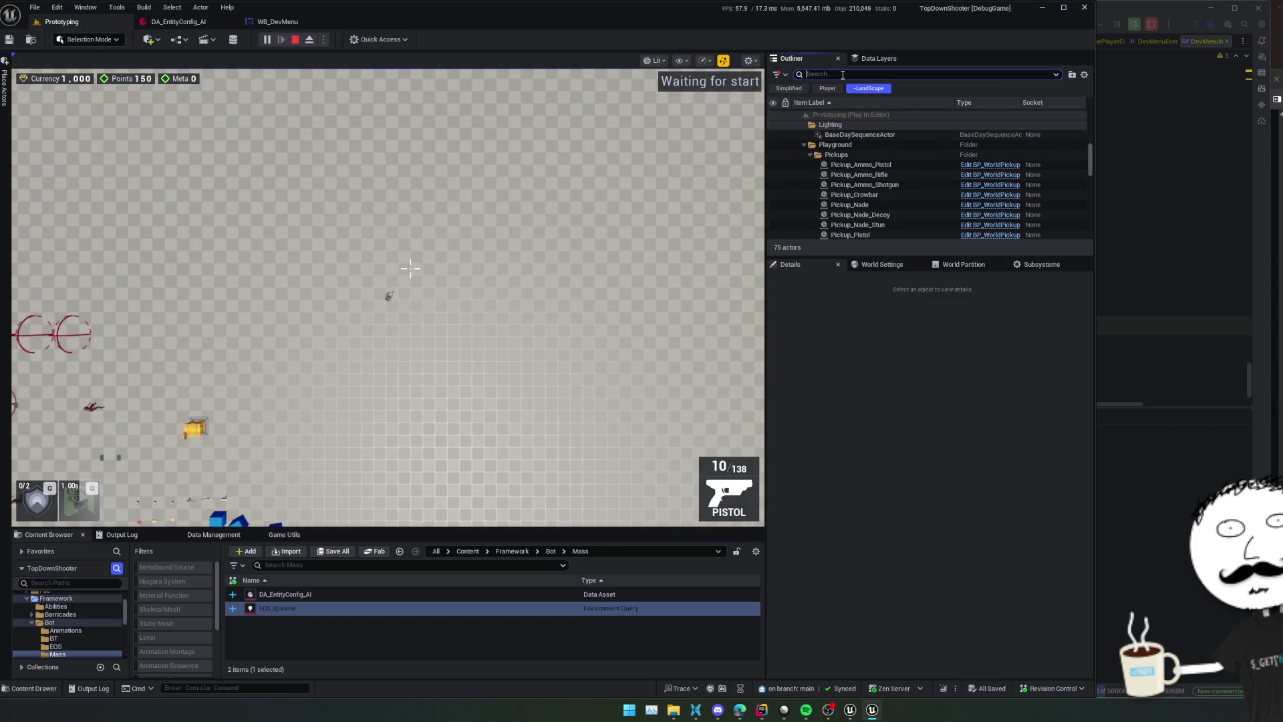
{"action": "type", "text": "spawner"}
{"action": "left_click", "coordinate": [862, 125]}
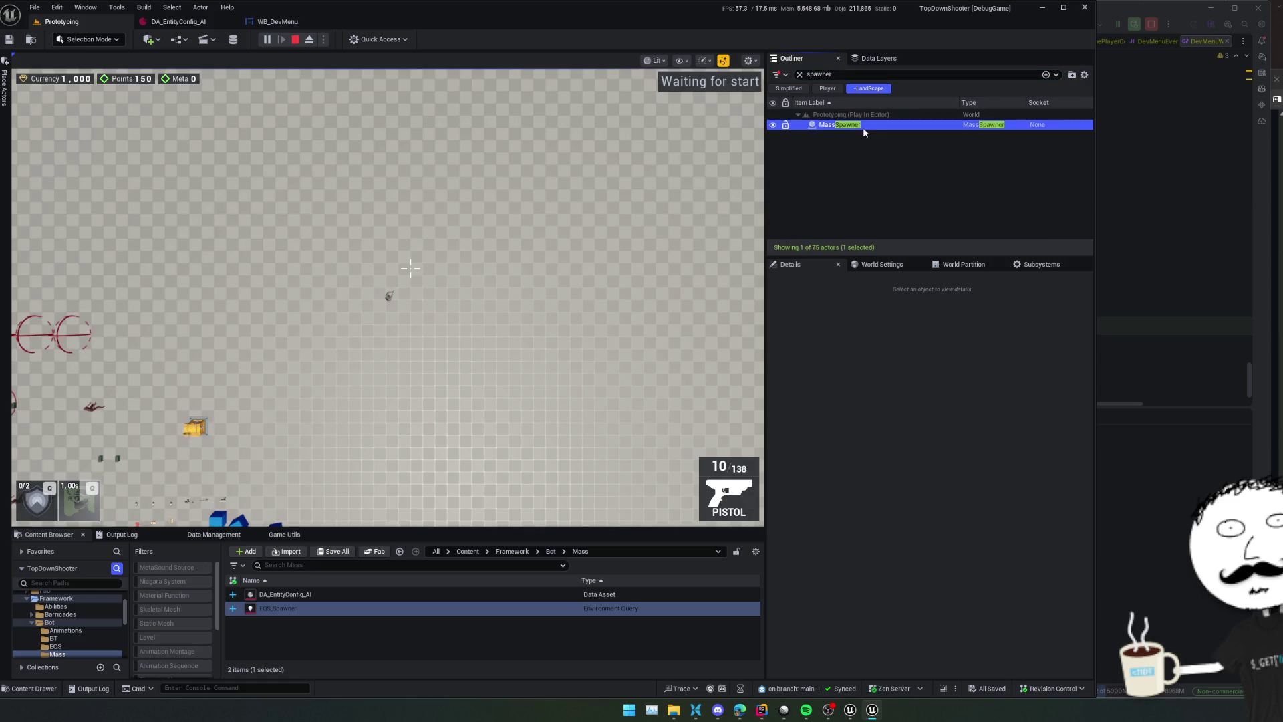
{"action": "scroll", "coordinate": [843, 520], "scroll_direction": "down", "scroll_amount": 8}
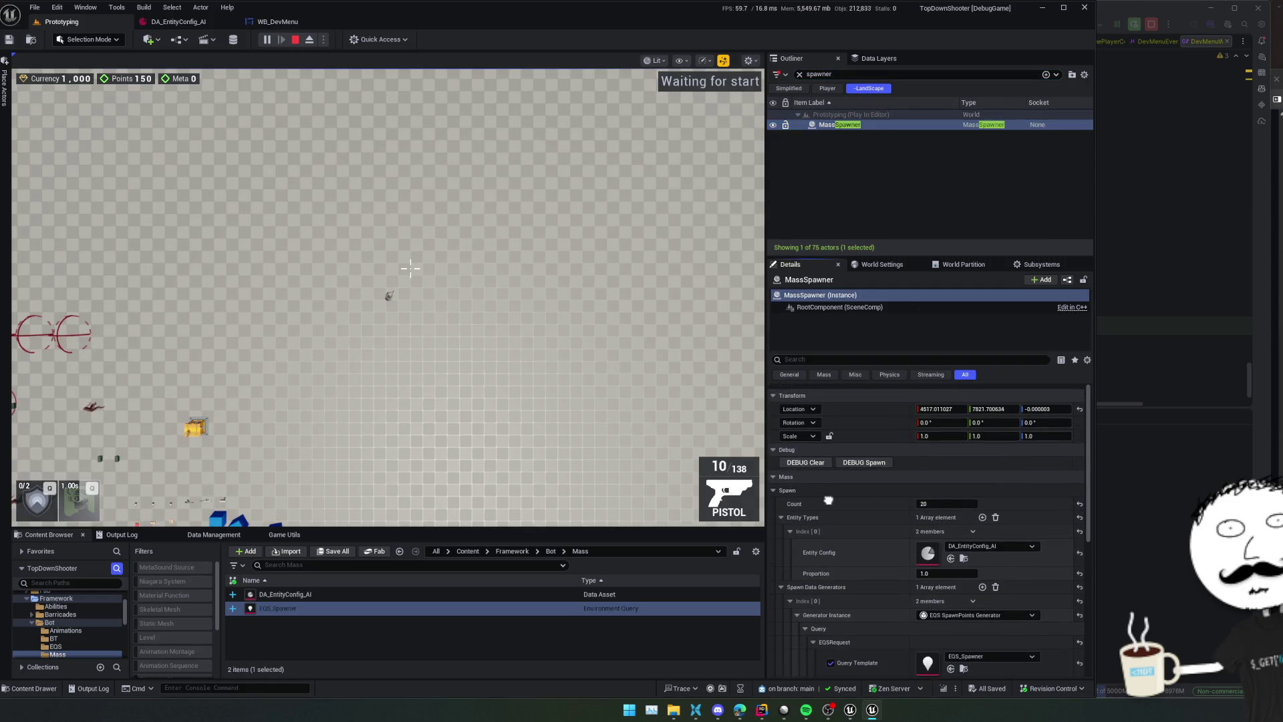
{"action": "scroll", "coordinate": [850, 544], "scroll_direction": "up", "scroll_amount": 8}
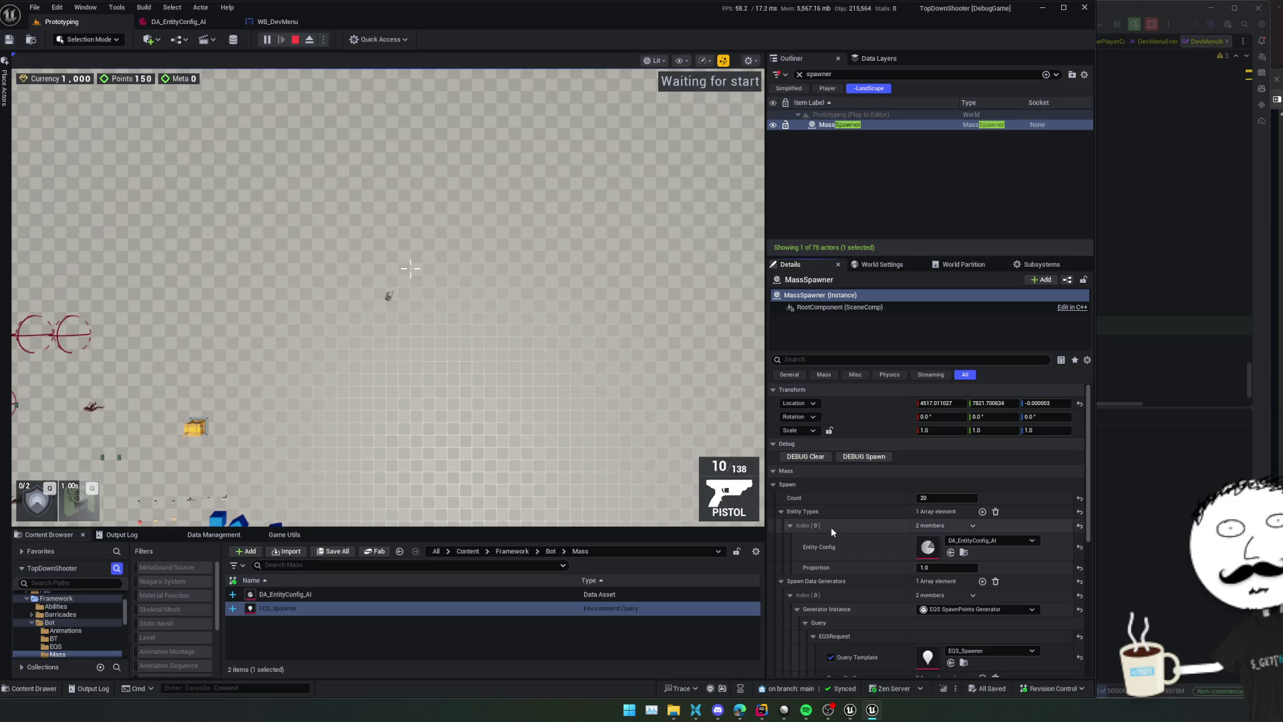
{"action": "scroll", "coordinate": [816, 458], "scroll_direction": "down", "scroll_amount": 2}
{"action": "scroll", "coordinate": [834, 475], "scroll_direction": "down", "scroll_amount": 3}
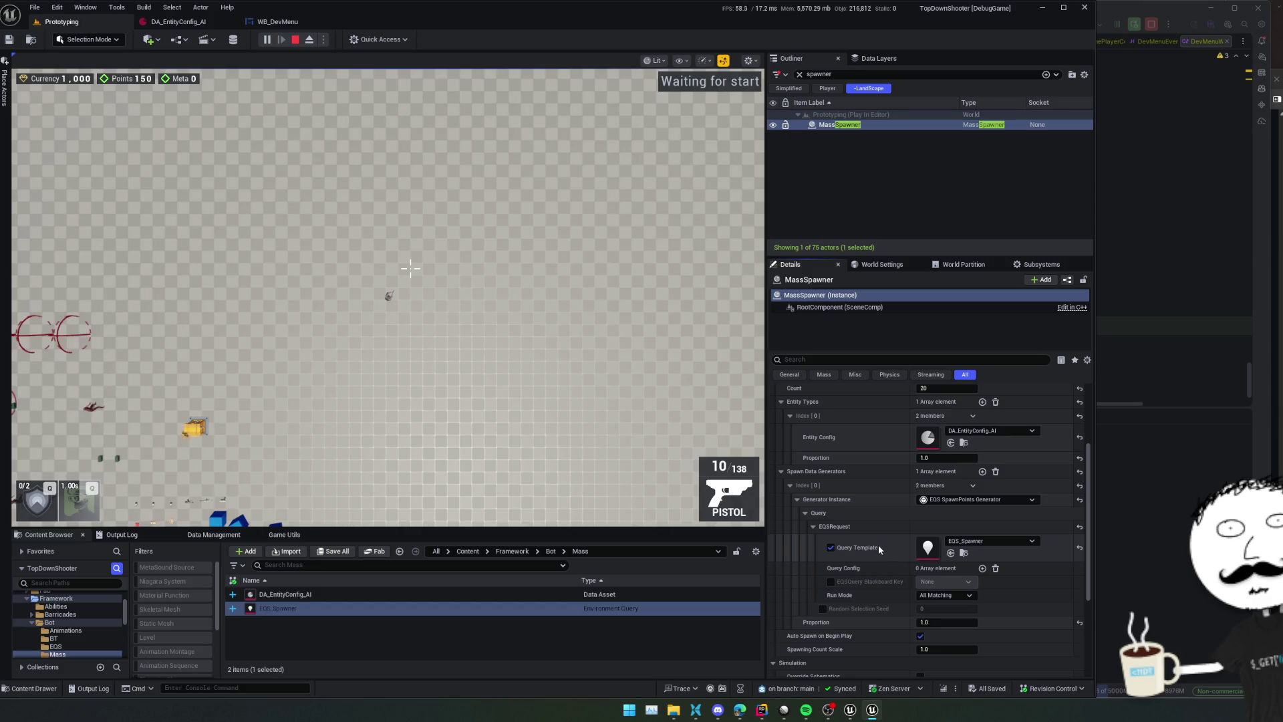
Find 'mass' in the level tools, open the Mass Debugger, and enlarge its panel
{"action": "left_click", "coordinate": [85, 8]}
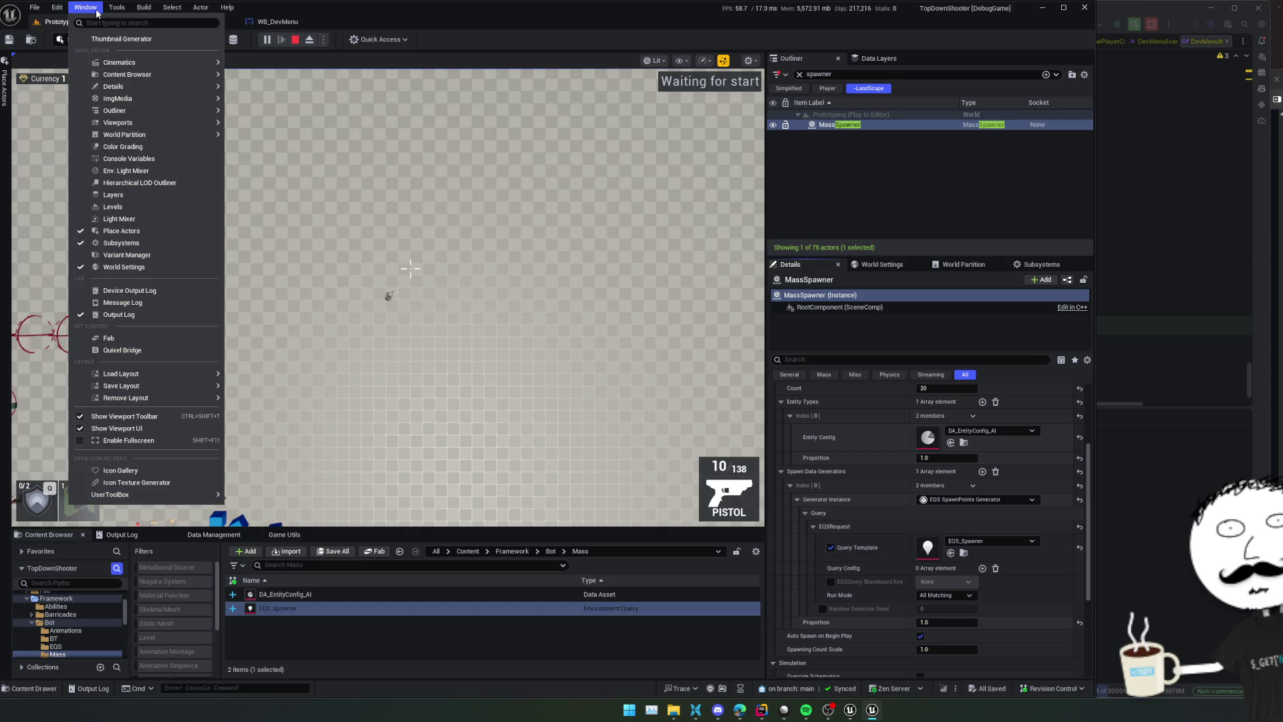
{"action": "left_click", "coordinate": [100, 9]}
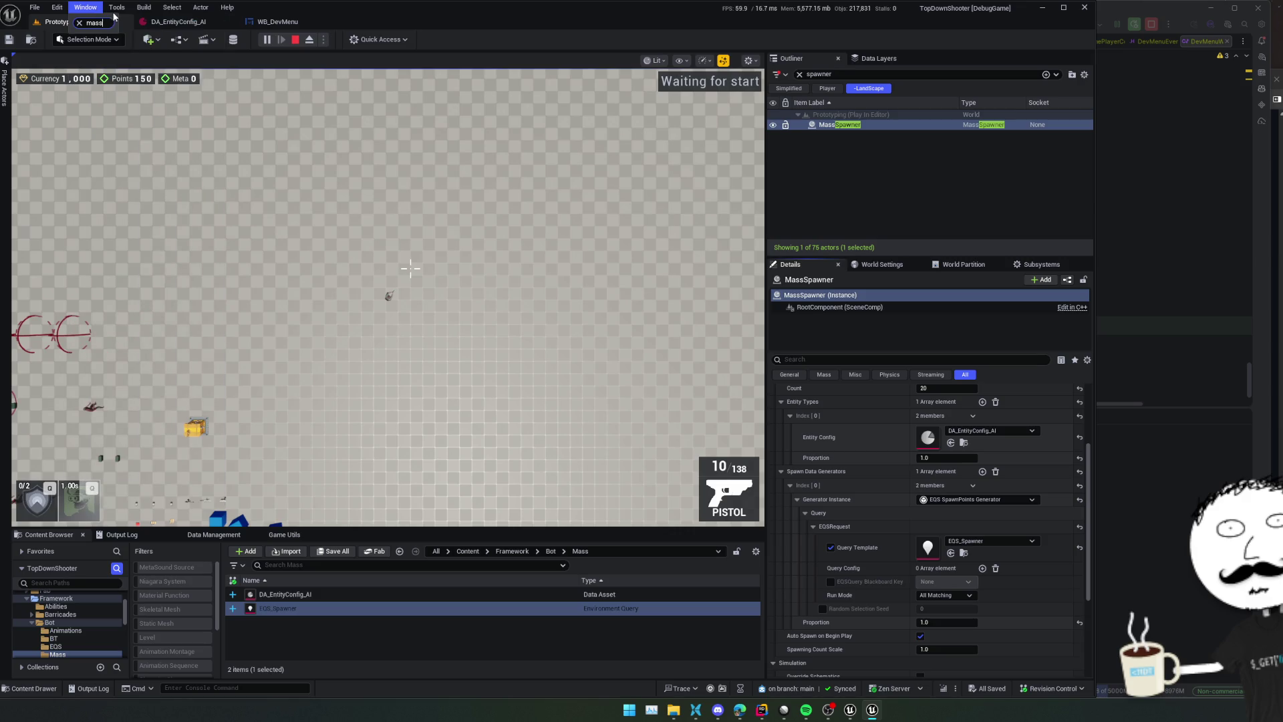
{"action": "left_click", "coordinate": [122, 11]}
{"action": "type", "text": "mass"}
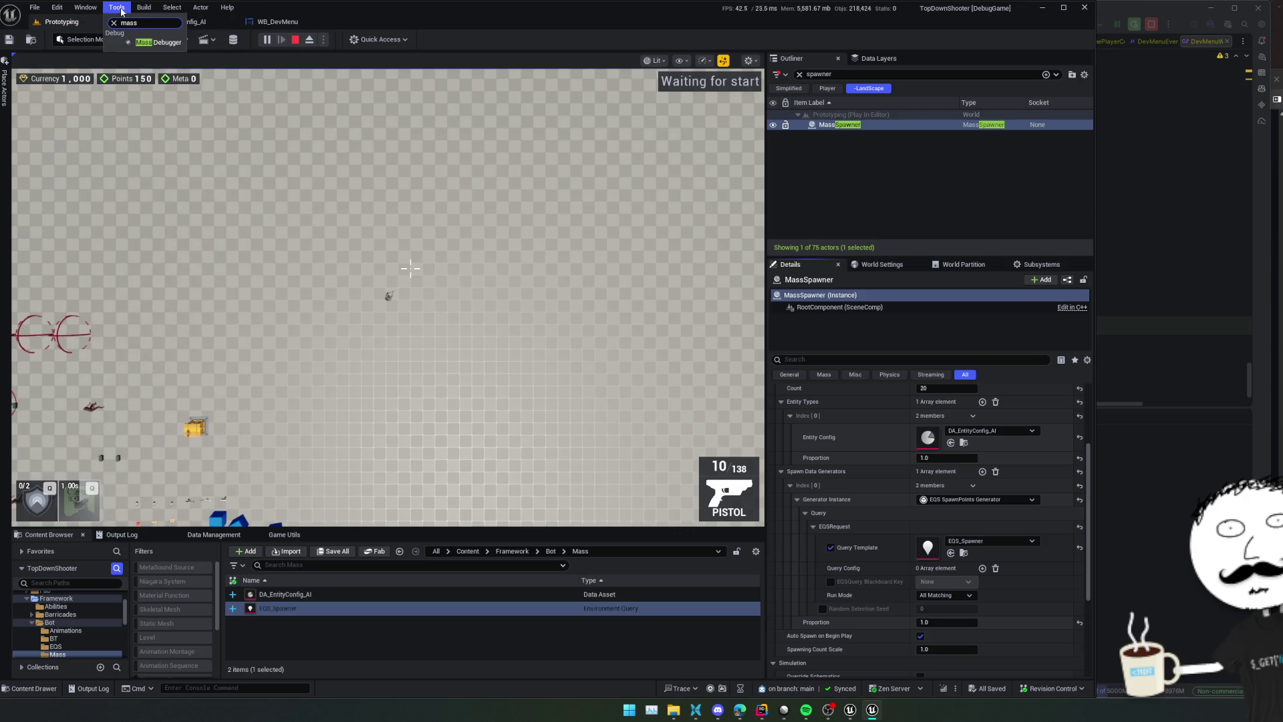
{"action": "left_click", "coordinate": [148, 42]}
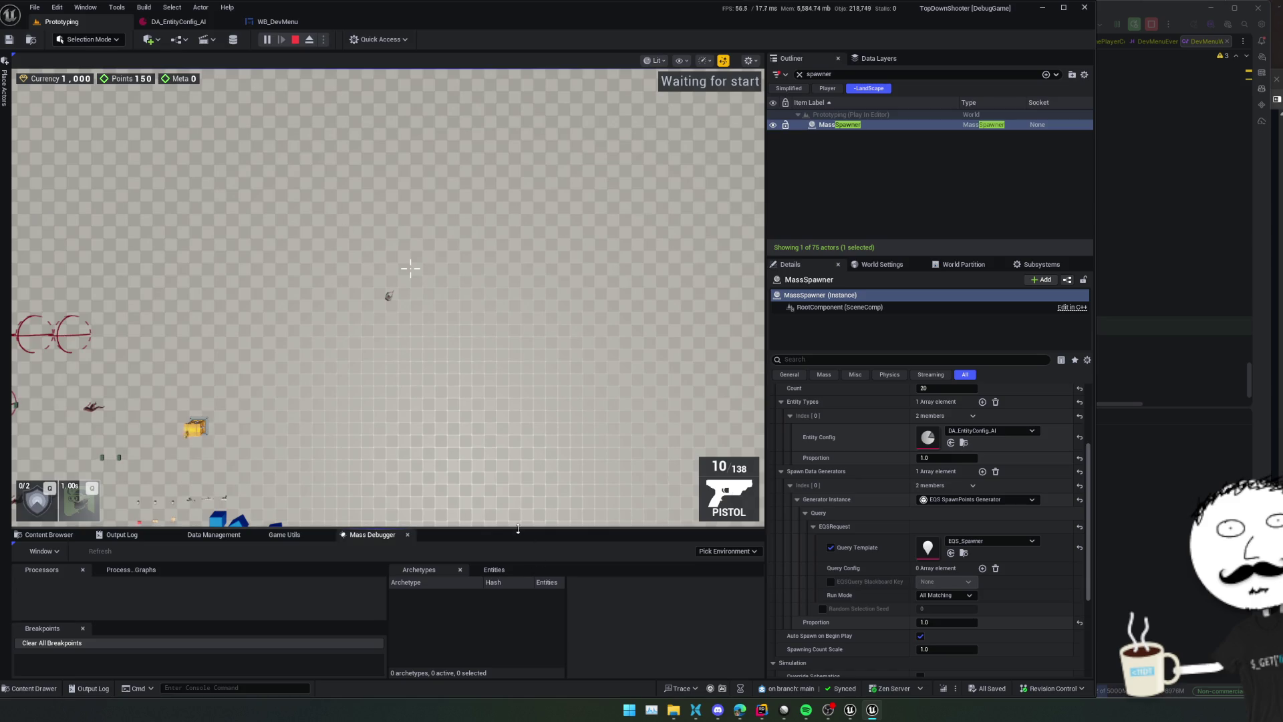
{"action": "left_click_drag", "start_coordinate": [515, 527], "coordinate": [519, 444]}
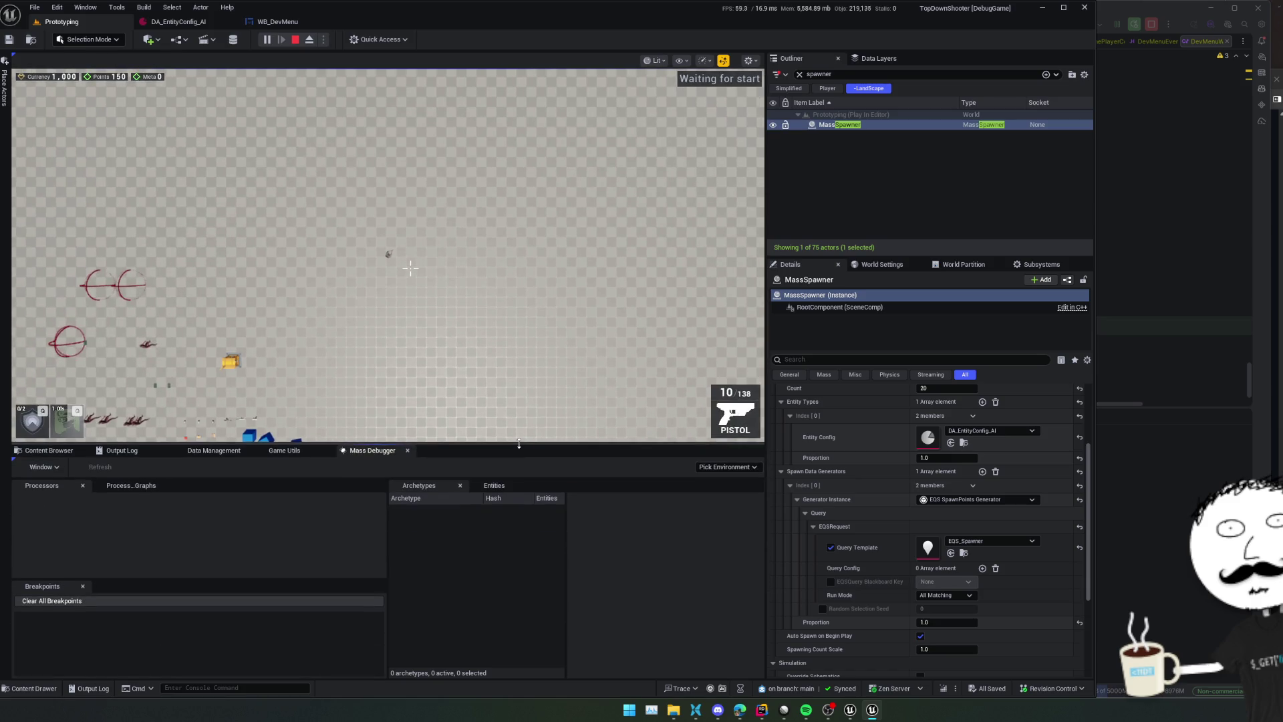
Inspect the editor's entity manager, then the No World entity manager
{"action": "left_click", "coordinate": [727, 466]}
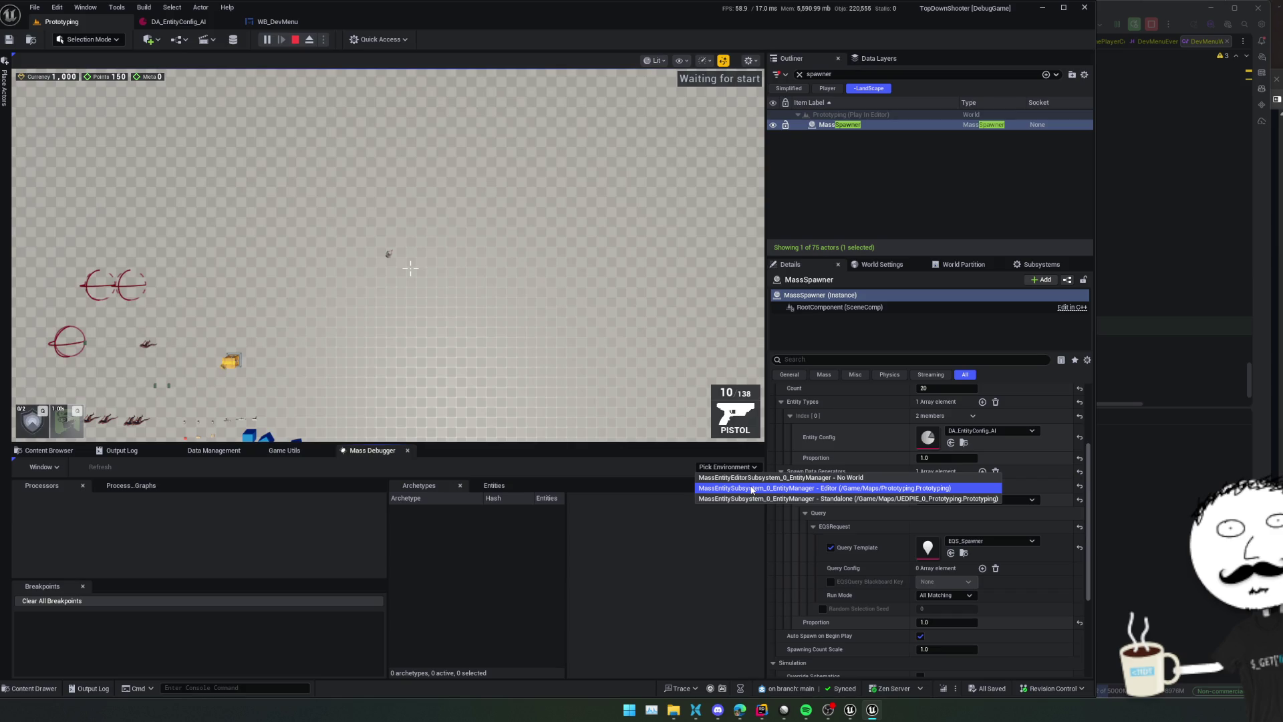
{"action": "left_click", "coordinate": [752, 489]}
{"action": "left_click", "coordinate": [732, 467]}
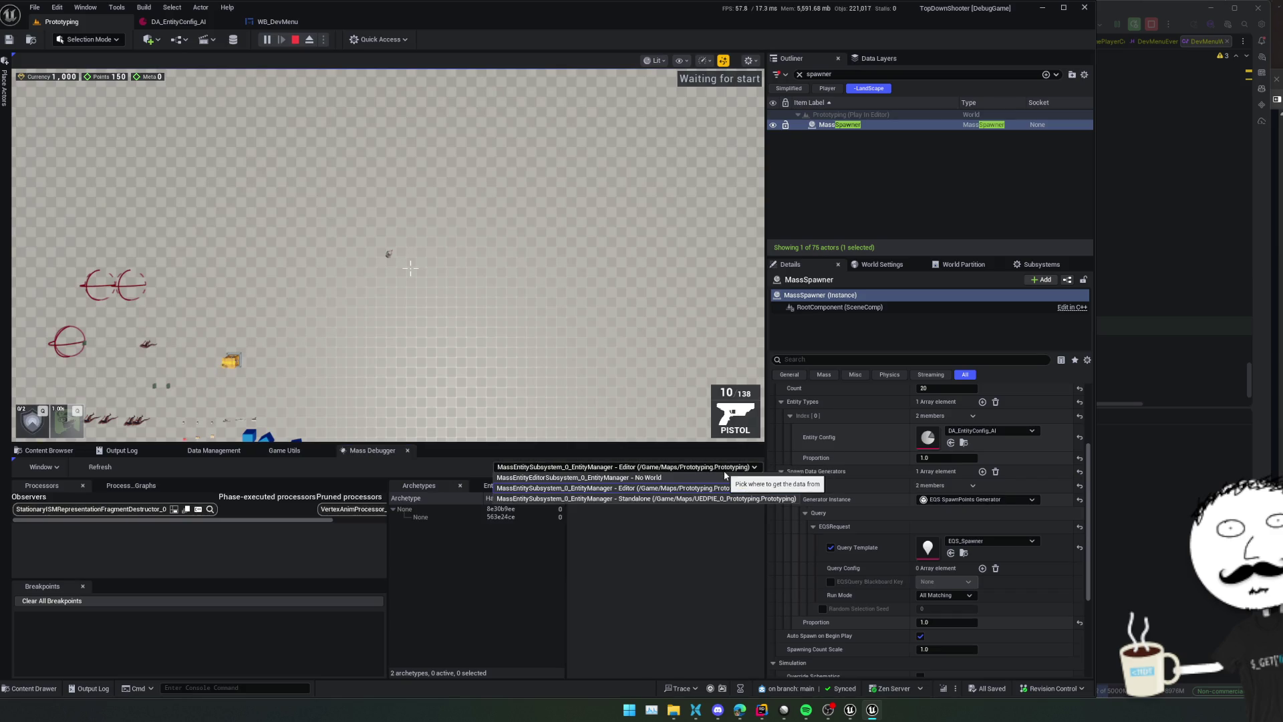
{"action": "left_click", "coordinate": [722, 479]}
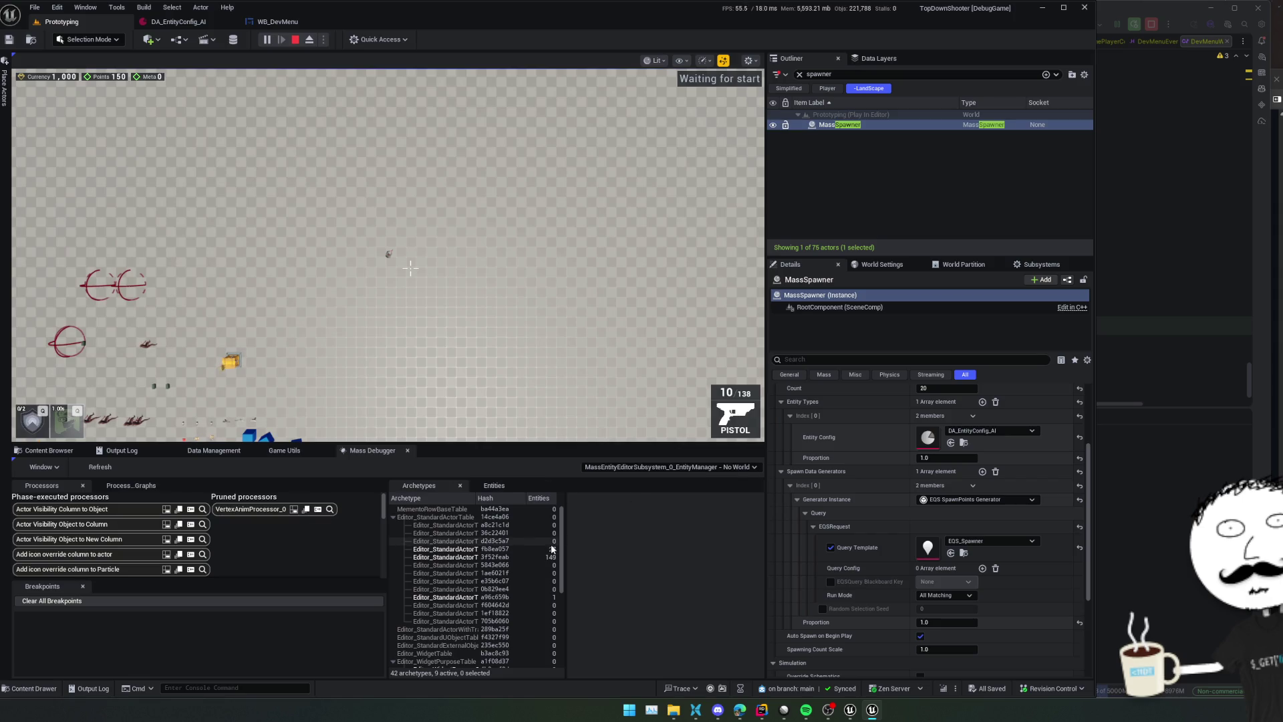
{"action": "scroll", "coordinate": [552, 546], "scroll_direction": "down", "scroll_amount": 10}
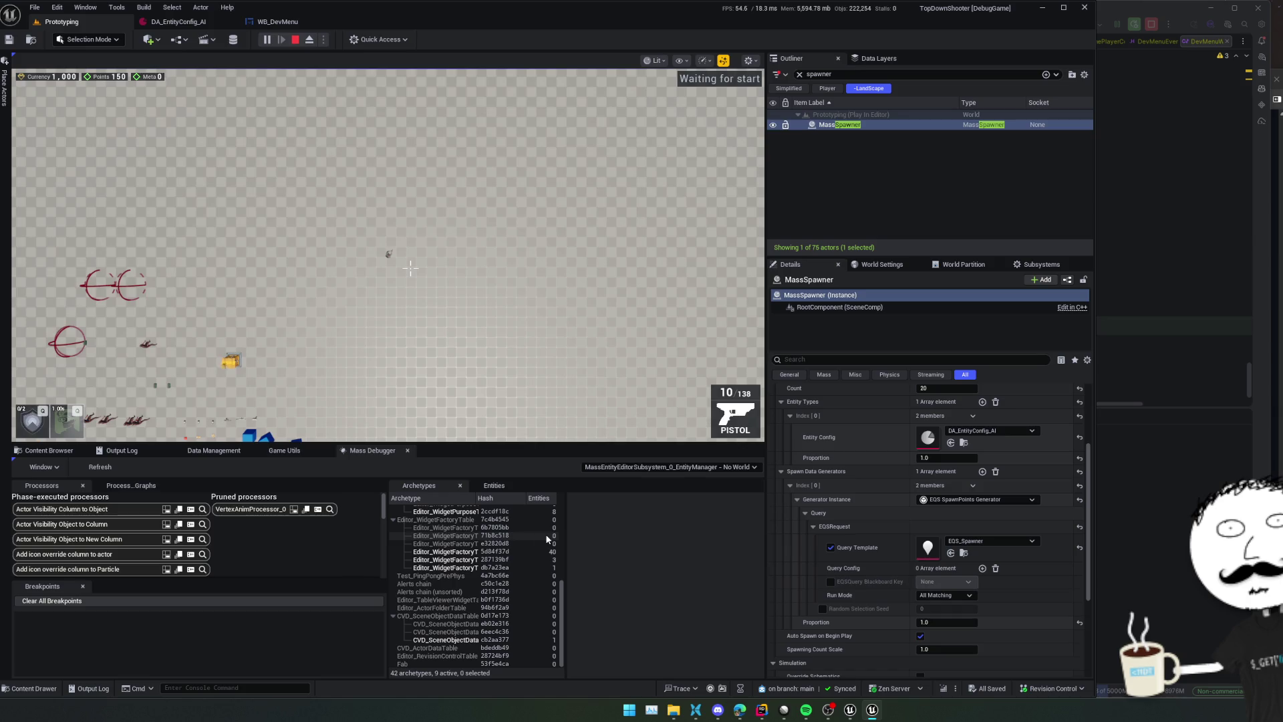
List all entities of the standalone game's entity manager with auto-update enabled
{"action": "left_click", "coordinate": [492, 485]}
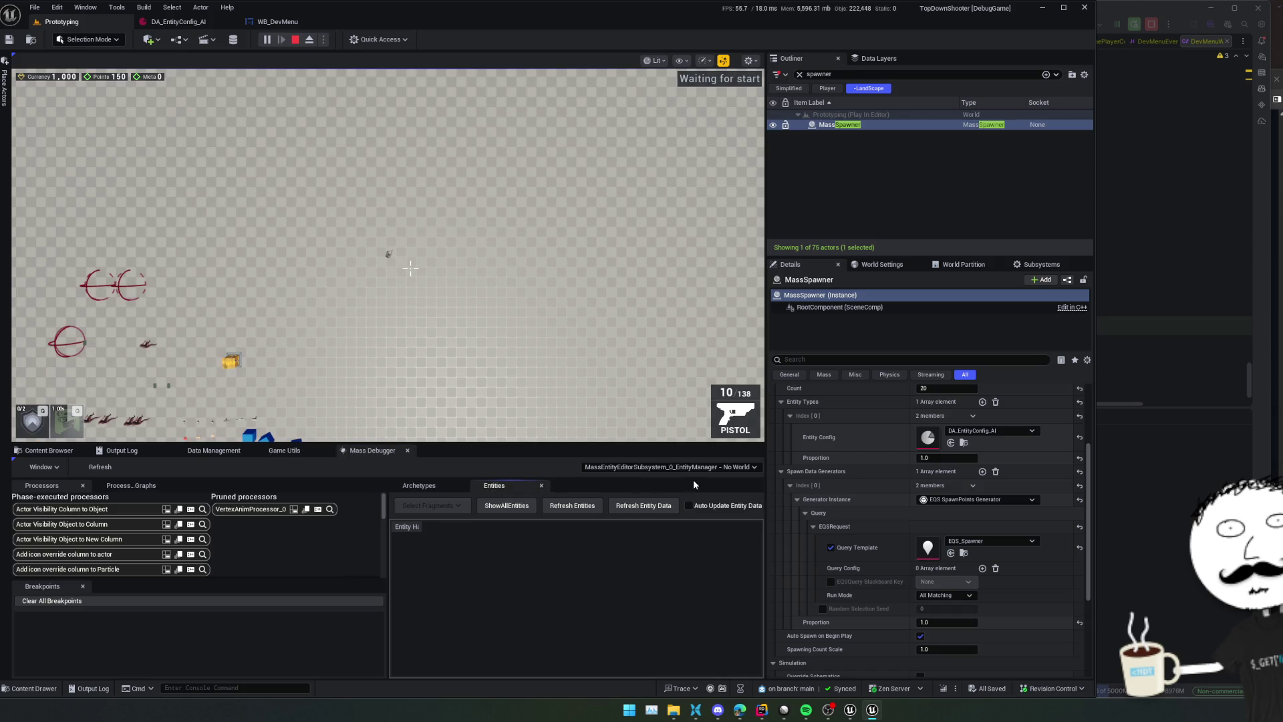
{"action": "left_click", "coordinate": [695, 467]}
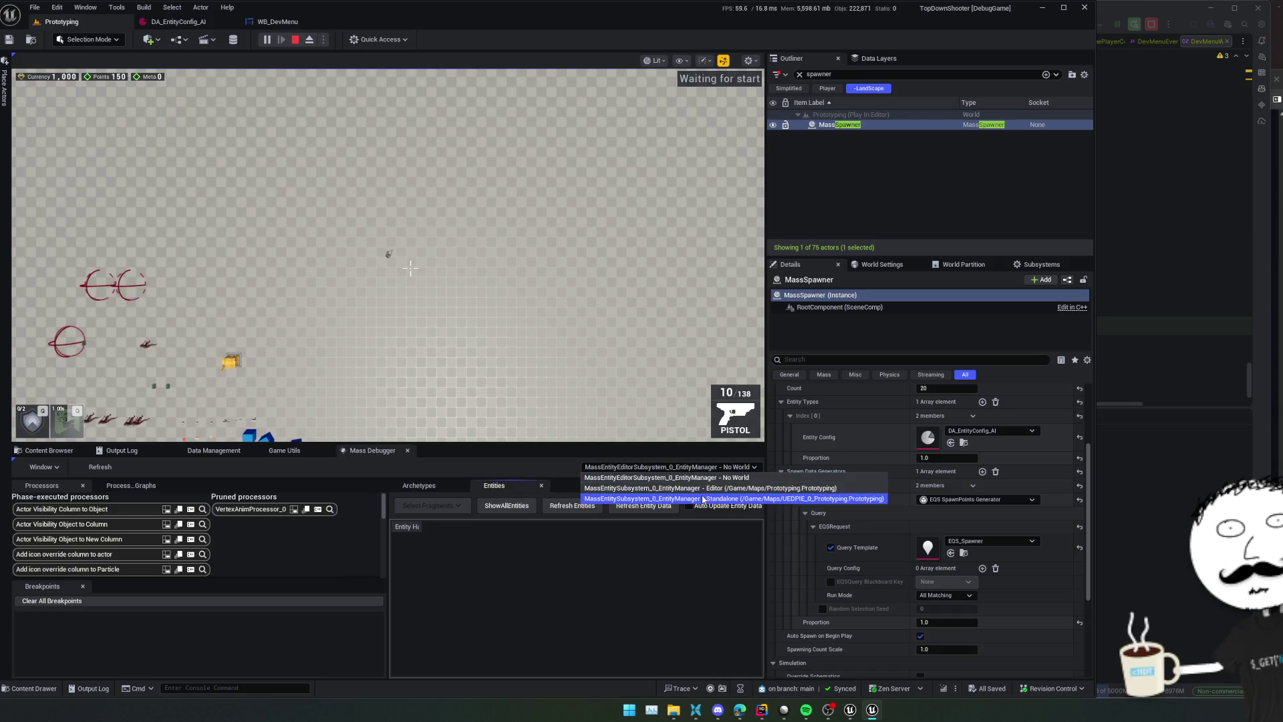
{"action": "left_click", "coordinate": [720, 475]}
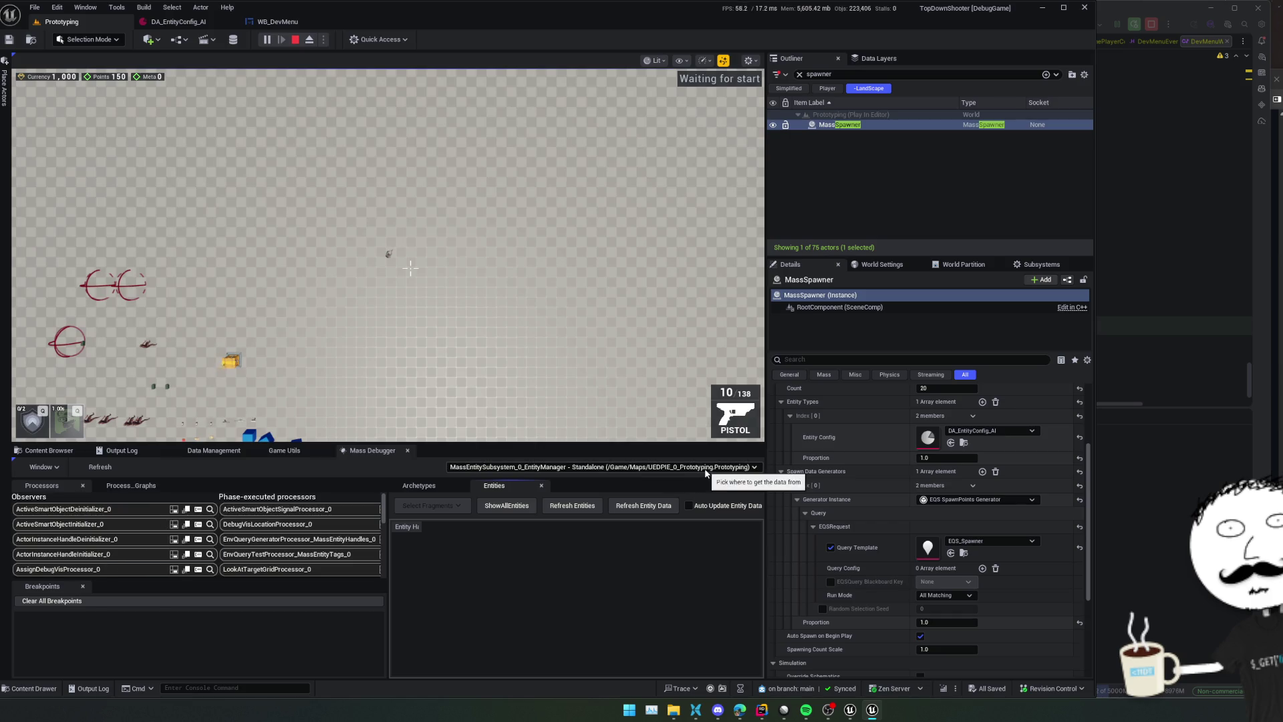
{"action": "left_click", "coordinate": [508, 506]}
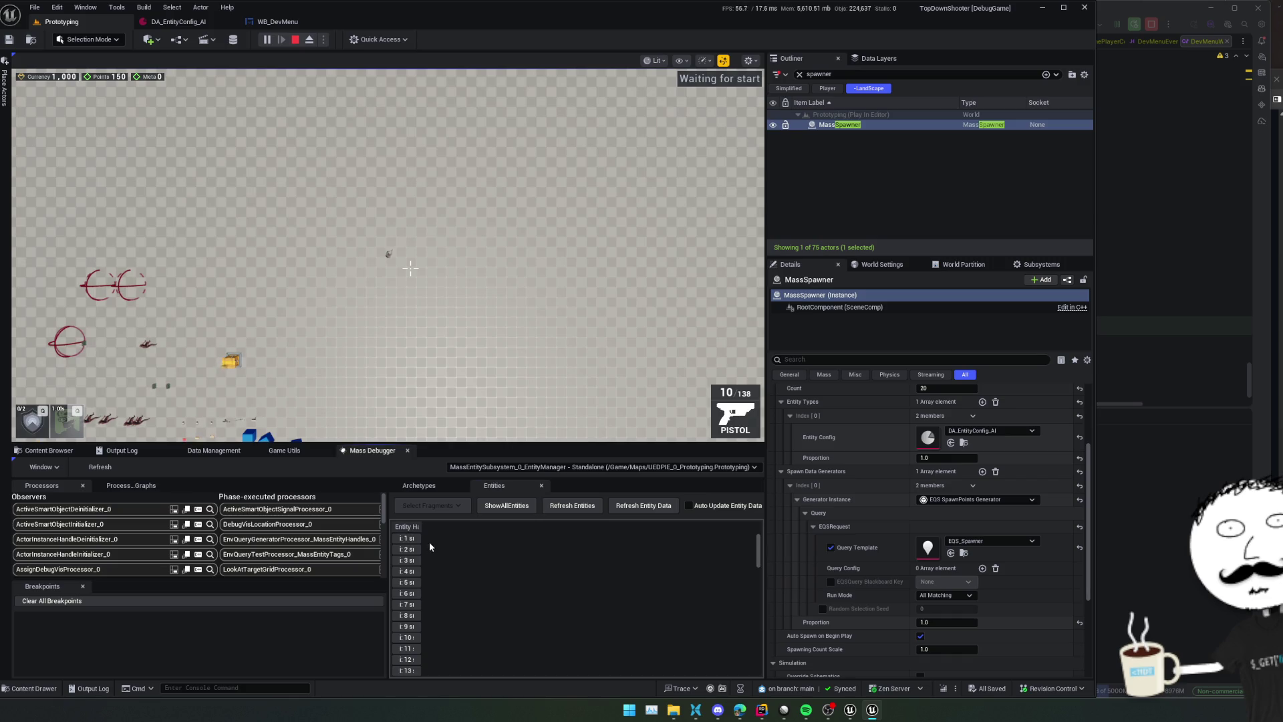
{"action": "scroll", "coordinate": [404, 562], "scroll_direction": "down", "scroll_amount": 20}
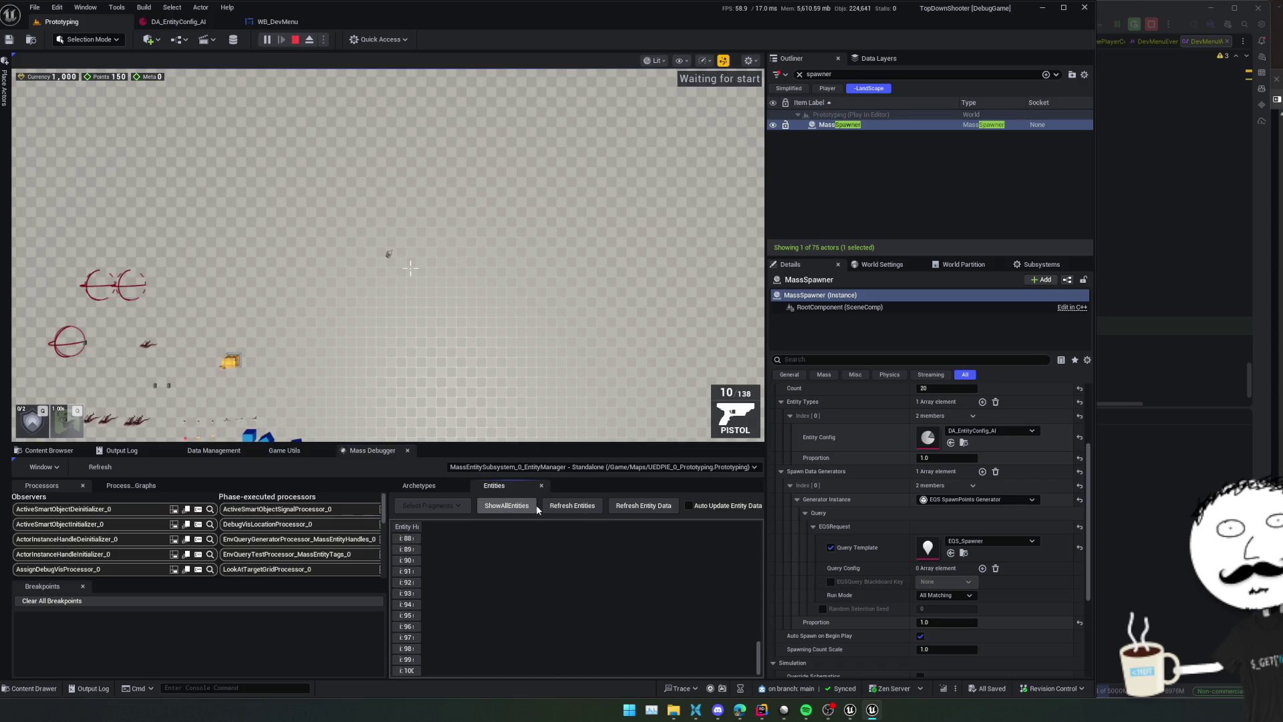
{"action": "left_click", "coordinate": [688, 505]}
{"action": "scroll", "coordinate": [306, 528], "scroll_direction": "down", "scroll_amount": 15}
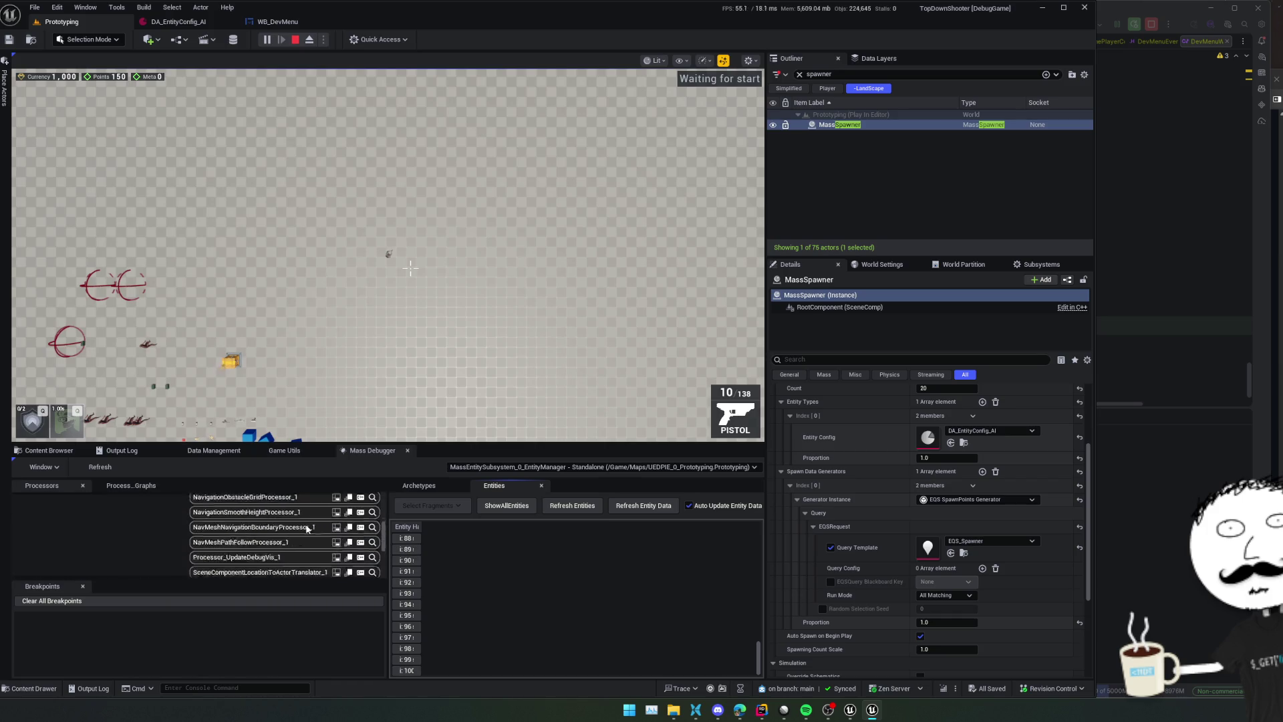
Dock the Breakpoints tab beside Processor Graphs and switch between the graphs and processor lists
{"action": "left_click_drag", "start_coordinate": [384, 560], "coordinate": [391, 492]}
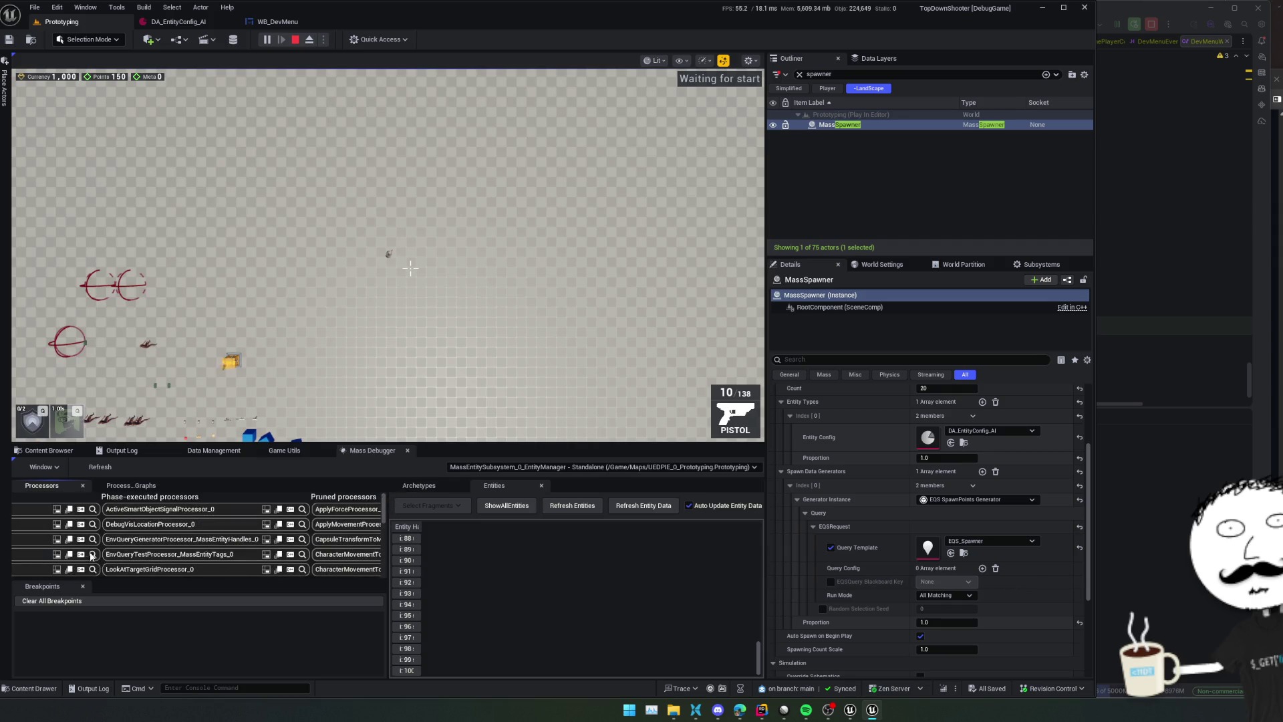
{"action": "mouse_move", "coordinate": [42, 586]}
{"action": "left_mouse_down"}
{"action": "mouse_move", "coordinate": [154, 495]}
{"action": "mouse_move", "coordinate": [193, 488]}
{"action": "left_mouse_up"}
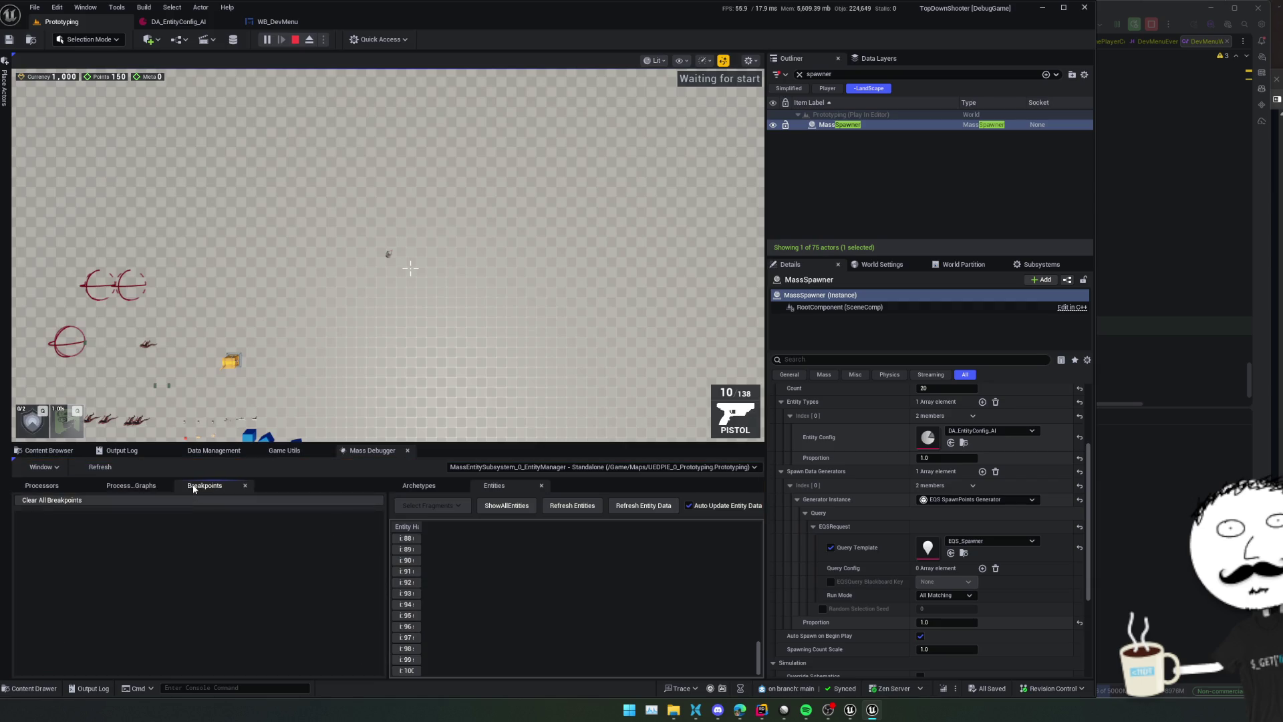
{"action": "left_click", "coordinate": [128, 486]}
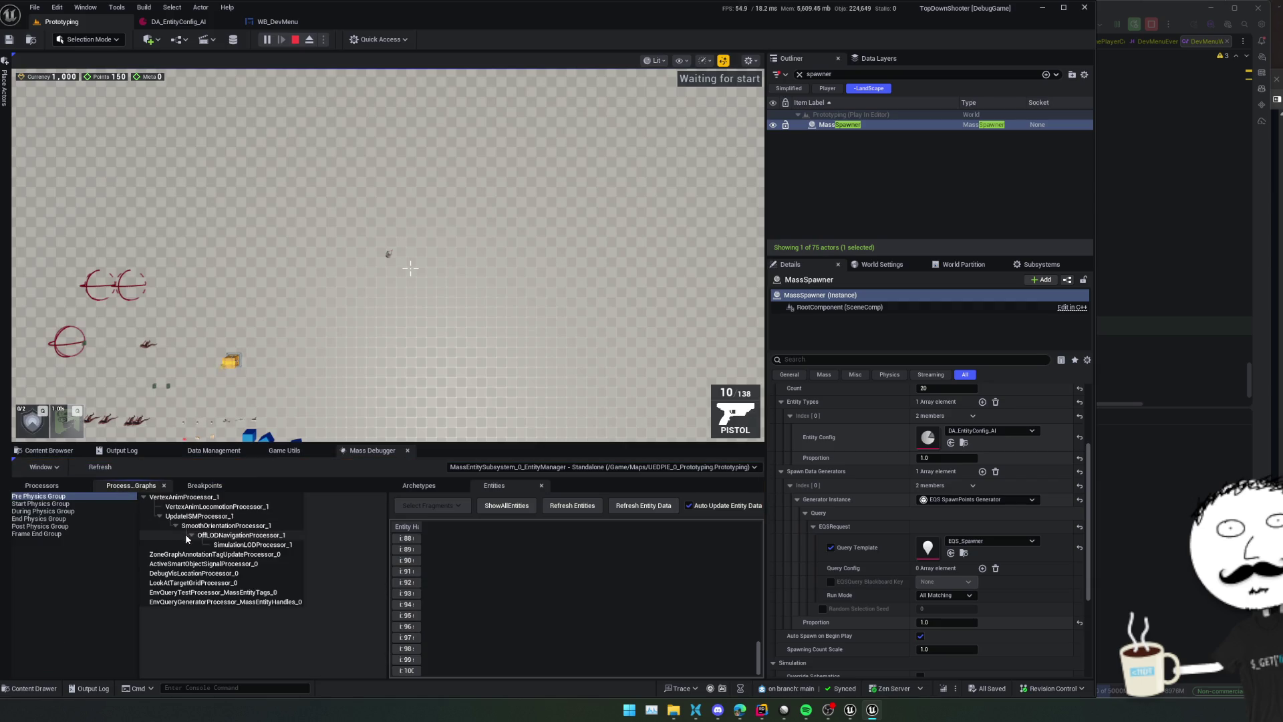
{"action": "left_click", "coordinate": [41, 483]}
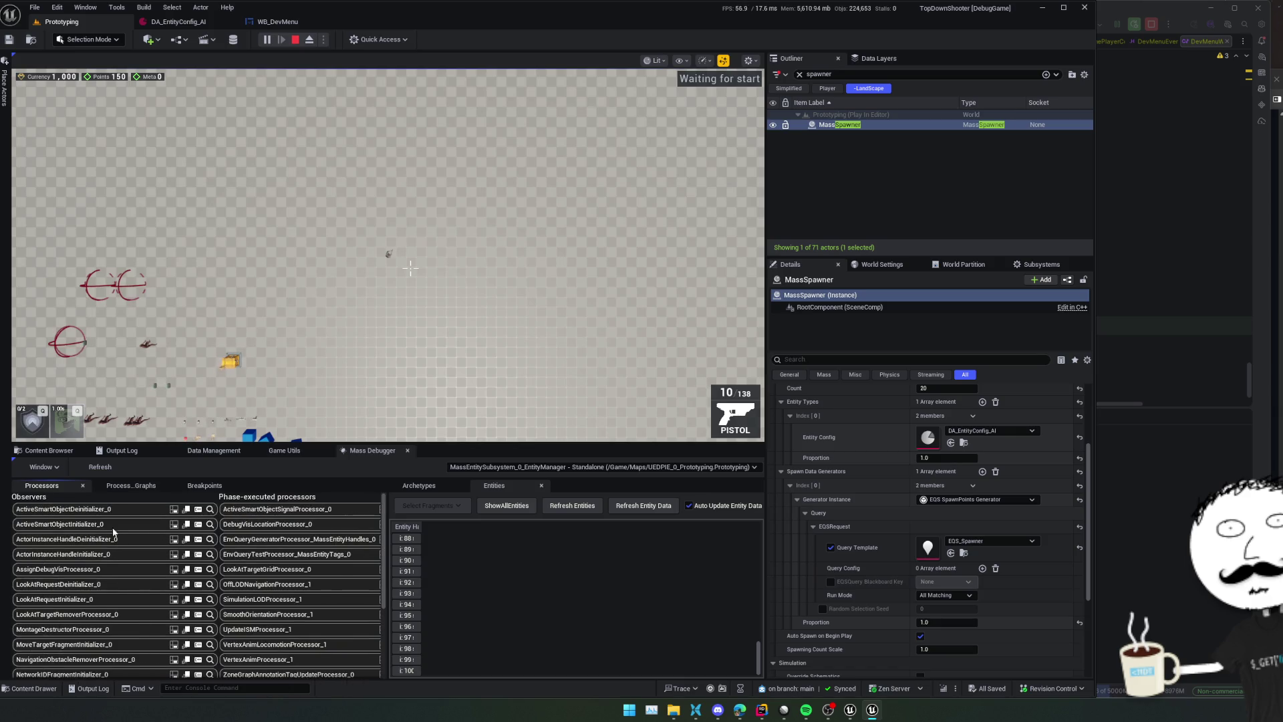
{"action": "left_click", "coordinate": [133, 489]}
{"action": "left_click", "coordinate": [42, 485]}
{"action": "left_click", "coordinate": [100, 466]}
{"action": "left_click", "coordinate": [56, 467]}
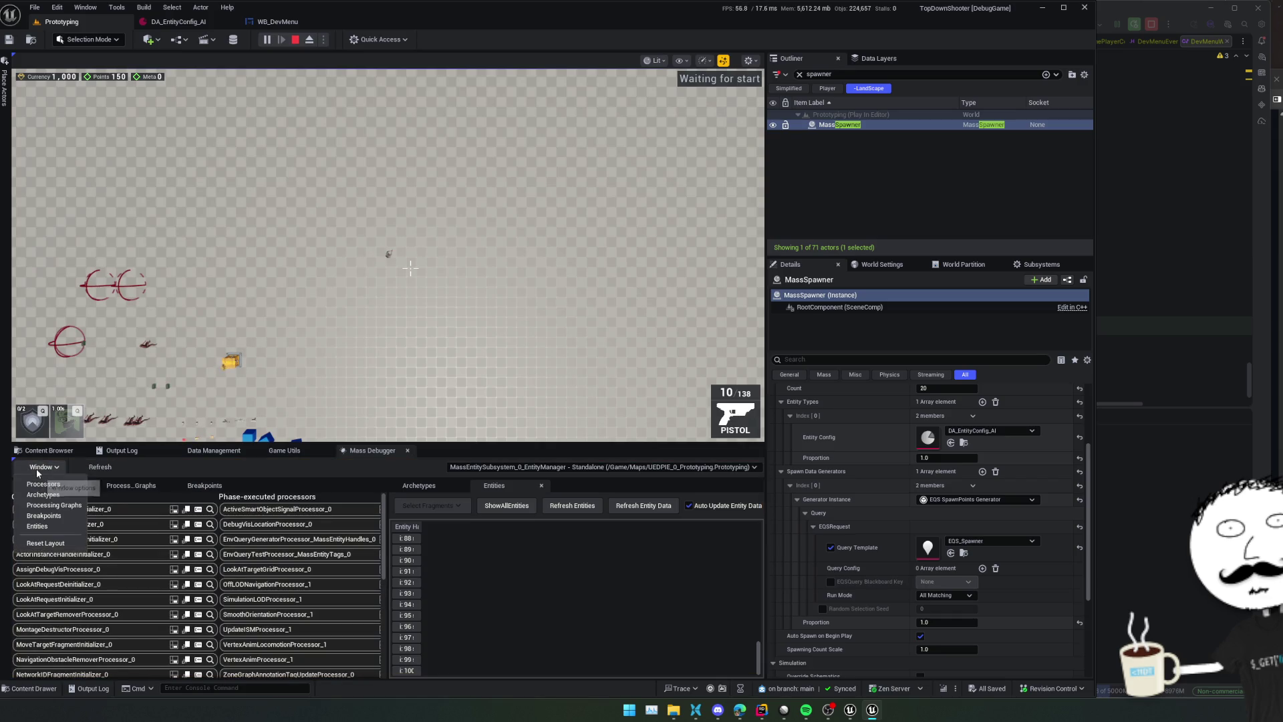
{"action": "left_click", "coordinate": [542, 572]}
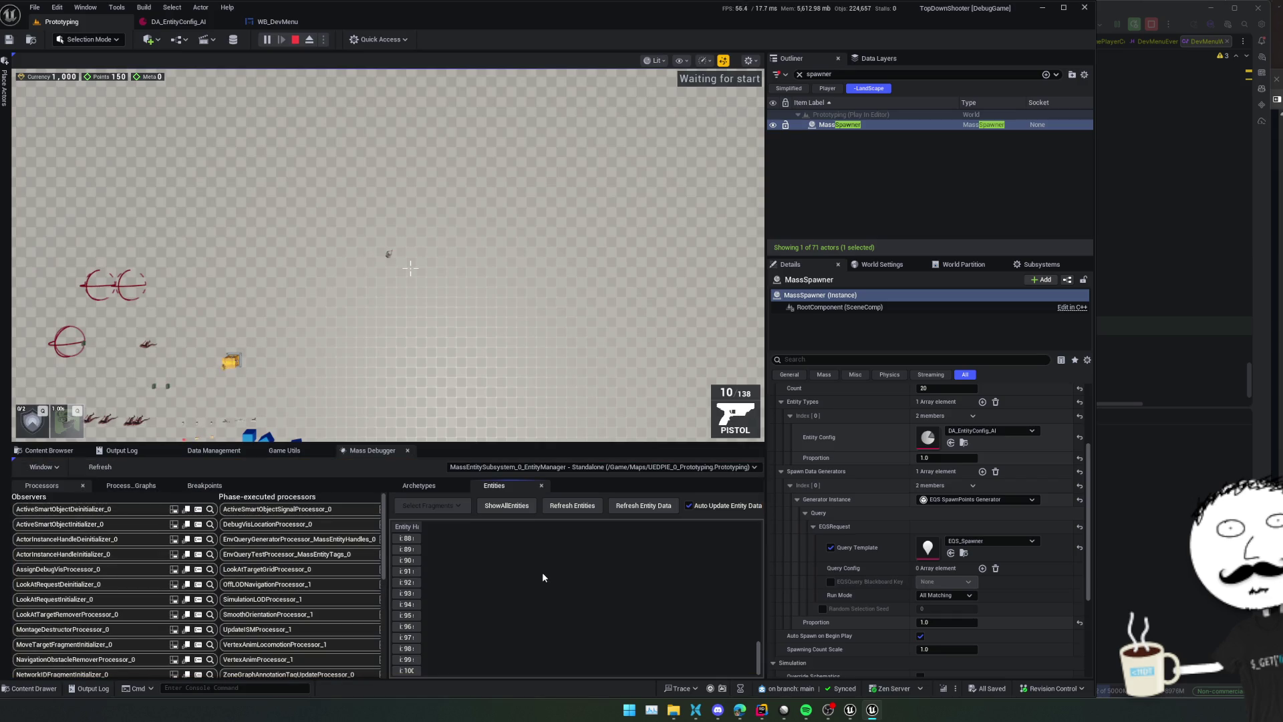
Inspect the DA_EntityConfig_AI archetype's details and fragments in the Archetypes list
{"action": "left_click", "coordinate": [419, 487]}
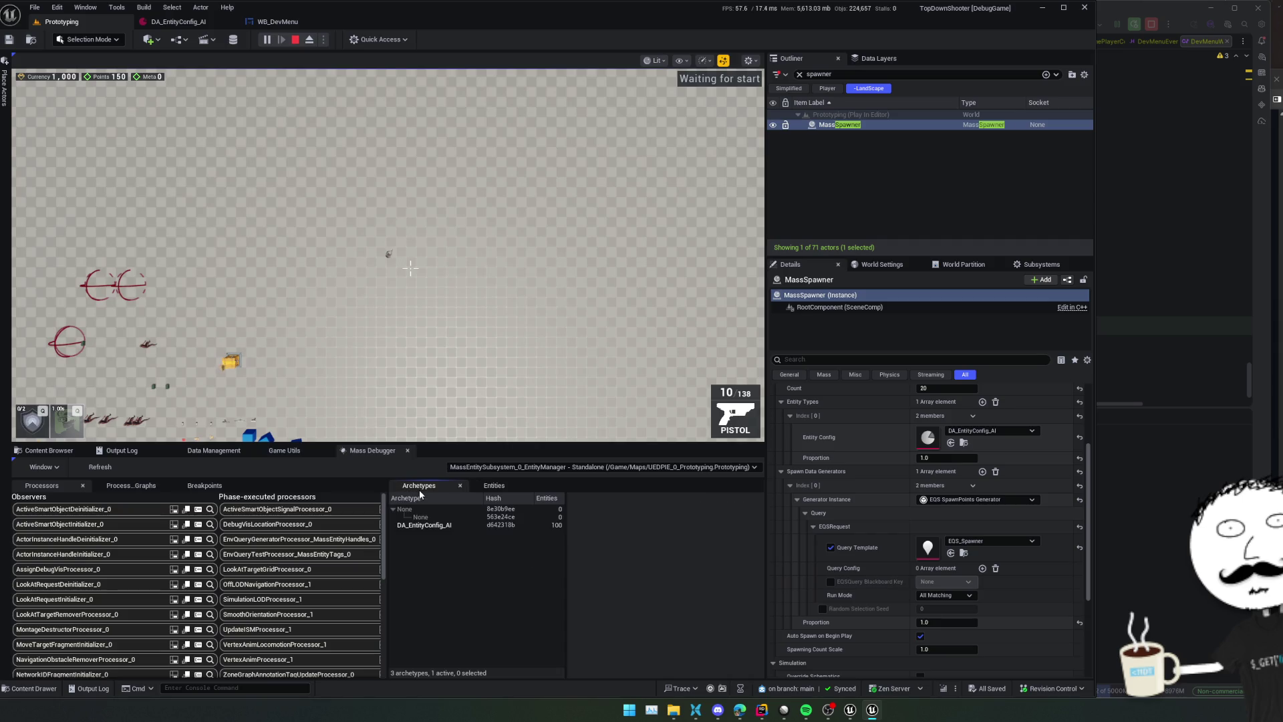
{"action": "left_click", "coordinate": [439, 527]}
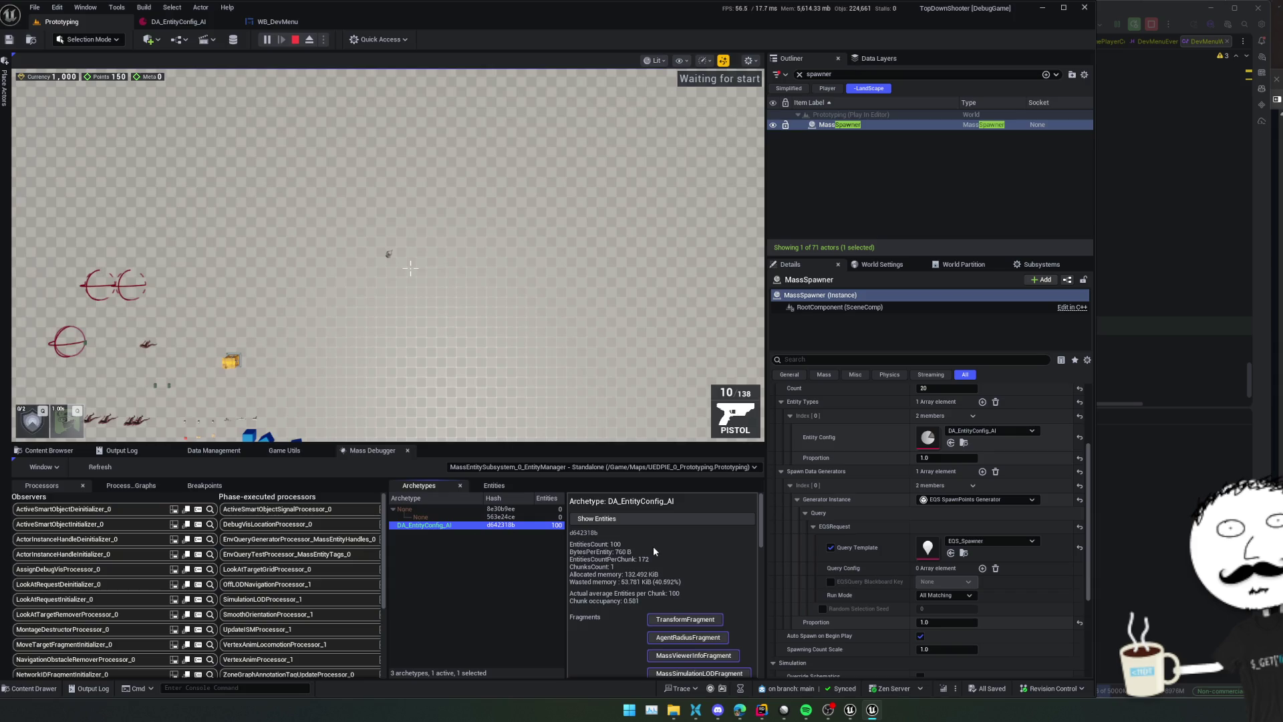
{"action": "scroll", "coordinate": [652, 547], "scroll_direction": "down", "scroll_amount": 1}
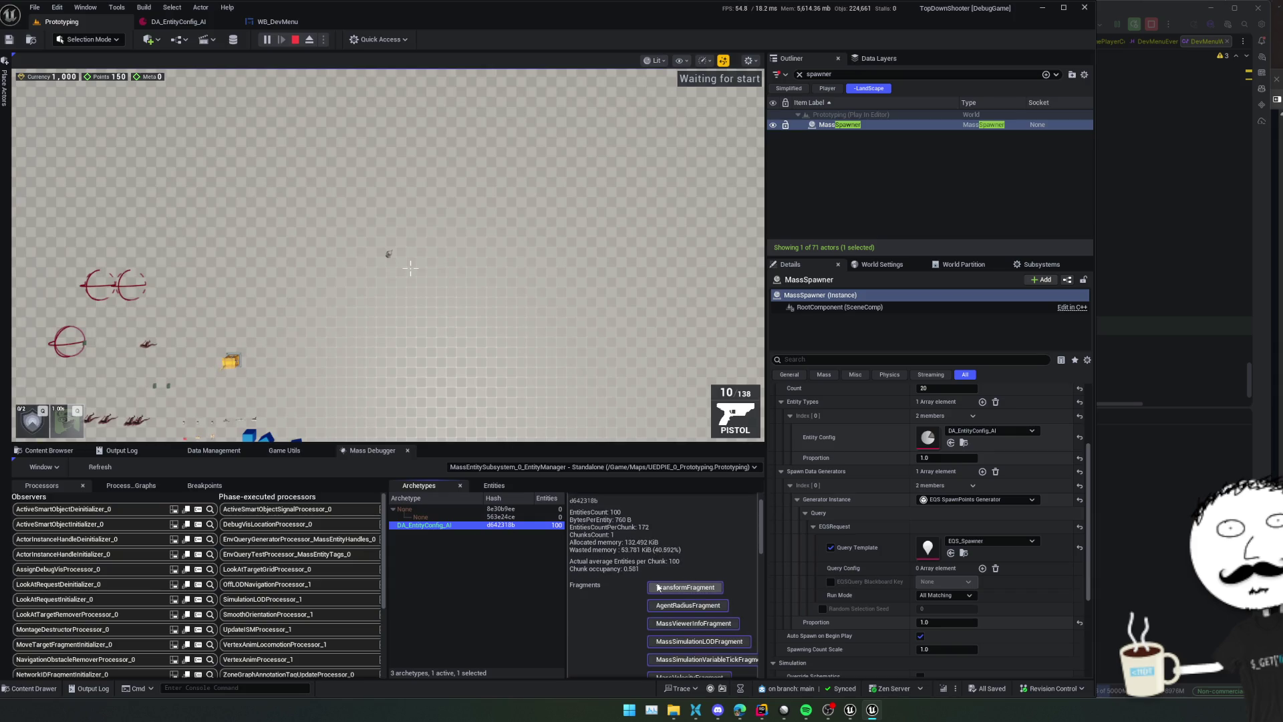
{"action": "scroll", "coordinate": [654, 585], "scroll_direction": "down", "scroll_amount": 6}
{"action": "scroll", "coordinate": [608, 579], "scroll_direction": "up", "scroll_amount": 8}
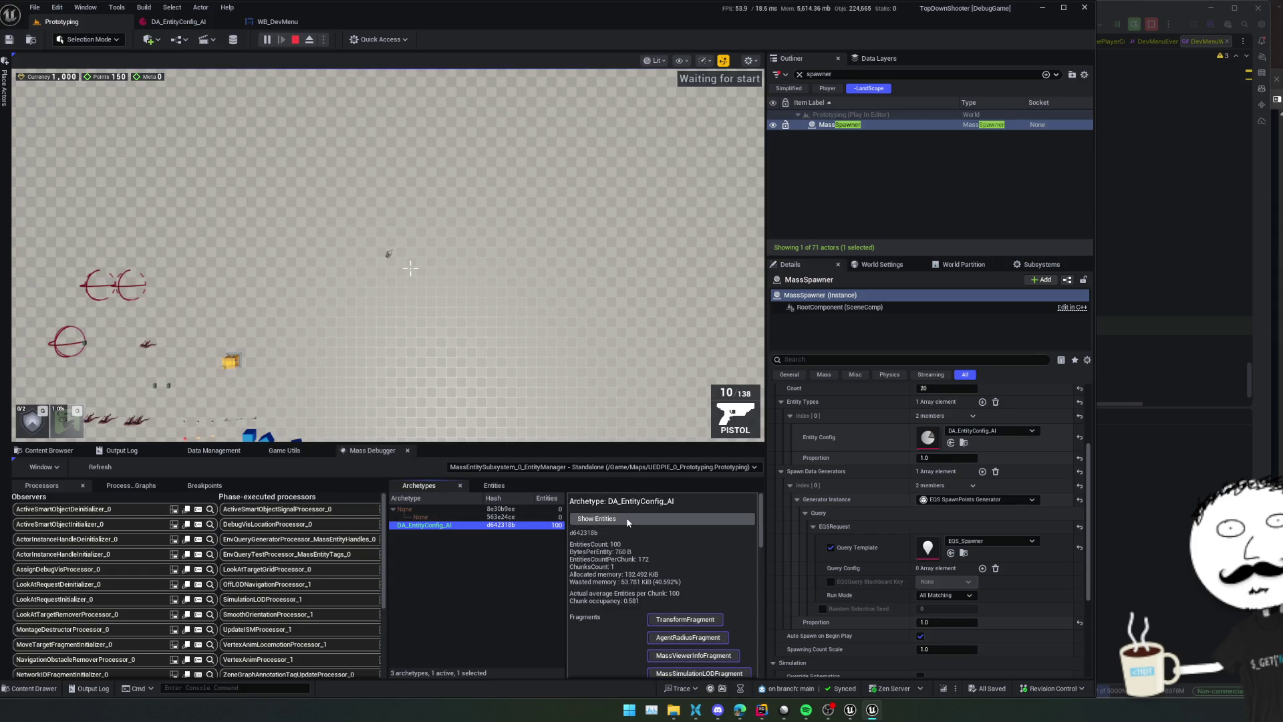
Show the archetype's 100 entities, widen the entity list, and enable the gameplay debugger in-game
{"action": "left_click", "coordinate": [627, 521]}
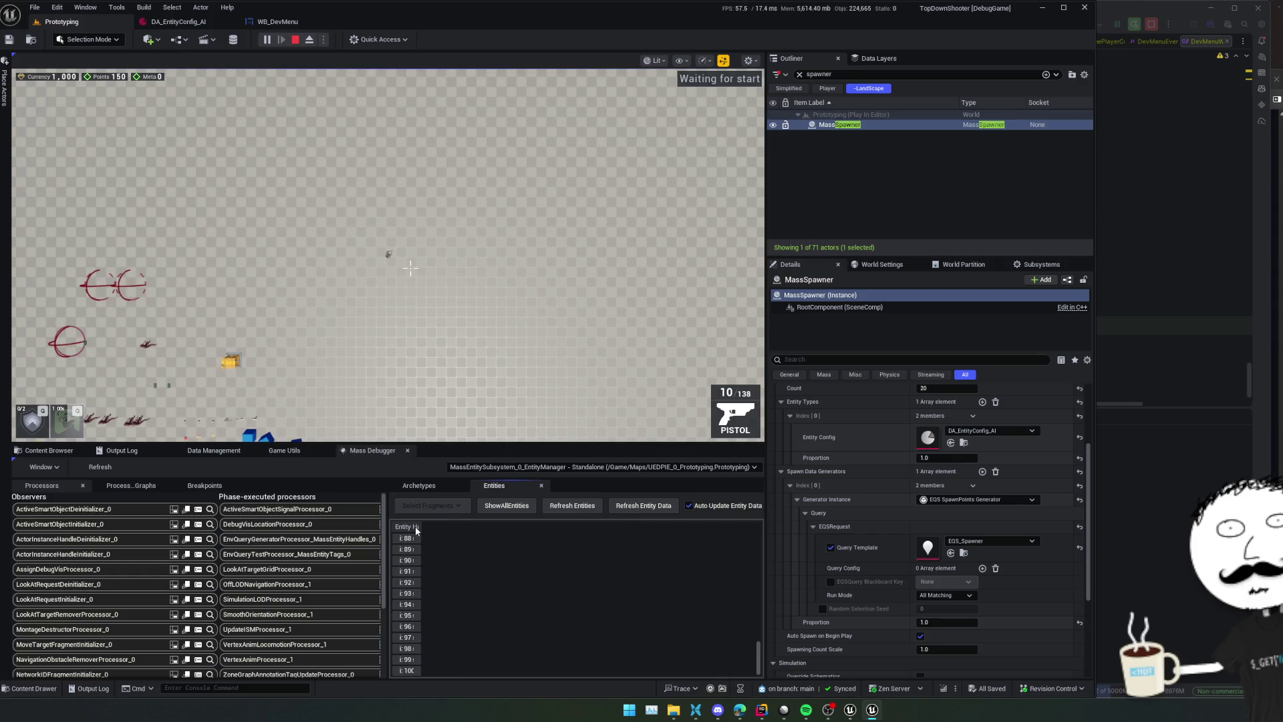
{"action": "scroll", "coordinate": [428, 575], "scroll_direction": "up", "scroll_amount": 6}
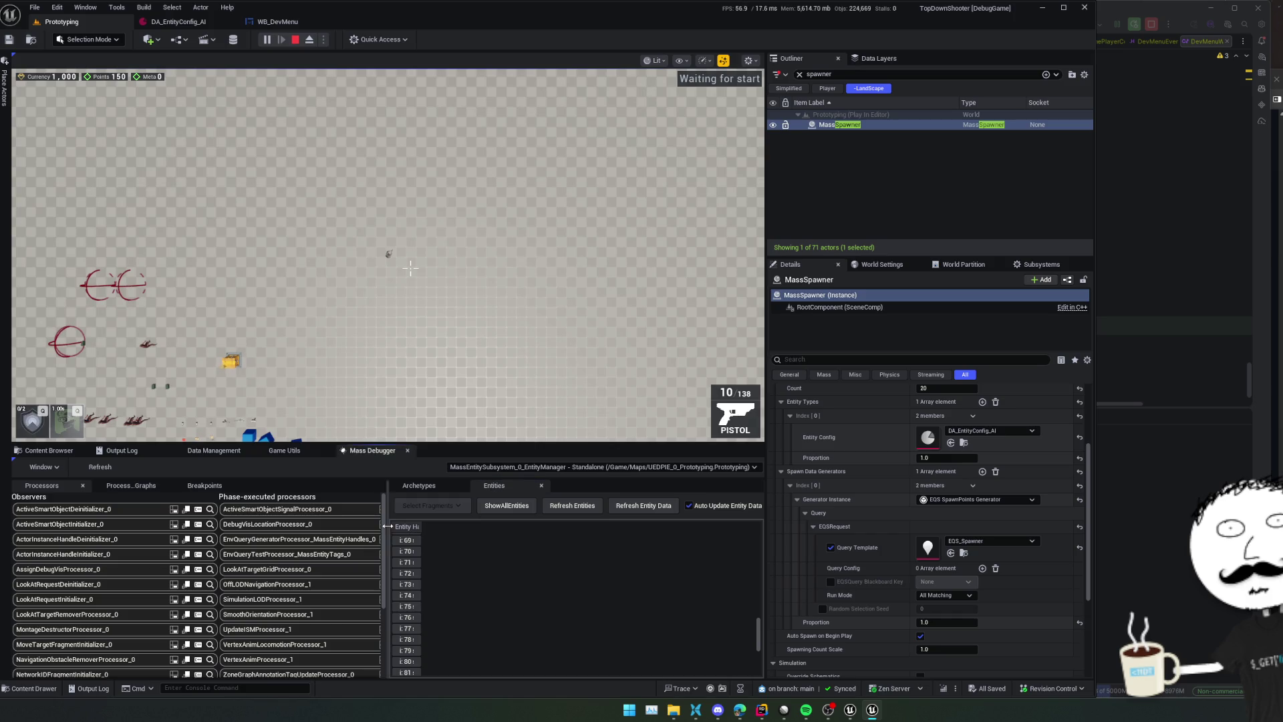
{"action": "mouse_move", "coordinate": [388, 526]}
{"action": "left_mouse_down"}
{"action": "mouse_move", "coordinate": [307, 535]}
{"action": "mouse_move", "coordinate": [642, 555]}
{"action": "mouse_move", "coordinate": [356, 568]}
{"action": "left_mouse_up"}
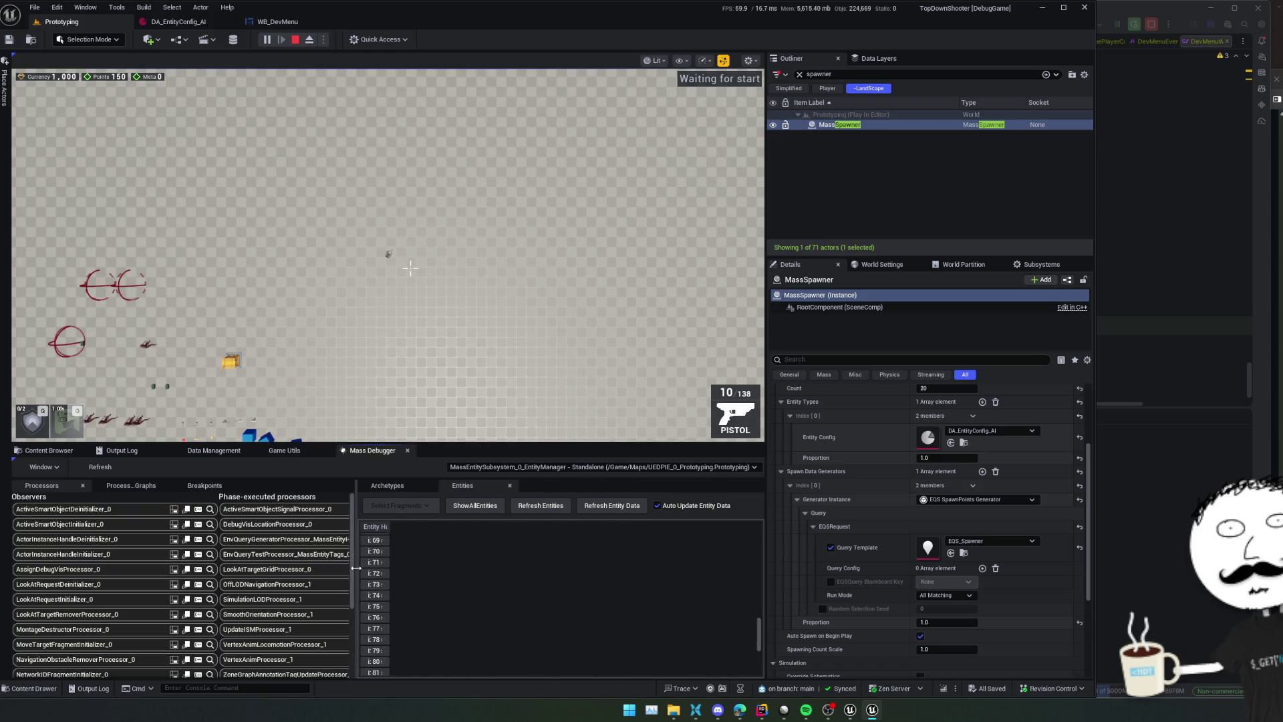
{"action": "scroll", "coordinate": [628, 561], "scroll_direction": "up", "scroll_amount": 15}
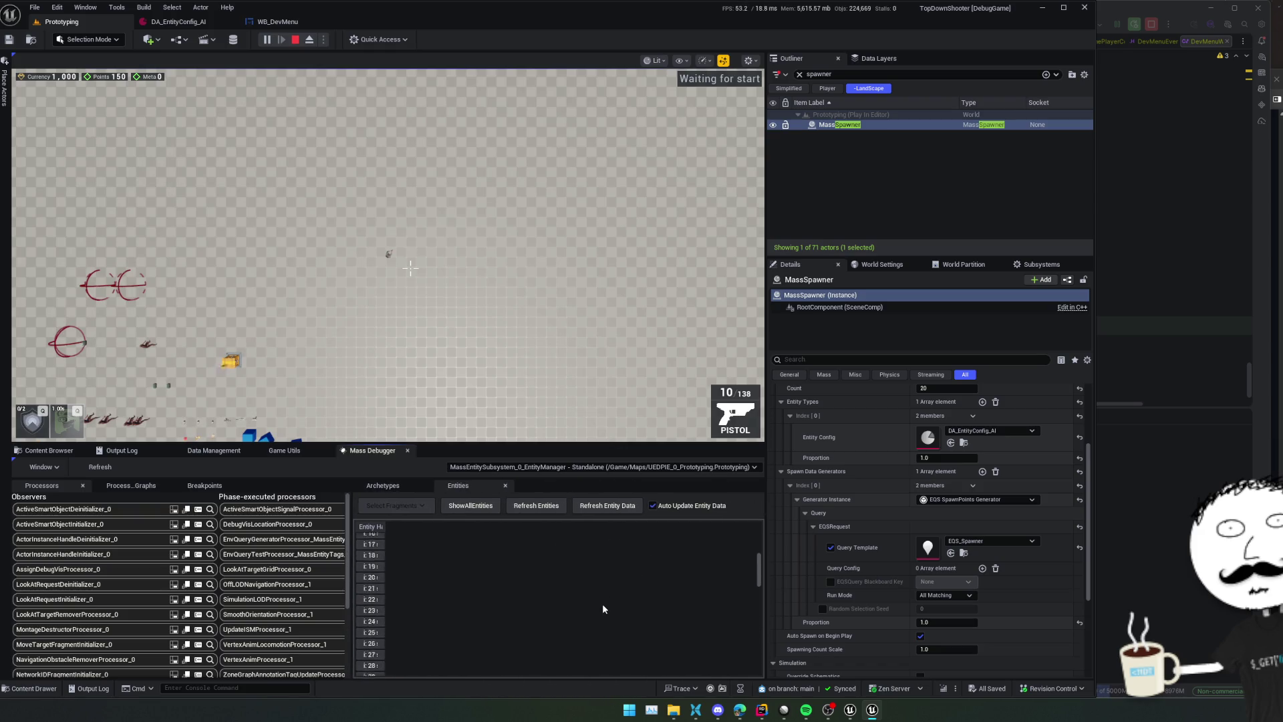
{"action": "left_click", "coordinate": [470, 242]}
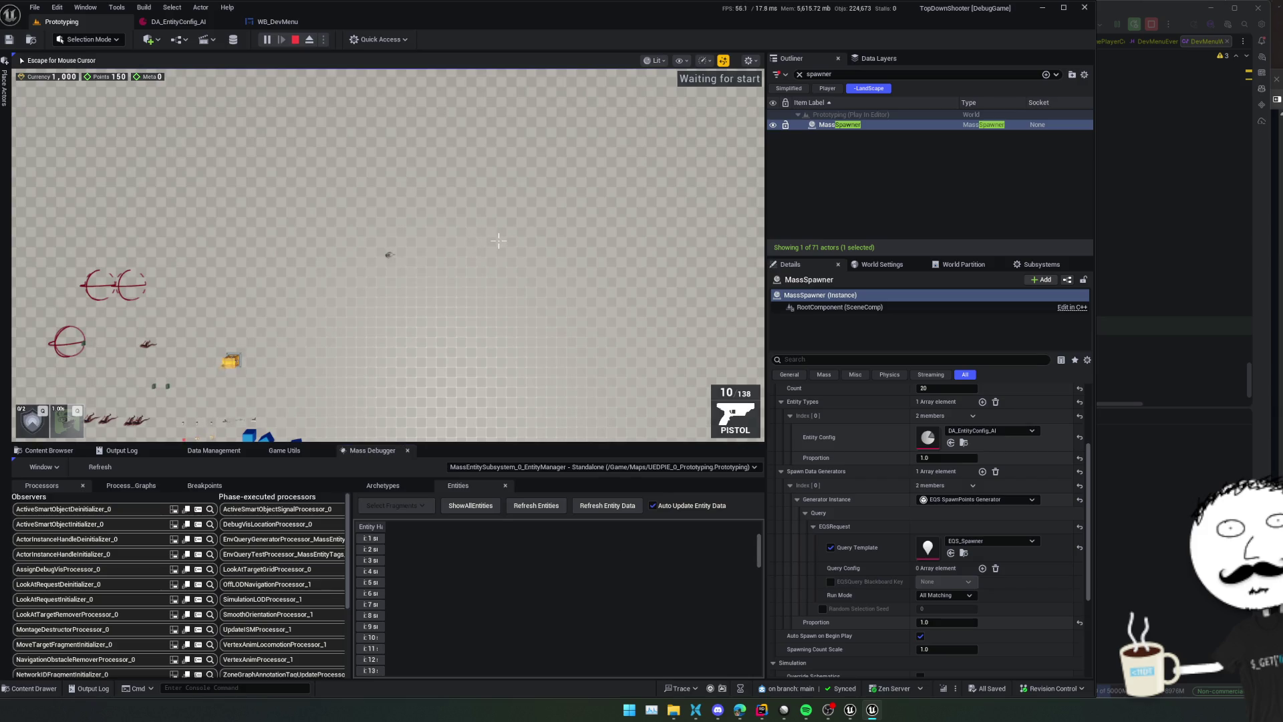
{"action": "key", "text": "apostrophe"}
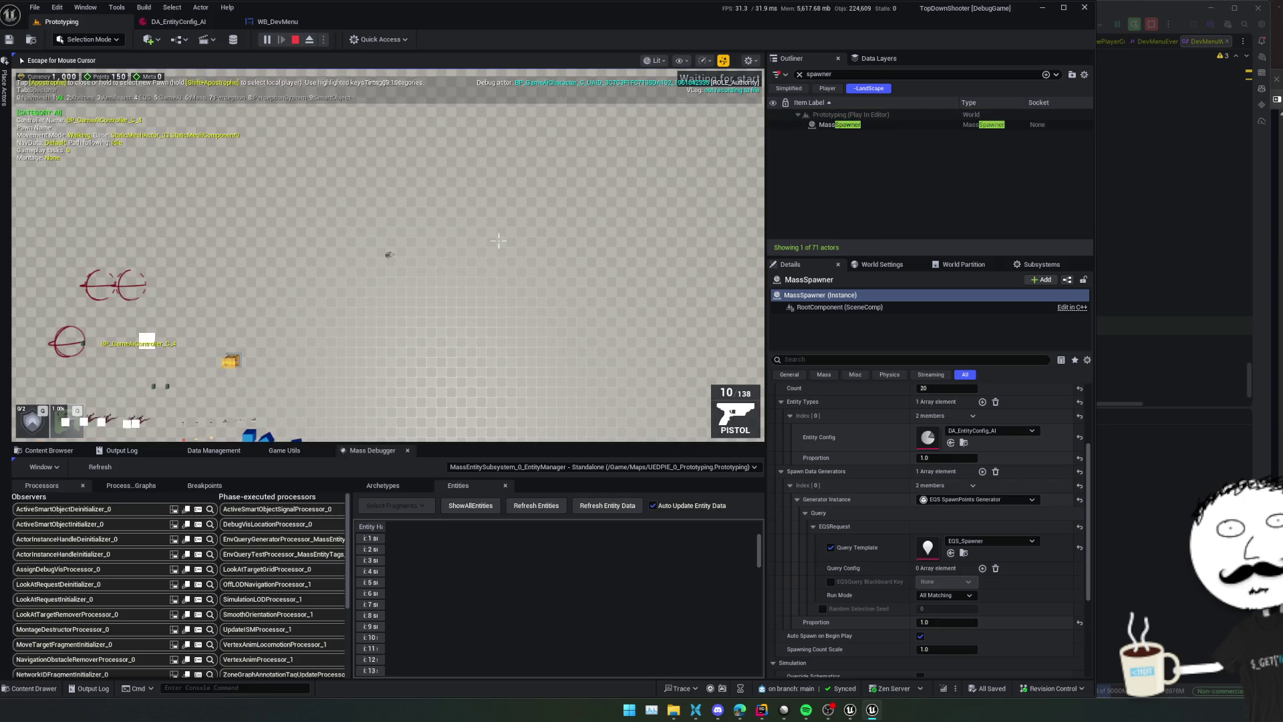
Shoot the nearby enemy, enable the Mass debug category, and switch to and reload the pistol
{"action": "left_click", "coordinate": [572, 115]}
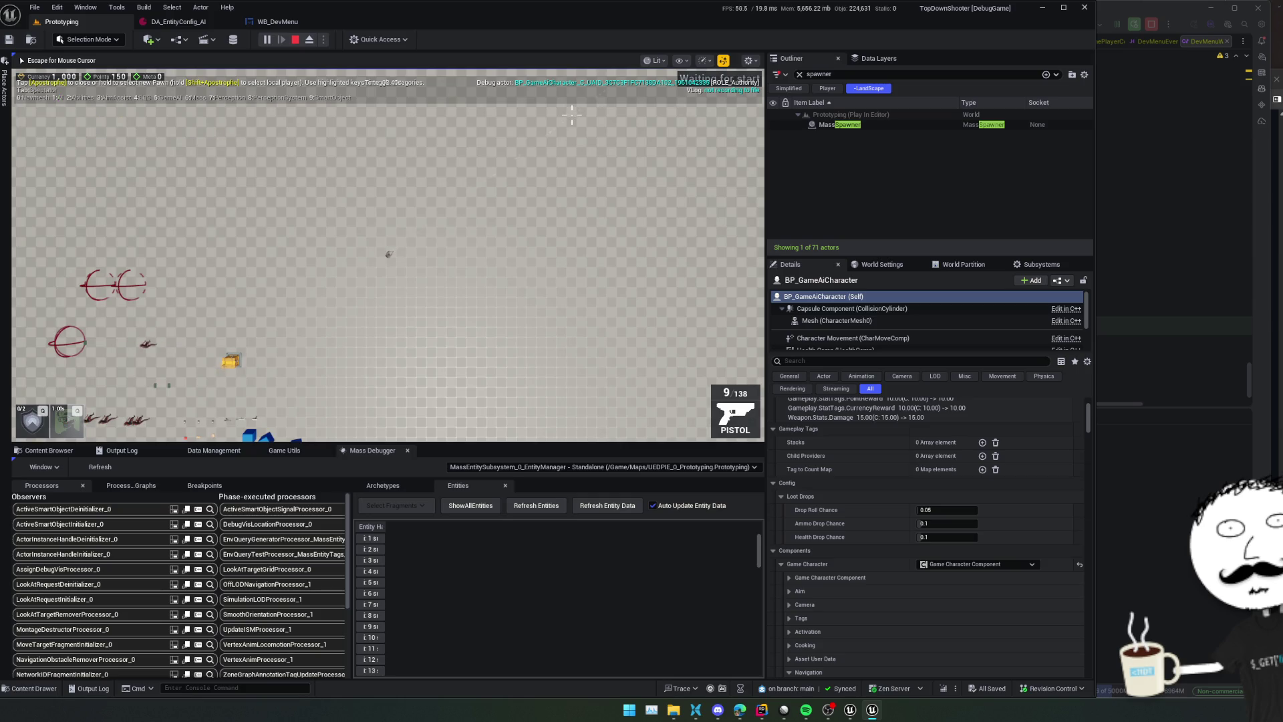
{"action": "key", "text": "6"}
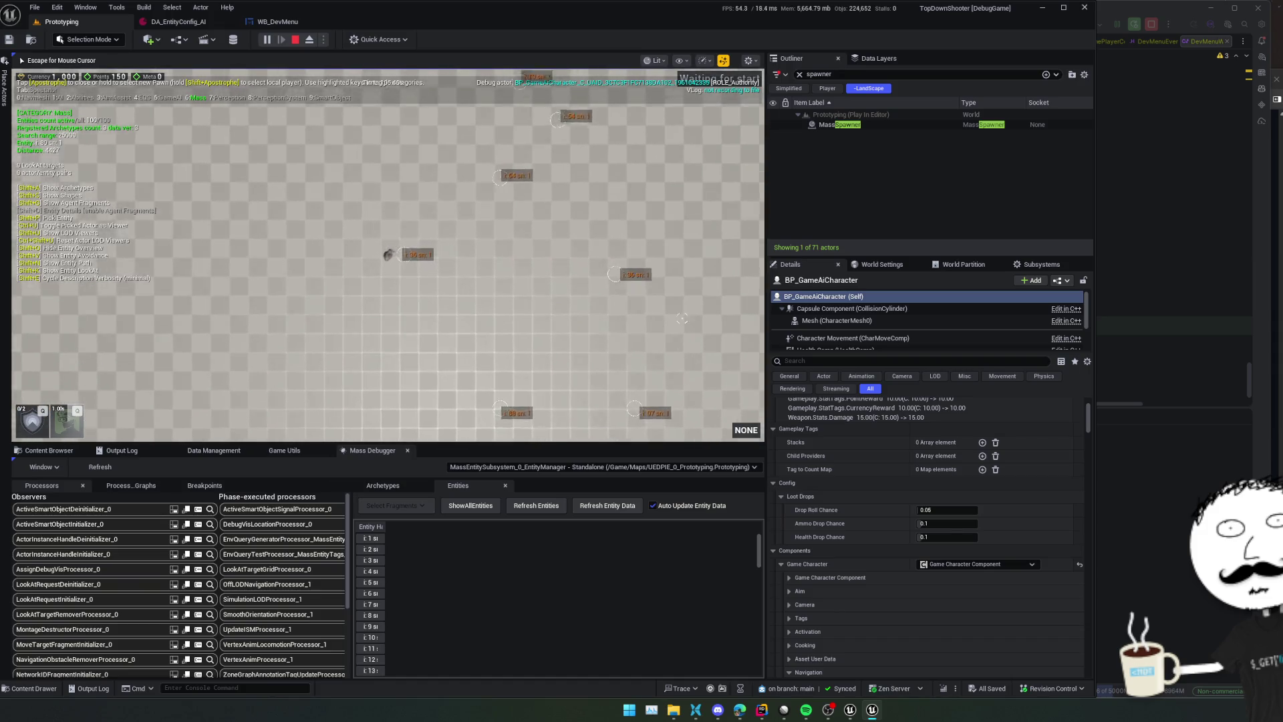
{"action": "key", "text": "1"}
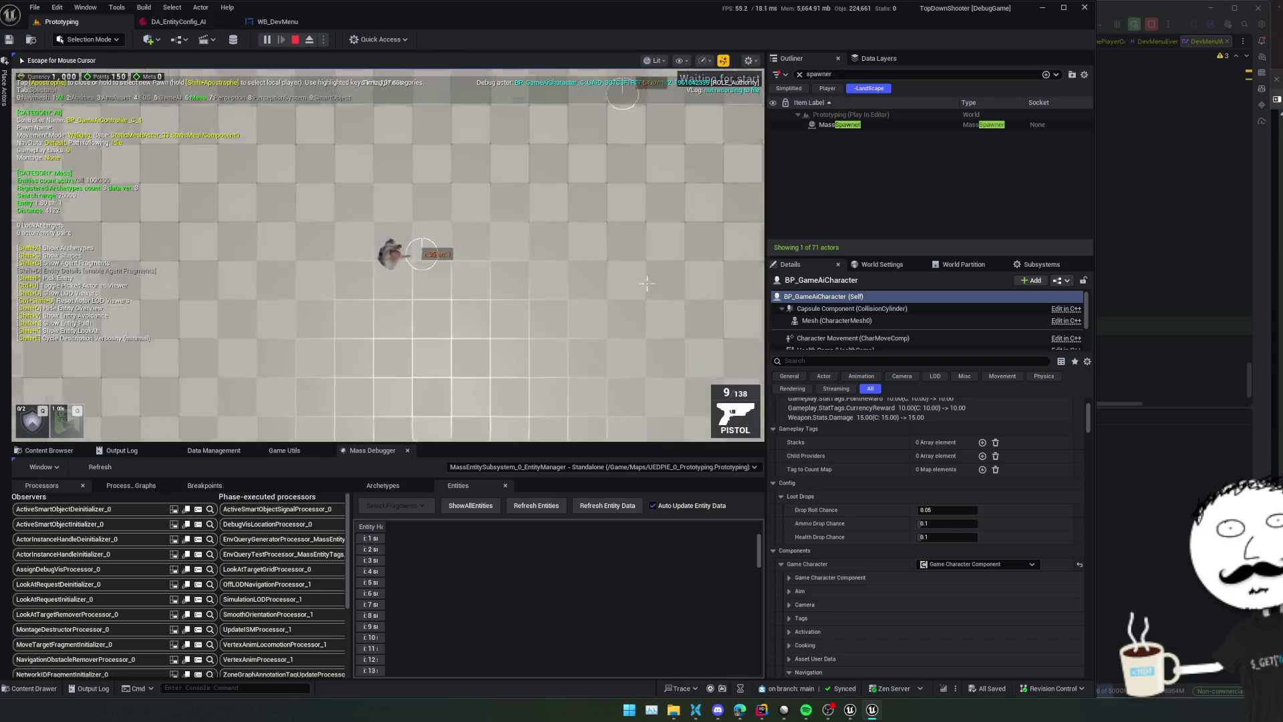
{"action": "key", "text": "r"}
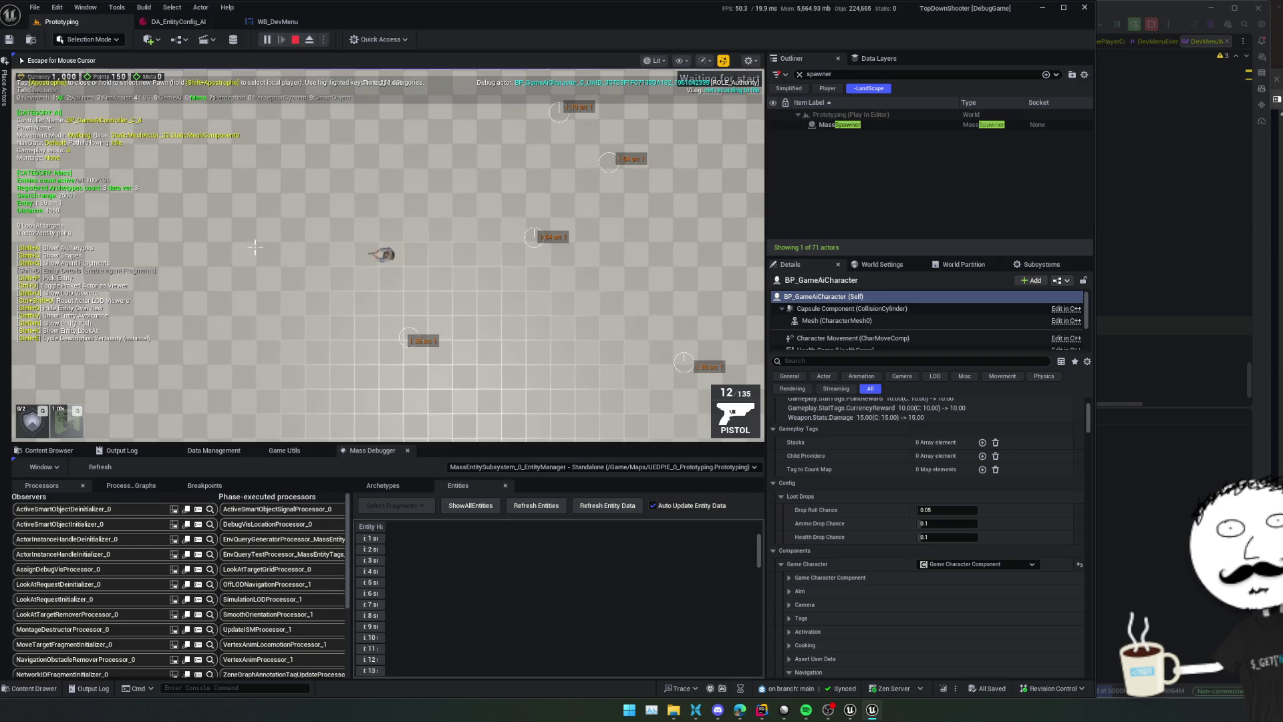
Show Mass archetype details, toggle debug shapes and agent fragments, then pick entity i:35 nearby
{"action": "key", "text": "shift+a"}
{"action": "key", "text": "shift+a"}
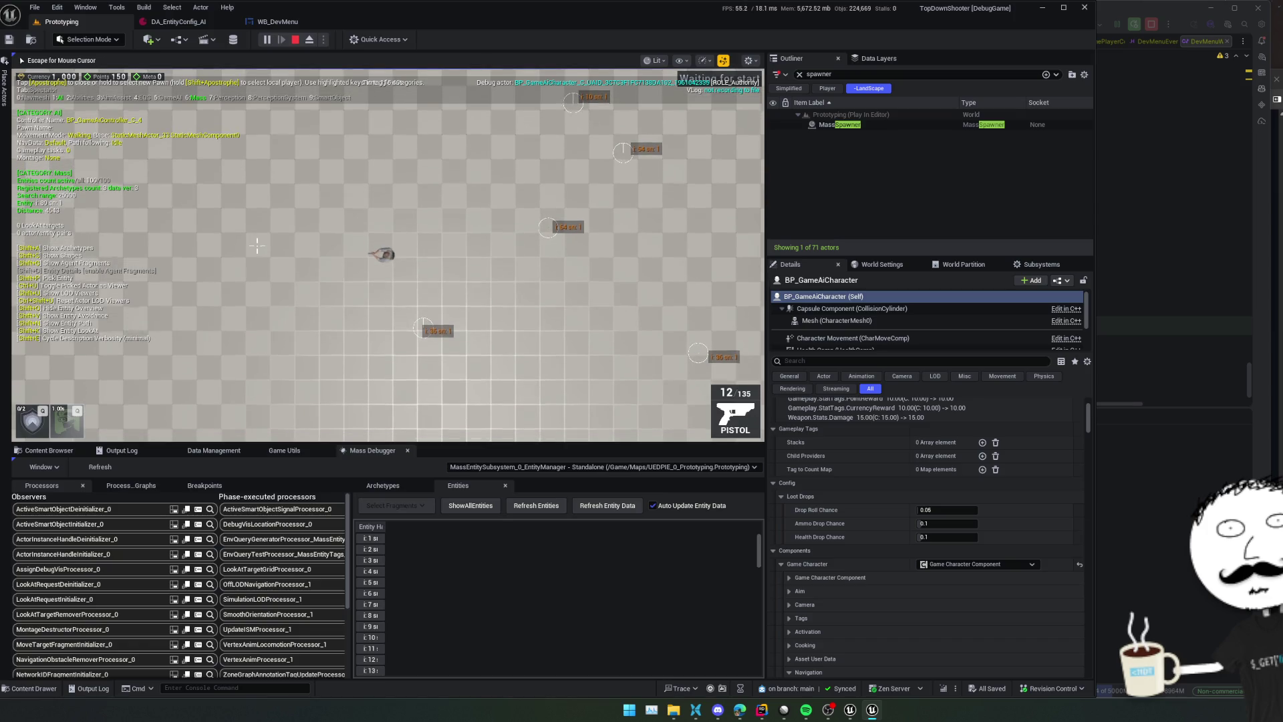
{"action": "key", "text": "shift+s"}
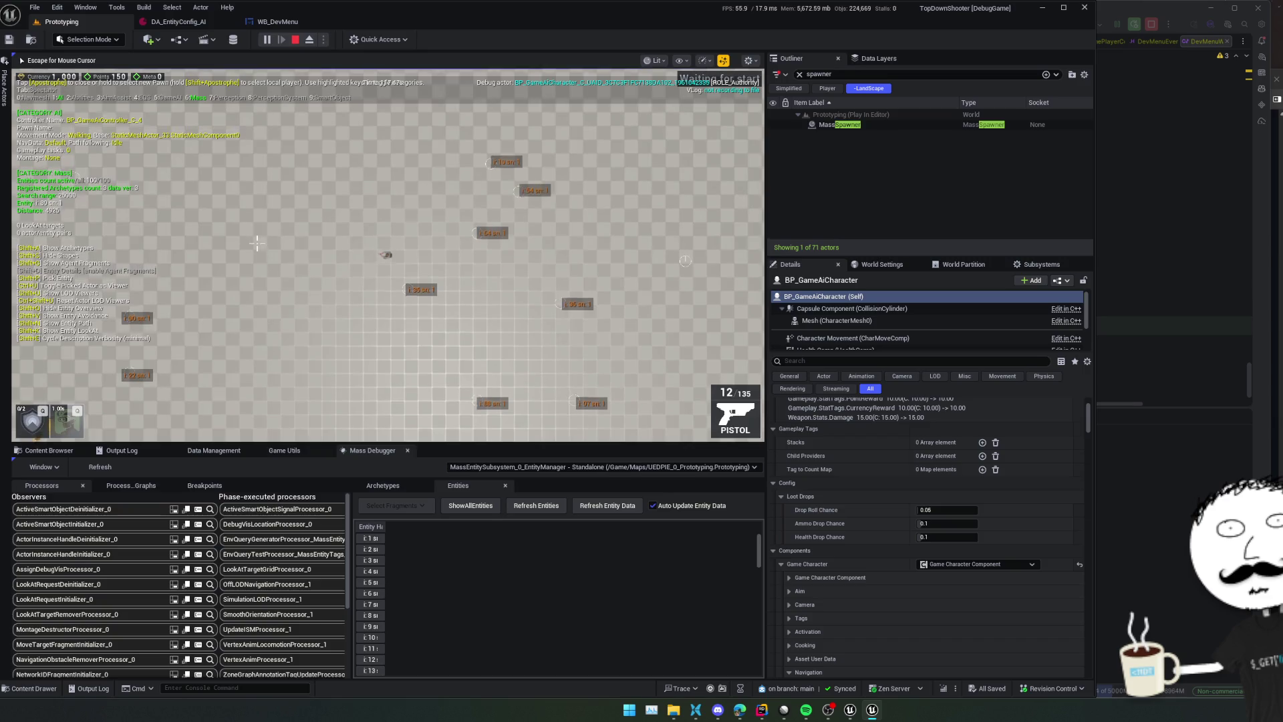
{"action": "key", "text": "shift+s"}
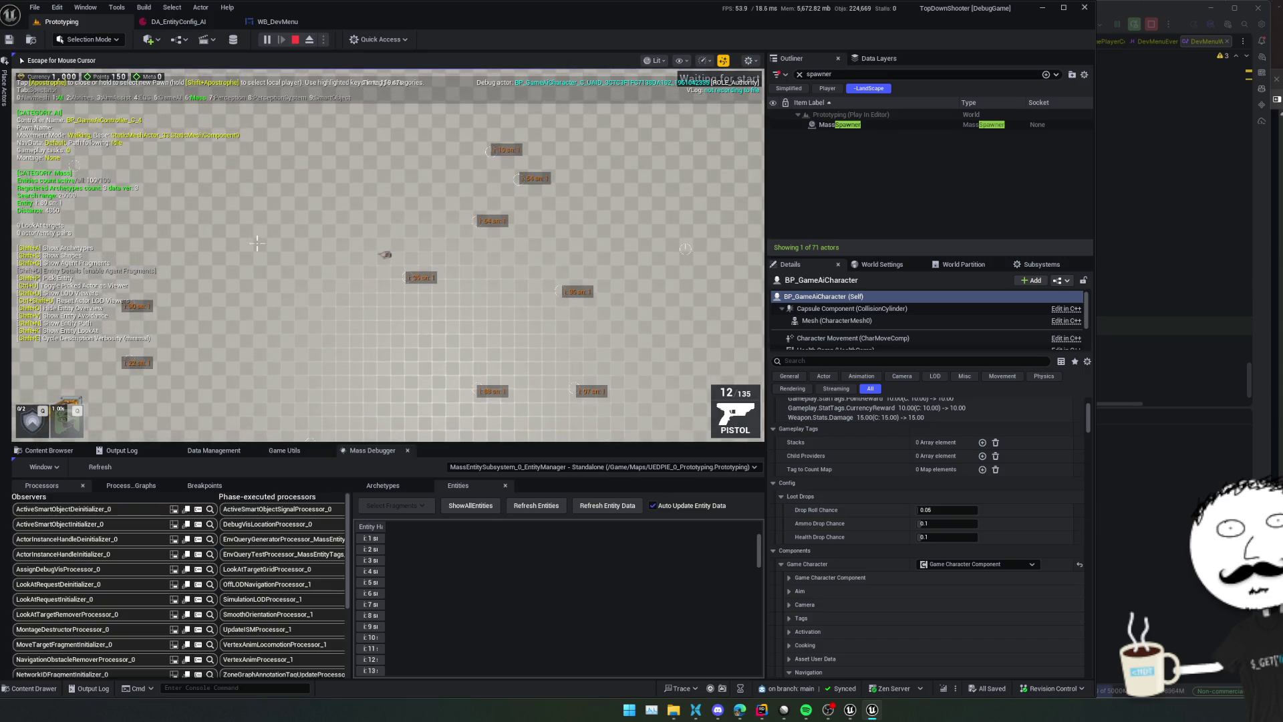
{"action": "key", "text": "shift+g"}
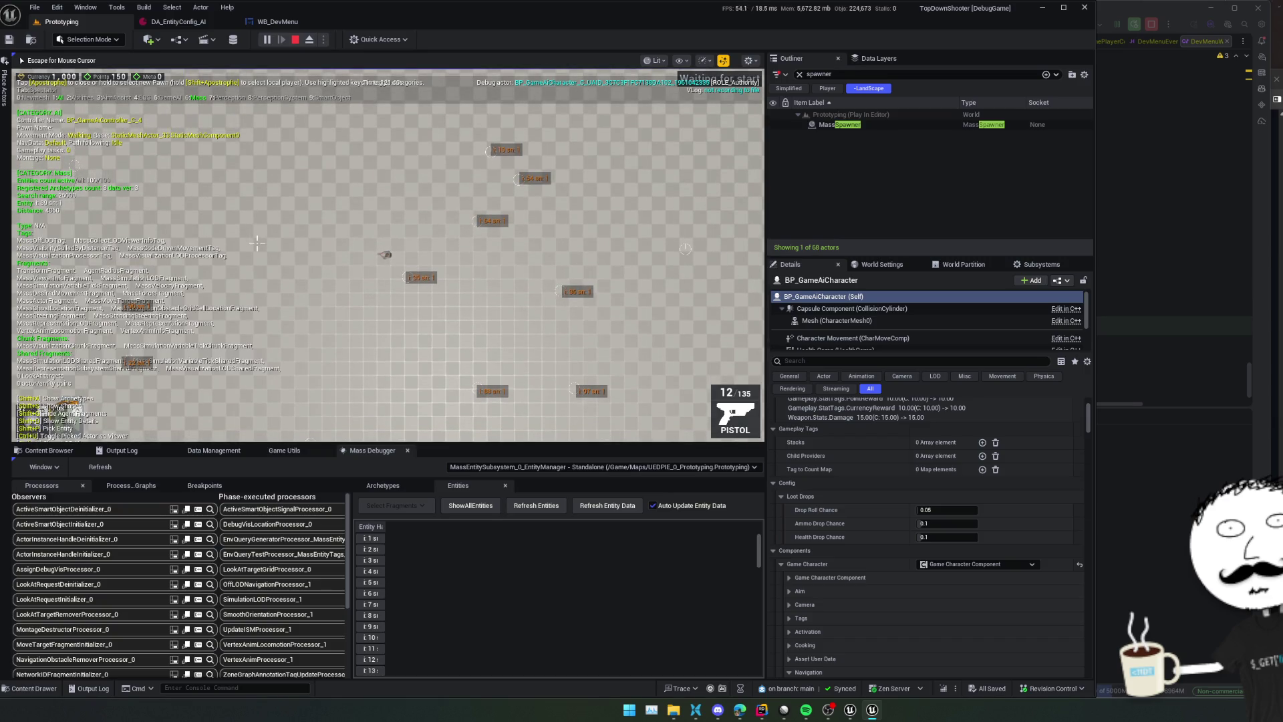
{"action": "key", "text": "shift+g"}
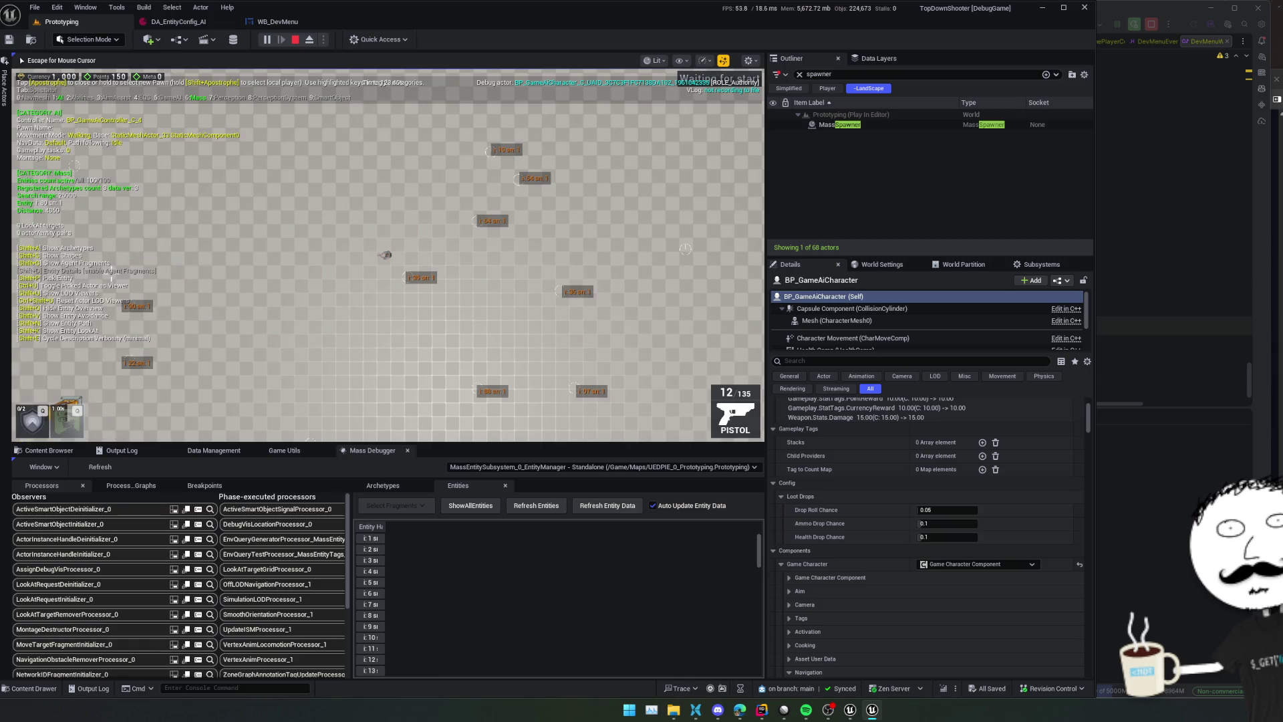
{"action": "key", "text": "d"}
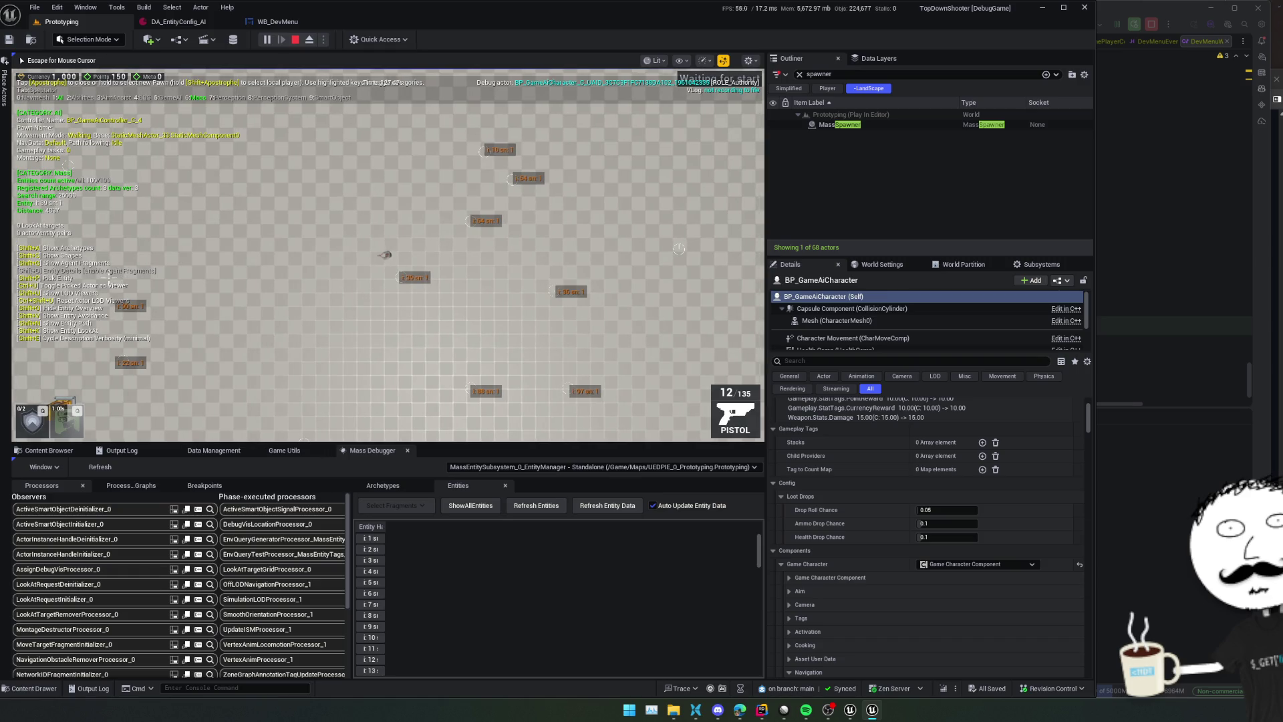
{"action": "key", "text": "shift+p"}
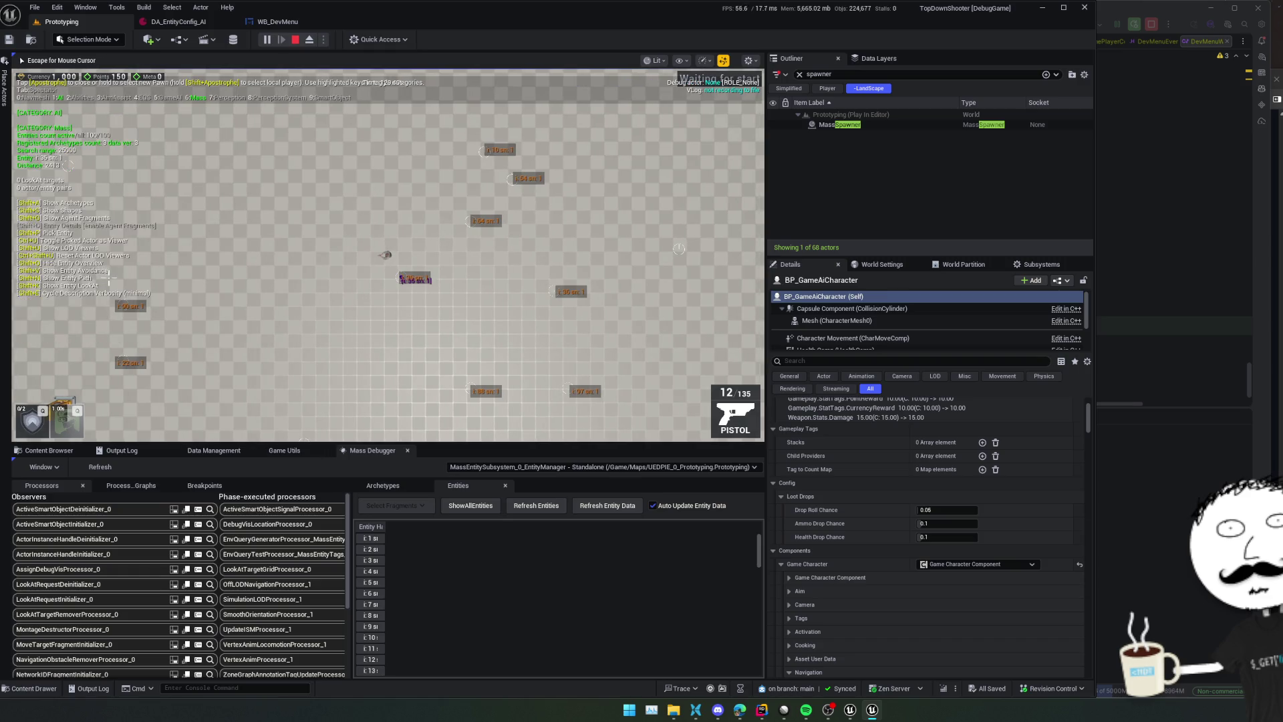
{"action": "left_click", "coordinate": [468, 220]}
{"action": "scroll", "coordinate": [460, 232], "scroll_direction": "up", "scroll_amount": 5}
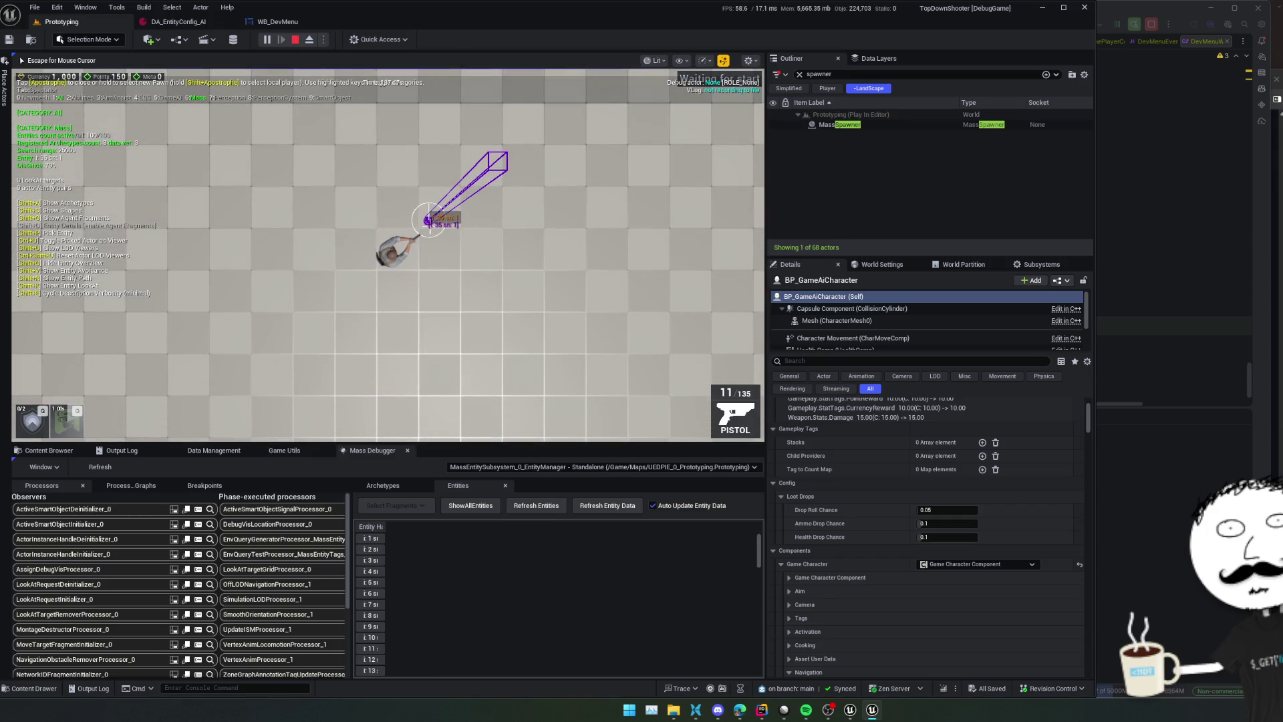
Show the picked entity's movement path, look direction and full label details in the gameplay debugger
{"action": "key", "text": "shift+n"}
{"action": "key", "text": "shift+n"}
{"action": "key", "text": "shift+n"}
{"action": "key", "text": "shift+n"}
{"action": "key", "text": "shift+k"}
{"action": "key", "text": "shift+e"}
{"action": "key", "text": "shift+e"}
{"action": "key", "text": "shift+e"}
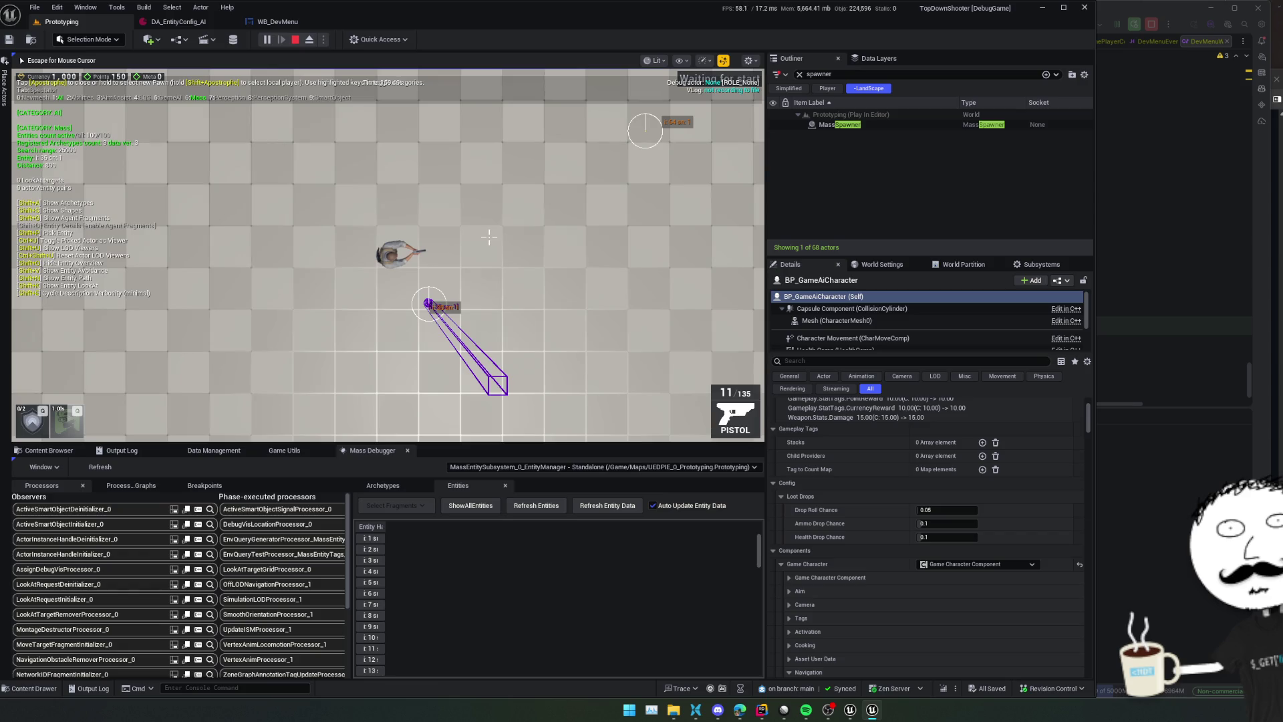
Show the LOD viewer lines and move the player around to check entity LOD ranges
{"action": "key", "text": "shift+u"}
{"action": "scroll", "coordinate": [489, 236], "scroll_direction": "down", "scroll_amount": 3}
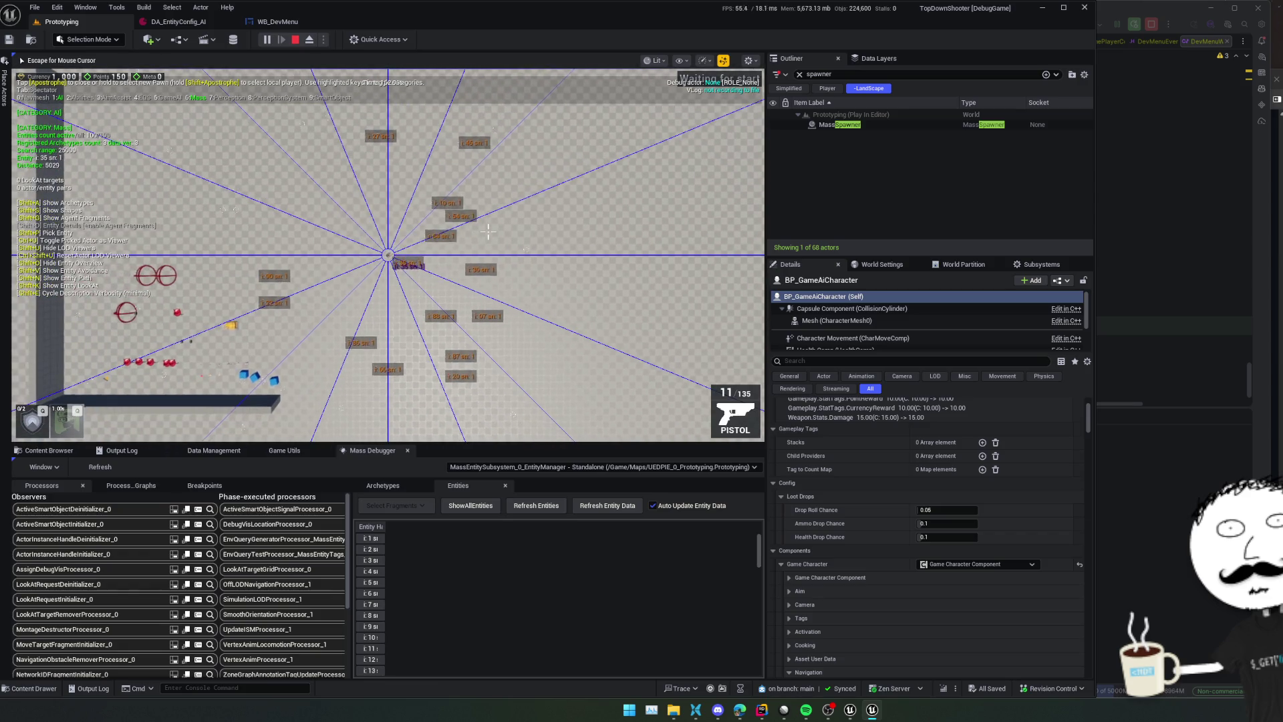
{"action": "key", "text": "a"}
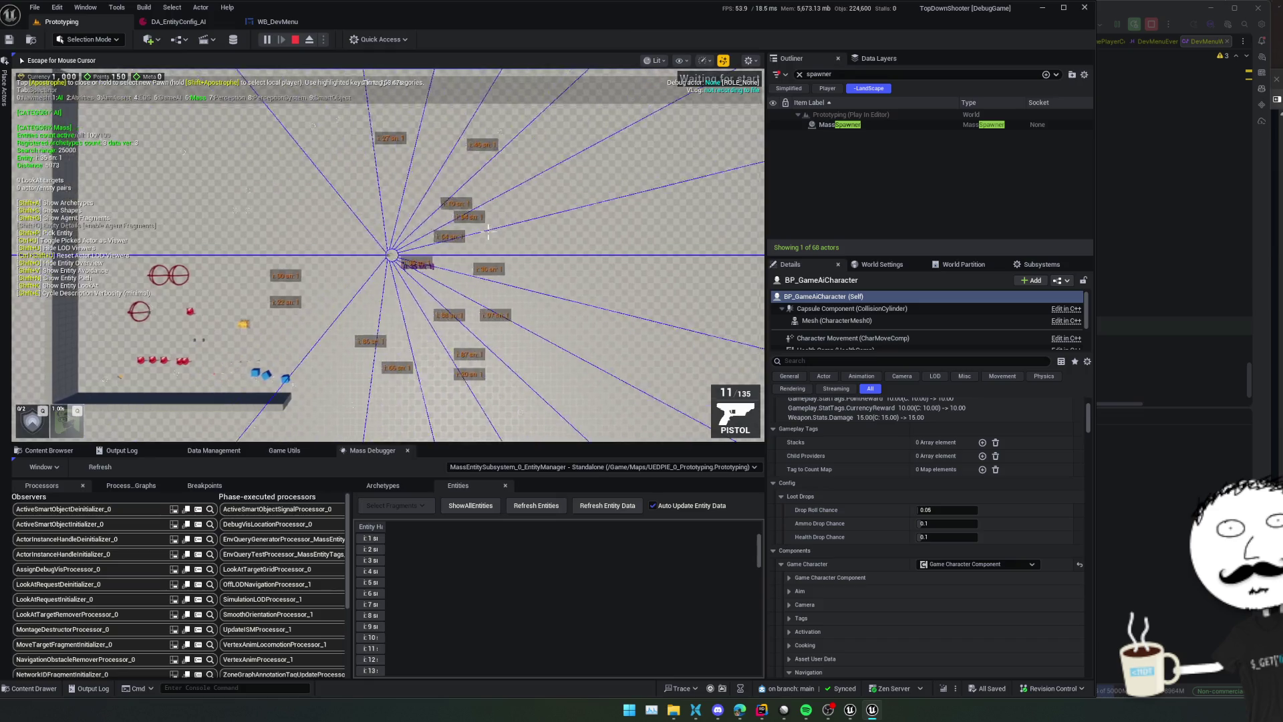
{"action": "key", "text": "d"}
{"action": "key", "text": "w"}
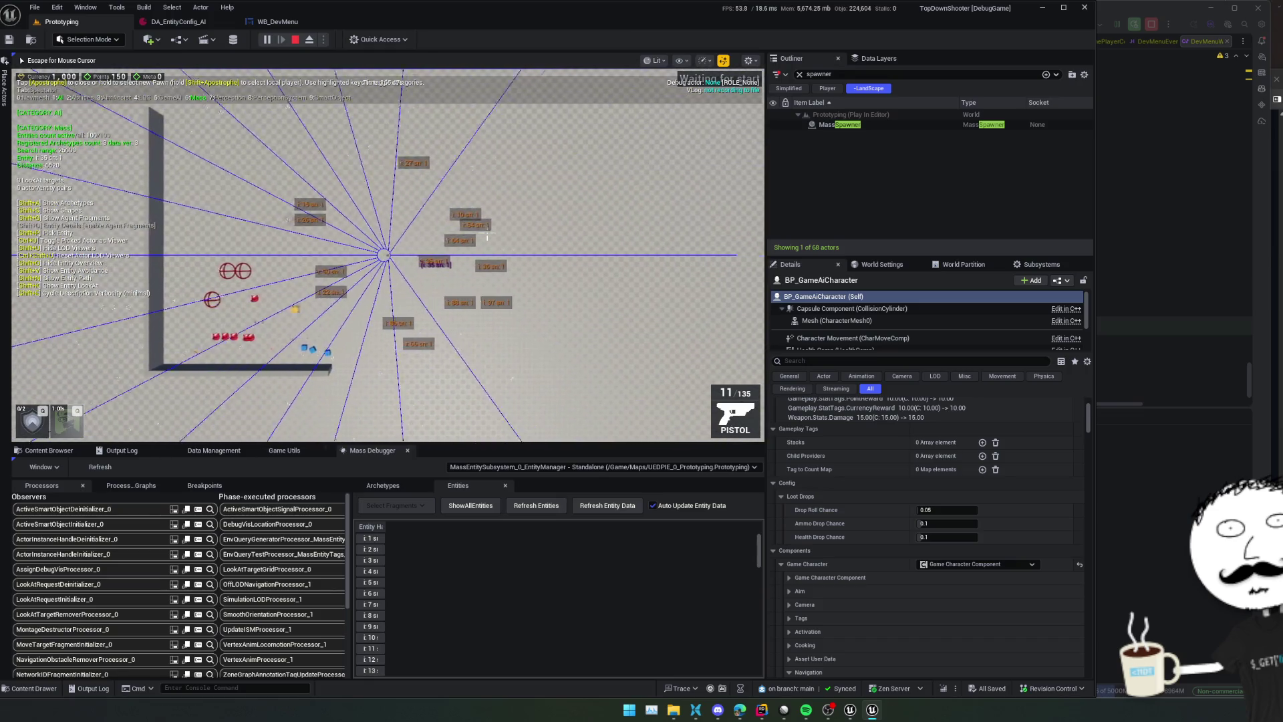
{"action": "scroll", "coordinate": [470, 233], "scroll_direction": "up", "scroll_amount": 3}
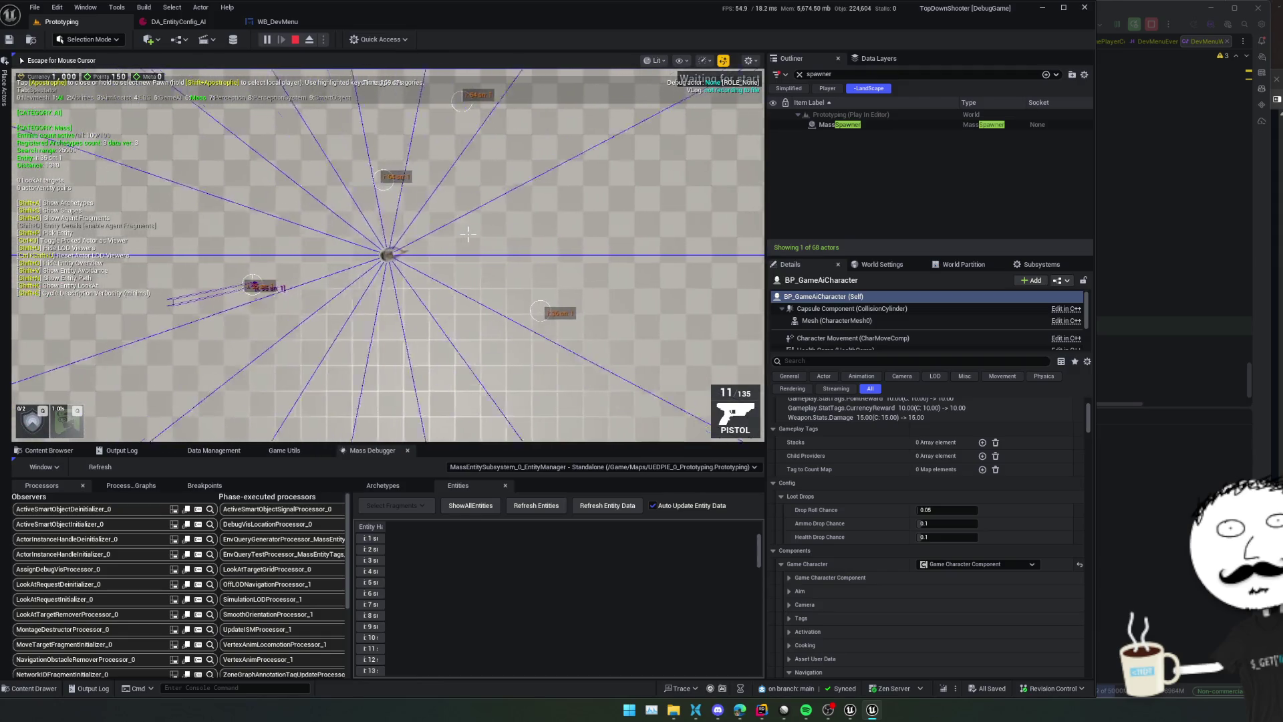
Show and hide the Mass archetype list, then zoom back in on the player
{"action": "key", "text": "shift+a"}
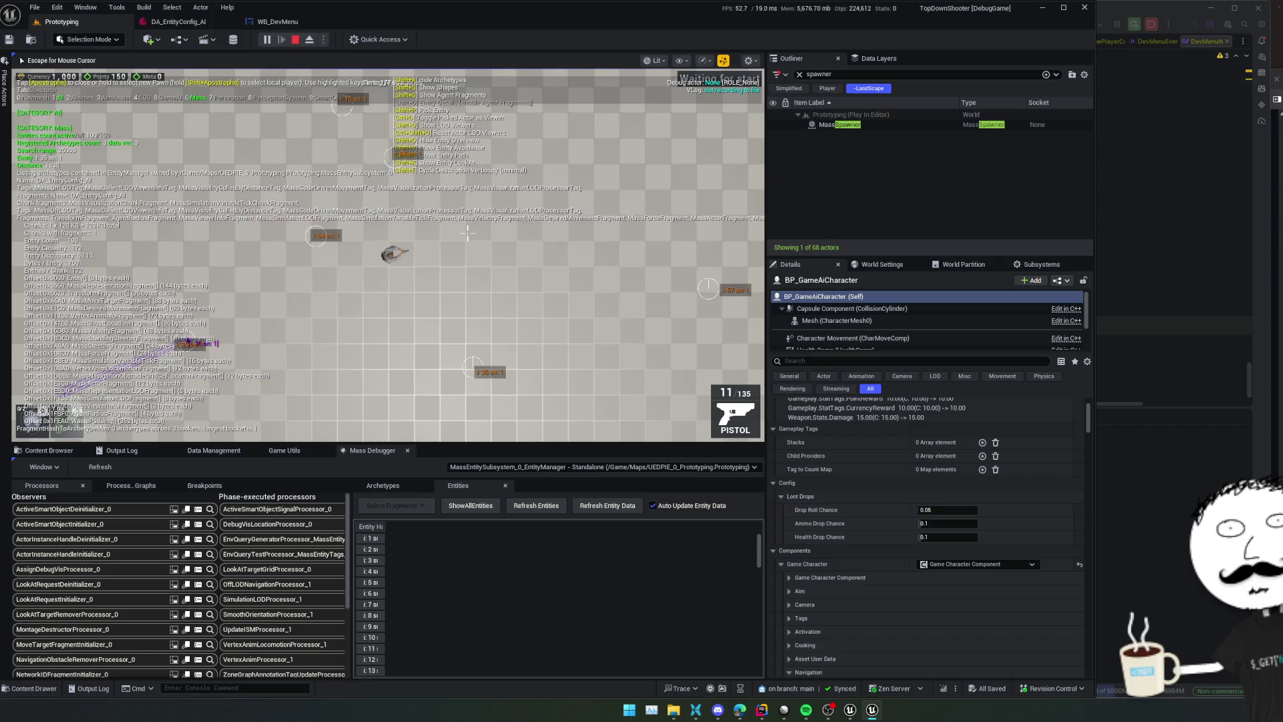
{"action": "key", "text": "shift+a"}
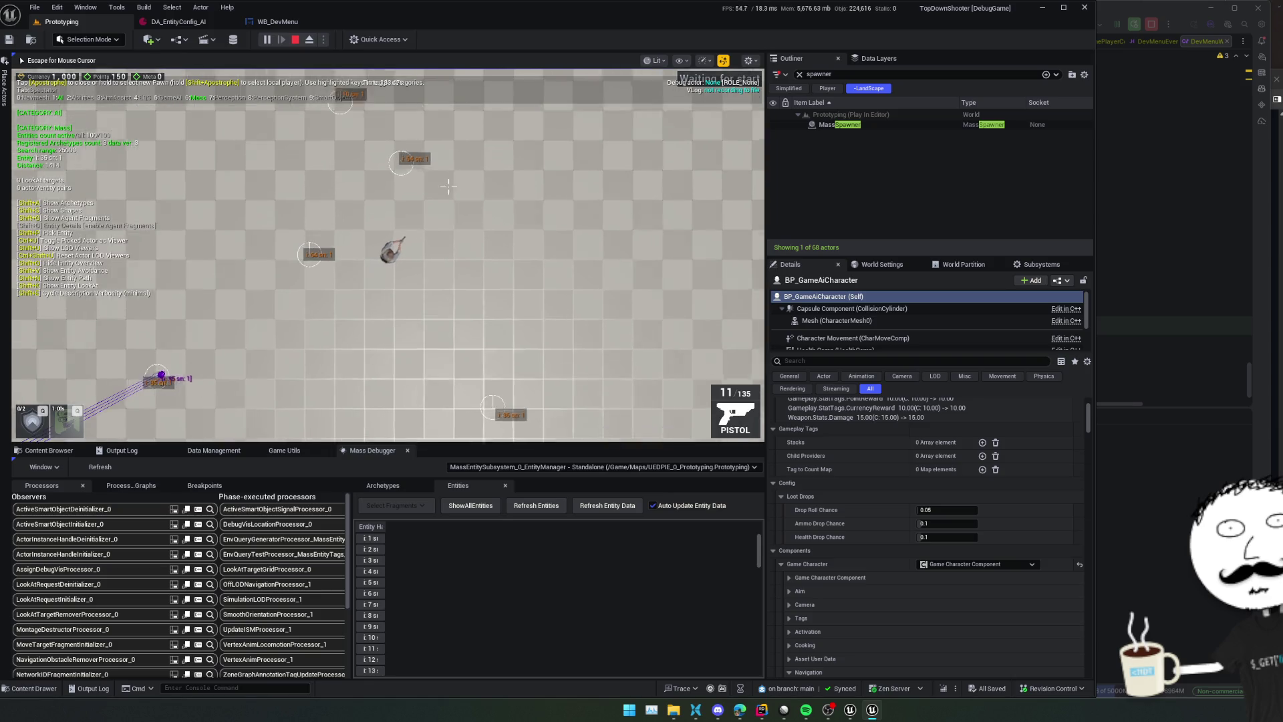
{"action": "scroll", "coordinate": [451, 190], "scroll_direction": "up", "scroll_amount": 3}
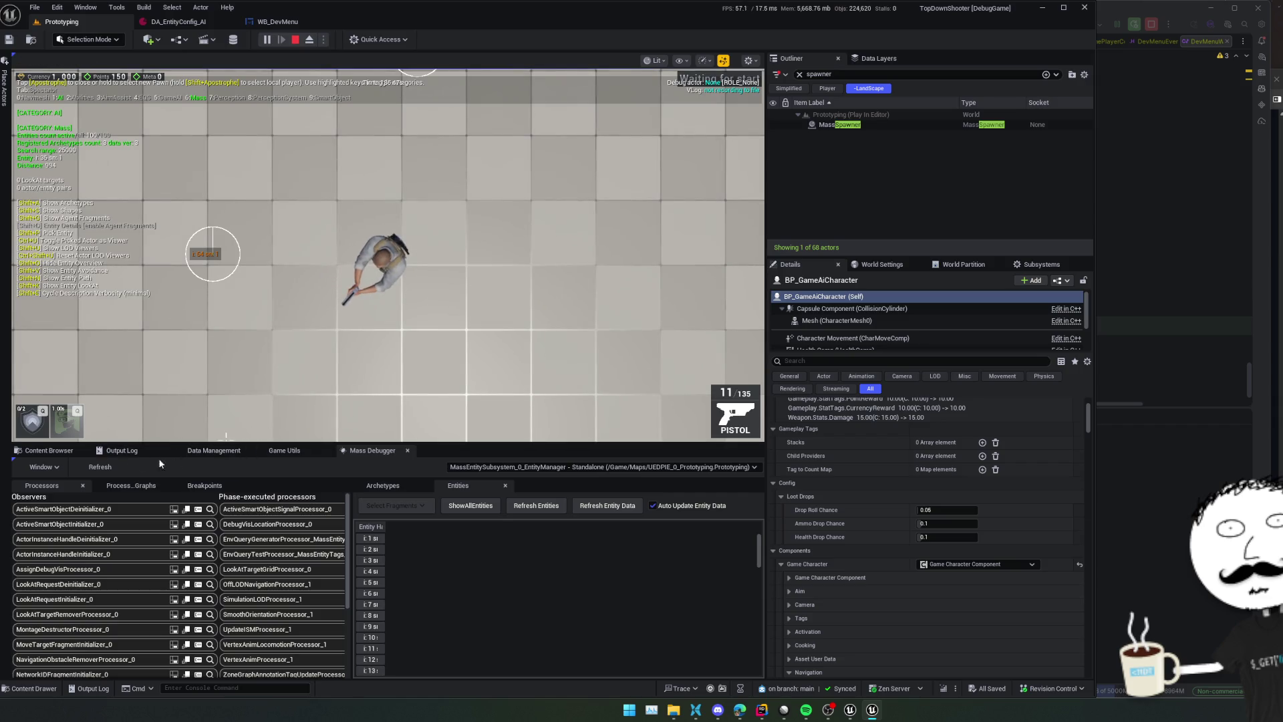
{"action": "left_click", "coordinate": [48, 451]}
Open DA_EntityConfig_AI and expand Traits [0] down to Meshes Index [0]'s Local Transform
{"action": "double_click", "coordinate": [326, 512]}
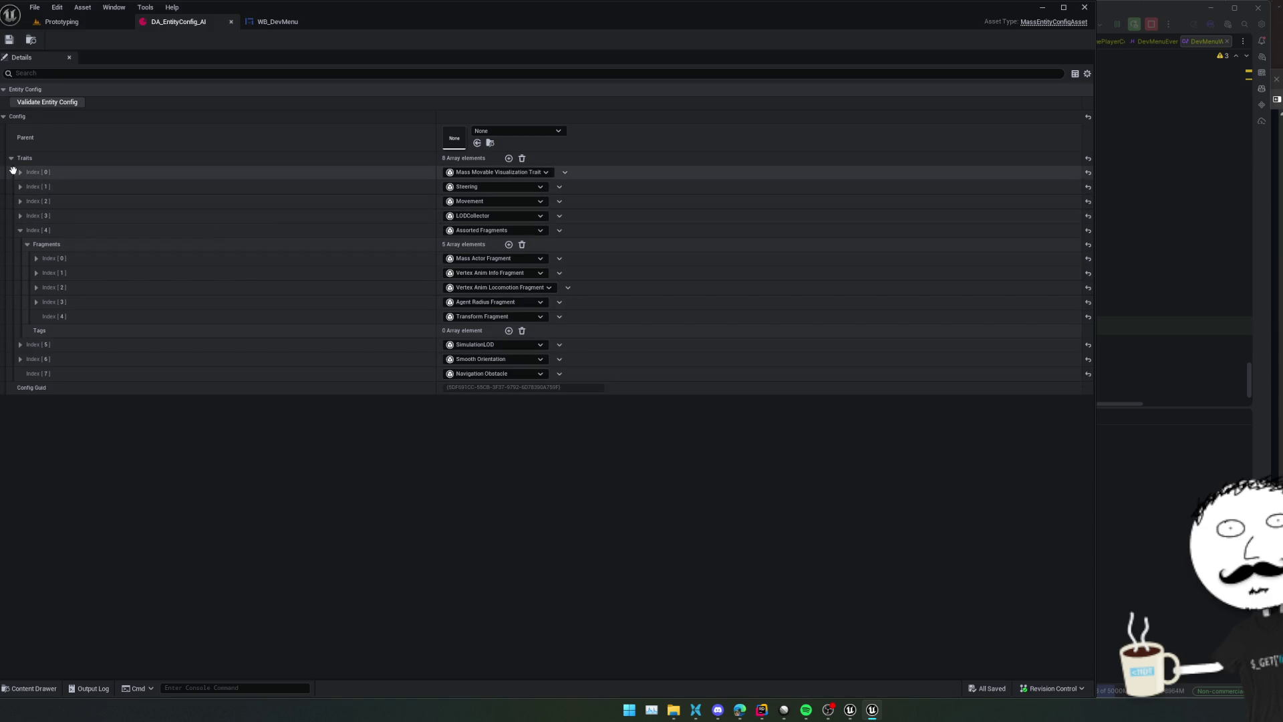
{"action": "left_click", "coordinate": [20, 172]}
{"action": "left_click", "coordinate": [27, 186]}
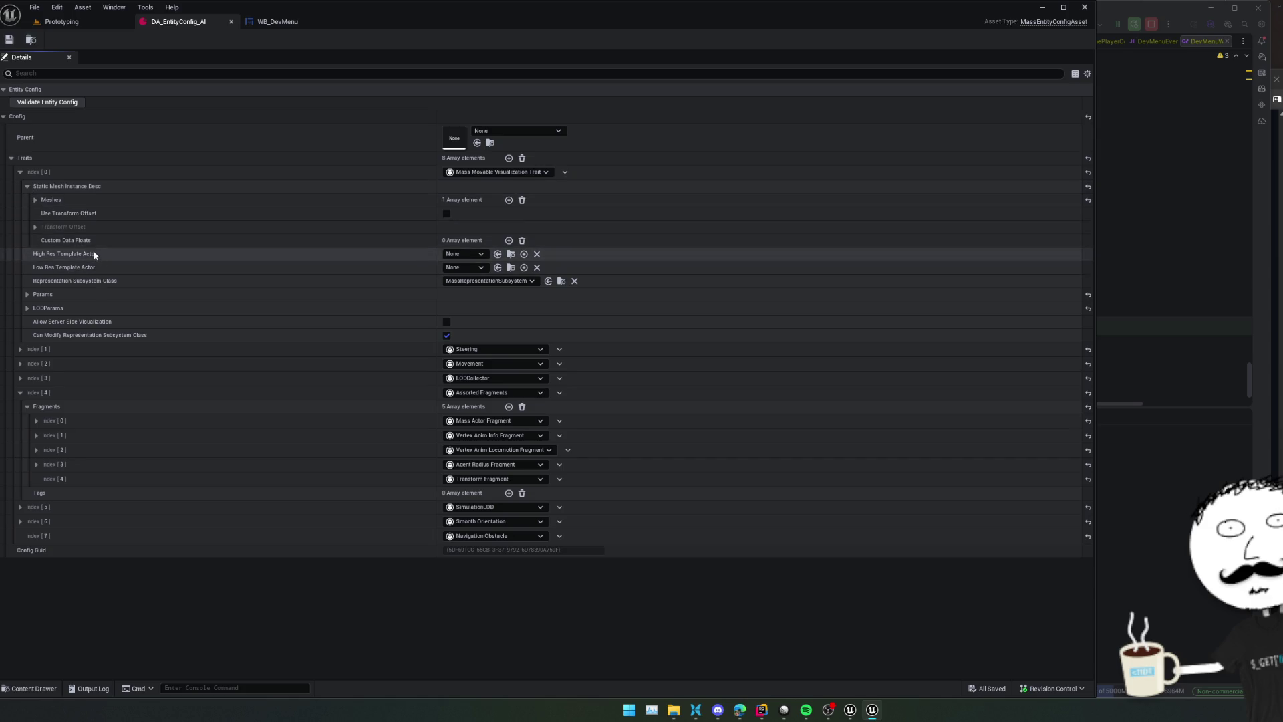
{"action": "left_click", "coordinate": [27, 308]}
{"action": "left_click", "coordinate": [27, 294]}
{"action": "left_click", "coordinate": [35, 199]}
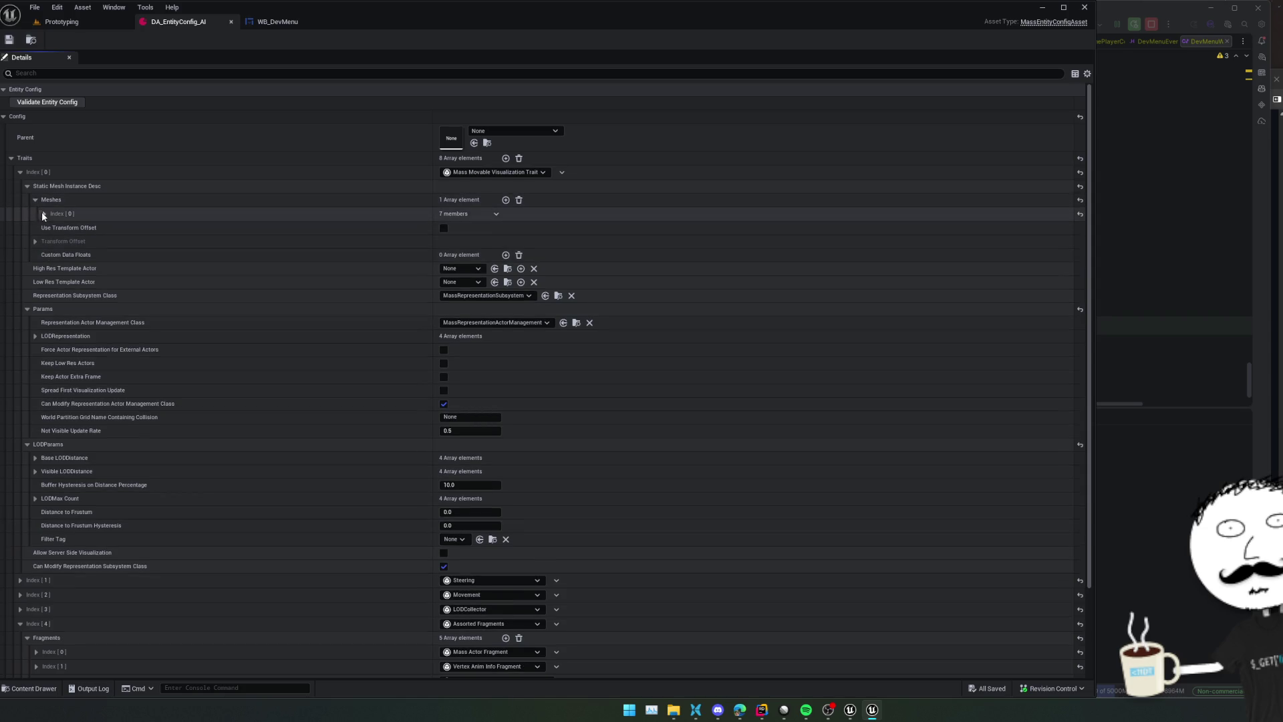
{"action": "left_click", "coordinate": [43, 214]}
{"action": "left_click", "coordinate": [50, 228]}
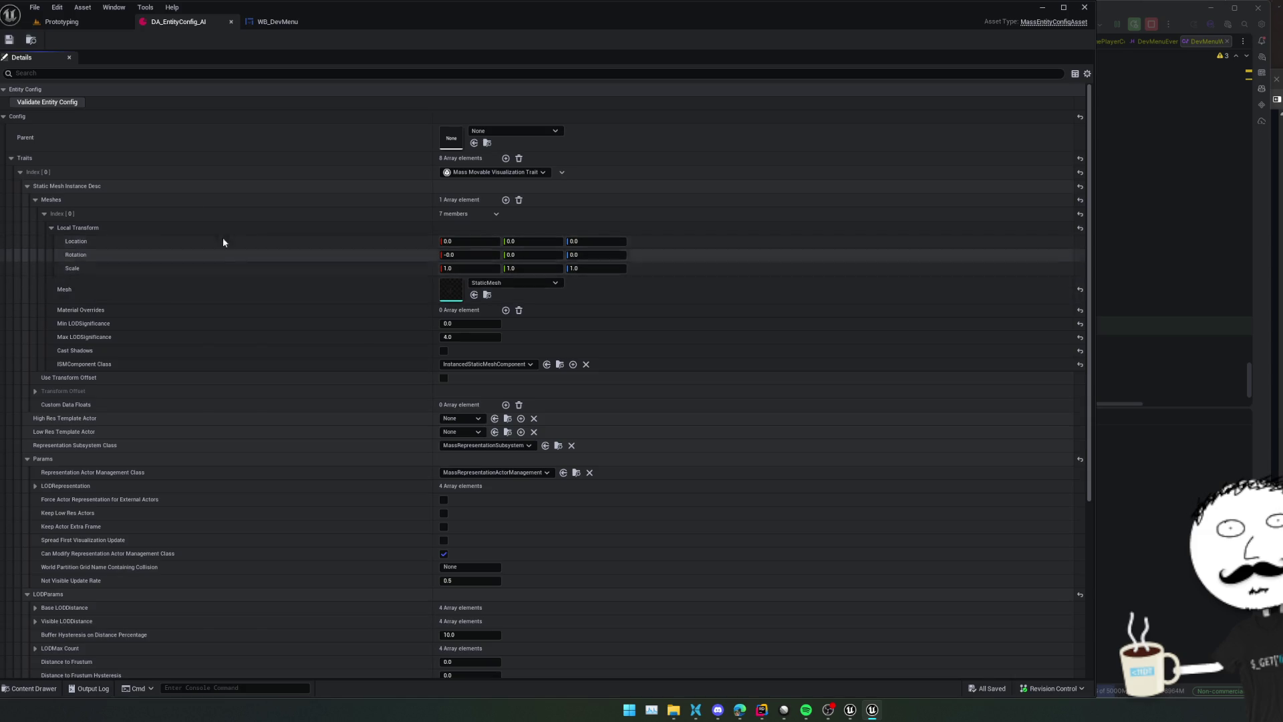
{"action": "left_click", "coordinate": [74, 21]}
{"action": "key", "text": "F8"}
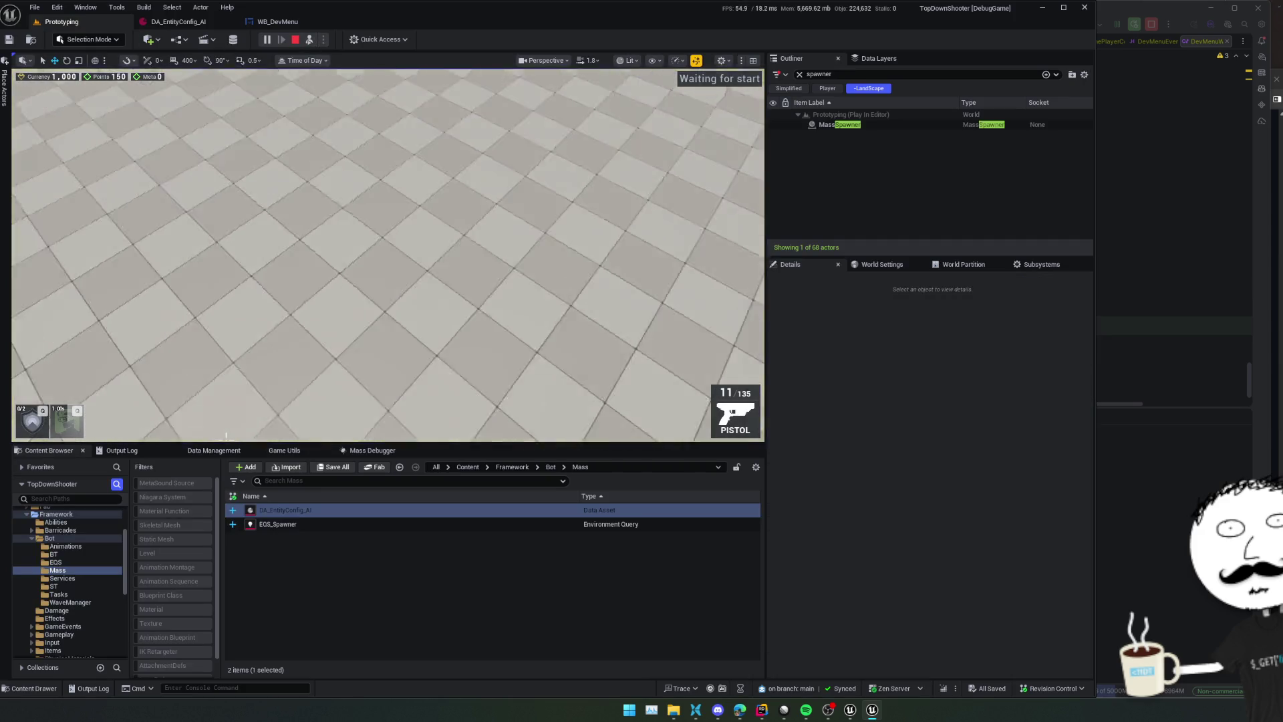
Eject to a free camera above the floor, then possess the player again
{"action": "scroll", "coordinate": [226, 438], "scroll_direction": "down", "scroll_amount": 1}
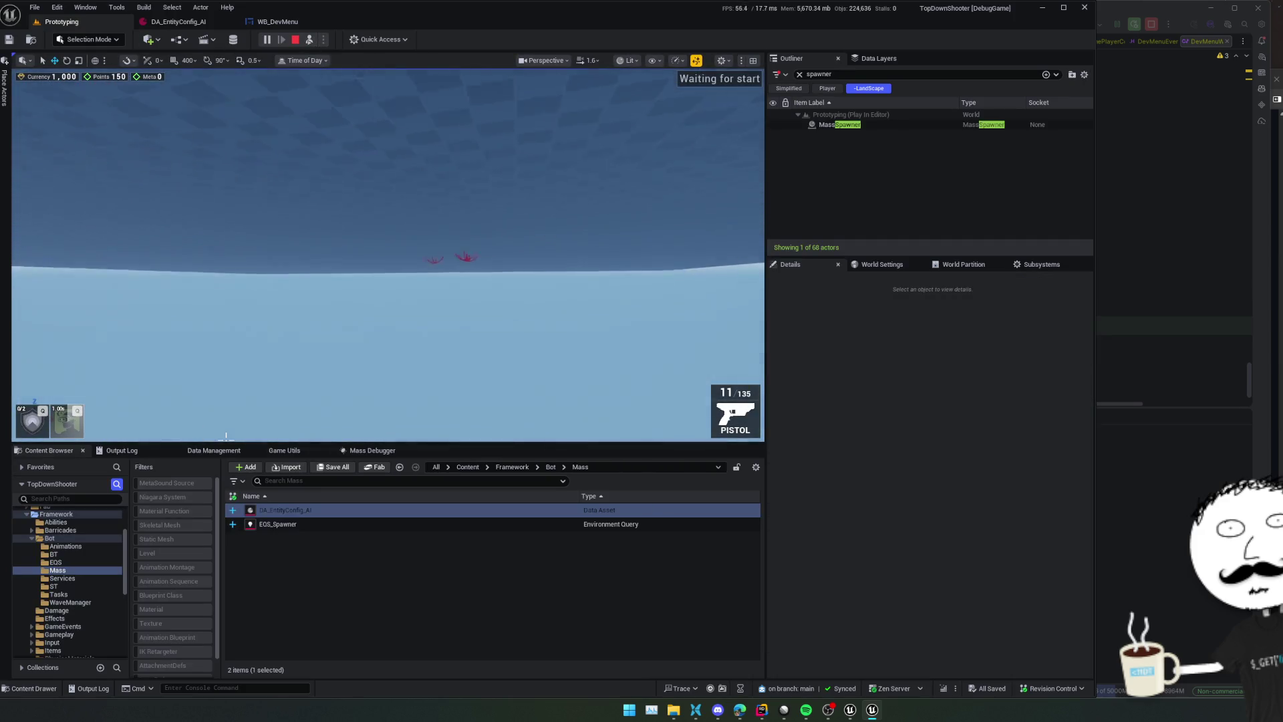
{"action": "left_click_drag", "start_coordinate": [226, 436], "coordinate": [225, 434]}
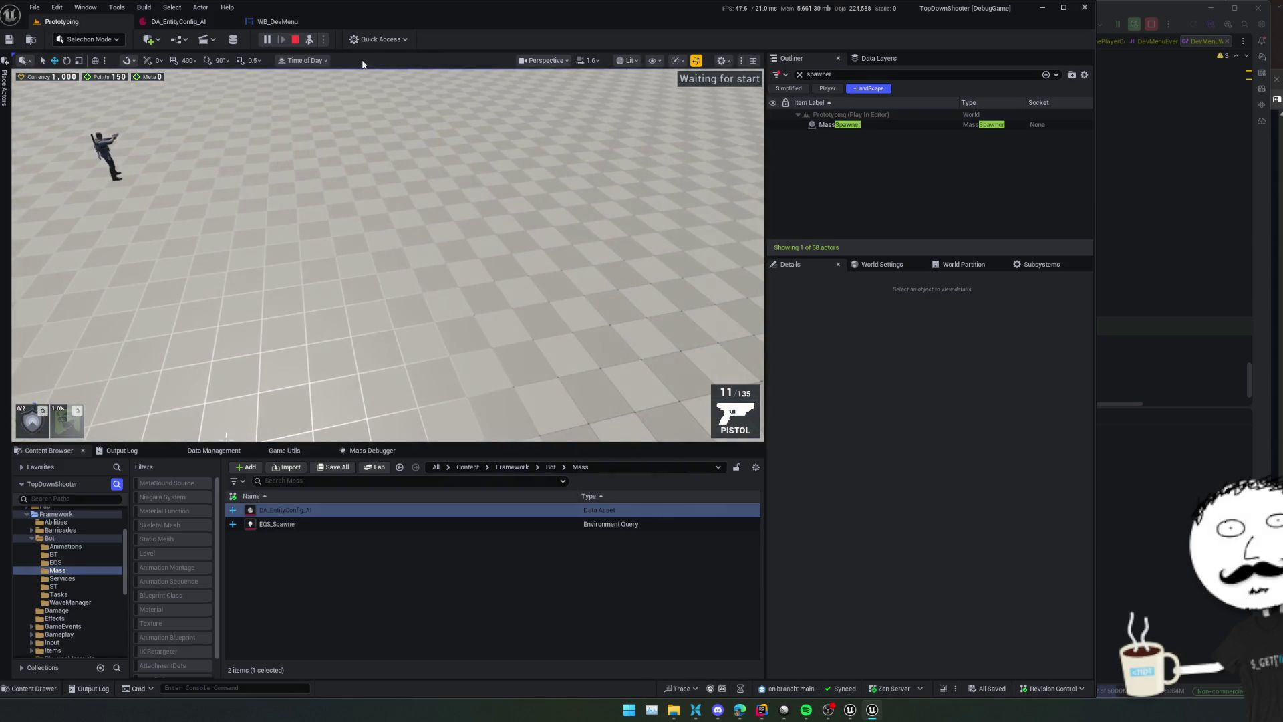
{"action": "left_click", "coordinate": [312, 40]}
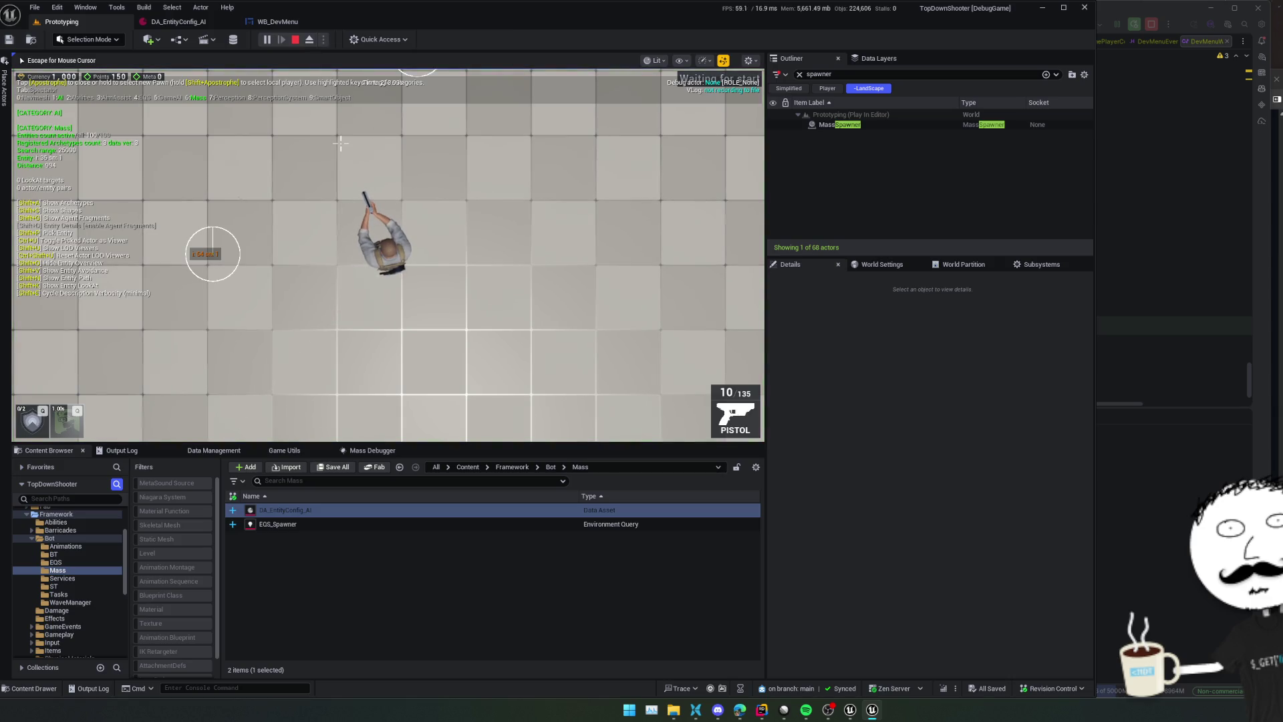
Hide the gameplay debugger, try the third-person camera, and close the DA_EntityConfig_AI tab
{"action": "key", "text": "apostrophe"}
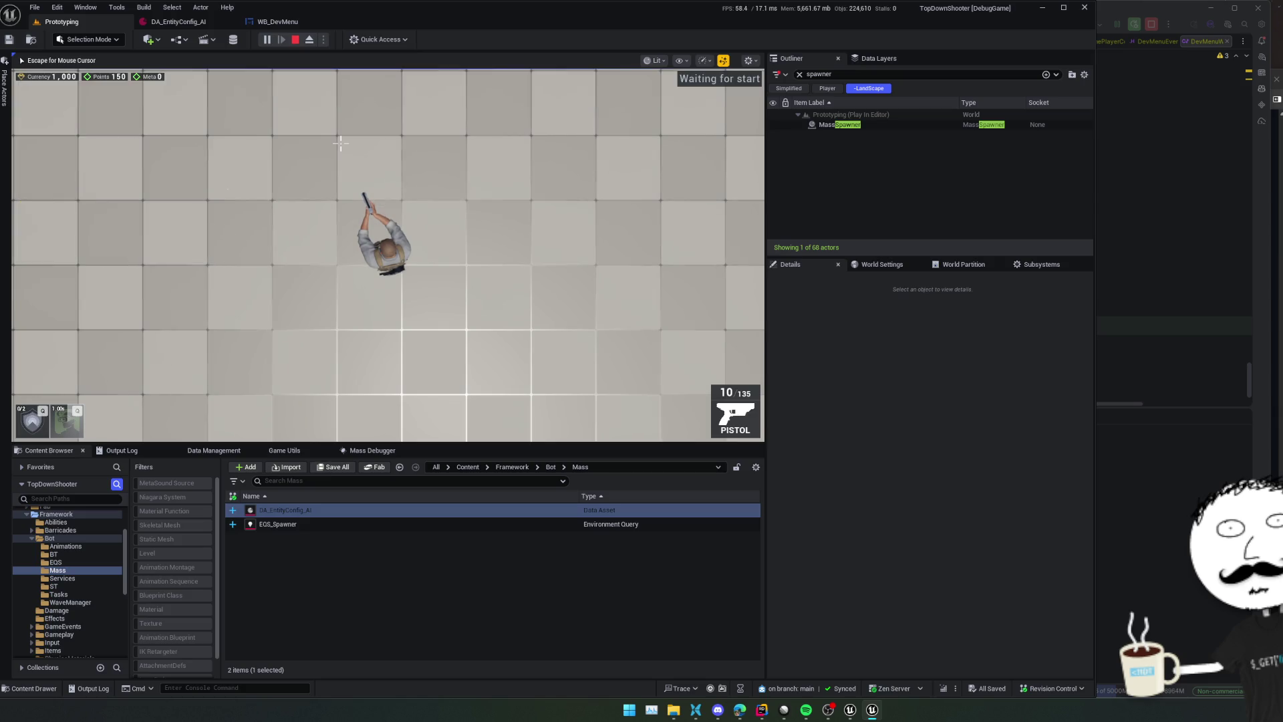
{"action": "key", "text": "v"}
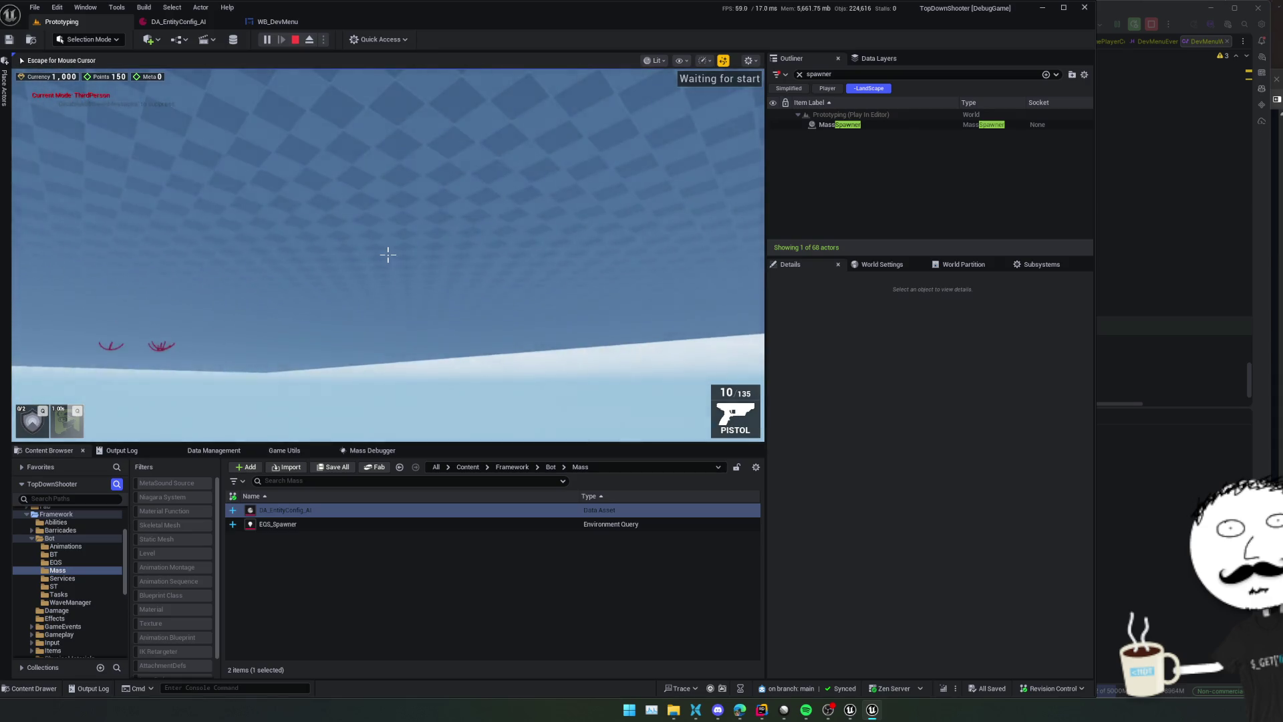
{"action": "key", "text": "v"}
{"action": "key", "text": "Escape"}
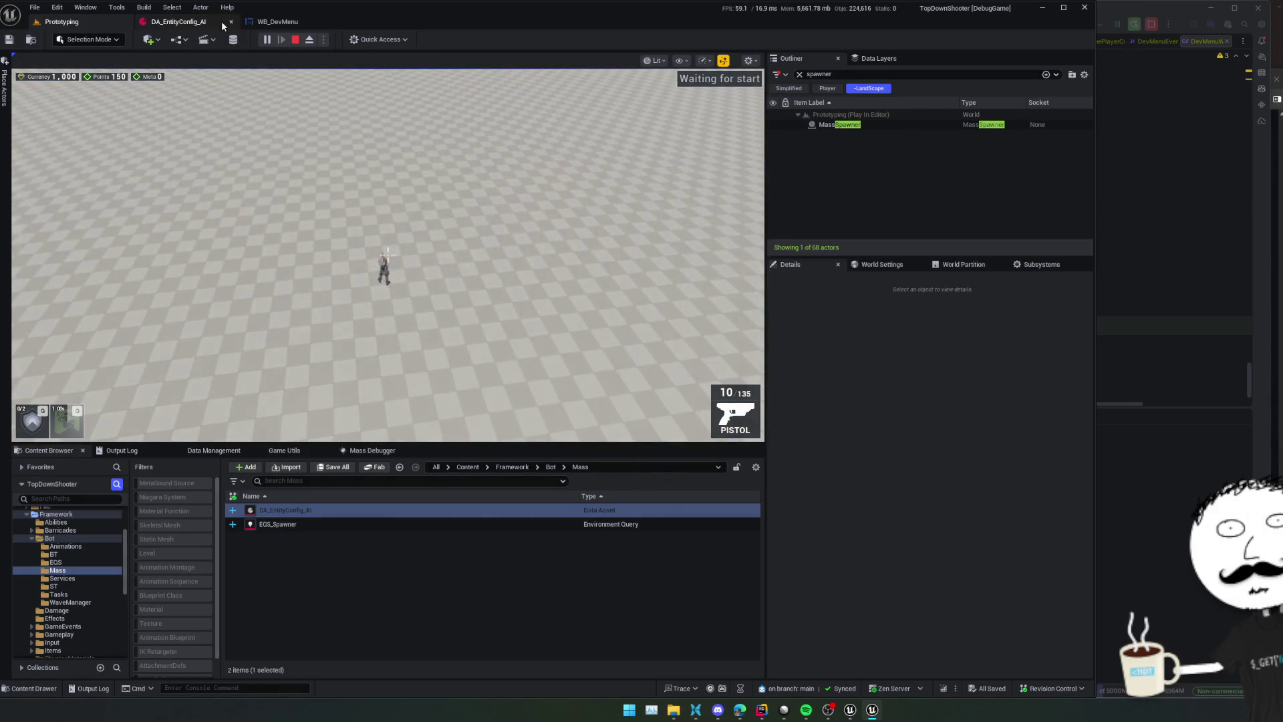
{"action": "left_click", "coordinate": [229, 23]}
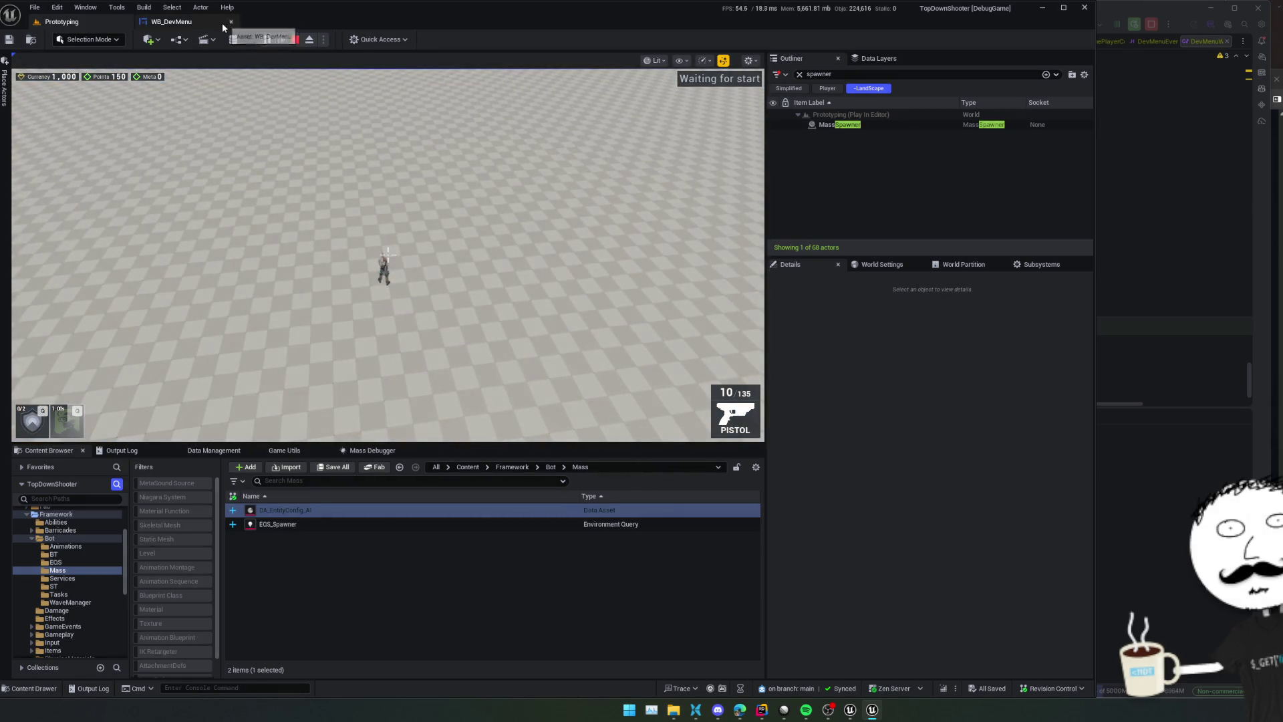
Reopen DA_EntityConfig_AI and compare it with the other config's Cube.Cube mesh entry
{"action": "double_click", "coordinate": [307, 512]}
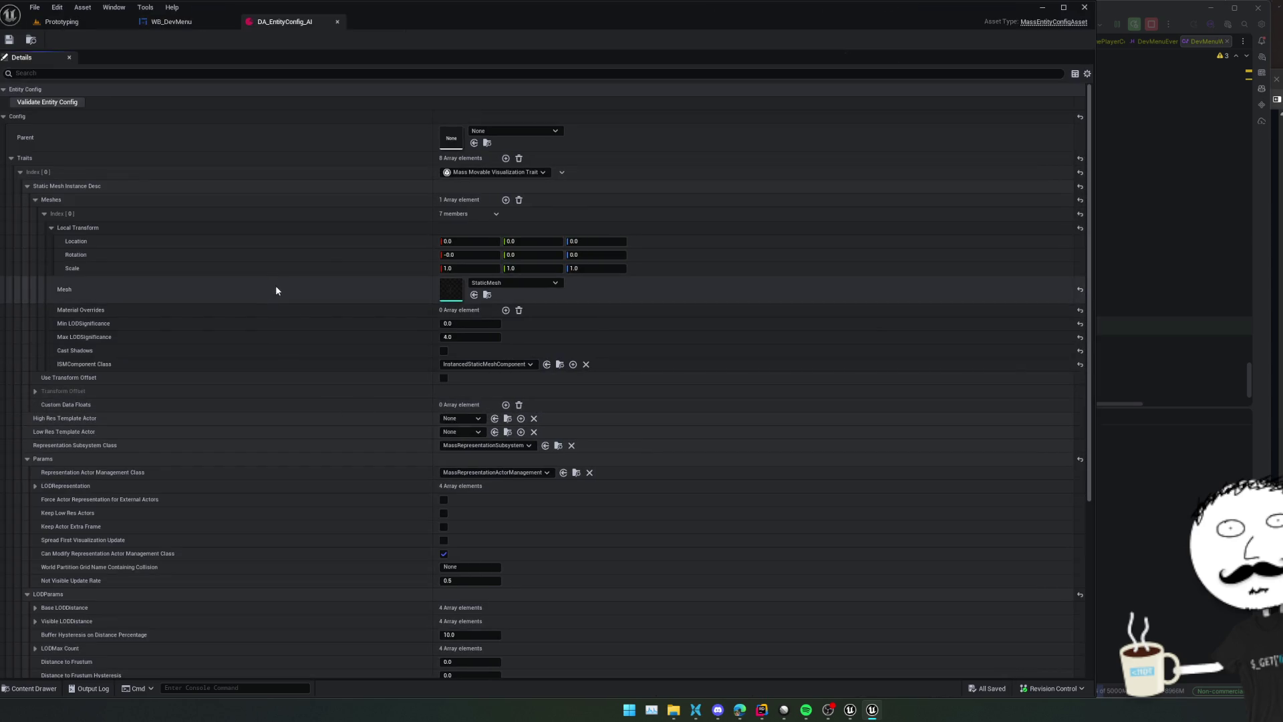
{"action": "scroll", "coordinate": [264, 268], "scroll_direction": "down", "scroll_amount": 1}
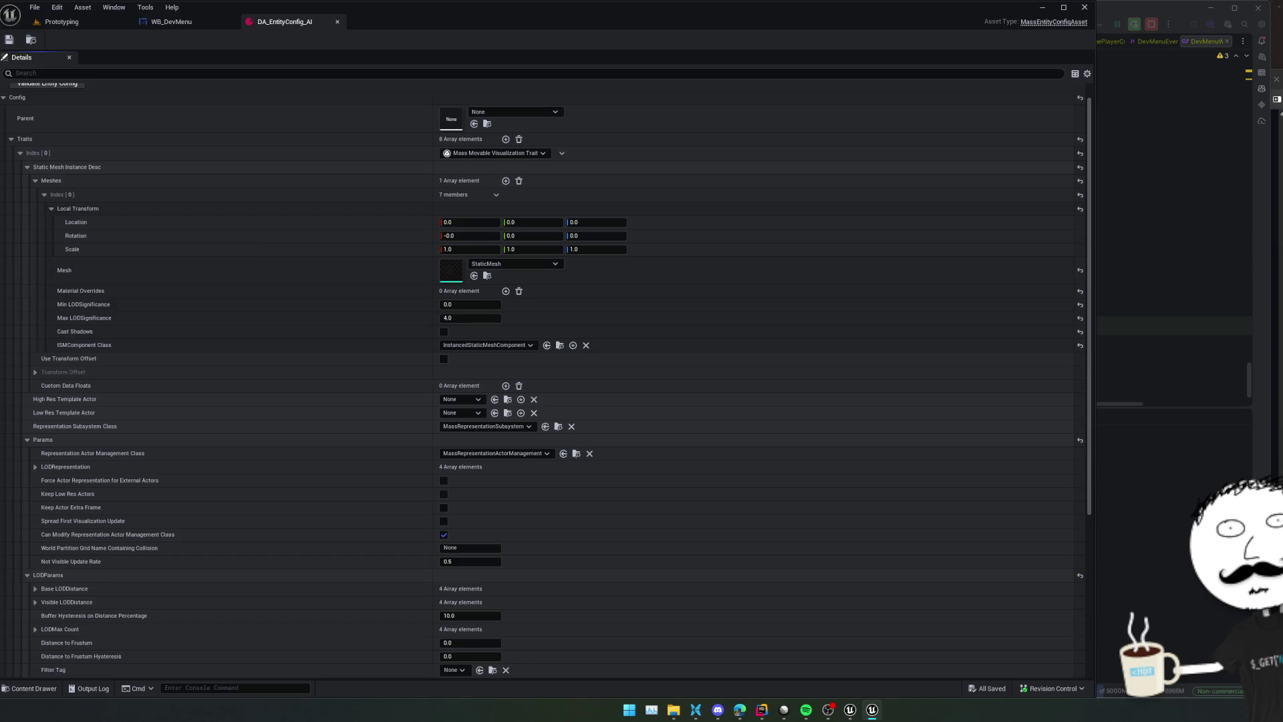
{"action": "key", "text": "alt+Tab"}
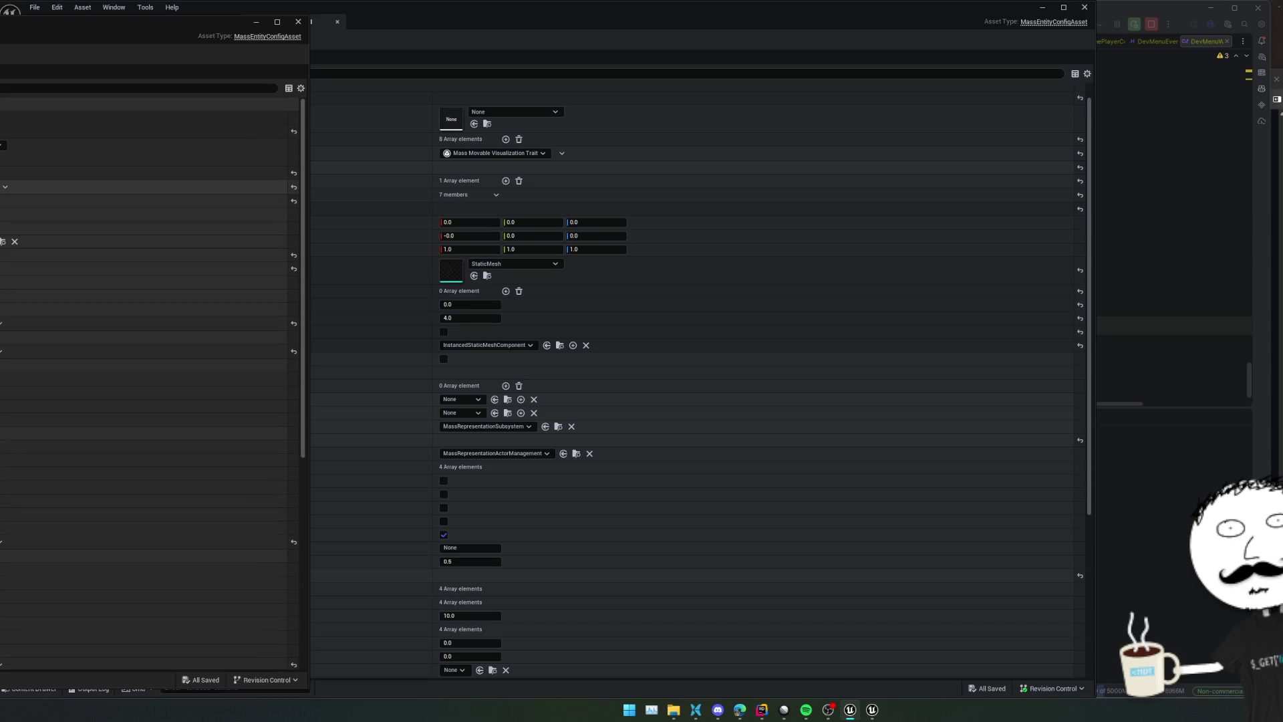
{"action": "left_click", "coordinate": [2, 215]}
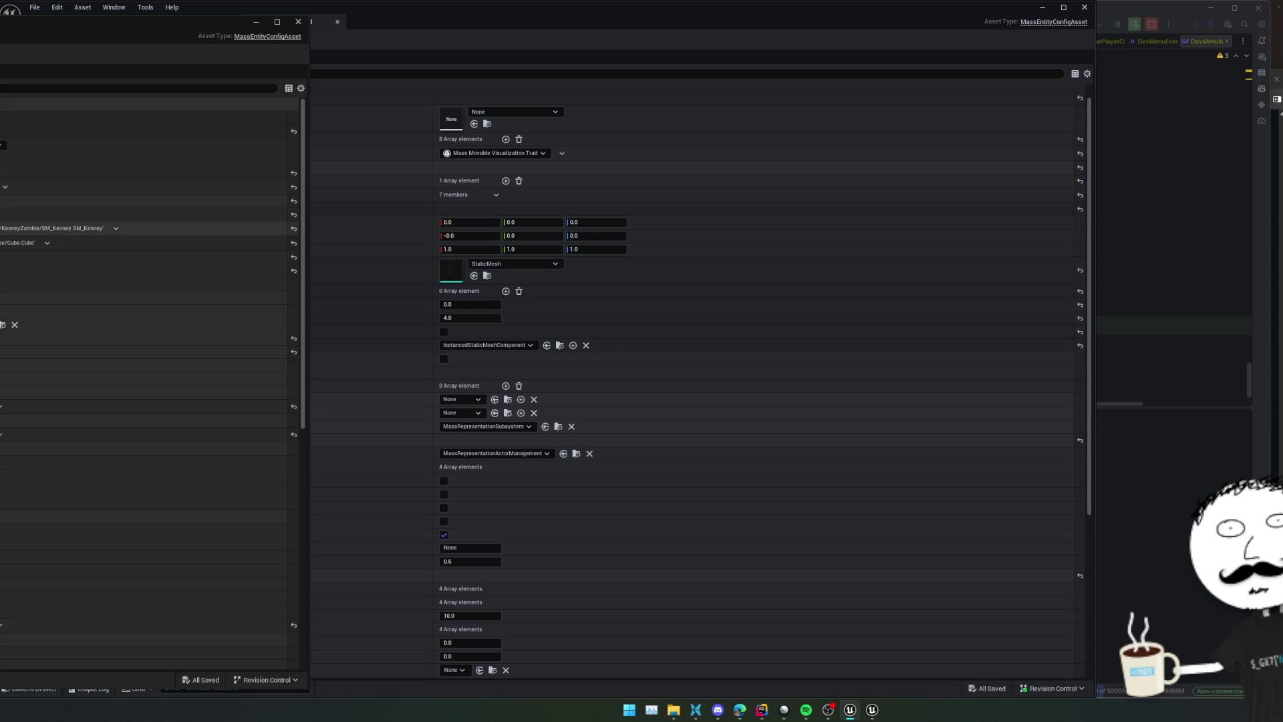
{"action": "left_click", "coordinate": [2, 257]}
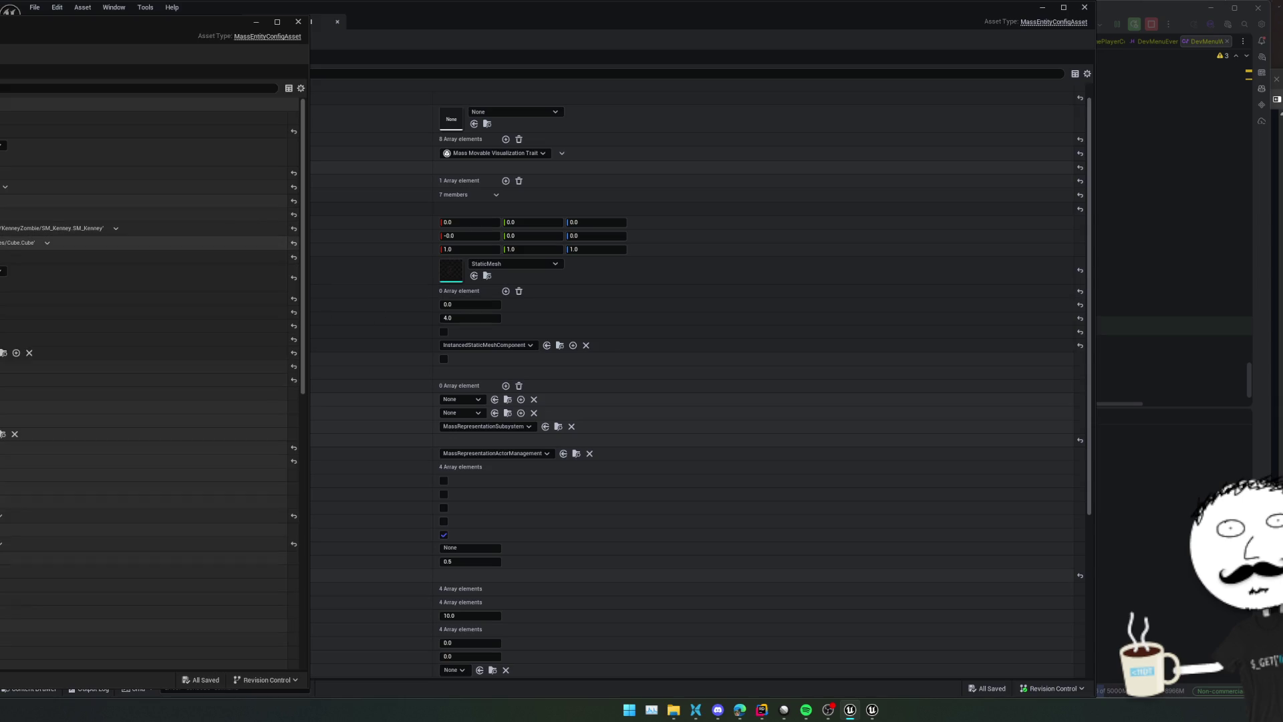
{"action": "left_click", "coordinate": [2, 227]}
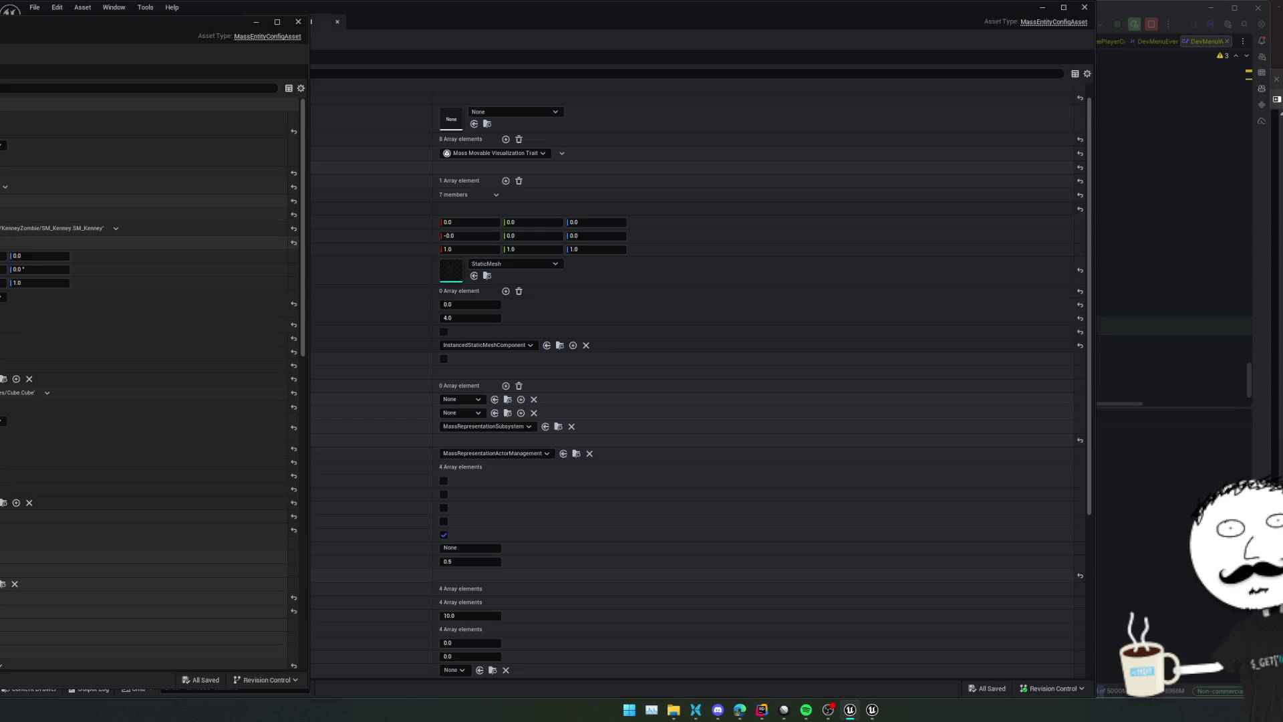
{"action": "left_click", "coordinate": [2, 242]}
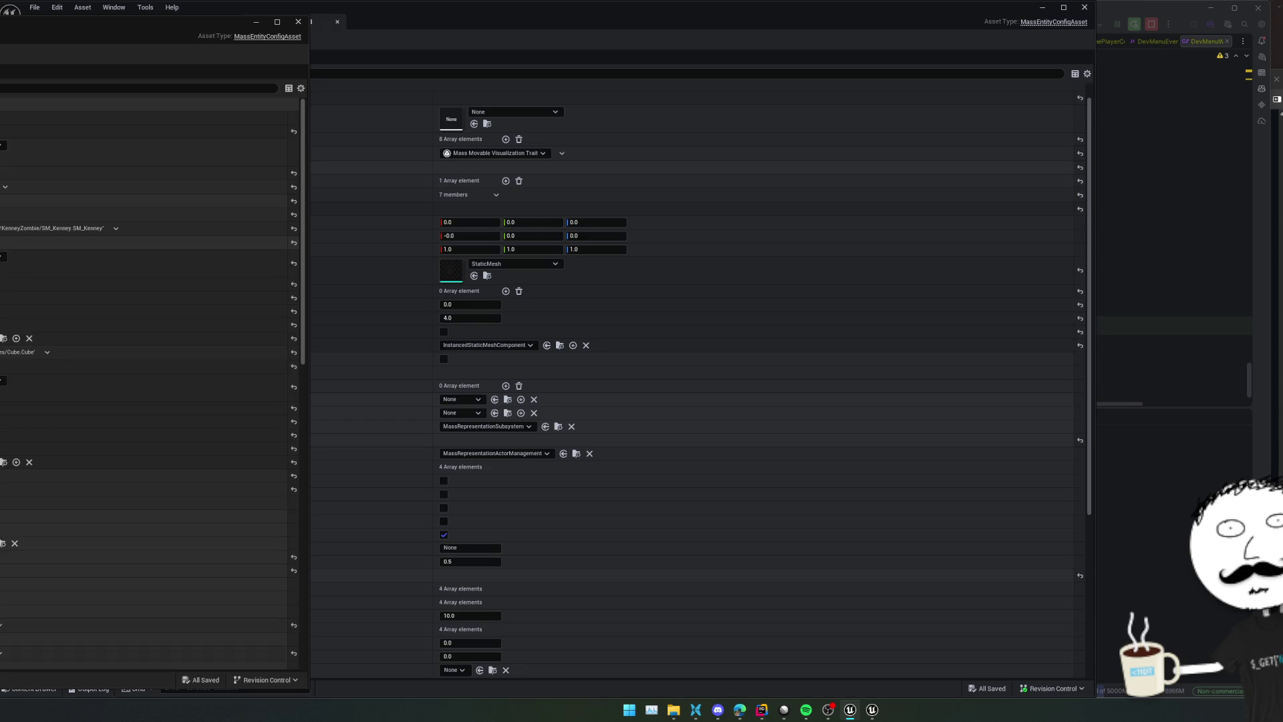
{"action": "left_click", "coordinate": [346, 322]}
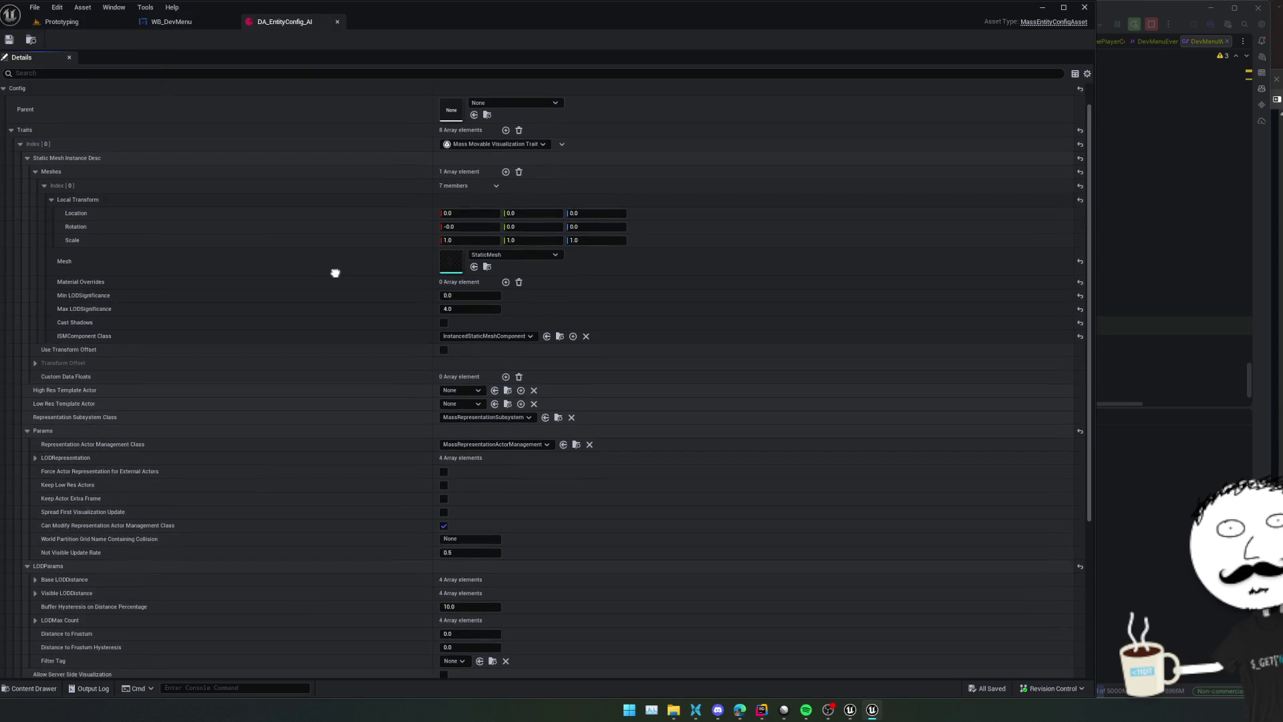
Set the first mesh's Max LOD Significance to 1.0, save, and add a second Meshes entry
{"action": "scroll", "coordinate": [335, 272], "scroll_direction": "up", "scroll_amount": 1}
{"action": "left_click", "coordinate": [50, 218]}
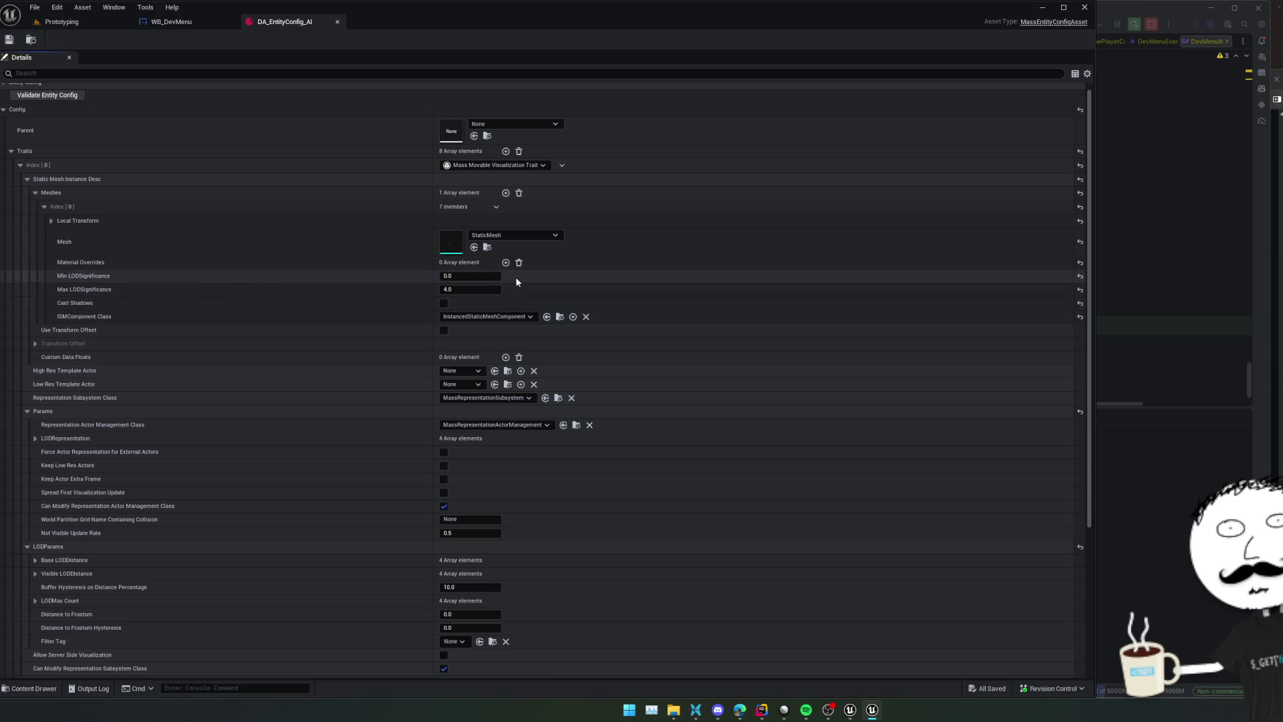
{"action": "type", "text": "1"}
{"action": "key", "text": "Return"}
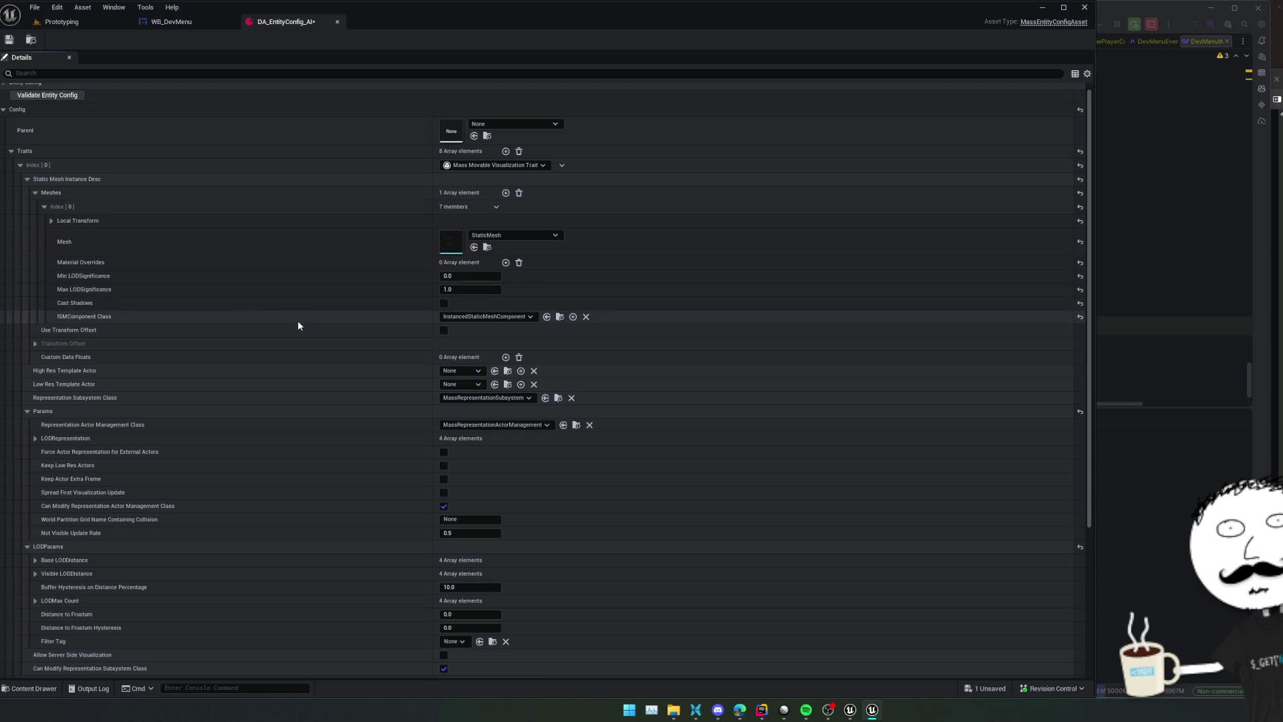
{"action": "key", "text": "ctrl+s"}
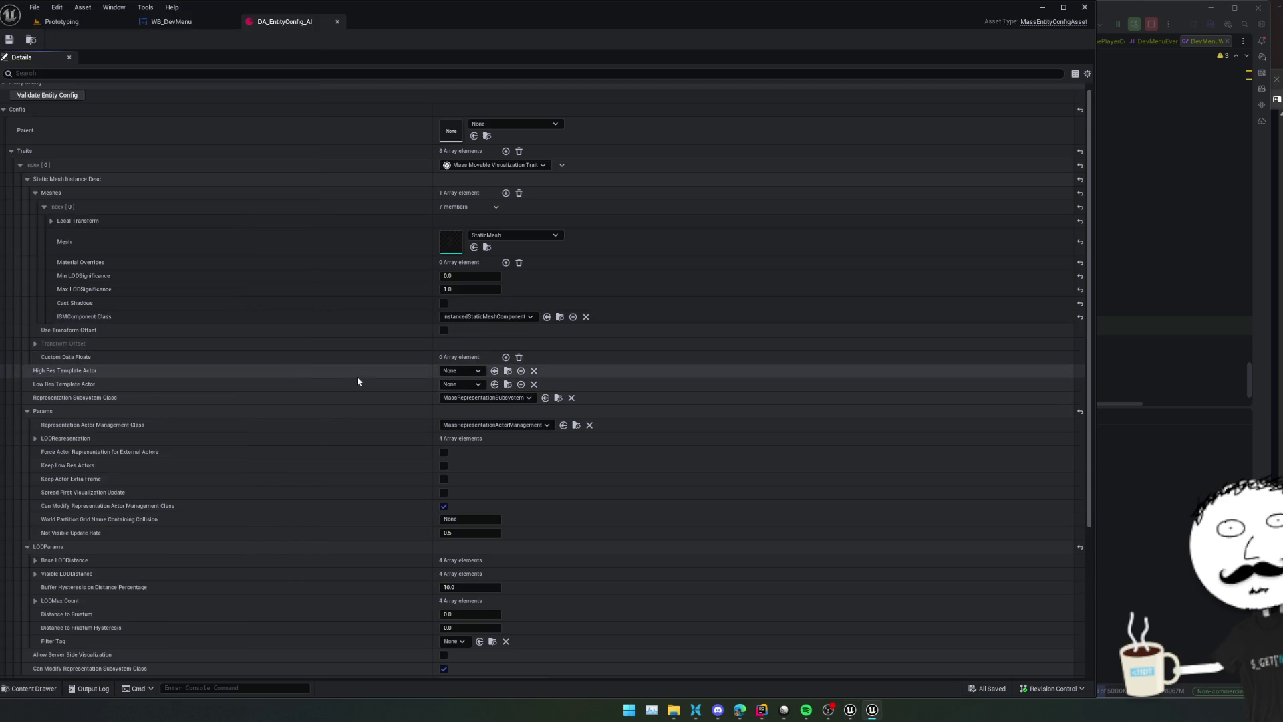
{"action": "left_click", "coordinate": [506, 192]}
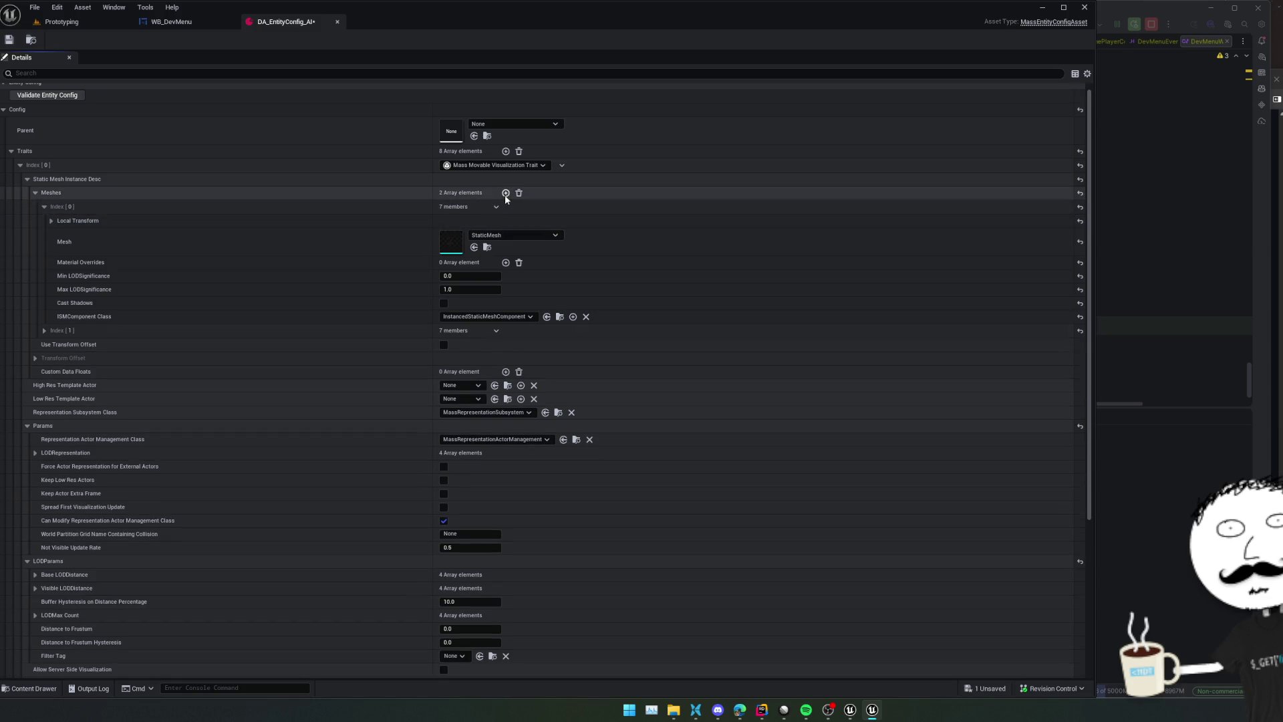
Give Meshes Index [1] the TM_Cube mesh with Min LOD Significance 1.0 and save
{"action": "left_click", "coordinate": [44, 334]}
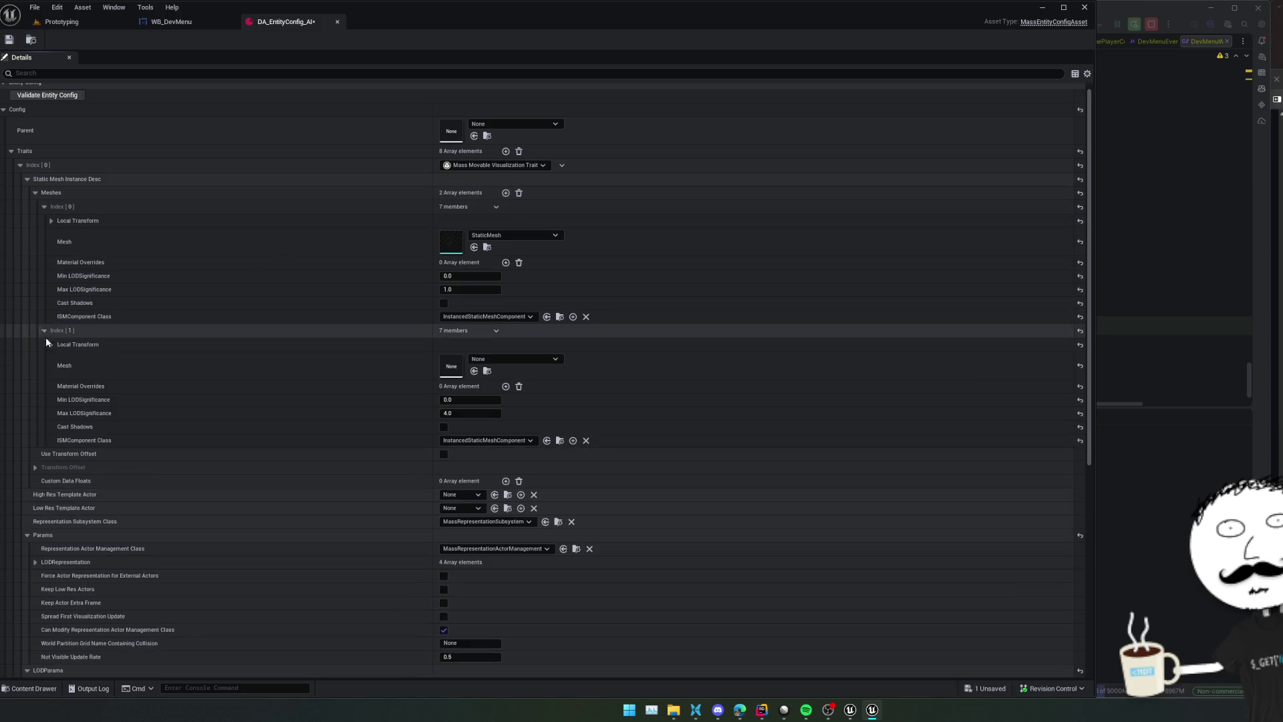
{"action": "left_click", "coordinate": [475, 360]}
{"action": "type", "text": "c"}
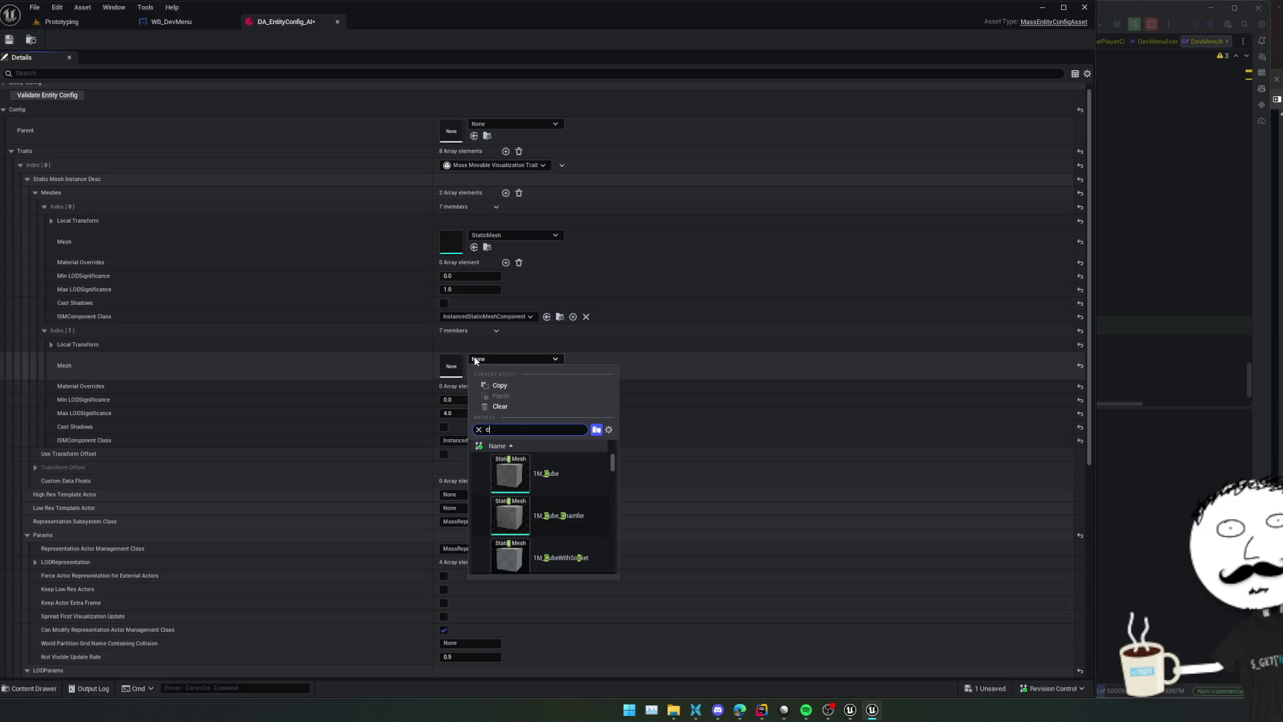
{"action": "left_click", "coordinate": [564, 475]}
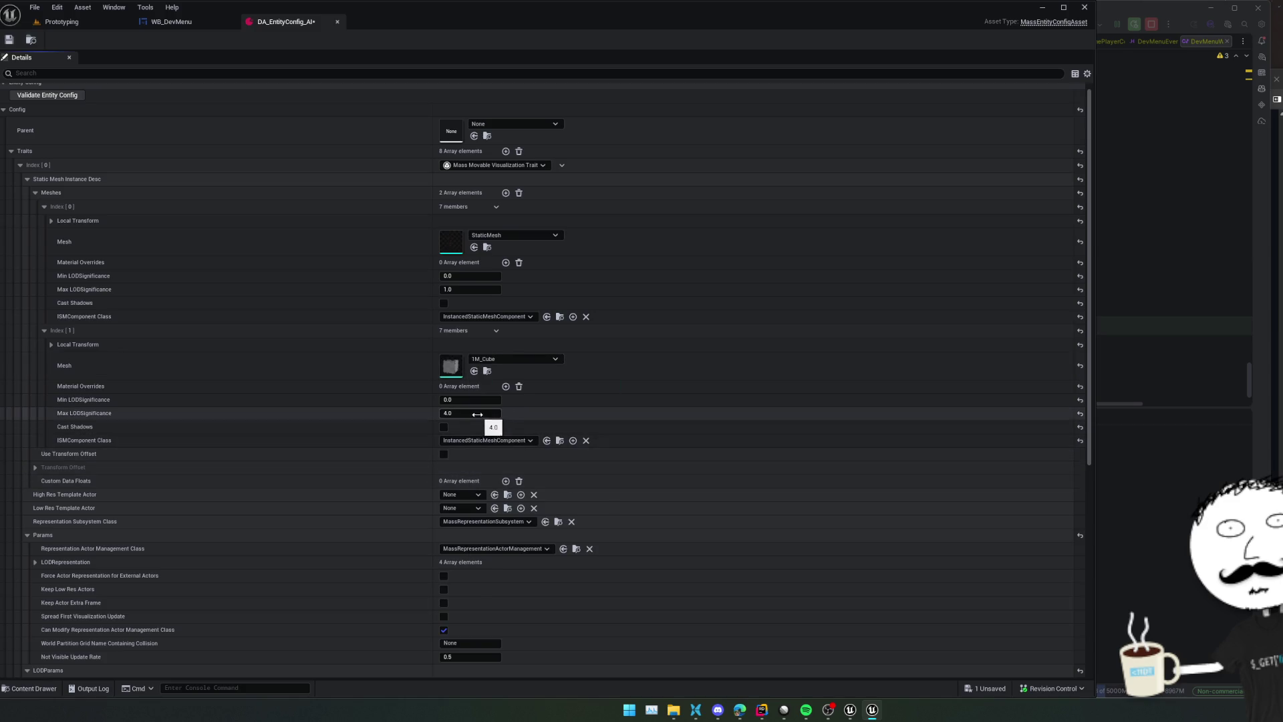
{"action": "scroll", "coordinate": [315, 351], "scroll_direction": "down", "scroll_amount": 1}
{"action": "key", "text": "ctrl+s"}
{"action": "left_click_drag", "start_coordinate": [491, 384], "coordinate": [500, 384]}
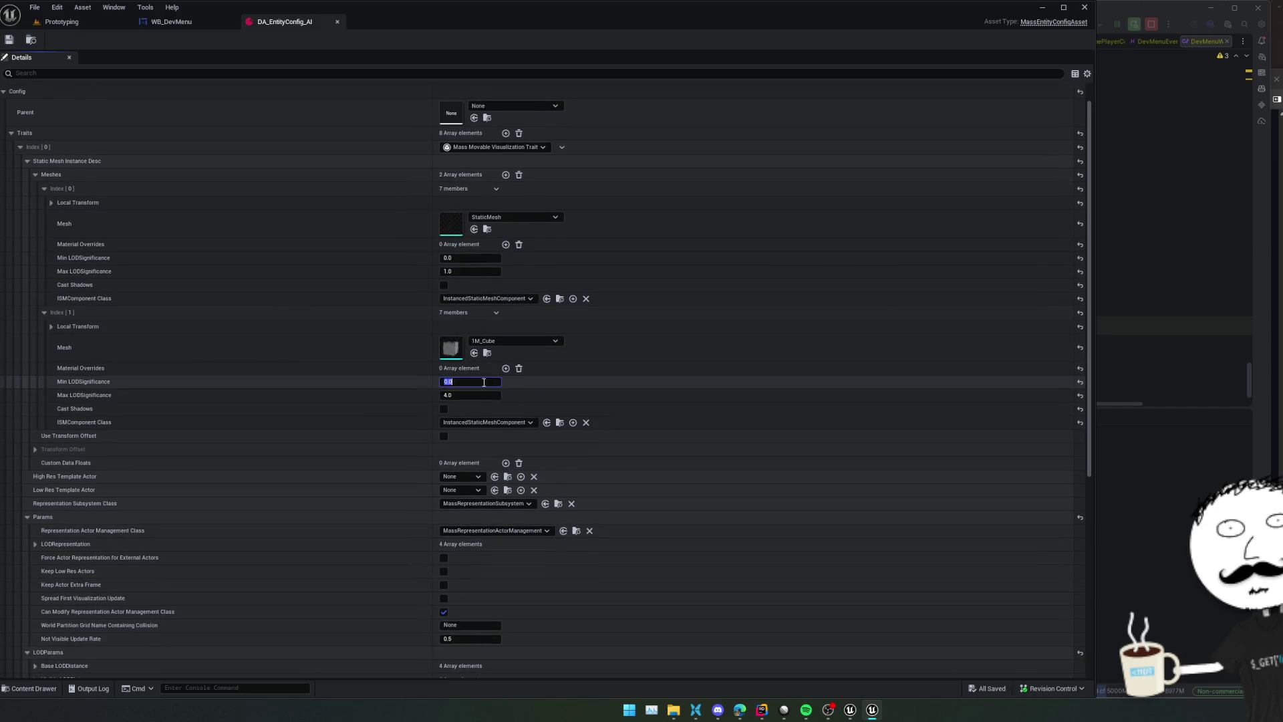
{"action": "type", "text": "1"}
{"action": "key", "text": "ctrl+s"}
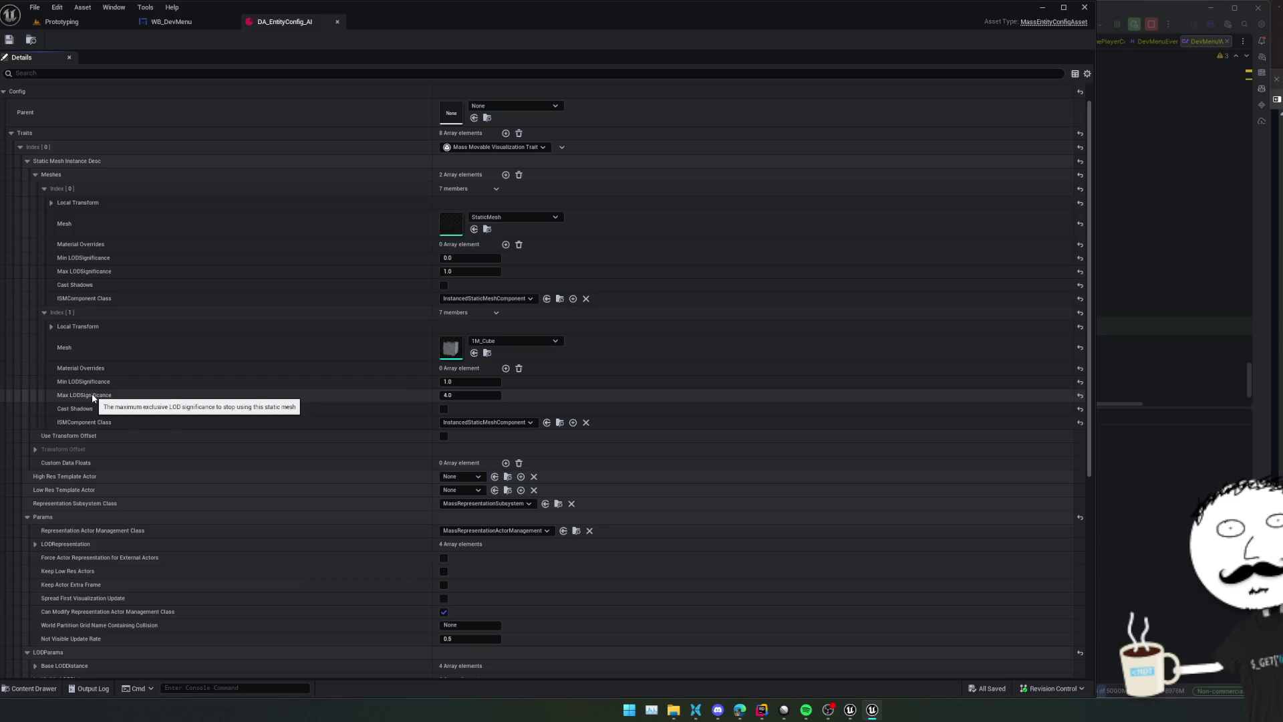
{"action": "mouse_move", "coordinate": [104, 425]}
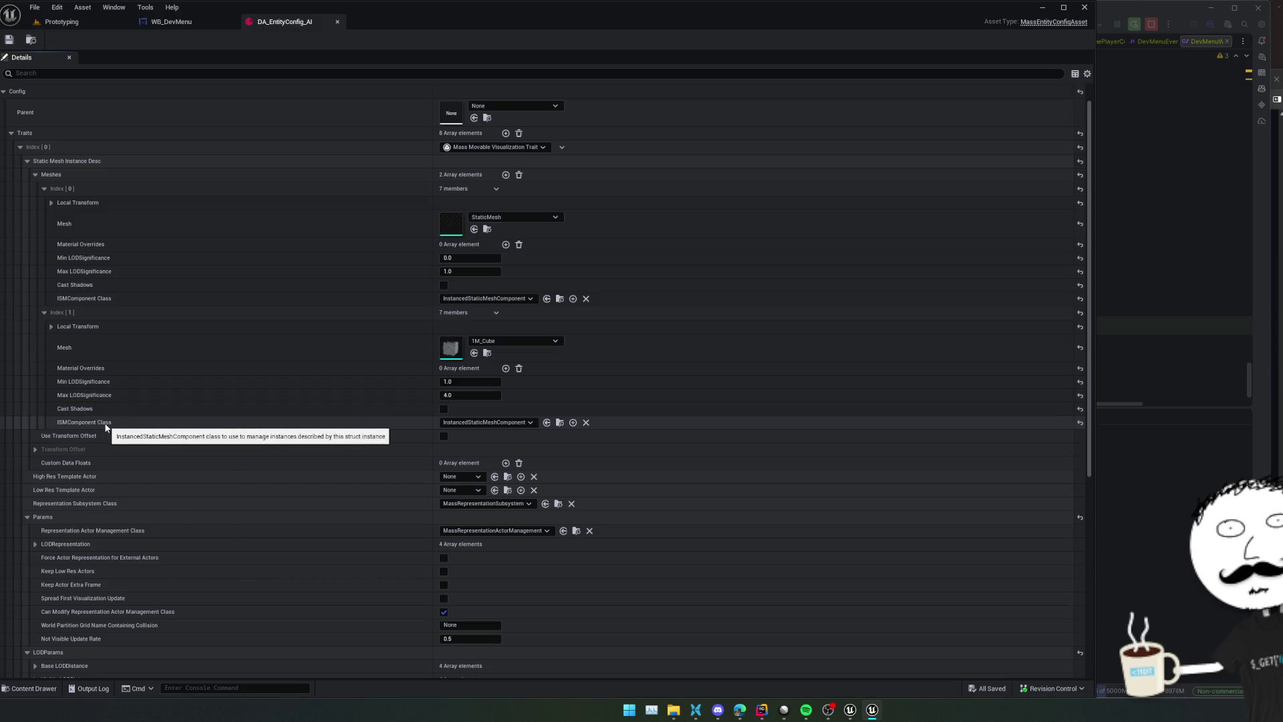
{"action": "left_click", "coordinate": [44, 312]}
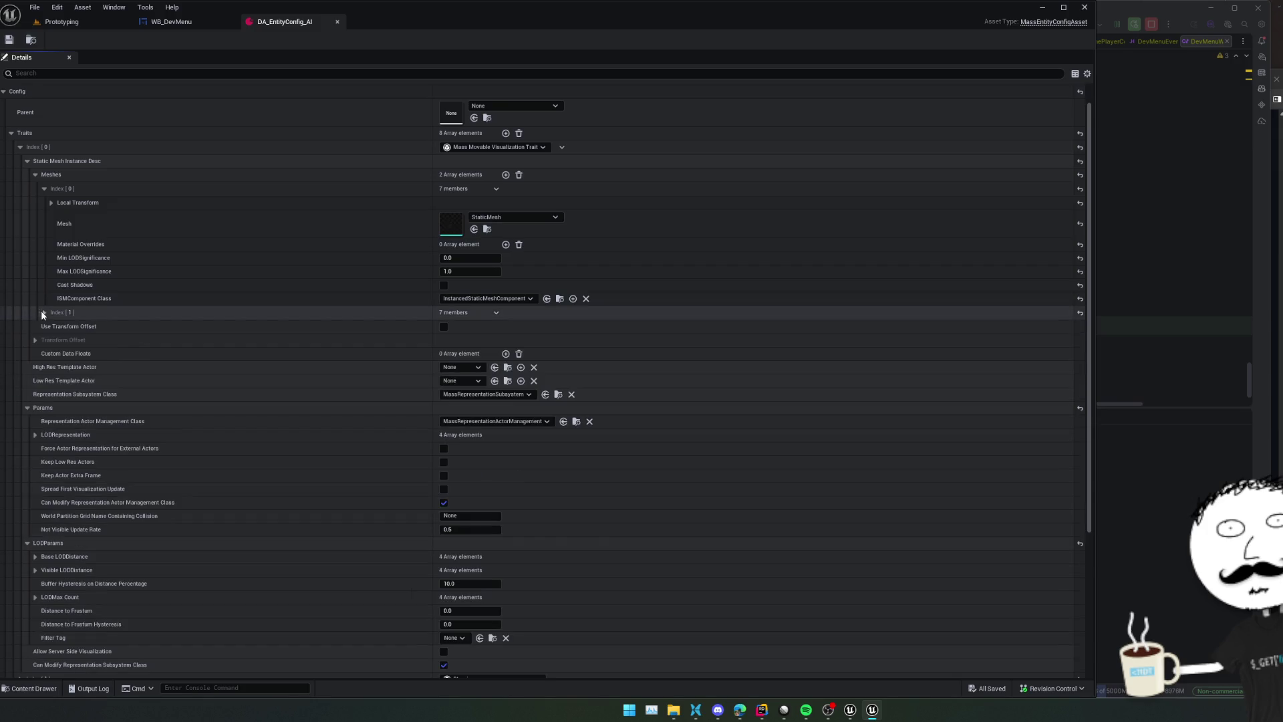
Enable Use Transform Offset and collapse the first mesh entry
{"action": "left_click", "coordinate": [443, 326]}
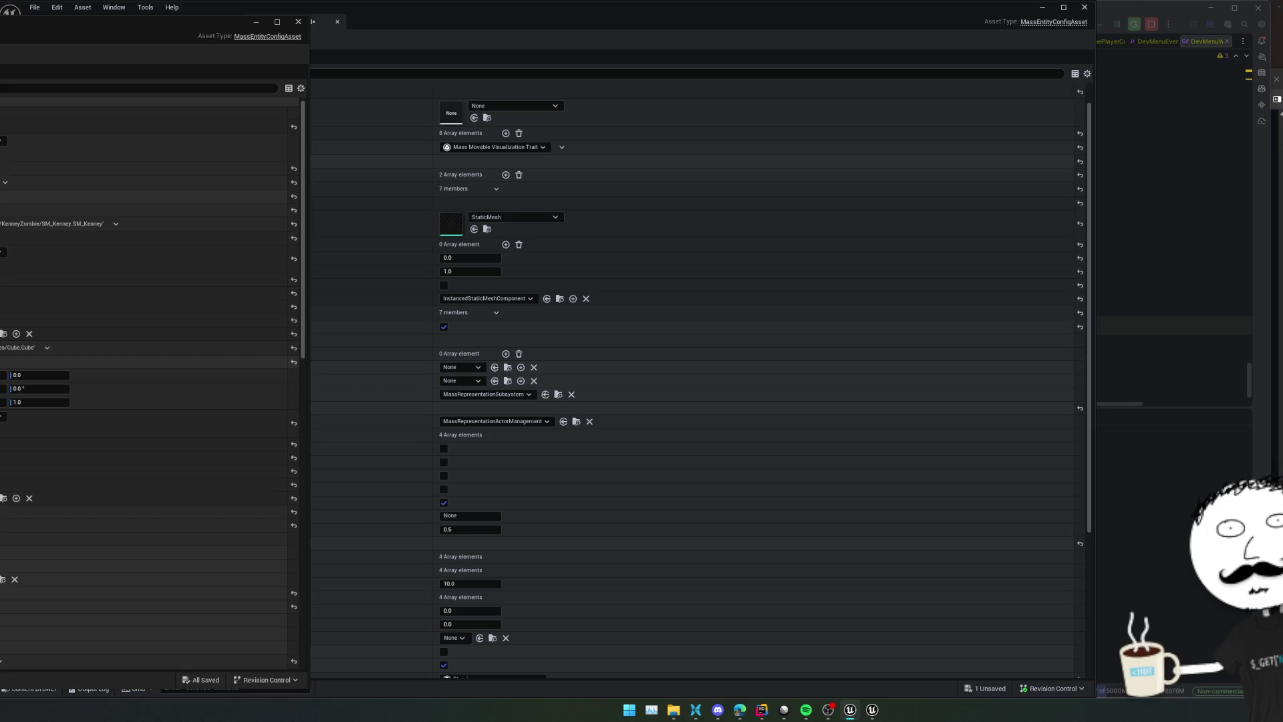
{"action": "left_click", "coordinate": [326, 307]}
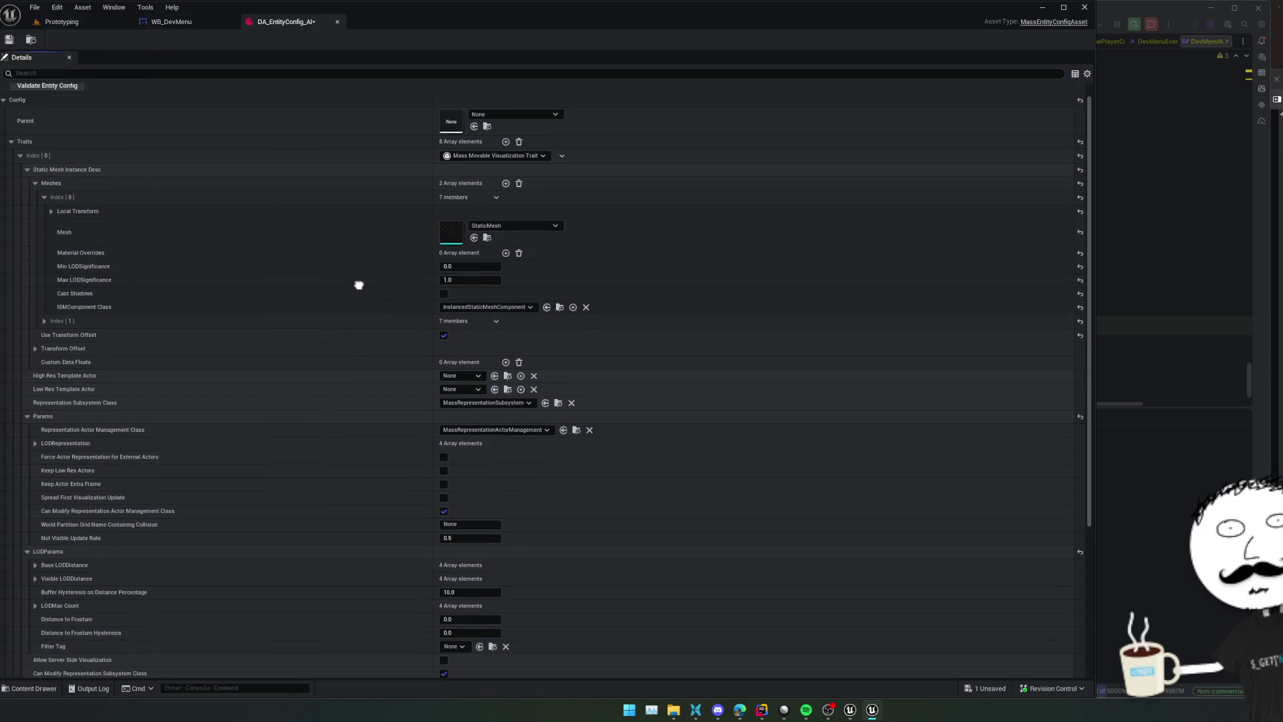
{"action": "left_click", "coordinate": [51, 211]}
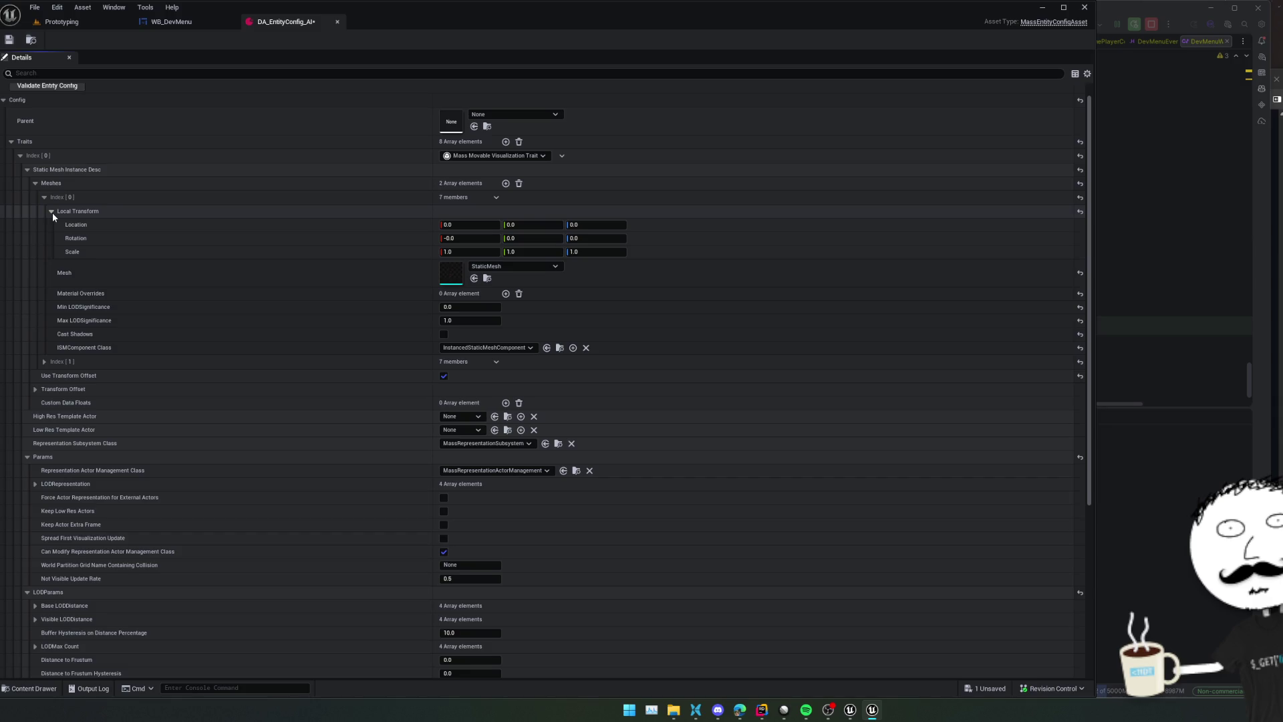
{"action": "left_click", "coordinate": [52, 212]}
{"action": "left_click", "coordinate": [44, 198]}
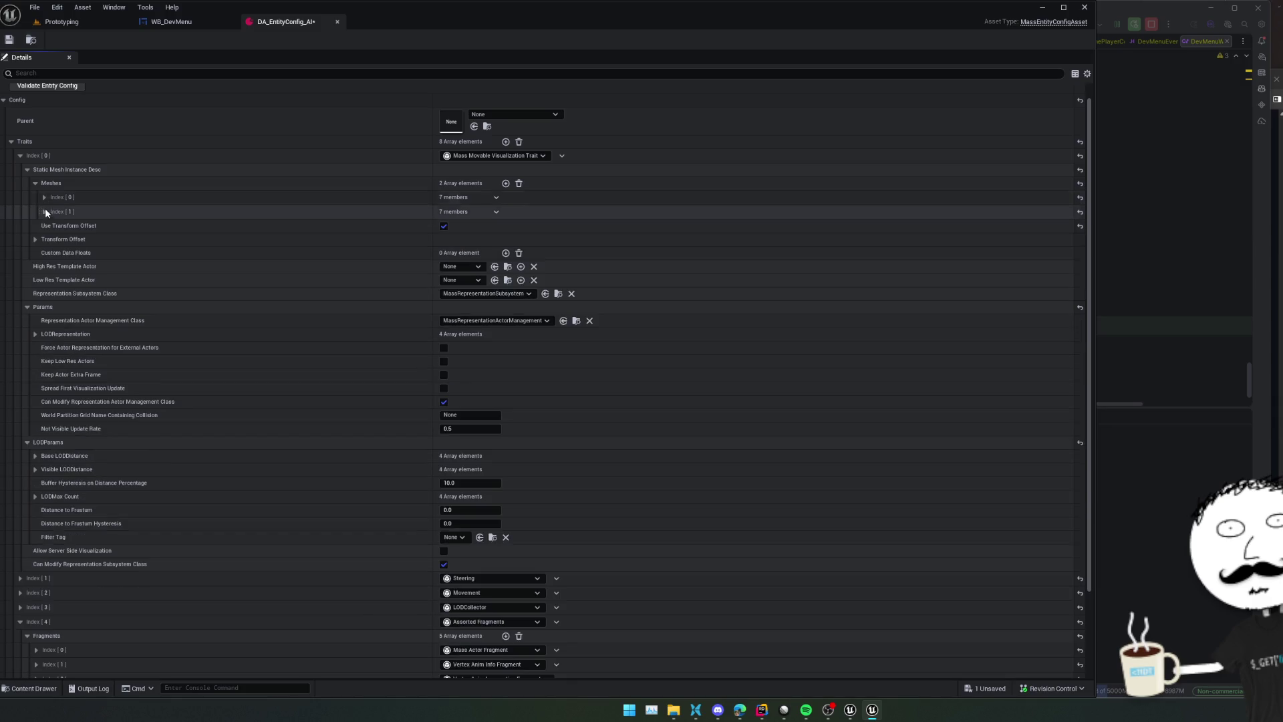
Expand Transform Offset and set its Rotation Z to -90
{"action": "left_click", "coordinate": [35, 242]}
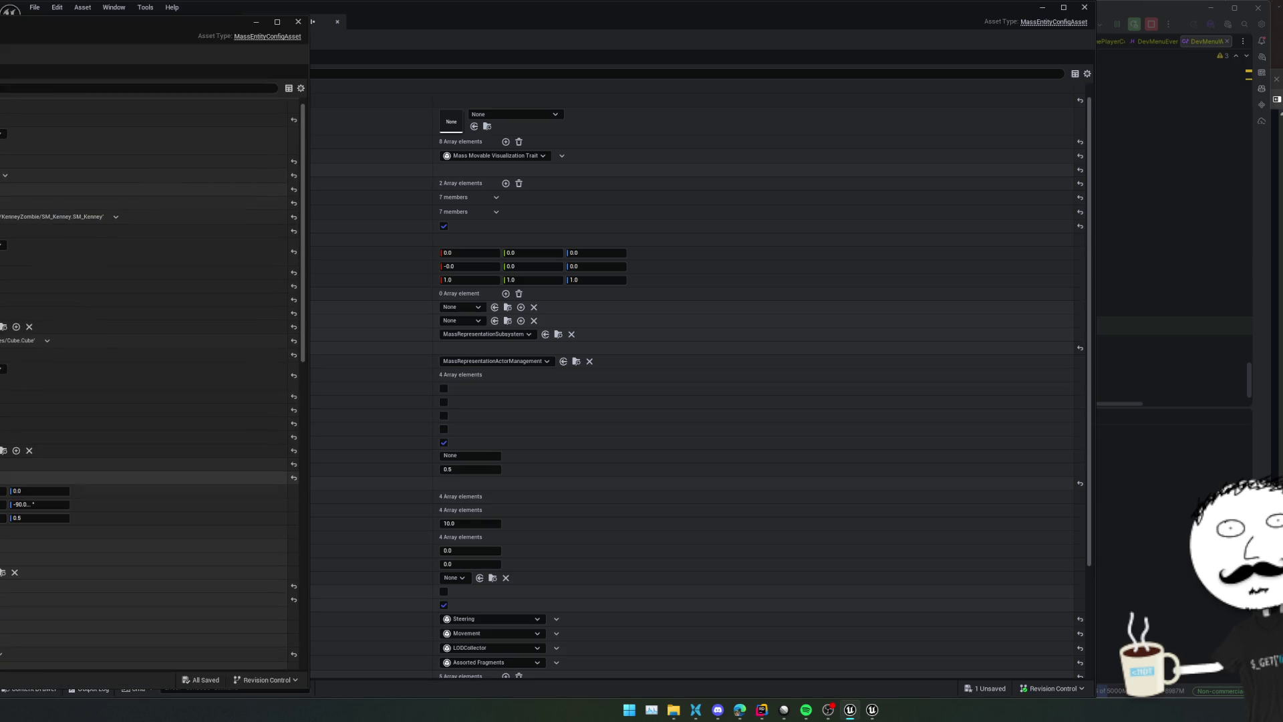
{"action": "left_click", "coordinate": [332, 321]}
{"action": "scroll", "coordinate": [600, 245], "scroll_direction": "down", "scroll_amount": 1}
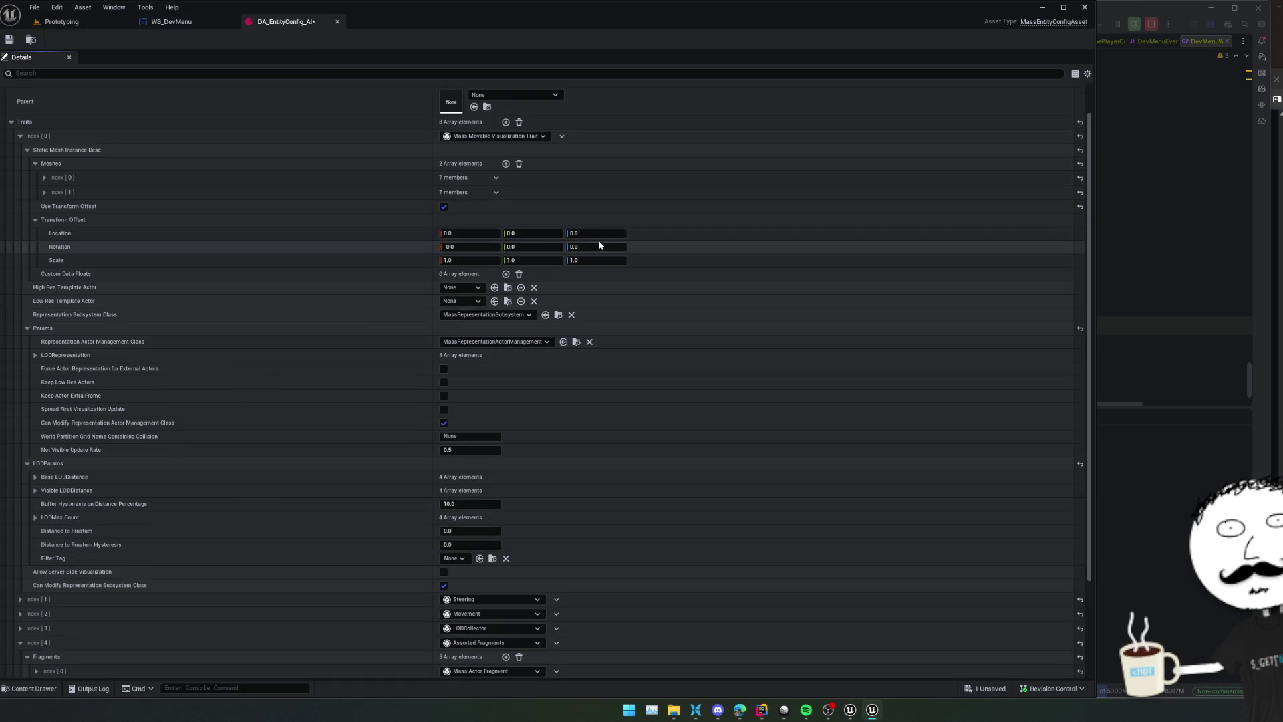
{"action": "left_click", "coordinate": [592, 231]}
{"action": "type", "text": "90"}
{"action": "key", "text": "Return"}
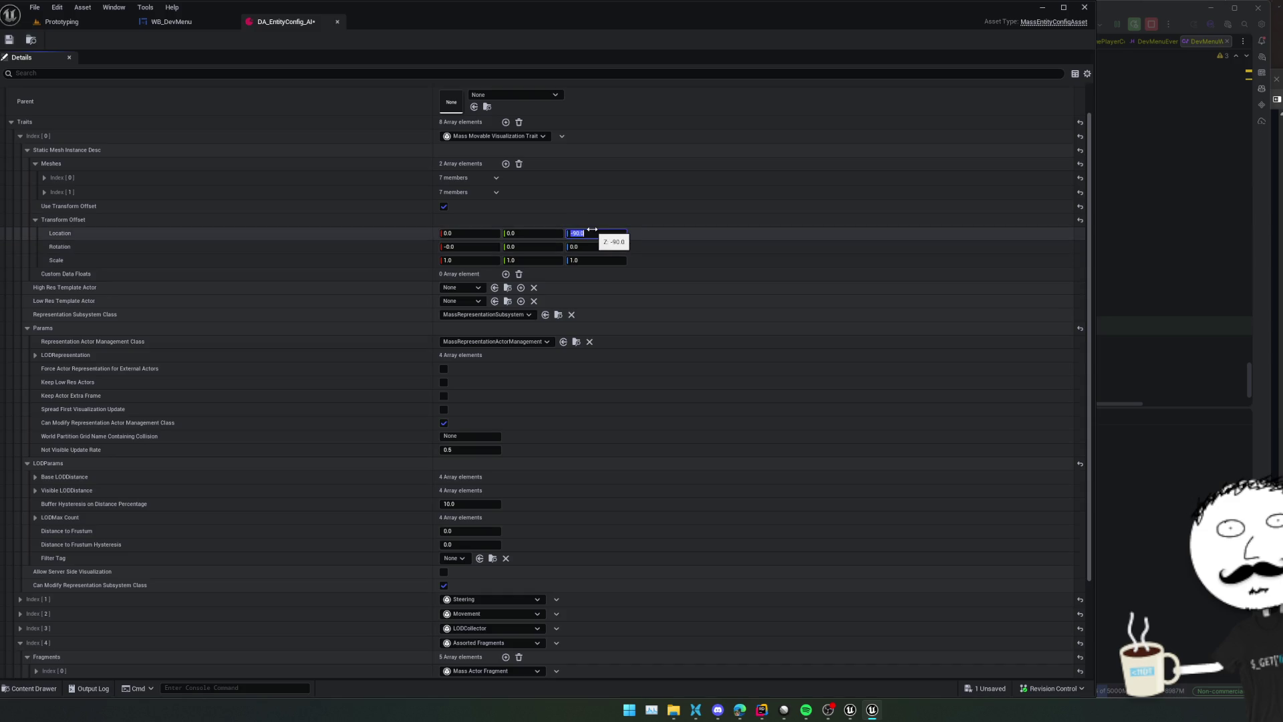
{"action": "key", "text": "Tab"}
{"action": "key", "text": "Tab"}
{"action": "key", "text": "Tab"}
{"action": "type", "text": "-"}
{"action": "left_click", "coordinate": [216, 268]}
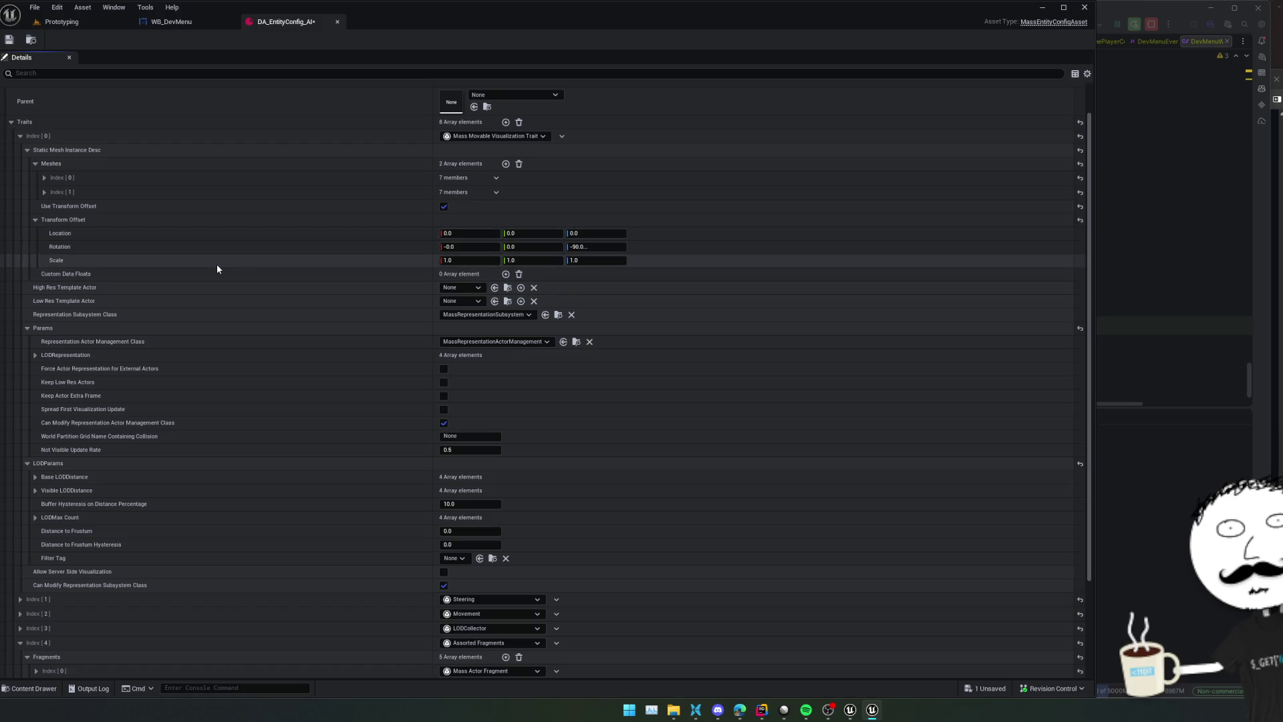
Switch to the other Unreal editor window, scroll through it, and return to the entity config
{"action": "key", "text": "alt+Tab"}
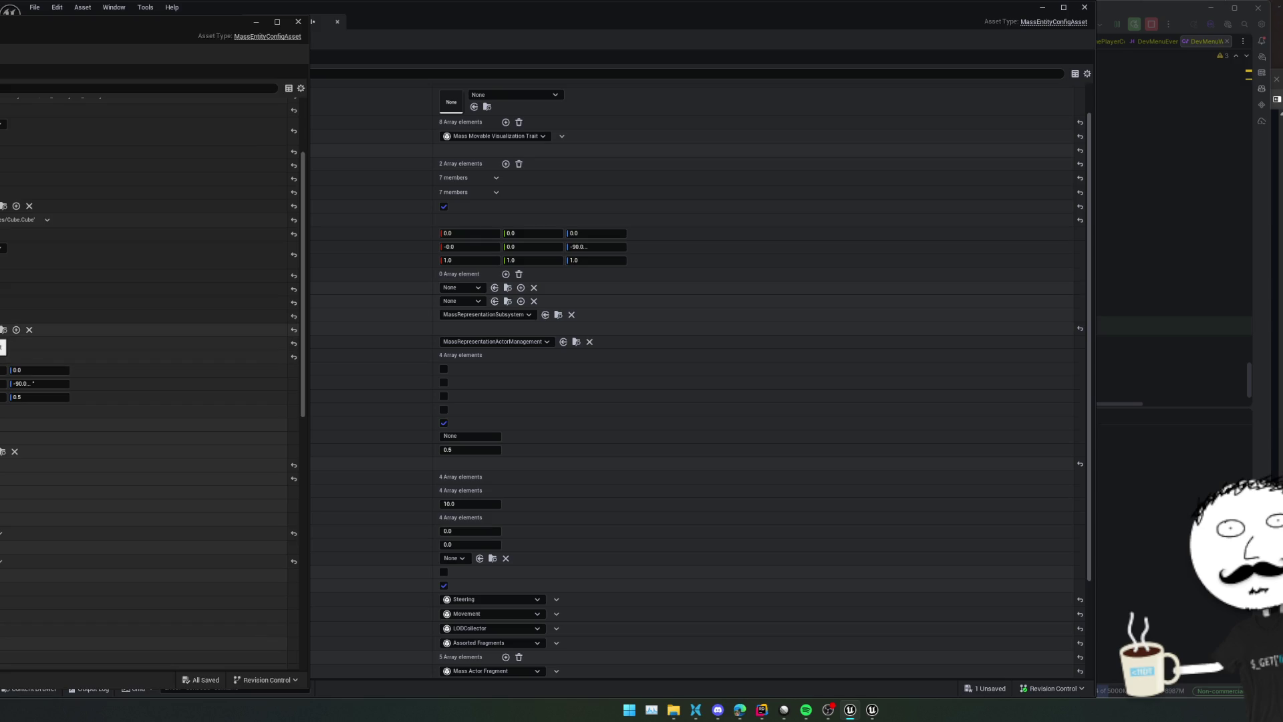
{"action": "scroll", "coordinate": [147, 348], "scroll_direction": "down", "scroll_amount": 1}
{"action": "scroll", "coordinate": [147, 347], "scroll_direction": "down", "scroll_amount": 3}
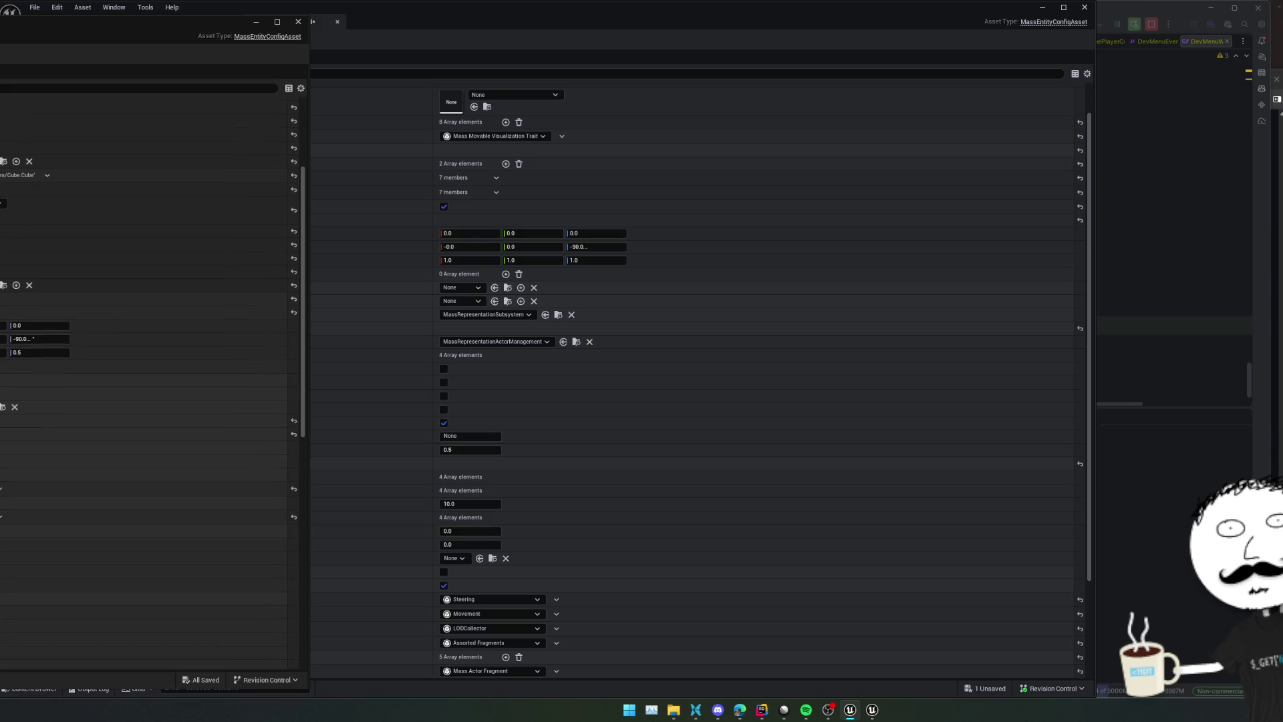
{"action": "left_click", "coordinate": [389, 364]}
{"action": "scroll", "coordinate": [389, 364], "scroll_direction": "down", "scroll_amount": 1}
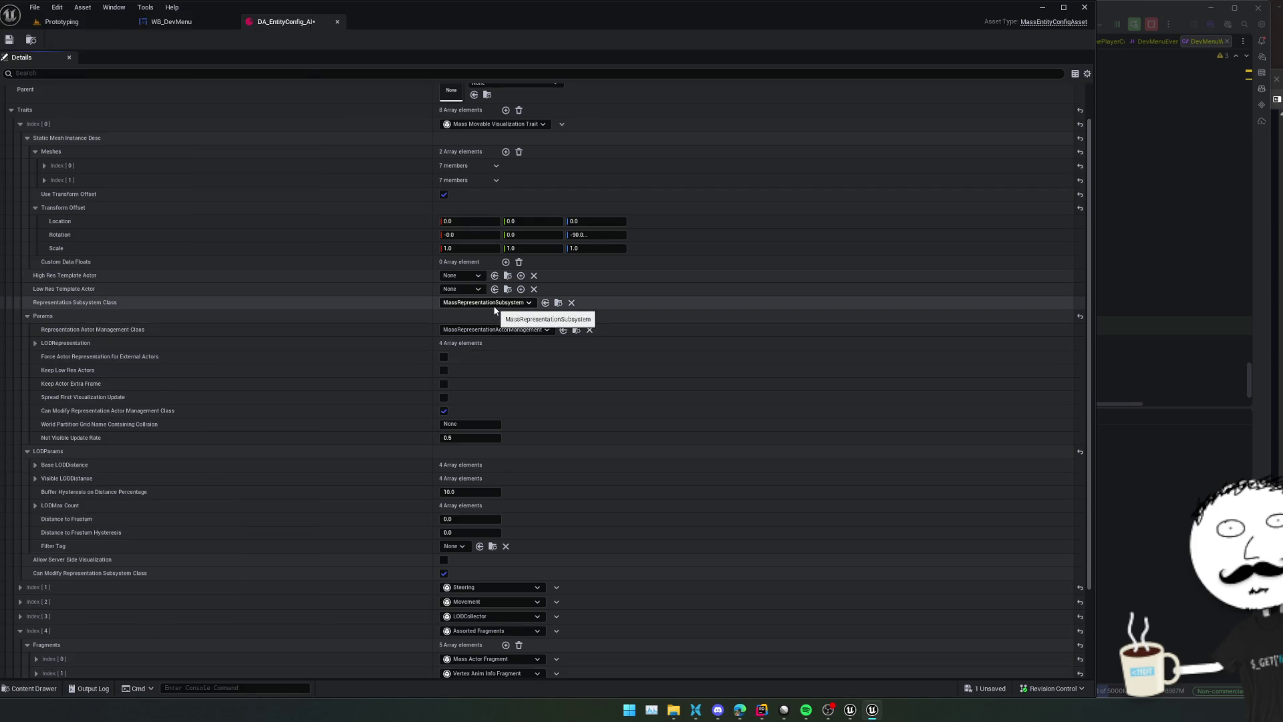
Inspect the representation subsystem and actor management class options without changing them
{"action": "left_click", "coordinate": [494, 302]}
{"action": "left_click", "coordinate": [343, 307]}
{"action": "left_click", "coordinate": [498, 329]}
{"action": "left_click", "coordinate": [349, 325]}
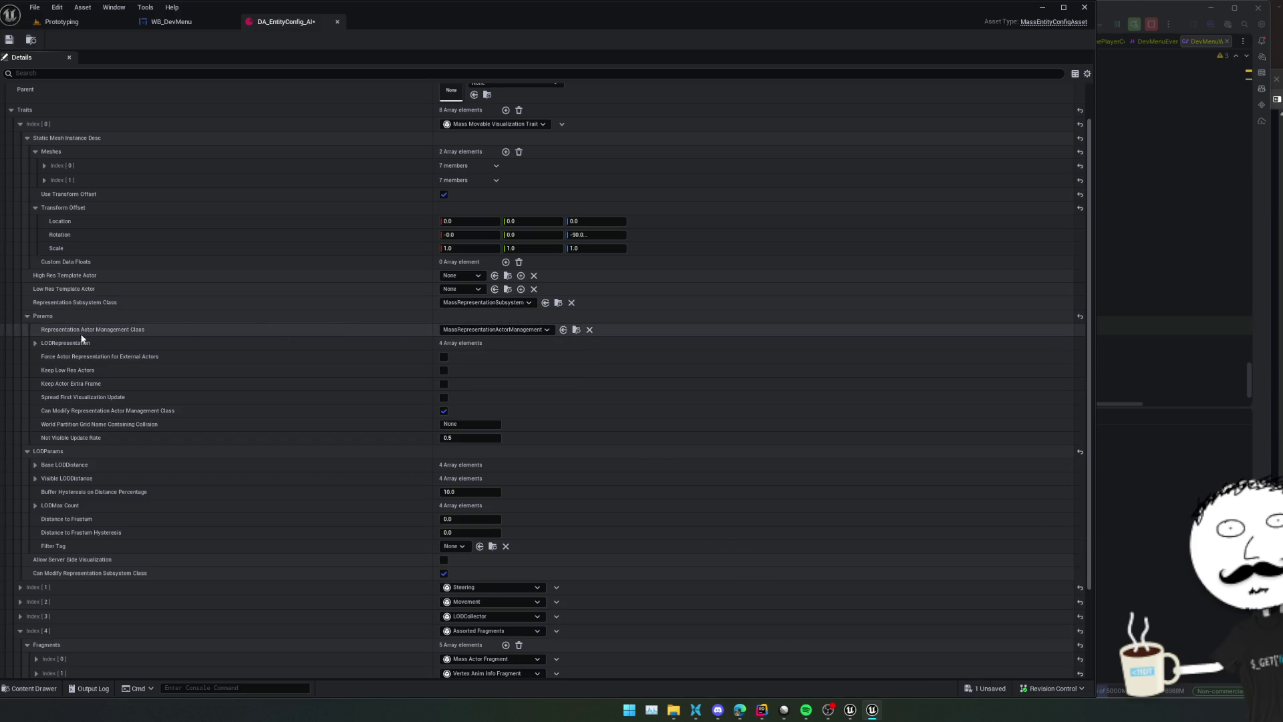
Expand LODRepresentation, compare with the other editor window, then collapse it again
{"action": "left_click", "coordinate": [36, 343]}
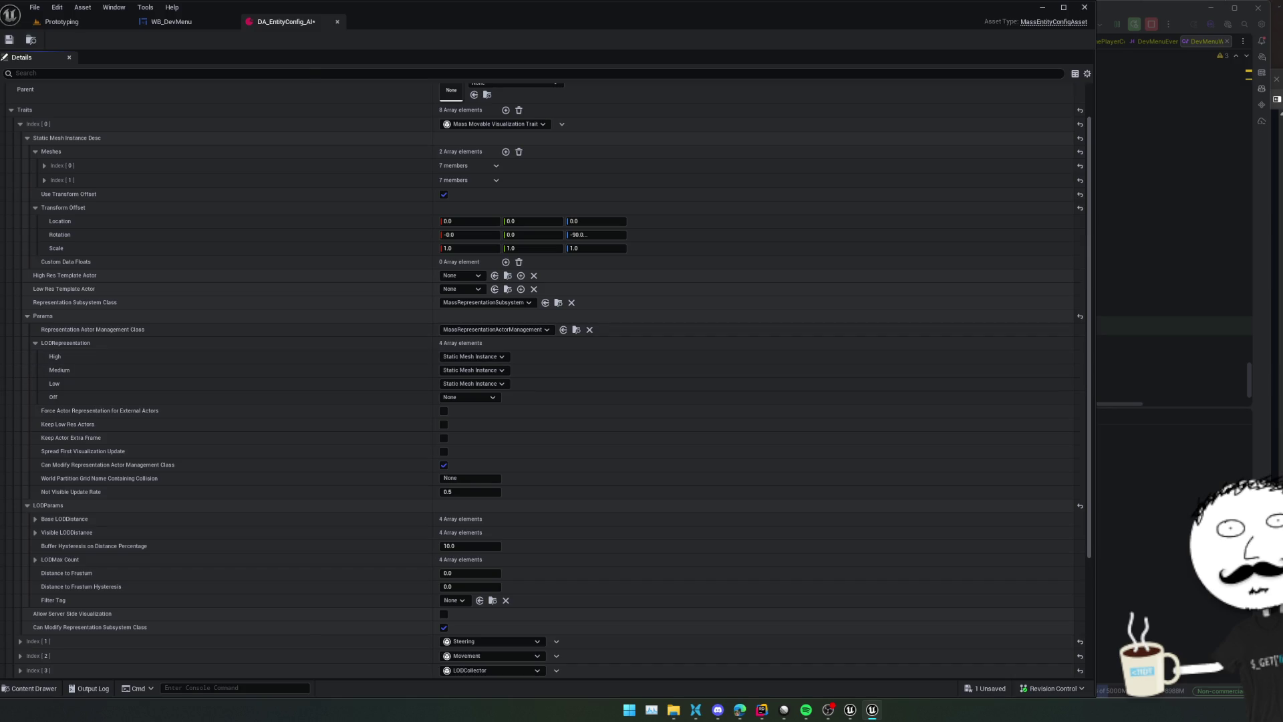
{"action": "key", "text": "alt+Tab"}
{"action": "scroll", "coordinate": [154, 364], "scroll_direction": "down", "scroll_amount": 2}
{"action": "left_click", "coordinate": [1, 364]}
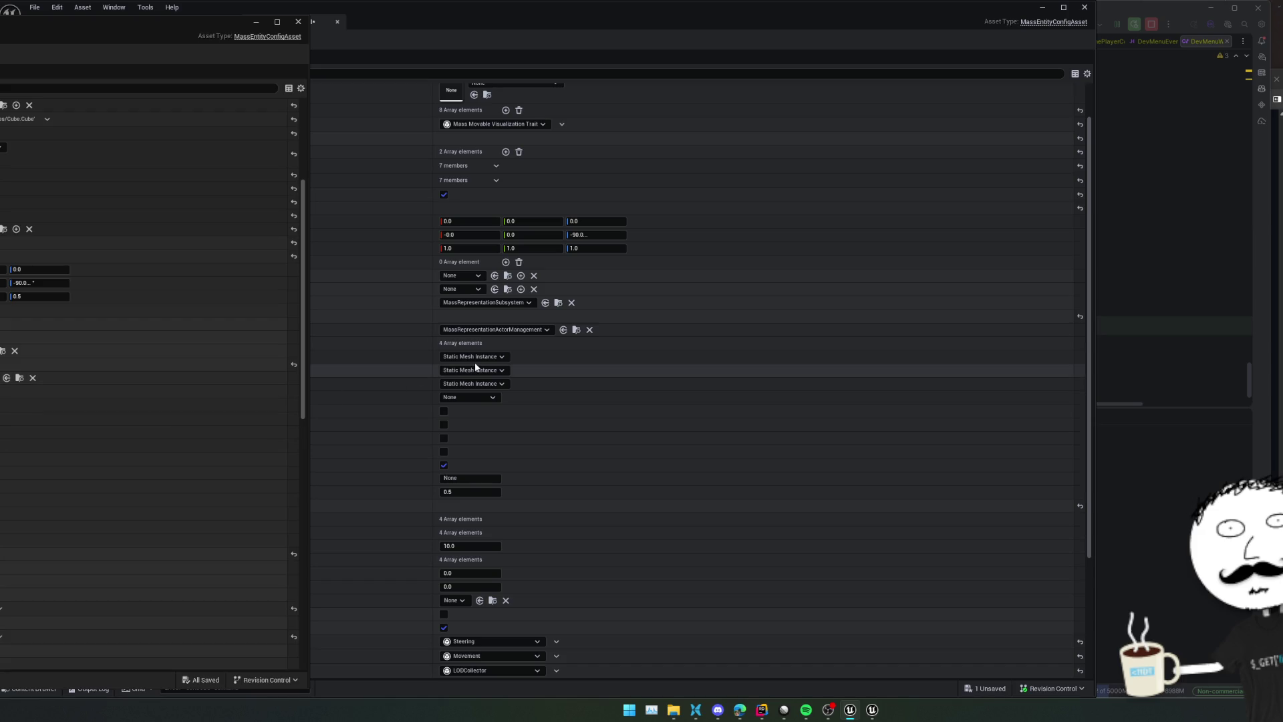
{"action": "left_click", "coordinate": [398, 344]}
{"action": "scroll", "coordinate": [399, 334], "scroll_direction": "down", "scroll_amount": 2}
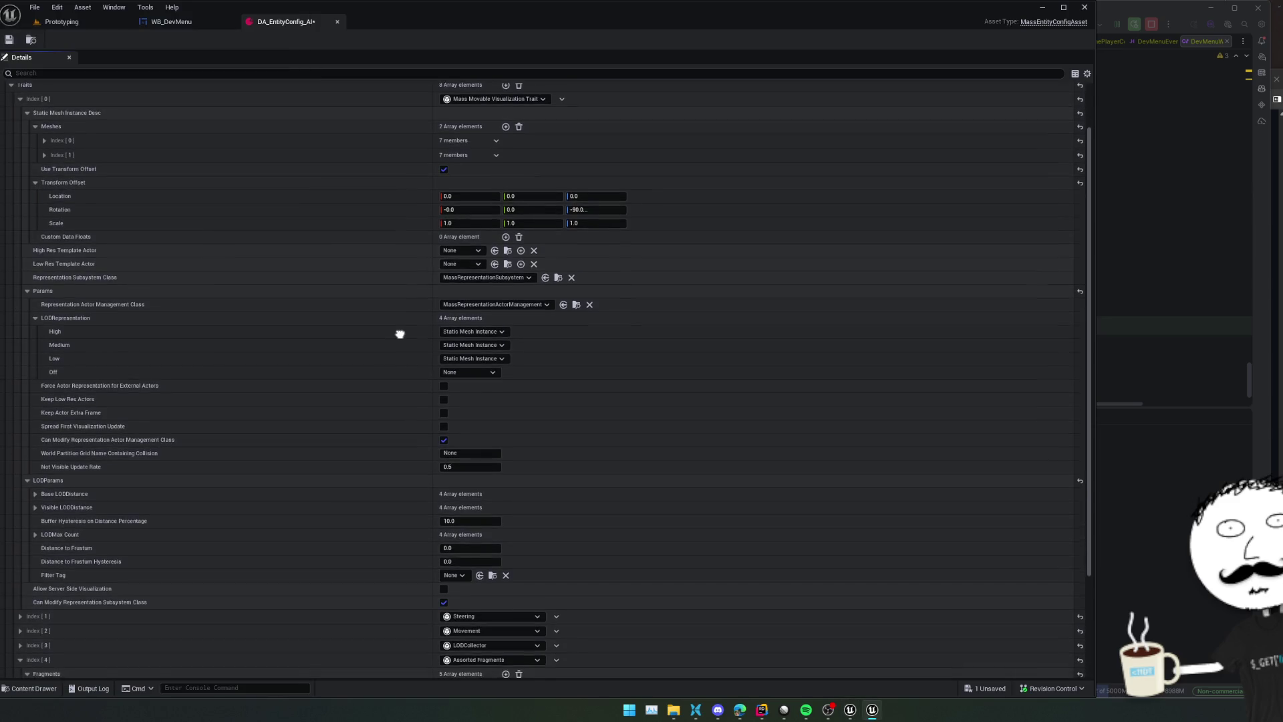
{"action": "left_click", "coordinate": [35, 306]}
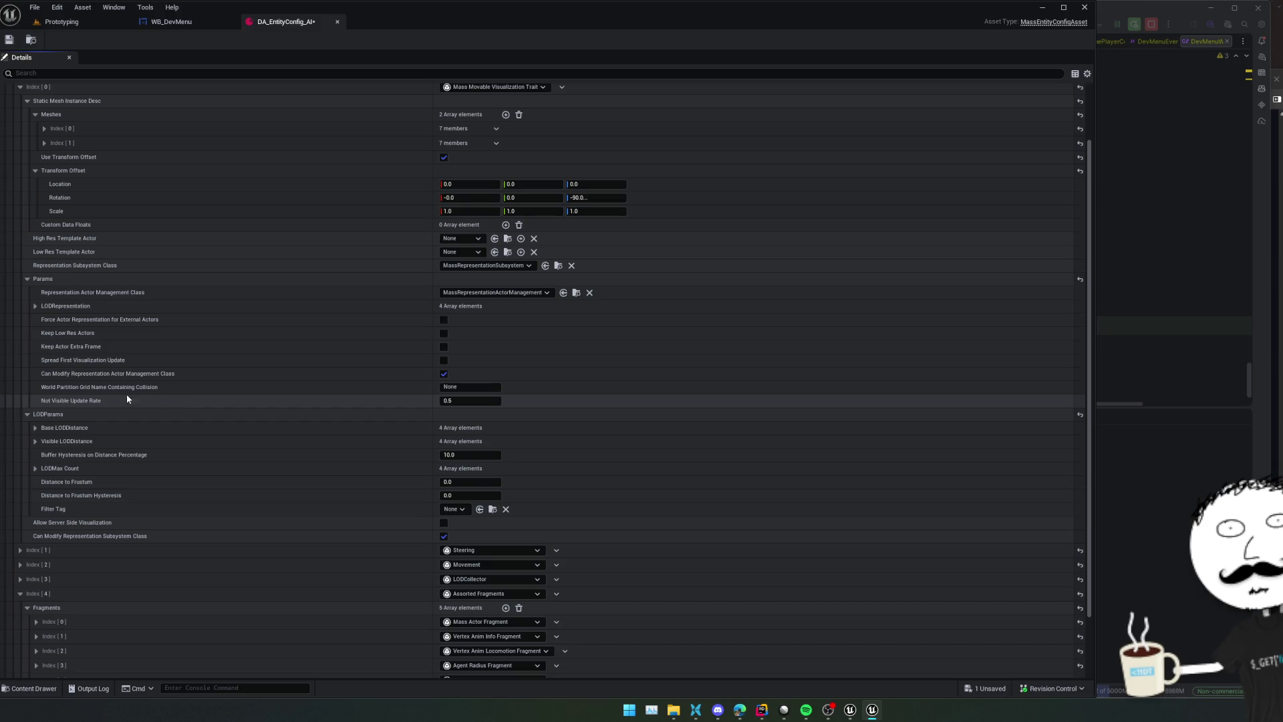
{"action": "mouse_move", "coordinate": [123, 393]}
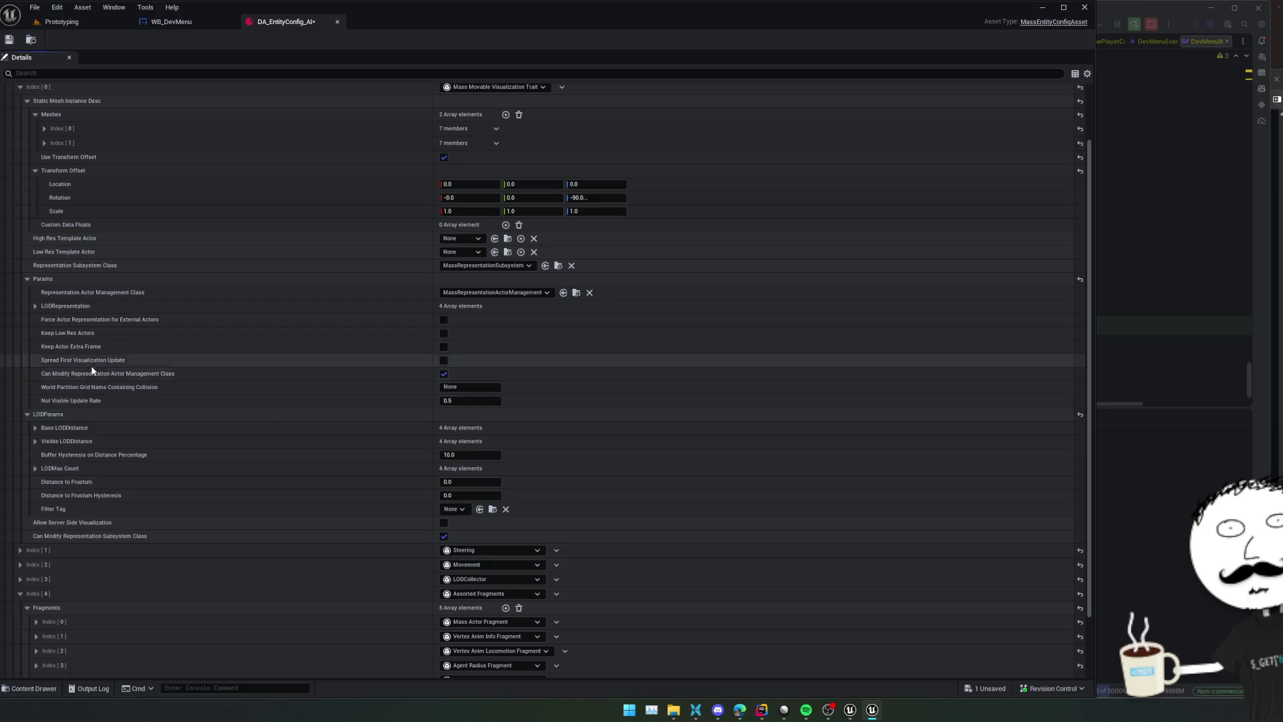
{"action": "mouse_move", "coordinate": [96, 362]}
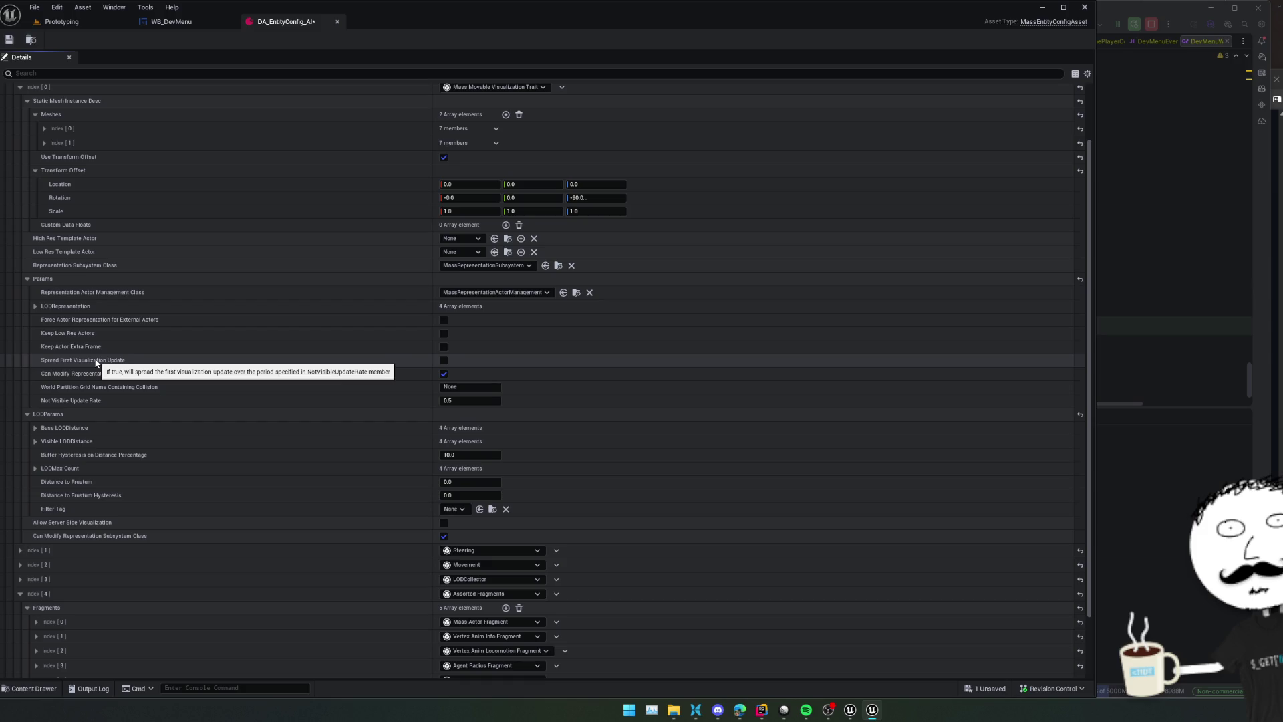
{"action": "mouse_move", "coordinate": [89, 336]}
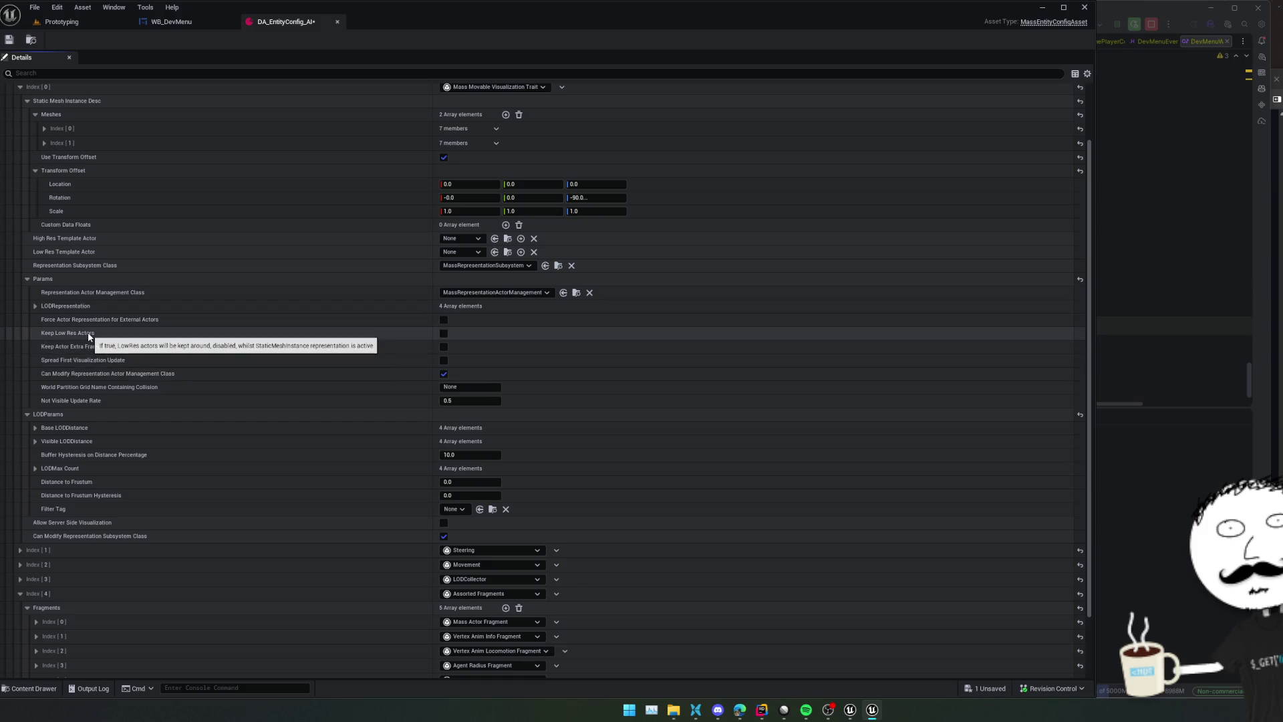
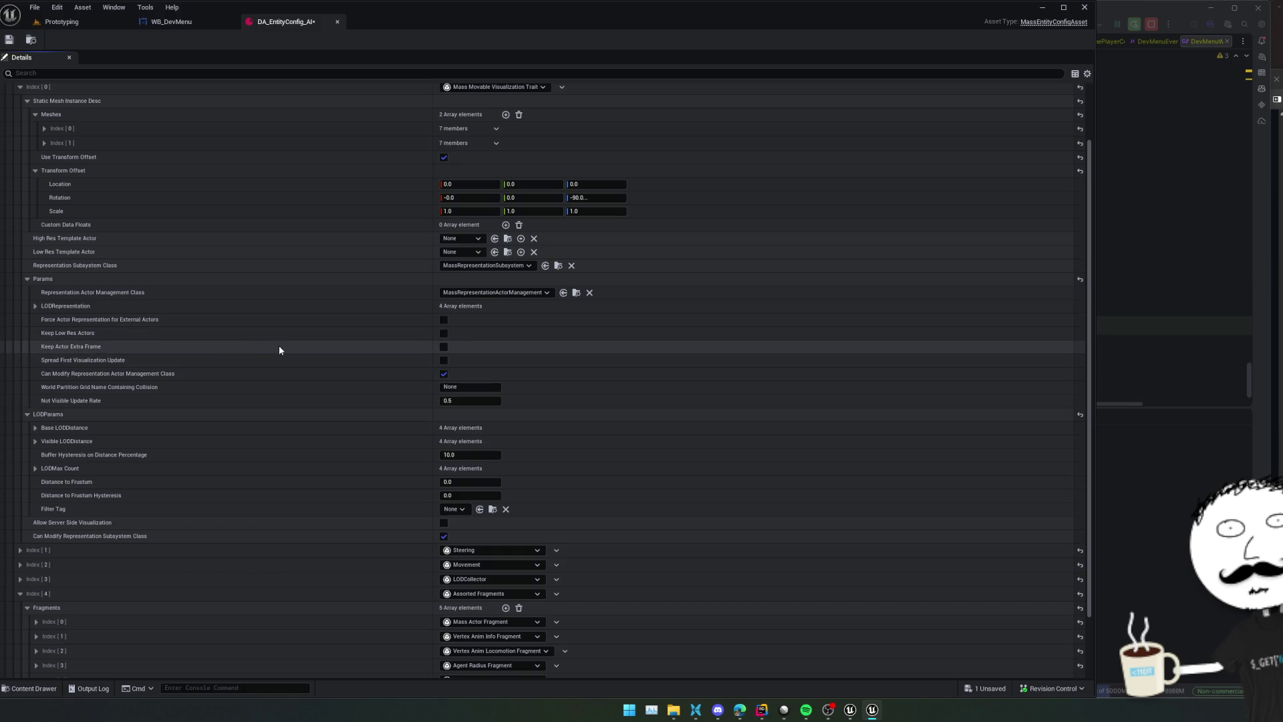
Review the Base and Visible LOD distances and the LOD max counts in the entity config
{"action": "left_click", "coordinate": [35, 429]}
{"action": "left_click", "coordinate": [35, 495]}
{"action": "scroll", "coordinate": [86, 462], "scroll_direction": "down", "scroll_amount": 1}
{"action": "scroll", "coordinate": [86, 462], "scroll_direction": "down", "scroll_amount": 3}
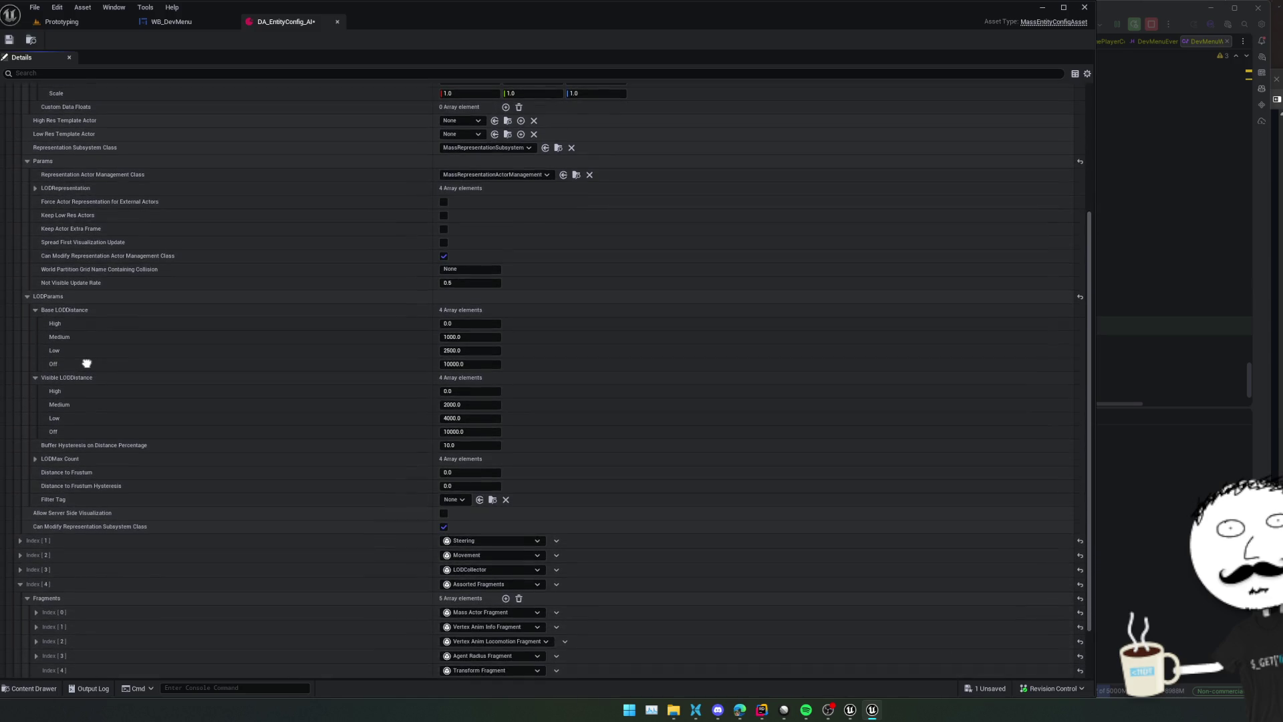
{"action": "key", "text": "alt+Tab"}
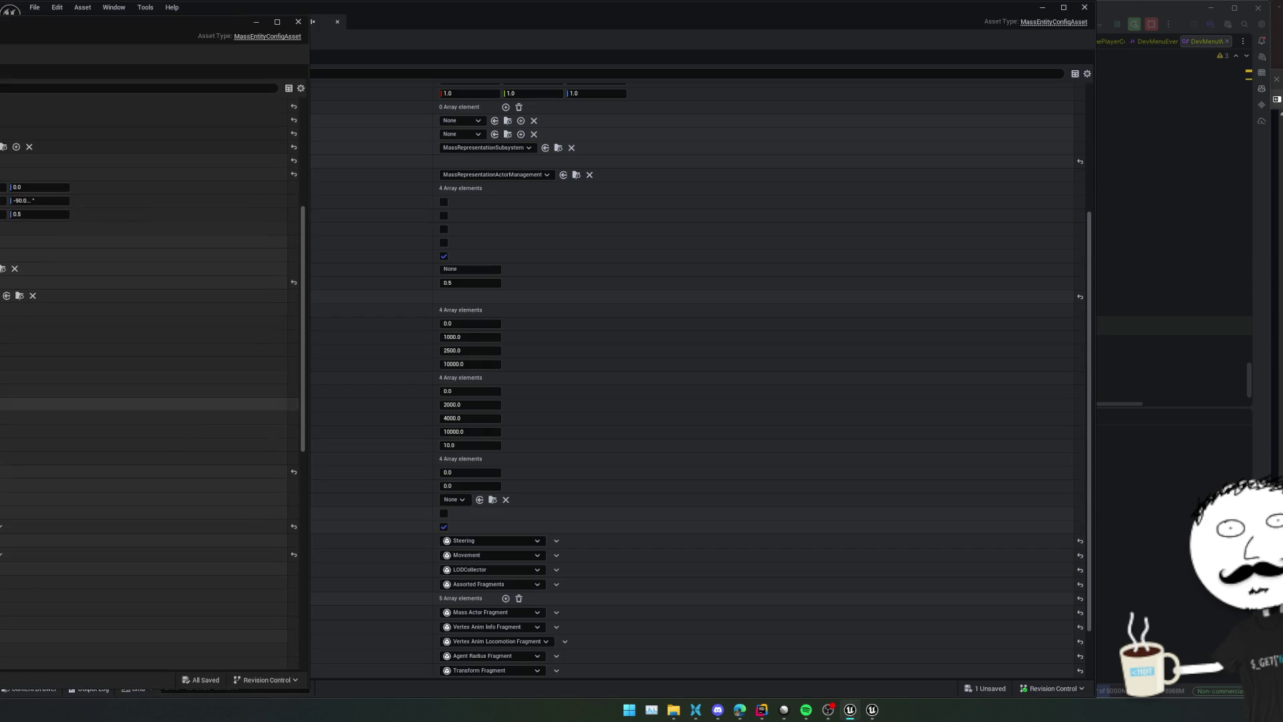
{"action": "scroll", "coordinate": [144, 374], "scroll_direction": "down", "scroll_amount": 2}
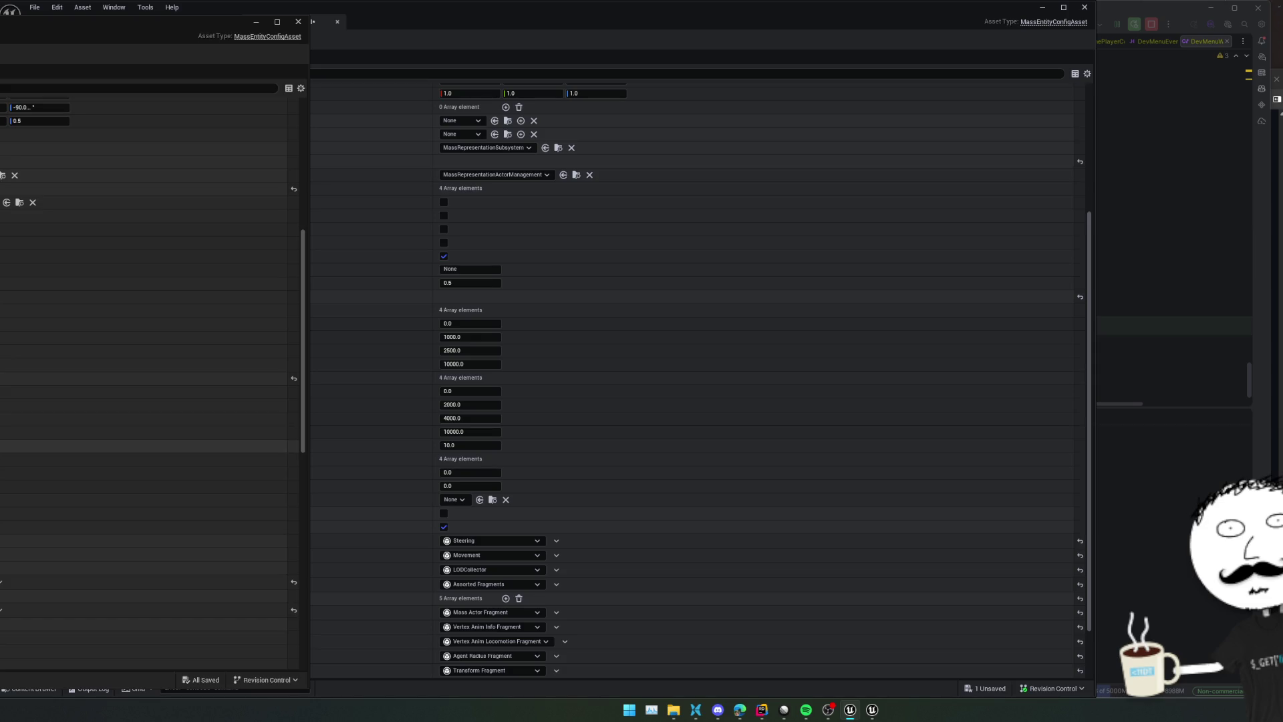
{"action": "scroll", "coordinate": [143, 434], "scroll_direction": "down", "scroll_amount": 1}
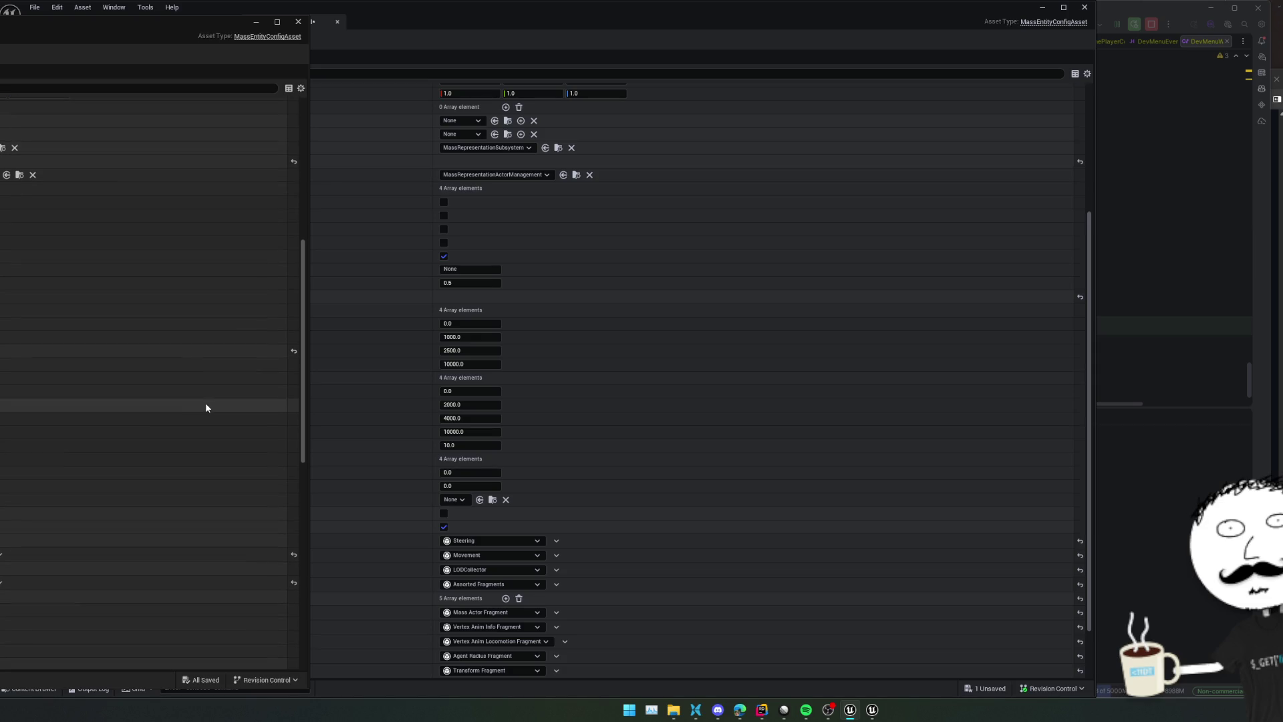
{"action": "left_click", "coordinate": [442, 372]}
{"action": "scroll", "coordinate": [441, 371], "scroll_direction": "down", "scroll_amount": 1}
{"action": "scroll", "coordinate": [442, 371], "scroll_direction": "down", "scroll_amount": 2}
{"action": "left_click", "coordinate": [65, 397]}
{"action": "scroll", "coordinate": [86, 356], "scroll_direction": "down", "scroll_amount": 1}
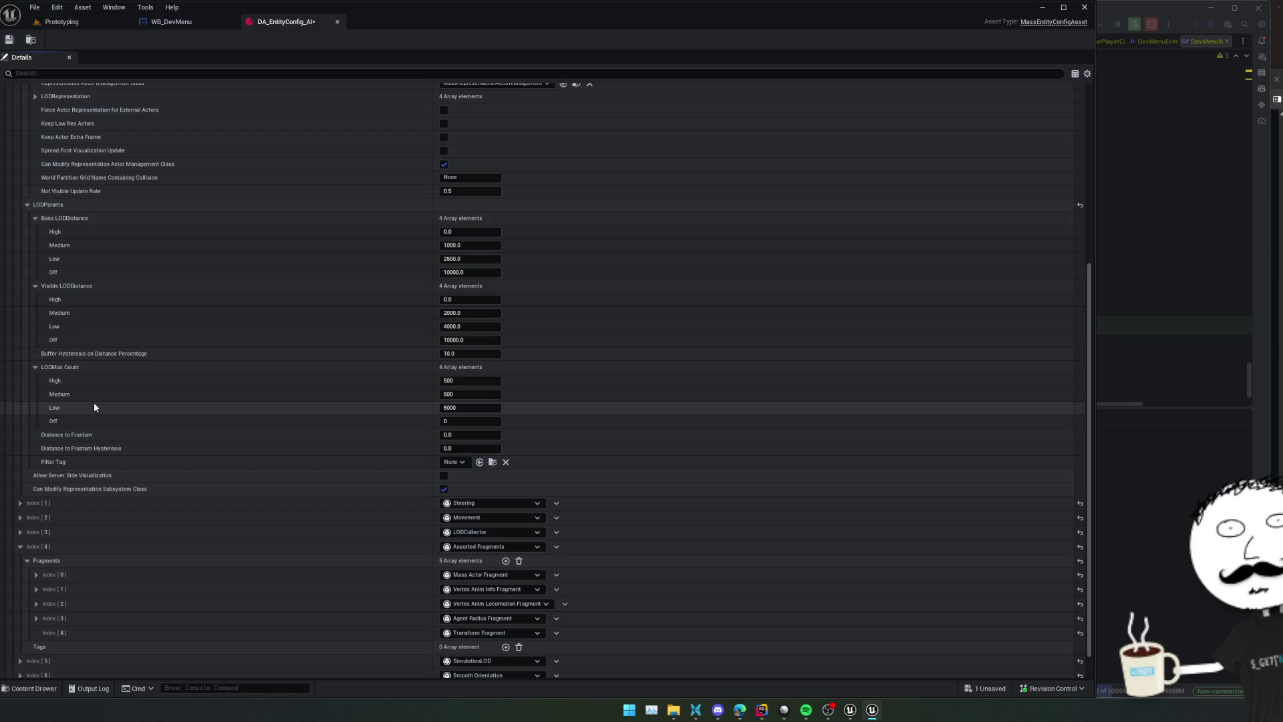
{"action": "scroll", "coordinate": [100, 397], "scroll_direction": "down", "scroll_amount": 2}
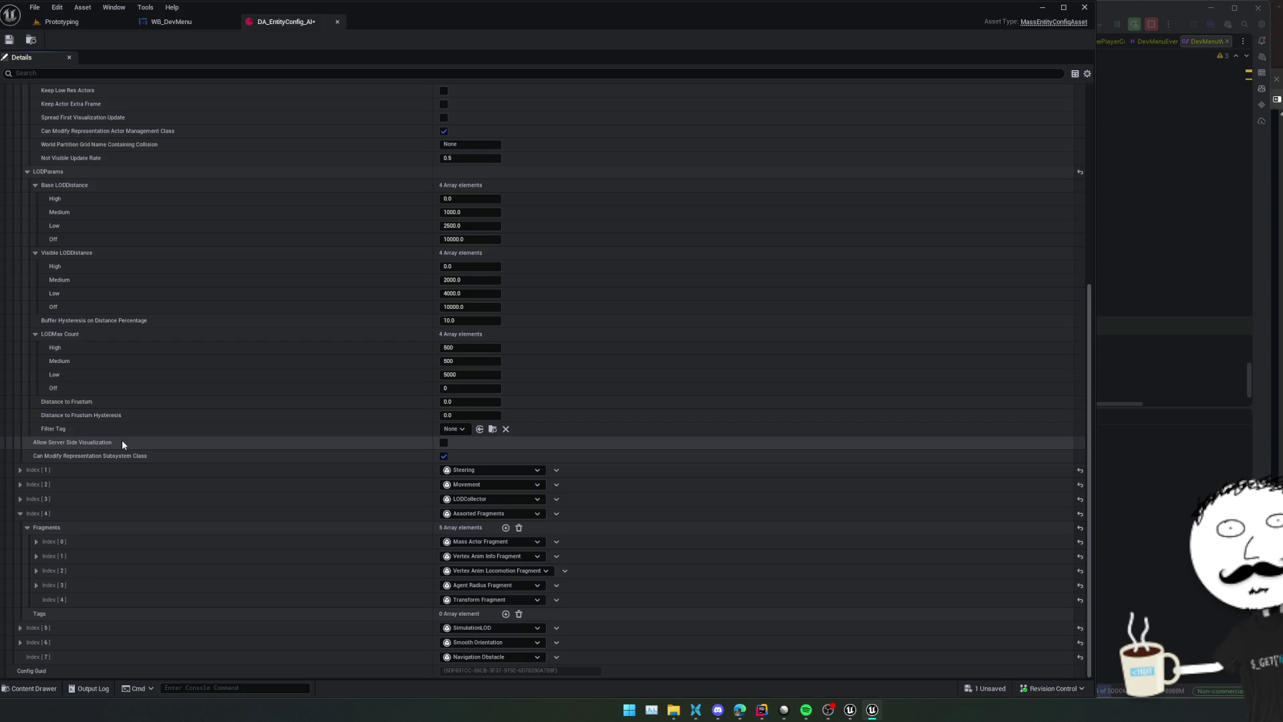
Tick Allow Server Side Visualization for the visualization trait and save DA_EntityConfig_AI
{"action": "mouse_move", "coordinate": [91, 443]}
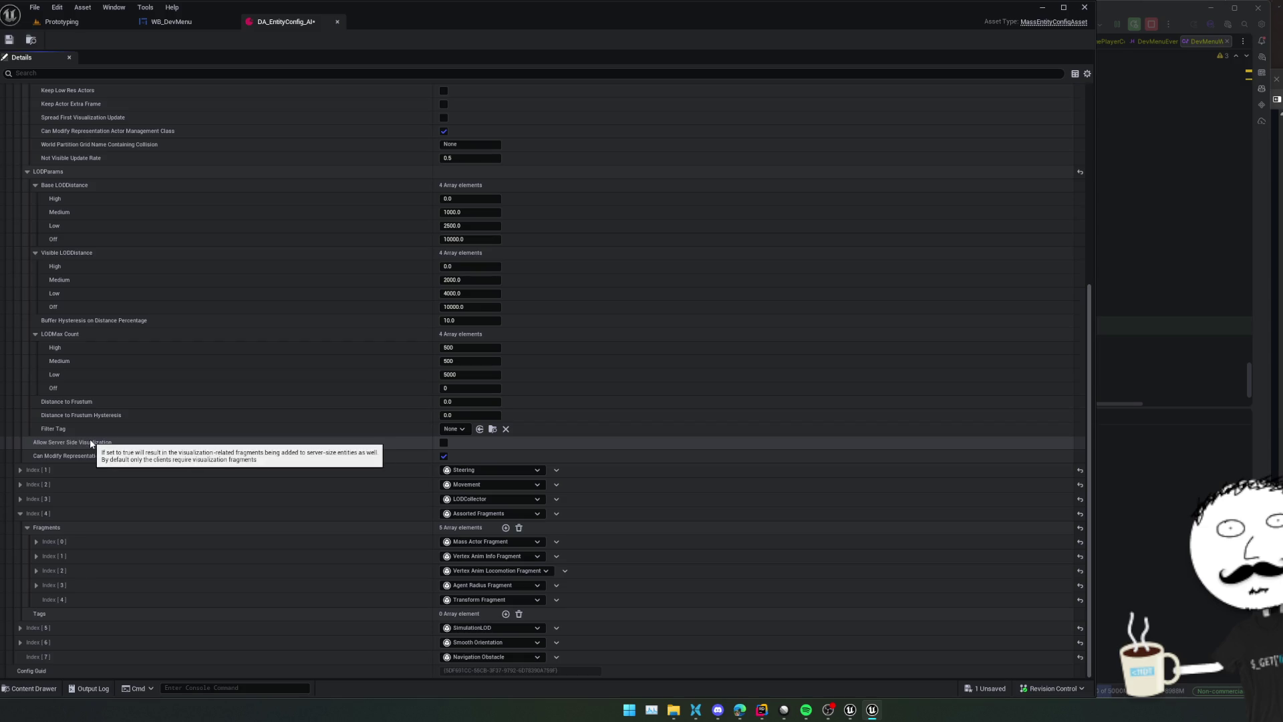
{"action": "left_click", "coordinate": [443, 442]}
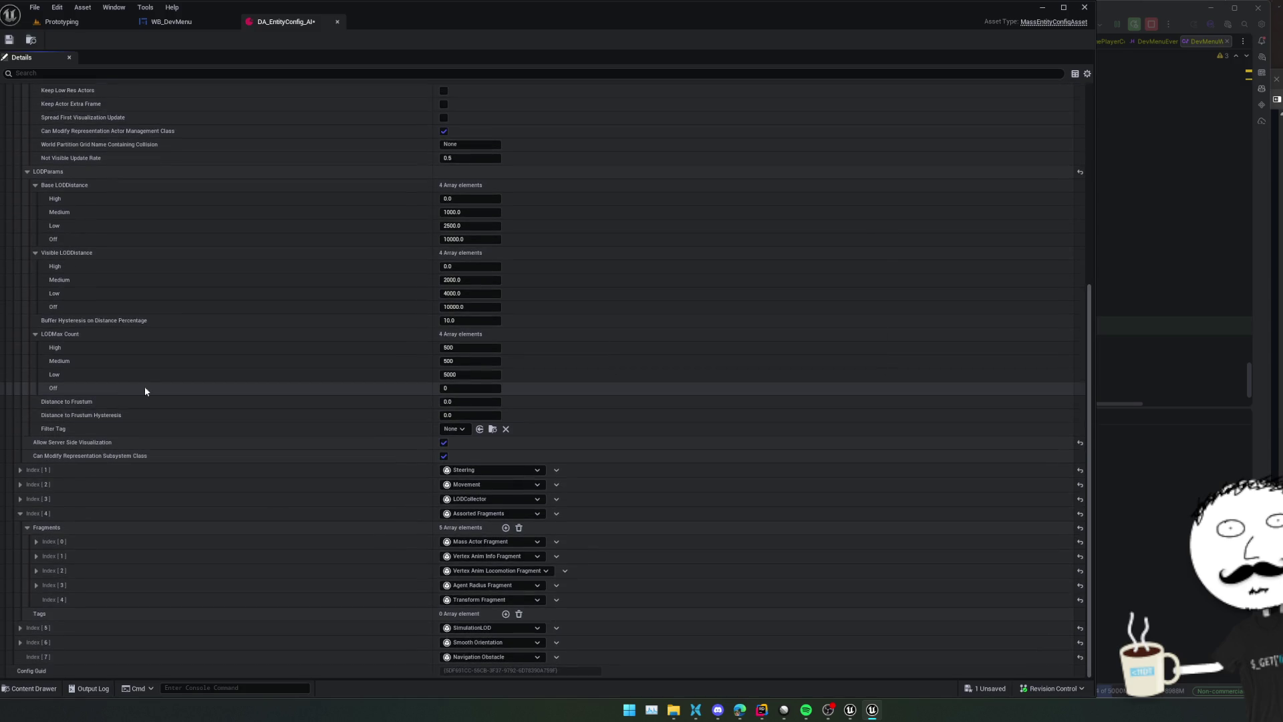
{"action": "key", "text": "ctrl+s"}
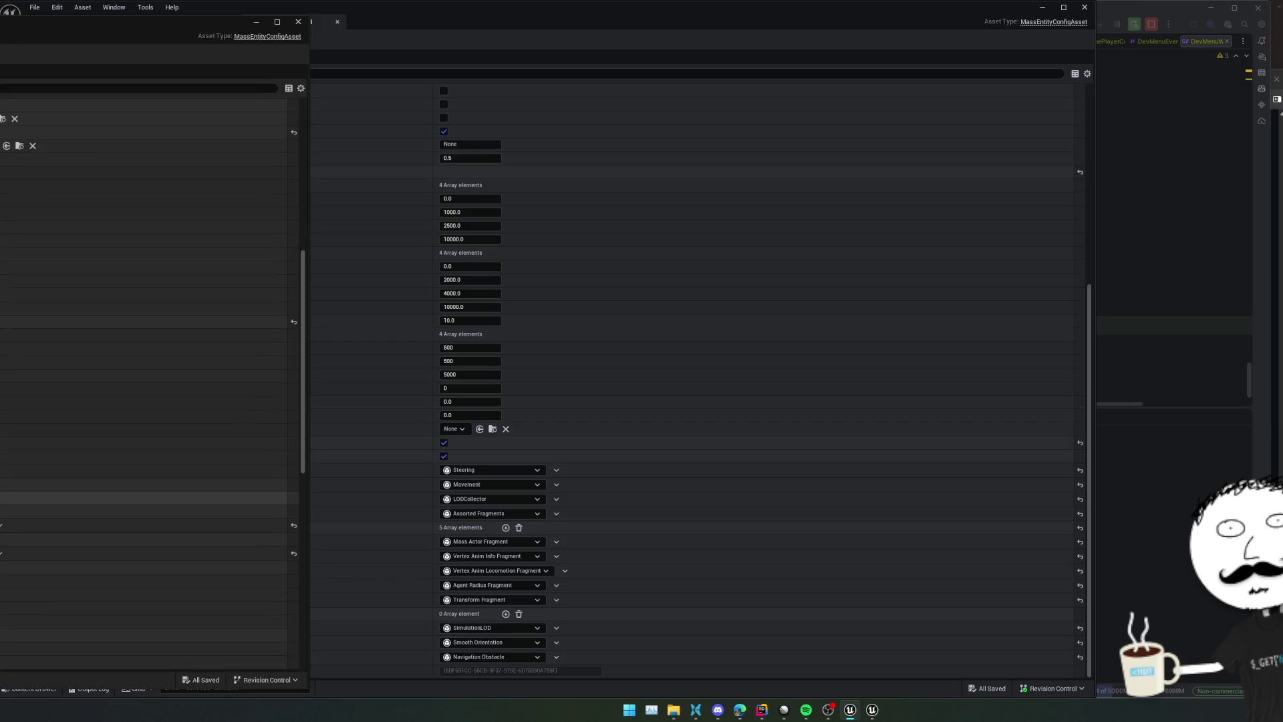
Inspect a few groups in the other entity config, then go back to DA_EntityConfig_AI
{"action": "left_click", "coordinate": [1, 539]}
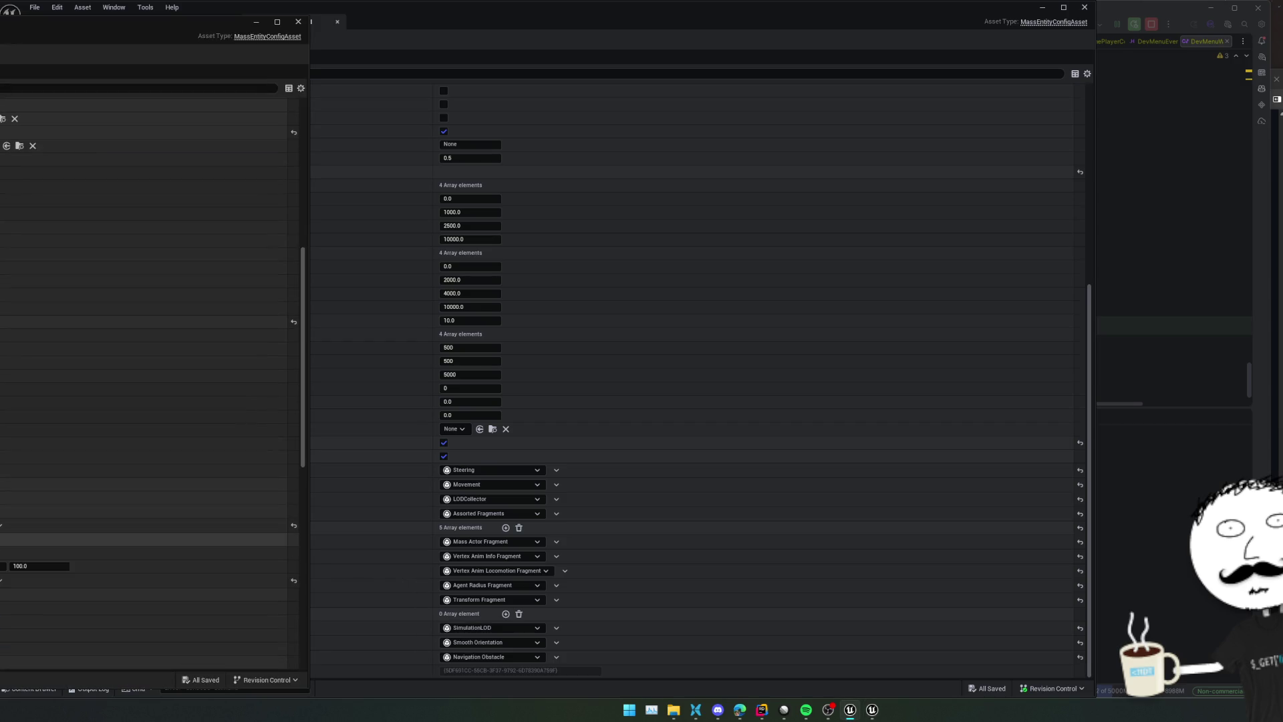
{"action": "left_click", "coordinate": [2, 566]}
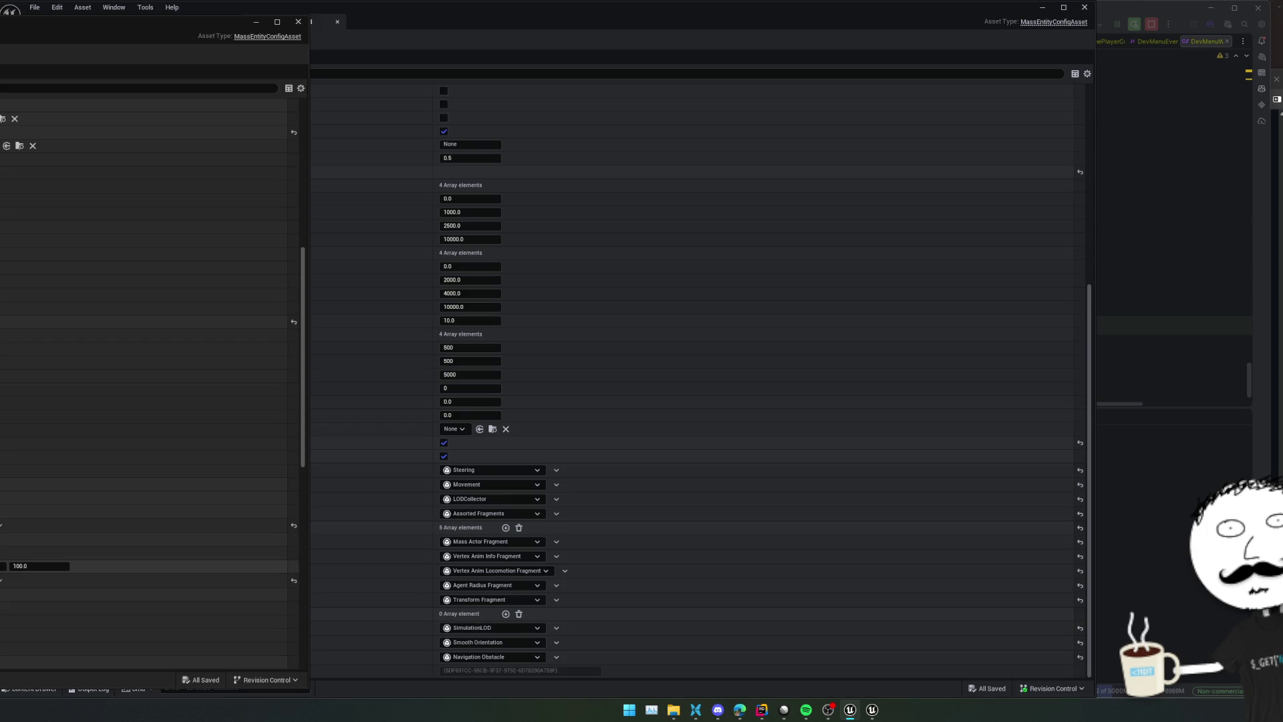
{"action": "left_click", "coordinate": [2, 525]}
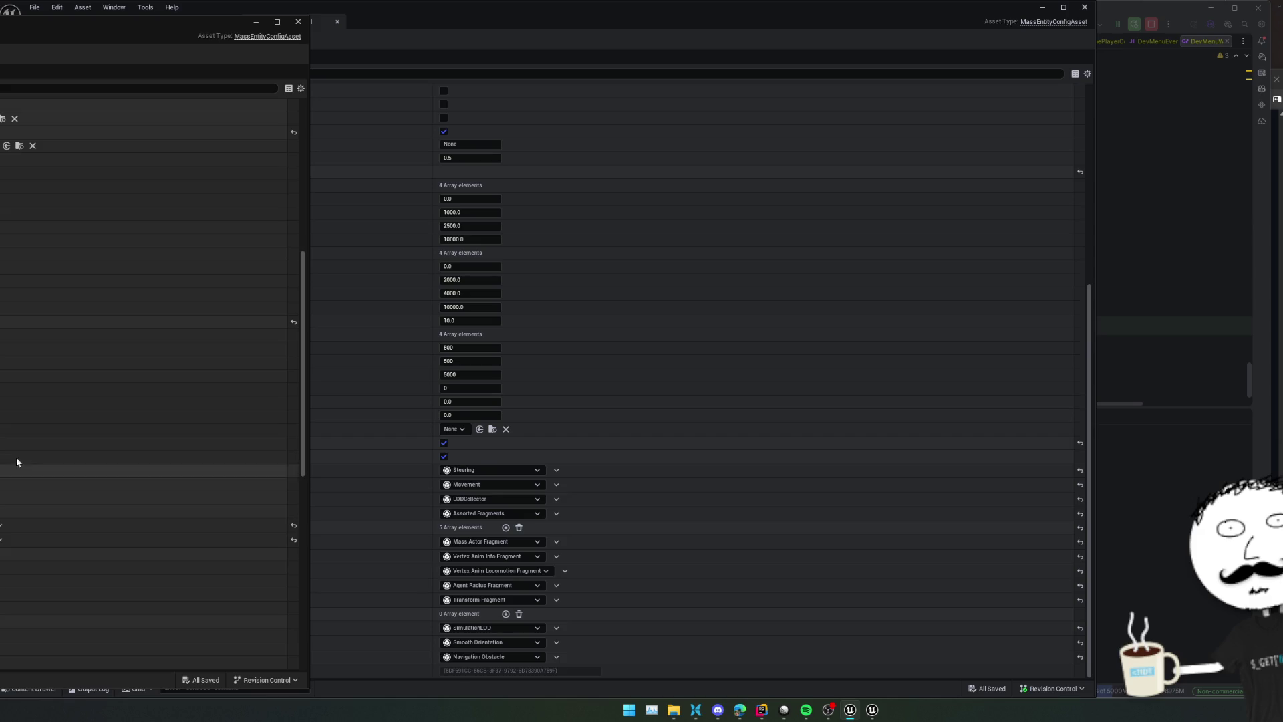
{"action": "left_click", "coordinate": [362, 427]}
{"action": "scroll", "coordinate": [346, 332], "scroll_direction": "down", "scroll_amount": 1}
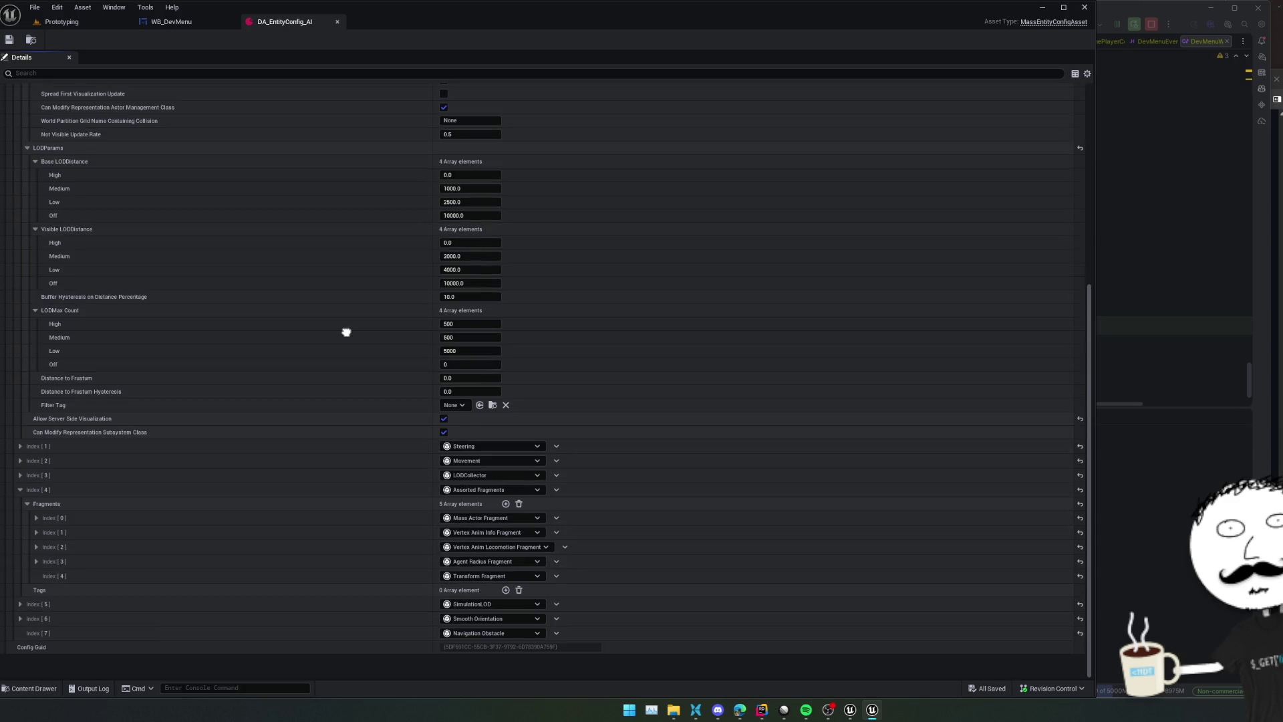
Collapse the visualization trait's LODParams, Static Mesh Instance Desc and Params groups, leaving High Res Template Actor unchanged
{"action": "scroll", "coordinate": [50, 267], "scroll_direction": "up", "scroll_amount": 3}
{"action": "left_click", "coordinate": [28, 221]}
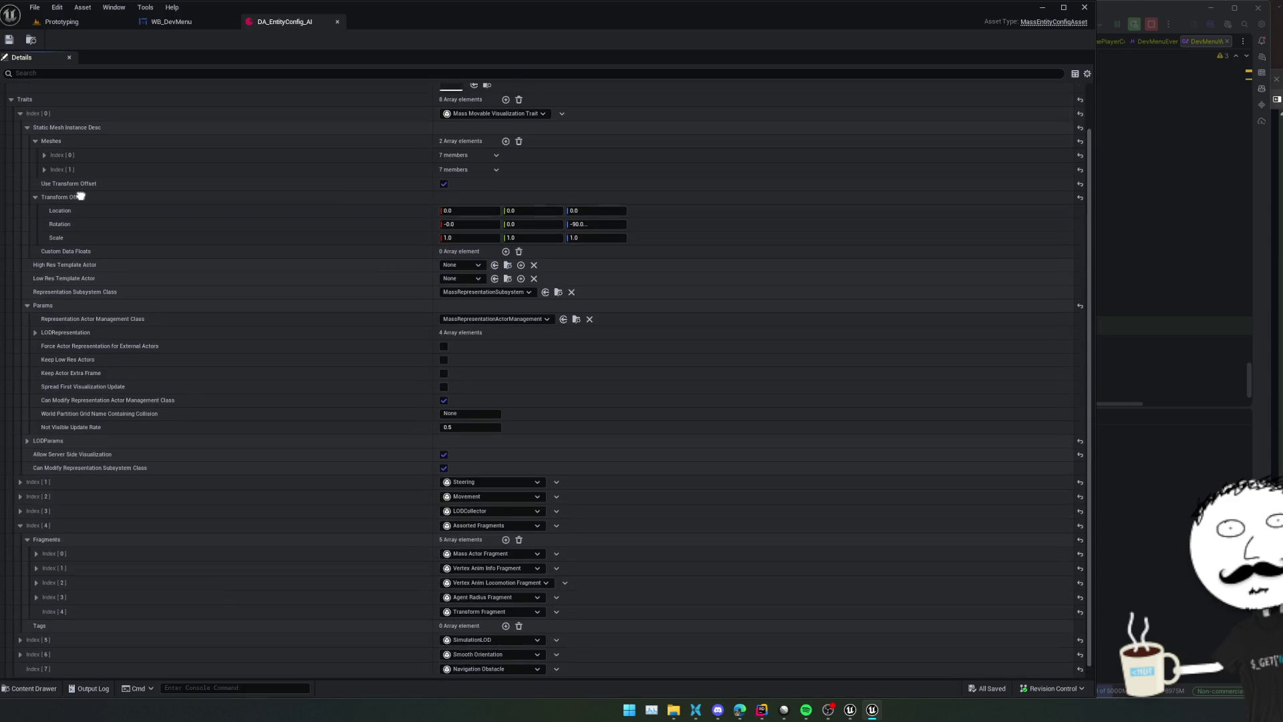
{"action": "left_click", "coordinate": [28, 166]}
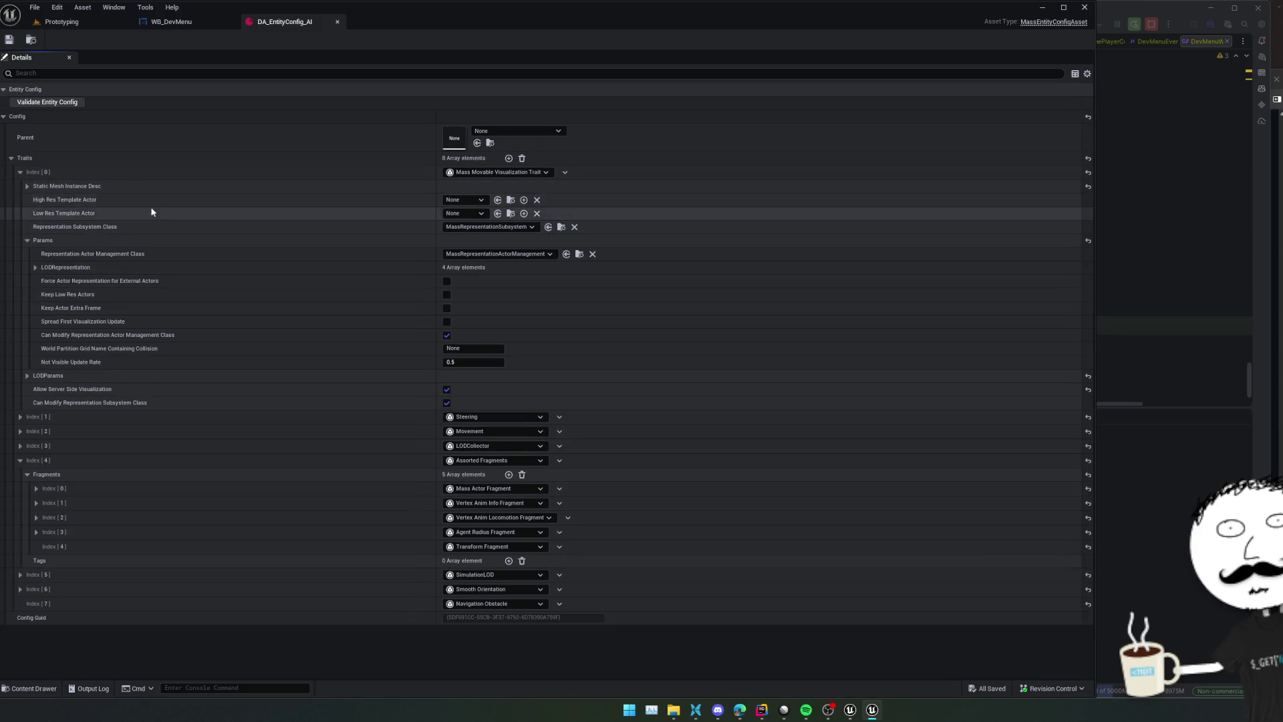
{"action": "left_click", "coordinate": [461, 200]}
{"action": "left_click", "coordinate": [323, 203]}
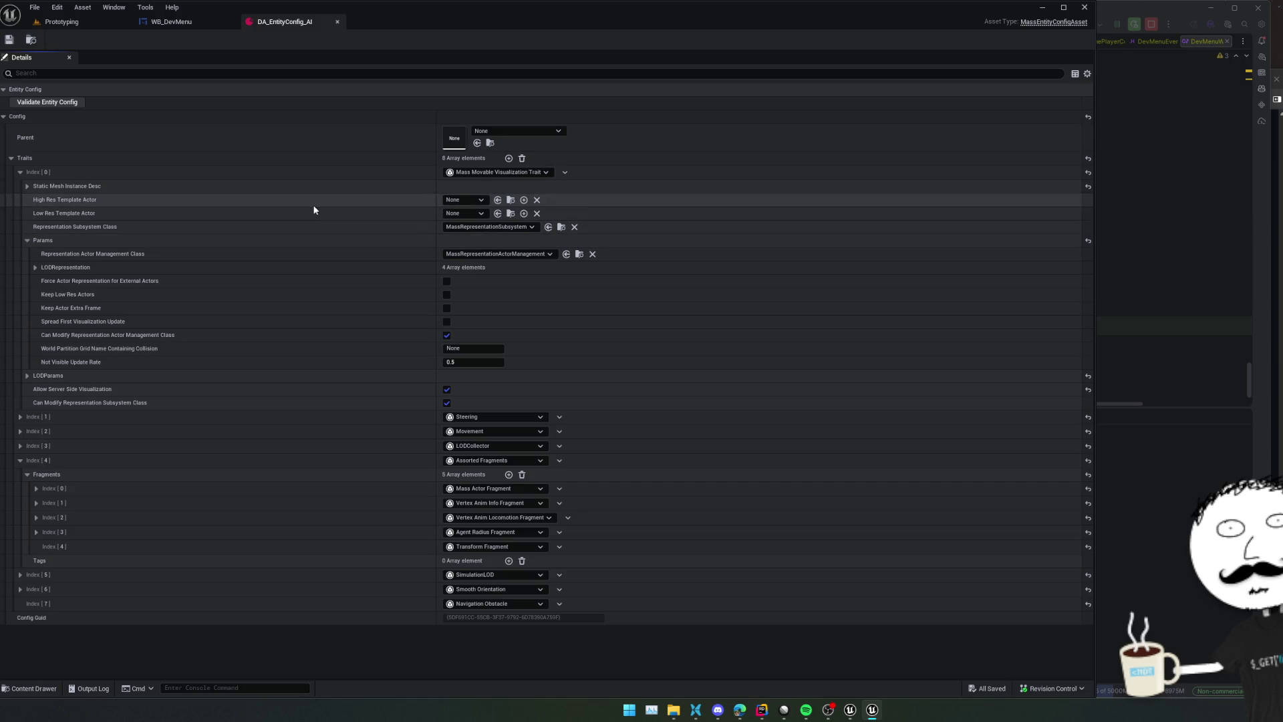
{"action": "left_click", "coordinate": [28, 239]}
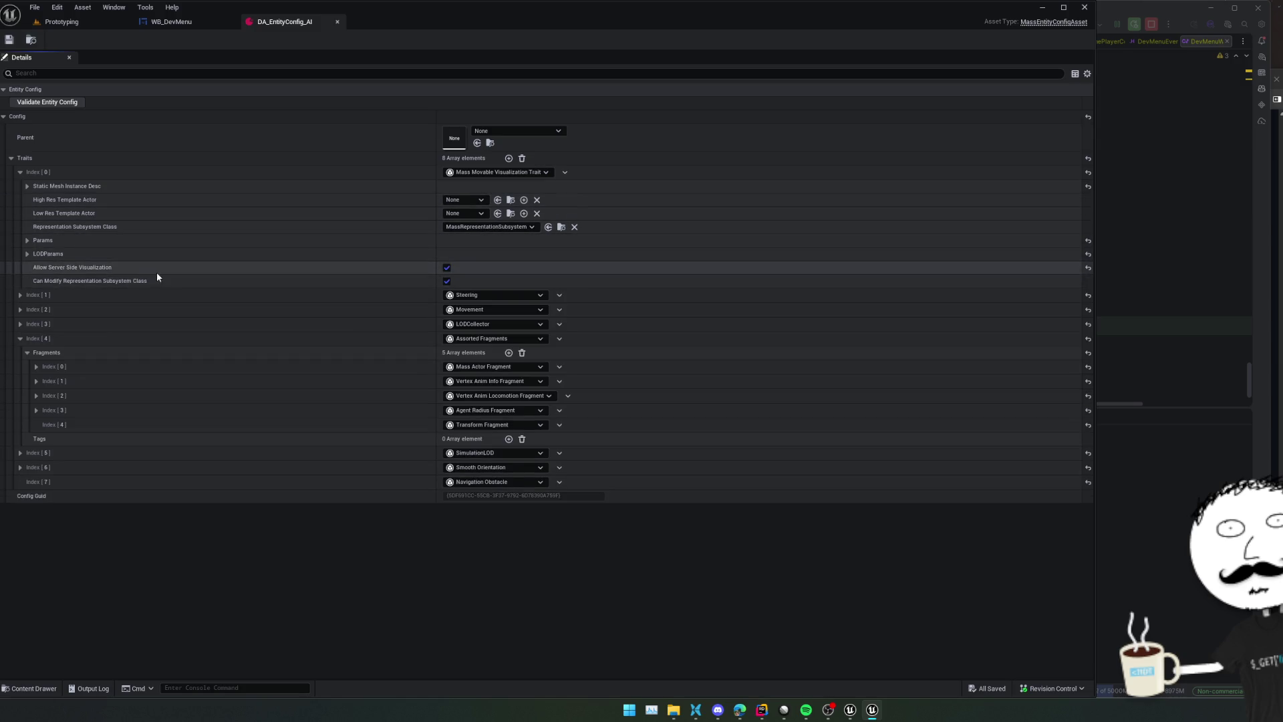
Expand the LODCollector and SimulationLOD traits to review LOD distances, max counts and per-LOD tick rates
{"action": "left_click", "coordinate": [19, 324]}
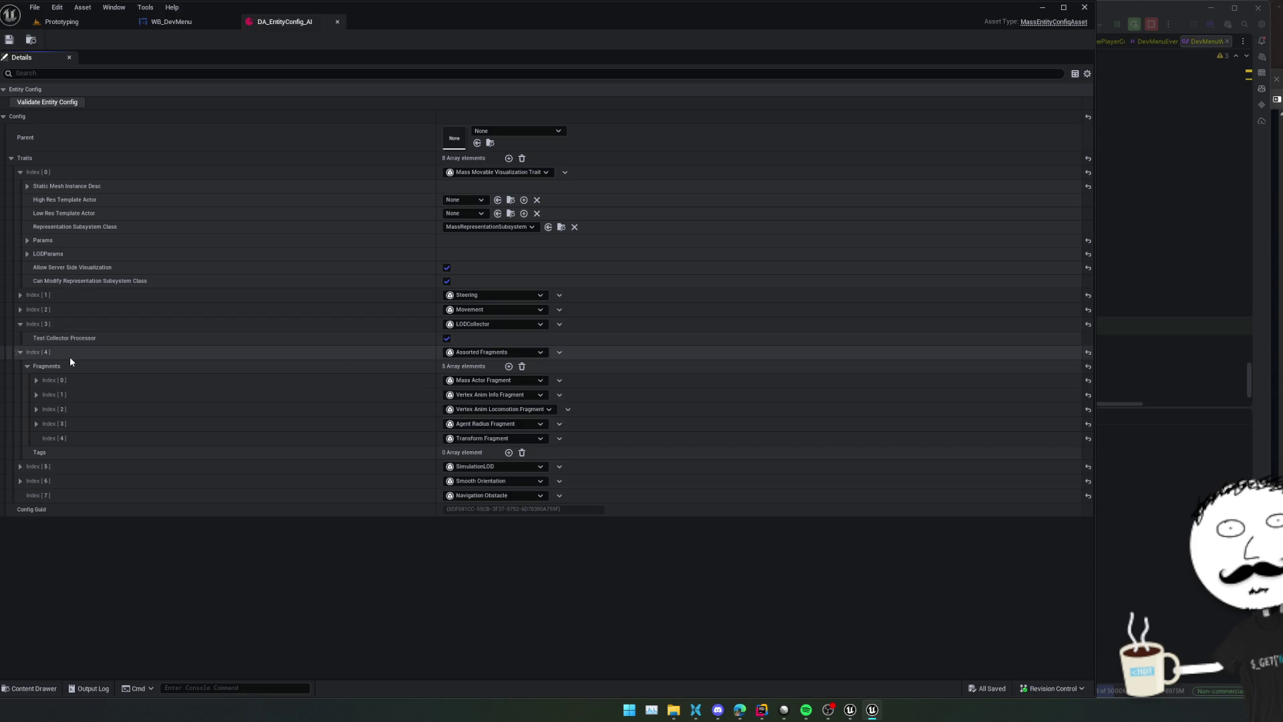
{"action": "left_click", "coordinate": [19, 466]}
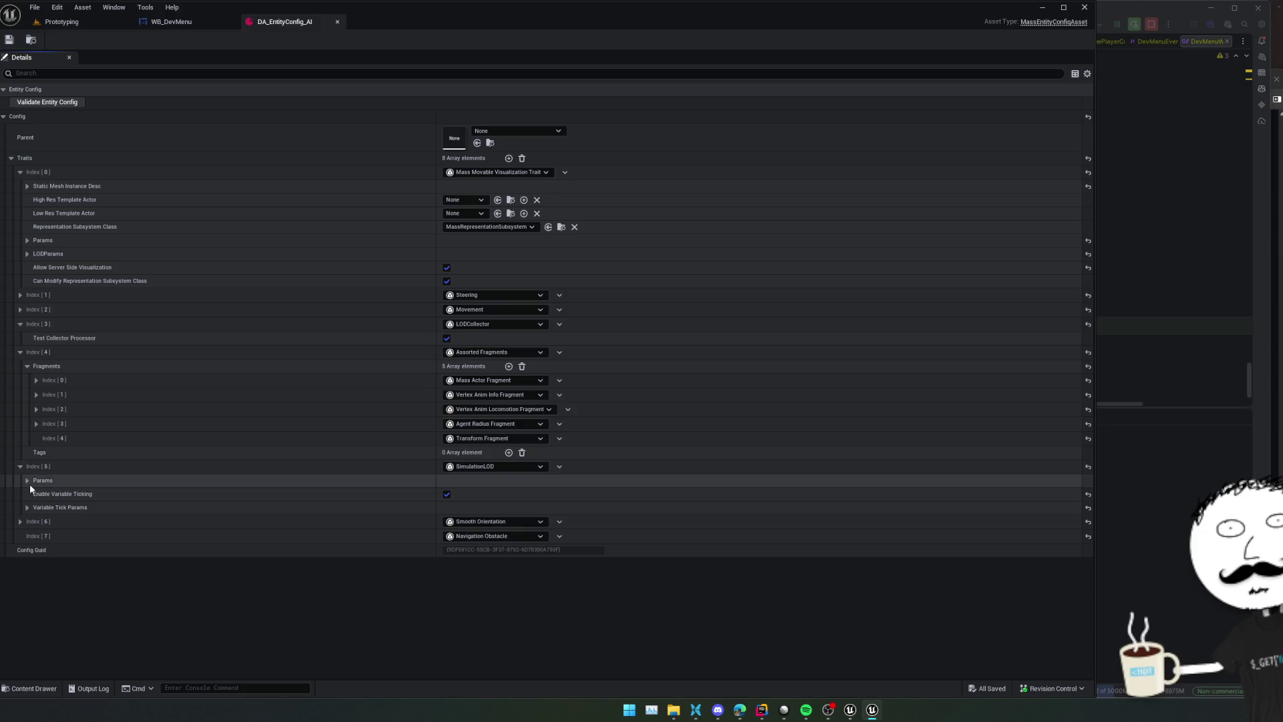
{"action": "left_click", "coordinate": [27, 481]}
{"action": "left_click", "coordinate": [36, 494]}
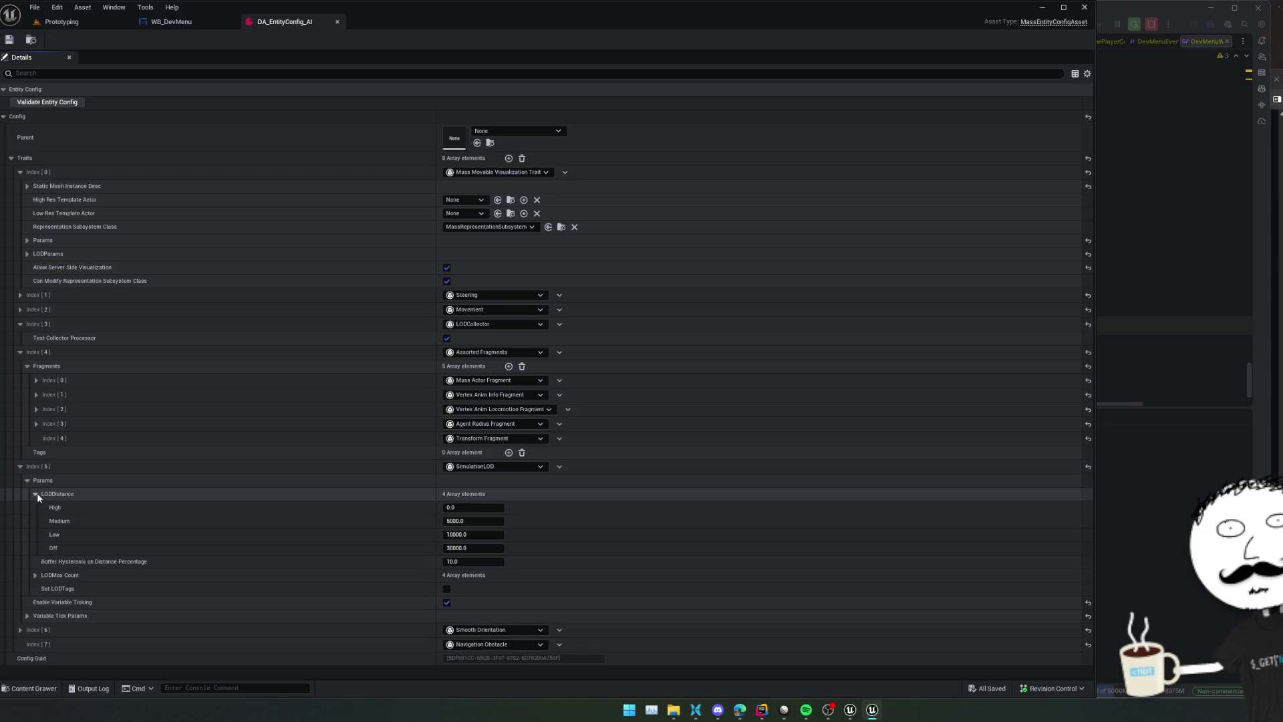
{"action": "left_click", "coordinate": [35, 575]}
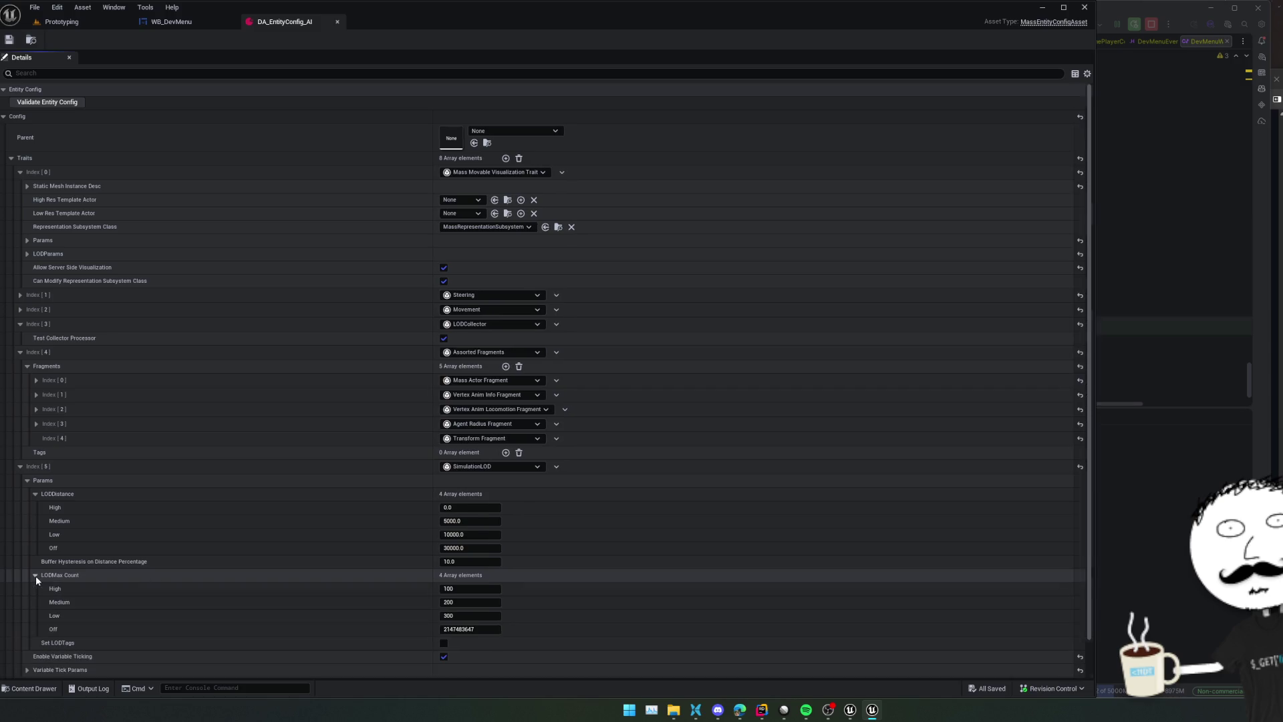
{"action": "scroll", "coordinate": [35, 576], "scroll_direction": "down", "scroll_amount": 2}
{"action": "left_click", "coordinate": [27, 629]}
{"action": "scroll", "coordinate": [33, 613], "scroll_direction": "down", "scroll_amount": 2}
{"action": "left_click", "coordinate": [37, 609]}
{"action": "scroll", "coordinate": [38, 608], "scroll_direction": "down", "scroll_amount": 2}
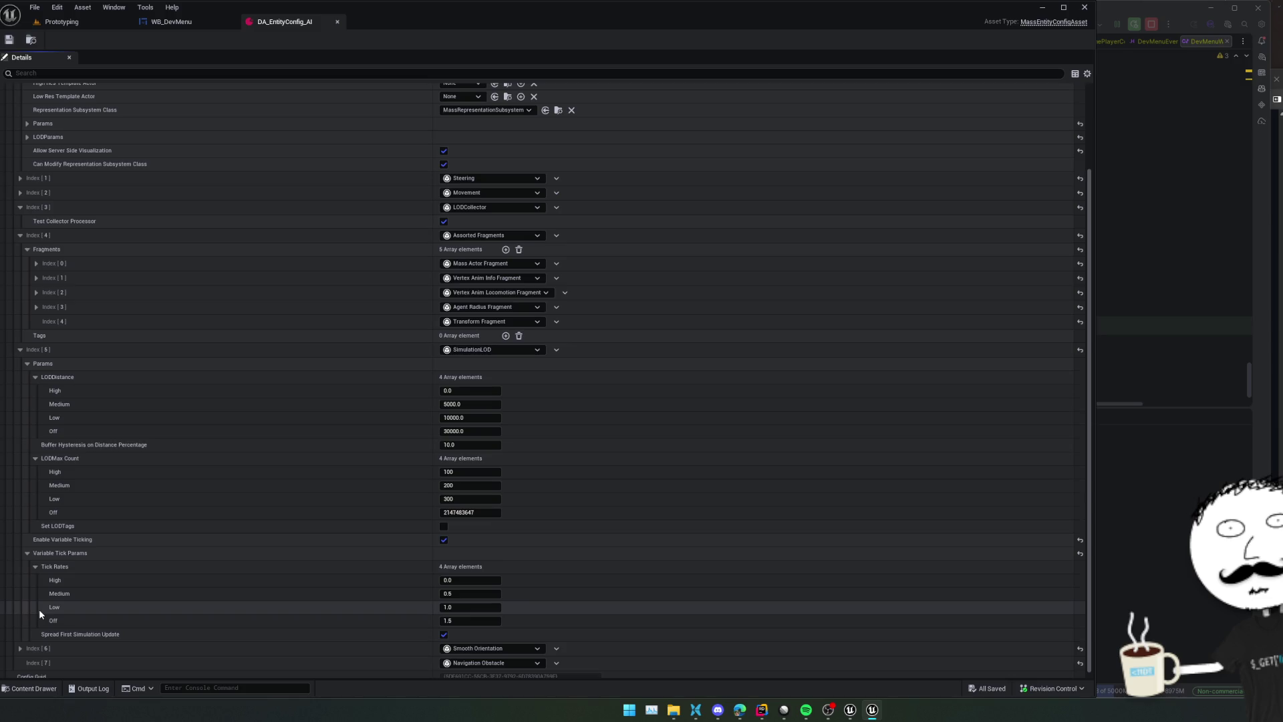
{"action": "scroll", "coordinate": [86, 596], "scroll_direction": "down", "scroll_amount": 1}
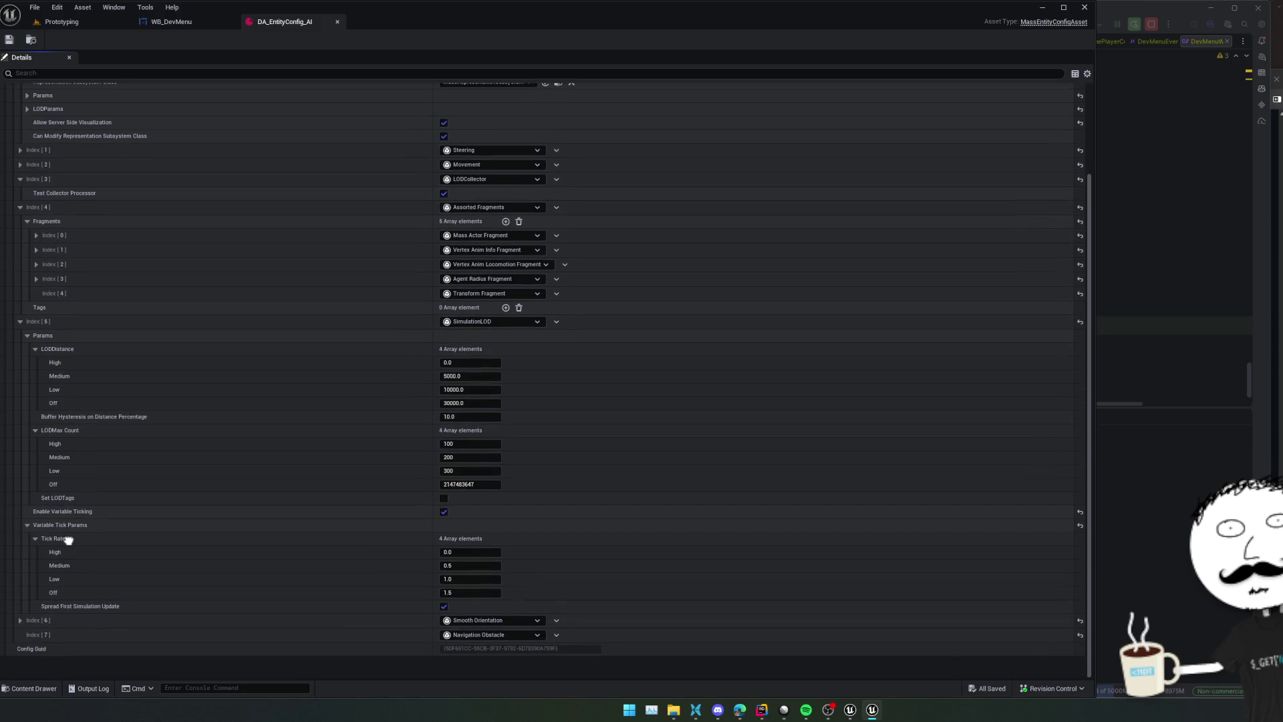
{"action": "scroll", "coordinate": [85, 597], "scroll_direction": "up", "scroll_amount": 1}
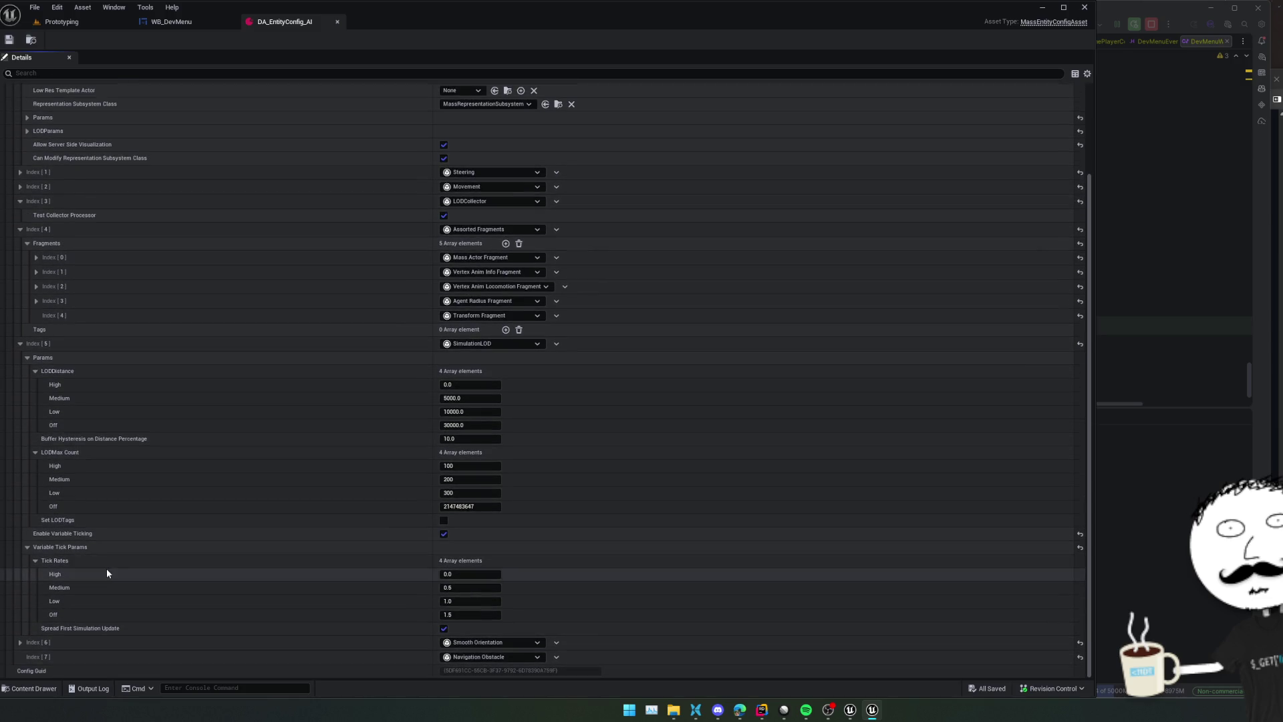
Expand the Smooth Orientation trait settings, then return to the Prototyping level
{"action": "left_click", "coordinate": [20, 642]}
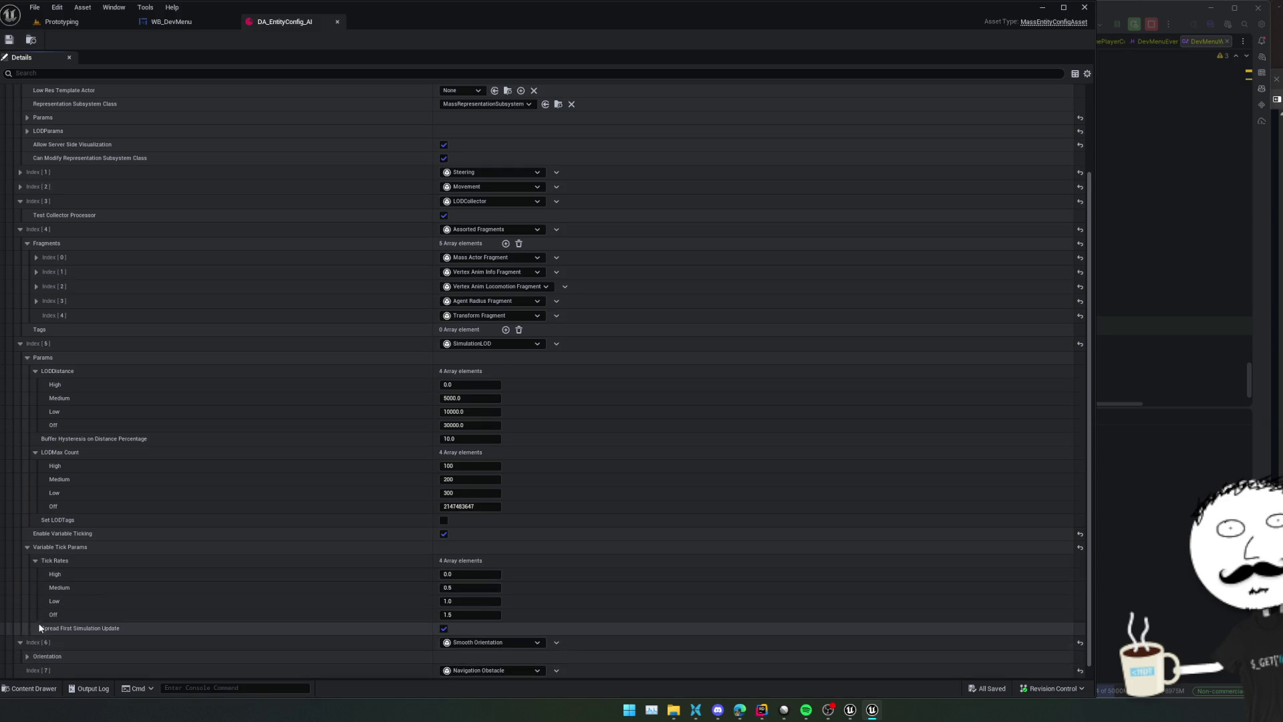
{"action": "scroll", "coordinate": [74, 561], "scroll_direction": "up", "scroll_amount": 4}
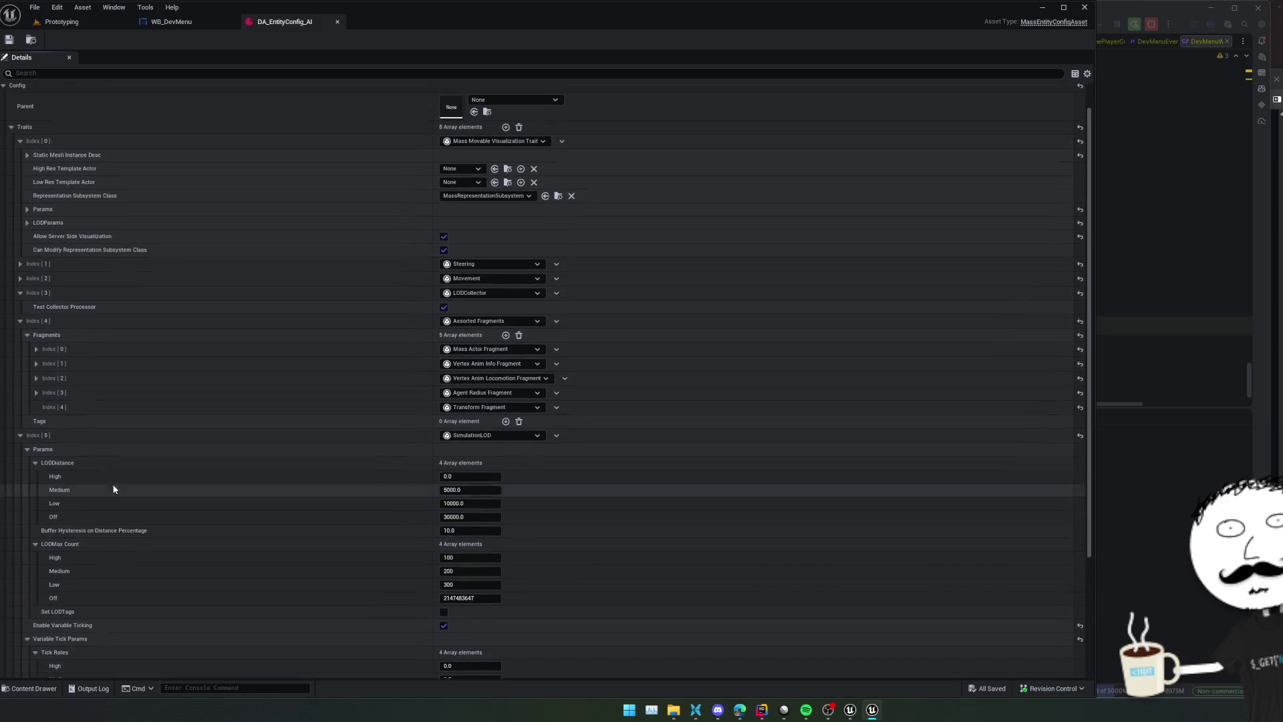
{"action": "left_click", "coordinate": [61, 21]}
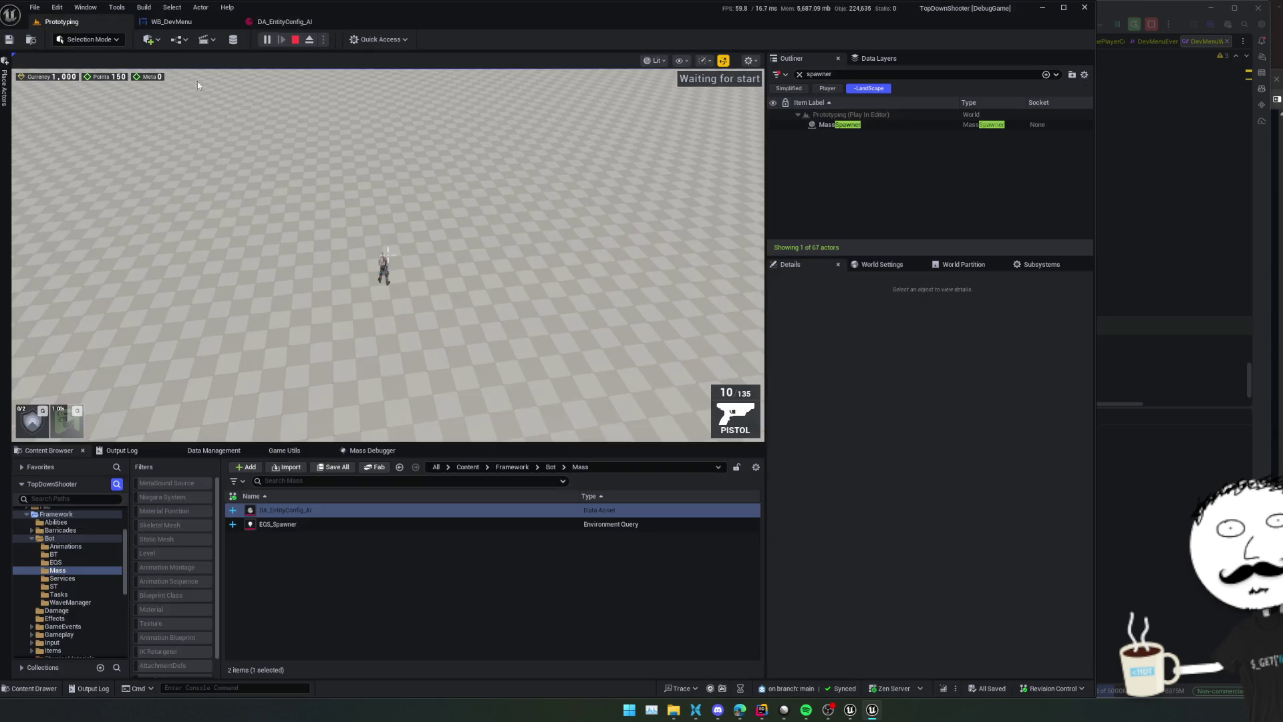
Restart play in the Prototyping level with MassSpawner selected and toggle the gameplay debugger overlay
{"action": "left_click", "coordinate": [294, 39]}
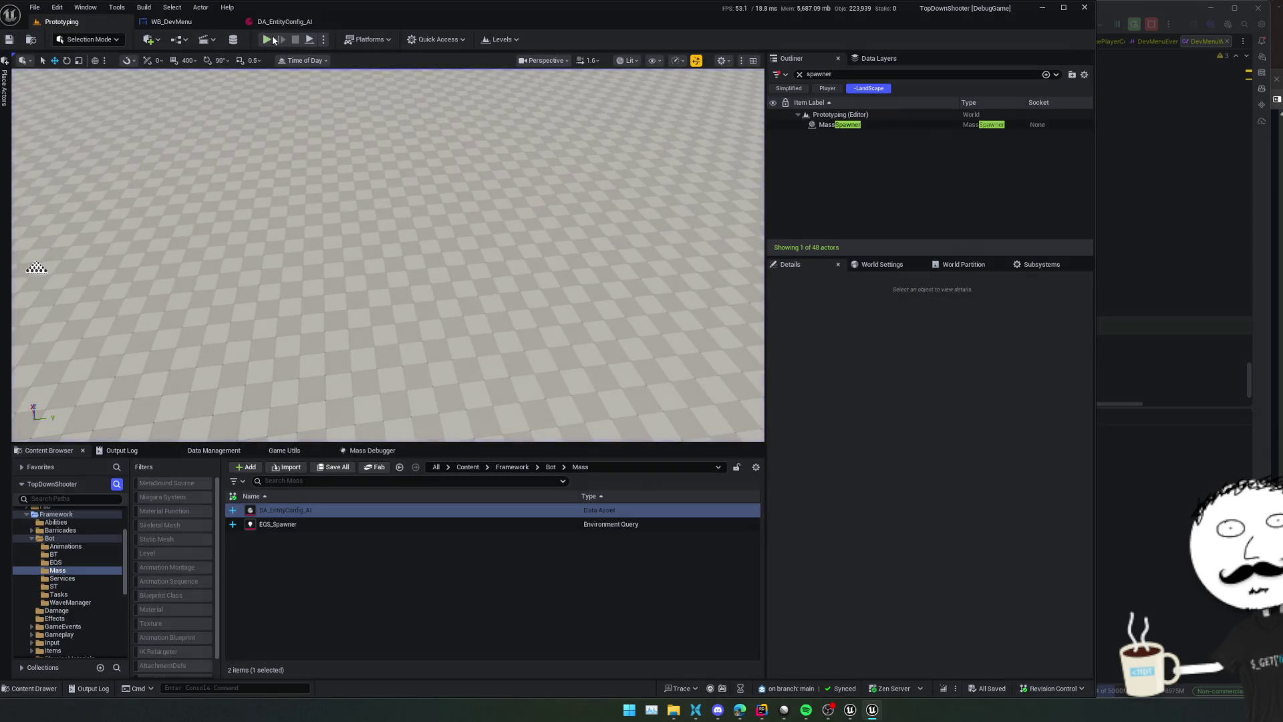
{"action": "left_click", "coordinate": [242, 230]}
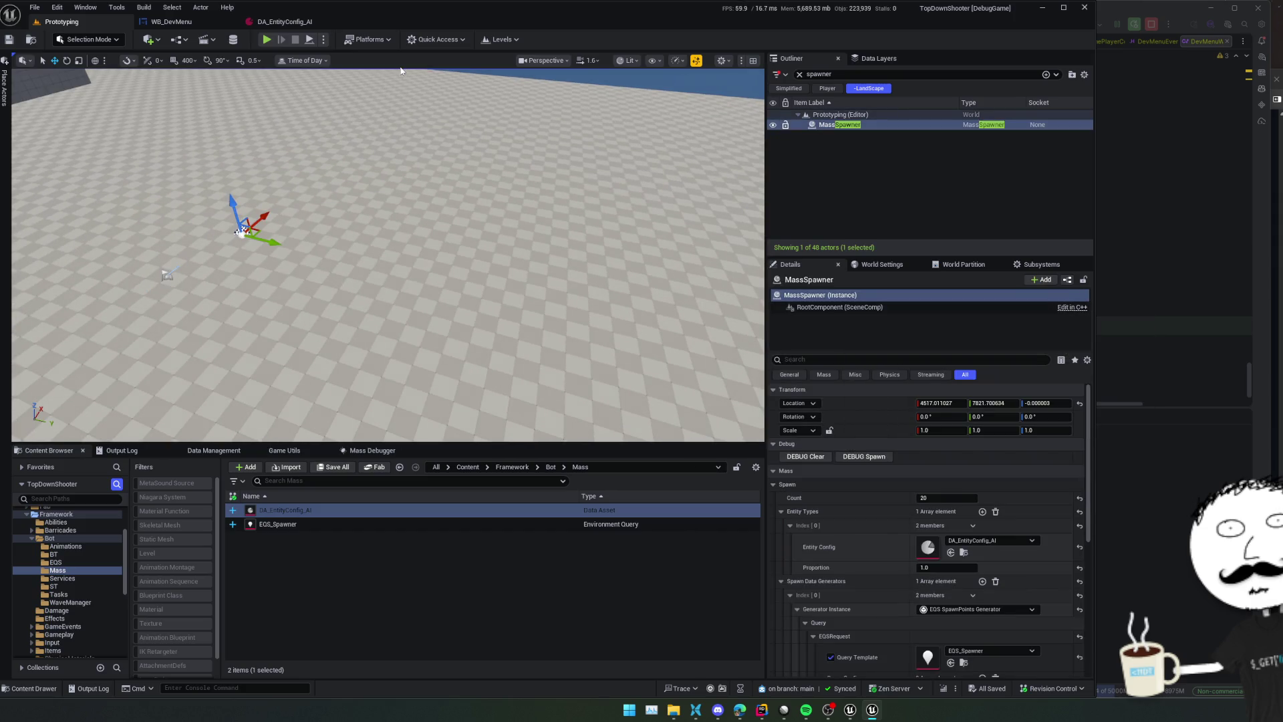
{"action": "key", "text": "alt+p"}
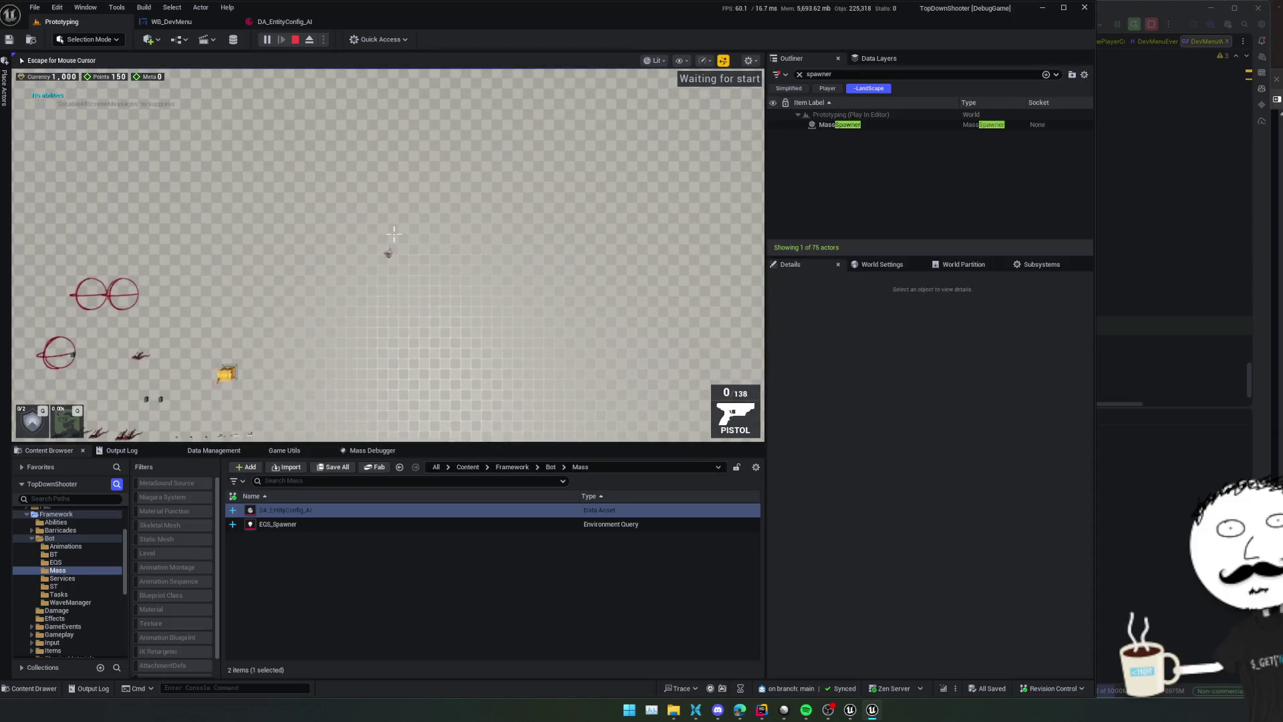
{"action": "left_click", "coordinate": [832, 125]}
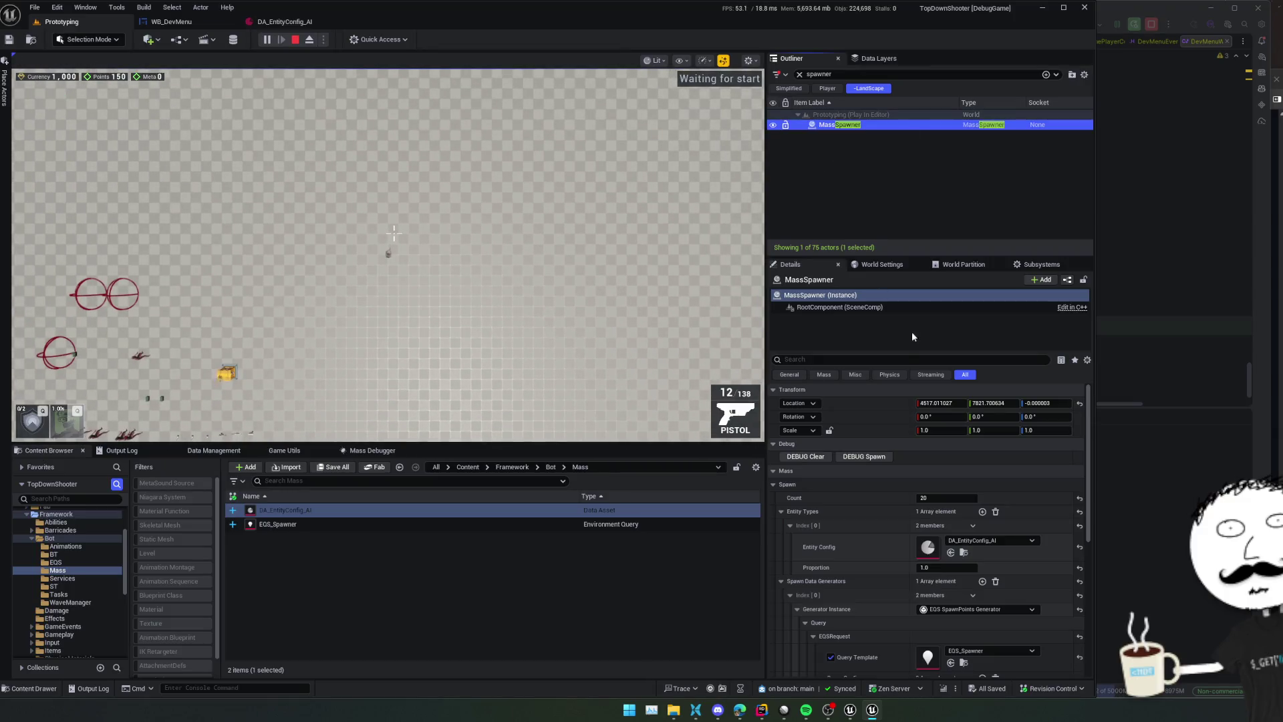
{"action": "left_click", "coordinate": [865, 458]}
{"action": "left_click", "coordinate": [551, 290]}
{"action": "key", "text": "apostrophe"}
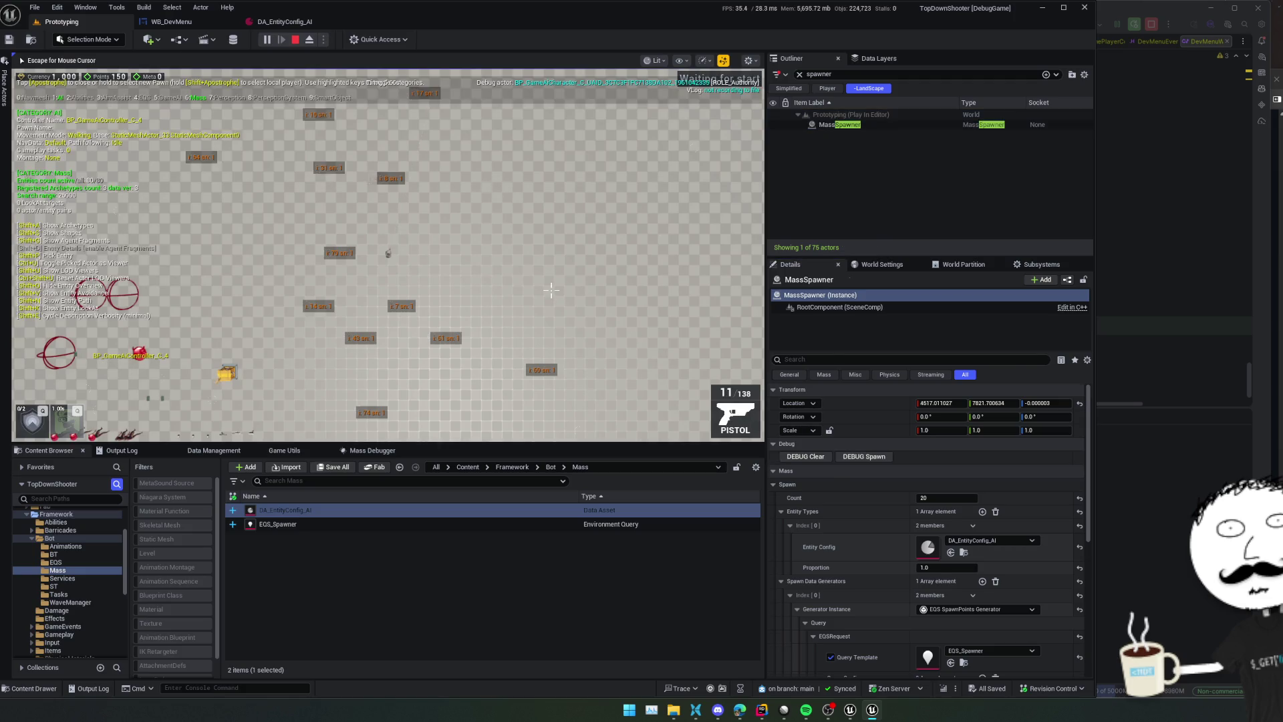
{"action": "key", "text": "Escape"}
Use MassSpawner's DEBUG Spawn twice for extra entities, then open DA_EntityConfig_AI
{"action": "left_click", "coordinate": [835, 124]}
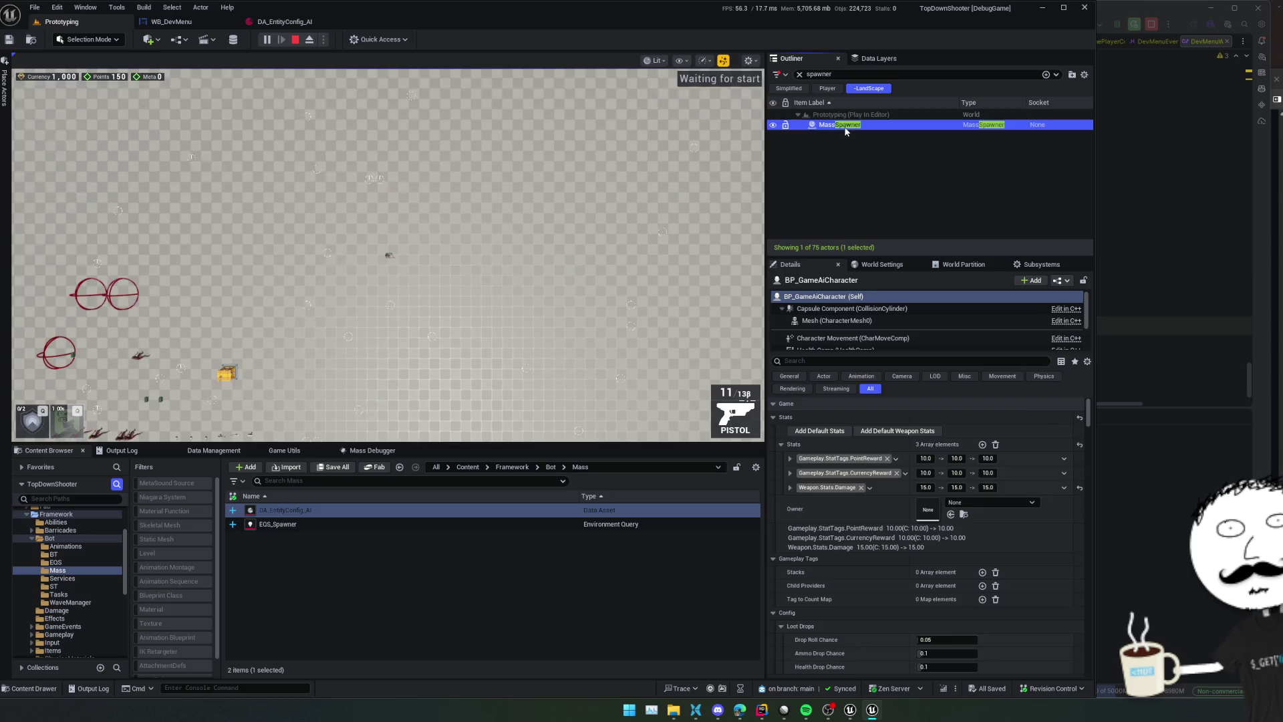
{"action": "left_click", "coordinate": [872, 457]}
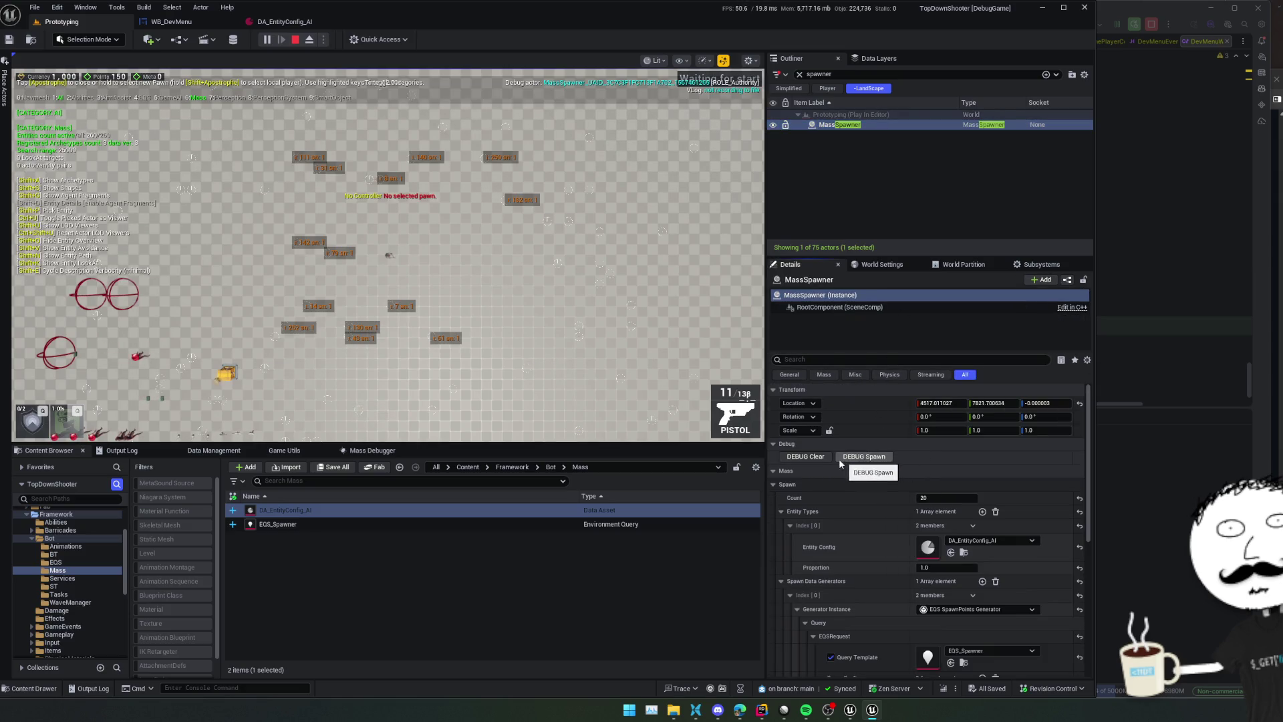
{"action": "left_click", "coordinate": [872, 457]}
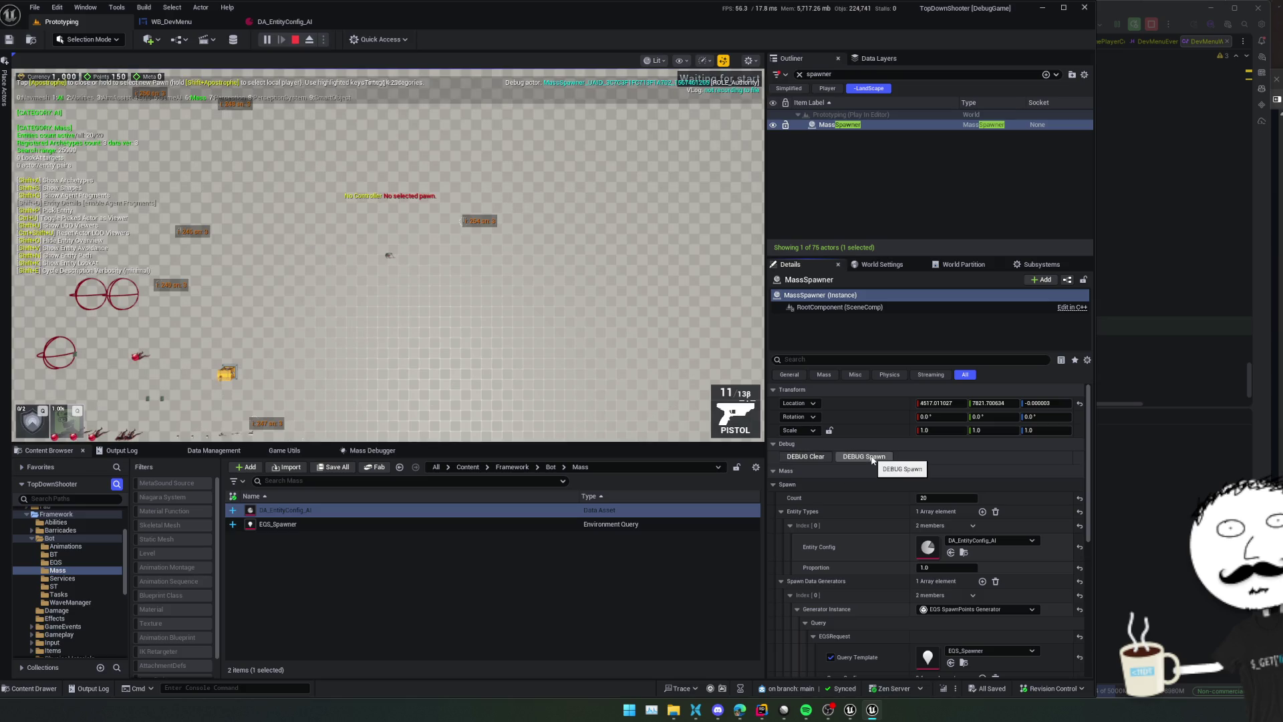
{"action": "scroll", "coordinate": [914, 544], "scroll_direction": "down", "scroll_amount": 5}
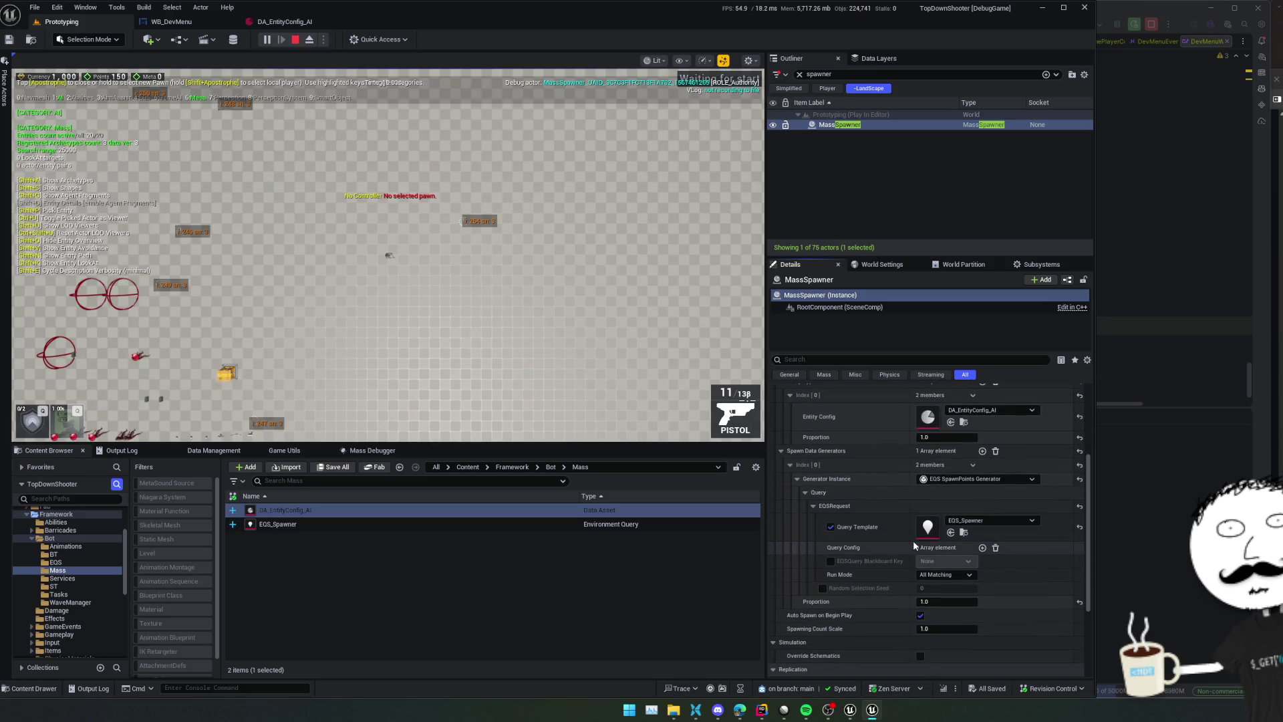
{"action": "scroll", "coordinate": [914, 544], "scroll_direction": "up", "scroll_amount": 2}
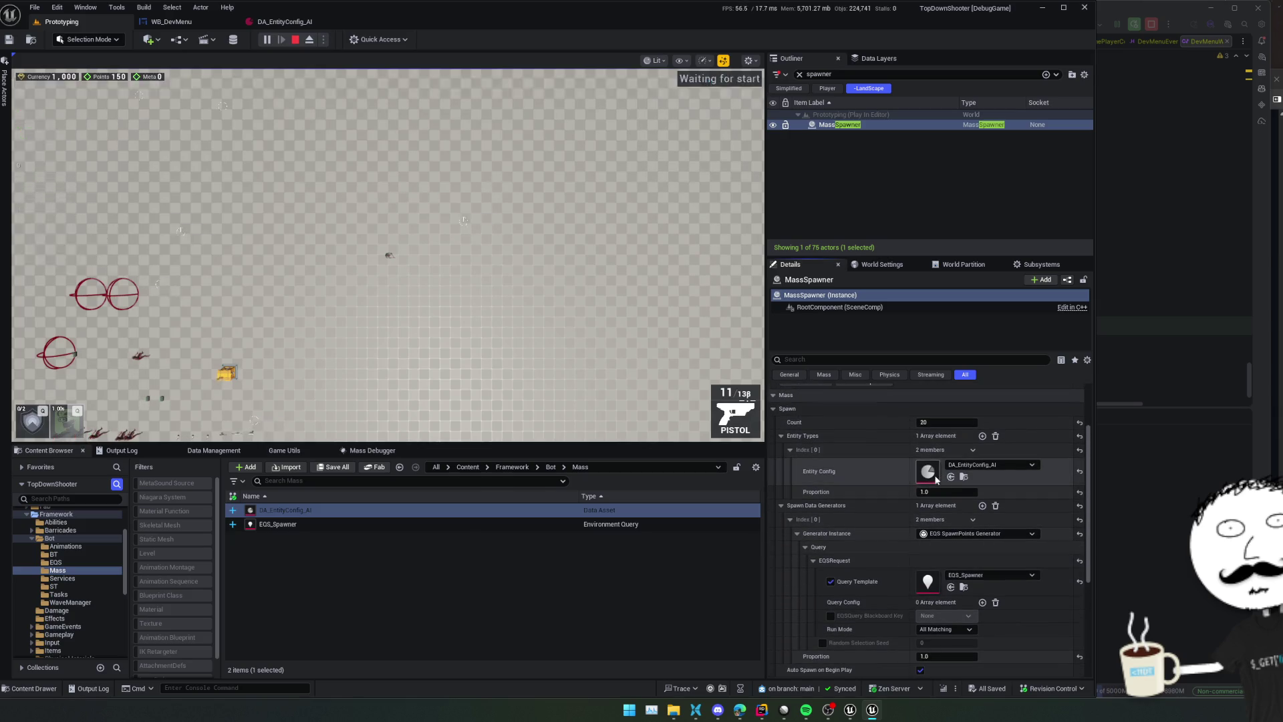
{"action": "double_click", "coordinate": [929, 479]}
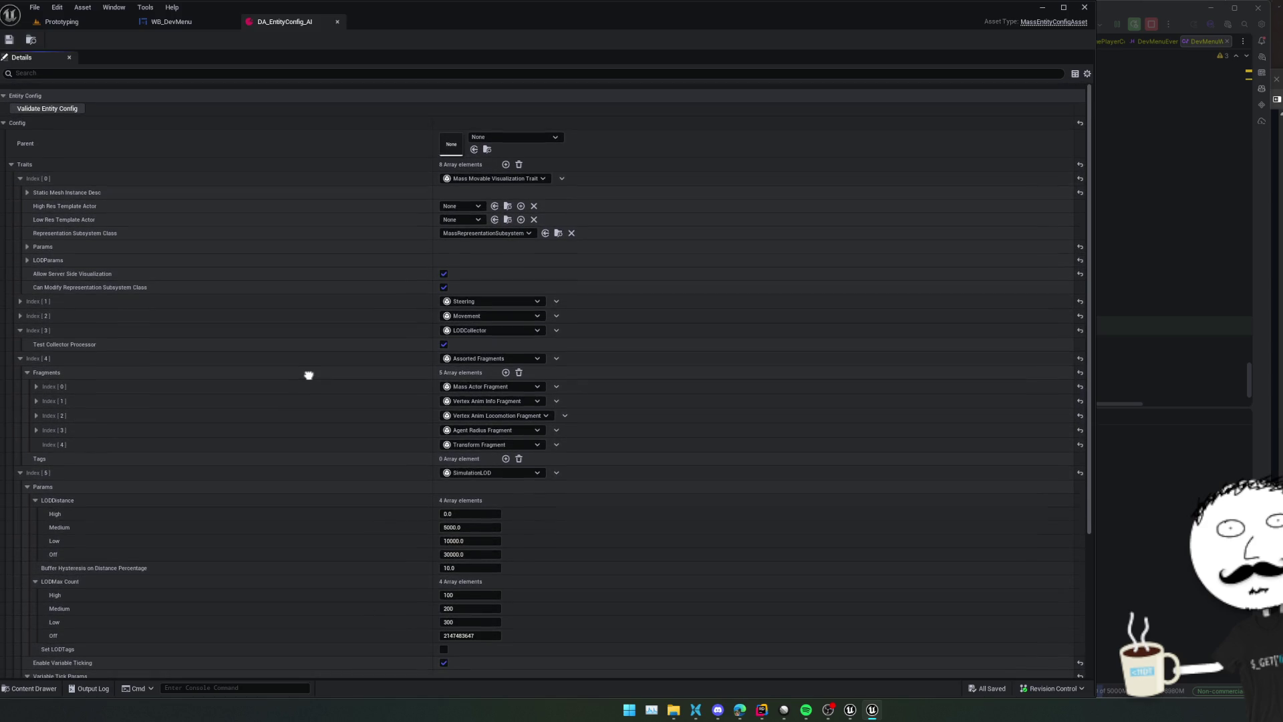
Expand both Static Mesh Instance Desc mesh entries, check ISM component classes, and briefly view the StaticMesh asset
{"action": "left_click", "coordinate": [29, 186]}
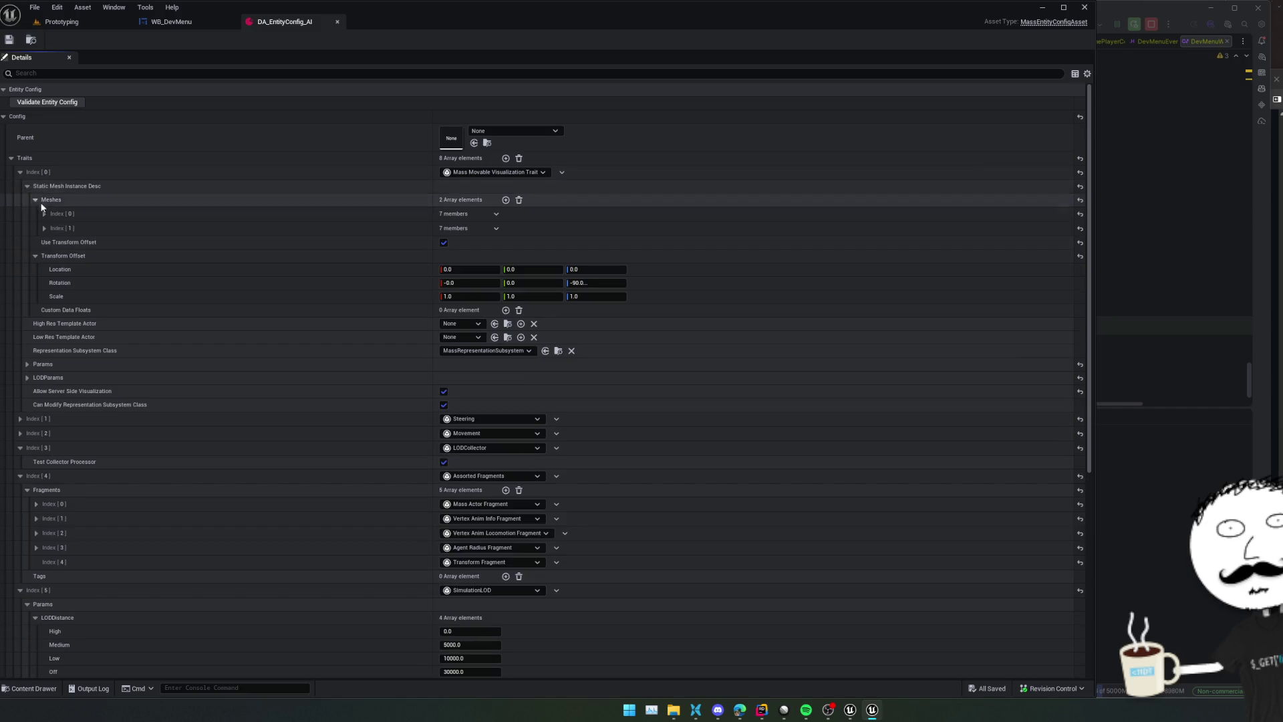
{"action": "left_click", "coordinate": [44, 227]}
{"action": "left_click", "coordinate": [44, 214]}
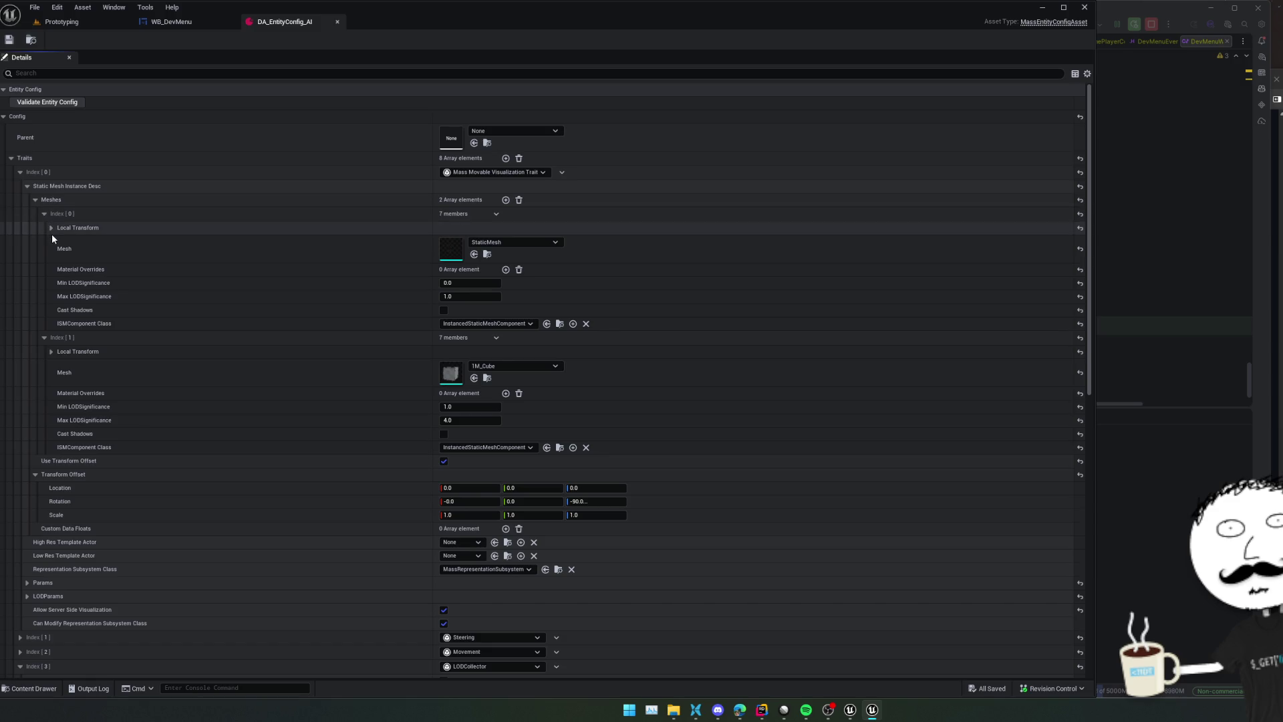
{"action": "left_click", "coordinate": [51, 227]}
{"action": "left_click", "coordinate": [50, 228]}
{"action": "left_click", "coordinate": [471, 324]}
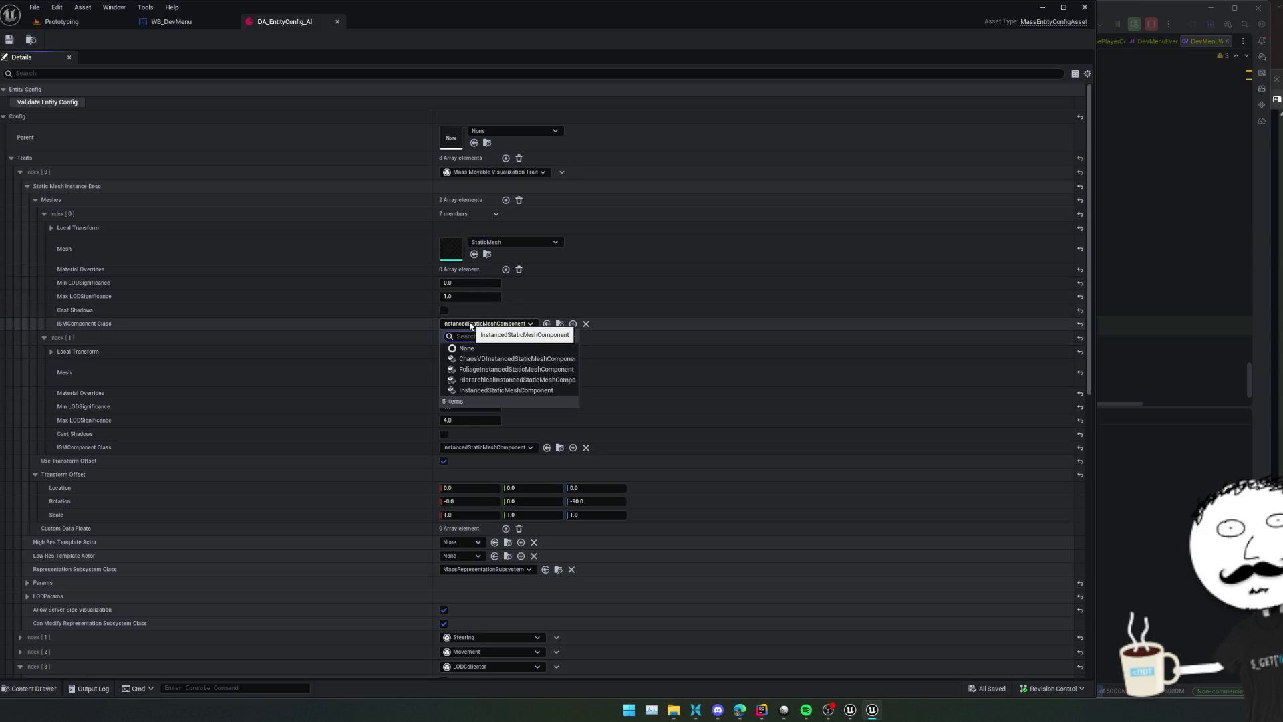
{"action": "left_click", "coordinate": [407, 320]}
{"action": "double_click", "coordinate": [452, 261]}
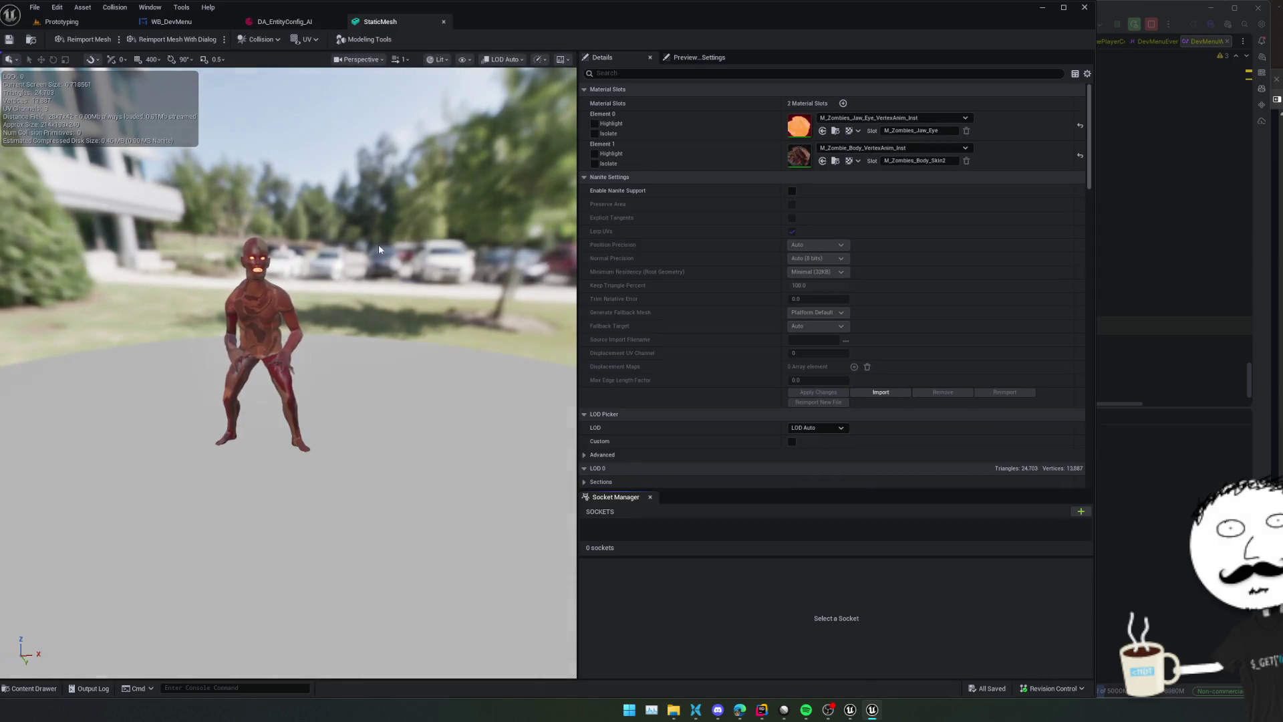
{"action": "left_click", "coordinate": [443, 22]}
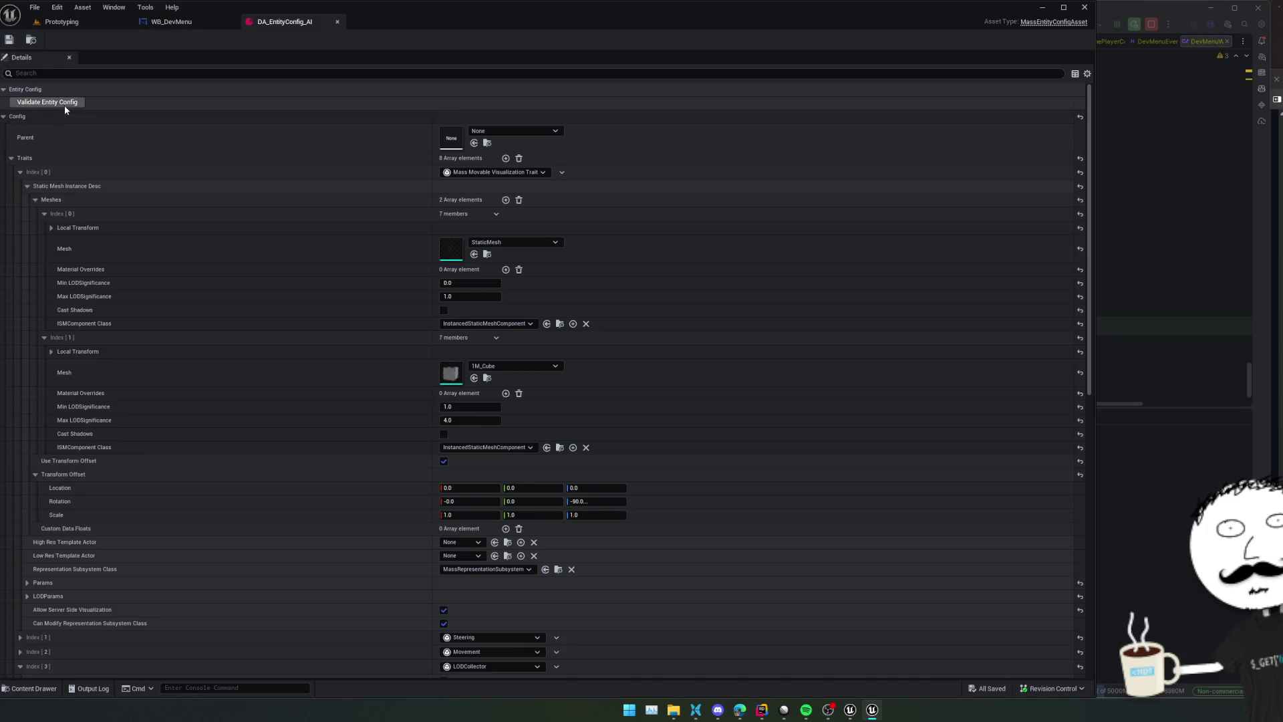
Open the Output Log and select MassLODCollectorProcessor in the red validation error line
{"action": "scroll", "coordinate": [144, 177], "scroll_direction": "down", "scroll_amount": 10}
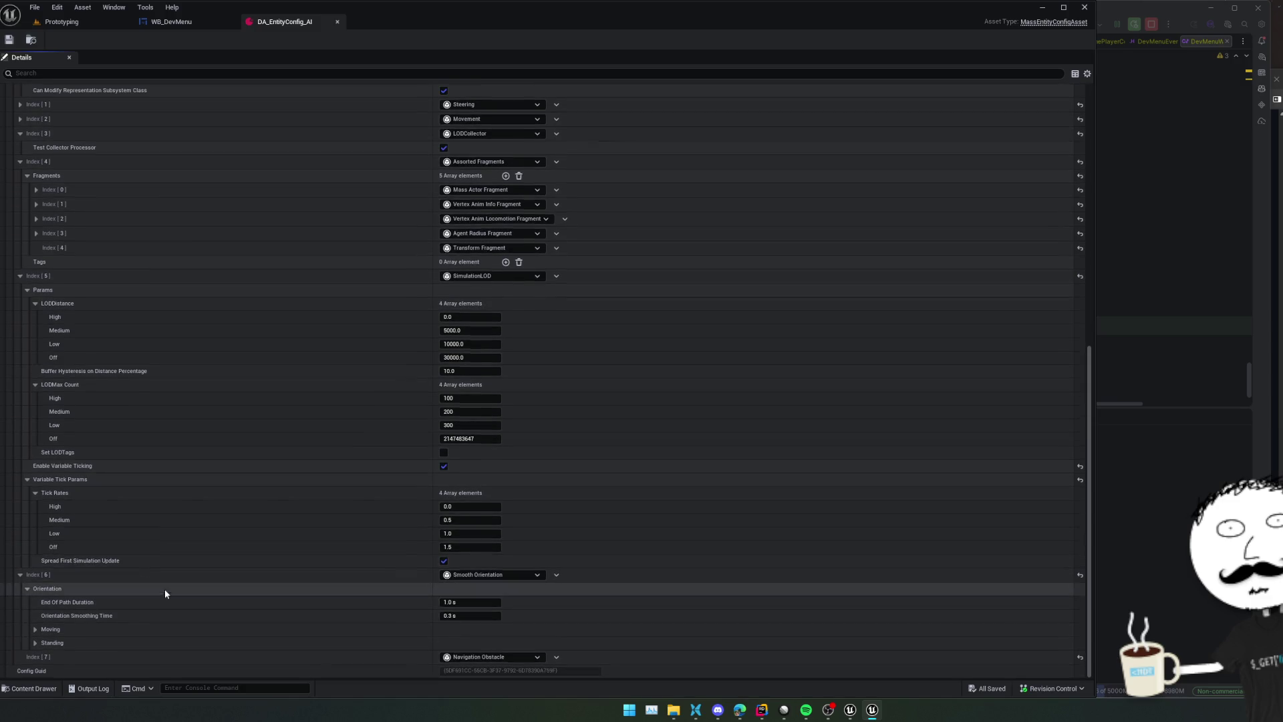
{"action": "left_click", "coordinate": [90, 688]}
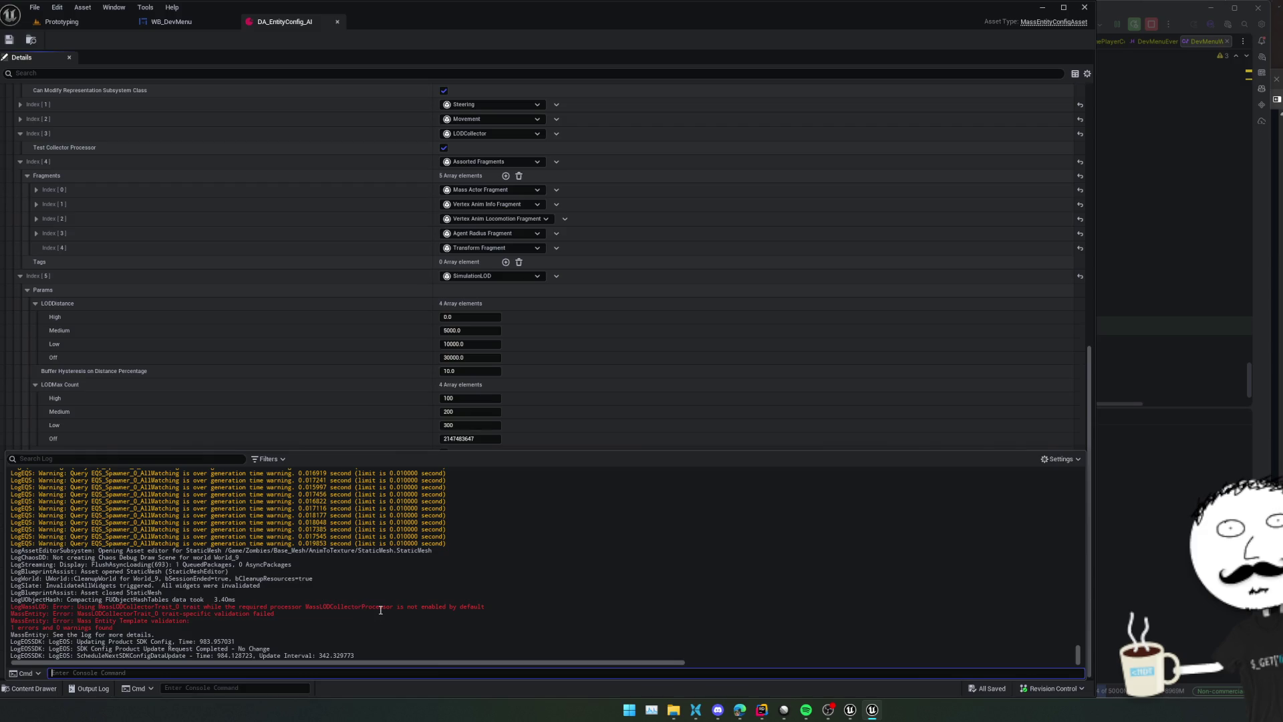
{"action": "mouse_move", "coordinate": [329, 606]}
{"action": "left_mouse_down"}
{"action": "mouse_move", "coordinate": [461, 606]}
{"action": "mouse_move", "coordinate": [355, 615]}
{"action": "left_mouse_up"}
{"action": "left_click", "coordinate": [363, 624]}
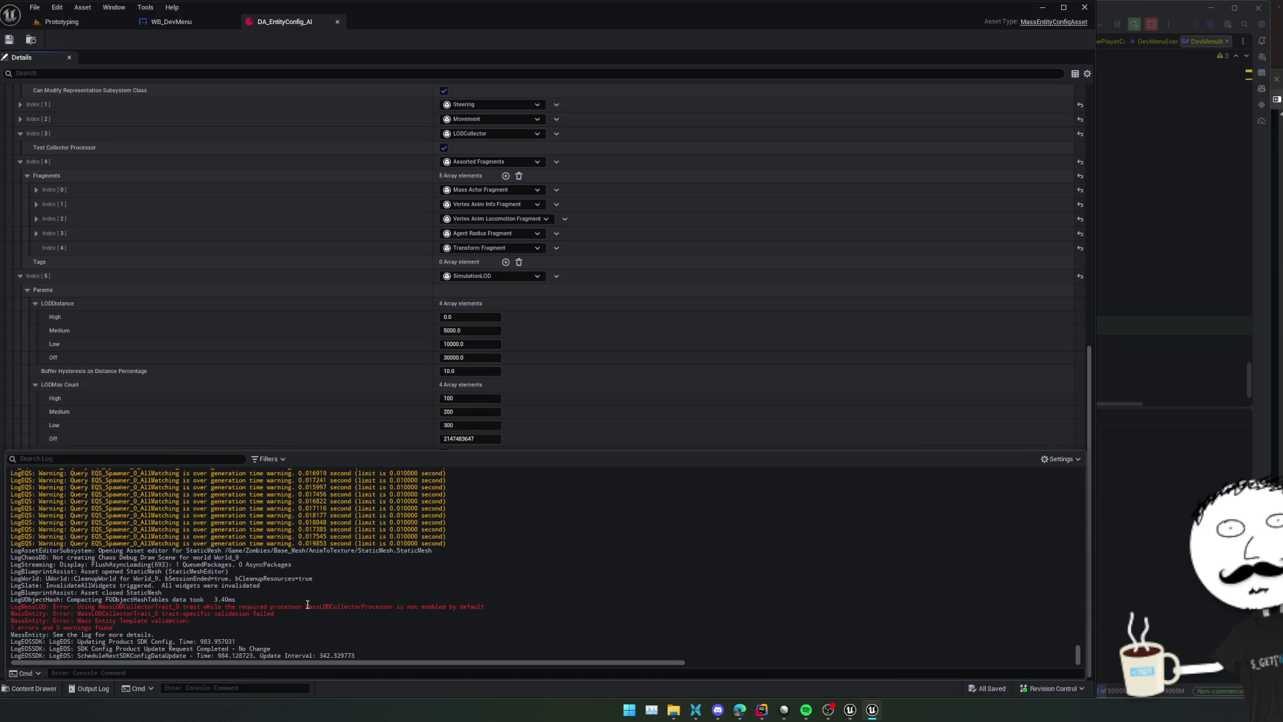
{"action": "left_click_drag", "start_coordinate": [306, 606], "coordinate": [391, 606]}
{"action": "key", "text": "ctrl+c"}
{"action": "left_click", "coordinate": [57, 8]}
Open the Plugins window and dock Editor Preferences beside it
{"action": "left_click", "coordinate": [104, 95]}
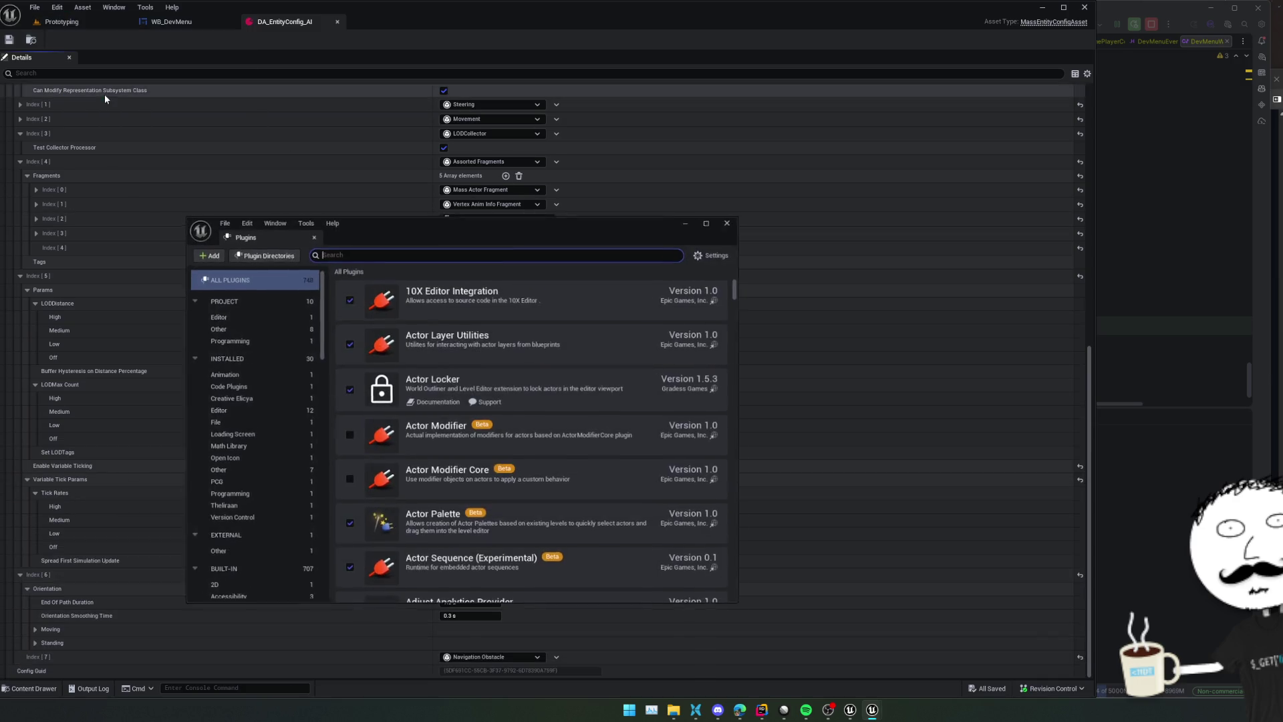
{"action": "left_click", "coordinate": [57, 7]}
{"action": "left_click", "coordinate": [106, 88]}
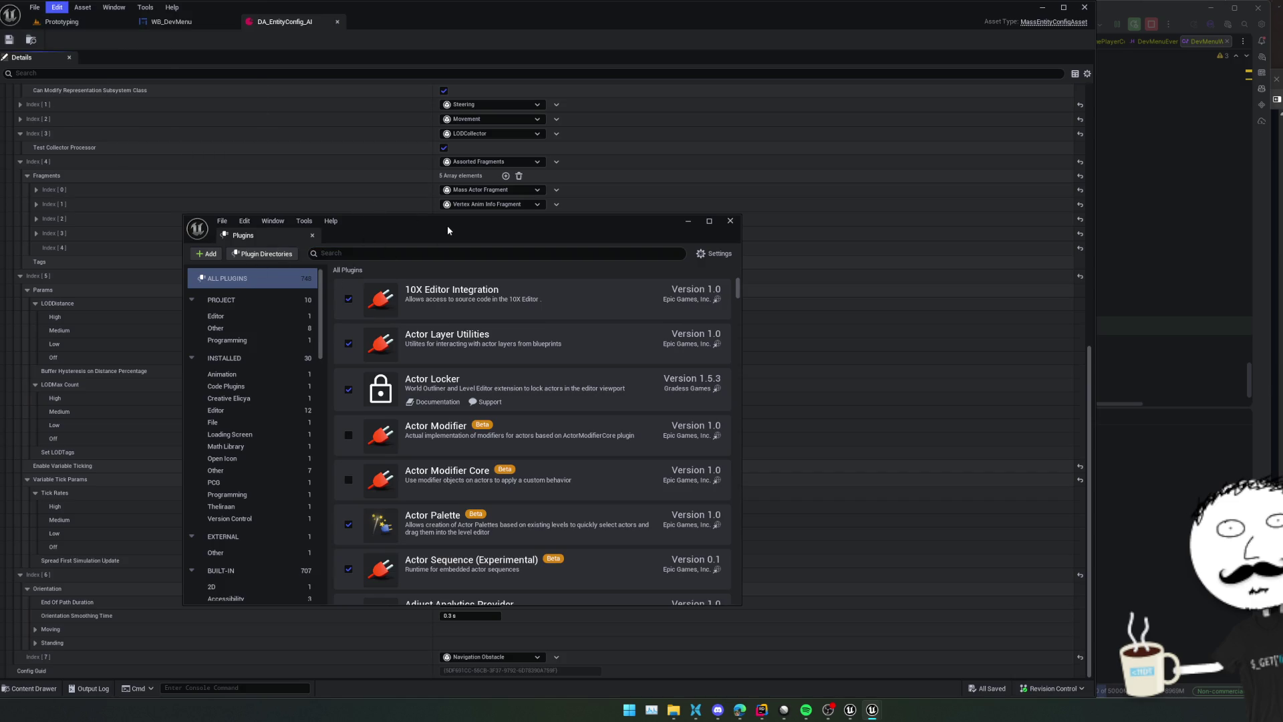
{"action": "left_click_drag", "start_coordinate": [482, 101], "coordinate": [367, 235]}
Search Editor Preferences for 'MassLODCollectorProcessor', then 'mass', and bring up Project Settings
{"action": "scroll", "coordinate": [298, 321], "scroll_direction": "down", "scroll_amount": 2}
{"action": "left_click", "coordinate": [378, 260]}
{"action": "key", "text": "ctrl+v"}
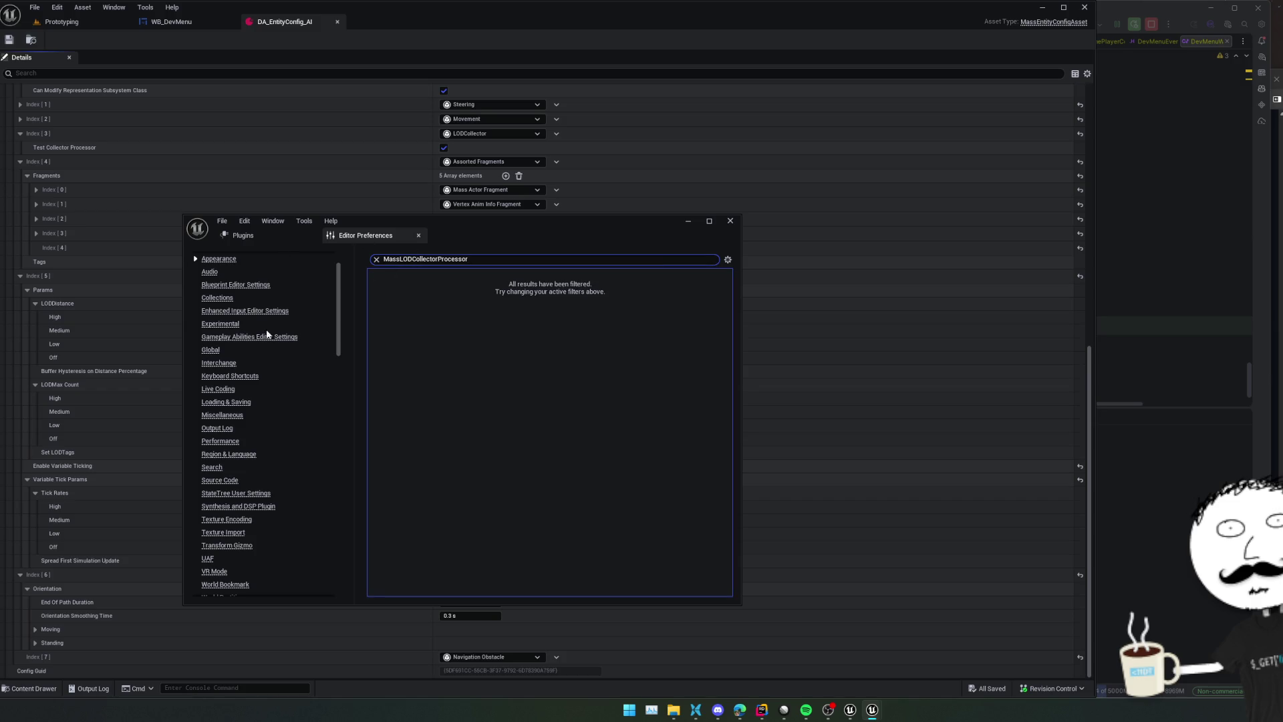
{"action": "scroll", "coordinate": [266, 334], "scroll_direction": "down", "scroll_amount": 20}
{"action": "scroll", "coordinate": [271, 334], "scroll_direction": "down", "scroll_amount": 10}
{"action": "left_click", "coordinate": [439, 260]}
{"action": "type", "text": "mass"}
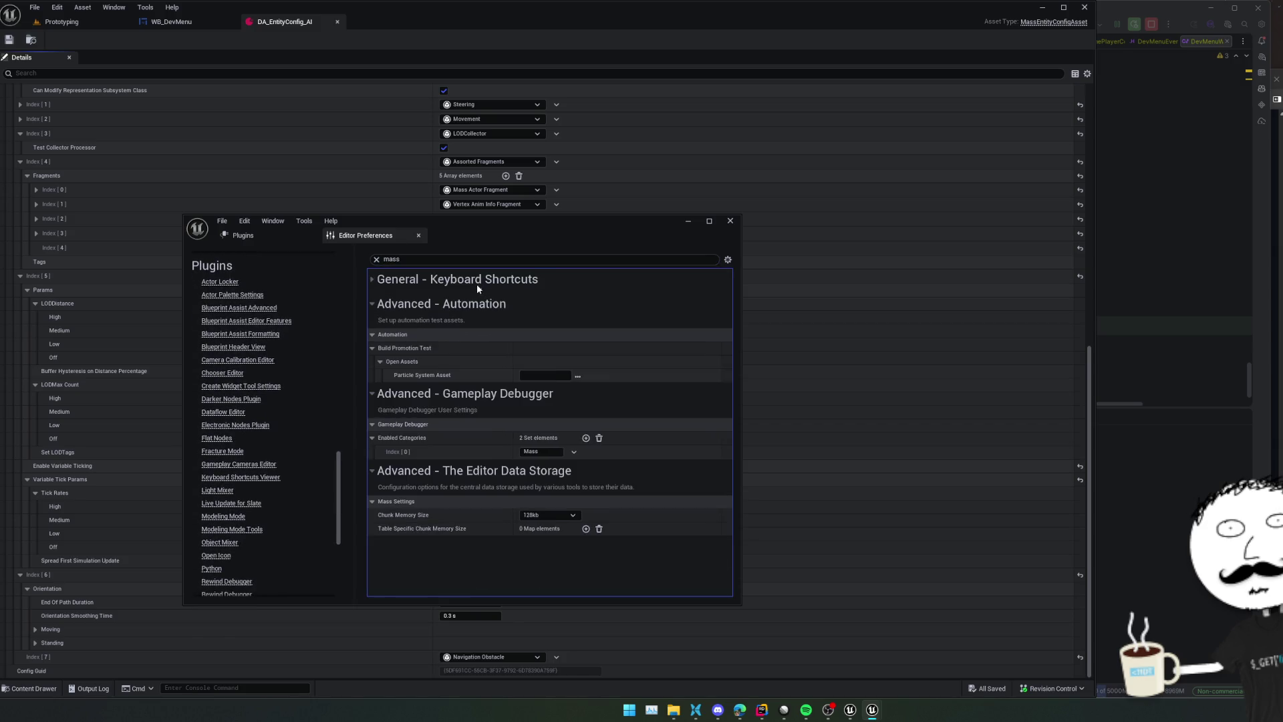
{"action": "left_click", "coordinate": [478, 303]}
{"action": "left_click", "coordinate": [57, 7]}
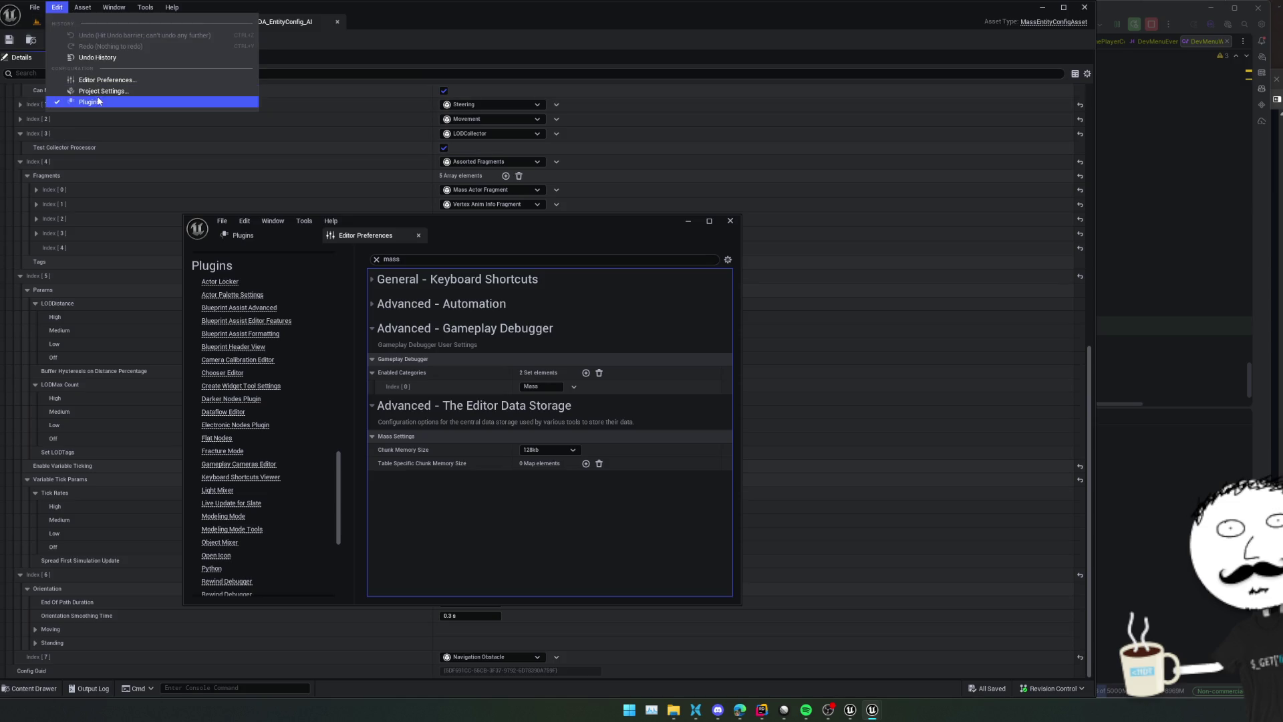
{"action": "left_click", "coordinate": [107, 92]}
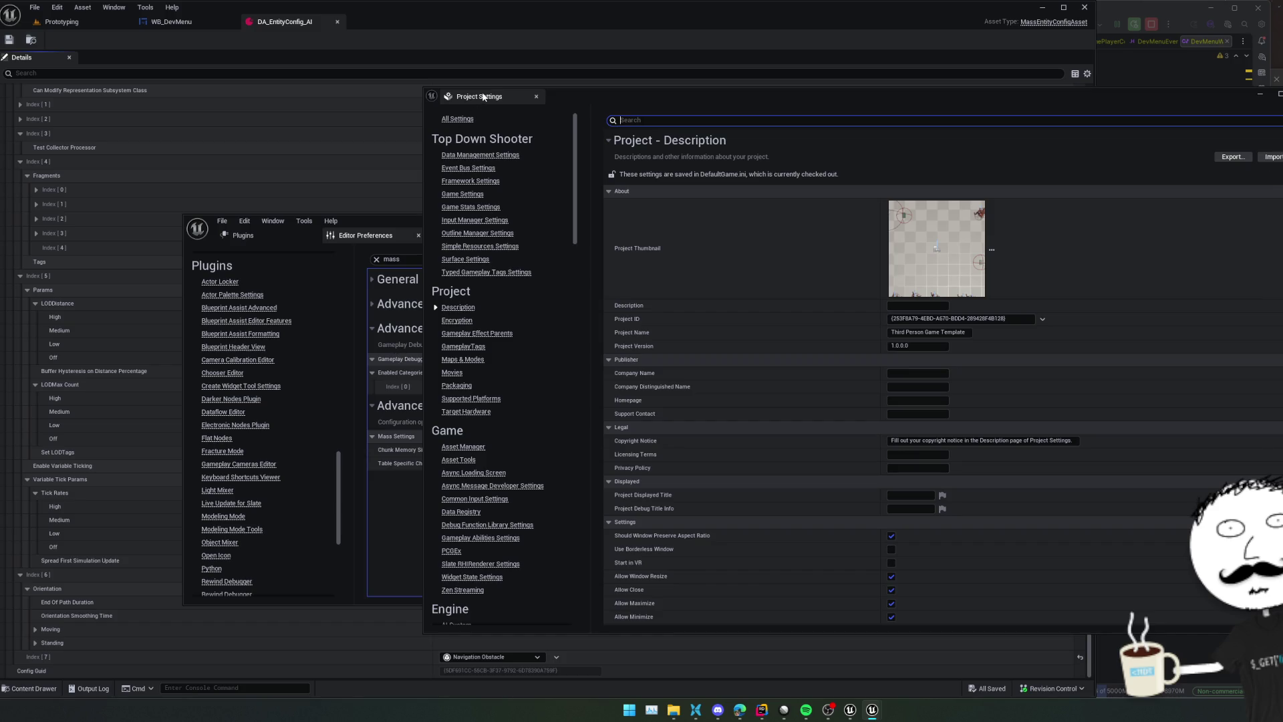
Dock Project Settings beside Editor Preferences and open the Mass engine settings
{"action": "left_click_drag", "start_coordinate": [458, 129], "coordinate": [479, 237]}
{"action": "scroll", "coordinate": [304, 354], "scroll_direction": "down", "scroll_amount": 5}
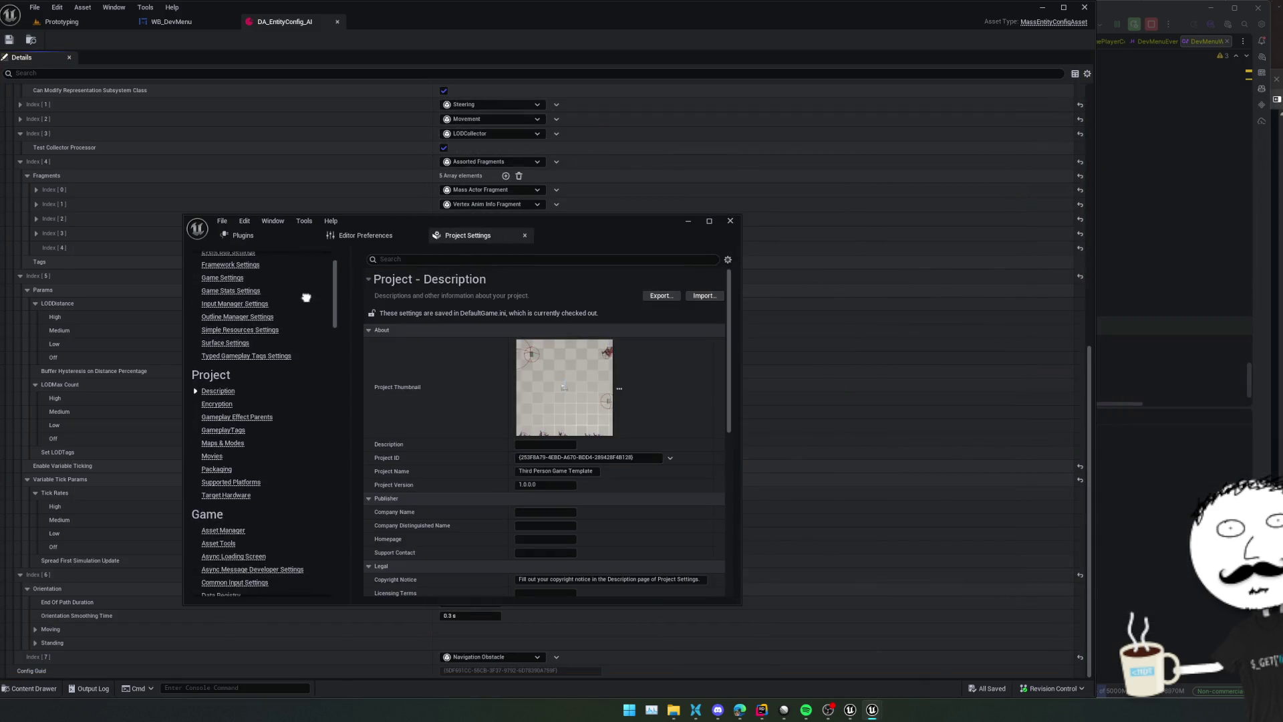
{"action": "scroll", "coordinate": [274, 461], "scroll_direction": "down", "scroll_amount": 8}
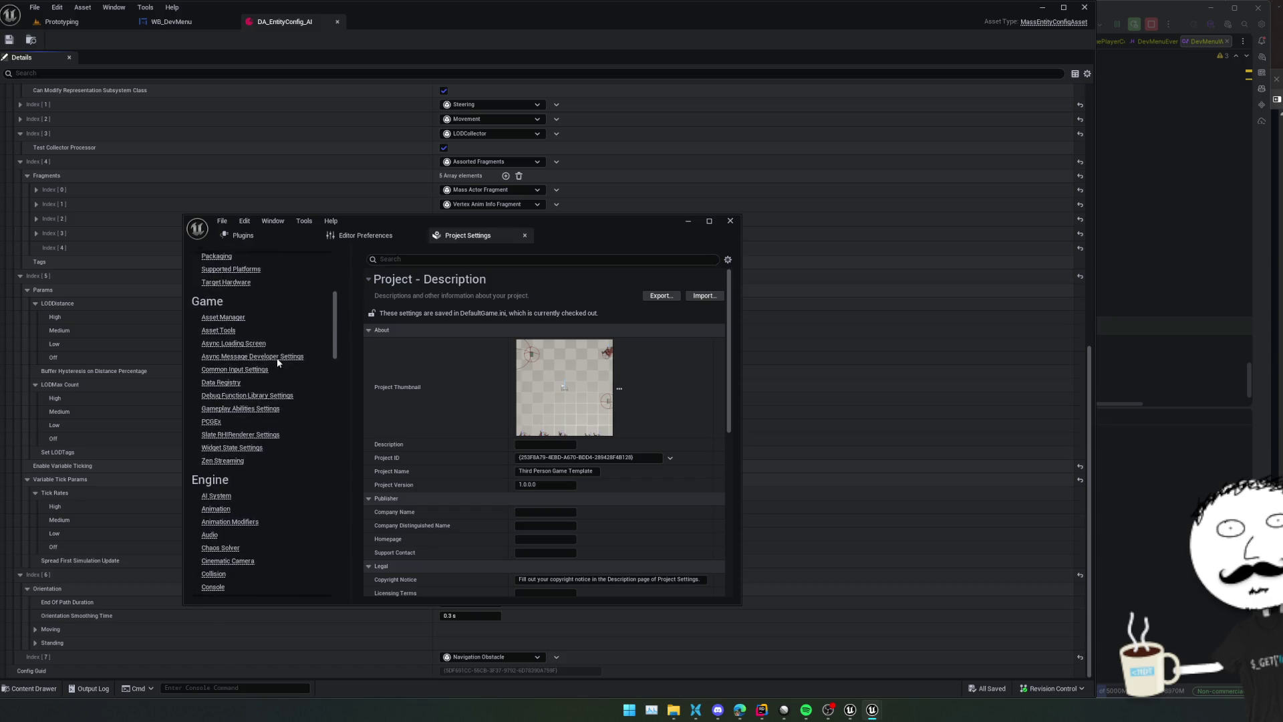
{"action": "scroll", "coordinate": [279, 470], "scroll_direction": "down", "scroll_amount": 6}
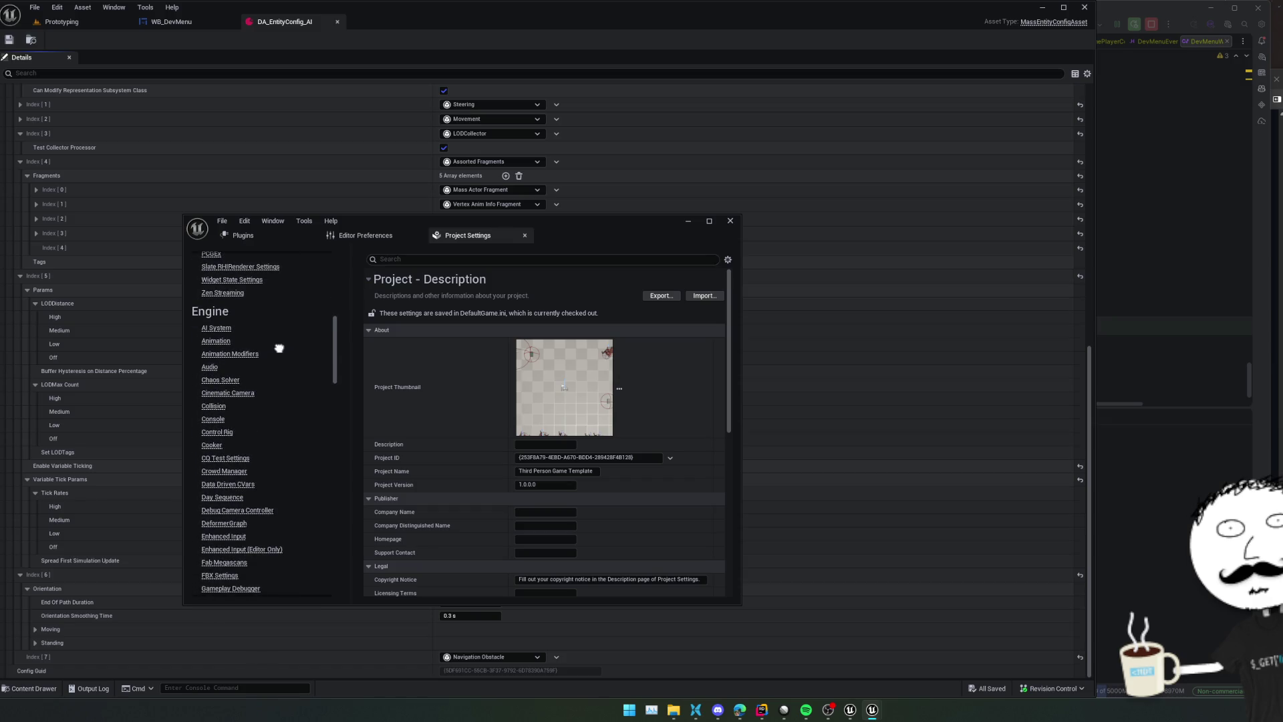
{"action": "scroll", "coordinate": [276, 458], "scroll_direction": "down", "scroll_amount": 3}
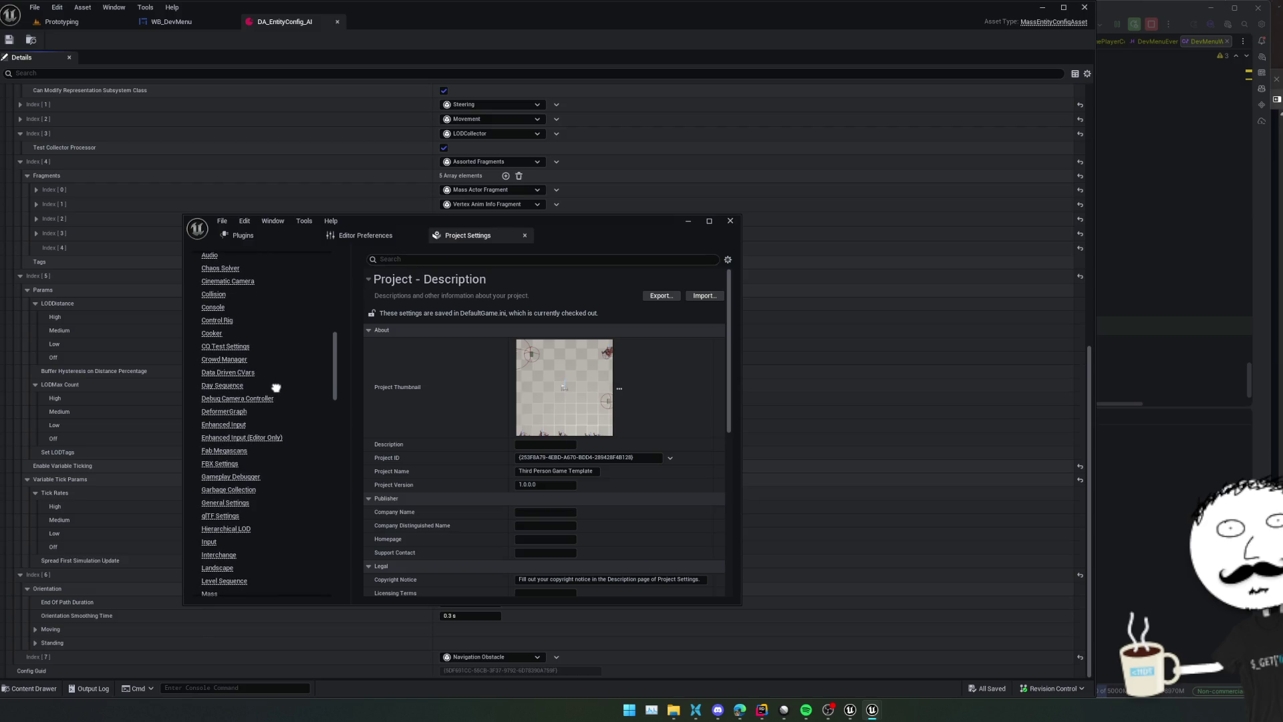
{"action": "scroll", "coordinate": [274, 401], "scroll_direction": "down", "scroll_amount": 6}
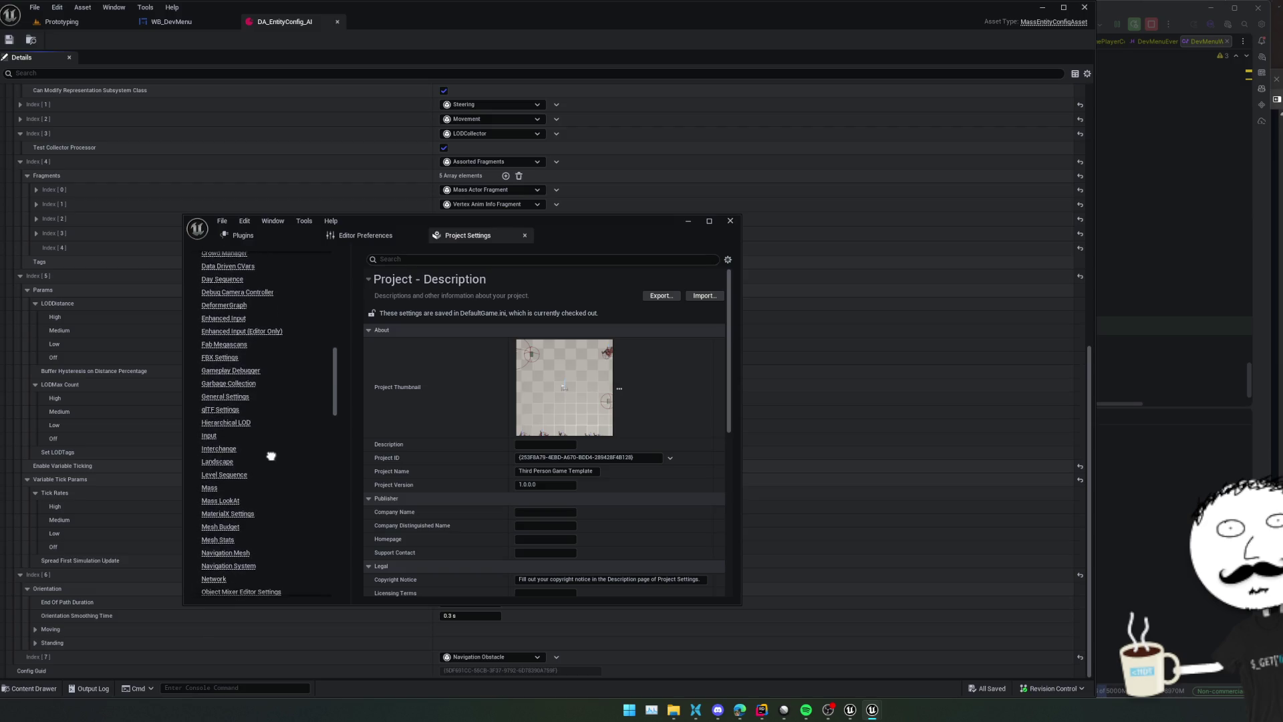
{"action": "scroll", "coordinate": [271, 422], "scroll_direction": "down", "scroll_amount": 3}
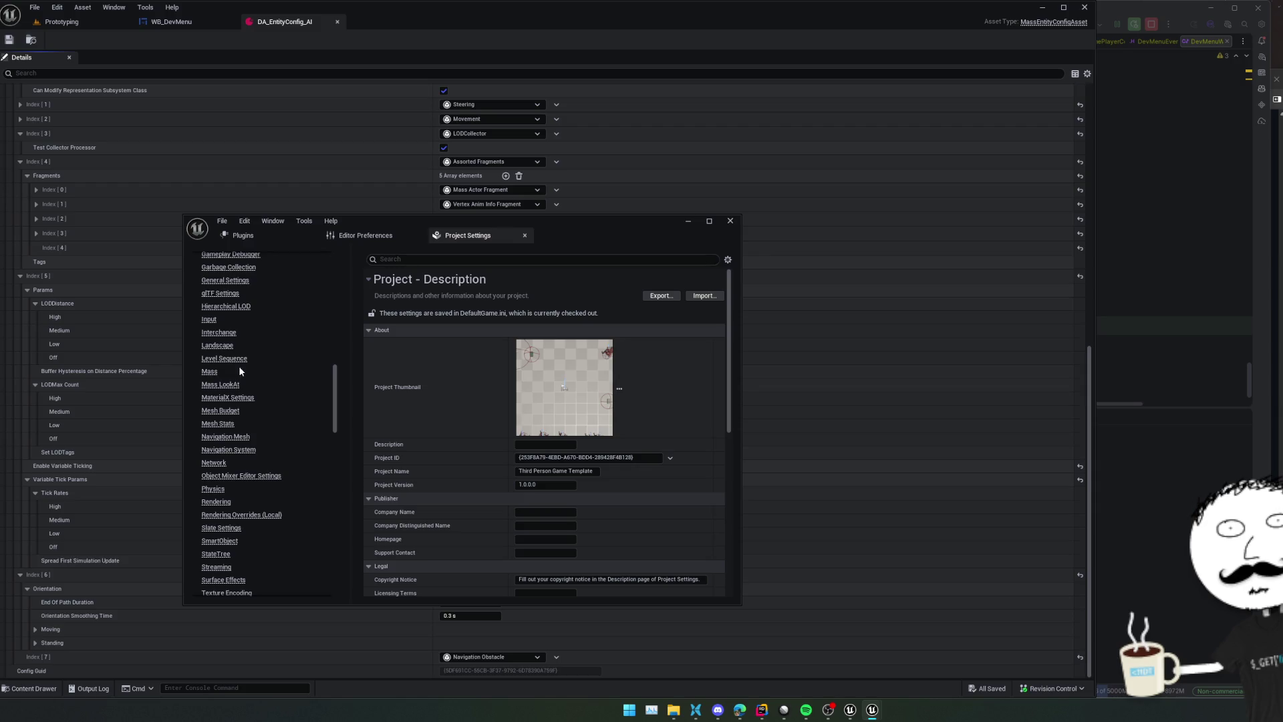
{"action": "left_click", "coordinate": [210, 373]}
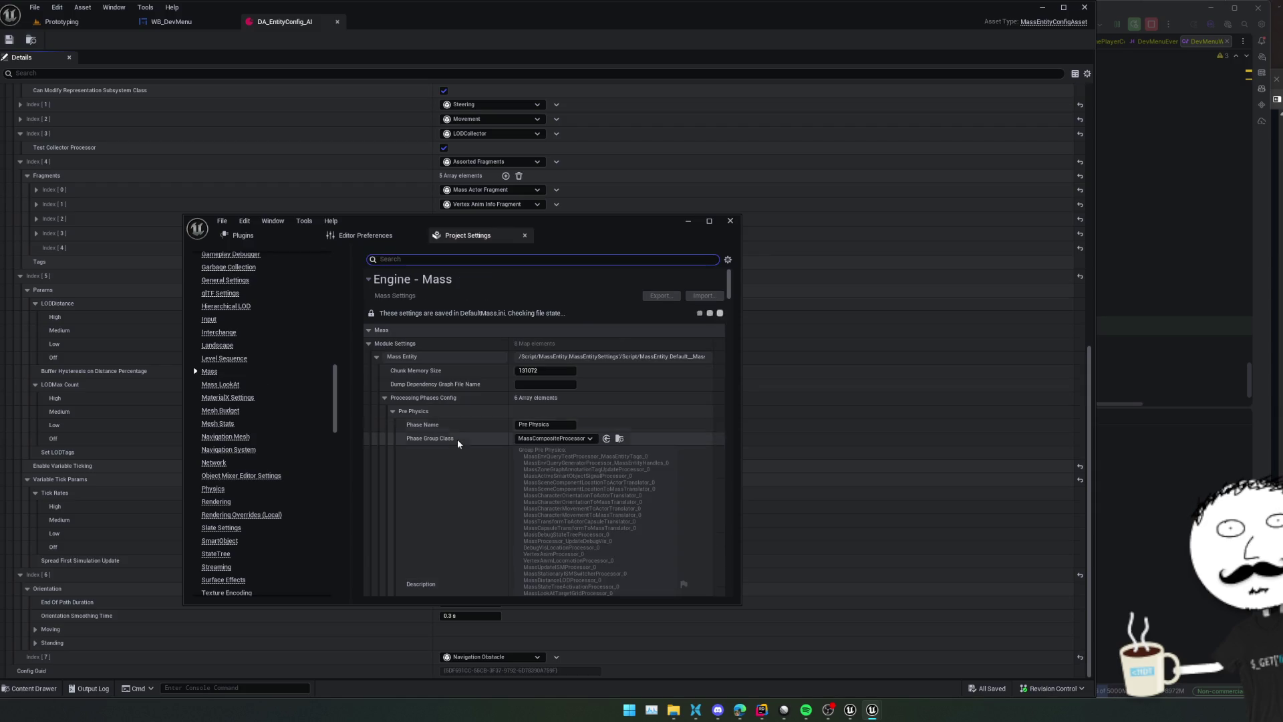
Filter Mass settings to MassLODCollectorProcessor and expand Processor CDOs Index [18] and its Execution Order
{"action": "left_click", "coordinate": [394, 410]}
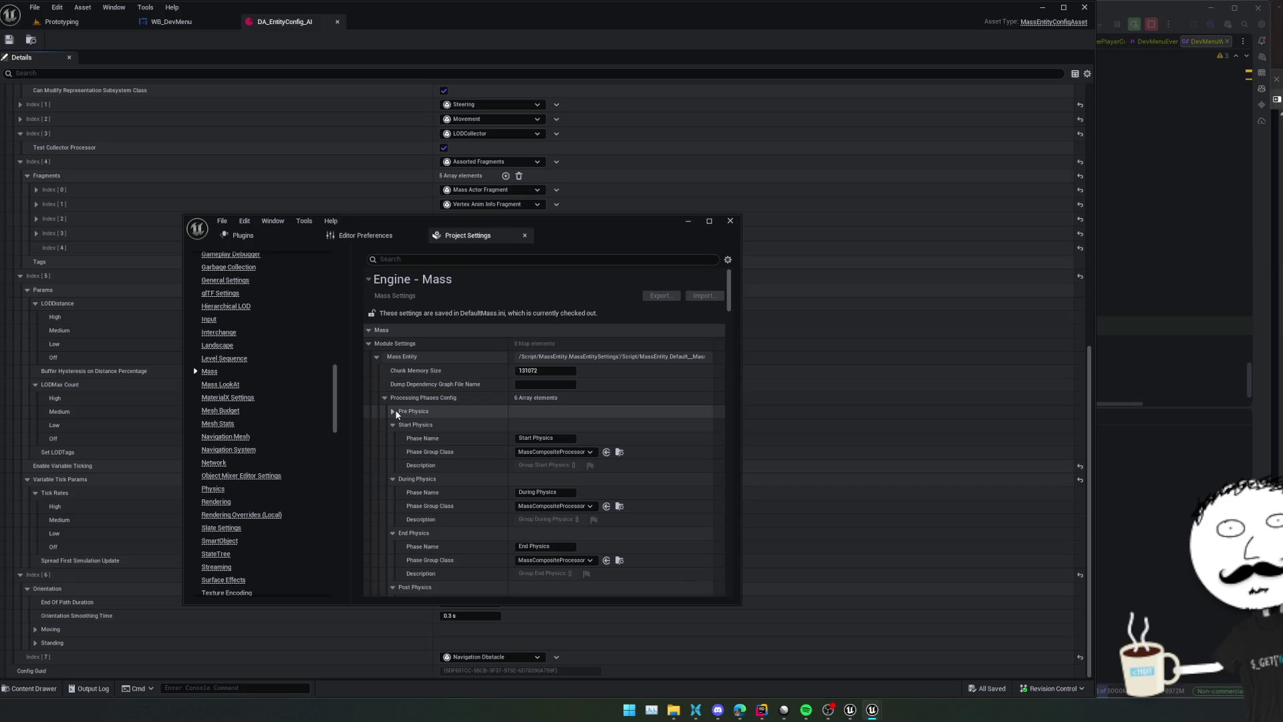
{"action": "left_click", "coordinate": [446, 260]}
{"action": "type", "text": "MassLODCollectorProcessor"}
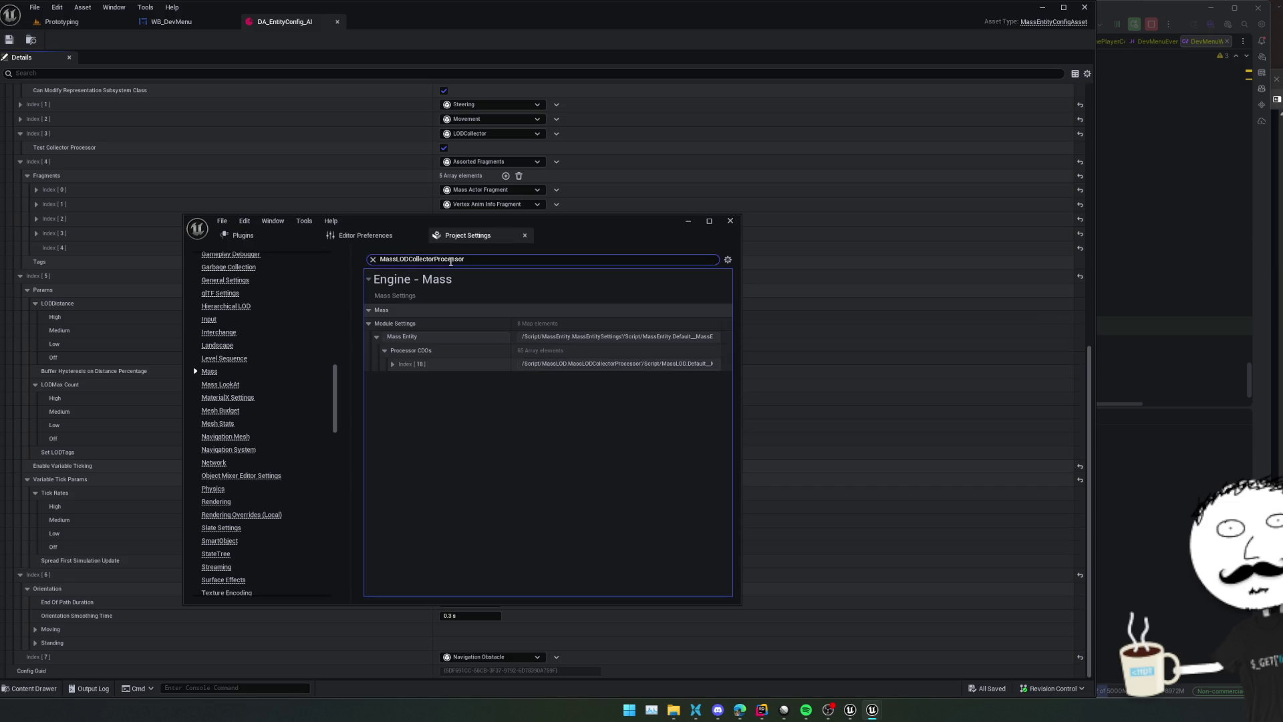
{"action": "left_click", "coordinate": [391, 364]}
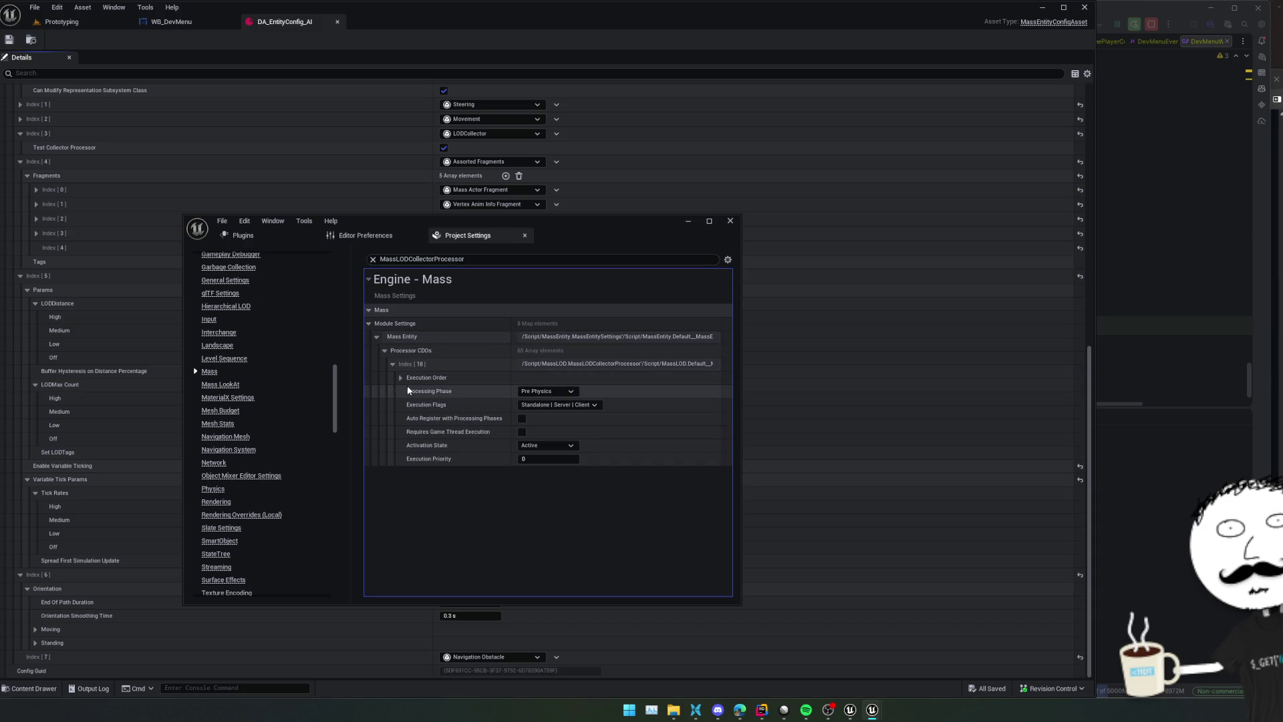
{"action": "left_click", "coordinate": [402, 377]}
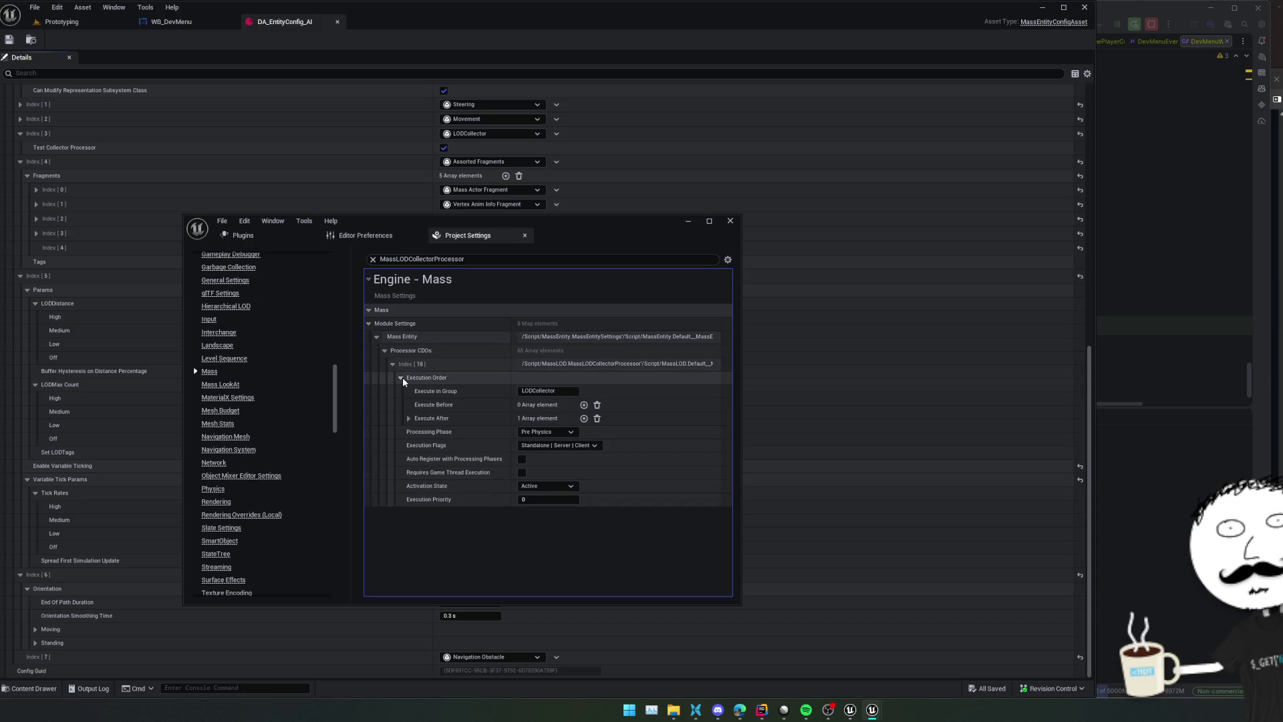
{"action": "key", "text": "alt+Tab"}
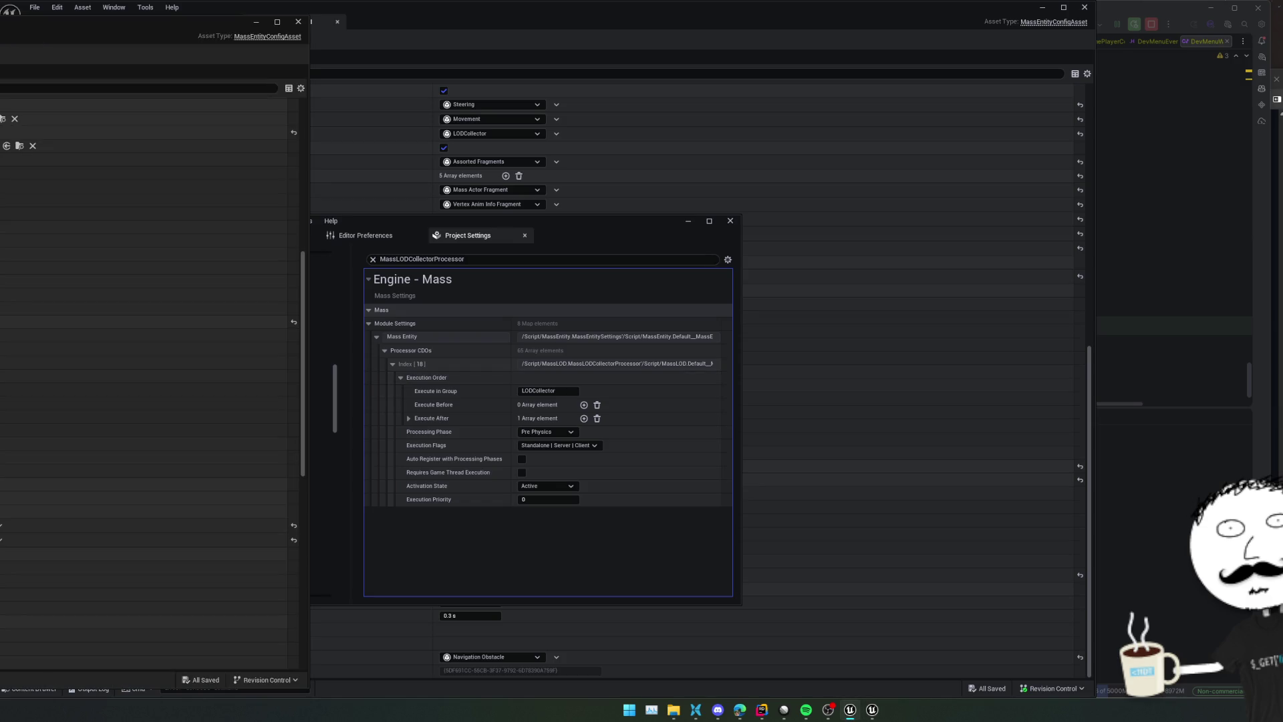
In the second editor, filter Project Settings to MassLODCollectorProcessor and inspect the Pre Physics processing phase
{"action": "key", "text": "alt+Tab"}
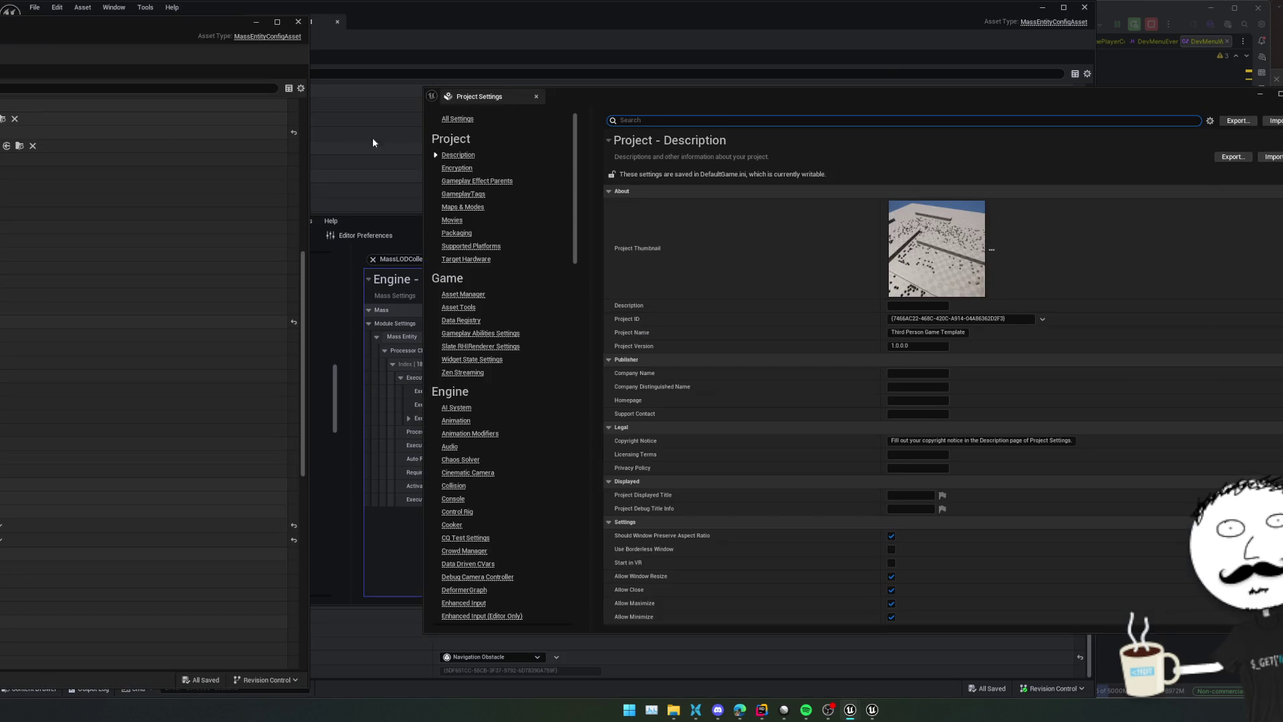
{"action": "type", "text": "MassLODCollectorProcessor"}
{"action": "left_click_drag", "start_coordinate": [688, 98], "coordinate": [727, 113]}
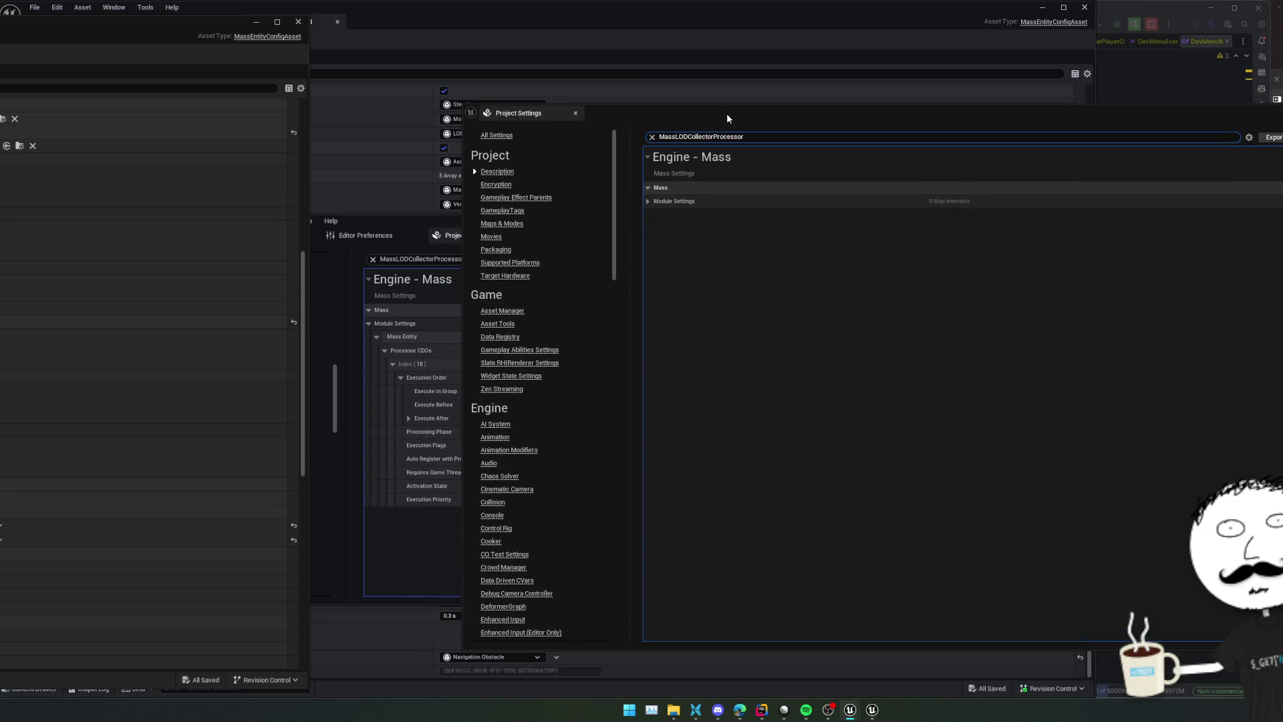
{"action": "left_click", "coordinate": [653, 214]}
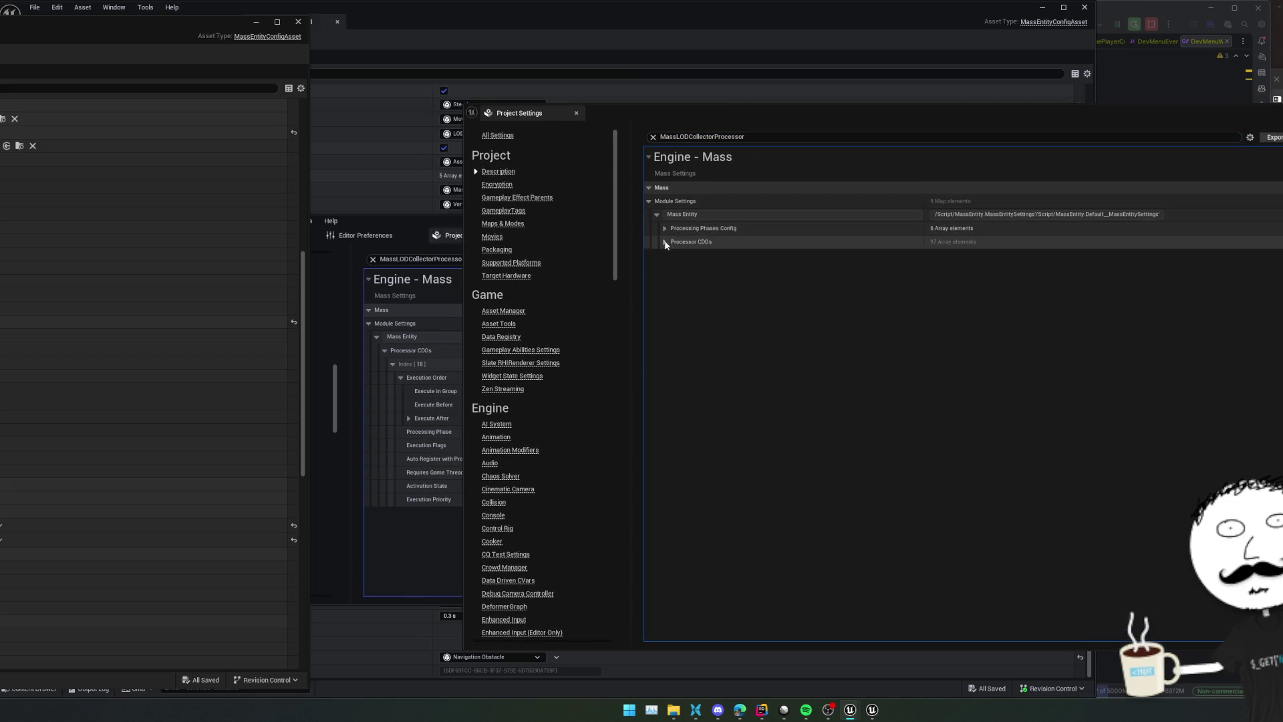
{"action": "left_click", "coordinate": [665, 227]}
{"action": "left_click", "coordinate": [671, 242]}
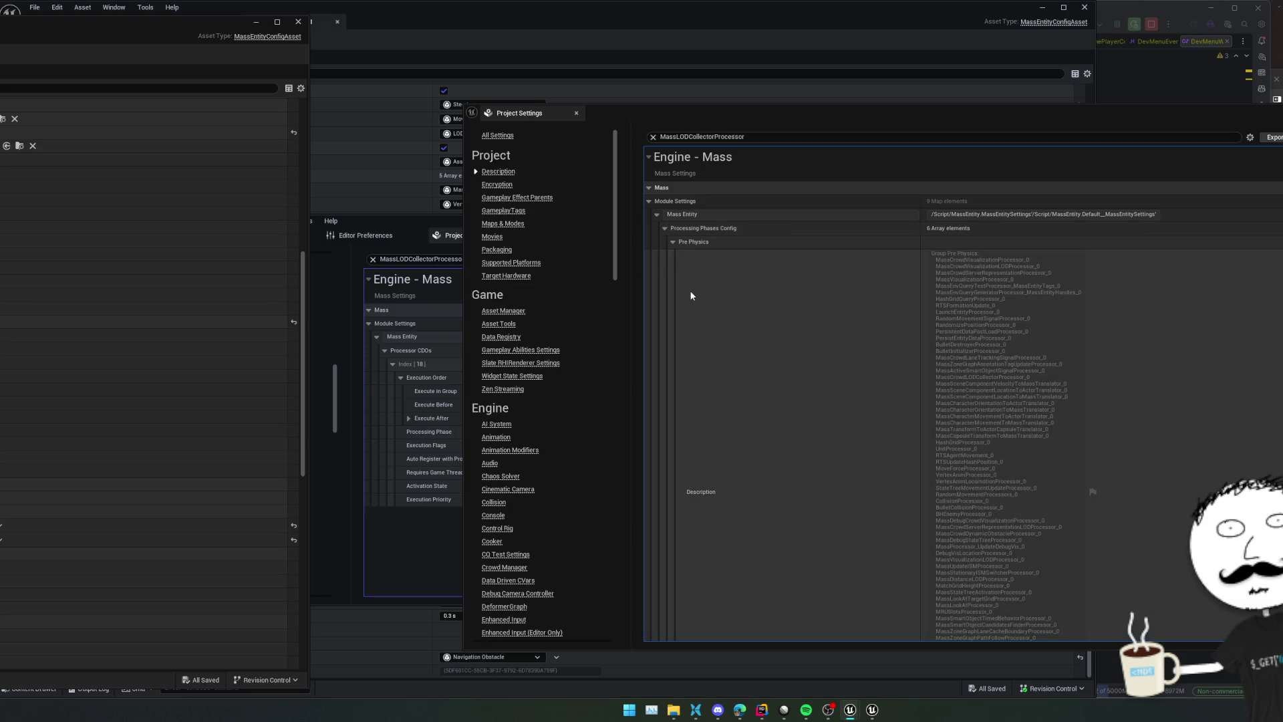
{"action": "scroll", "coordinate": [690, 290], "scroll_direction": "down", "scroll_amount": 5}
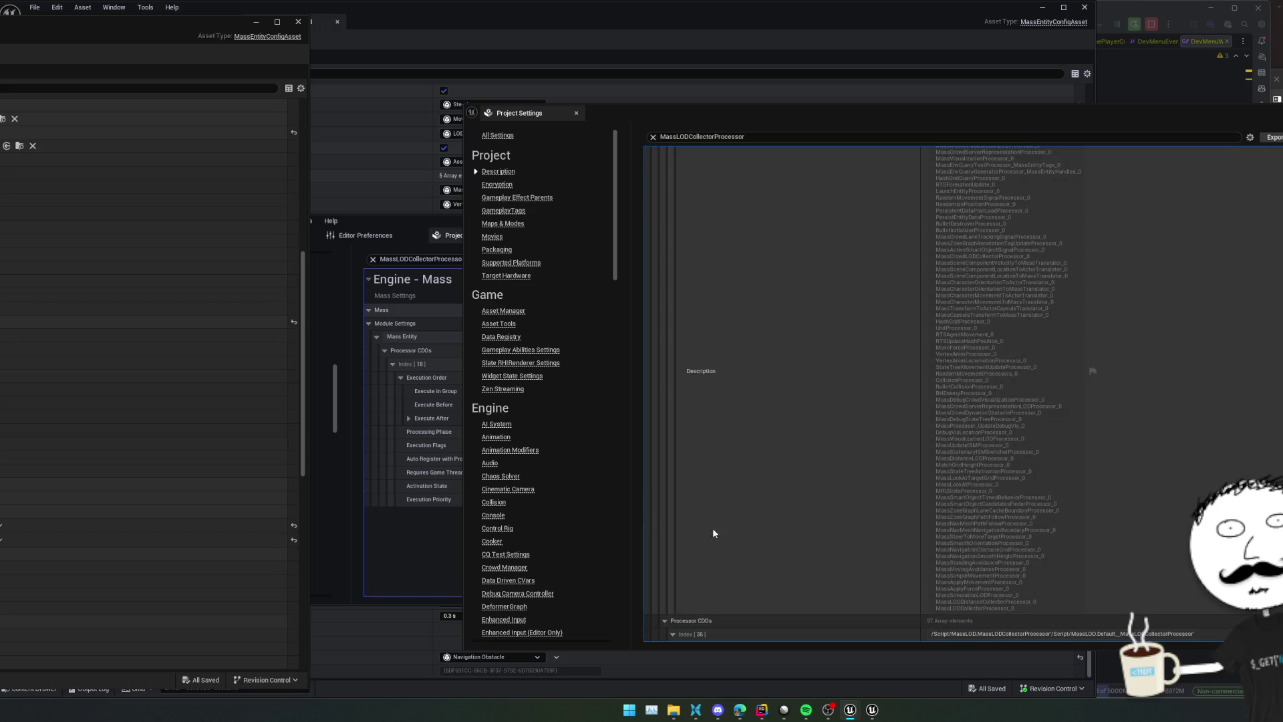
{"action": "scroll", "coordinate": [696, 391], "scroll_direction": "up", "scroll_amount": 5}
{"action": "left_click", "coordinate": [664, 172]}
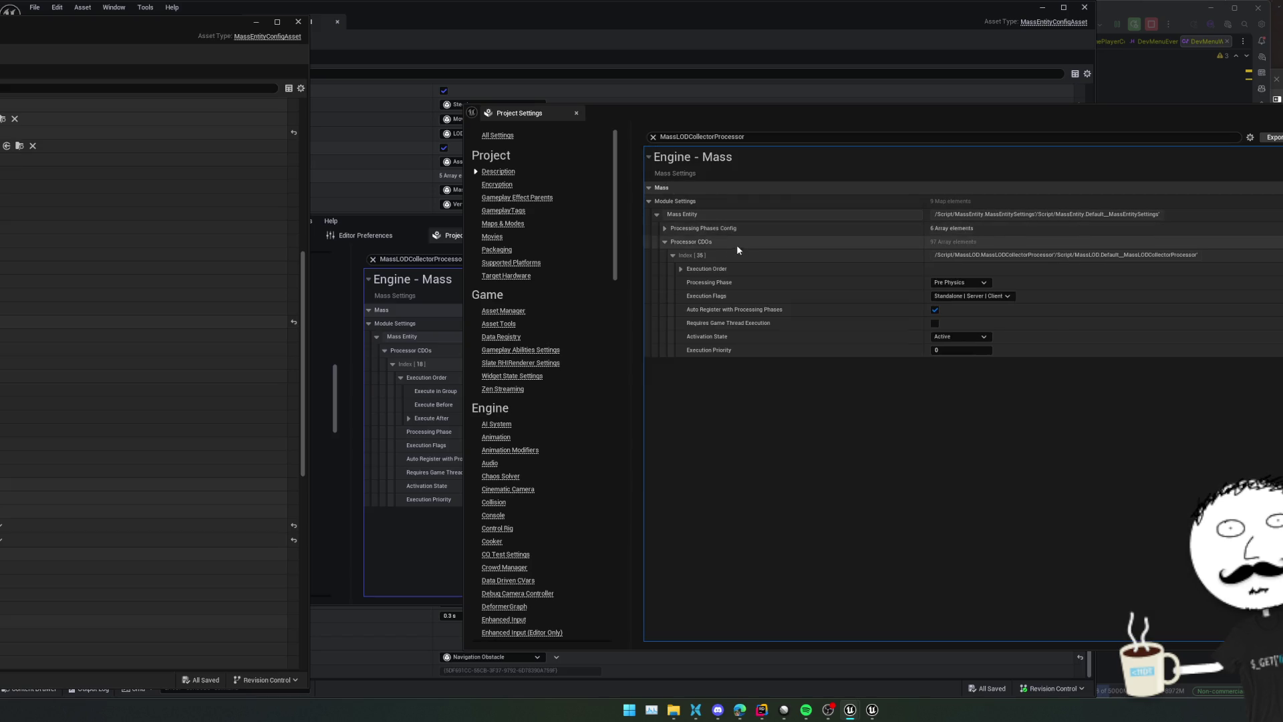
In the first editor, confirm Execute After is SyncWorldToMass and tick Auto Register with Processing Phases
{"action": "left_click", "coordinate": [413, 231]}
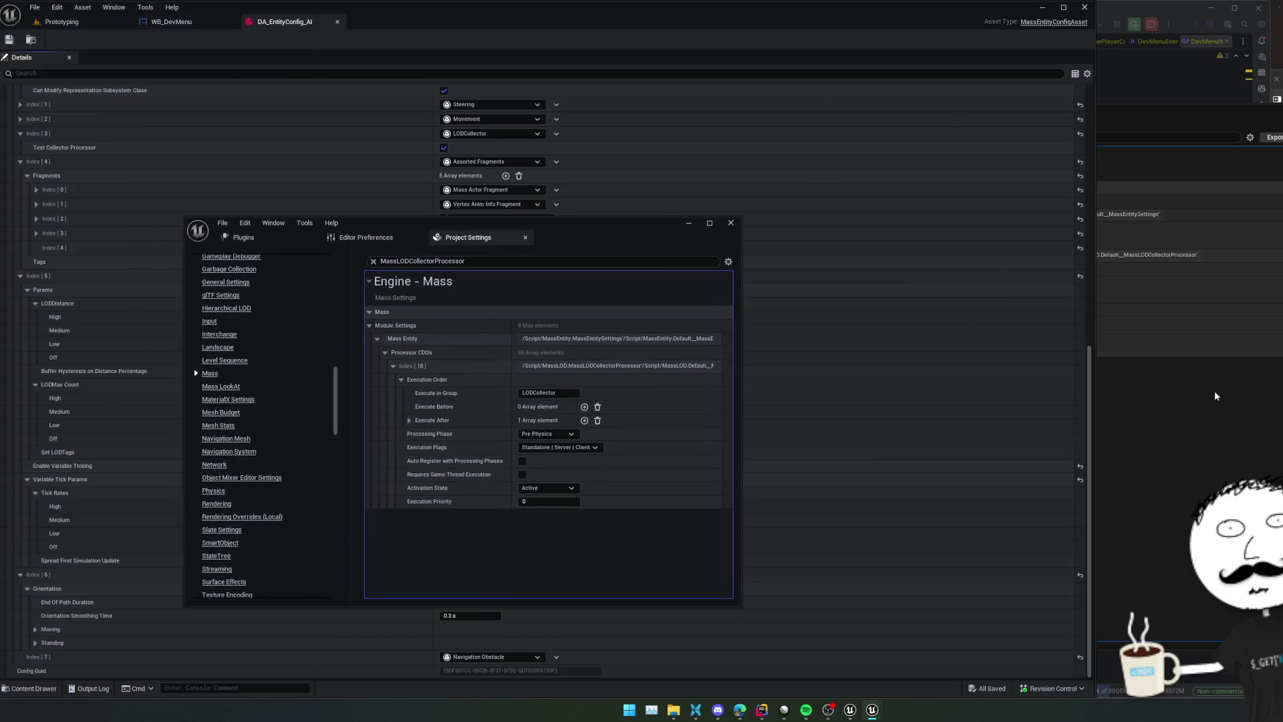
{"action": "left_click_drag", "start_coordinate": [445, 227], "coordinate": [446, 229]}
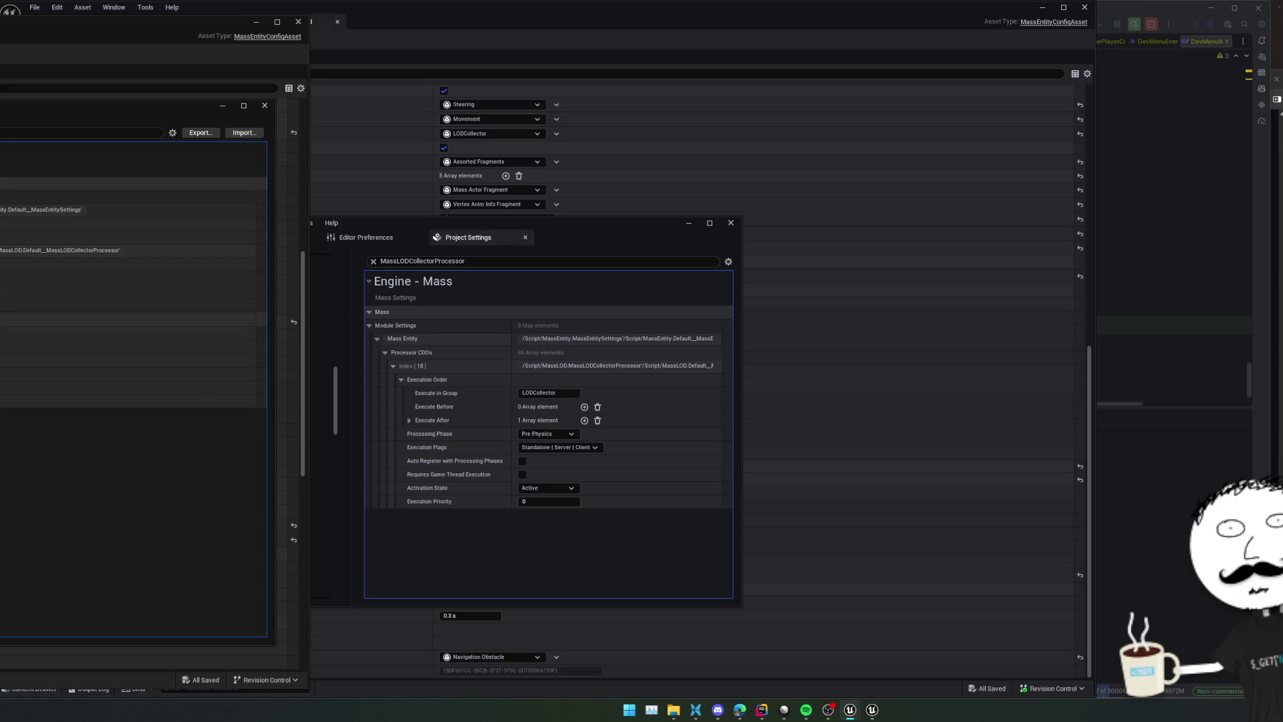
{"action": "left_click", "coordinate": [410, 421]}
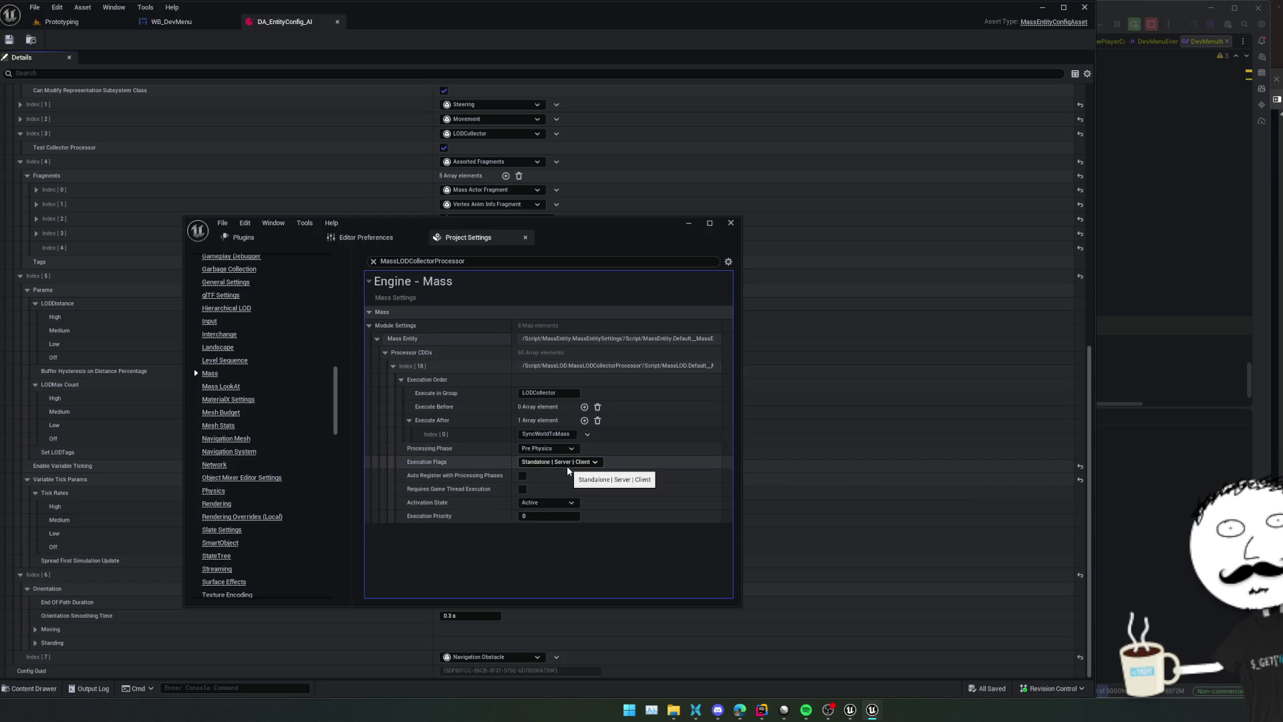
{"action": "left_click", "coordinate": [523, 475]}
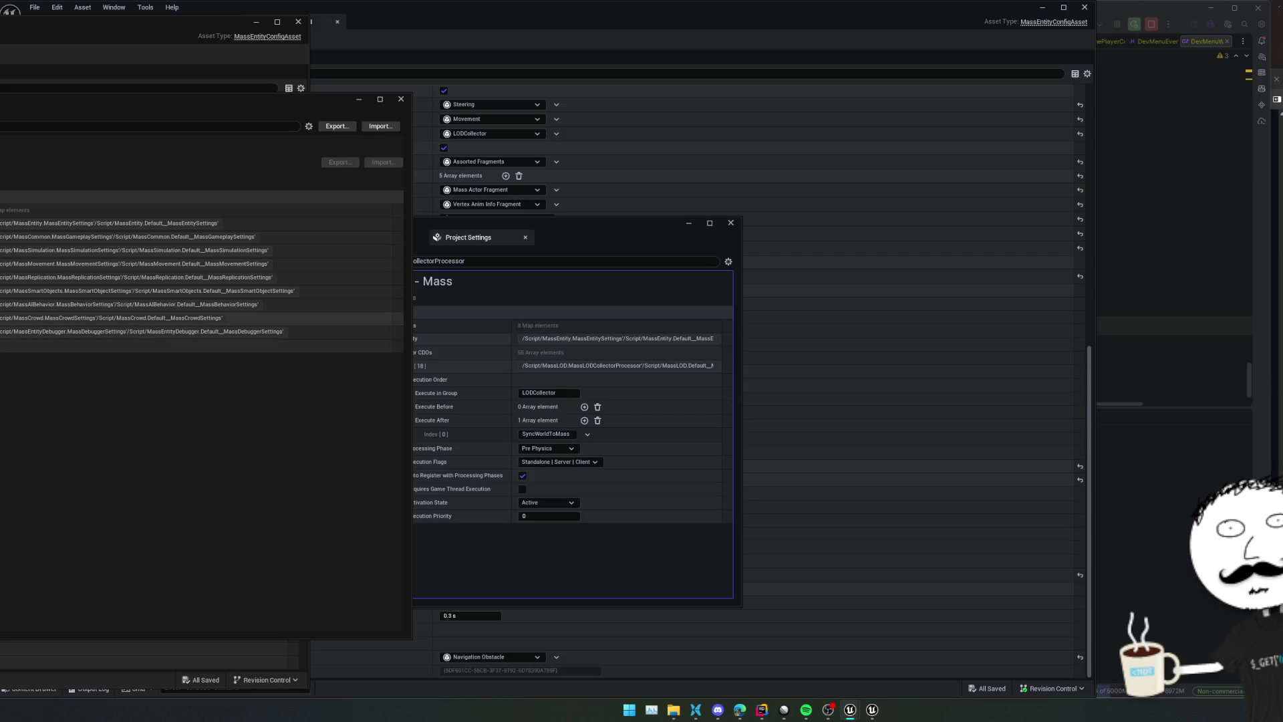
Review the other editor's Mass Entity processing phases and full processor list, then close its settings windows
{"action": "left_click", "coordinate": [7, 224]}
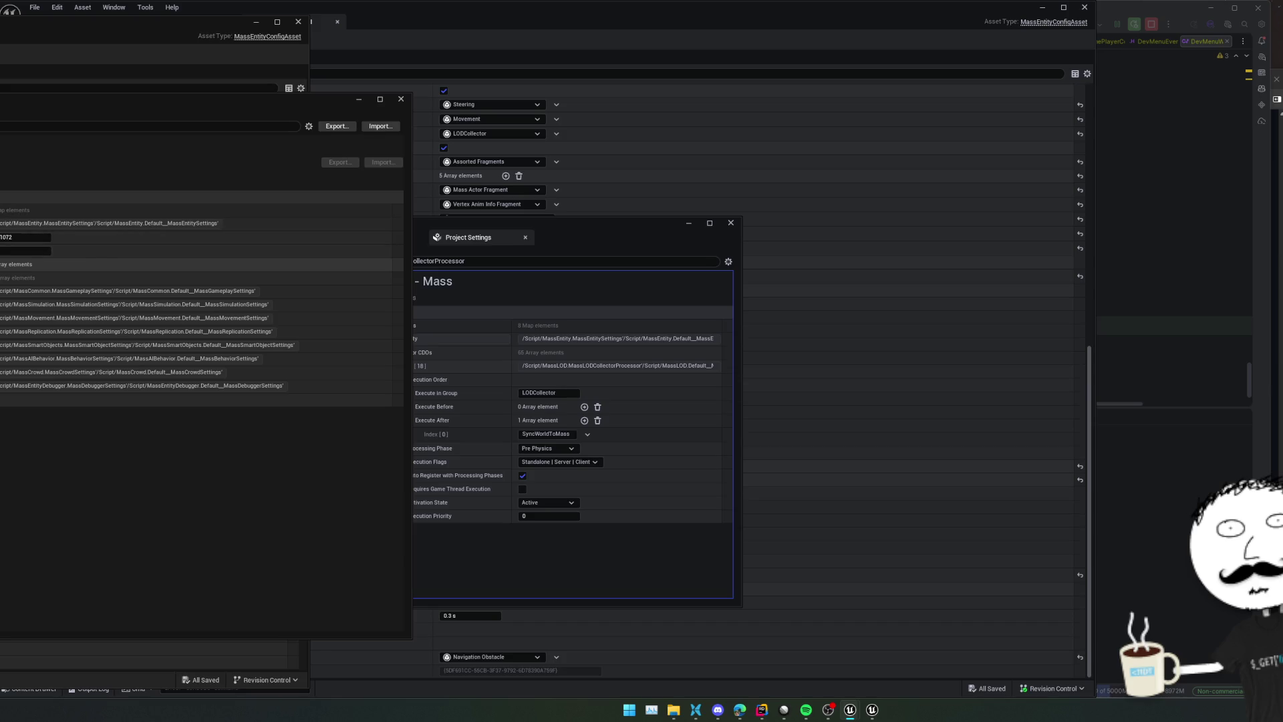
{"action": "left_click", "coordinate": [7, 264]}
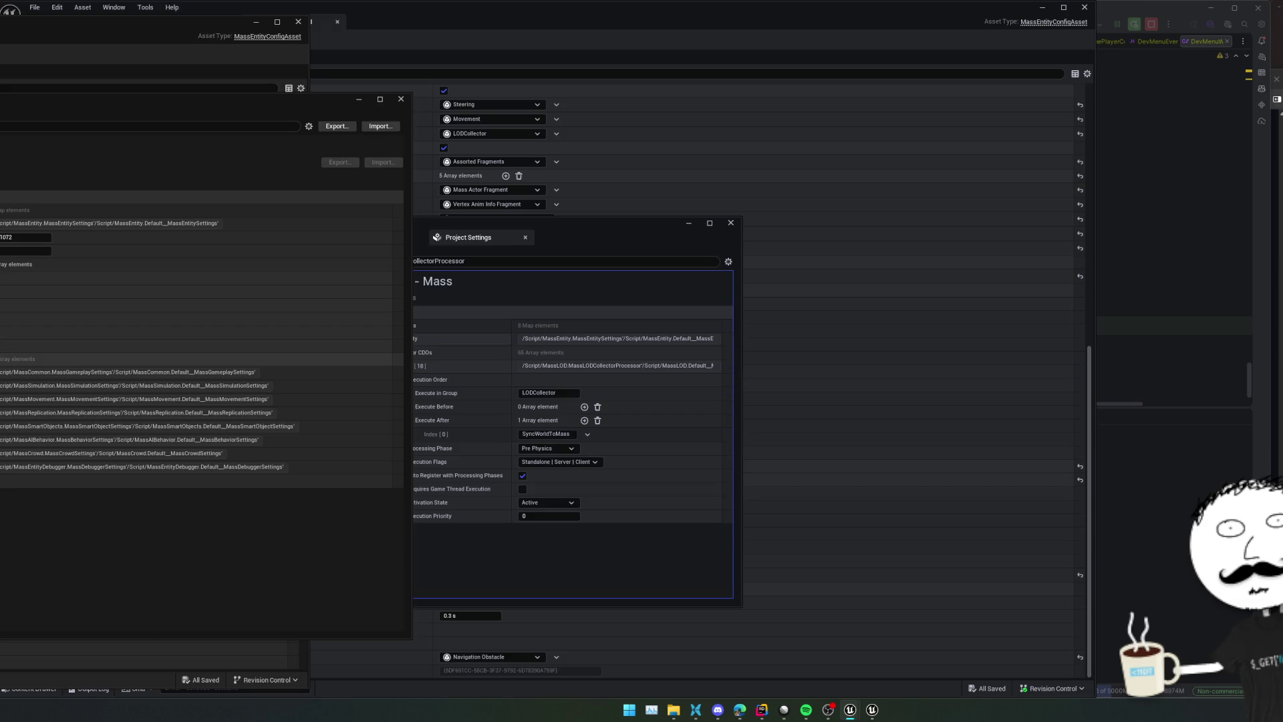
{"action": "left_click", "coordinate": [14, 480]}
{"action": "scroll", "coordinate": [200, 401], "scroll_direction": "down", "scroll_amount": 5}
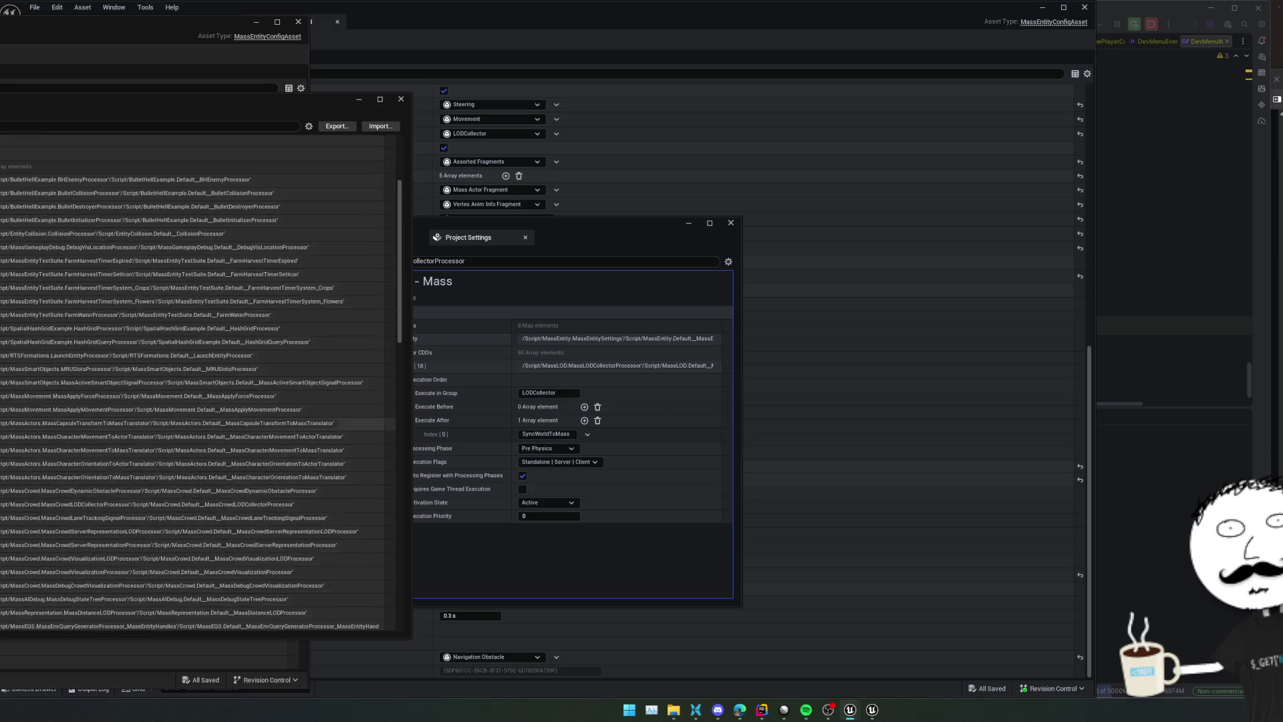
{"action": "scroll", "coordinate": [200, 380], "scroll_direction": "down", "scroll_amount": 10}
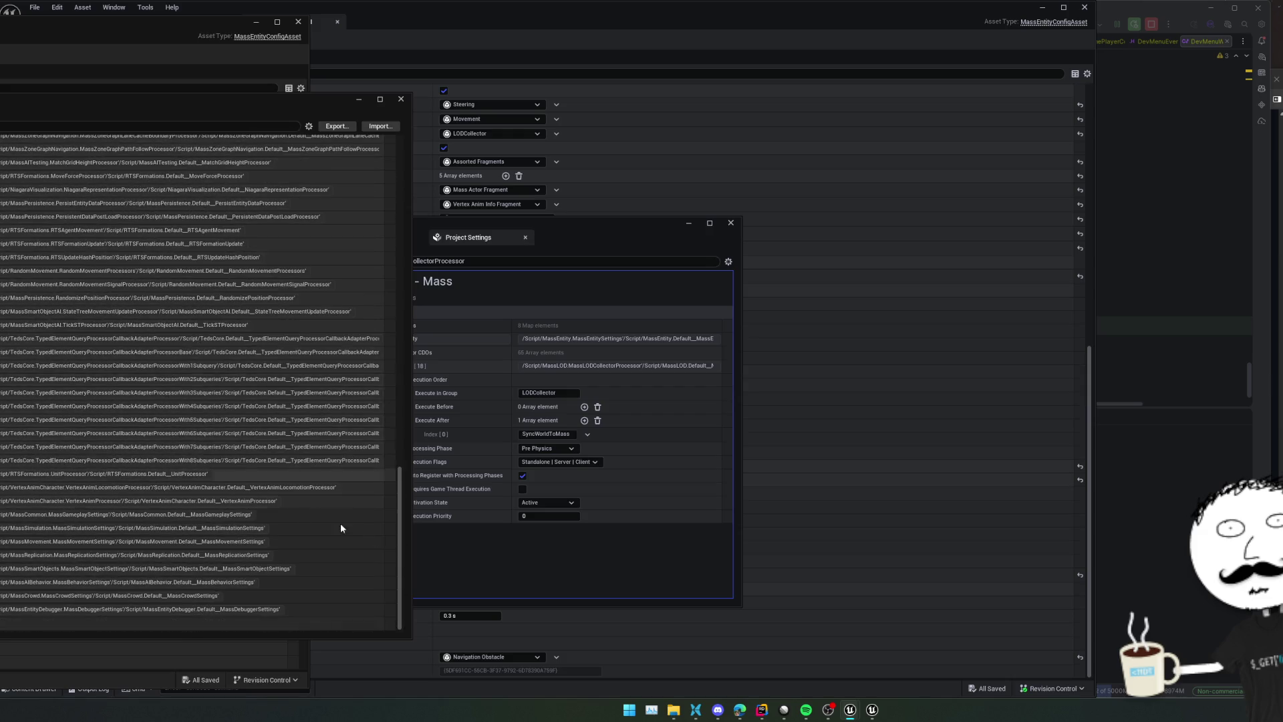
{"action": "left_click", "coordinate": [503, 560]}
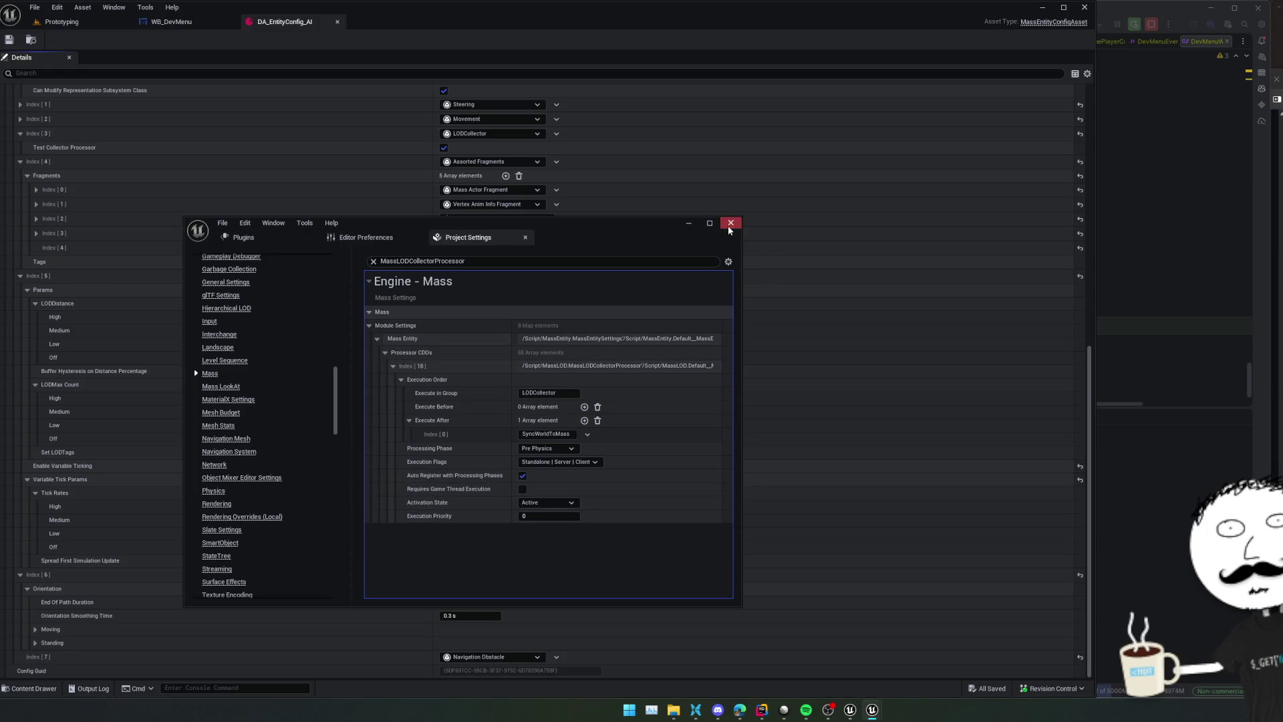
Close Project Settings and the WB_DevMenu tab, returning to DA_EntityConfig_AI
{"action": "left_click", "coordinate": [730, 223]}
{"action": "left_click", "coordinate": [61, 21]}
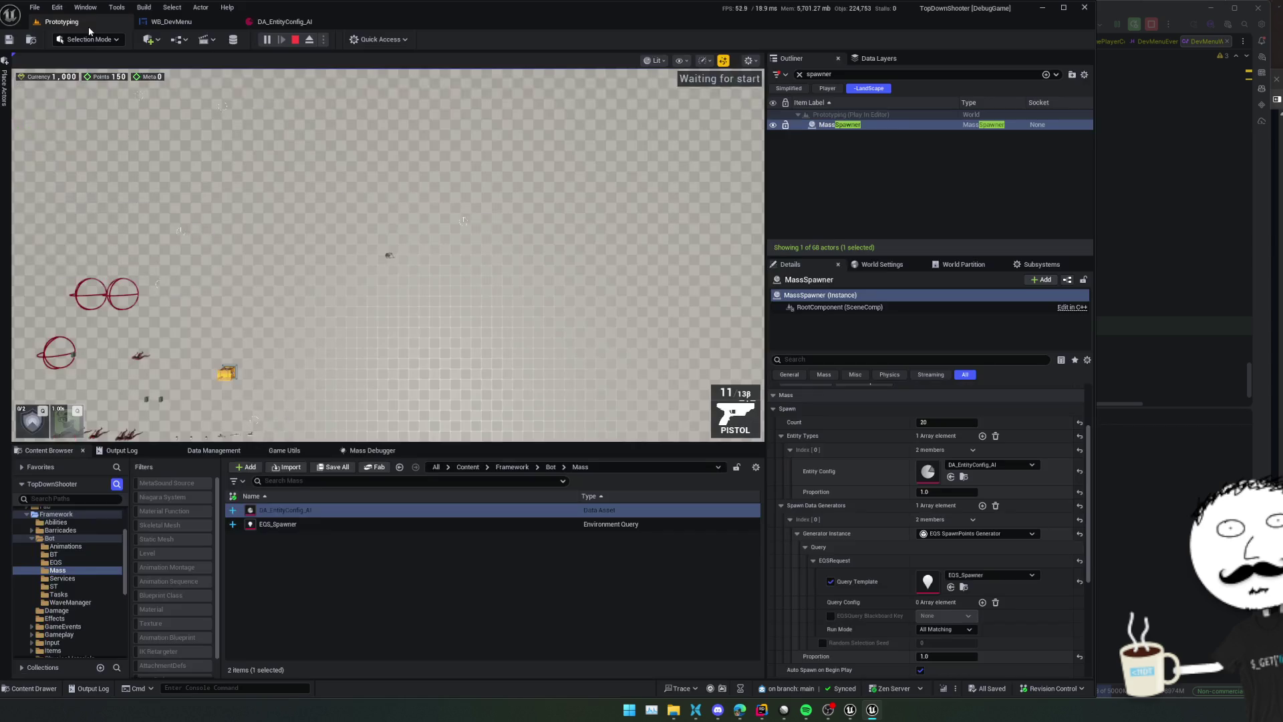
{"action": "left_click", "coordinate": [174, 22]}
{"action": "left_click", "coordinate": [285, 21]}
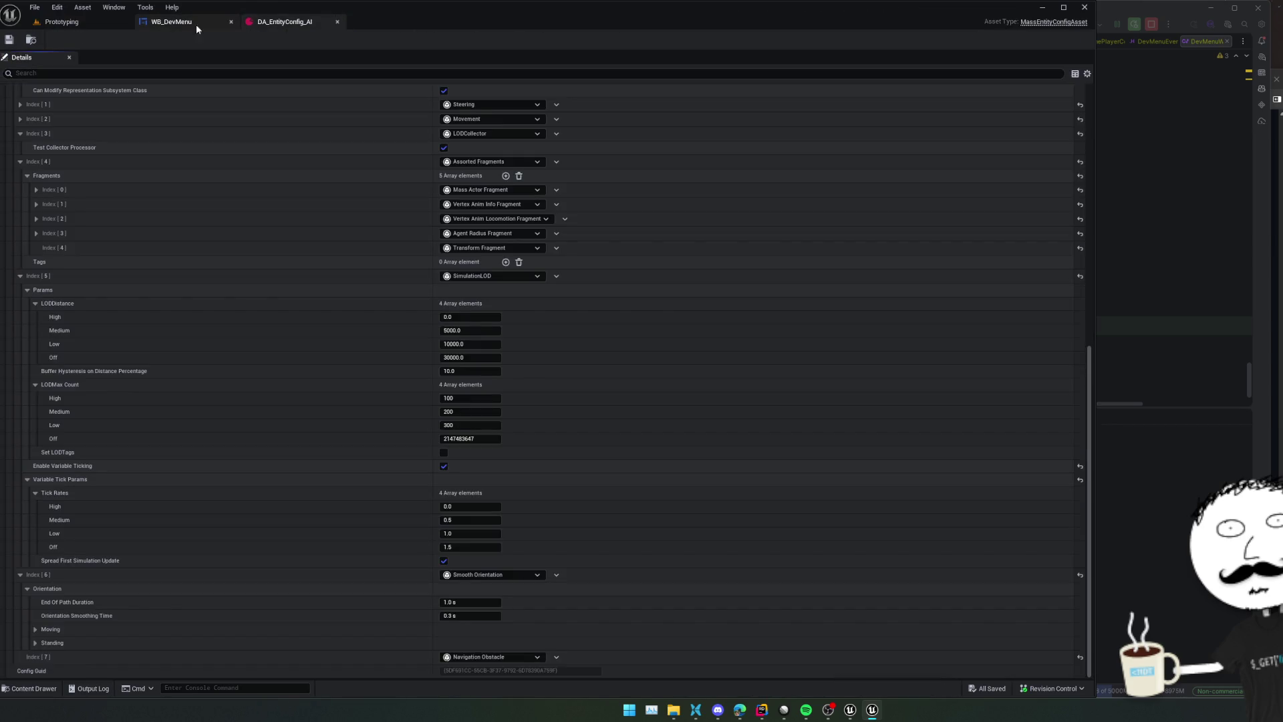
{"action": "left_click", "coordinate": [230, 22]}
Validate DA_EntityConfig_AI, confirm a clean result in the Output Log, and return to Prototyping
{"action": "scroll", "coordinate": [107, 133], "scroll_direction": "up", "scroll_amount": 15}
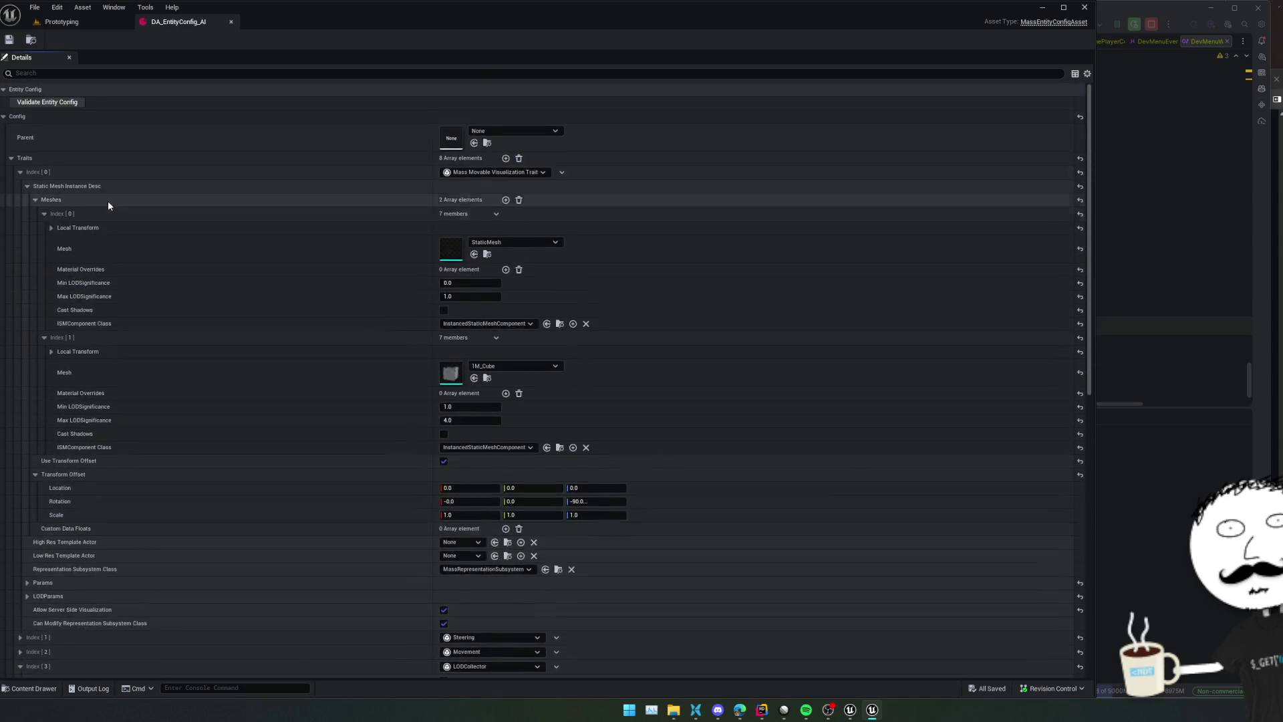
{"action": "left_click", "coordinate": [42, 102]}
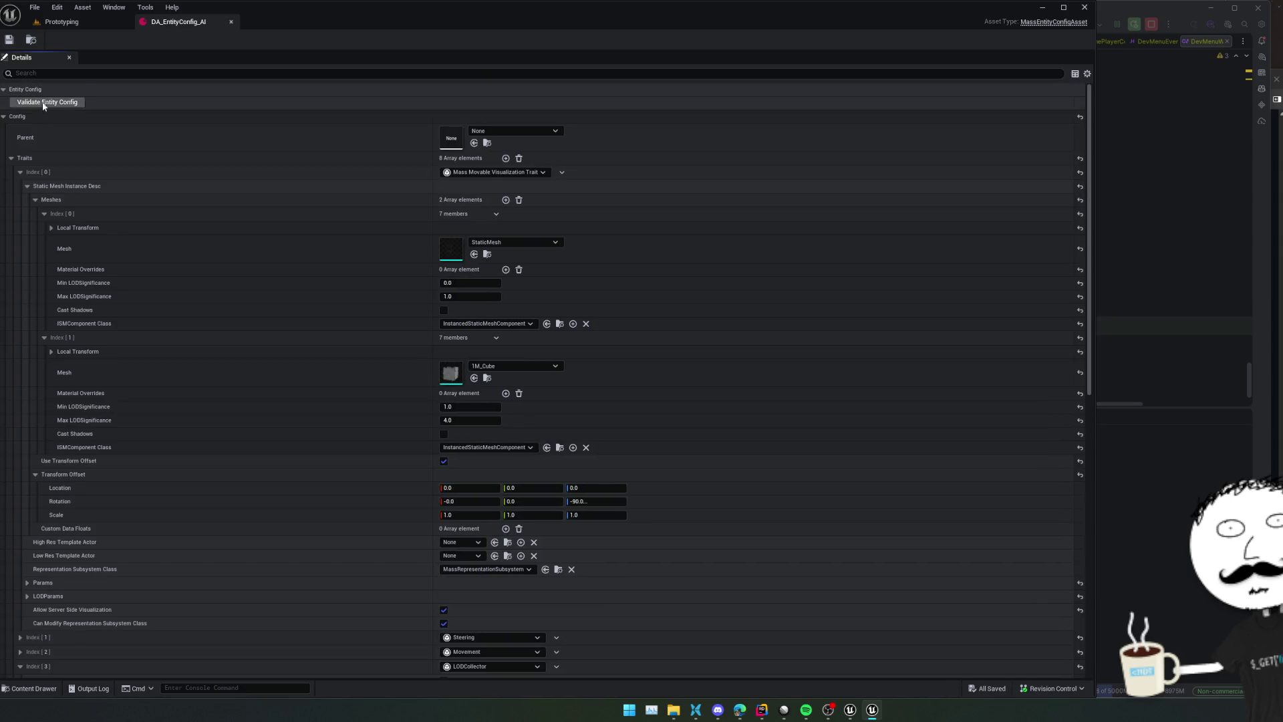
{"action": "left_click", "coordinate": [32, 688]}
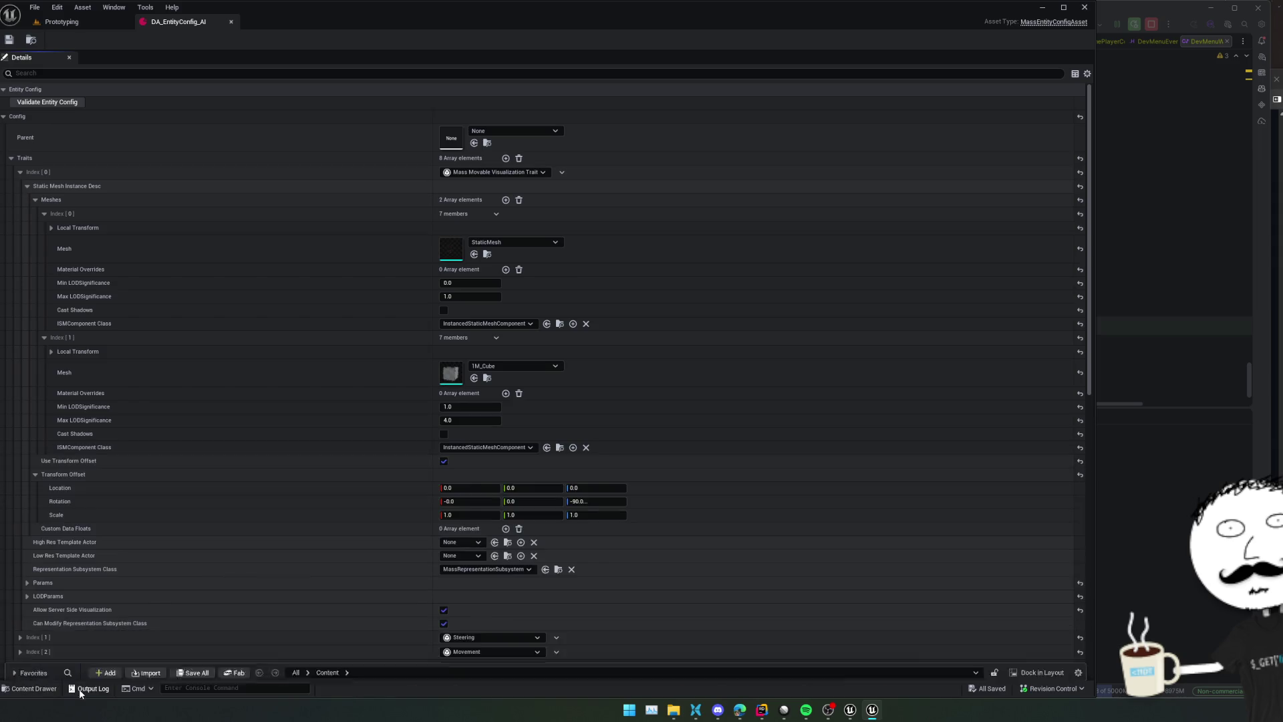
{"action": "left_click", "coordinate": [89, 688]}
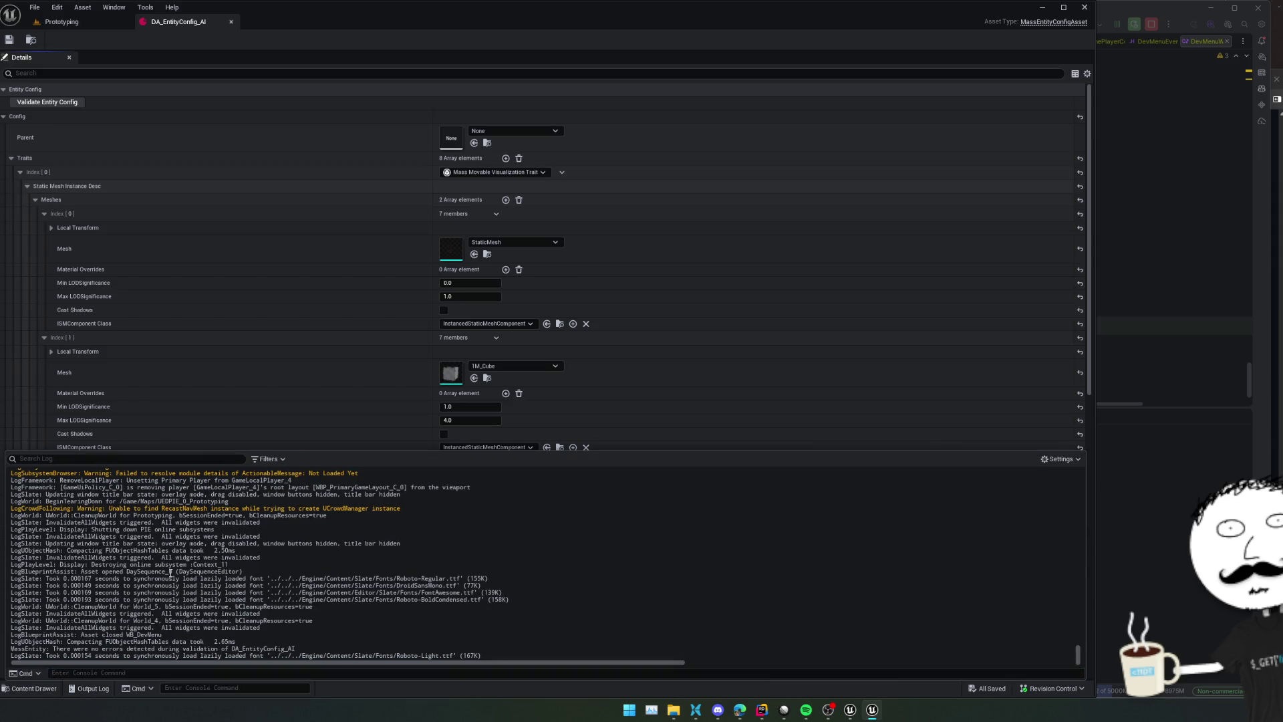
{"action": "left_click", "coordinate": [65, 21]}
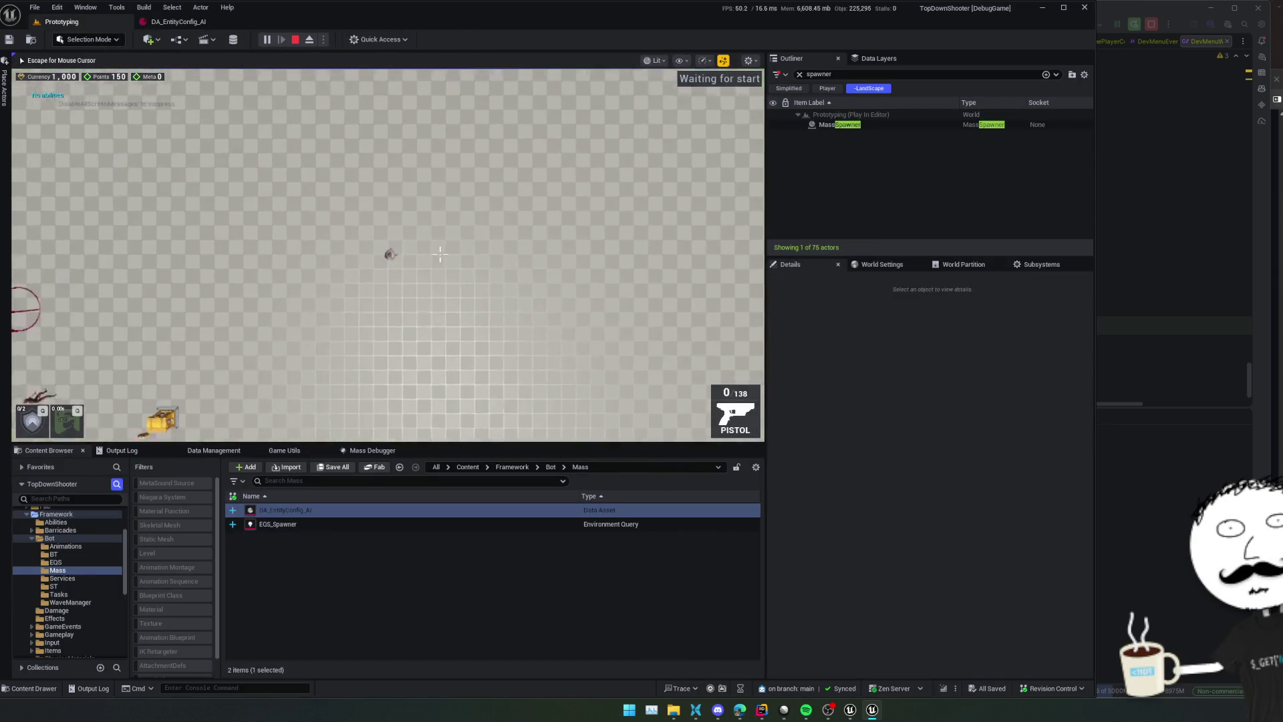
Spawn debug entities from the MassSpawner, toggle the gameplay debugger overlay, and check the Output Log
{"action": "left_click", "coordinate": [843, 125]}
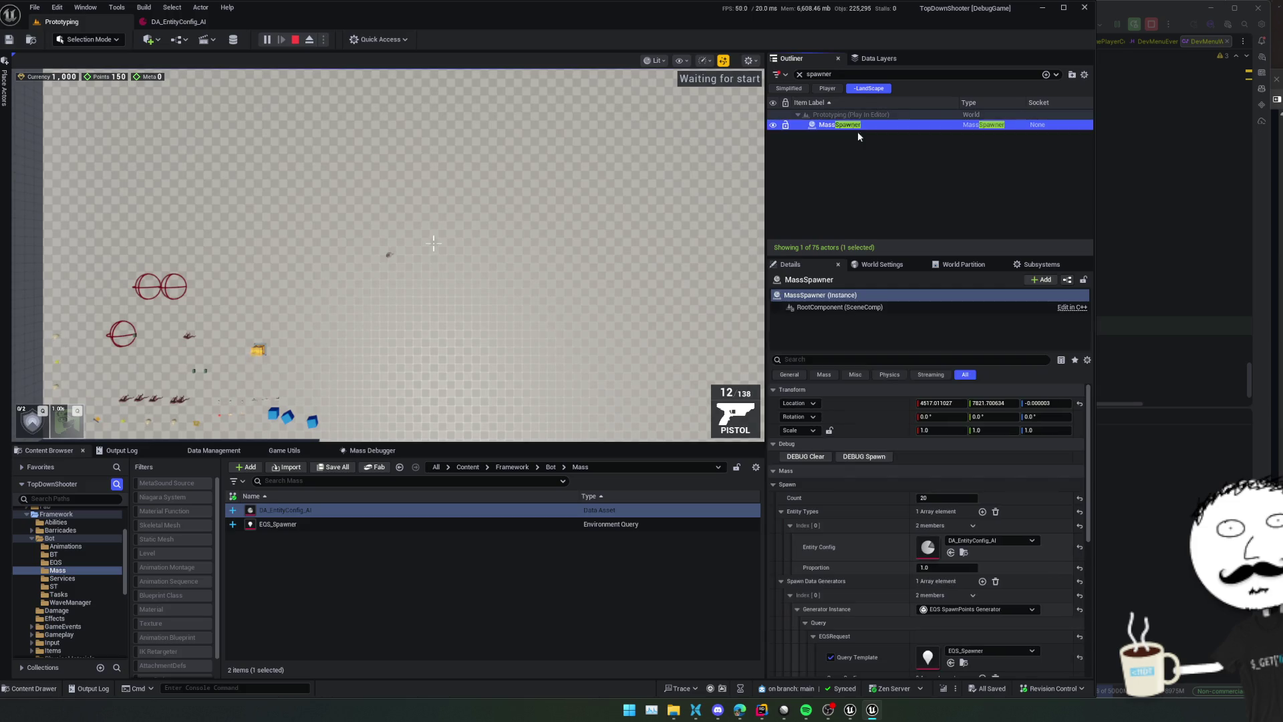
{"action": "left_click", "coordinate": [864, 457]}
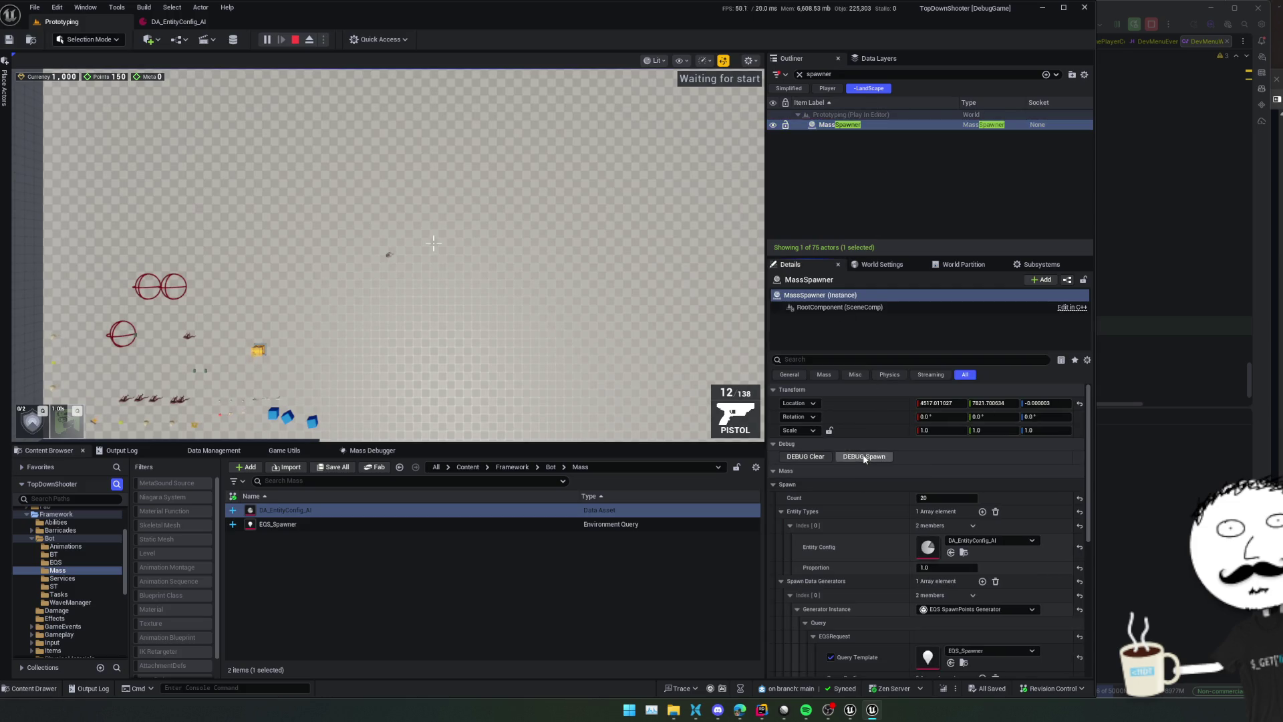
{"action": "left_click", "coordinate": [611, 329]}
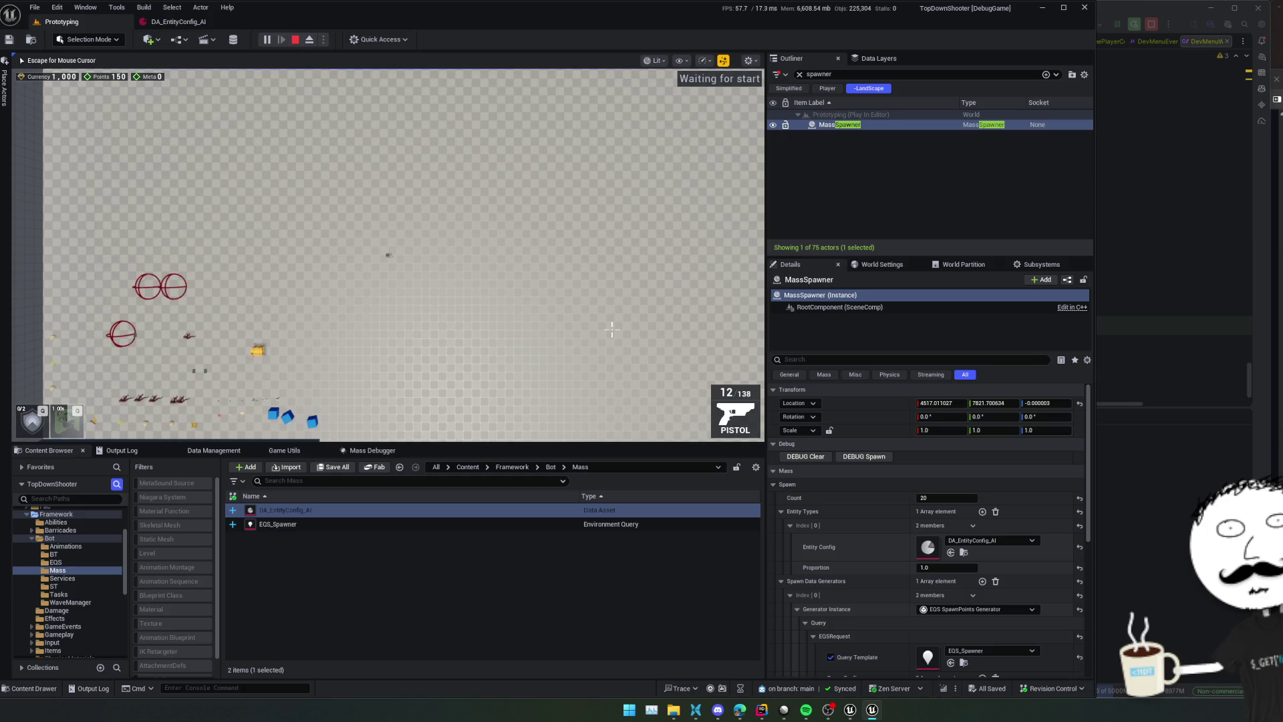
{"action": "key", "text": "apostrophe"}
{"action": "scroll", "coordinate": [441, 260], "scroll_direction": "up", "scroll_amount": 5}
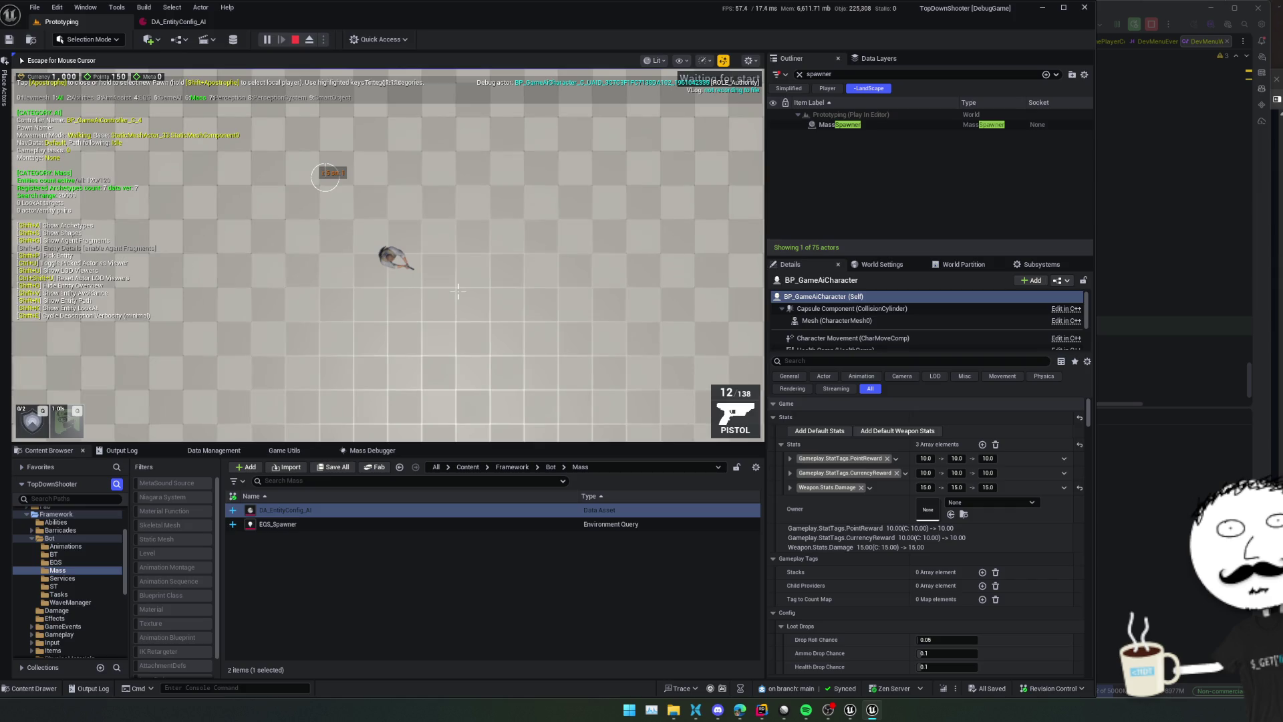
{"action": "left_click", "coordinate": [121, 451]}
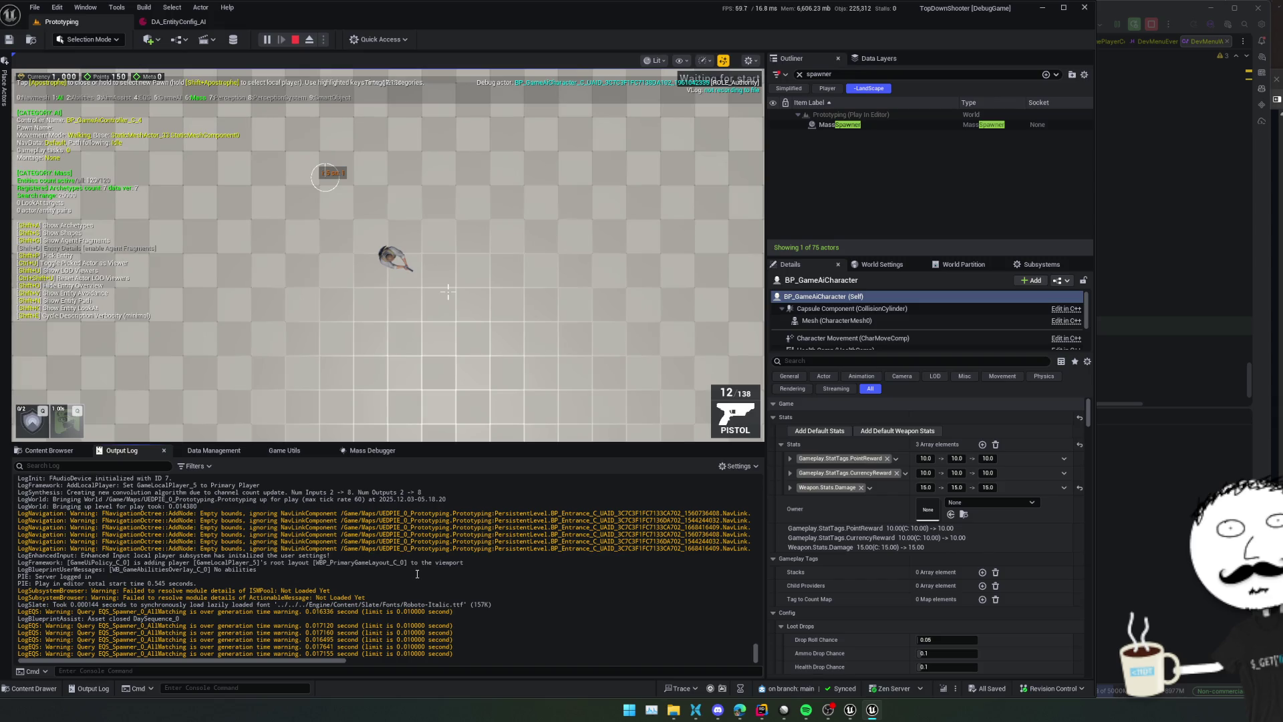
{"action": "mouse_move", "coordinate": [530, 604]}
{"action": "left_mouse_down"}
{"action": "mouse_move", "coordinate": [531, 628]}
{"action": "mouse_move", "coordinate": [533, 592]}
{"action": "left_mouse_up"}
{"action": "left_click", "coordinate": [534, 593]}
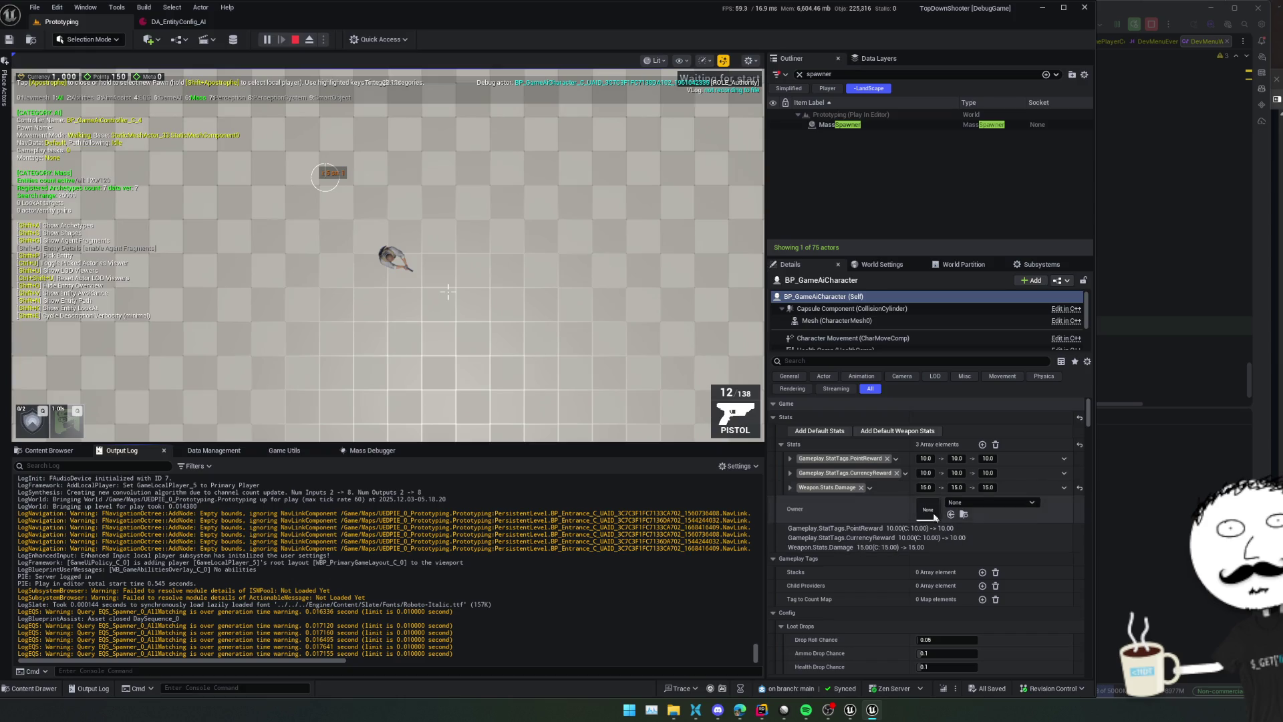
Open the EQS_Spawner query template from the MassSpawner's Details and select its root node
{"action": "left_click", "coordinate": [848, 127]}
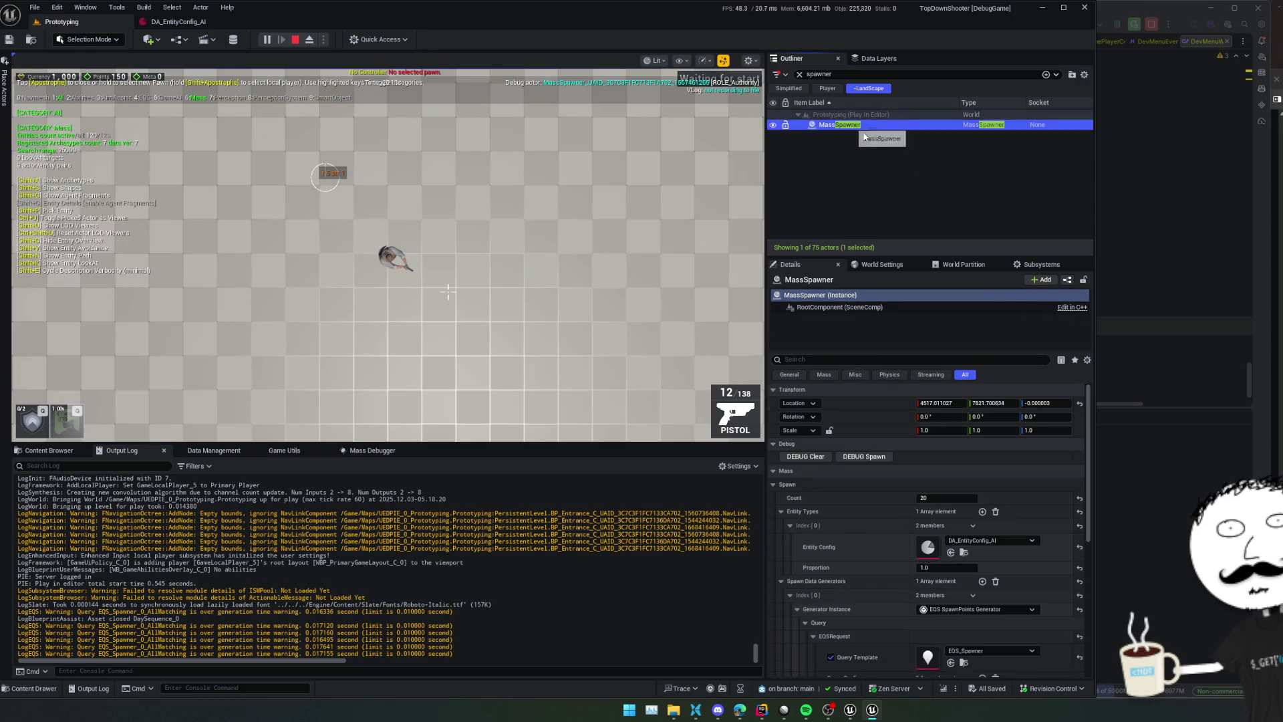
{"action": "scroll", "coordinate": [848, 517], "scroll_direction": "down", "scroll_amount": 3}
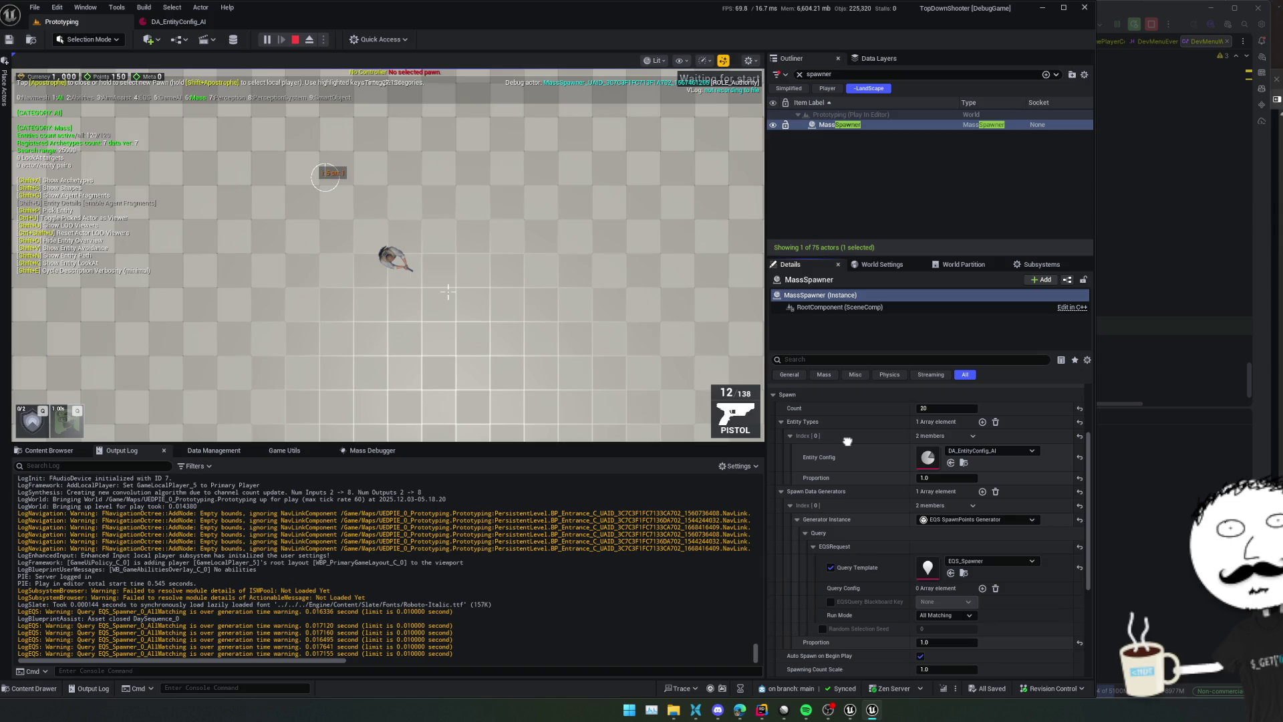
{"action": "double_click", "coordinate": [926, 569]}
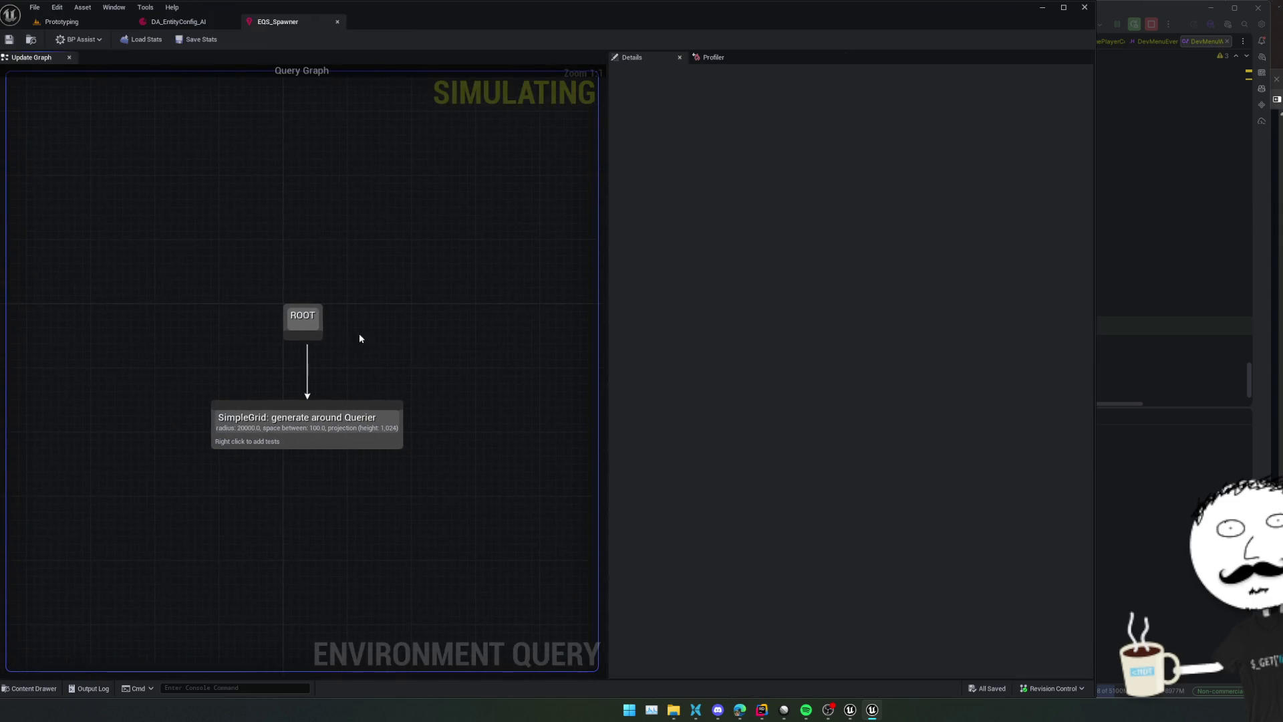
{"action": "left_click", "coordinate": [311, 320]}
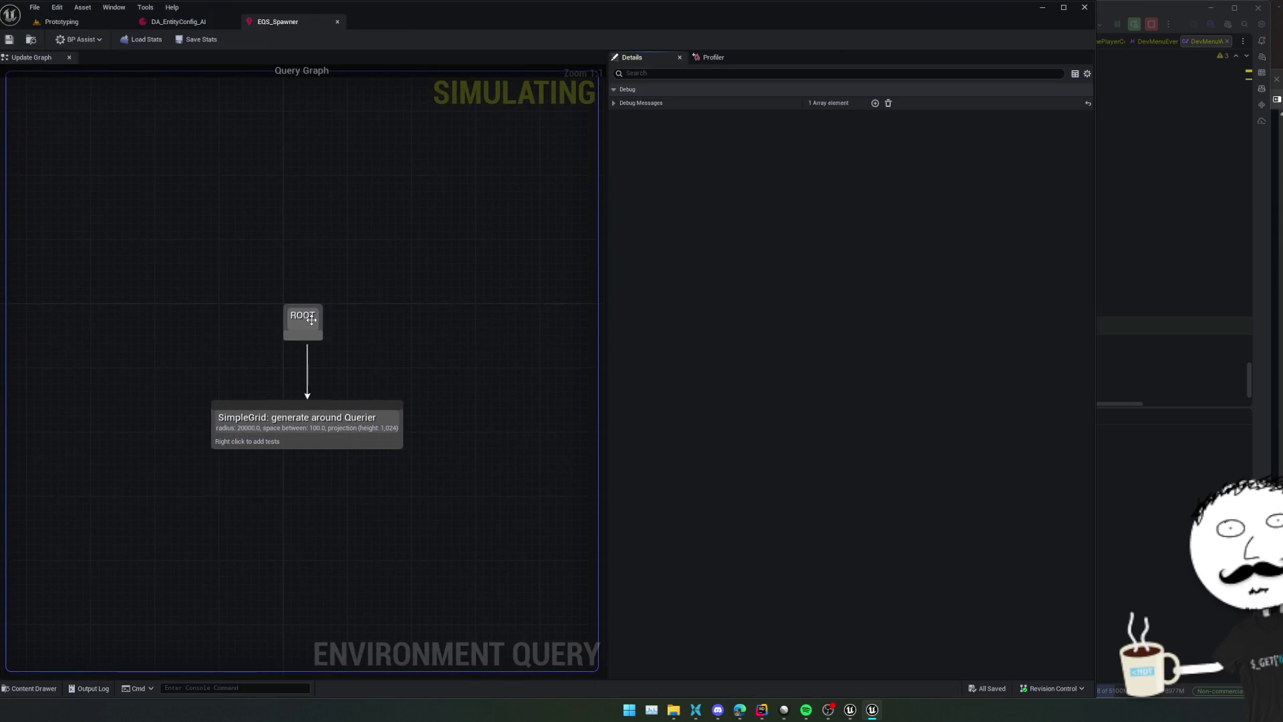
Set the SimpleGrid generator's GridHalfSize to 2000, leaving trace mode unchanged
{"action": "left_click", "coordinate": [614, 103]}
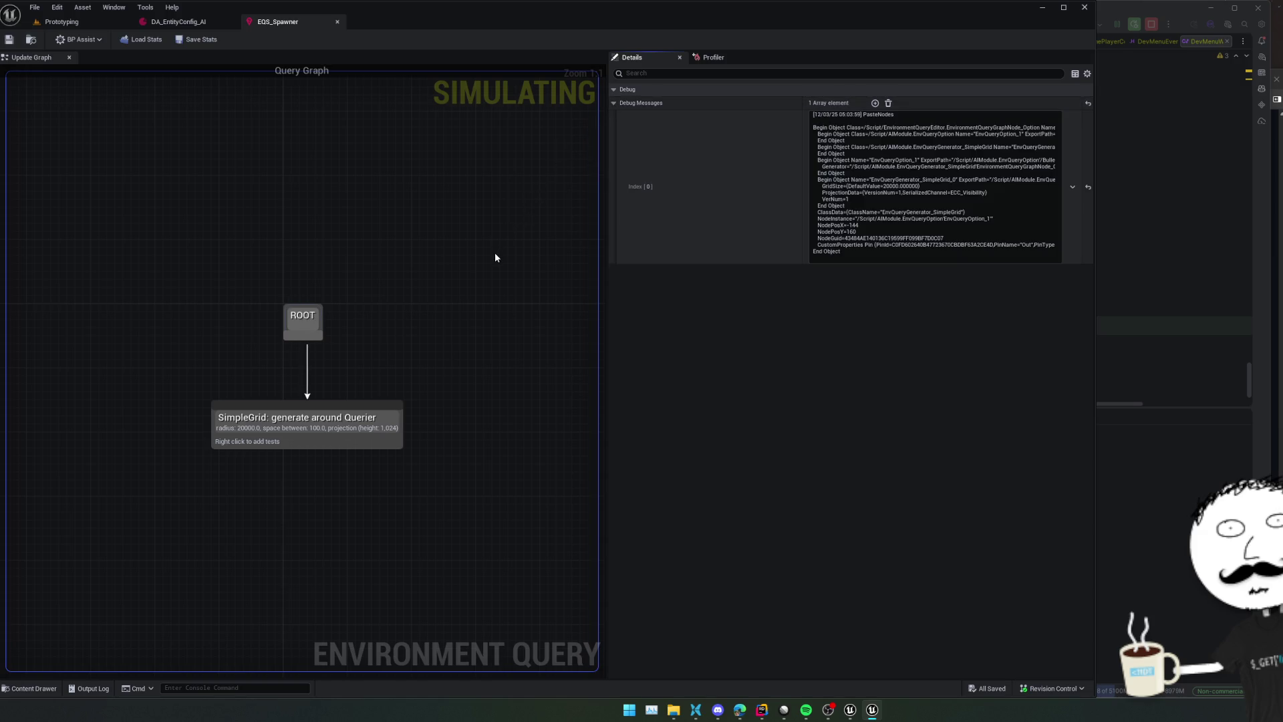
{"action": "left_click", "coordinate": [299, 442]}
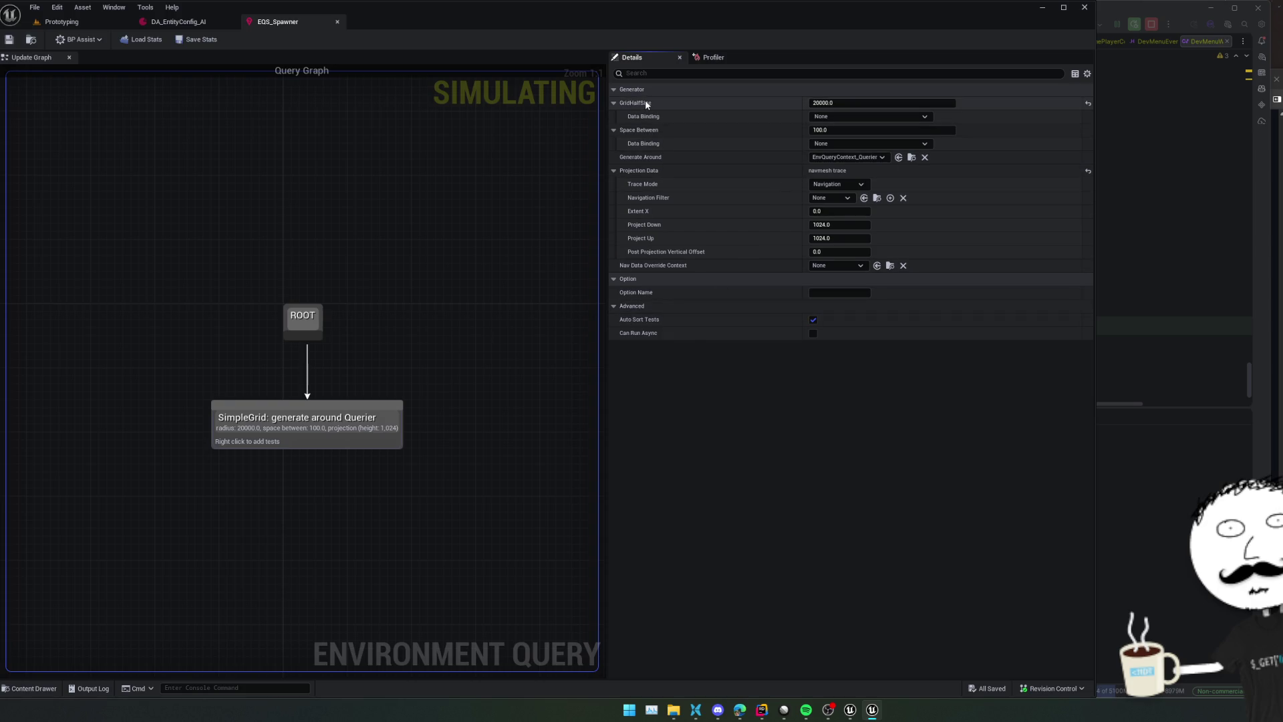
{"action": "mouse_move", "coordinate": [644, 103]}
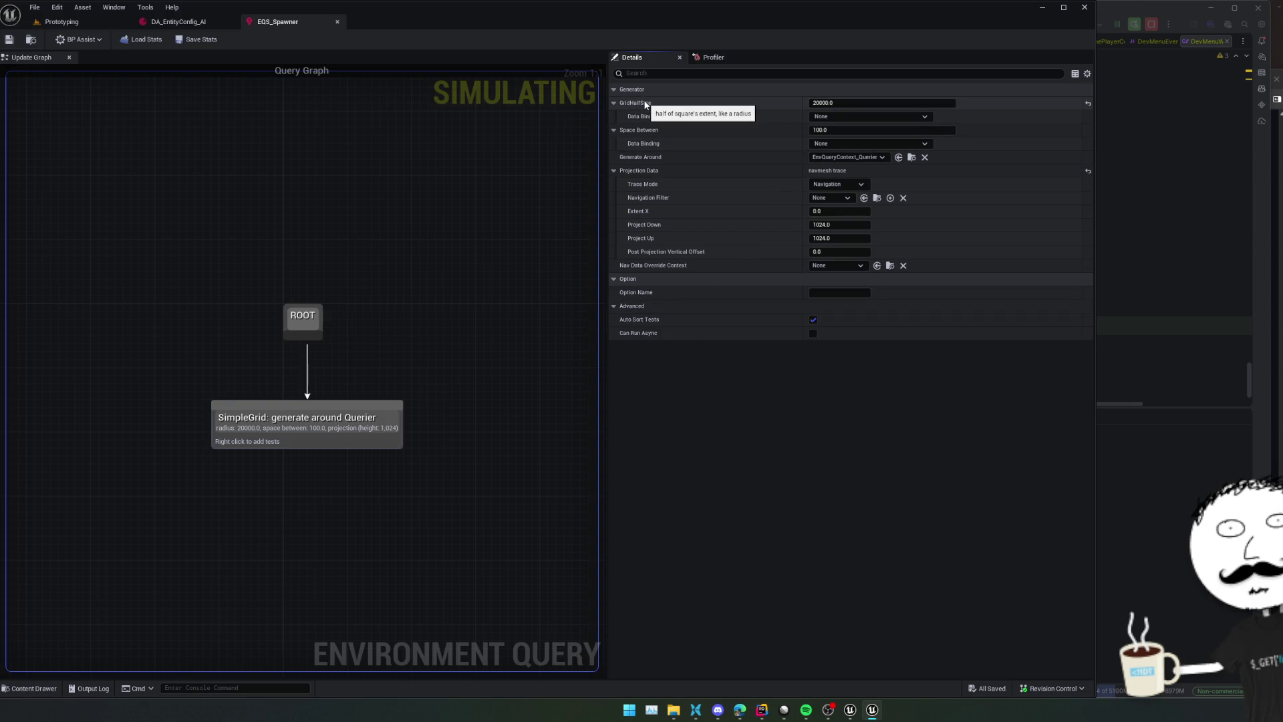
{"action": "left_click", "coordinate": [898, 102]}
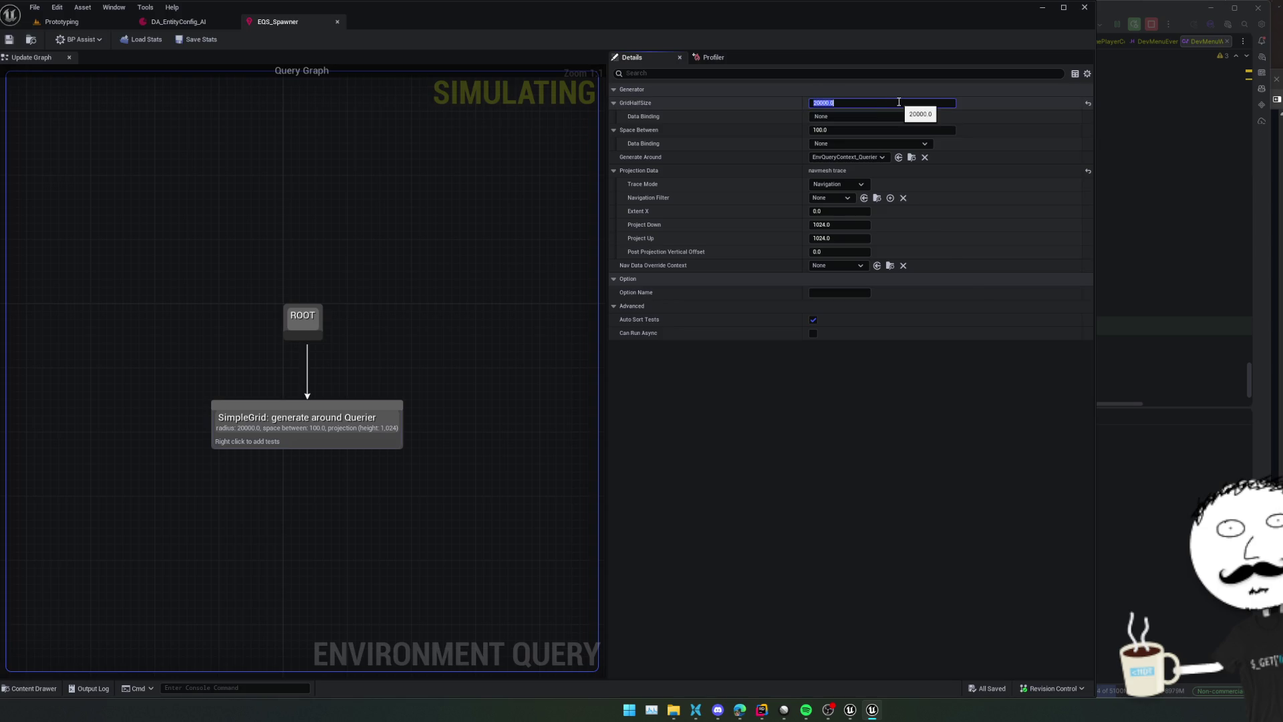
{"action": "type", "text": "00"}
{"action": "key", "text": "Return"}
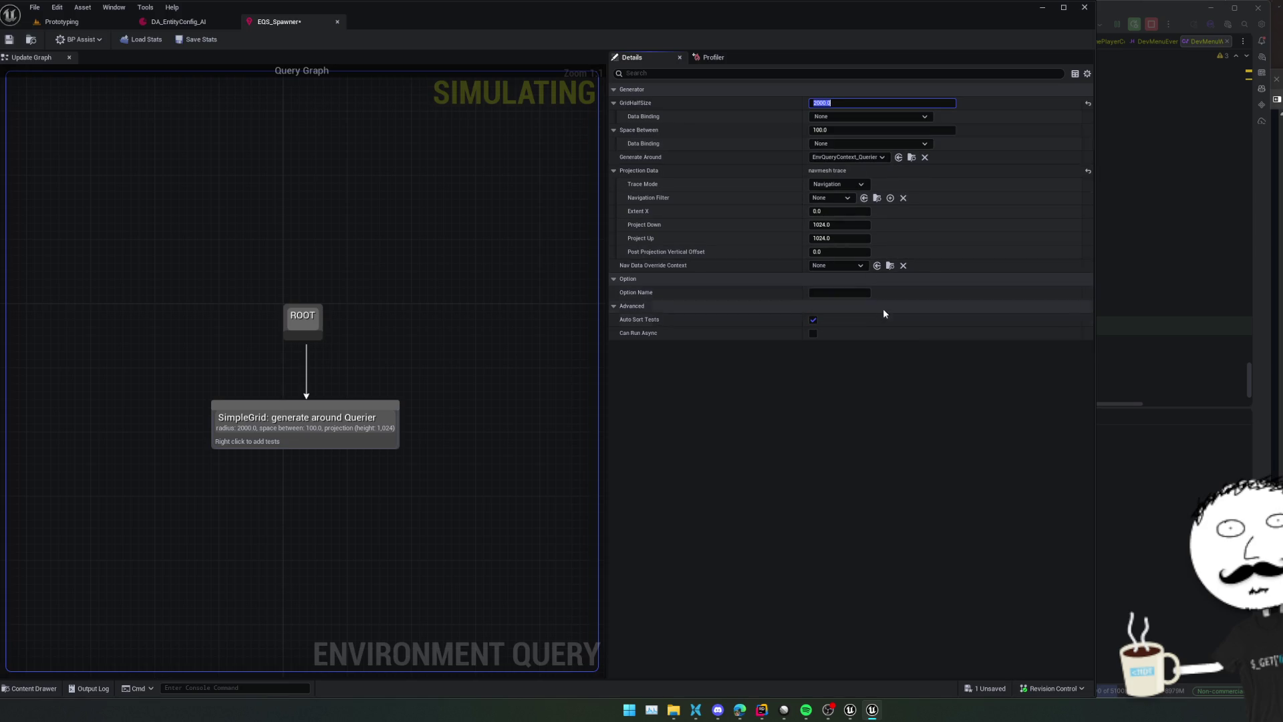
{"action": "left_click", "coordinate": [837, 185]}
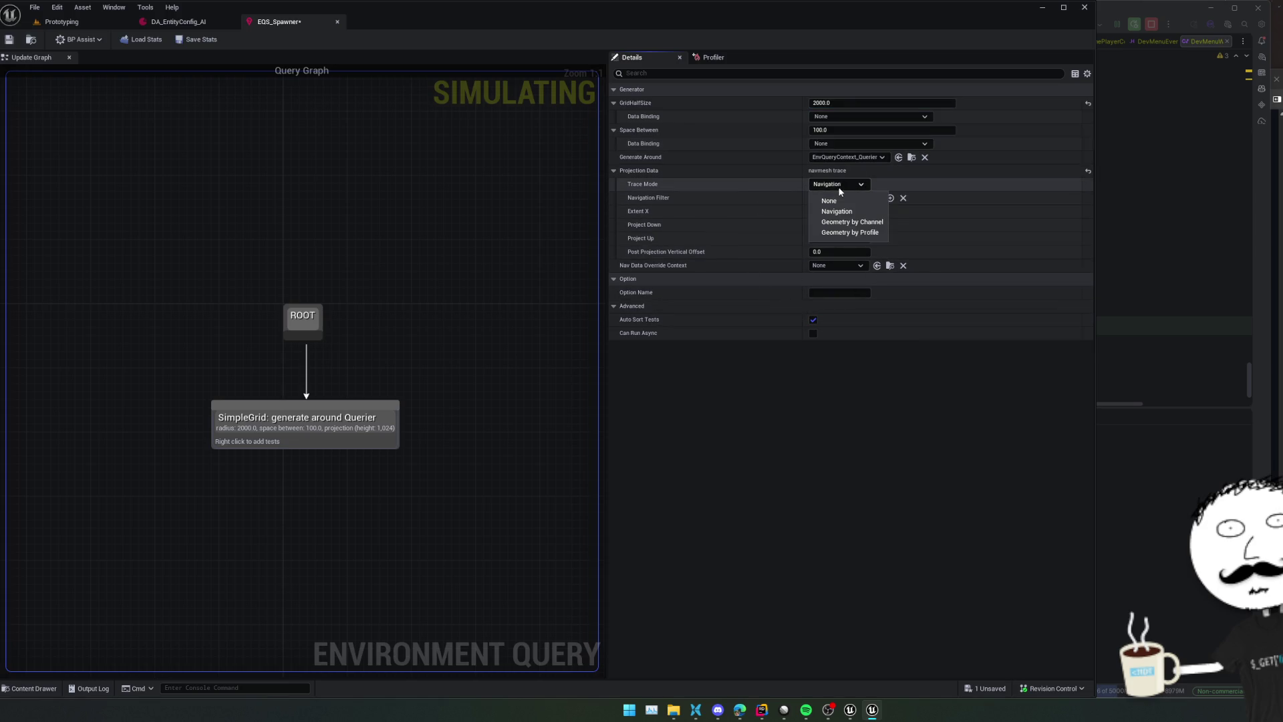
{"action": "left_click", "coordinate": [687, 174]}
{"action": "scroll", "coordinate": [685, 164], "scroll_direction": "down", "scroll_amount": 1}
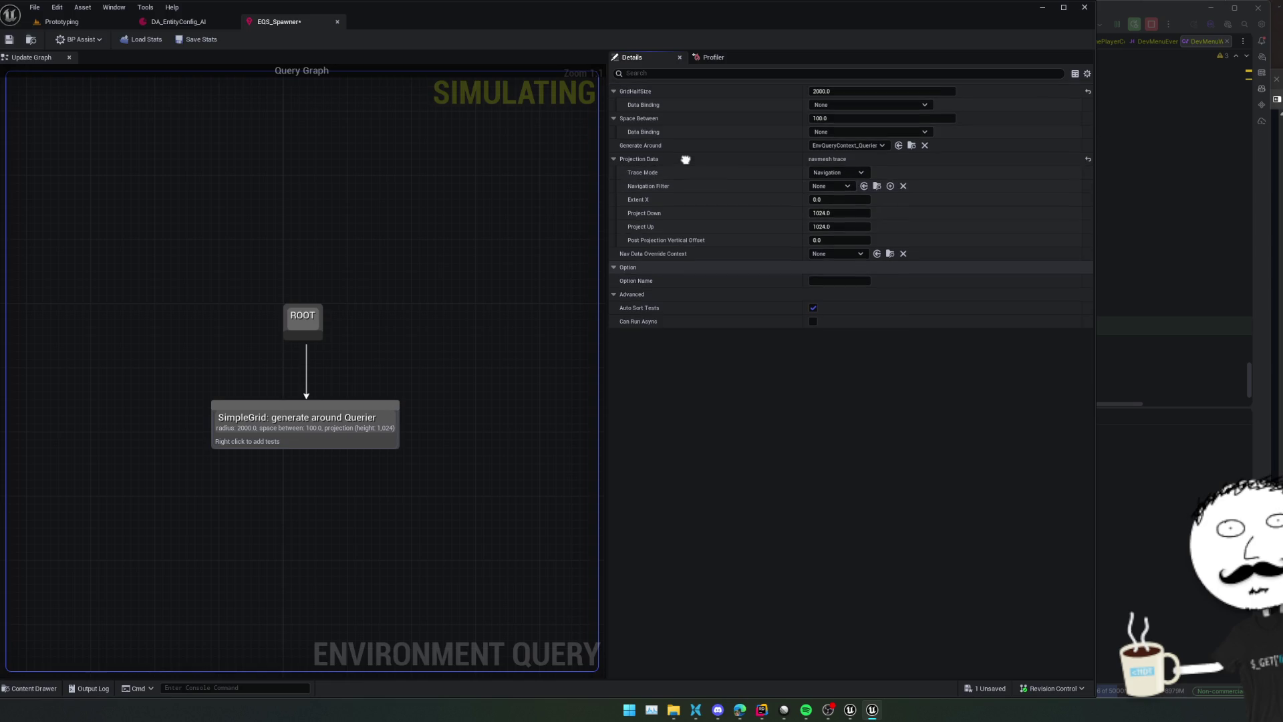
{"action": "scroll", "coordinate": [685, 160], "scroll_direction": "up", "scroll_amount": 1}
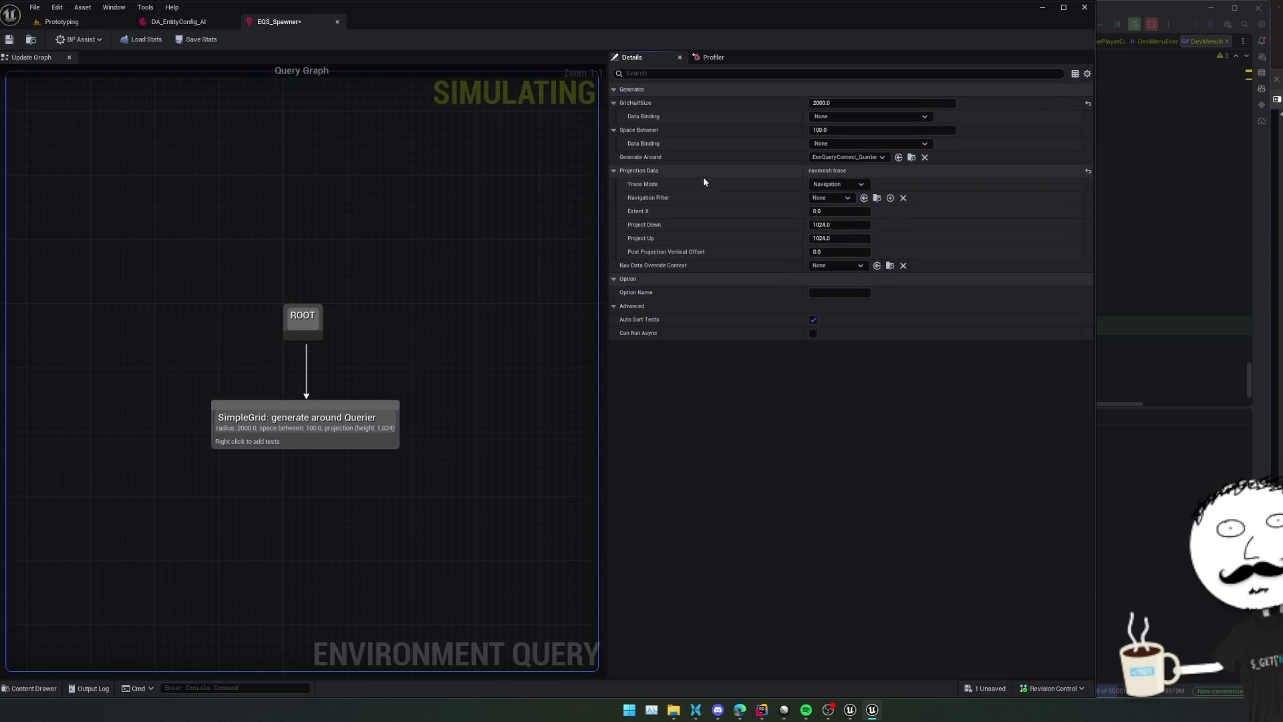
Save the EQS_Spawner query and close its editor tab
{"action": "left_click", "coordinate": [9, 41]}
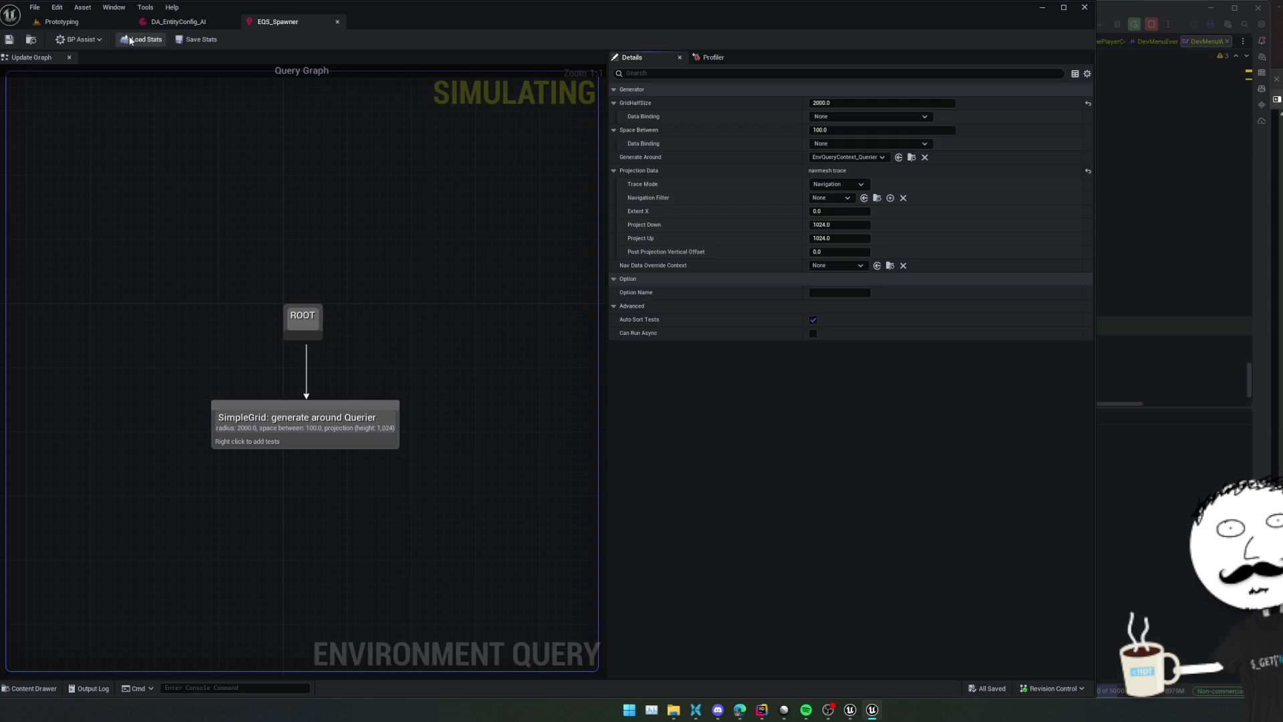
{"action": "left_click", "coordinate": [179, 42]}
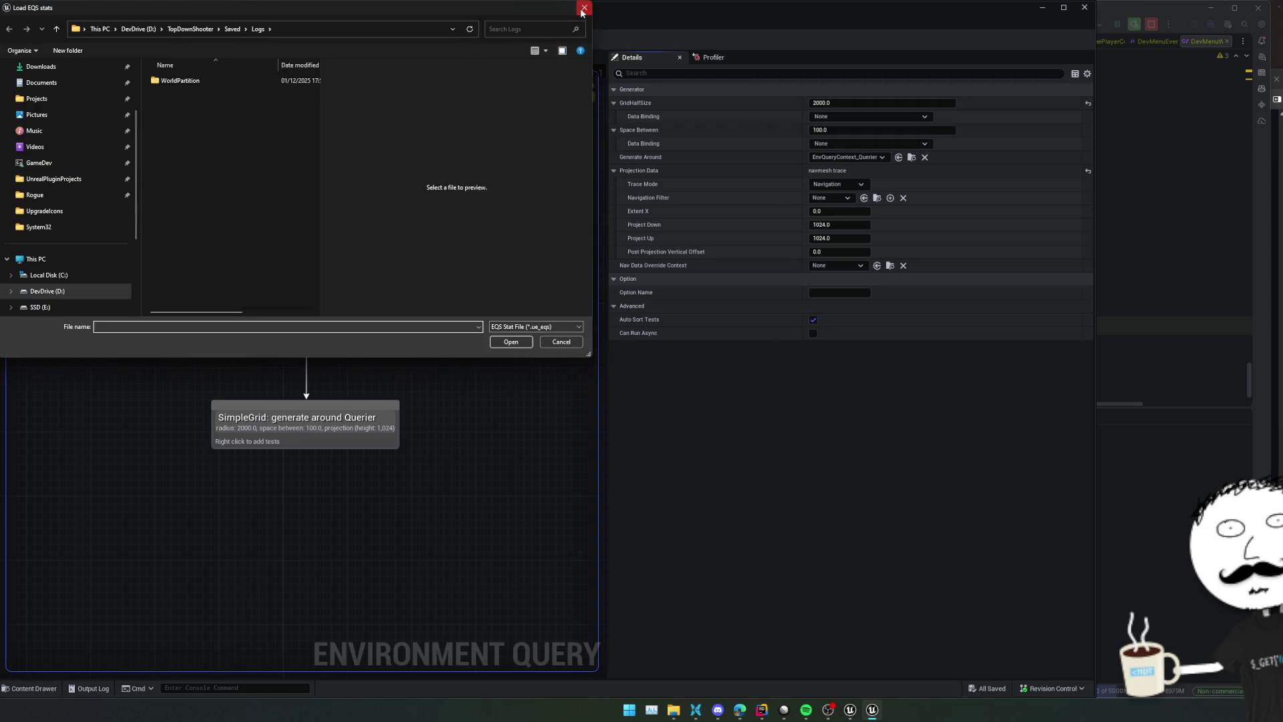
{"action": "left_click", "coordinate": [584, 8]}
{"action": "middle_click", "coordinate": [287, 23]}
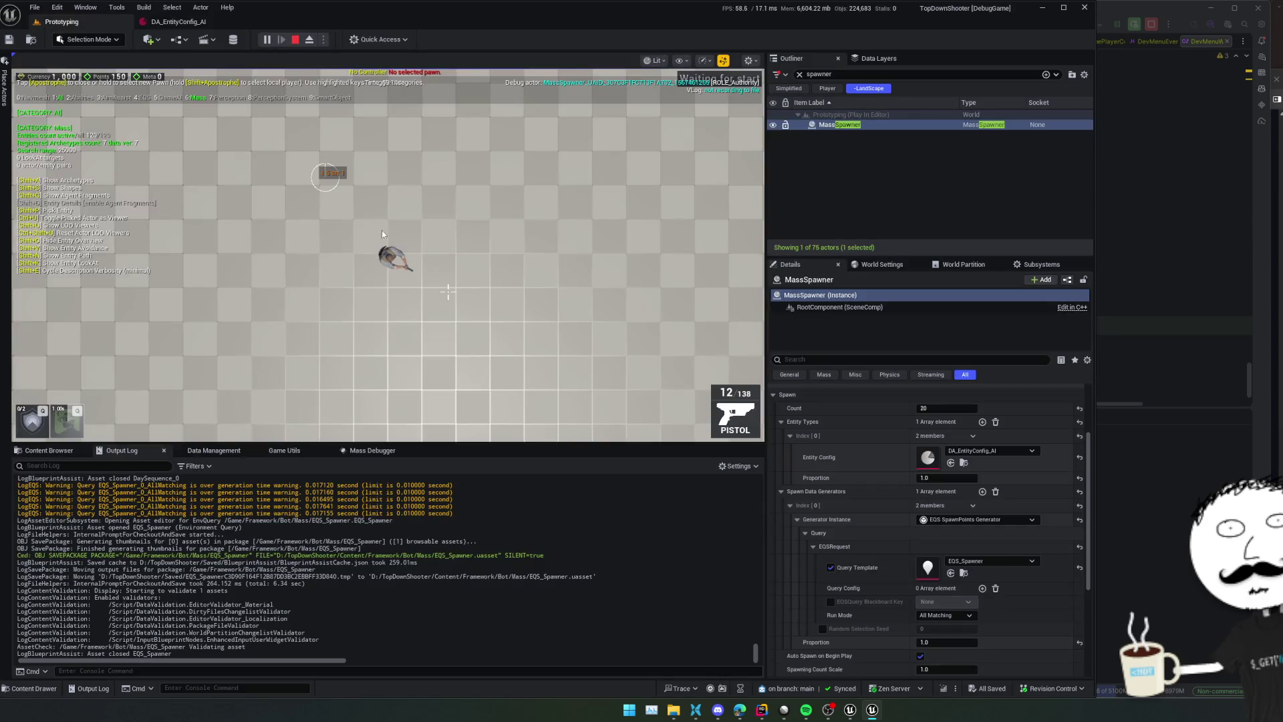
Clear the existing Mass agents with DEBUG Clear, then press DEBUG Spawn four times
{"action": "scroll", "coordinate": [902, 467], "scroll_direction": "up", "scroll_amount": 4}
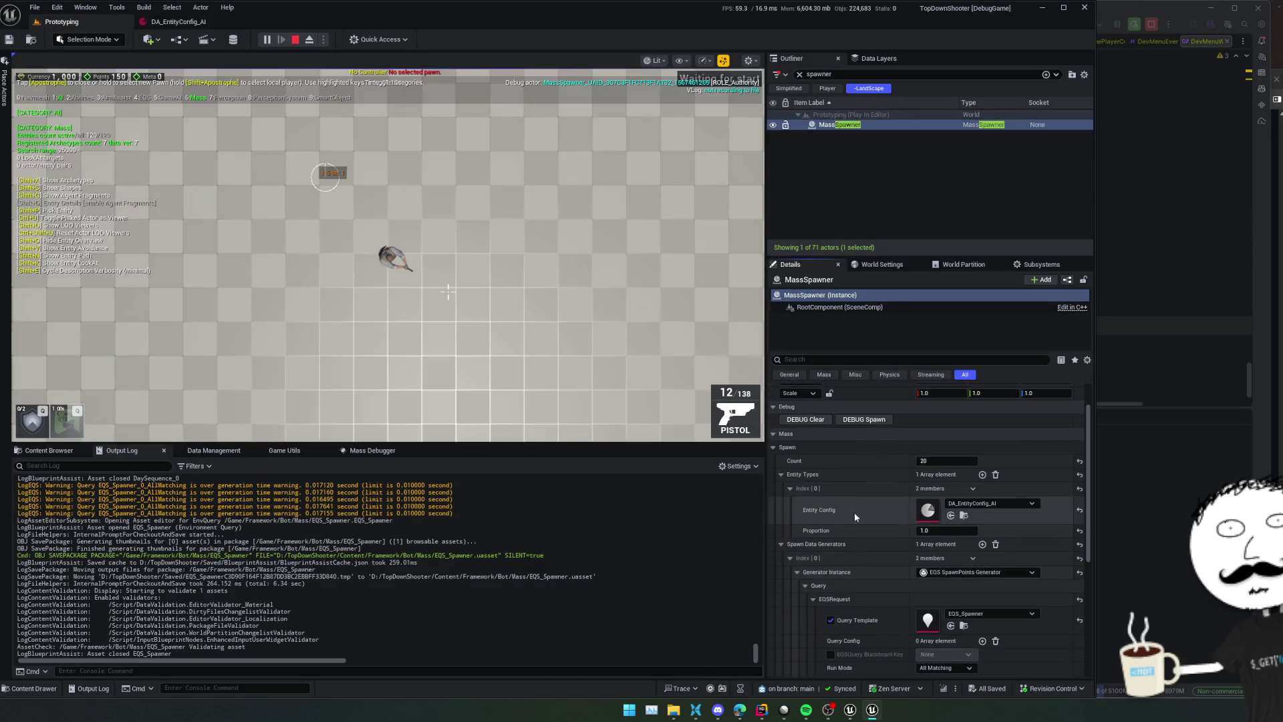
{"action": "left_click", "coordinate": [823, 419]}
{"action": "left_click", "coordinate": [864, 419]}
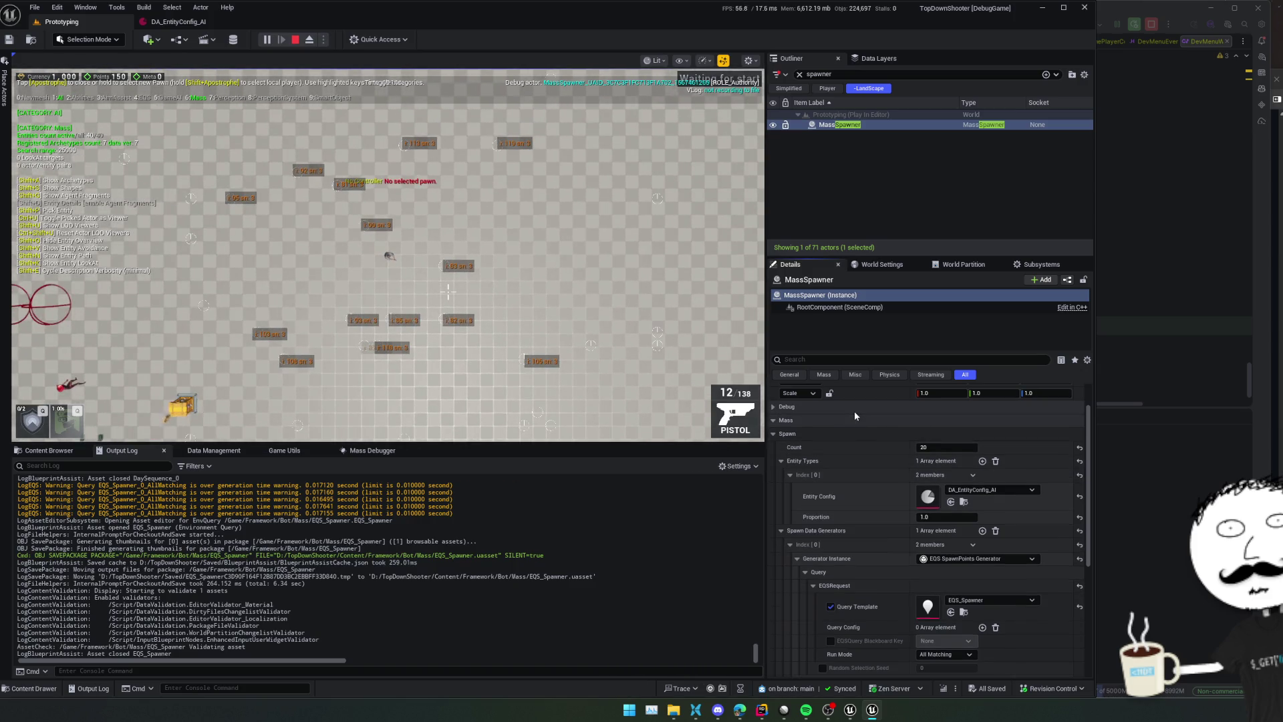
{"action": "left_click", "coordinate": [862, 421]}
{"action": "left_click", "coordinate": [862, 421]}
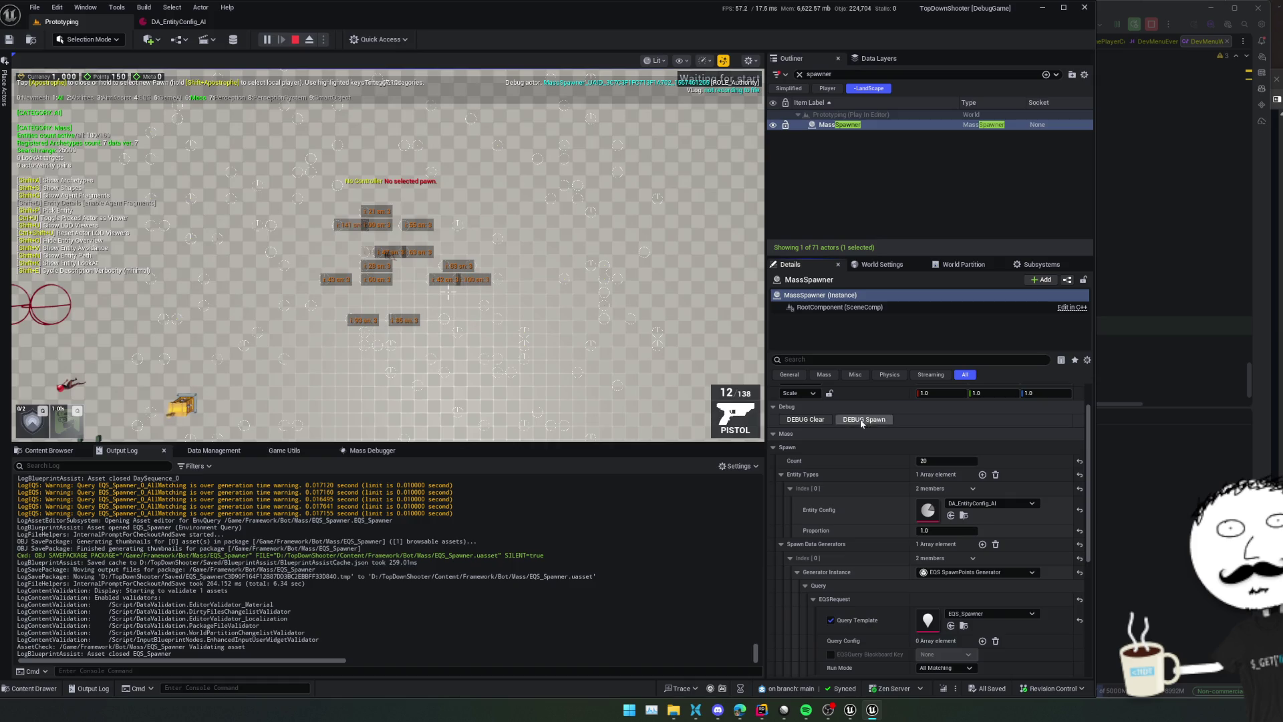
{"action": "left_click", "coordinate": [861, 422]}
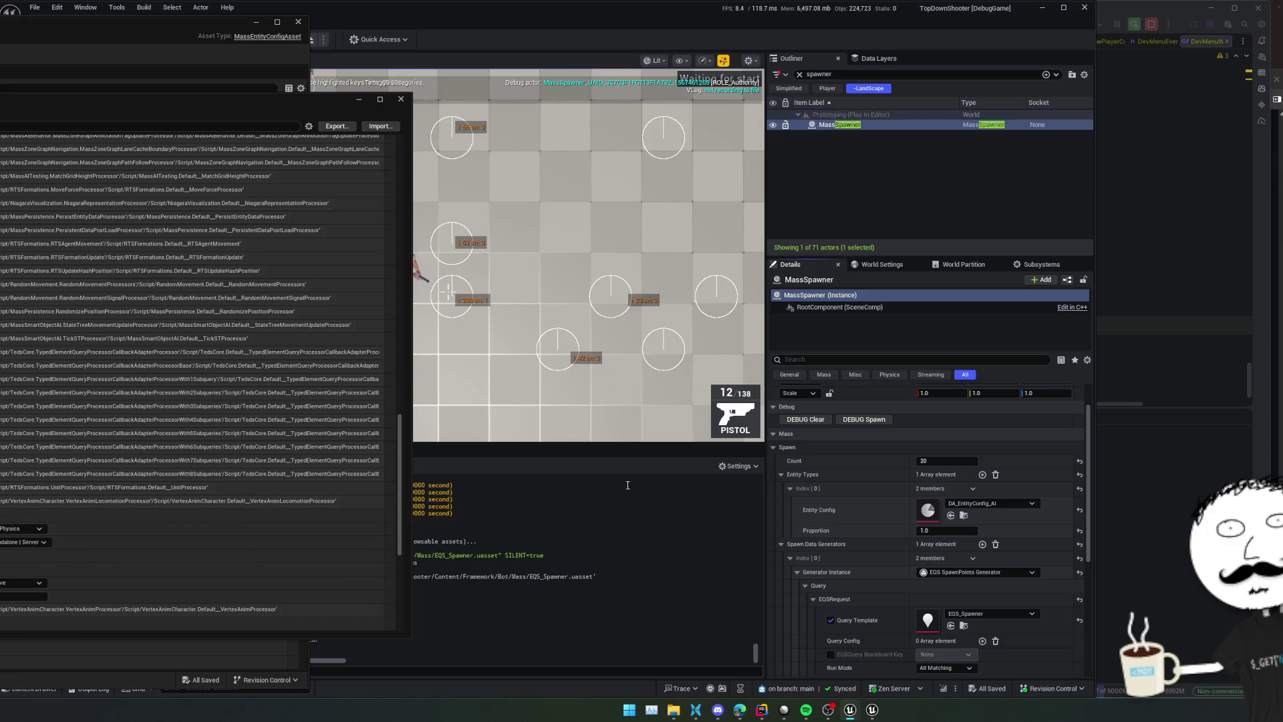
Open Project Settings and show the Mass engine settings
{"action": "left_click", "coordinate": [56, 7]}
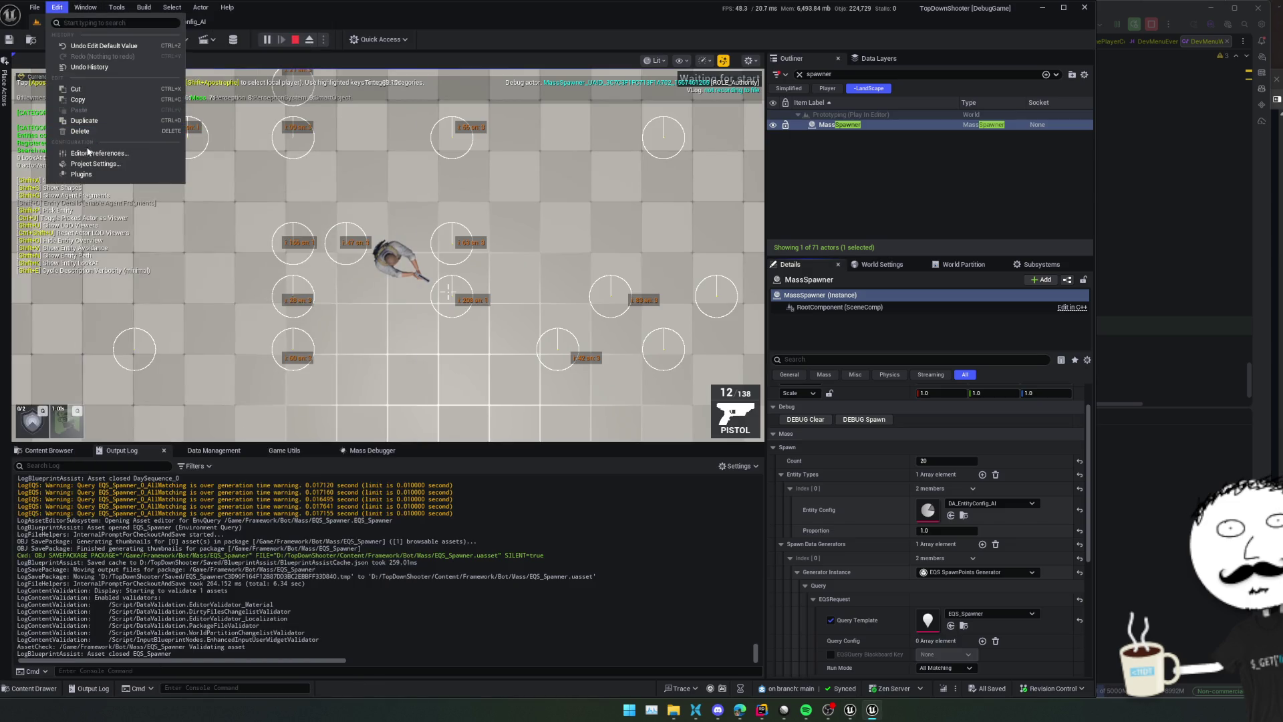
{"action": "left_click", "coordinate": [84, 164]}
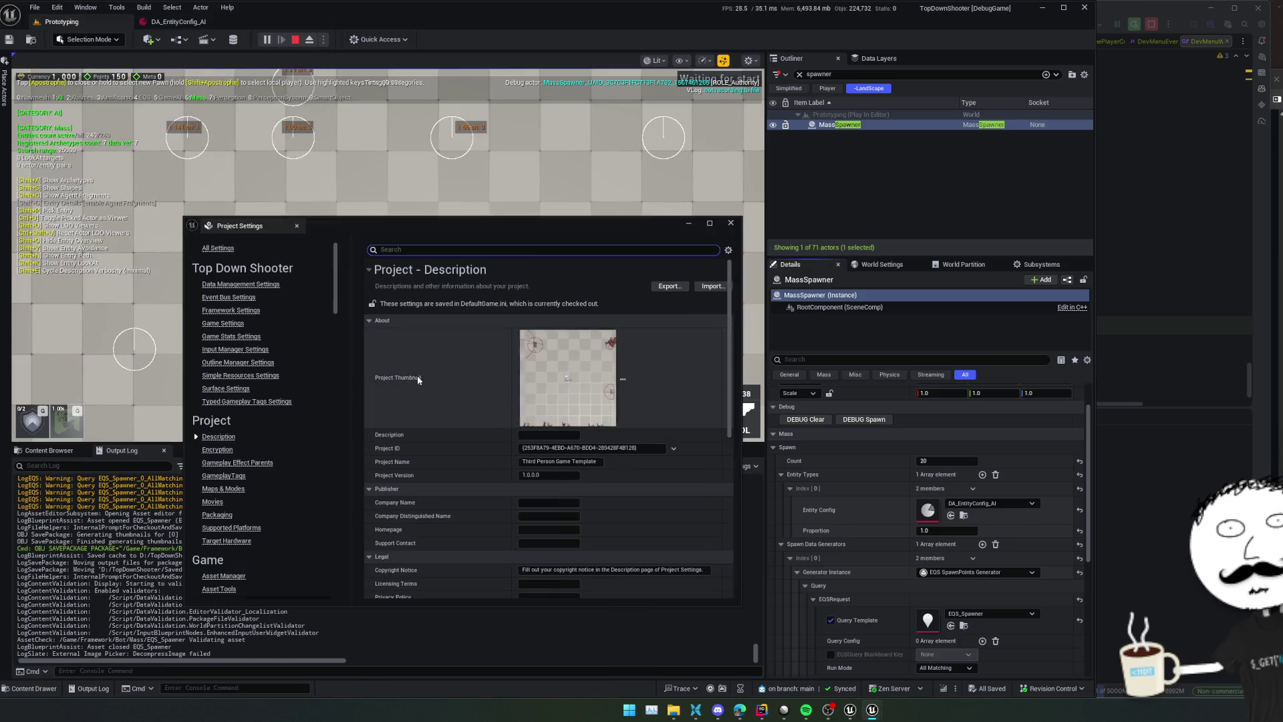
{"action": "scroll", "coordinate": [281, 434], "scroll_direction": "down", "scroll_amount": 6}
{"action": "scroll", "coordinate": [264, 445], "scroll_direction": "down", "scroll_amount": 10}
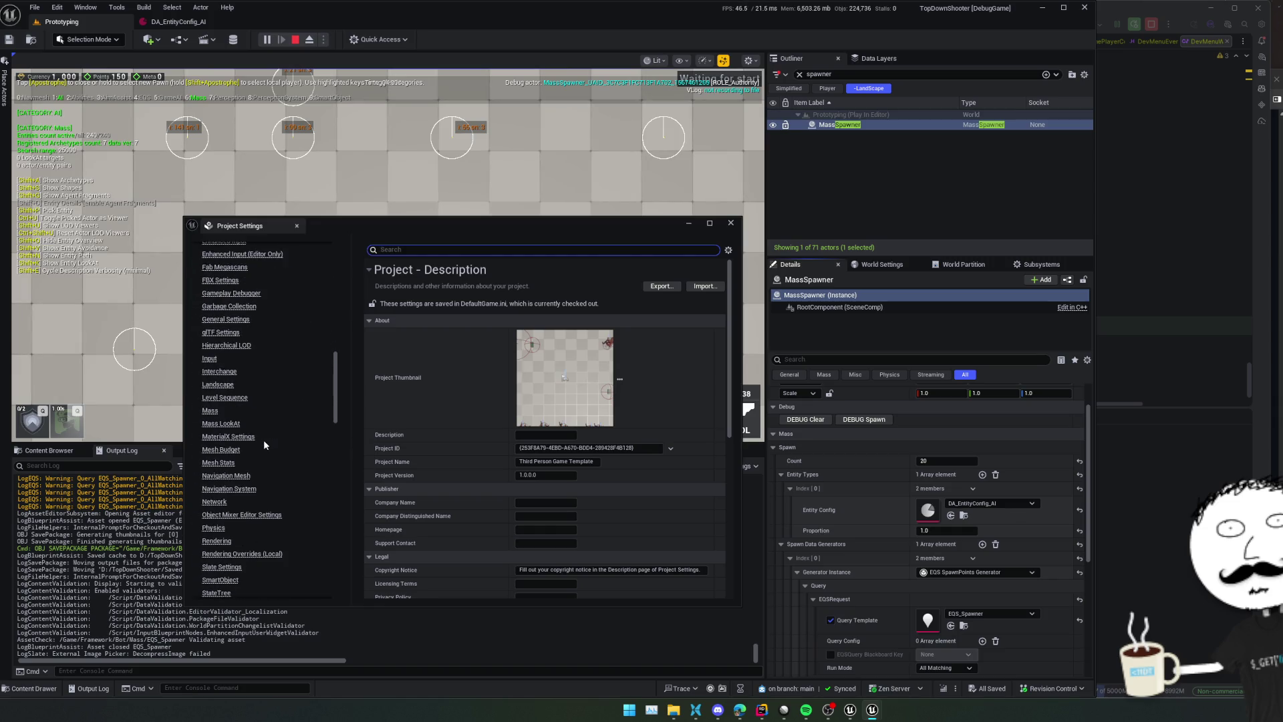
{"action": "scroll", "coordinate": [263, 445], "scroll_direction": "down", "scroll_amount": 2}
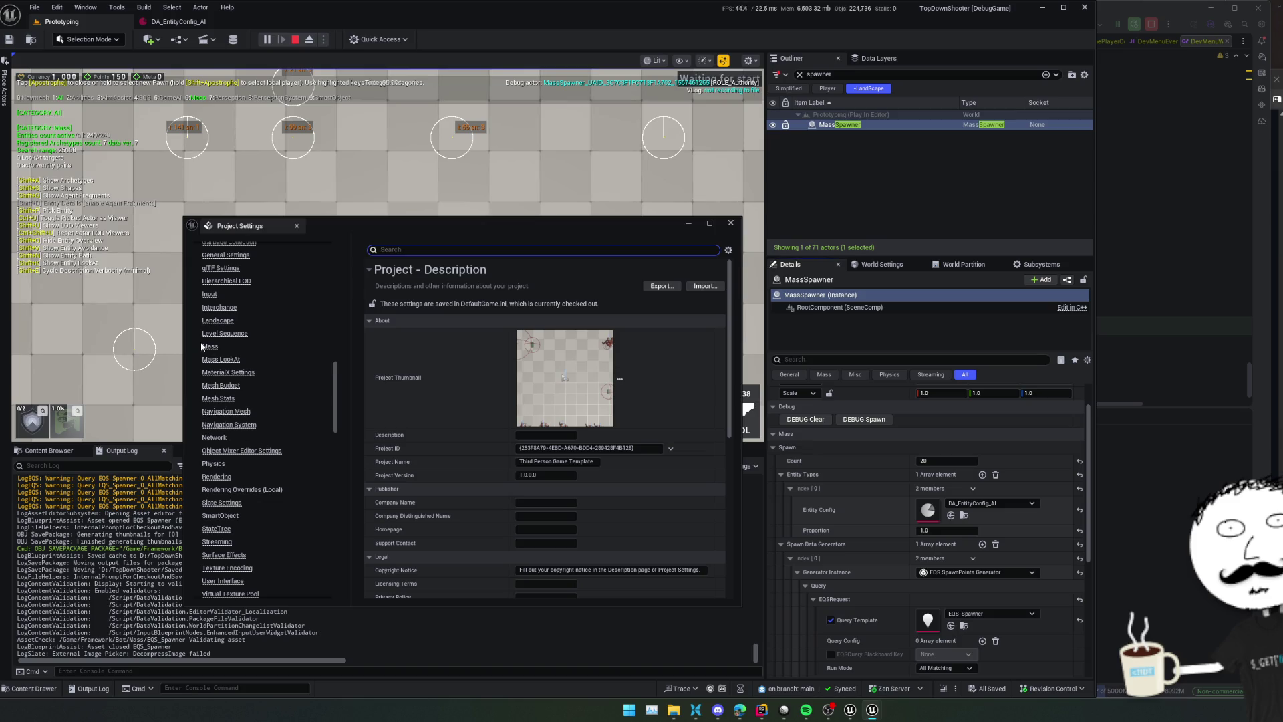
{"action": "left_click", "coordinate": [209, 346]}
{"action": "scroll", "coordinate": [445, 393], "scroll_direction": "down", "scroll_amount": 1}
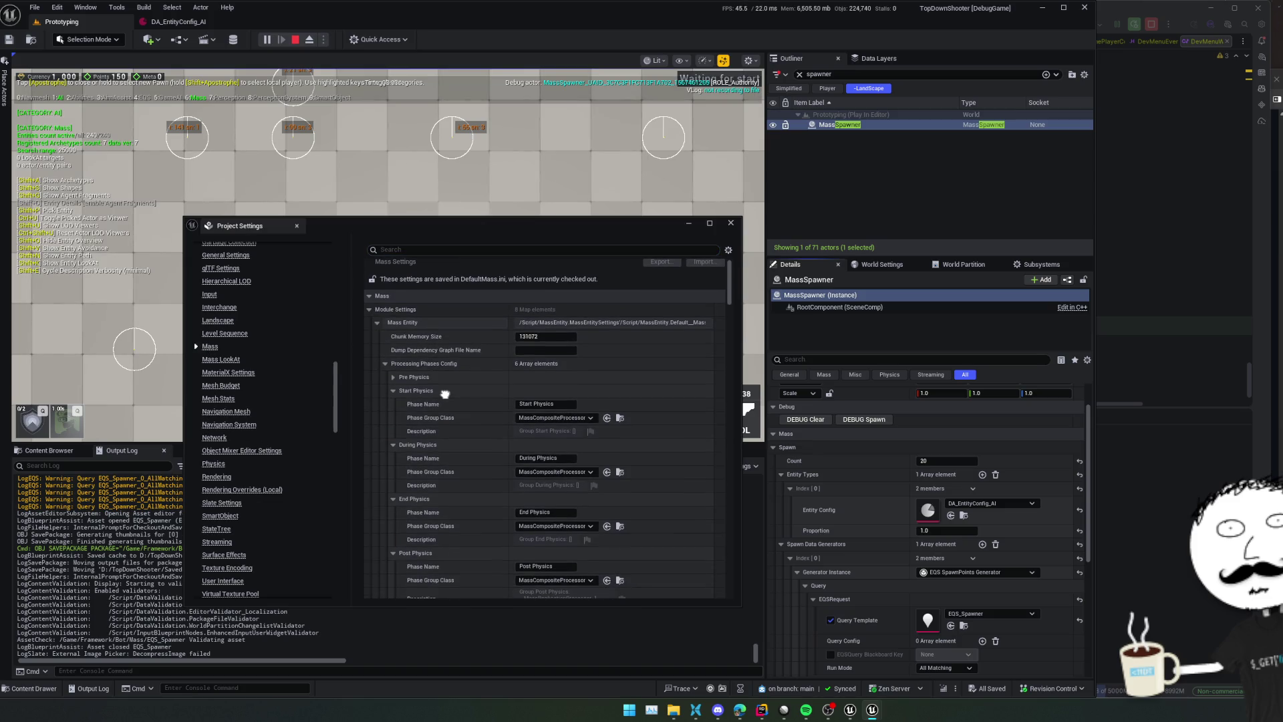
Widen the Project Settings window and expand the DebugVisLocationProcessor entry
{"action": "left_click", "coordinate": [392, 392]}
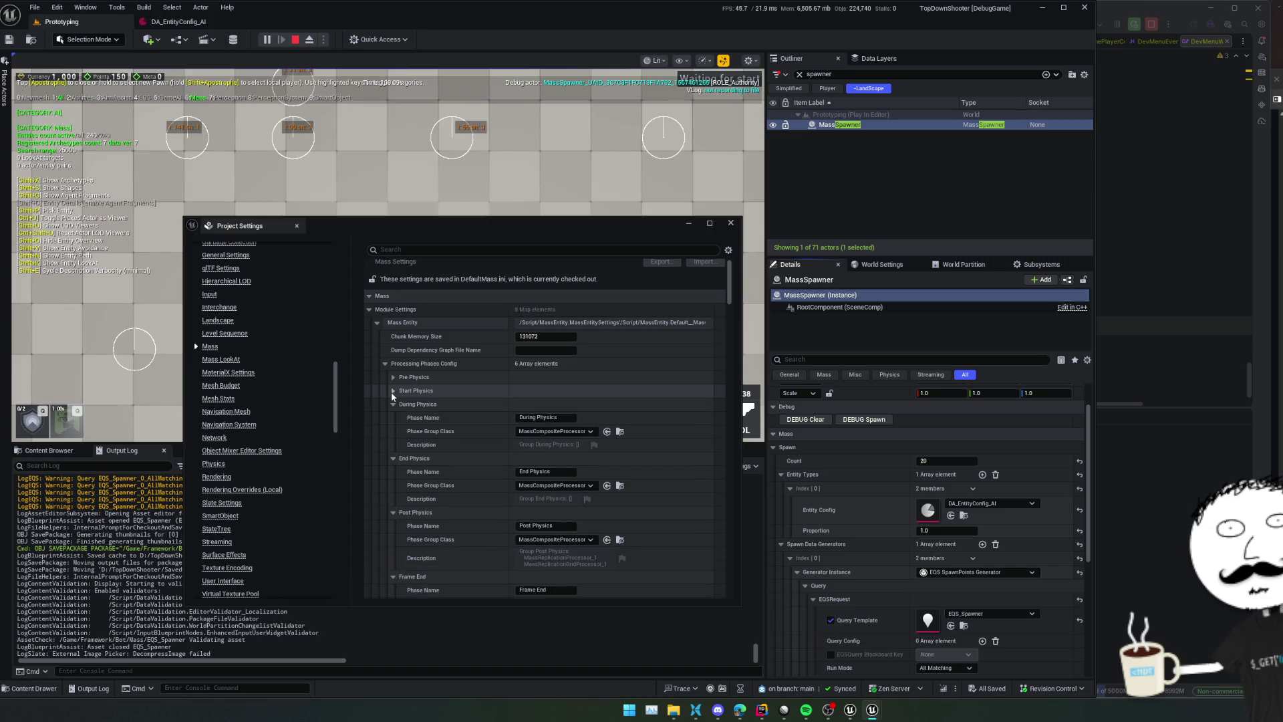
{"action": "left_click", "coordinate": [393, 392]}
{"action": "scroll", "coordinate": [391, 392], "scroll_direction": "down", "scroll_amount": 10}
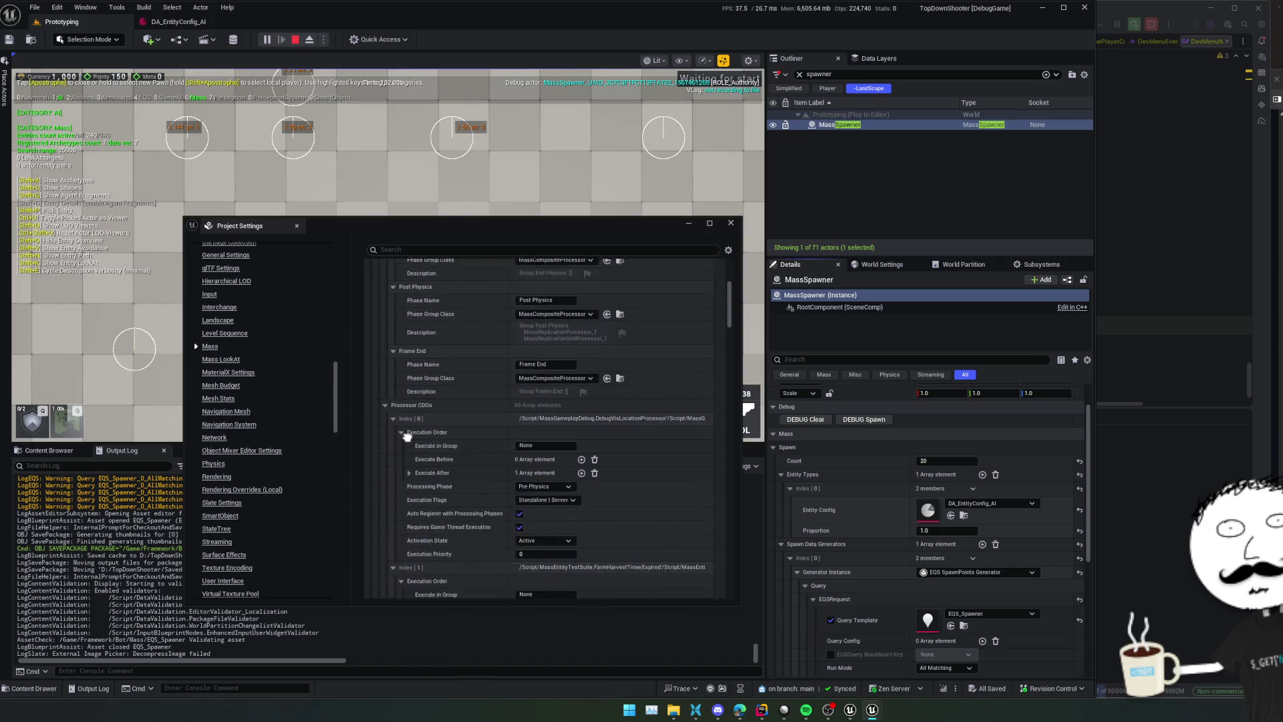
{"action": "scroll", "coordinate": [425, 378], "scroll_direction": "down", "scroll_amount": 2}
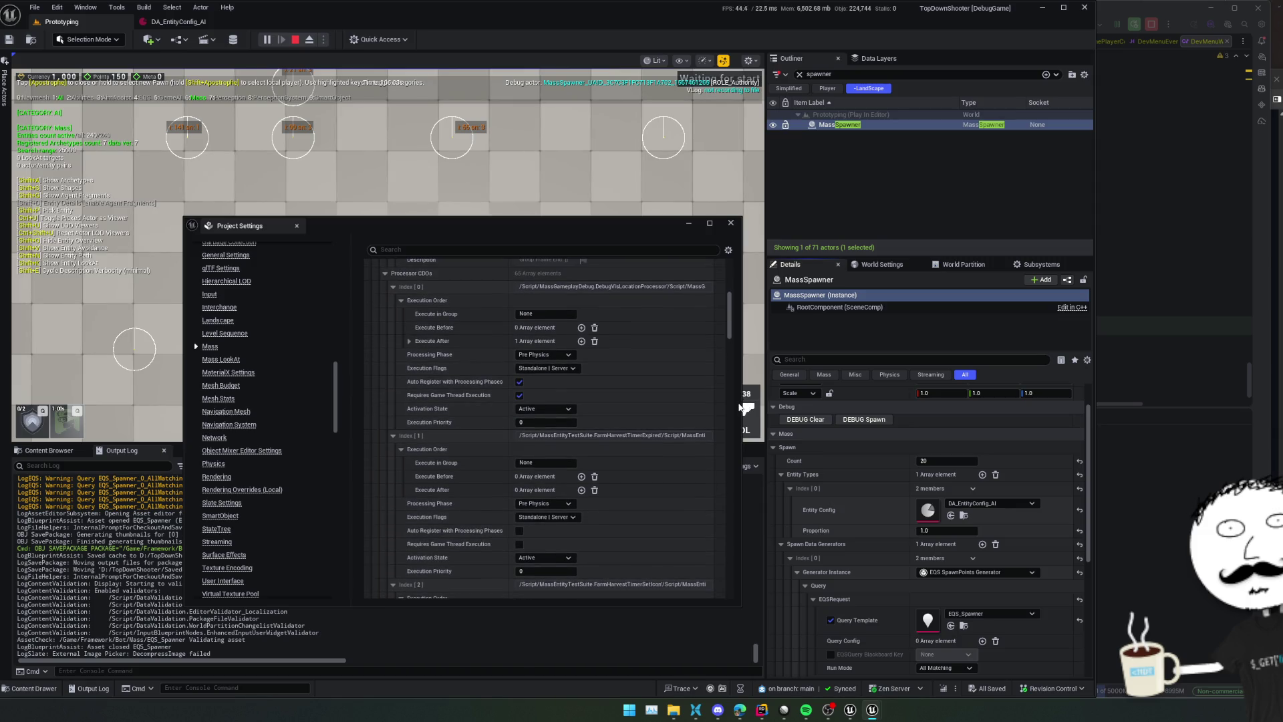
{"action": "left_click_drag", "start_coordinate": [740, 403], "coordinate": [951, 404]}
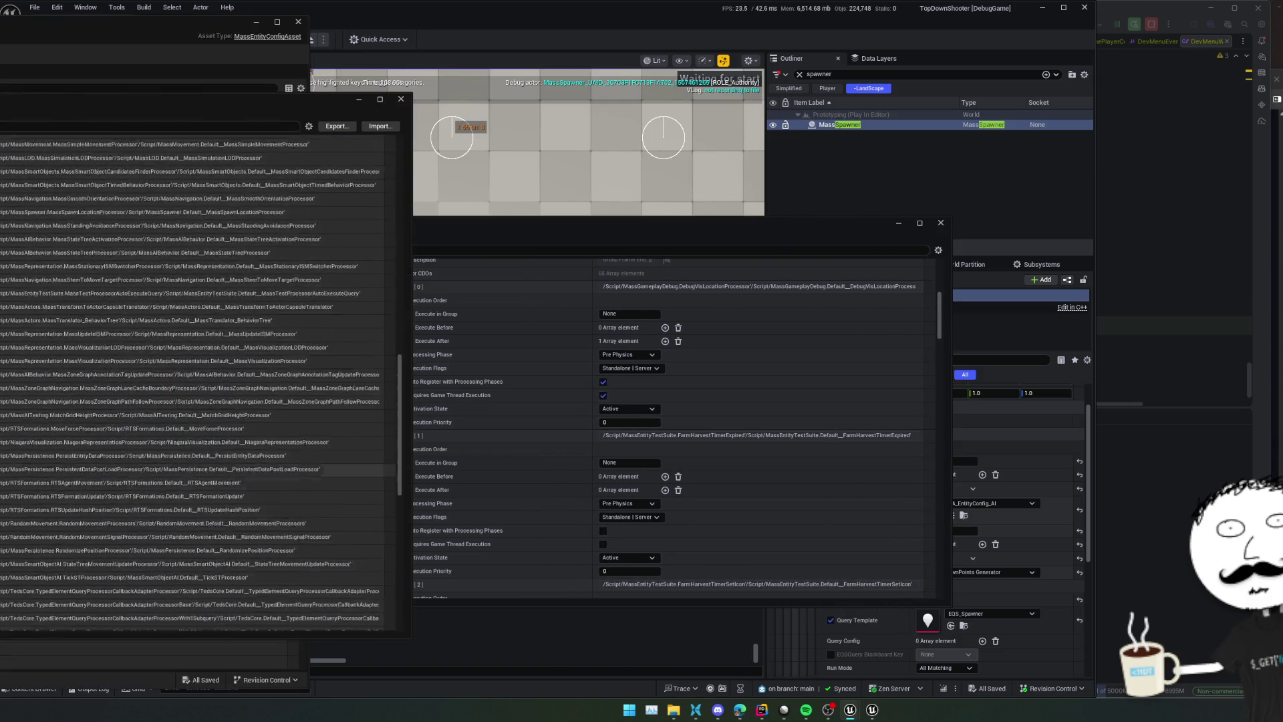
{"action": "scroll", "coordinate": [199, 381], "scroll_direction": "up", "scroll_amount": 10}
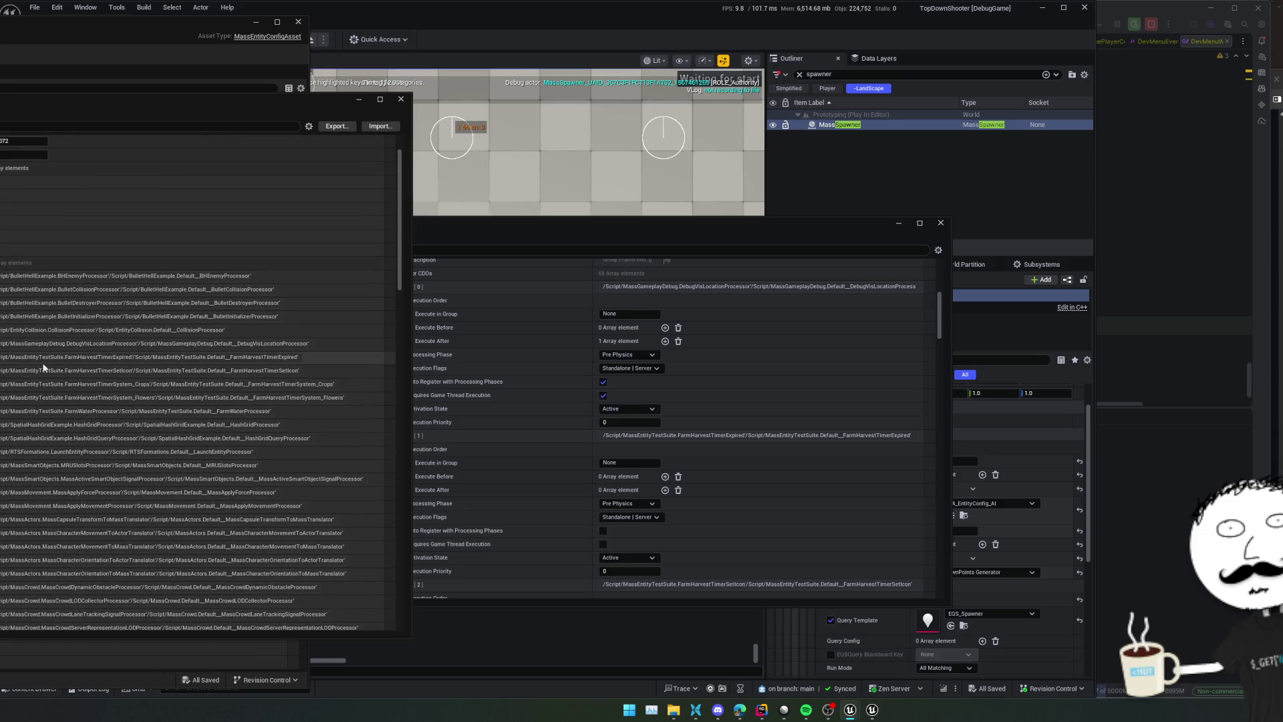
{"action": "left_click", "coordinate": [133, 342]}
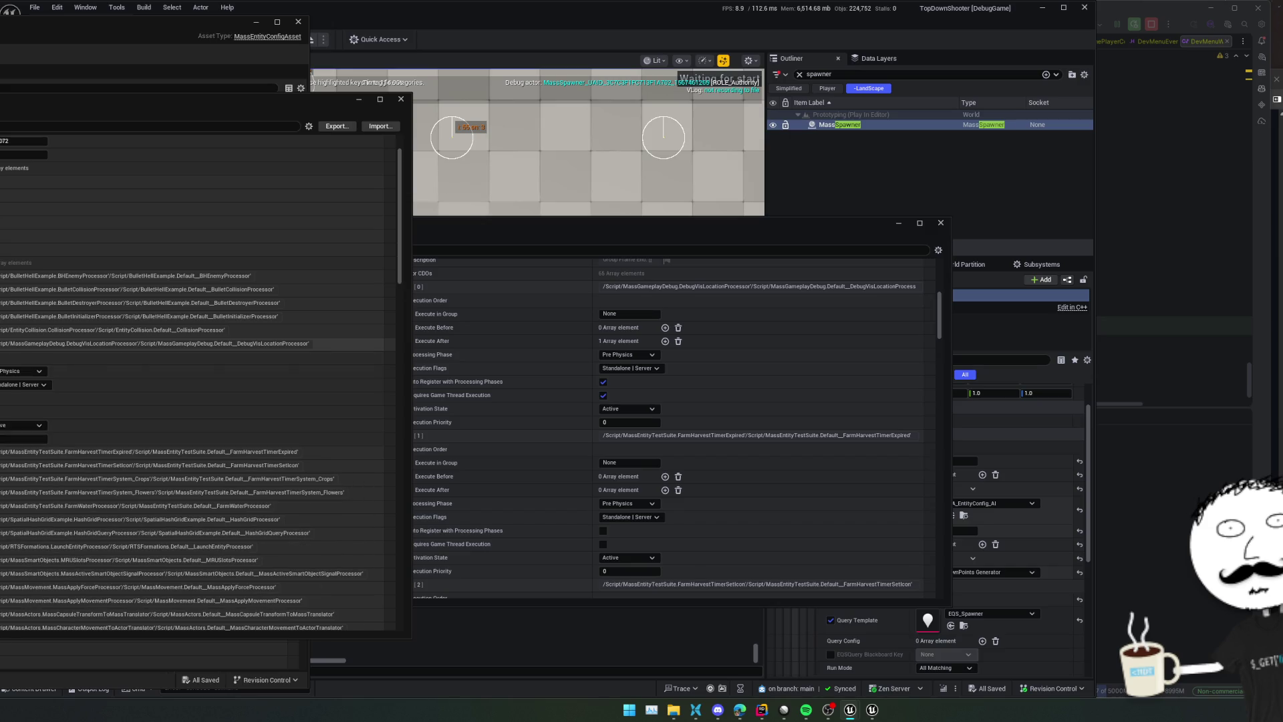
{"action": "left_click", "coordinate": [466, 395]}
{"action": "scroll", "coordinate": [441, 360], "scroll_direction": "down", "scroll_amount": 1}
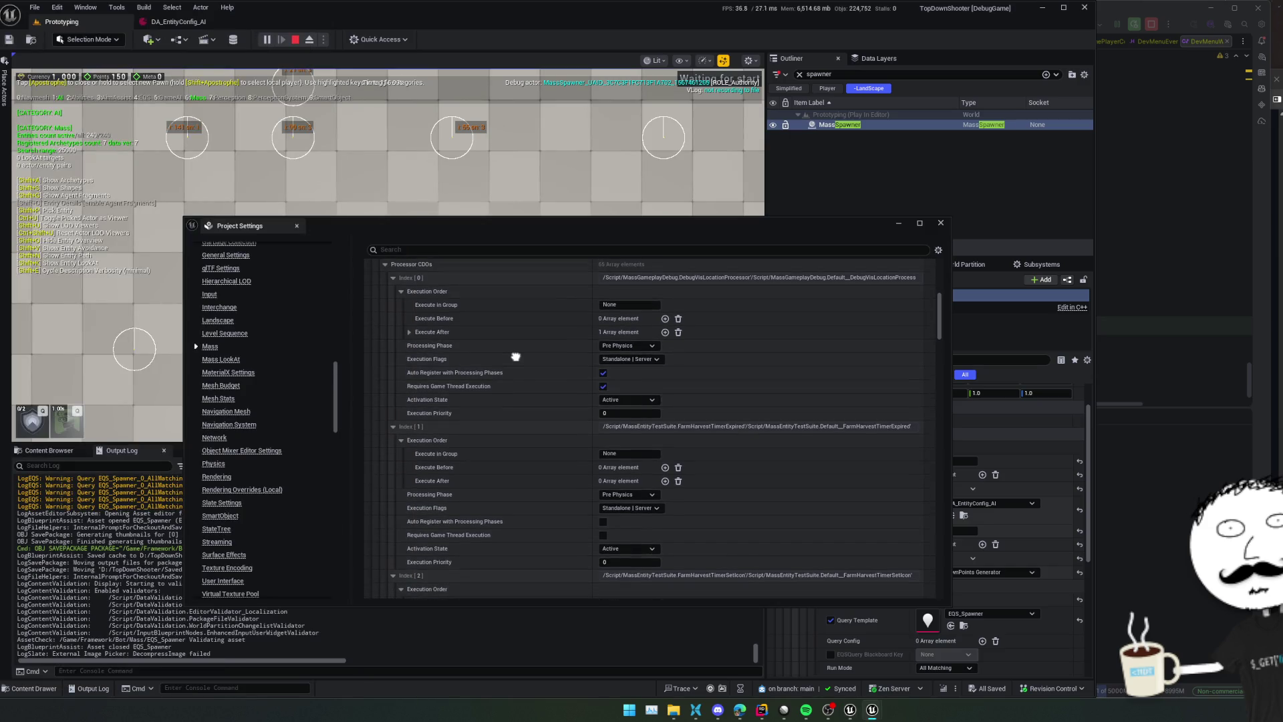
Collapse all the Processor CDOs entries
{"action": "left_click", "coordinate": [393, 278]}
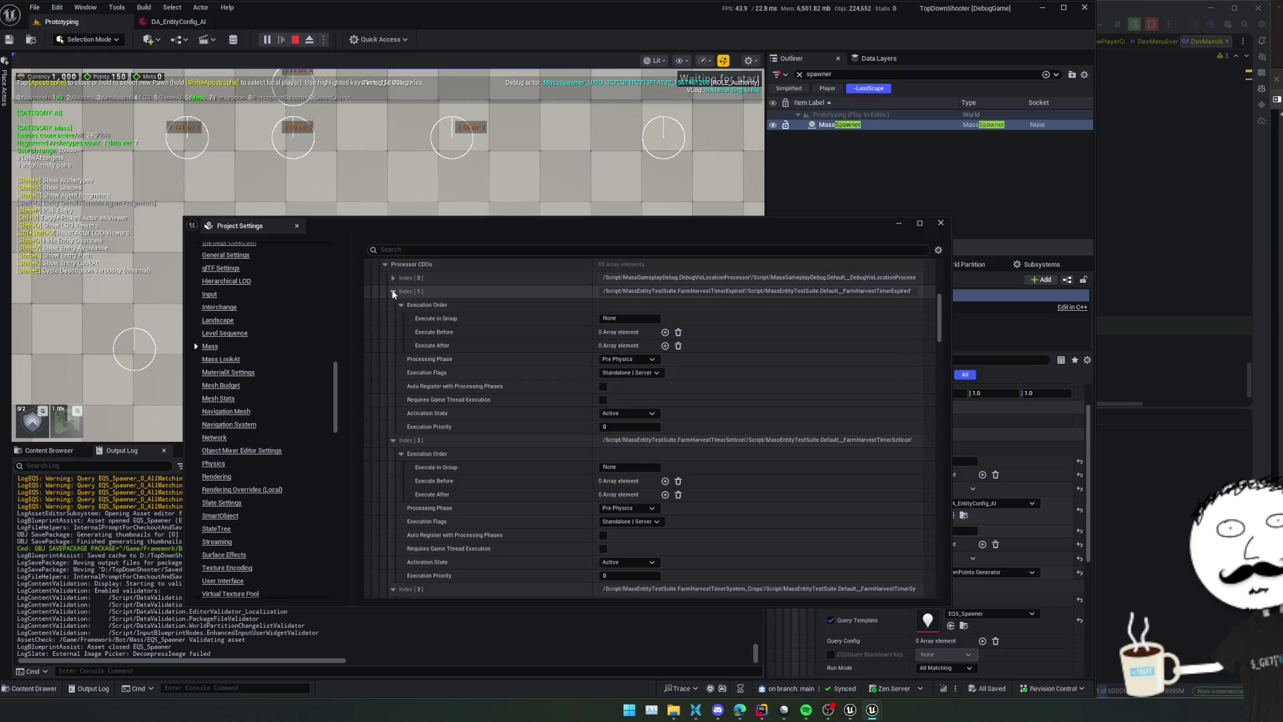
{"action": "left_click", "coordinate": [393, 291]}
{"action": "left_click", "coordinate": [393, 304]}
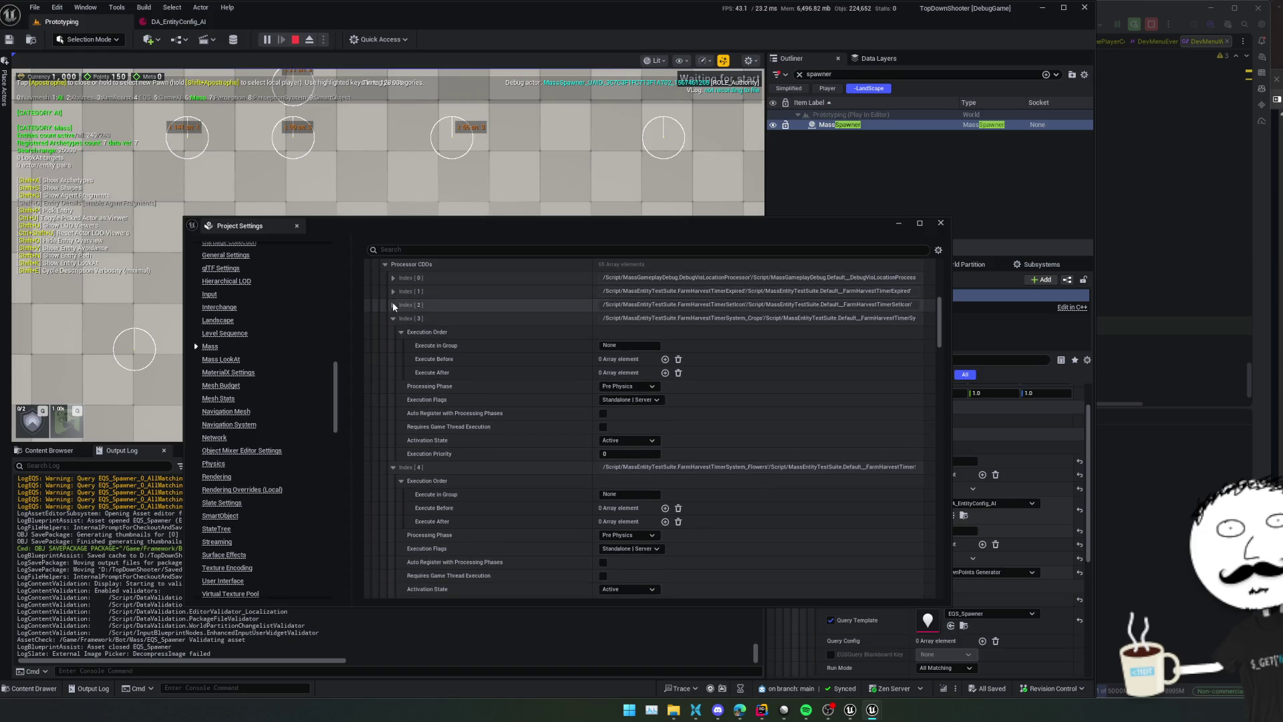
{"action": "left_click", "coordinate": [395, 316]}
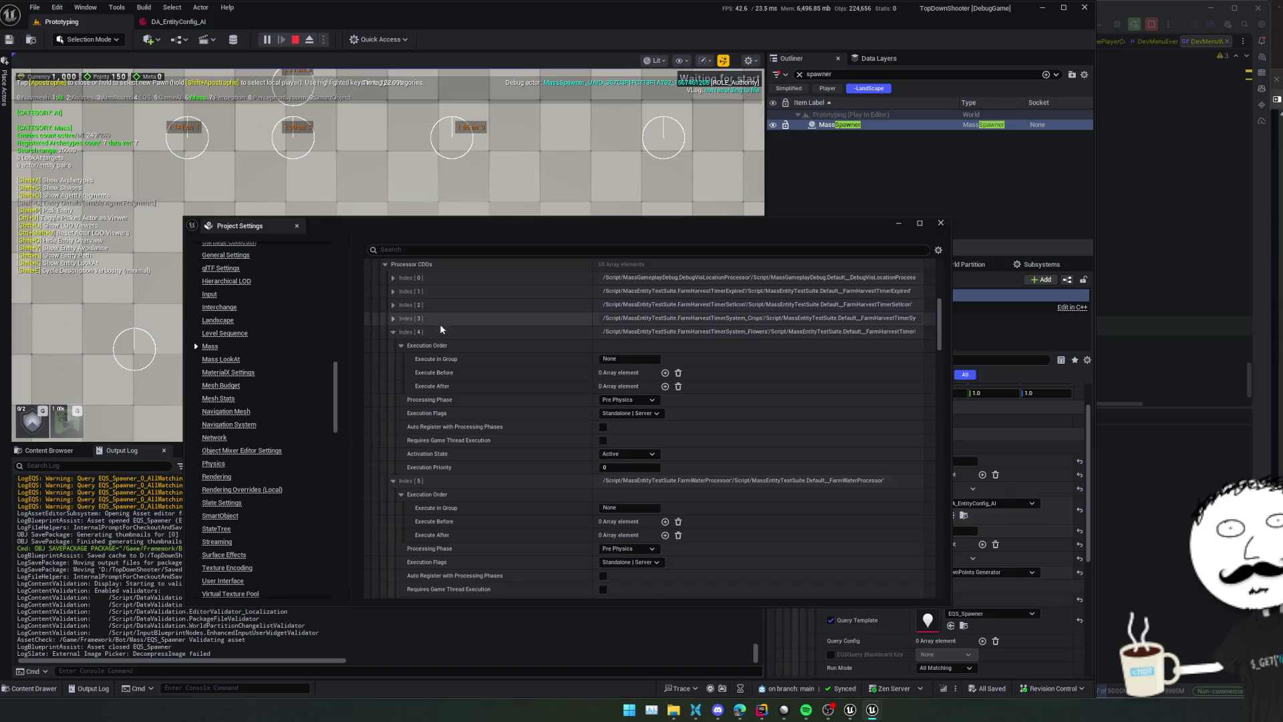
{"action": "scroll", "coordinate": [439, 323], "scroll_direction": "up", "scroll_amount": 3}
{"action": "scroll", "coordinate": [430, 342], "scroll_direction": "down", "scroll_amount": 1}
{"action": "right_click", "coordinate": [429, 339]}
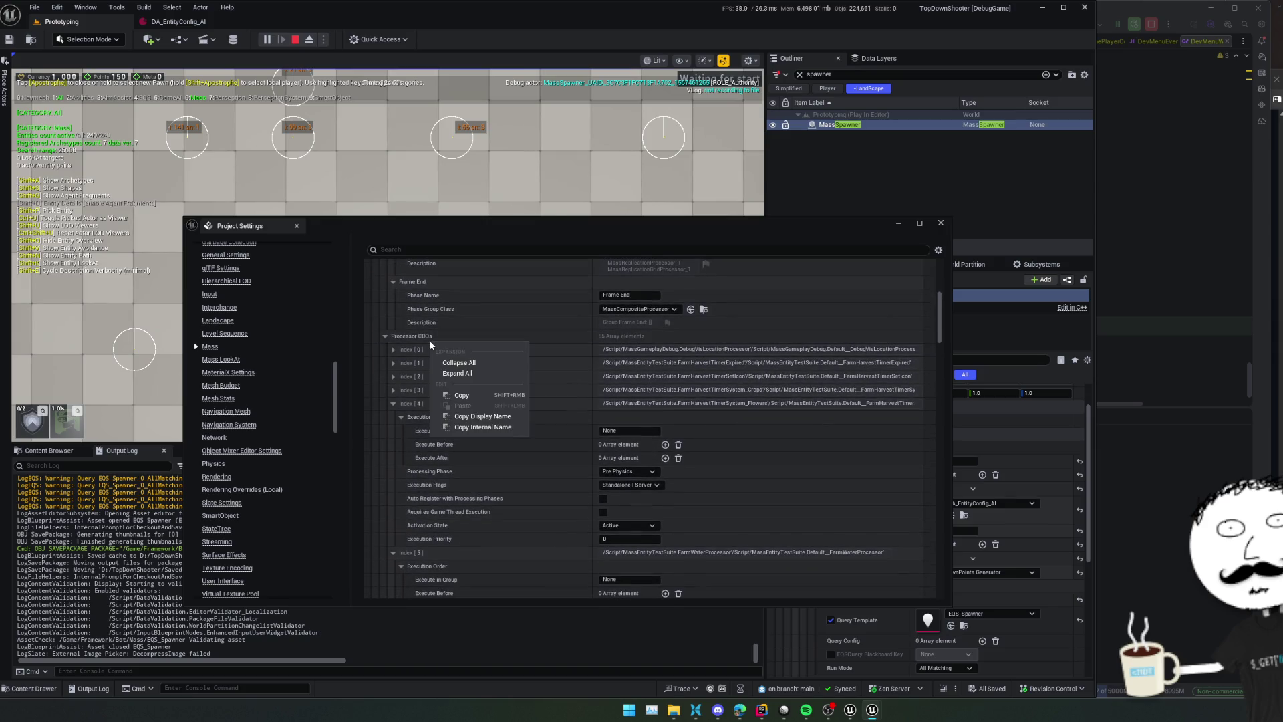
{"action": "left_click", "coordinate": [457, 364]}
{"action": "scroll", "coordinate": [424, 405], "scroll_direction": "up", "scroll_amount": 5}
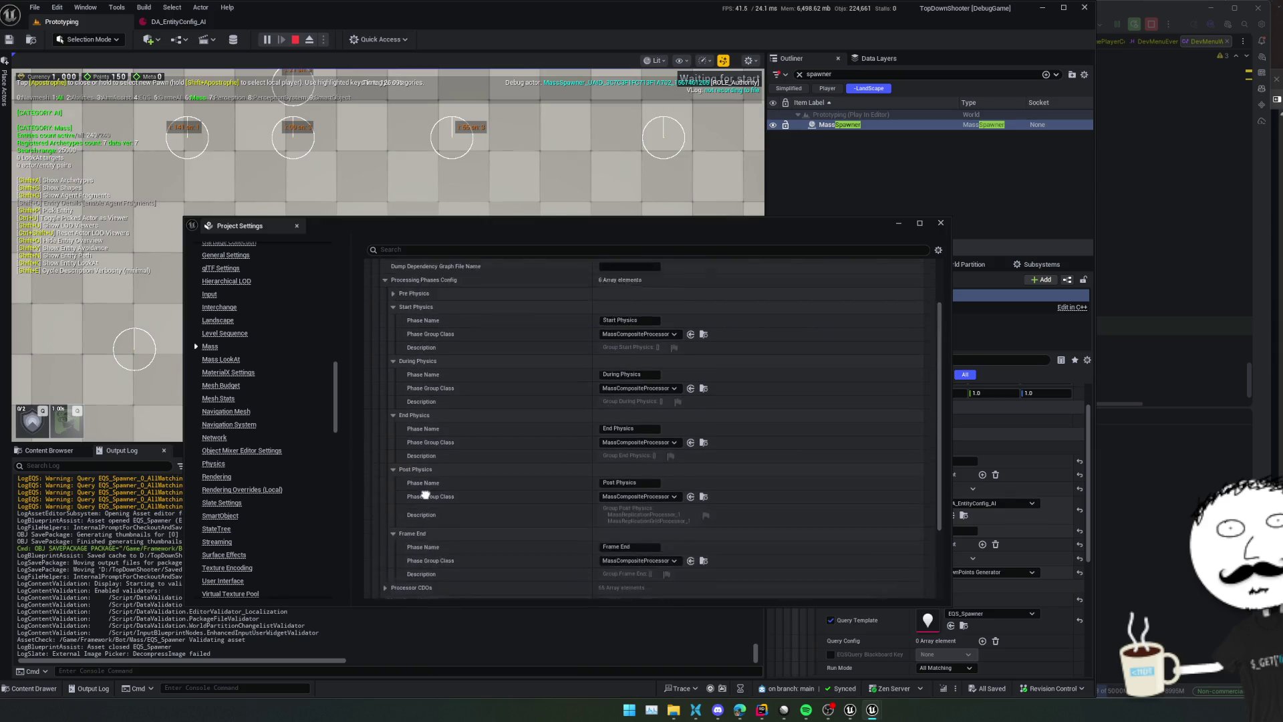
{"action": "scroll", "coordinate": [424, 405], "scroll_direction": "down", "scroll_amount": 1}
Collapse the Processing Phases Config and expand the Processor CDOs list
{"action": "left_click", "coordinate": [377, 347]}
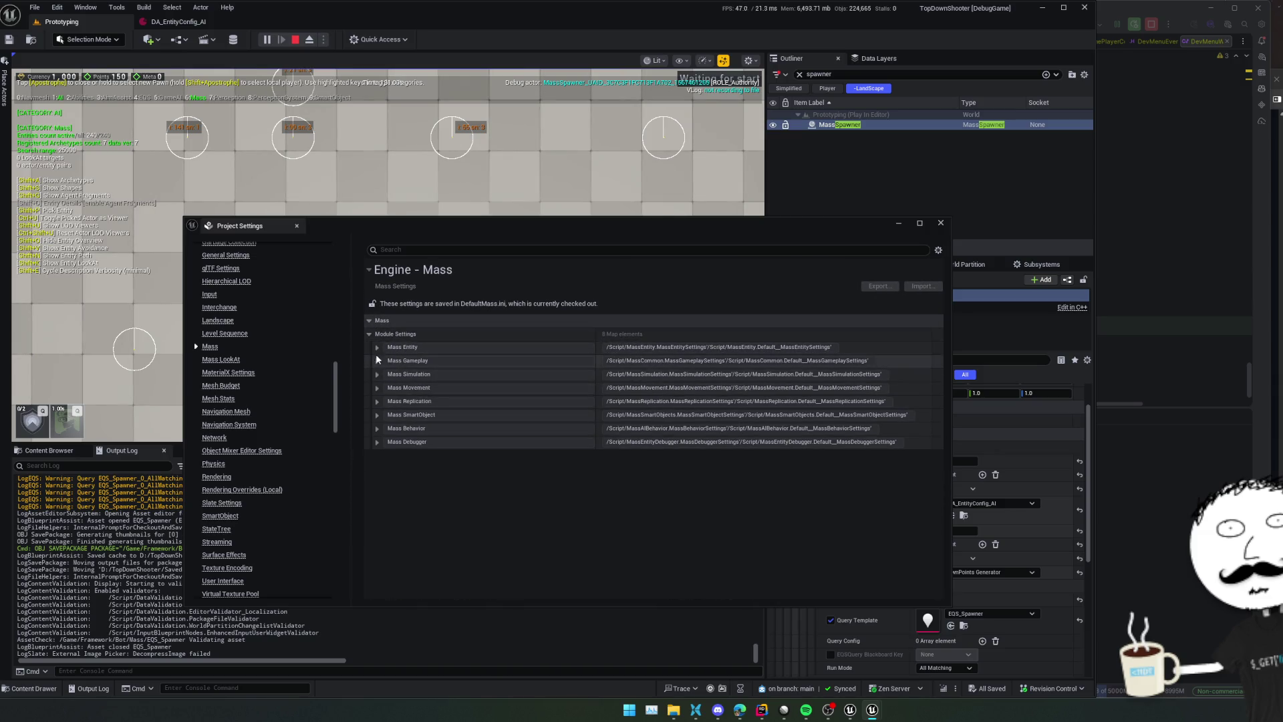
{"action": "left_click", "coordinate": [376, 347]}
{"action": "left_click", "coordinate": [385, 387]}
{"action": "left_click", "coordinate": [384, 387]}
{"action": "left_click", "coordinate": [385, 388]}
{"action": "left_click", "coordinate": [386, 401]}
{"action": "scroll", "coordinate": [414, 348], "scroll_direction": "down", "scroll_amount": 4}
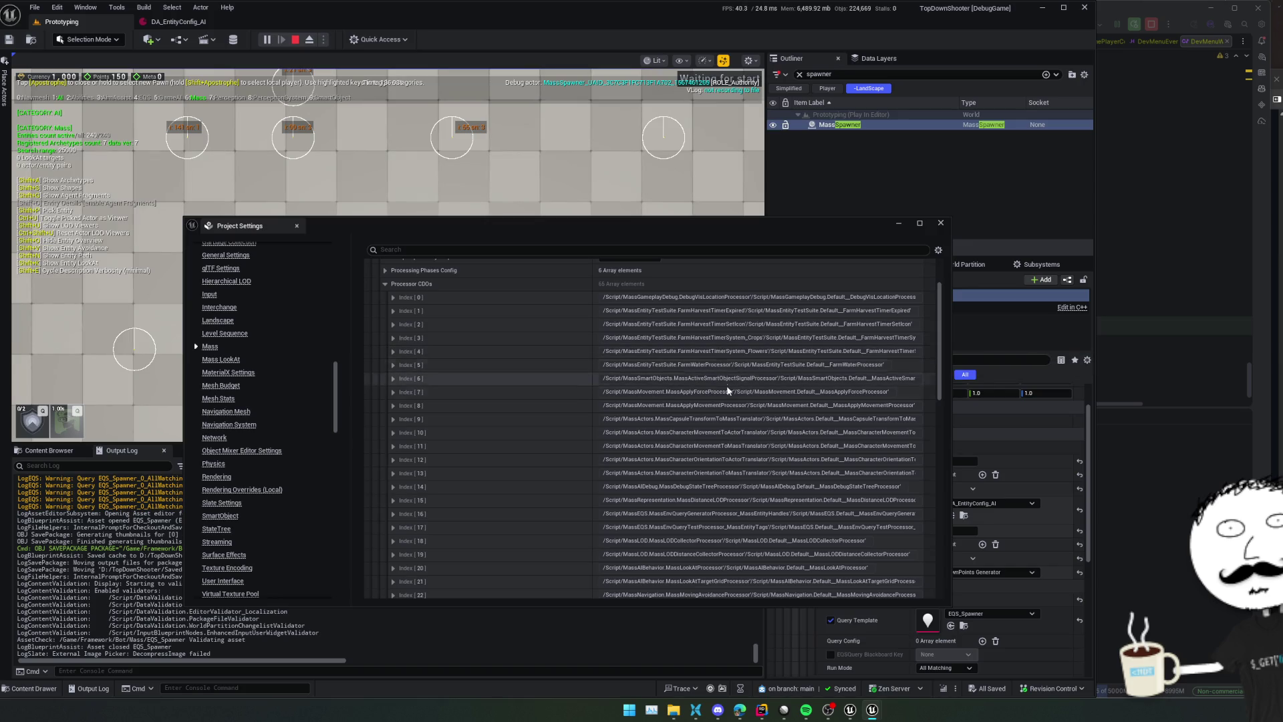
{"action": "scroll", "coordinate": [530, 346], "scroll_direction": "down", "scroll_amount": 5}
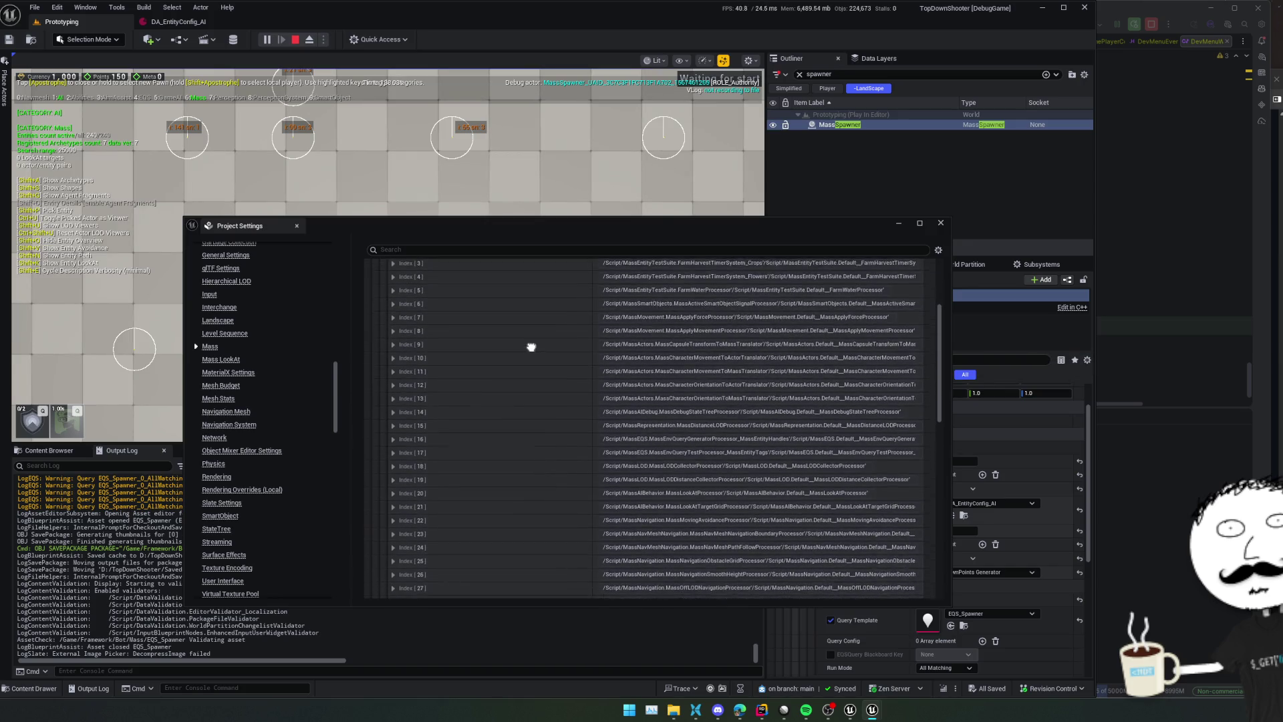
{"action": "scroll", "coordinate": [546, 419], "scroll_direction": "down", "scroll_amount": 3}
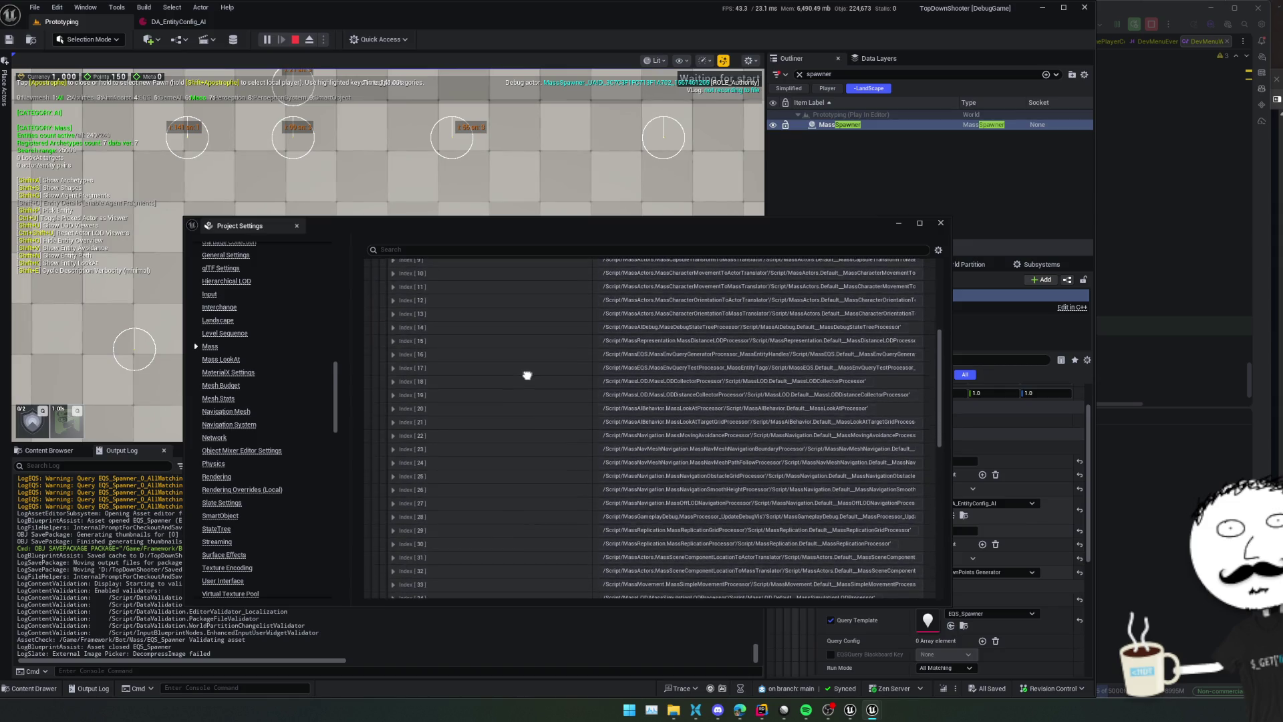
{"action": "left_click_drag", "start_coordinate": [527, 325], "coordinate": [527, 302]}
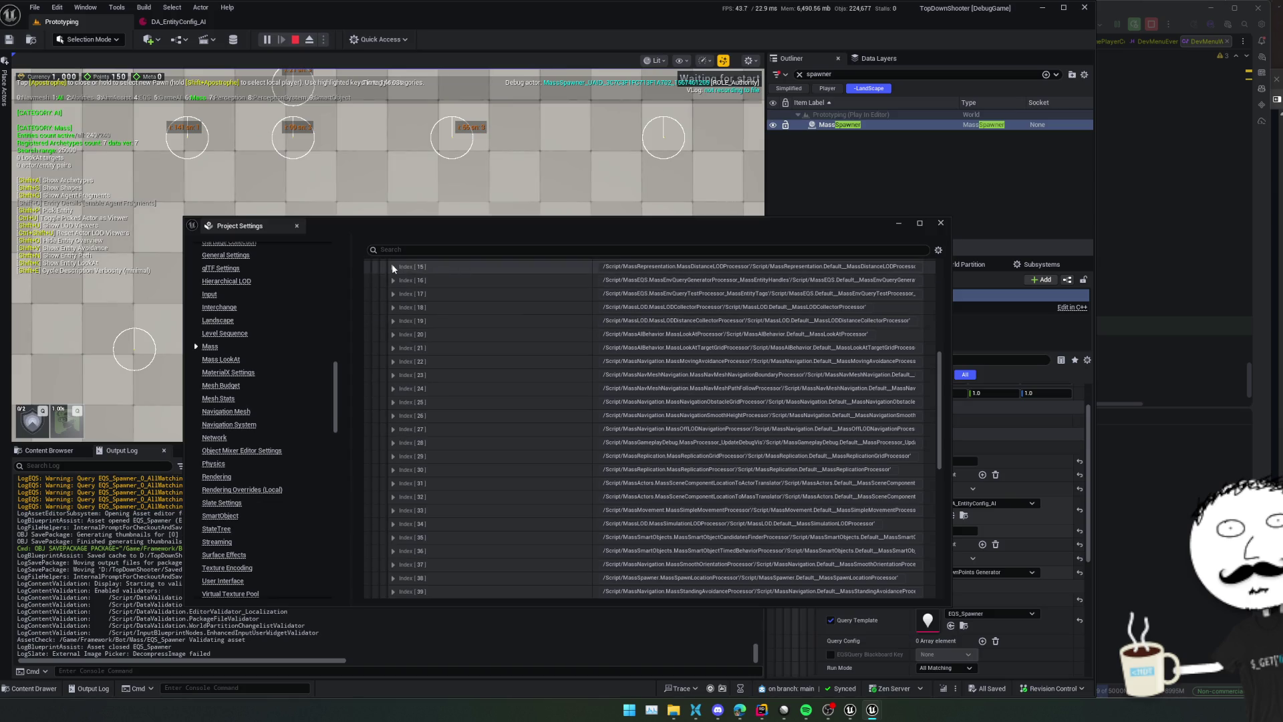
Expand Index [18] MassLODCollectorProcessor and Index [19] MassLODDistanceCollectorProcessor
{"action": "left_click", "coordinate": [393, 267]}
{"action": "left_click", "coordinate": [393, 267]}
{"action": "left_click_drag", "start_coordinate": [430, 396], "coordinate": [432, 352]}
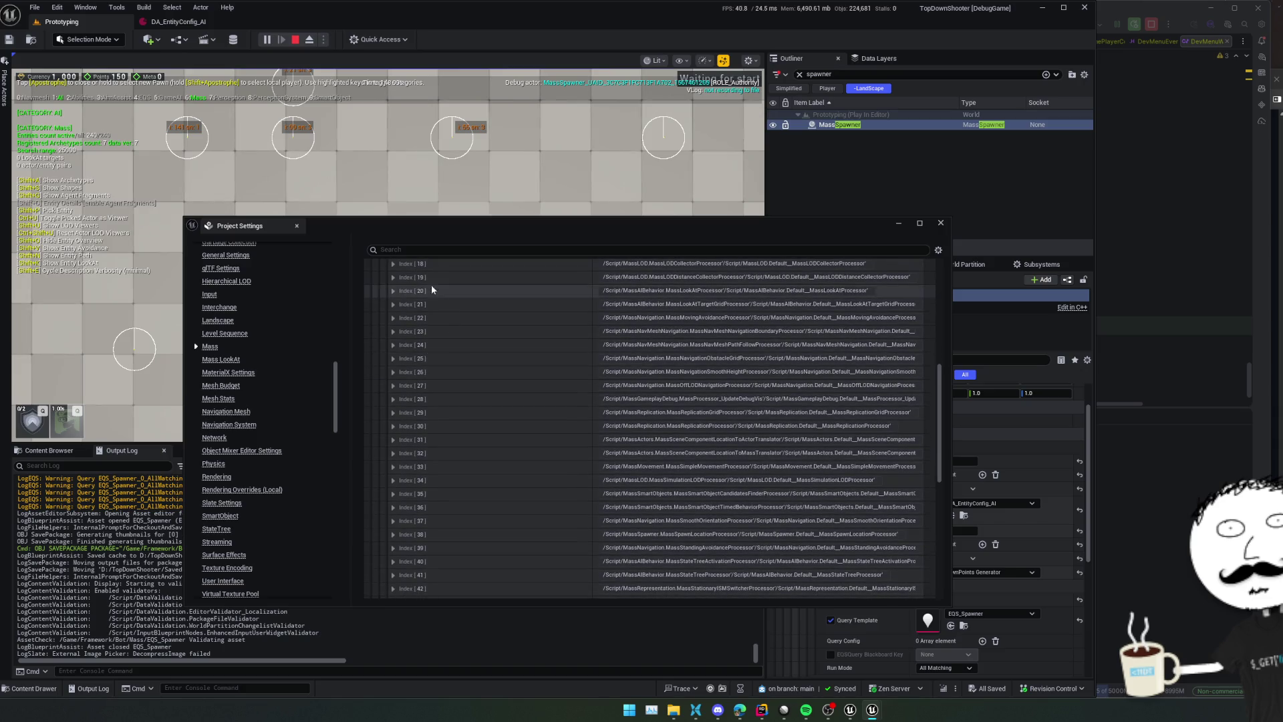
{"action": "left_click", "coordinate": [393, 264]}
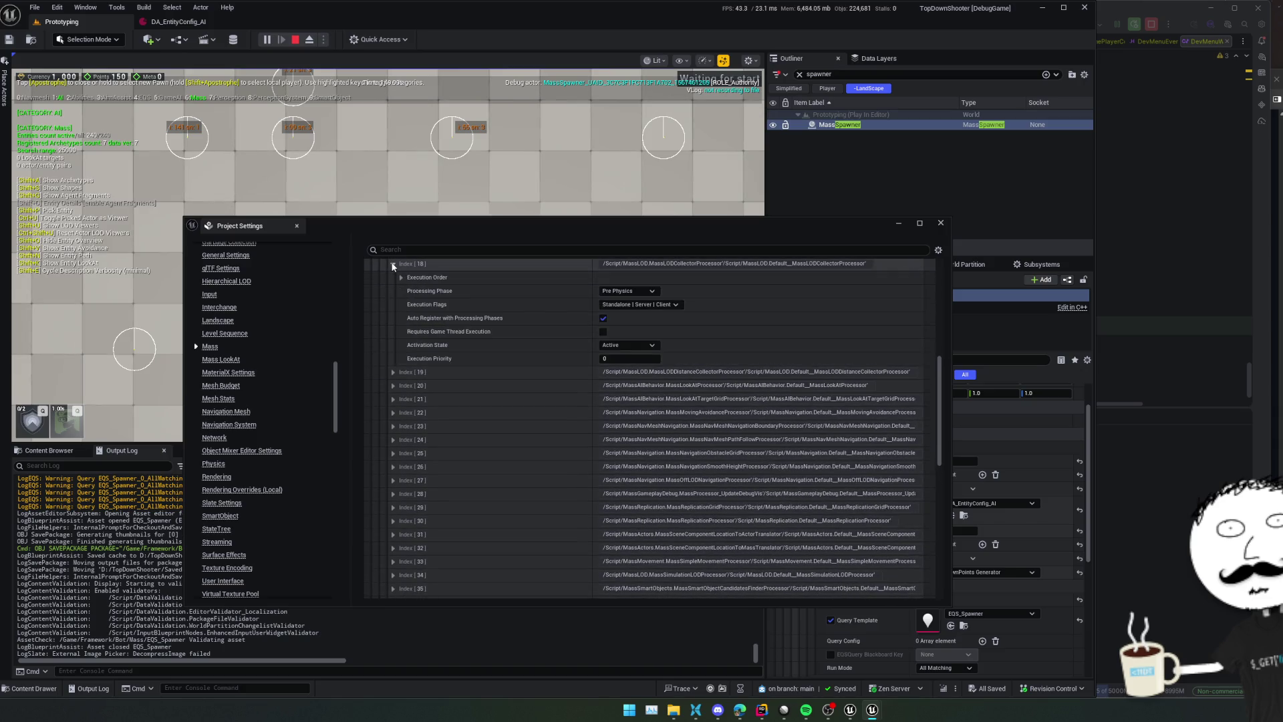
{"action": "left_click", "coordinate": [393, 372]}
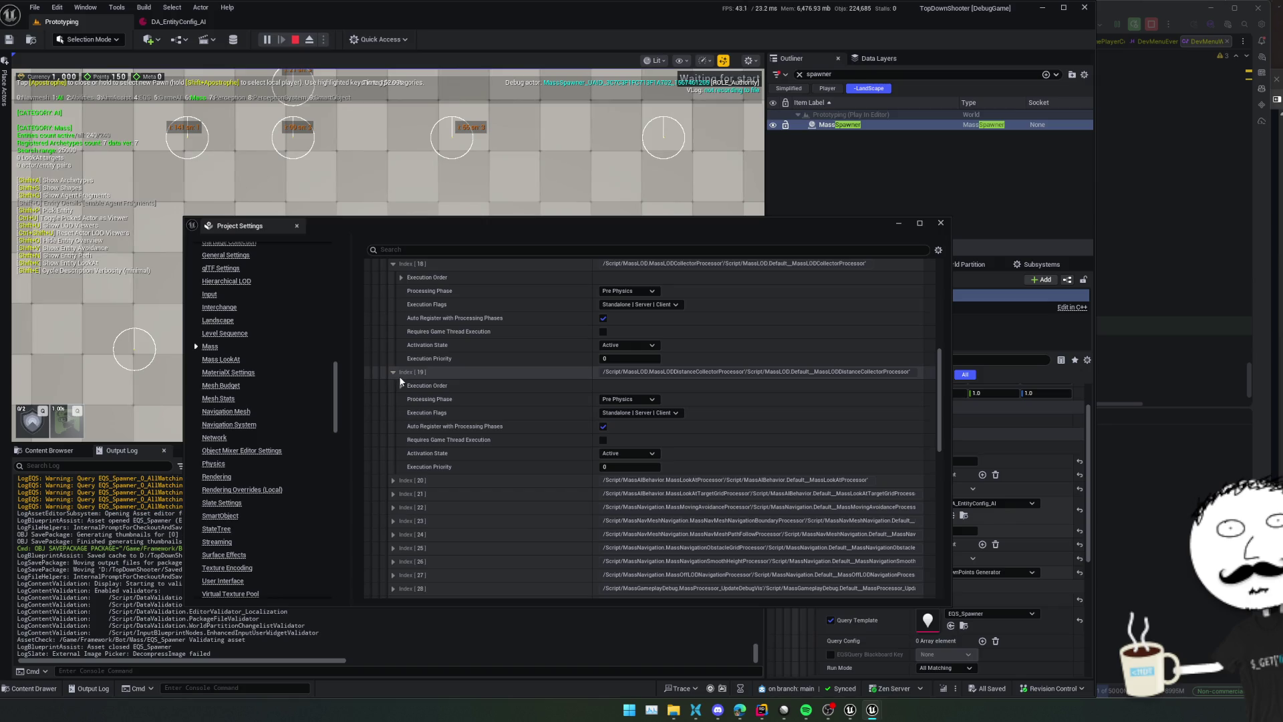
{"action": "key", "text": "alt+Tab"}
Expand both LOD collector processors in the config asset, then the distance collector's Execution Order
{"action": "scroll", "coordinate": [200, 385], "scroll_direction": "down", "scroll_amount": 8}
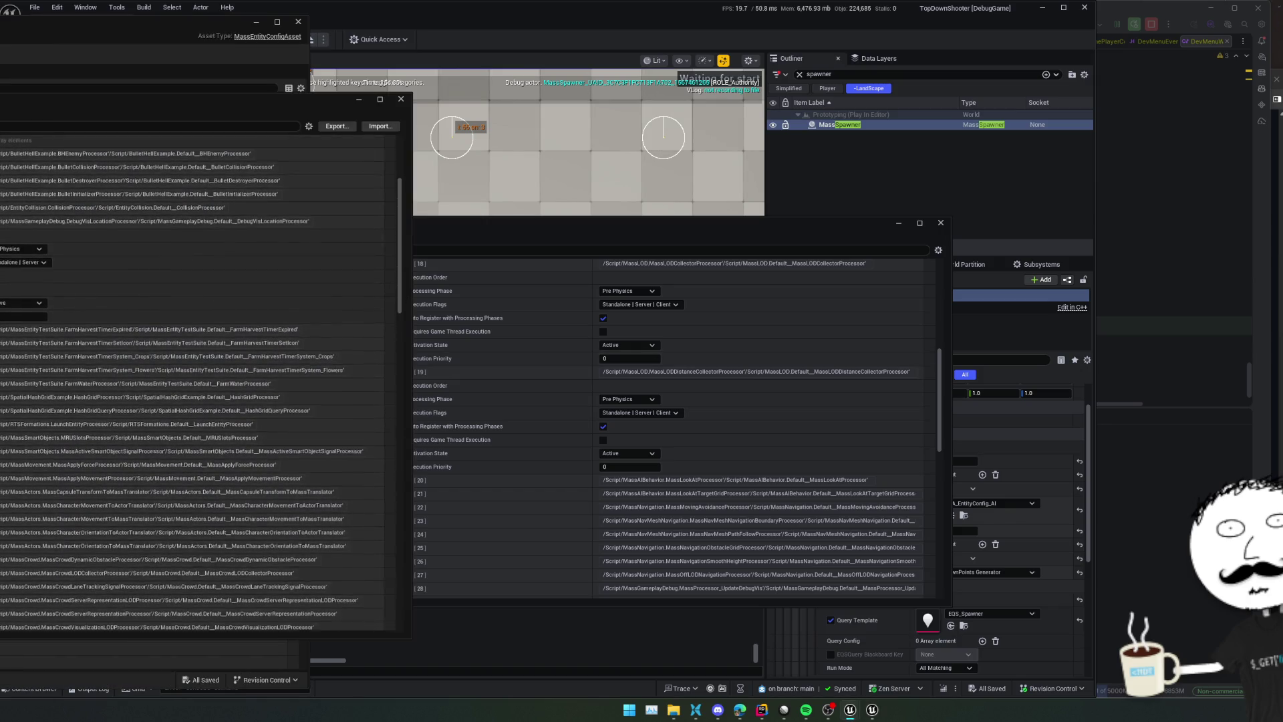
{"action": "scroll", "coordinate": [200, 385], "scroll_direction": "down", "scroll_amount": 2}
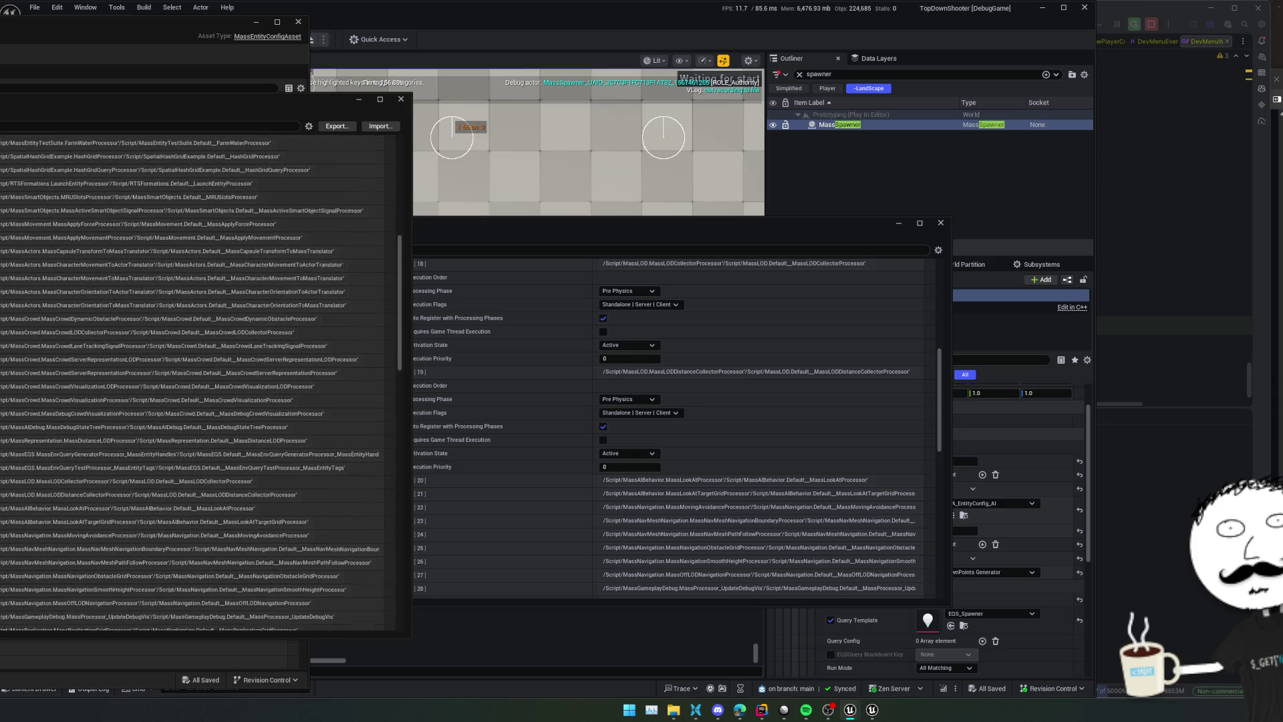
{"action": "scroll", "coordinate": [201, 385], "scroll_direction": "down", "scroll_amount": 1}
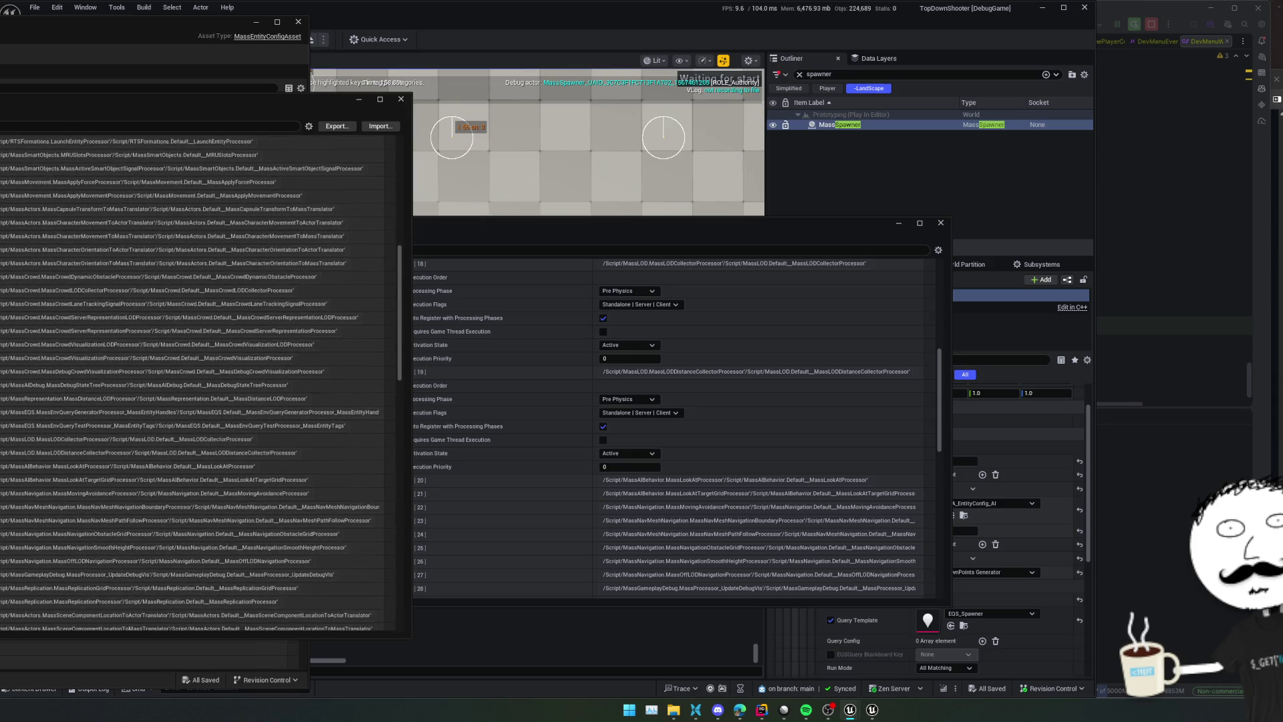
{"action": "scroll", "coordinate": [201, 385], "scroll_direction": "down", "scroll_amount": 2}
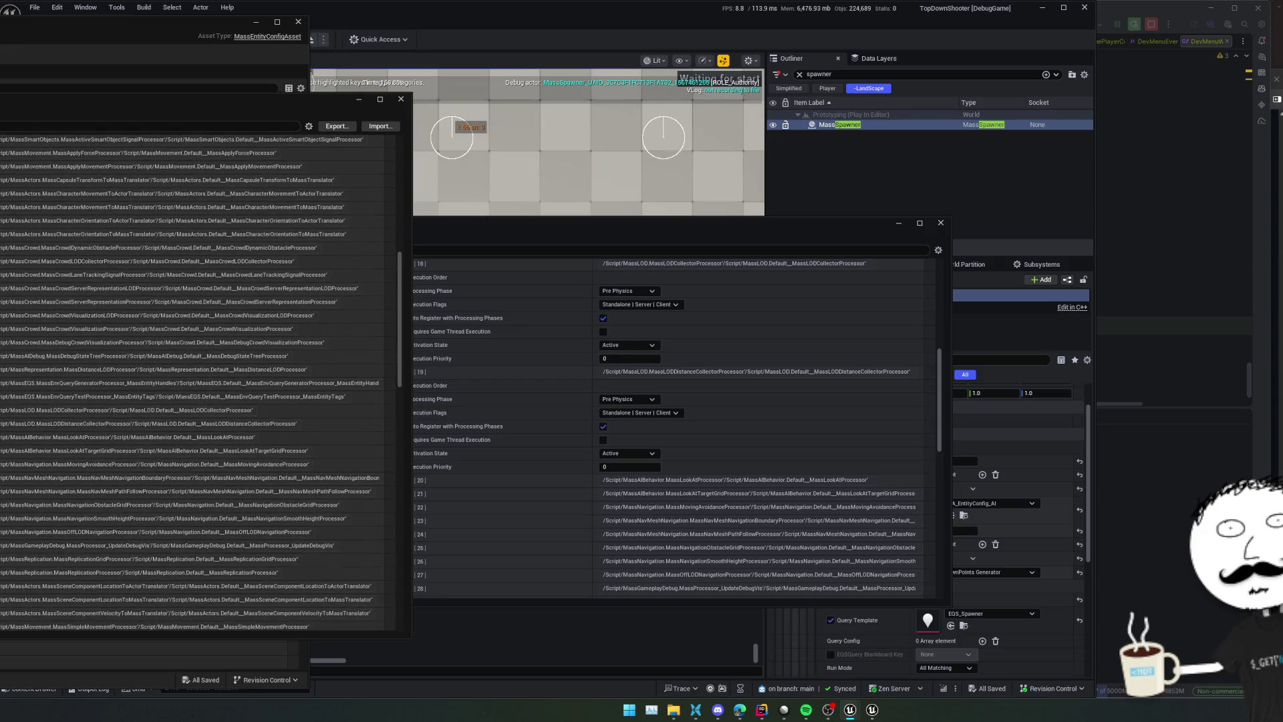
{"action": "scroll", "coordinate": [190, 382], "scroll_direction": "down", "scroll_amount": 2}
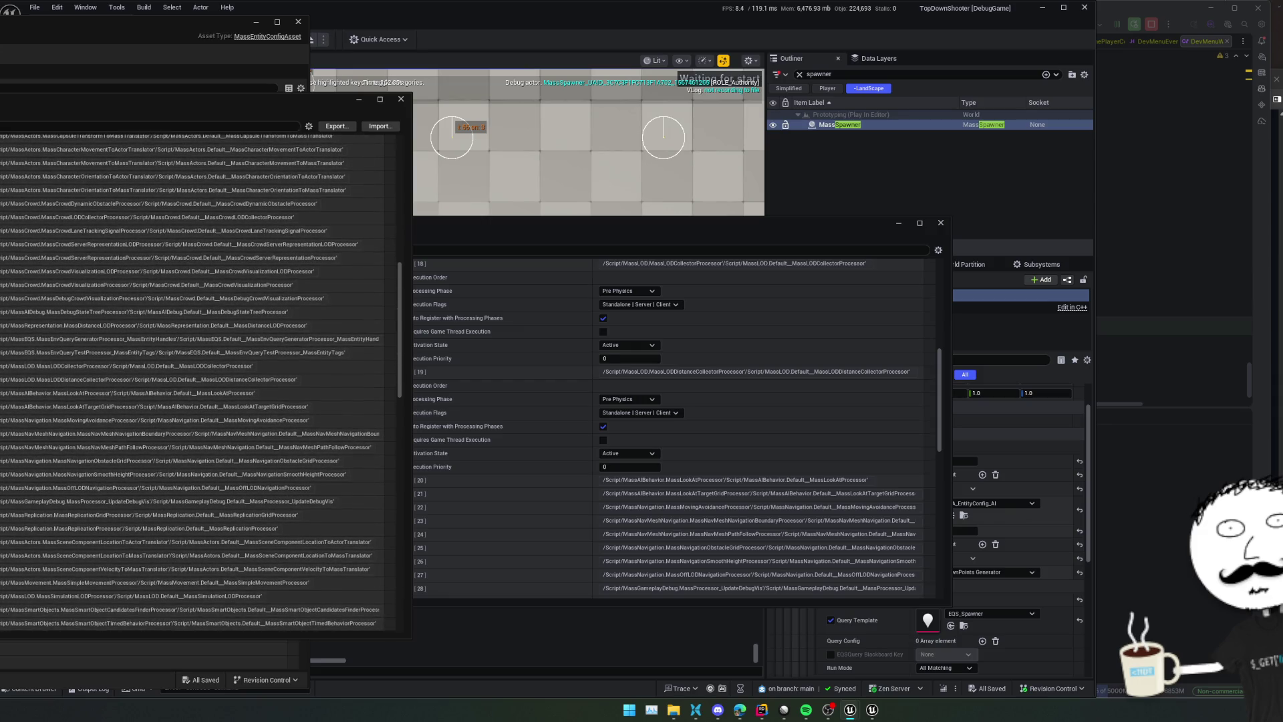
{"action": "scroll", "coordinate": [190, 381], "scroll_direction": "down", "scroll_amount": 6}
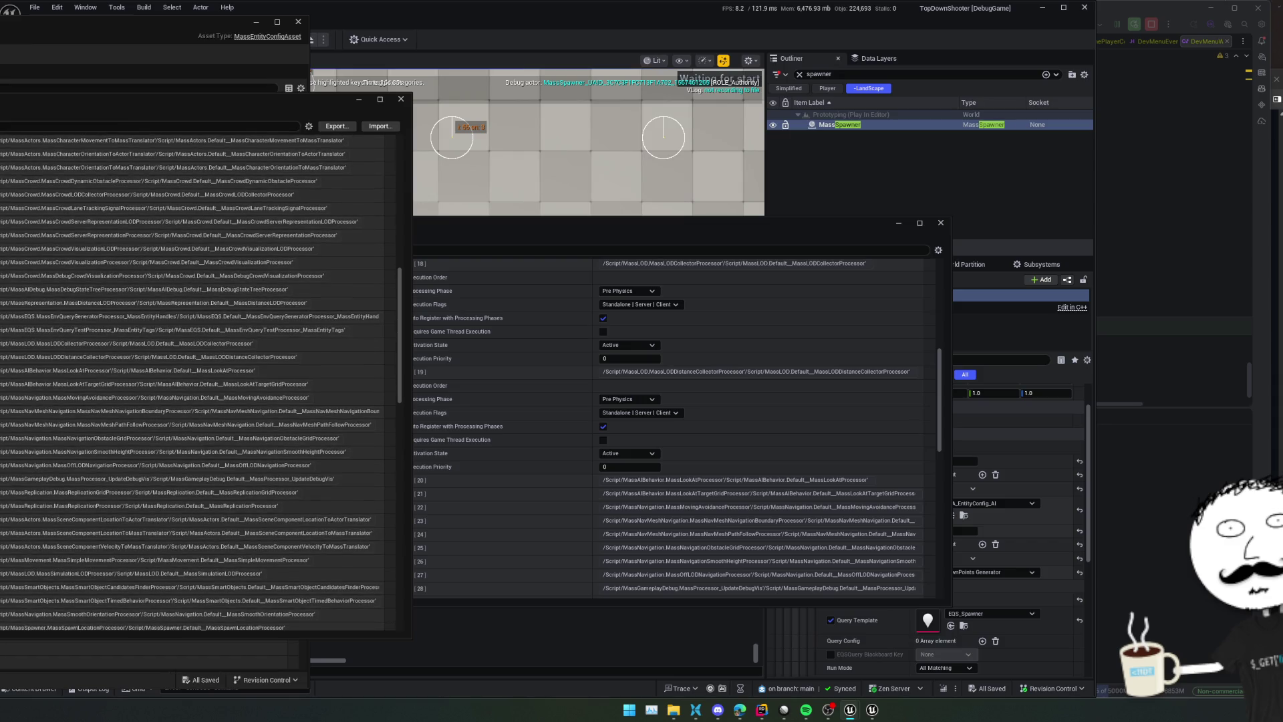
{"action": "scroll", "coordinate": [190, 382], "scroll_direction": "down", "scroll_amount": 6}
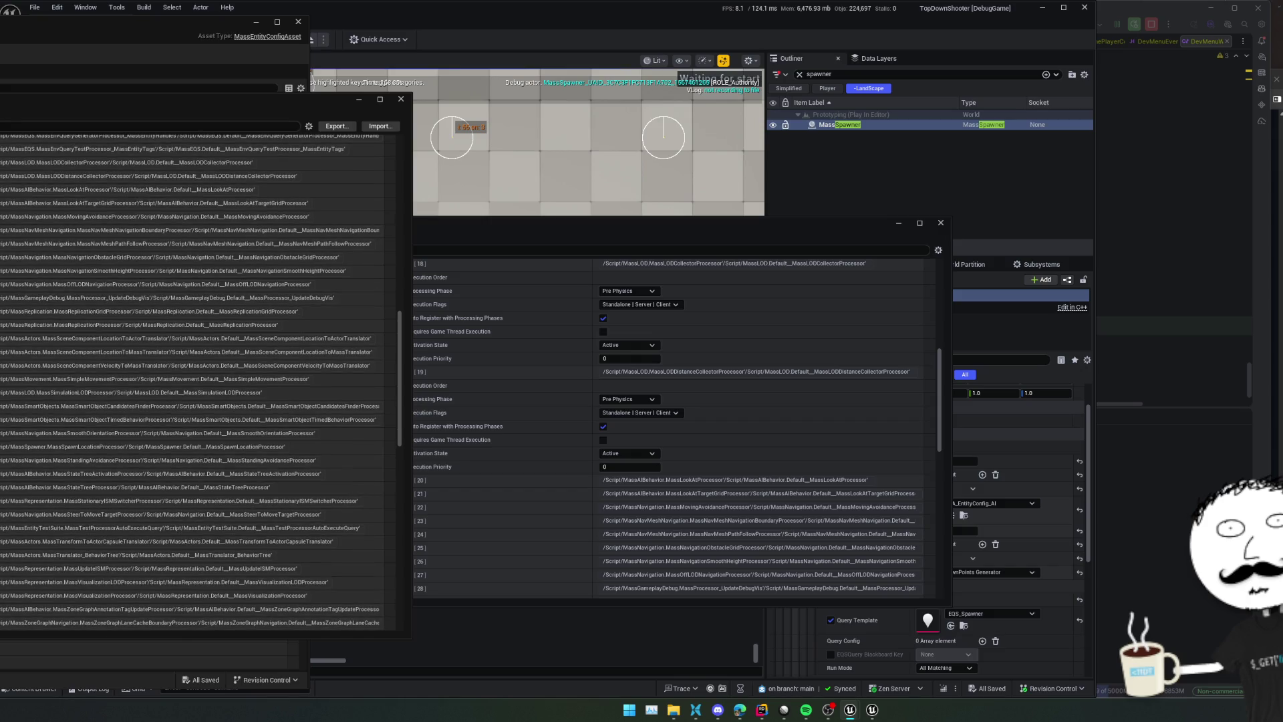
{"action": "scroll", "coordinate": [191, 383], "scroll_direction": "down", "scroll_amount": 1}
{"action": "left_click", "coordinate": [191, 153]}
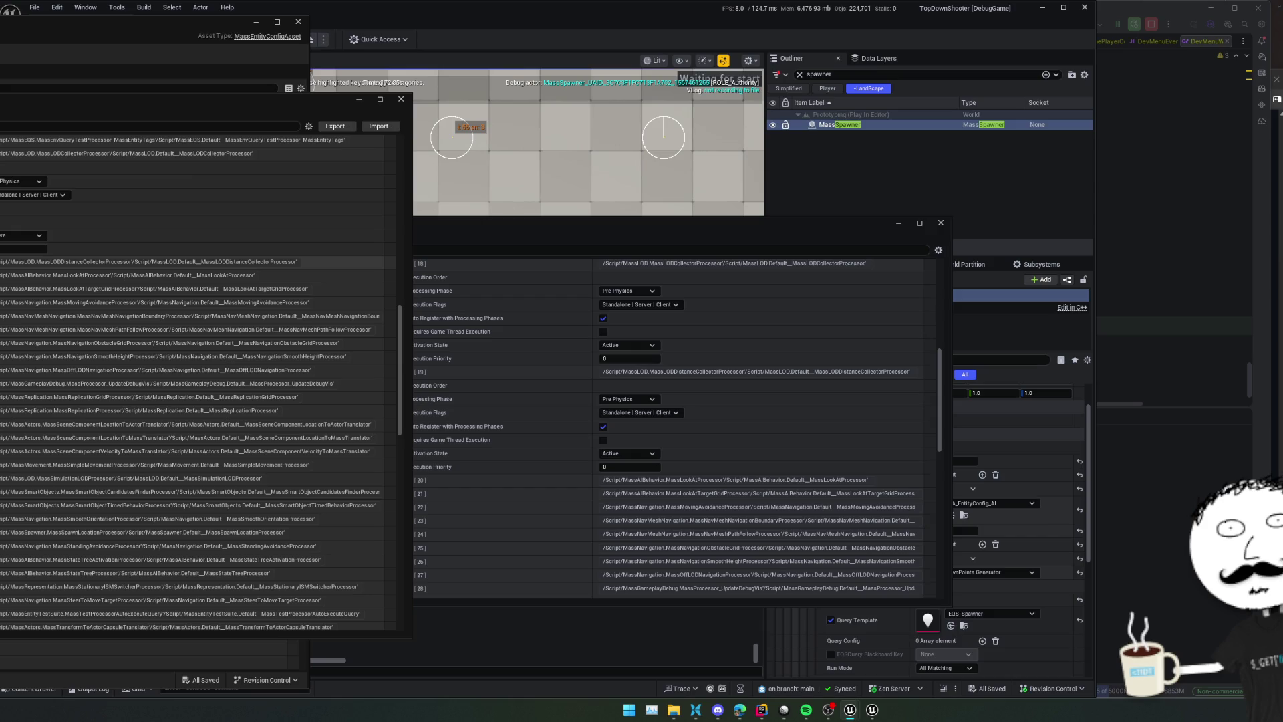
{"action": "left_click", "coordinate": [167, 261]}
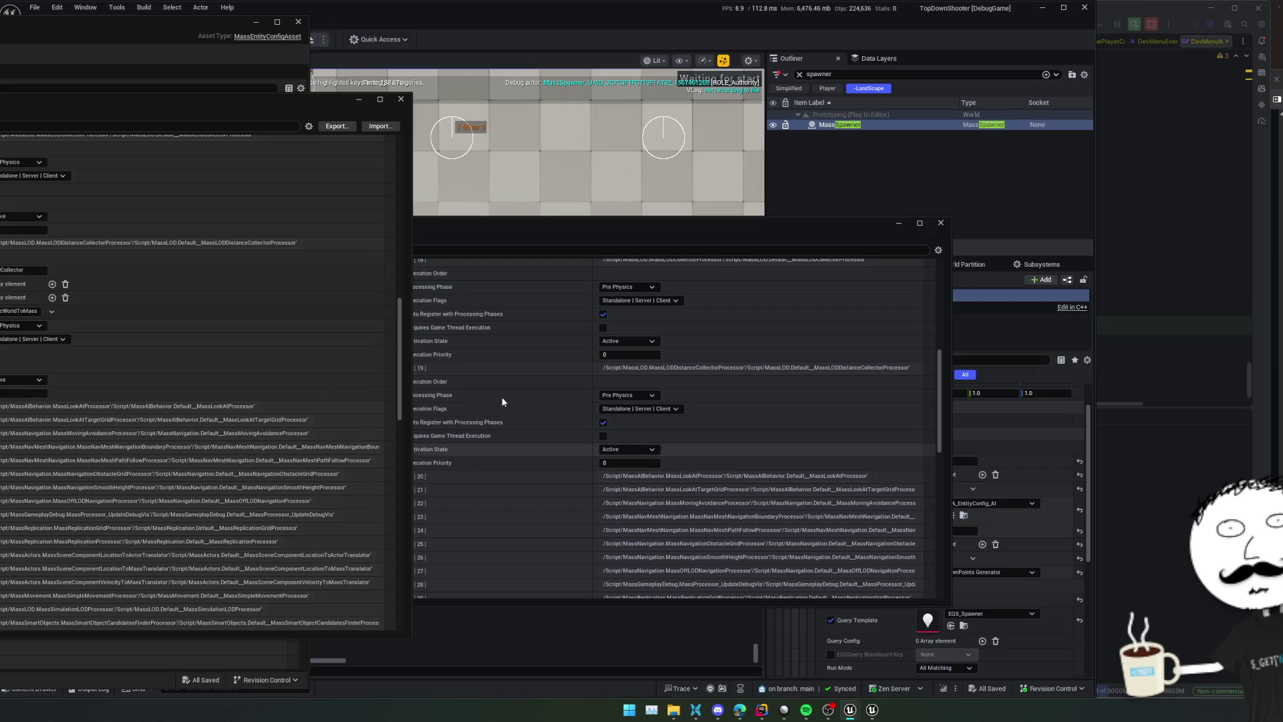
{"action": "left_click", "coordinate": [412, 382]}
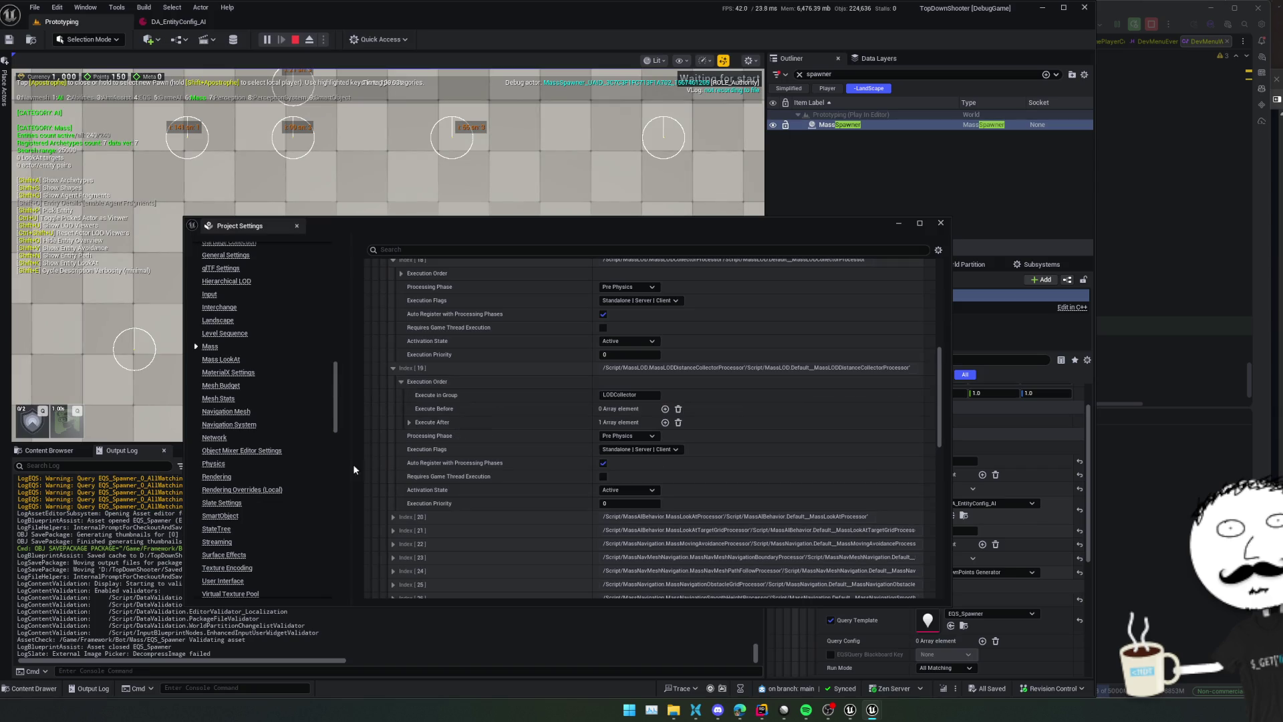
{"action": "left_click", "coordinate": [416, 420]}
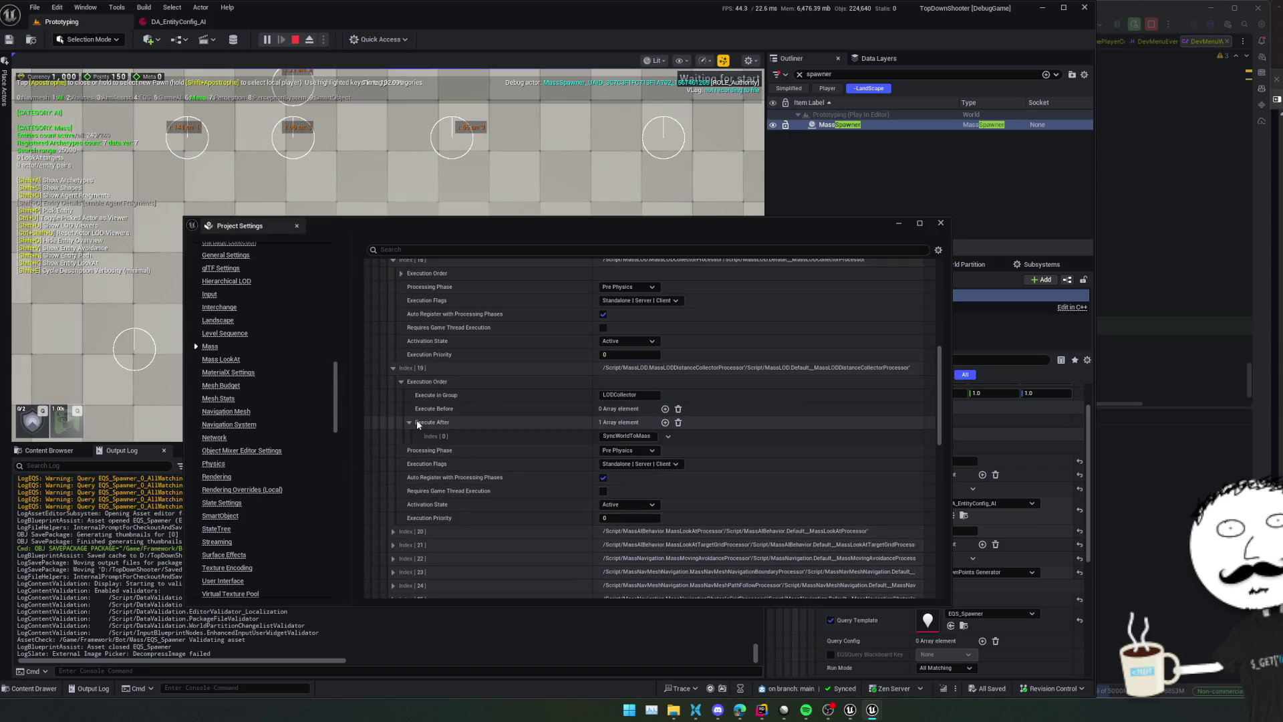
{"action": "scroll", "coordinate": [347, 444], "scroll_direction": "down", "scroll_amount": 4}
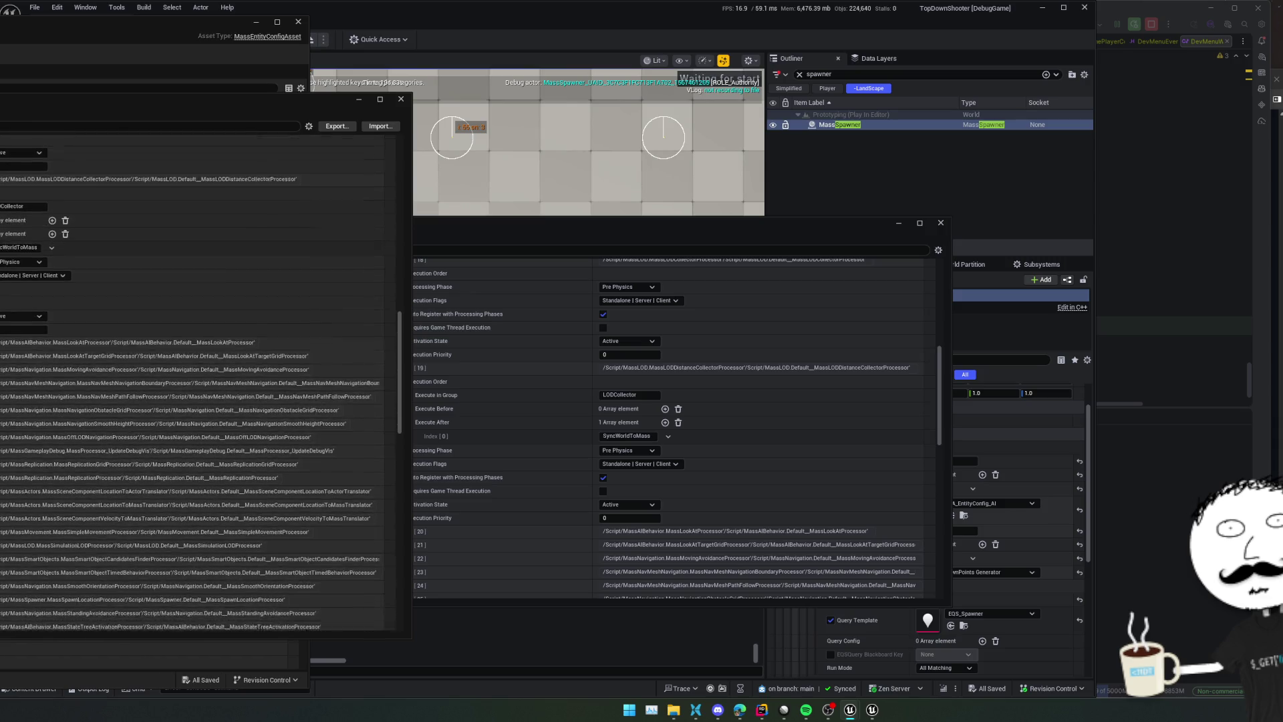
{"action": "scroll", "coordinate": [498, 416], "scroll_direction": "down", "scroll_amount": 8}
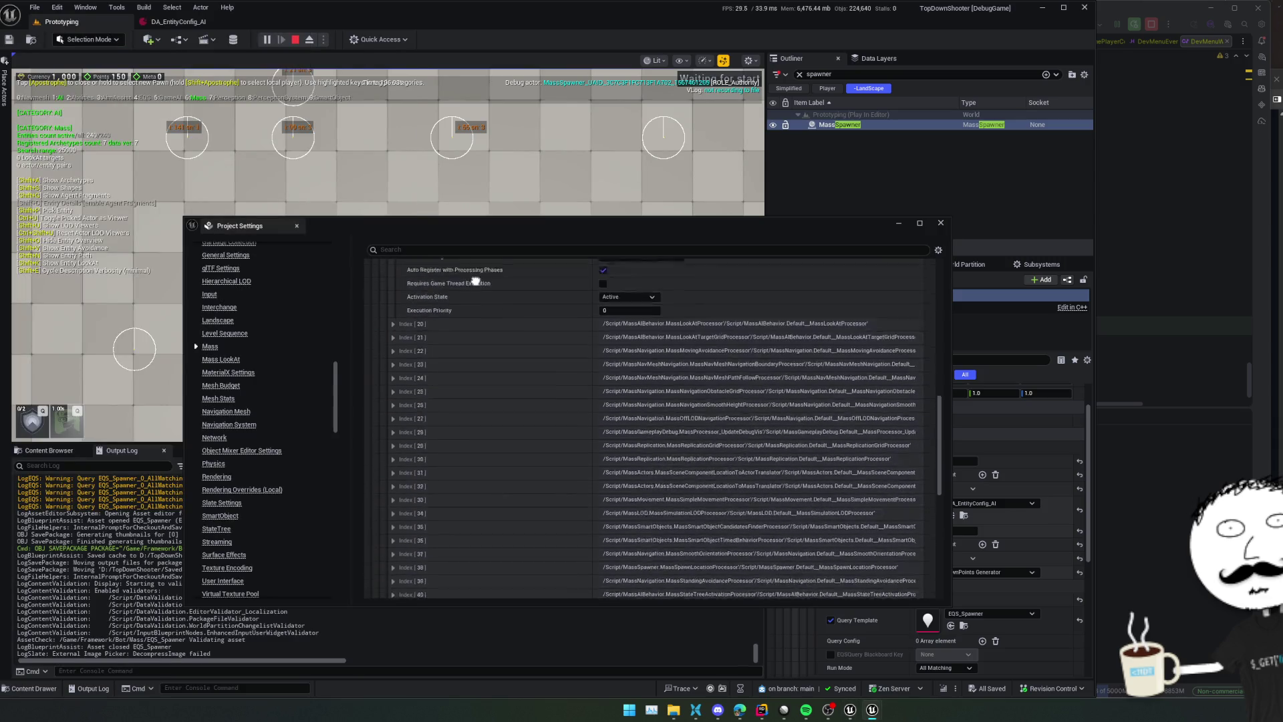
{"action": "scroll", "coordinate": [488, 381], "scroll_direction": "down", "scroll_amount": 2}
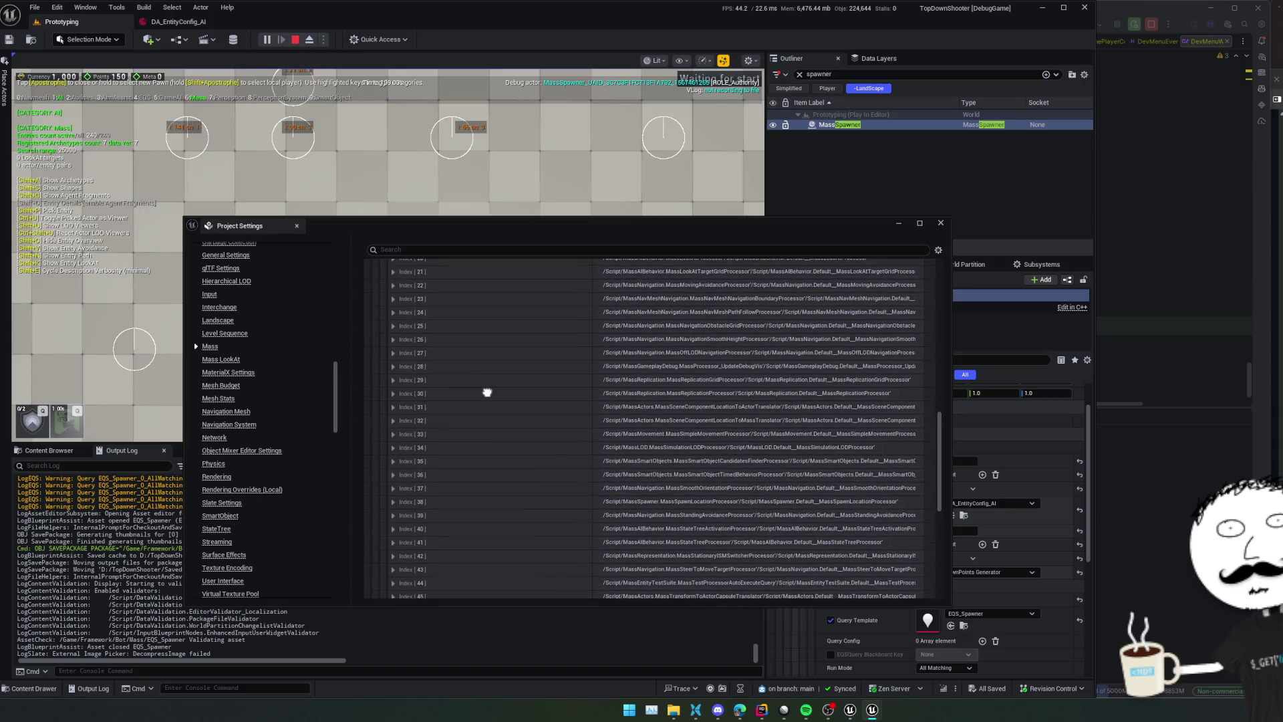
{"action": "mouse_move", "coordinate": [491, 468]}
{"action": "left_mouse_down"}
{"action": "mouse_move", "coordinate": [472, 435]}
{"action": "mouse_move", "coordinate": [474, 371]}
{"action": "left_mouse_up"}
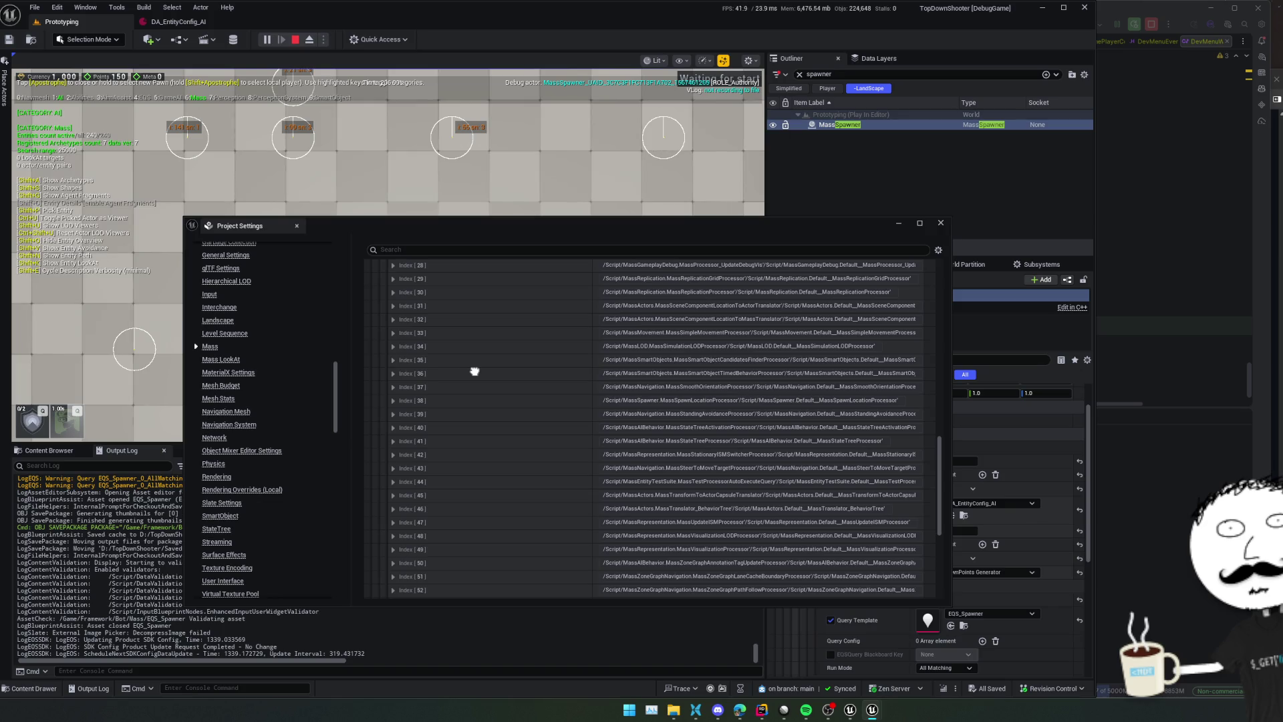
{"action": "left_click", "coordinate": [439, 268]}
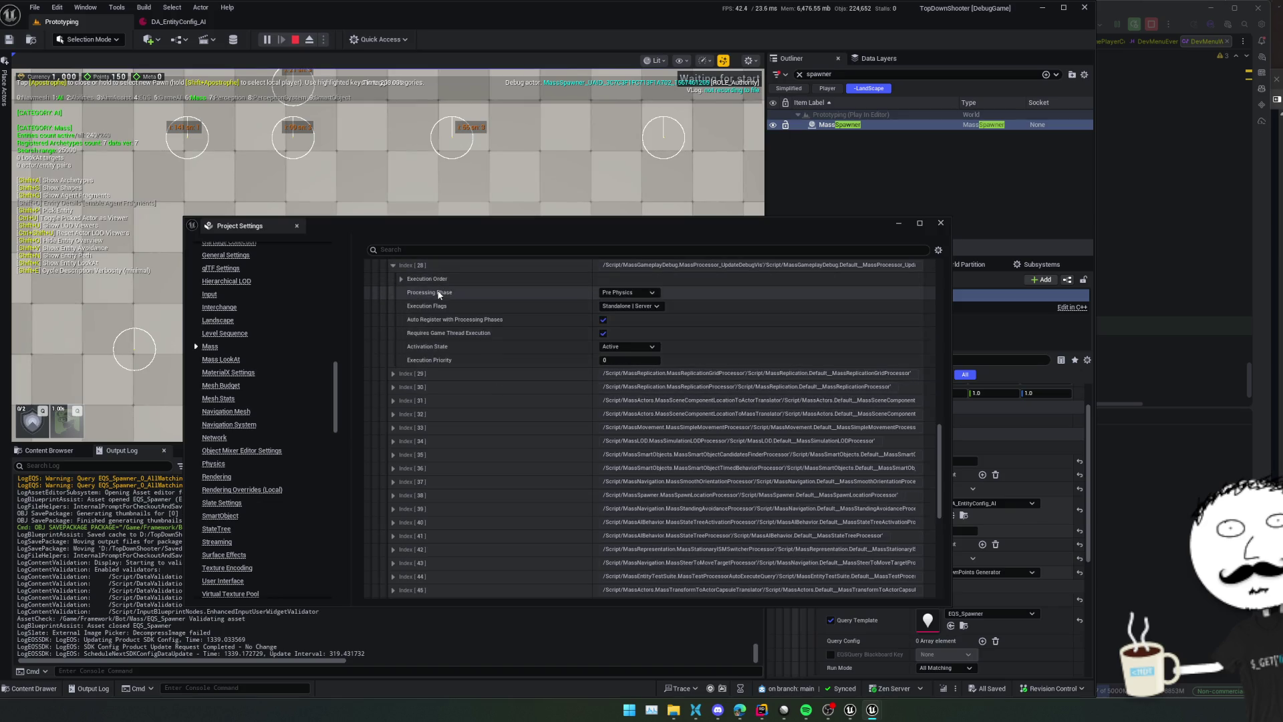
{"action": "key", "text": "alt+Tab"}
{"action": "scroll", "coordinate": [200, 388], "scroll_direction": "down", "scroll_amount": 3}
{"action": "scroll", "coordinate": [191, 384], "scroll_direction": "down", "scroll_amount": 3}
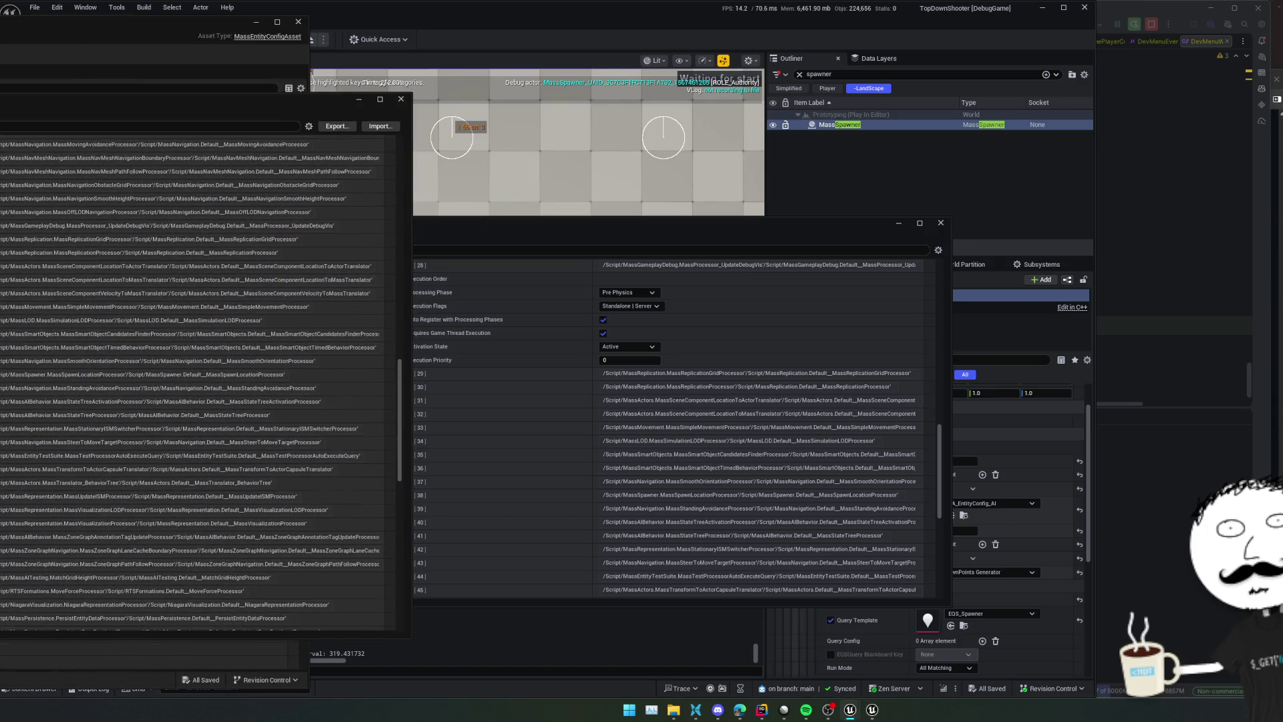
{"action": "scroll", "coordinate": [191, 384], "scroll_direction": "down", "scroll_amount": 3}
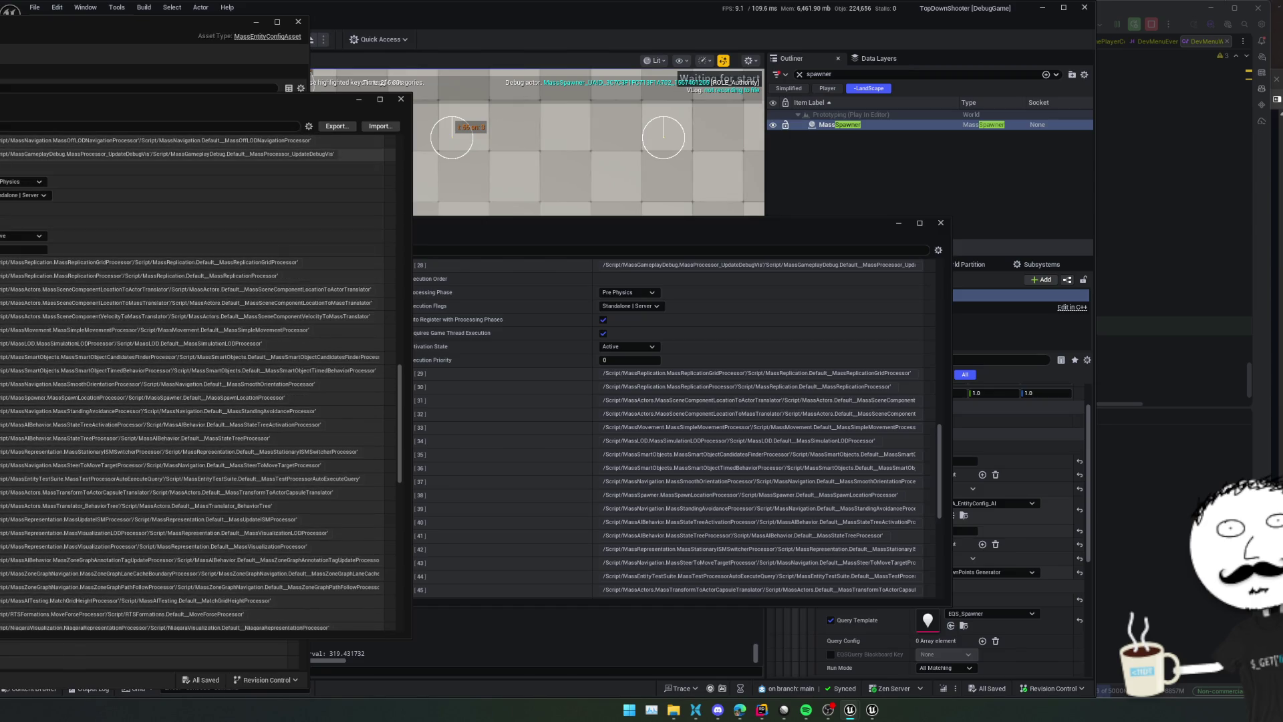
{"action": "scroll", "coordinate": [197, 381], "scroll_direction": "down", "scroll_amount": 5}
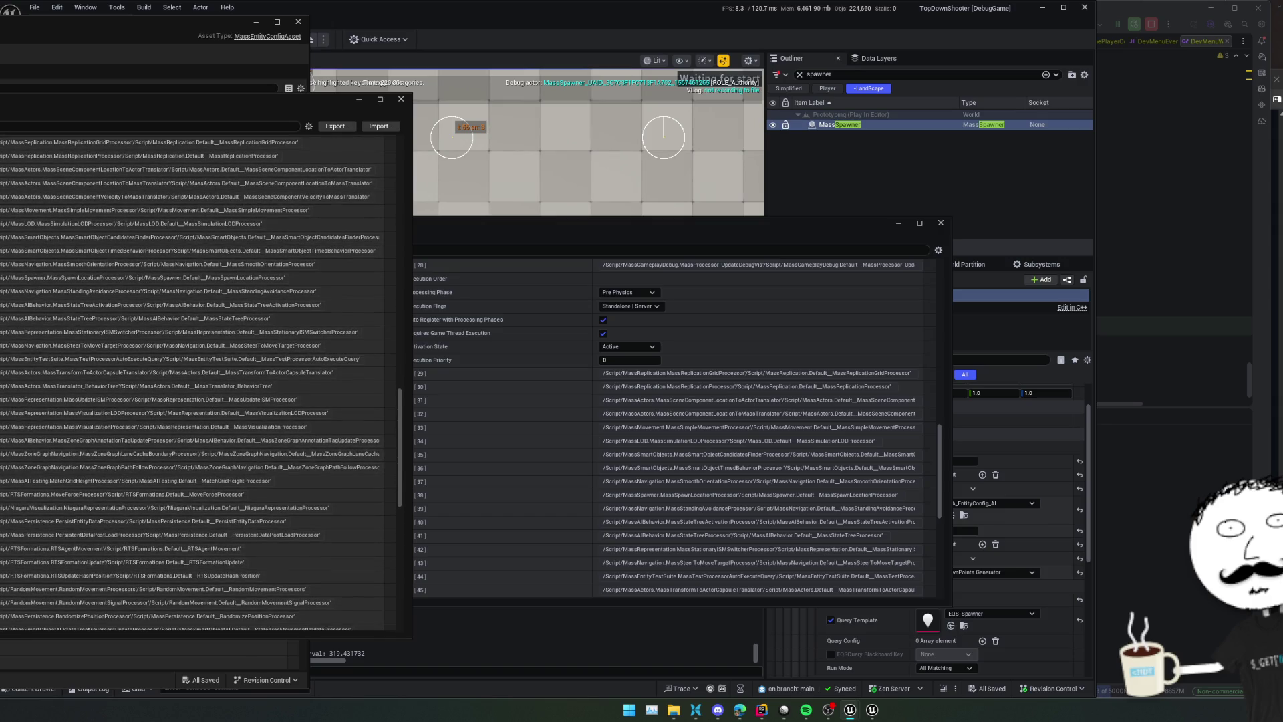
{"action": "scroll", "coordinate": [197, 381], "scroll_direction": "down", "scroll_amount": 1}
{"action": "scroll", "coordinate": [197, 381], "scroll_direction": "down", "scroll_amount": 3}
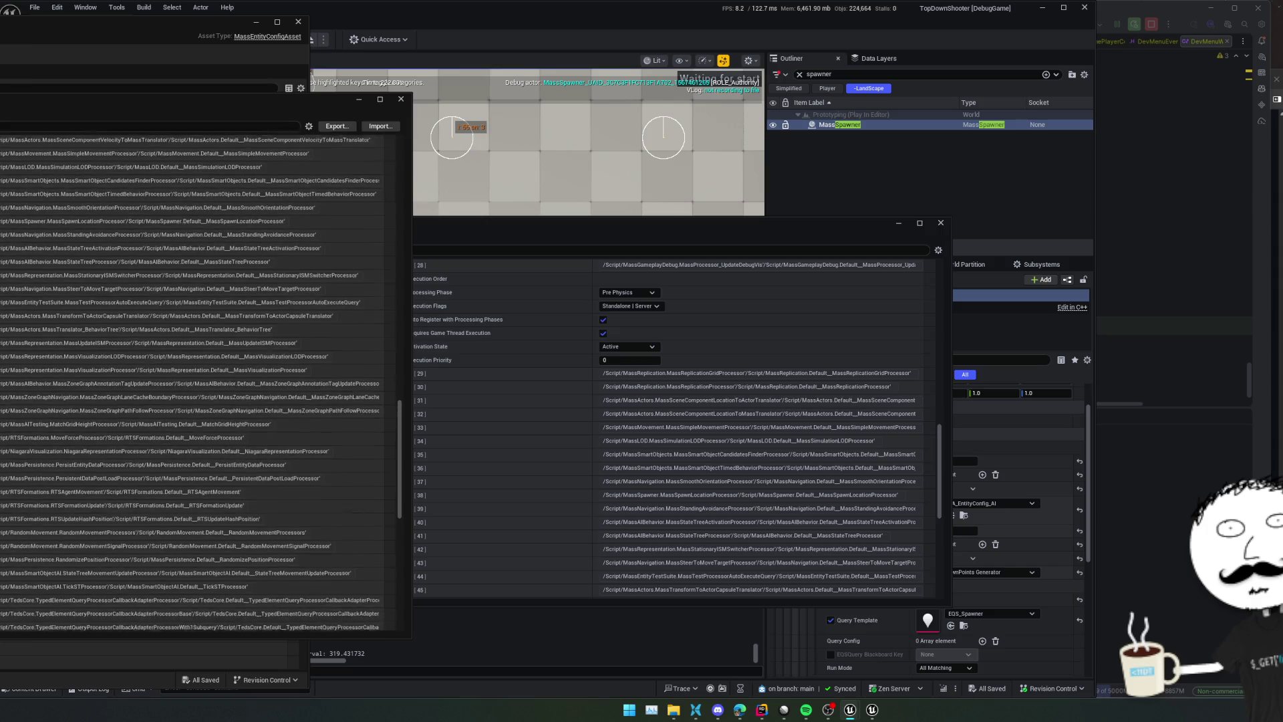
{"action": "left_click_drag", "start_coordinate": [453, 483], "coordinate": [458, 318]}
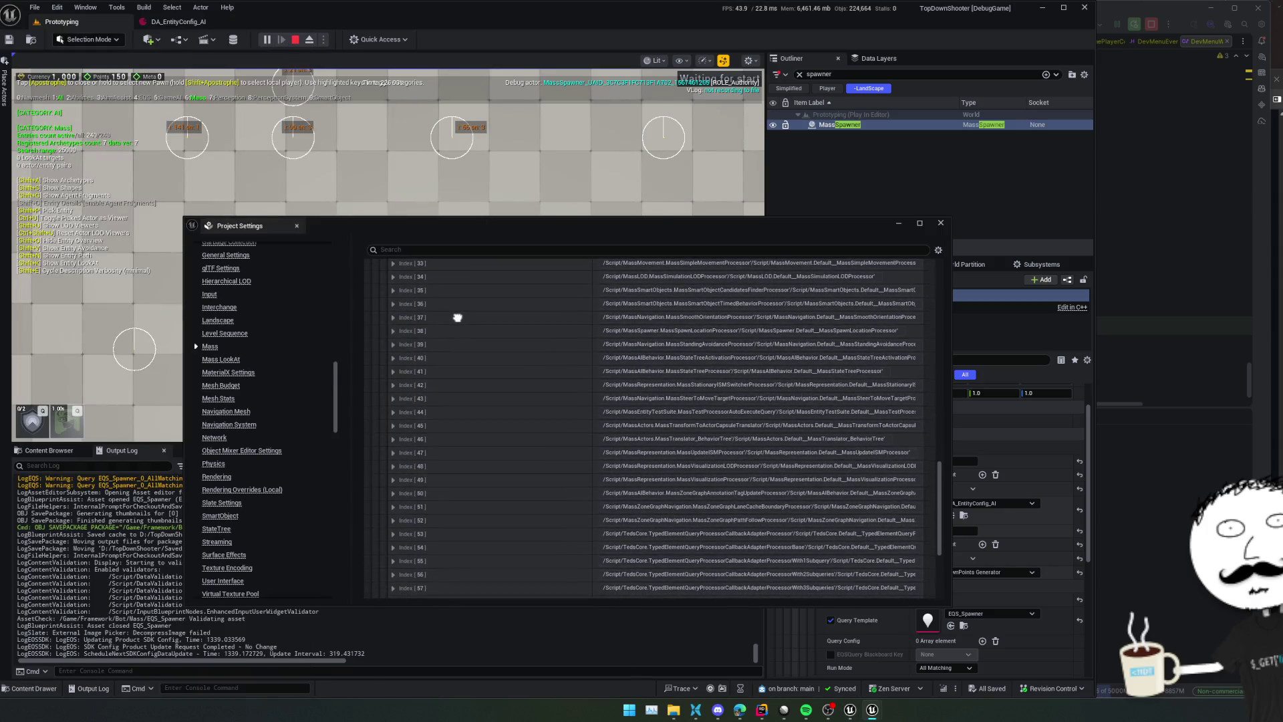
{"action": "left_click", "coordinate": [532, 276]}
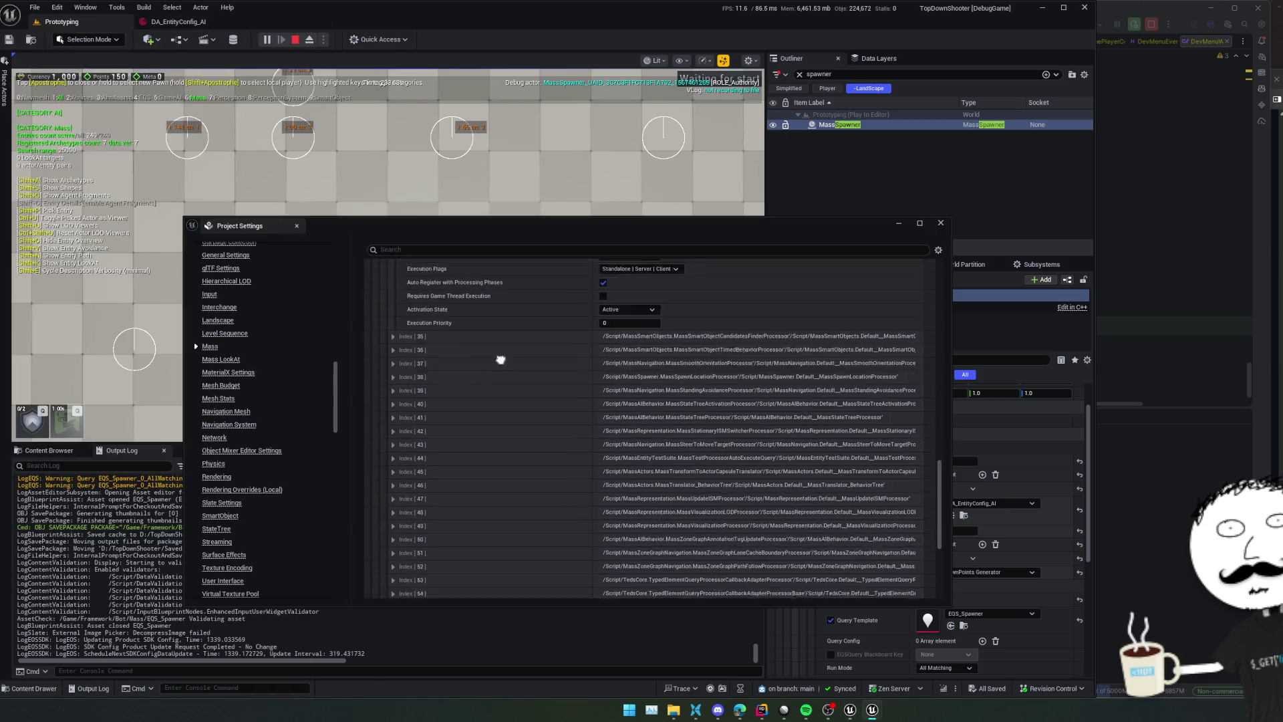
{"action": "scroll", "coordinate": [501, 358], "scroll_direction": "down", "scroll_amount": 5}
{"action": "left_click_drag", "start_coordinate": [498, 438], "coordinate": [499, 280]}
Inspect processor entries Index [47] and [48], comparing them with the entity config windows
{"action": "left_click", "coordinate": [491, 270]}
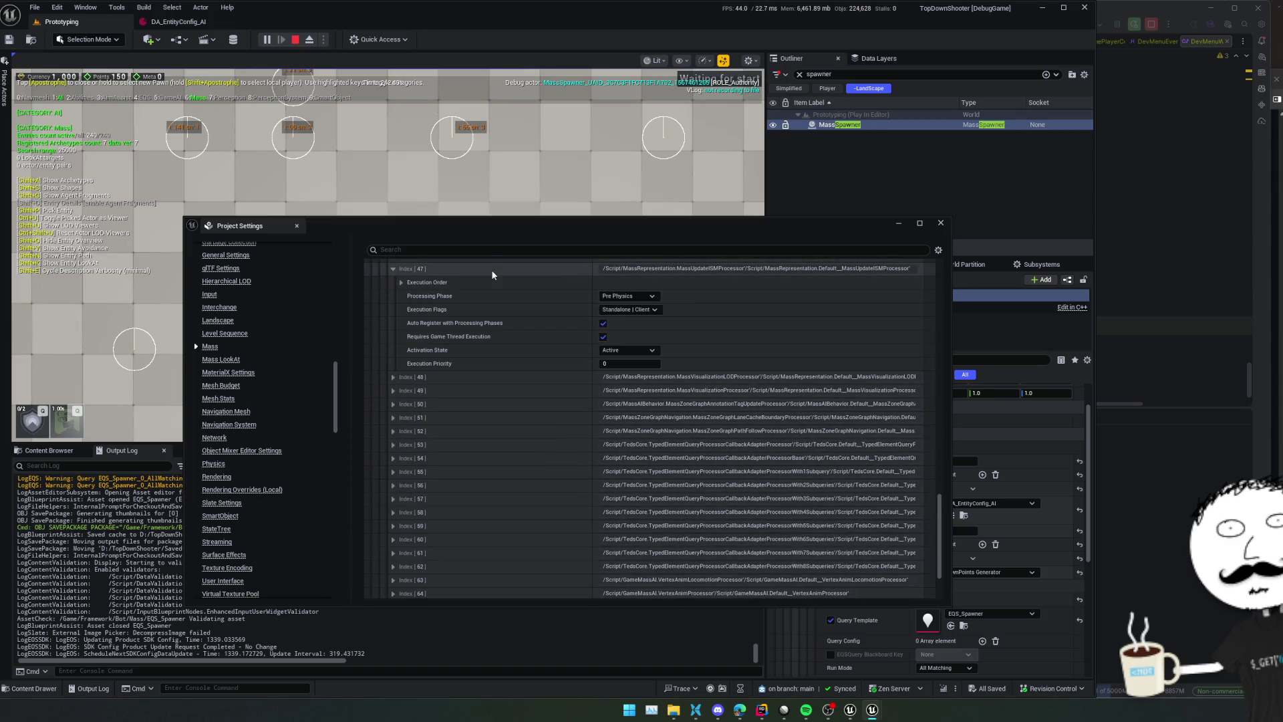
{"action": "left_click", "coordinate": [512, 378]}
{"action": "left_click_drag", "start_coordinate": [487, 430], "coordinate": [489, 419]}
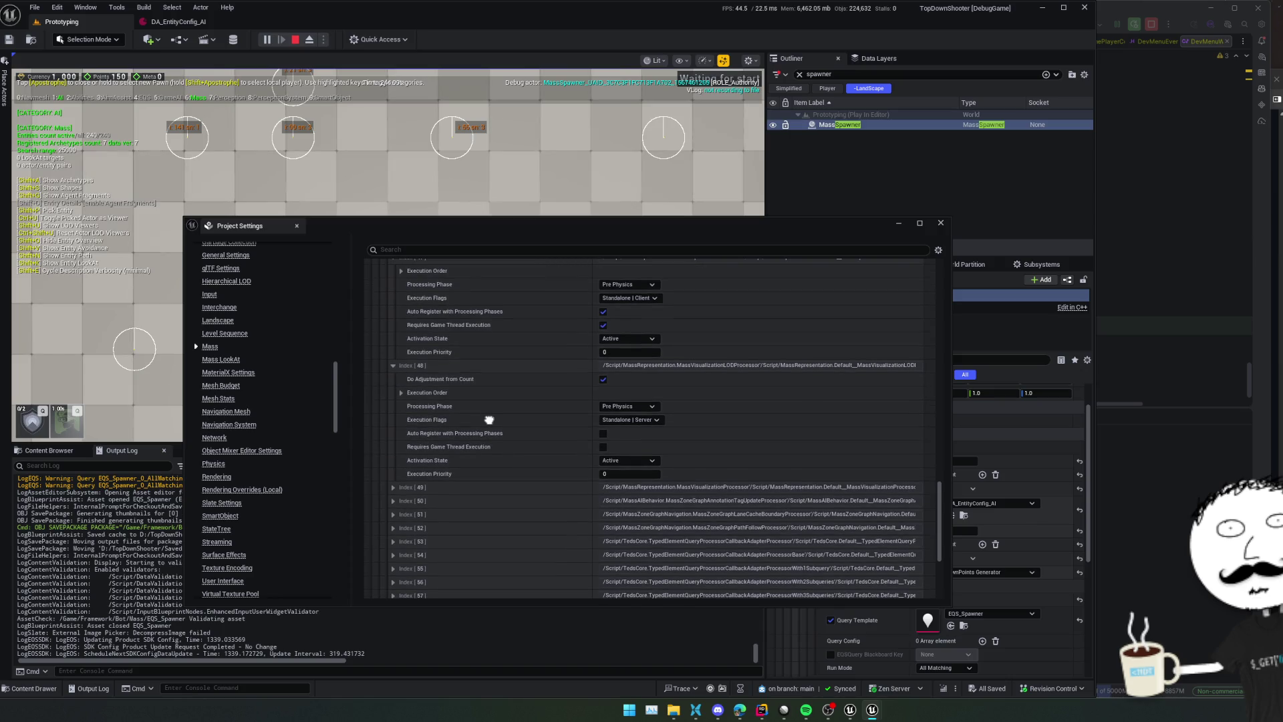
{"action": "key", "text": "alt+Tab"}
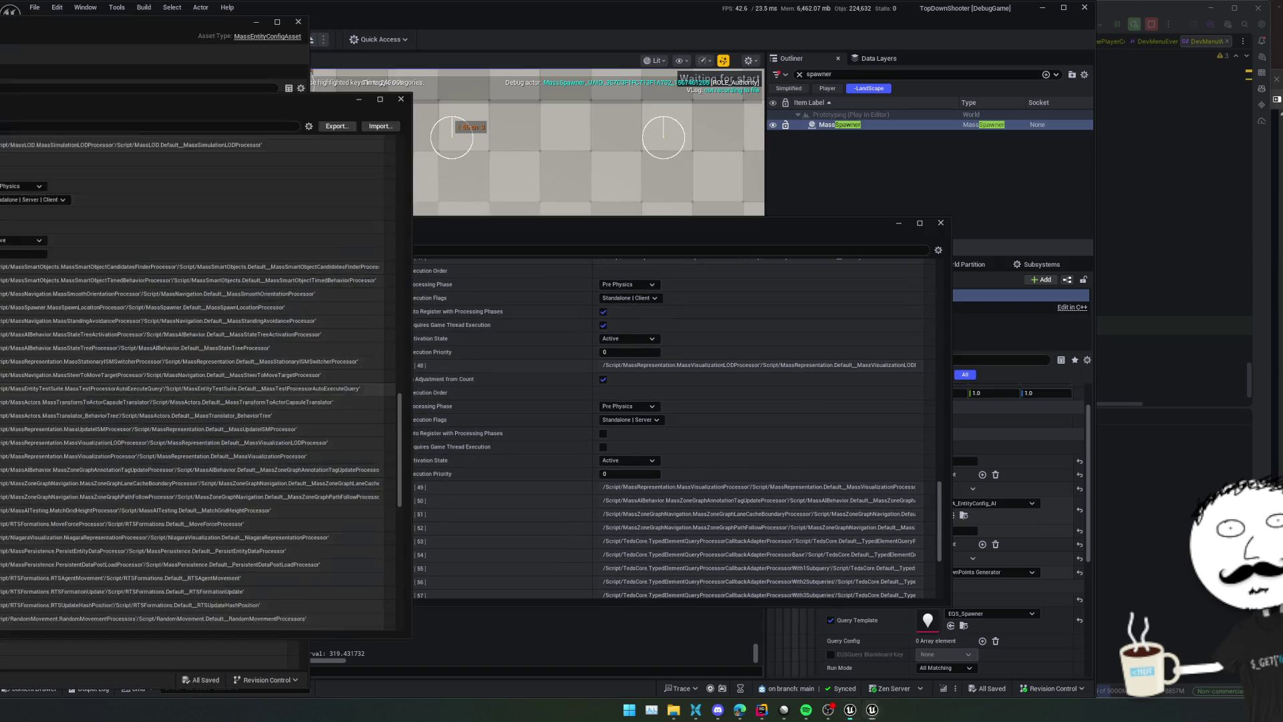
{"action": "scroll", "coordinate": [191, 383], "scroll_direction": "down", "scroll_amount": 1}
{"action": "scroll", "coordinate": [191, 383], "scroll_direction": "down", "scroll_amount": 10}
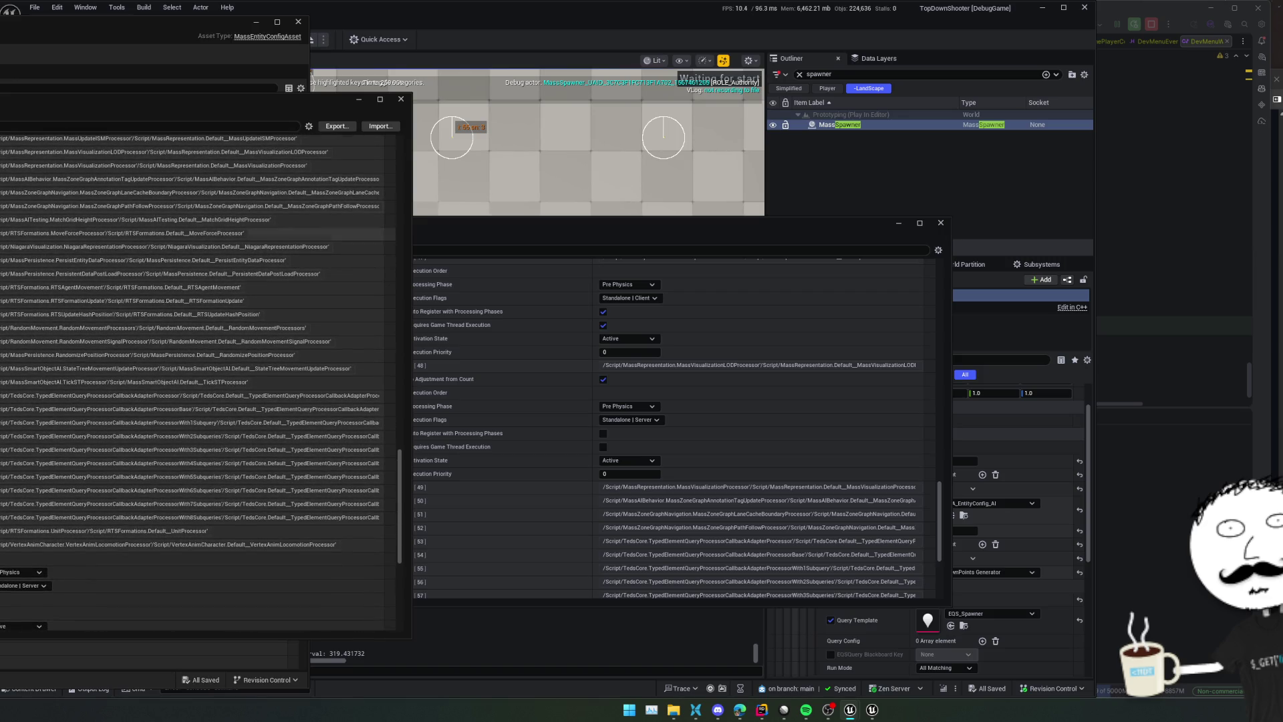
{"action": "scroll", "coordinate": [190, 383], "scroll_direction": "up", "scroll_amount": 8}
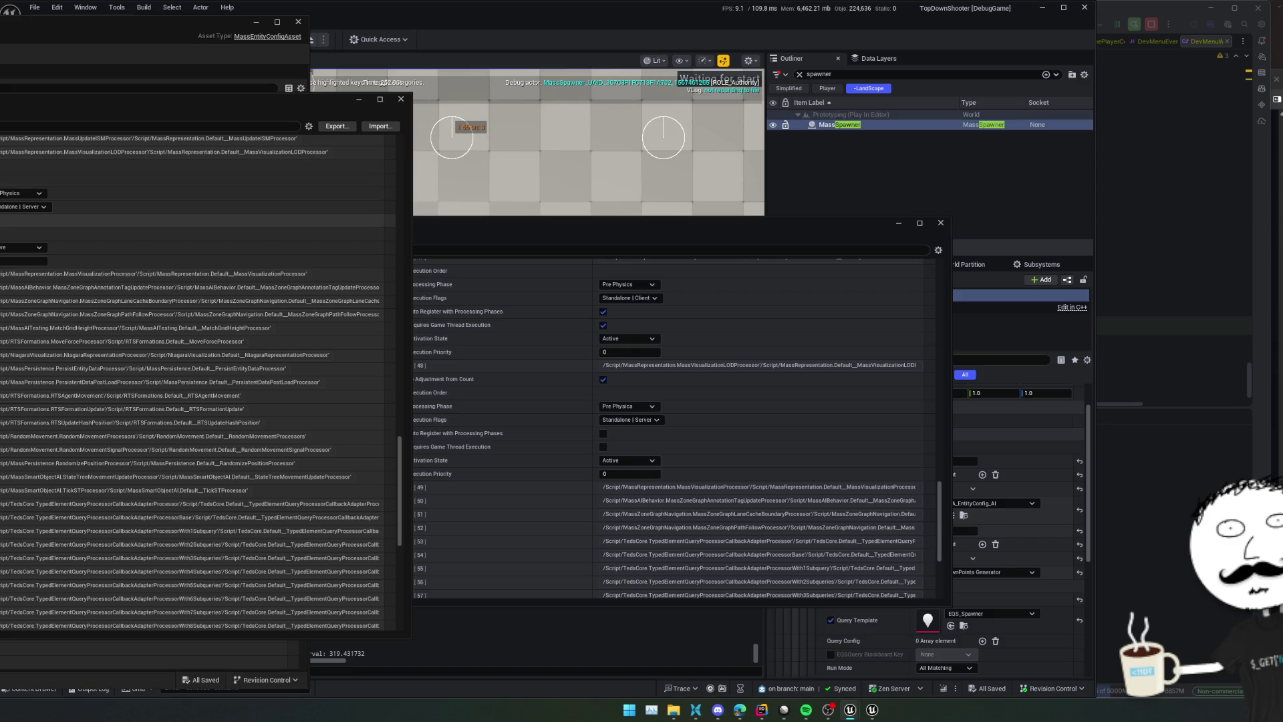
{"action": "left_click", "coordinate": [599, 428]}
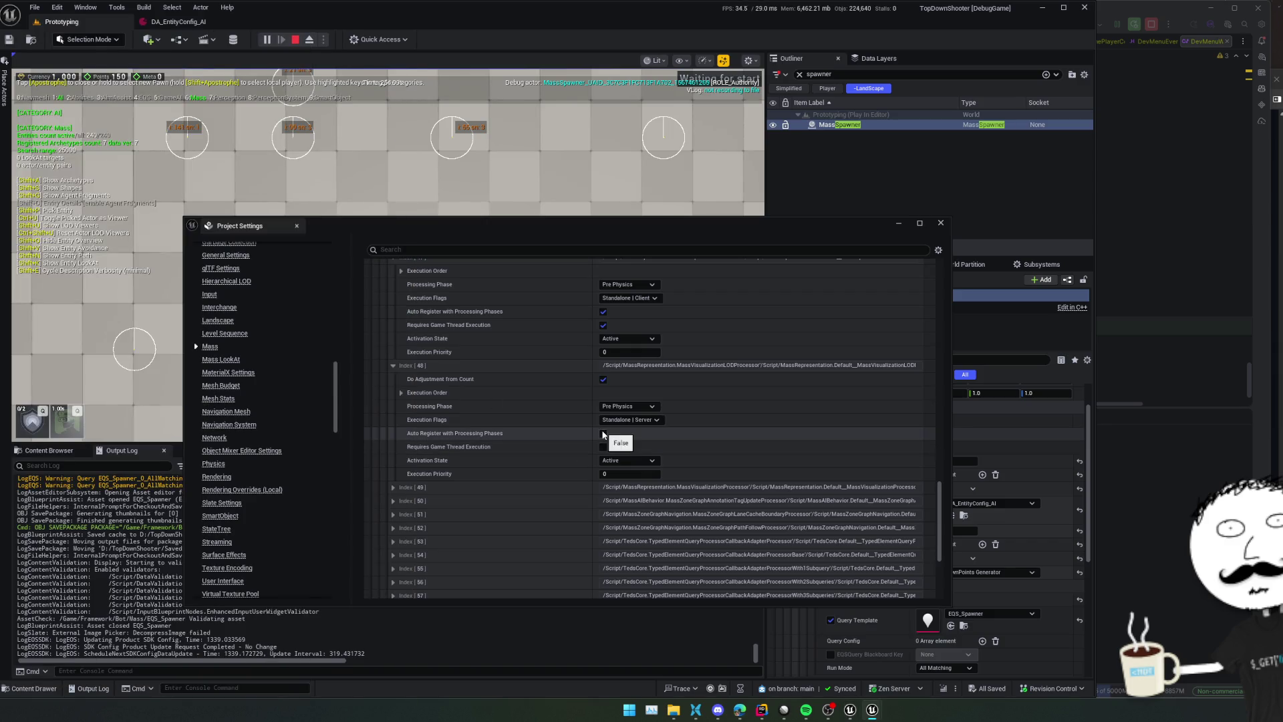
Tick Auto Register with Processing Phases on Index [49], then check Index [63] and [64]
{"action": "scroll", "coordinate": [455, 473], "scroll_direction": "down", "scroll_amount": 5}
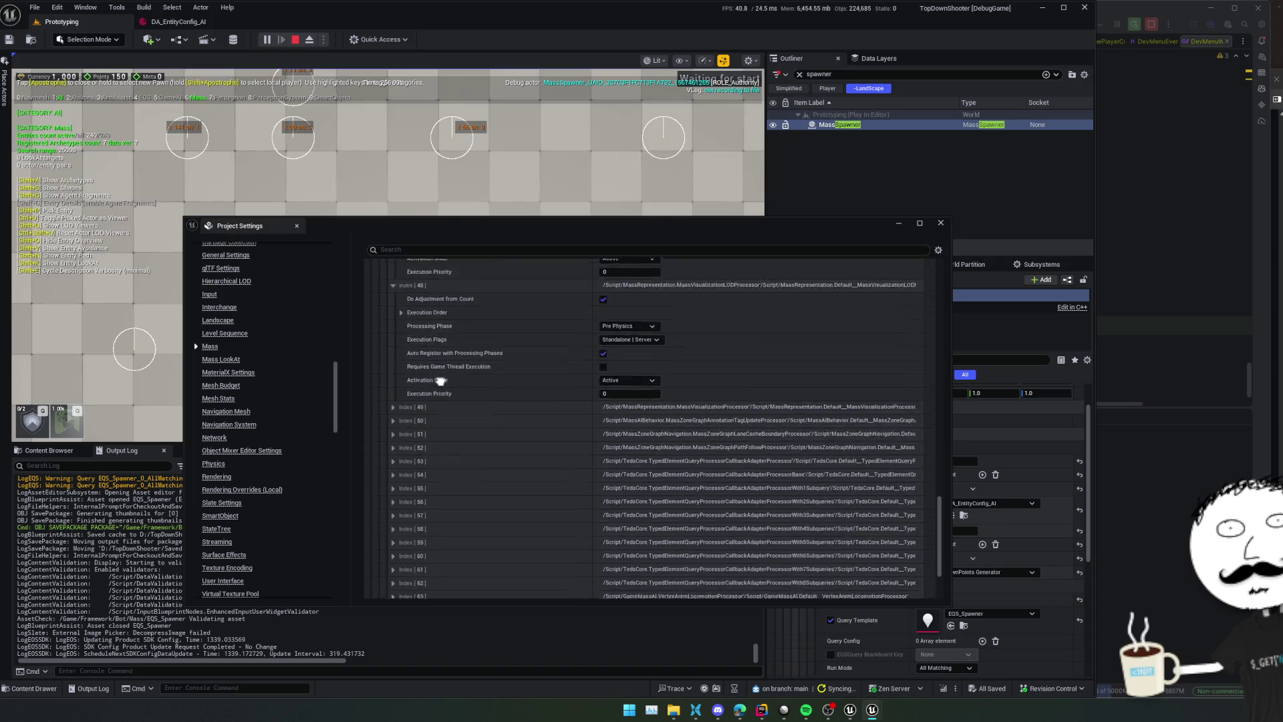
{"action": "left_click", "coordinate": [477, 296]}
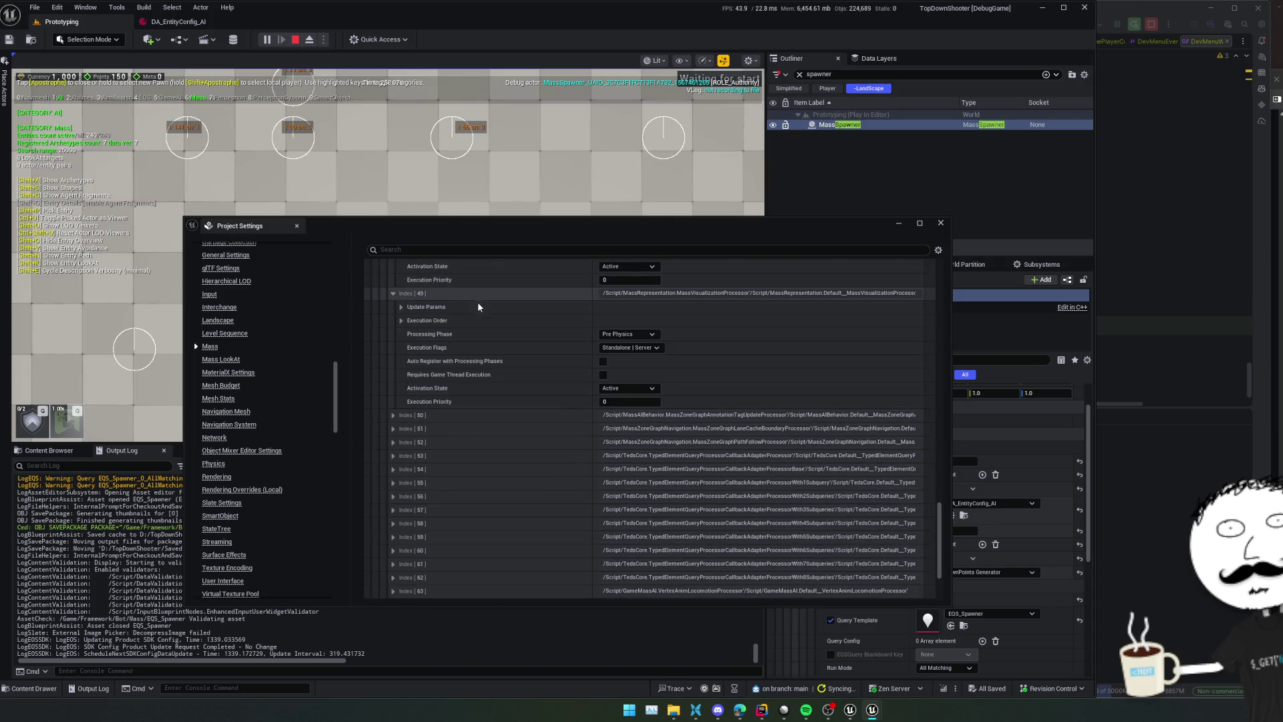
{"action": "left_click", "coordinate": [602, 362]}
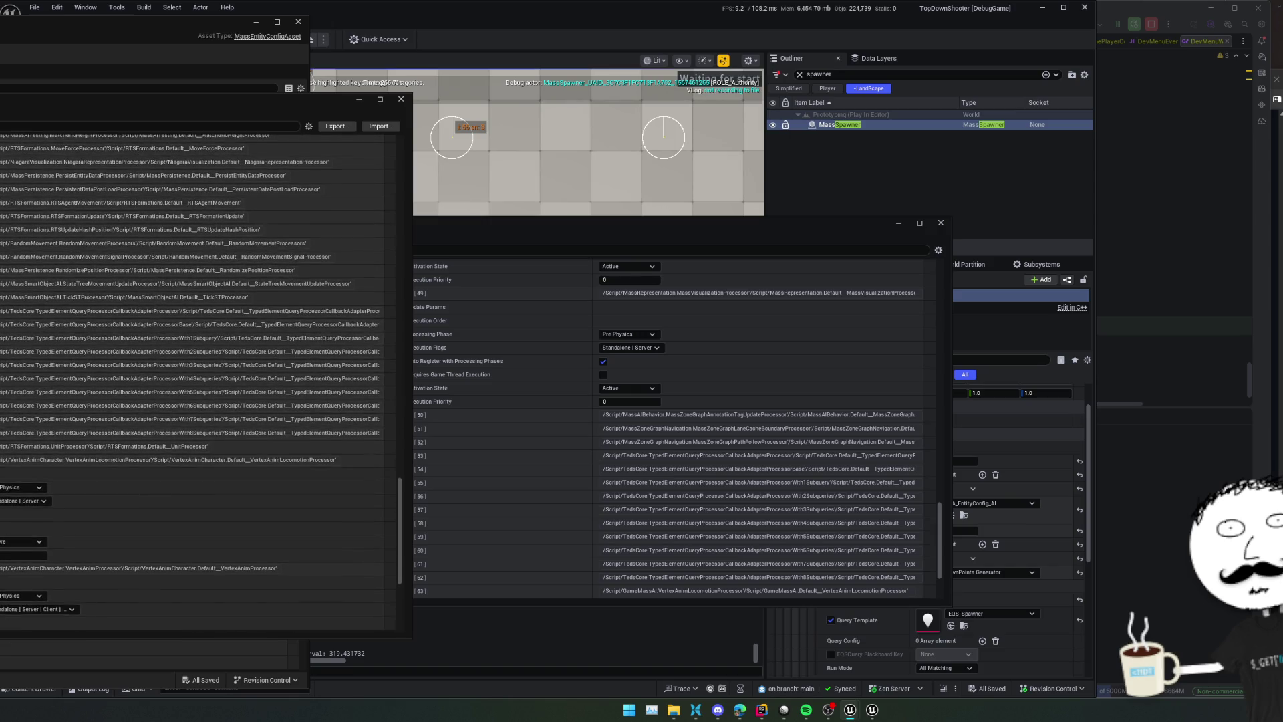
{"action": "left_click", "coordinate": [482, 500]}
{"action": "scroll", "coordinate": [482, 499], "scroll_direction": "down", "scroll_amount": 2}
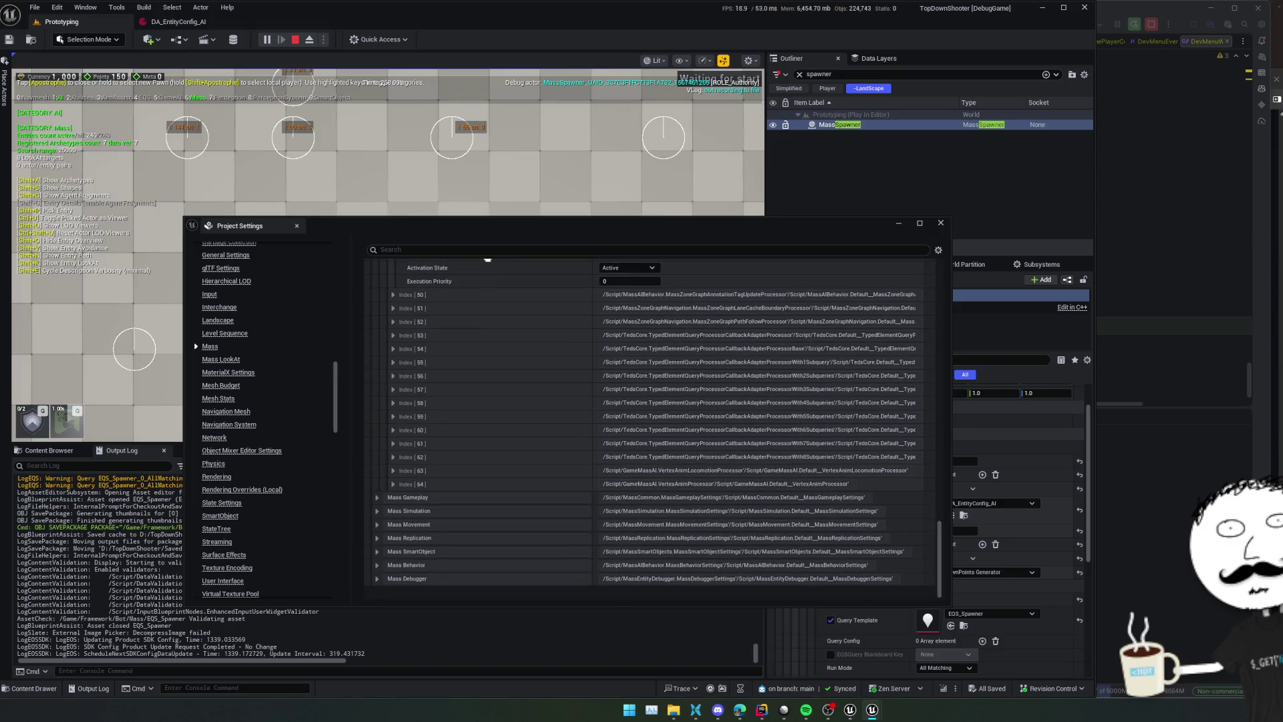
{"action": "scroll", "coordinate": [498, 274], "scroll_direction": "down", "scroll_amount": 2}
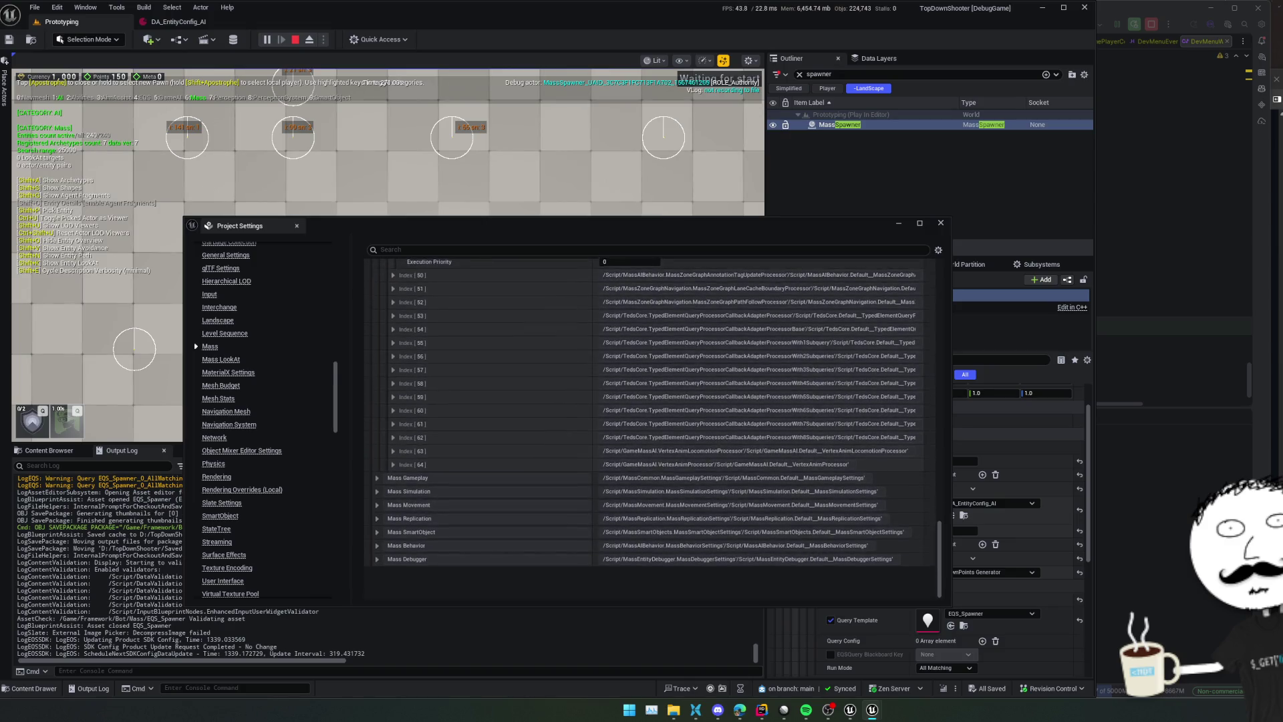
{"action": "scroll", "coordinate": [512, 286], "scroll_direction": "up", "scroll_amount": 3}
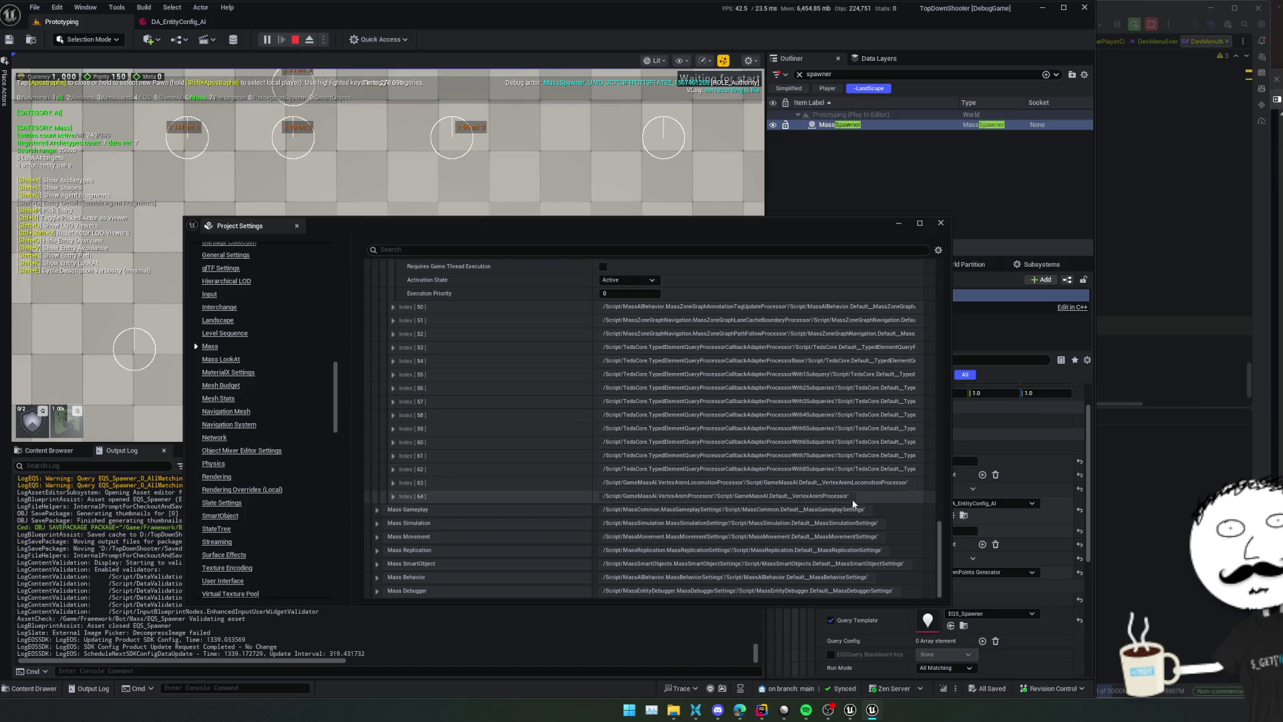
{"action": "left_click", "coordinate": [537, 481]}
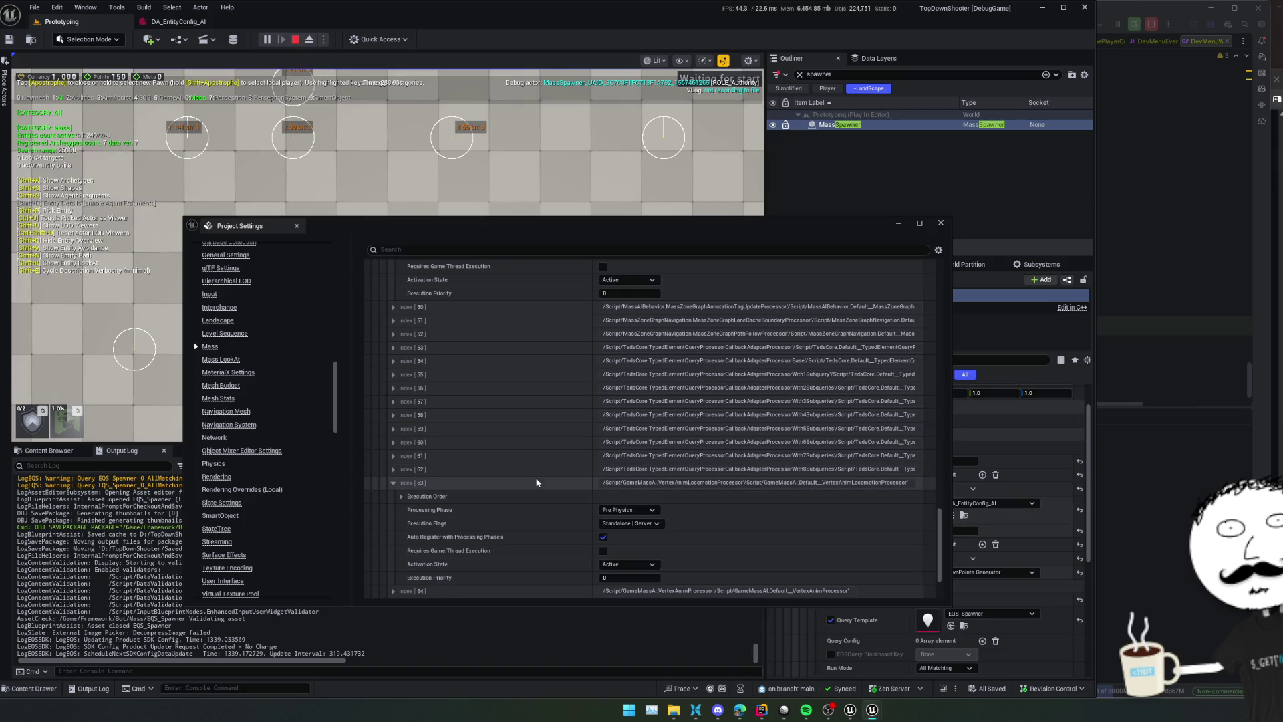
{"action": "left_click", "coordinate": [537, 481]}
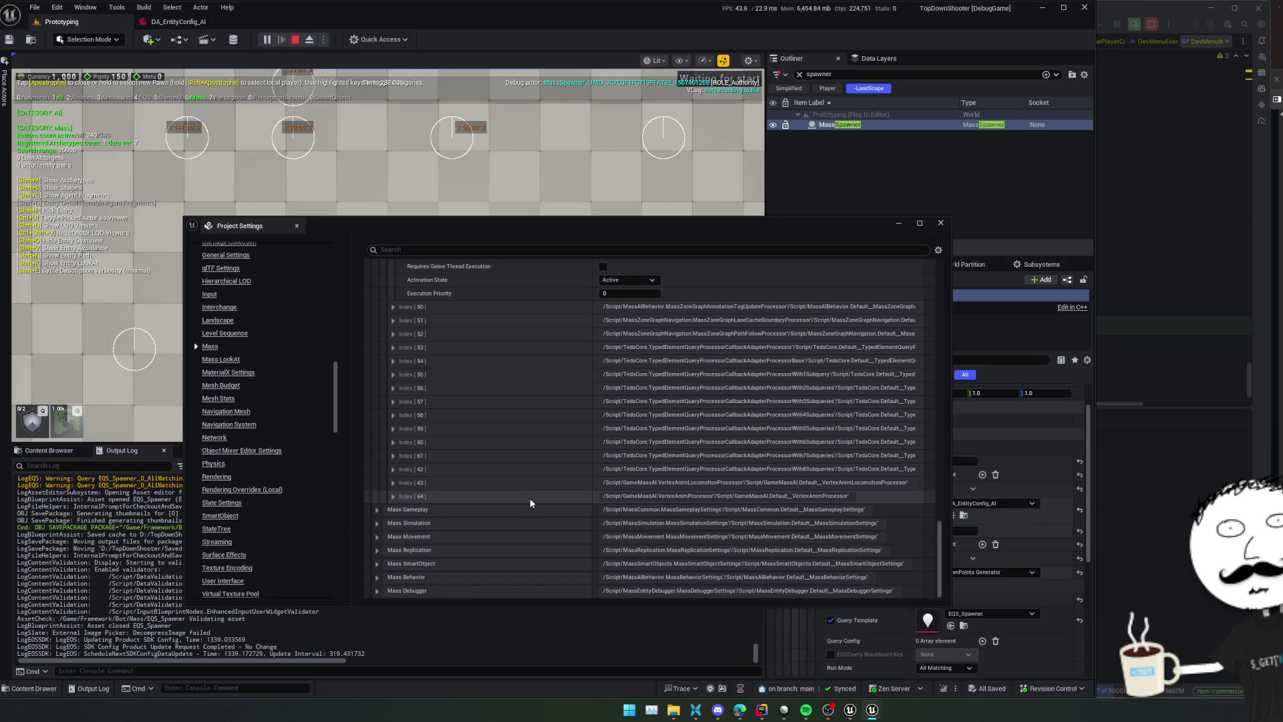
{"action": "left_click", "coordinate": [530, 498]}
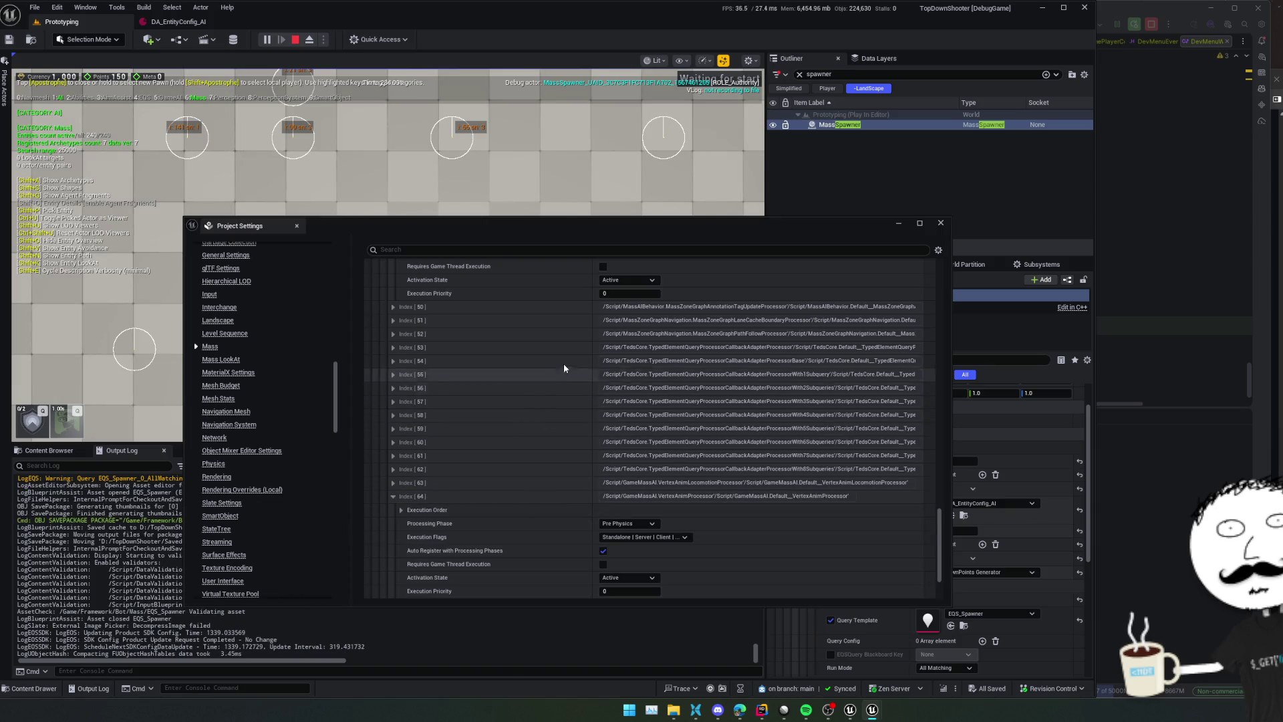
Restart the play session, close Project Settings, and select the MassSpawner
{"action": "left_click_drag", "start_coordinate": [507, 227], "coordinate": [985, 286]}
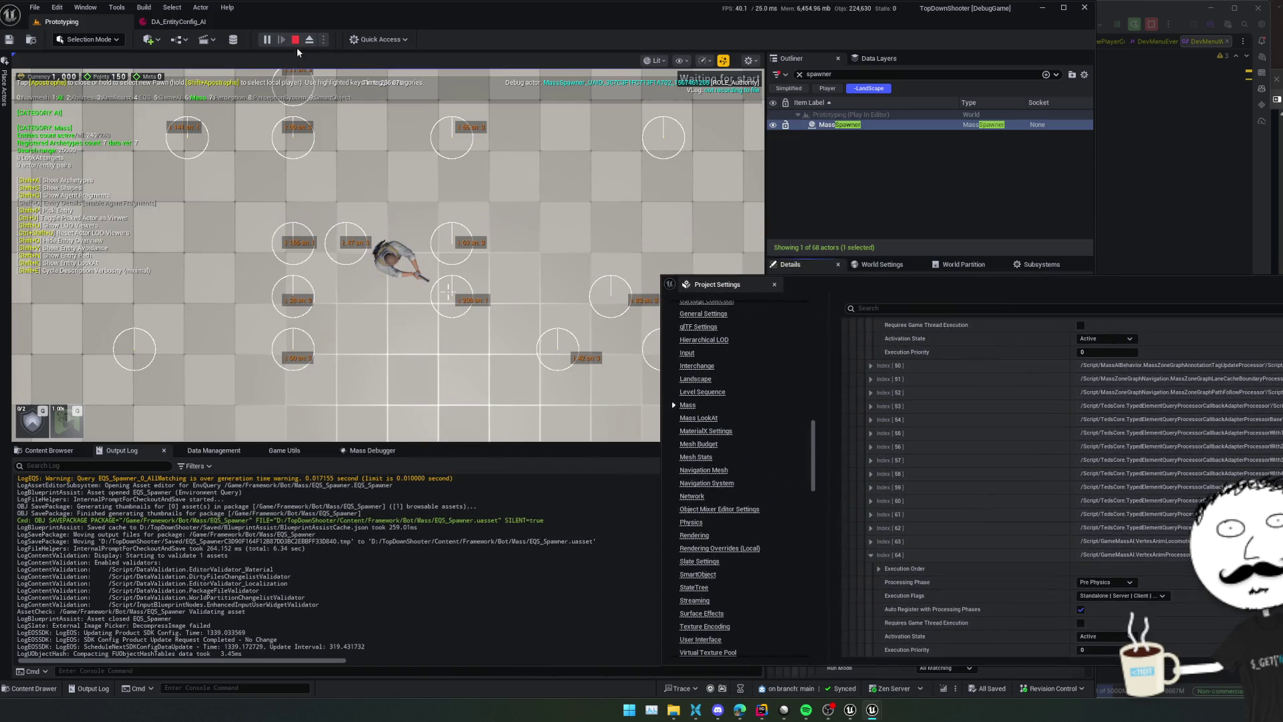
{"action": "key", "text": "Escape"}
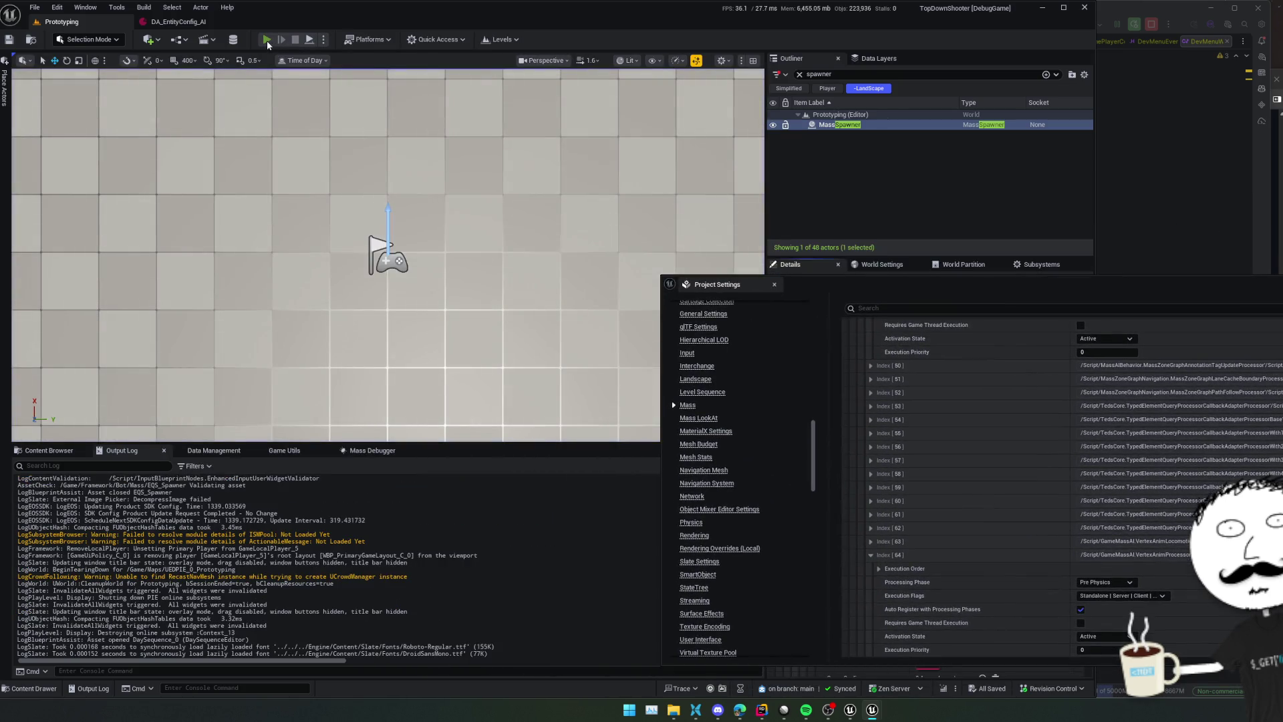
{"action": "left_click", "coordinate": [267, 40]}
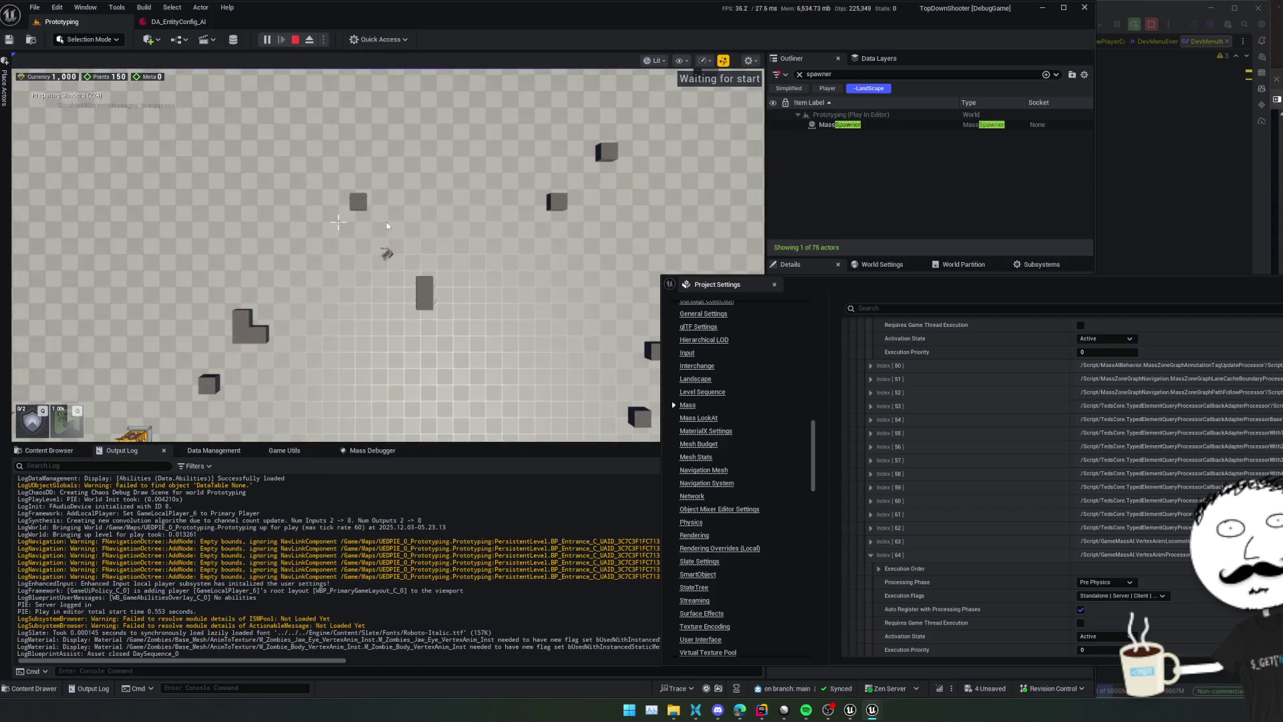
{"action": "left_click", "coordinate": [774, 284]}
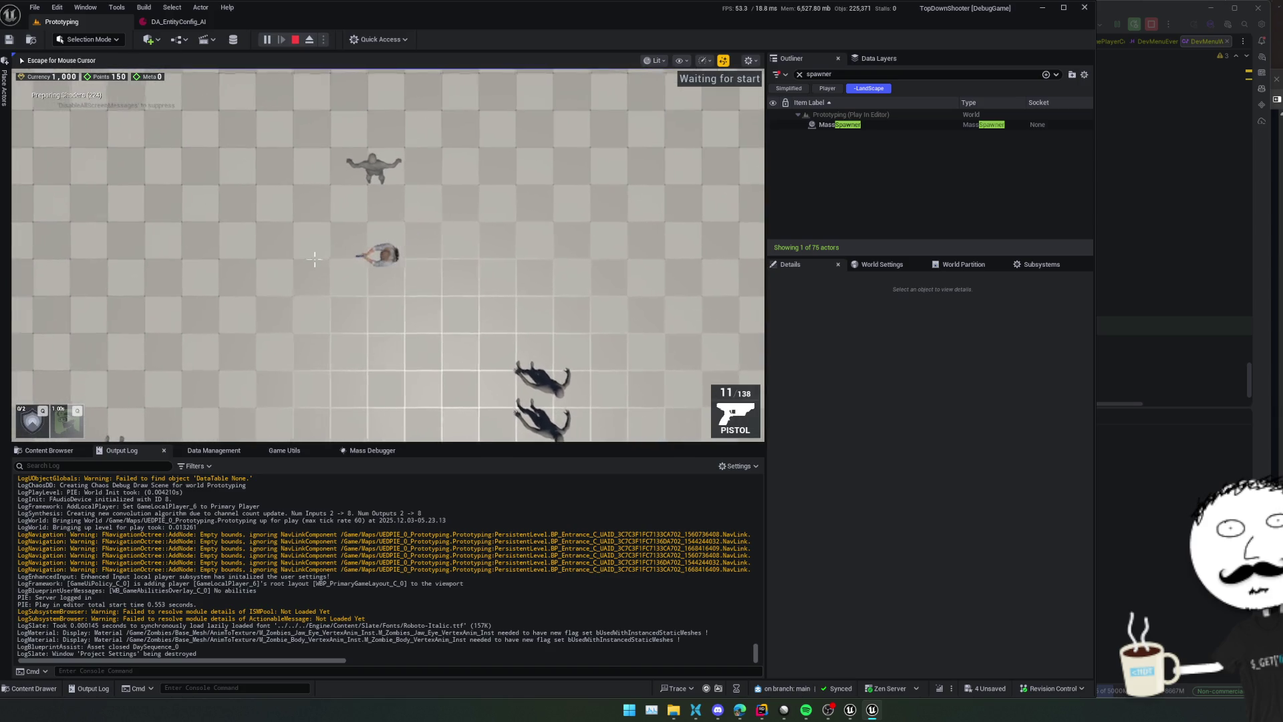
{"action": "scroll", "coordinate": [448, 220], "scroll_direction": "down", "scroll_amount": 3}
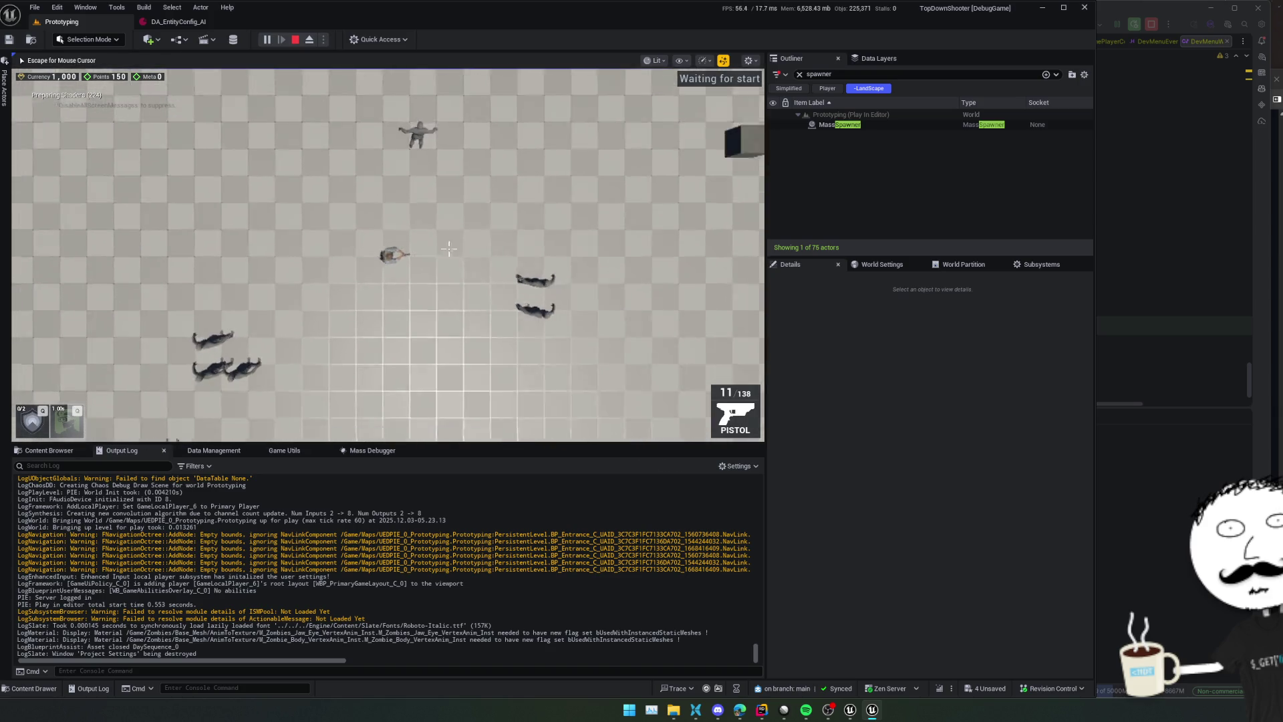
{"action": "scroll", "coordinate": [451, 248], "scroll_direction": "up", "scroll_amount": 1}
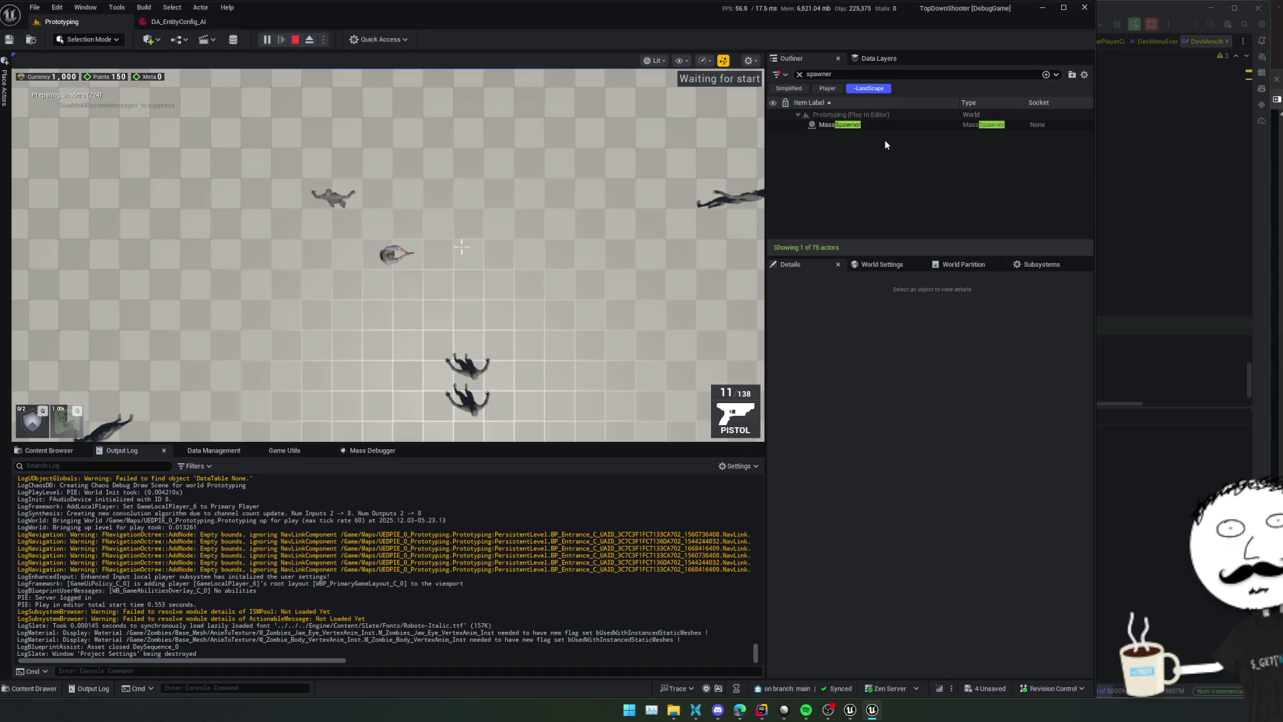
{"action": "left_click", "coordinate": [872, 125]}
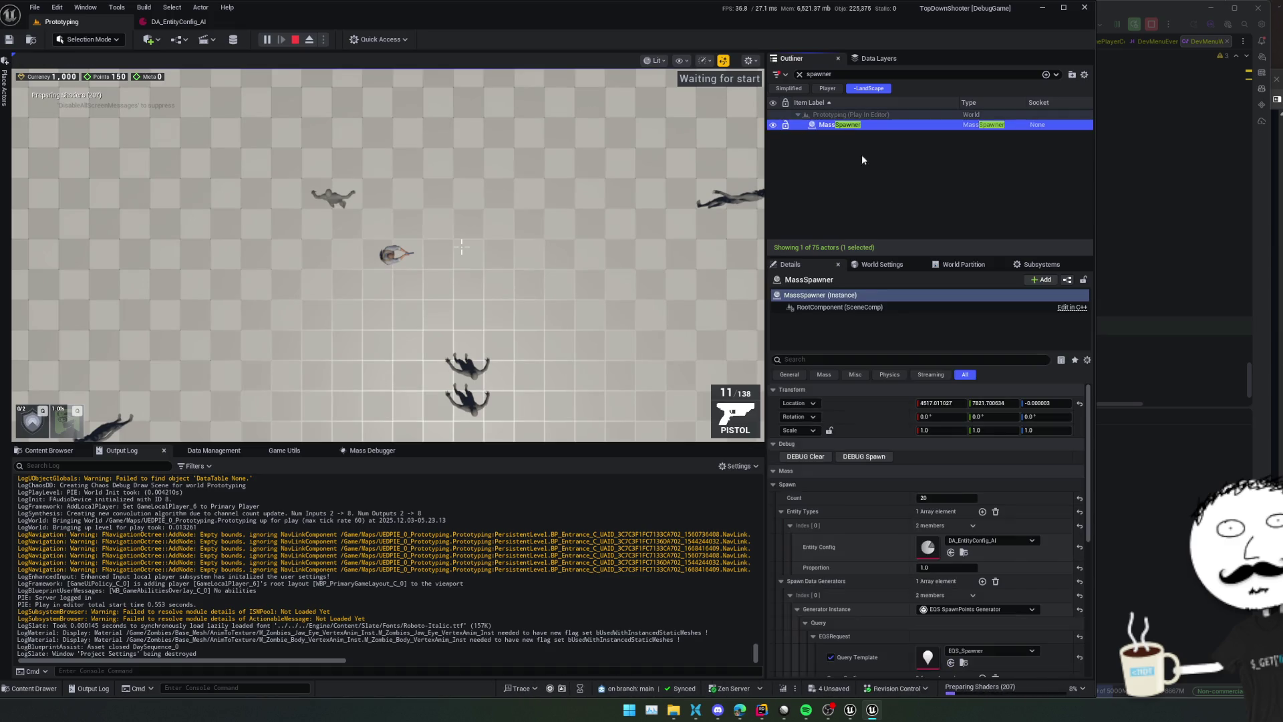
Enlarge the game viewport and restart play with 5000 spawned entities
{"action": "left_click_drag", "start_coordinate": [642, 443], "coordinate": [674, 529]}
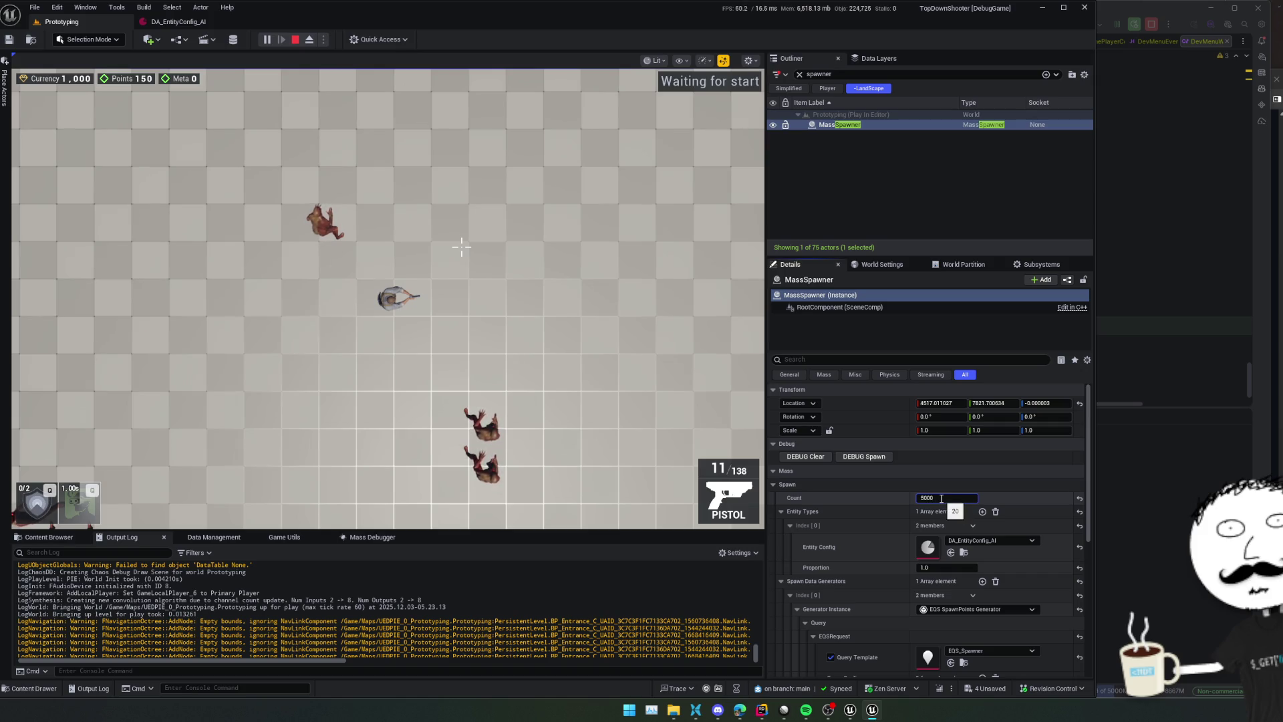
{"action": "left_click", "coordinate": [297, 40]}
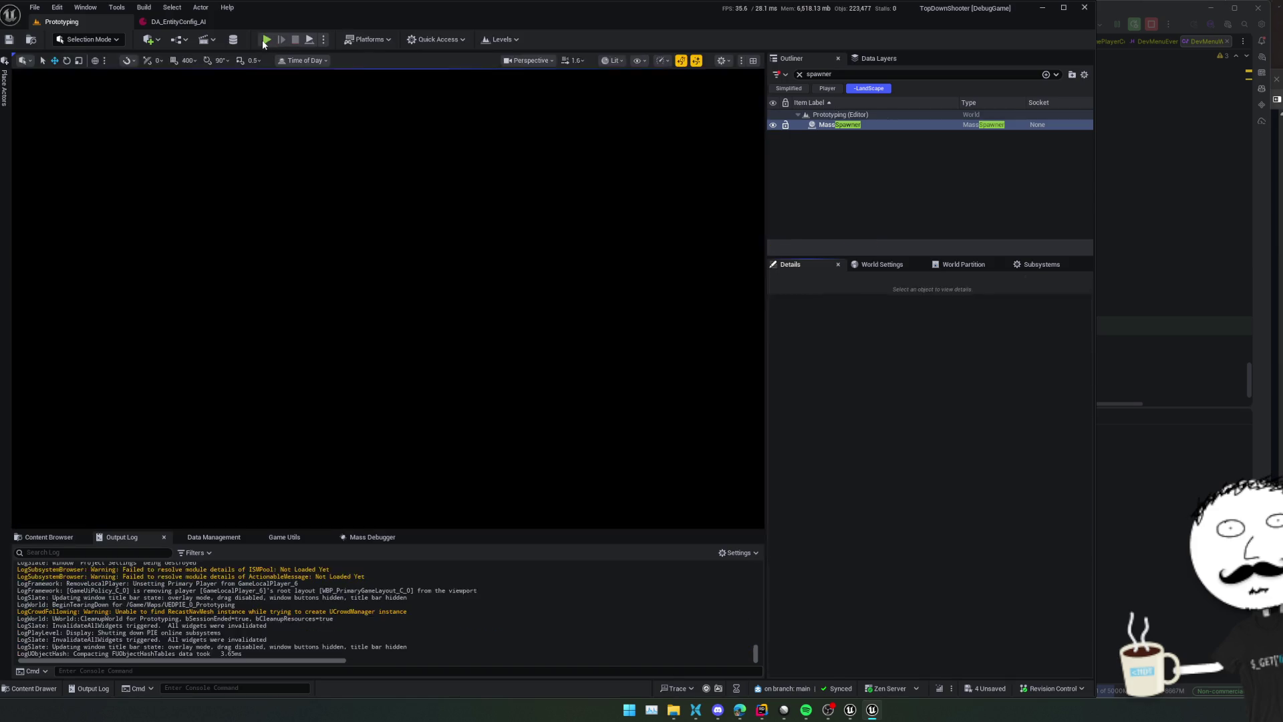
{"action": "left_click", "coordinate": [266, 40]}
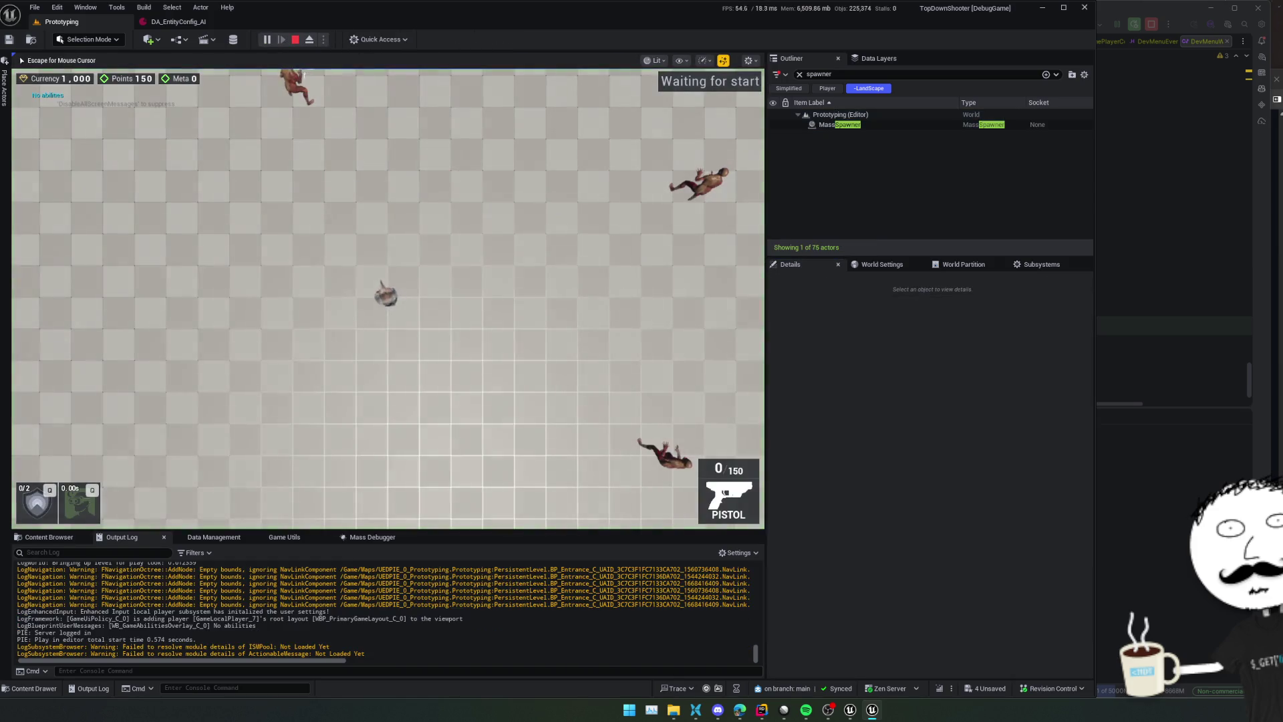
{"action": "key", "text": "Escape"}
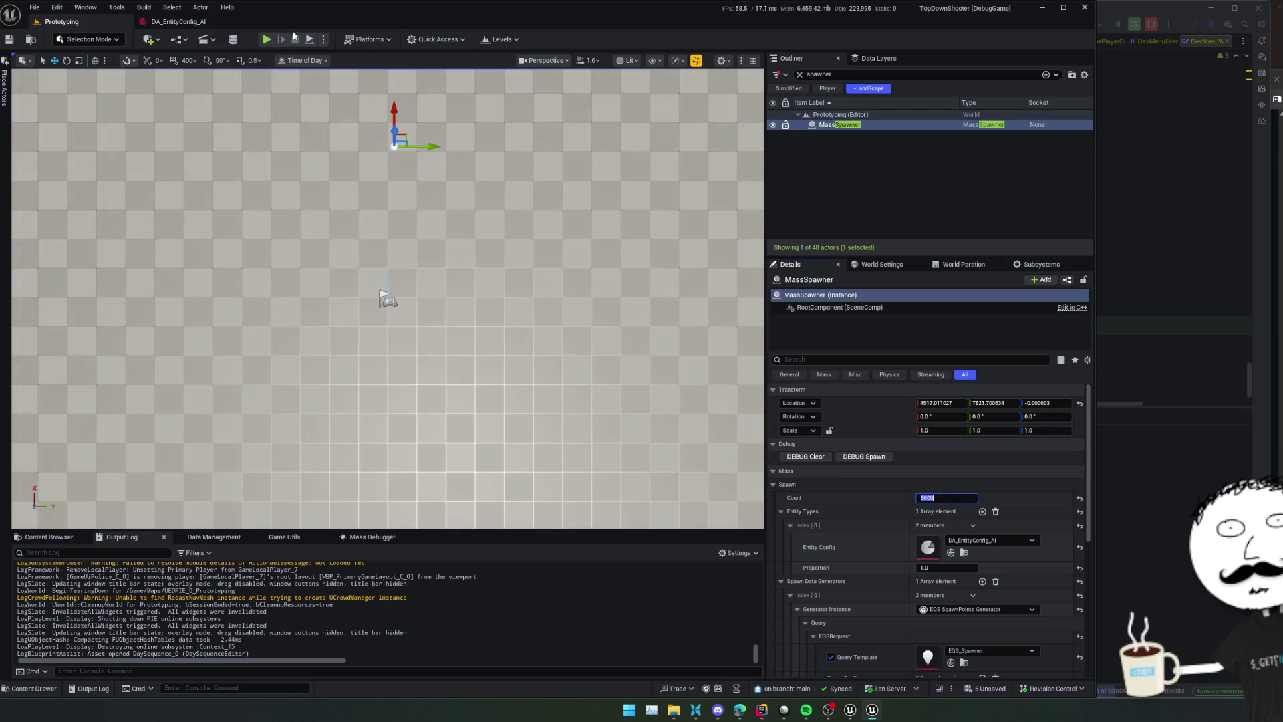
{"action": "left_click", "coordinate": [265, 41]}
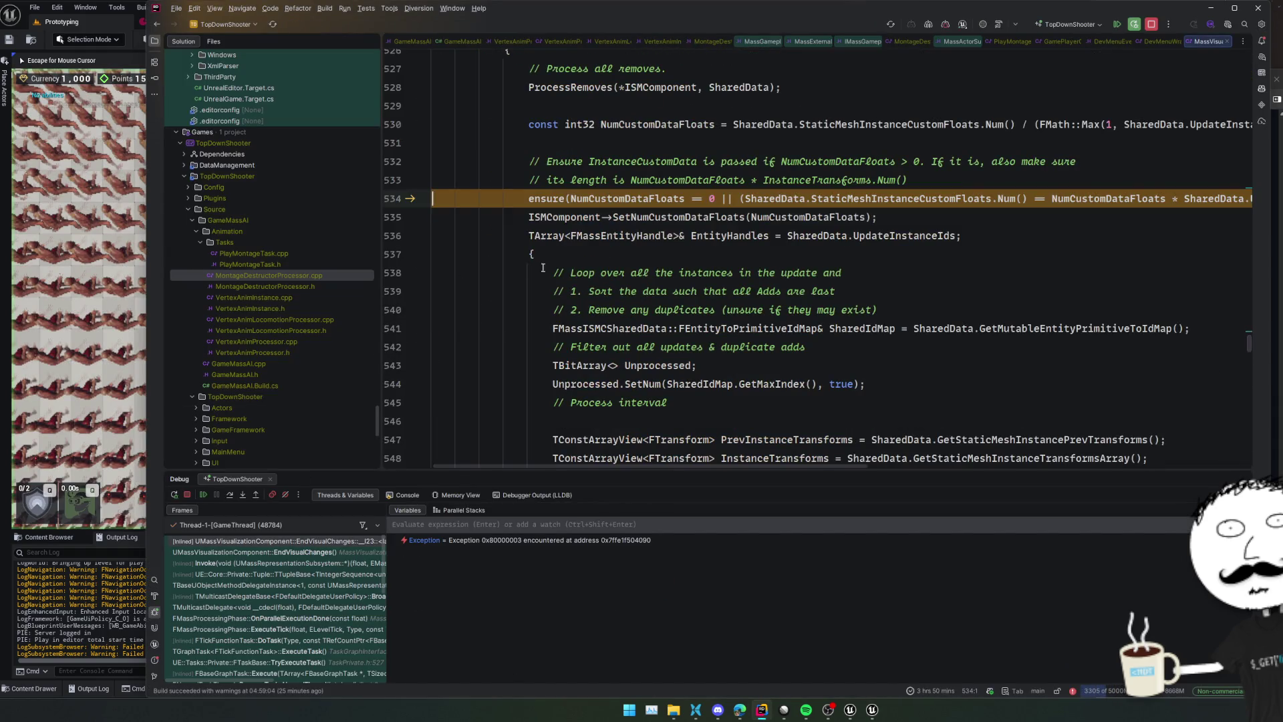
Resume past the ensure, view the zombie crowd in third-person, then open DA_EntityConfig_AI
{"action": "left_click", "coordinate": [543, 270]}
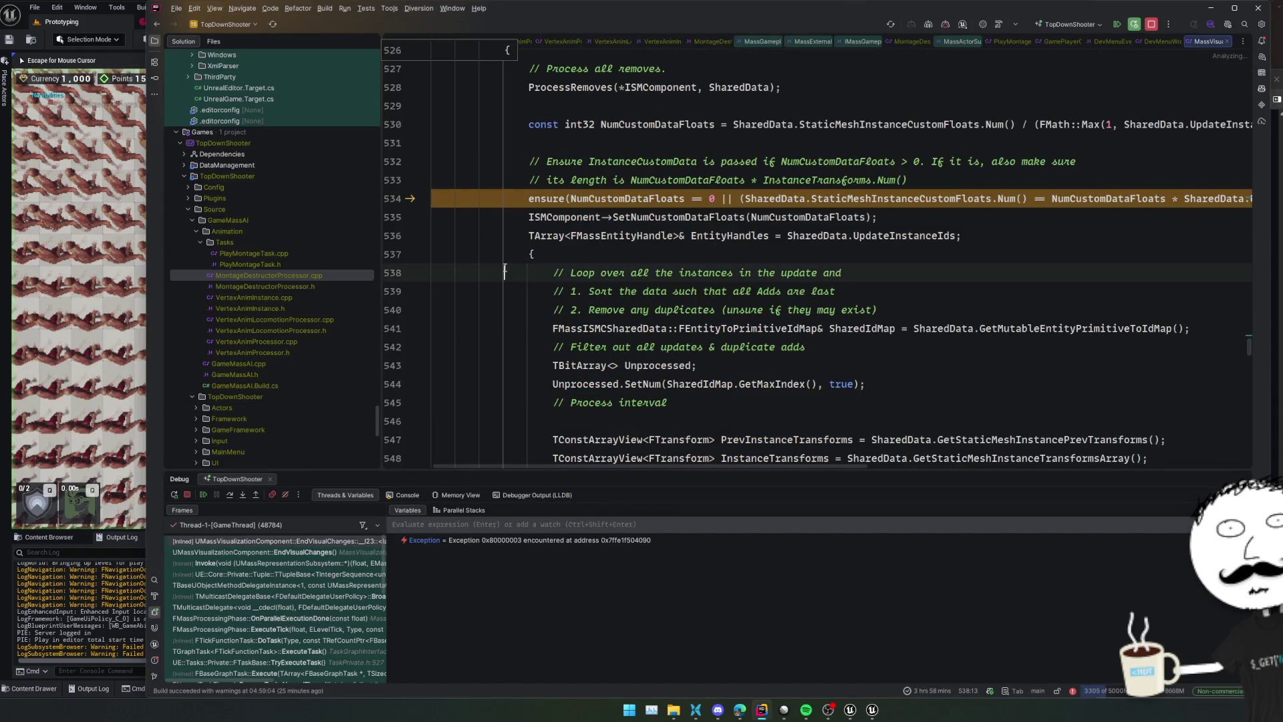
{"action": "left_click", "coordinate": [209, 493]}
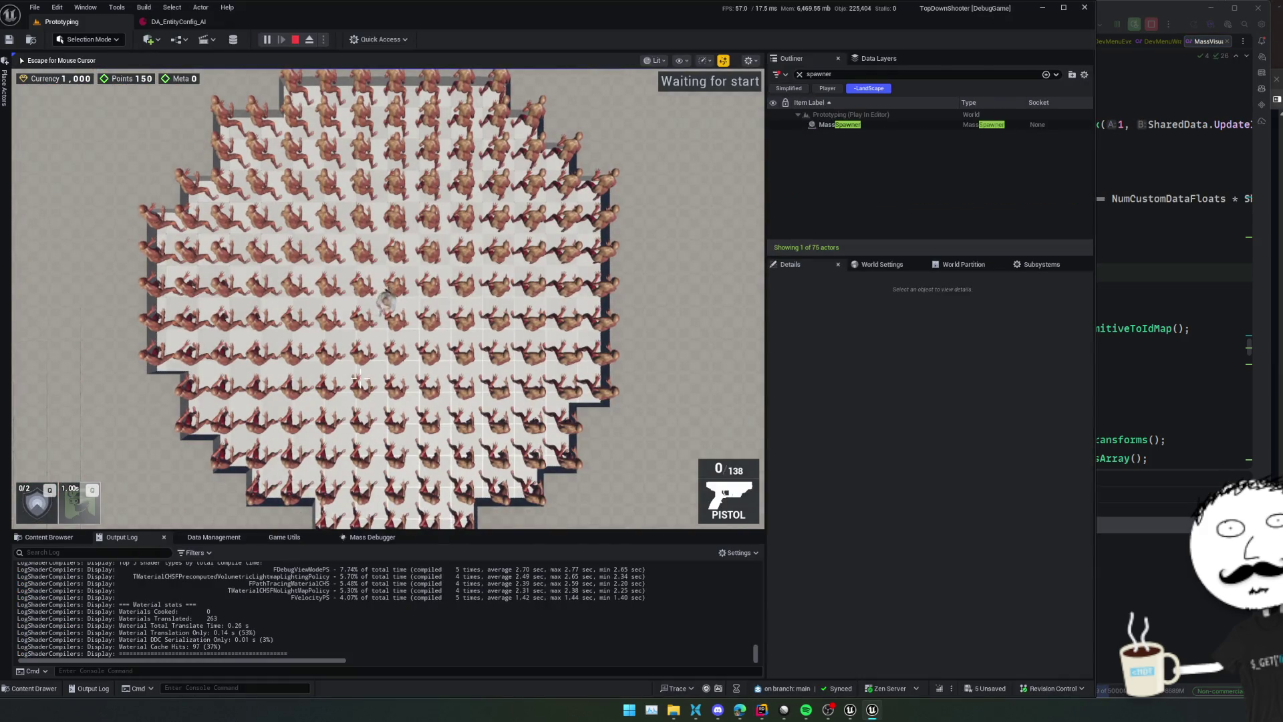
{"action": "key", "text": "v"}
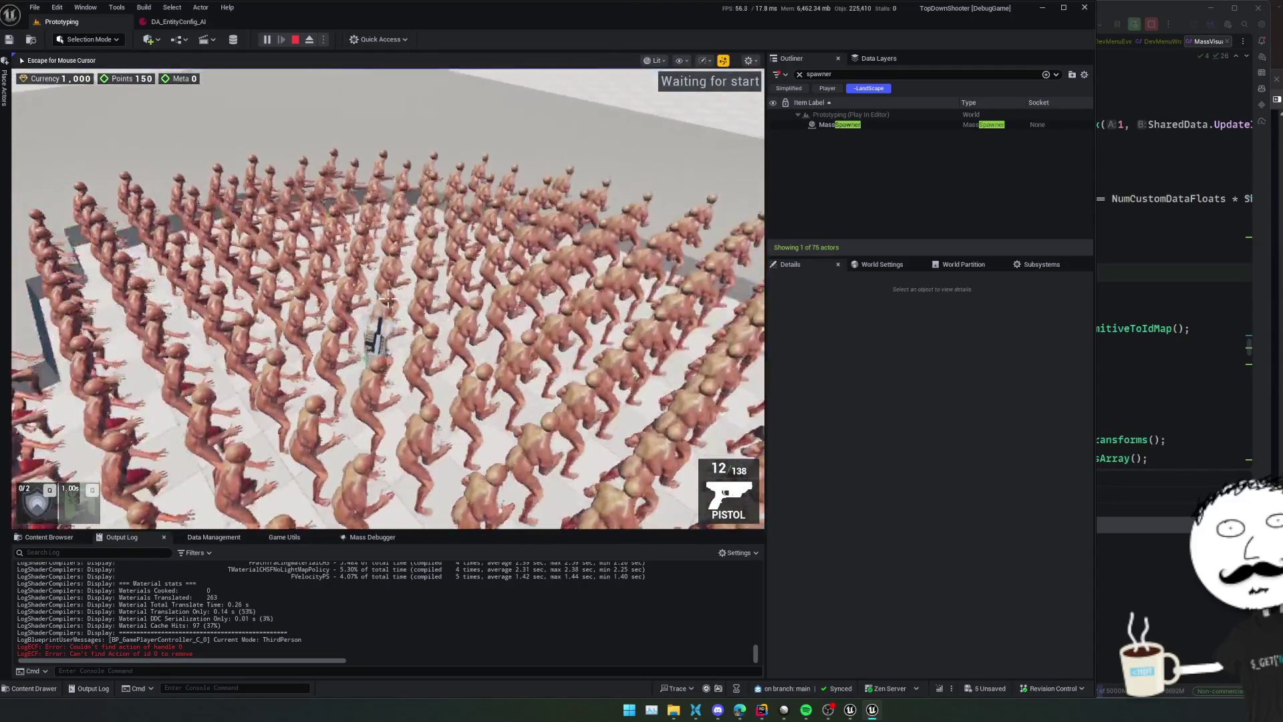
{"action": "key", "text": "Escape"}
{"action": "left_click", "coordinate": [173, 24]}
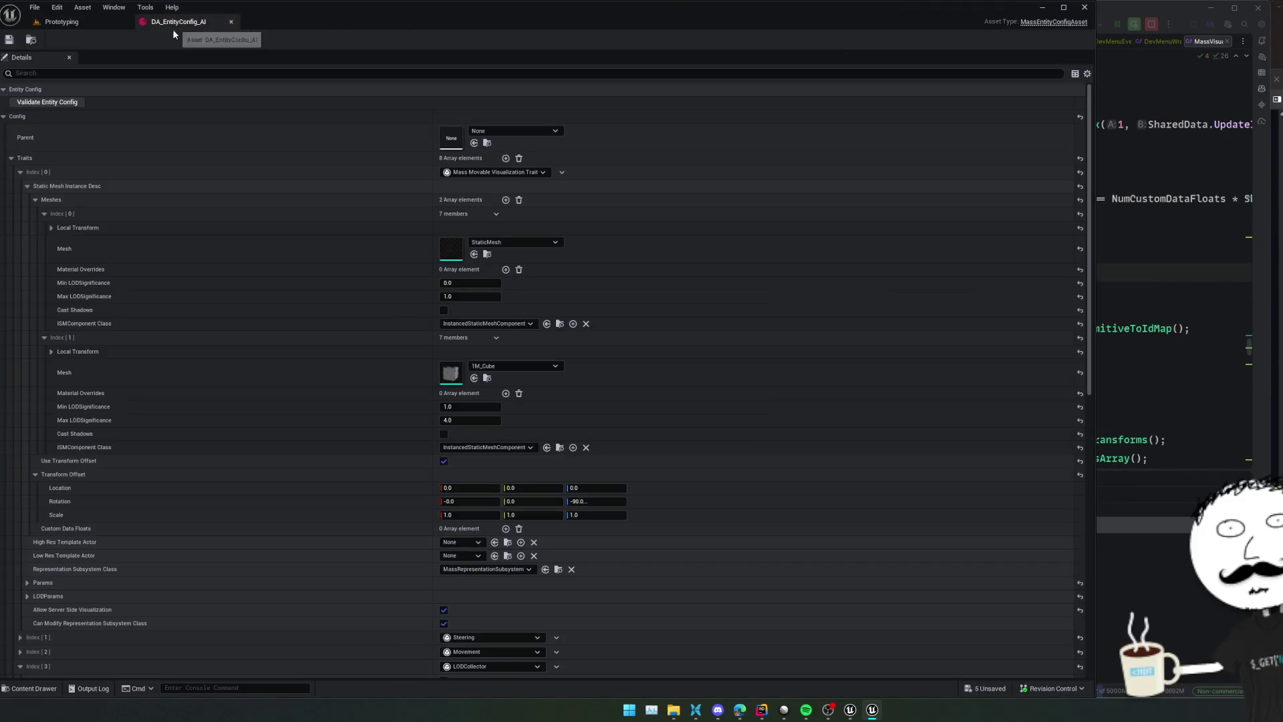
Stop the play session and reopen the DA_EntityConfig_AI asset
{"action": "left_click", "coordinate": [119, 25]}
{"action": "left_click", "coordinate": [294, 40]}
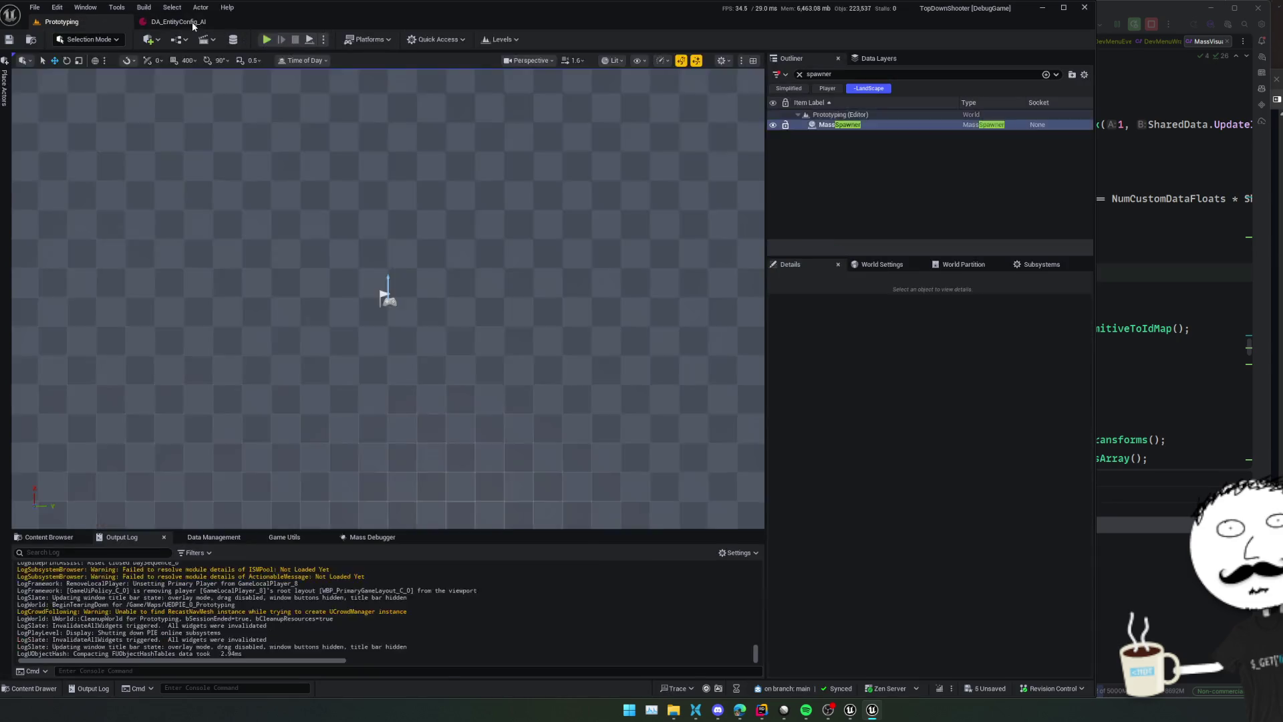
{"action": "left_click", "coordinate": [177, 22]}
{"action": "scroll", "coordinate": [293, 343], "scroll_direction": "down", "scroll_amount": 2}
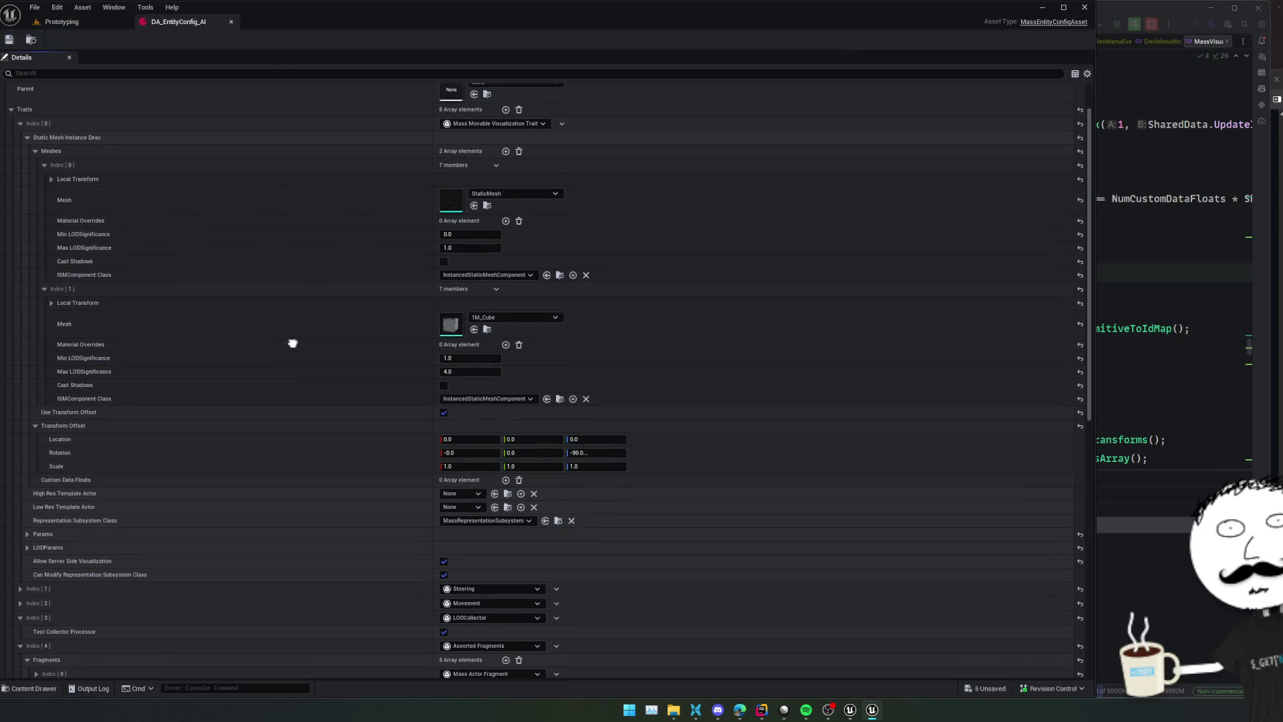
{"action": "scroll", "coordinate": [292, 343], "scroll_direction": "up", "scroll_amount": 2}
{"action": "scroll", "coordinate": [310, 453], "scroll_direction": "down", "scroll_amount": 1}
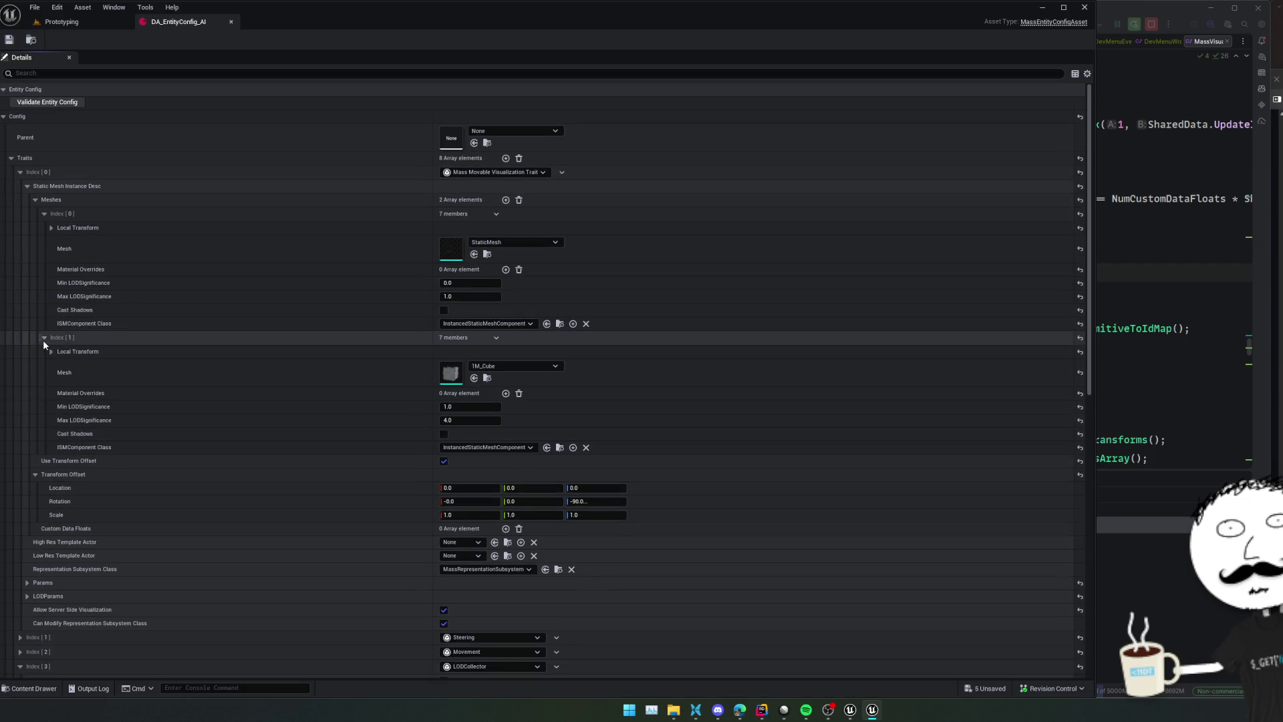
Delete mesh Index [1], set Index [0] Max LODSignificance to 4.0, save, and run through the crowd
{"action": "left_click", "coordinate": [477, 407]}
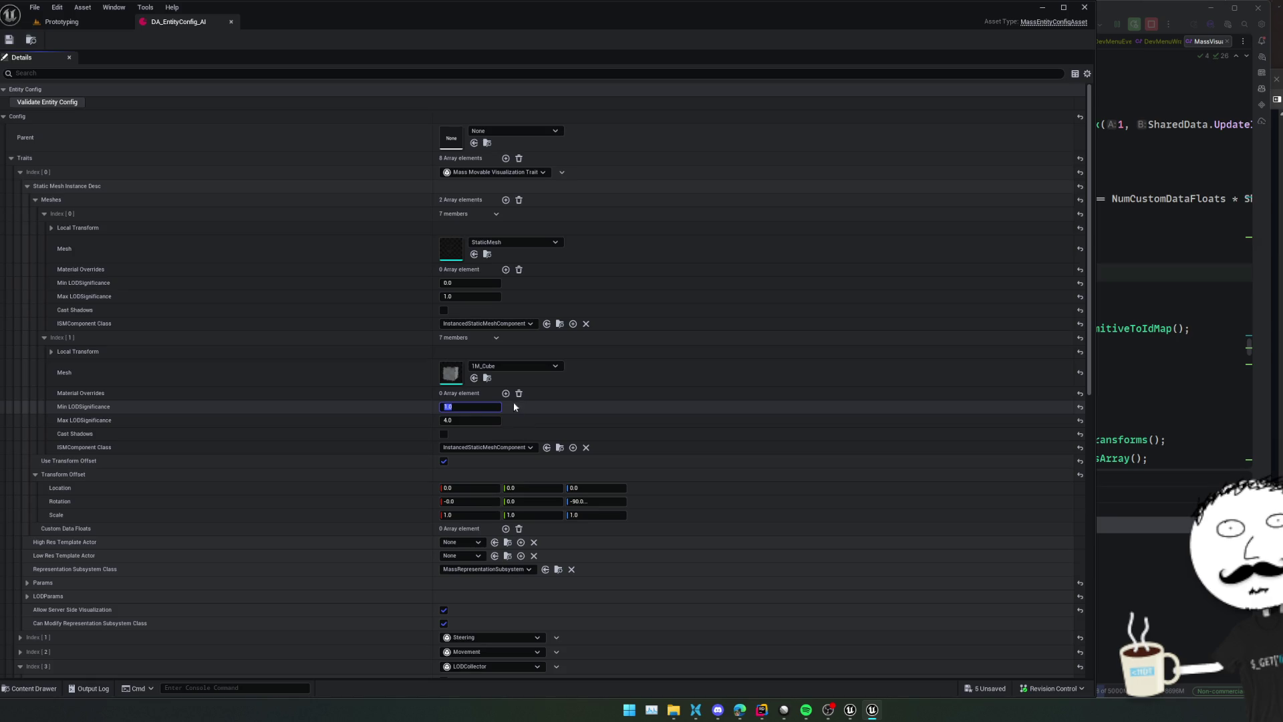
{"action": "left_click", "coordinate": [496, 337]}
{"action": "left_click", "coordinate": [511, 365]}
{"action": "left_click", "coordinate": [468, 296]}
{"action": "type", "text": "4"}
{"action": "key", "text": "Return"}
{"action": "left_click", "coordinate": [10, 36]}
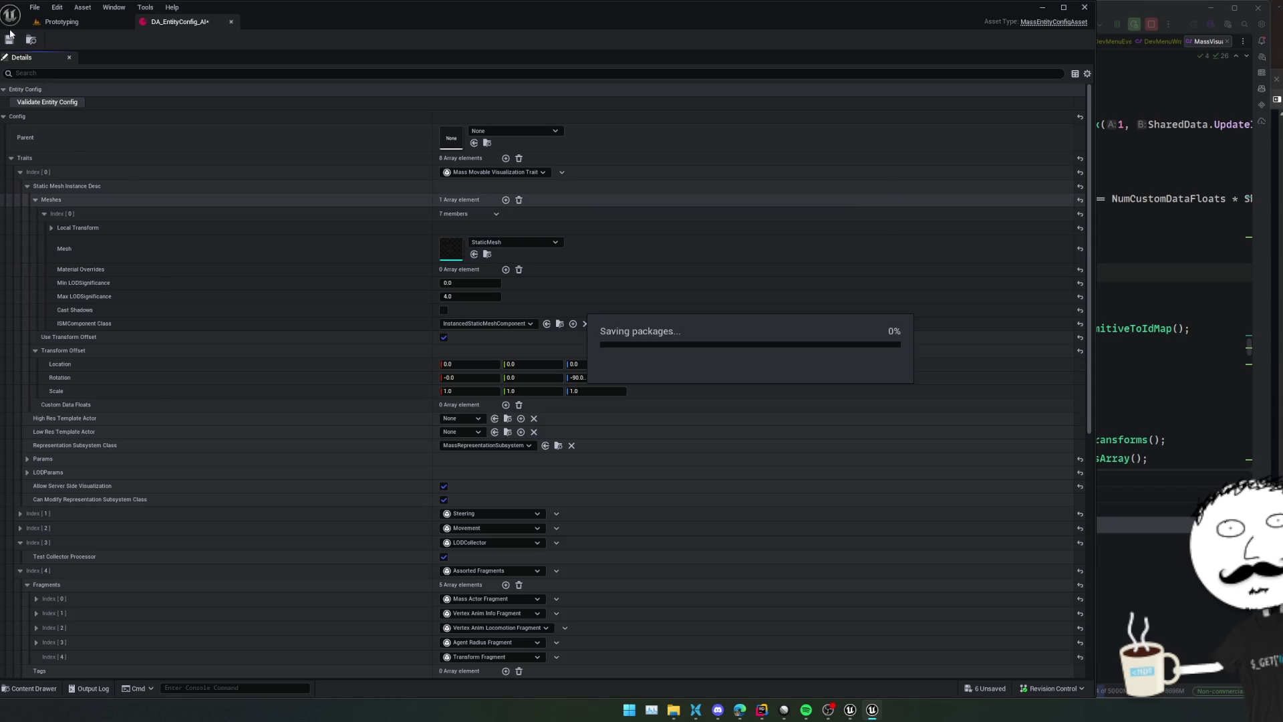
{"action": "left_click", "coordinate": [65, 23]}
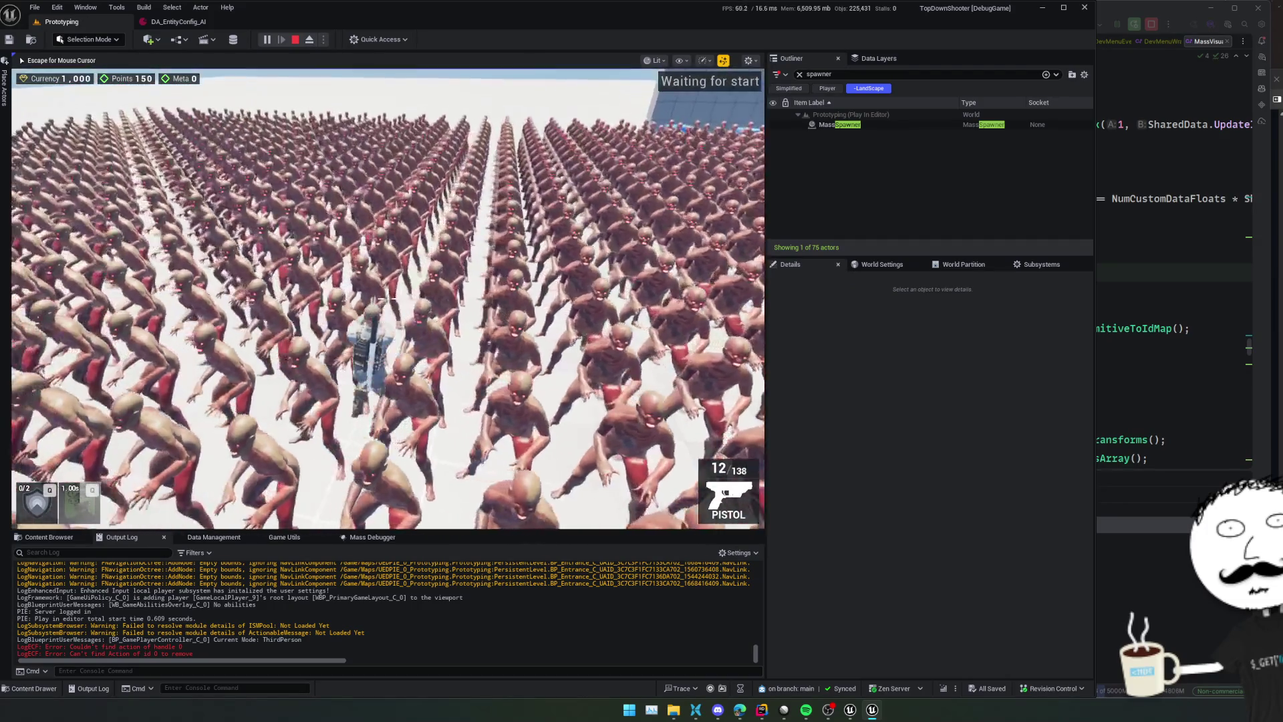
{"action": "key", "text": "w"}
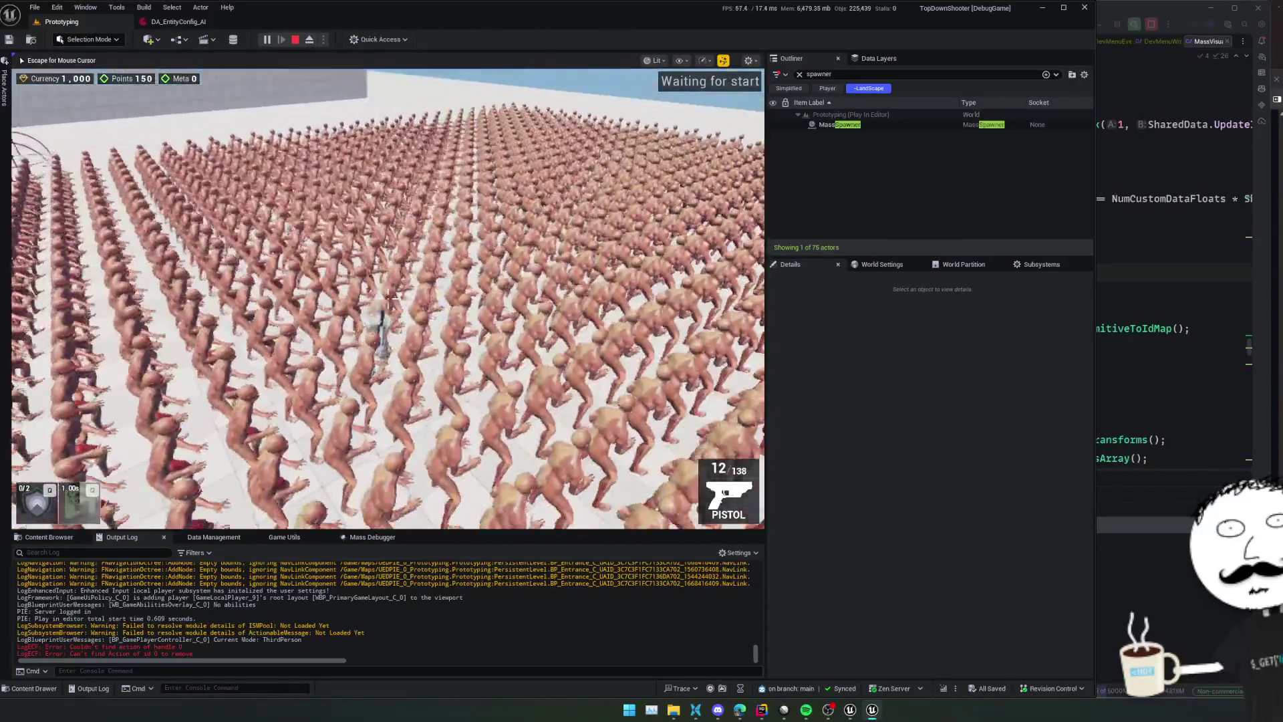
Fire the pistol repeatedly into the zombie crowd
{"action": "left_click", "coordinate": [386, 301]}
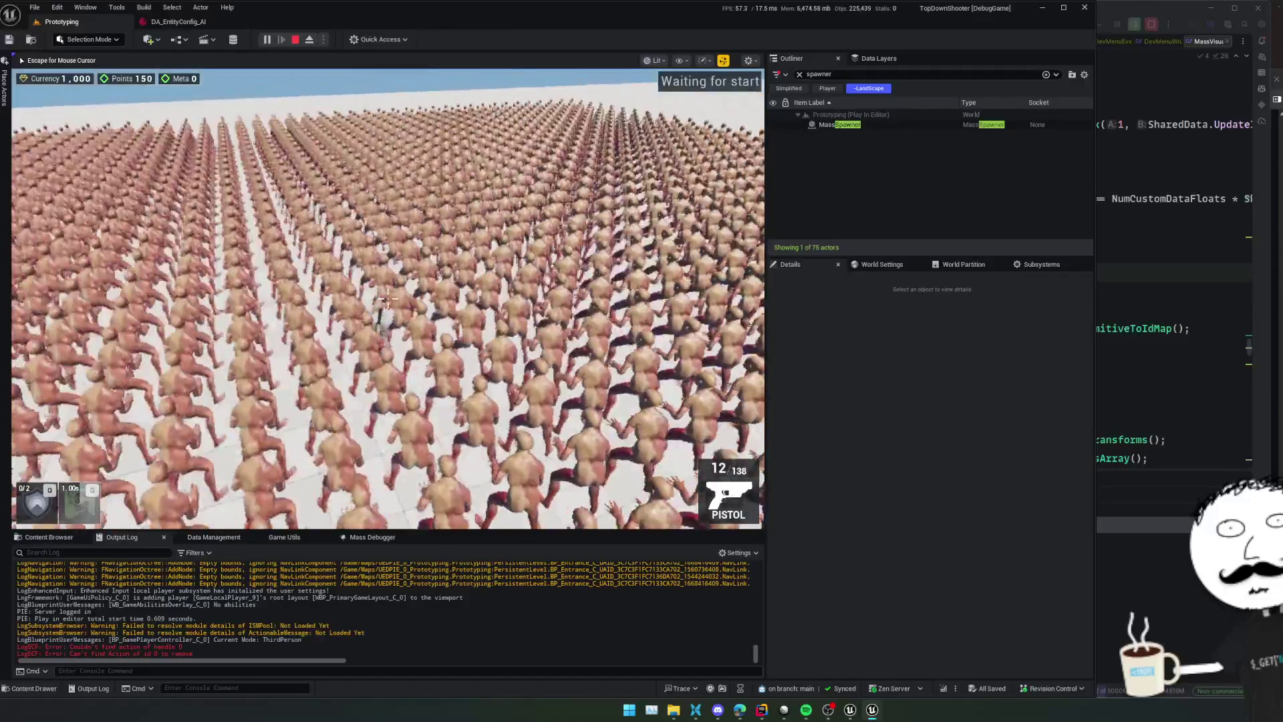
{"action": "left_click", "coordinate": [394, 299]}
{"action": "left_click", "coordinate": [391, 300]}
{"action": "left_click", "coordinate": [387, 299]}
{"action": "left_click", "coordinate": [384, 299]}
{"action": "left_click", "coordinate": [380, 299]}
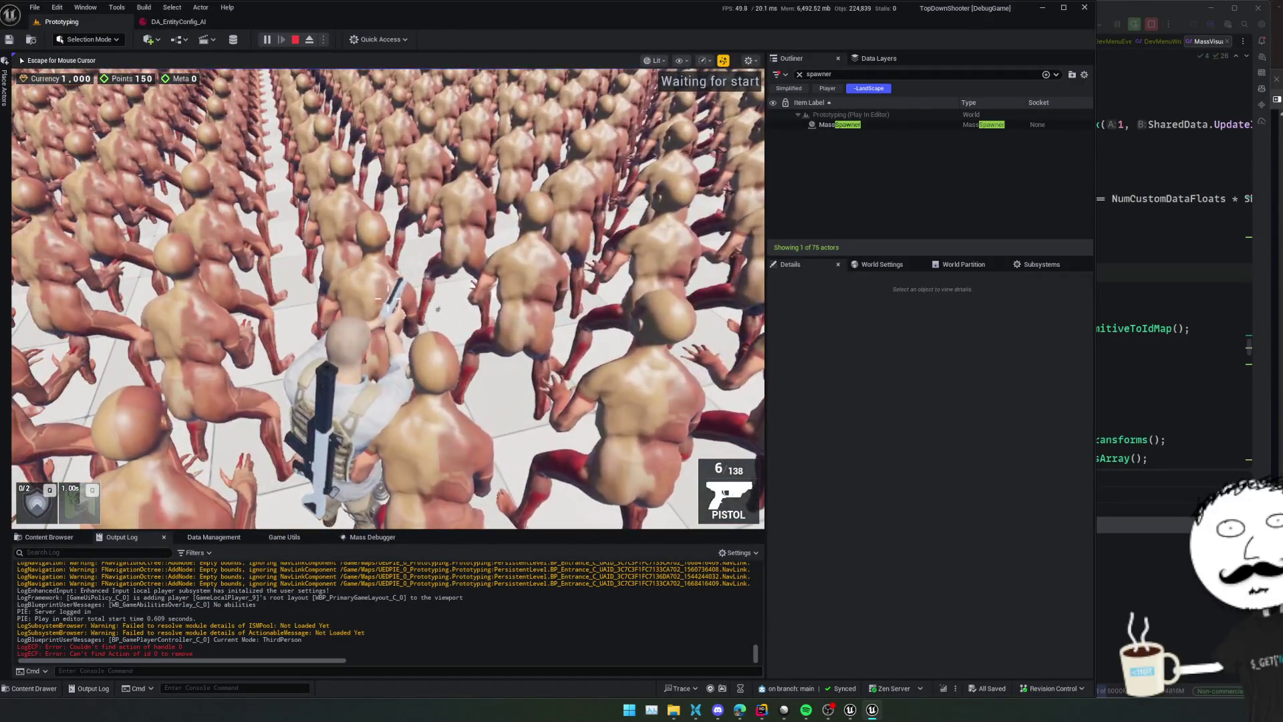
Switch to the top-down camera, zoom out, and keep shooting nearby zombies
{"action": "key", "text": "v"}
{"action": "left_click", "coordinate": [667, 419]}
{"action": "scroll", "coordinate": [668, 418], "scroll_direction": "down", "scroll_amount": 3}
{"action": "left_click", "coordinate": [396, 263]}
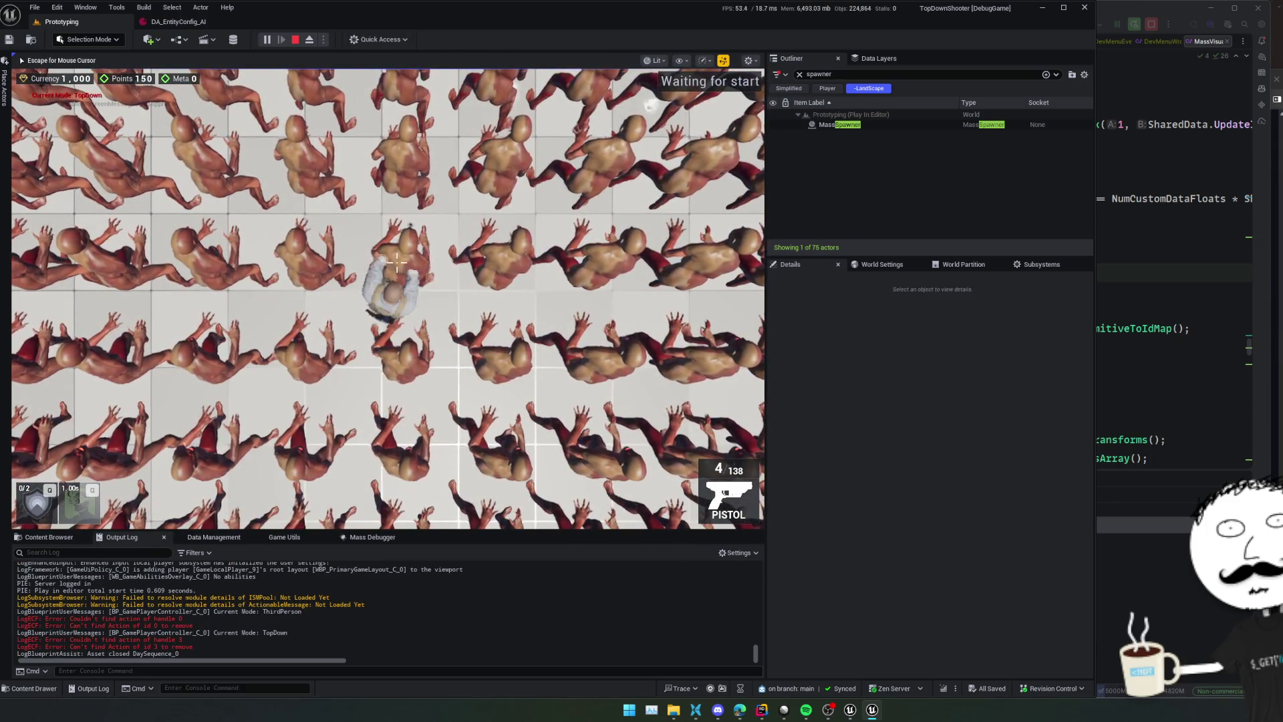
{"action": "left_click", "coordinate": [471, 198]}
{"action": "left_click", "coordinate": [471, 198]}
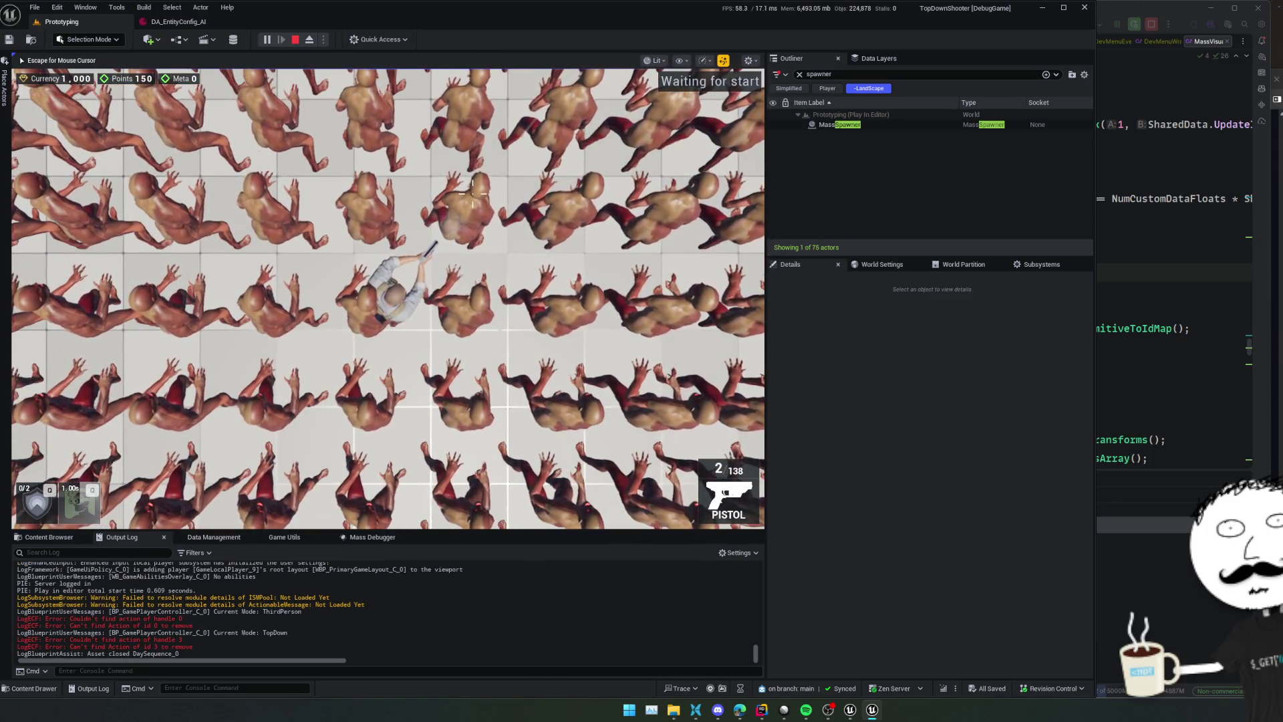
{"action": "left_click", "coordinate": [471, 198]}
{"action": "scroll", "coordinate": [476, 231], "scroll_direction": "down", "scroll_amount": 2}
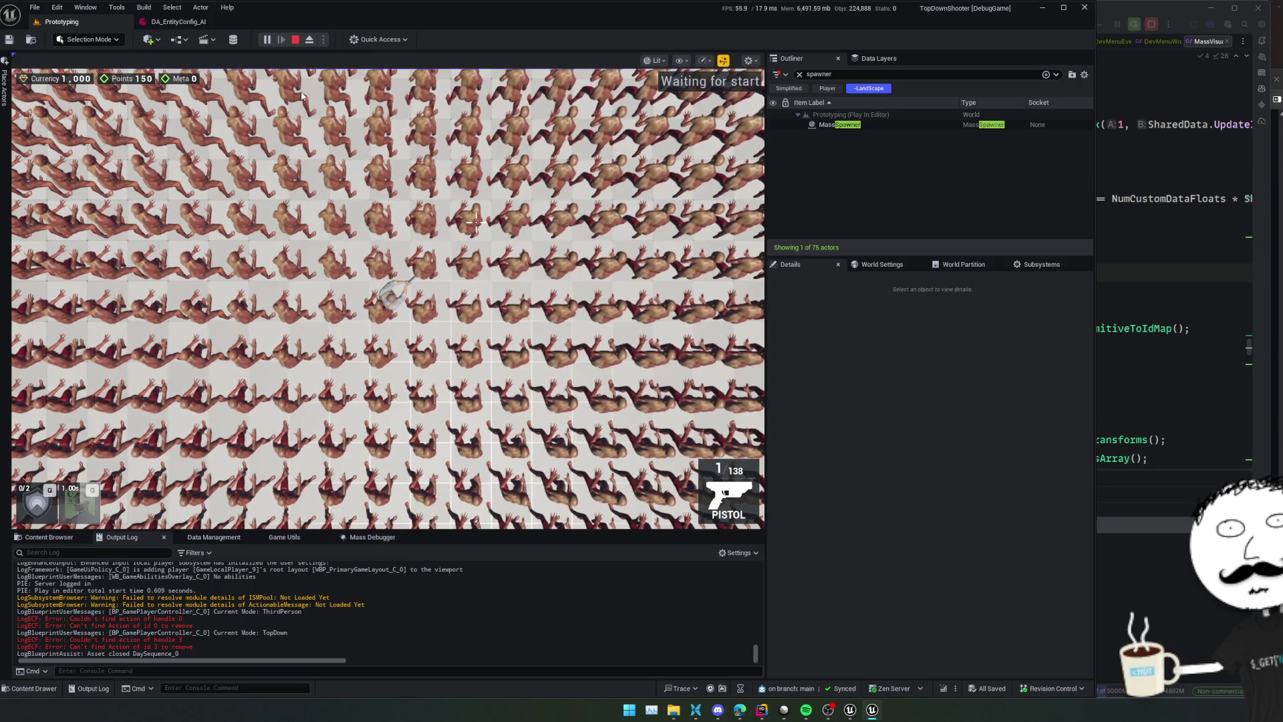
Open and enlarge the Mass Debugger, refresh entities, and target the Standalone world
{"action": "left_click", "coordinate": [372, 536]}
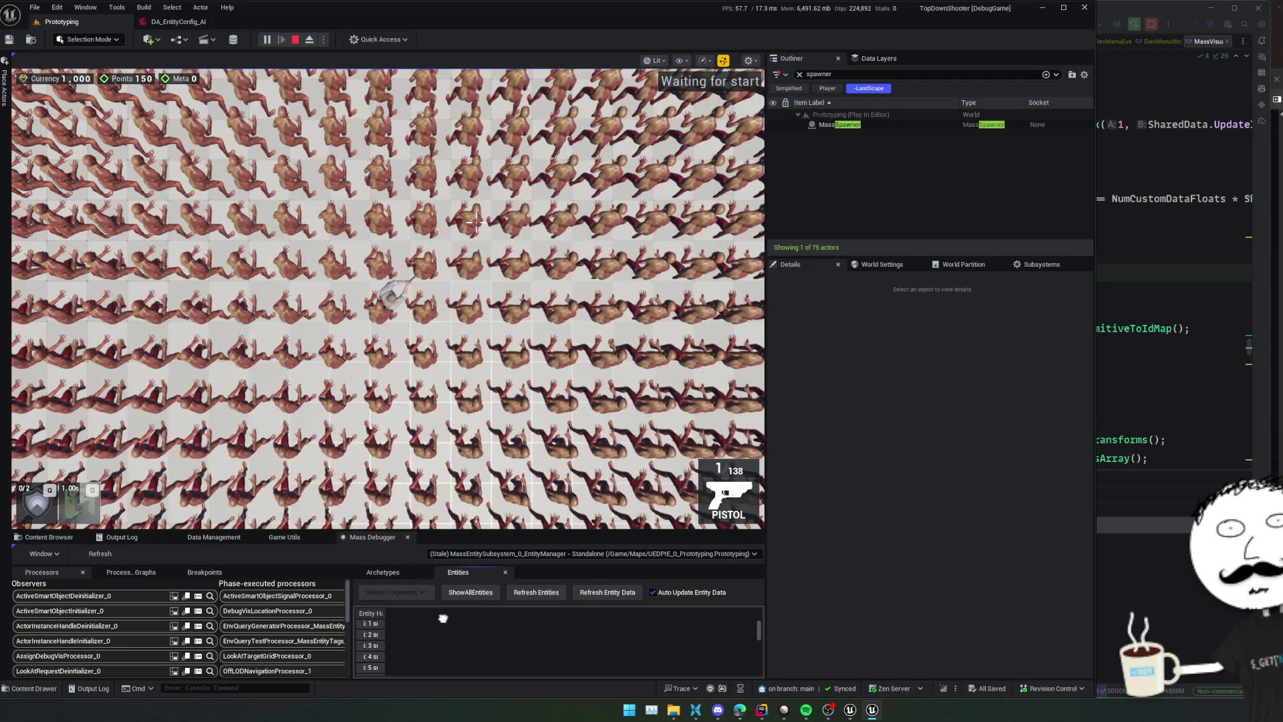
{"action": "left_click_drag", "start_coordinate": [523, 532], "coordinate": [526, 459]}
{"action": "left_click", "coordinate": [652, 515]}
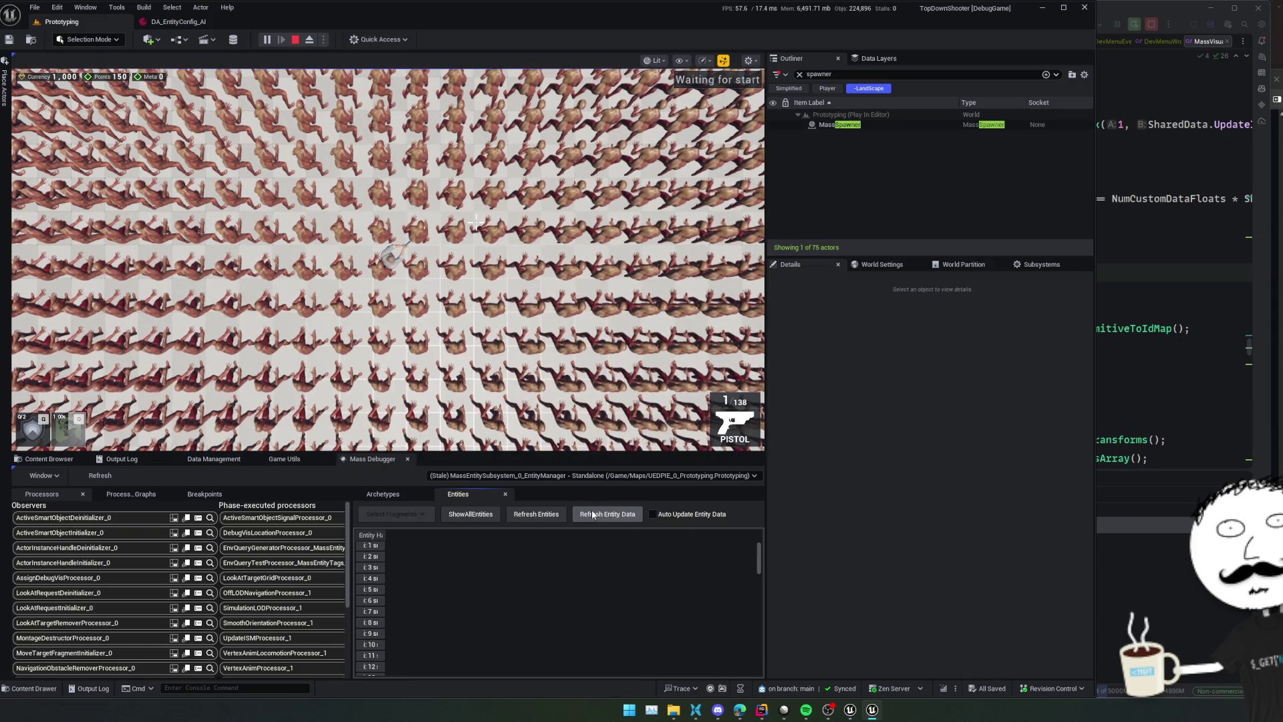
{"action": "left_click", "coordinate": [550, 518]}
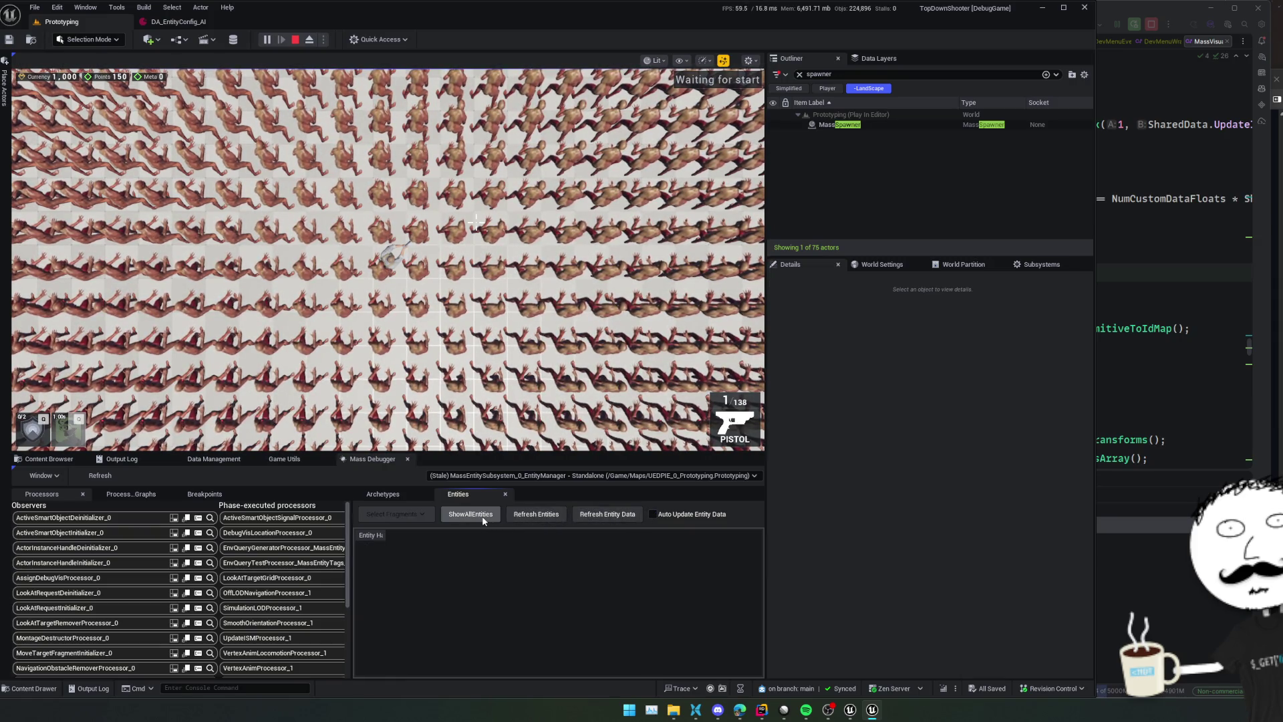
{"action": "left_click", "coordinate": [727, 475]}
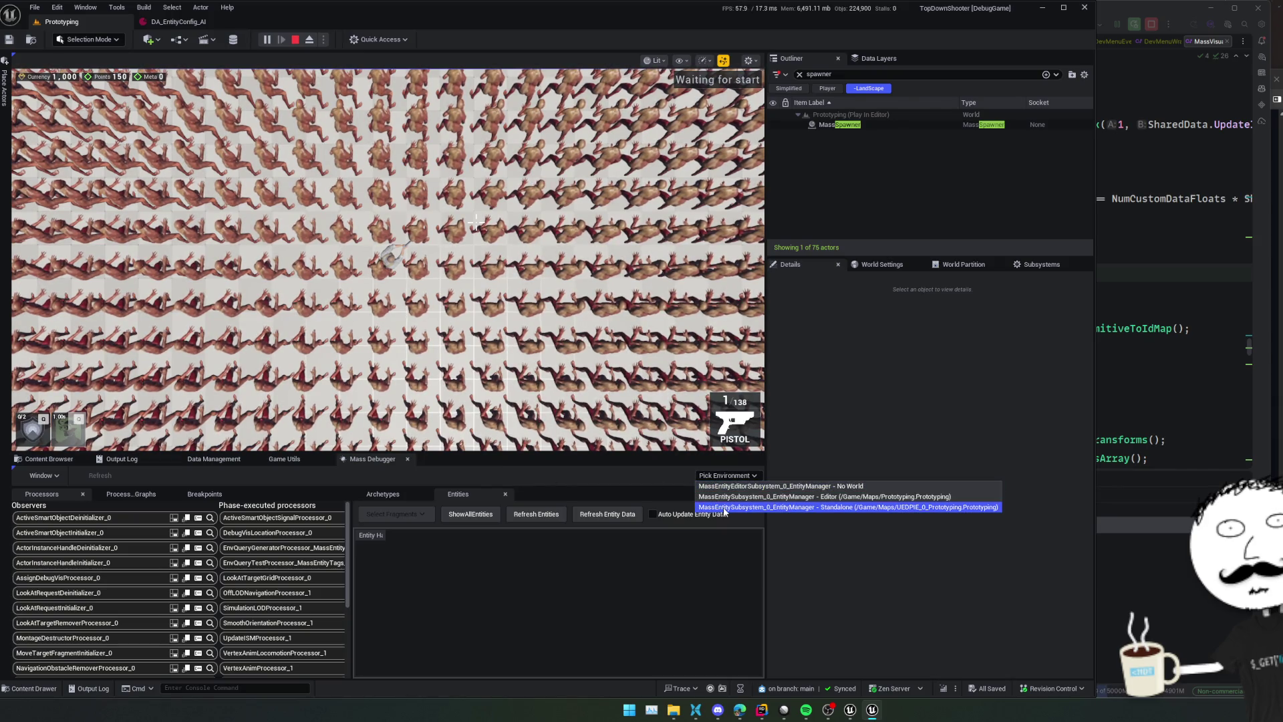
{"action": "left_click", "coordinate": [723, 508]}
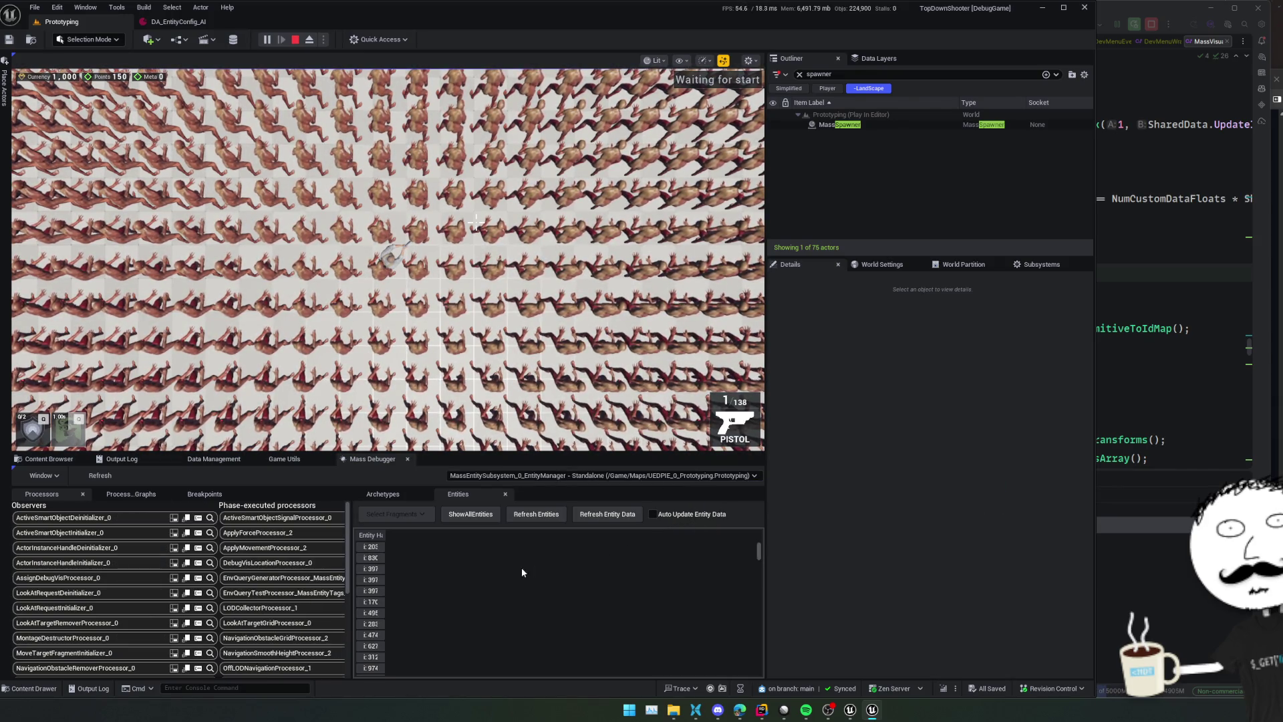
Browse Processing Graphs, Breakpoints and Processors, switch entity manager, then show the content folders
{"action": "left_click", "coordinate": [121, 494]}
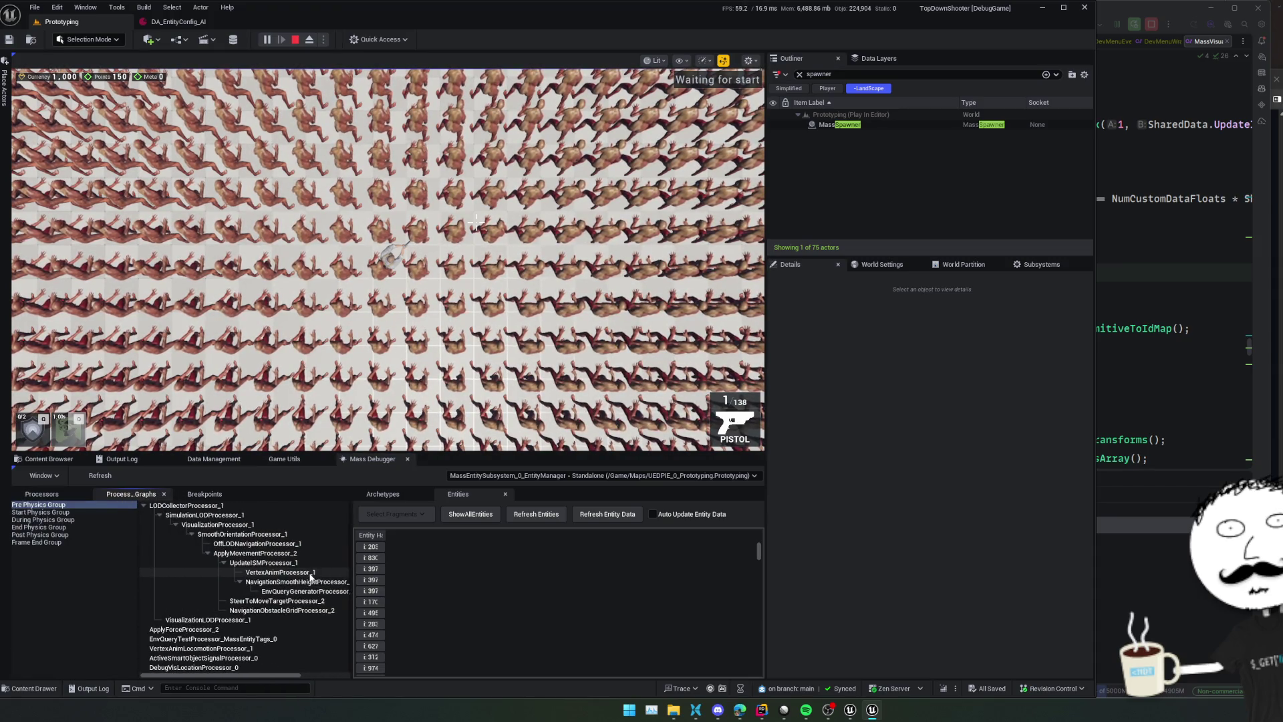
{"action": "left_click", "coordinate": [202, 495]}
{"action": "left_click", "coordinate": [44, 497]}
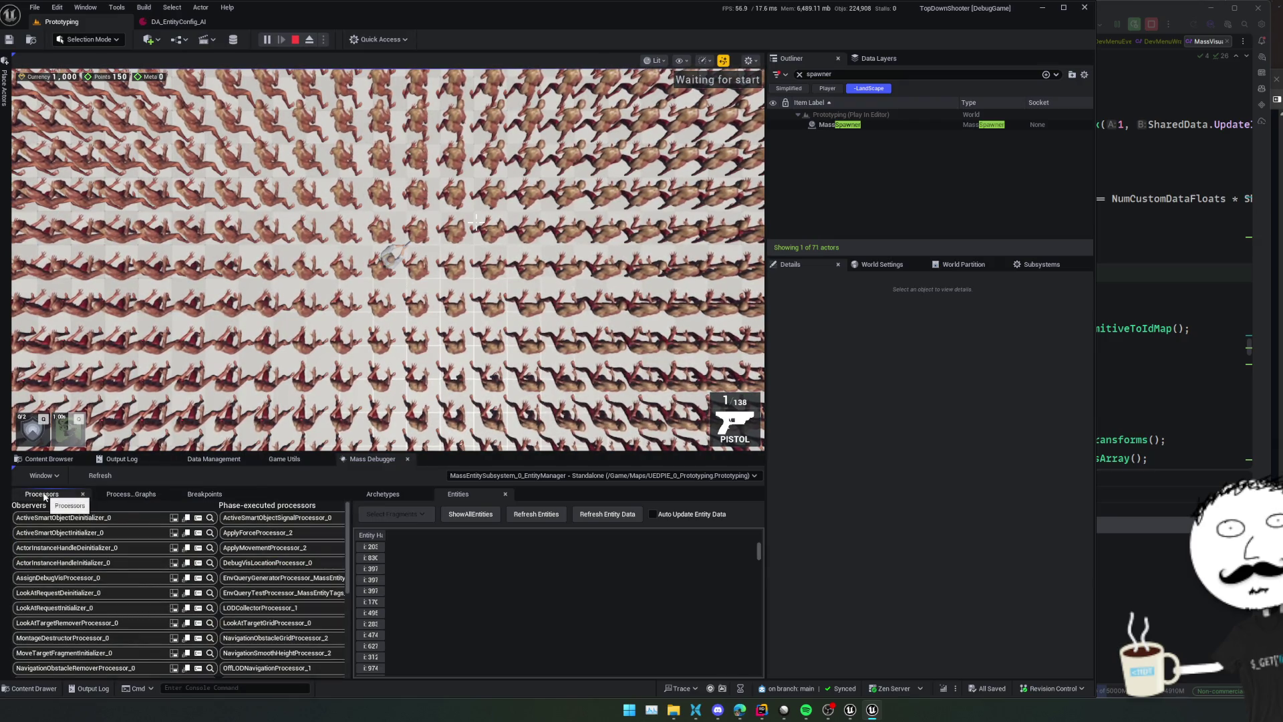
{"action": "left_click", "coordinate": [558, 476]}
{"action": "left_click", "coordinate": [558, 486]}
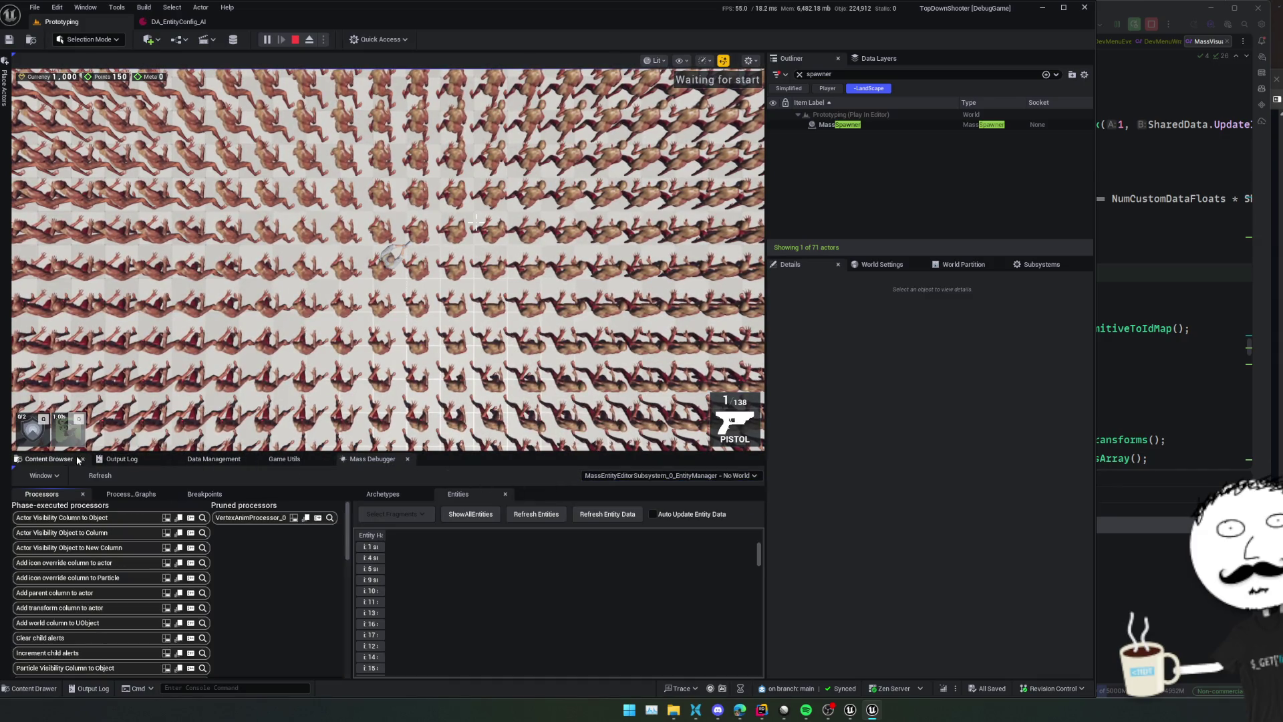
{"action": "left_click", "coordinate": [47, 458]}
{"action": "scroll", "coordinate": [266, 385], "scroll_direction": "down", "scroll_amount": 3}
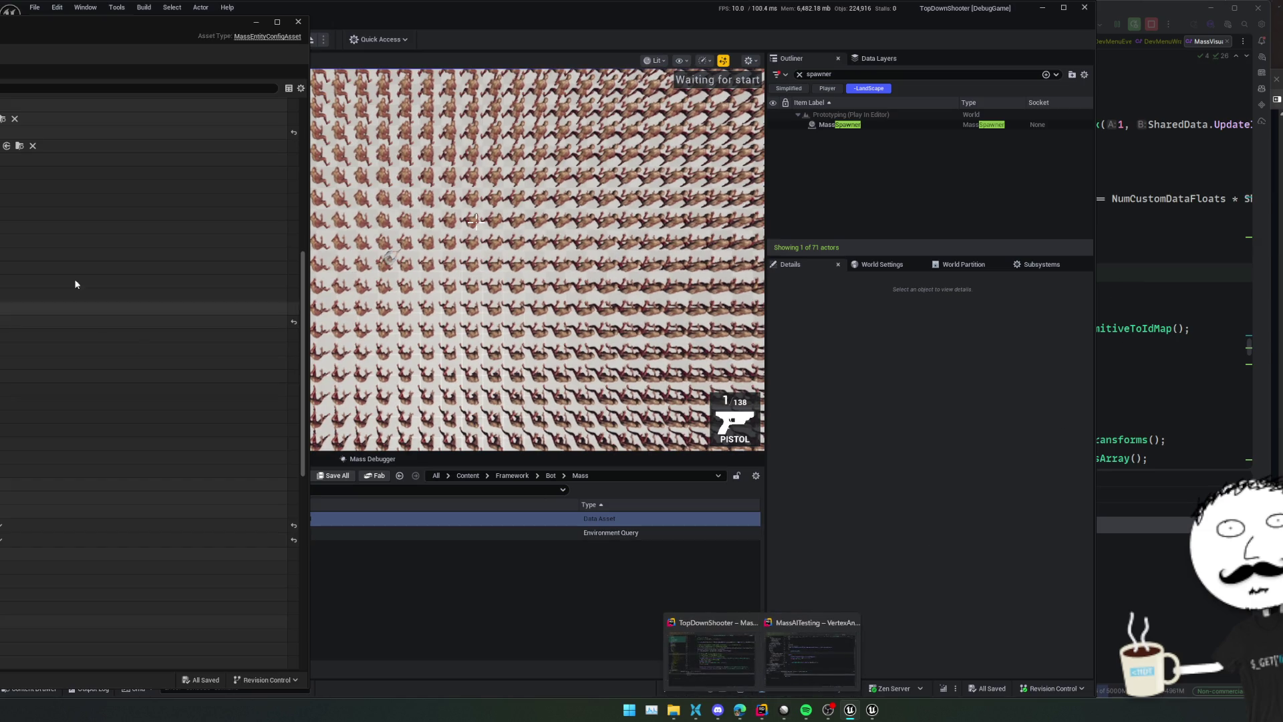
Playtest BulletHellMap, stop it with Esc, and open the BP_BHPlayer Blueprint
{"action": "left_click", "coordinate": [123, 68]}
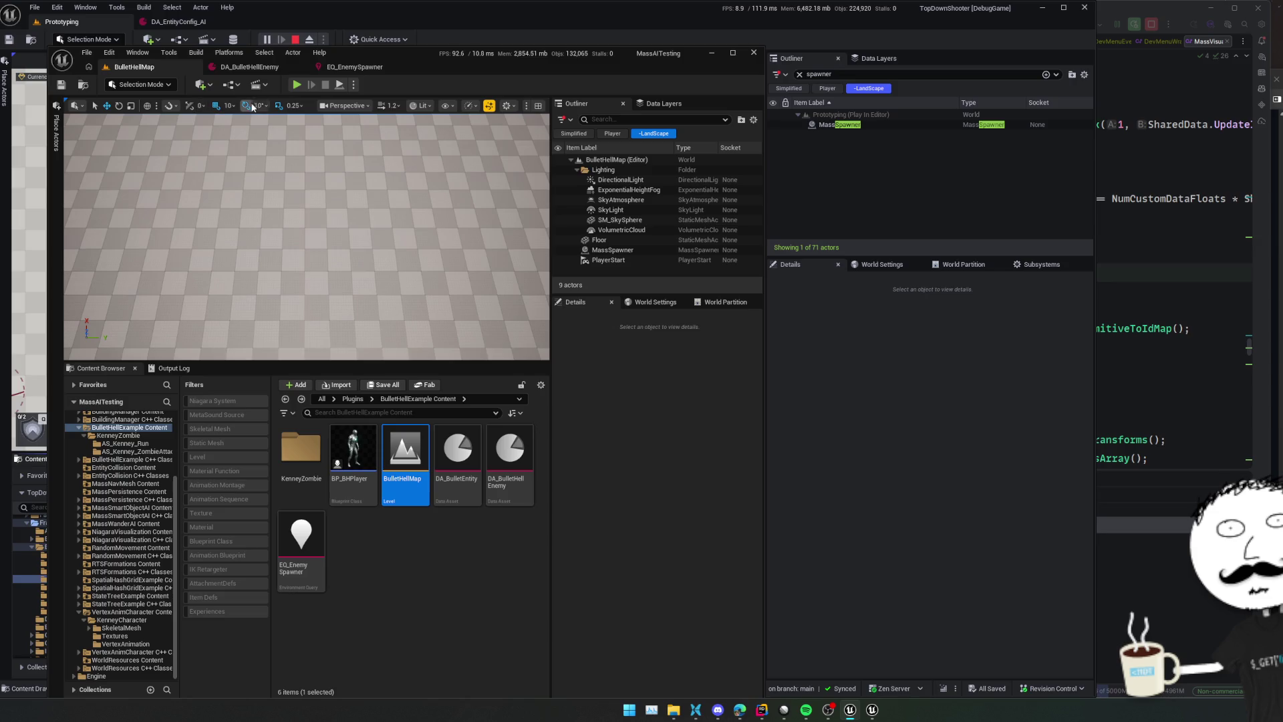
{"action": "left_click_drag", "start_coordinate": [427, 363], "coordinate": [426, 560]}
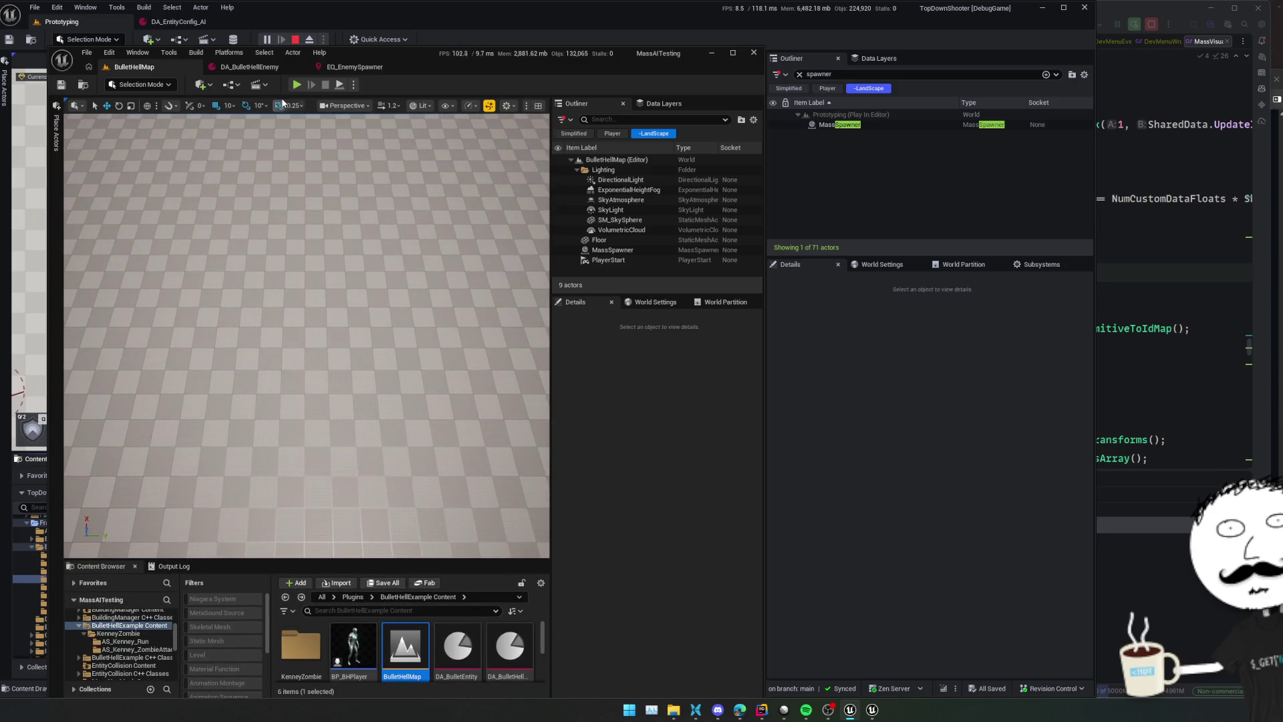
{"action": "left_click", "coordinate": [294, 84]}
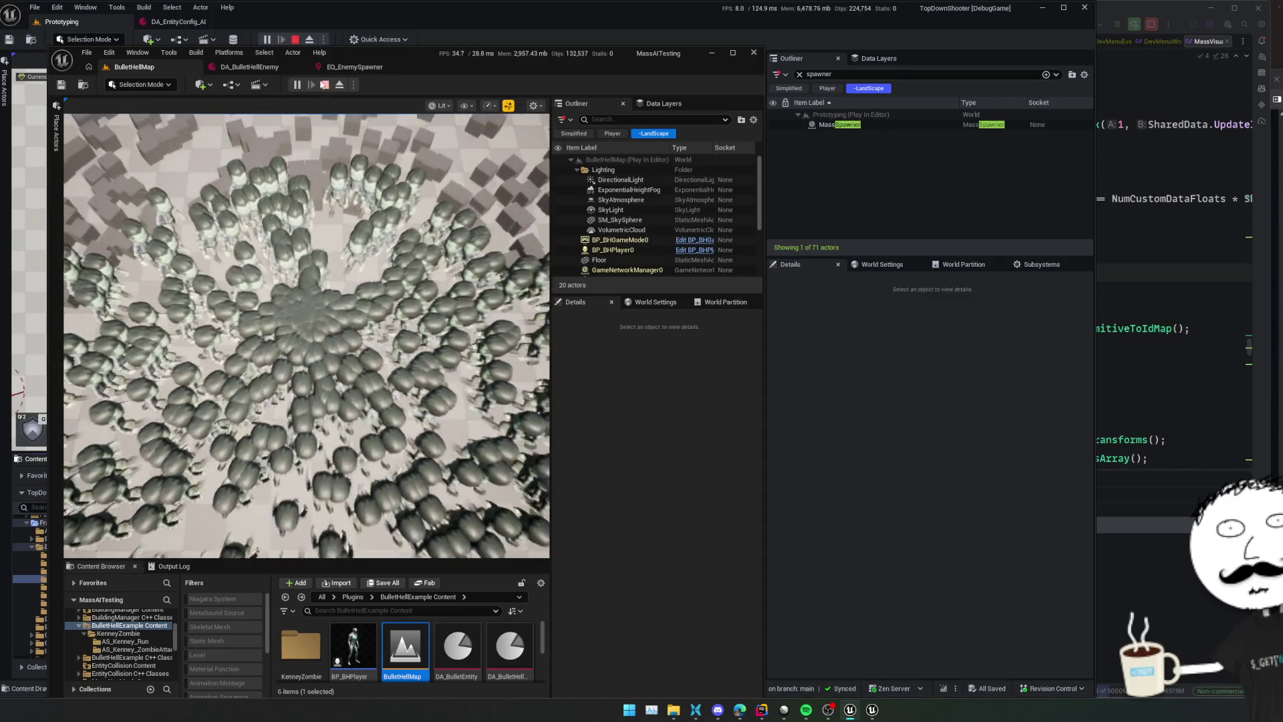
{"action": "key", "text": "Escape"}
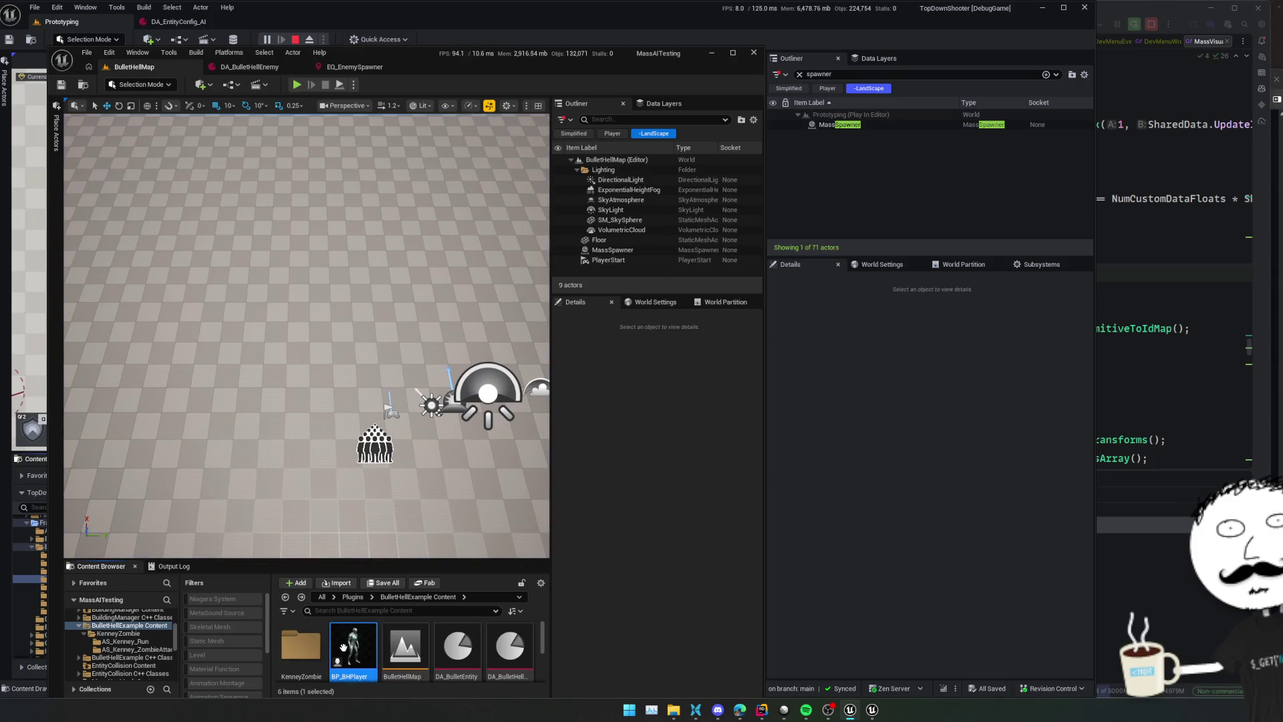
{"action": "double_click", "coordinate": [342, 644]}
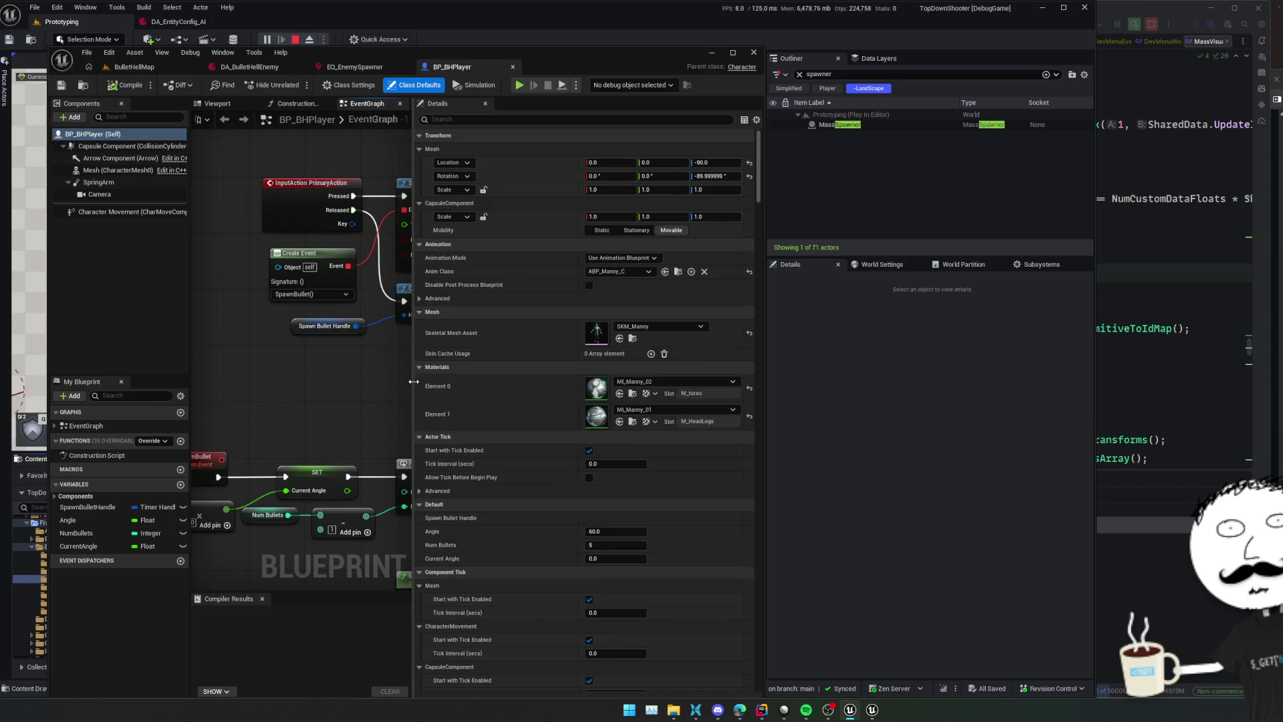
Widen the EventGraph and pan past the movement nodes to the SpawnBullet event
{"action": "left_click_drag", "start_coordinate": [413, 382], "coordinate": [621, 403]}
{"action": "left_click_drag", "start_coordinate": [515, 370], "coordinate": [483, 428]}
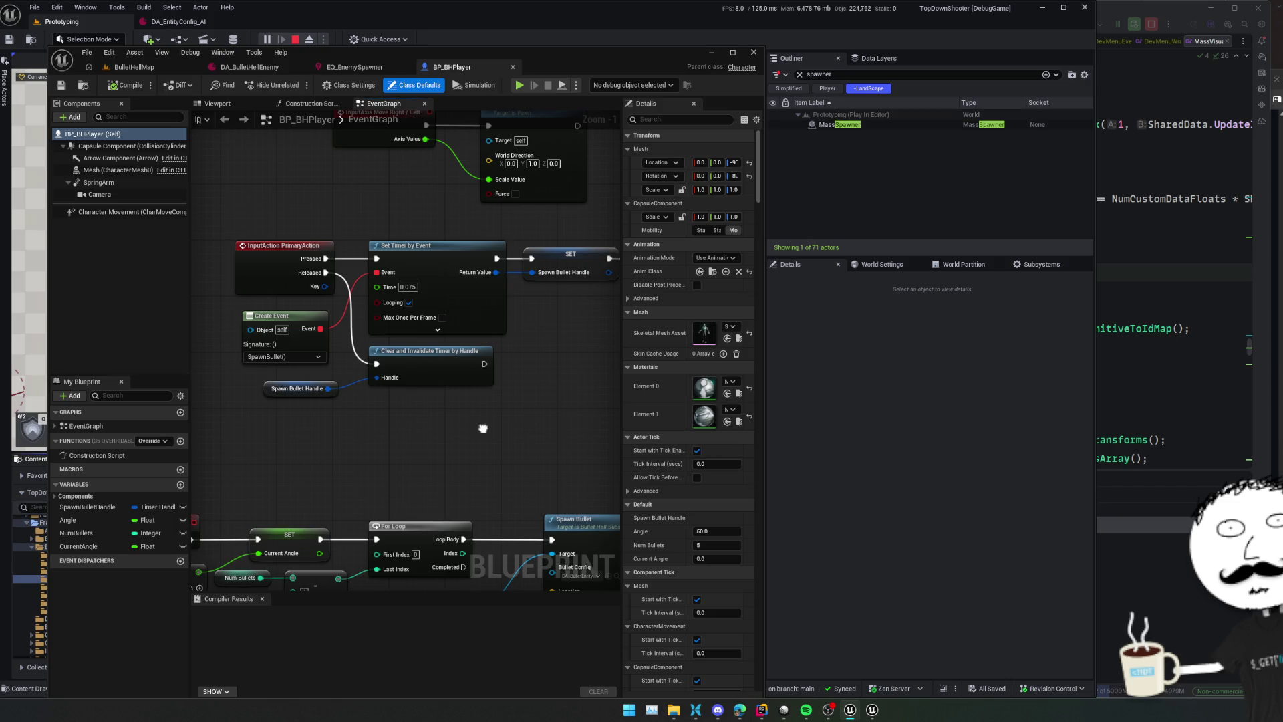
{"action": "mouse_move", "coordinate": [484, 428]}
{"action": "left_mouse_down"}
{"action": "mouse_move", "coordinate": [254, 463]}
{"action": "mouse_move", "coordinate": [286, 535]}
{"action": "mouse_move", "coordinate": [406, 535]}
{"action": "left_mouse_up"}
{"action": "mouse_move", "coordinate": [467, 465]}
{"action": "left_mouse_down"}
{"action": "mouse_move", "coordinate": [477, 567]}
{"action": "mouse_move", "coordinate": [355, 438]}
{"action": "left_mouse_up"}
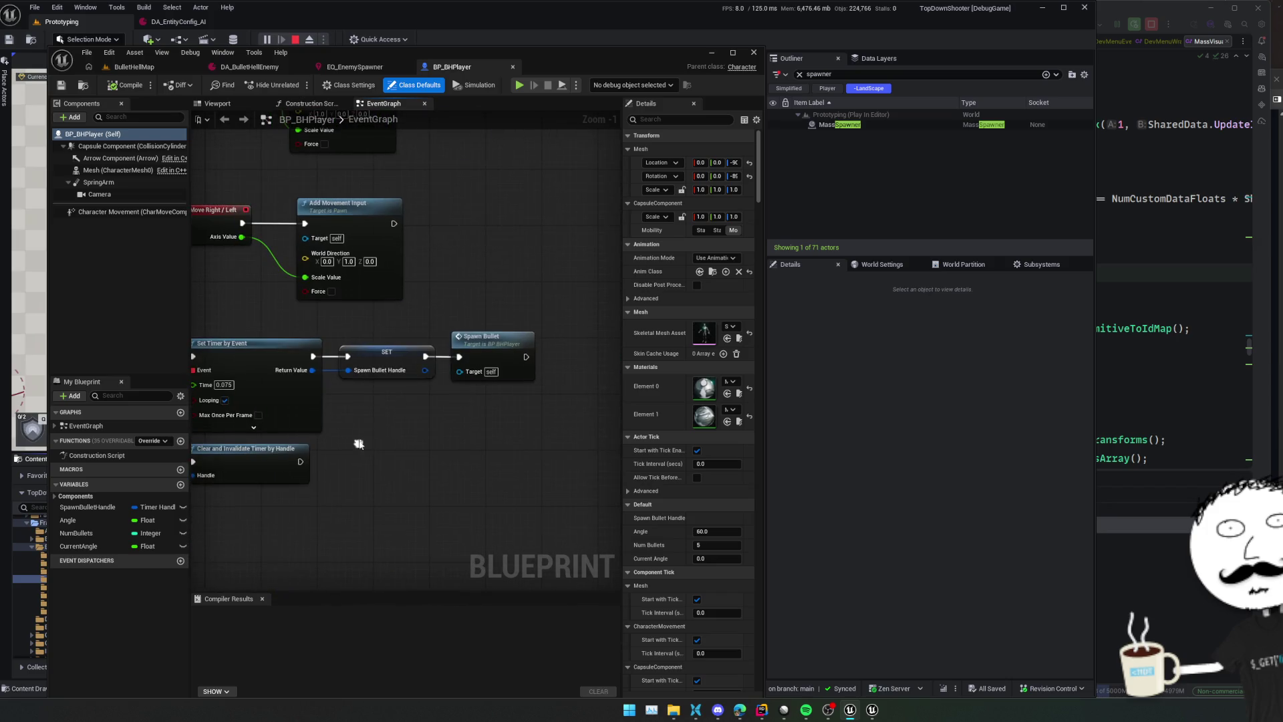
{"action": "double_click", "coordinate": [491, 351]}
Select the Spawn Bullet node and open its C++ SpawnBullet source
{"action": "scroll", "coordinate": [444, 434], "scroll_direction": "down", "scroll_amount": 1}
{"action": "mouse_move", "coordinate": [444, 434]}
{"action": "left_mouse_down"}
{"action": "mouse_move", "coordinate": [374, 435]}
{"action": "mouse_move", "coordinate": [307, 381]}
{"action": "mouse_move", "coordinate": [281, 287]}
{"action": "left_mouse_up"}
{"action": "mouse_move", "coordinate": [343, 518]}
{"action": "left_mouse_down"}
{"action": "mouse_move", "coordinate": [501, 459]}
{"action": "mouse_move", "coordinate": [294, 494]}
{"action": "mouse_move", "coordinate": [378, 490]}
{"action": "left_mouse_up"}
{"action": "left_click", "coordinate": [407, 286]}
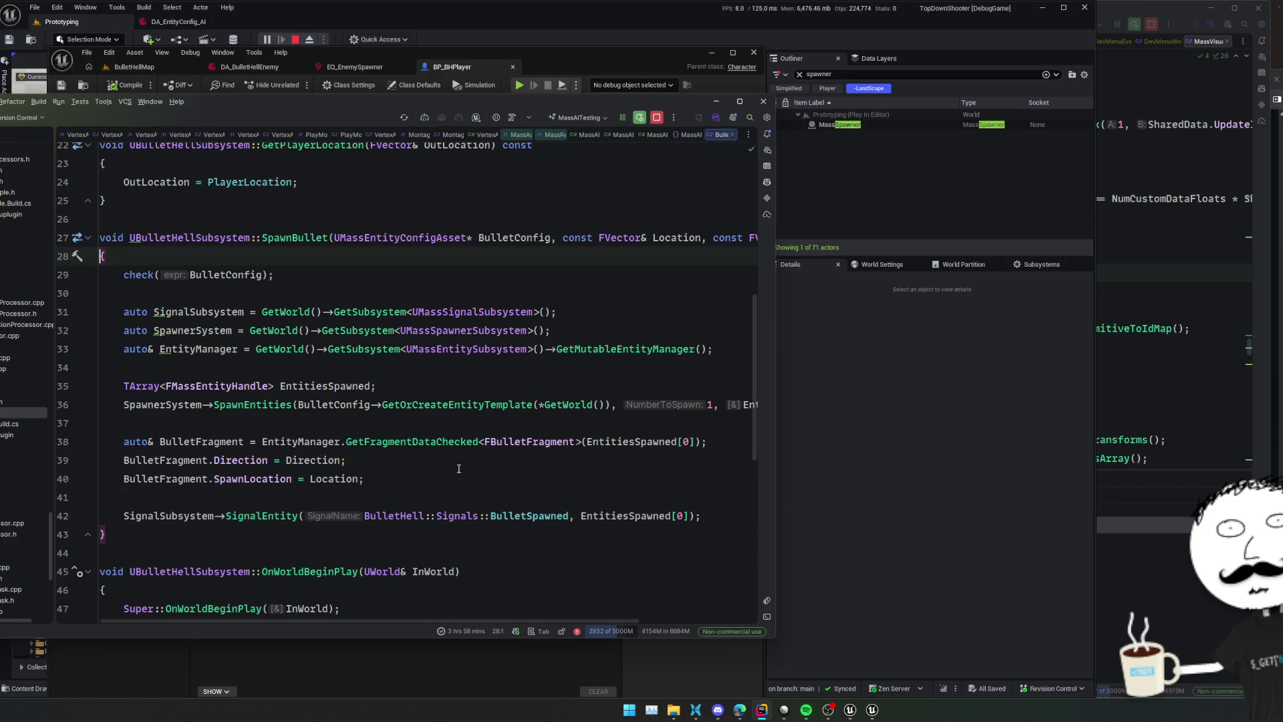
{"action": "left_click", "coordinate": [431, 351]}
{"action": "left_click", "coordinate": [550, 381]}
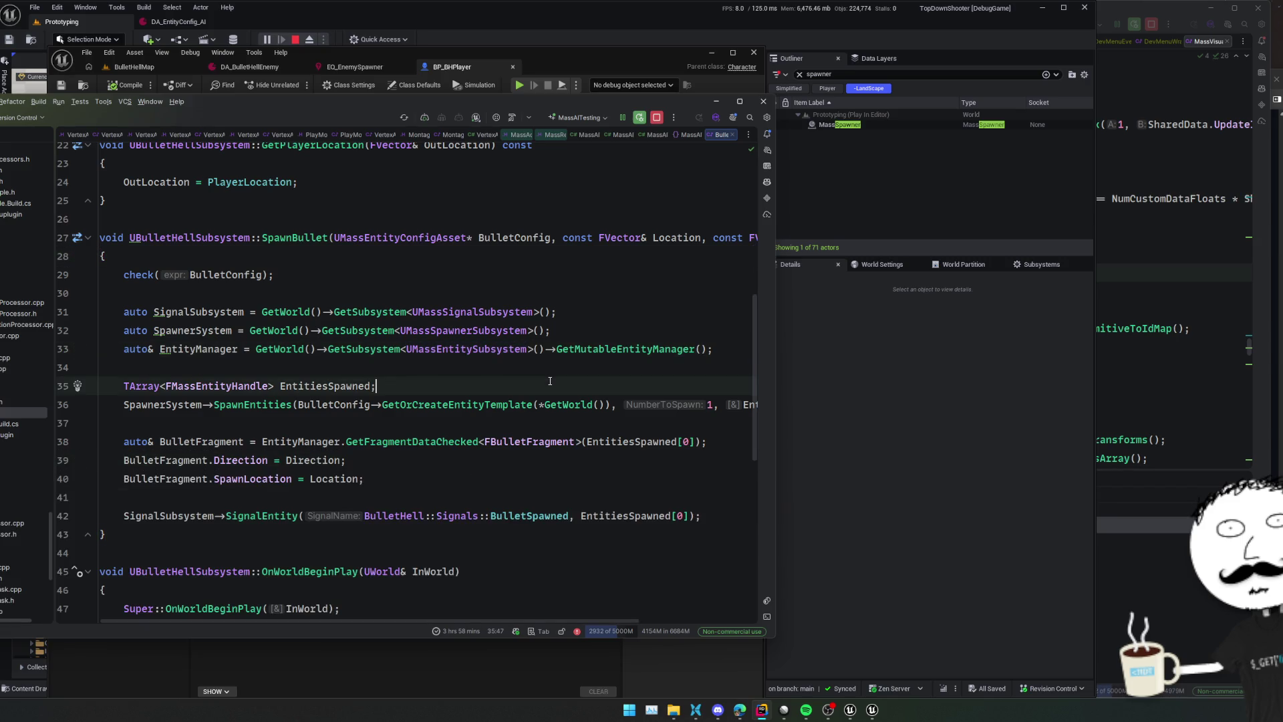
Find usages of BulletSpawned and jump to the BulletInitializerProcessor usage
{"action": "left_click", "coordinate": [540, 427]}
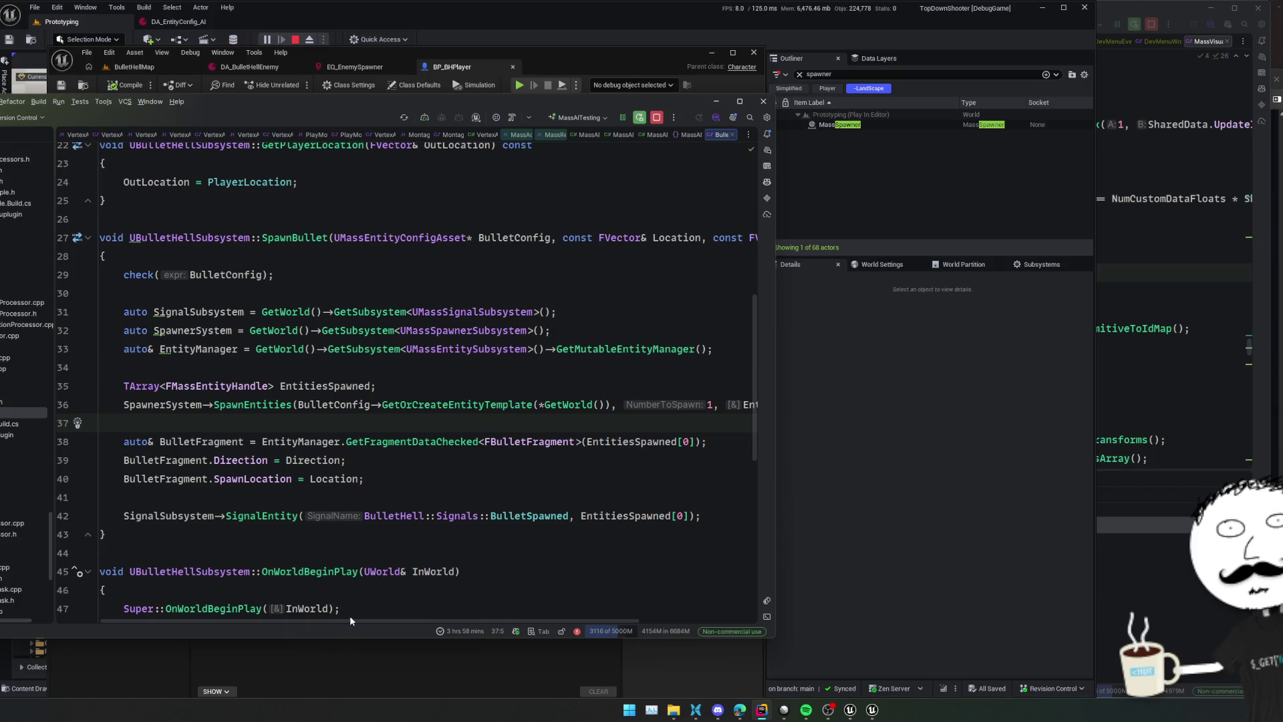
{"action": "mouse_move", "coordinate": [350, 621]}
{"action": "left_mouse_down"}
{"action": "mouse_move", "coordinate": [449, 623]}
{"action": "mouse_move", "coordinate": [343, 612]}
{"action": "mouse_move", "coordinate": [461, 602]}
{"action": "mouse_move", "coordinate": [359, 605]}
{"action": "left_mouse_up"}
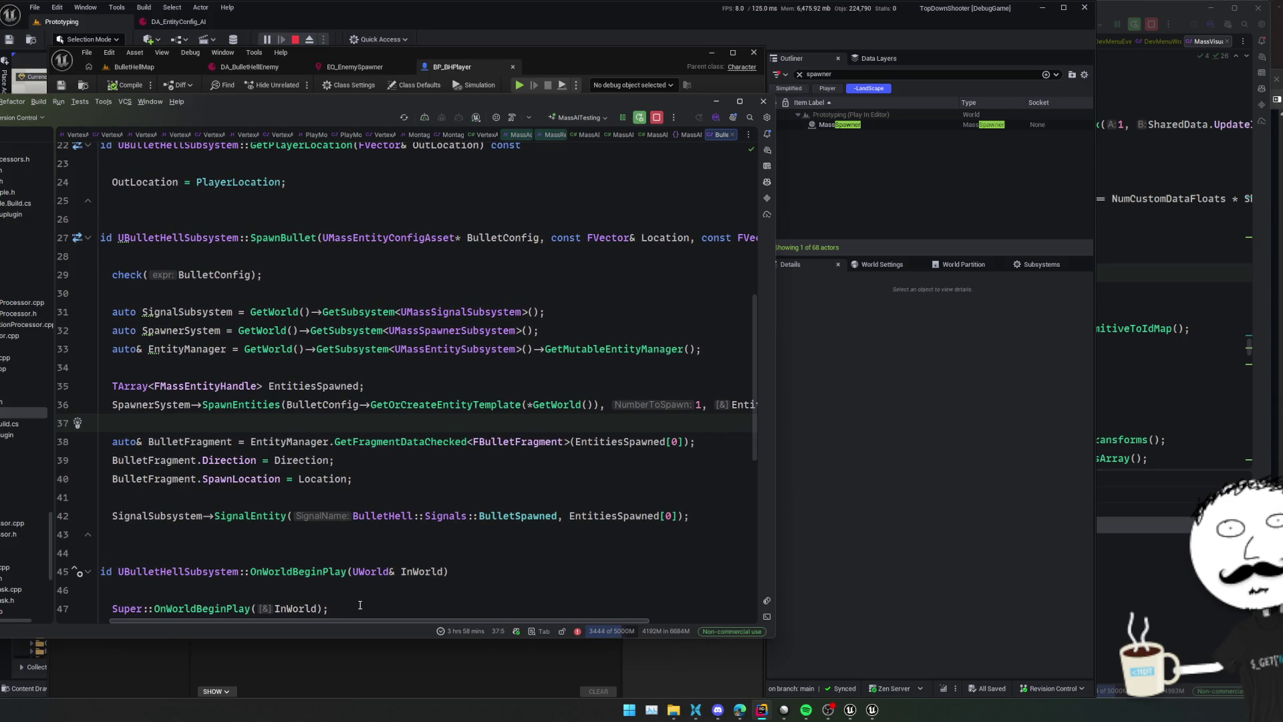
{"action": "left_click", "coordinate": [534, 517]}
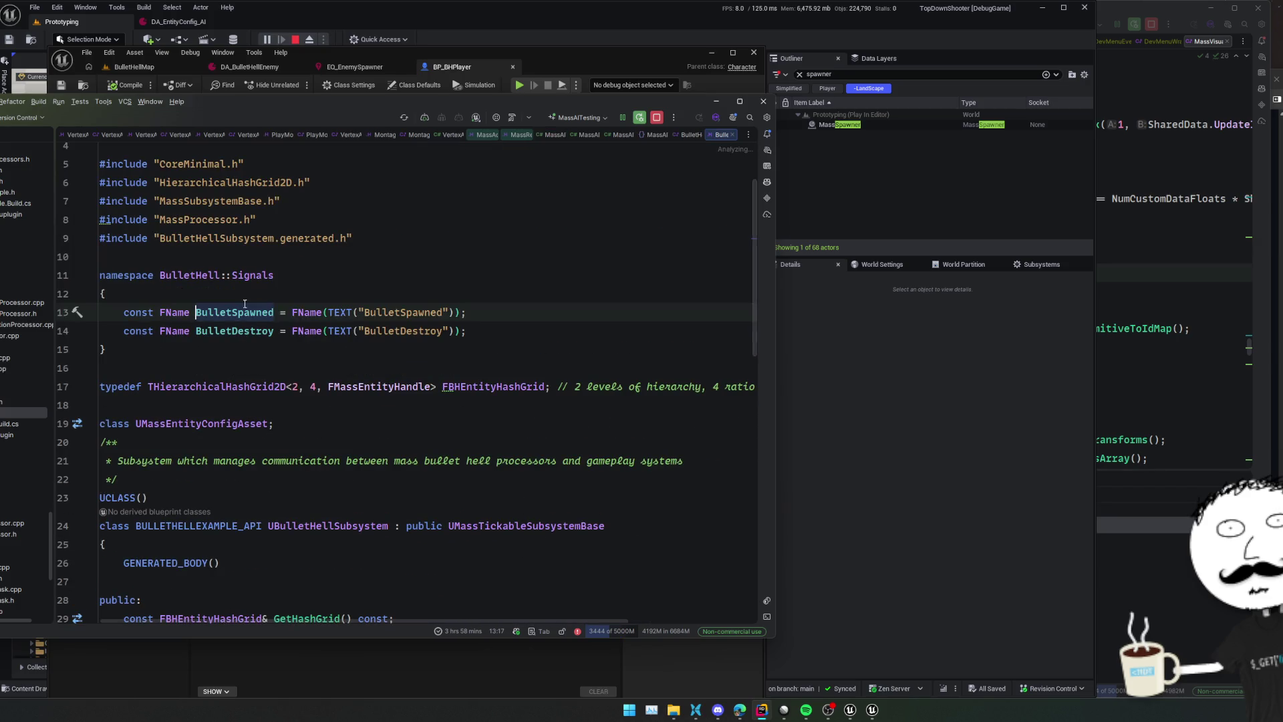
{"action": "key", "text": "ctrl+alt+F7"}
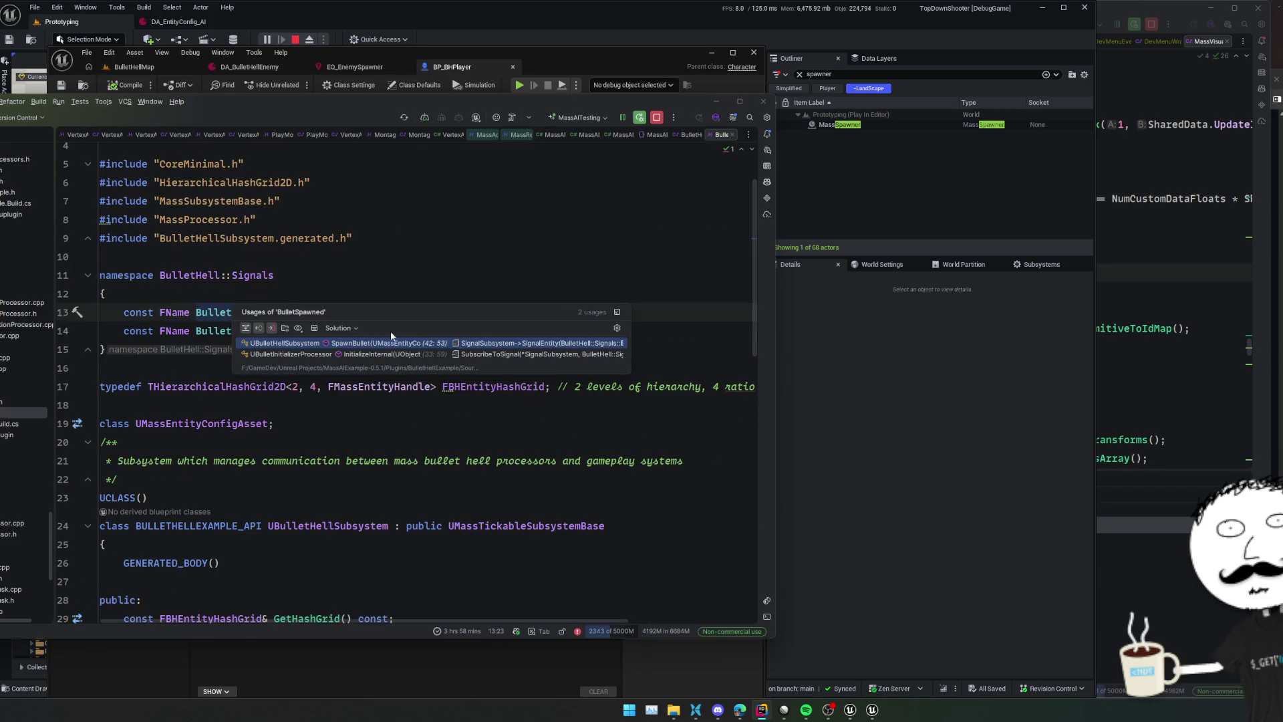
{"action": "left_click", "coordinate": [423, 354]}
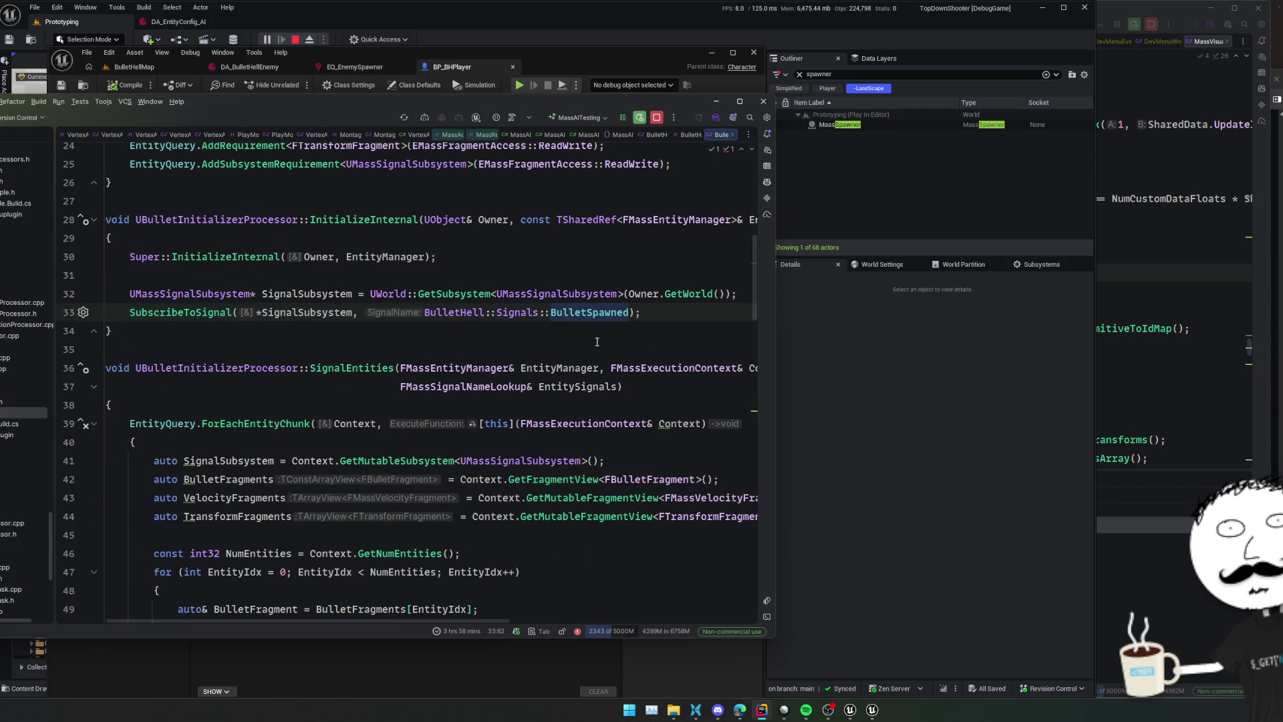
Inspect the BulletDestroy signal inside the processor's loop
{"action": "scroll", "coordinate": [596, 335], "scroll_direction": "down", "scroll_amount": 3}
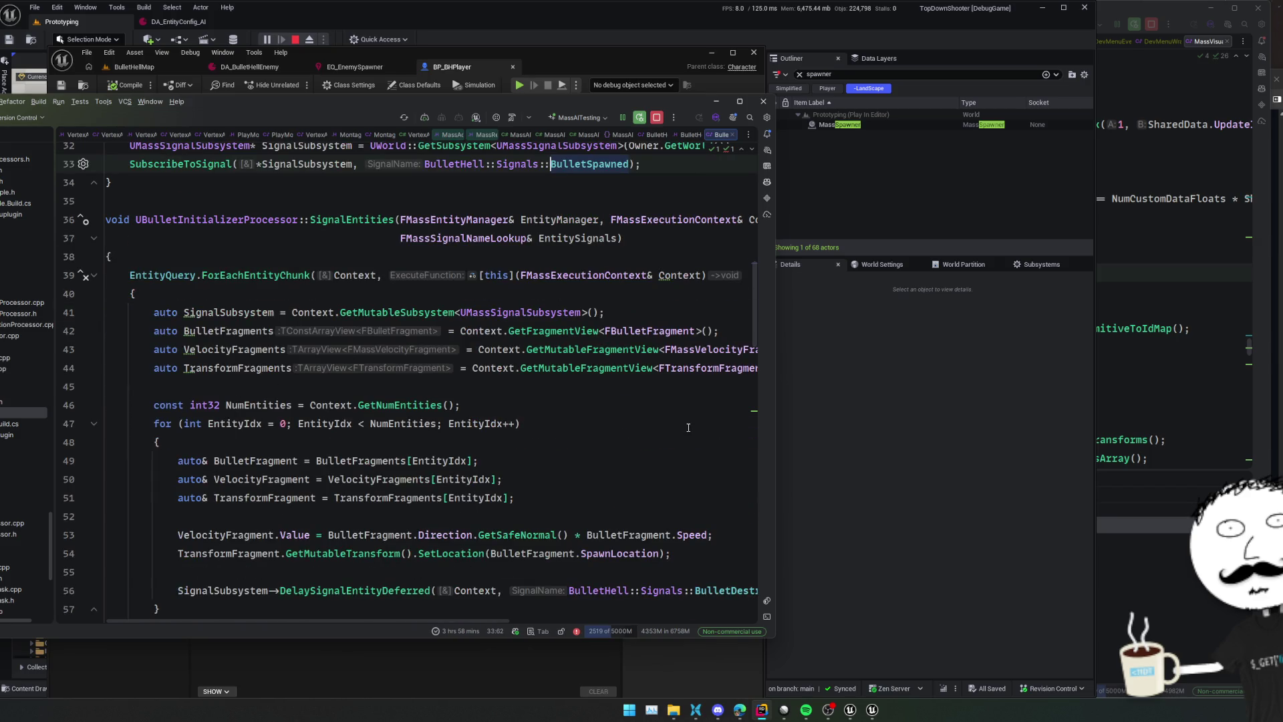
{"action": "scroll", "coordinate": [682, 425], "scroll_direction": "down", "scroll_amount": 2}
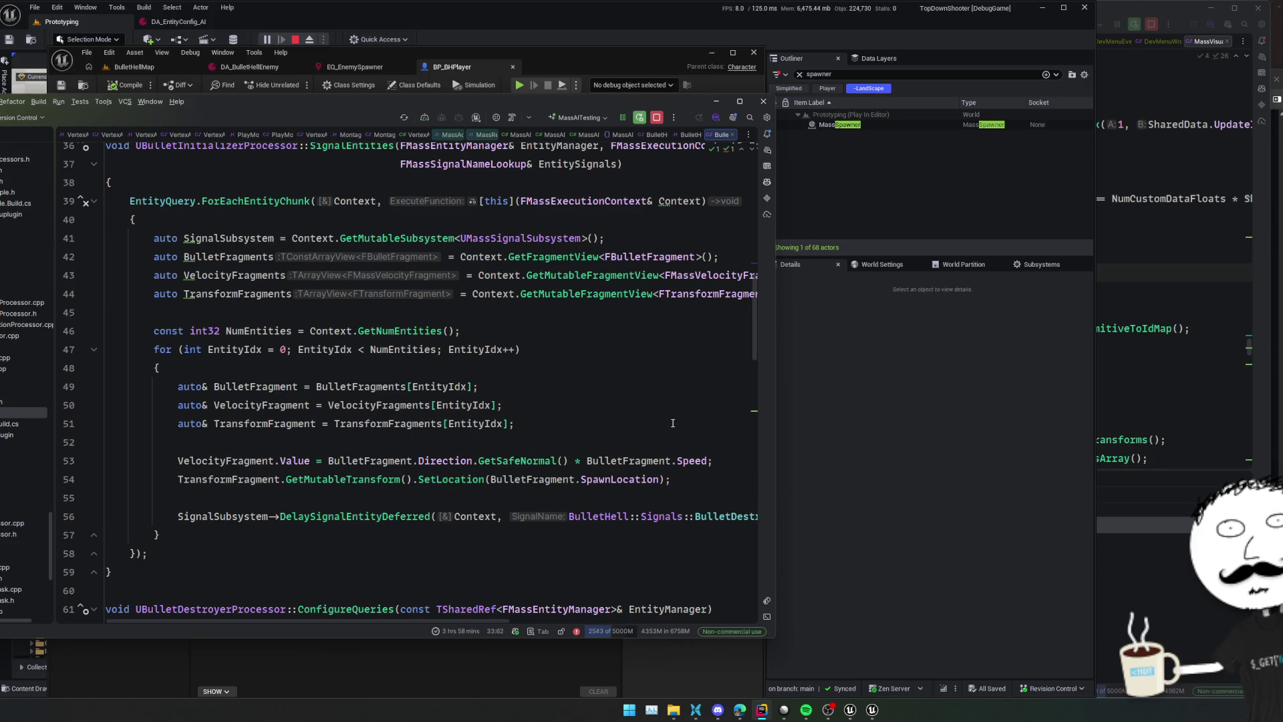
{"action": "left_click", "coordinate": [672, 422]}
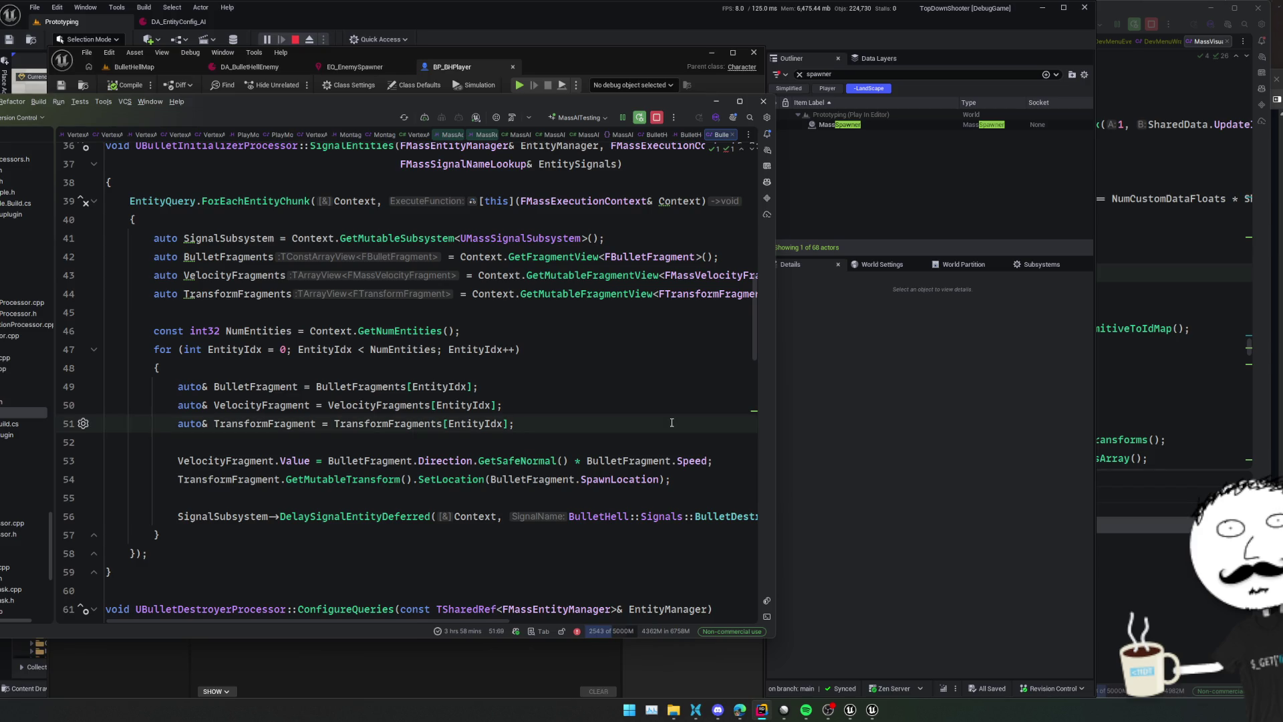
{"action": "left_click", "coordinate": [725, 516], "text": "ctrl"}
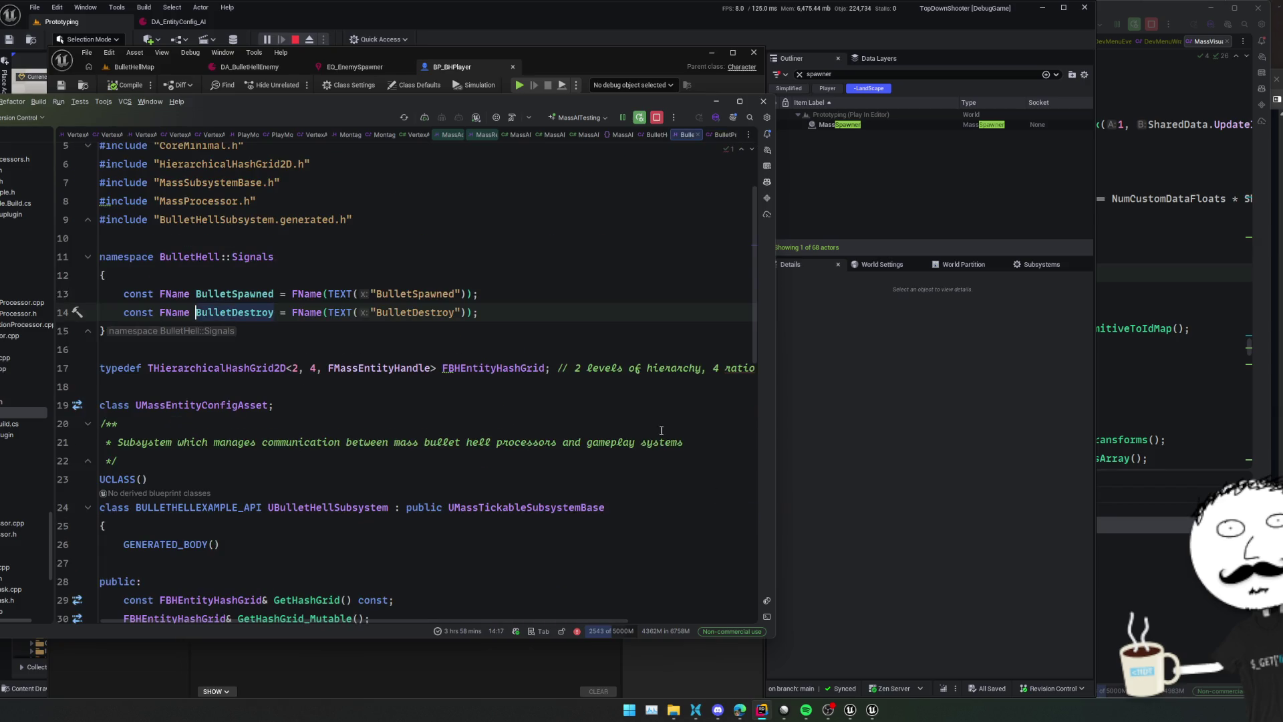
{"action": "key", "text": "ctrl+alt+Left"}
Read further, then open the BulletHellSubsystem and BHEnemyTrait source files
{"action": "left_click", "coordinate": [661, 435]}
{"action": "scroll", "coordinate": [661, 433], "scroll_direction": "down", "scroll_amount": 4}
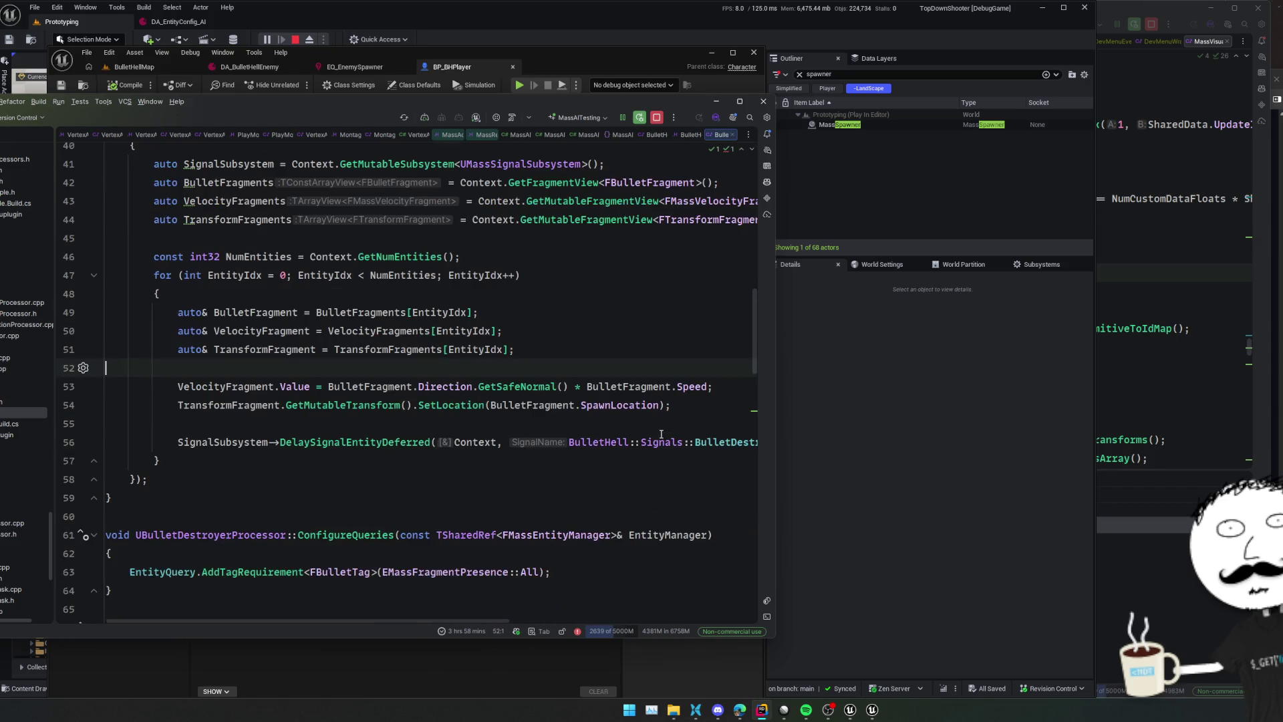
{"action": "scroll", "coordinate": [660, 431], "scroll_direction": "down", "scroll_amount": 7}
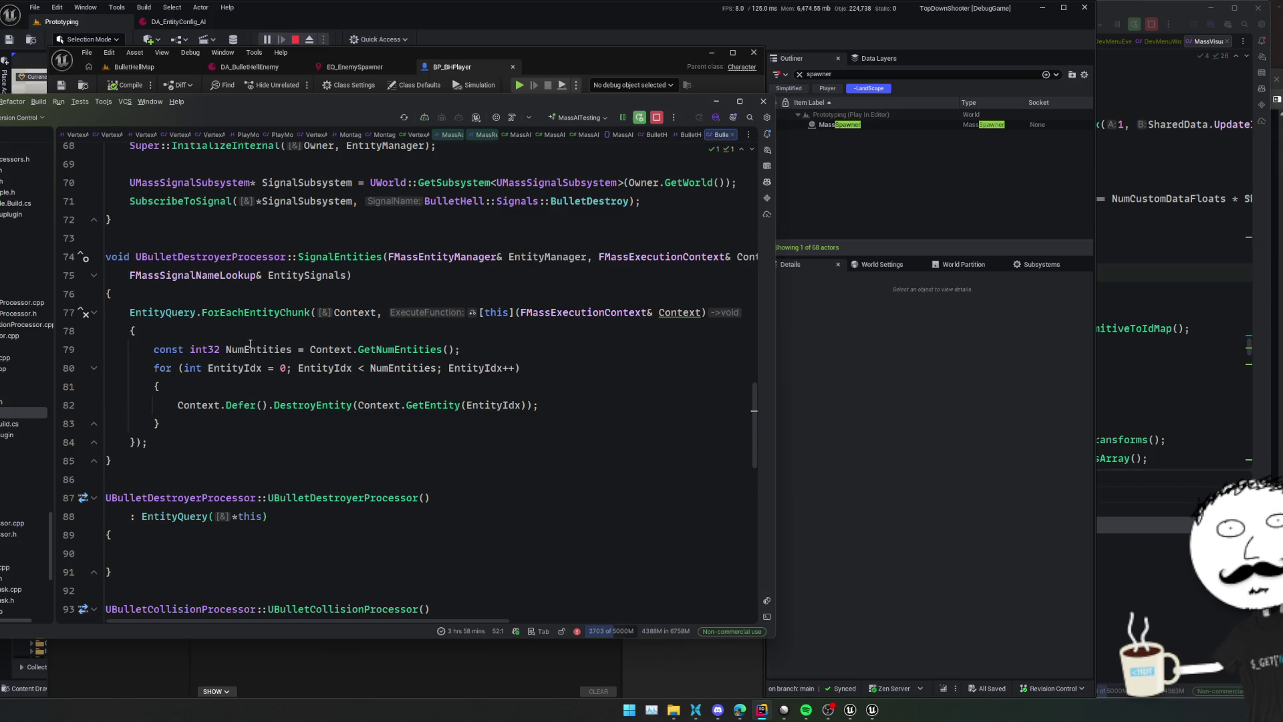
{"action": "scroll", "coordinate": [27, 387], "scroll_direction": "down", "scroll_amount": 1}
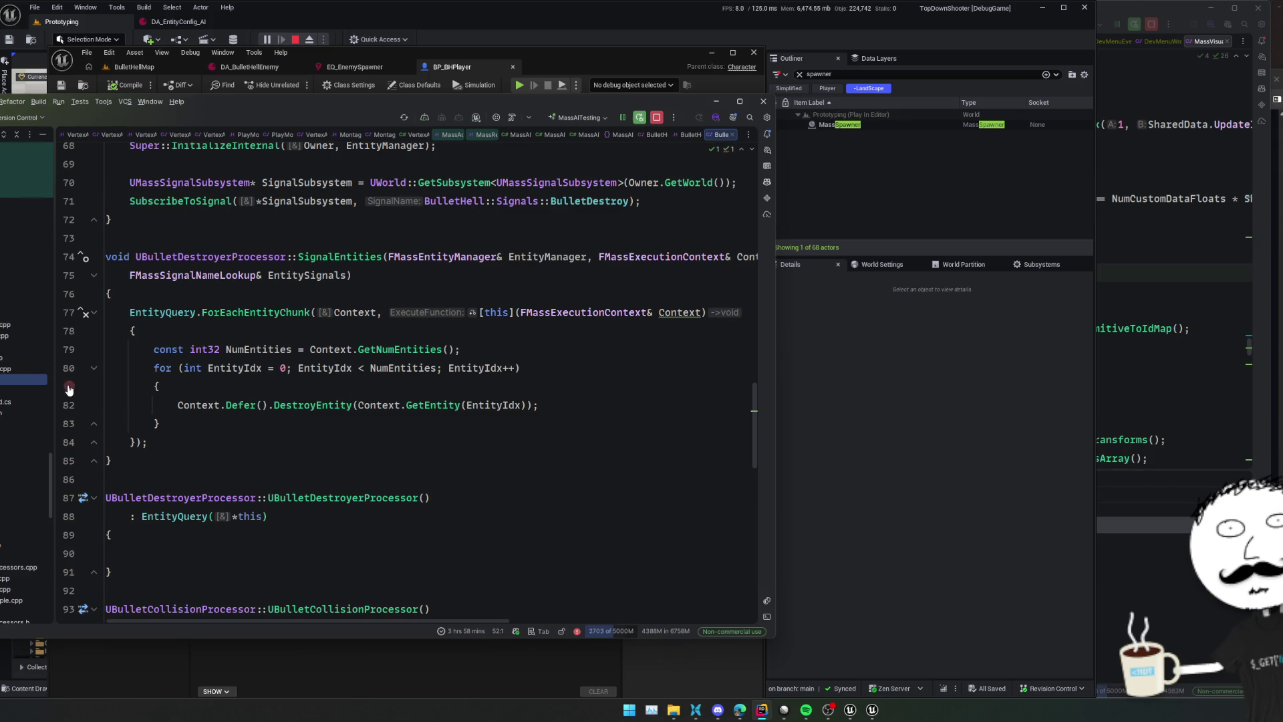
{"action": "double_click", "coordinate": [15, 368]}
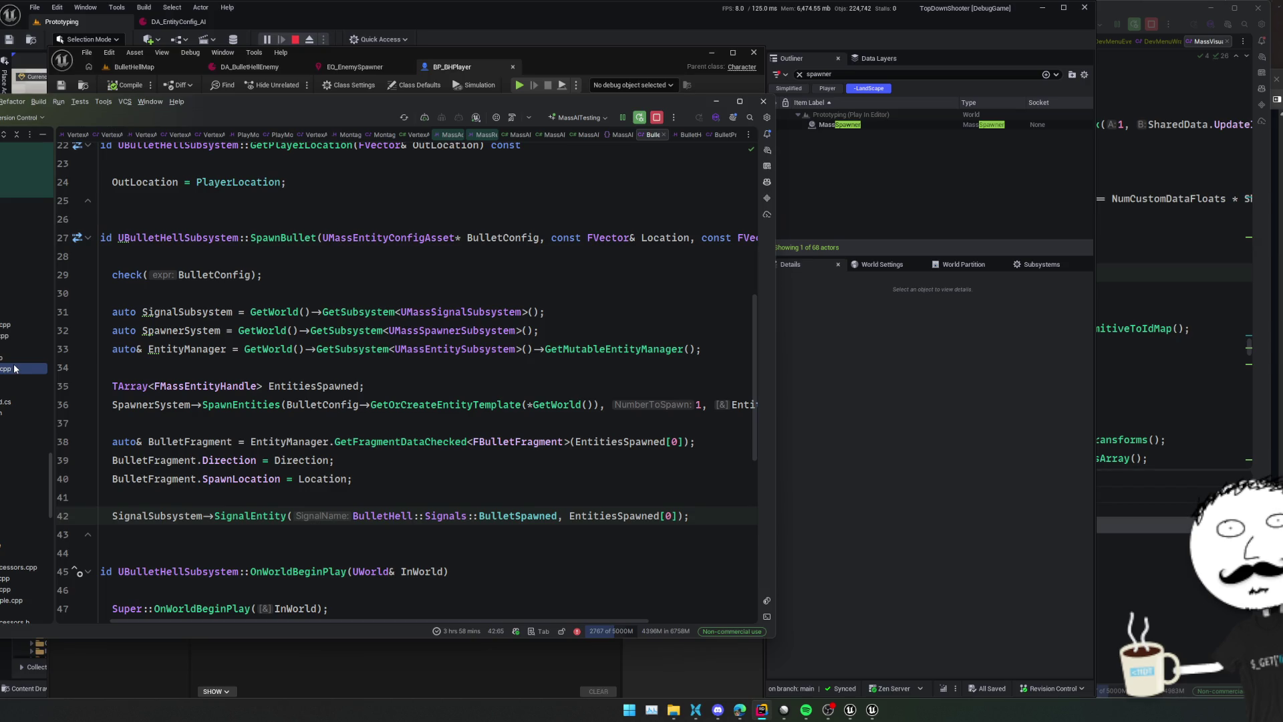
{"action": "double_click", "coordinate": [13, 327]}
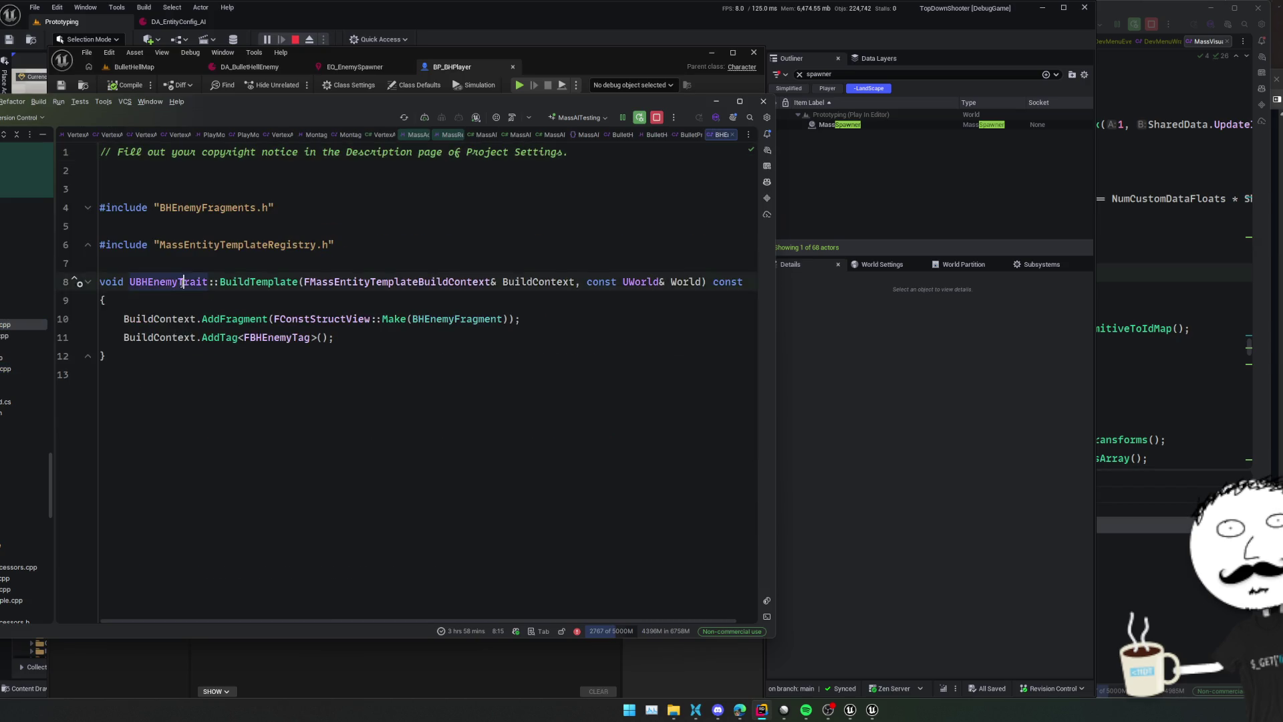
Look up BHEnemyFragment's usages and the FBHEnemyFragment struct declaration
{"action": "left_click", "coordinate": [167, 282], "text": "ctrl"}
{"action": "left_click", "coordinate": [464, 412]}
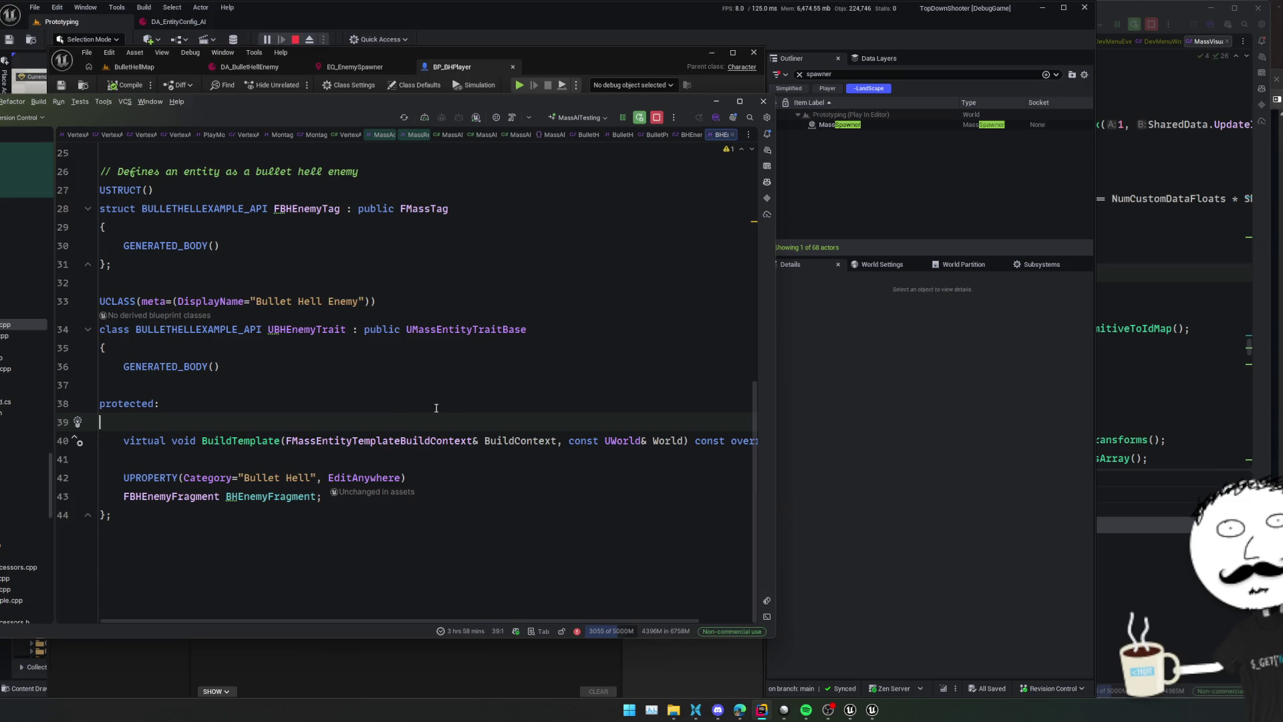
{"action": "left_click", "coordinate": [268, 495]}
{"action": "left_click", "coordinate": [268, 496], "text": "ctrl"}
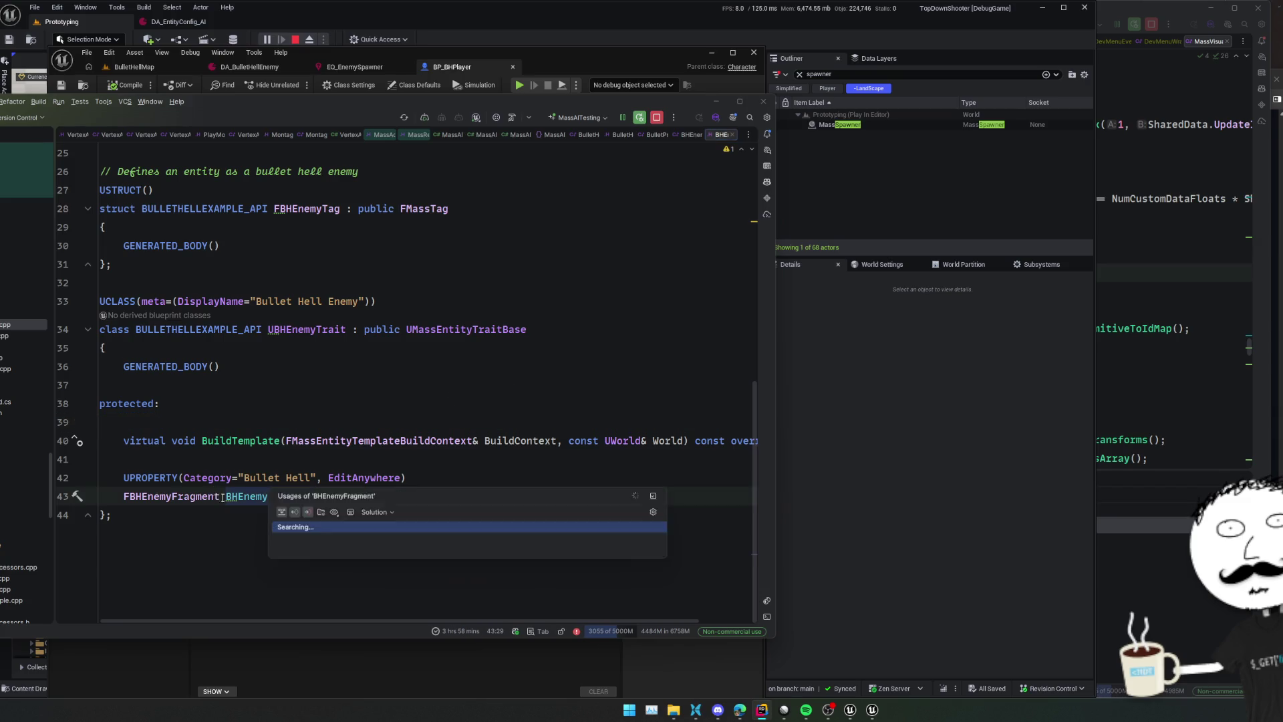
{"action": "key", "text": "ctrl+minus"}
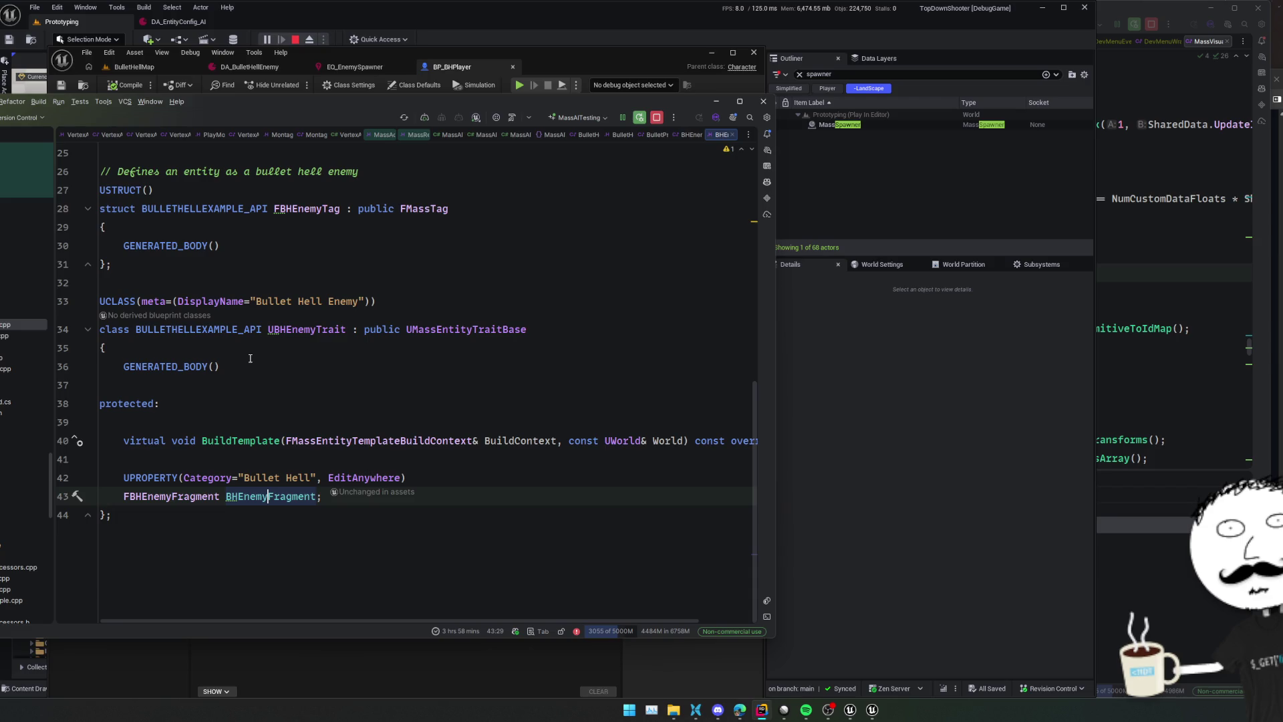
{"action": "left_click", "coordinate": [171, 494], "text": "ctrl"}
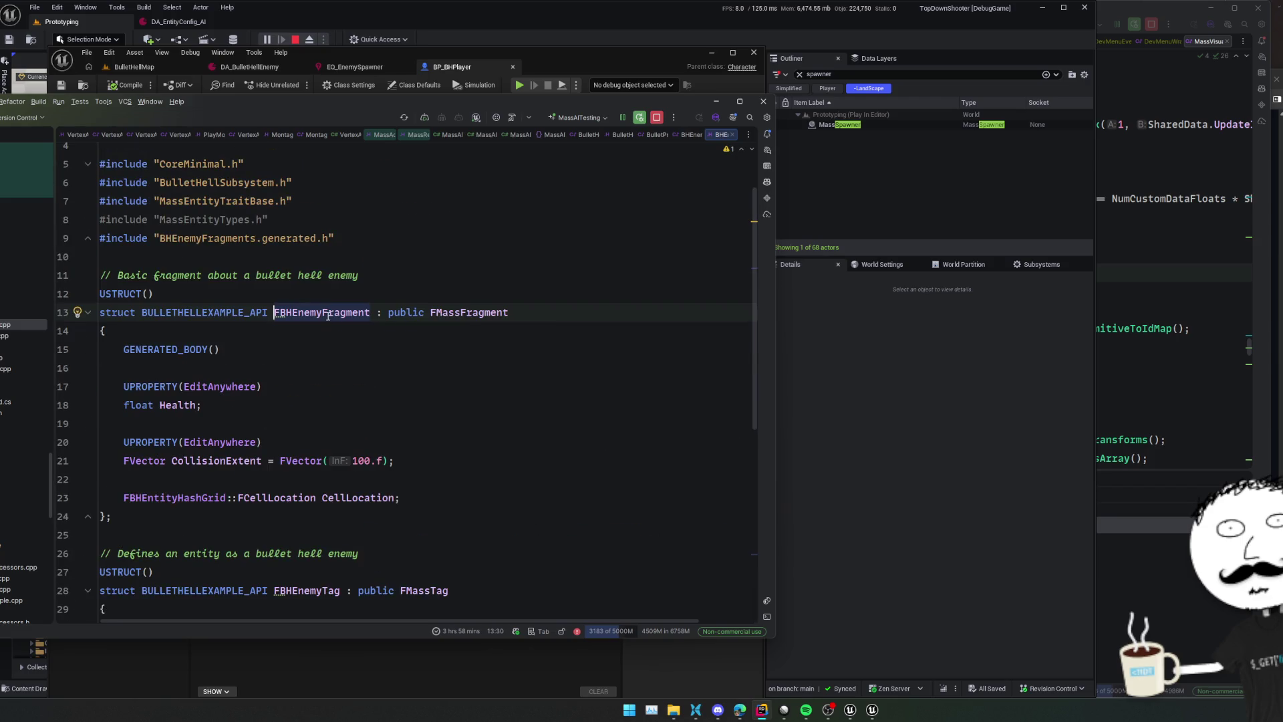
{"action": "scroll", "coordinate": [328, 315], "scroll_direction": "down", "scroll_amount": 7}
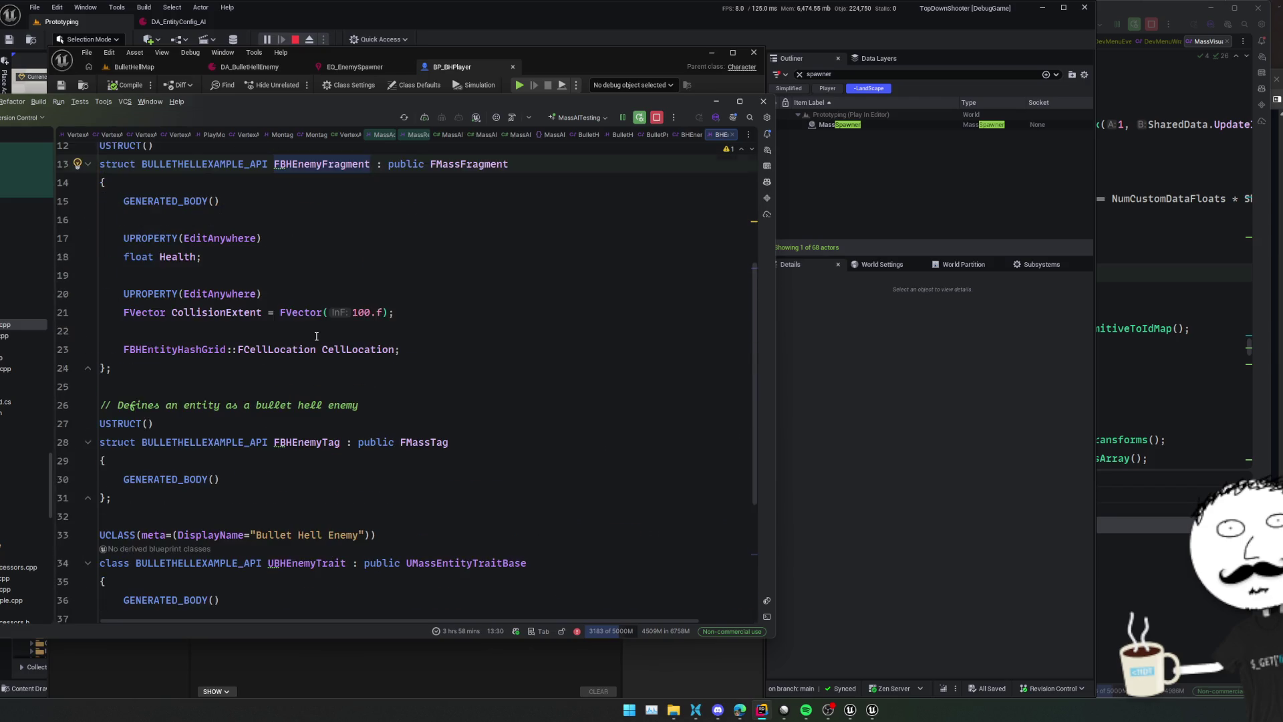
Open BHEnemyProcessor.cpp, widen the code editor, and view ConfigureQueries
{"action": "double_click", "coordinate": [14, 336]}
{"action": "scroll", "coordinate": [406, 420], "scroll_direction": "down", "scroll_amount": 3}
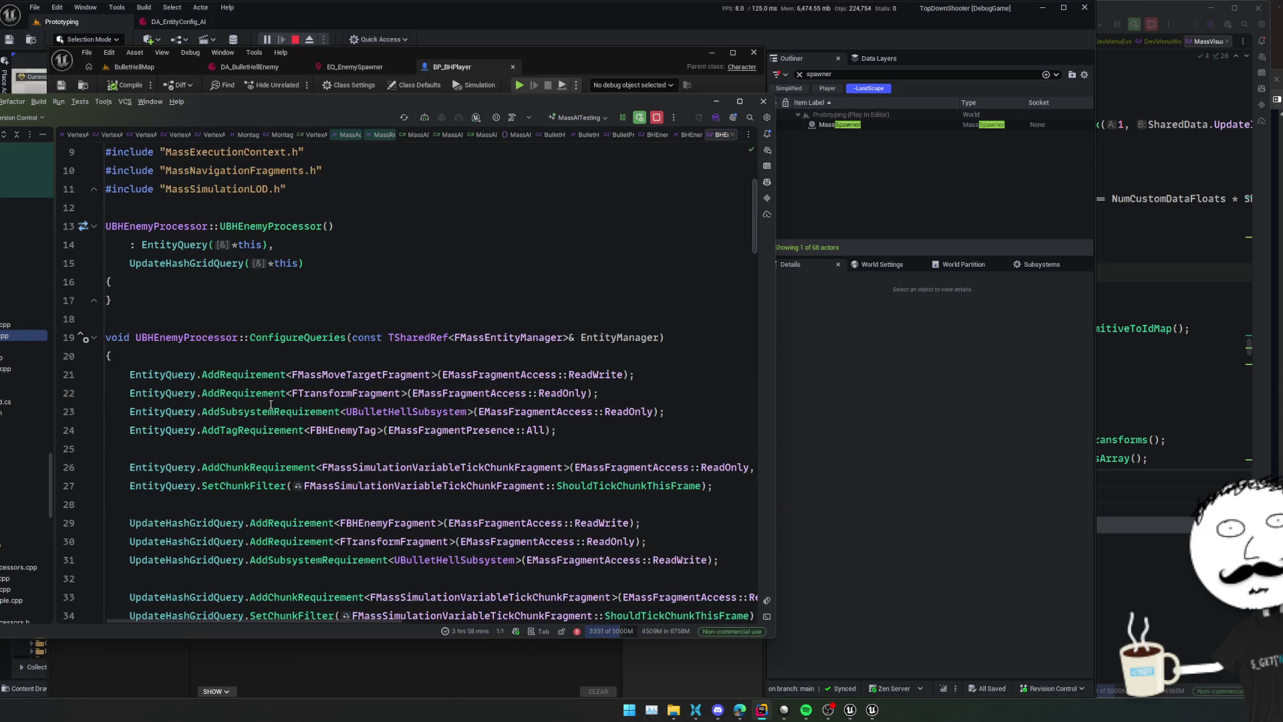
{"action": "scroll", "coordinate": [713, 429], "scroll_direction": "down", "scroll_amount": 3}
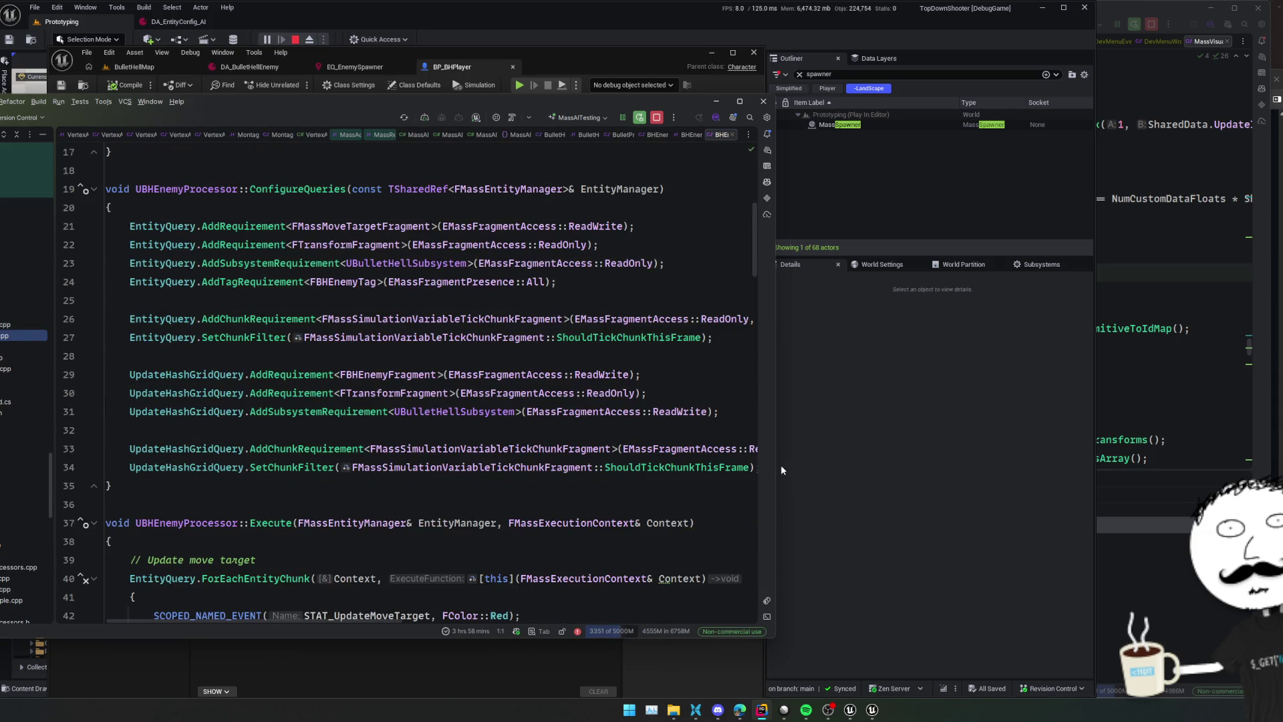
{"action": "left_click_drag", "start_coordinate": [776, 464], "coordinate": [986, 464]}
{"action": "left_click", "coordinate": [765, 351]}
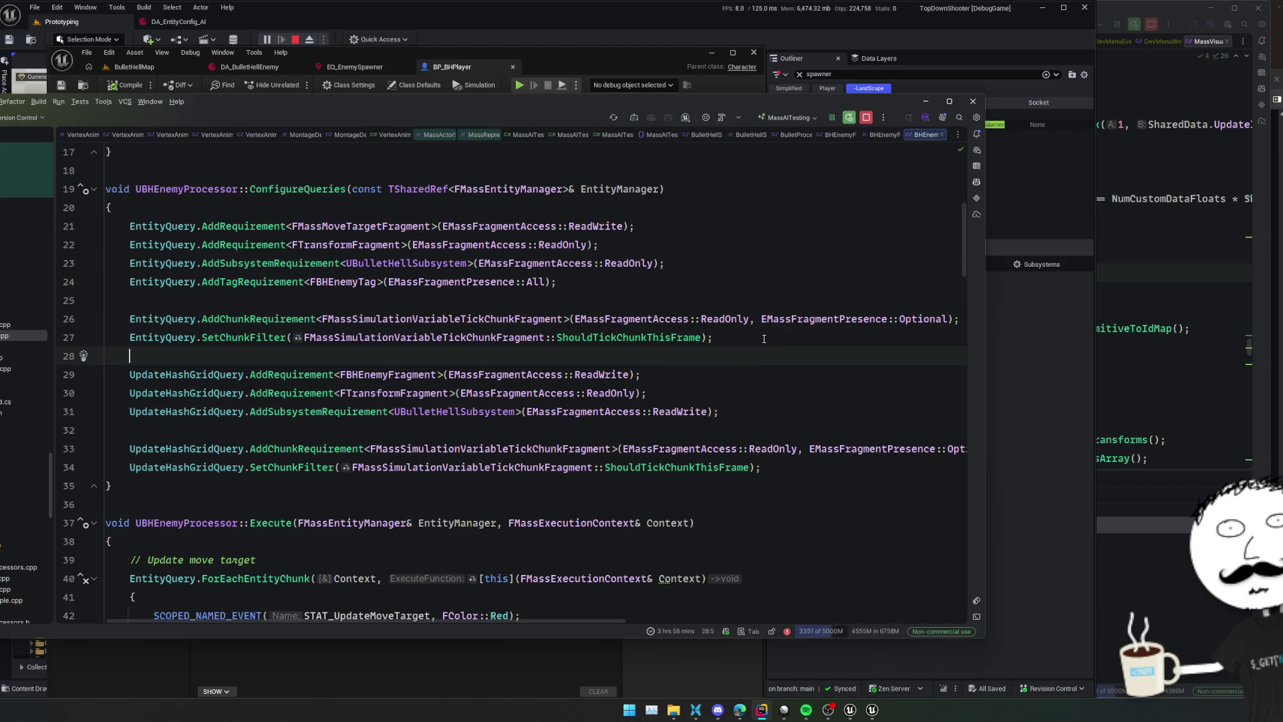
Step through ConfigureQueries' subsystem requirement and SetChunkFilter lines
{"action": "left_click", "coordinate": [779, 218]}
{"action": "left_click", "coordinate": [781, 244]}
{"action": "left_click", "coordinate": [784, 264]}
{"action": "left_click", "coordinate": [790, 282]}
{"action": "left_click", "coordinate": [796, 320]}
{"action": "left_click", "coordinate": [805, 374]}
{"action": "left_click", "coordinate": [812, 338]}
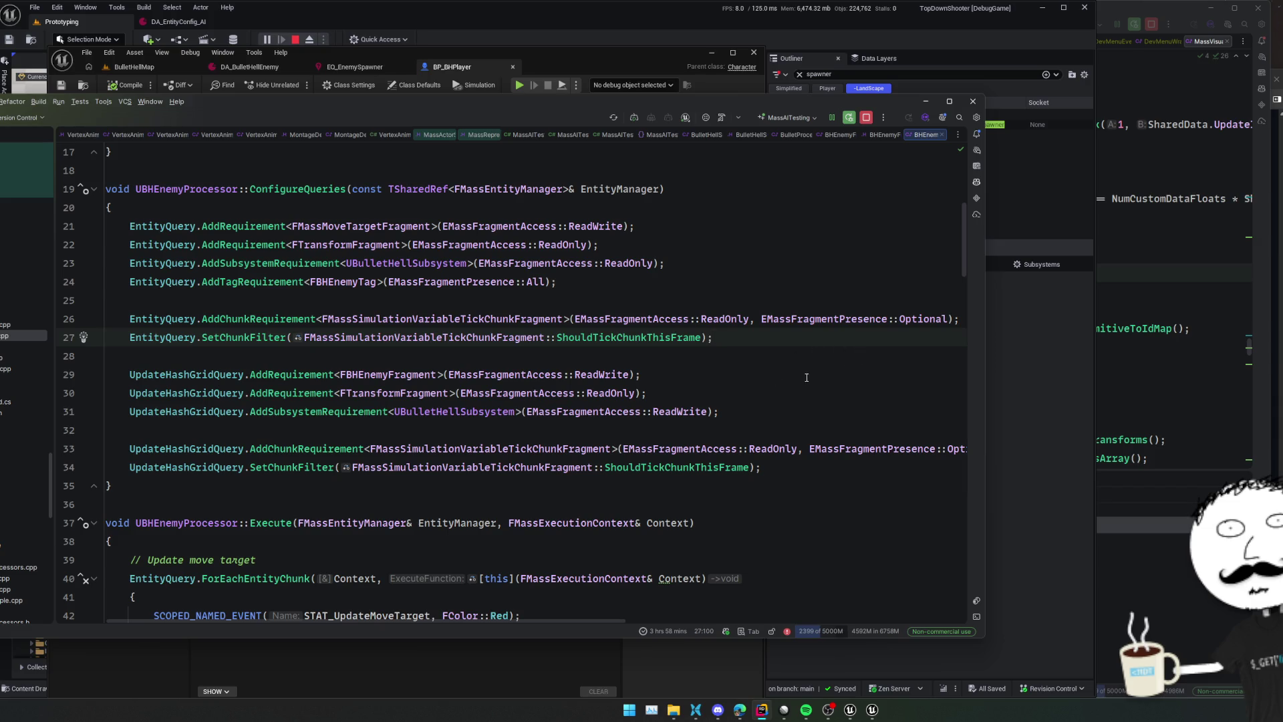
{"action": "scroll", "coordinate": [869, 352], "scroll_direction": "down", "scroll_amount": 2}
{"action": "left_click", "coordinate": [918, 338]}
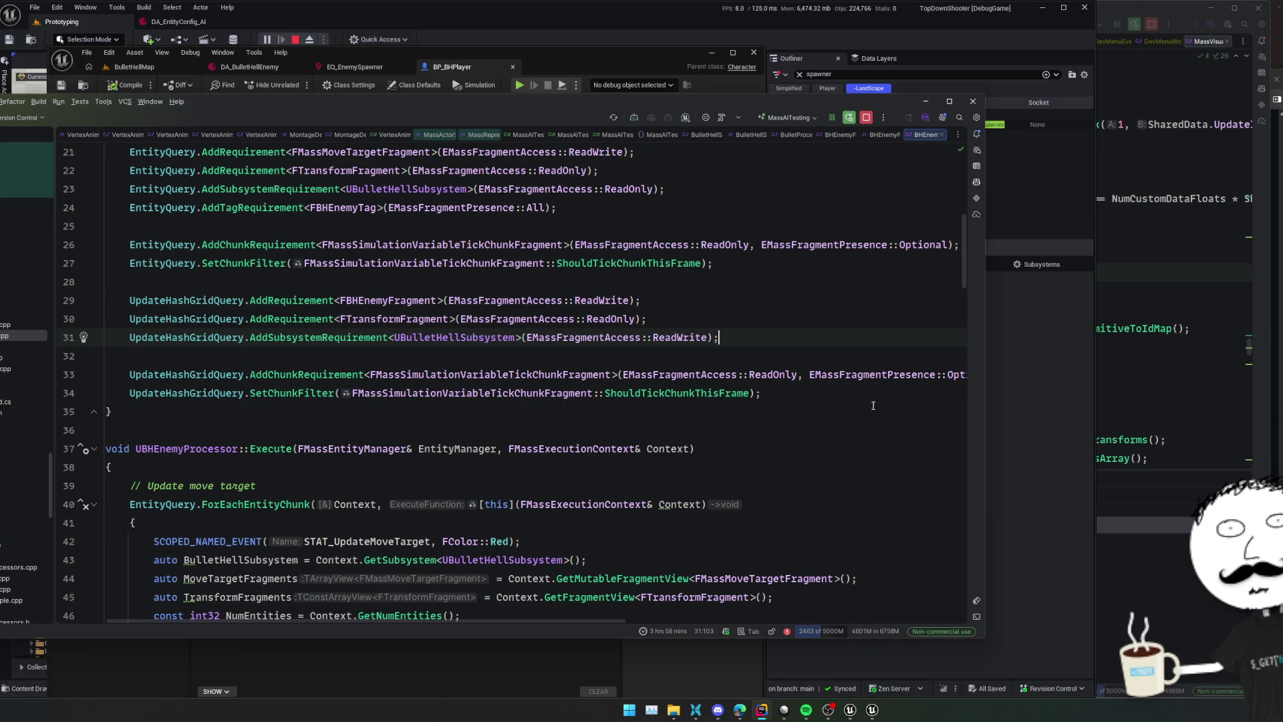
Scroll to the move-action block and go to GetCurrentAction's declaration
{"action": "scroll", "coordinate": [832, 390], "scroll_direction": "down", "scroll_amount": 2}
{"action": "scroll", "coordinate": [875, 376], "scroll_direction": "down", "scroll_amount": 2}
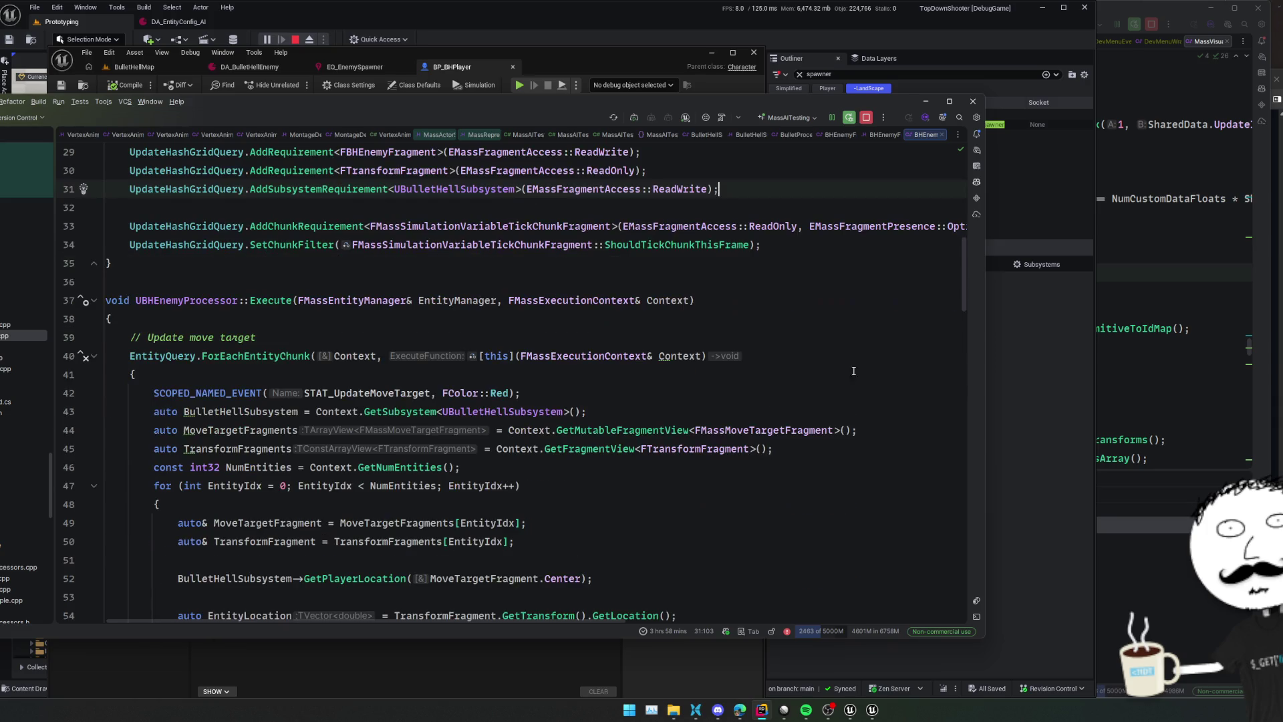
{"action": "scroll", "coordinate": [927, 366], "scroll_direction": "down", "scroll_amount": 4}
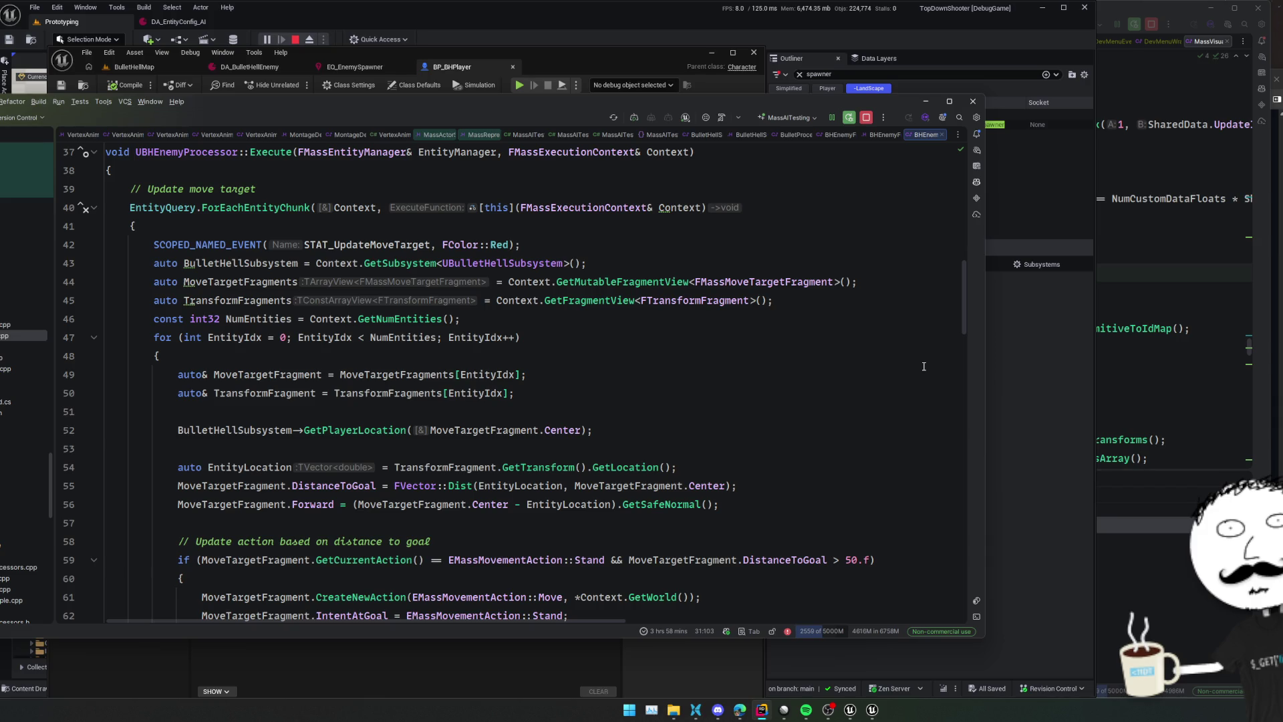
{"action": "scroll", "coordinate": [825, 407], "scroll_direction": "down", "scroll_amount": 4}
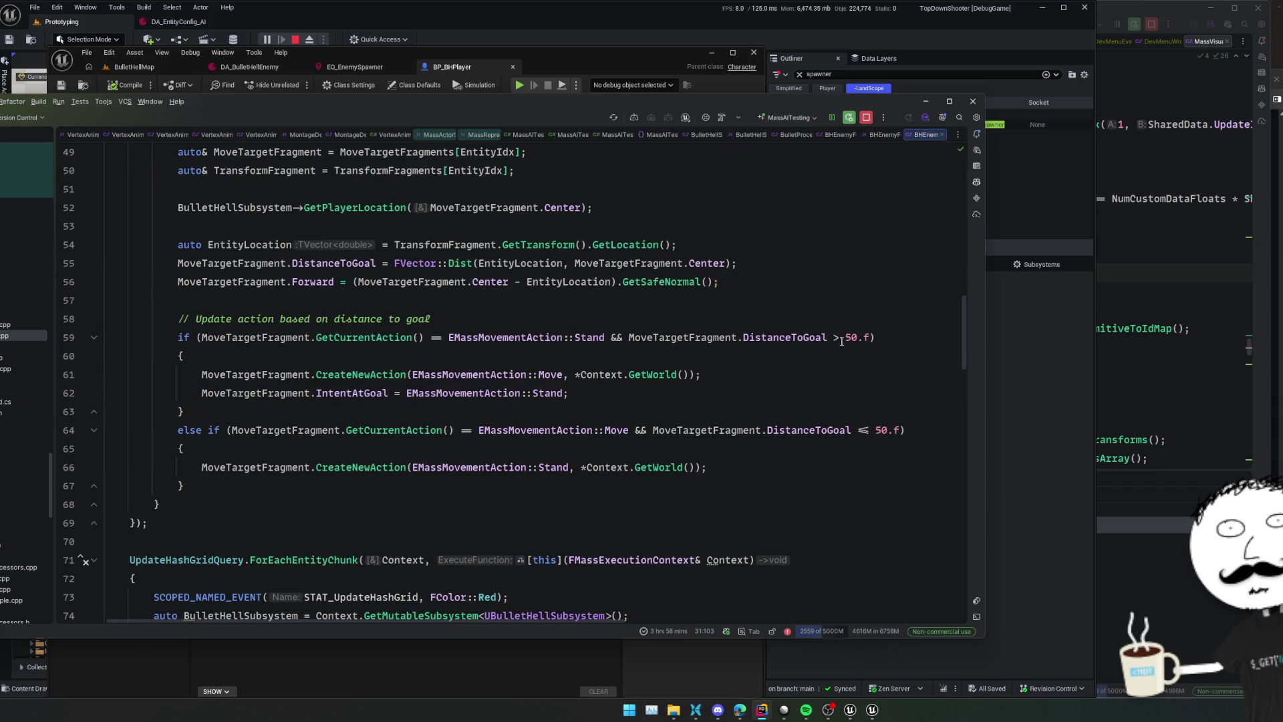
{"action": "left_click", "coordinate": [843, 358]}
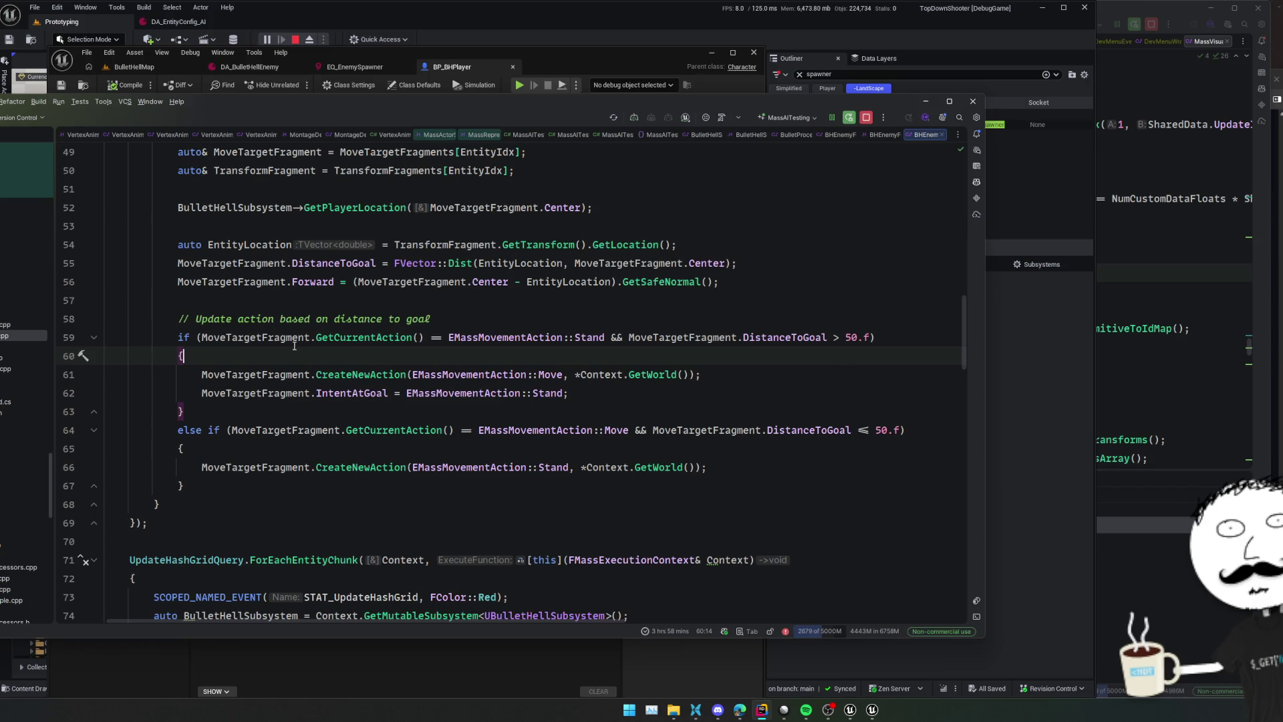
{"action": "mouse_move", "coordinate": [294, 345]}
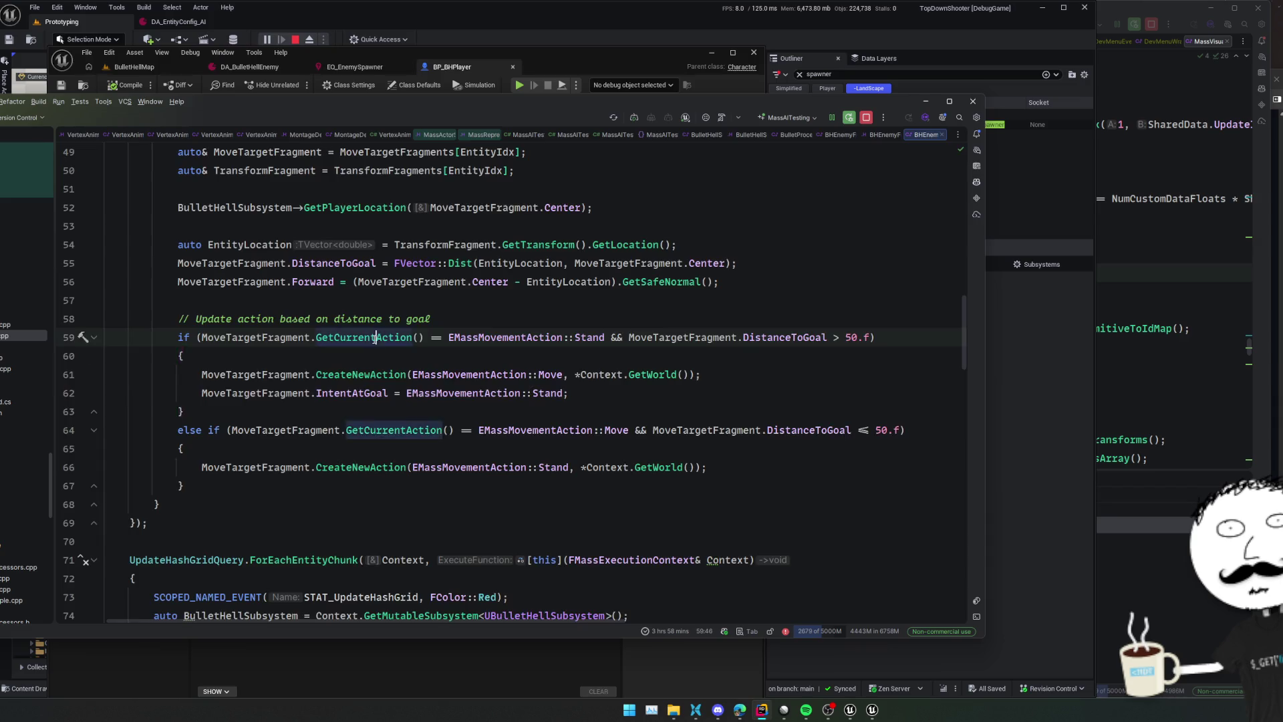
{"action": "left_click", "coordinate": [361, 337], "text": "ctrl"}
{"action": "scroll", "coordinate": [623, 428], "scroll_direction": "up", "scroll_amount": 3}
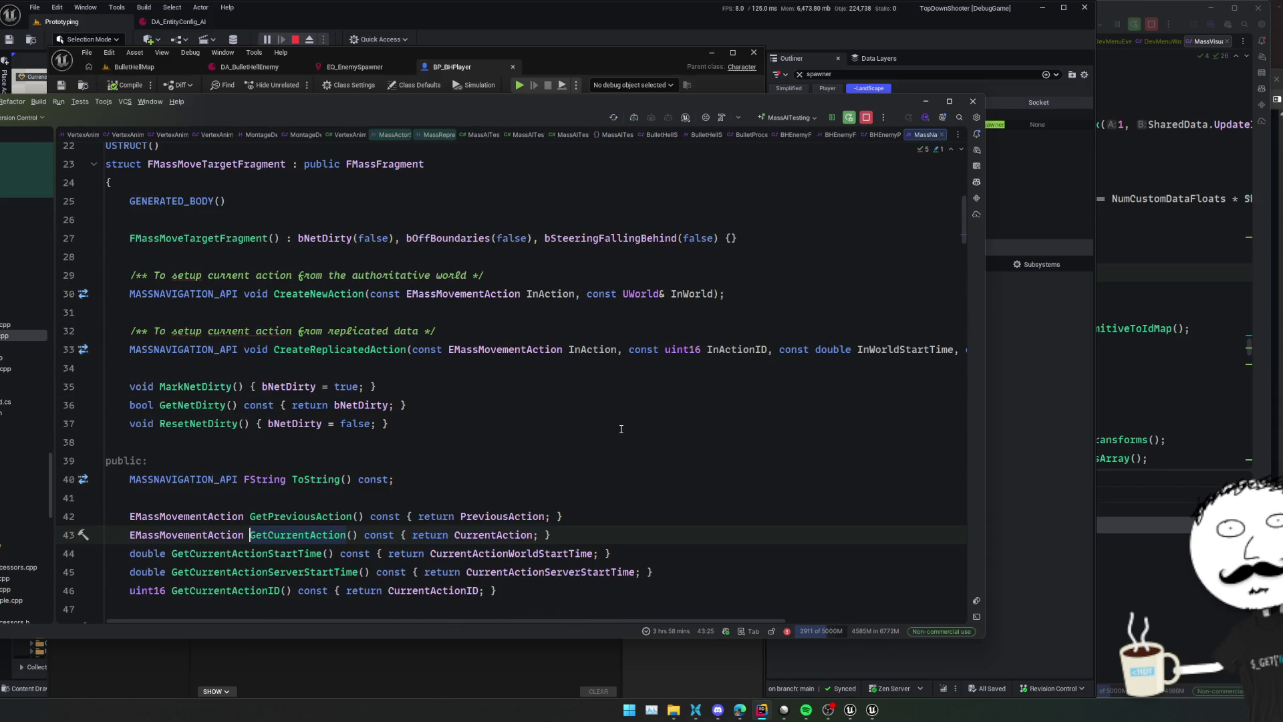
View CreateNewAction's definition, then navigate back to the Move/Stand update at 50.f
{"action": "left_click", "coordinate": [344, 370], "text": "ctrl"}
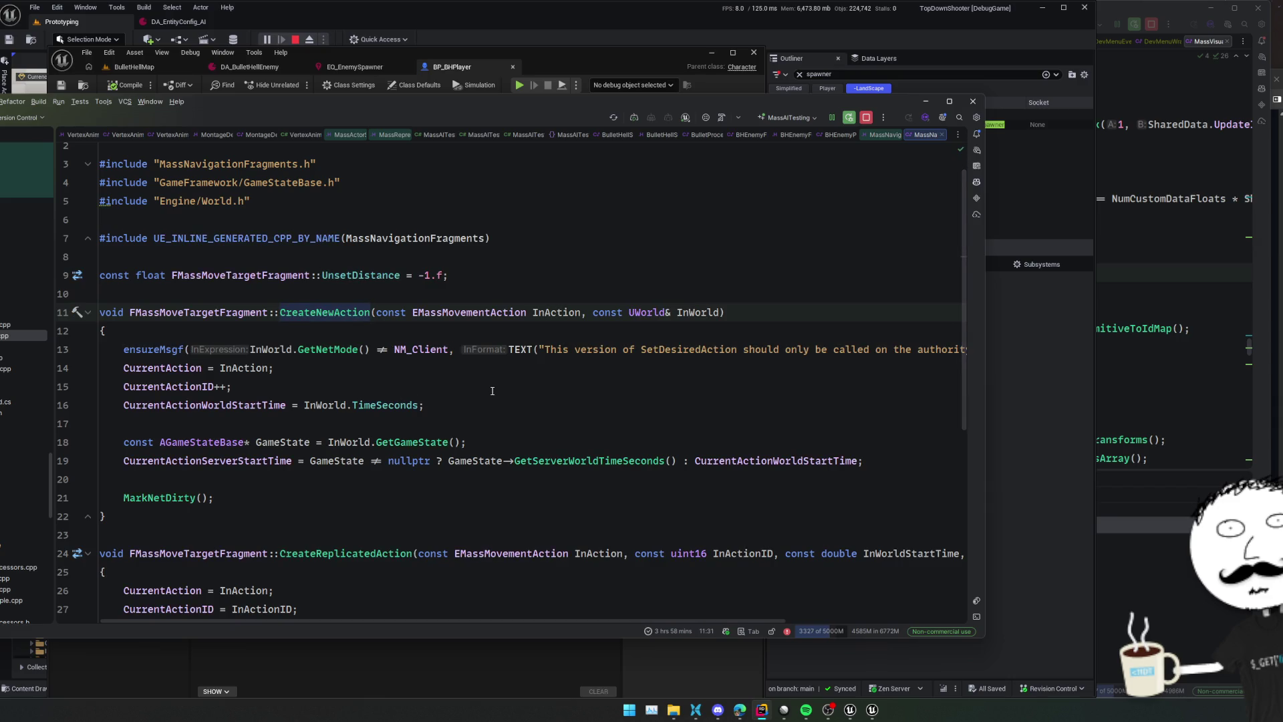
{"action": "scroll", "coordinate": [488, 391], "scroll_direction": "down", "scroll_amount": 4}
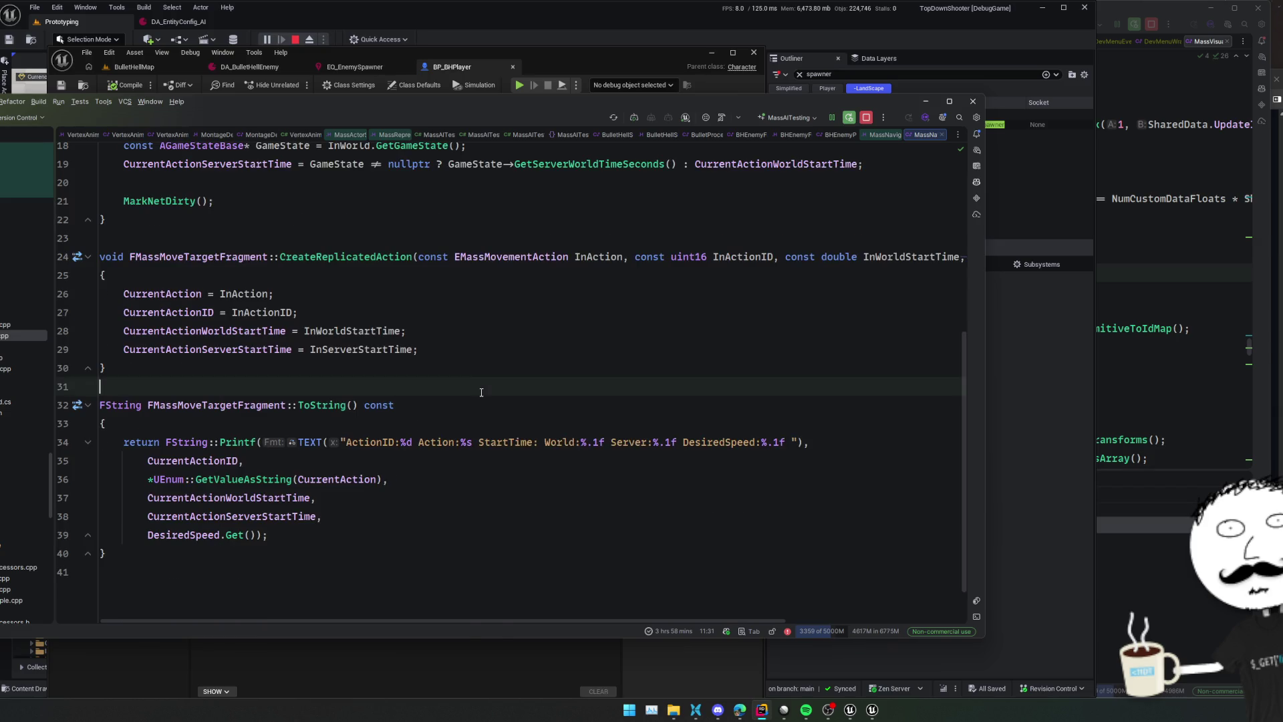
{"action": "scroll", "coordinate": [461, 394], "scroll_direction": "up", "scroll_amount": 4}
{"action": "scroll", "coordinate": [443, 399], "scroll_direction": "down", "scroll_amount": 3}
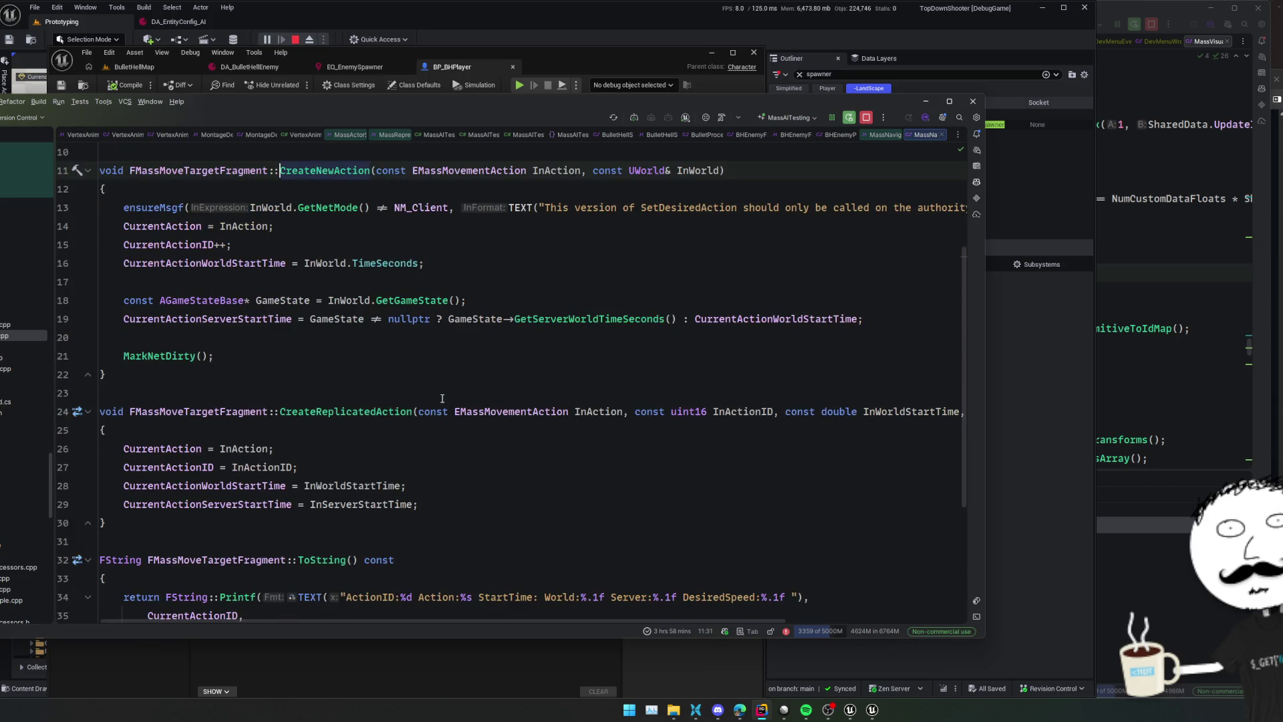
{"action": "key", "text": "ctrl+alt+Home"}
{"action": "key", "text": "ctrl+alt+Left"}
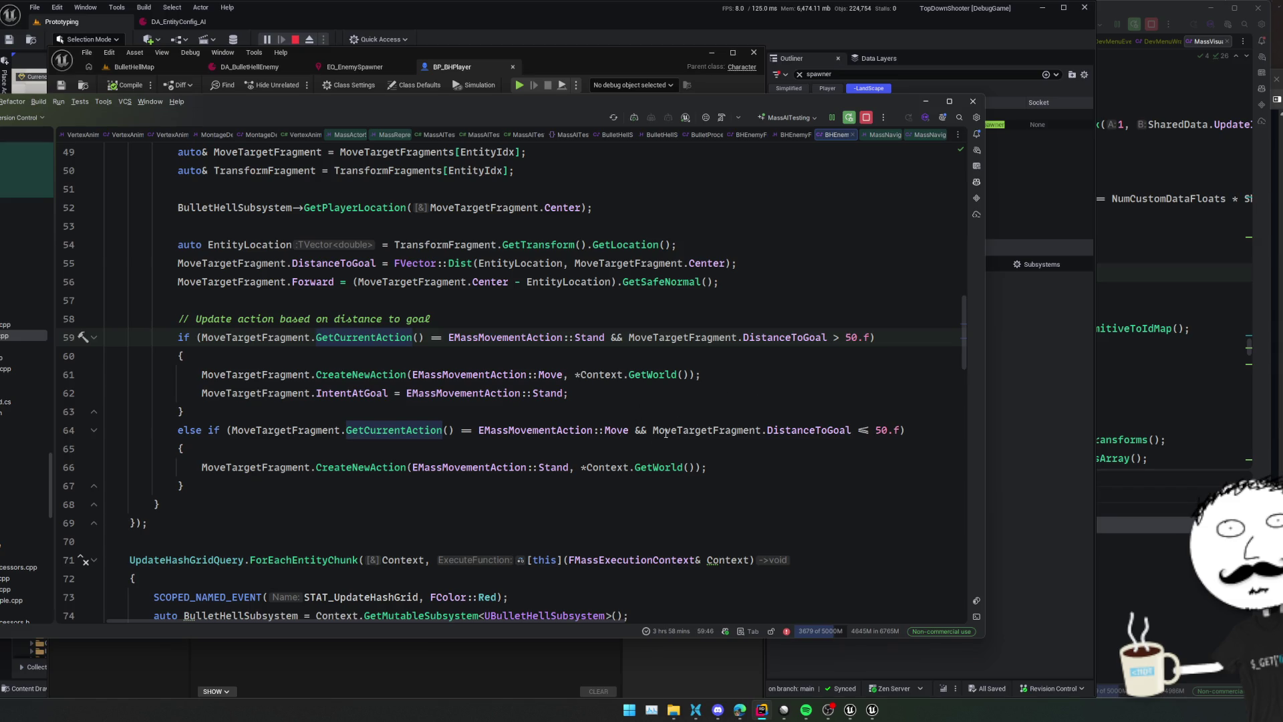
Scroll through BHEnemyProcessor.cpp to UBHEnemyInitializer::Execute, then switch to FollowPathTask.cpp
{"action": "scroll", "coordinate": [607, 481], "scroll_direction": "down", "scroll_amount": 5}
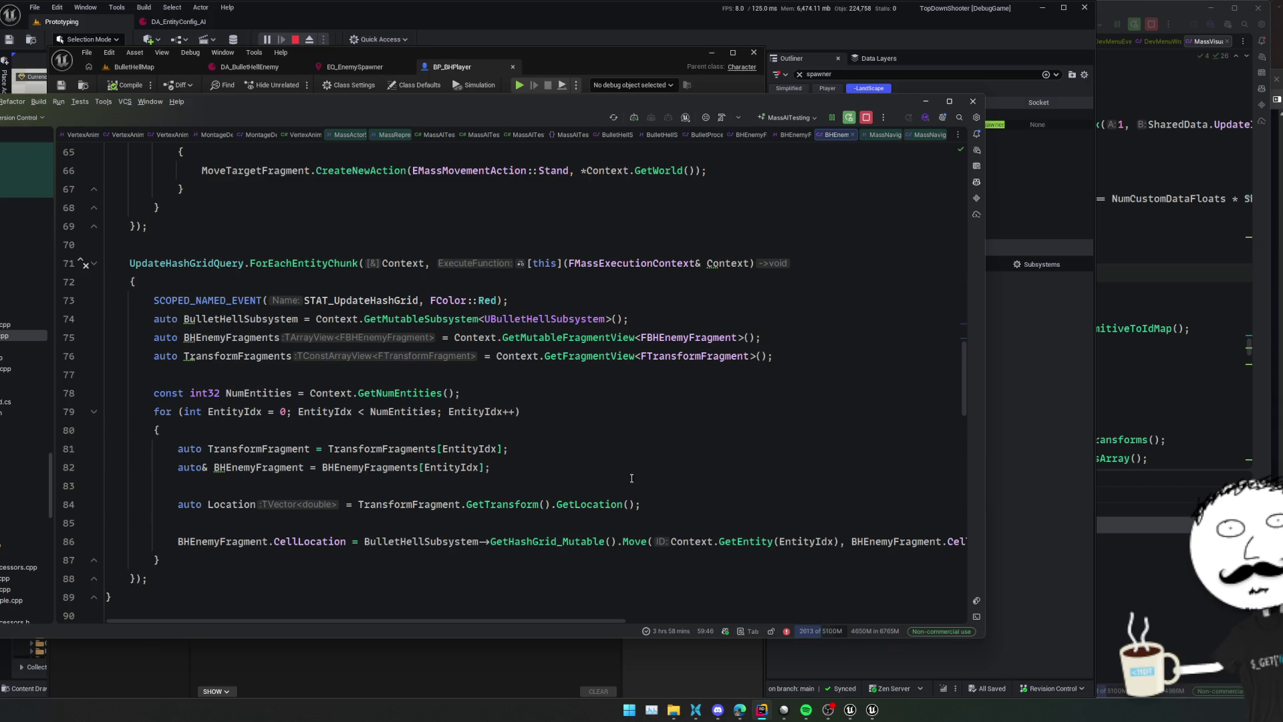
{"action": "scroll", "coordinate": [576, 498], "scroll_direction": "down", "scroll_amount": 5}
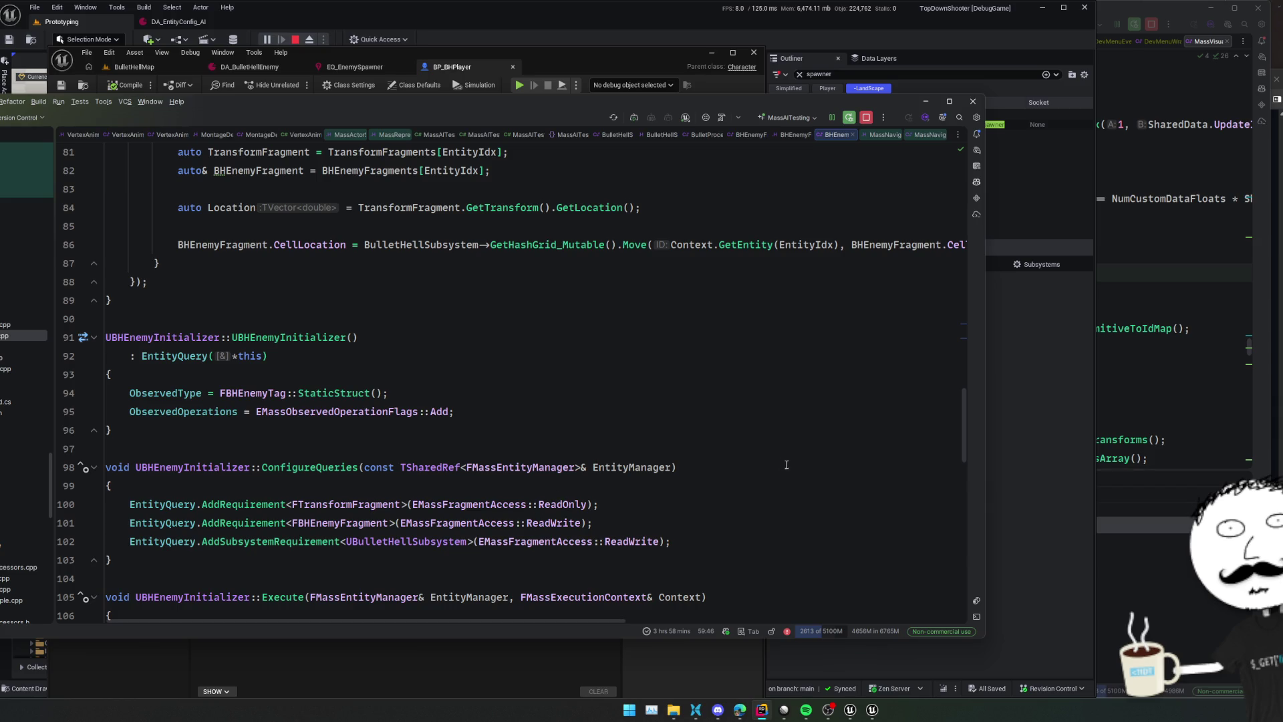
{"action": "scroll", "coordinate": [787, 464], "scroll_direction": "down", "scroll_amount": 1}
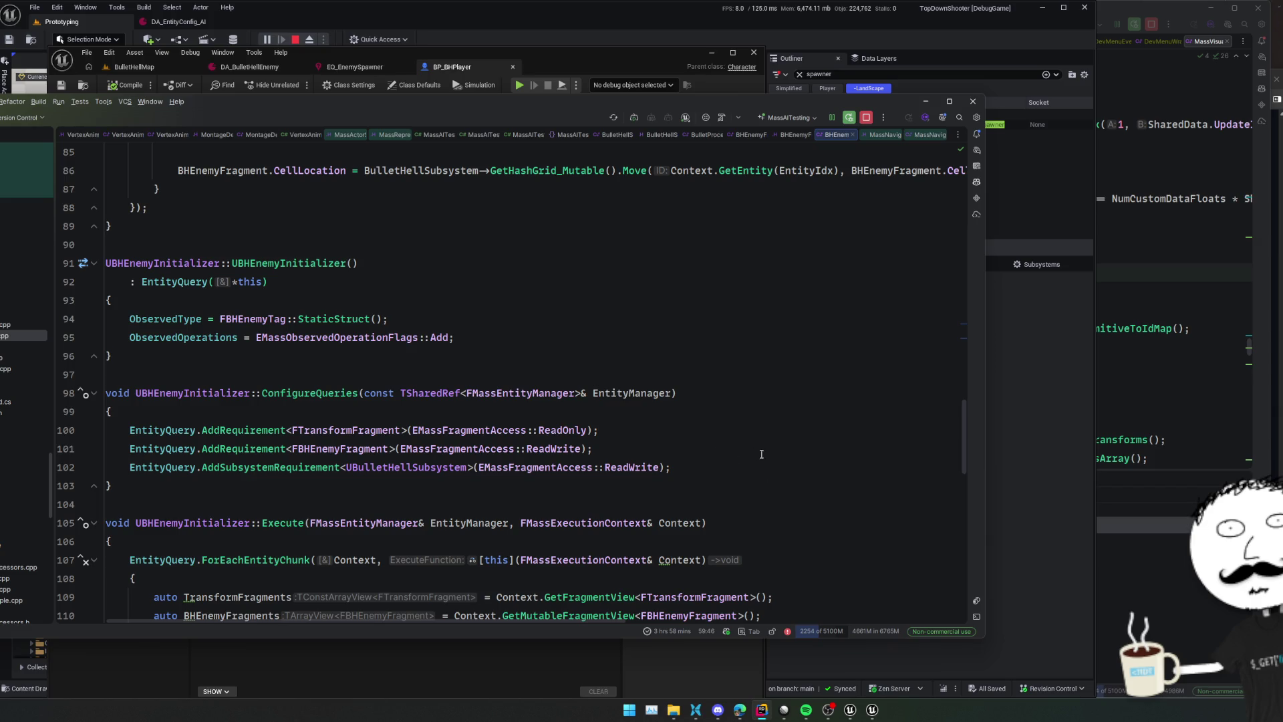
{"action": "scroll", "coordinate": [735, 502], "scroll_direction": "down", "scroll_amount": 3}
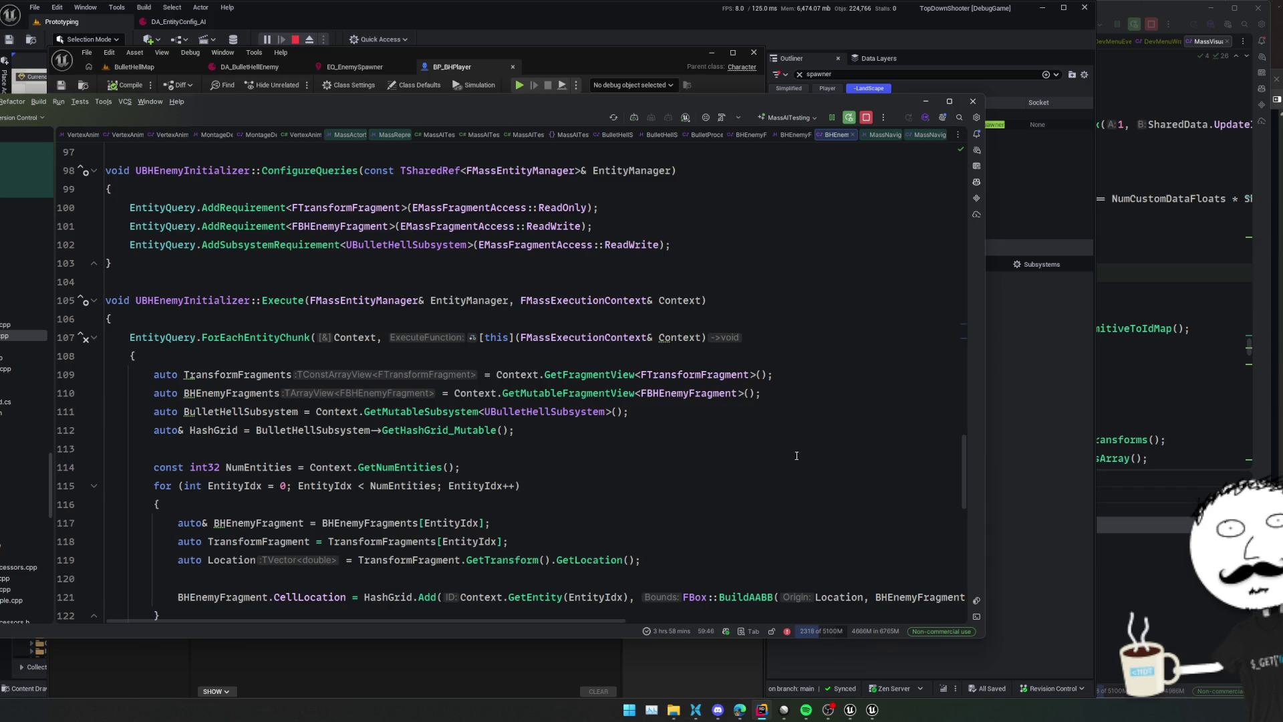
{"action": "scroll", "coordinate": [832, 470], "scroll_direction": "down", "scroll_amount": 1}
{"action": "key", "text": "ctrl+Tab"}
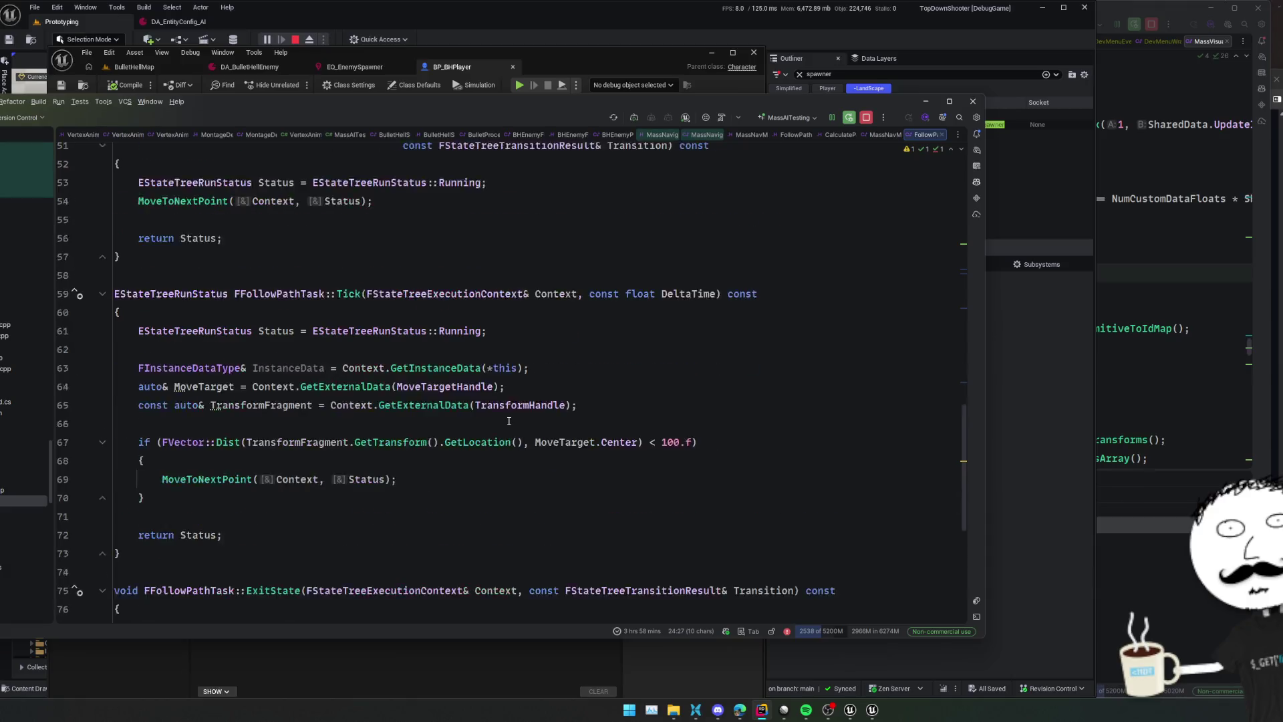
Finish reading FollowPathTask.cpp and move to CalculatePathTask.cpp's EnterState
{"action": "scroll", "coordinate": [508, 421], "scroll_direction": "down", "scroll_amount": 1}
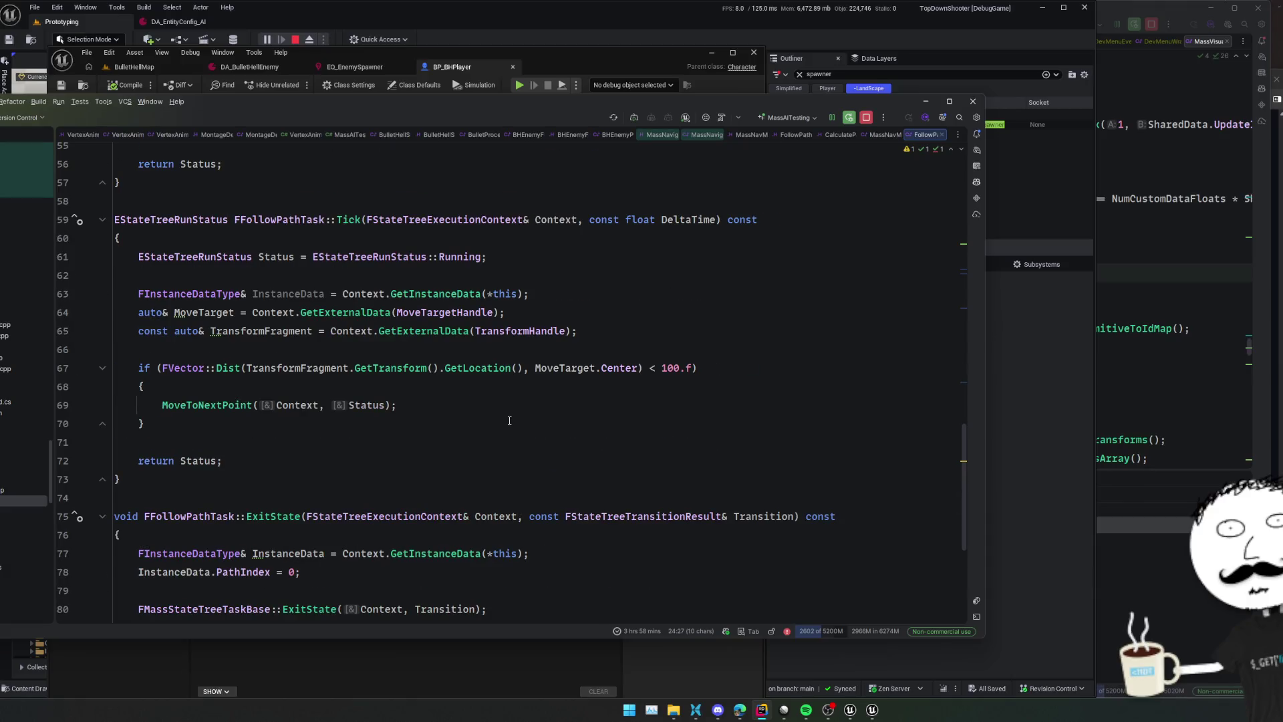
{"action": "scroll", "coordinate": [509, 421], "scroll_direction": "down", "scroll_amount": 3}
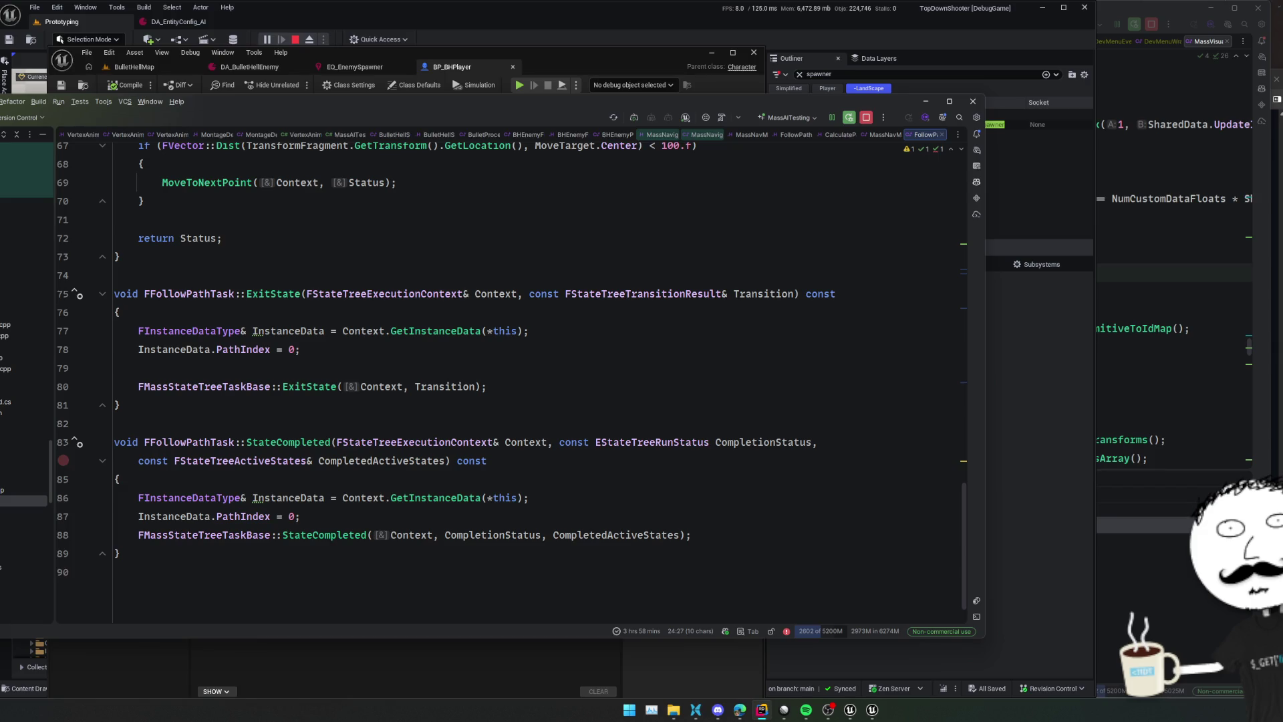
{"action": "key", "text": "ctrl+Tab"}
{"action": "scroll", "coordinate": [593, 435], "scroll_direction": "down", "scroll_amount": 1}
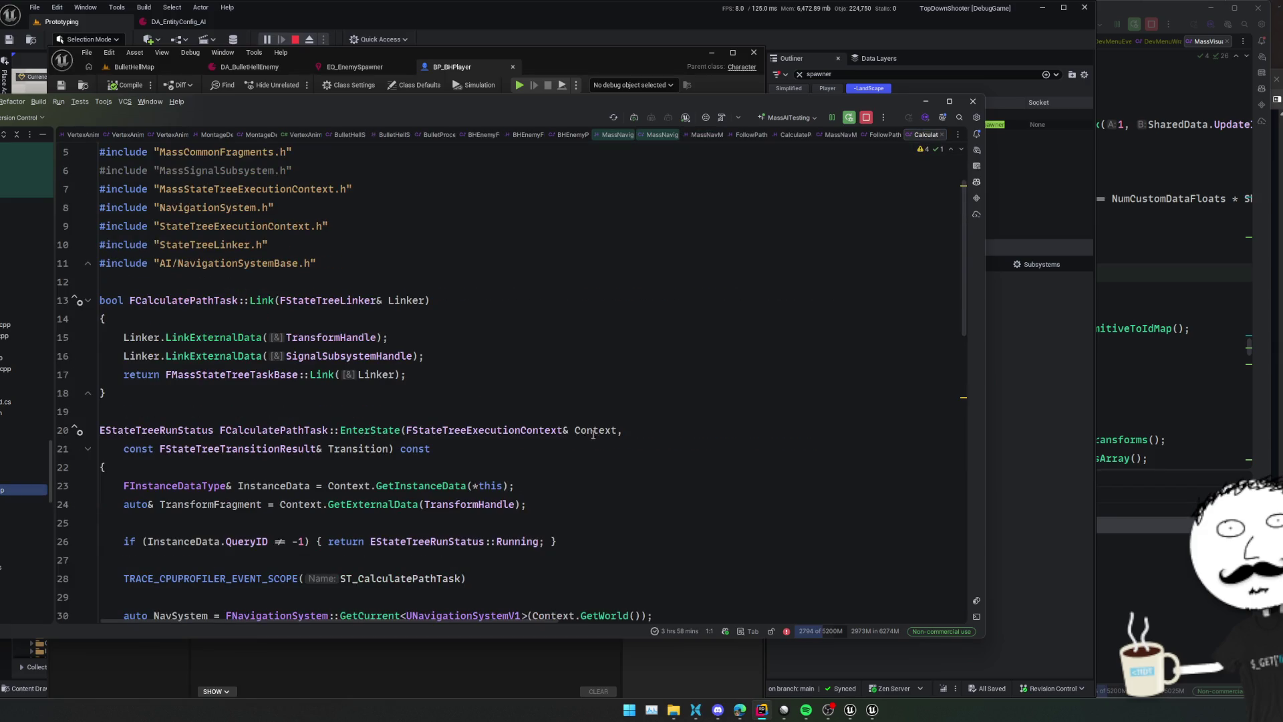
{"action": "scroll", "coordinate": [696, 433], "scroll_direction": "down", "scroll_amount": 1}
{"action": "scroll", "coordinate": [758, 421], "scroll_direction": "down", "scroll_amount": 2}
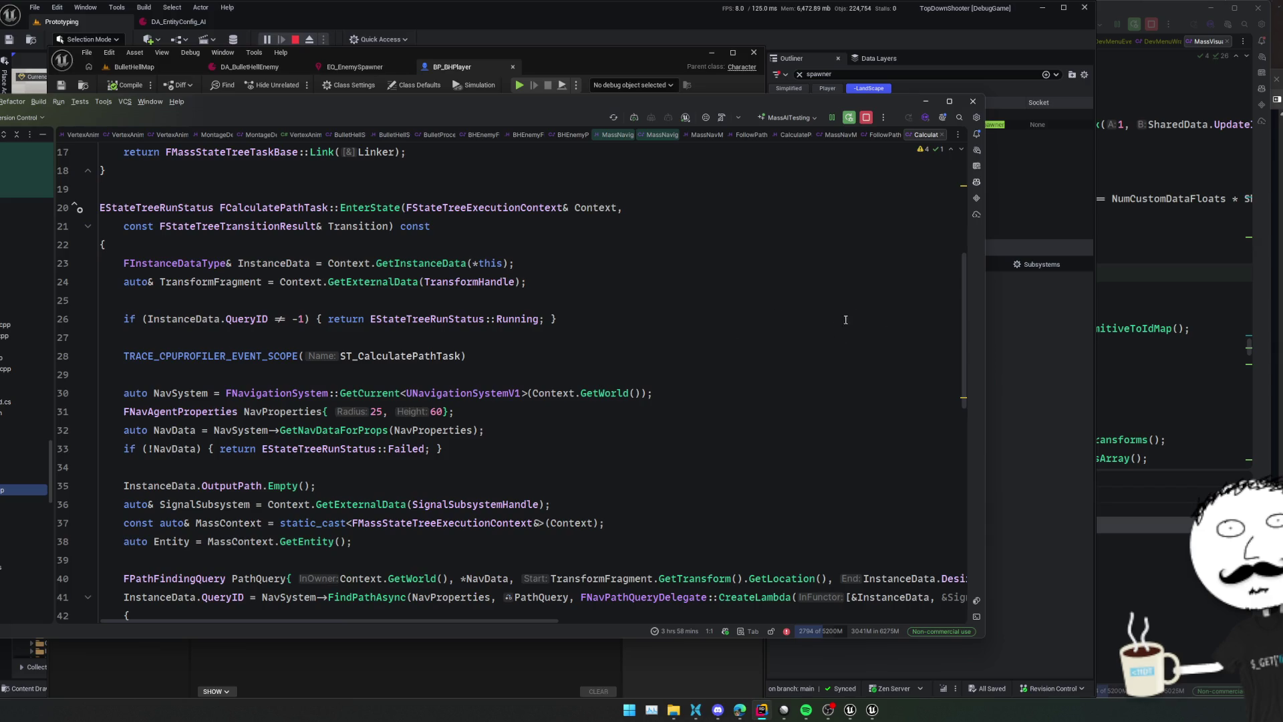
{"action": "scroll", "coordinate": [786, 361], "scroll_direction": "down", "scroll_amount": 1}
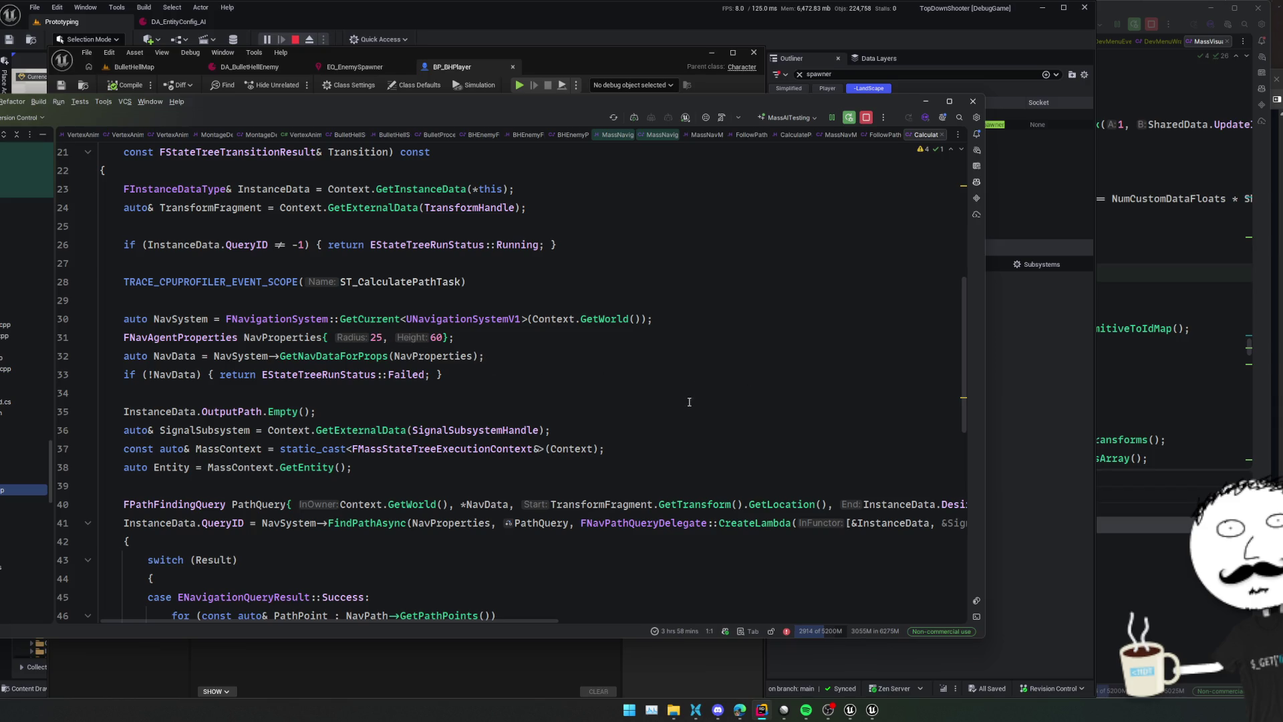
Read through the asynchronous navmesh path query, then return to the Unreal editor
{"action": "mouse_move", "coordinate": [457, 354]}
{"action": "scroll", "coordinate": [864, 400], "scroll_direction": "down", "scroll_amount": 2}
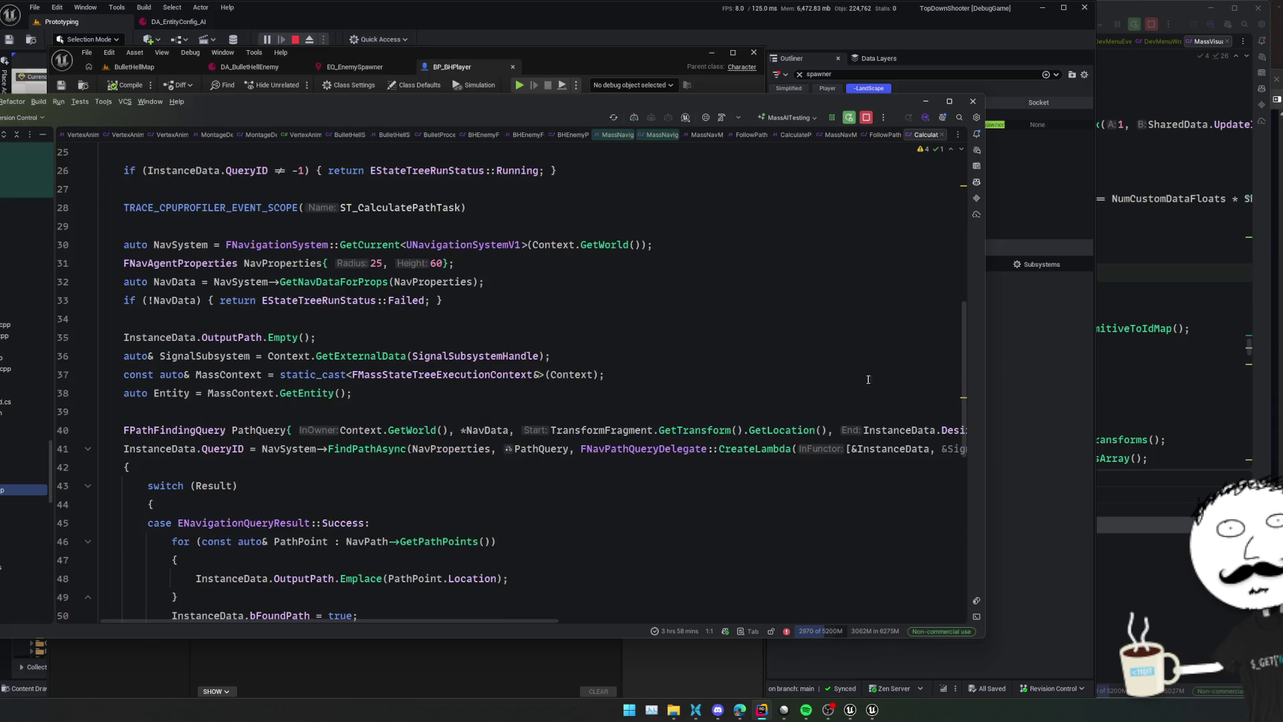
{"action": "scroll", "coordinate": [847, 387], "scroll_direction": "down", "scroll_amount": 2}
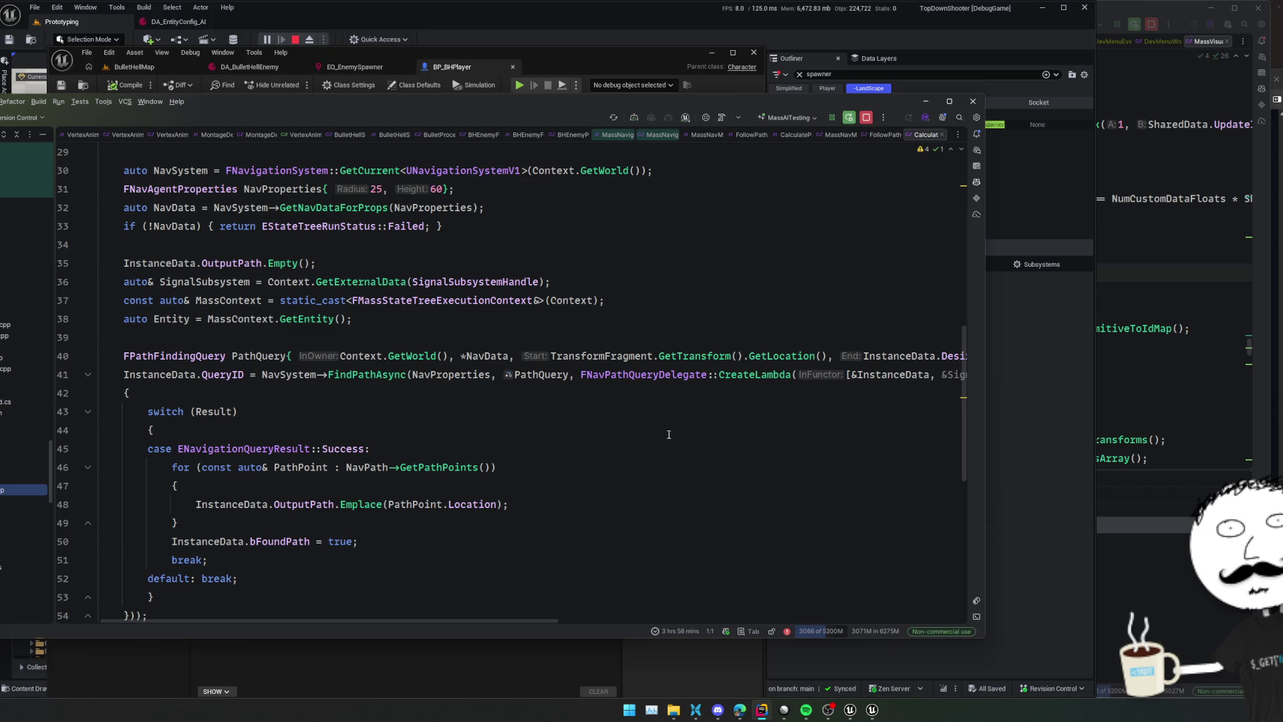
{"action": "scroll", "coordinate": [688, 434], "scroll_direction": "down", "scroll_amount": 2}
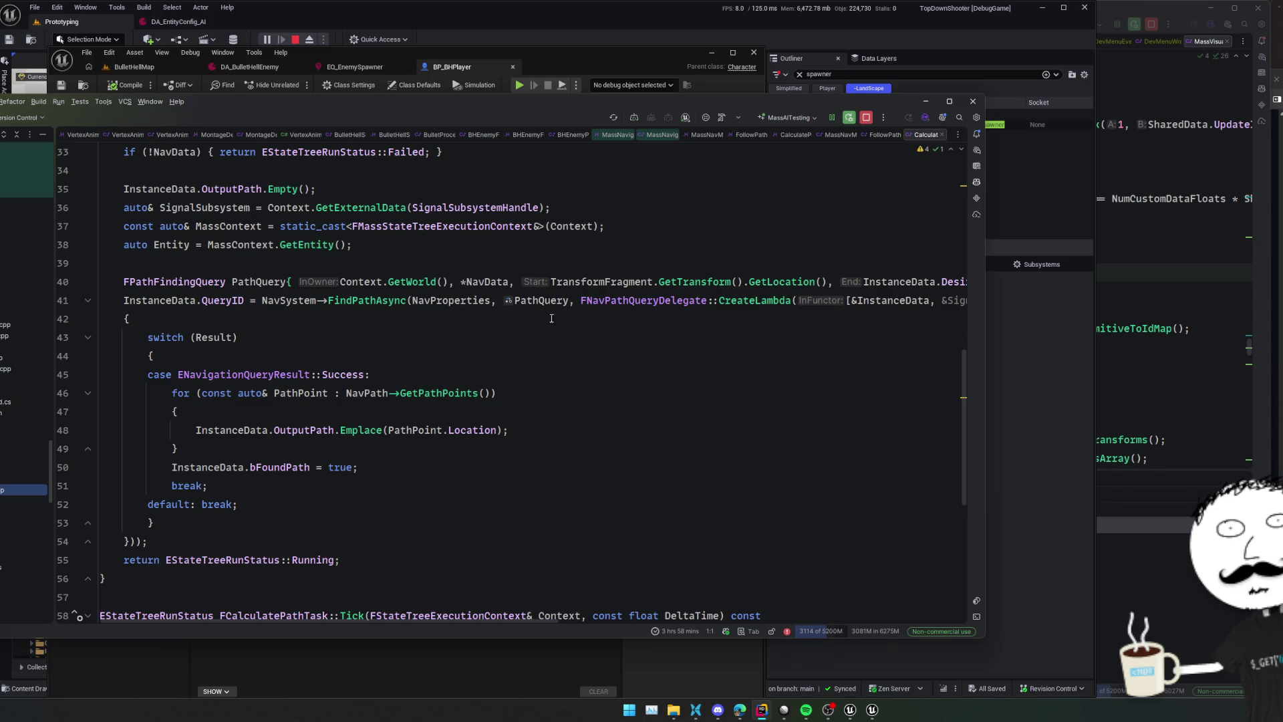
{"action": "scroll", "coordinate": [644, 370], "scroll_direction": "down", "scroll_amount": 2}
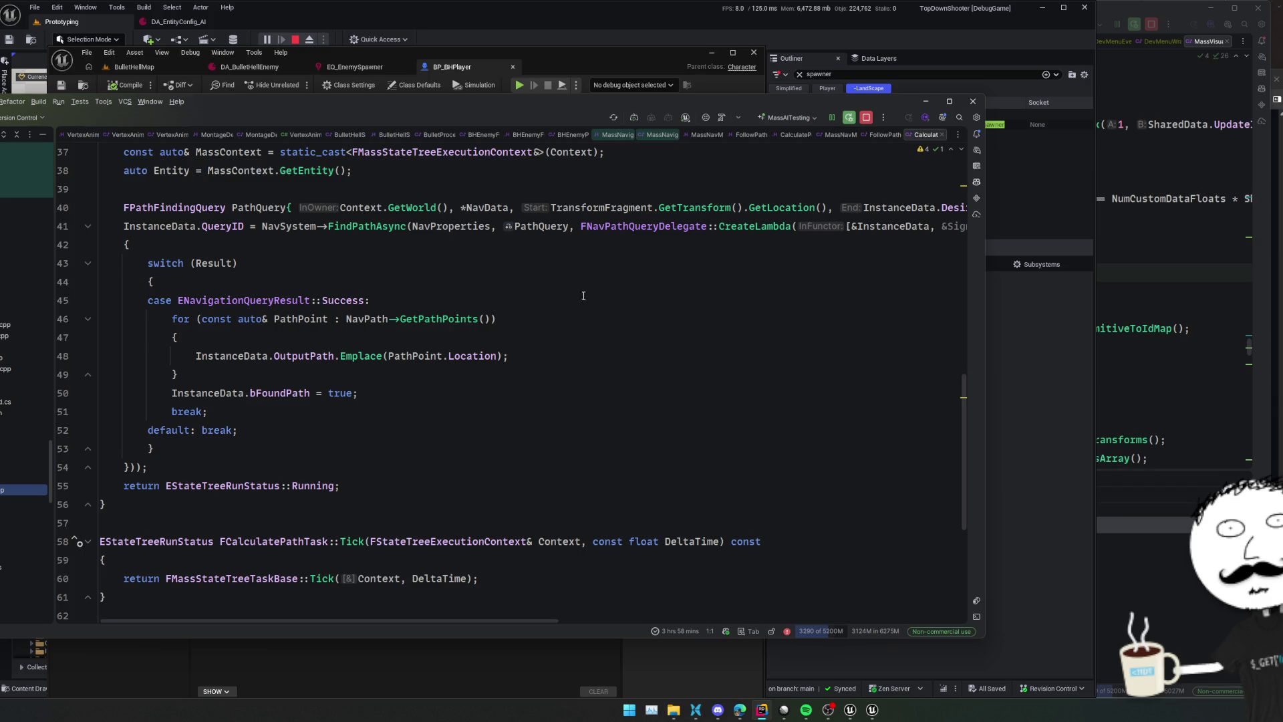
{"action": "left_click", "coordinate": [308, 67]}
Open the MassNavMeshTest level from the MassNavMesh Content folder and start playing it
{"action": "left_click", "coordinate": [119, 70]}
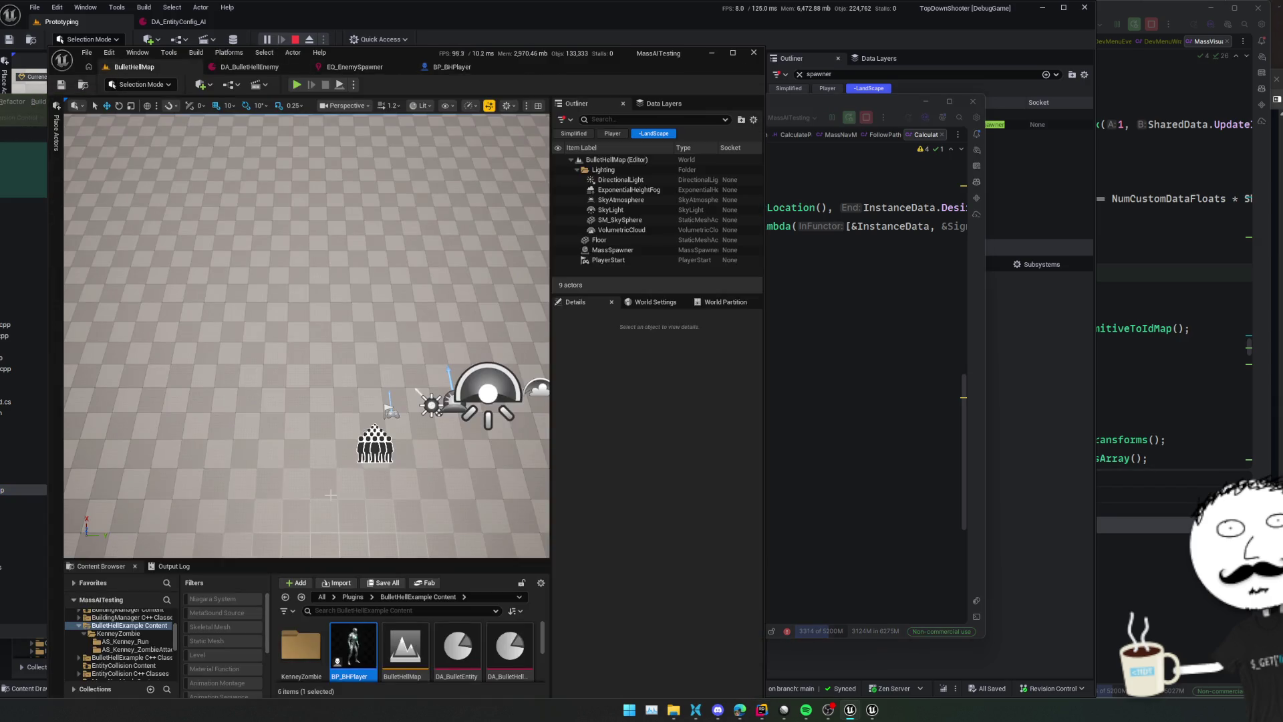
{"action": "left_click_drag", "start_coordinate": [284, 560], "coordinate": [285, 434]}
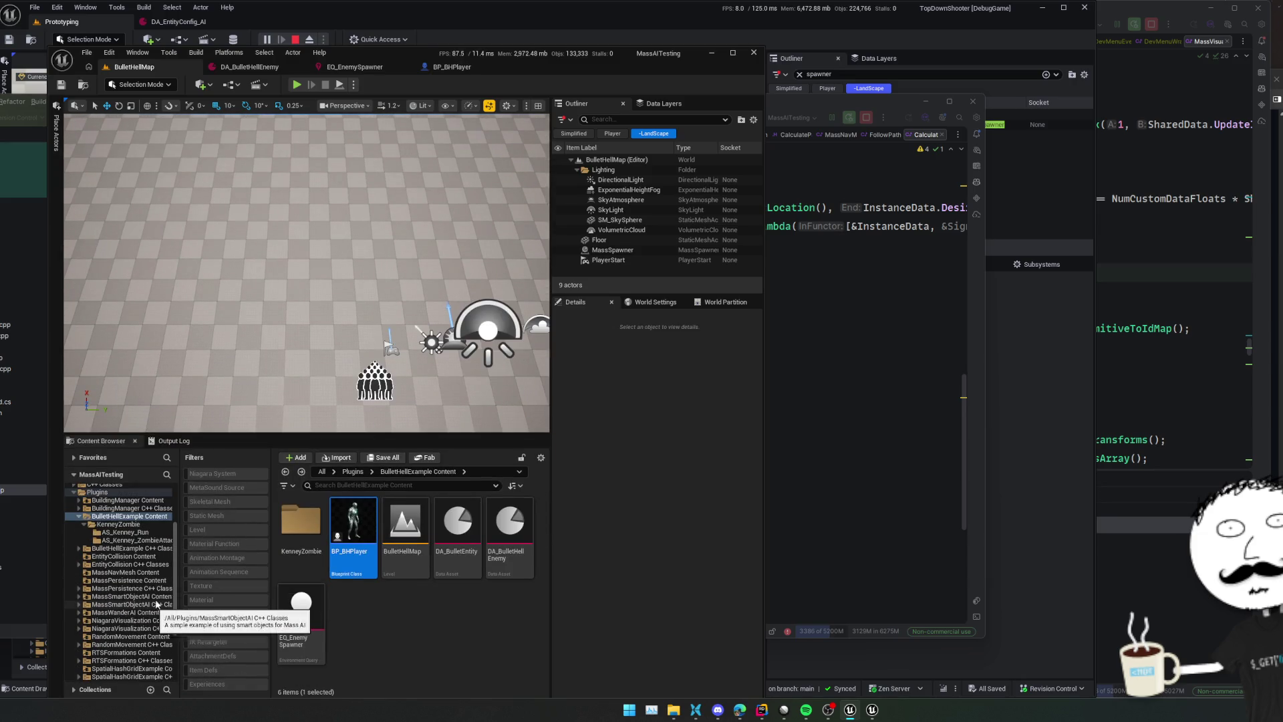
{"action": "left_click", "coordinate": [158, 573]}
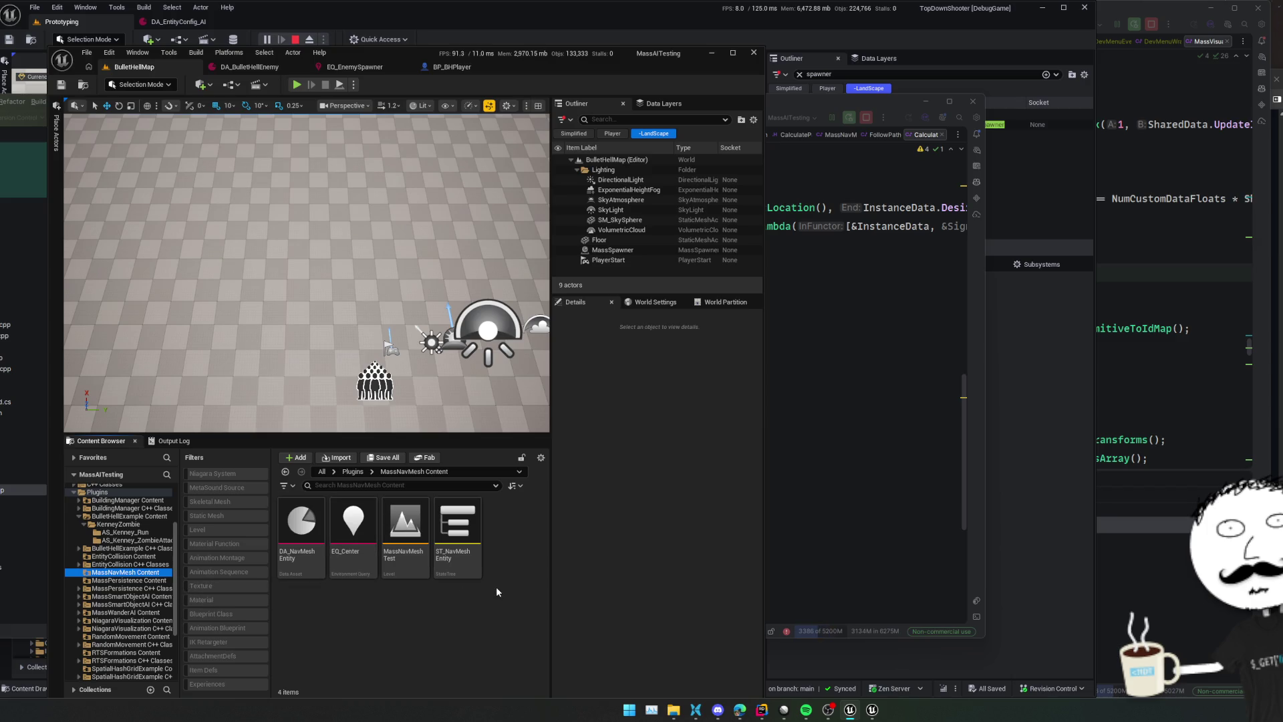
{"action": "double_click", "coordinate": [393, 571]}
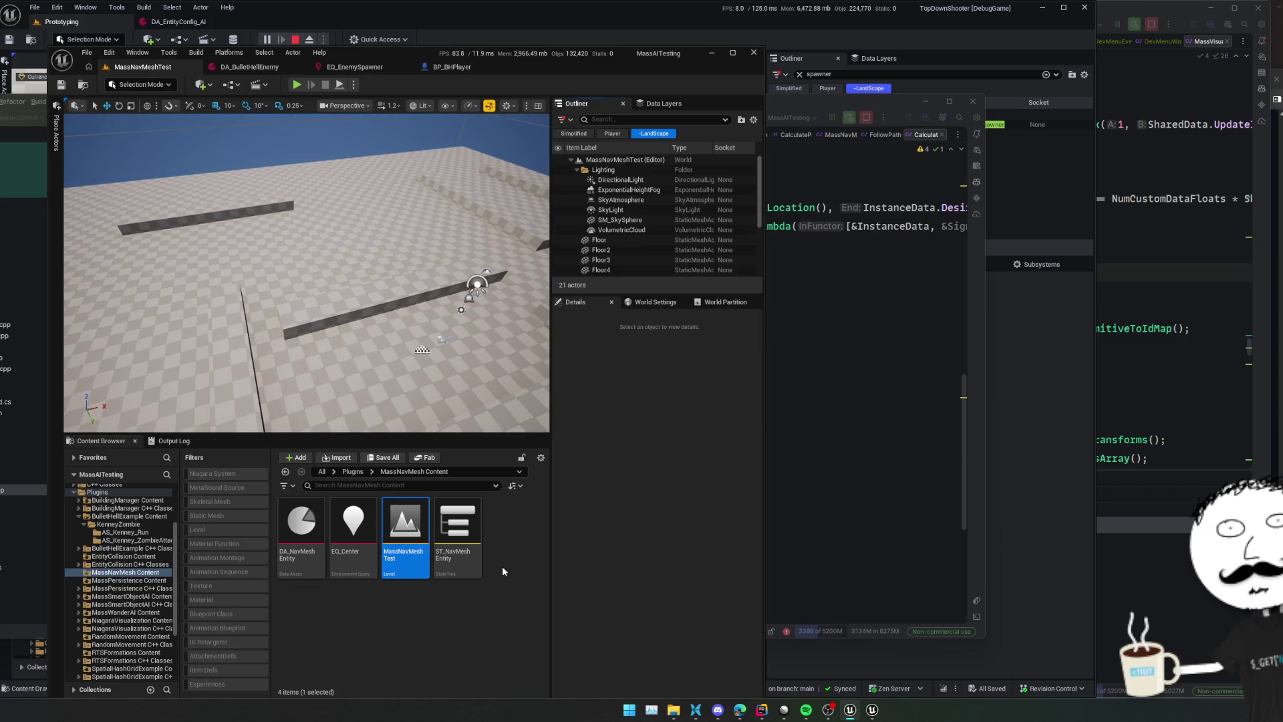
{"action": "left_click", "coordinate": [296, 86]}
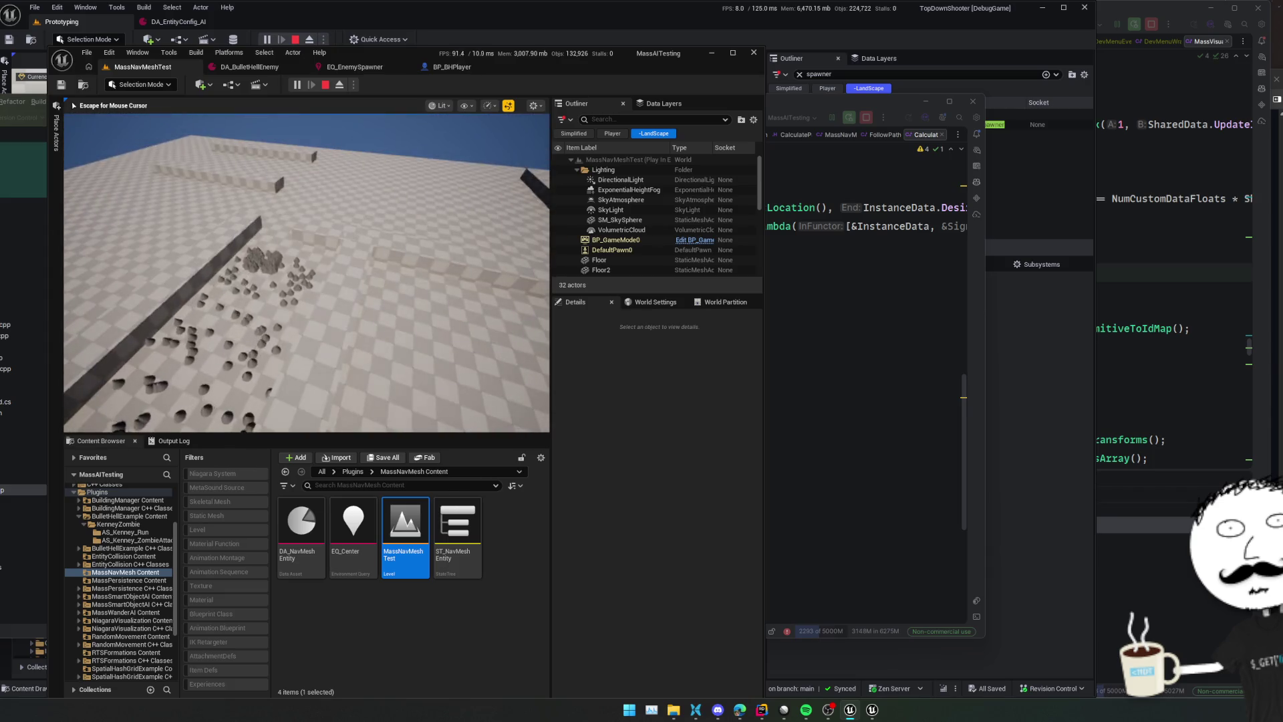
Select the MassSpawner, expand its Spawn Data Generators in Details, and end the play session
{"action": "key", "text": "Escape"}
{"action": "scroll", "coordinate": [628, 254], "scroll_direction": "down", "scroll_amount": 5}
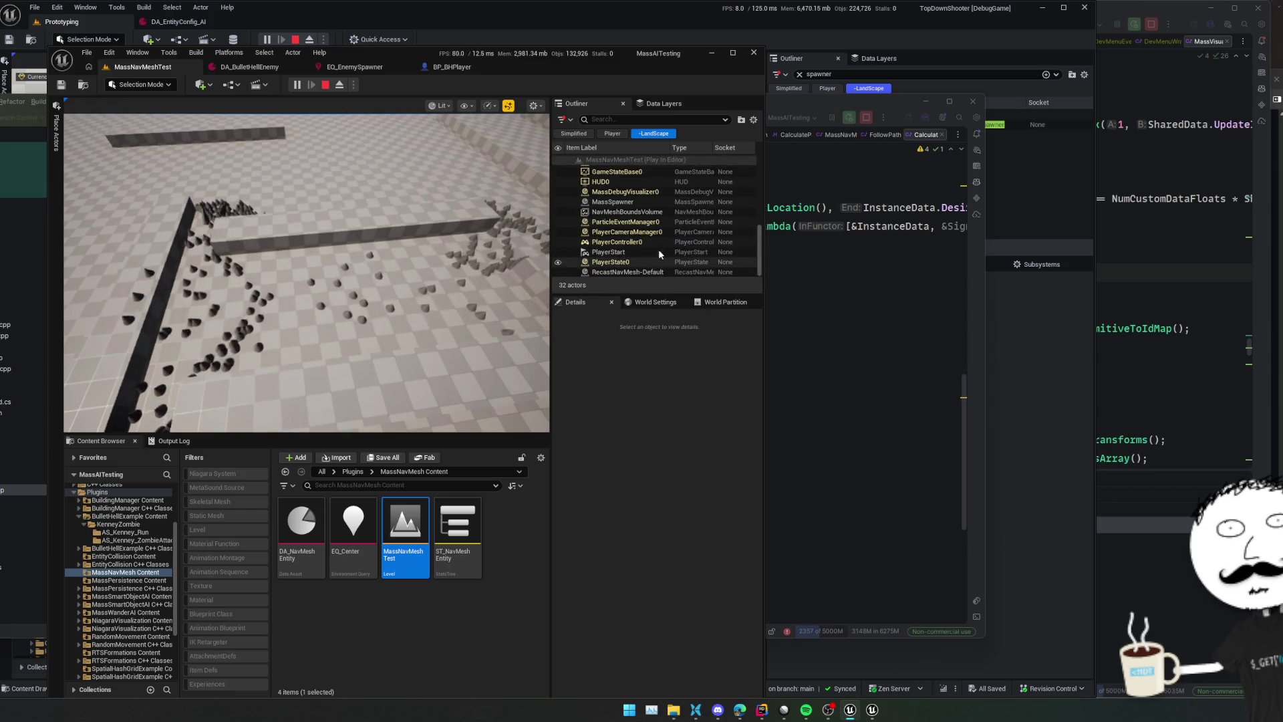
{"action": "left_click", "coordinate": [620, 204]}
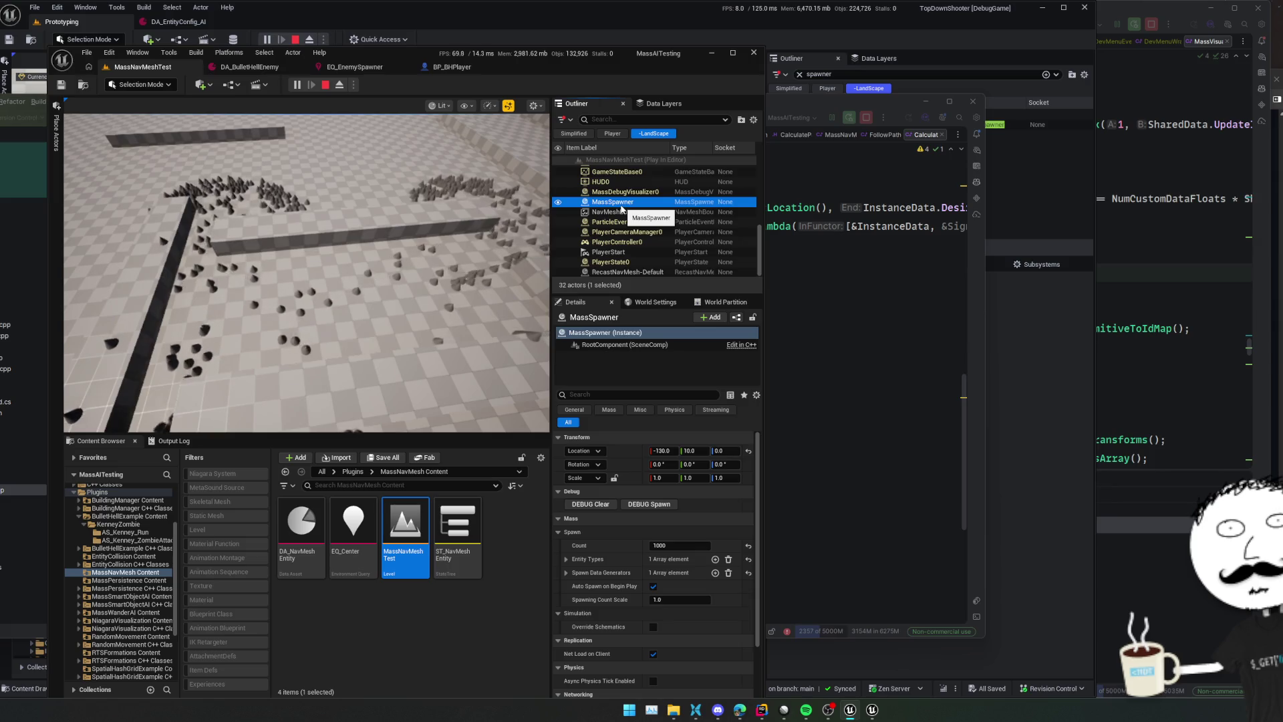
{"action": "left_click", "coordinate": [566, 572]}
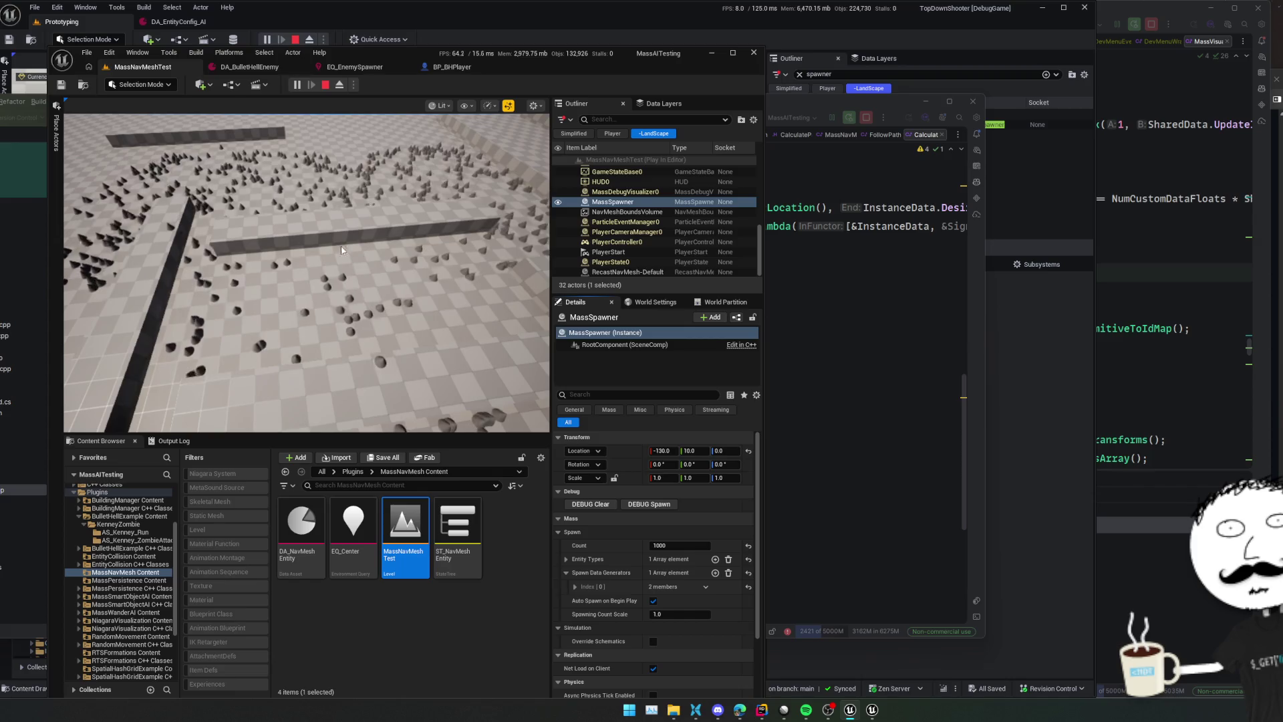
{"action": "key", "text": "Escape"}
Raise the MassSpawner Count from 1000 to 10000 and play the level to watch the crowd
{"action": "left_click", "coordinate": [678, 544]}
{"action": "key", "text": "Return"}
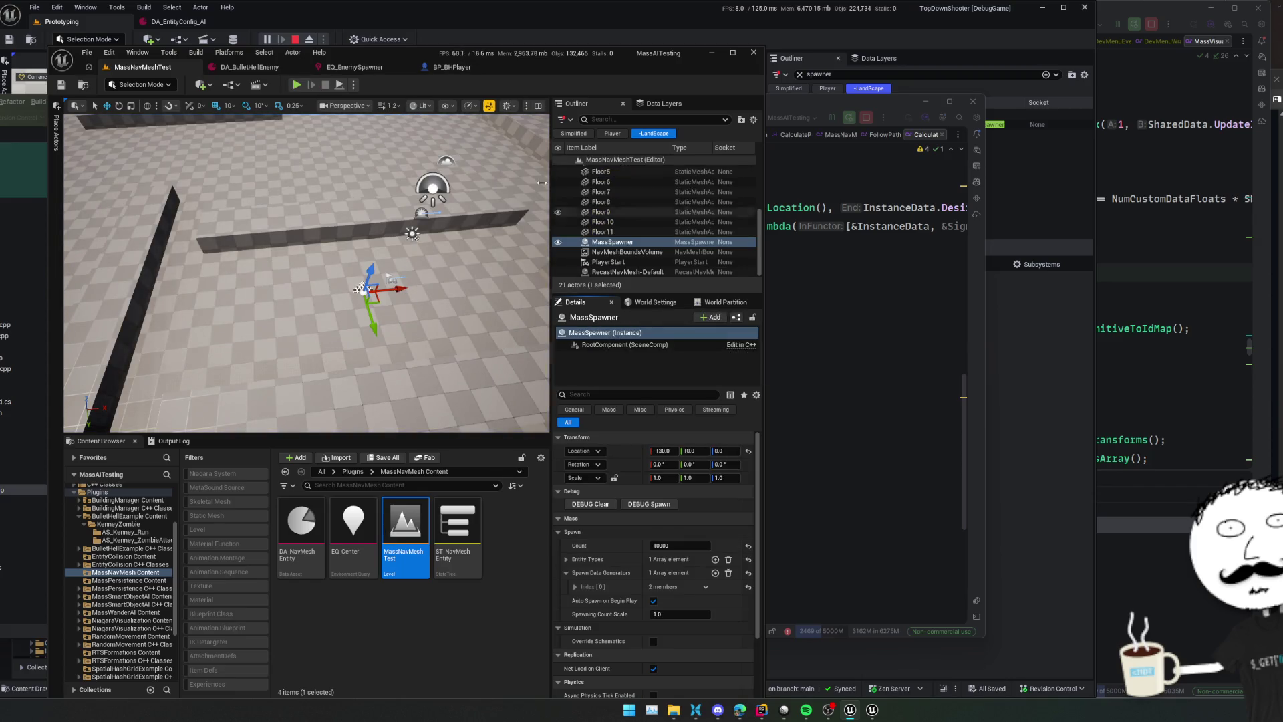
{"action": "left_click", "coordinate": [294, 86]}
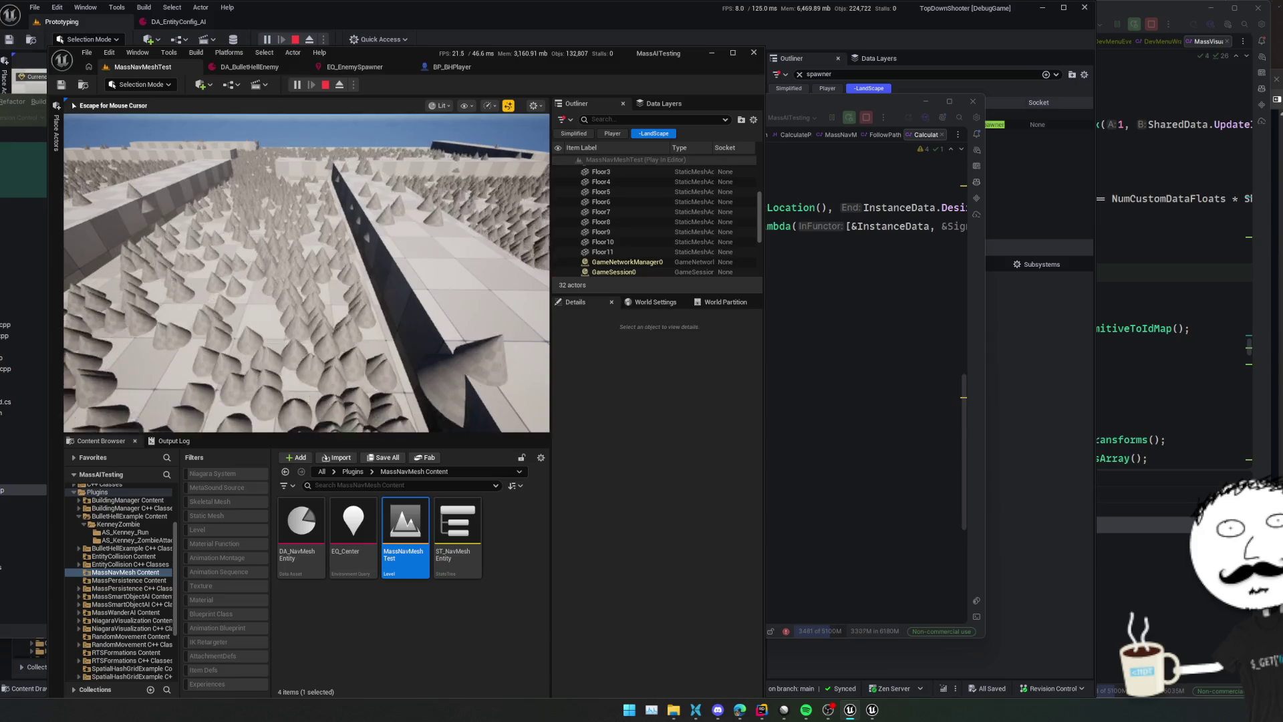
Stop the play session and open the ST_NavMeshEntity StateTree
{"action": "key", "text": "Escape"}
{"action": "left_click", "coordinate": [325, 84]}
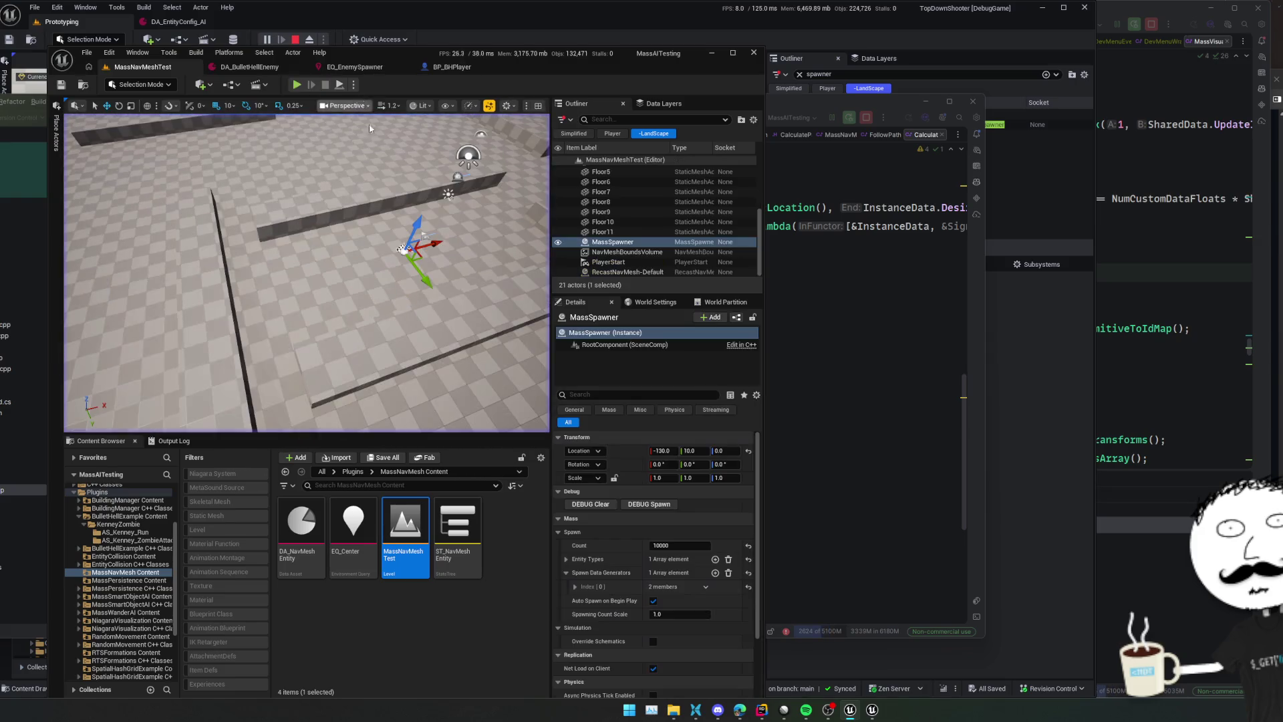
{"action": "double_click", "coordinate": [470, 519]}
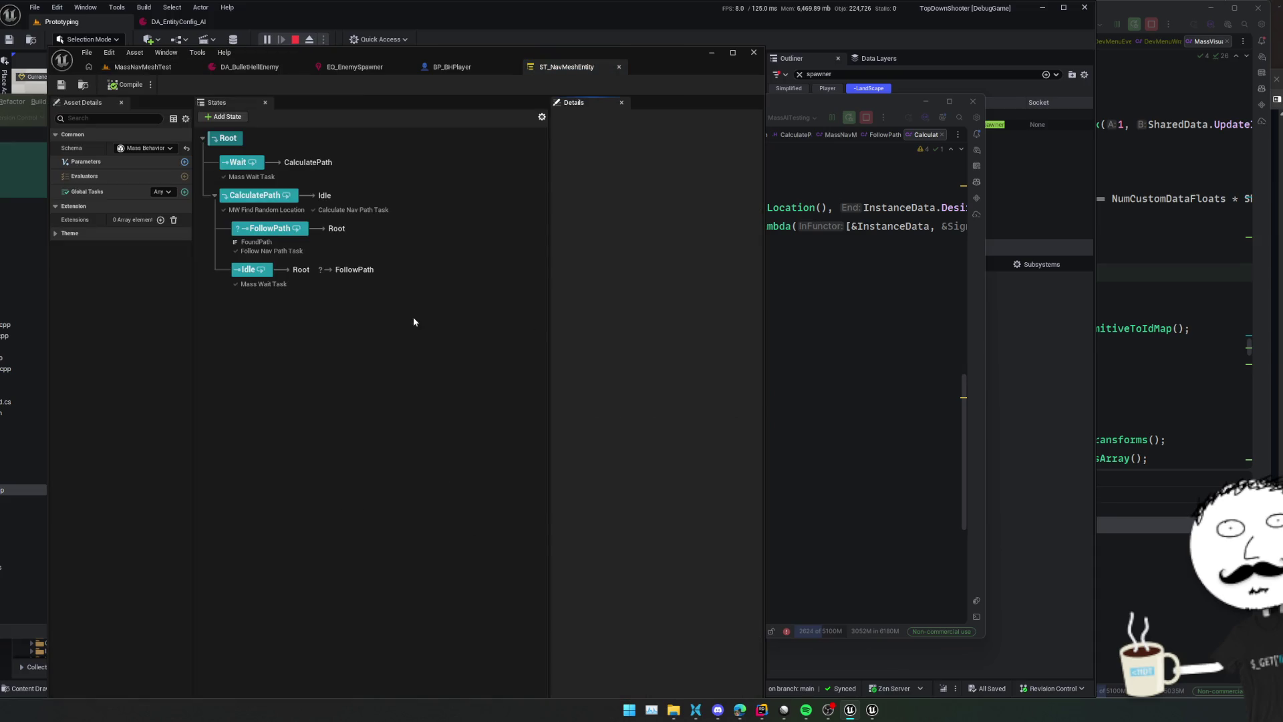
Inspect the Root and Wait states, revealing the Mass Wait Task's 2.0 duration, then select CalculatePath
{"action": "left_click", "coordinate": [301, 139]}
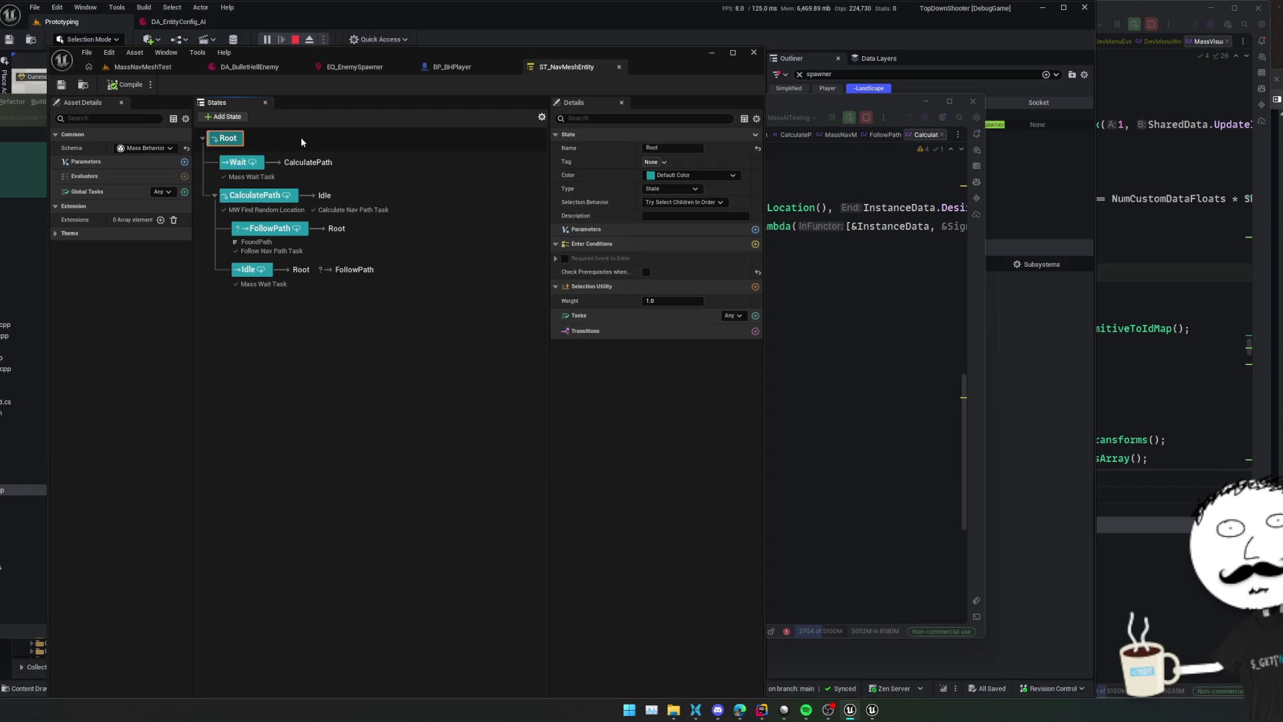
{"action": "left_click", "coordinate": [370, 156]}
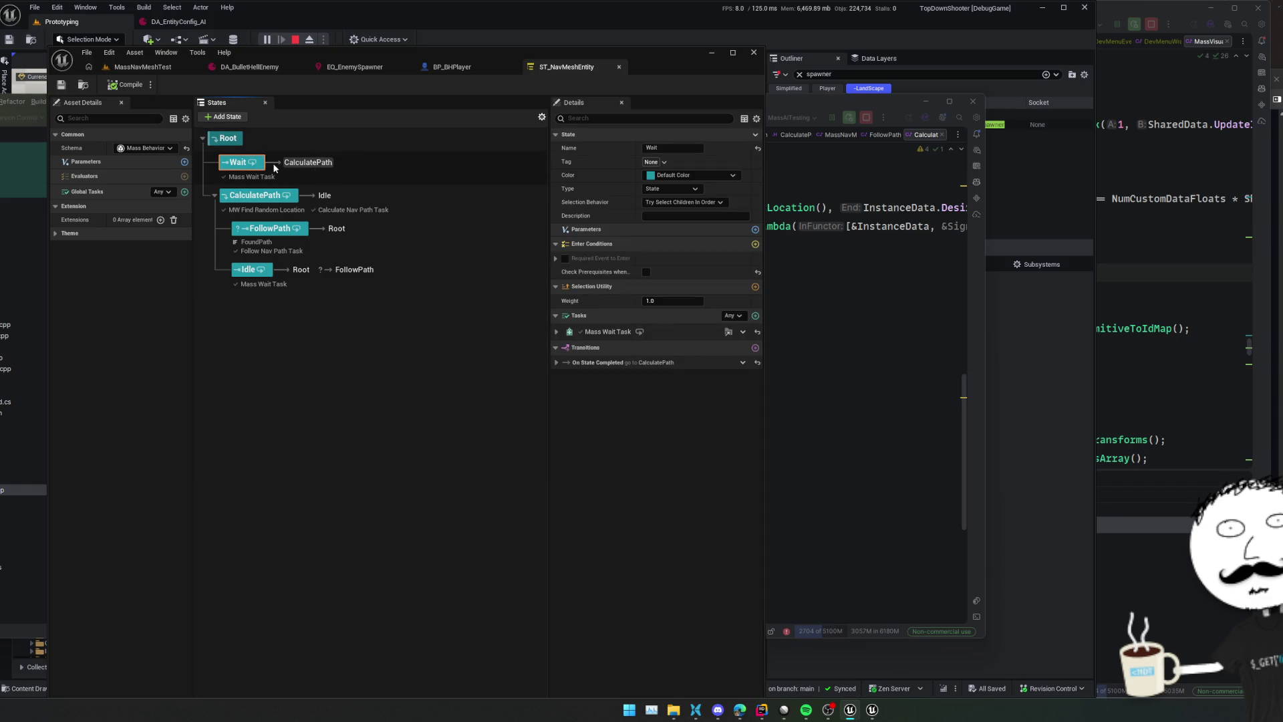
{"action": "mouse_move", "coordinate": [253, 167]}
{"action": "mouse_move", "coordinate": [291, 165]}
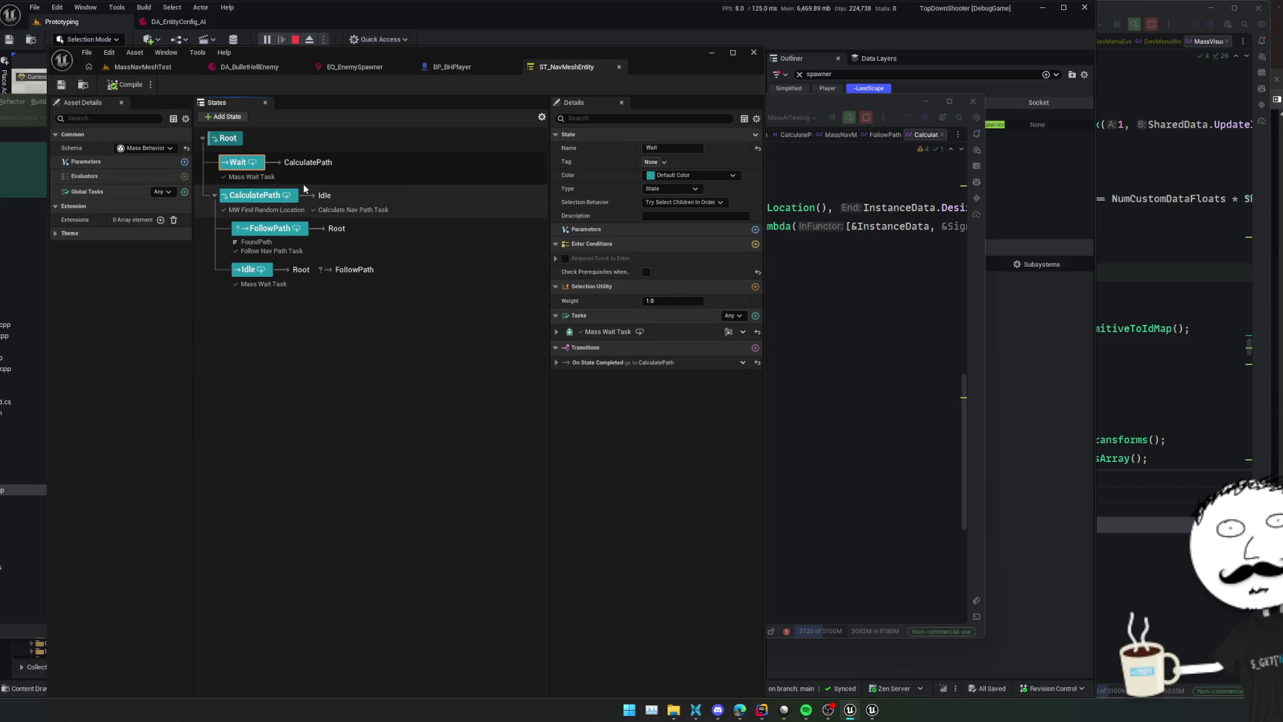
{"action": "left_click", "coordinate": [261, 177]}
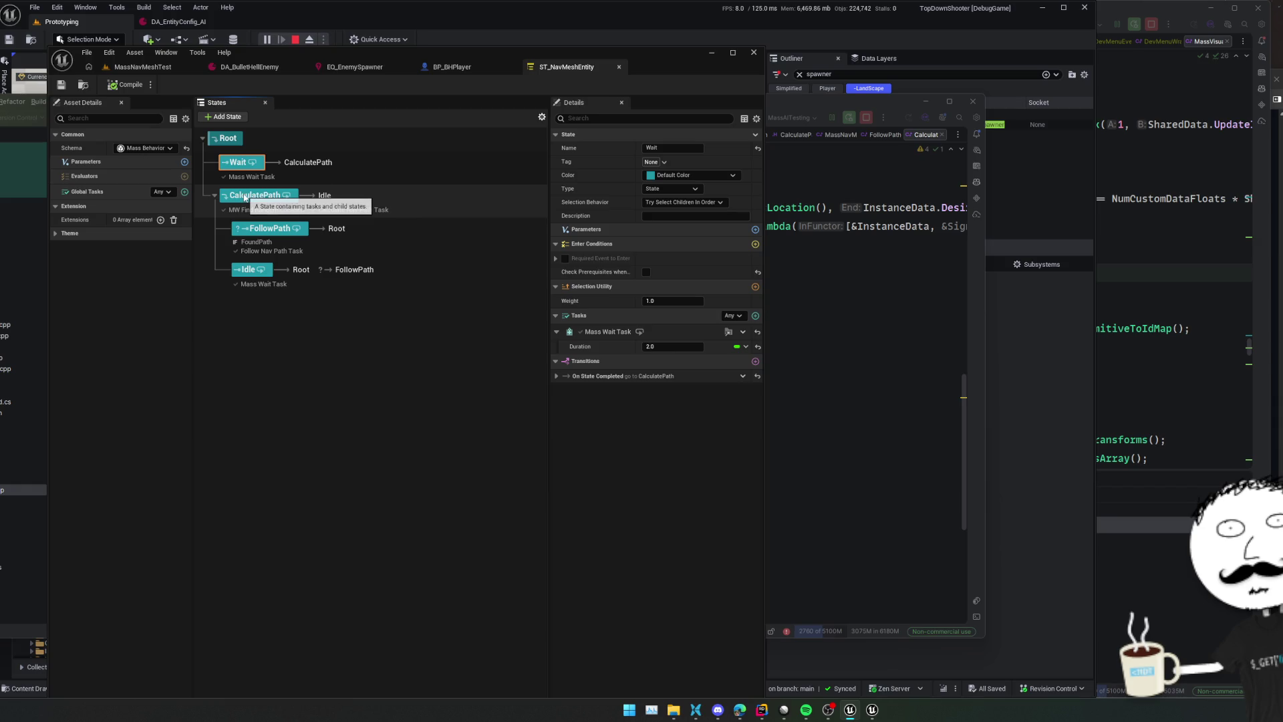
{"action": "left_click", "coordinate": [245, 198]}
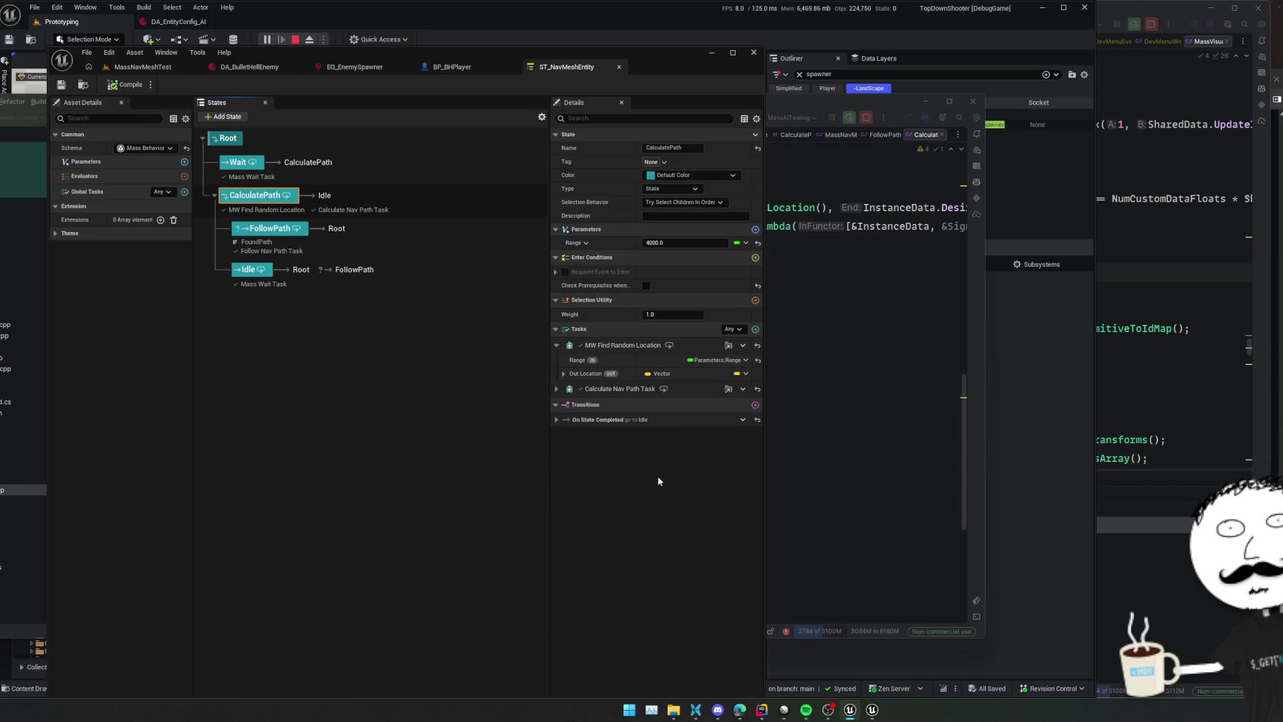
{"action": "scroll", "coordinate": [638, 430], "scroll_direction": "down", "scroll_amount": 1}
Expand CalculatePath's Calculate Nav Path Task, its On State Completed transition and Out Location values
{"action": "scroll", "coordinate": [636, 401], "scroll_direction": "up", "scroll_amount": 1}
{"action": "left_click", "coordinate": [556, 389]}
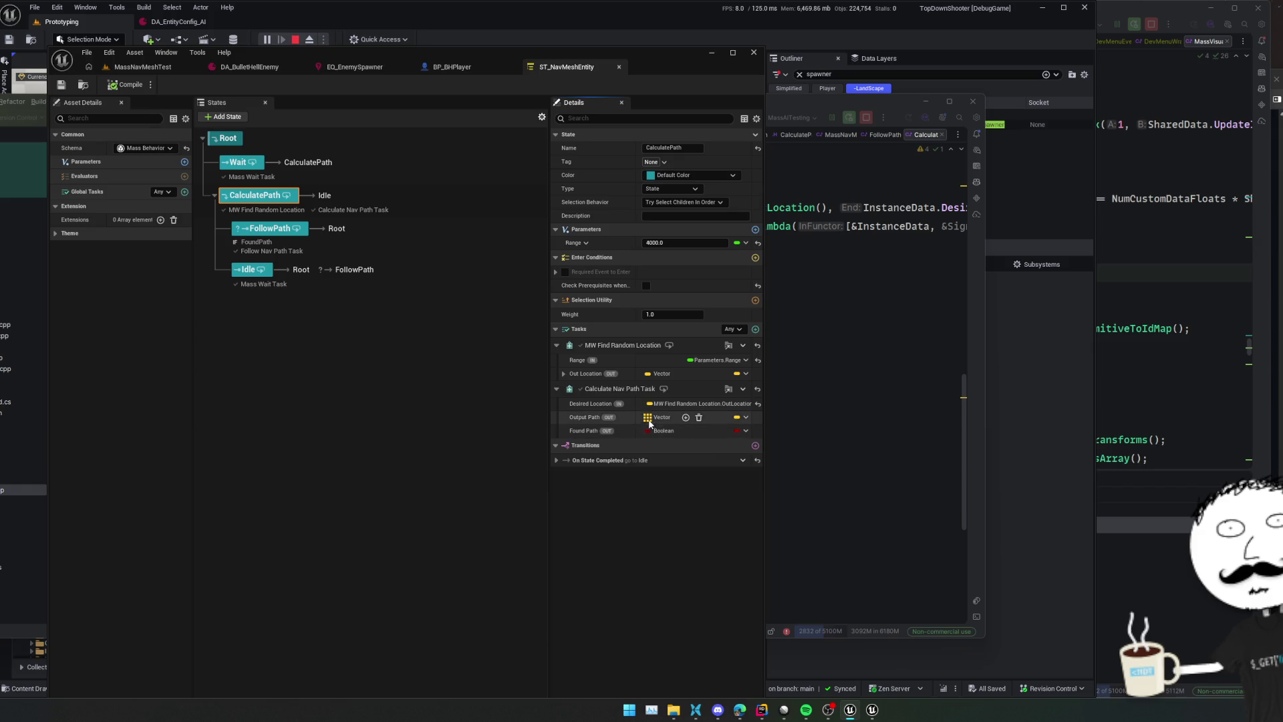
{"action": "left_click", "coordinate": [556, 459]}
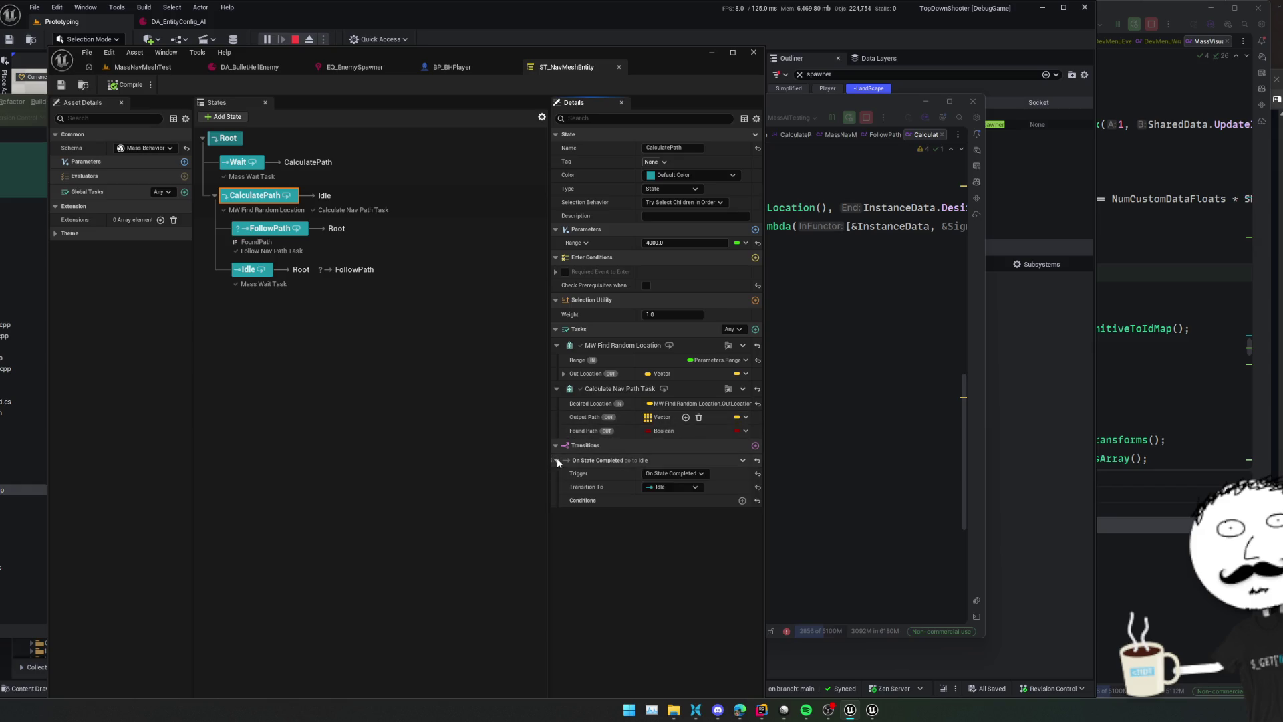
{"action": "left_click", "coordinate": [563, 374]}
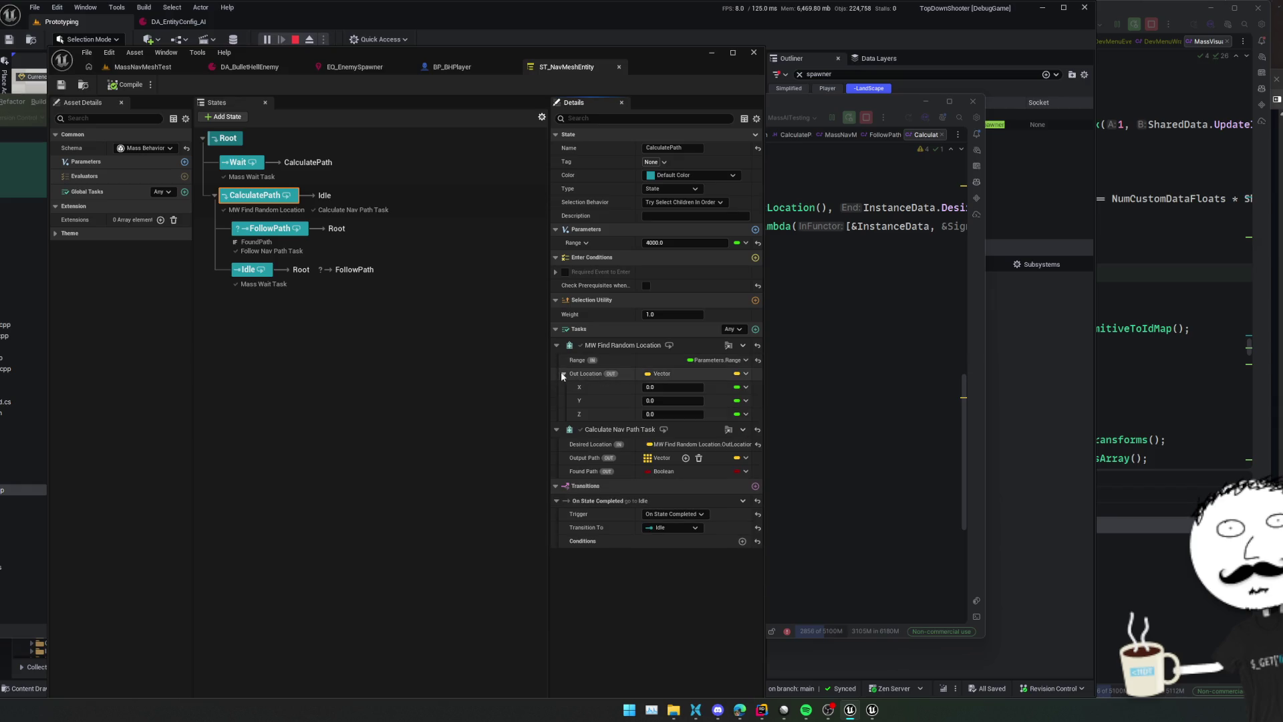
Inspect the FollowPath state, then select the Idle state
{"action": "left_click", "coordinate": [276, 230]}
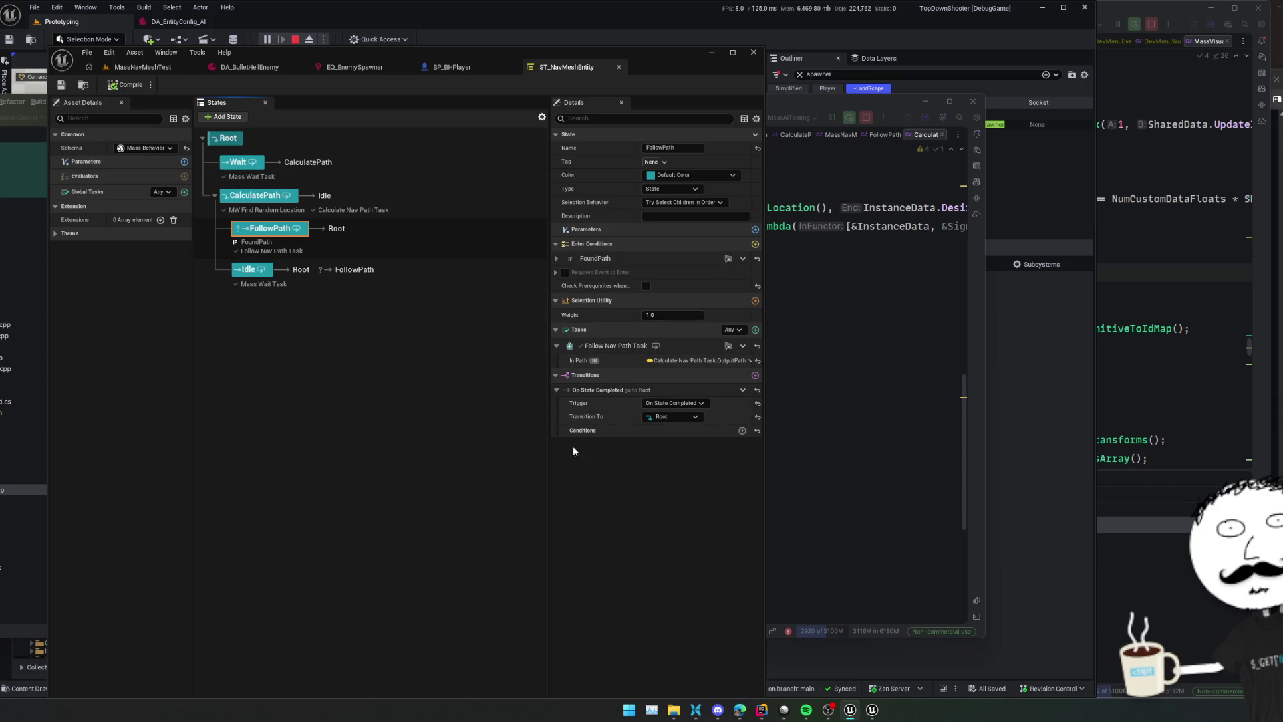
{"action": "scroll", "coordinate": [591, 453], "scroll_direction": "up", "scroll_amount": 1}
{"action": "scroll", "coordinate": [577, 451], "scroll_direction": "down", "scroll_amount": 1}
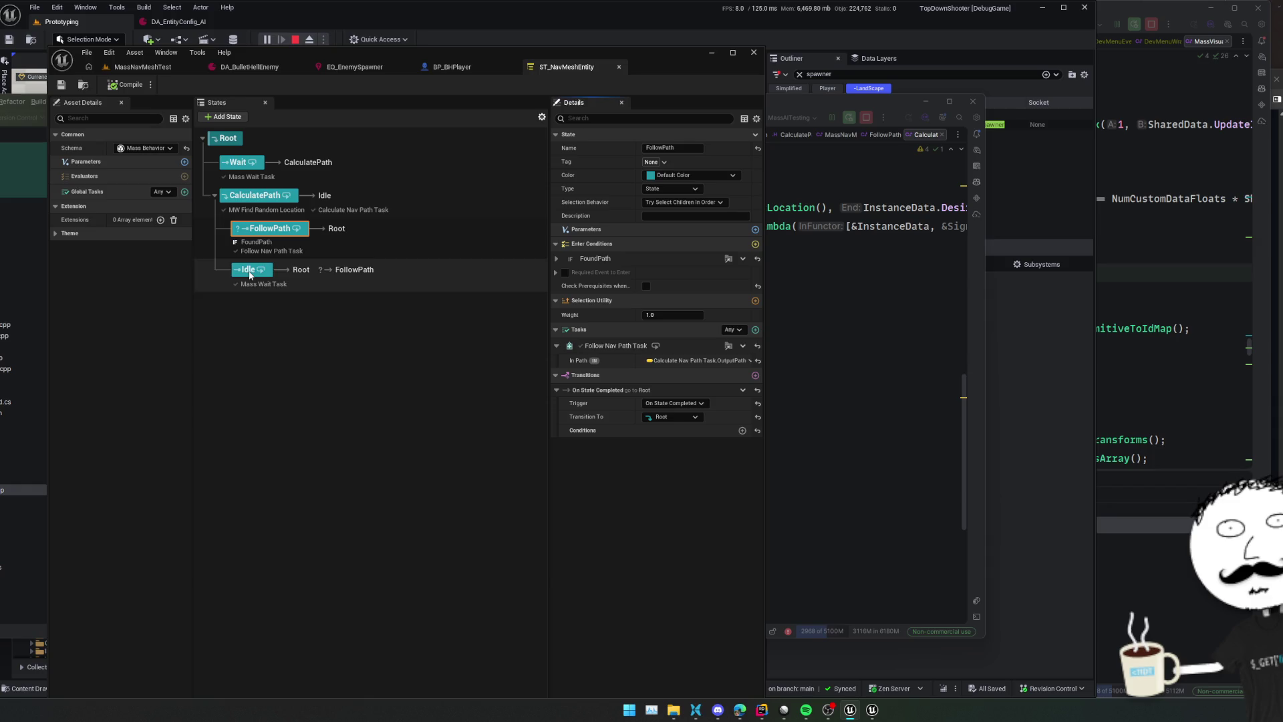
{"action": "left_click", "coordinate": [260, 272]}
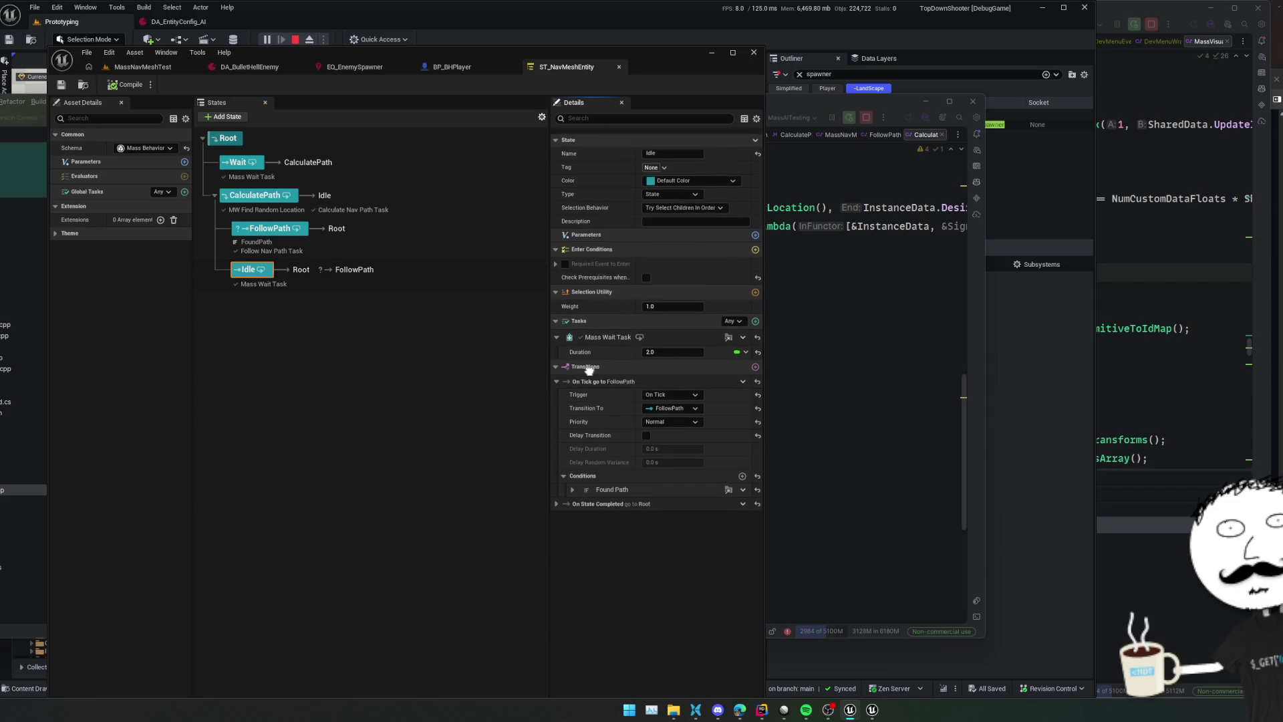
Expand Idle's Found Path condition and its On State Completed transition back to Root
{"action": "left_click", "coordinate": [573, 483]}
{"action": "scroll", "coordinate": [626, 539], "scroll_direction": "down", "scroll_amount": 1}
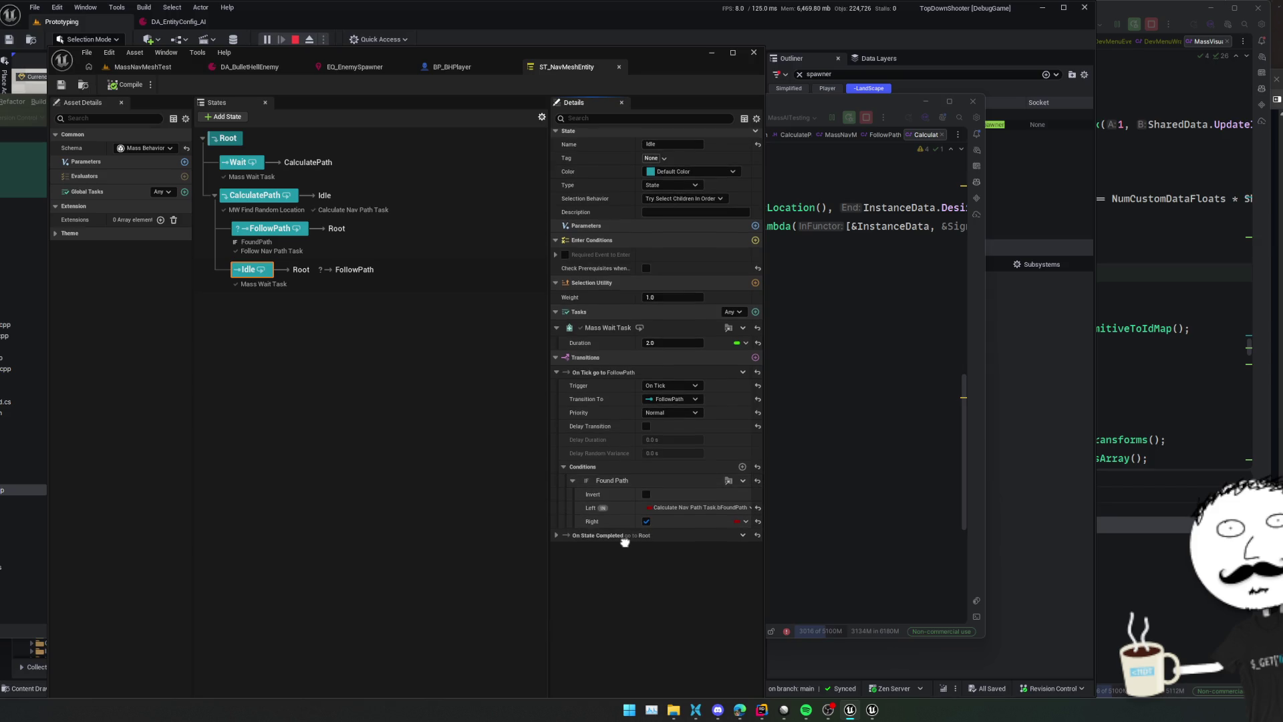
{"action": "scroll", "coordinate": [625, 541], "scroll_direction": "up", "scroll_amount": 1}
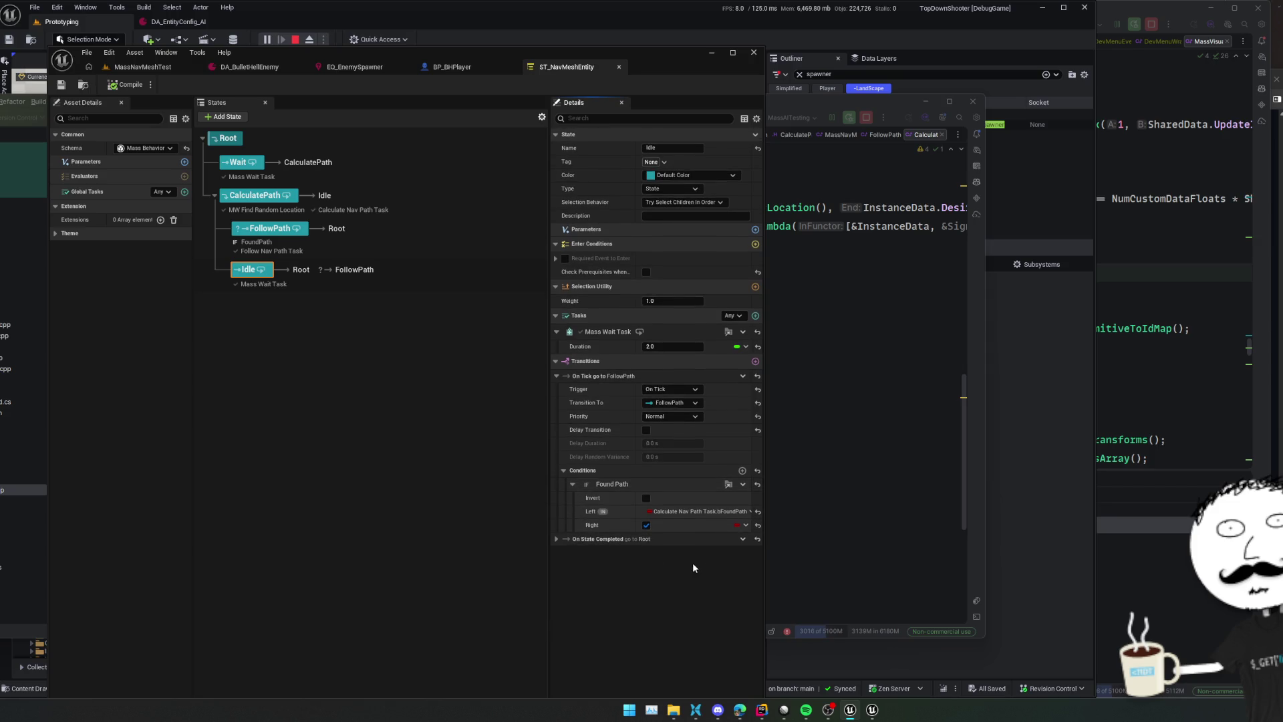
{"action": "left_click", "coordinate": [555, 538]}
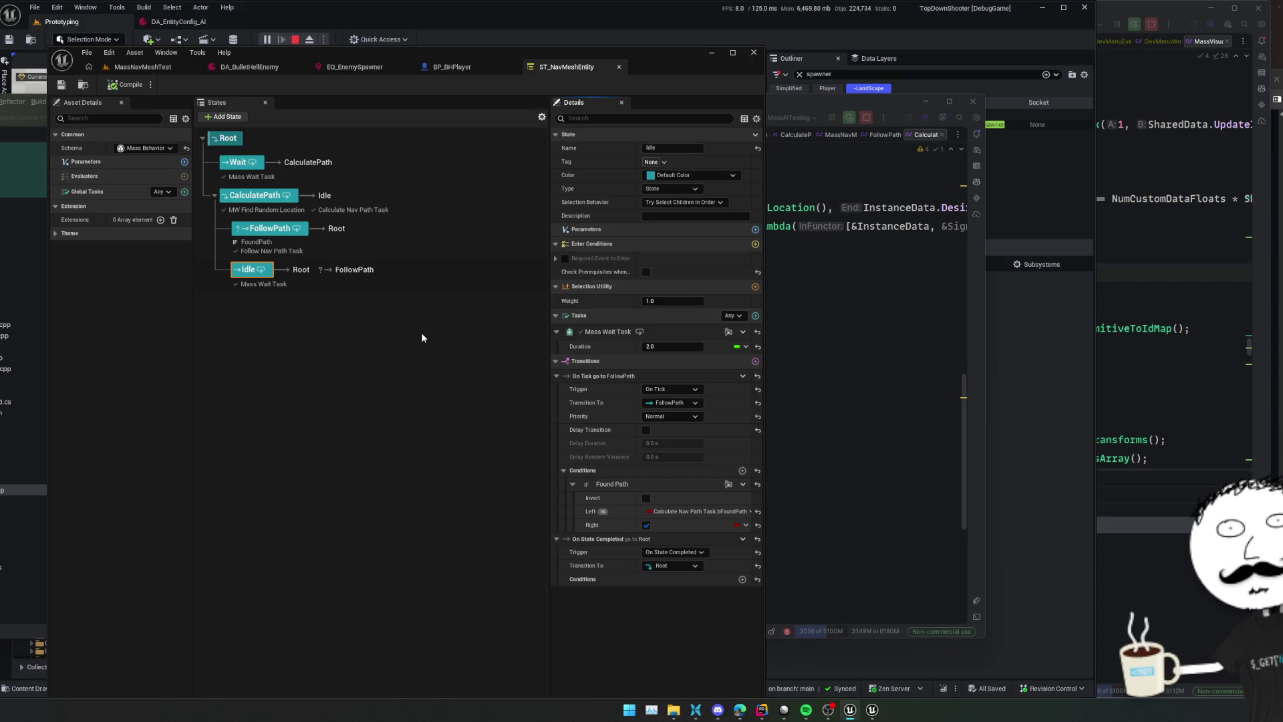
Check the schema list keeping Mass Behavior, expand the Theme colours, and pan the States view
{"action": "left_click", "coordinate": [134, 148]}
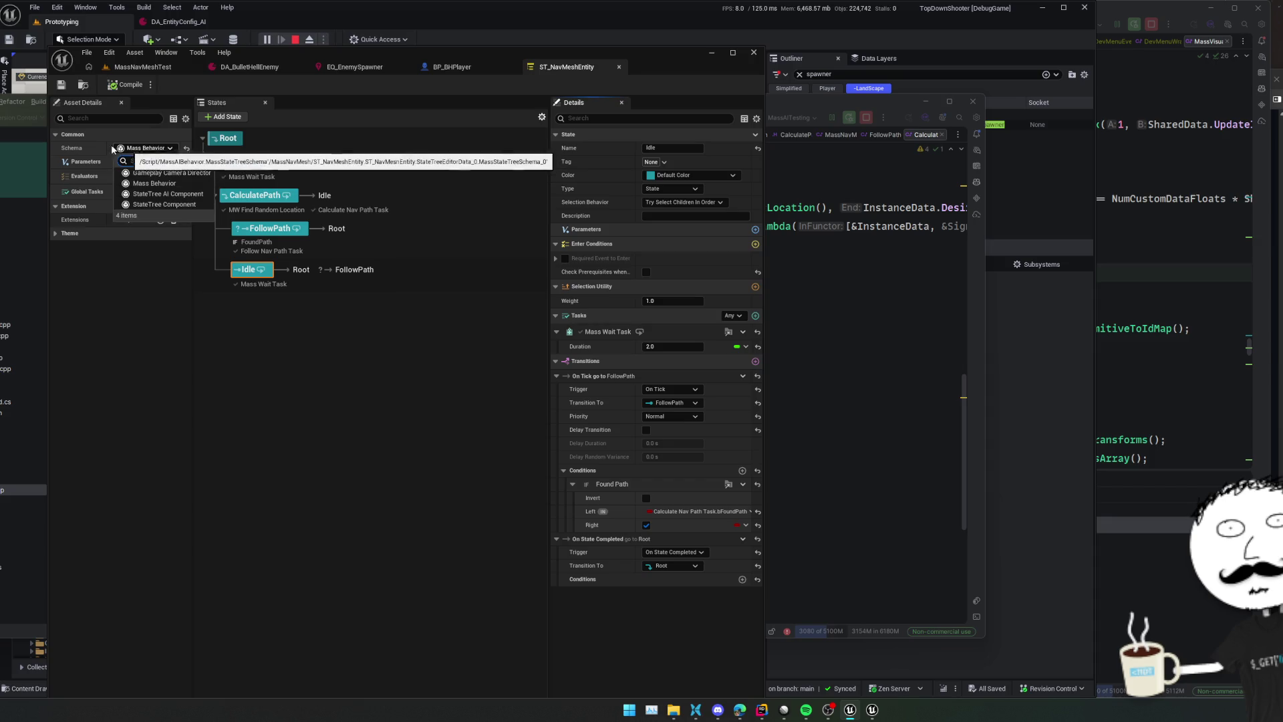
{"action": "left_click", "coordinate": [114, 268]}
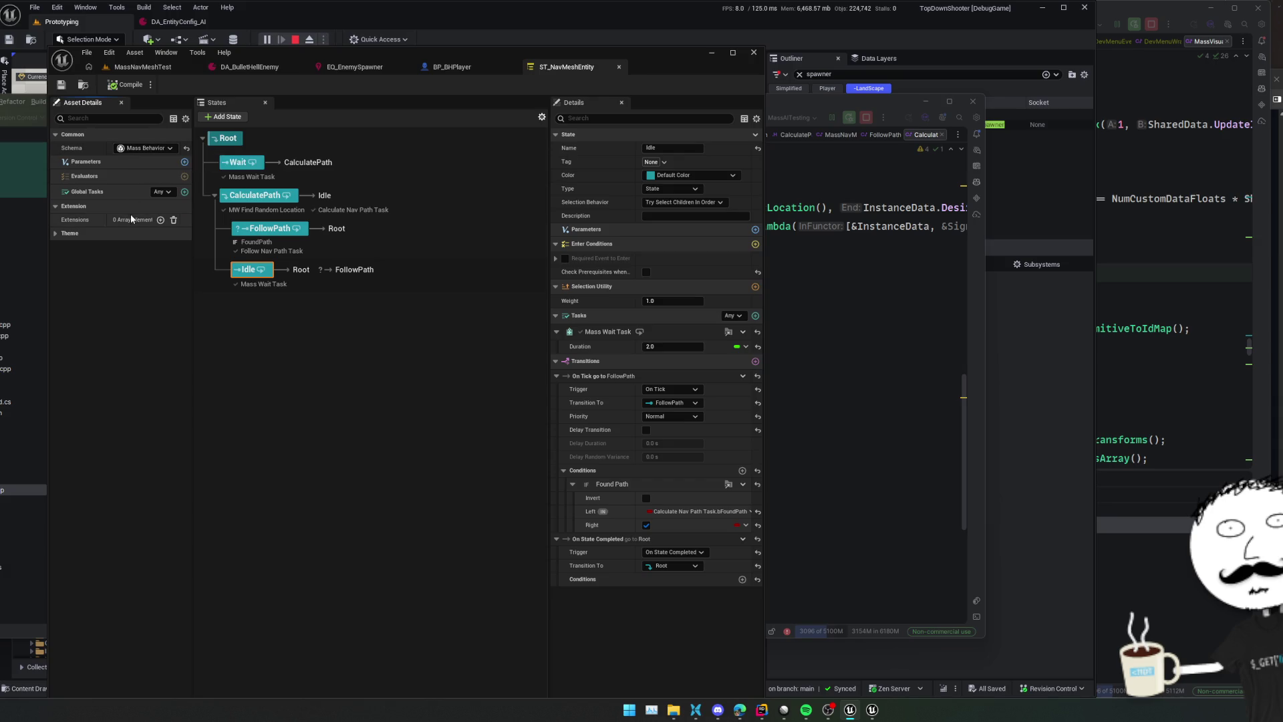
{"action": "left_click", "coordinate": [57, 233]}
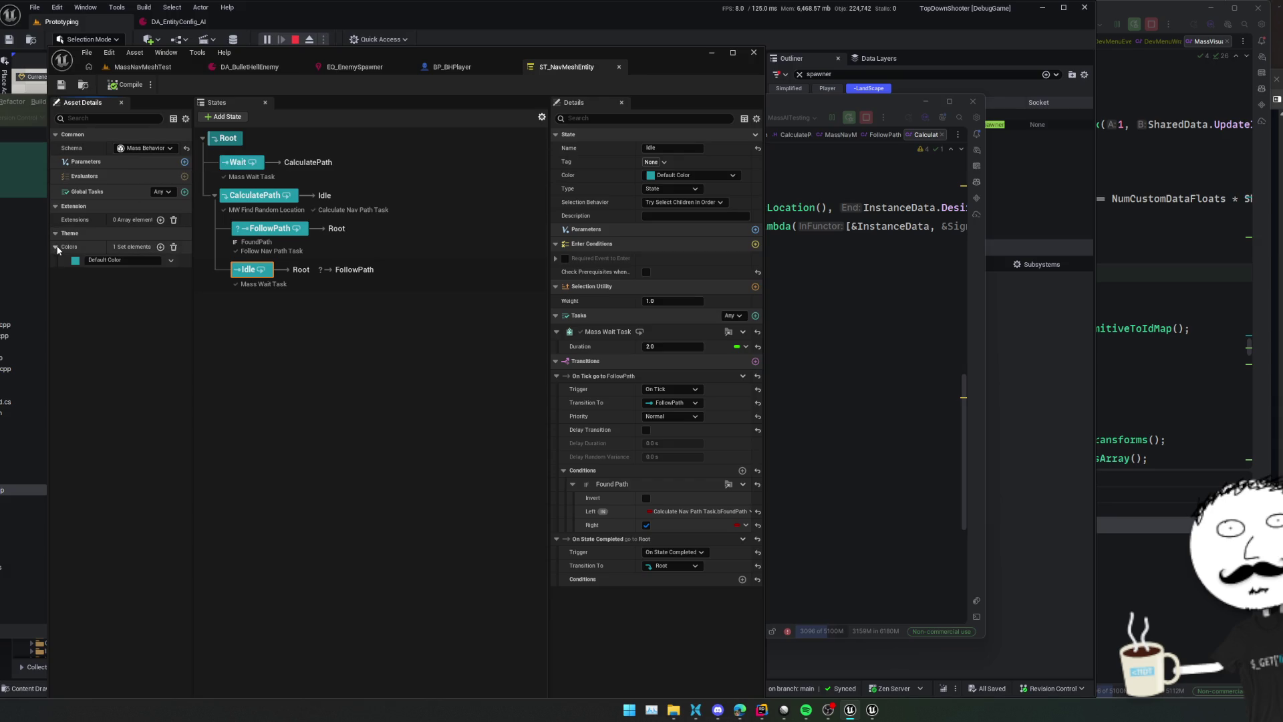
{"action": "mouse_move", "coordinate": [330, 346]}
{"action": "left_mouse_down"}
{"action": "mouse_move", "coordinate": [311, 349]}
{"action": "mouse_move", "coordinate": [330, 363]}
{"action": "left_mouse_up"}
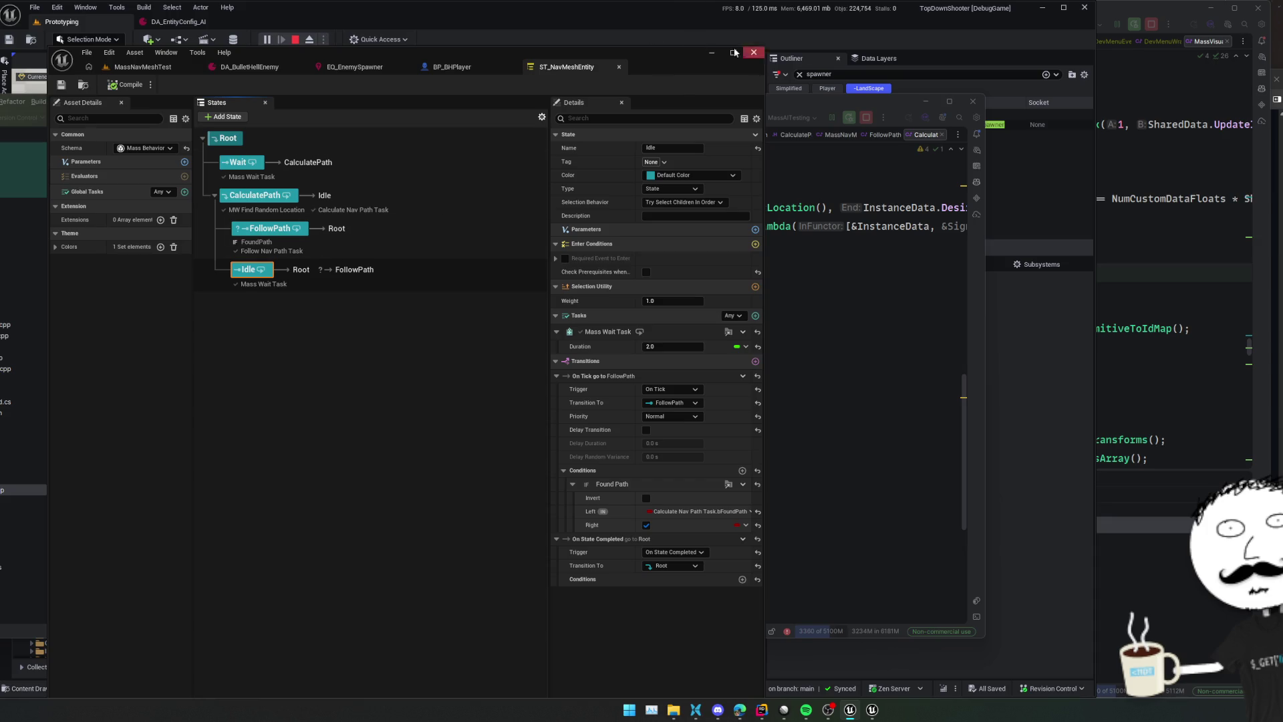
In the TopDownShooter solution, add a new directory named Movement under GameMassAI
{"action": "left_click_drag", "start_coordinate": [641, 60], "coordinate": [533, 26]}
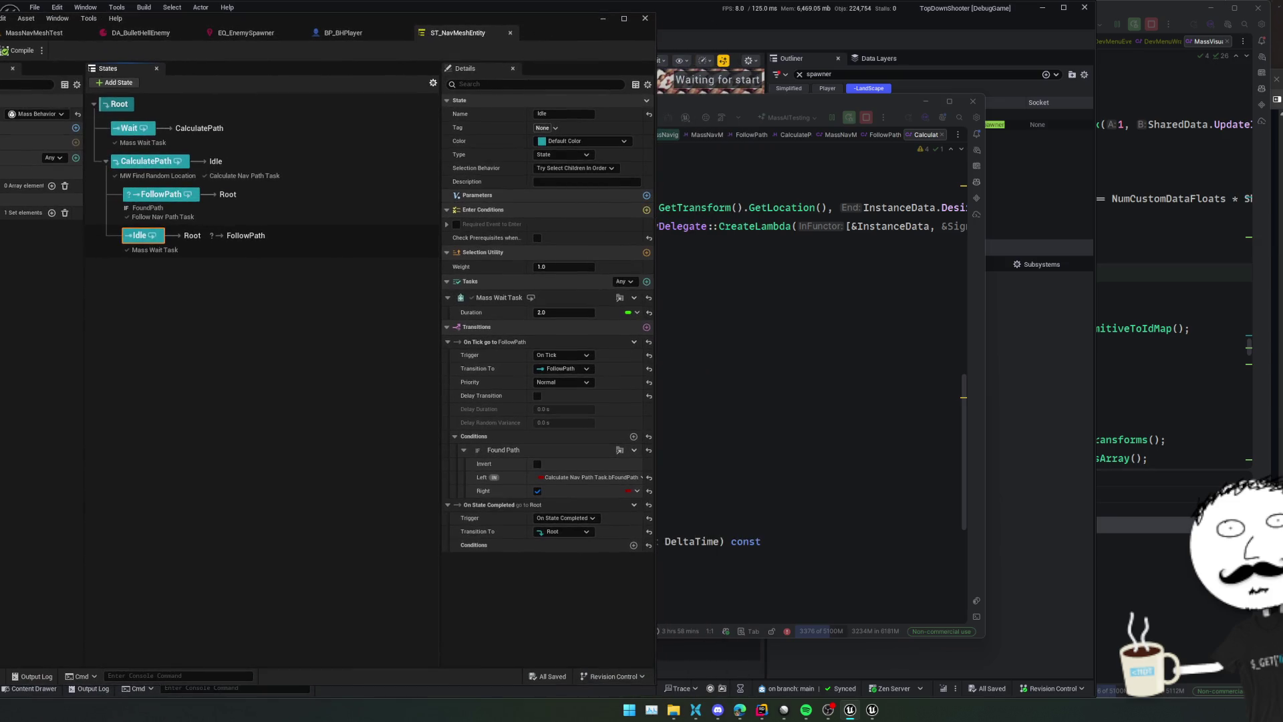
{"action": "key", "text": "alt+Tab"}
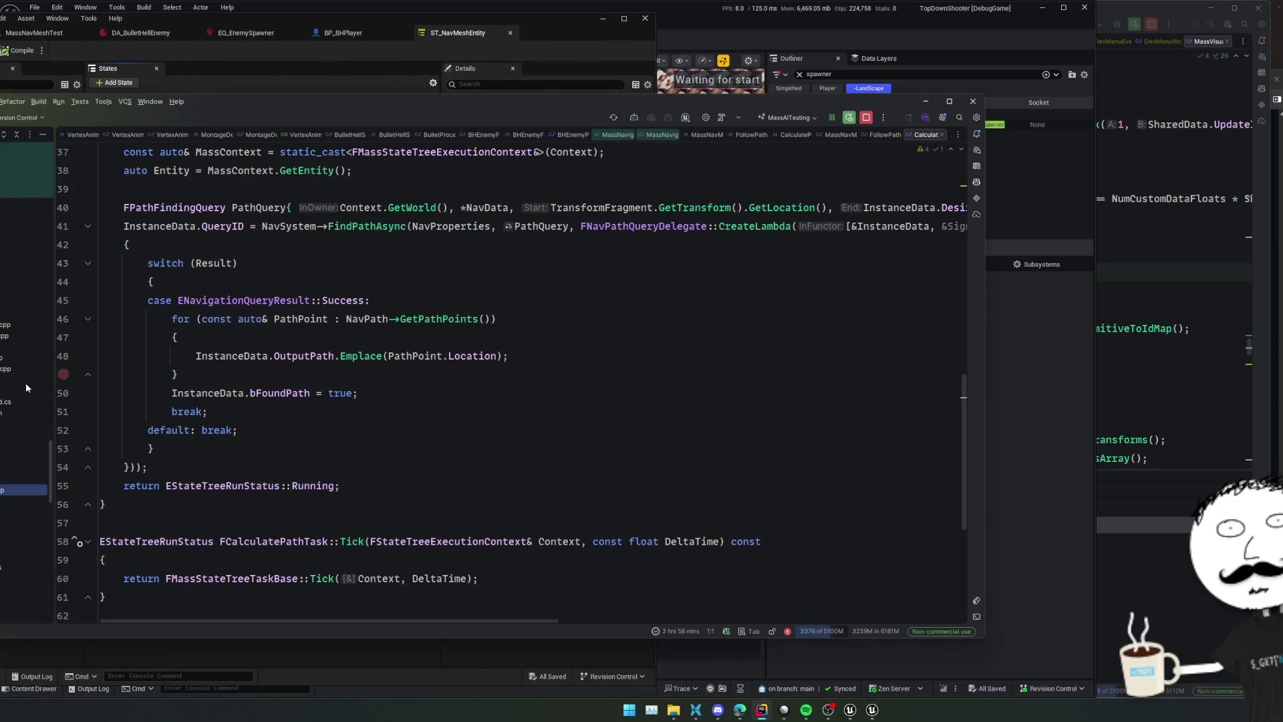
{"action": "key", "text": "ctrl+minus"}
{"action": "key", "text": "ctrl+minus"}
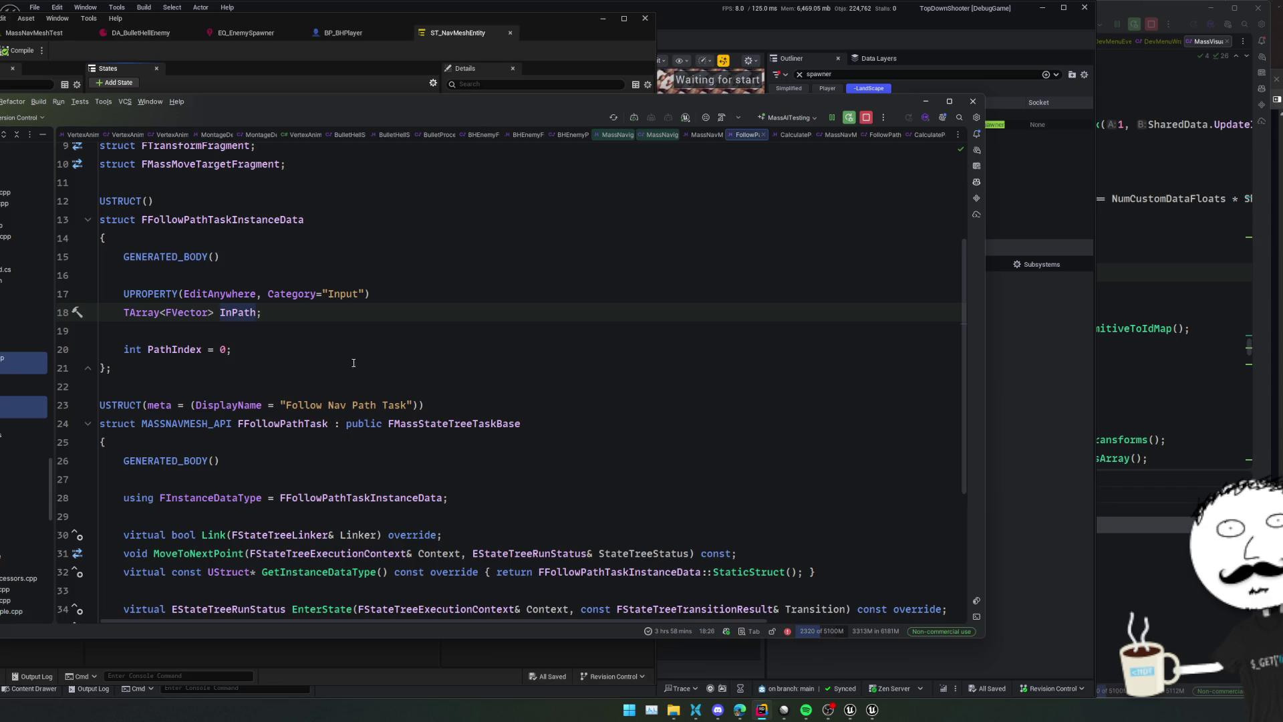
{"action": "key", "text": "alt+Tab"}
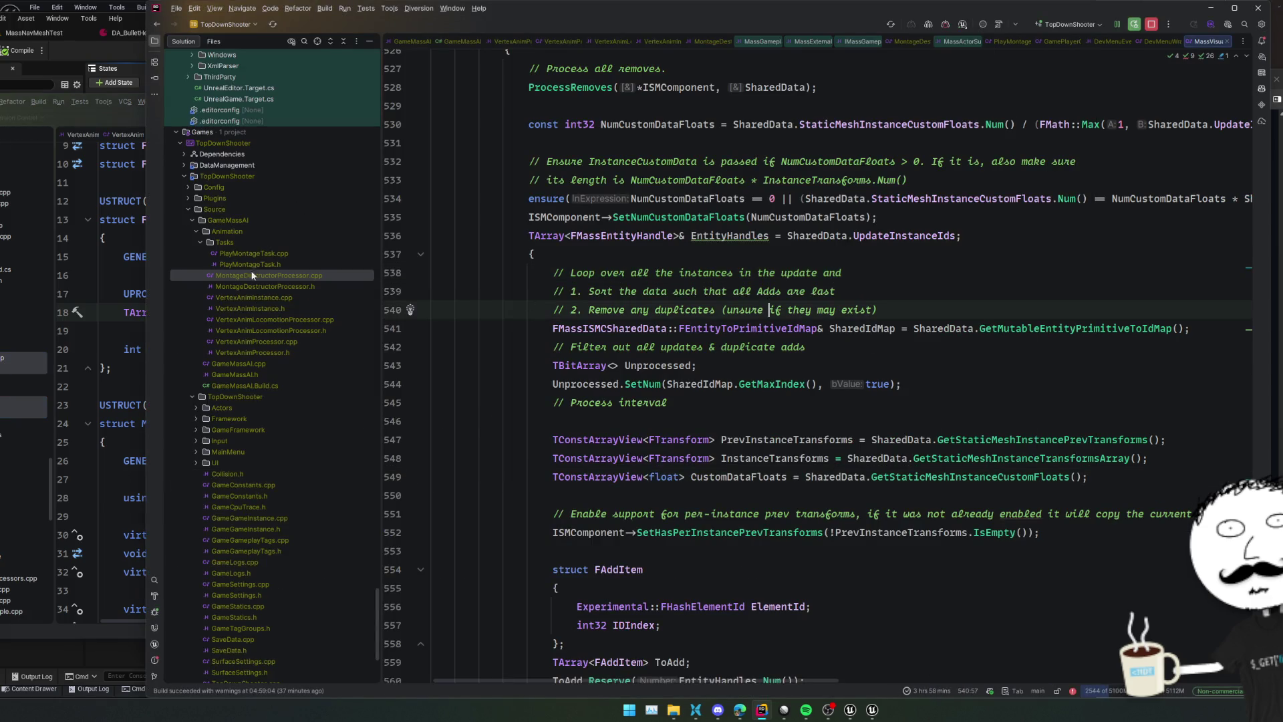
{"action": "double_click", "coordinate": [219, 232]}
{"action": "left_click", "coordinate": [234, 221]}
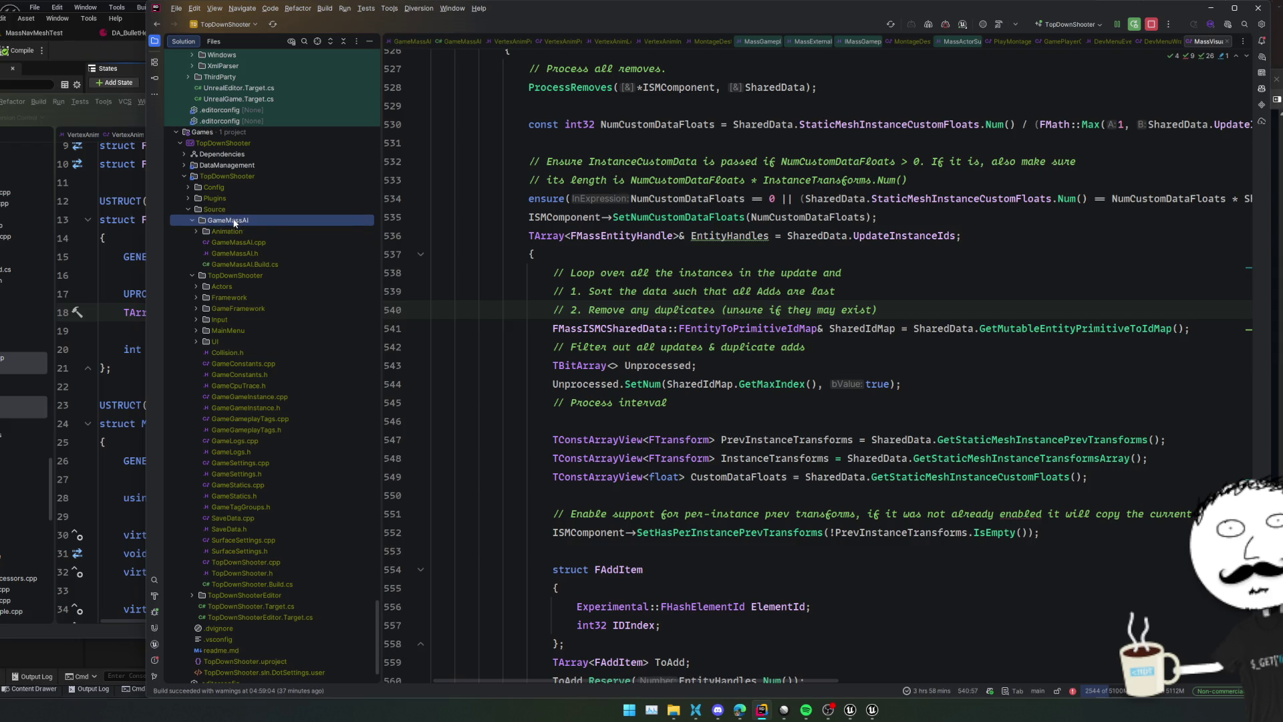
{"action": "key", "text": "alt+Insert"}
{"action": "type", "text": "d"}
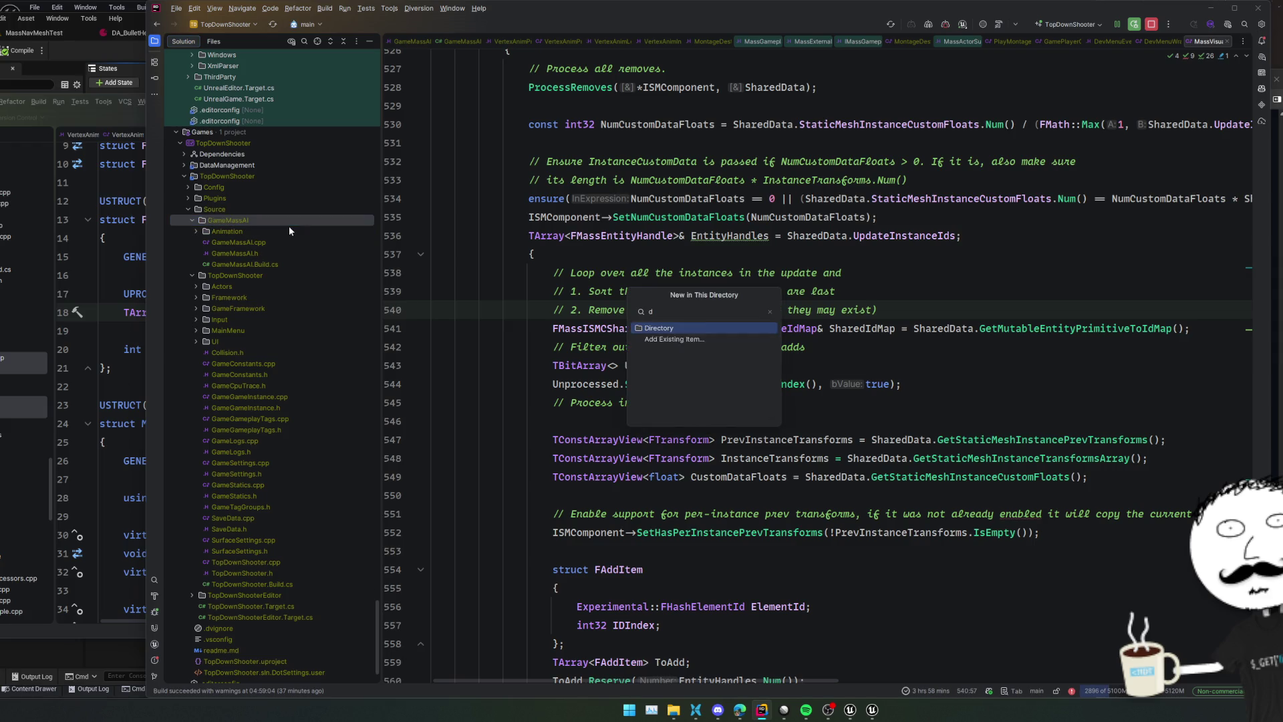
{"action": "key", "text": "Return"}
{"action": "type", "text": "Movement"}
{"action": "key", "text": "Return"}
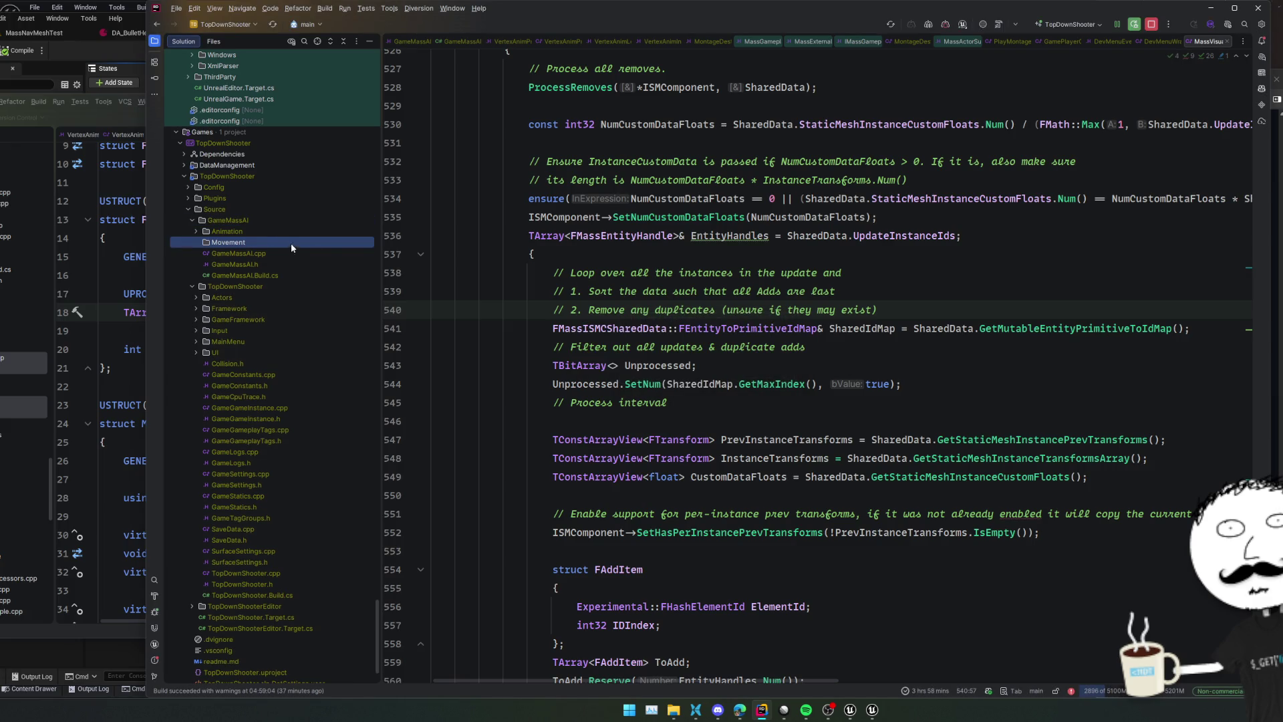
In FollowPathTask.h, delete the copyright line and replace MASSNAVMESH_API with GAMEMASSAI_API
{"action": "double_click", "coordinate": [255, 243]}
{"action": "double_click", "coordinate": [260, 286]}
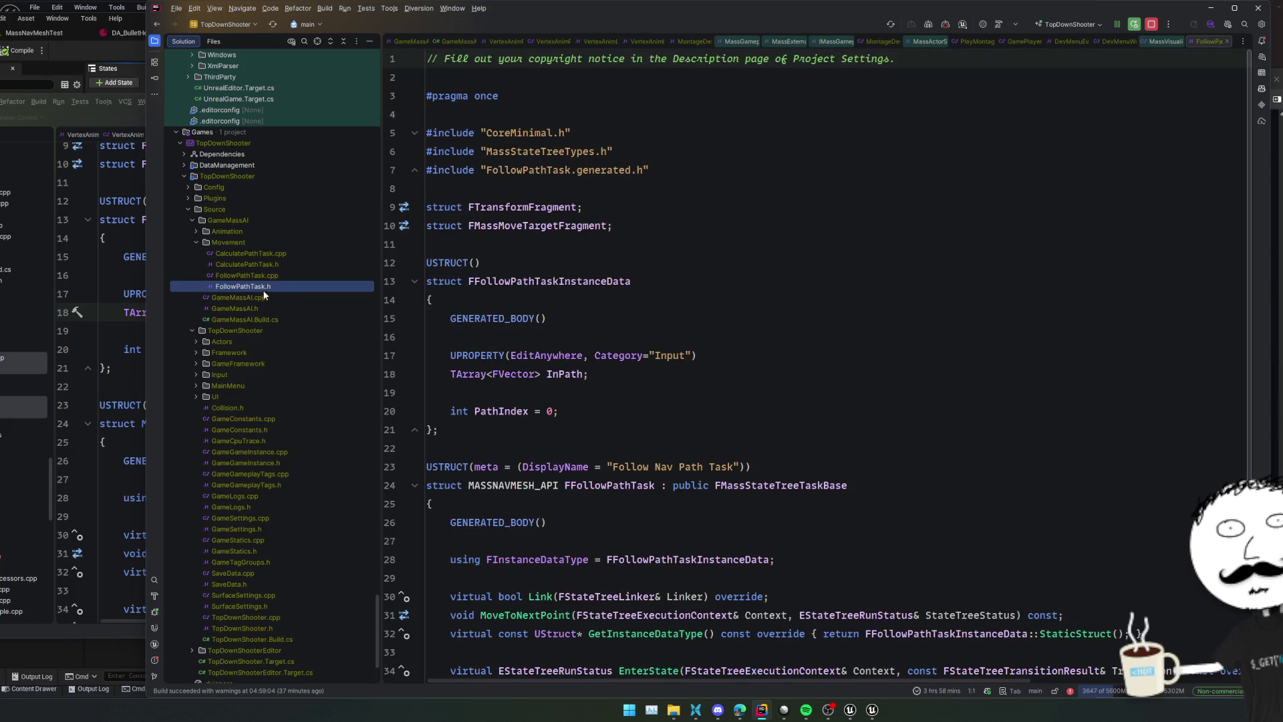
{"action": "left_click", "coordinate": [592, 59]}
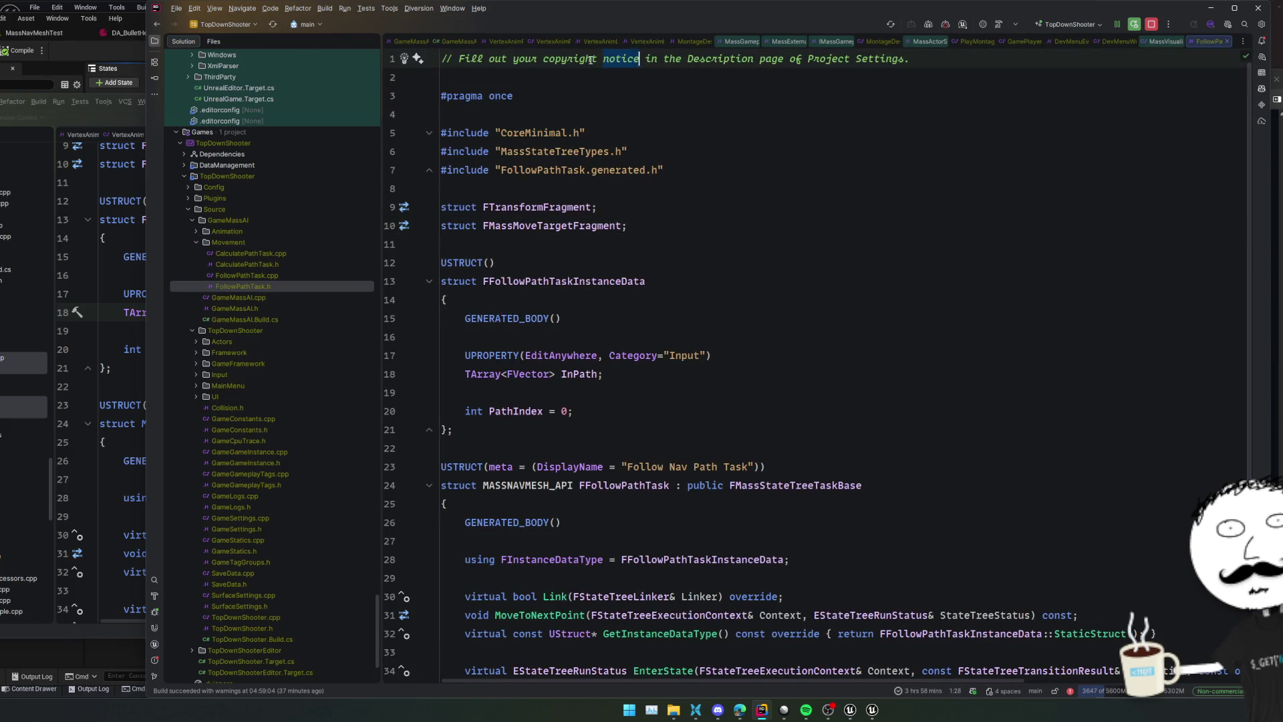
{"action": "key", "text": "ctrl+y"}
{"action": "key", "text": "ctrl+y"}
{"action": "left_click", "coordinate": [735, 319]}
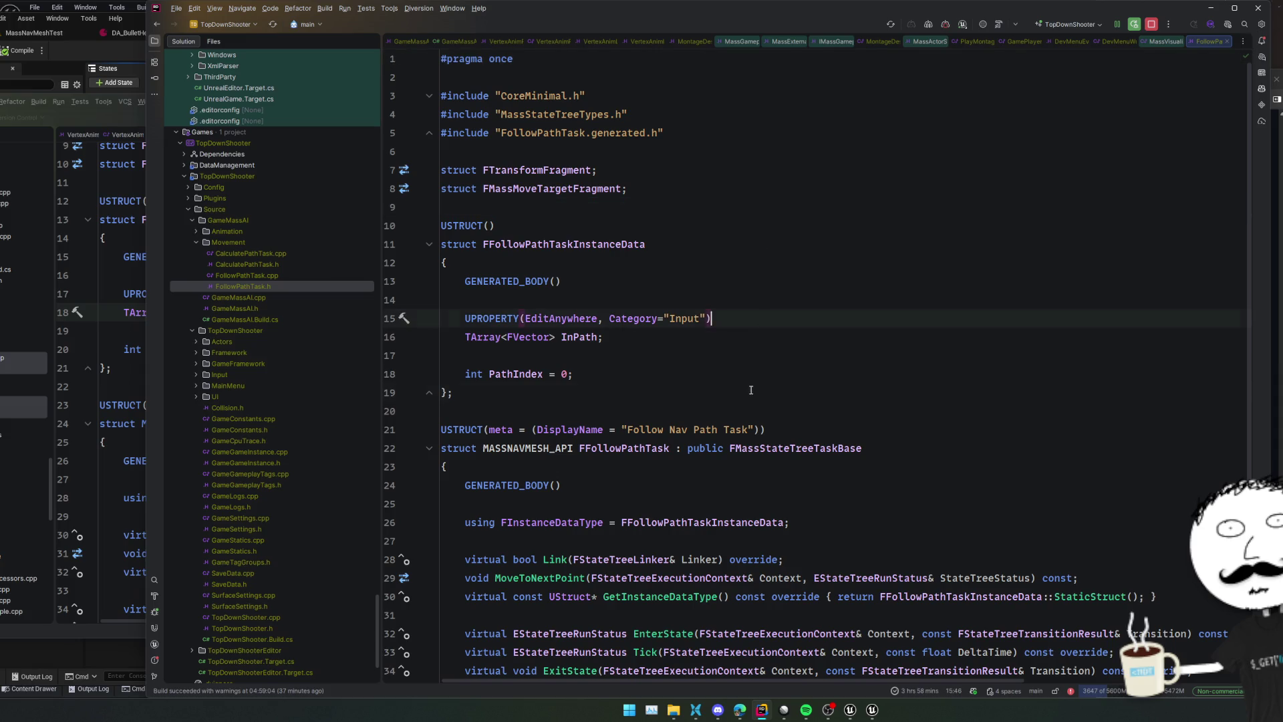
{"action": "scroll", "coordinate": [750, 389], "scroll_direction": "down", "scroll_amount": 3}
{"action": "left_click", "coordinate": [554, 263]}
{"action": "scroll", "coordinate": [554, 314], "scroll_direction": "up", "scroll_amount": 3}
{"action": "scroll", "coordinate": [554, 314], "scroll_direction": "down", "scroll_amount": 3}
{"action": "double_click", "coordinate": [545, 301]}
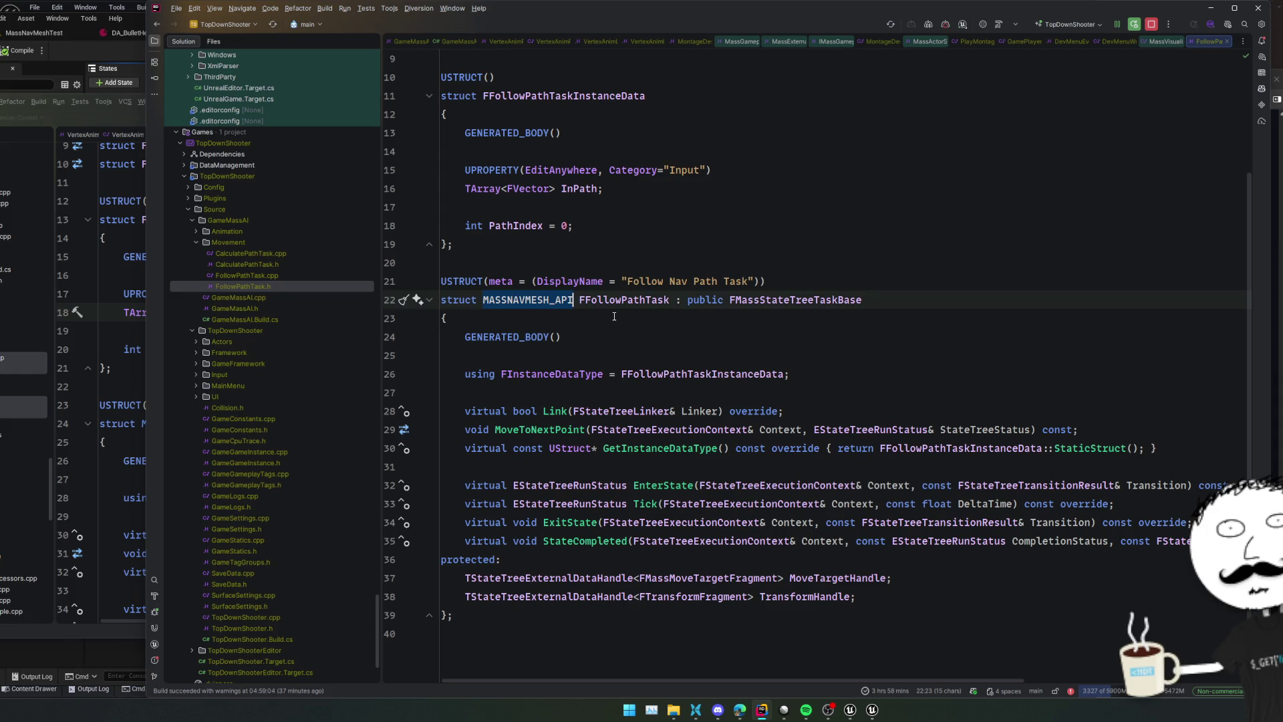
{"action": "type", "text": "GAME"}
{"action": "key", "text": "Return"}
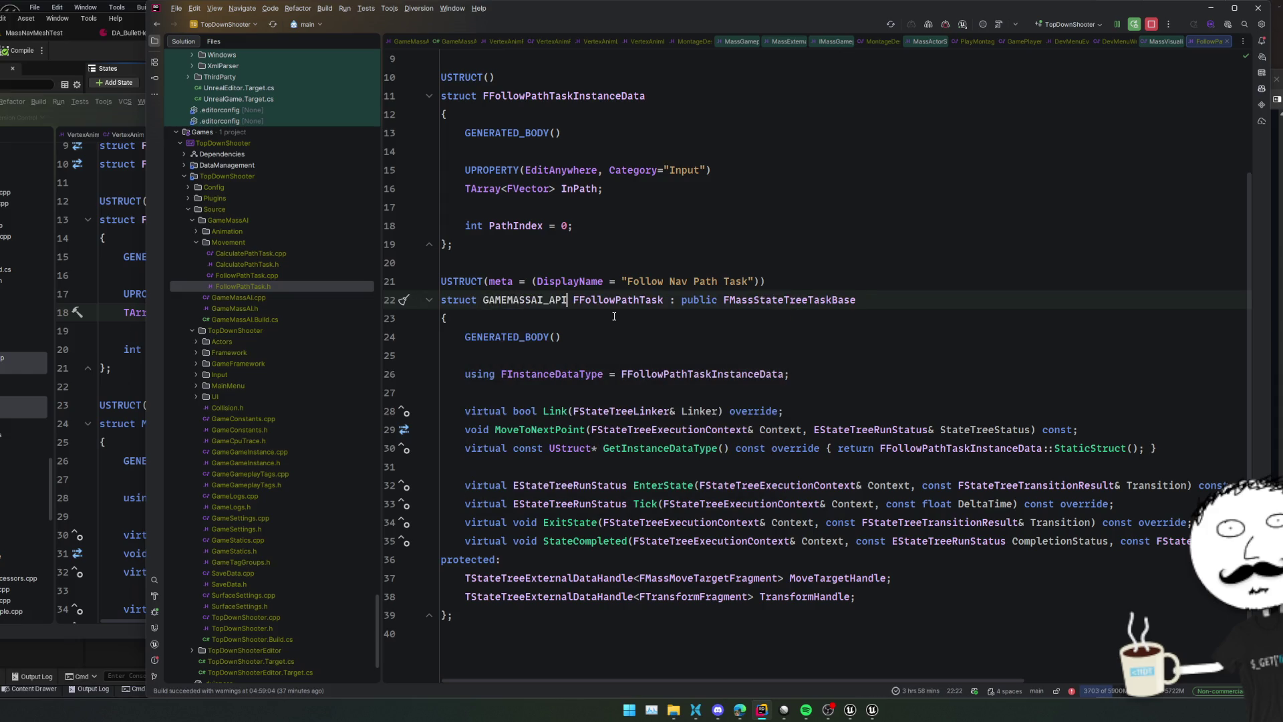
Remove the copyright comment from FollowPathTask.cpp
{"action": "double_click", "coordinate": [272, 276]}
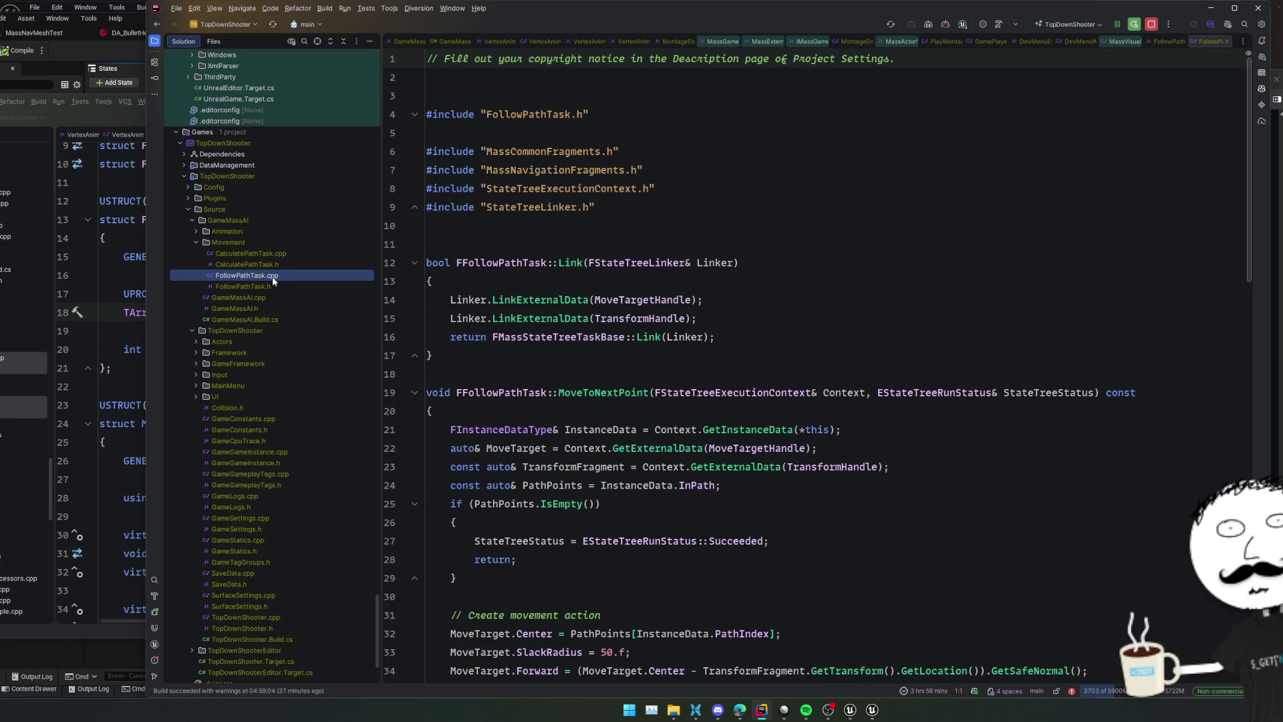
{"action": "left_click", "coordinate": [515, 60]}
{"action": "key", "text": "ctrl+y"}
{"action": "key", "text": "ctrl+y"}
{"action": "key", "text": "ctrl+y"}
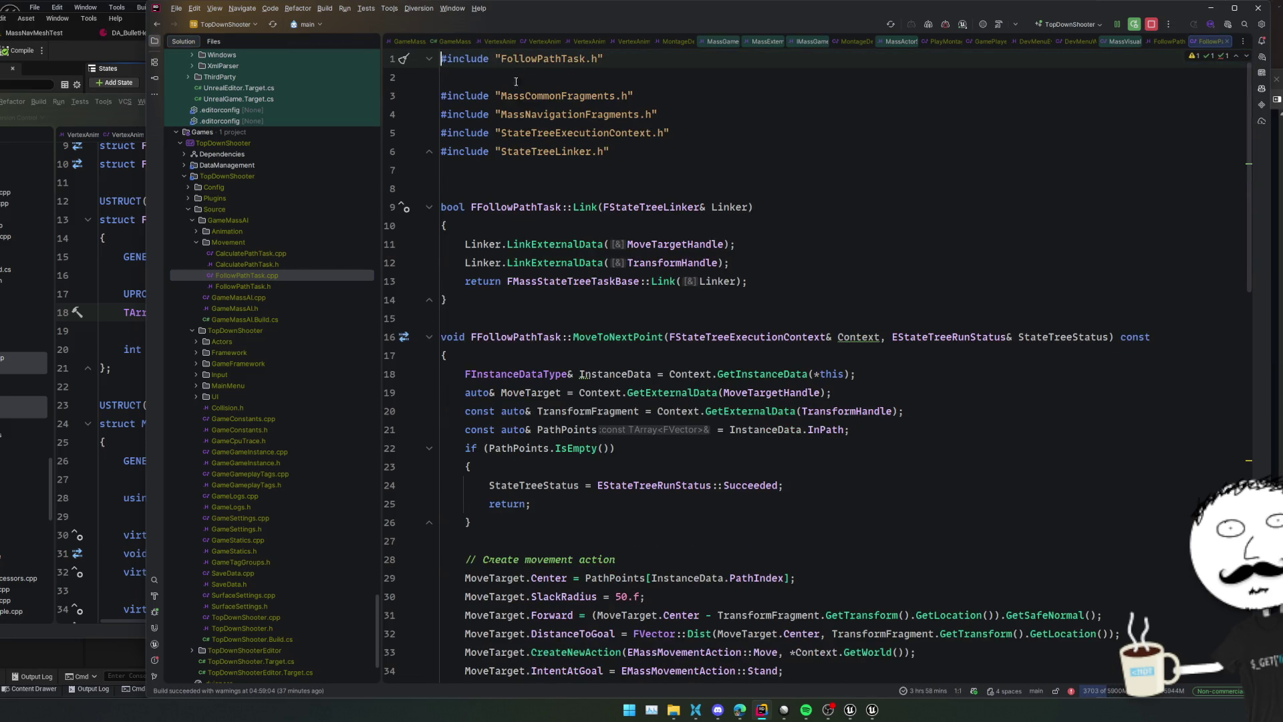
{"action": "scroll", "coordinate": [516, 81], "scroll_direction": "down", "scroll_amount": 15}
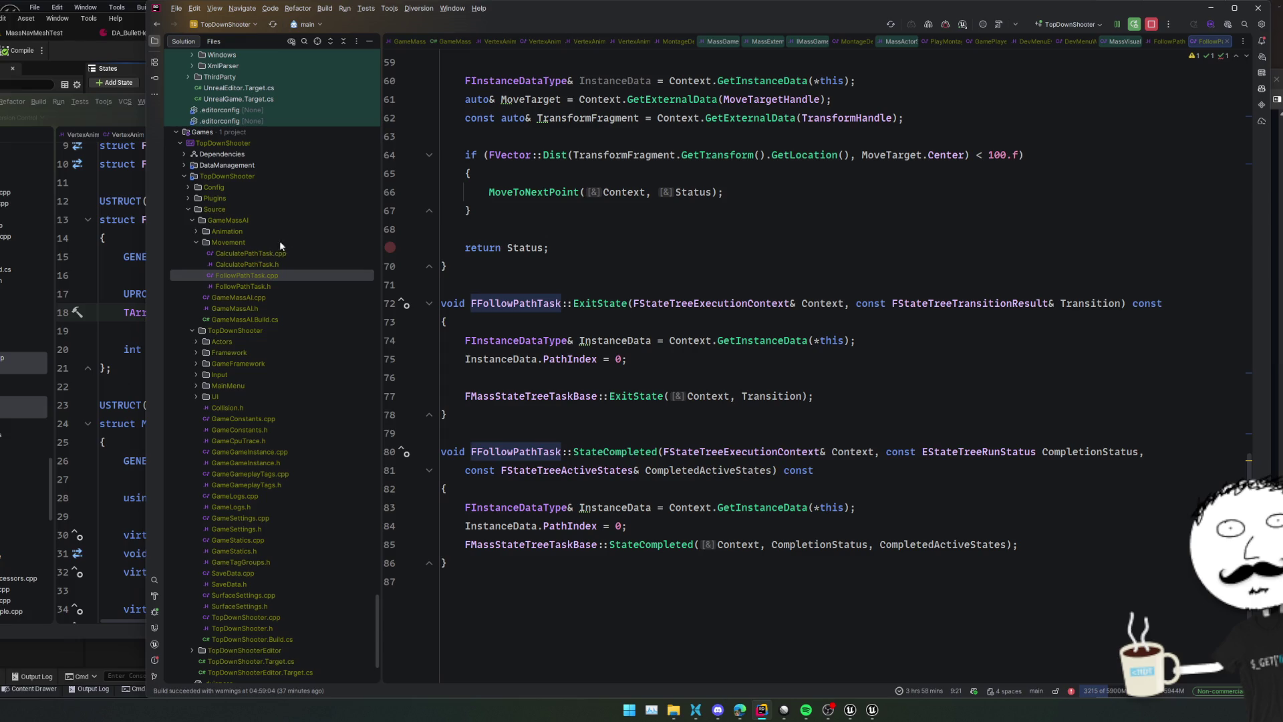
In CalculatePathTask.h, swap MASSNAVMESH_API for GAMEMASSAI_API and delete the copyright line
{"action": "double_click", "coordinate": [247, 264]}
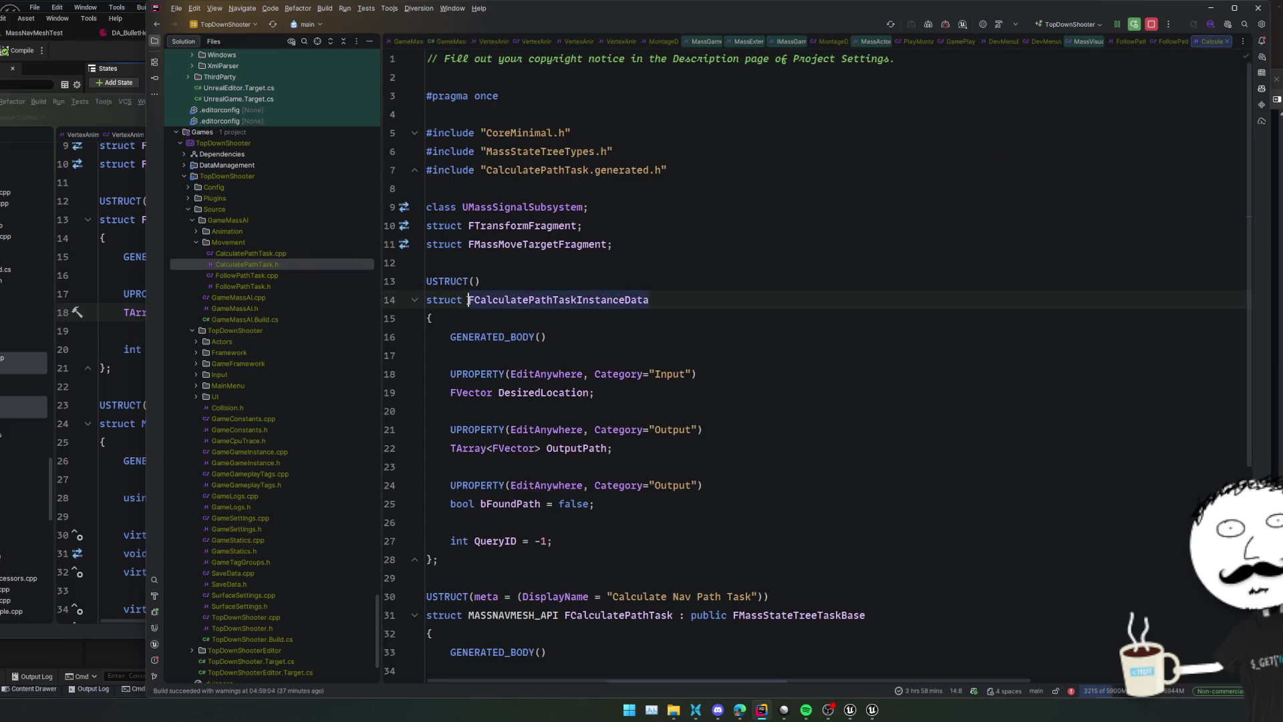
{"action": "scroll", "coordinate": [545, 361], "scroll_direction": "down", "scroll_amount": 3}
{"action": "type", "text": "GAMEMASSAI_API"}
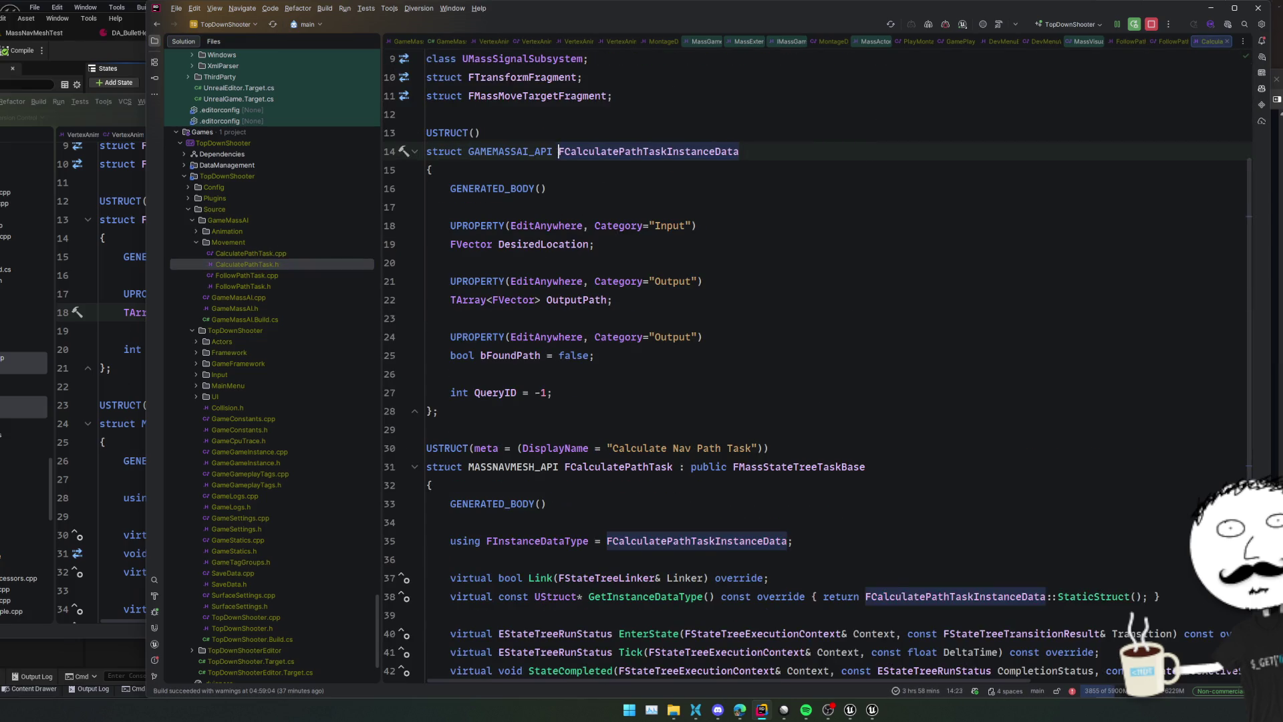
{"action": "scroll", "coordinate": [542, 272], "scroll_direction": "down", "scroll_amount": 3}
{"action": "double_click", "coordinate": [534, 318]}
{"action": "type", "text": "GAMEMASSAI_API"}
{"action": "left_click", "coordinate": [542, 272]}
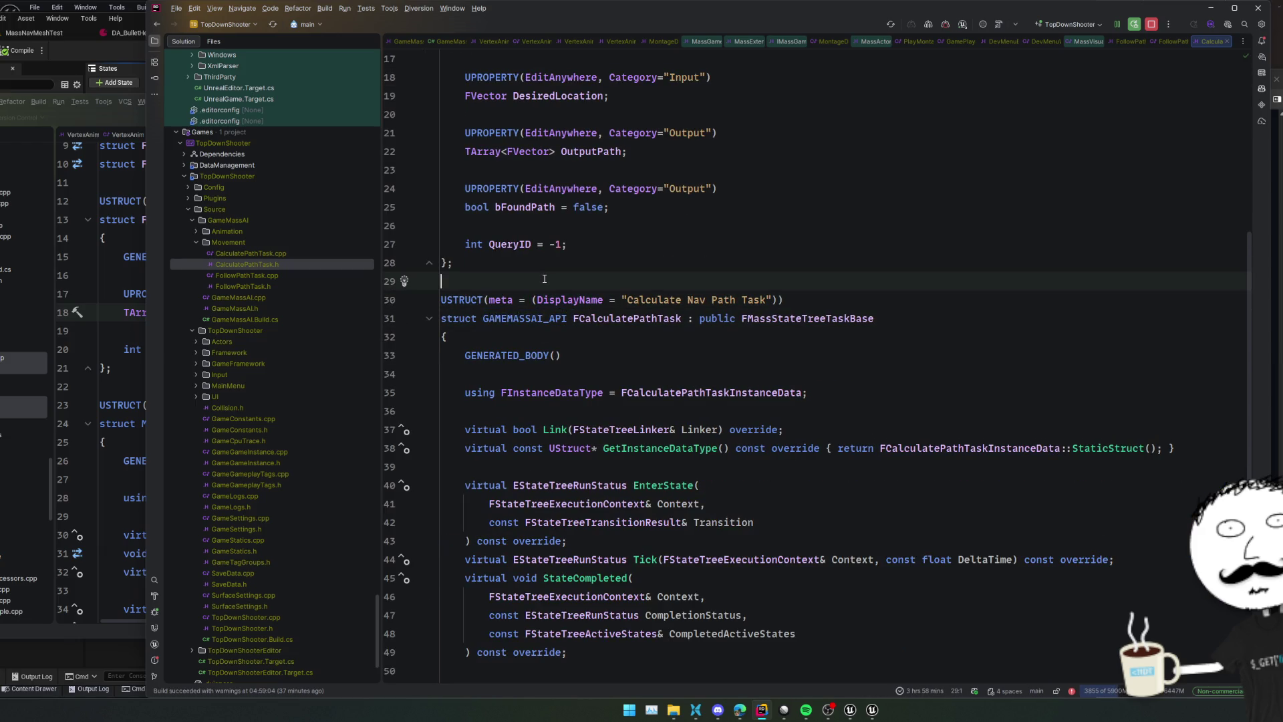
{"action": "scroll", "coordinate": [548, 280], "scroll_direction": "up", "scroll_amount": 6}
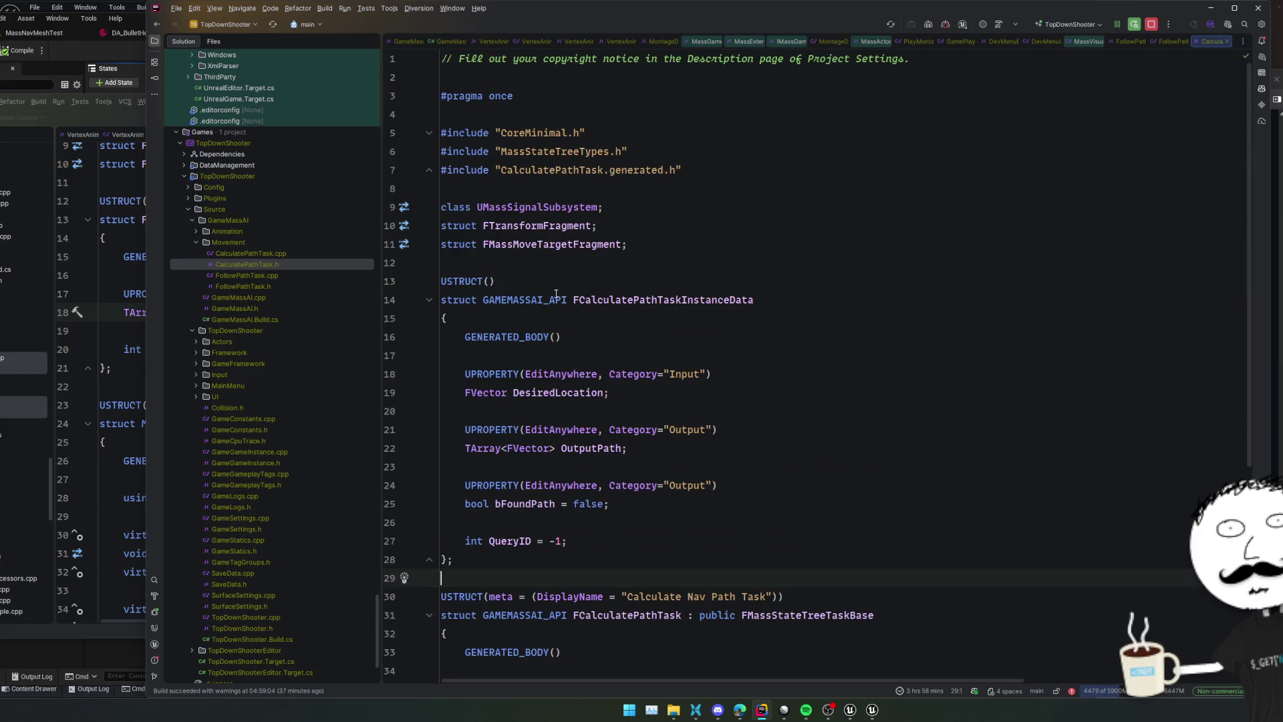
{"action": "triple_click", "coordinate": [502, 59]}
{"action": "key", "text": "Delete"}
Strip the copyright comment from CalculatePathTask.cpp and reformat the file with Ctrl+Alt+L
{"action": "double_click", "coordinate": [251, 253]}
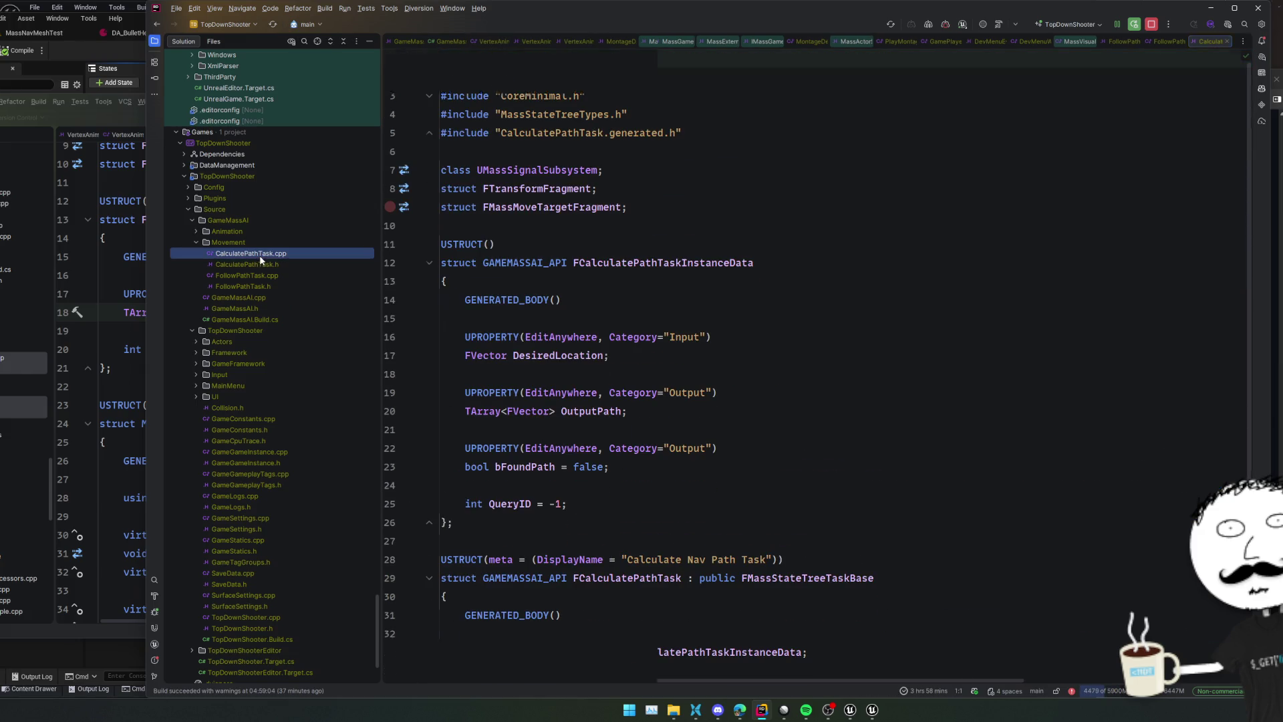
{"action": "triple_click", "coordinate": [556, 59]}
{"action": "key", "text": "Delete"}
{"action": "key", "text": "Delete"}
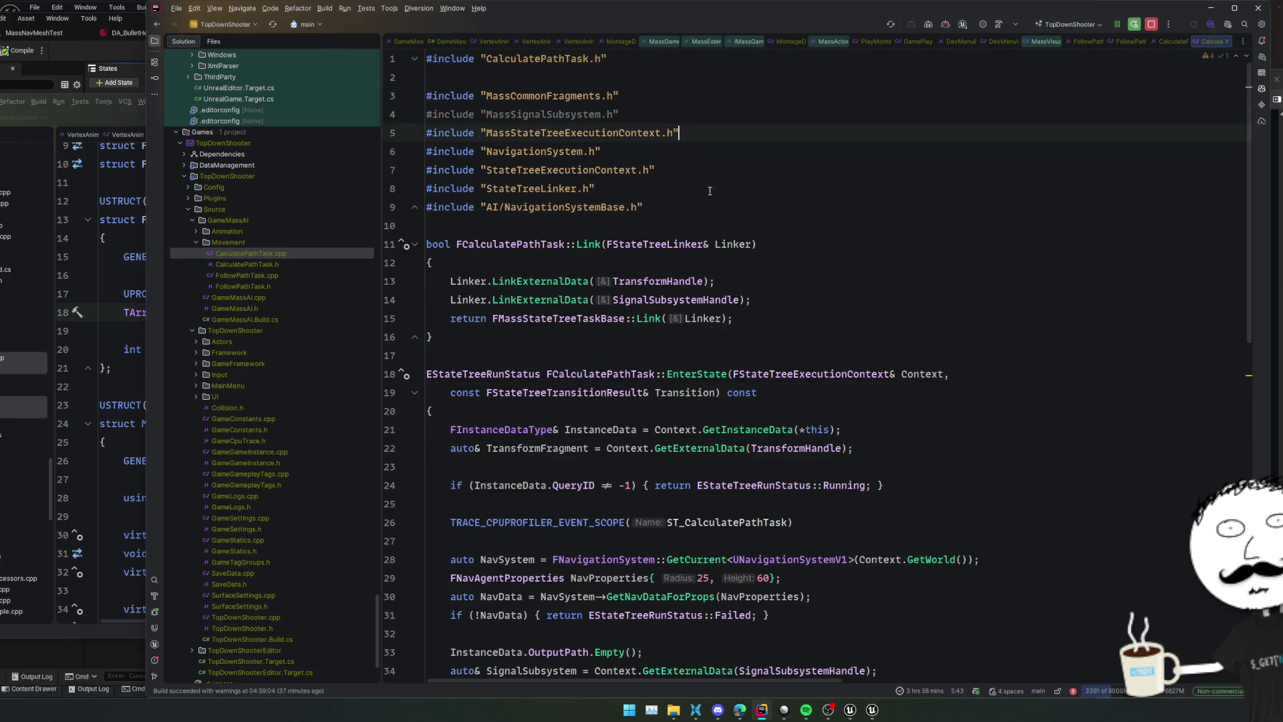
{"action": "scroll", "coordinate": [636, 181], "scroll_direction": "down", "scroll_amount": 4}
{"action": "left_click", "coordinate": [740, 235]}
{"action": "key", "text": "ctrl+alt+l"}
Look over the reformatted CalculatePathTask.cpp from line 31 down to line 63
{"action": "scroll", "coordinate": [739, 235], "scroll_direction": "down", "scroll_amount": 5}
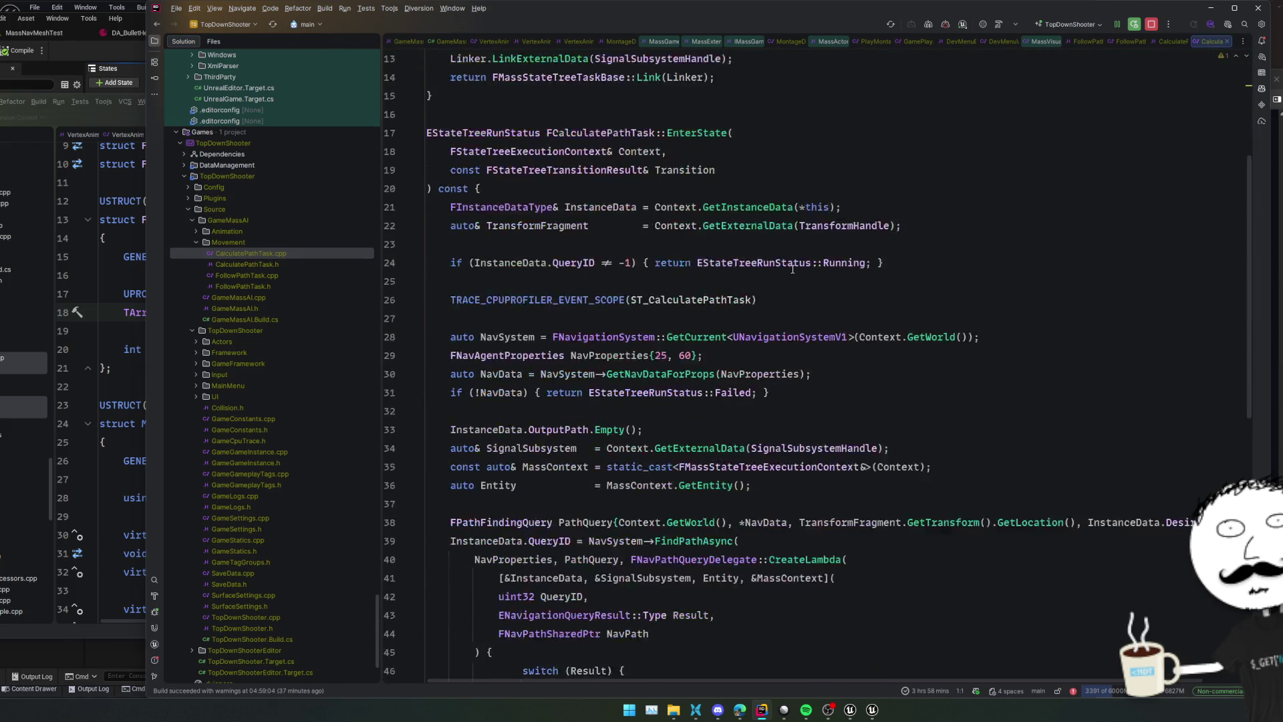
{"action": "left_click", "coordinate": [881, 323]}
{"action": "key", "text": "Down"}
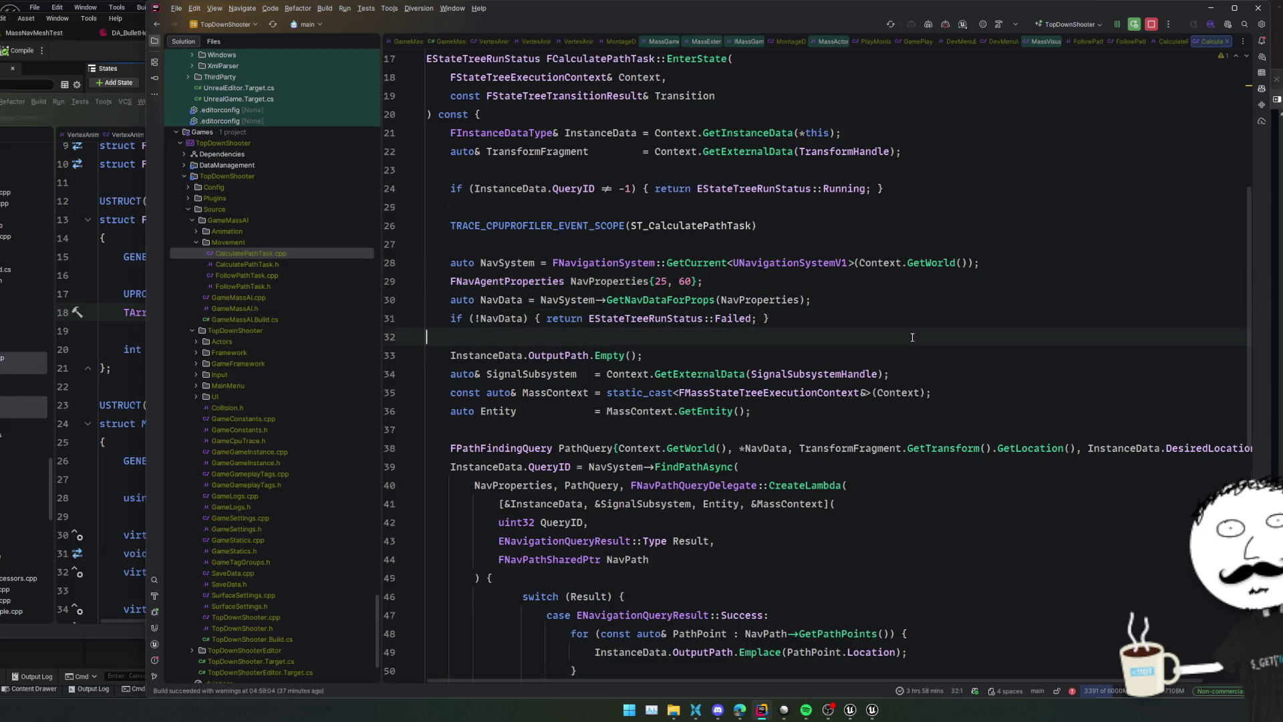
{"action": "scroll", "coordinate": [879, 301], "scroll_direction": "down", "scroll_amount": 5}
{"action": "left_click", "coordinate": [875, 279]}
{"action": "left_click", "coordinate": [971, 379]}
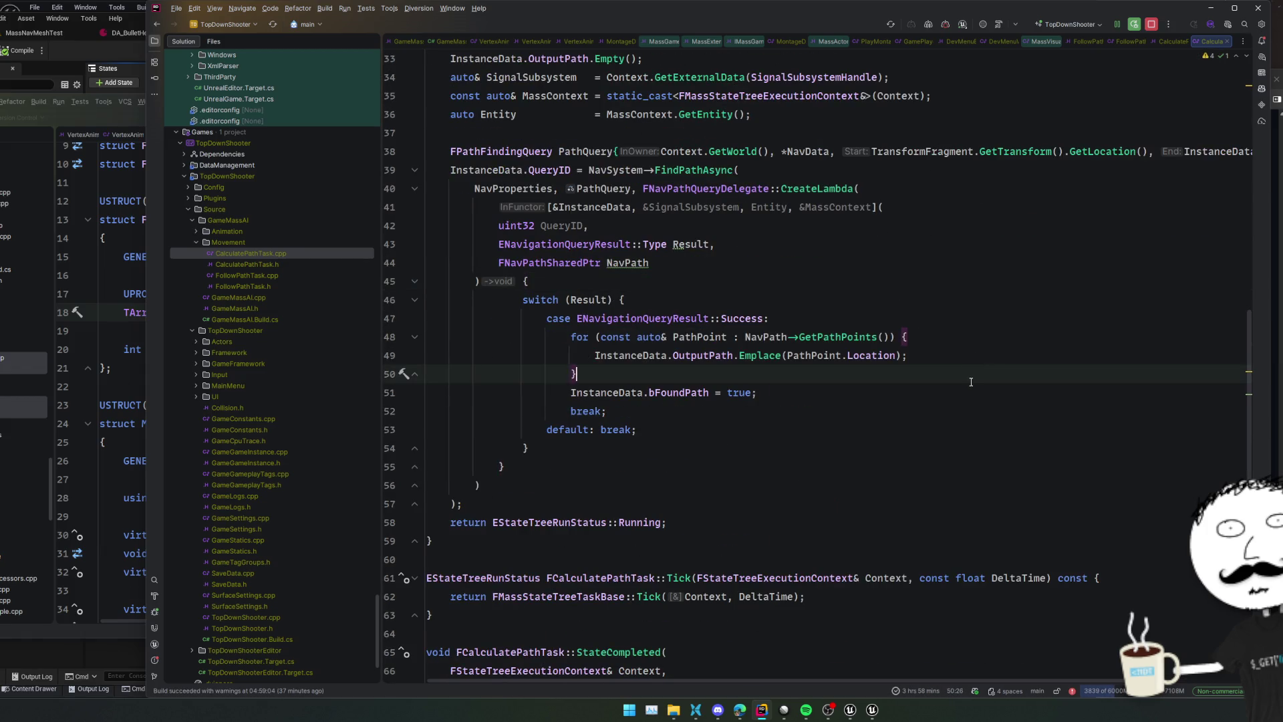
{"action": "scroll", "coordinate": [936, 379], "scroll_direction": "down", "scroll_amount": 1}
{"action": "left_click", "coordinate": [854, 377]}
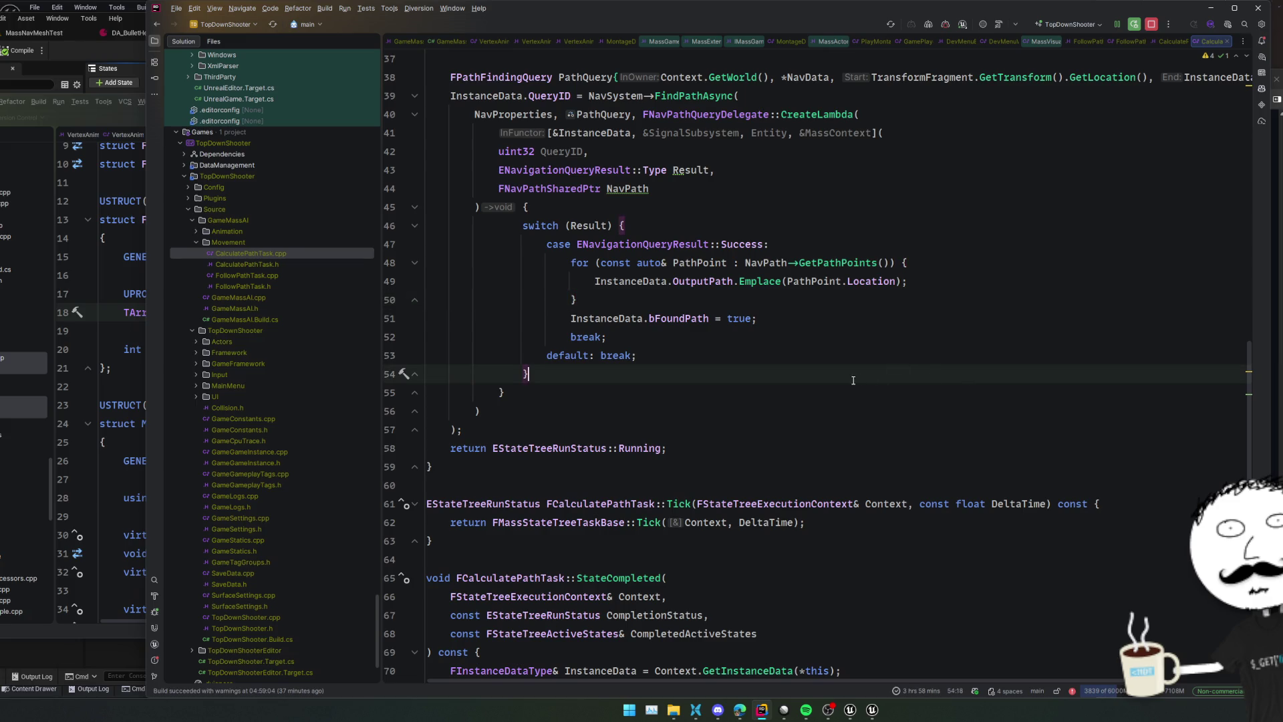
{"action": "scroll", "coordinate": [865, 370], "scroll_direction": "down", "scroll_amount": 3}
{"action": "left_click", "coordinate": [852, 359]}
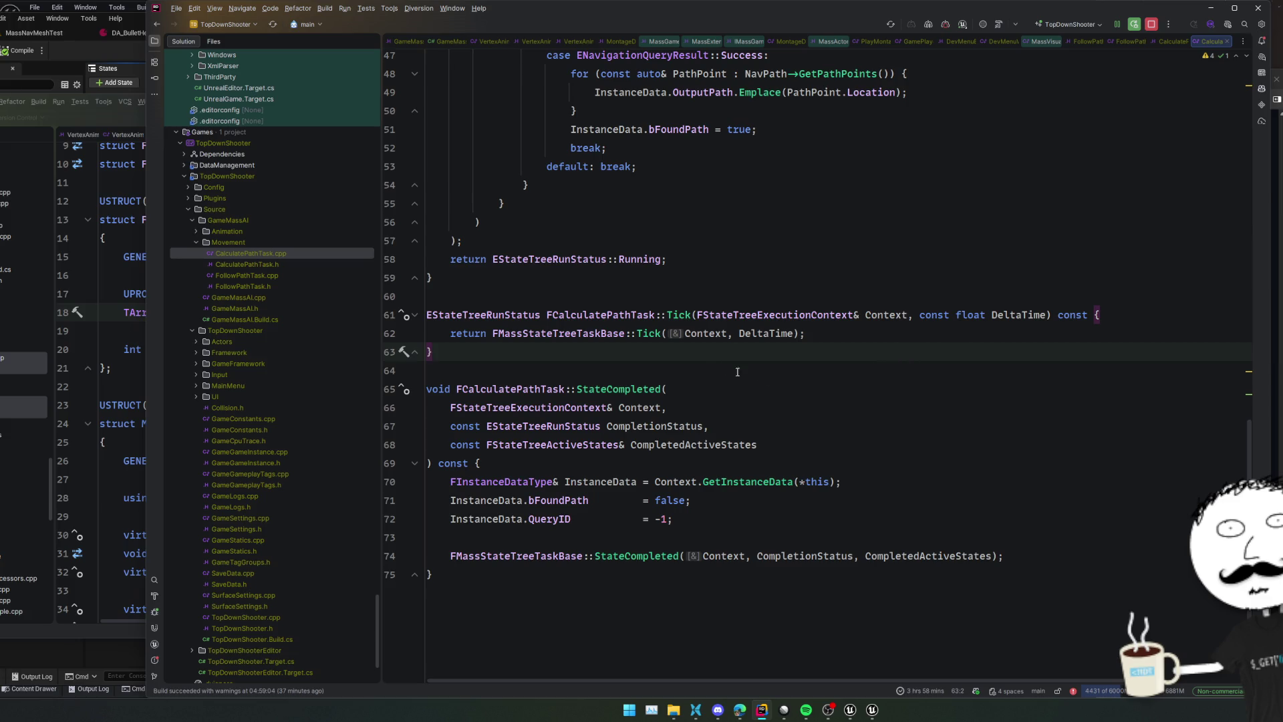
Export FFollowPathTaskInstanceData in FollowPathTask.h by adding GAMEMASSAI_API before its name
{"action": "double_click", "coordinate": [296, 289]}
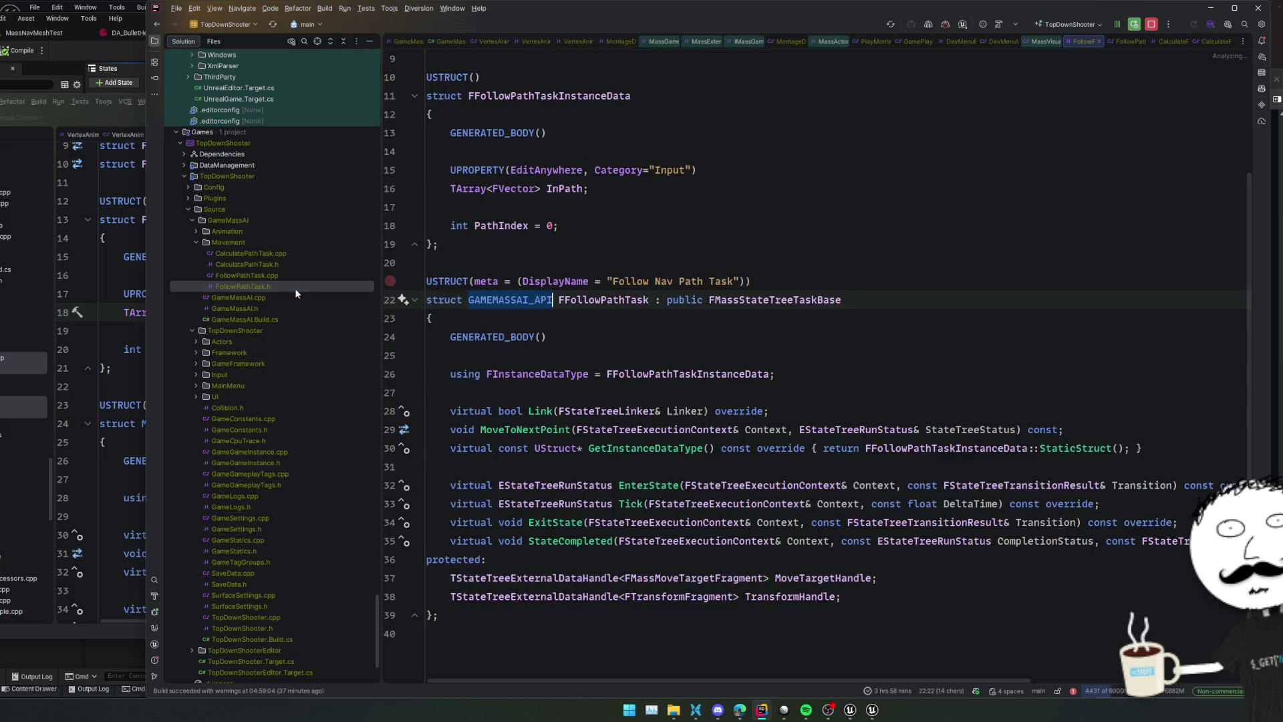
{"action": "left_click", "coordinate": [681, 337]}
{"action": "scroll", "coordinate": [686, 352], "scroll_direction": "up", "scroll_amount": 3}
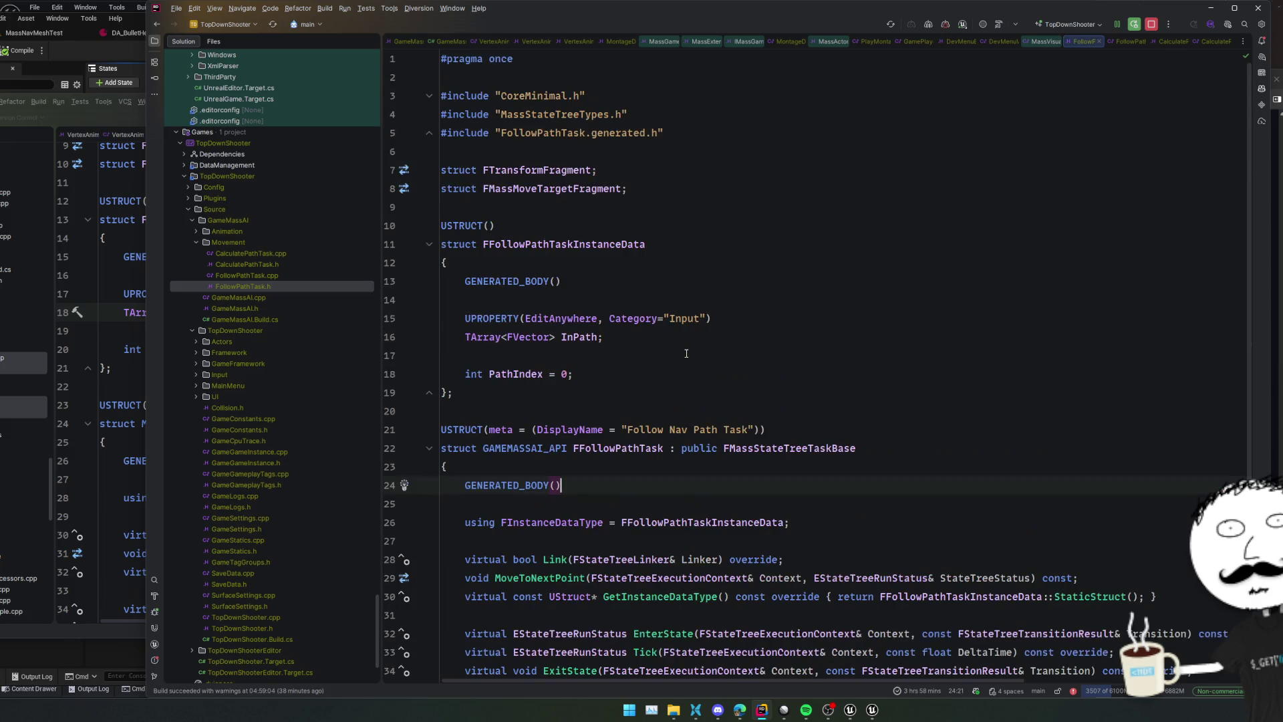
{"action": "left_click", "coordinate": [687, 353]}
{"action": "left_click", "coordinate": [482, 244]}
{"action": "type", "text": "GAMEMASSAI_API"}
{"action": "left_click", "coordinate": [621, 227]}
{"action": "scroll", "coordinate": [668, 254], "scroll_direction": "down", "scroll_amount": 3}
{"action": "left_click", "coordinate": [739, 282]}
Close the three leftover open editor tabs
{"action": "mouse_move", "coordinate": [631, 46]}
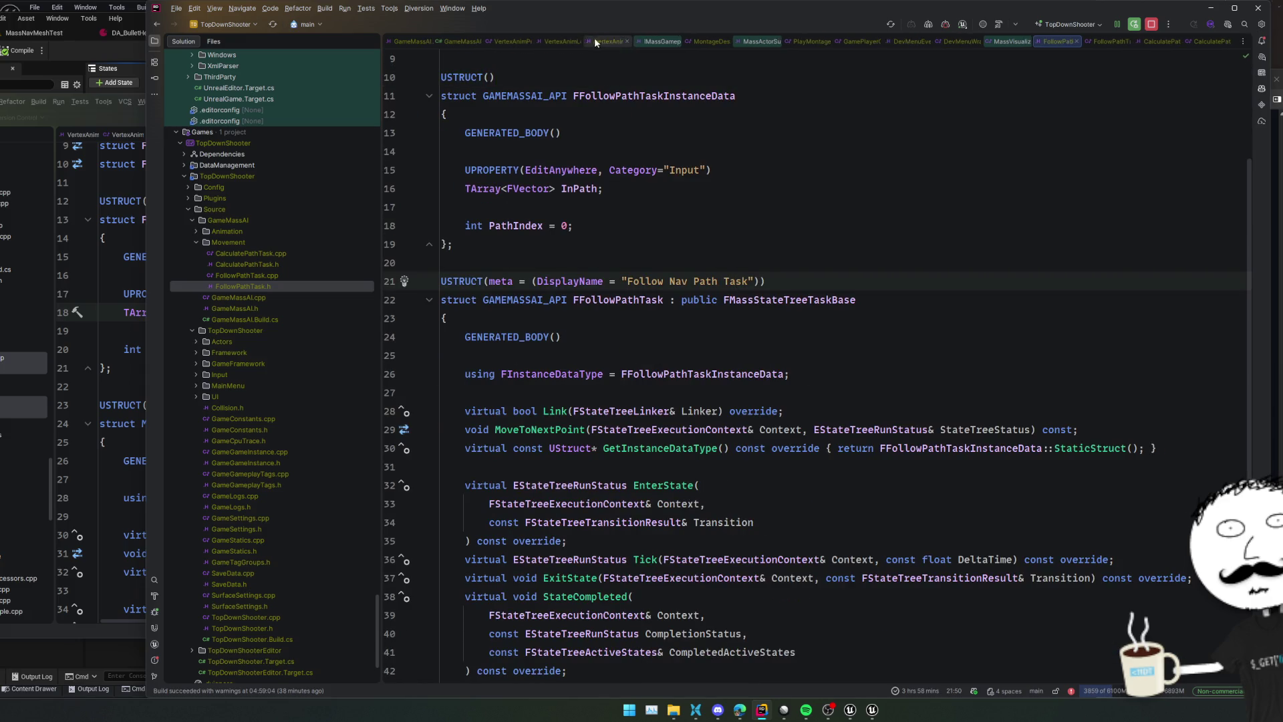
{"action": "middle_click", "coordinate": [437, 44]}
{"action": "middle_click", "coordinate": [437, 44]}
{"action": "middle_click", "coordinate": [437, 44]}
{"action": "middle_click", "coordinate": [437, 44]}
{"action": "middle_click", "coordinate": [437, 44]}
{"action": "middle_click", "coordinate": [437, 44]}
{"action": "middle_click", "coordinate": [437, 45]}
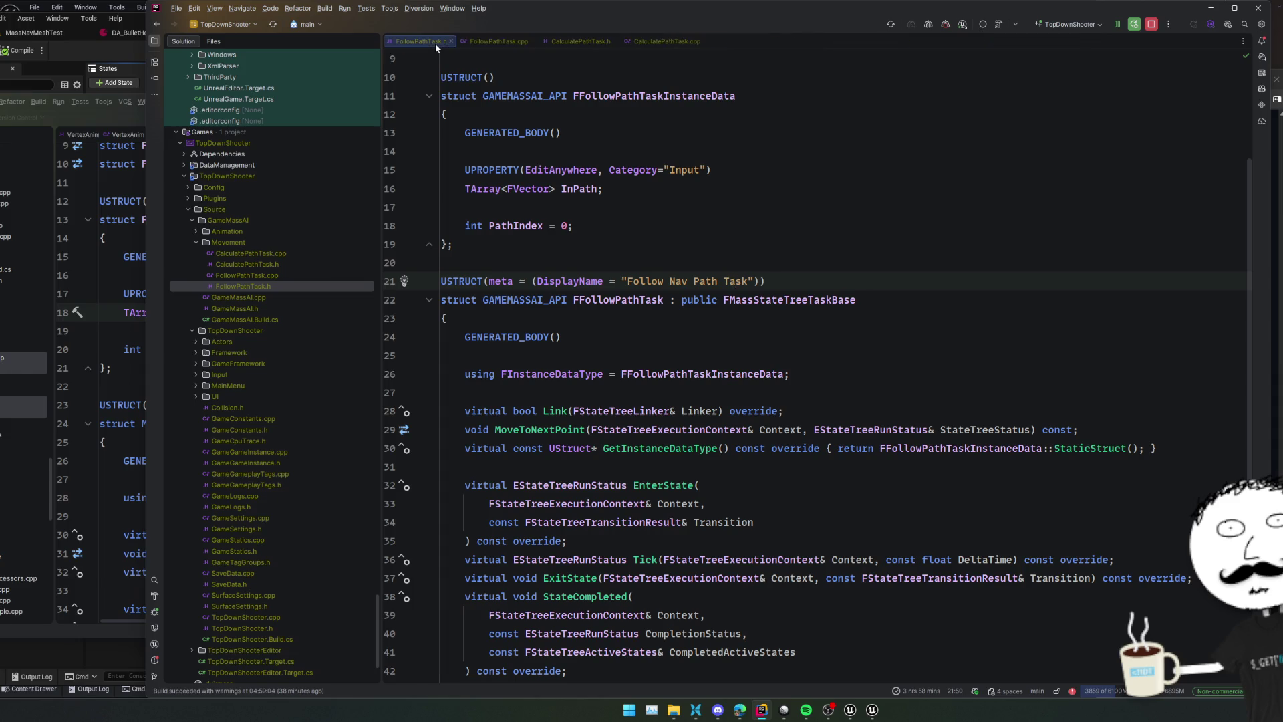
{"action": "middle_click", "coordinate": [437, 44]}
Start a Live Coding recompile of the changes with Ctrl+Alt+F11
{"action": "left_click", "coordinate": [946, 25]}
{"action": "left_click", "coordinate": [922, 117]}
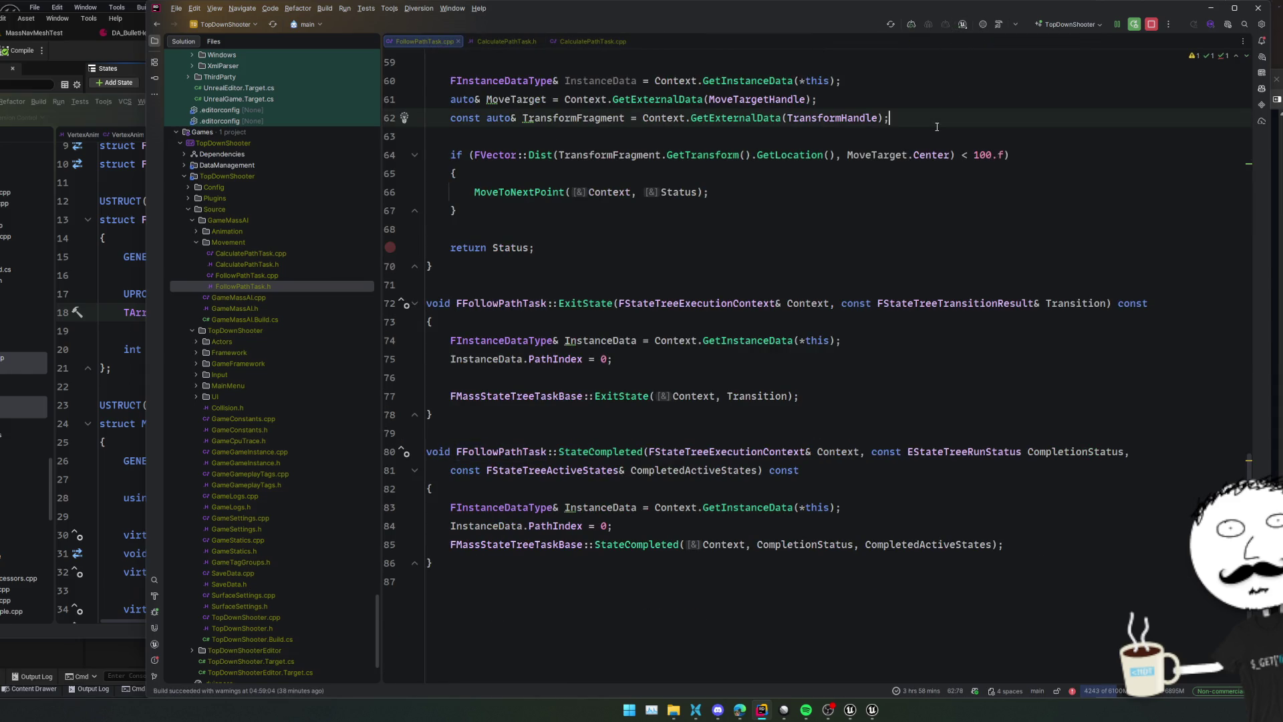
{"action": "key", "text": "ctrl+alt+F11"}
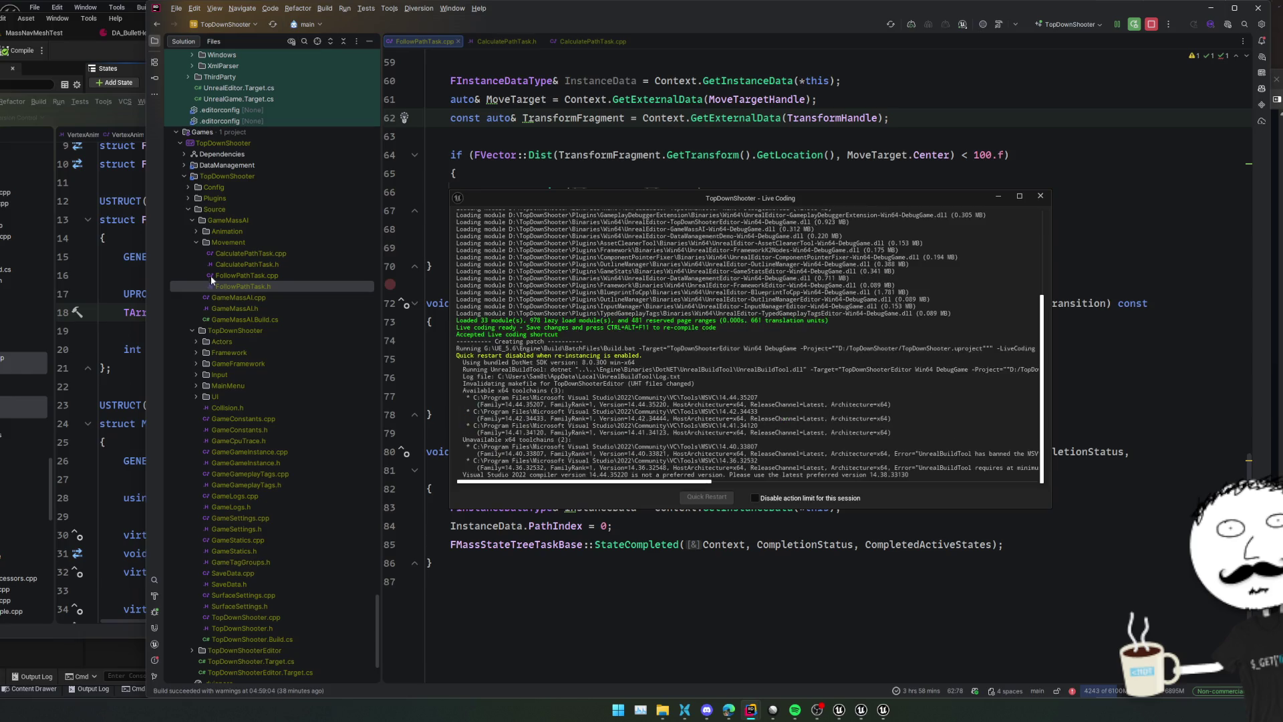
Remove the USTRUCT breakpoint, minimize the extra FollowPathTask.h window, and return to Unreal
{"action": "left_click", "coordinate": [141, 216]}
{"action": "left_click", "coordinate": [104, 200]}
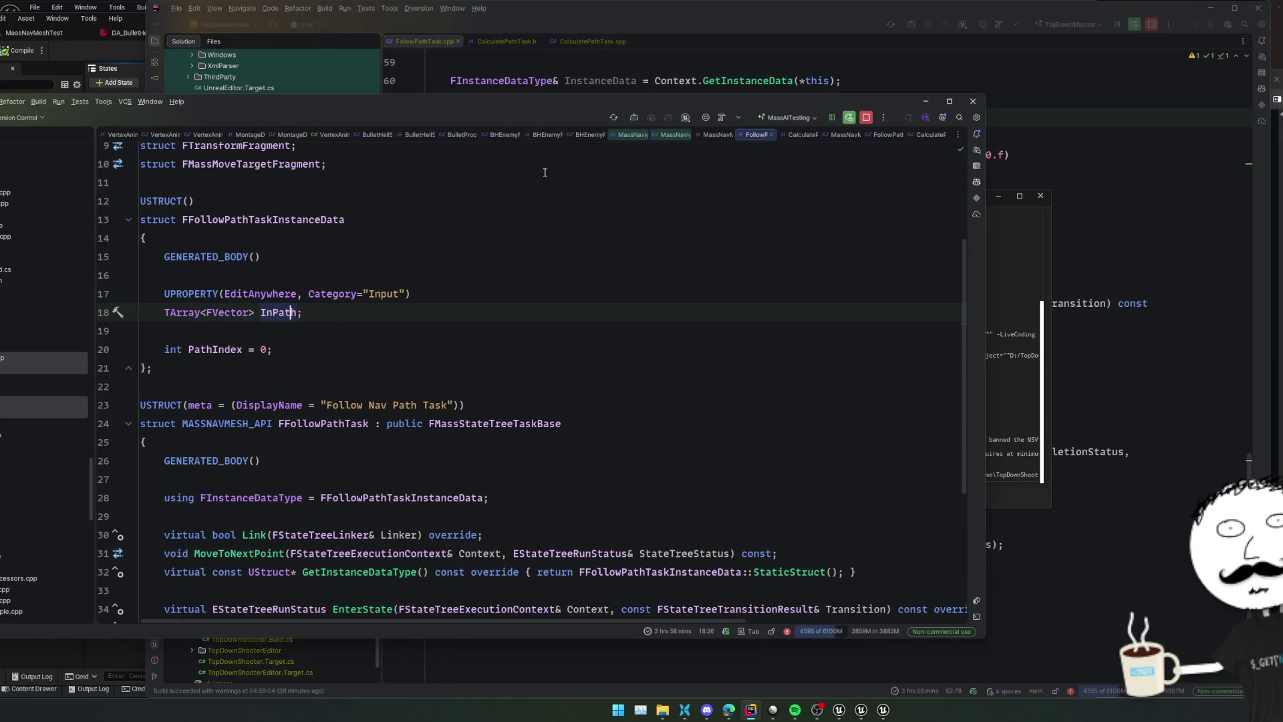
{"action": "left_click", "coordinate": [925, 102]}
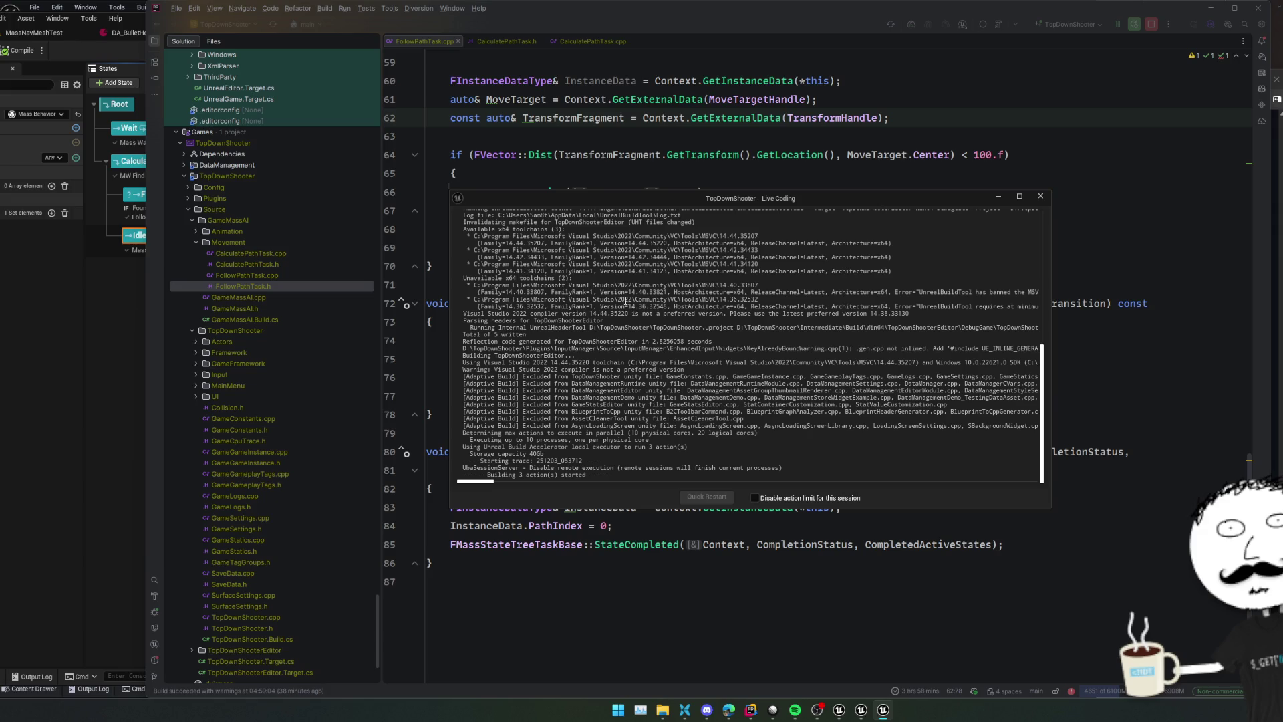
{"action": "left_click", "coordinate": [138, 302]}
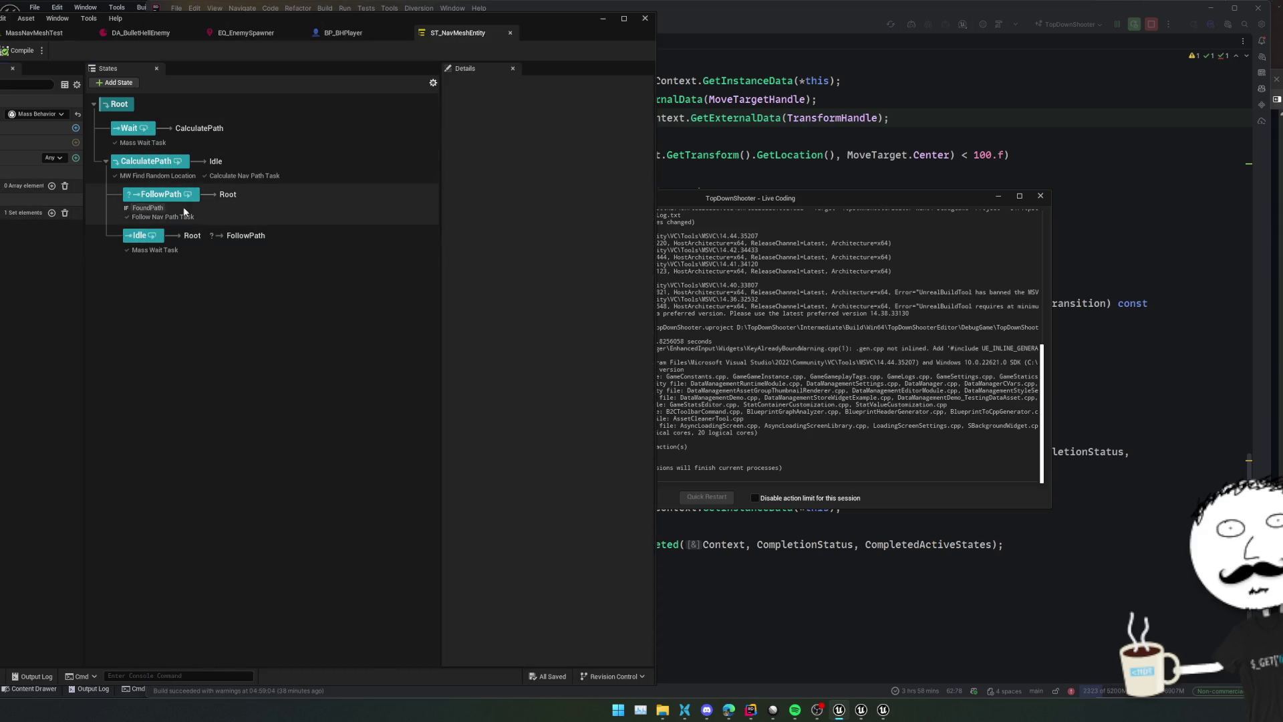
Open DA_NavMeshEntity from the MassNavMeshTest level and expand its Movement and Steering traits
{"action": "left_click", "coordinate": [34, 33]}
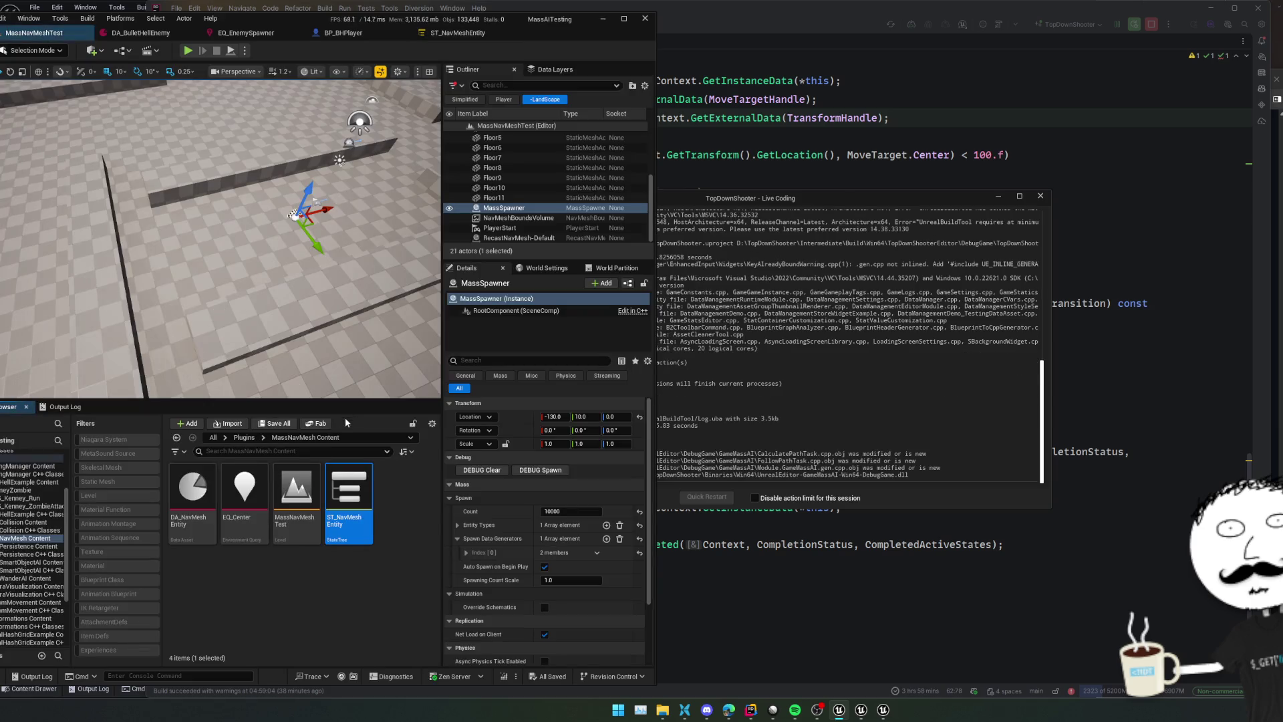
{"action": "left_click", "coordinate": [189, 522]}
{"action": "double_click", "coordinate": [190, 521]}
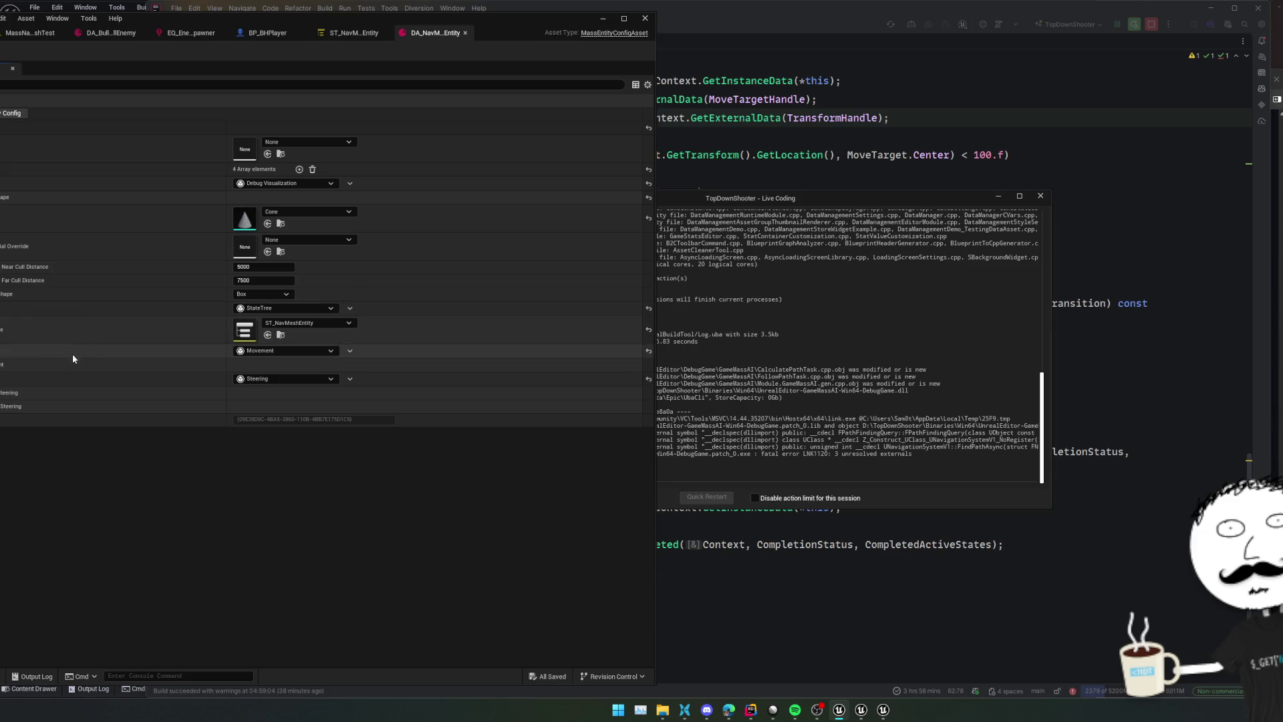
{"action": "left_click", "coordinate": [40, 366]}
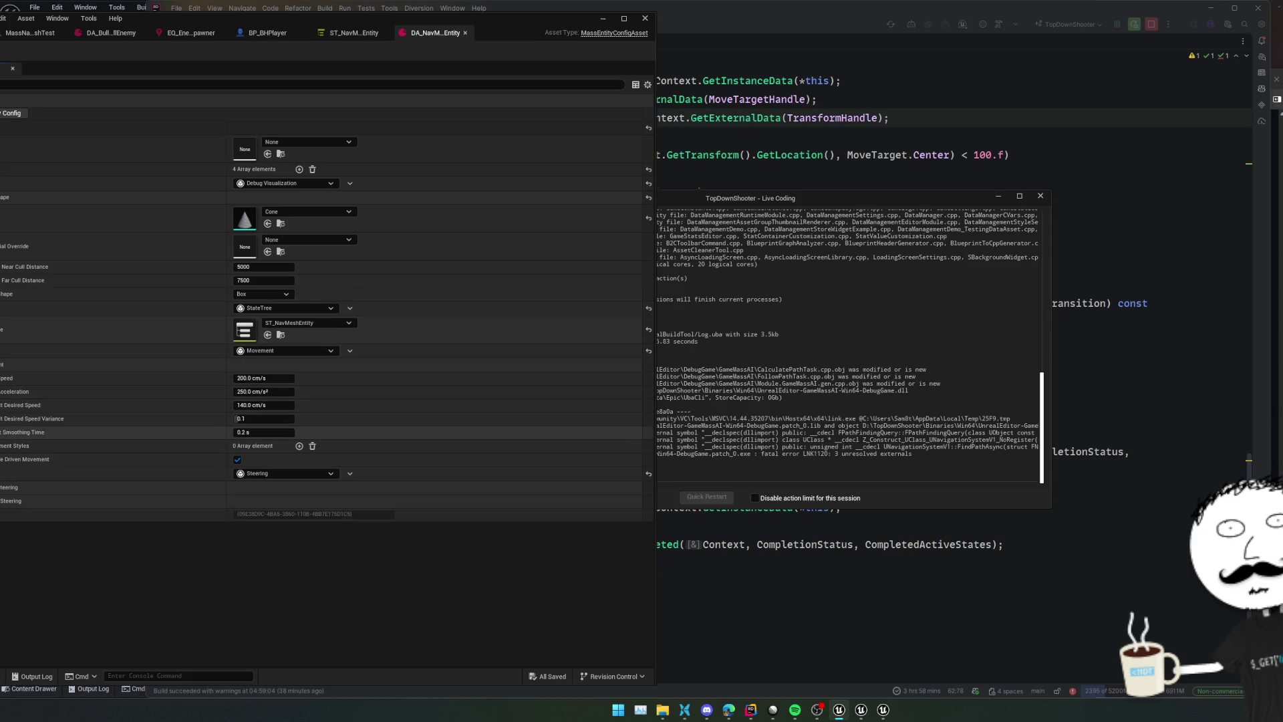
{"action": "left_click", "coordinate": [10, 487]}
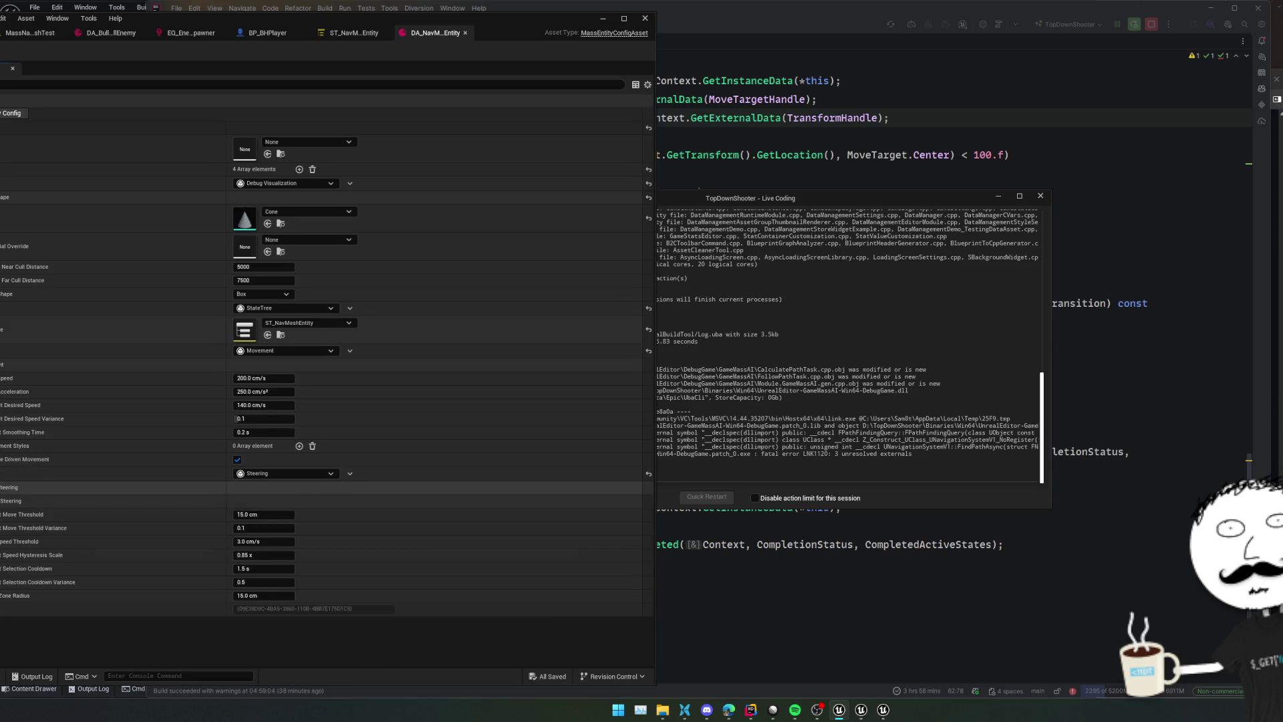
{"action": "scroll", "coordinate": [13, 434], "scroll_direction": "down", "scroll_amount": 1}
{"action": "scroll", "coordinate": [10, 340], "scroll_direction": "up", "scroll_amount": 1}
{"action": "left_click", "coordinate": [786, 416]}
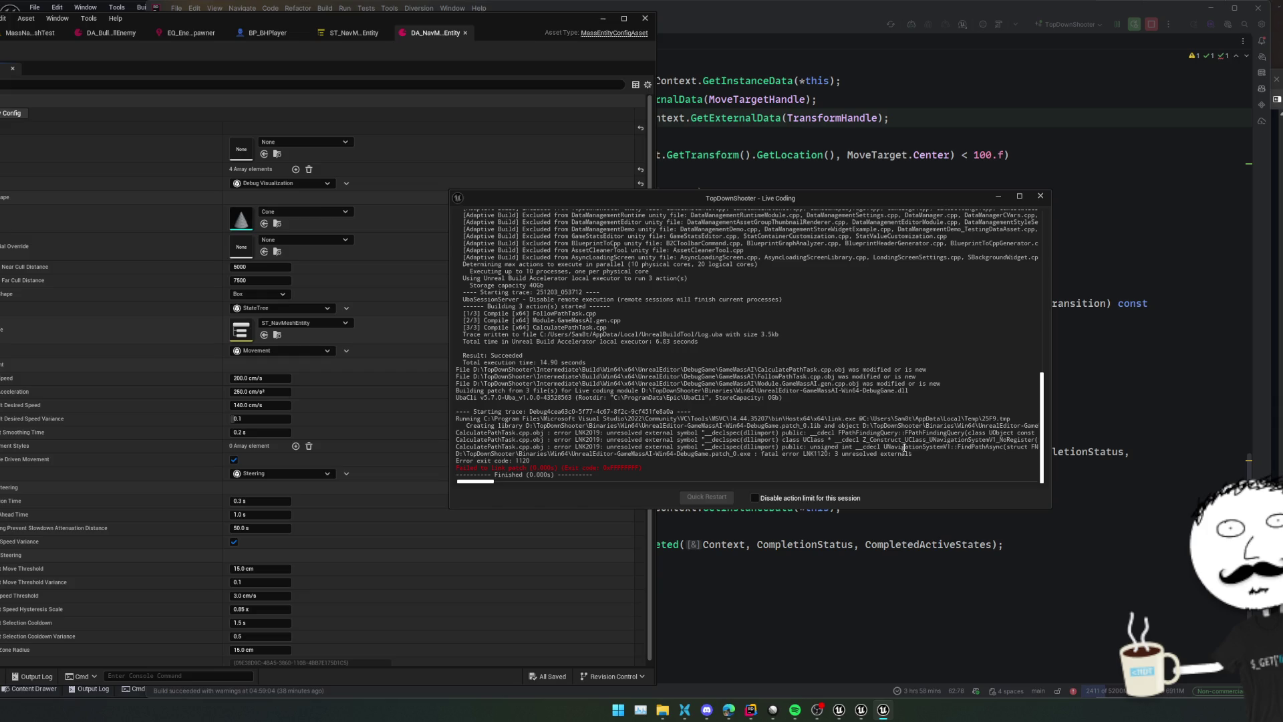
Add "NavigationSystem" to PrivateDependencyModuleNames in GameMassAI.Build.cs
{"action": "left_click", "coordinate": [751, 710]}
{"action": "scroll", "coordinate": [273, 322], "scroll_direction": "down", "scroll_amount": 1}
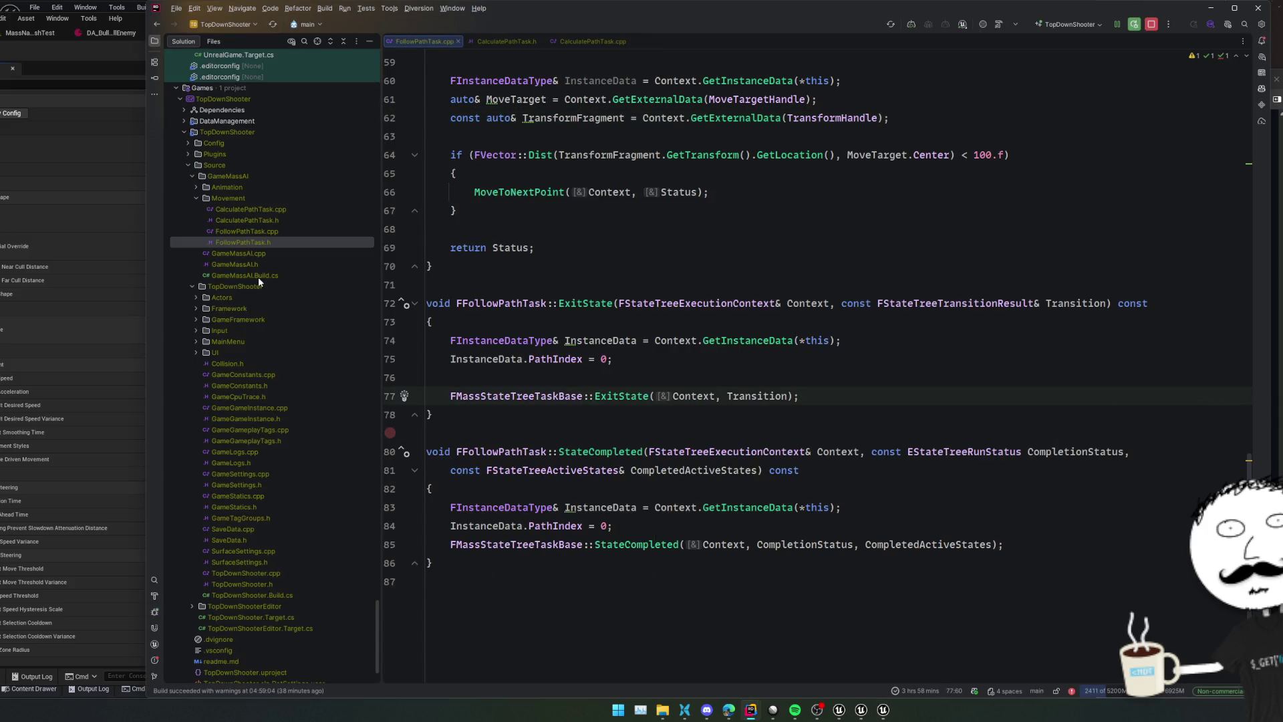
{"action": "double_click", "coordinate": [258, 275]}
{"action": "scroll", "coordinate": [653, 468], "scroll_direction": "down", "scroll_amount": 3}
{"action": "left_click", "coordinate": [652, 526]}
{"action": "key", "text": "Return"}
{"action": "type", "text": "\"Naviga"}
{"action": "key", "text": "Return"}
{"action": "type", "text": ","}
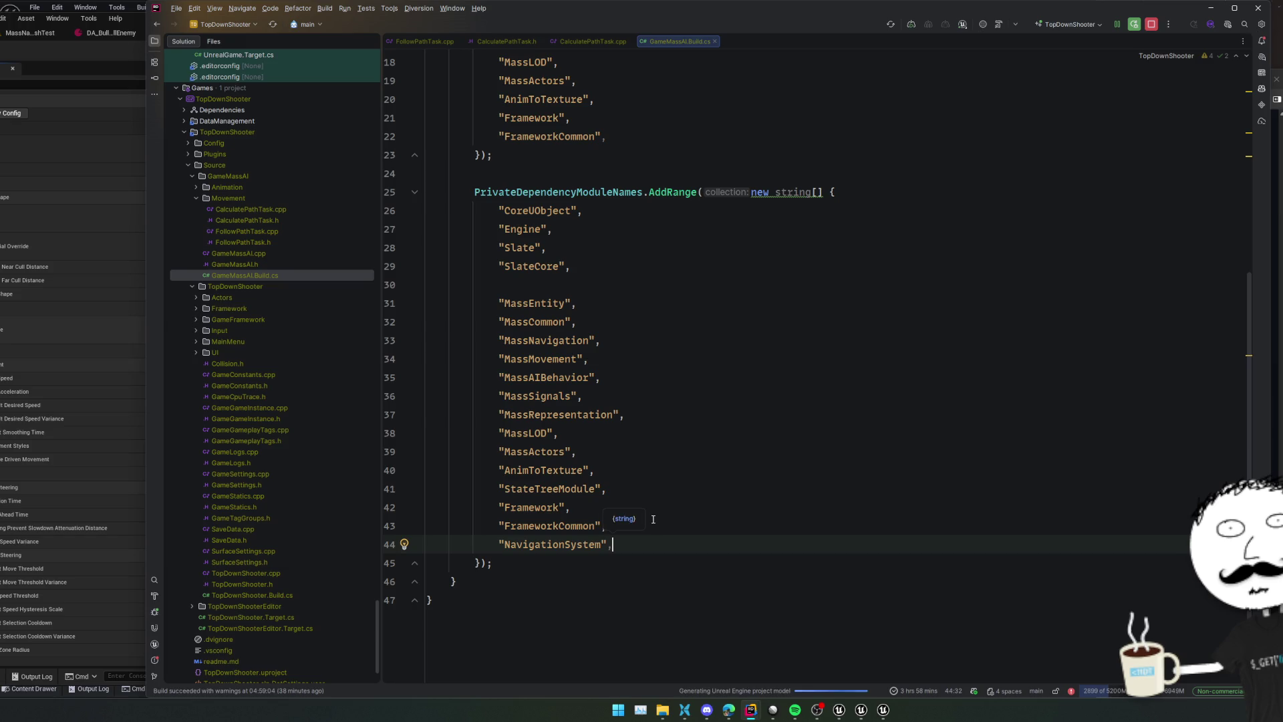
Check the Live Coding, UnrealLink and UnrealBuildTool logs, then rerun the Live Coding compile
{"action": "key", "text": "ctrl+alt+Left"}
{"action": "key", "text": "ctrl+alt+Left"}
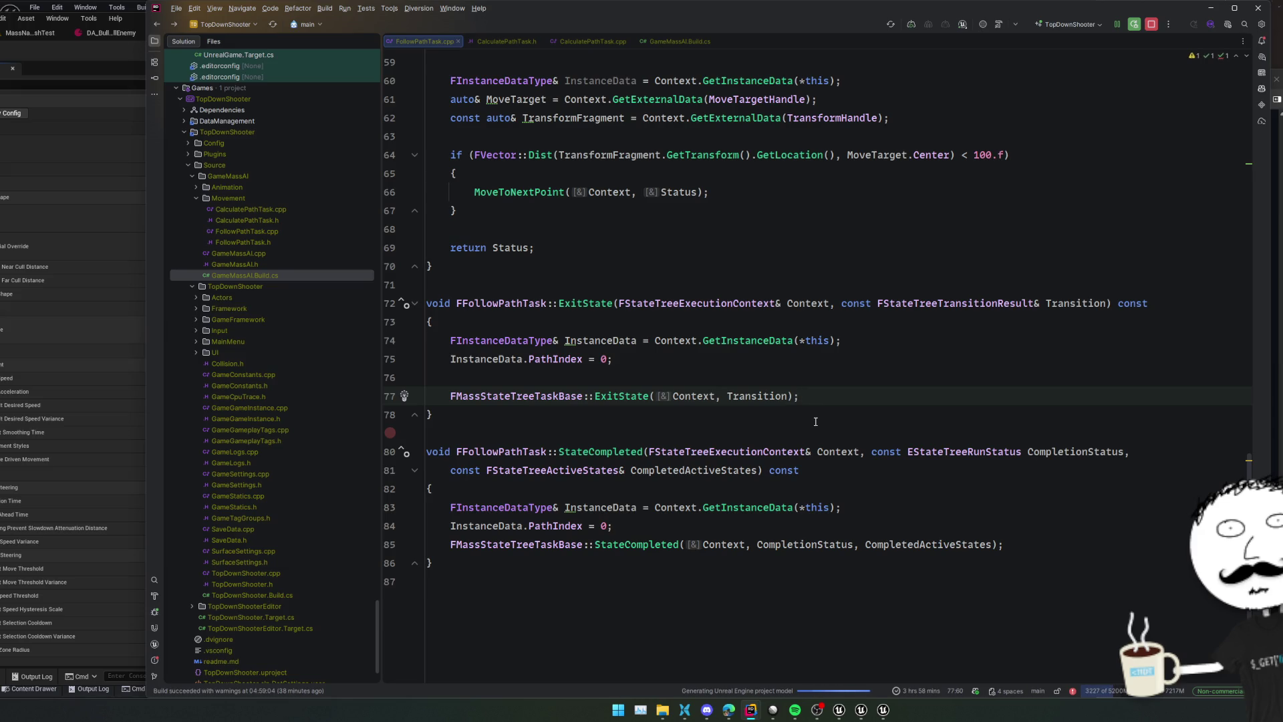
{"action": "left_click", "coordinate": [883, 710]}
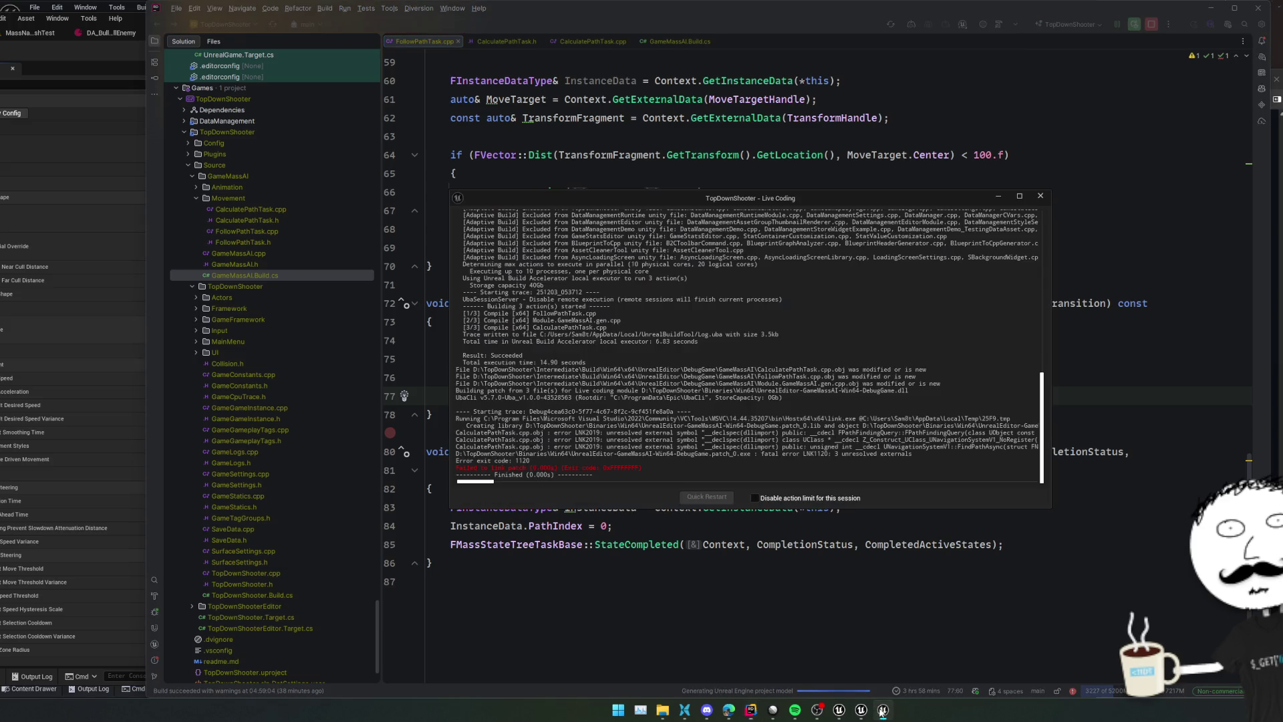
{"action": "left_click", "coordinate": [883, 711]}
{"action": "left_click", "coordinate": [883, 710]}
{"action": "left_click", "coordinate": [1002, 565]}
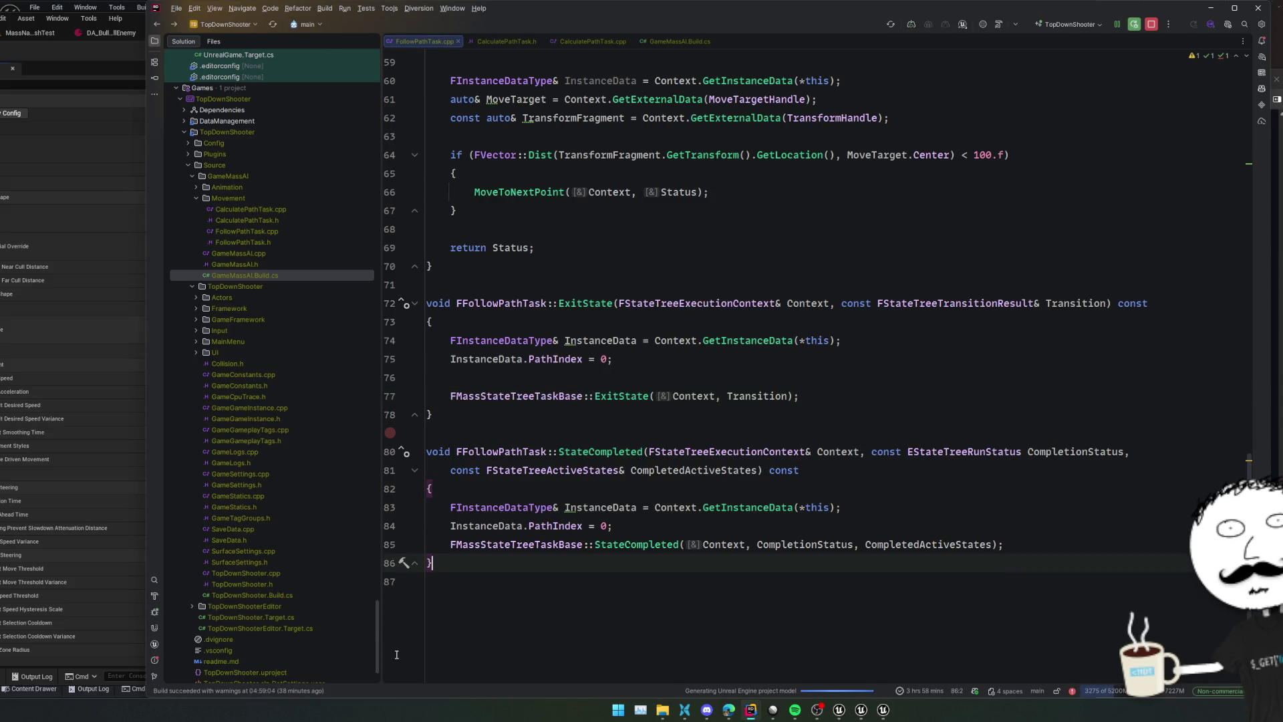
{"action": "left_click", "coordinate": [155, 644]}
{"action": "left_click", "coordinate": [158, 643]}
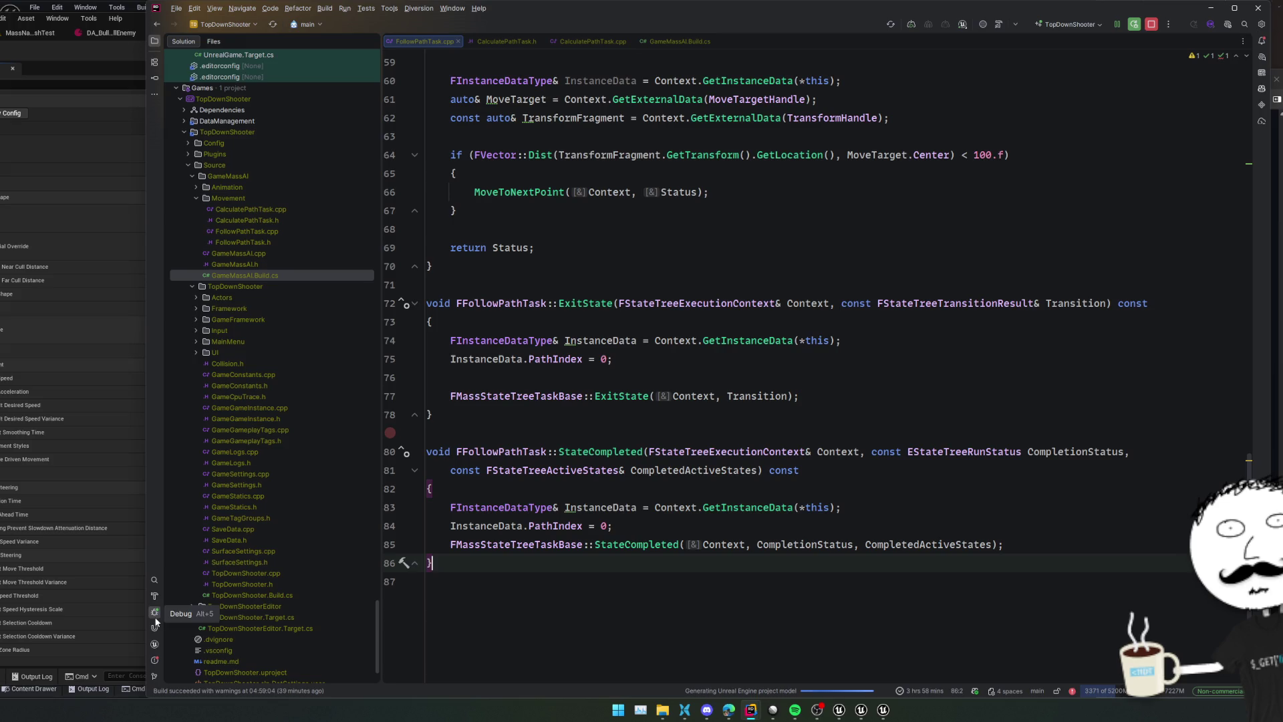
{"action": "left_click", "coordinate": [156, 628]}
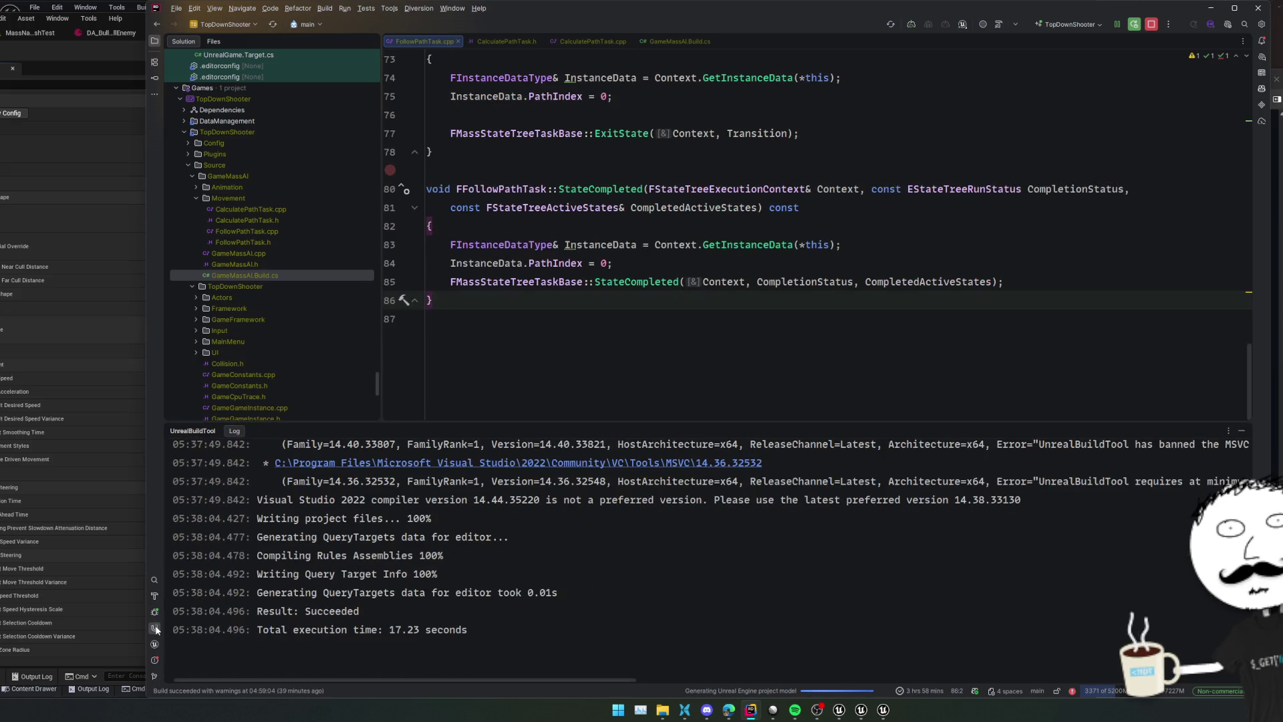
{"action": "left_click", "coordinate": [156, 628]}
{"action": "left_click", "coordinate": [638, 533]}
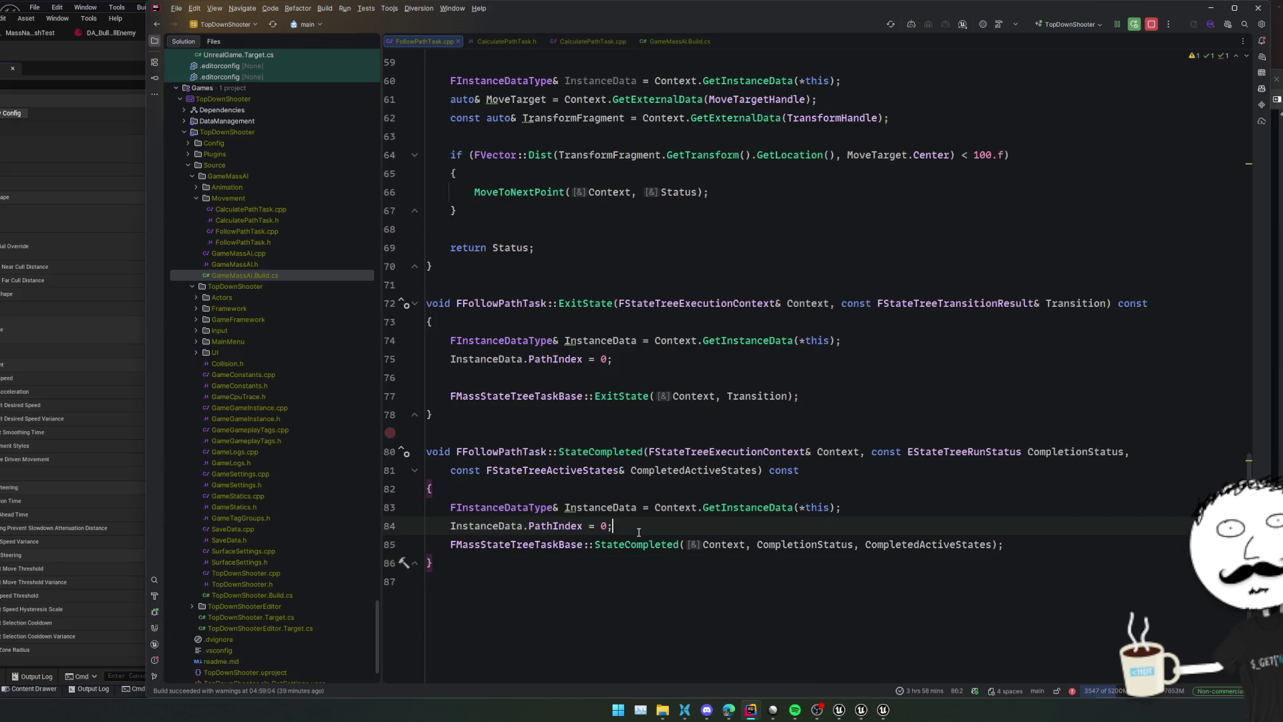
{"action": "key", "text": "ctrl+alt+F11"}
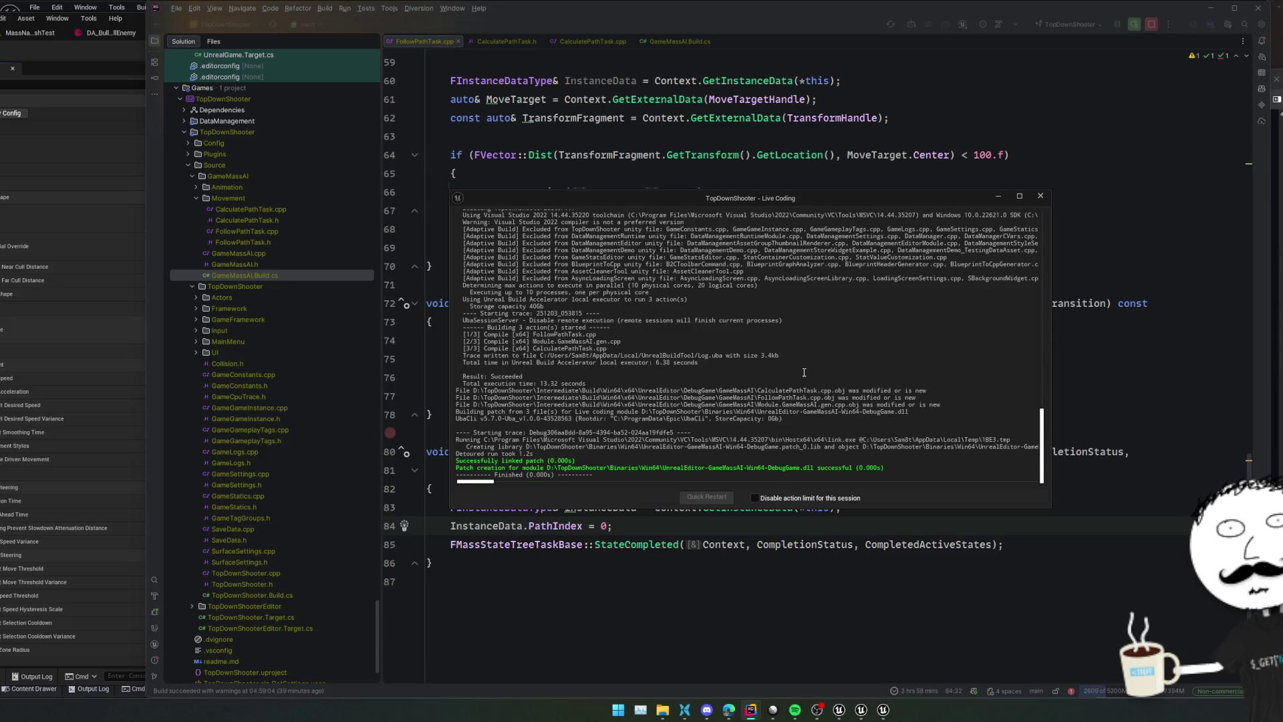
Open DA_EntityConfig_AI from the Prototyping level and collapse its existing trait entries
{"action": "left_click", "coordinate": [115, 57]}
{"action": "left_click", "coordinate": [328, 19]}
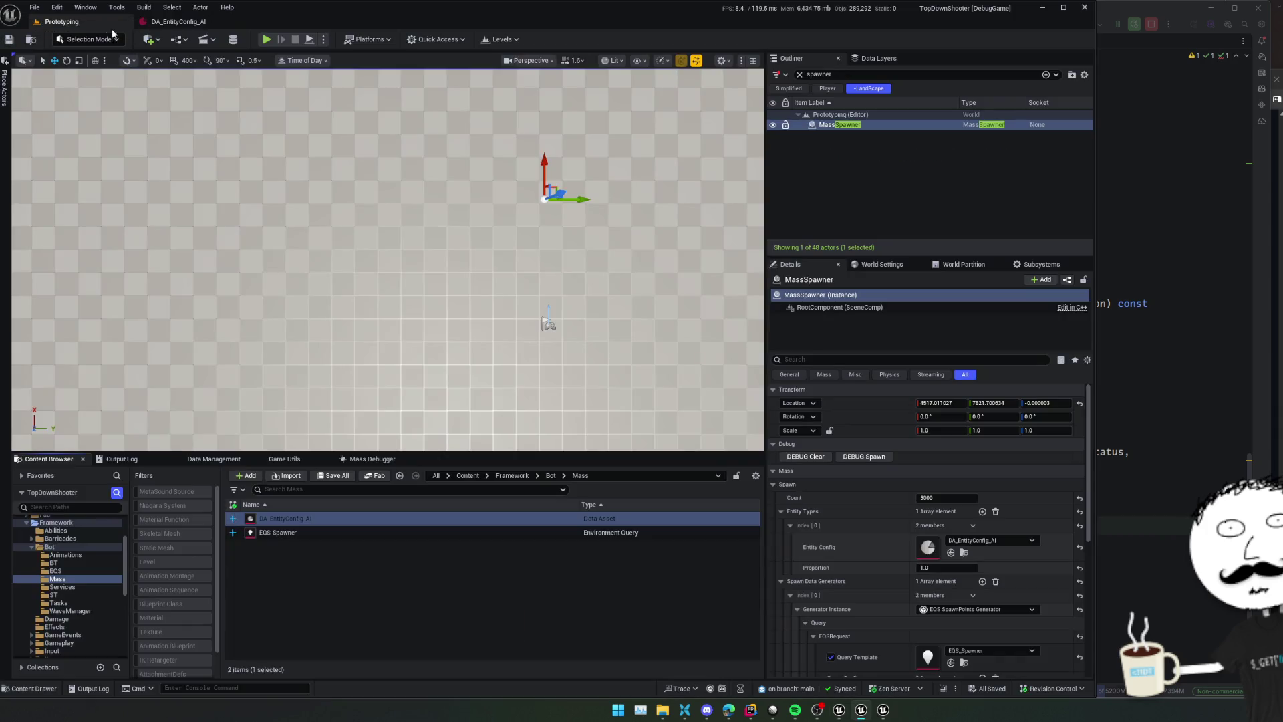
{"action": "double_click", "coordinate": [352, 519]}
{"action": "left_click", "coordinate": [20, 172]}
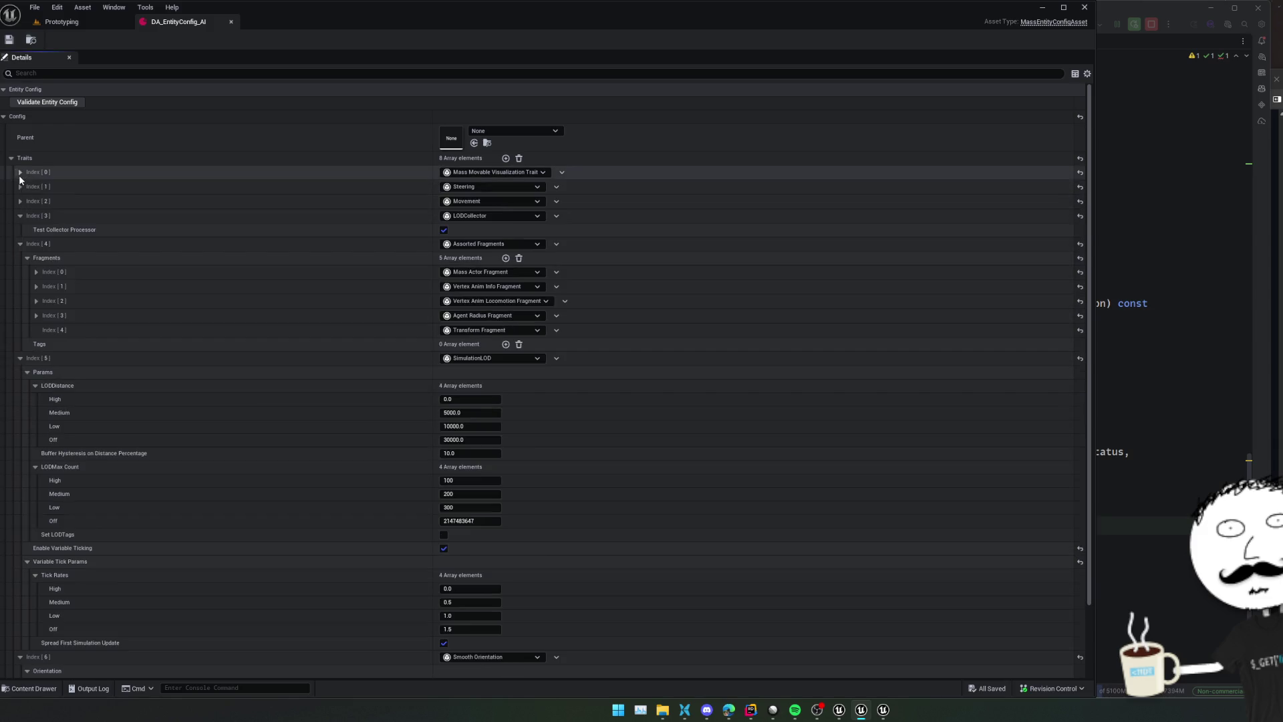
{"action": "left_click", "coordinate": [20, 215]}
{"action": "left_click", "coordinate": [20, 230]}
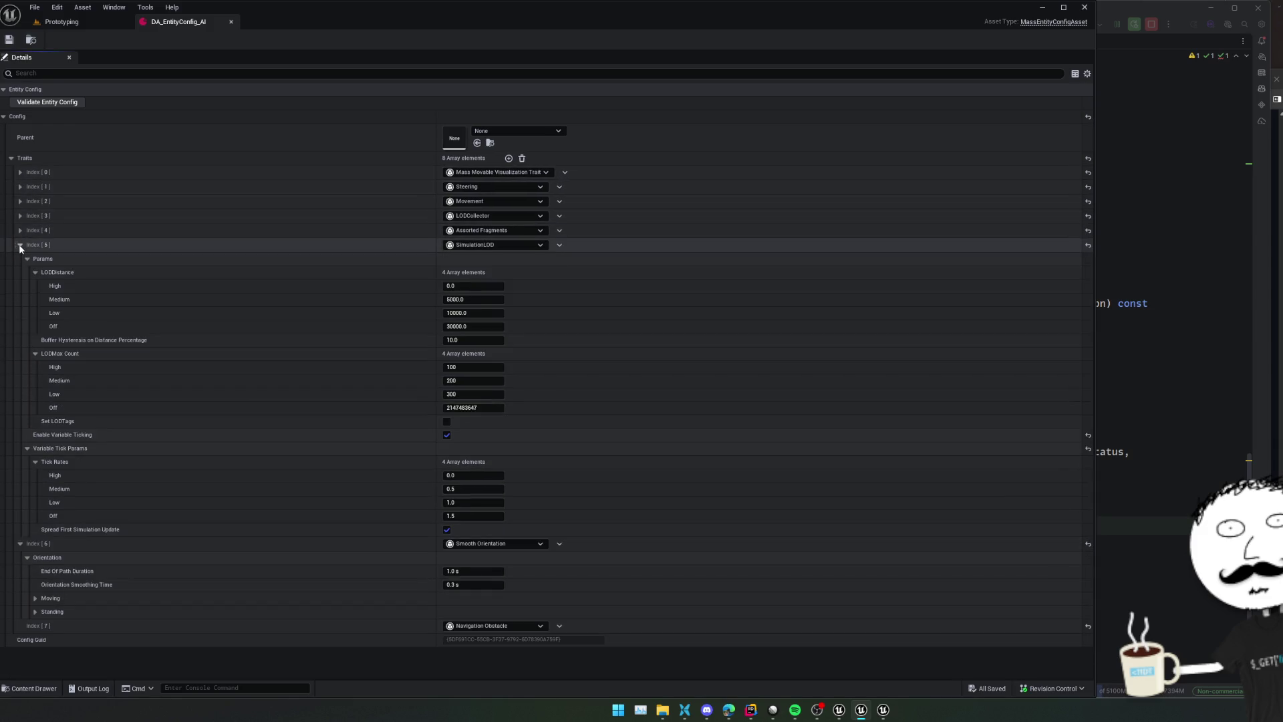
{"action": "left_click", "coordinate": [20, 245]}
{"action": "left_click", "coordinate": [20, 259]}
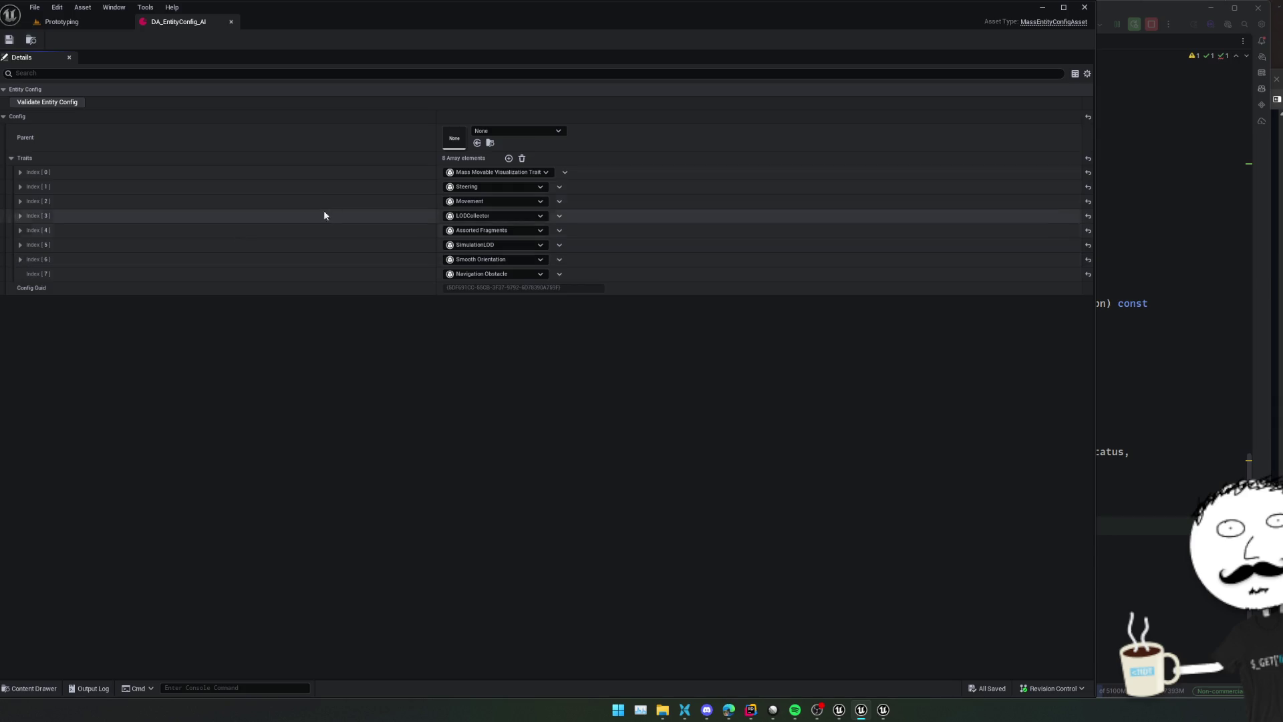
Add a StateTree trait as Index[8] and save DA_EntityConfig_AI
{"action": "left_click", "coordinate": [509, 158]}
{"action": "left_click", "coordinate": [507, 286]}
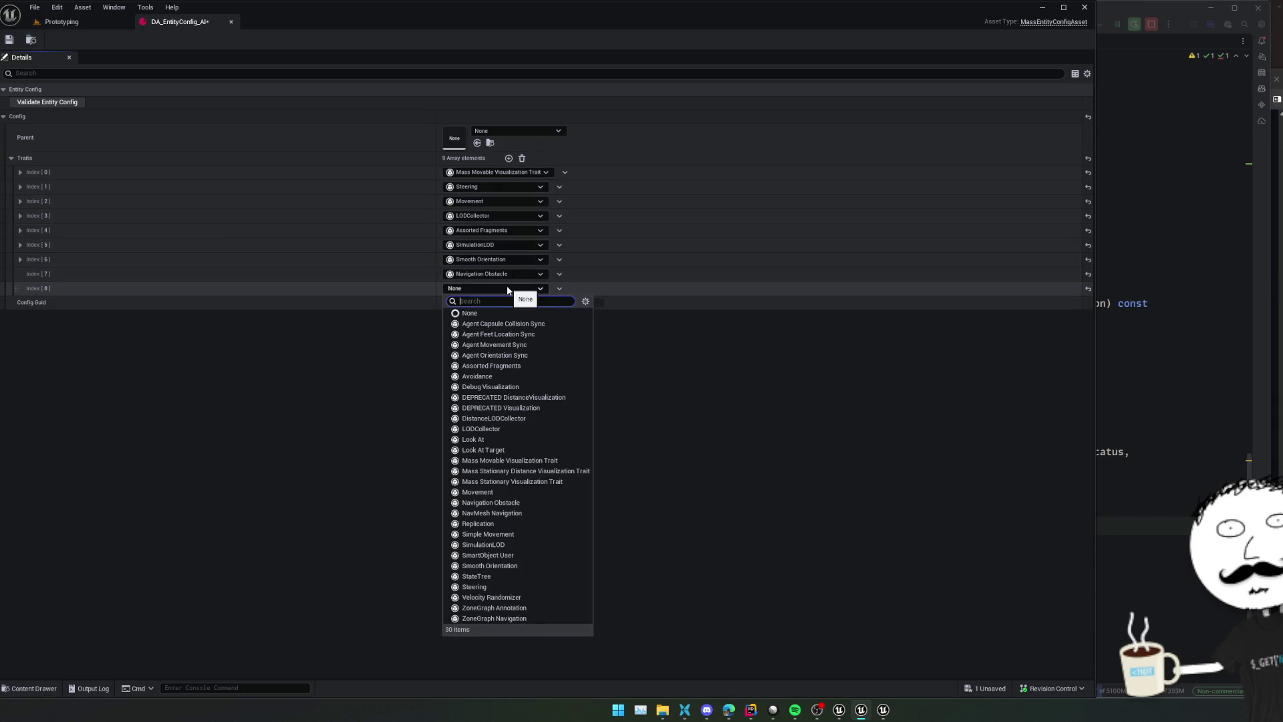
{"action": "type", "text": "ai"}
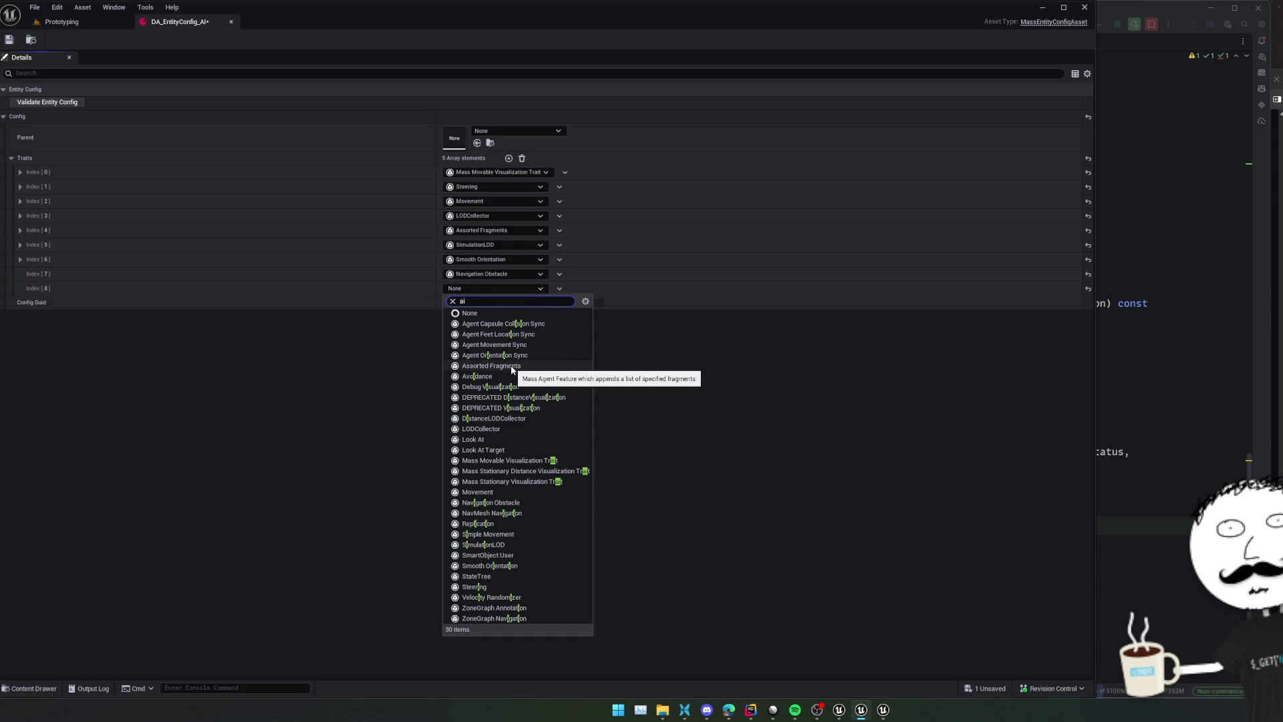
{"action": "left_click", "coordinate": [234, 411]}
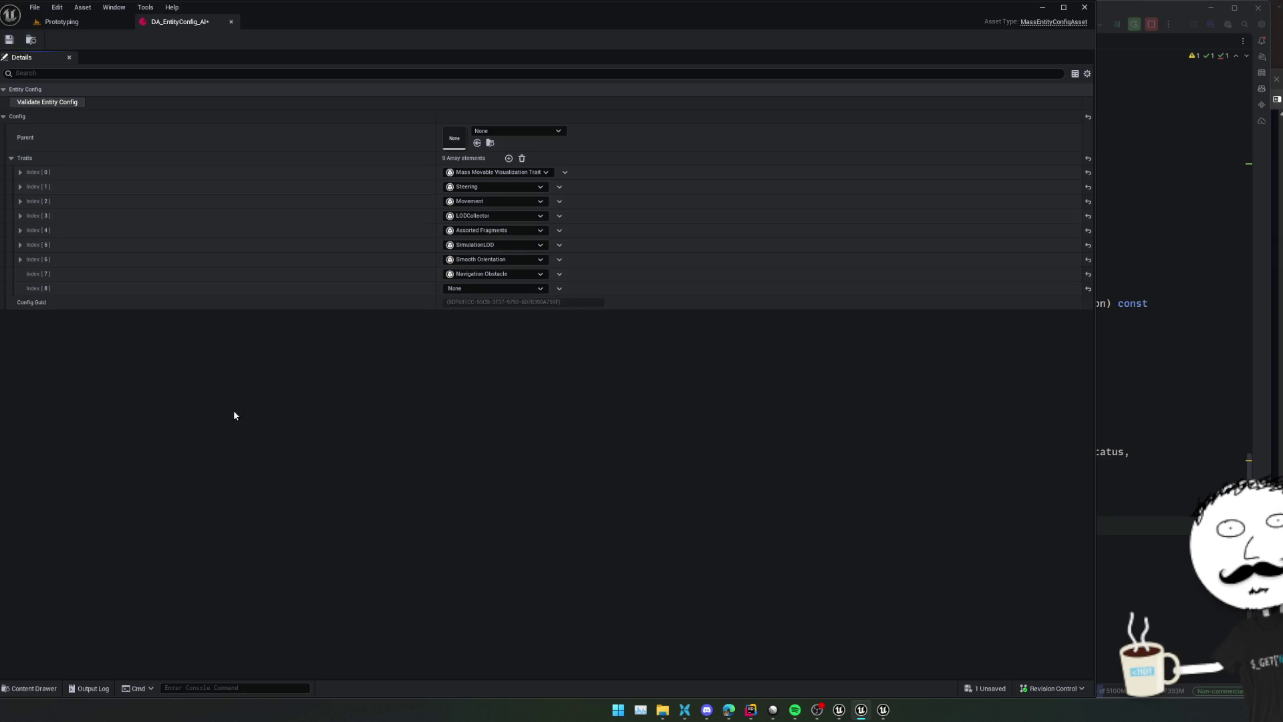
{"action": "key", "text": "alt+Tab"}
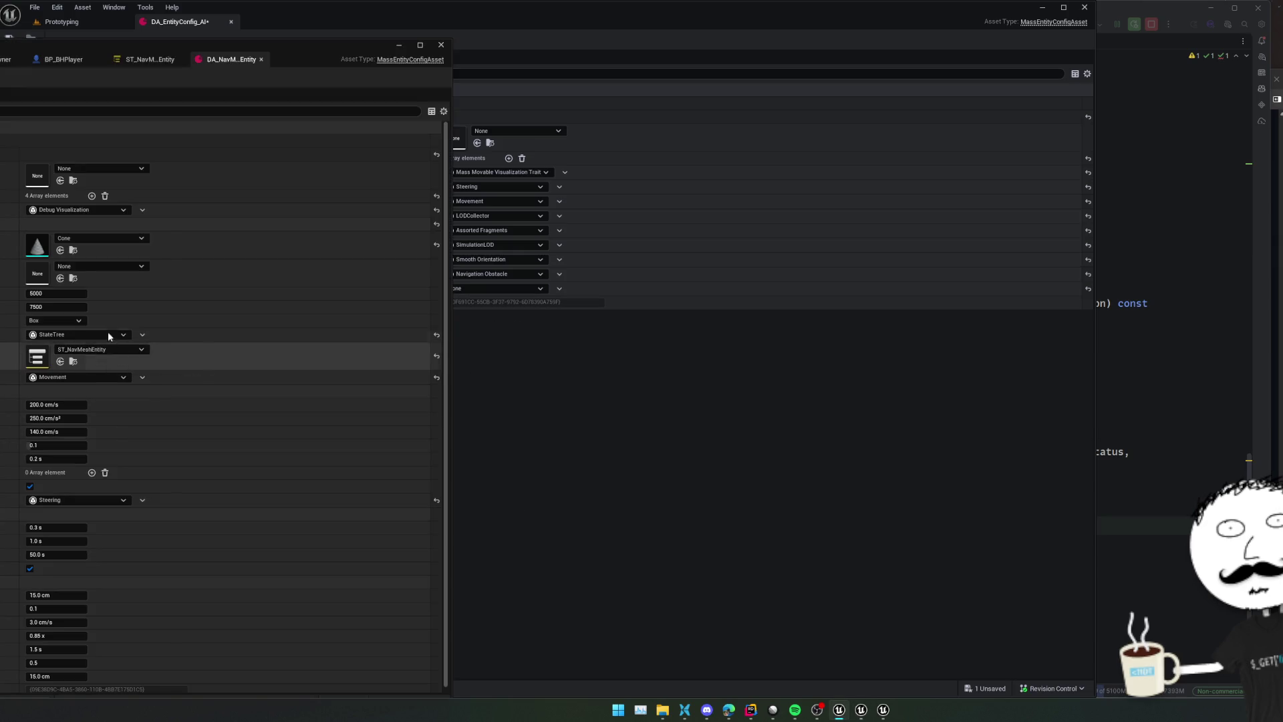
{"action": "left_click", "coordinate": [579, 350]}
{"action": "left_click", "coordinate": [504, 288]}
{"action": "type", "text": "state"}
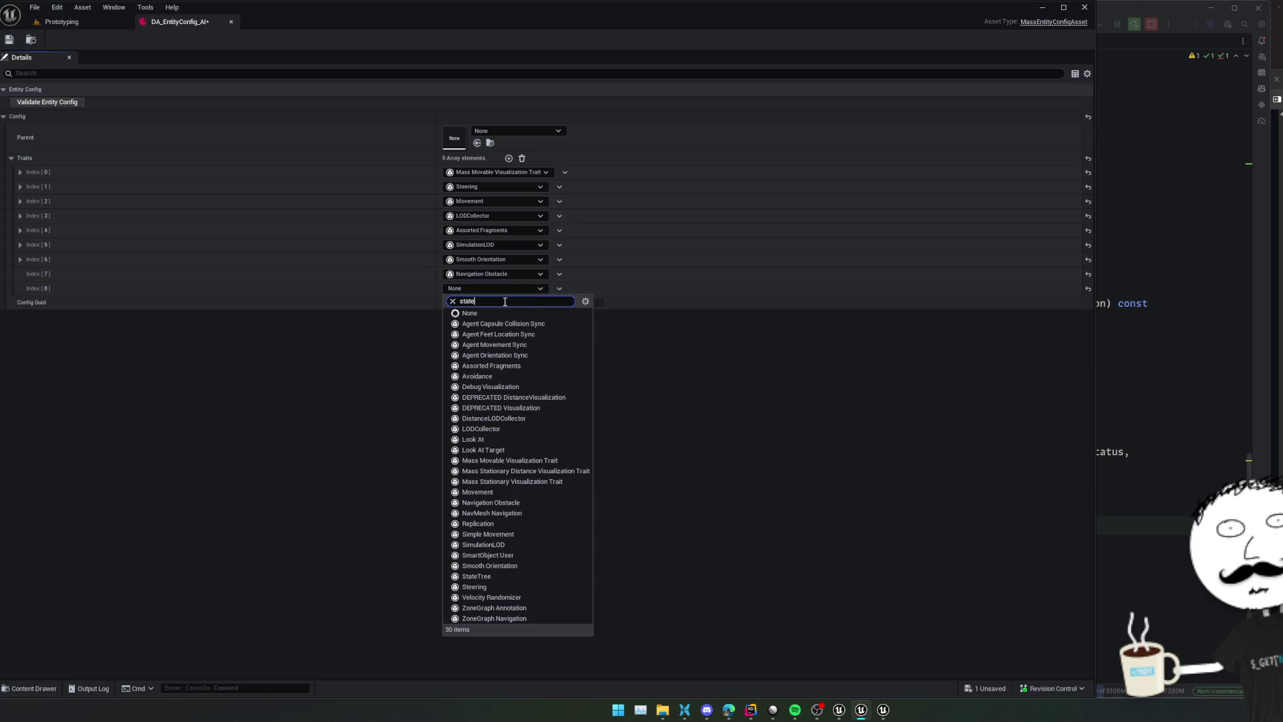
{"action": "left_click", "coordinate": [476, 324]}
{"action": "key", "text": "ctrl+s"}
{"action": "left_click", "coordinate": [34, 40]}
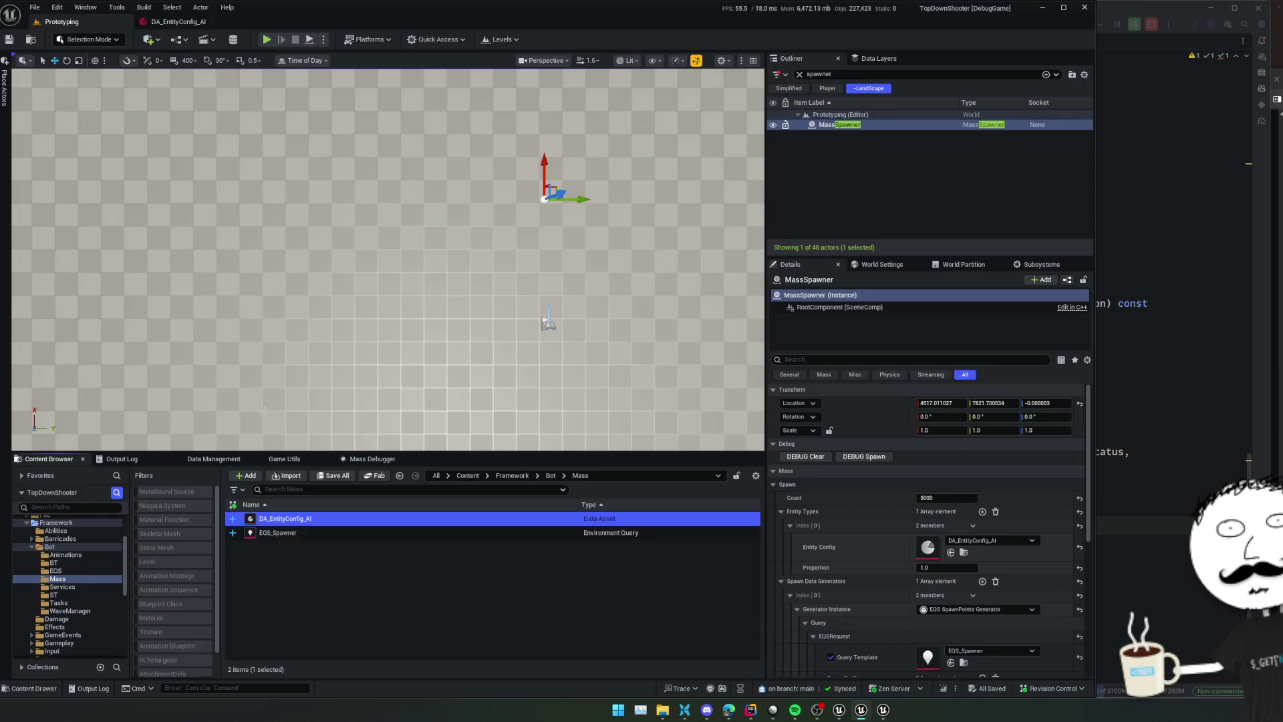
Create a new Mass-schema State Tree asset named ST_MassAI
{"action": "right_click", "coordinate": [307, 579]}
{"action": "type", "text": "state"}
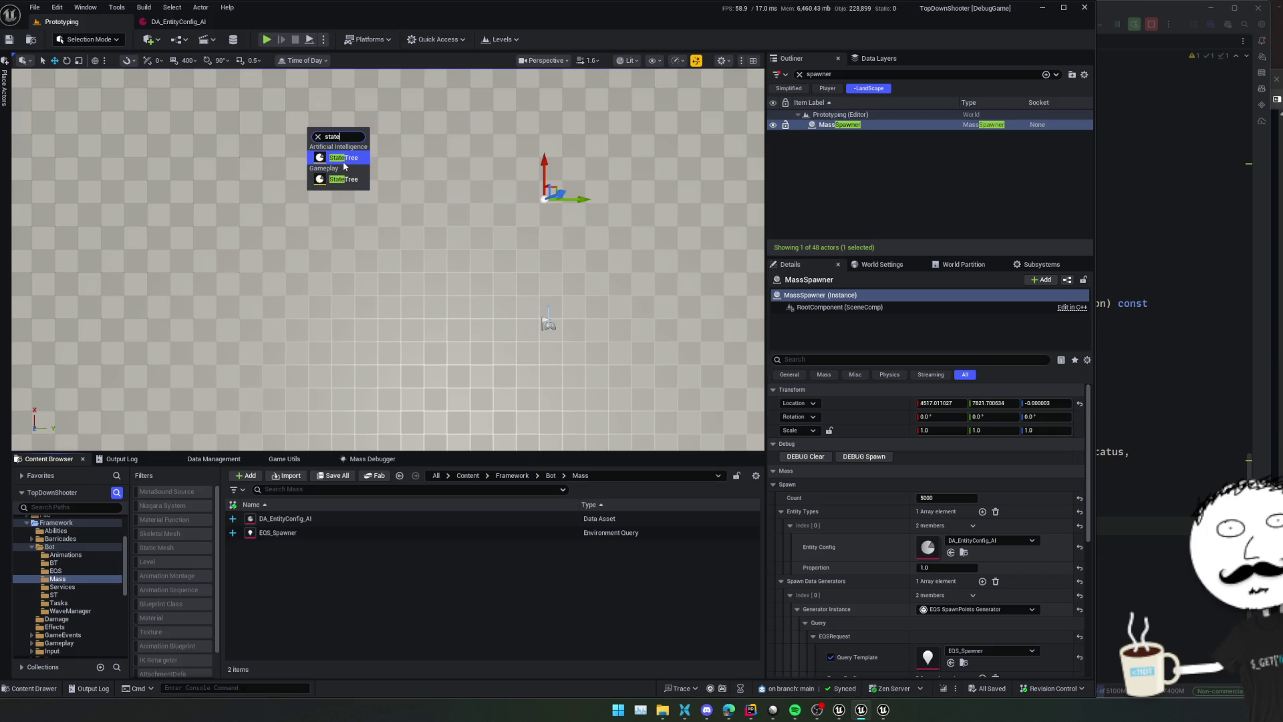
{"action": "left_click", "coordinate": [344, 159]}
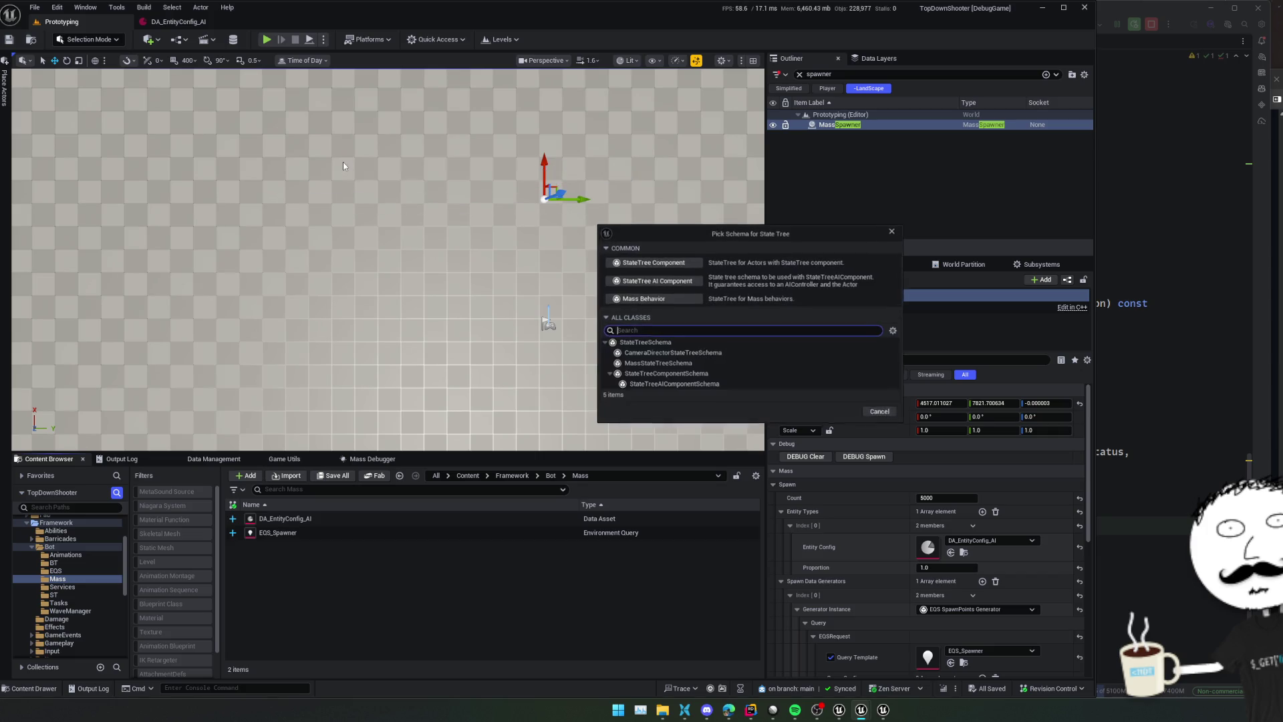
{"action": "left_click", "coordinate": [733, 365]}
{"action": "left_click", "coordinate": [842, 414]}
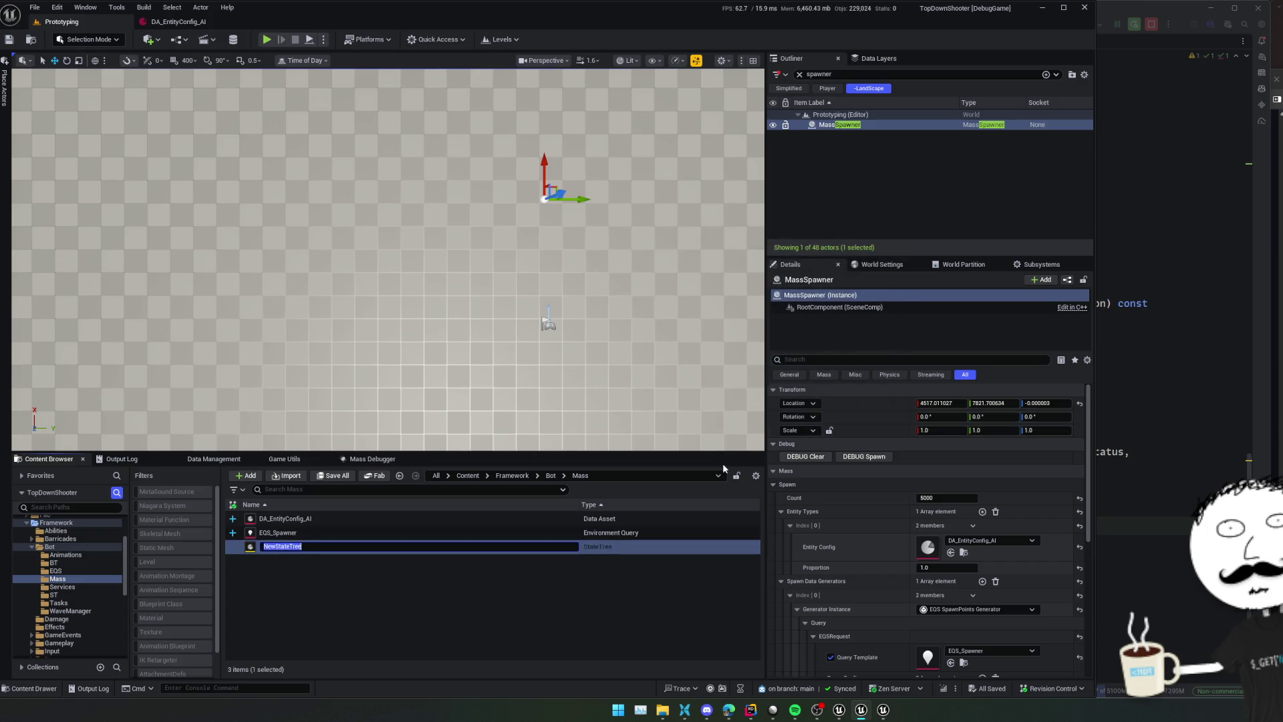
{"action": "type", "text": "ST"}
{"action": "type", "text": "Ass"}
{"action": "type", "text": "AI"}
{"action": "key", "text": "Return"}
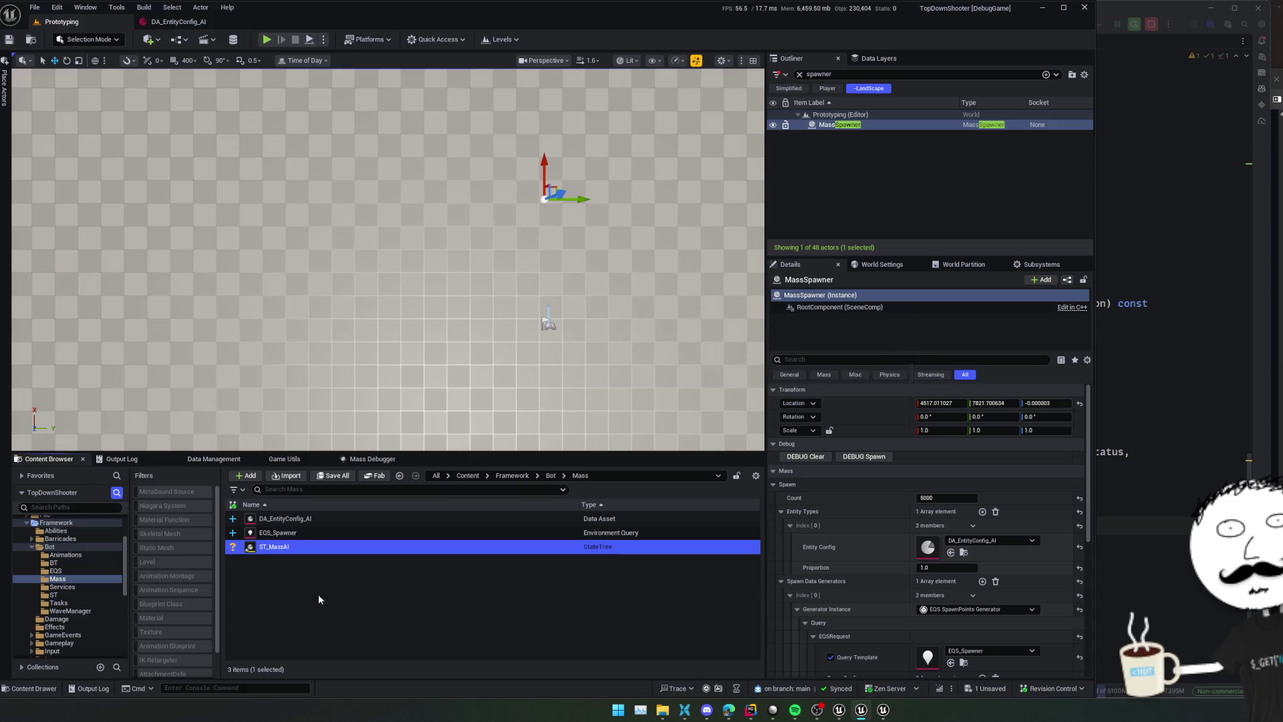
Set the StateTree trait's state tree to ST_MassAI and save the config
{"action": "double_click", "coordinate": [274, 547]}
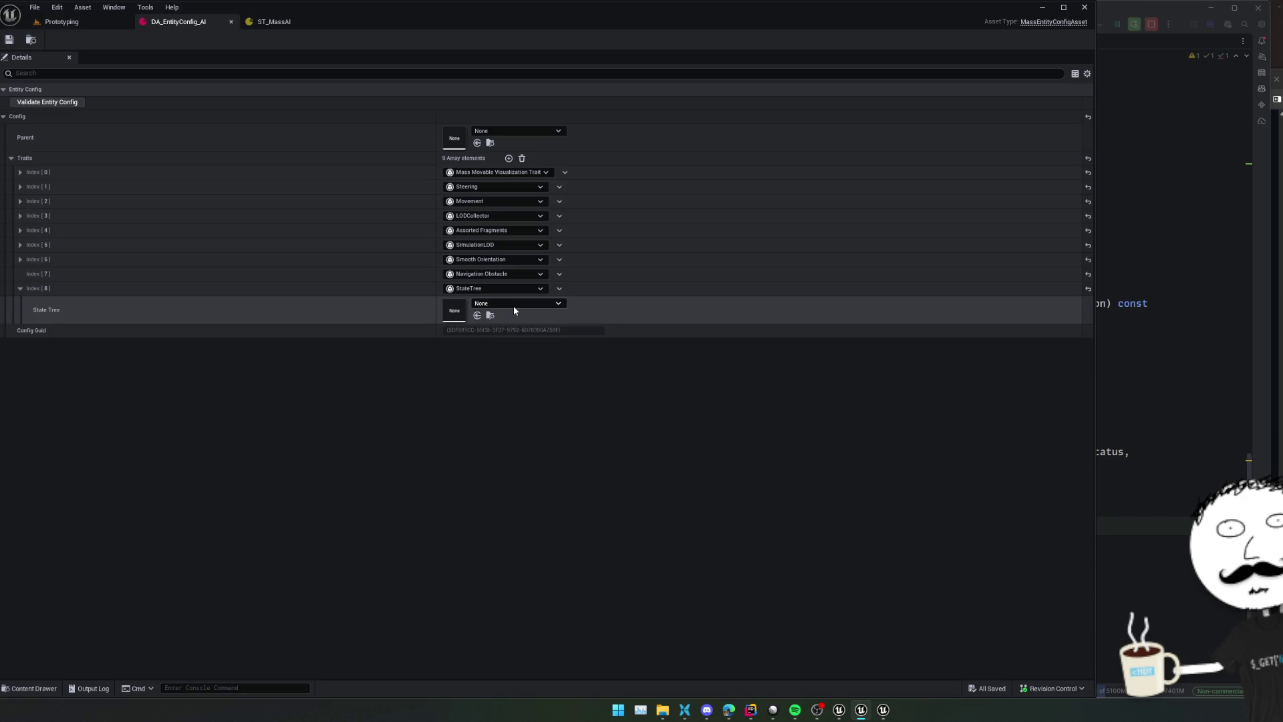
{"action": "left_click", "coordinate": [522, 306]}
{"action": "left_click", "coordinate": [541, 438]}
{"action": "key", "text": "ctrl+s"}
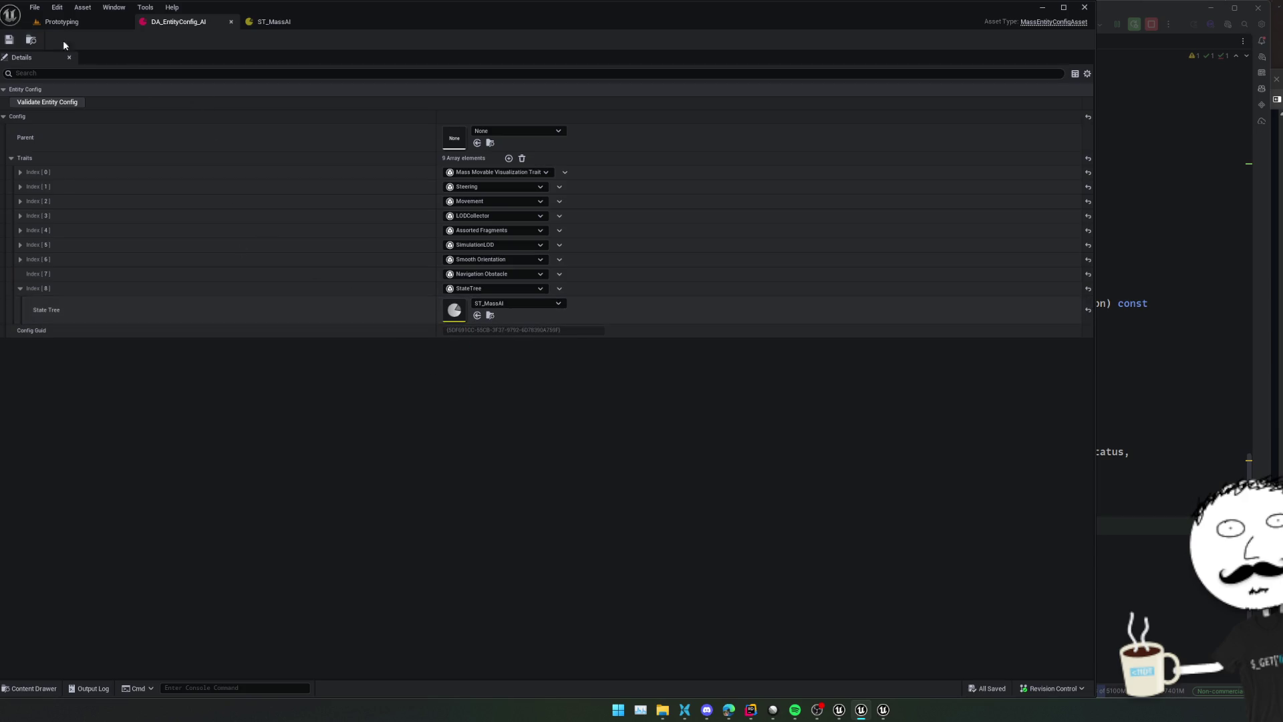
Open ST_NavMeshEntity for reference and tile it beside the ST_MassAI editor
{"action": "left_click", "coordinate": [291, 24]}
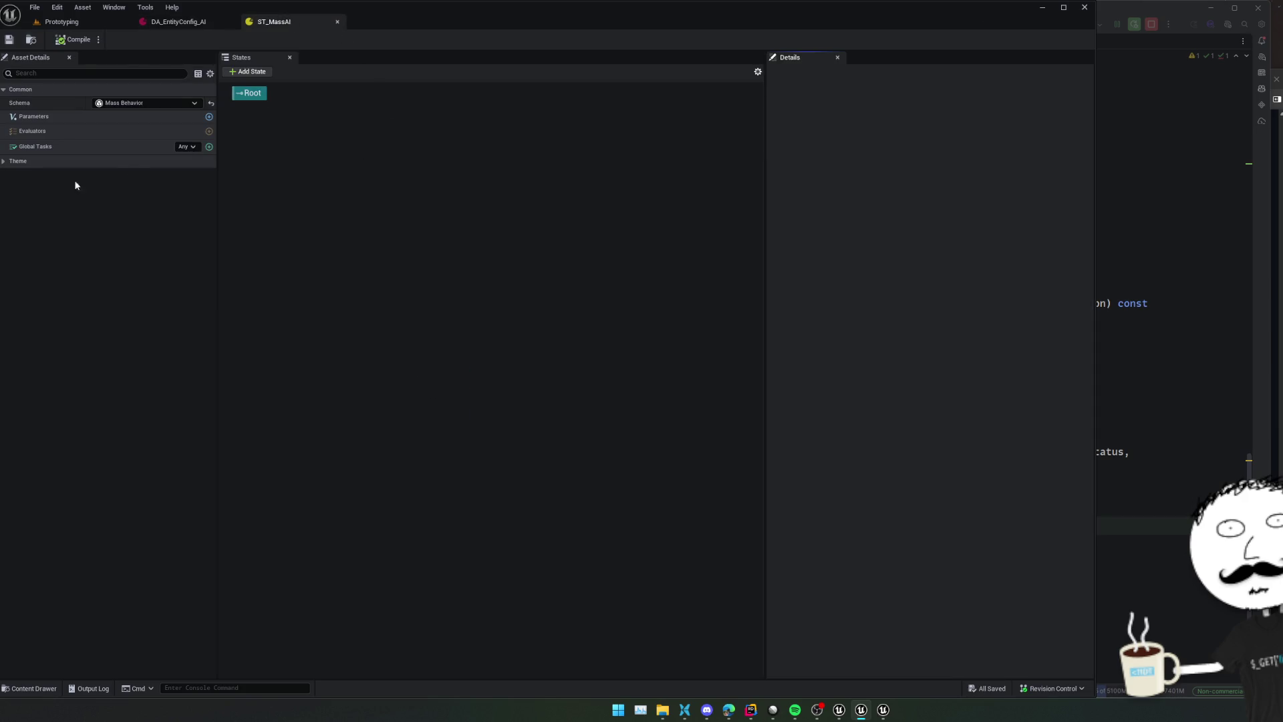
{"action": "left_click", "coordinate": [839, 710]}
{"action": "left_click", "coordinate": [179, 58]}
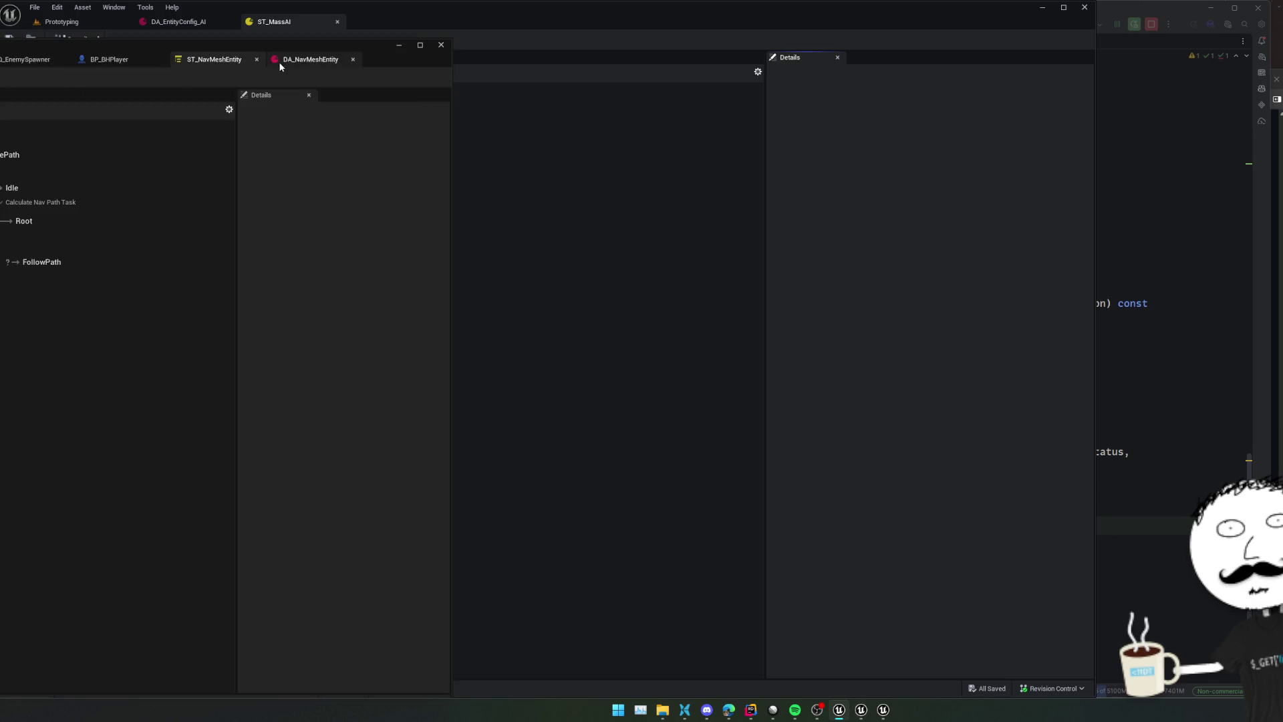
{"action": "left_click_drag", "start_coordinate": [452, 183], "coordinate": [179, 187]}
{"action": "left_click_drag", "start_coordinate": [94, 44], "coordinate": [1190, 21]}
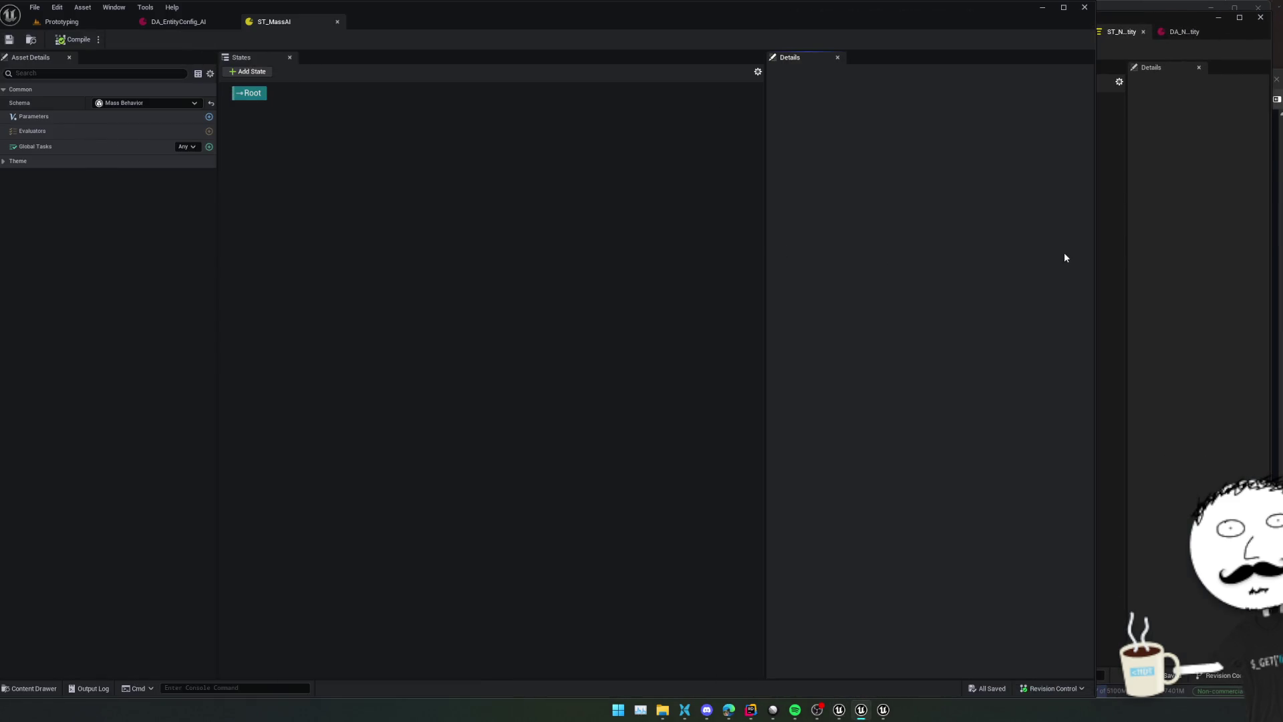
{"action": "mouse_move", "coordinate": [1095, 249]}
{"action": "left_mouse_down"}
{"action": "mouse_move", "coordinate": [747, 248]}
{"action": "mouse_move", "coordinate": [792, 249]}
{"action": "left_mouse_up"}
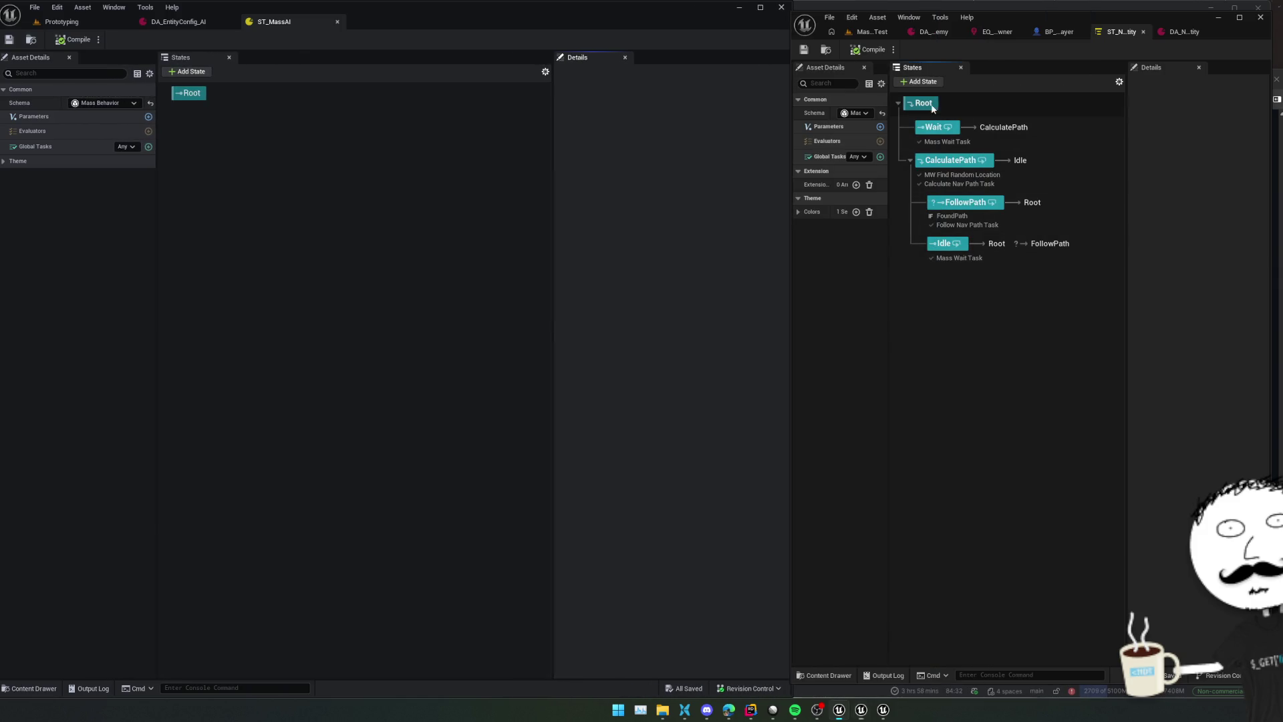
Add two states under Root named Wait and CalculatePath
{"action": "left_click", "coordinate": [947, 138]}
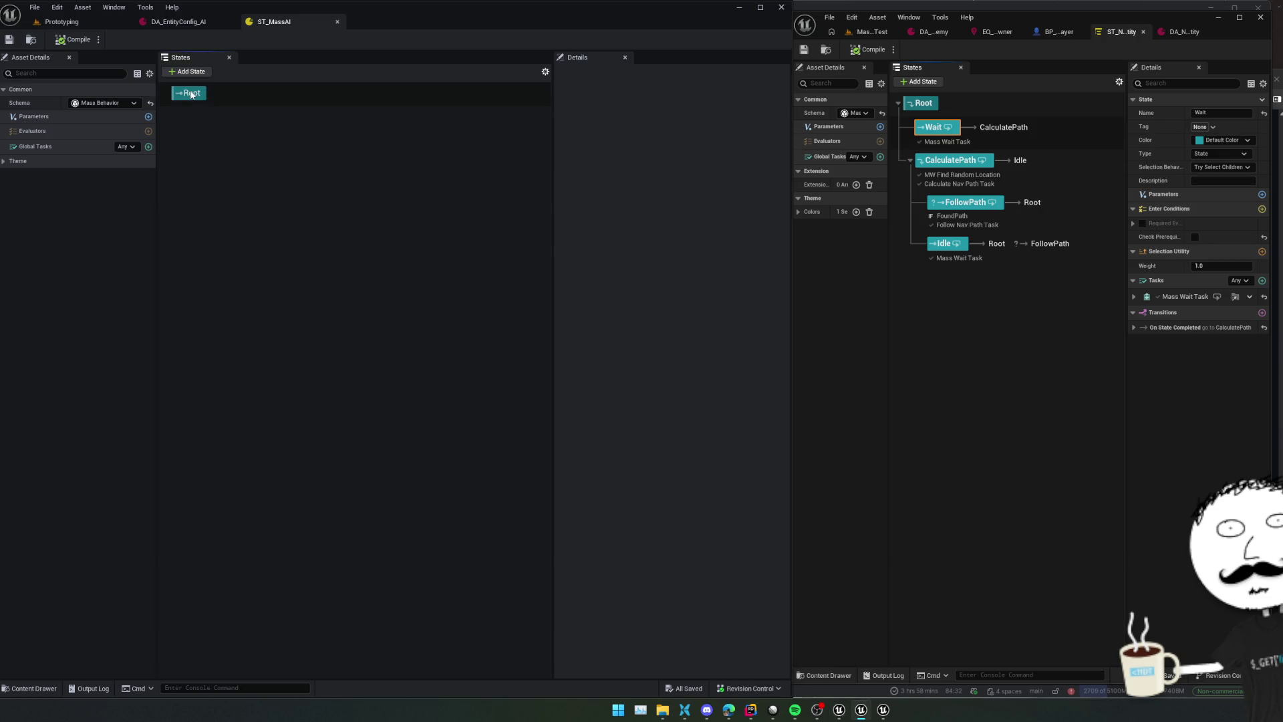
{"action": "left_click", "coordinate": [199, 74]}
{"action": "type", "text": "Wait"}
{"action": "key", "text": "Return"}
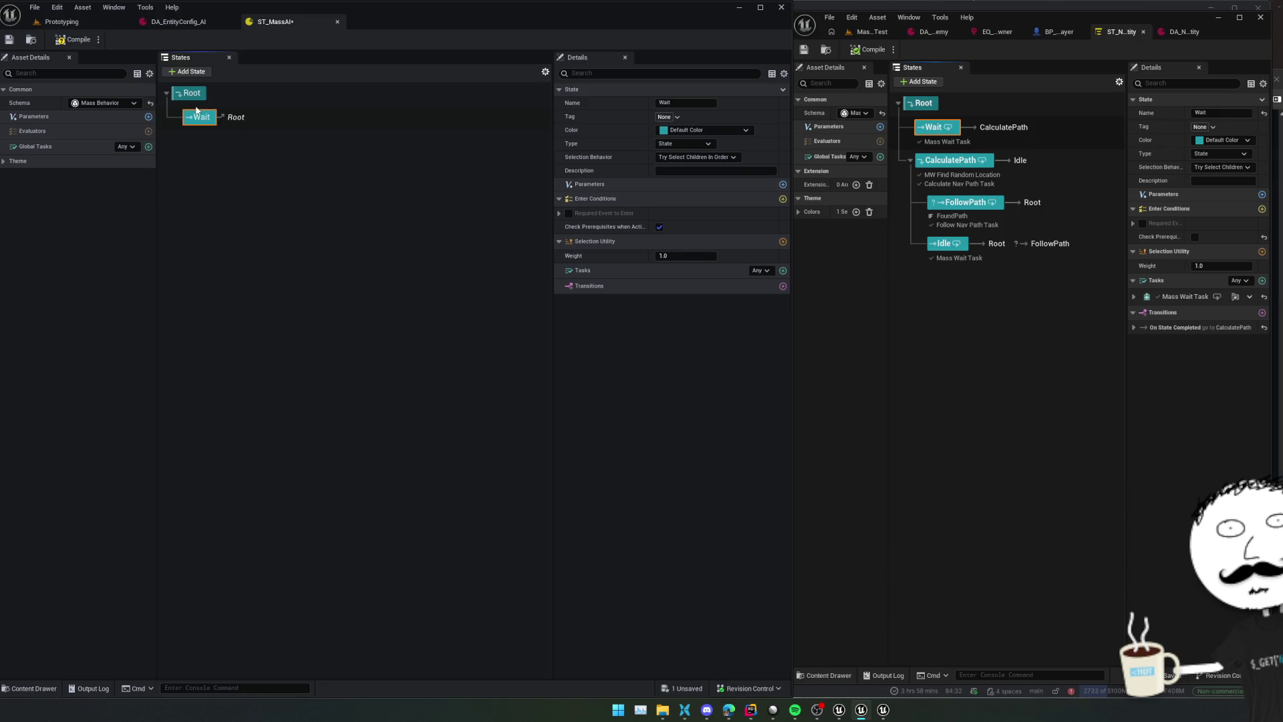
{"action": "left_click", "coordinate": [191, 72]}
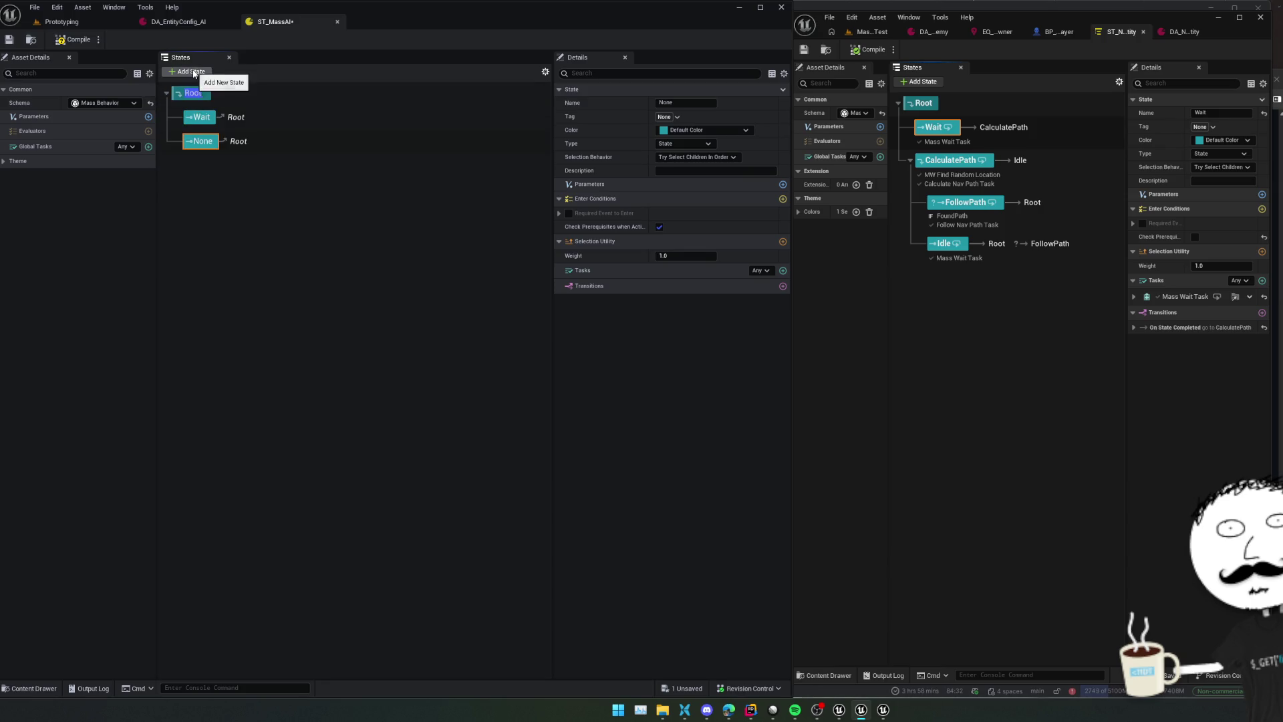
{"action": "left_click", "coordinate": [216, 146]}
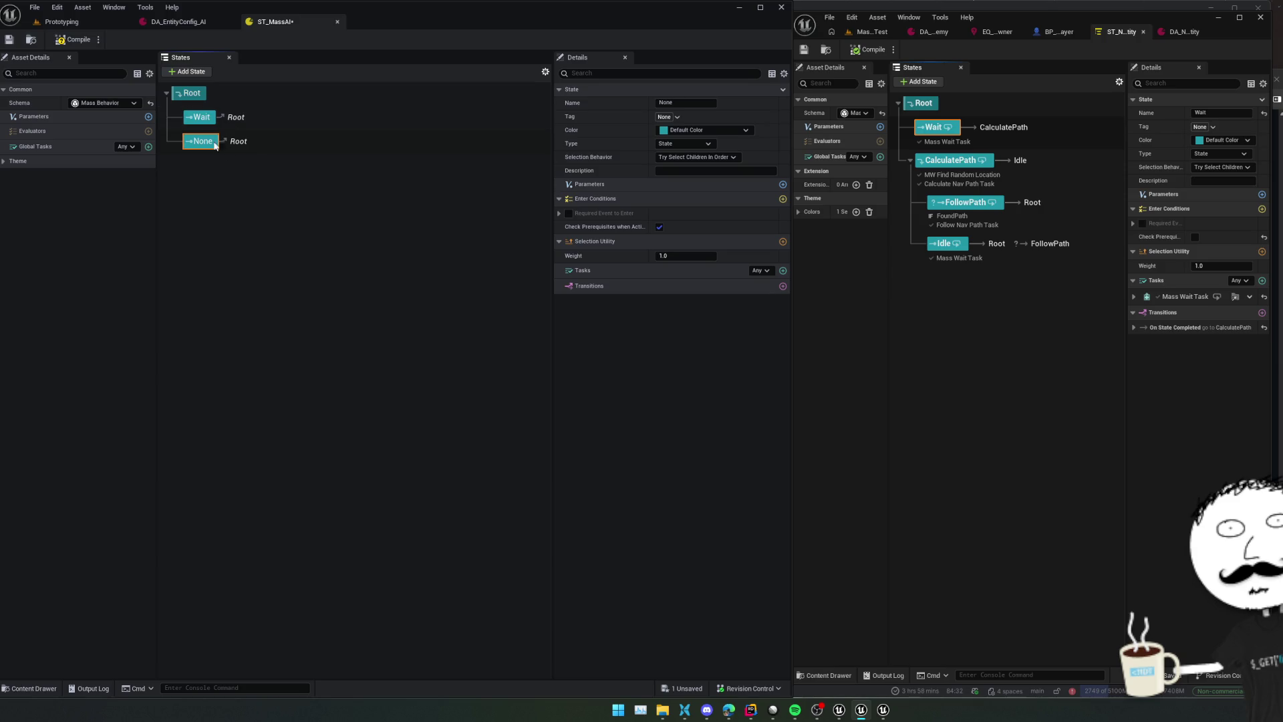
{"action": "right_click", "coordinate": [209, 147]}
{"action": "left_click", "coordinate": [207, 145]}
{"action": "type", "text": "CalculatePath"}
{"action": "key", "text": "Return"}
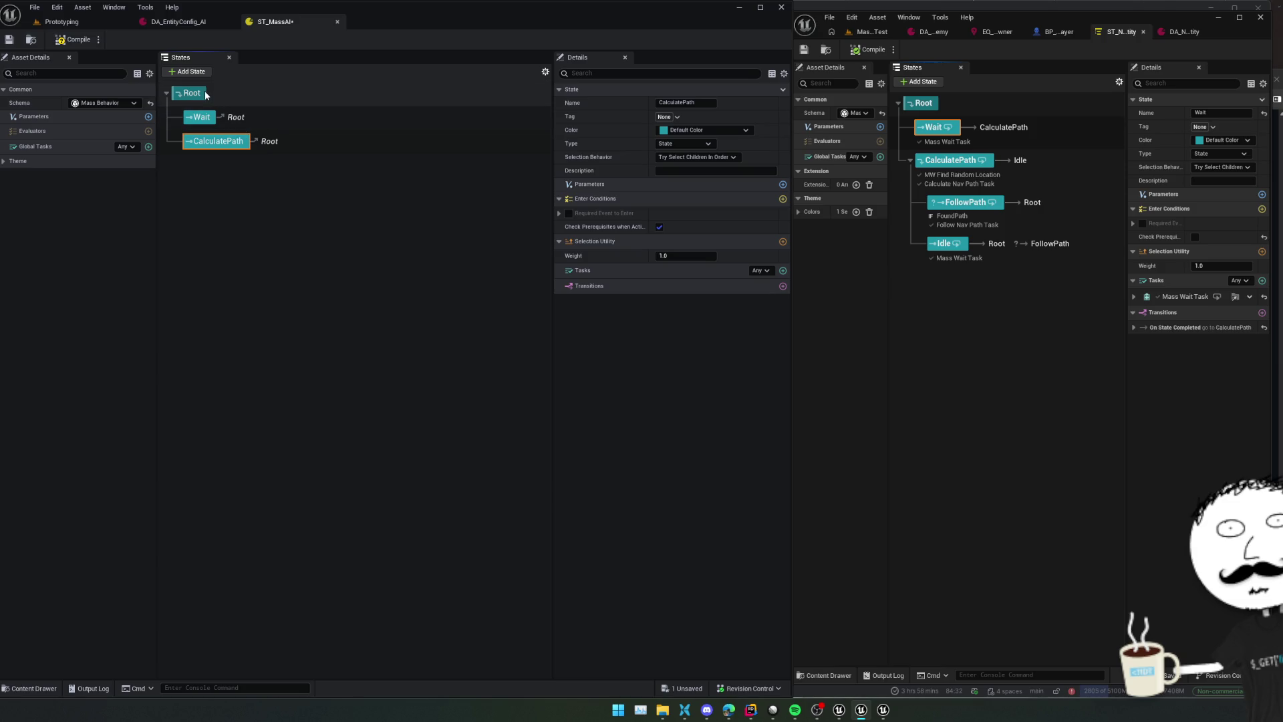
Add FollowPath and Idle states under Root and save the state tree
{"action": "left_click", "coordinate": [191, 75]}
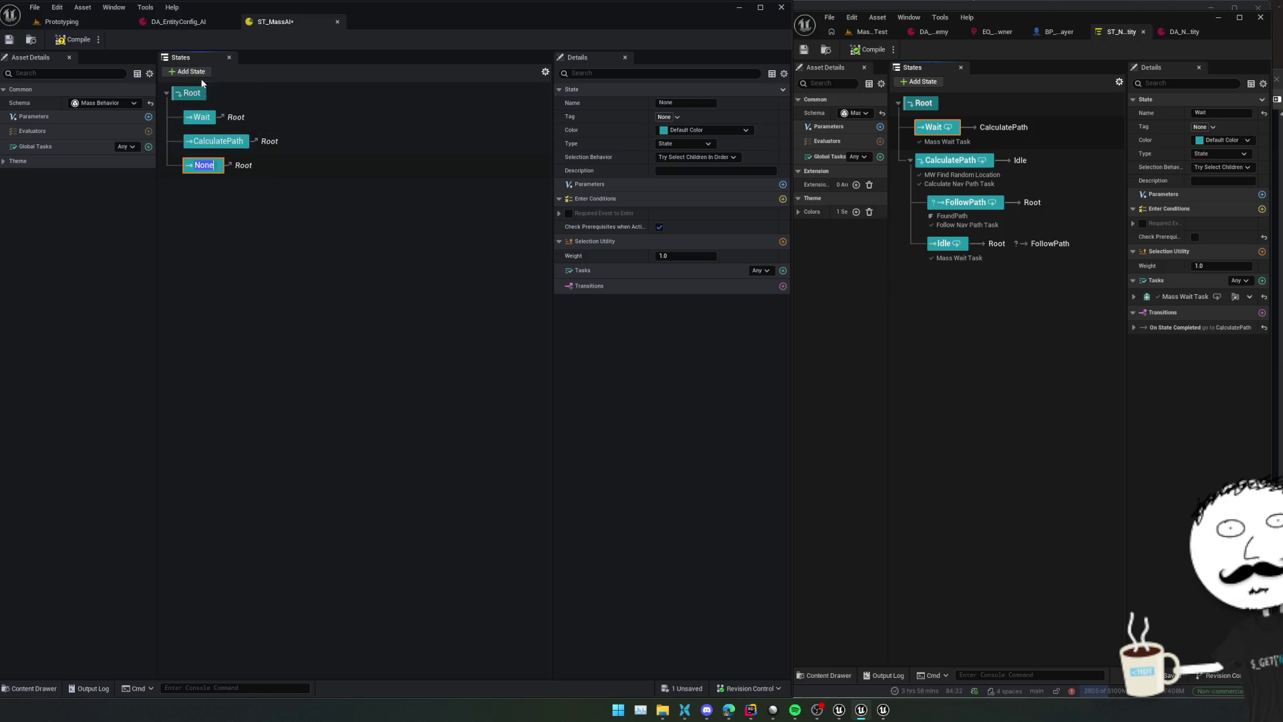
{"action": "type", "text": "Folo"}
{"action": "key", "text": "BackSpace"}
{"action": "type", "text": "lowPath"}
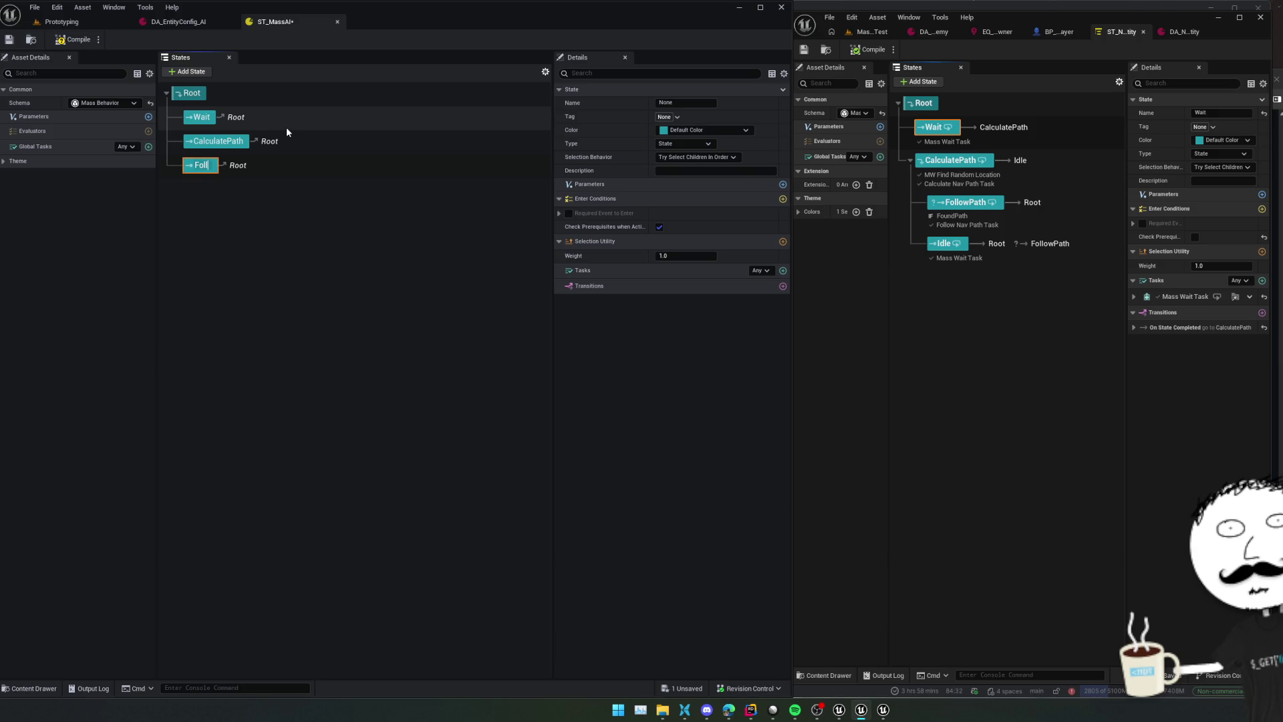
{"action": "key", "text": "Return"}
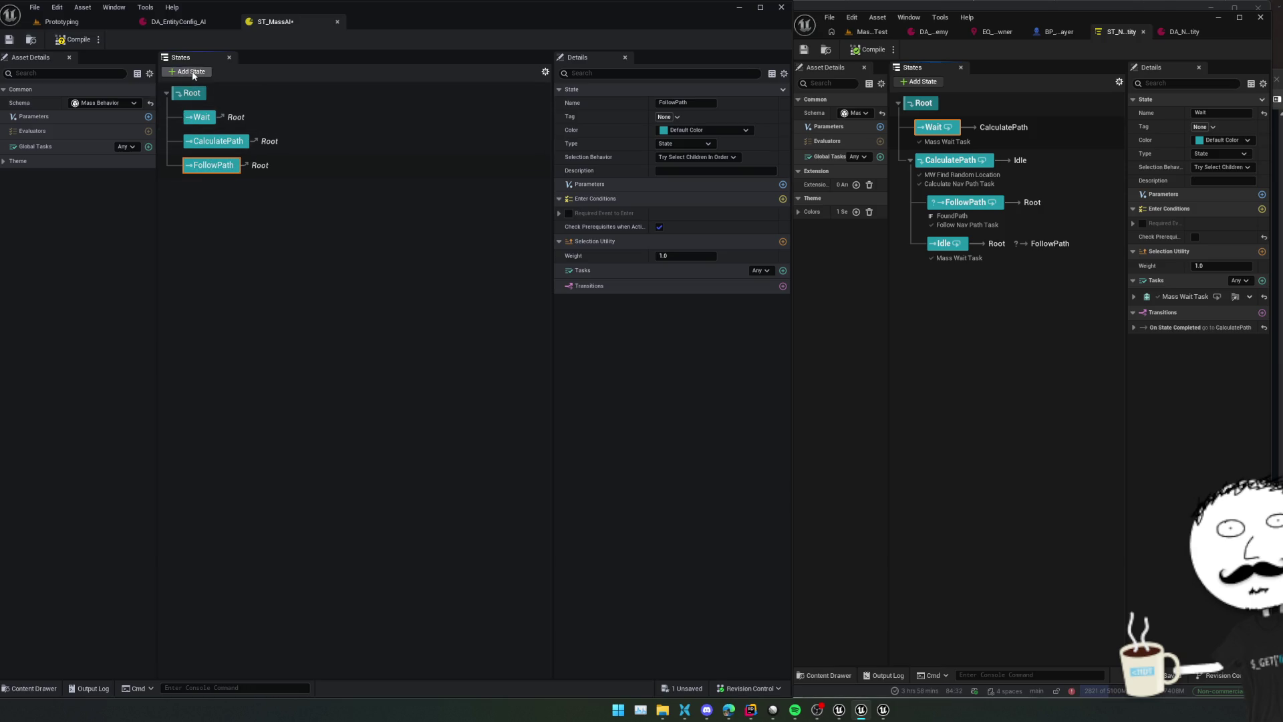
{"action": "left_click", "coordinate": [190, 72]}
{"action": "type", "text": "Idle"}
{"action": "key", "text": "Return"}
{"action": "key", "text": "ctrl+s"}
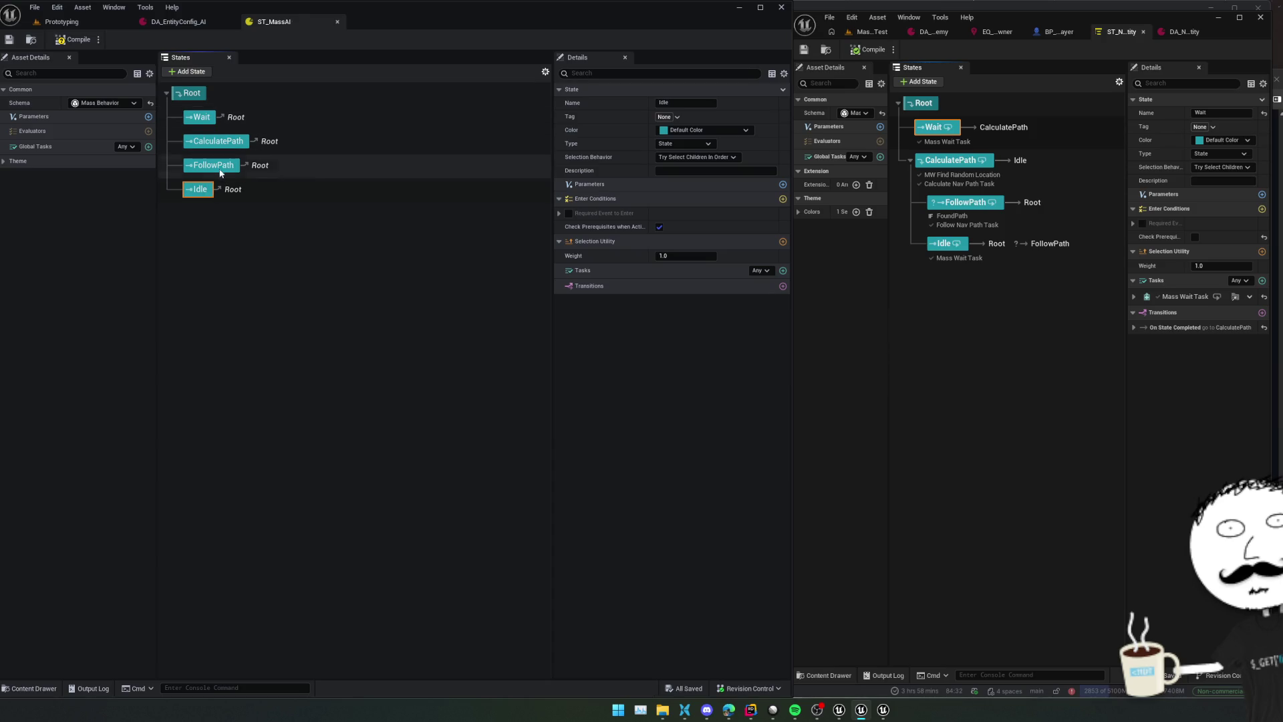
Nest Idle and FollowPath under CalculatePath
{"action": "left_click", "coordinate": [202, 164], "text": "ctrl"}
{"action": "left_click_drag", "start_coordinate": [201, 164], "coordinate": [221, 142]}
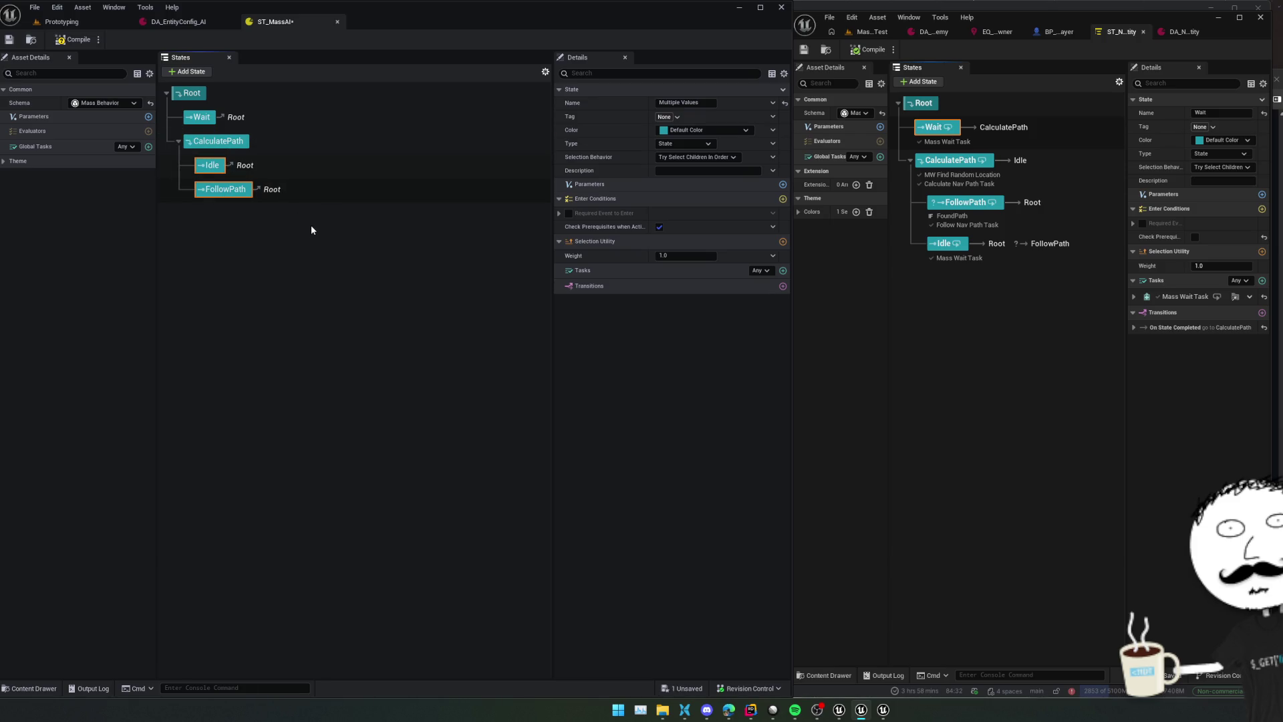
{"action": "left_click", "coordinate": [201, 118]}
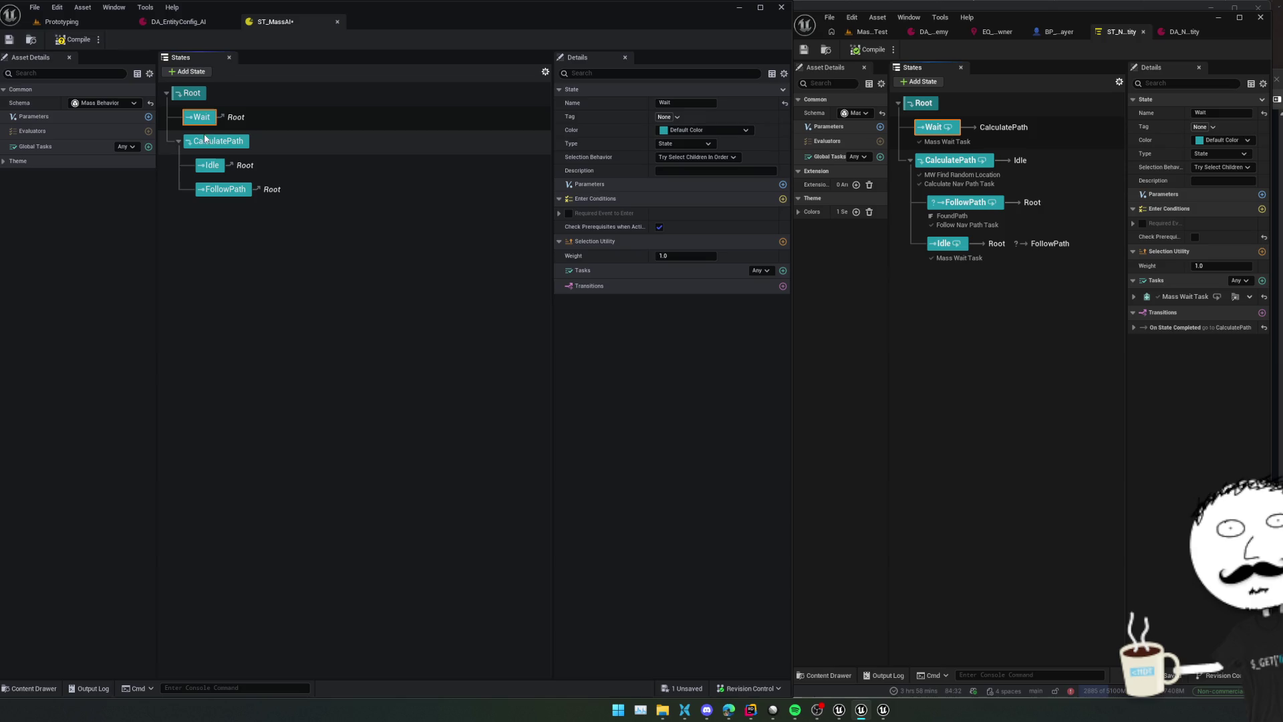
{"action": "left_click", "coordinate": [193, 93]}
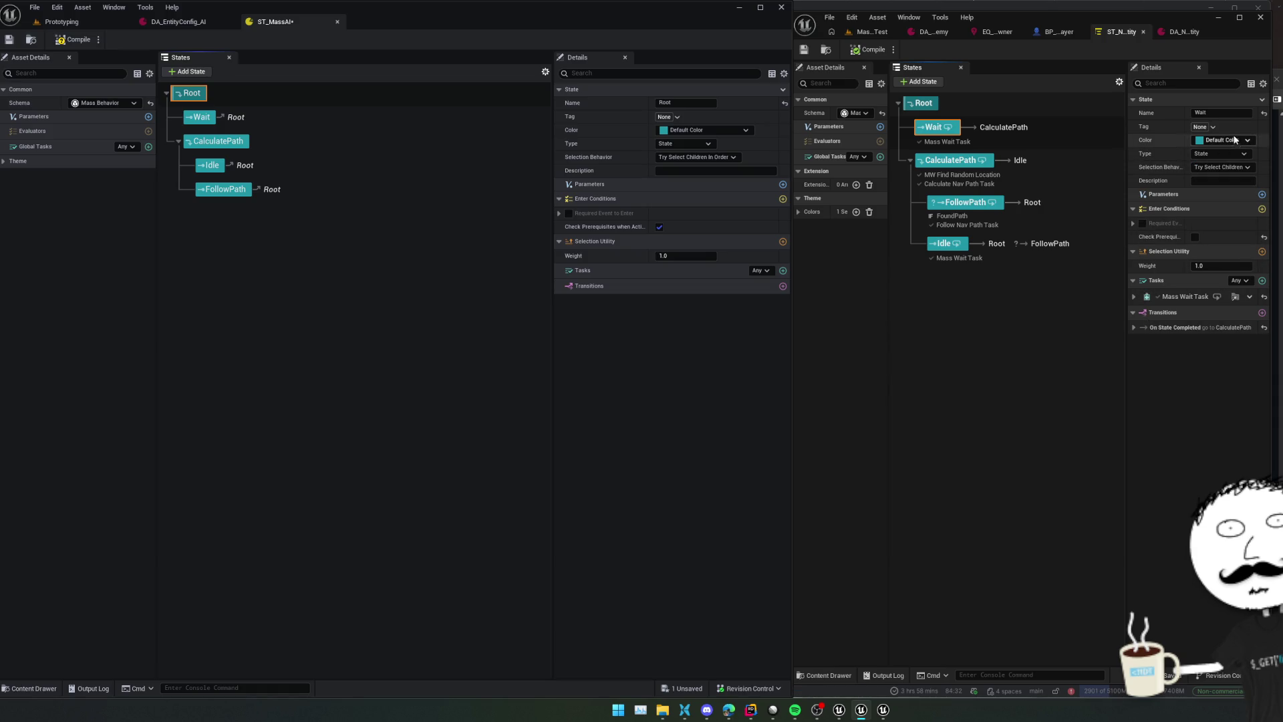
Compare with the reference Wait state's modified settings, then browse Mass tasks without adding any
{"action": "left_click", "coordinate": [1263, 84]}
{"action": "left_click", "coordinate": [1270, 98]}
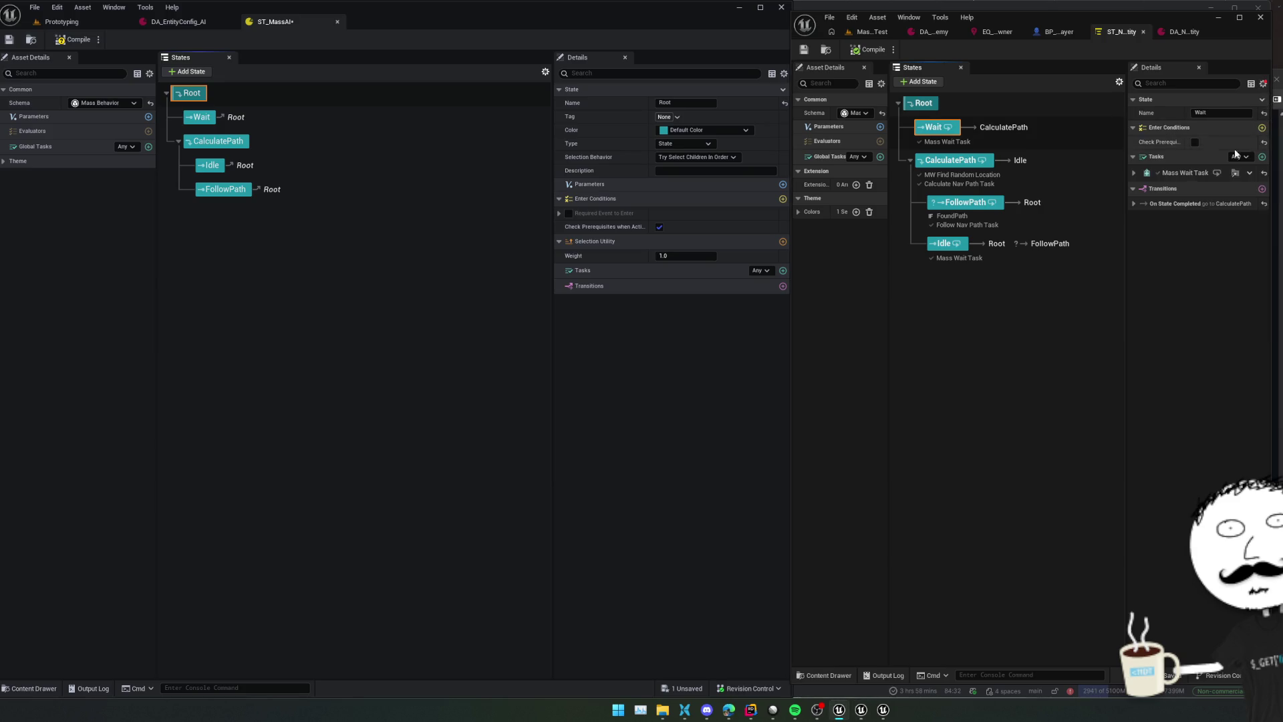
{"action": "left_click", "coordinate": [1134, 204]}
{"action": "left_click", "coordinate": [1134, 173]}
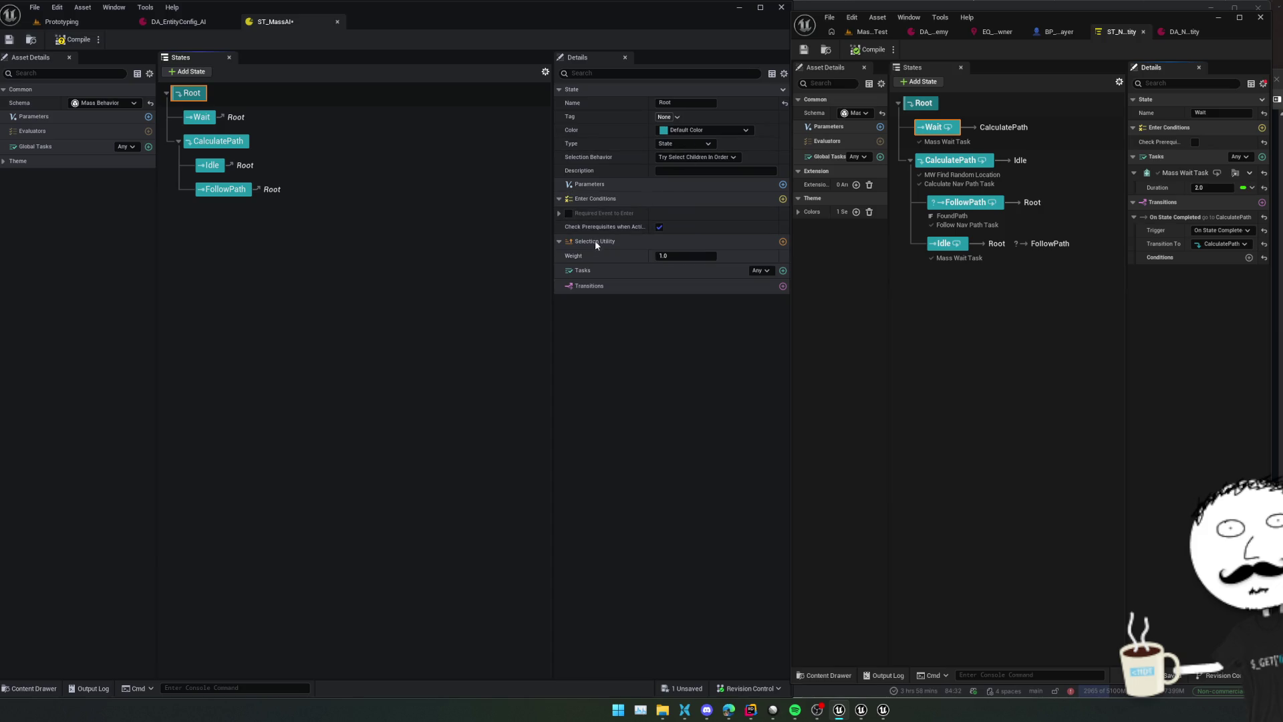
{"action": "left_click", "coordinate": [766, 271]}
{"action": "left_click", "coordinate": [766, 270]}
{"action": "left_click", "coordinate": [783, 270]}
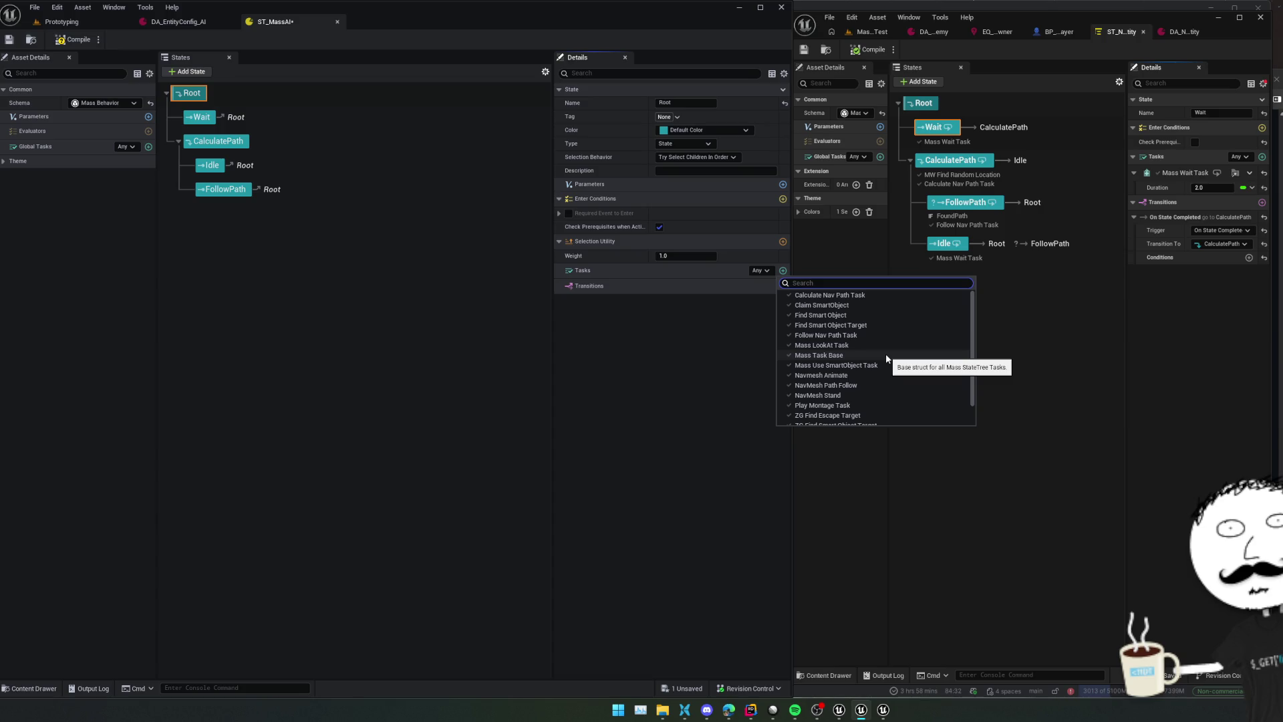
{"action": "type", "text": "mass"}
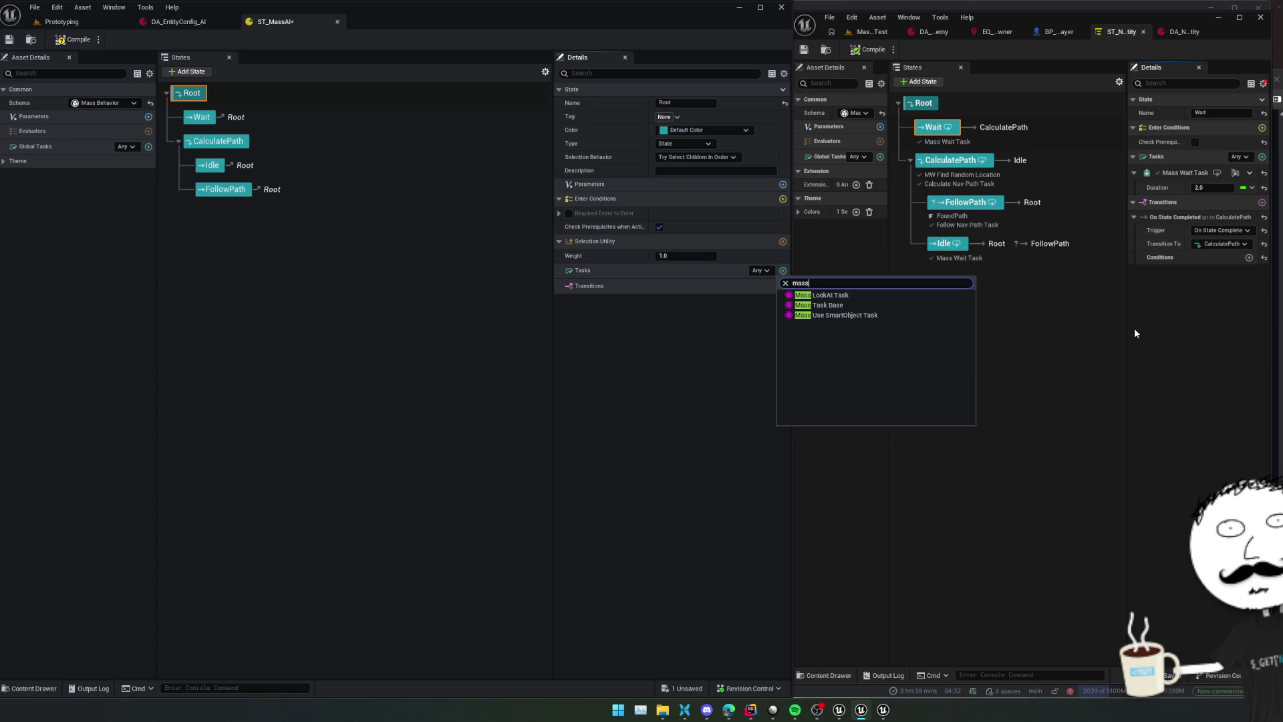
{"action": "left_click", "coordinate": [1231, 287]}
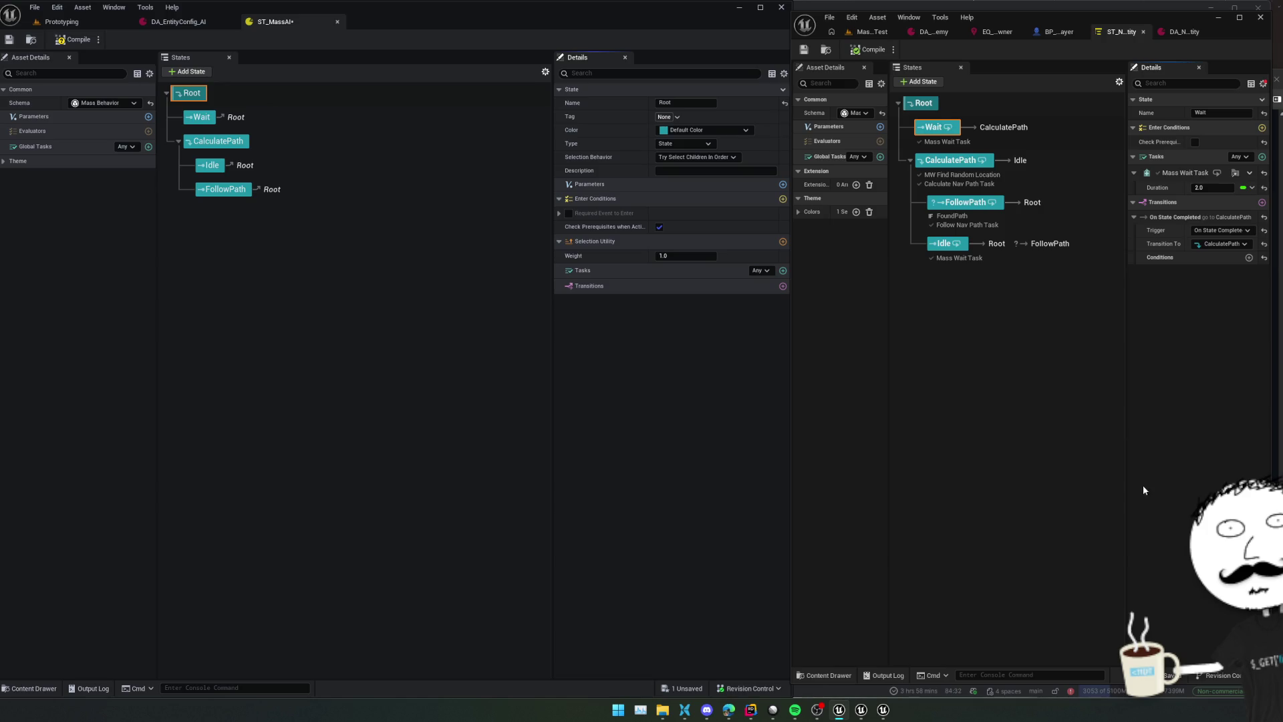
Switch to Rider and return to the main project window
{"action": "key", "text": "alt+Tab"}
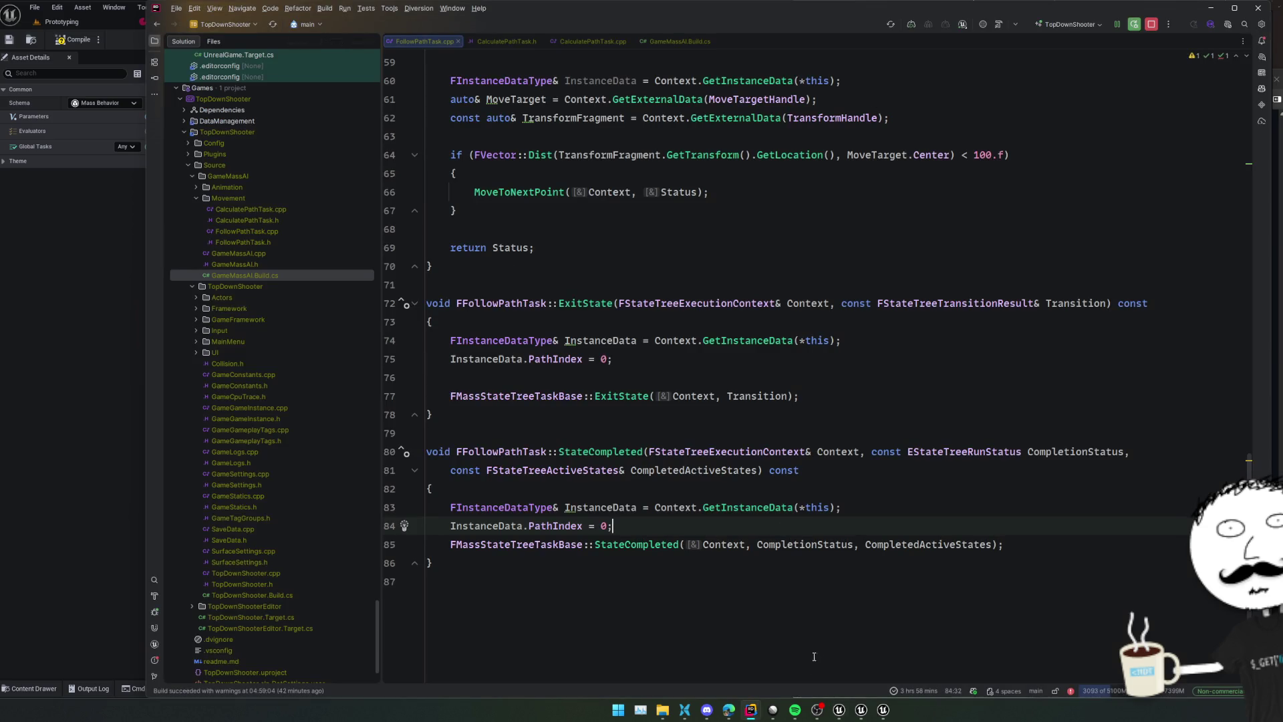
{"action": "mouse_move", "coordinate": [751, 710]}
{"action": "left_click", "coordinate": [802, 658]}
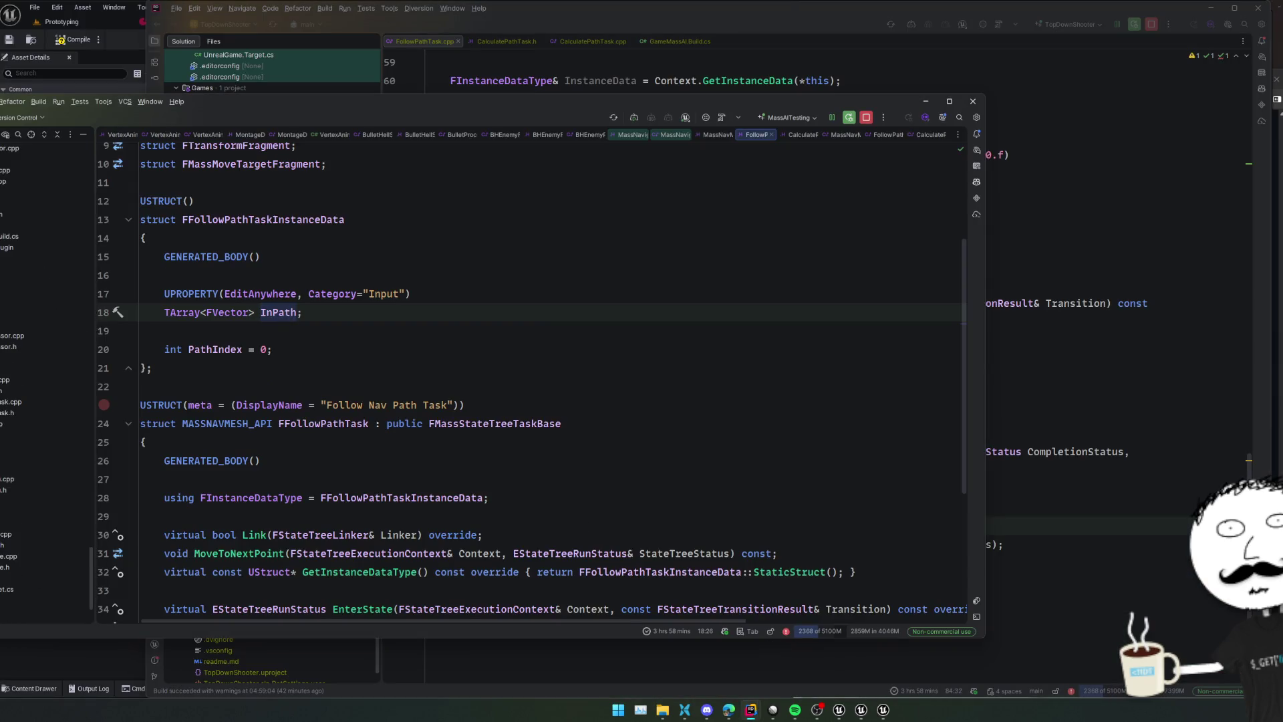
{"action": "scroll", "coordinate": [6, 361], "scroll_direction": "down", "scroll_amount": 2}
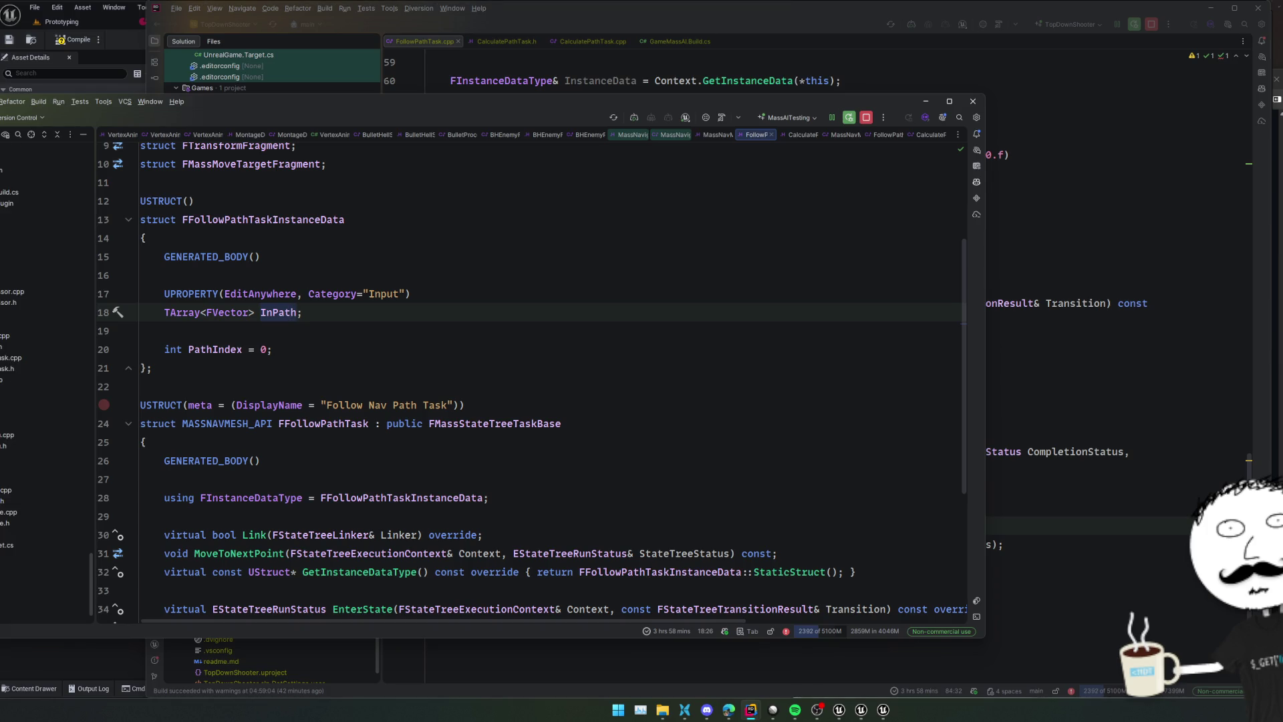
{"action": "left_click", "coordinate": [13, 413]}
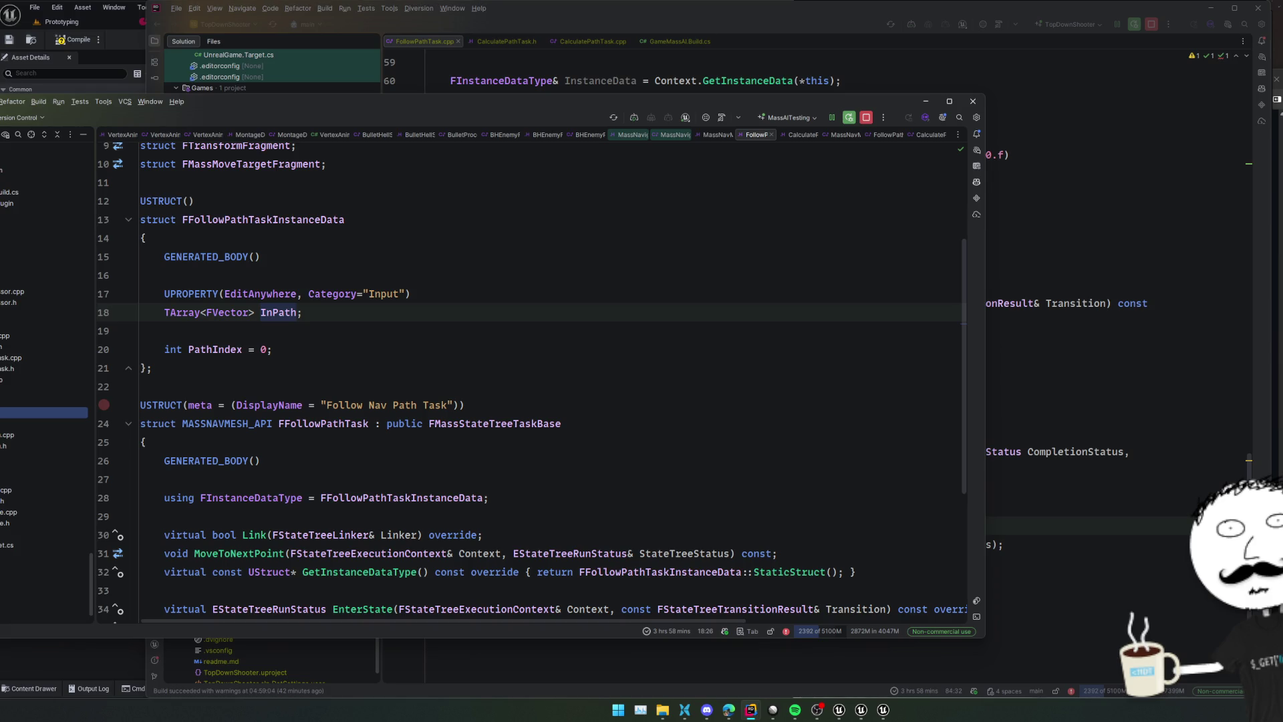
{"action": "left_click", "coordinate": [43, 401]}
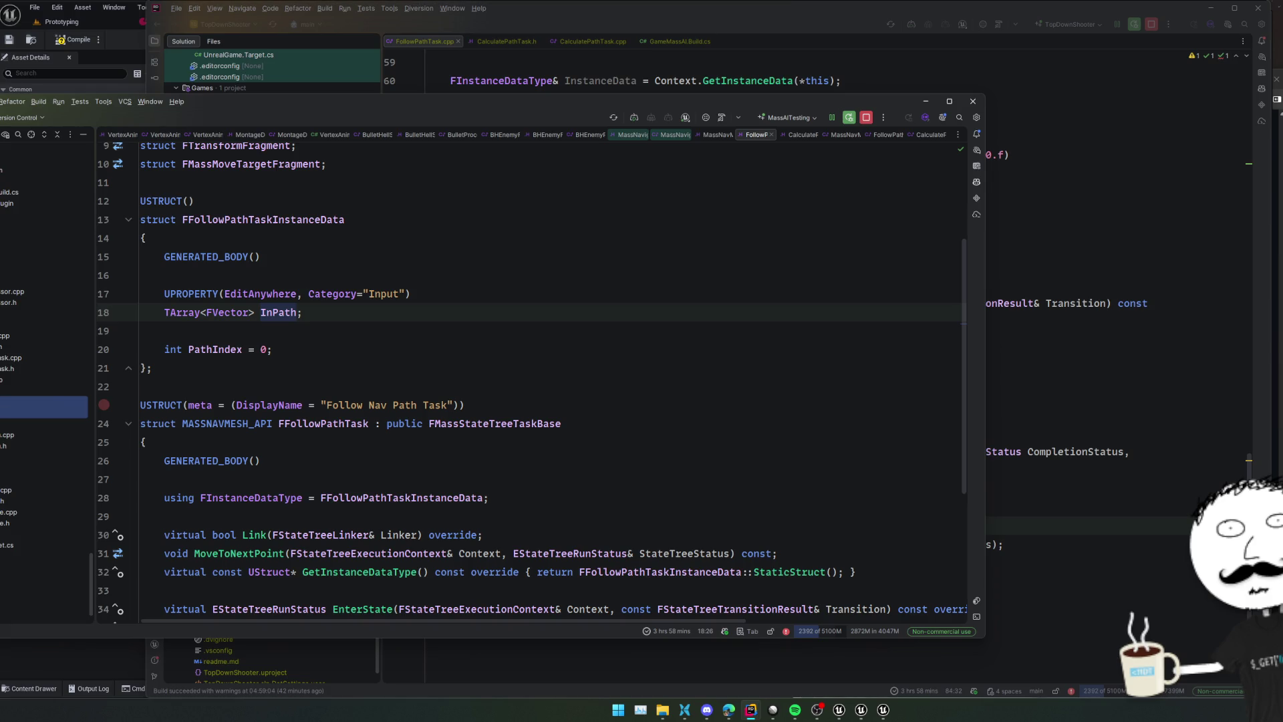
{"action": "left_click", "coordinate": [1102, 358]}
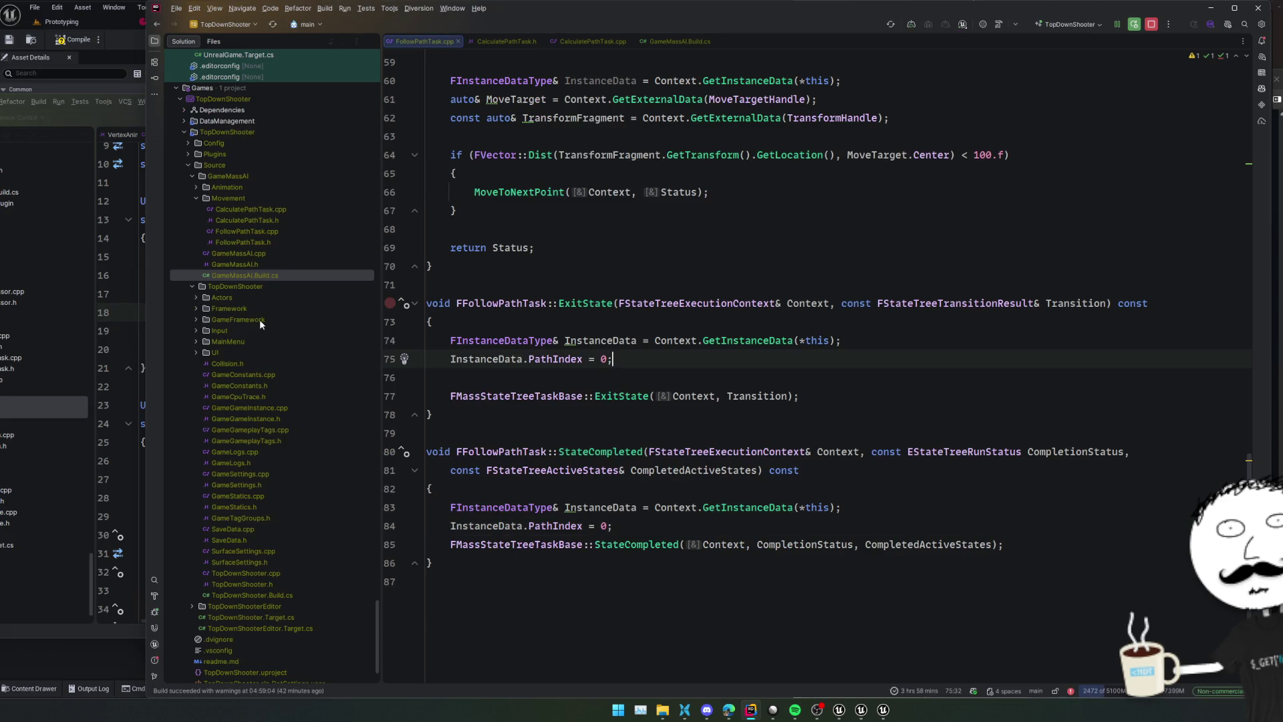
Create a Tasks folder under GameMassAI and move the Movement folder into it
{"action": "left_click", "coordinate": [246, 195]}
{"action": "left_click", "coordinate": [242, 176]}
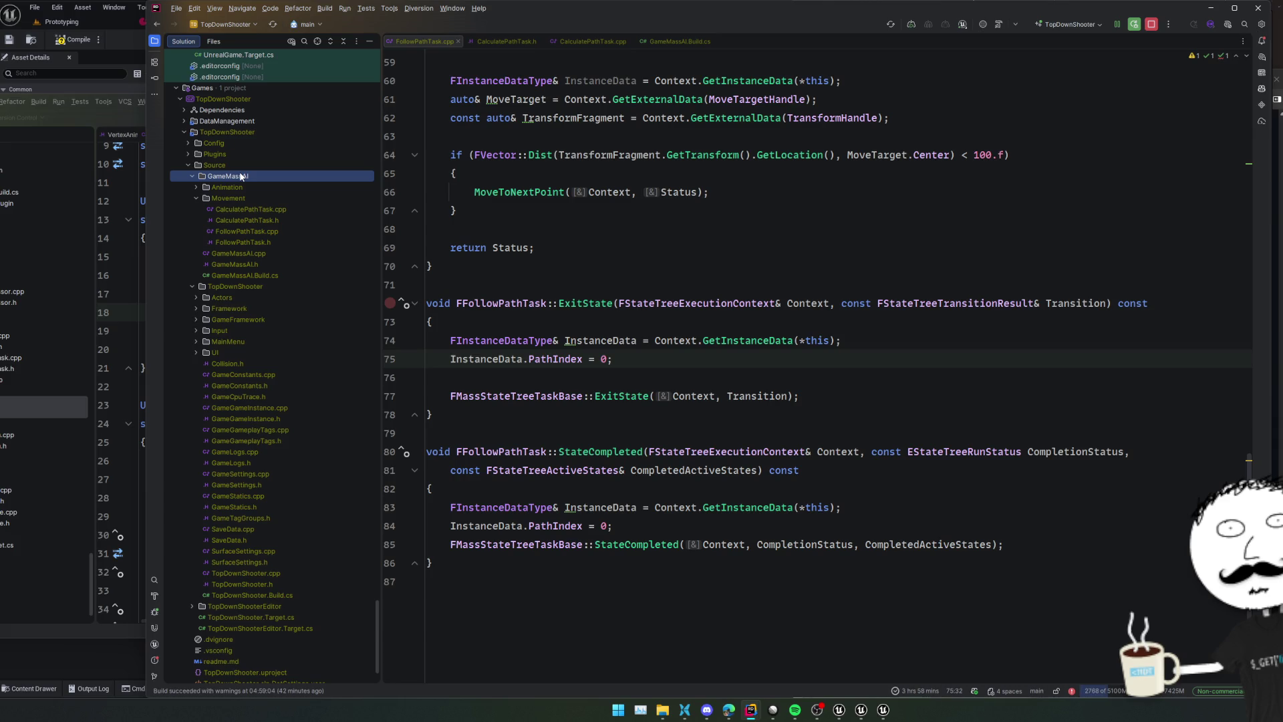
{"action": "key", "text": "alt+Insert"}
{"action": "type", "text": "dir"}
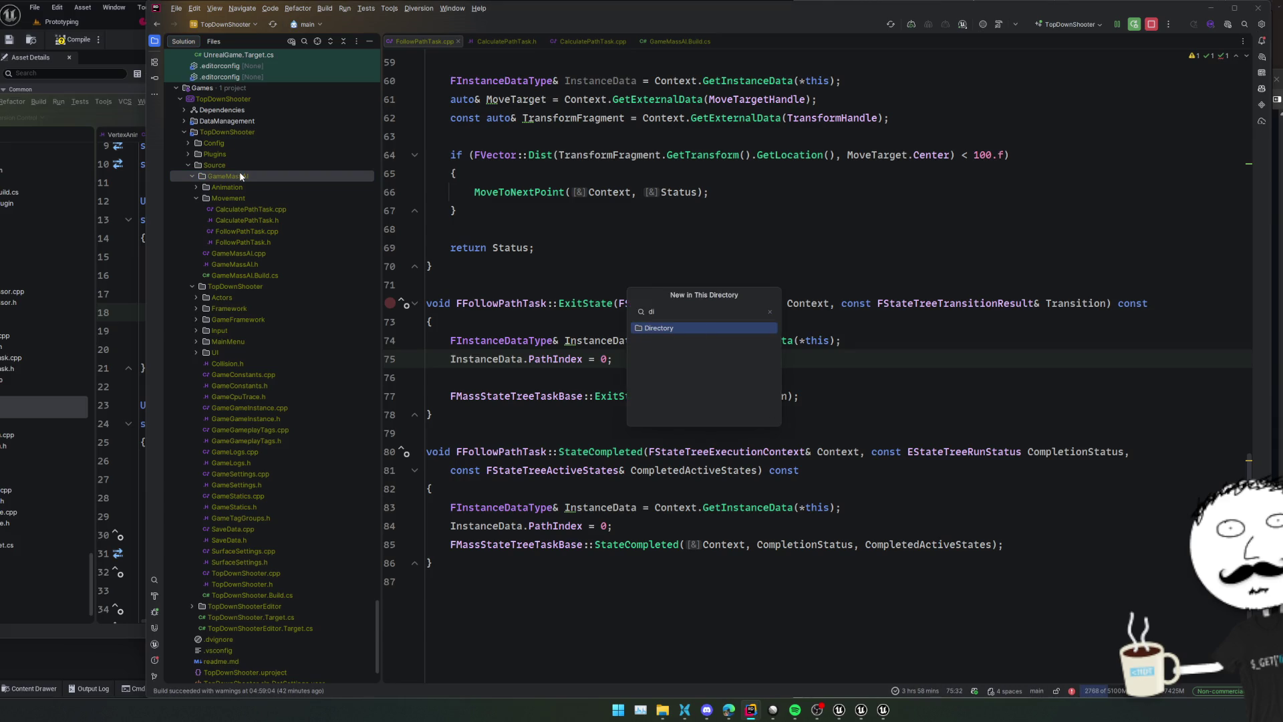
{"action": "key", "text": "Return"}
{"action": "type", "text": "Tasks"}
{"action": "key", "text": "Return"}
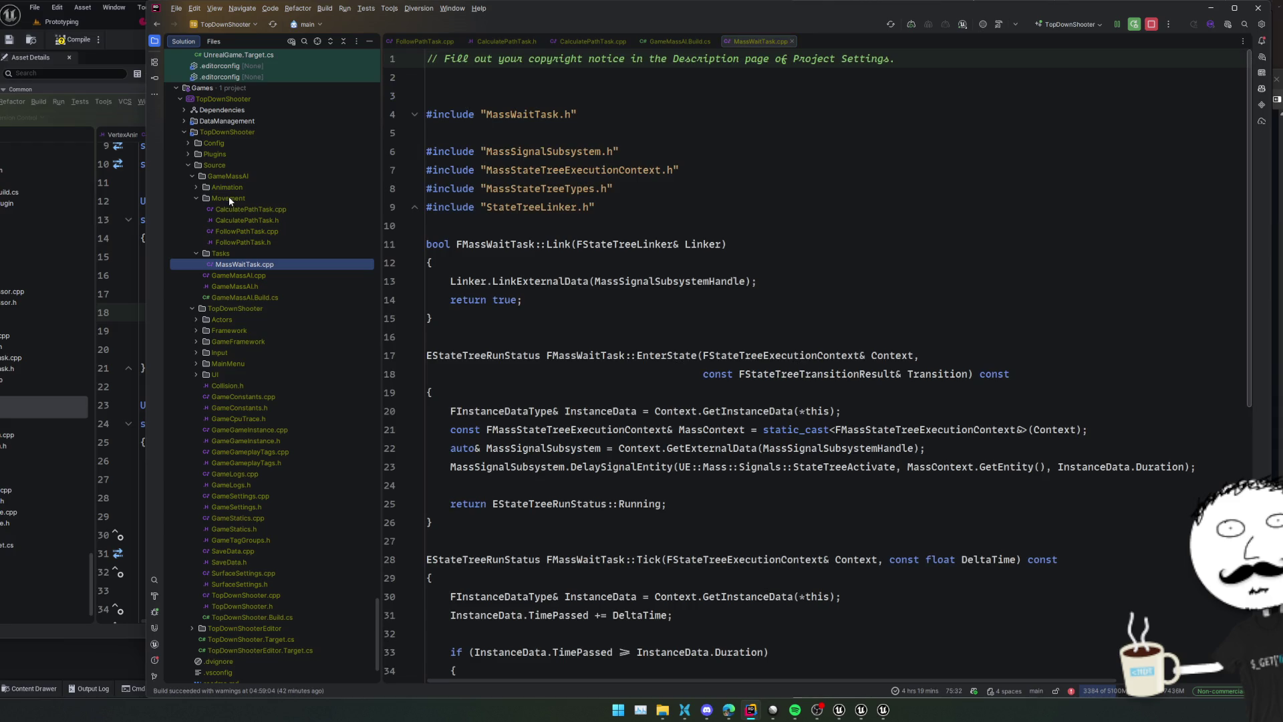
{"action": "left_click", "coordinate": [228, 198]}
{"action": "left_click_drag", "start_coordinate": [237, 208], "coordinate": [232, 256]}
{"action": "key", "text": "Return"}
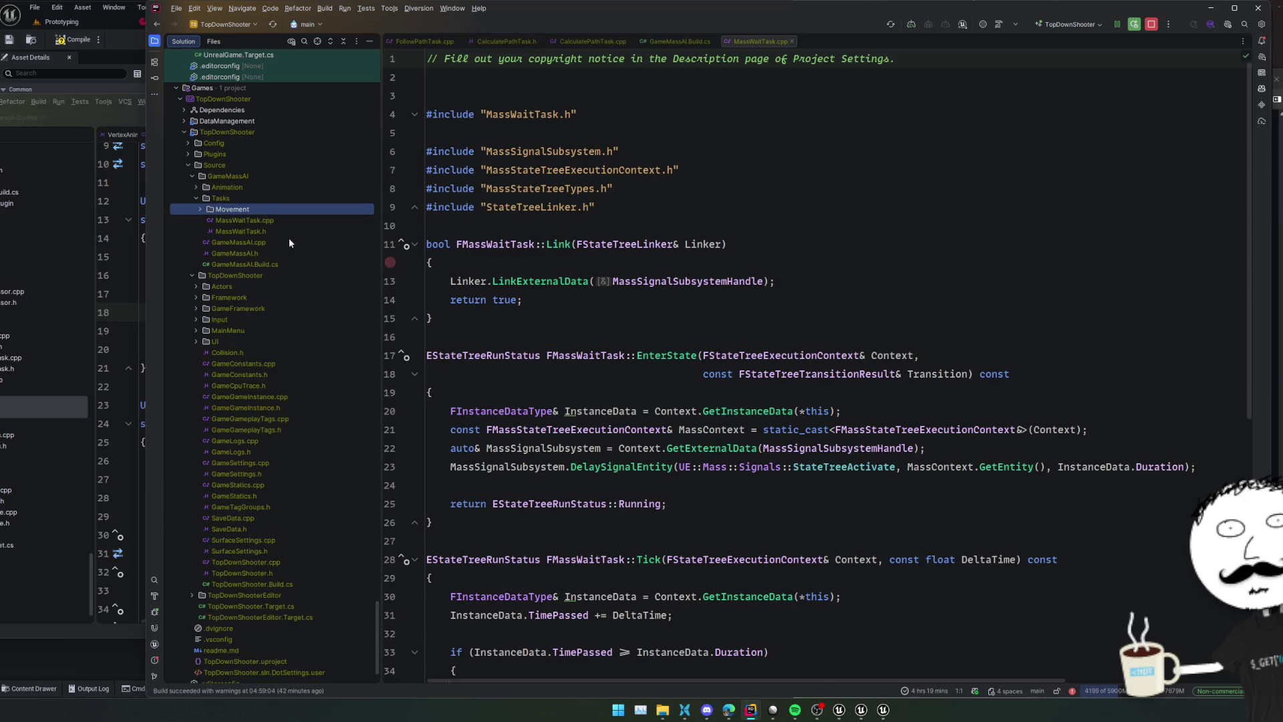
Open MassWaitTask.h and delete its copyright comment line
{"action": "double_click", "coordinate": [274, 231]}
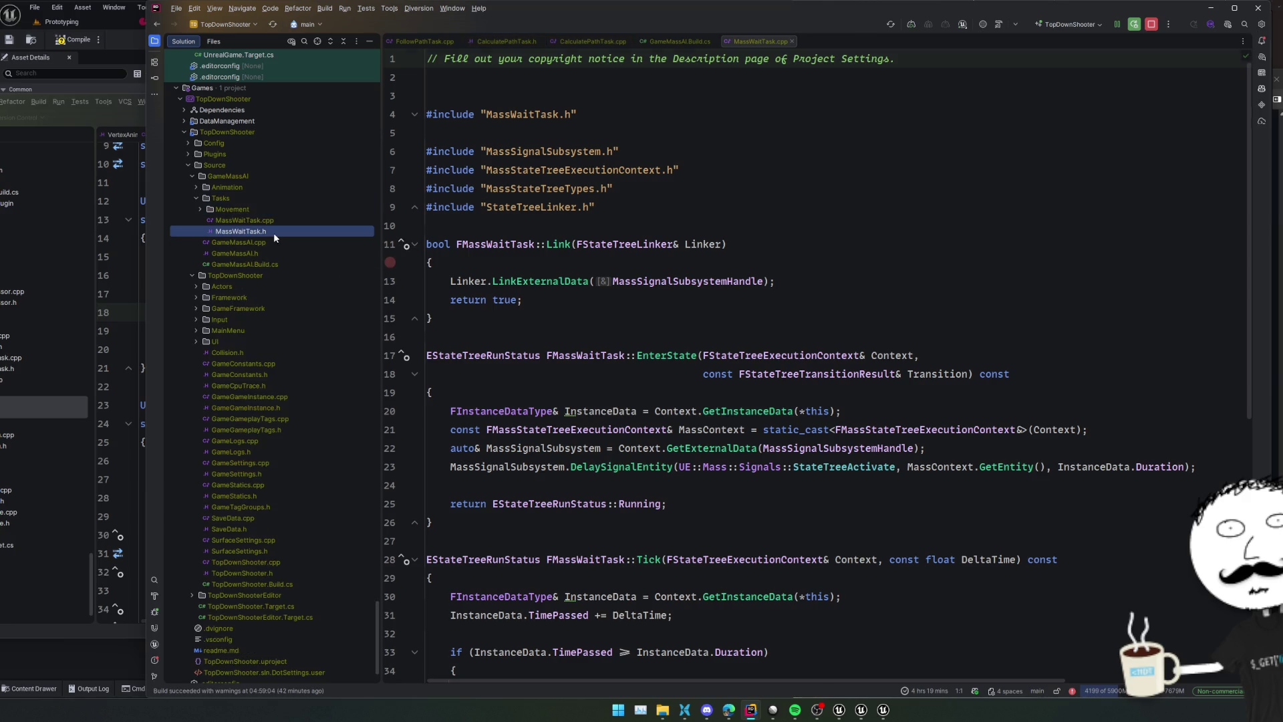
{"action": "double_click", "coordinate": [514, 59]}
{"action": "key", "text": "ctrl+y"}
{"action": "key", "text": "ctrl+y"}
Replace MASSAITESTING_API with GAMEMASSAI_API on both struct declarations, lines 13 and 28
{"action": "double_click", "coordinate": [506, 281]}
{"action": "key", "text": "ctrl+shift+v"}
{"action": "key", "text": "Down"}
{"action": "key", "text": "Down"}
{"action": "key", "text": "Down"}
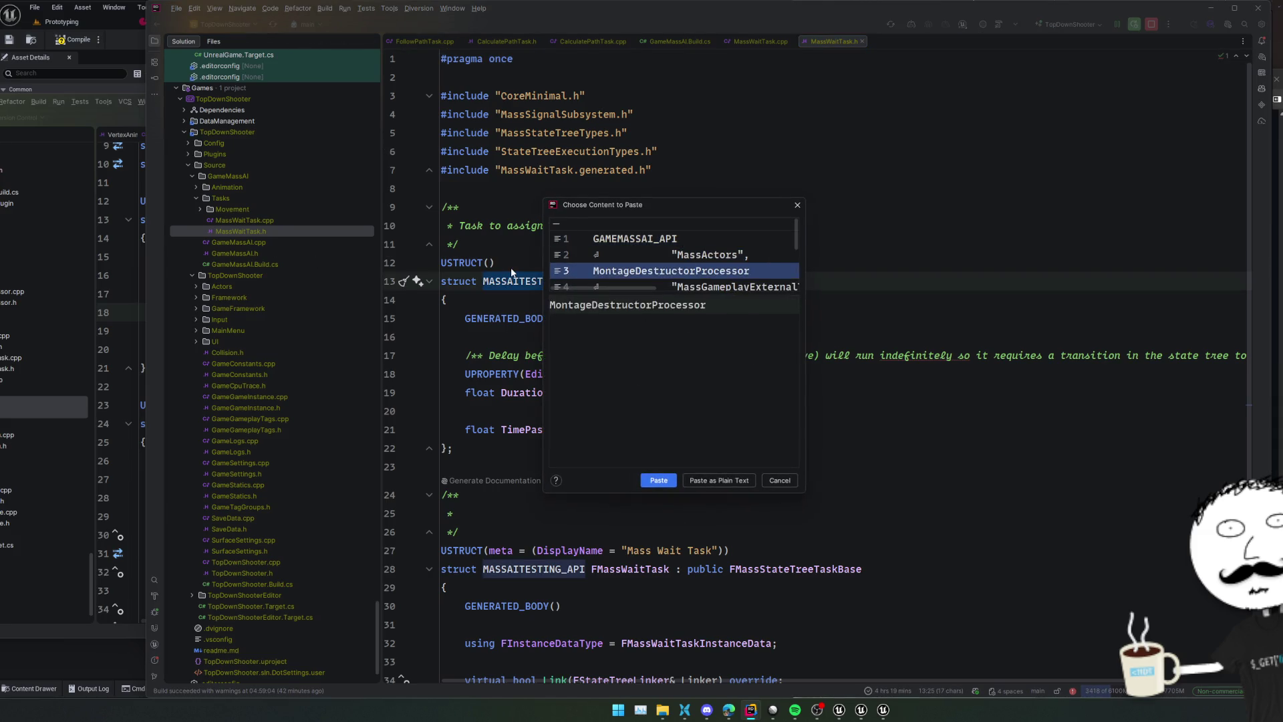
{"action": "key", "text": "Down"}
{"action": "key", "text": "Down"}
{"action": "key", "text": "Down"}
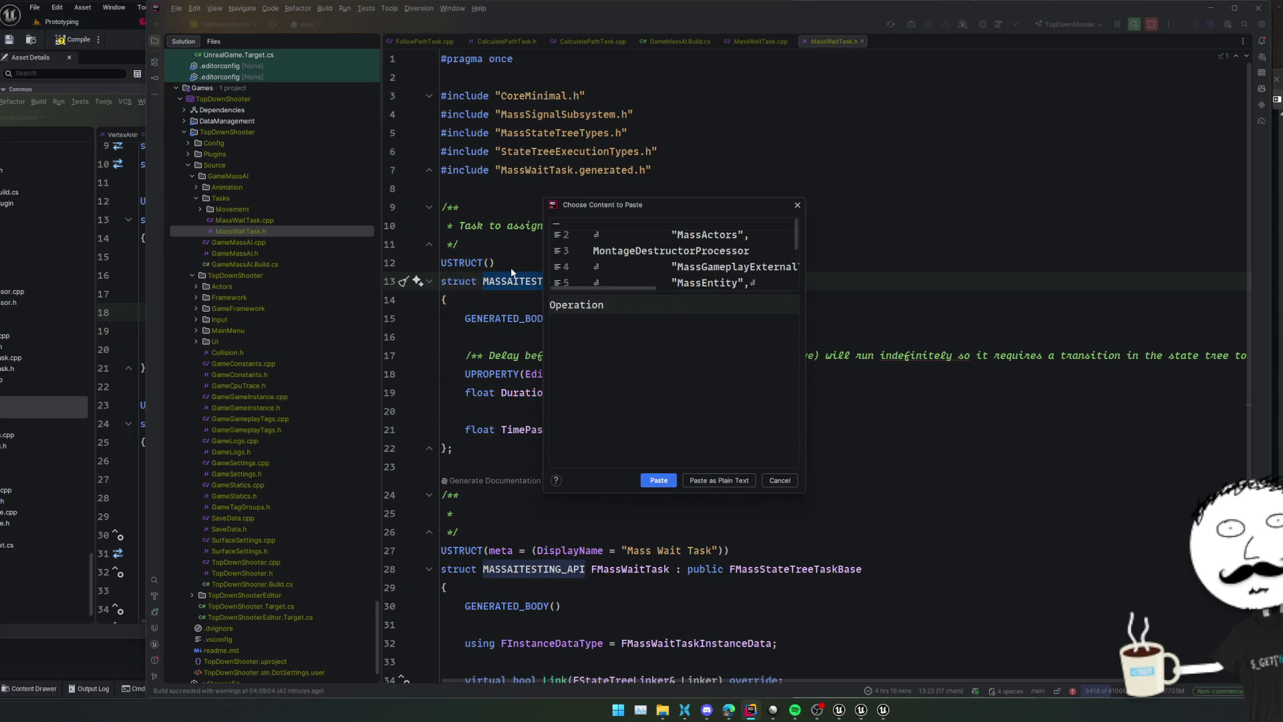
{"action": "key", "text": "Escape"}
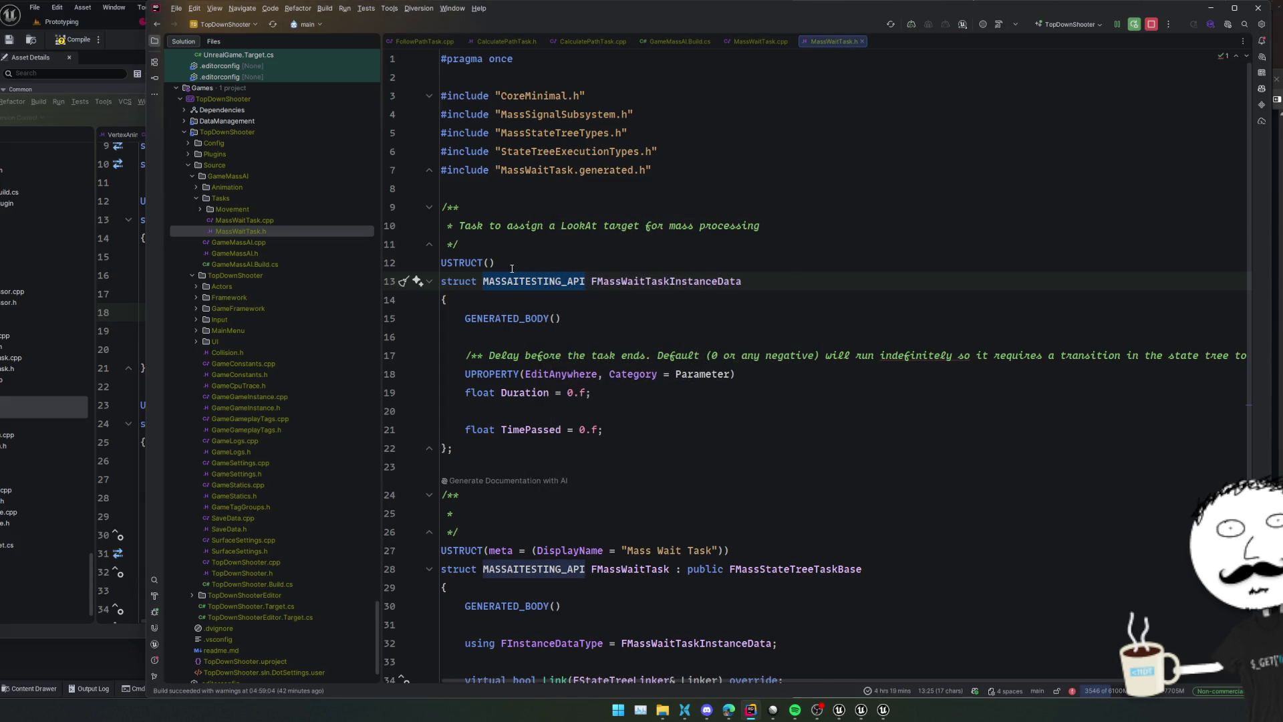
{"action": "type", "text": "GAME"}
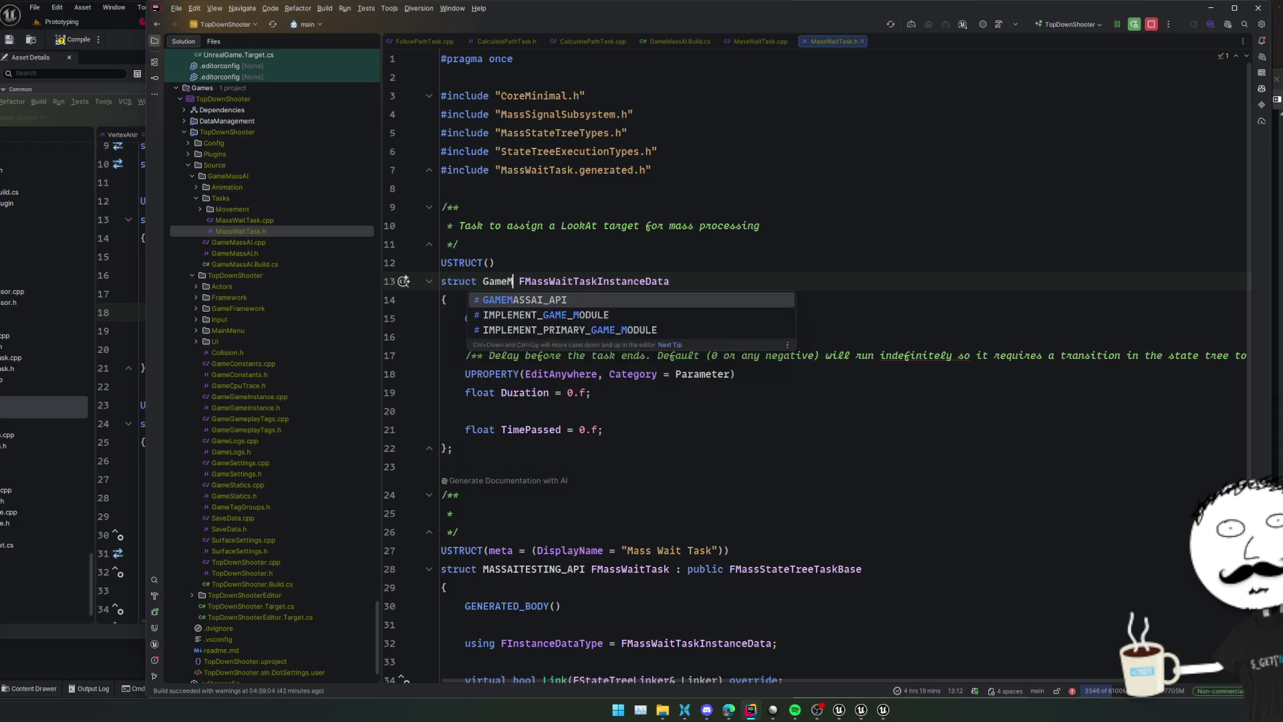
{"action": "key", "text": "Return"}
{"action": "key", "text": "ctrl+shift+Left"}
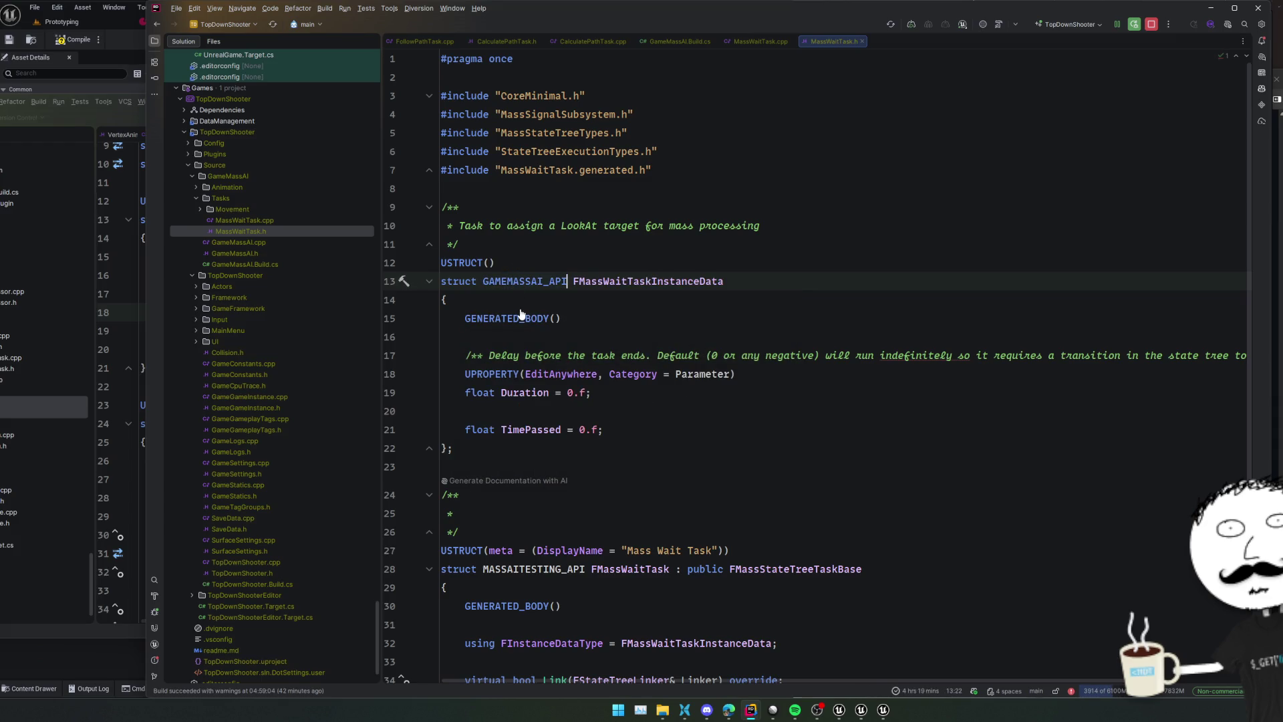
{"action": "type", "text": "GameMA"}
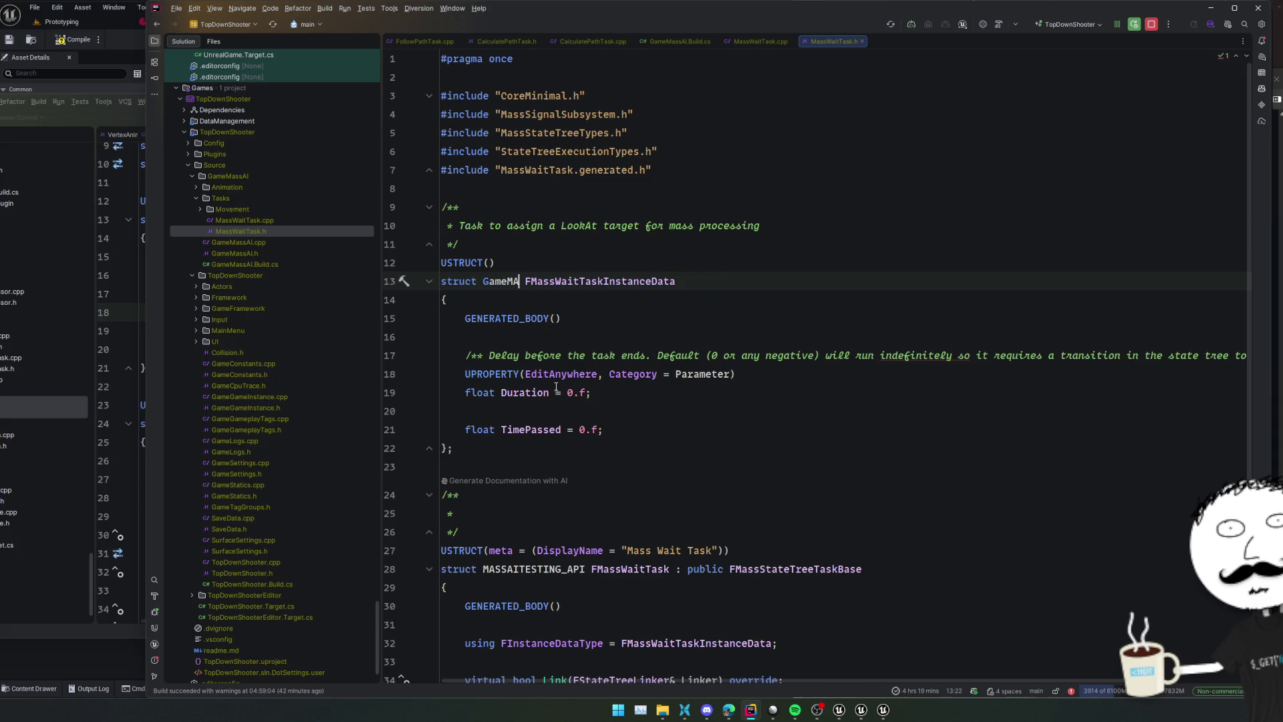
{"action": "key", "text": "ctrl+z"}
{"action": "key", "text": "Right"}
{"action": "scroll", "coordinate": [572, 367], "scroll_direction": "down", "scroll_amount": 2}
{"action": "scroll", "coordinate": [651, 347], "scroll_direction": "down", "scroll_amount": 6}
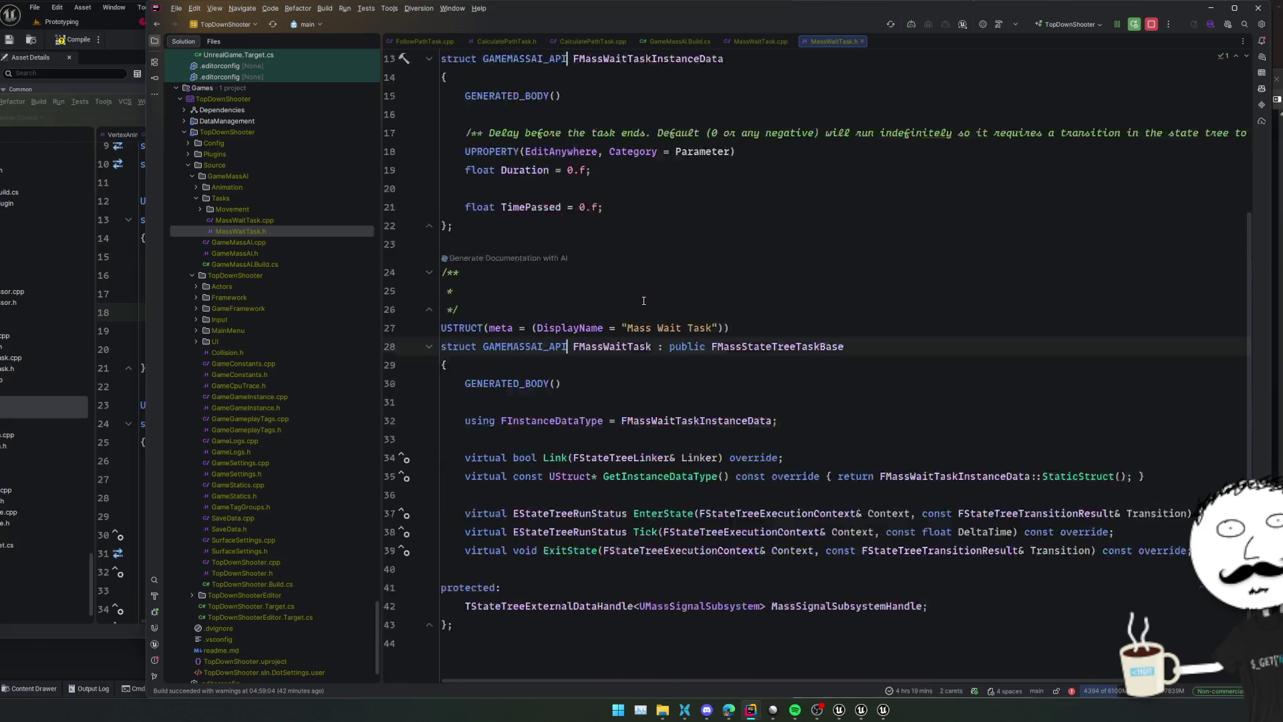
Open MassWaitTask.cpp and close three unneeded editor tabs
{"action": "double_click", "coordinate": [245, 220]}
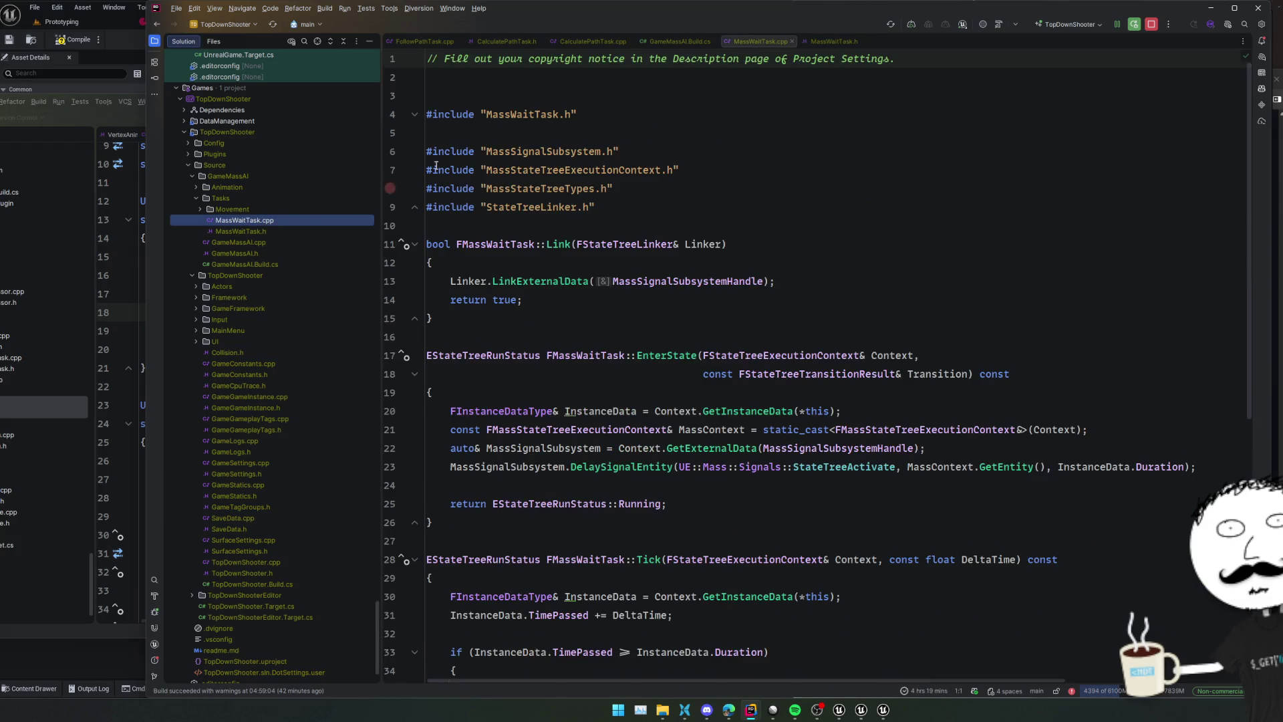
{"action": "scroll", "coordinate": [544, 185], "scroll_direction": "down", "scroll_amount": 10}
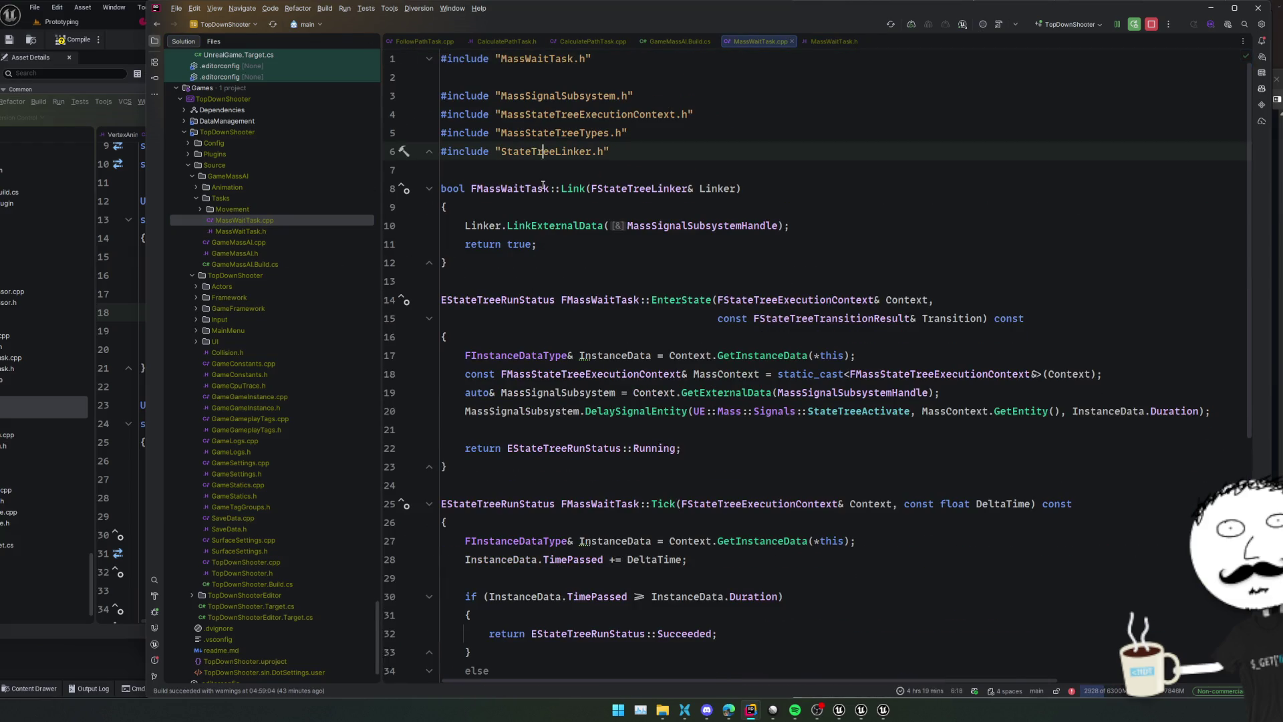
{"action": "key", "text": "ctrl+Tab"}
{"action": "key", "text": "ctrl+Tab"}
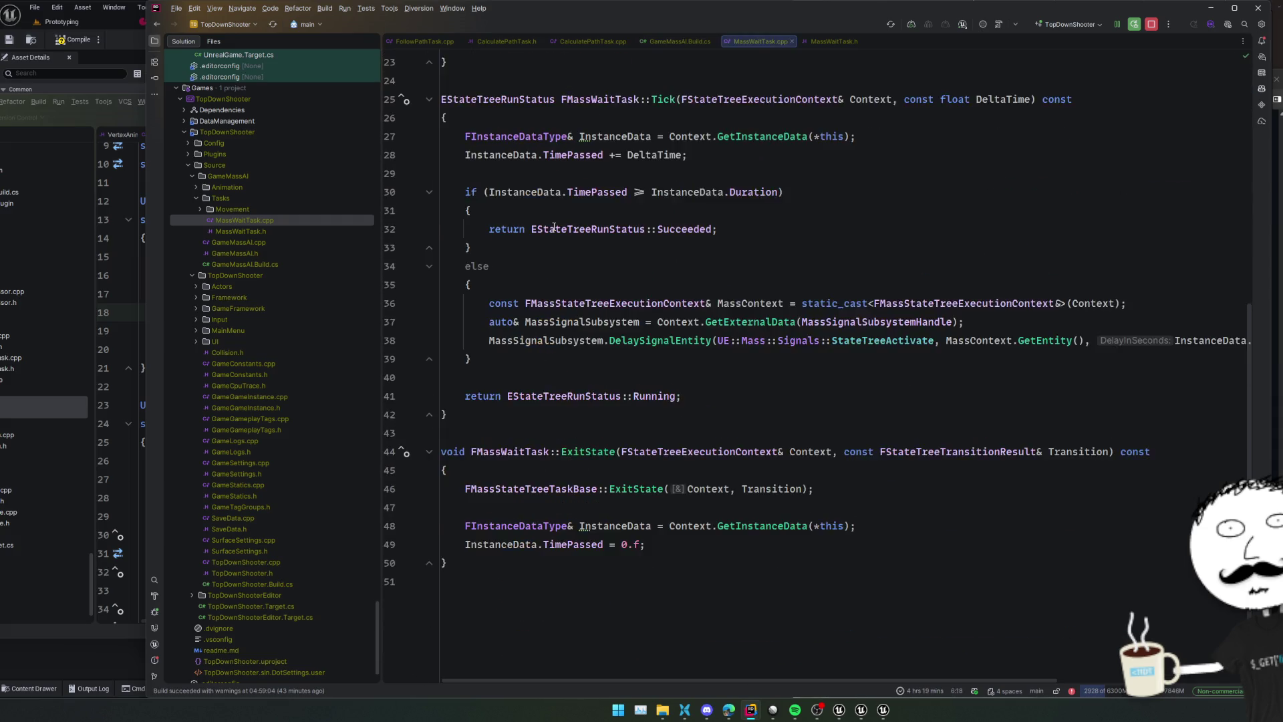
{"action": "key", "text": "ctrl+Tab"}
{"action": "middle_click", "coordinate": [417, 42]}
{"action": "middle_click", "coordinate": [417, 42]}
{"action": "middle_click", "coordinate": [417, 42]}
{"action": "middle_click", "coordinate": [417, 42]}
{"action": "scroll", "coordinate": [453, 224], "scroll_direction": "up", "scroll_amount": 5}
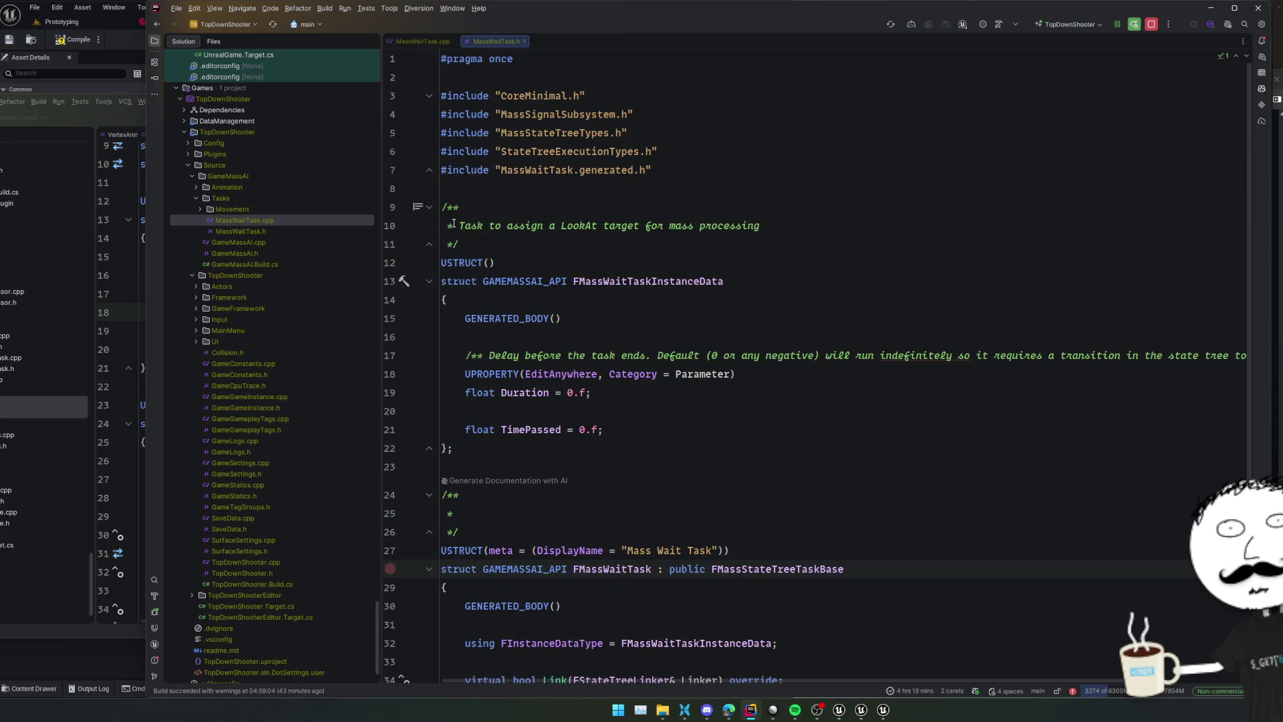
Open the CalculatePathTask and FollowPathTask .cpp/.h files and trigger a Live Coding hot reload
{"action": "double_click", "coordinate": [240, 210]}
{"action": "double_click", "coordinate": [249, 220]}
{"action": "double_click", "coordinate": [251, 231]}
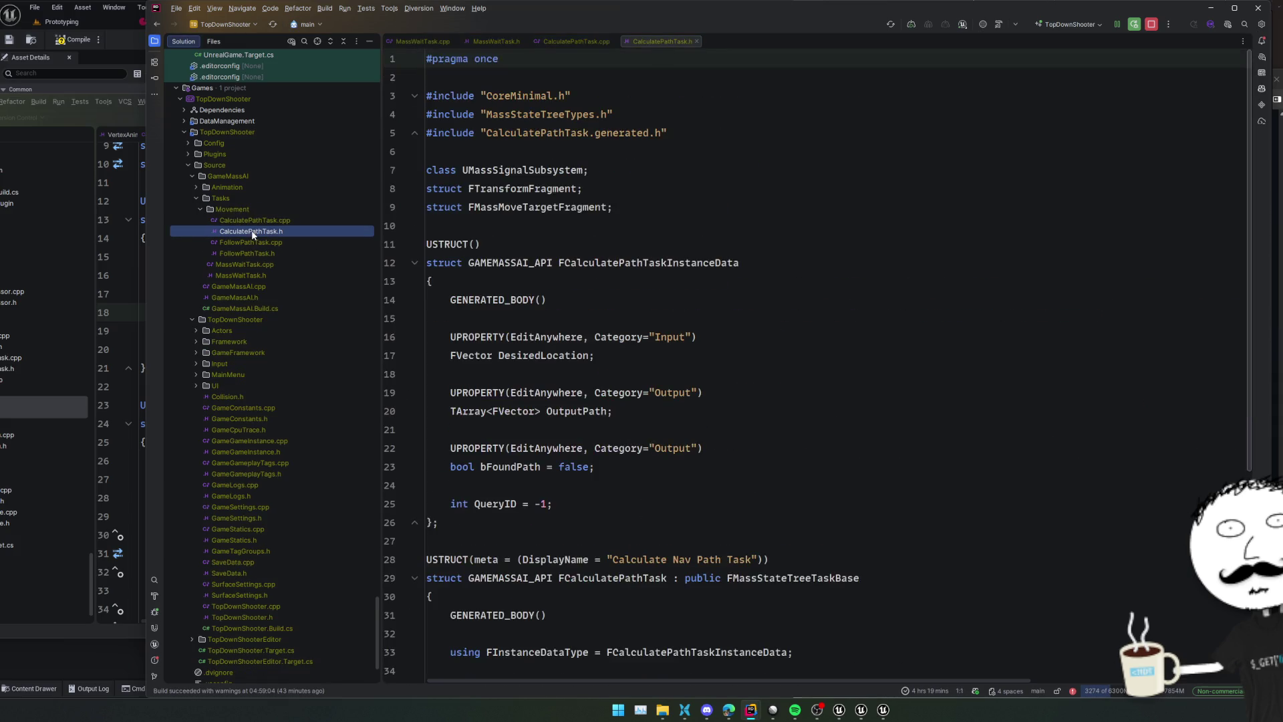
{"action": "scroll", "coordinate": [558, 281], "scroll_direction": "down", "scroll_amount": 5}
{"action": "double_click", "coordinate": [286, 243]}
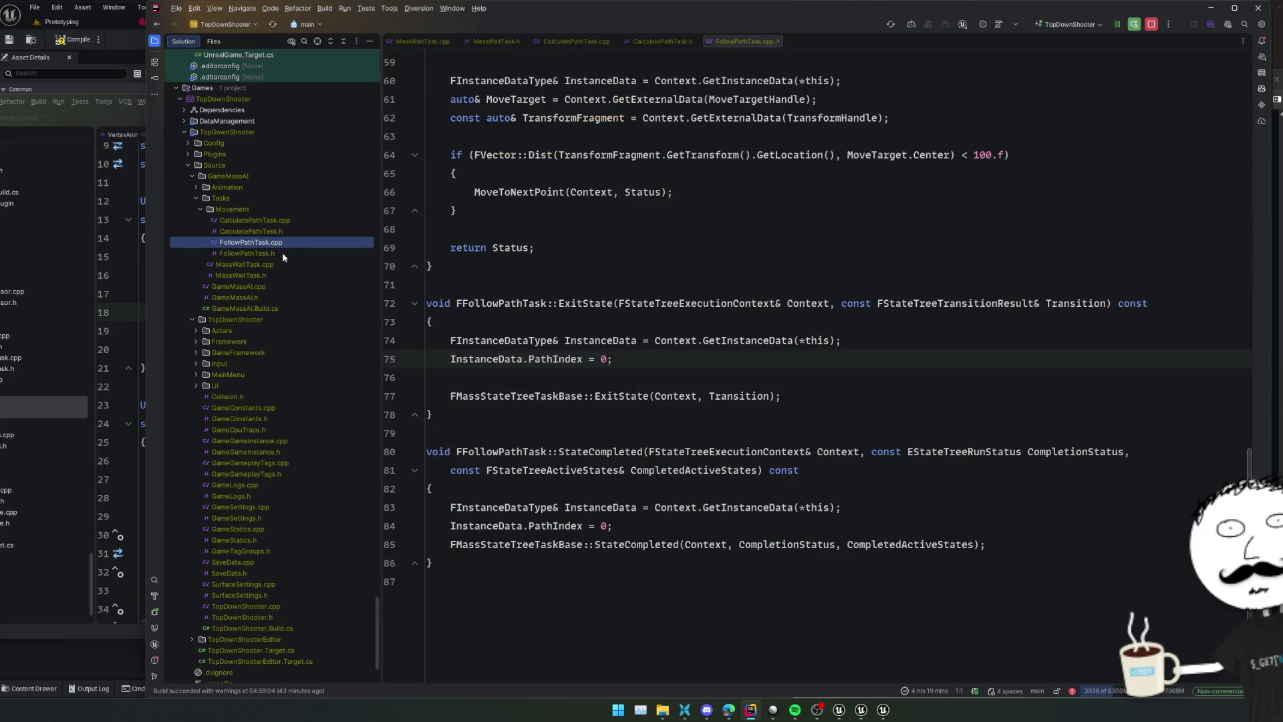
{"action": "double_click", "coordinate": [282, 253]}
{"action": "left_click", "coordinate": [441, 244]}
{"action": "key", "text": "ctrl+alt+F11"}
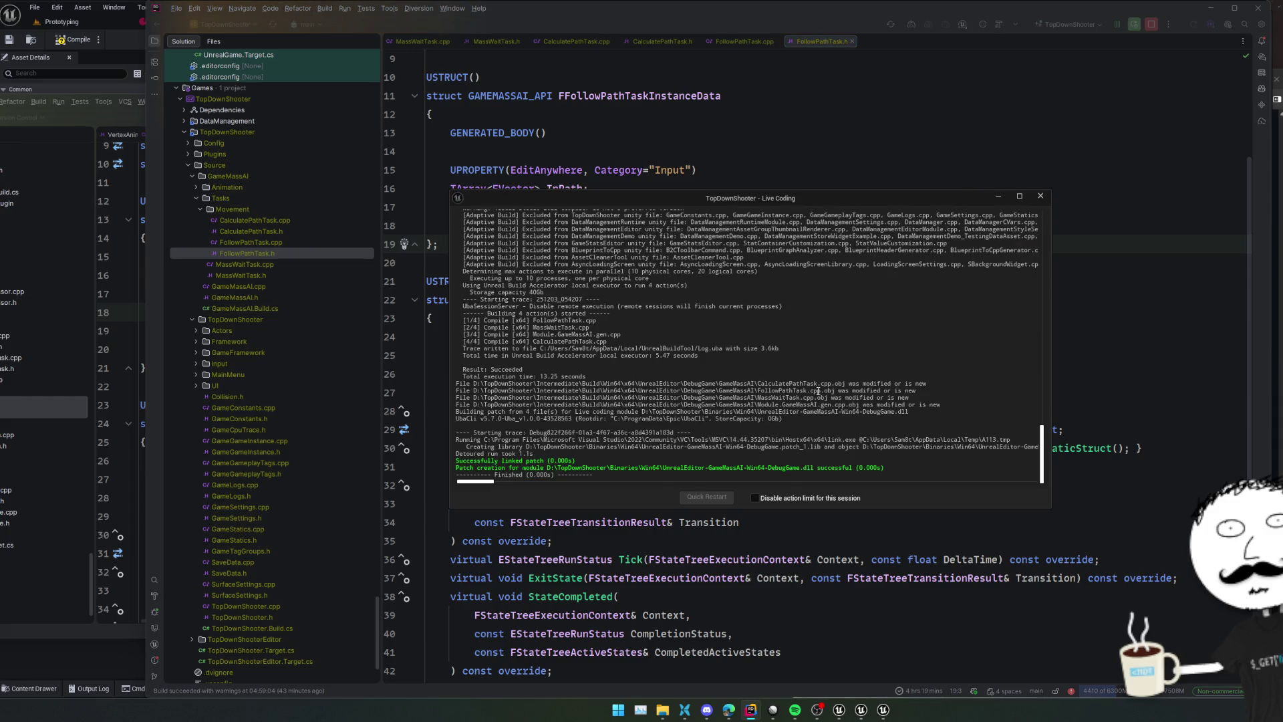
Add a Mass Wait Task with Duration 2.0 to the Root state
{"action": "left_click", "coordinate": [136, 48]}
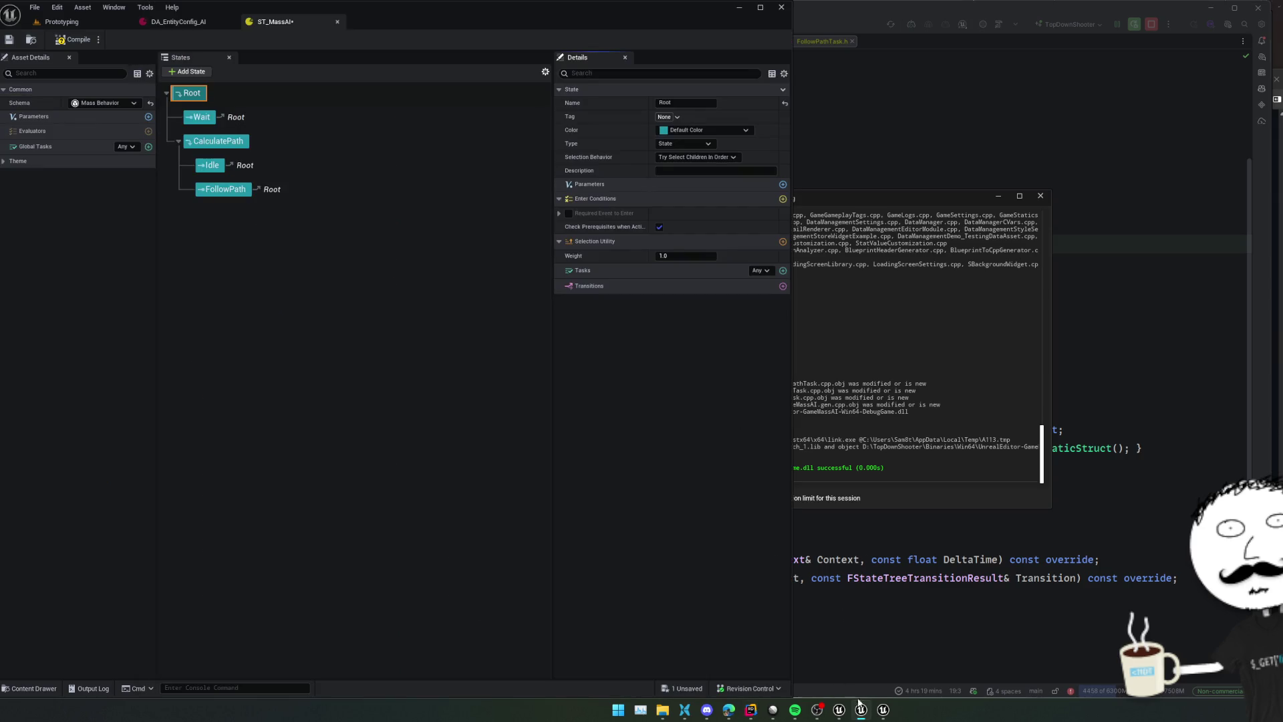
{"action": "left_click", "coordinate": [840, 712]}
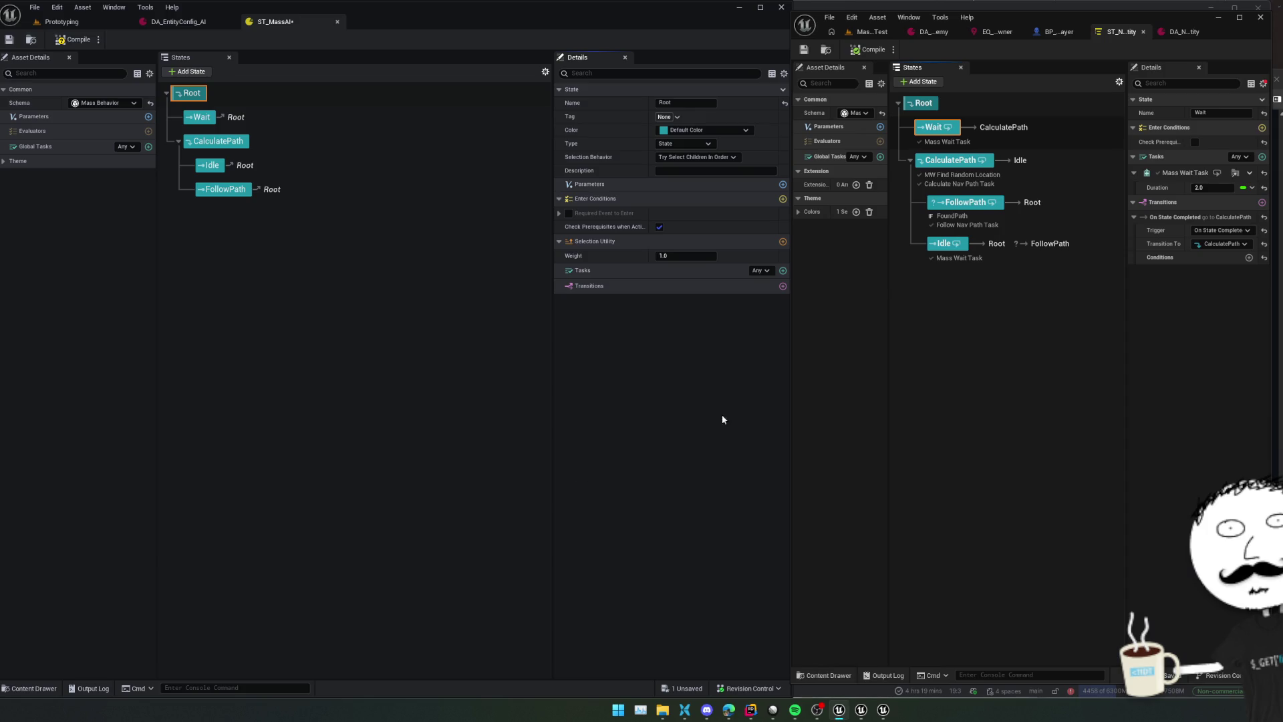
{"action": "left_click", "coordinate": [782, 270]}
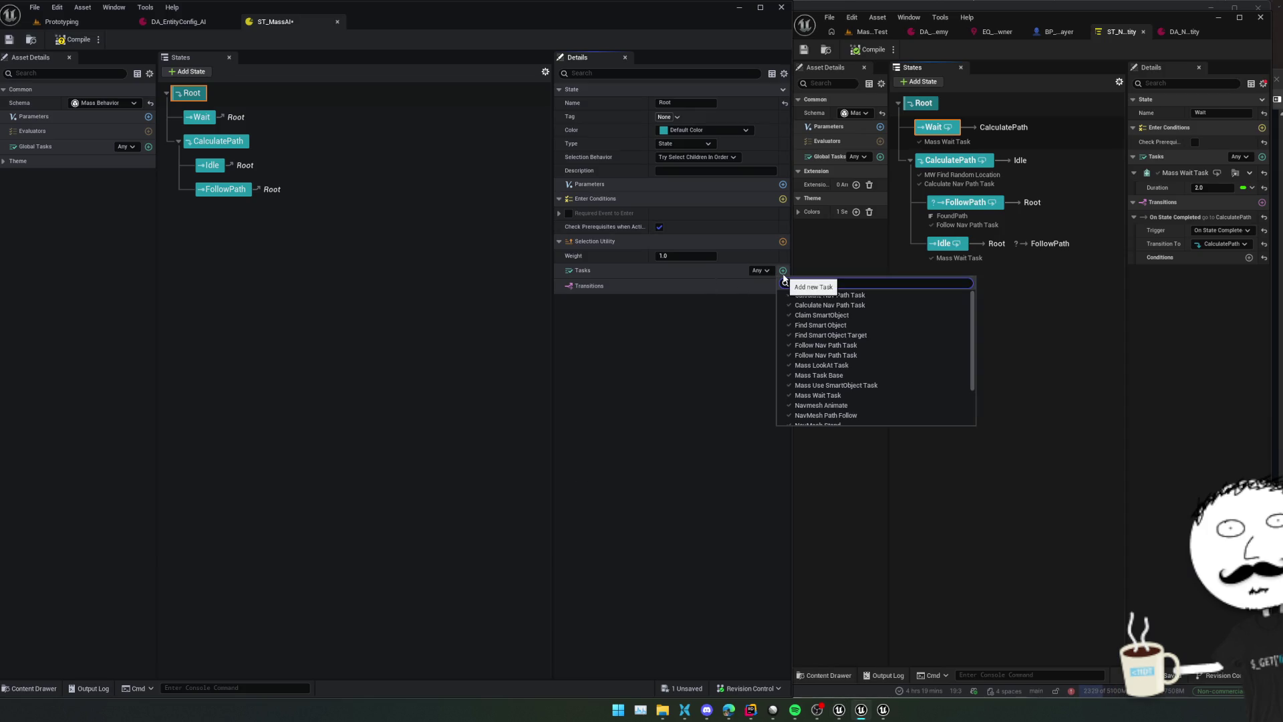
{"action": "type", "text": "mass"}
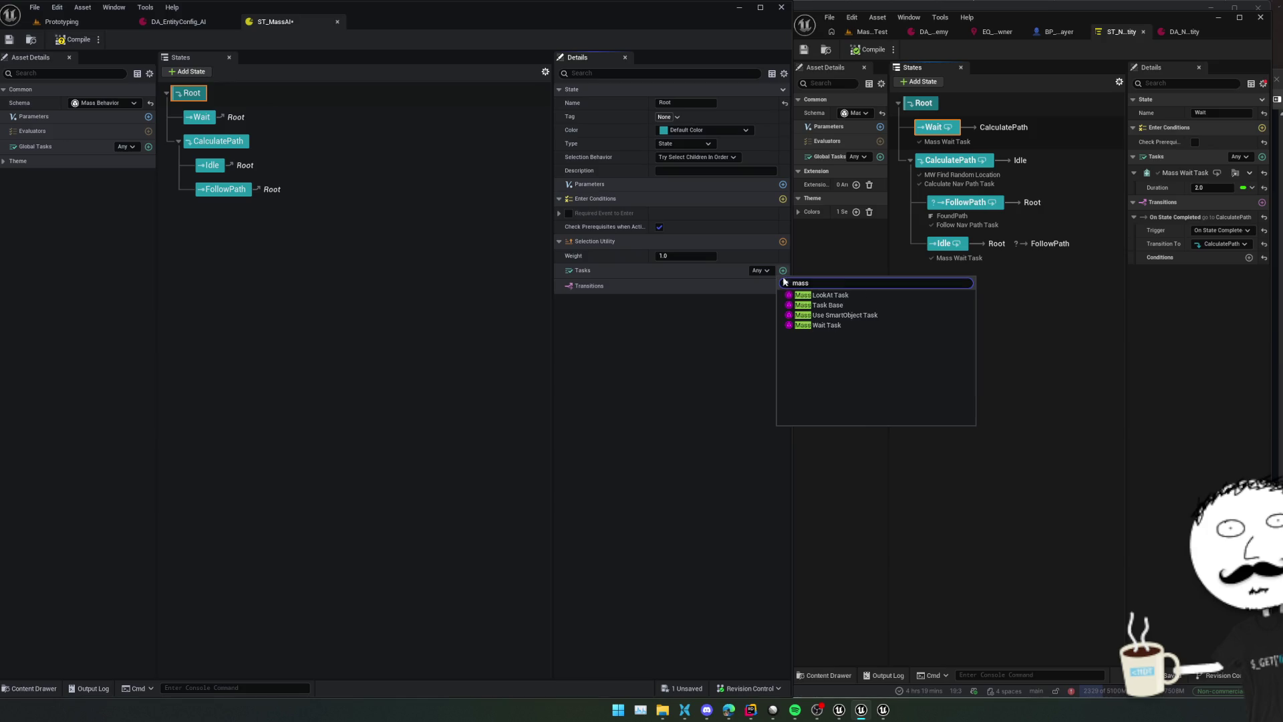
{"action": "left_click", "coordinate": [840, 326]}
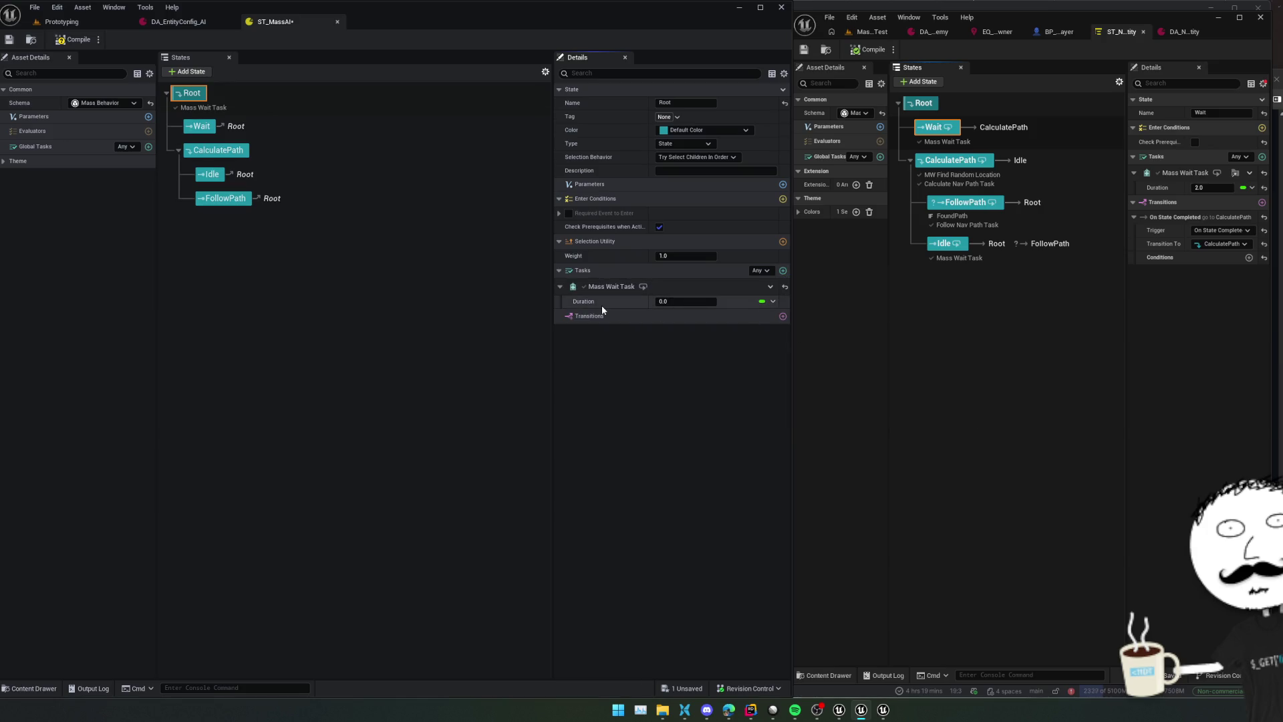
{"action": "left_click", "coordinate": [682, 302]}
{"action": "type", "text": "2"}
{"action": "key", "text": "Return"}
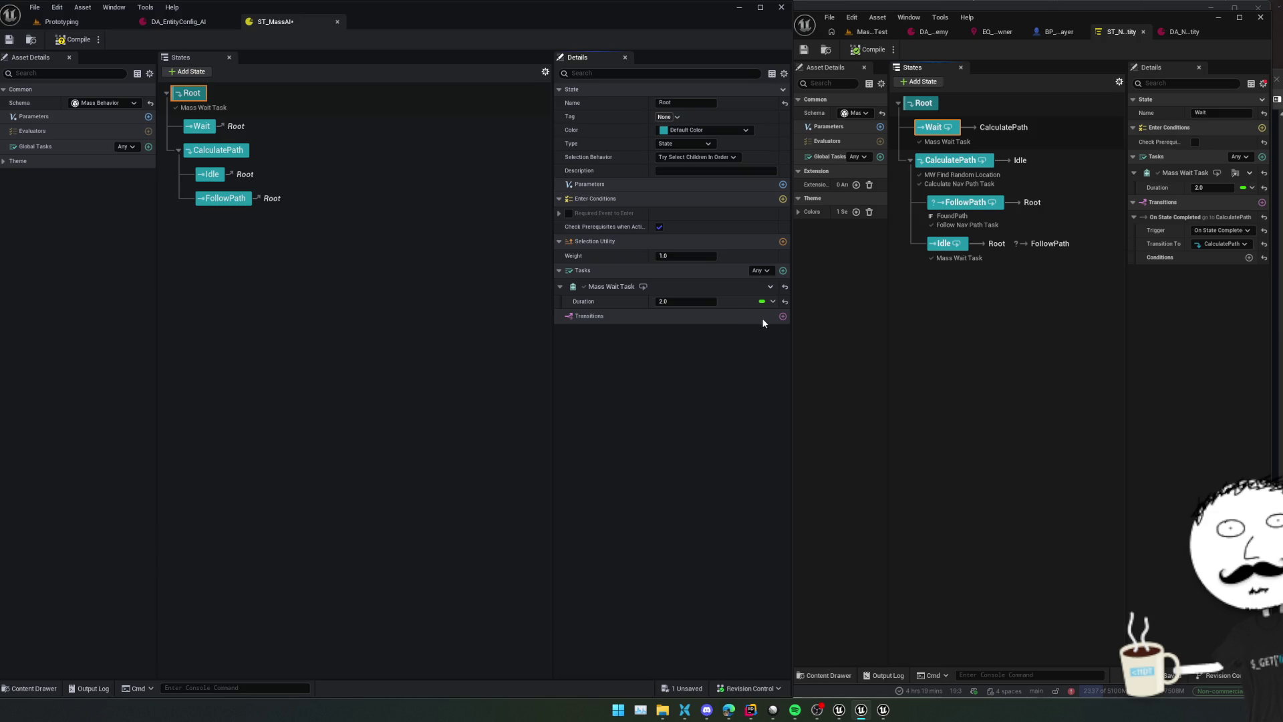
Give Root a transition to CalculatePath and save ST_MassAI
{"action": "left_click", "coordinate": [782, 317]}
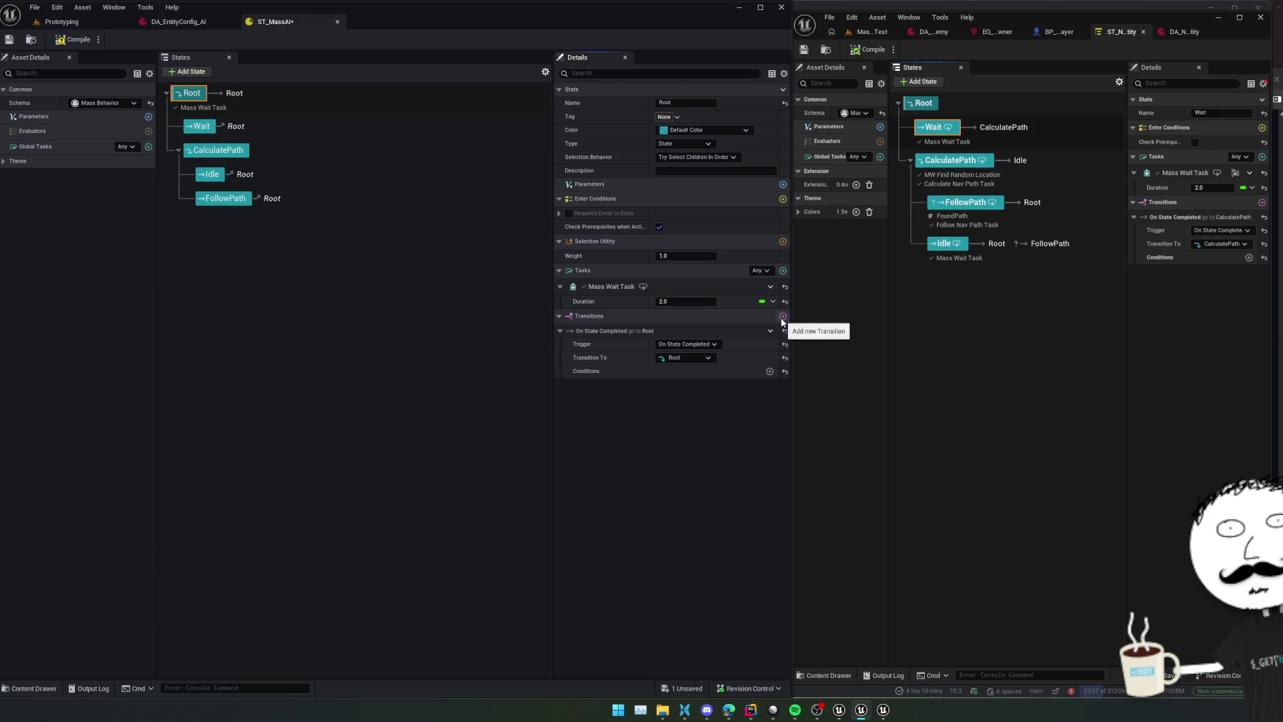
{"action": "right_click", "coordinate": [1167, 218]}
{"action": "left_click", "coordinate": [1202, 240]}
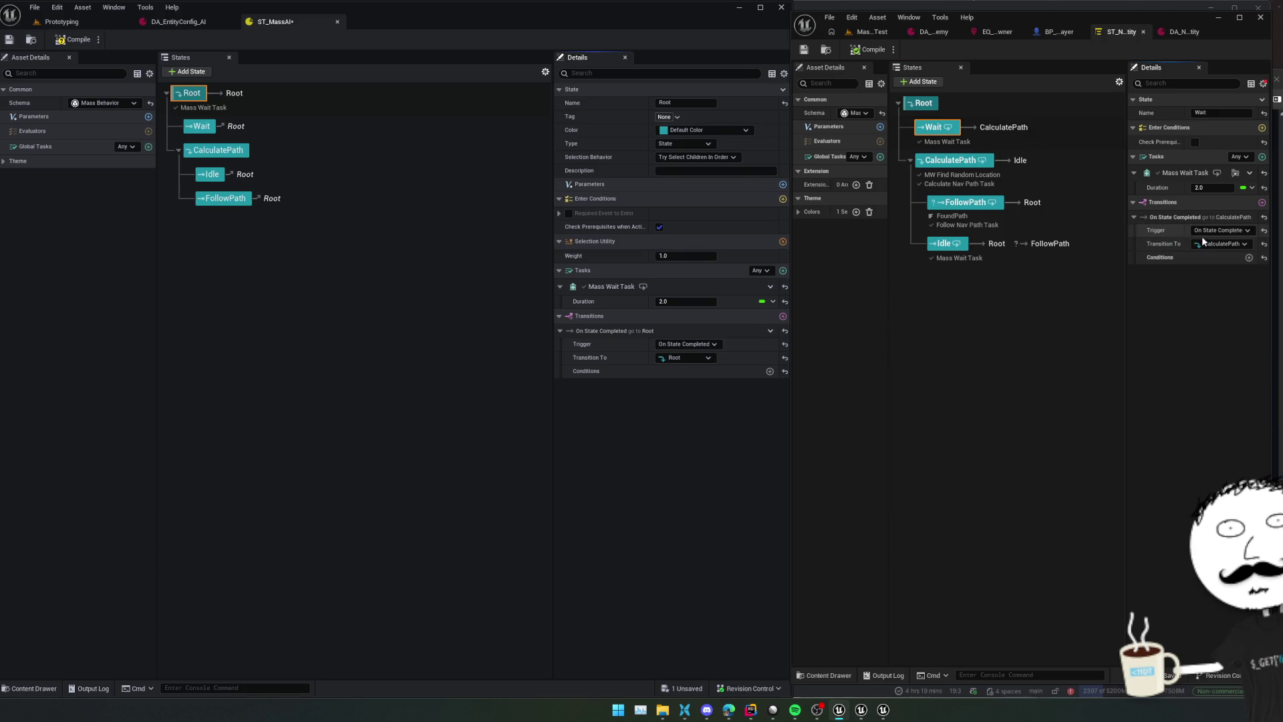
{"action": "right_click", "coordinate": [611, 331]}
{"action": "left_click", "coordinate": [644, 359]}
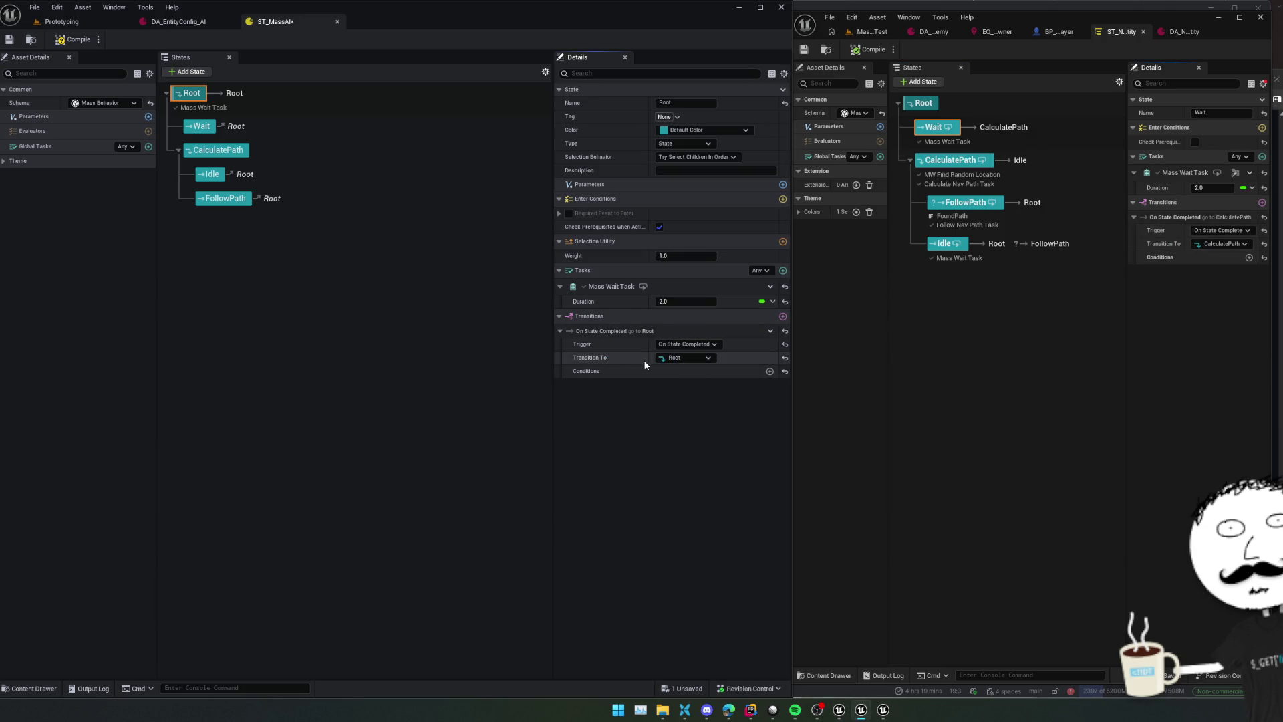
{"action": "left_click", "coordinate": [703, 359]}
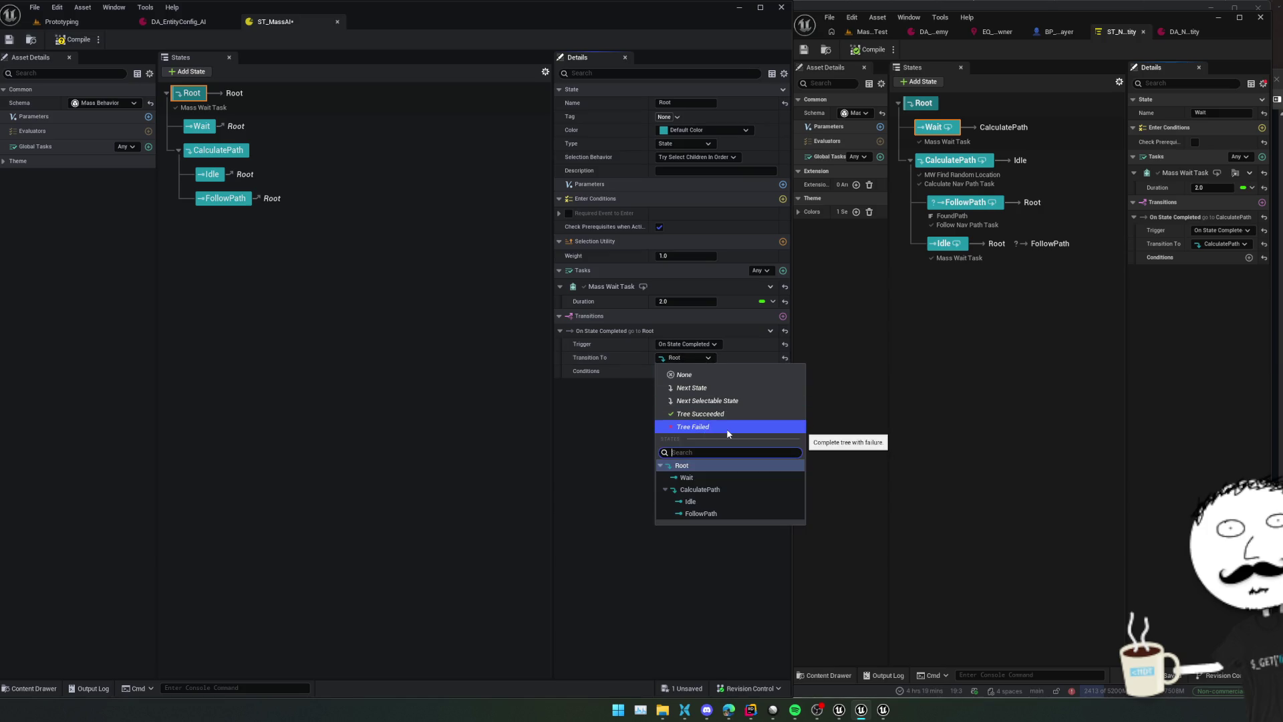
{"action": "left_click", "coordinate": [719, 491]}
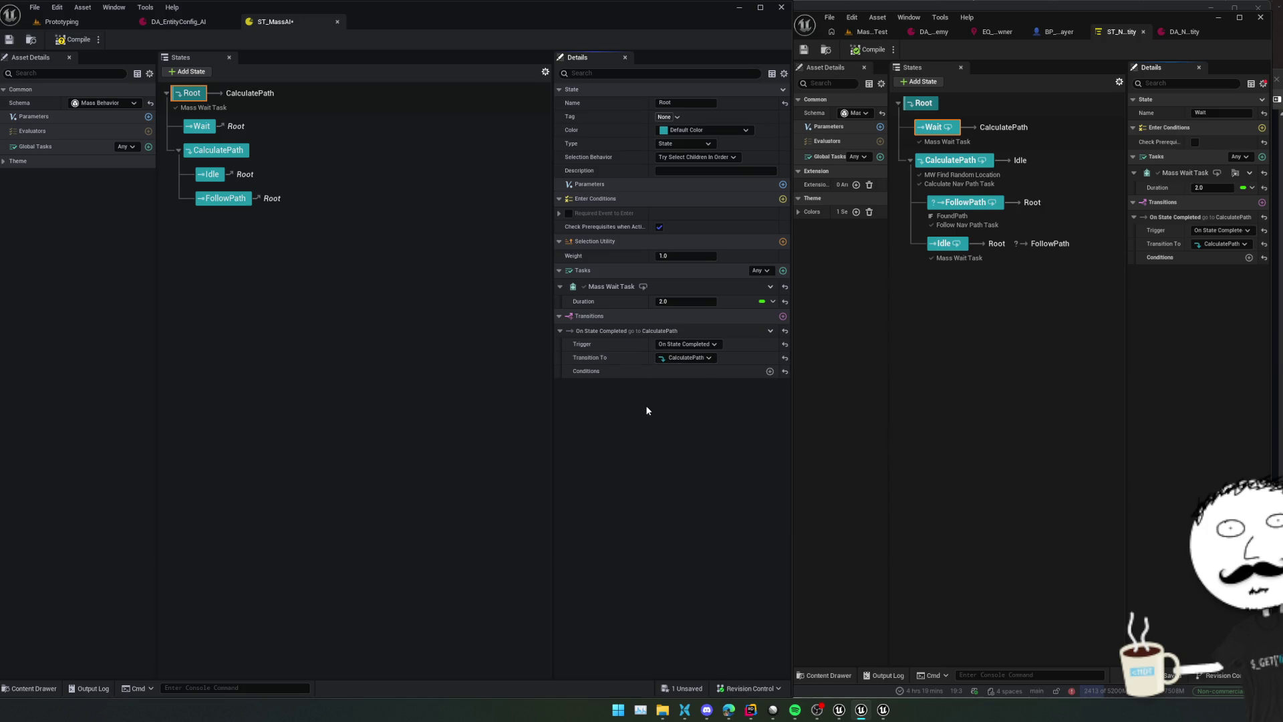
{"action": "key", "text": "ctrl+s"}
Inspect Root's Mass Wait Task options, then select the Wait state to add tasks
{"action": "left_click", "coordinate": [199, 129]}
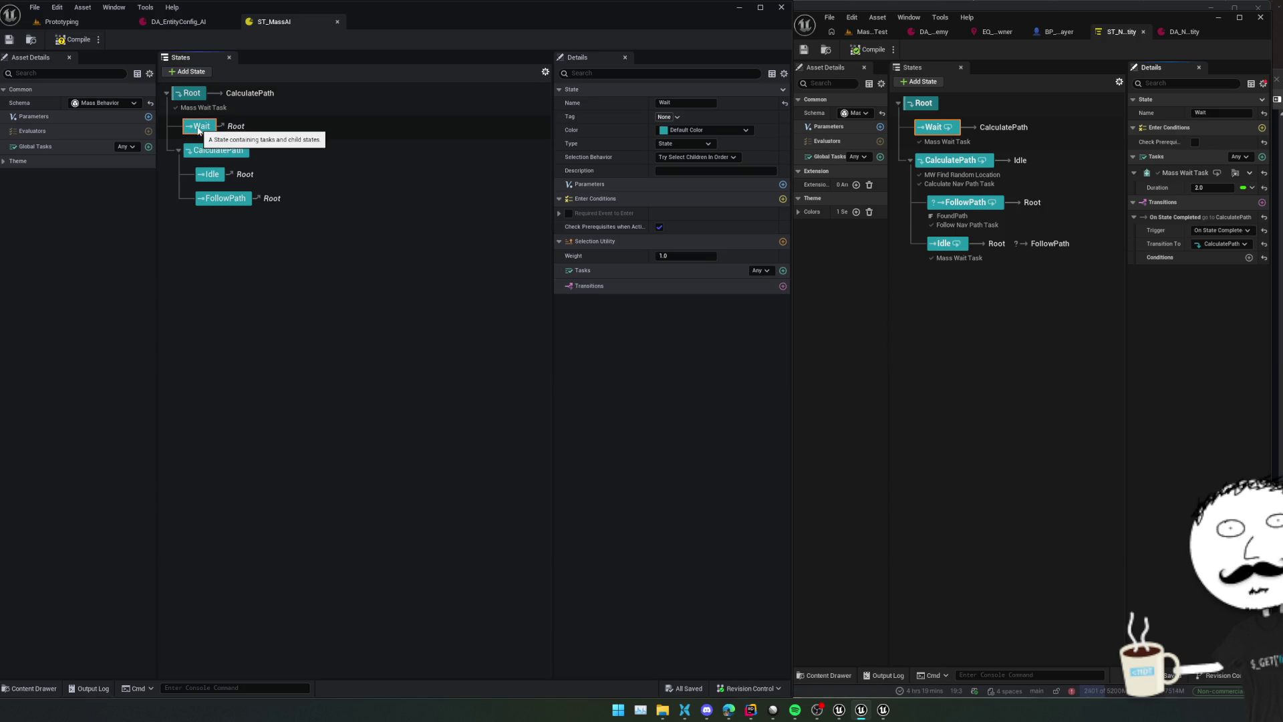
{"action": "left_click", "coordinate": [189, 93]}
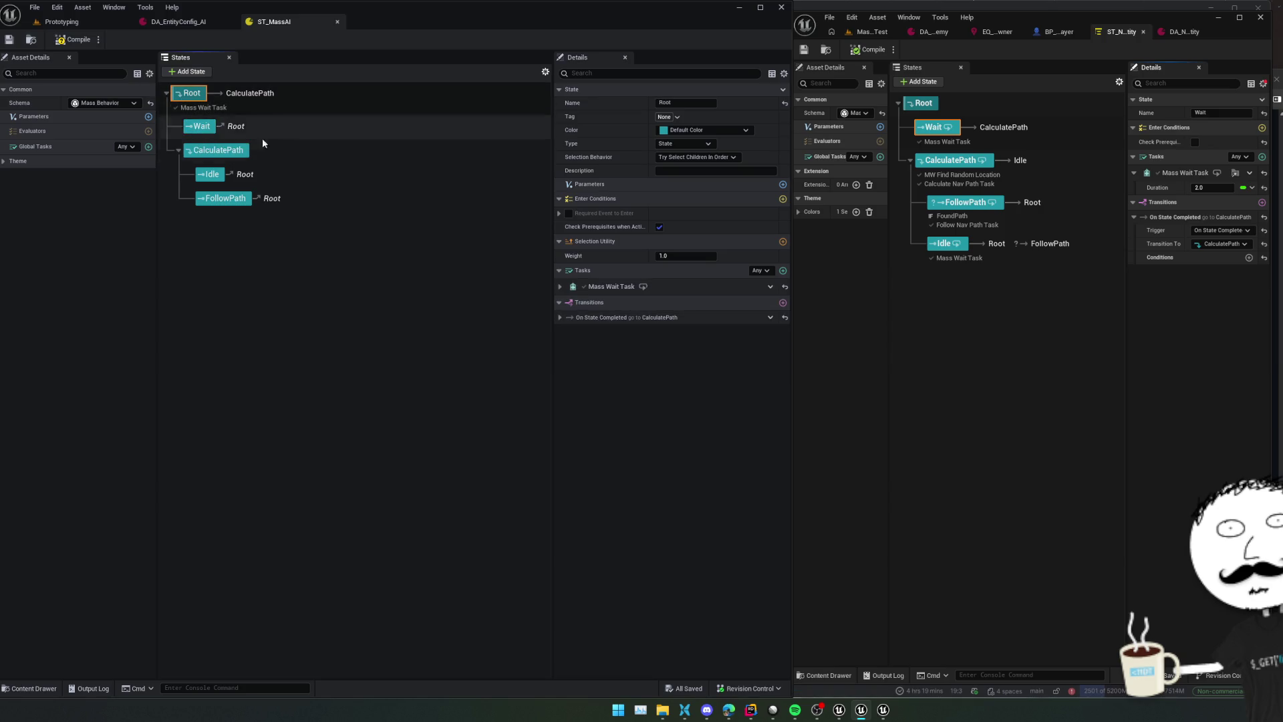
{"action": "right_click", "coordinate": [613, 286]}
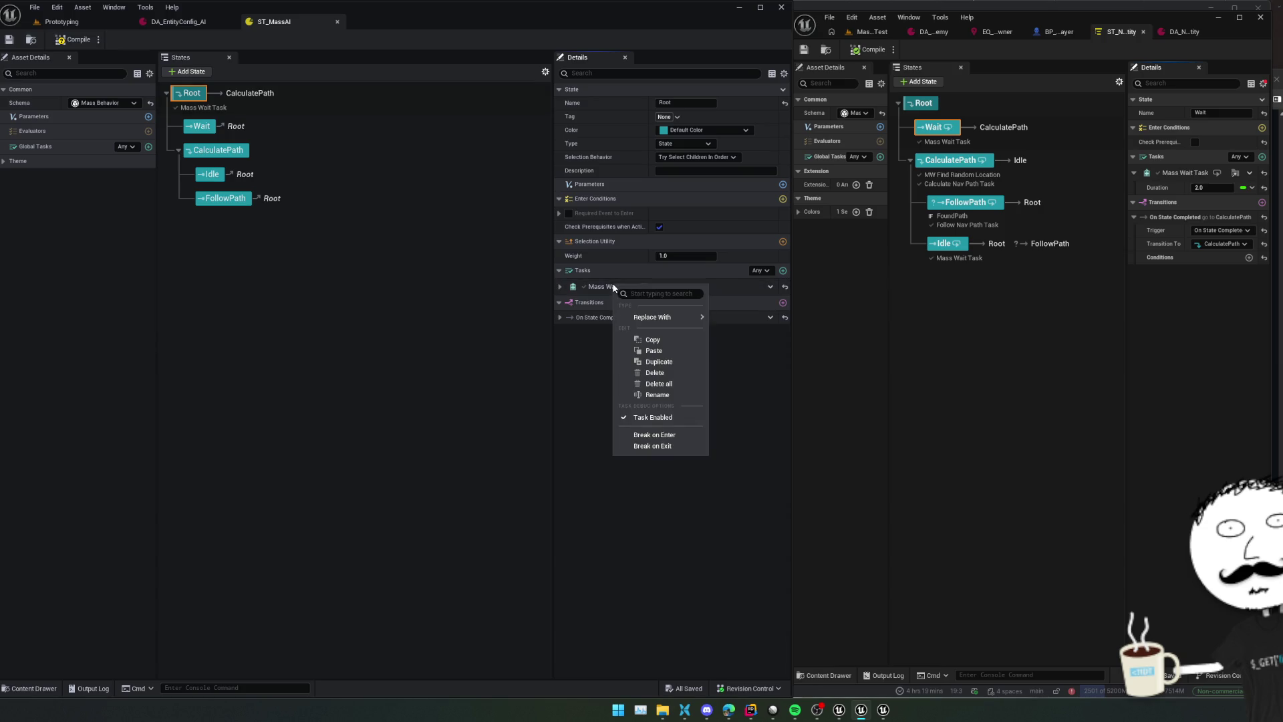
{"action": "right_click", "coordinate": [608, 269]}
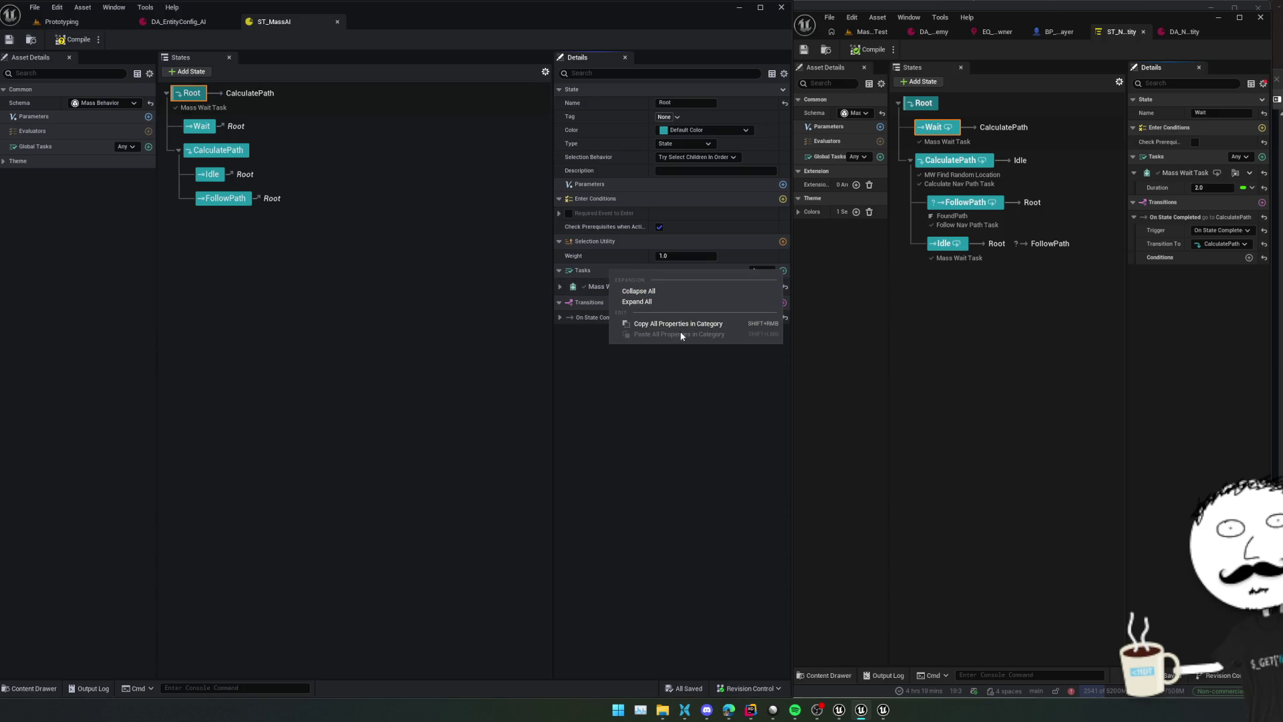
{"action": "left_click", "coordinate": [658, 367]}
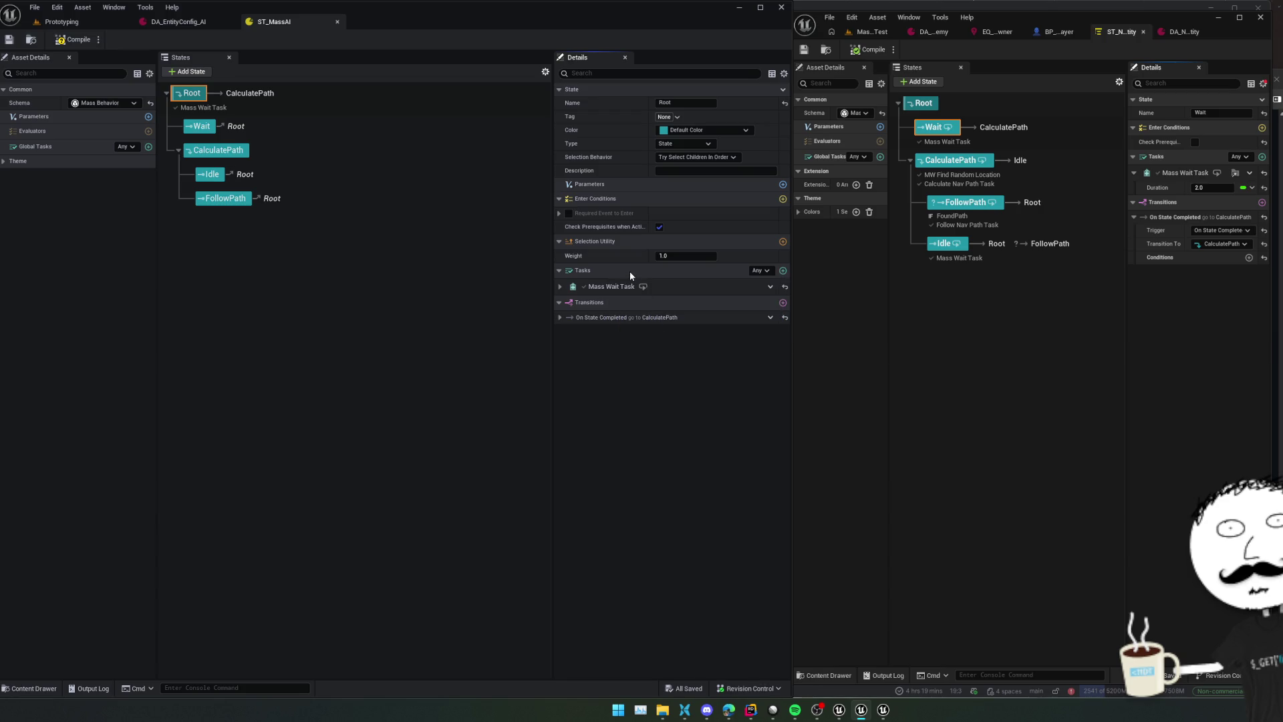
{"action": "left_click", "coordinate": [201, 126]}
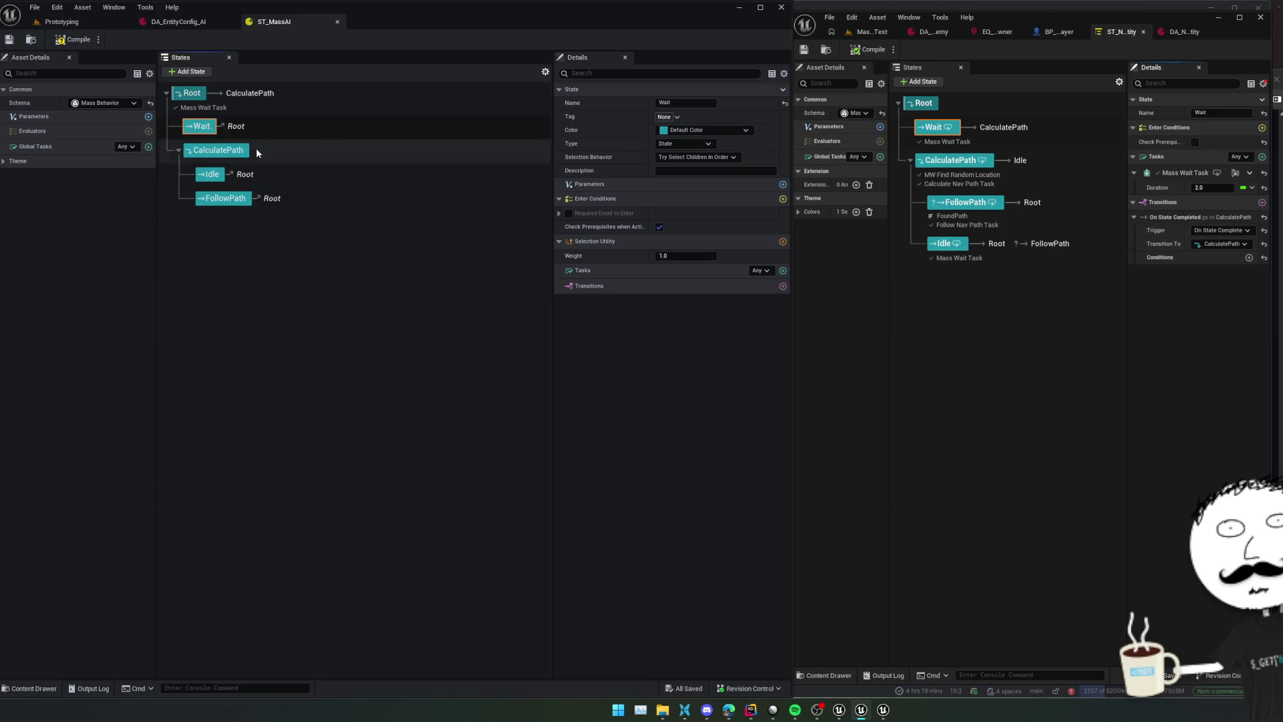
{"action": "left_click", "coordinate": [782, 271]}
Give Wait a Mass Wait Task with an on-completion transition to CalculatePath, and save
{"action": "type", "text": "mass wa"}
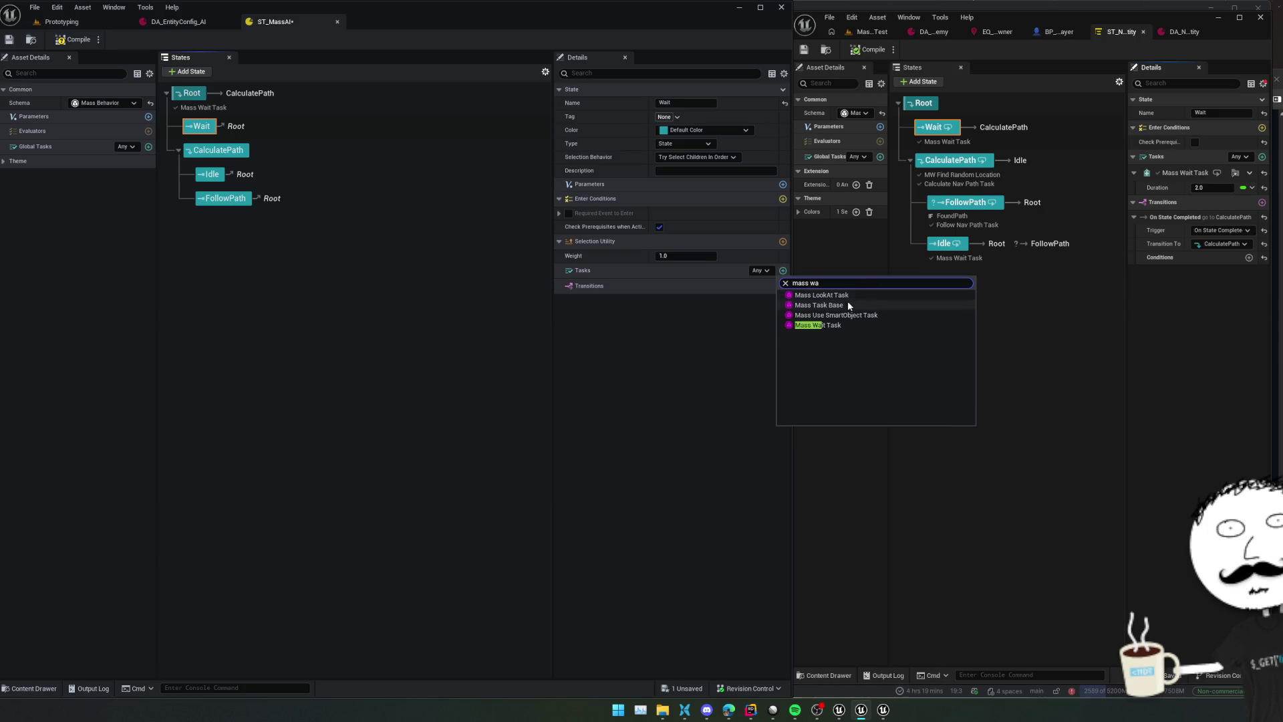
{"action": "left_click", "coordinate": [843, 325]}
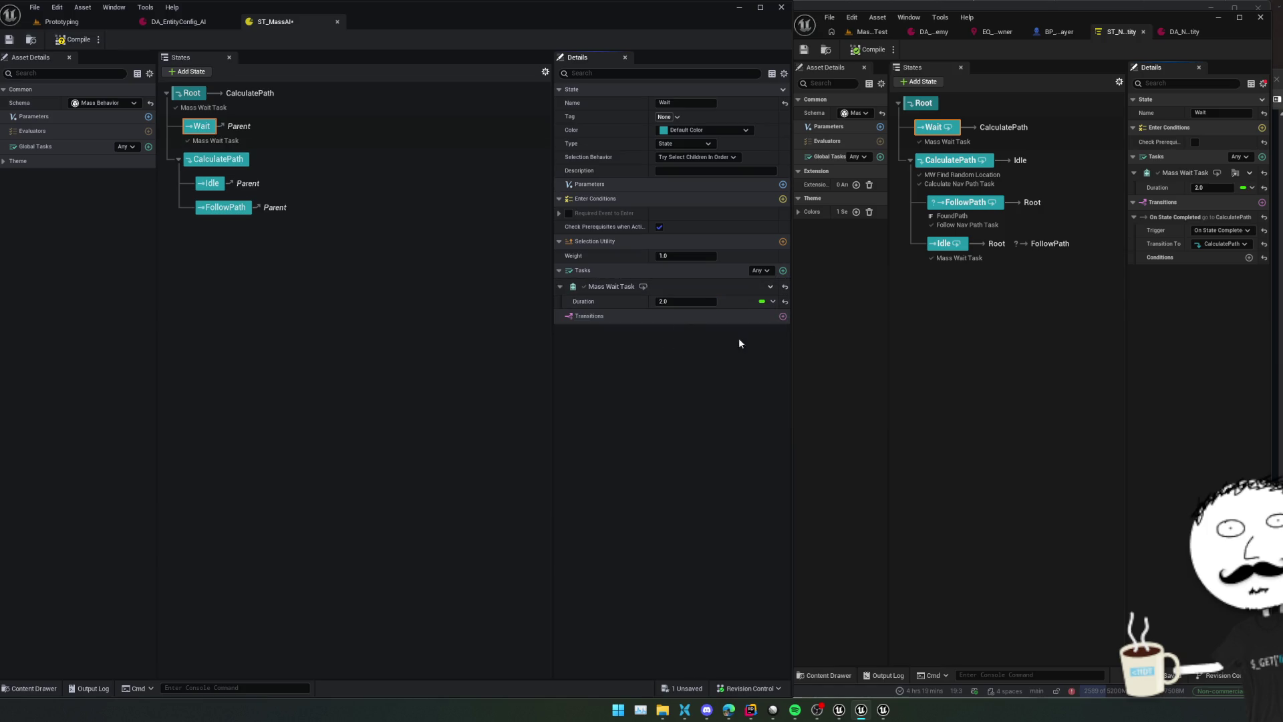
{"action": "left_click", "coordinate": [783, 316]}
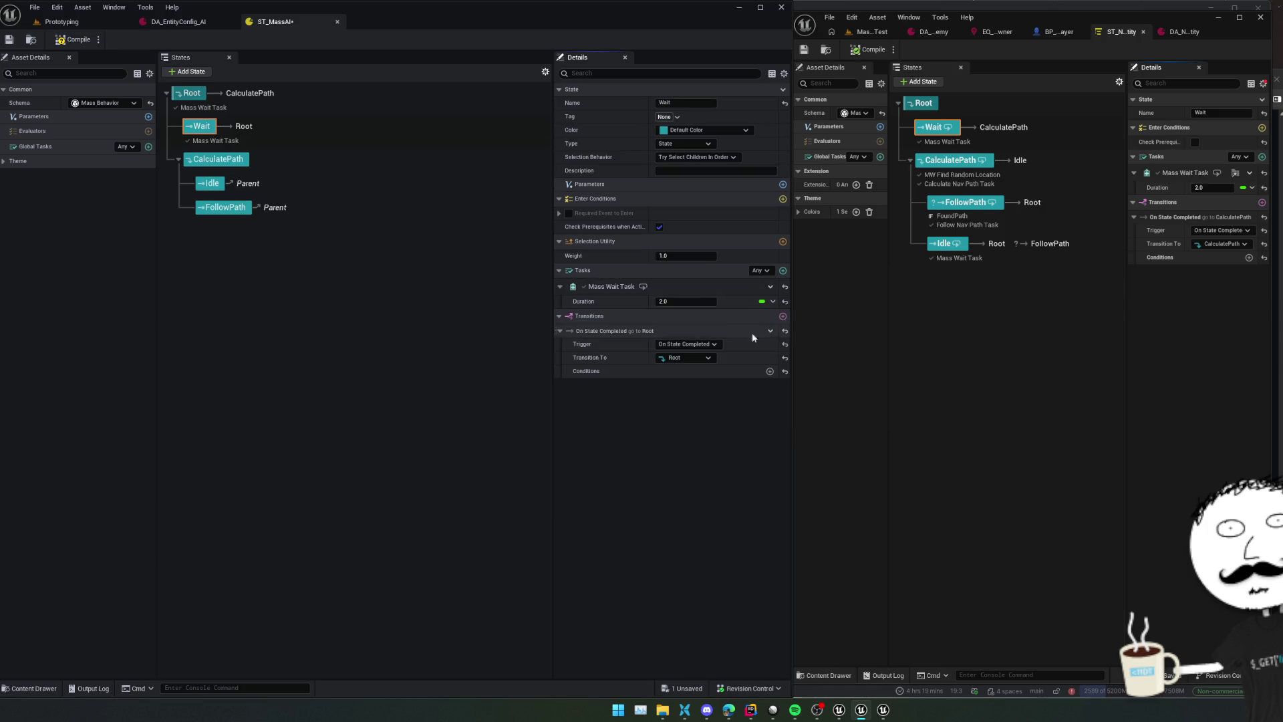
{"action": "left_click", "coordinate": [704, 358]}
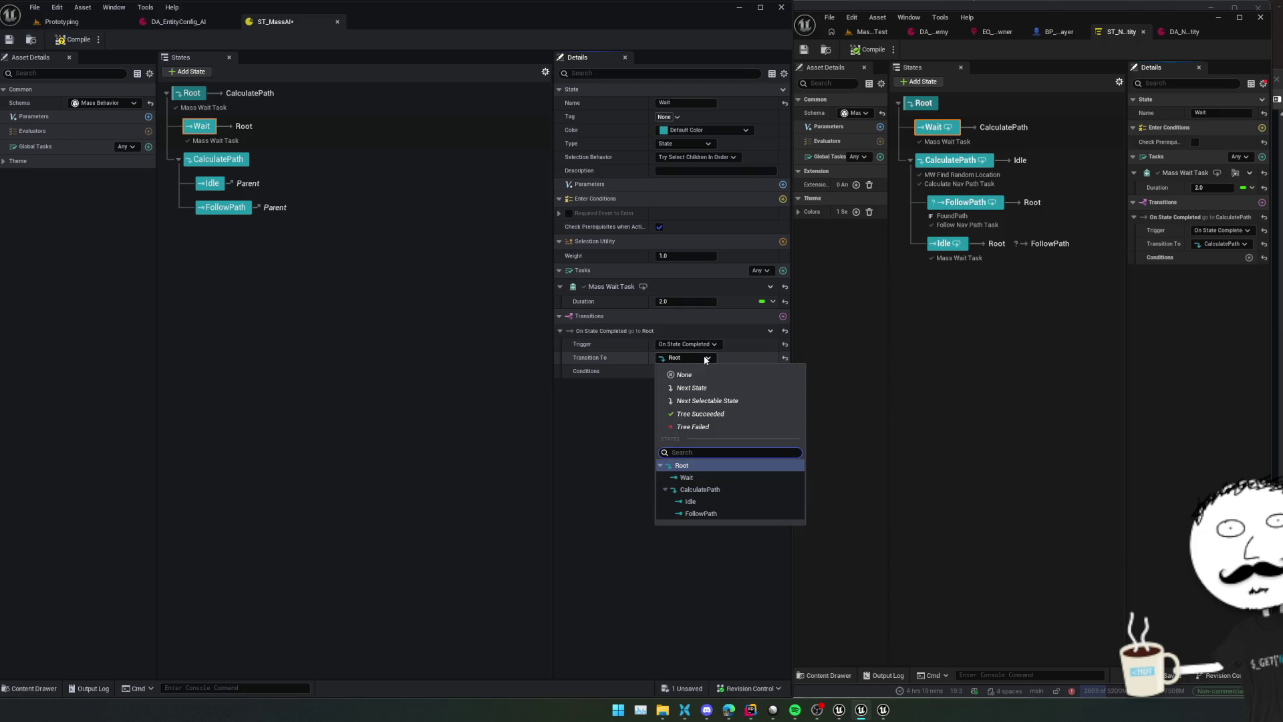
{"action": "left_click", "coordinate": [708, 491]}
{"action": "key", "text": "ctrl+s"}
Delete Root's transition and Mass Wait Task, save, and check the Wait and CalculatePath states
{"action": "left_click", "coordinate": [189, 97]}
{"action": "left_click", "coordinate": [199, 95]}
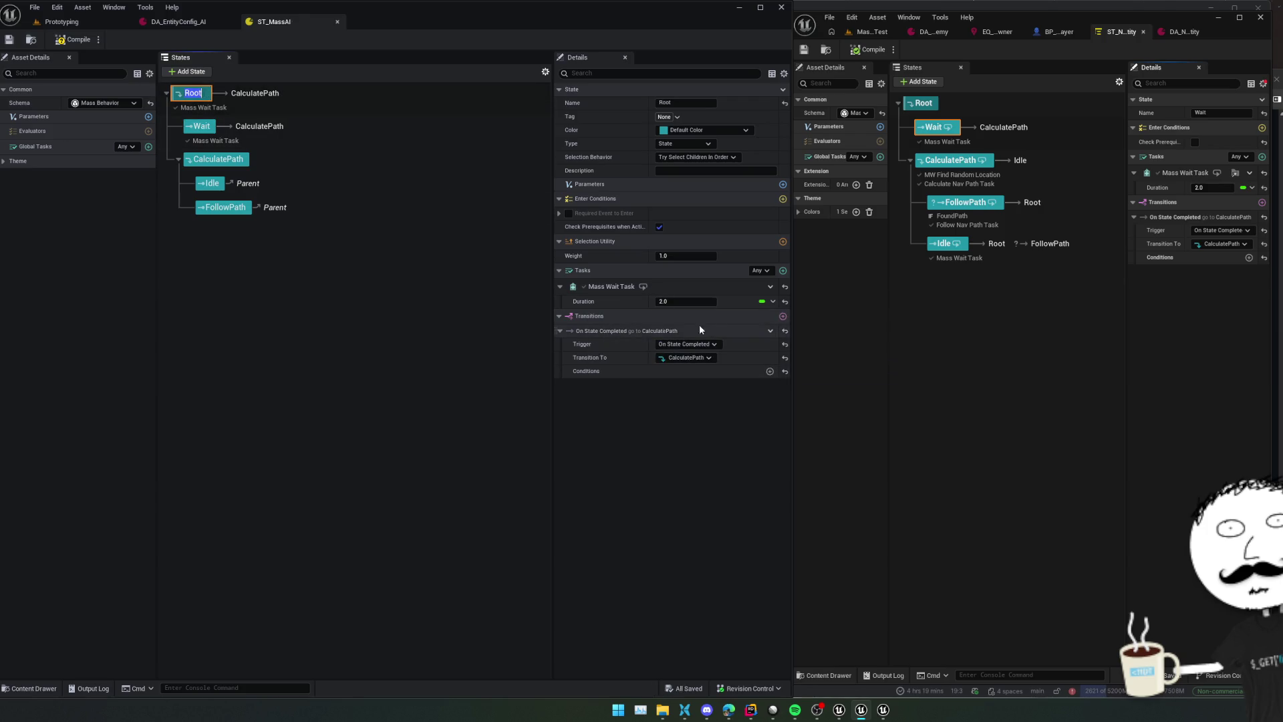
{"action": "left_click", "coordinate": [769, 331]}
{"action": "left_click", "coordinate": [819, 395]}
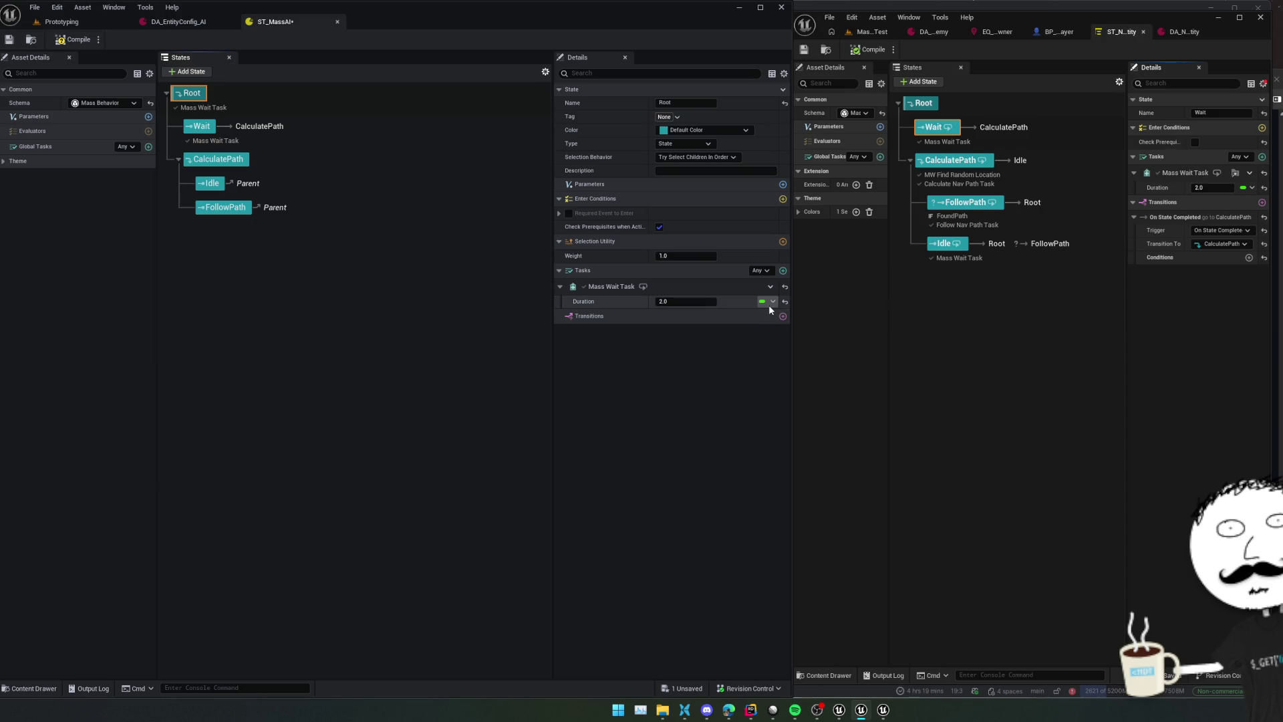
{"action": "left_click", "coordinate": [772, 301]}
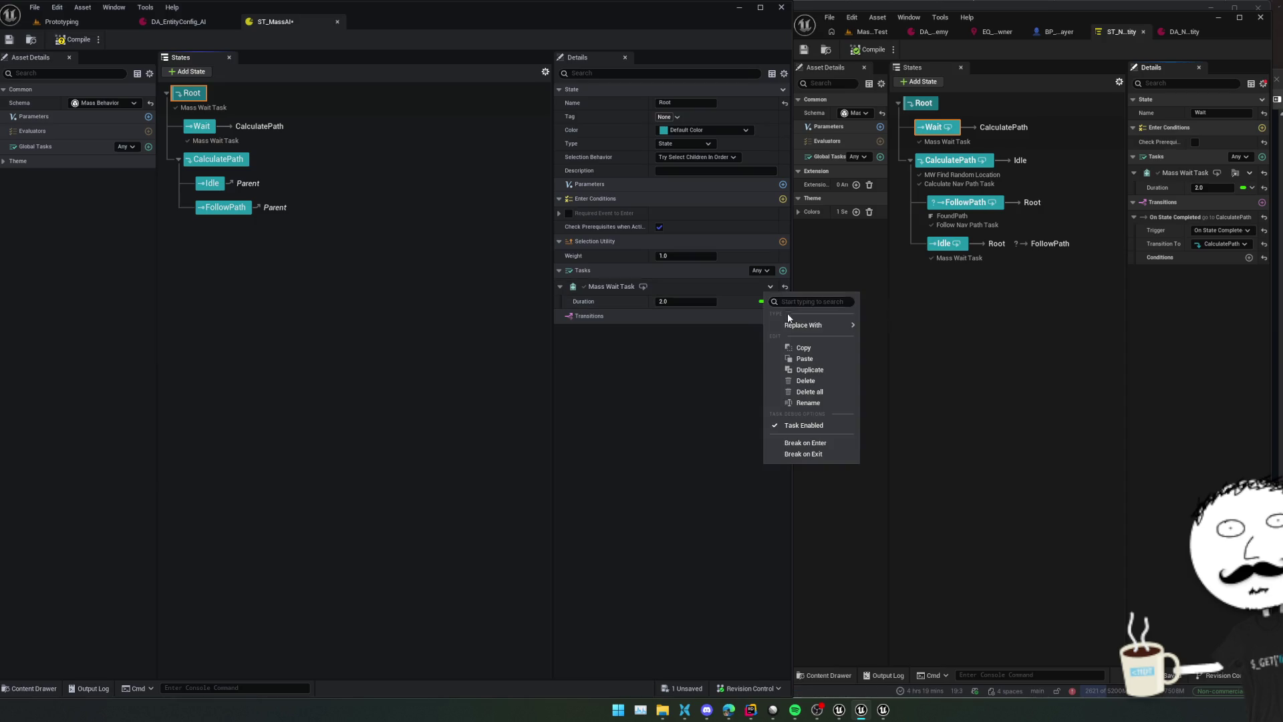
{"action": "left_click", "coordinate": [805, 381]}
{"action": "key", "text": "ctrl+s"}
{"action": "left_click", "coordinate": [200, 119]}
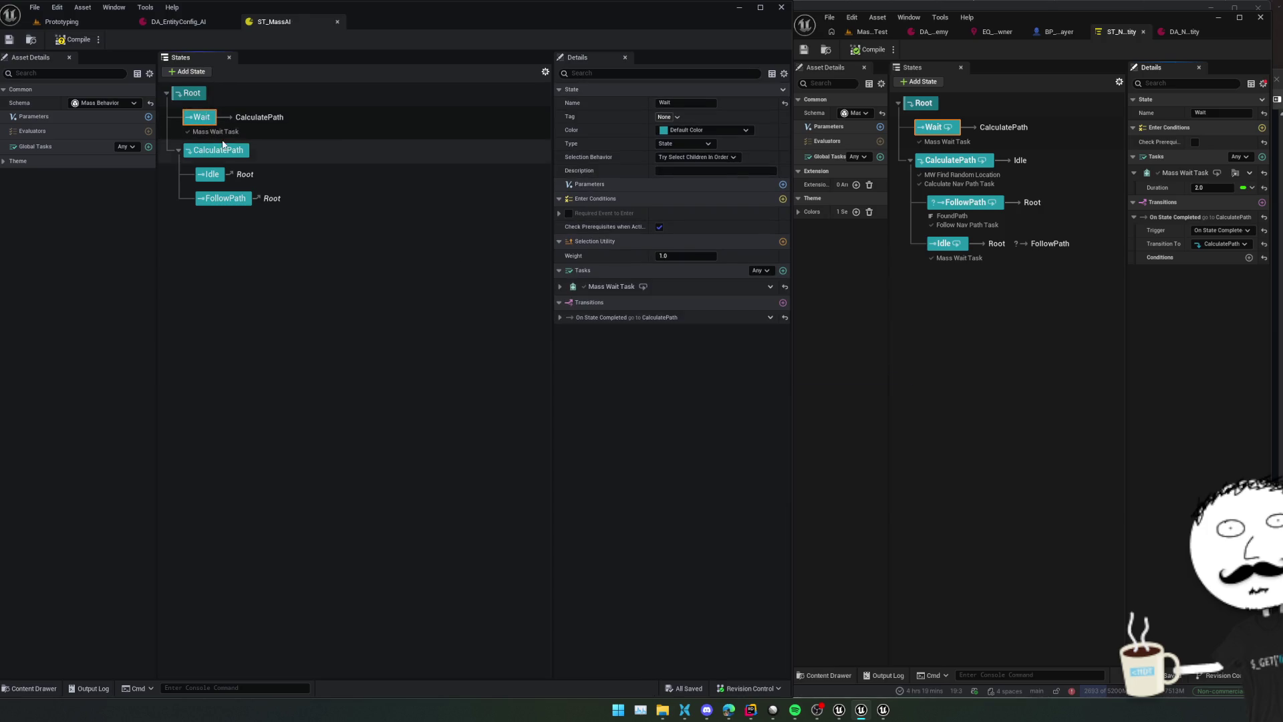
{"action": "left_click", "coordinate": [226, 150]}
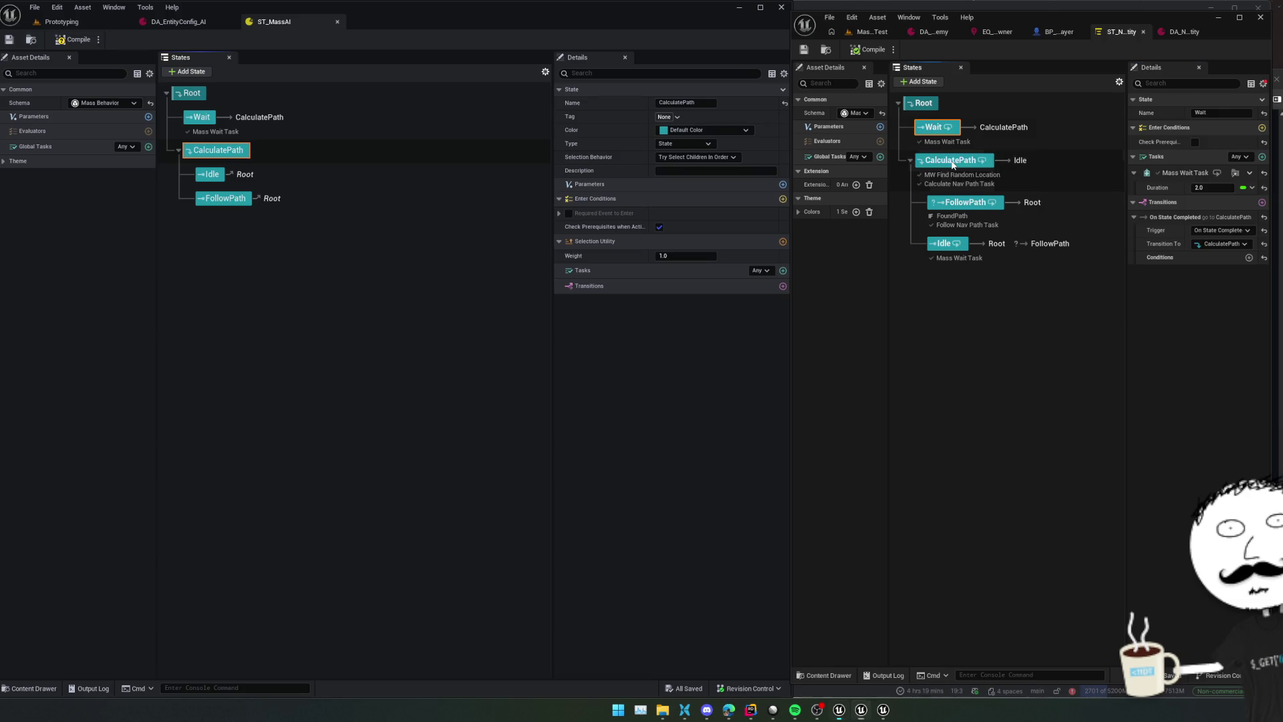
Compare with the reference CalculatePath and add one new parameter, deleting the accidental extra NewProperty_1
{"action": "left_click", "coordinate": [952, 162]}
{"action": "left_click_drag", "start_coordinate": [1126, 308], "coordinate": [1075, 305]}
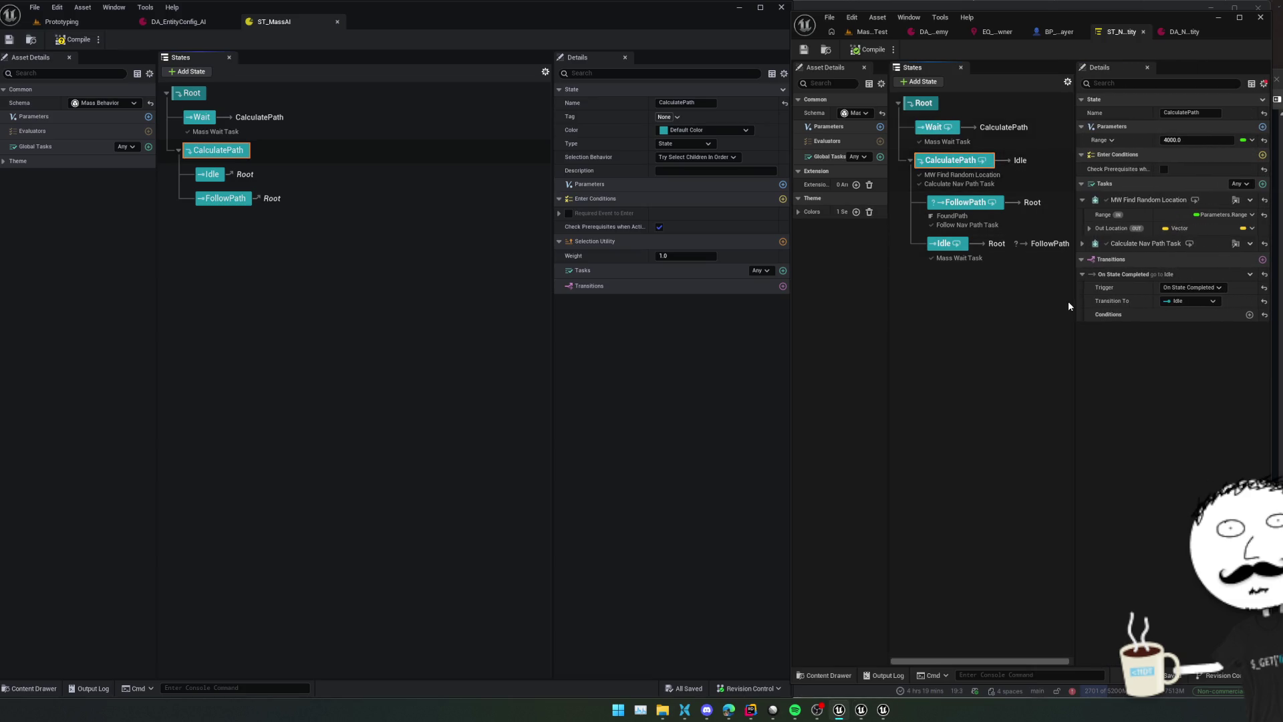
{"action": "left_click", "coordinate": [782, 184]}
{"action": "left_click", "coordinate": [782, 184]}
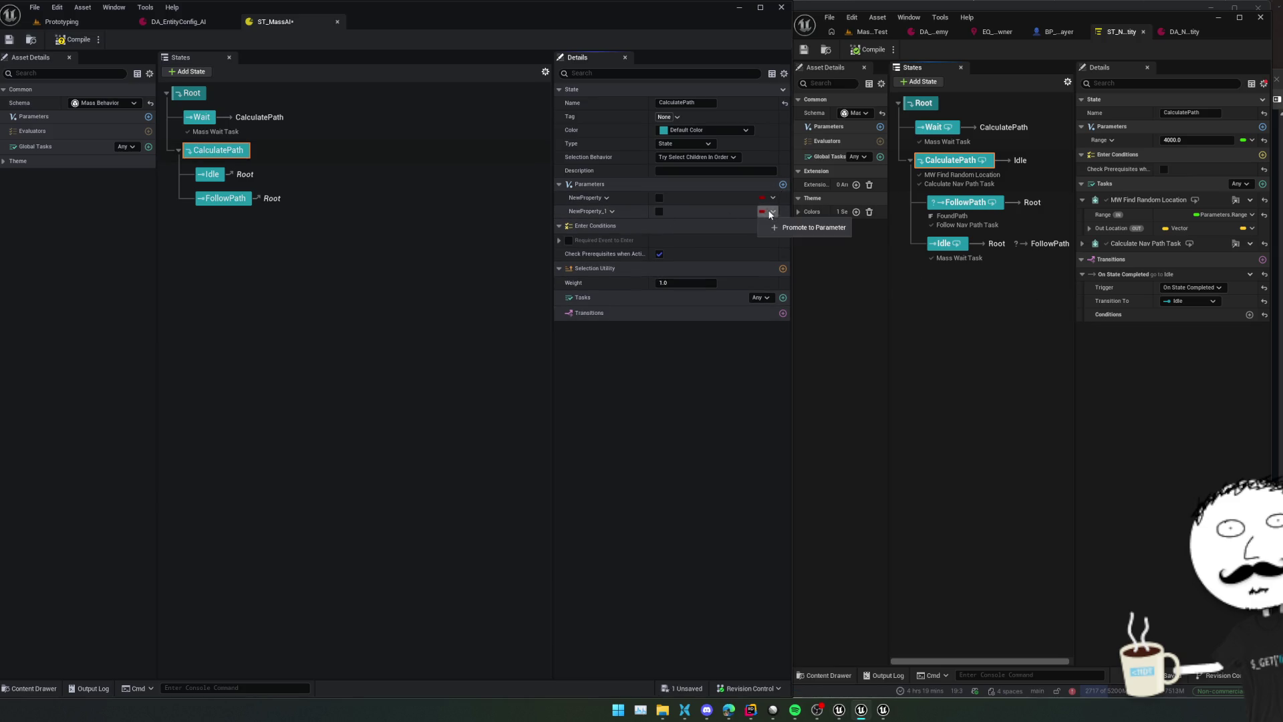
{"action": "left_click", "coordinate": [659, 211]}
{"action": "right_click", "coordinate": [728, 213]}
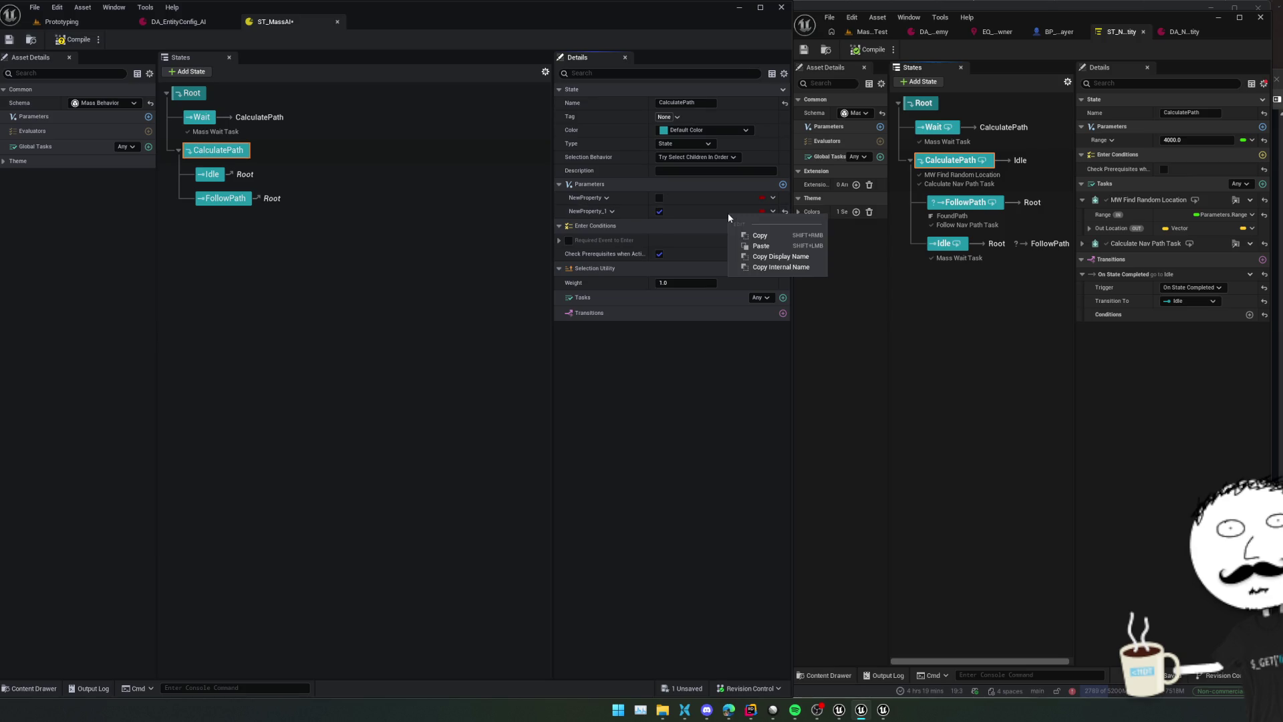
{"action": "left_click", "coordinate": [611, 212]}
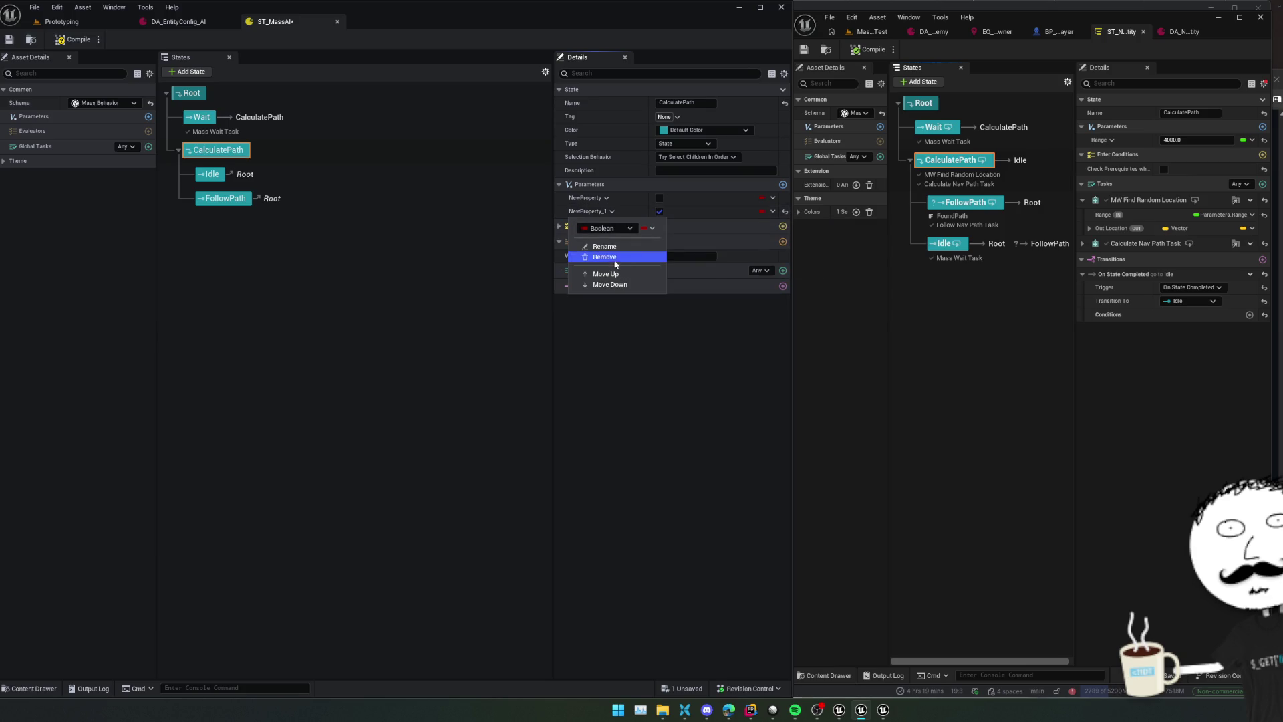
{"action": "left_click", "coordinate": [614, 259]}
Rename the new CalculatePath parameter to Range
{"action": "left_click", "coordinate": [605, 199]}
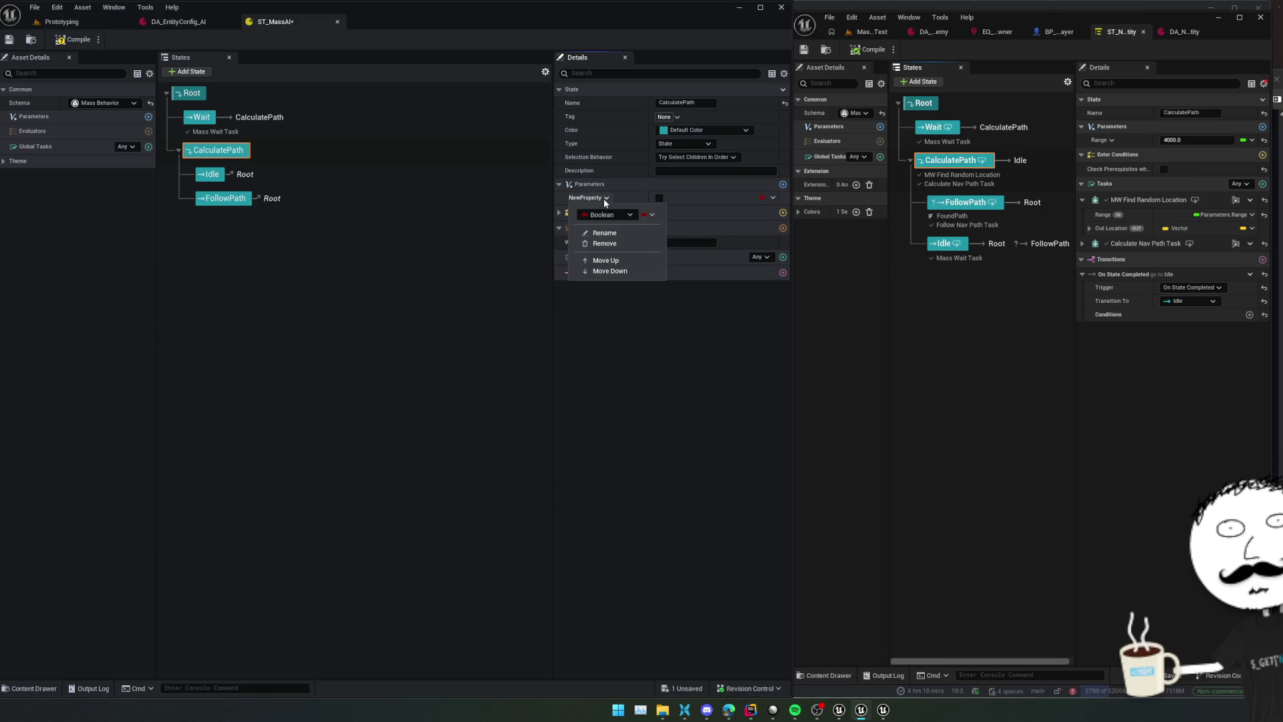
{"action": "left_click", "coordinate": [595, 200]}
{"action": "left_click", "coordinate": [594, 201]}
{"action": "left_click", "coordinate": [588, 198]}
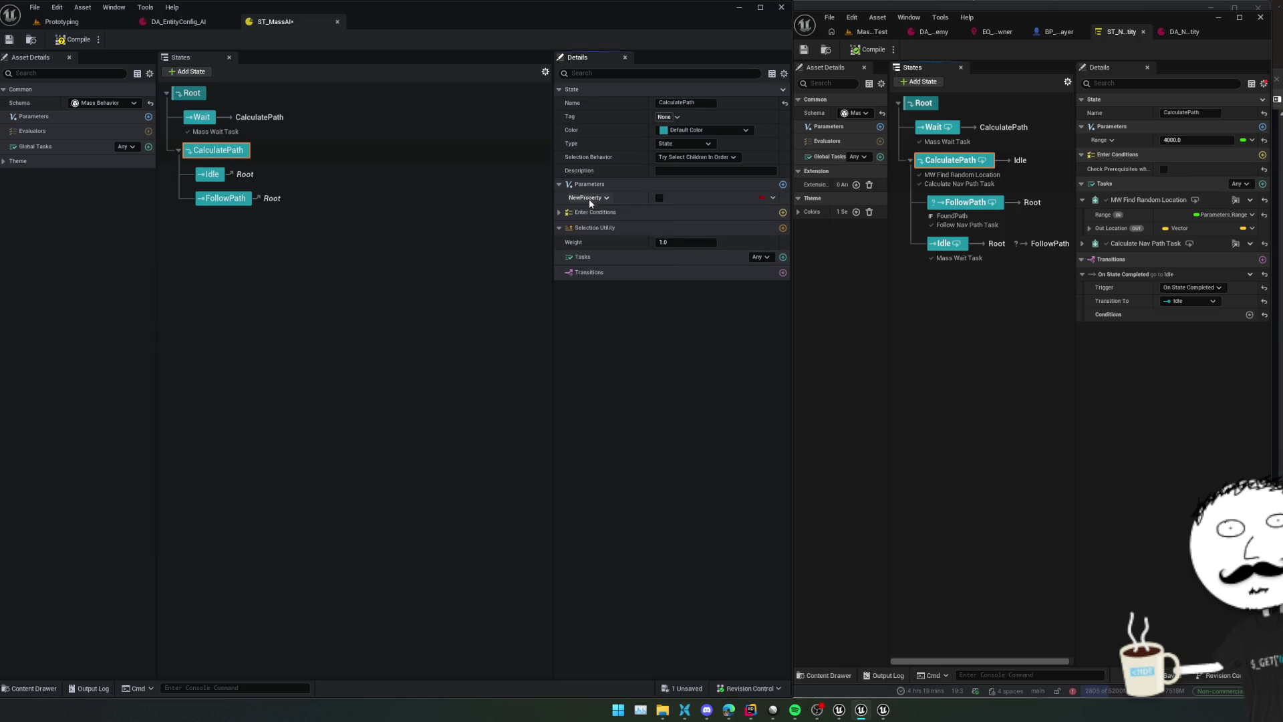
{"action": "left_click", "coordinate": [586, 199]}
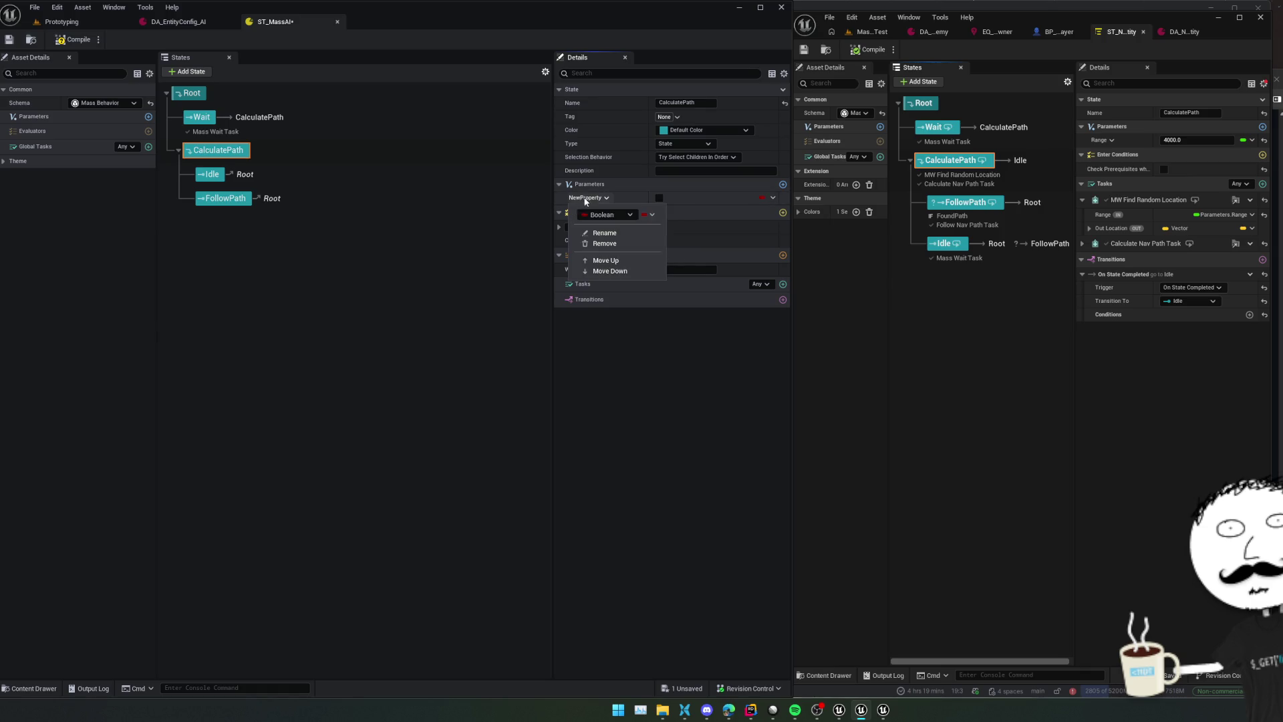
{"action": "left_click", "coordinate": [605, 232]}
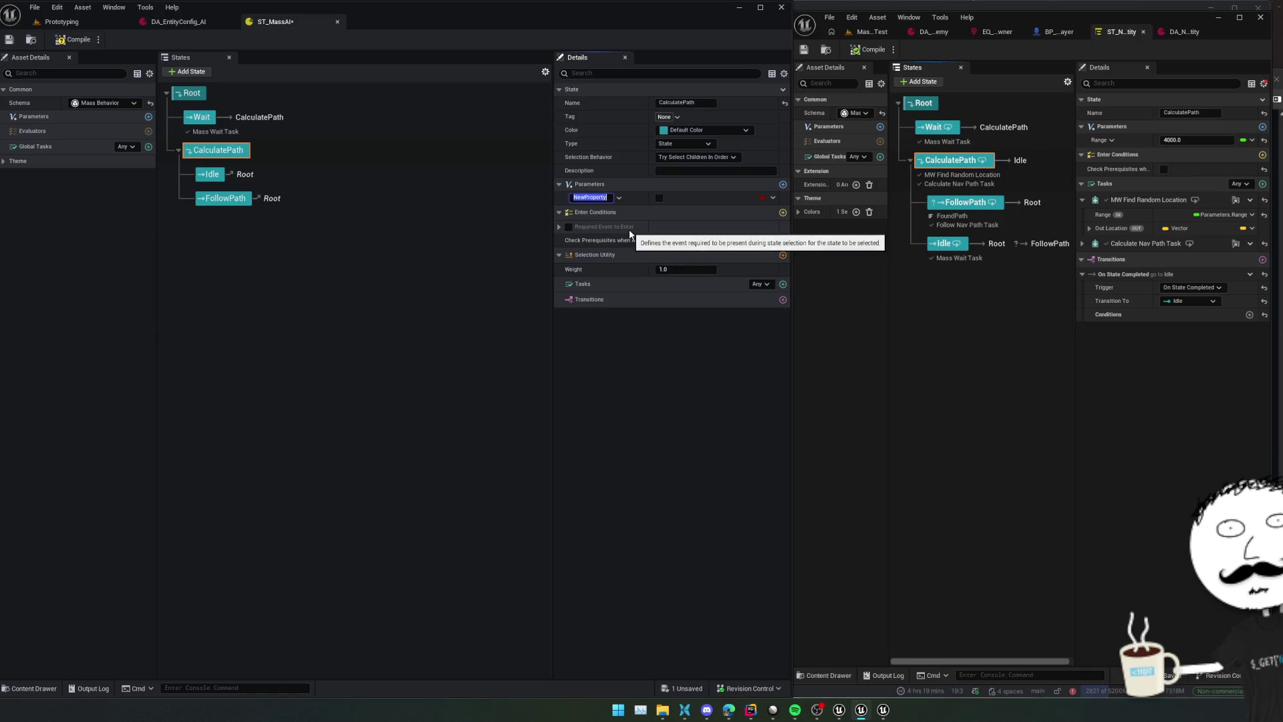
{"action": "type", "text": "Range"}
{"action": "key", "text": "Return"}
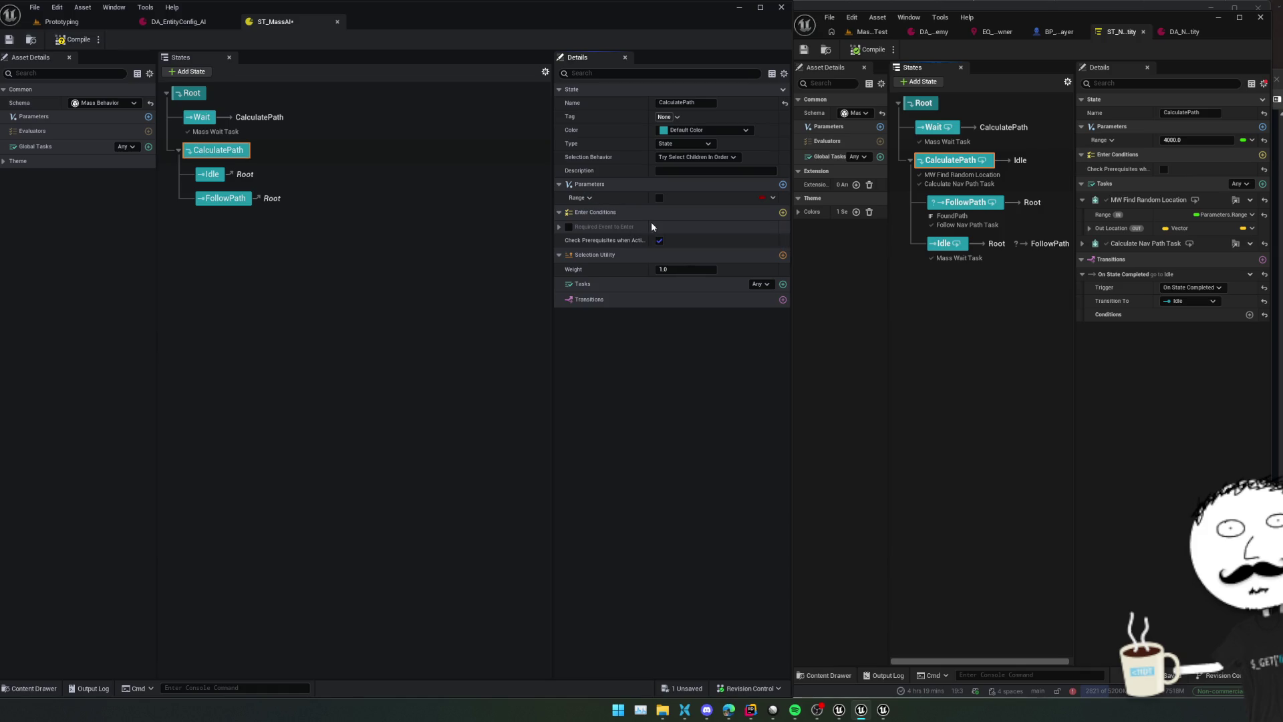
Make Range a float parameter with value 4000.0 and save the state tree
{"action": "left_click", "coordinate": [658, 197]}
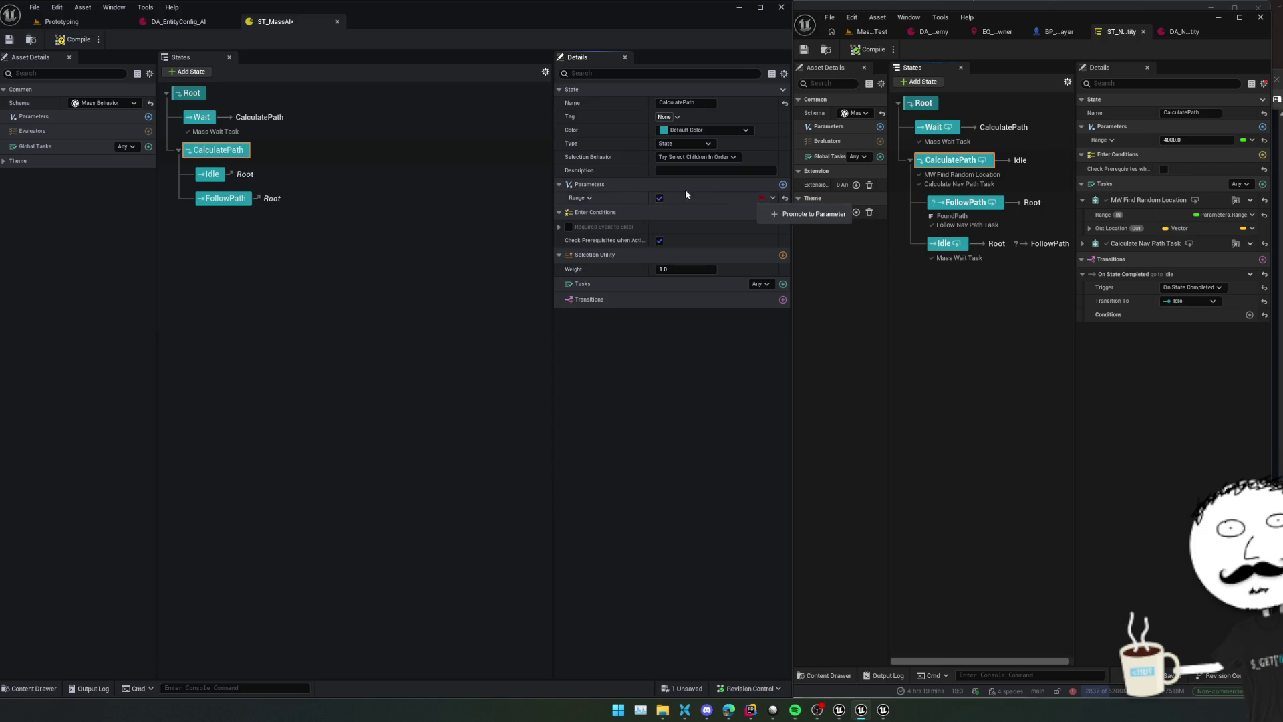
{"action": "left_click", "coordinate": [590, 199]}
{"action": "left_click", "coordinate": [614, 215]}
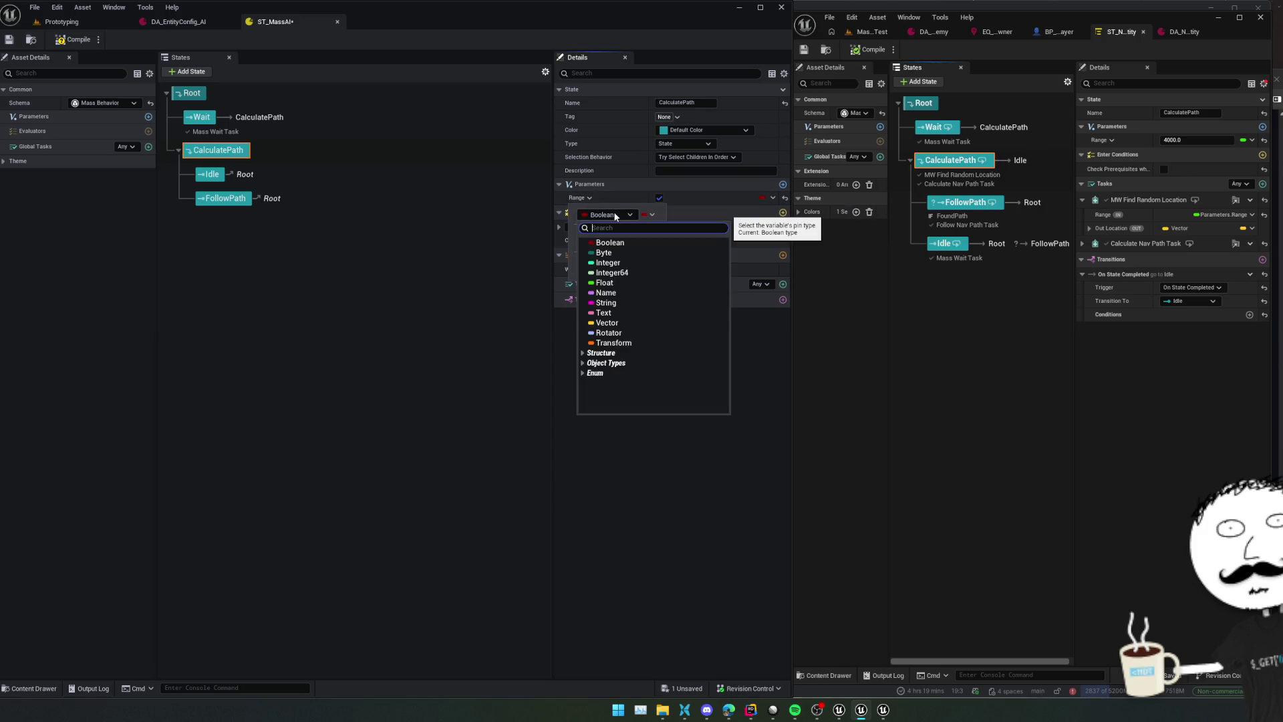
{"action": "type", "text": "float"}
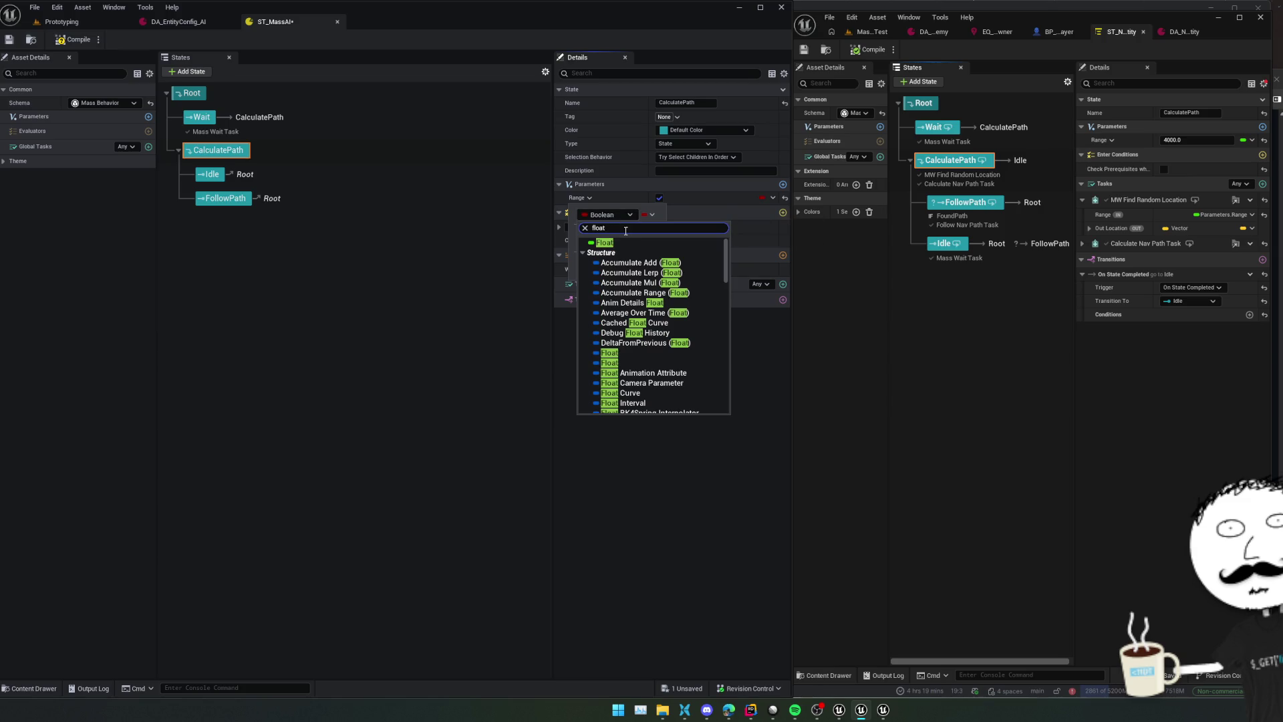
{"action": "left_click", "coordinate": [628, 241]}
{"action": "left_click", "coordinate": [713, 197]}
{"action": "type", "text": "4000.0"}
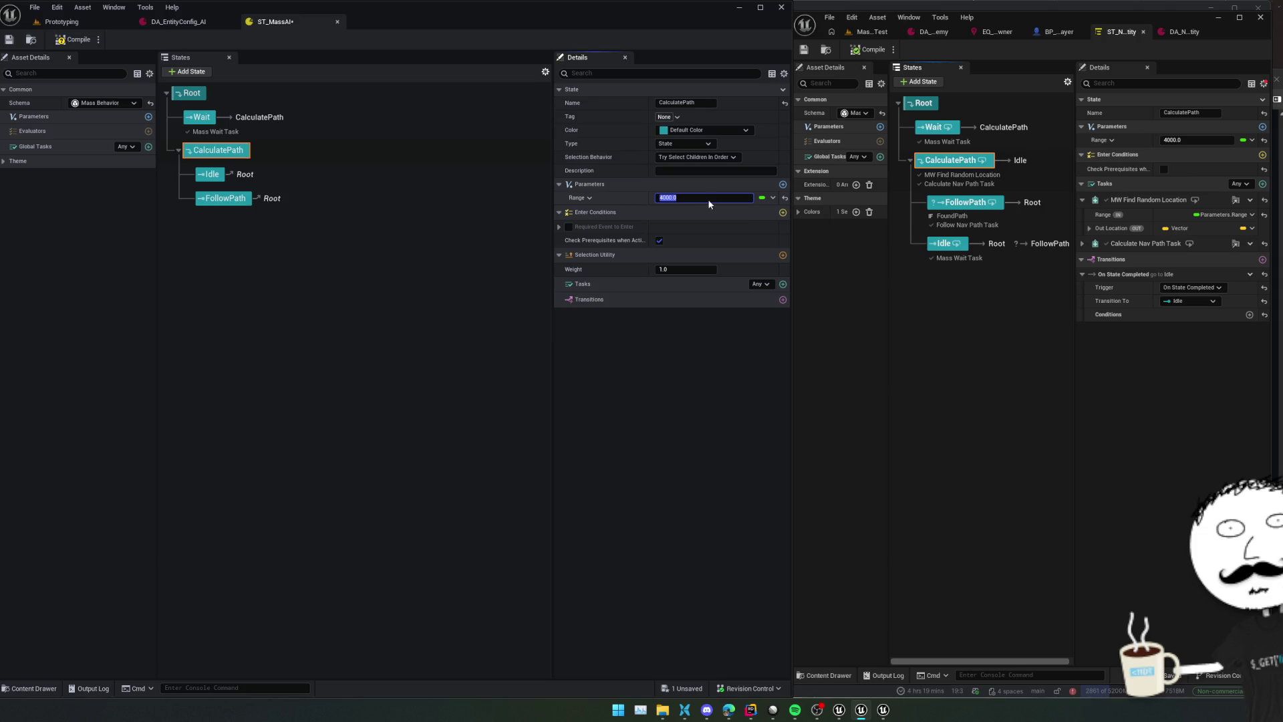
{"action": "key", "text": "Return"}
{"action": "key", "text": "ctrl+s"}
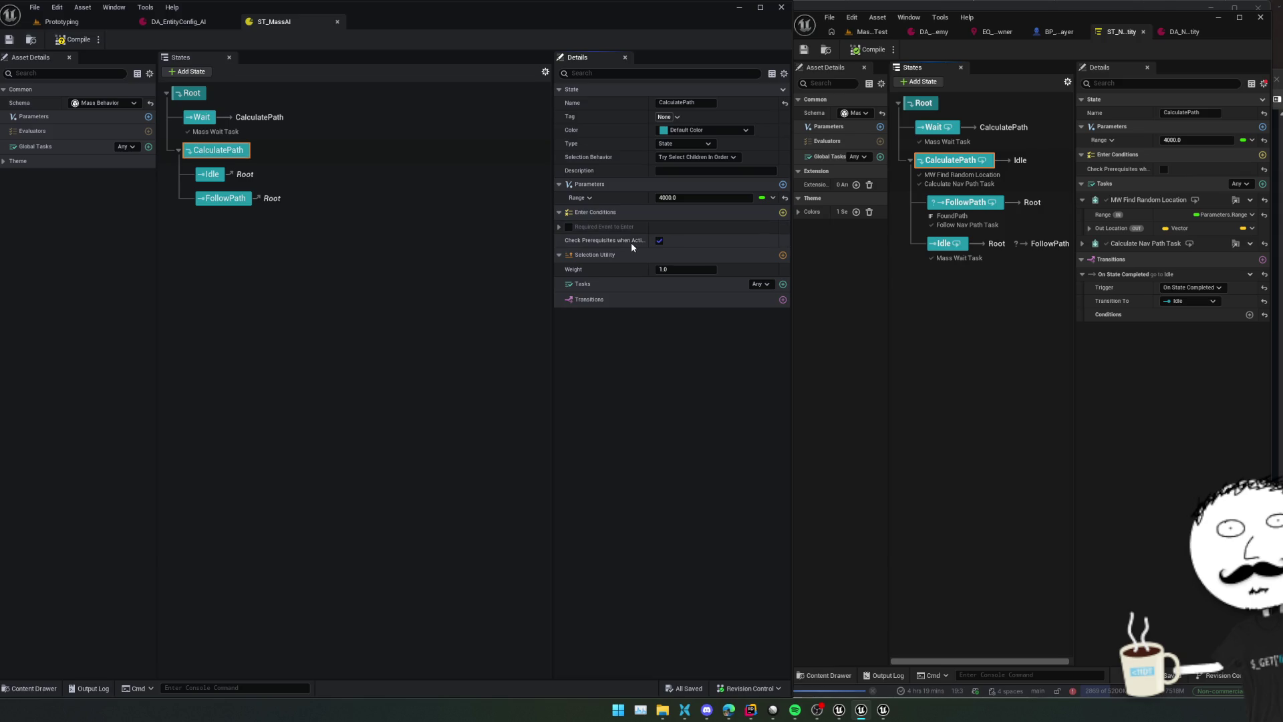
Turn off Check Prerequisites when Activating and collapse the Enter Conditions section
{"action": "left_click", "coordinate": [659, 240]}
{"action": "left_click", "coordinate": [635, 211]}
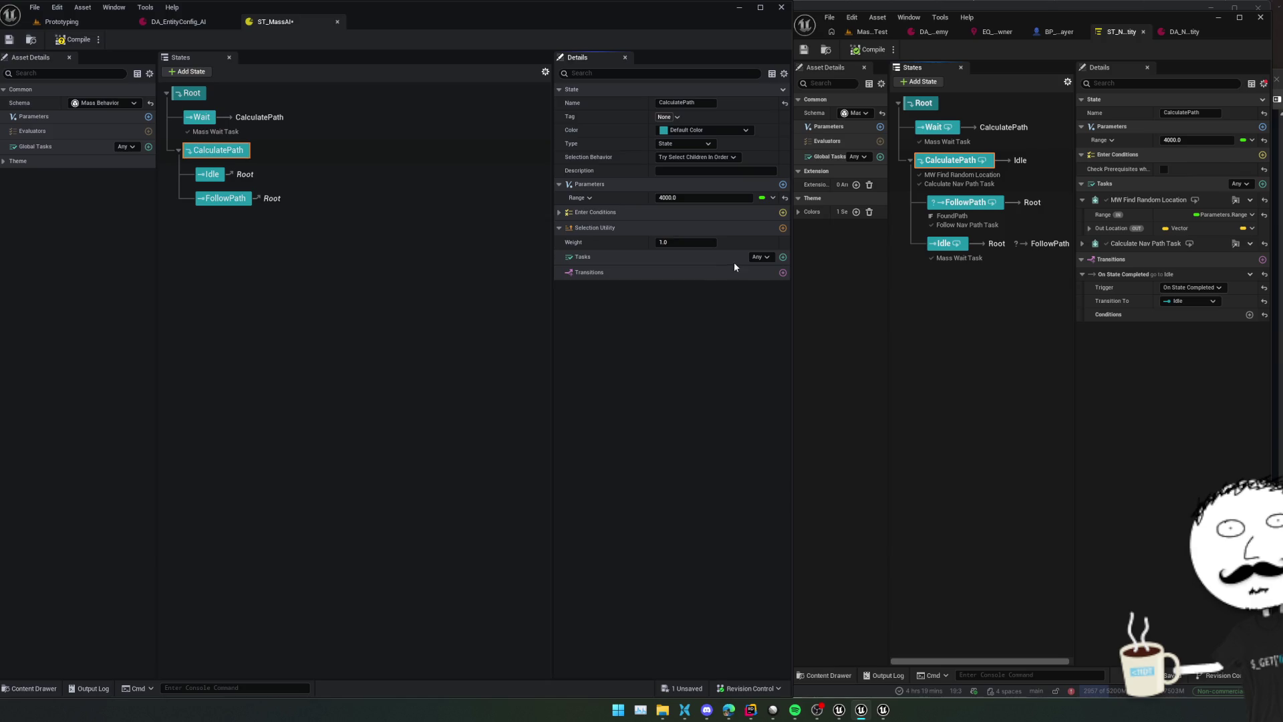
{"action": "left_click", "coordinate": [783, 258]}
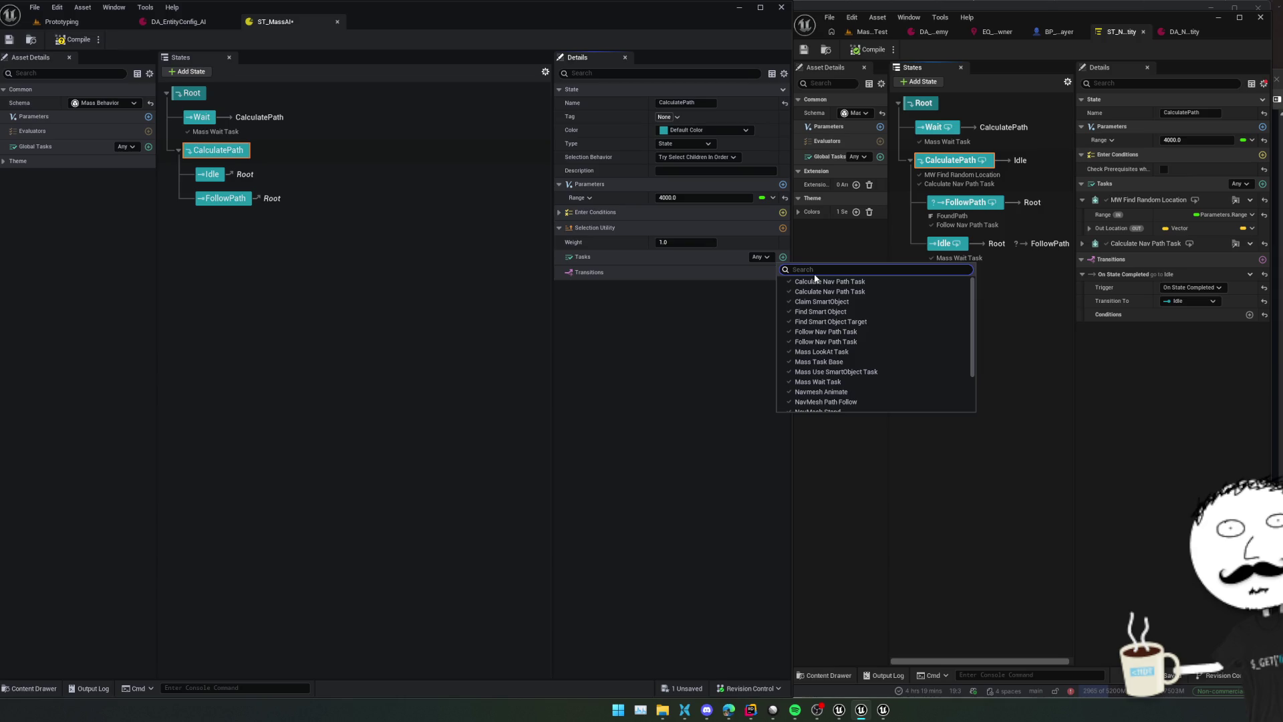
Cancel the task search, then expand the reference Out Location's X/Y/Z and Calculate Nav Path Task's inputs/outputs
{"action": "type", "text": "find"}
{"action": "left_click", "coordinate": [1209, 352]}
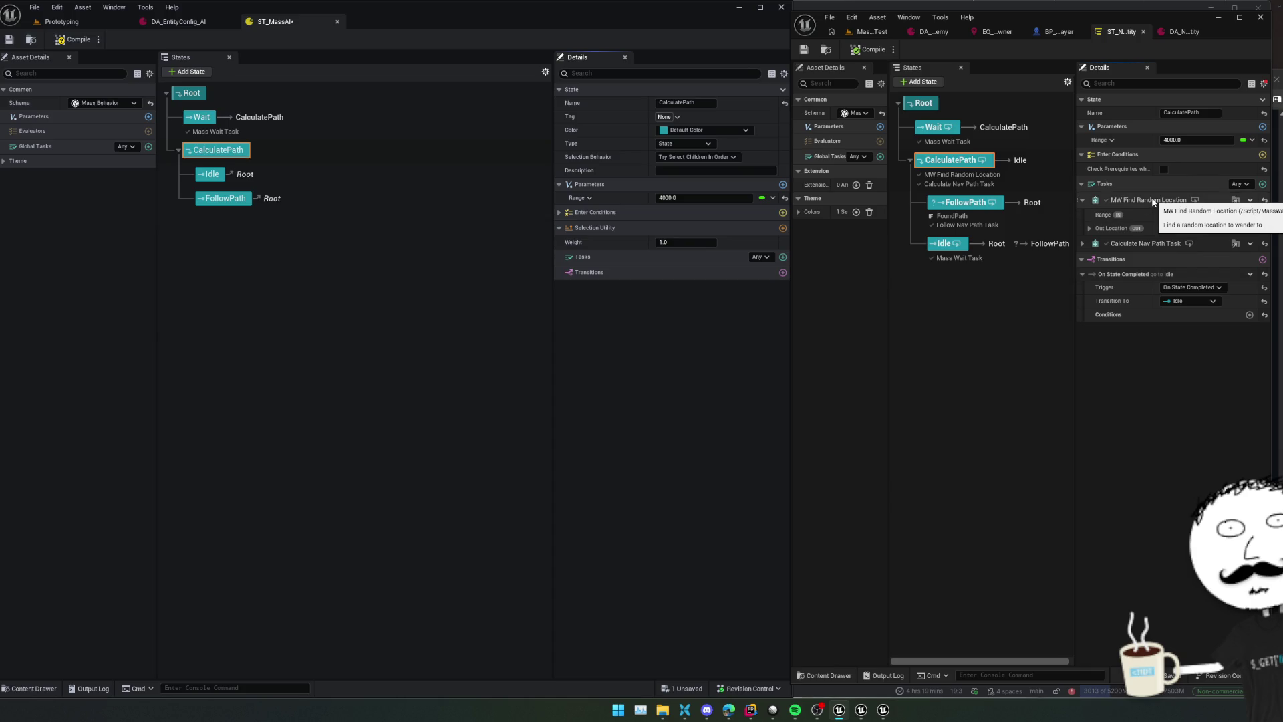
{"action": "left_click", "coordinate": [1089, 228]}
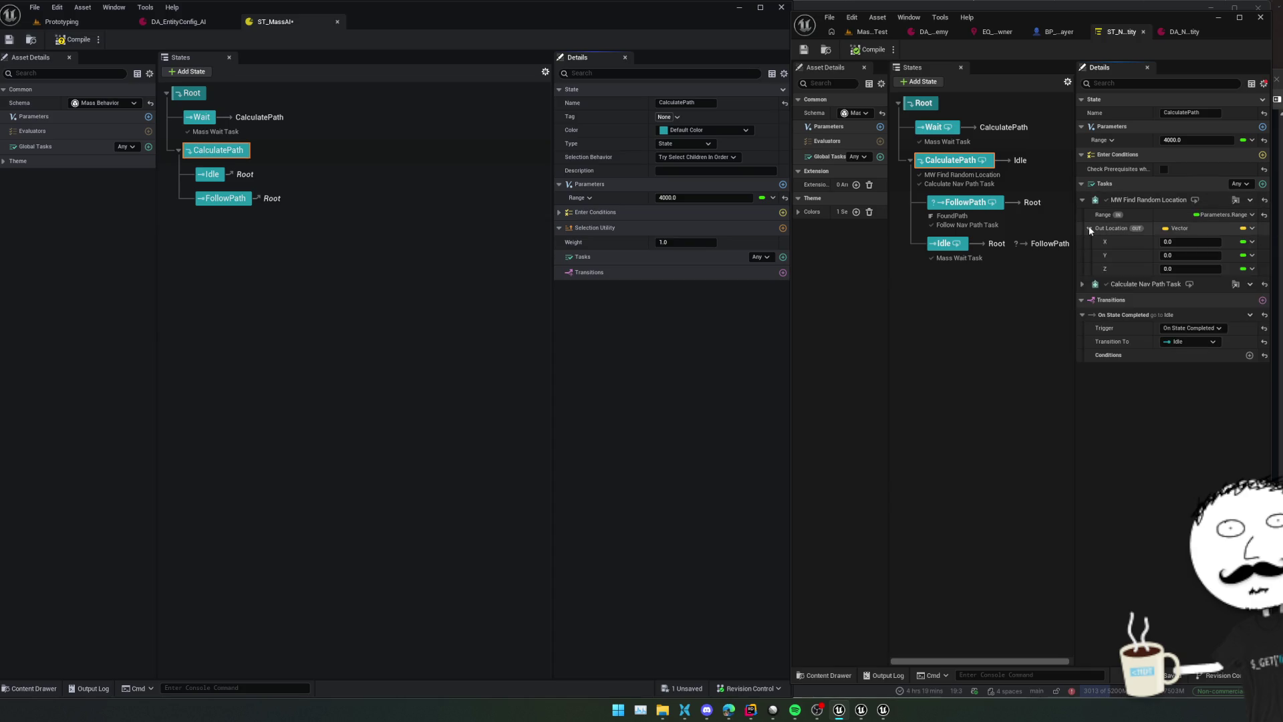
{"action": "left_click_drag", "start_coordinate": [1074, 238], "coordinate": [1029, 238]}
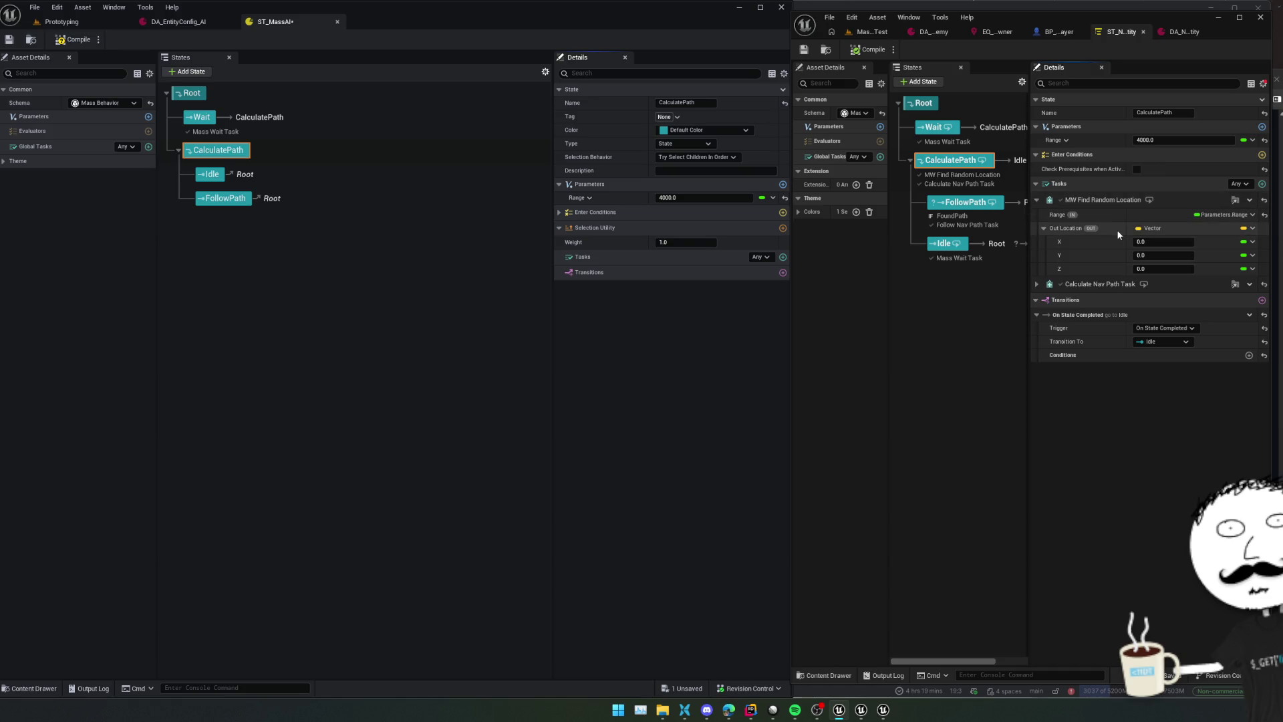
{"action": "left_click", "coordinate": [1037, 284]}
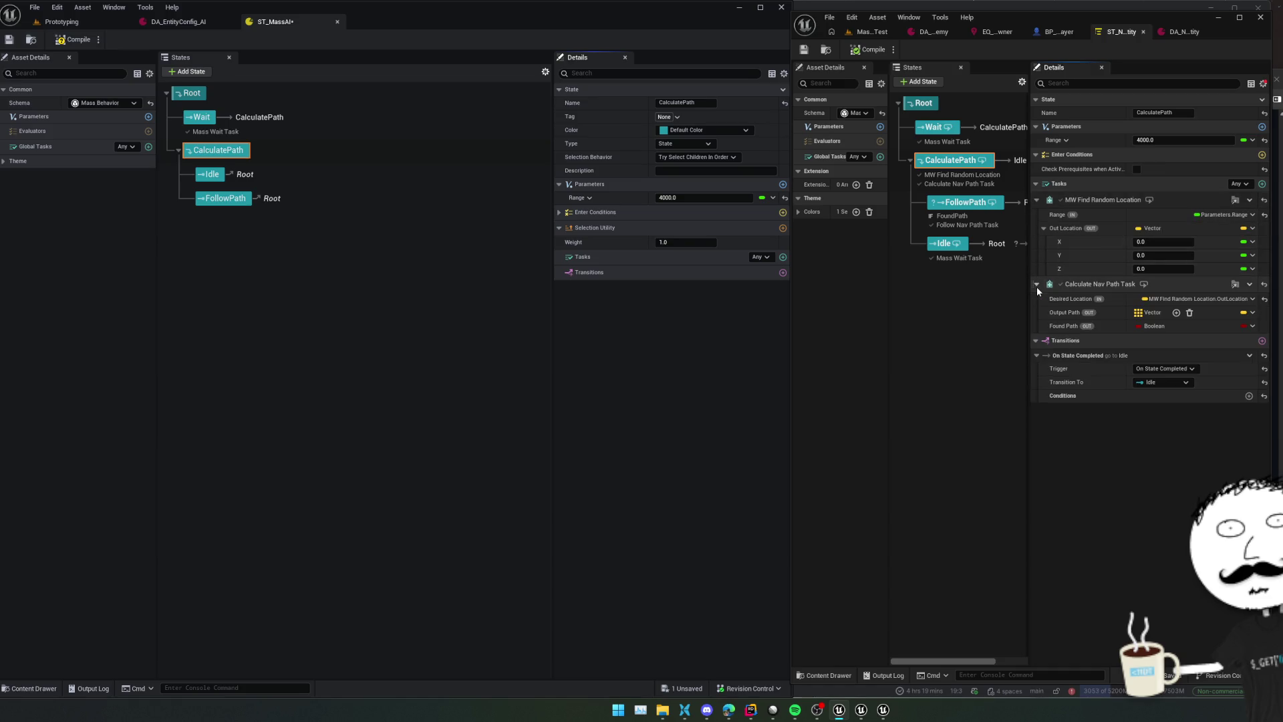